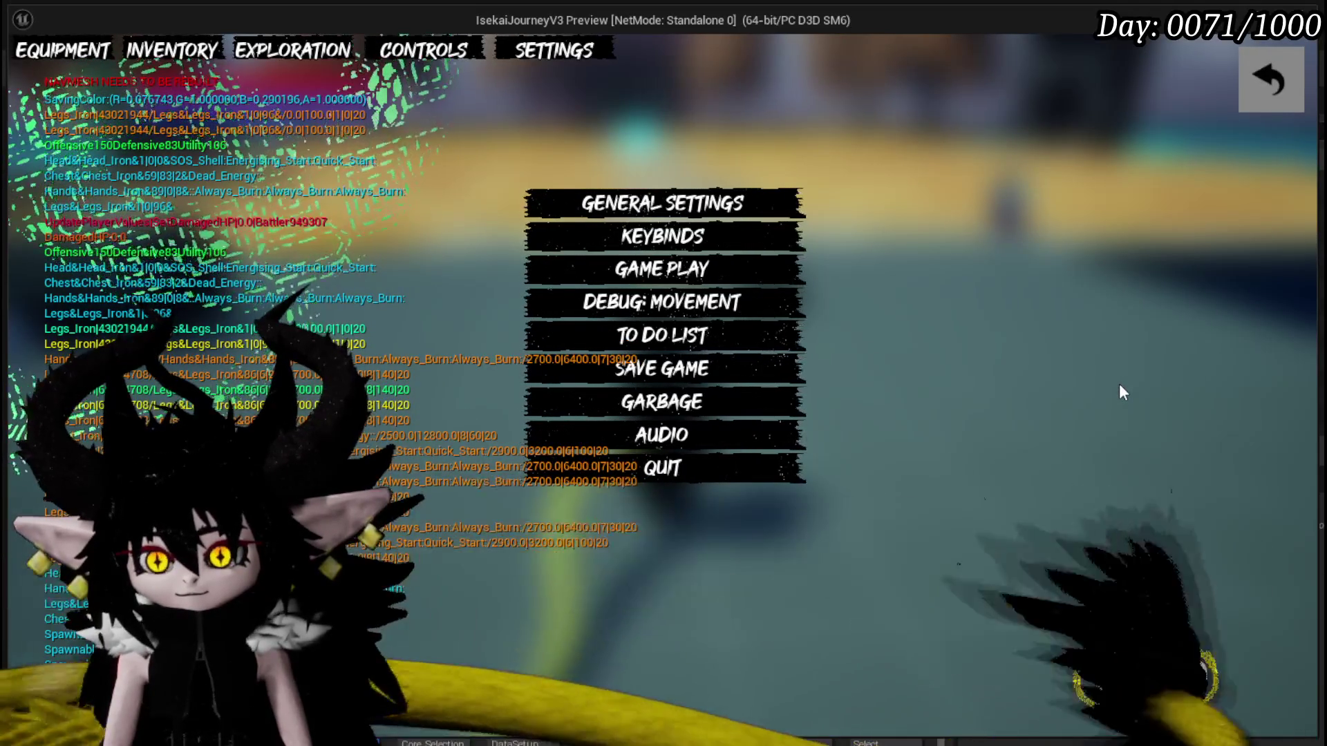
# Reposition Switch on String in SelectCard(NEW), save AbilityWorkBenchUI and launch Standalone play.
pyautogui.press('Escape')
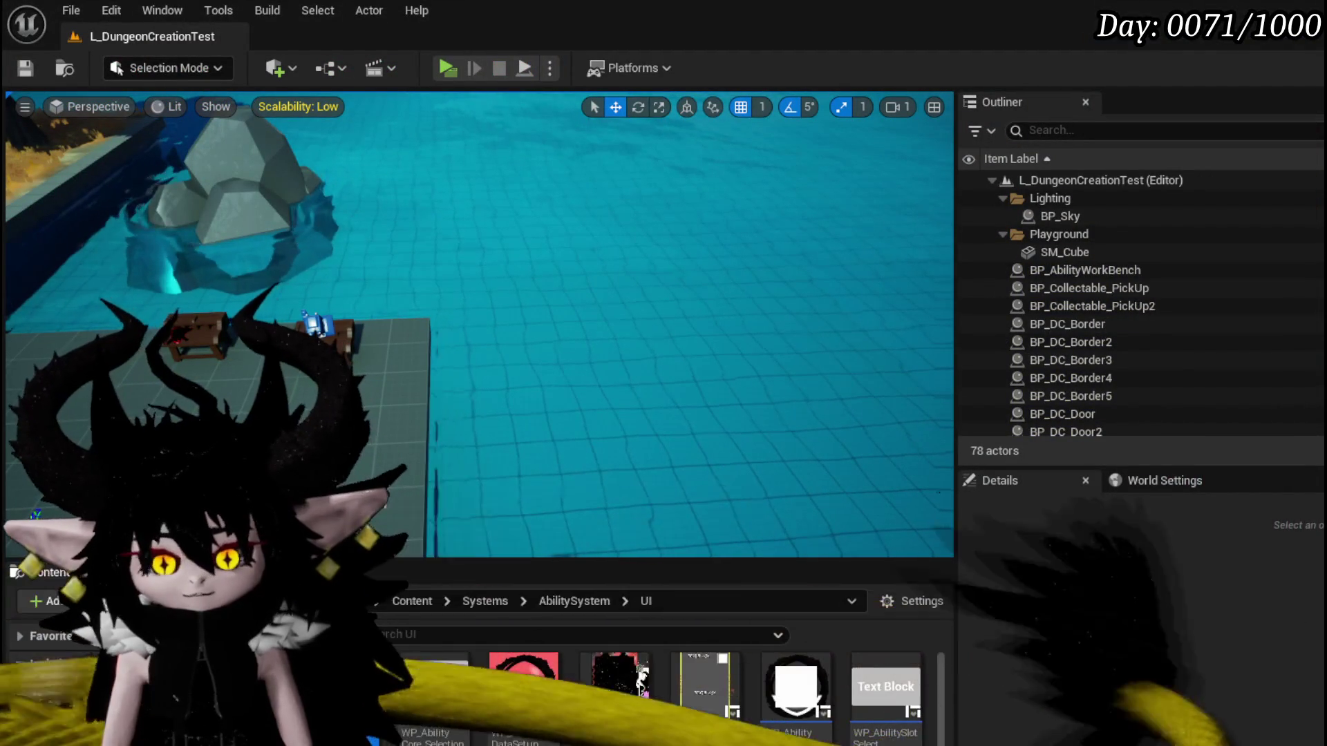
pyautogui.hotkey('alt', 'Tab')
pyautogui.moveTo(654, 279)
pyautogui.mouseDown()
pyautogui.moveTo(441, 355)
pyautogui.moveTo(651, 283)
pyautogui.moveTo(850, 297)
pyautogui.mouseUp()
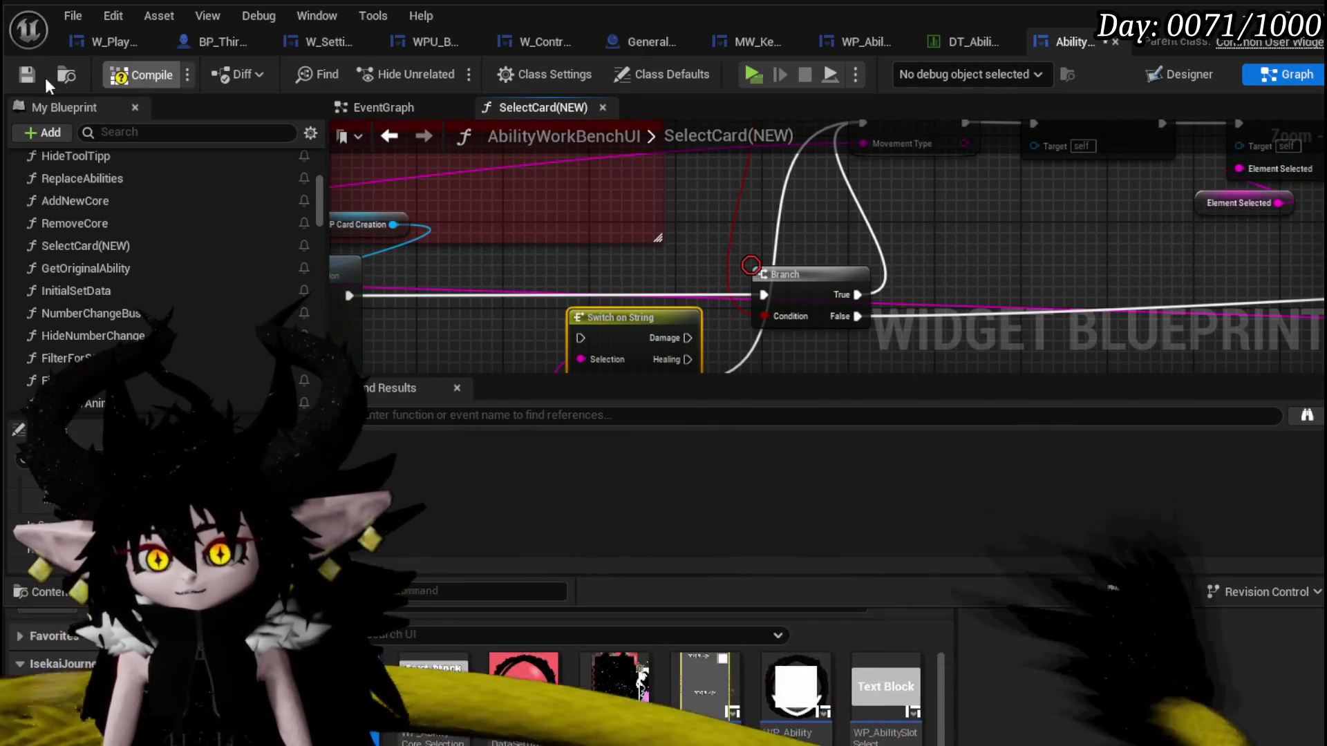
pyautogui.click(22, 76)
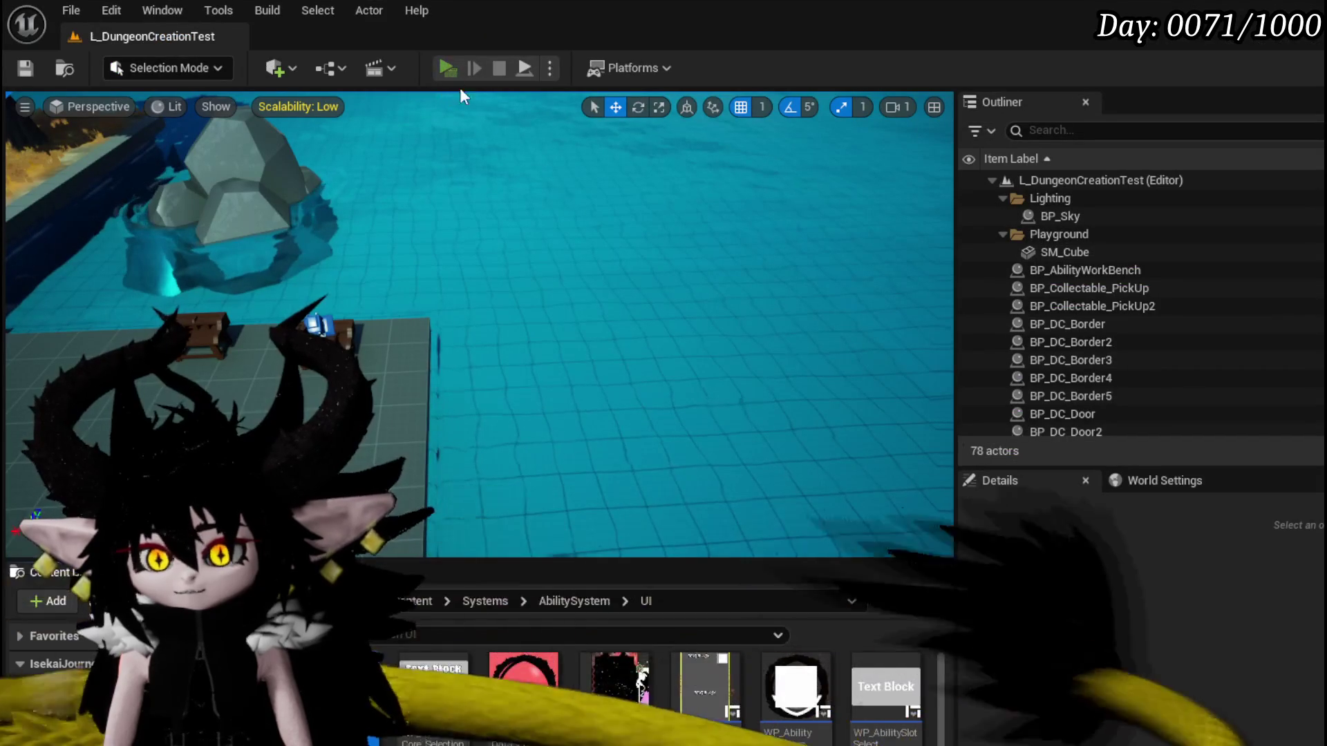
pyautogui.click(450, 67)
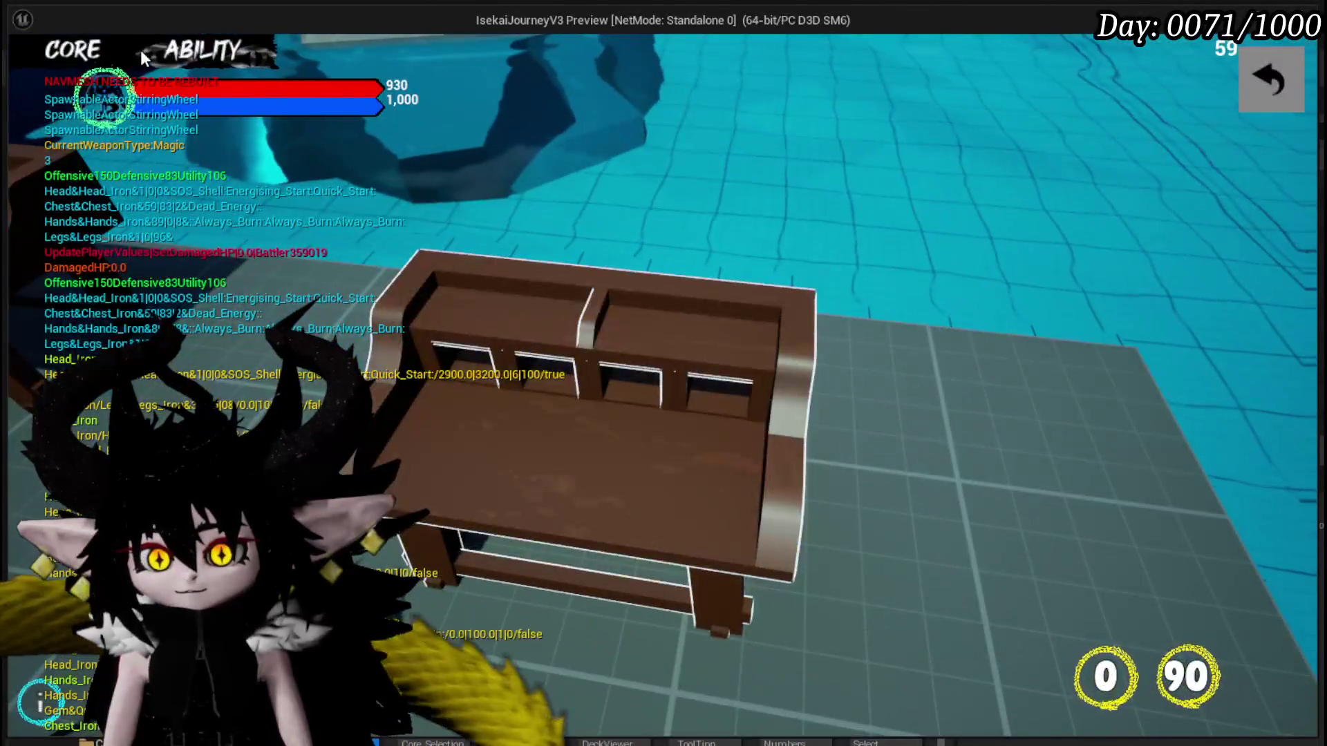
# Open Edit Core, pick a core, open the Attack Summon card, return and stop the preview.
pyautogui.click(140, 50)
pyautogui.click(174, 136)
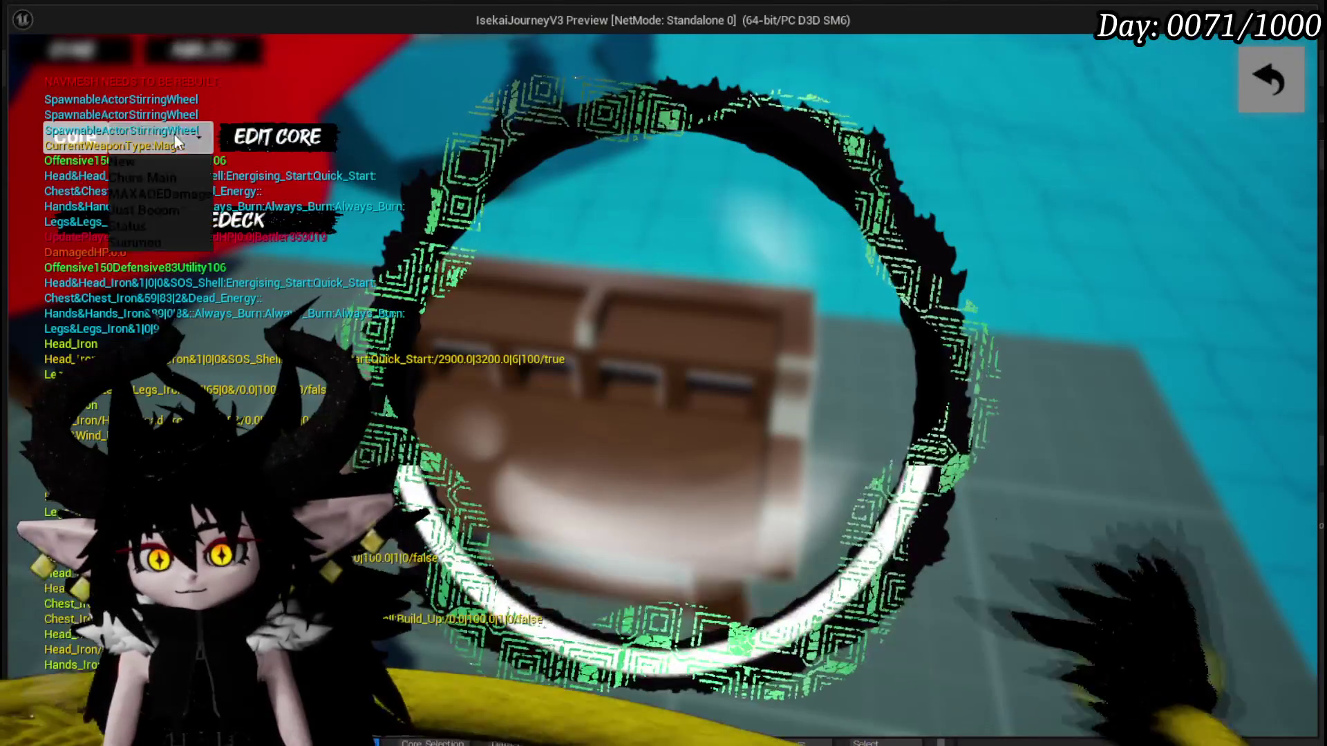
pyautogui.click(146, 221)
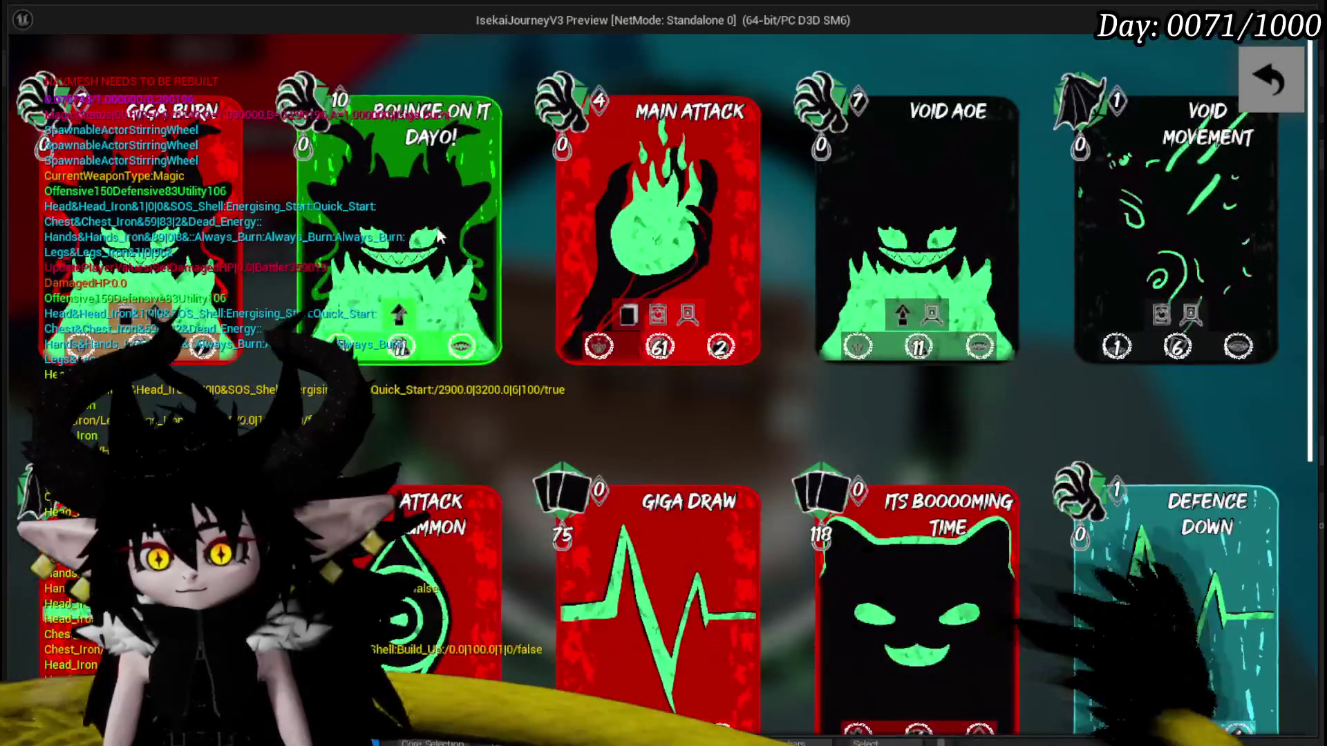
pyautogui.scroll(-5, 571, 213)
pyautogui.click(404, 415)
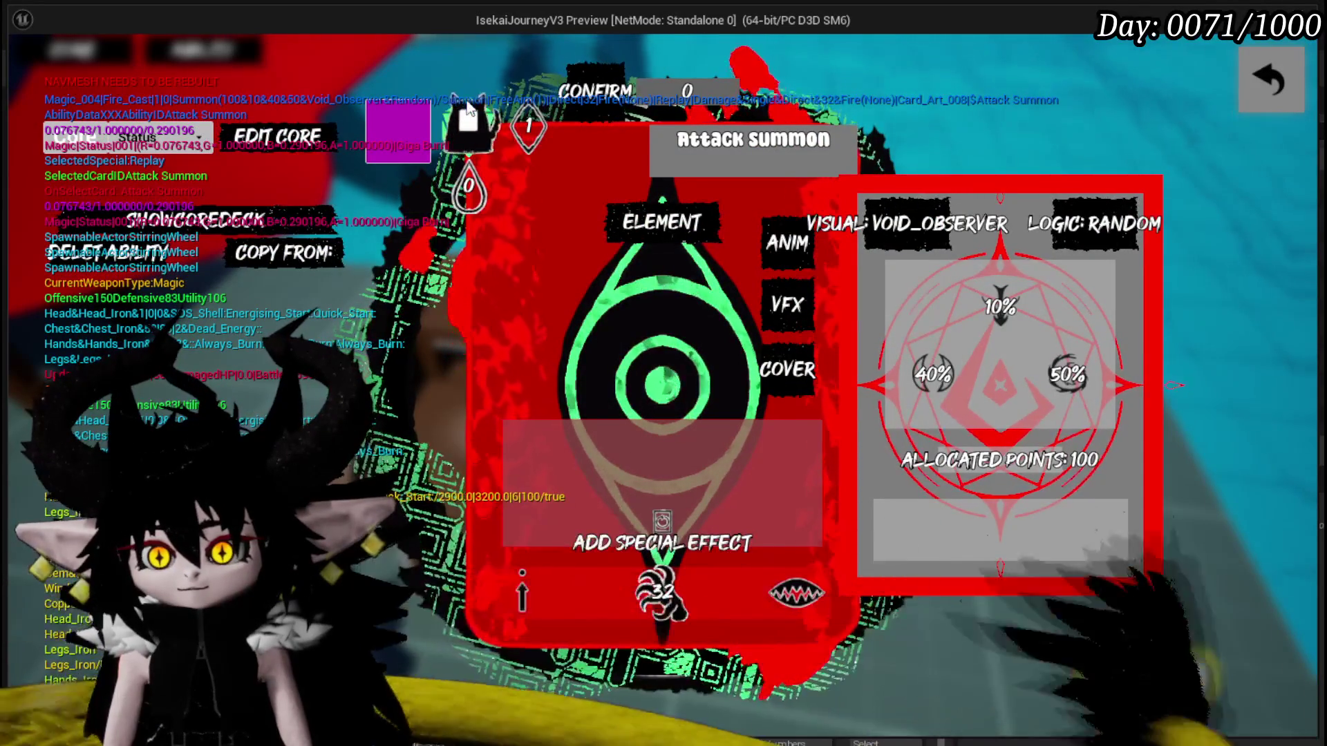
pyautogui.click(1275, 87)
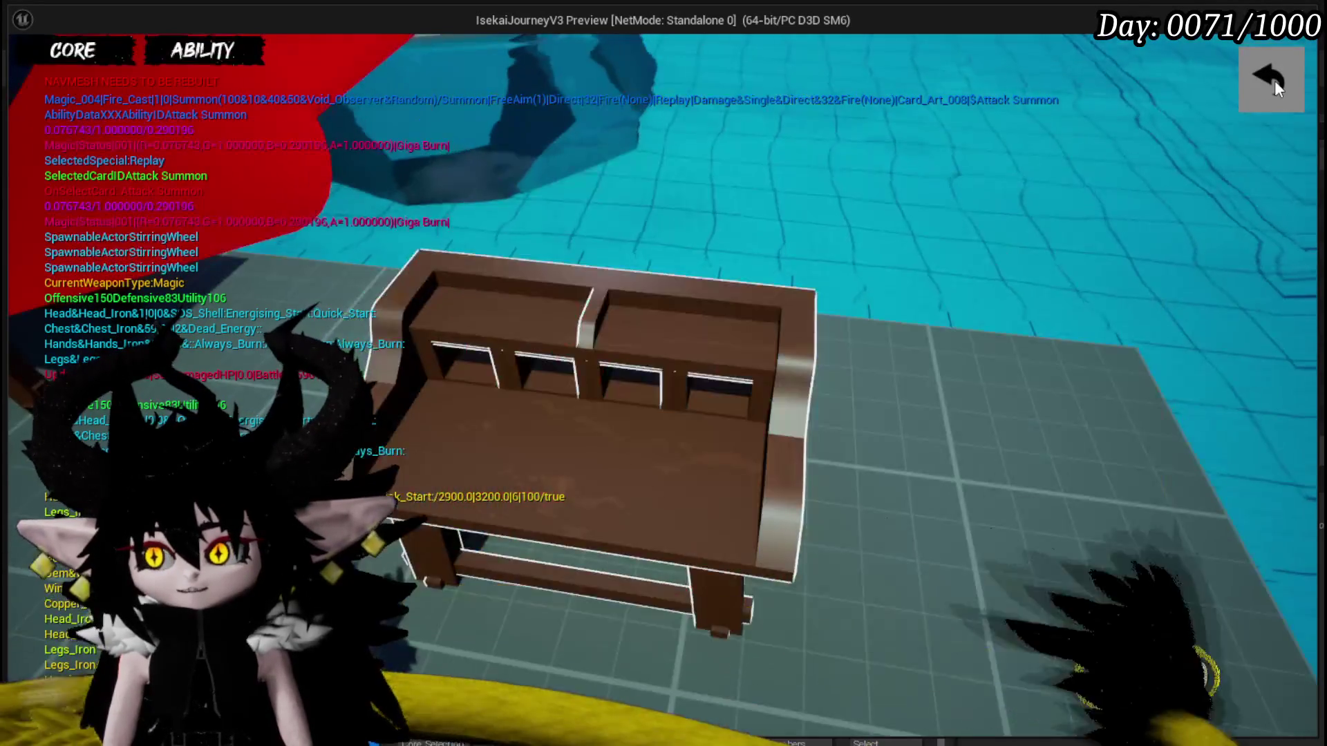
pyautogui.press('Escape')
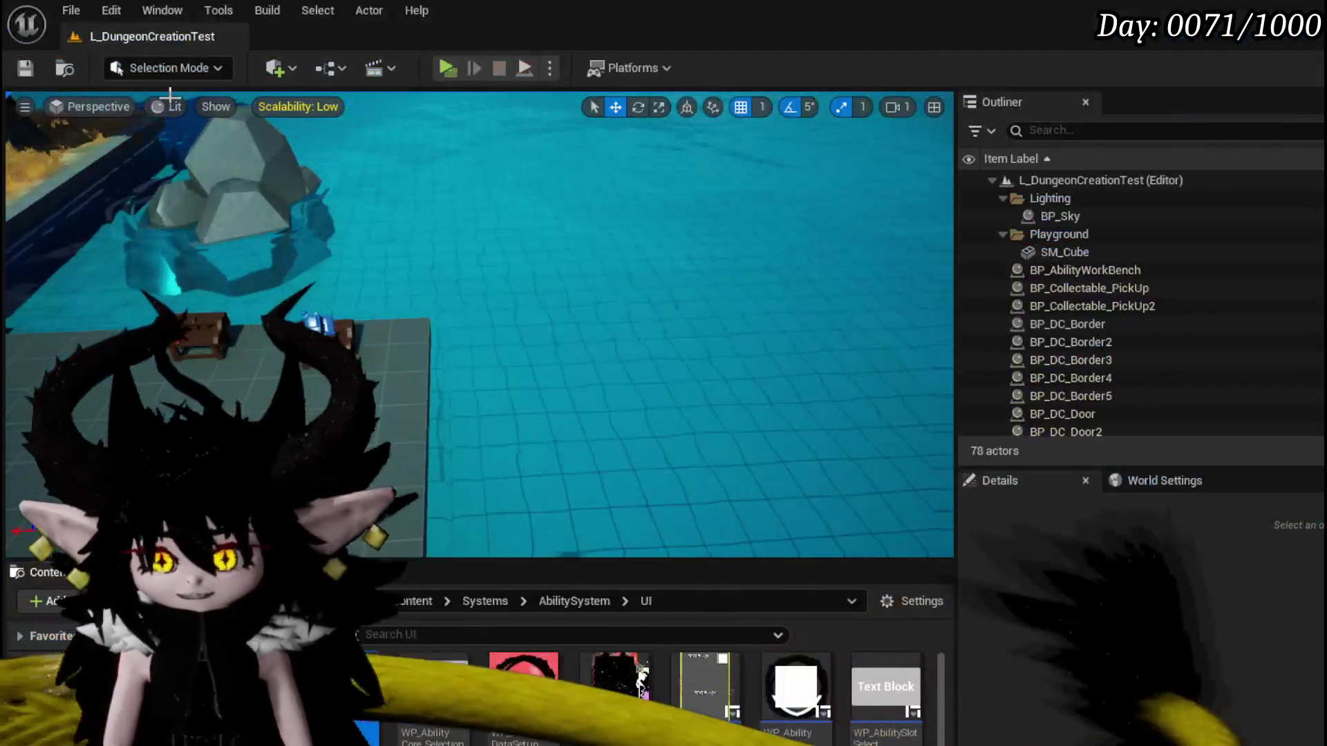
# Wire Set Data's exec output into the Switch on String node in SelectCard(NEW).
pyautogui.hotkey('ctrl', 's')
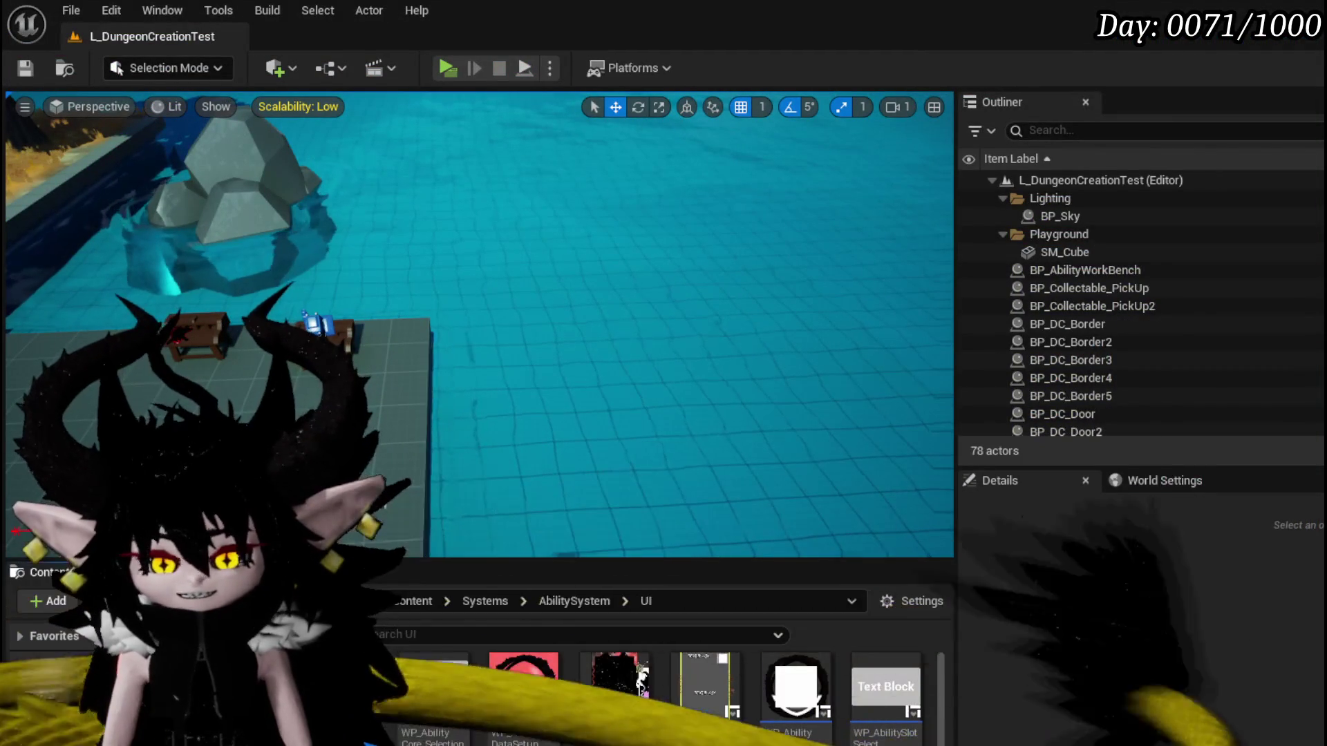
pyautogui.hotkey('alt', 'Tab')
pyautogui.moveTo(585, 325); pyautogui.dragTo(585, 294)
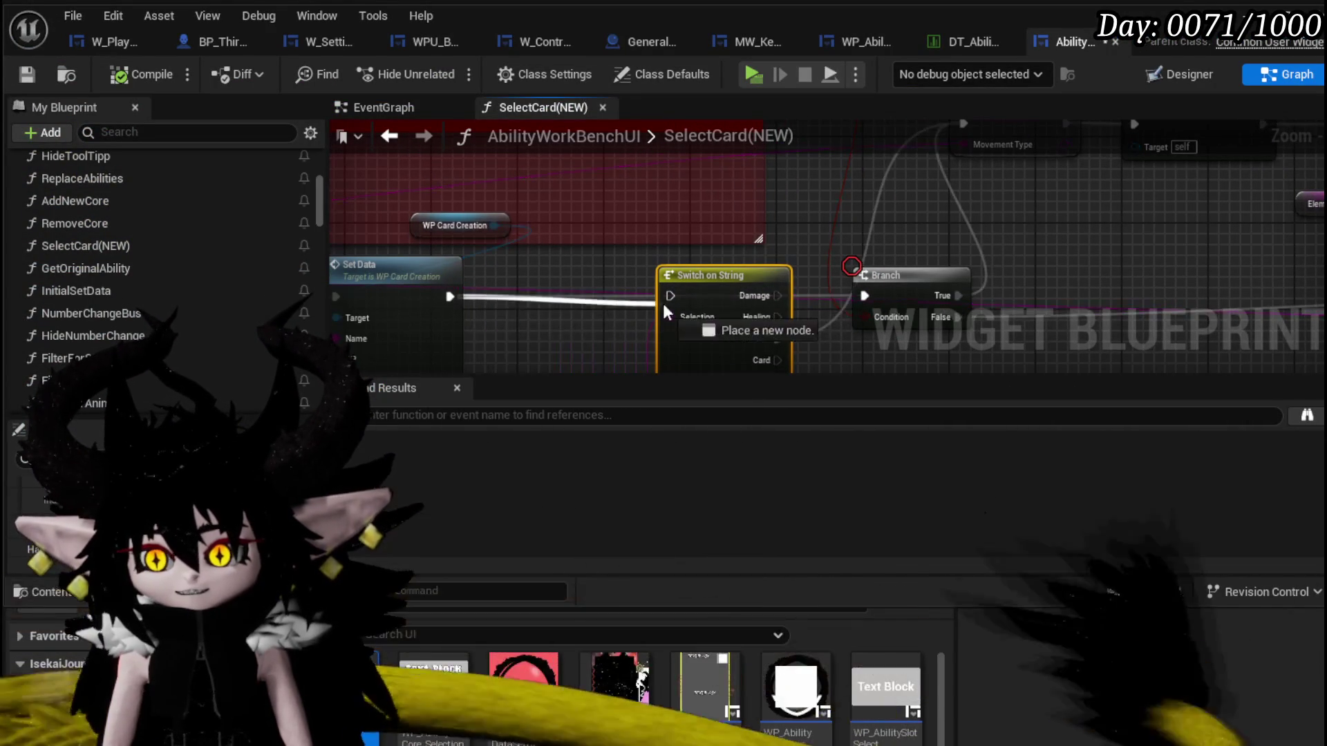
pyautogui.moveTo(456, 297)
pyautogui.mouseDown()
pyautogui.moveTo(671, 295)
pyautogui.moveTo(484, 282)
pyautogui.moveTo(1004, 274)
pyautogui.moveTo(1027, 291)
pyautogui.mouseUp()
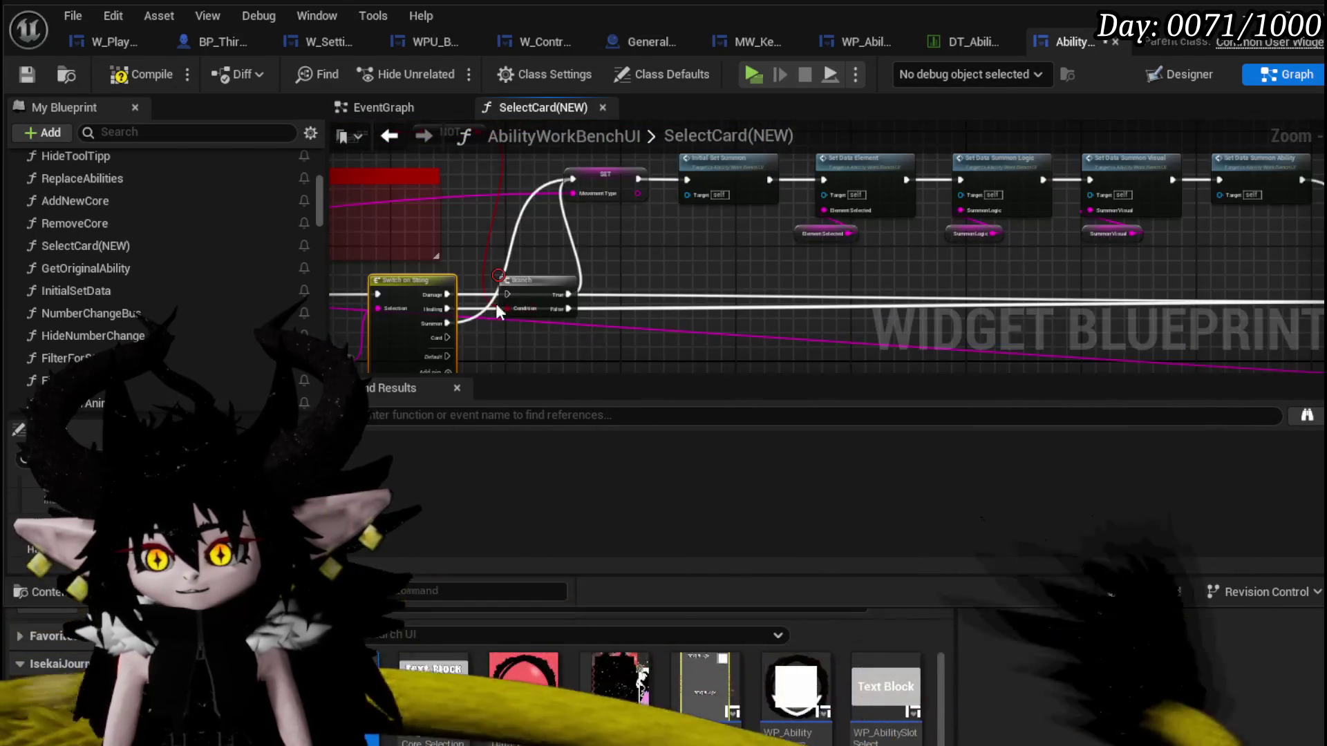
pyautogui.scroll(3, 468, 311)
# Abandon a wire from the Card output, save the blueprint and start Standalone play.
pyautogui.moveTo(472, 252); pyautogui.dragTo(633, 353)
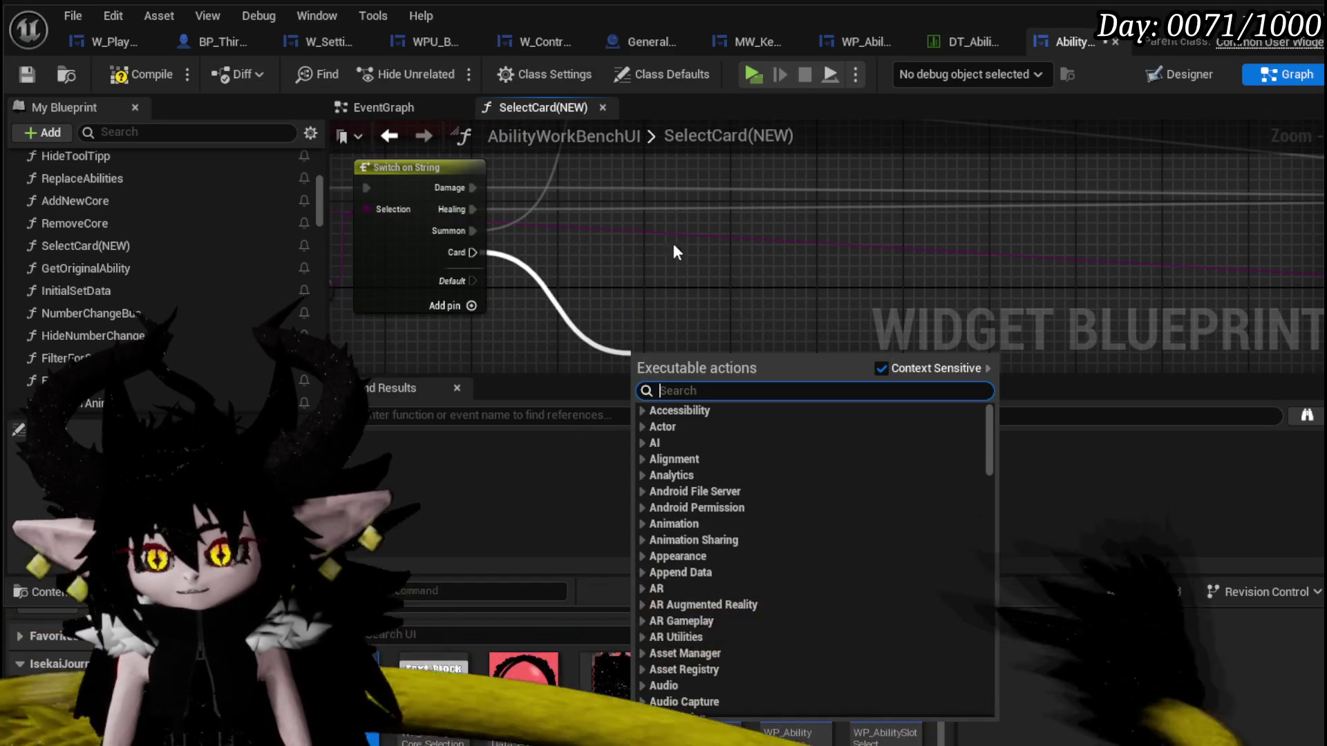
pyautogui.click(162, 74)
pyautogui.click(29, 73)
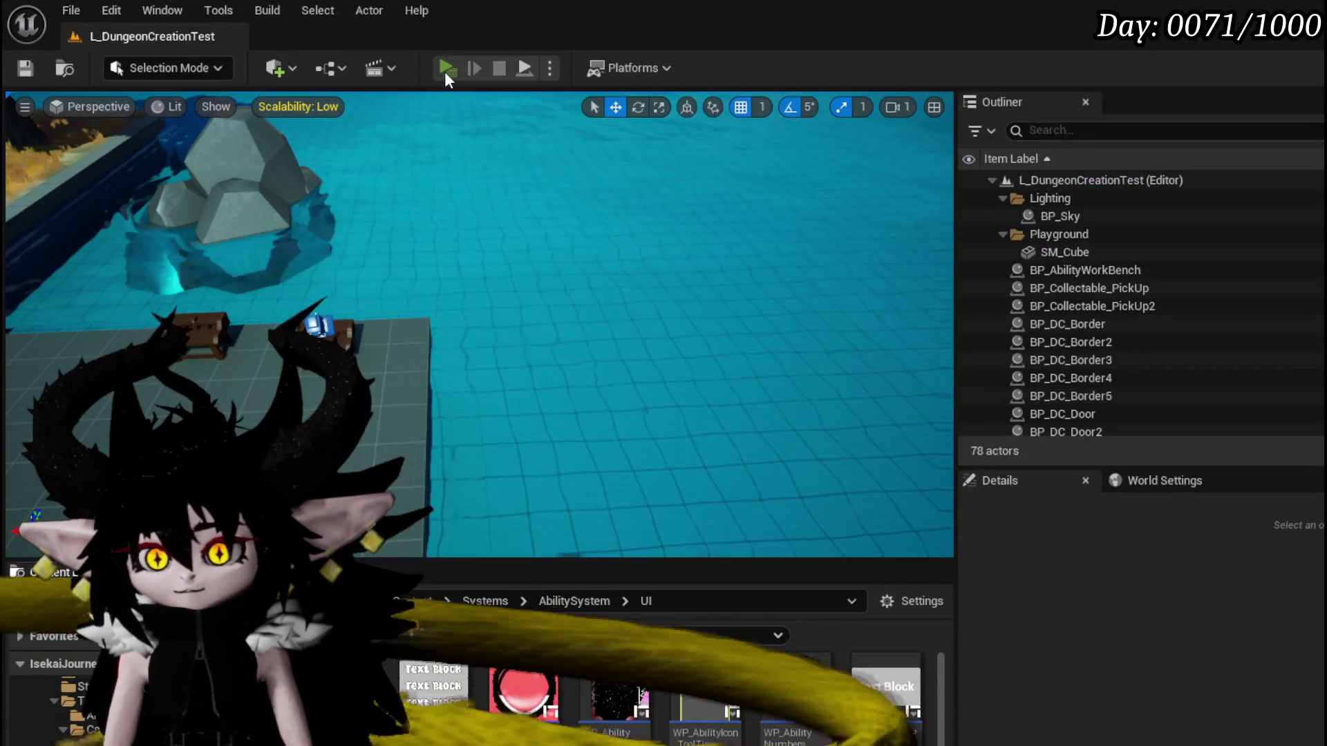
pyautogui.click(444, 72)
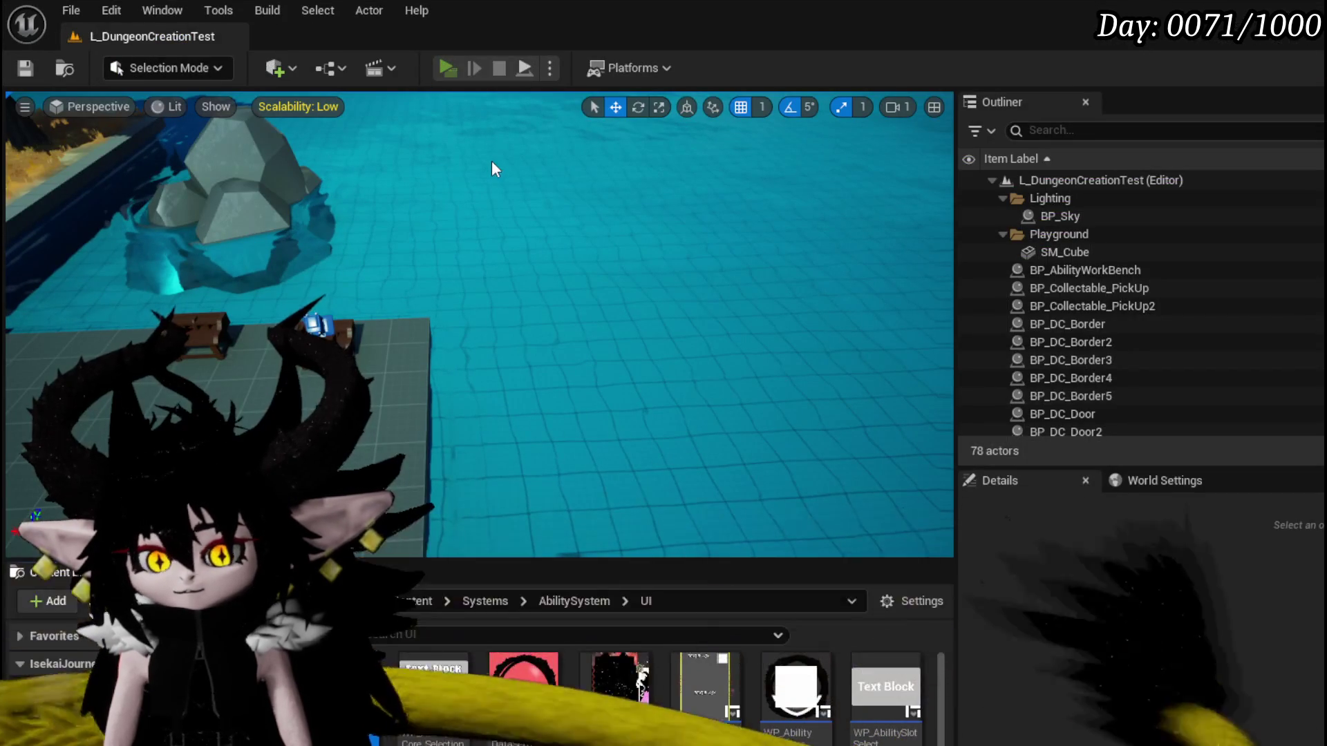
# From the Status core, open and close the Main Attack, Attack Summon and its booooming time cards.
pyautogui.press('e')
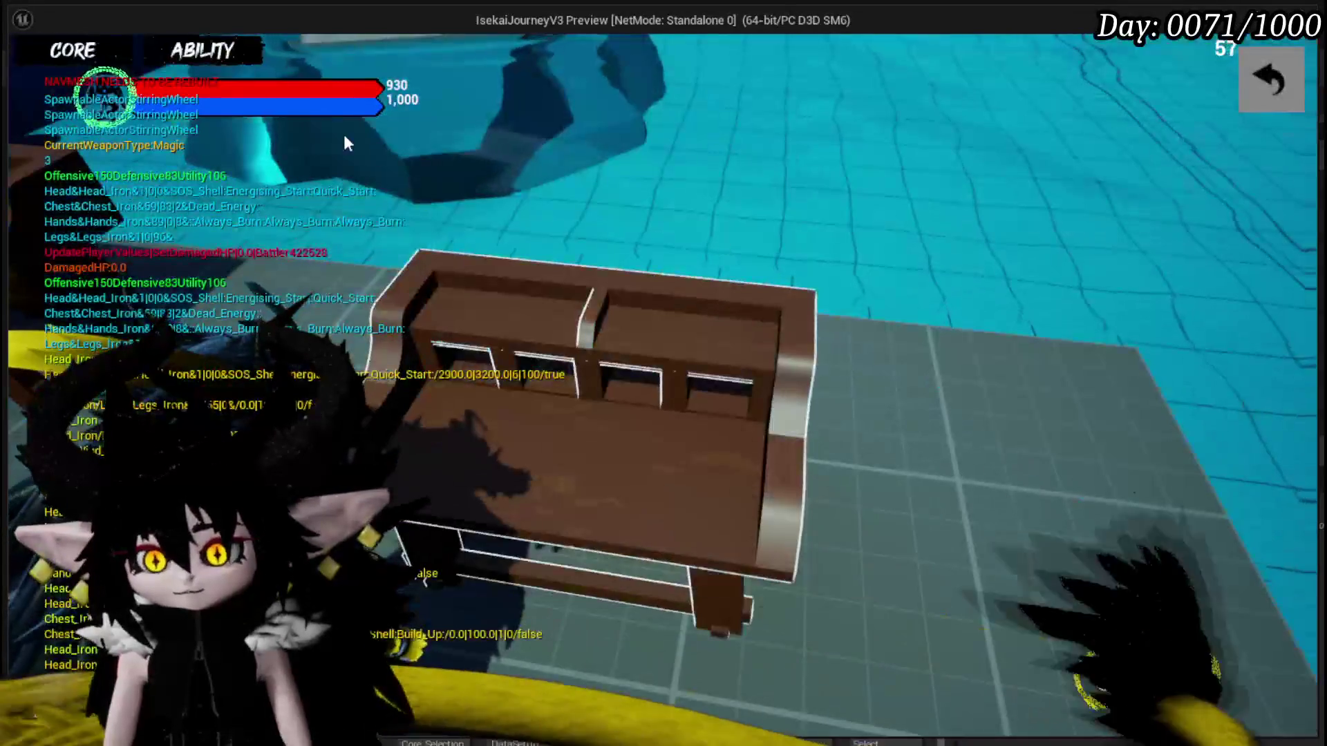
pyautogui.click(202, 52)
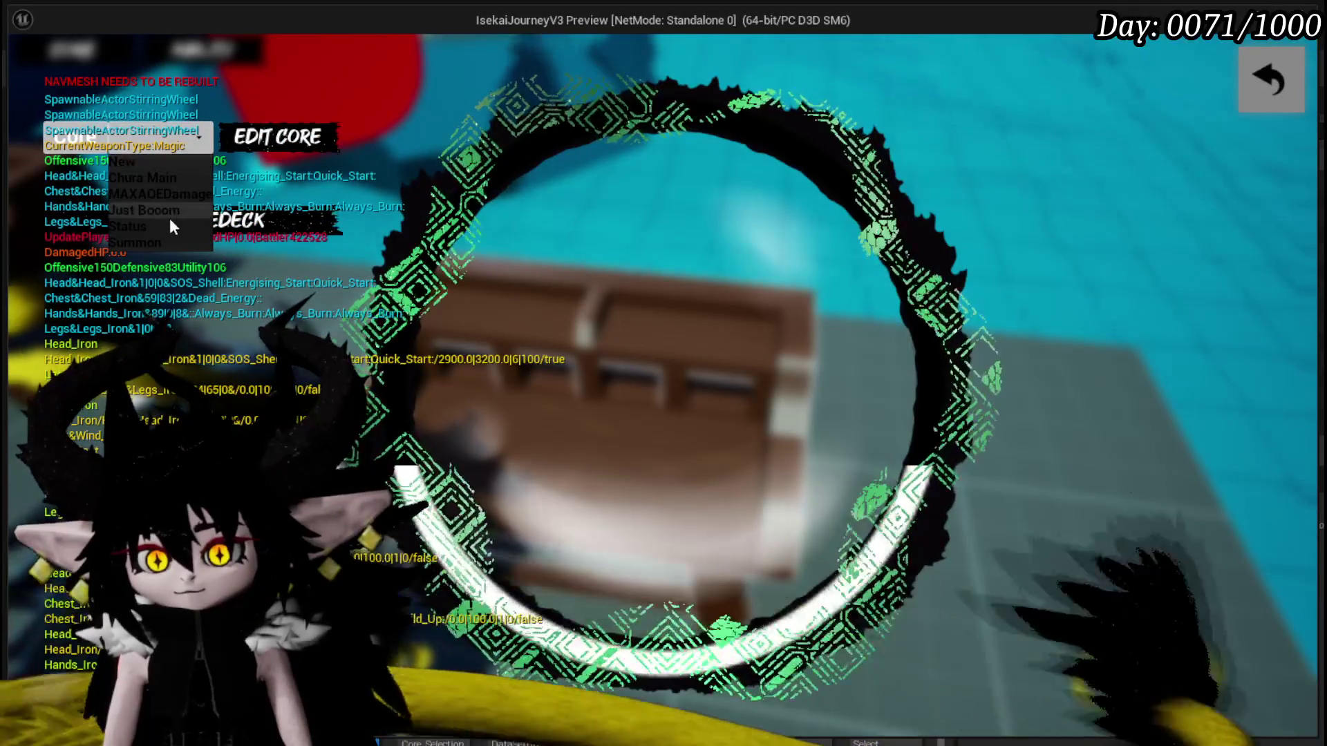
pyautogui.click(175, 220)
pyautogui.click(645, 148)
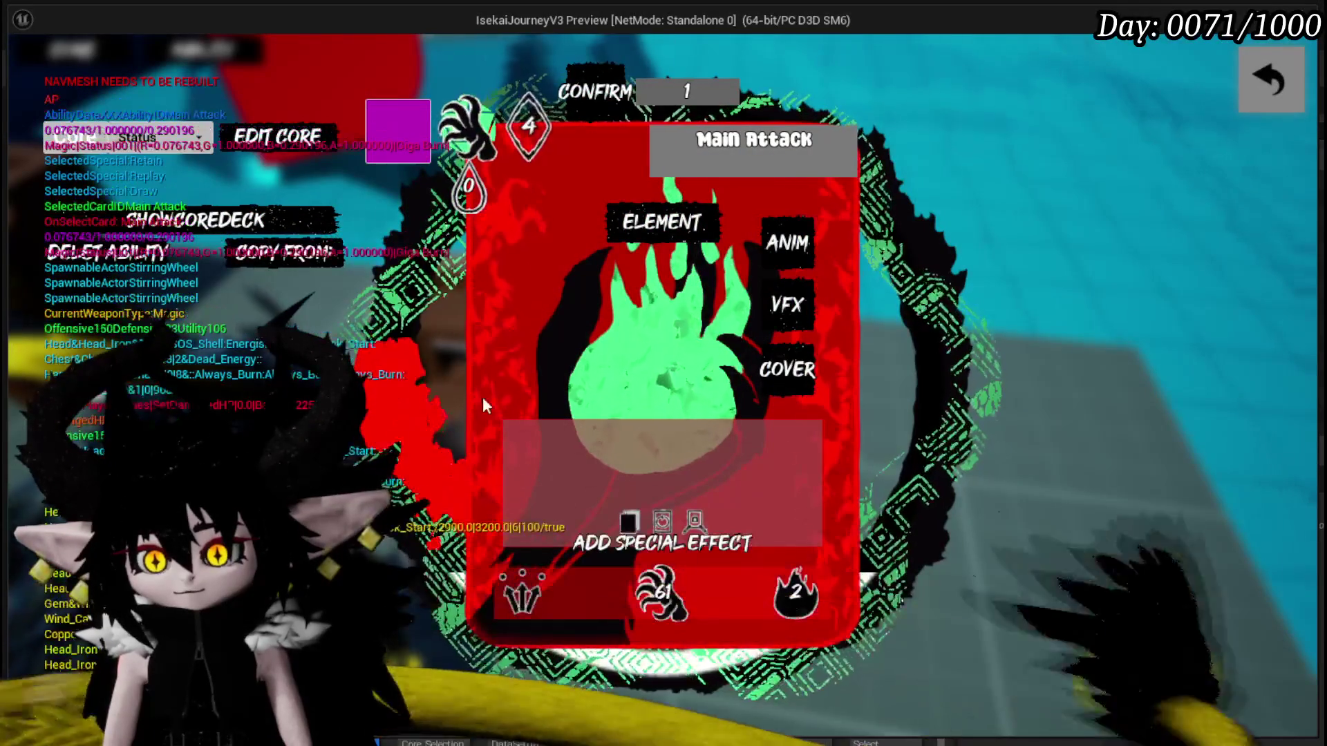
pyautogui.click(206, 214)
pyautogui.scroll(-2, 453, 218)
pyautogui.scroll(-2, 593, 318)
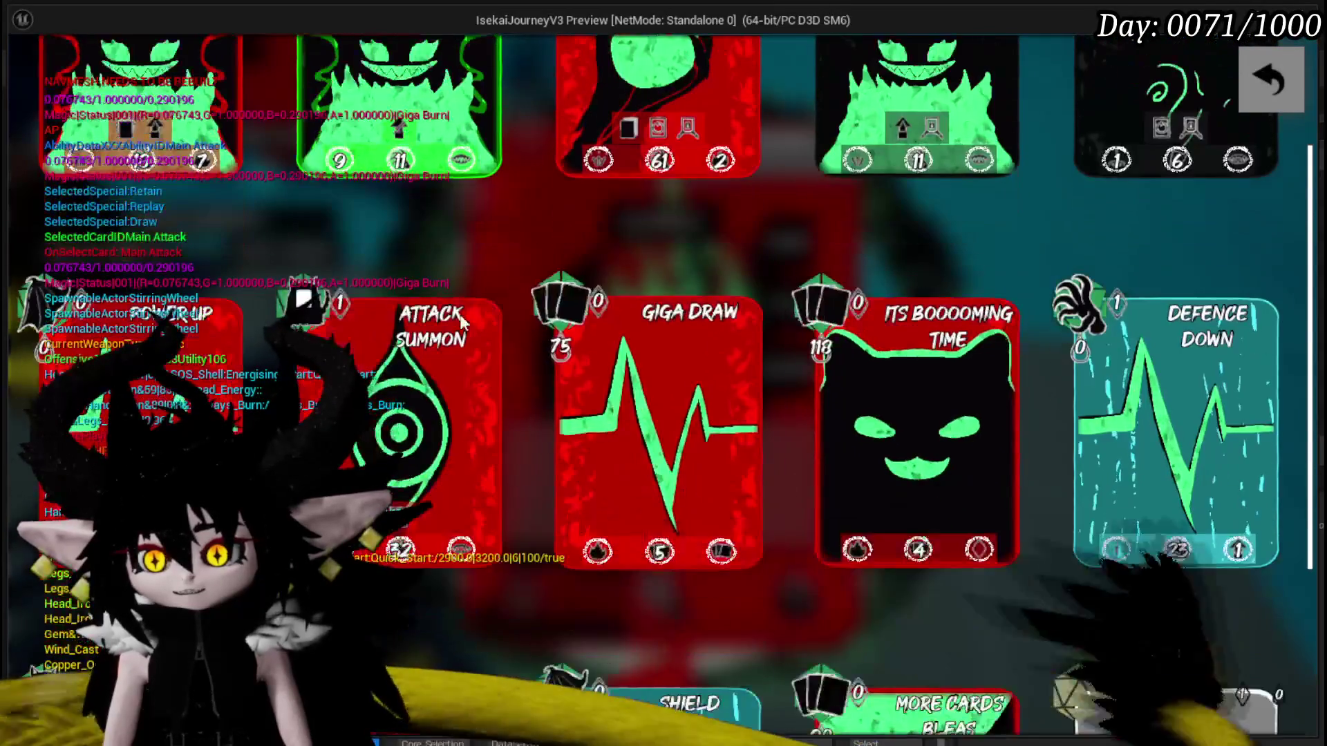
pyautogui.click(350, 356)
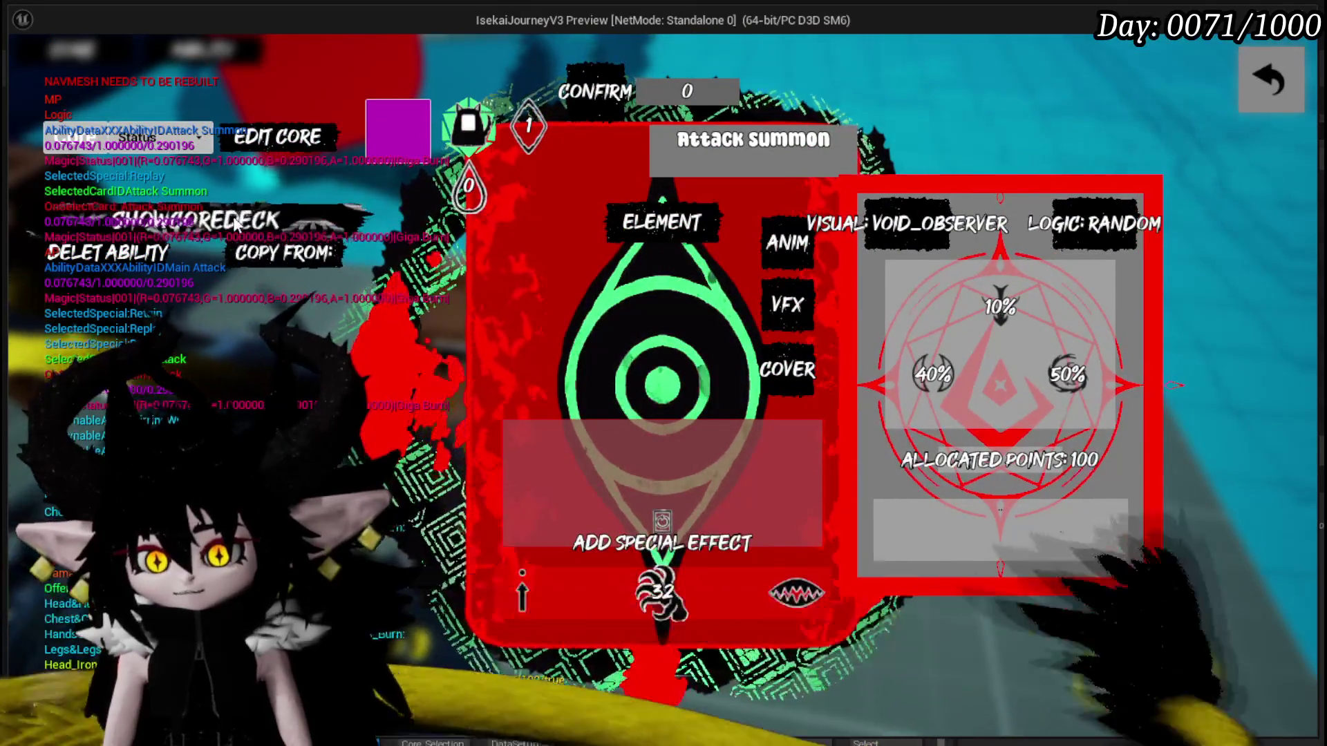
pyautogui.click(206, 220)
pyautogui.click(910, 358)
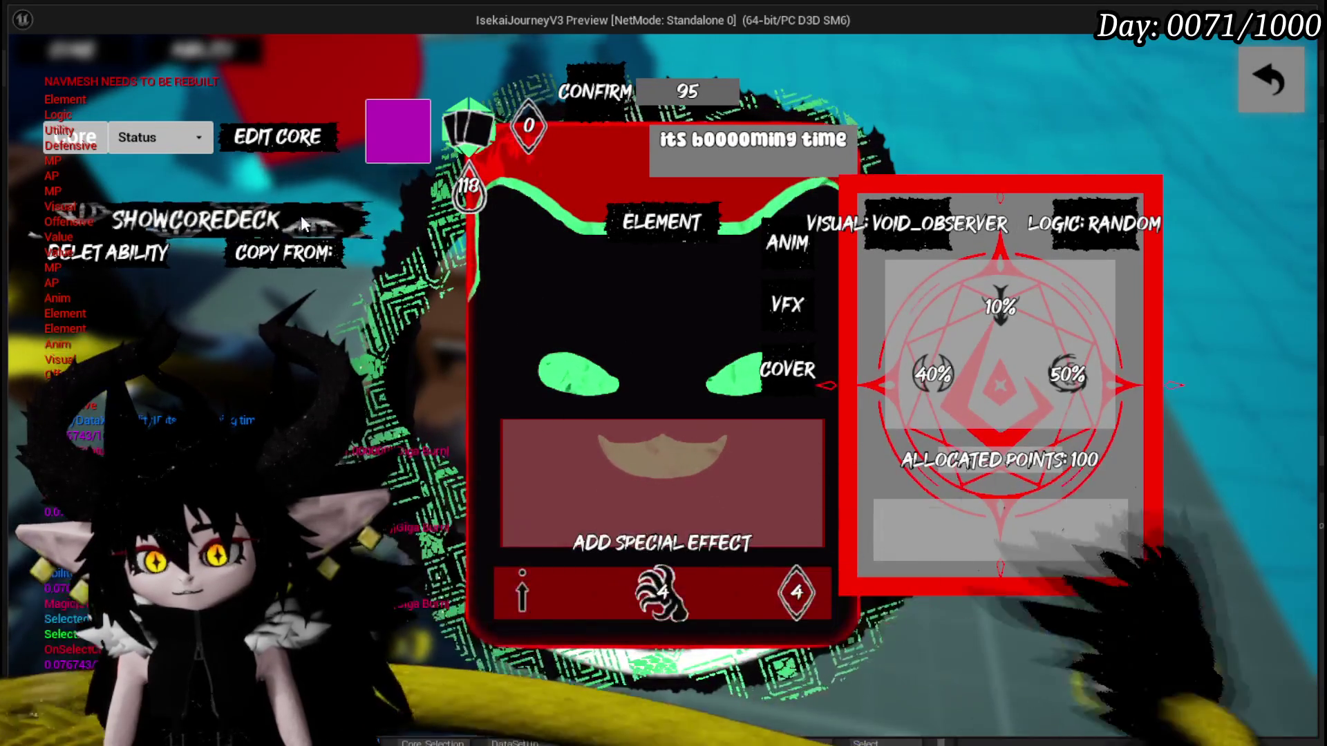
pyautogui.click(1259, 68)
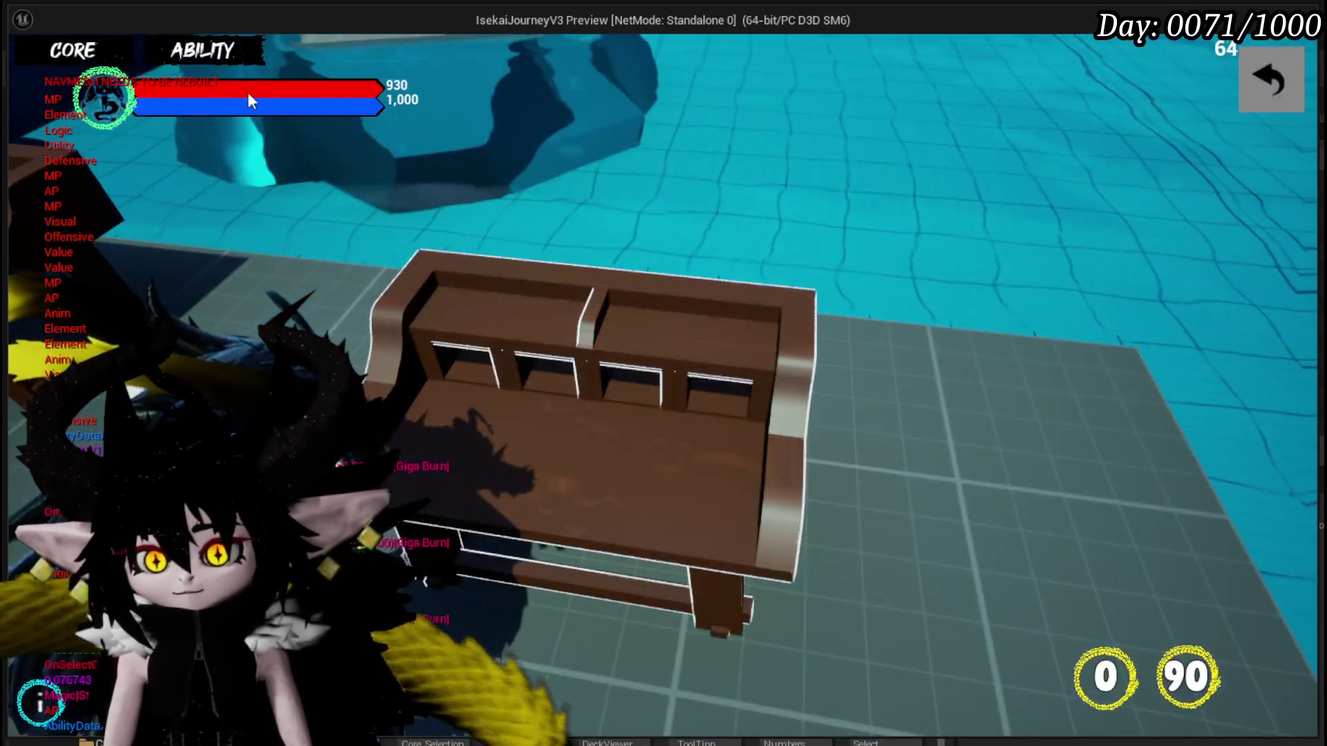
# Reopen the core menu, check a new card and the Status core, then stop the preview.
pyautogui.click(246, 92)
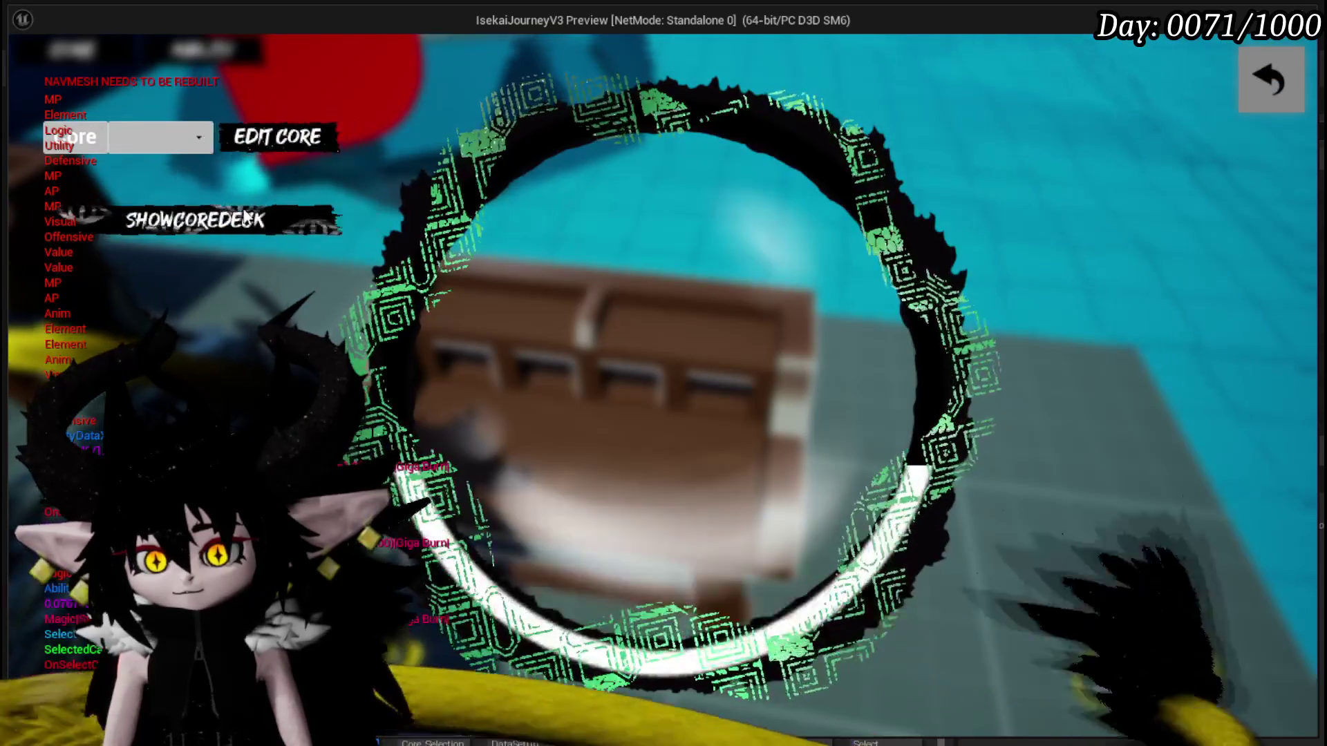
pyautogui.click(278, 211)
pyautogui.click(1269, 81)
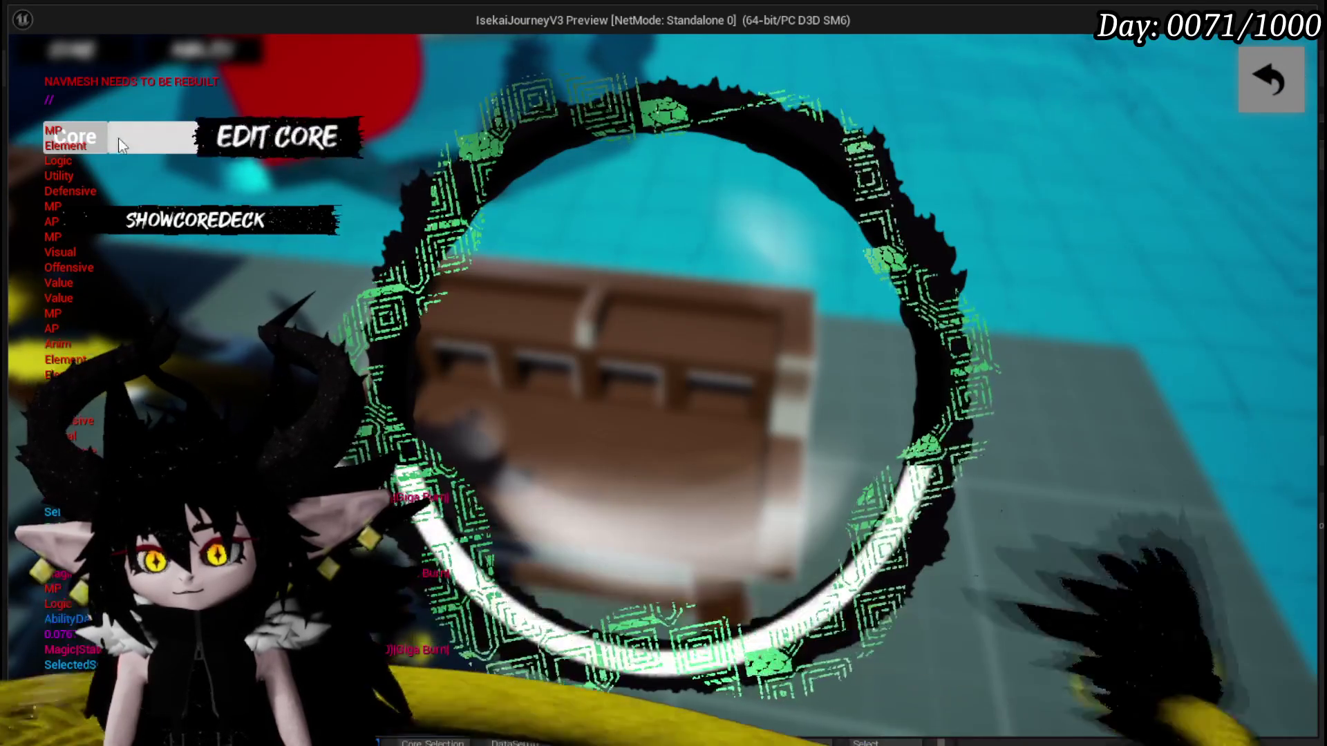
pyautogui.click(139, 134)
pyautogui.click(168, 225)
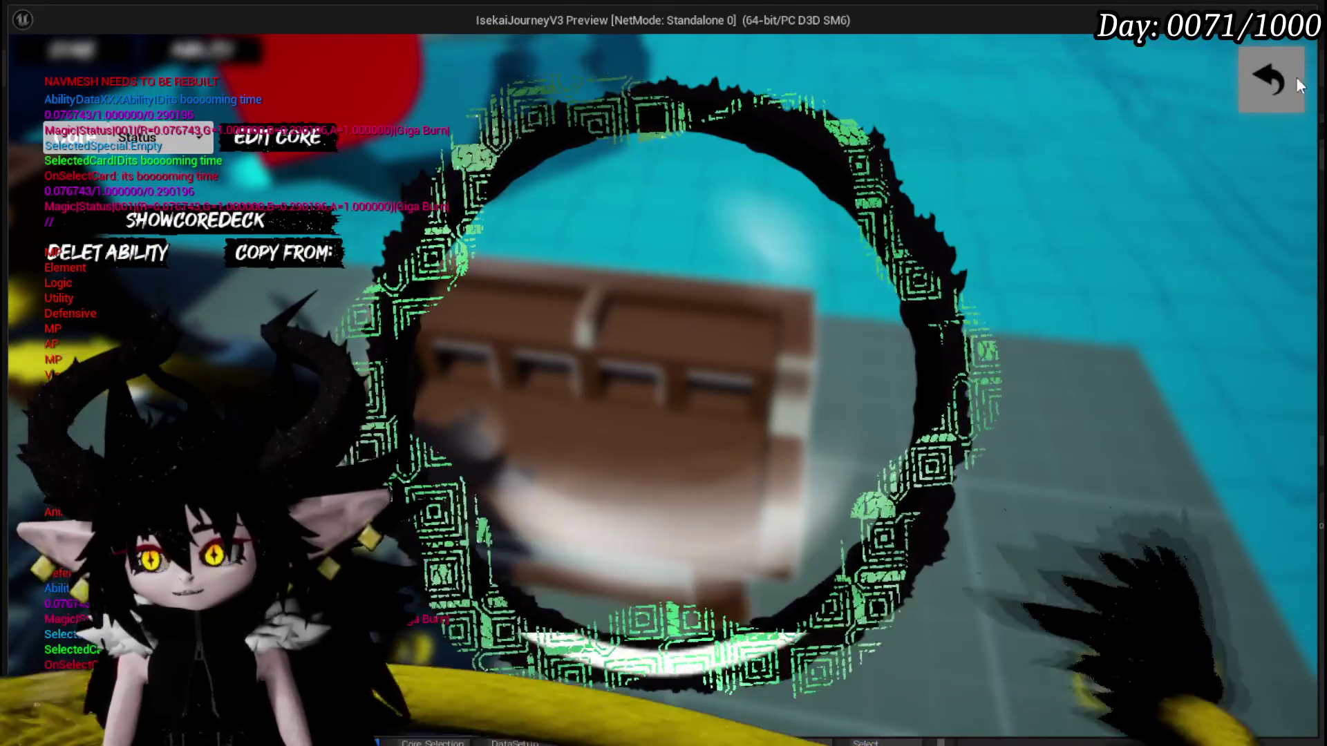
pyautogui.click(1272, 80)
pyautogui.press('Escape')
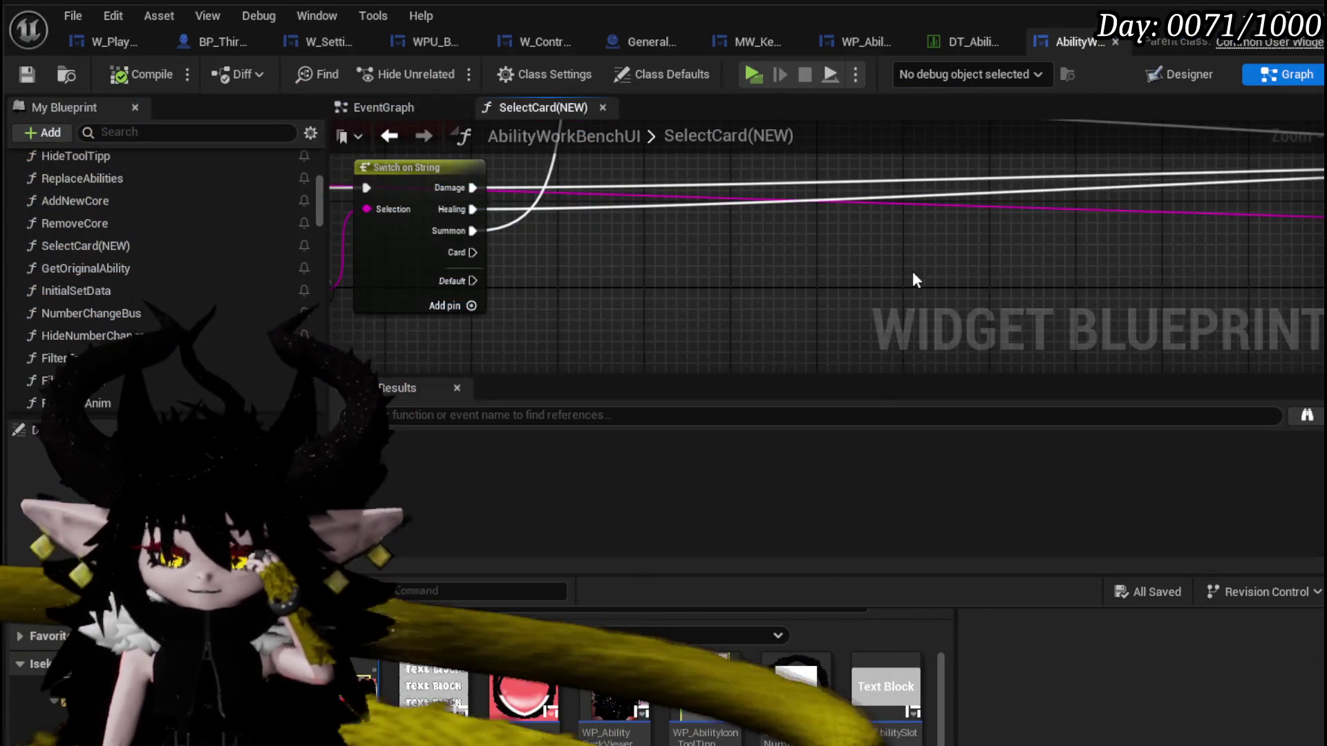
# Pan along SelectCard(NEW) past Set Points Left and Set Ability Locked back to Set Data Specific Status.
pyautogui.moveTo(912, 280); pyautogui.dragTo(404, 282)
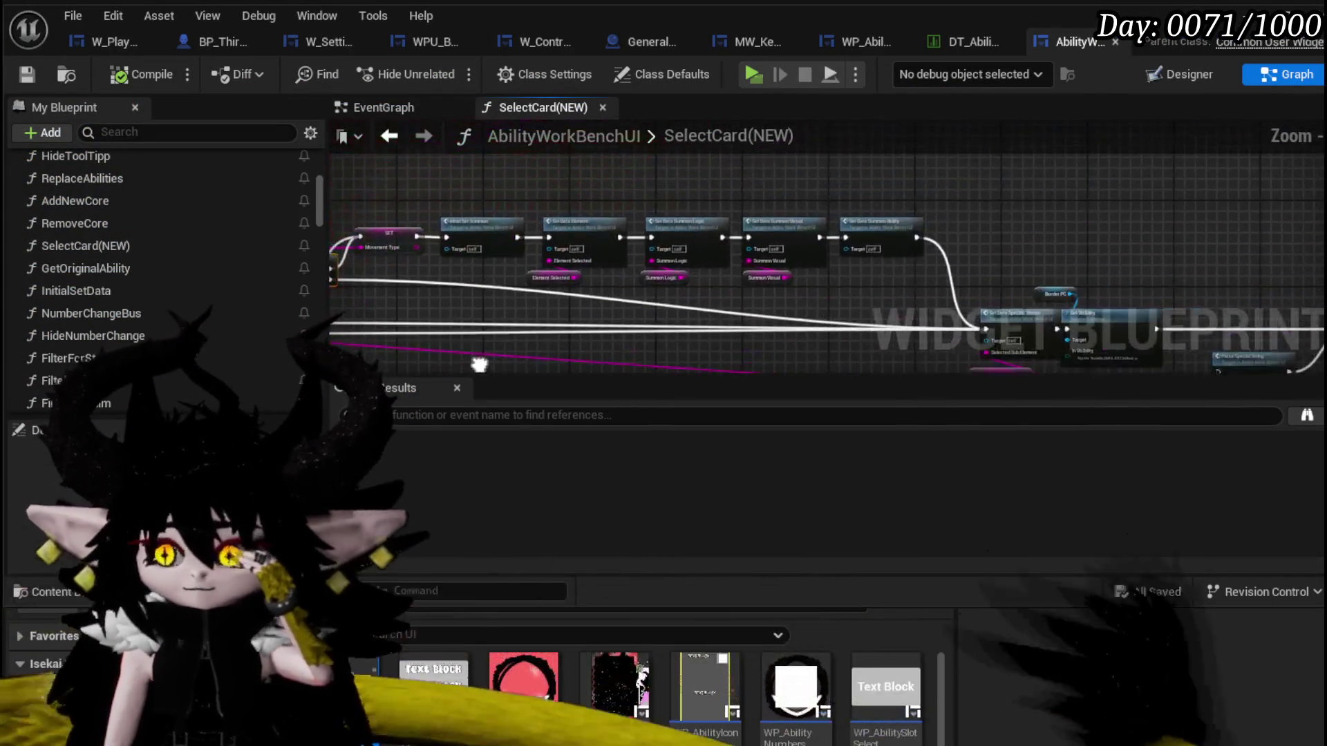
pyautogui.scroll(3, 754, 204)
pyautogui.moveTo(754, 204)
pyautogui.mouseDown()
pyautogui.moveTo(988, 217)
pyautogui.moveTo(651, 193)
pyautogui.mouseUp()
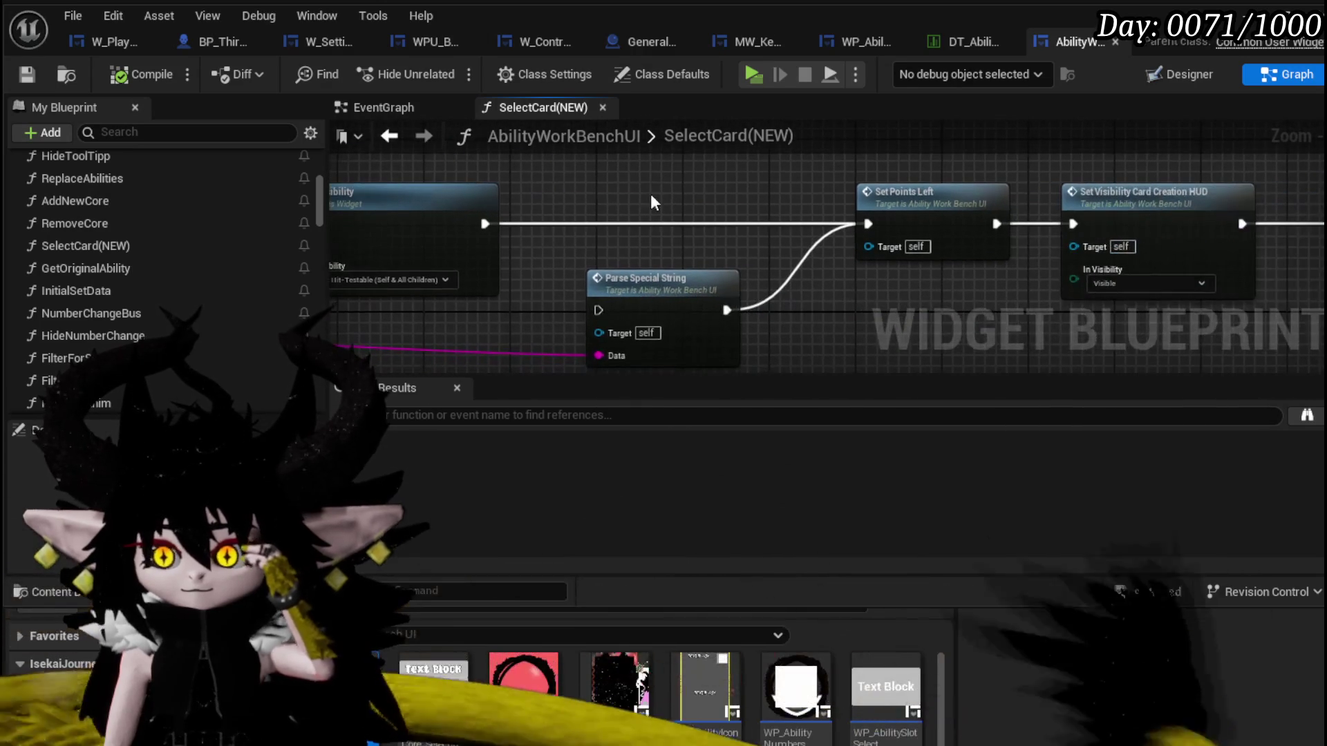
pyautogui.moveTo(967, 305); pyautogui.dragTo(538, 297)
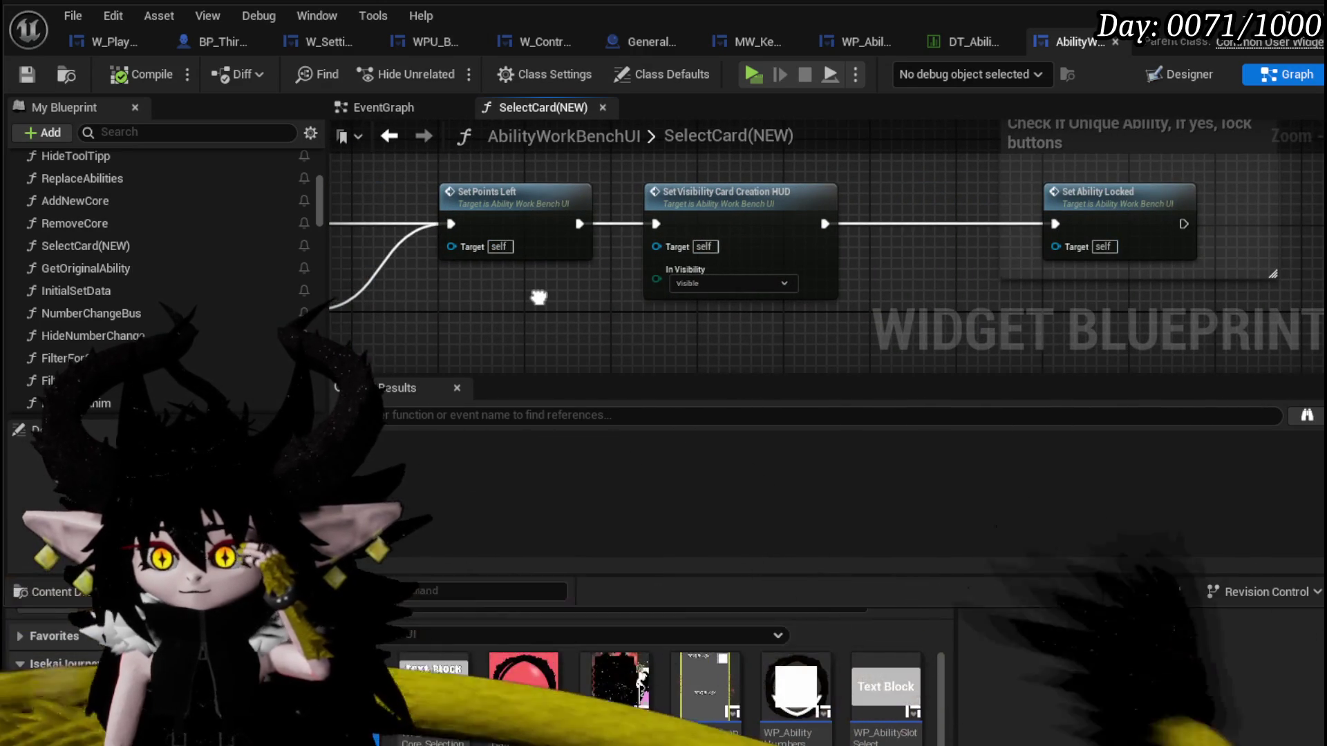
pyautogui.moveTo(539, 297); pyautogui.dragTo(483, 338)
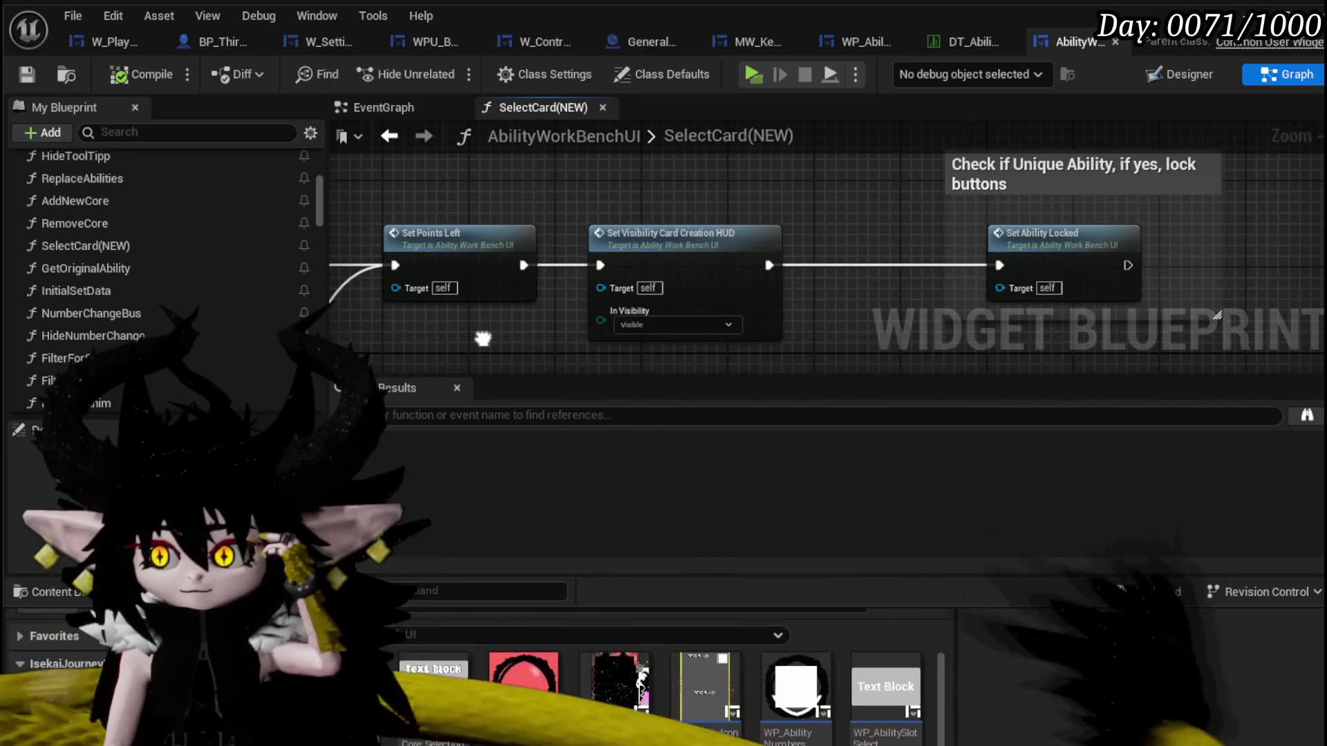
pyautogui.moveTo(484, 338); pyautogui.dragTo(978, 358)
pyautogui.moveTo(596, 330); pyautogui.dragTo(572, 254)
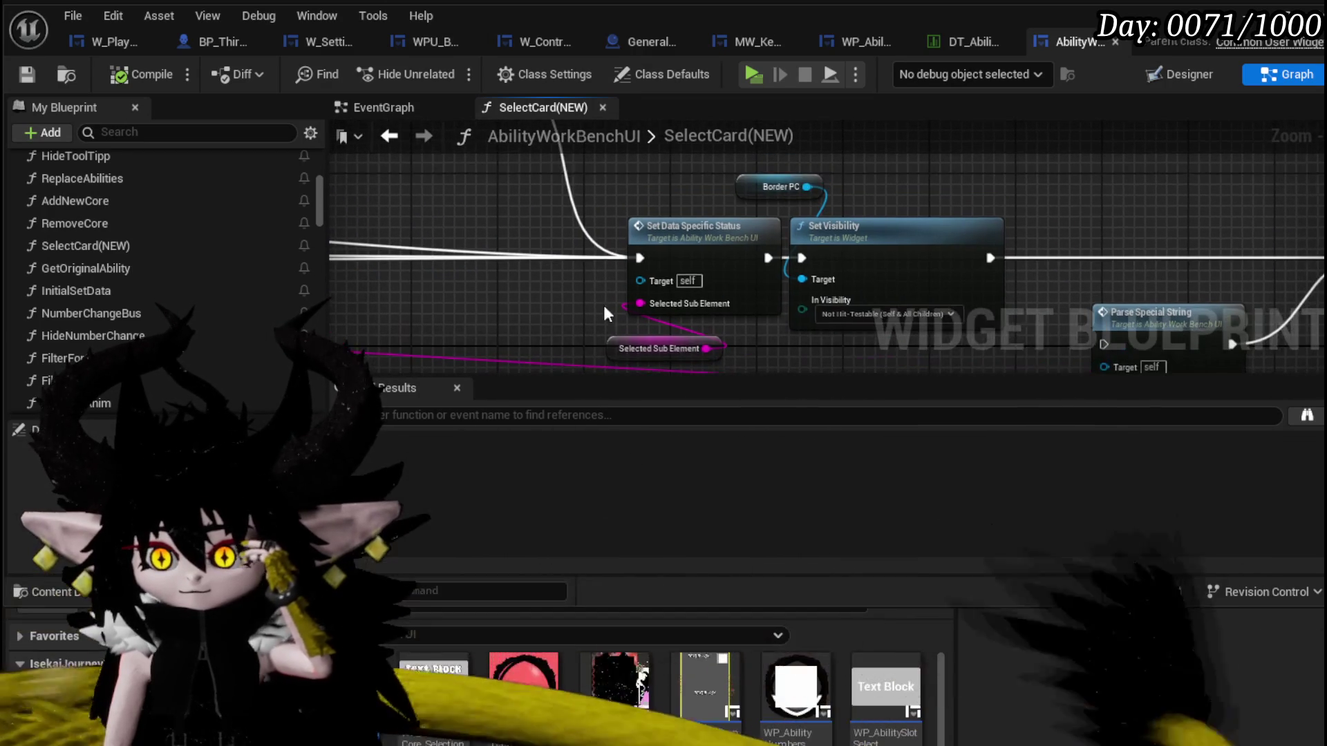
# Move Selected Sub Element and Border PC into place and open SetData_SpecificStatus.
pyautogui.moveTo(625, 350)
pyautogui.mouseDown()
pyautogui.moveTo(625, 171)
pyautogui.moveTo(607, 201)
pyautogui.mouseUp()
pyautogui.moveTo(744, 178); pyautogui.dragTo(832, 178)
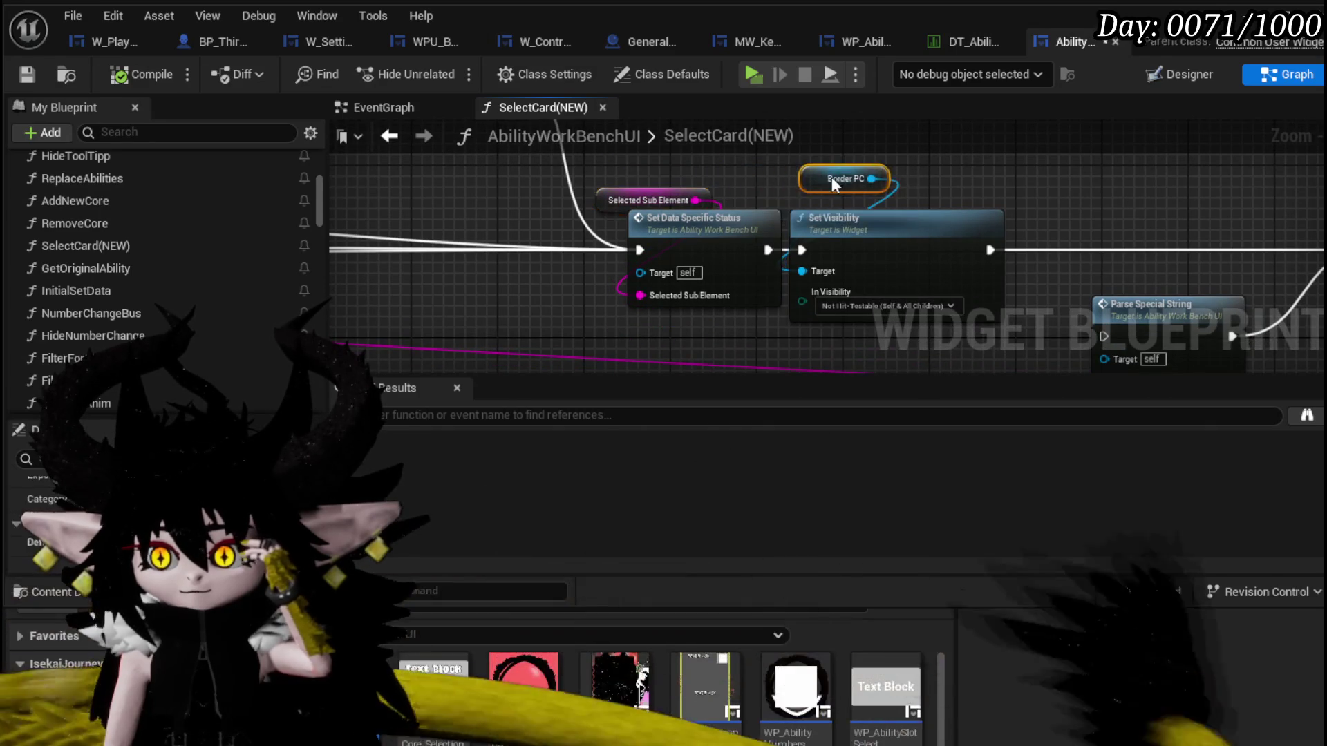
pyautogui.scroll(-4, 787, 270)
pyautogui.moveTo(638, 258)
pyautogui.mouseDown()
pyautogui.moveTo(393, 285)
pyautogui.moveTo(994, 244)
pyautogui.moveTo(686, 251)
pyautogui.mouseUp()
pyautogui.scroll(1, 365, 285)
pyautogui.scroll(3, 914, 255)
pyautogui.scroll(-2, 597, 253)
pyautogui.moveTo(598, 253); pyautogui.dragTo(637, 237)
pyautogui.doubleClick(637, 237)
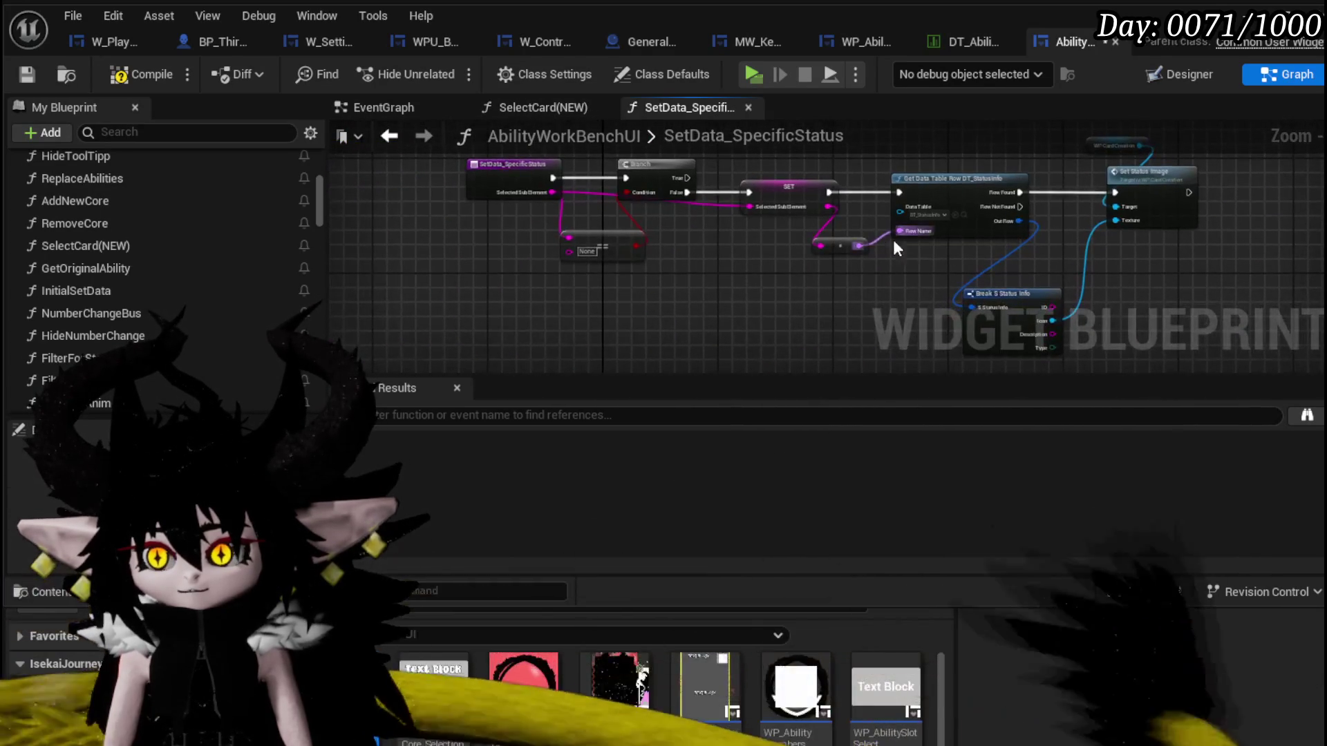
# Back in SelectCard(NEW), move the Branch chain and the Empty/NOT nodes into a tidier layout.
pyautogui.click(389, 136)
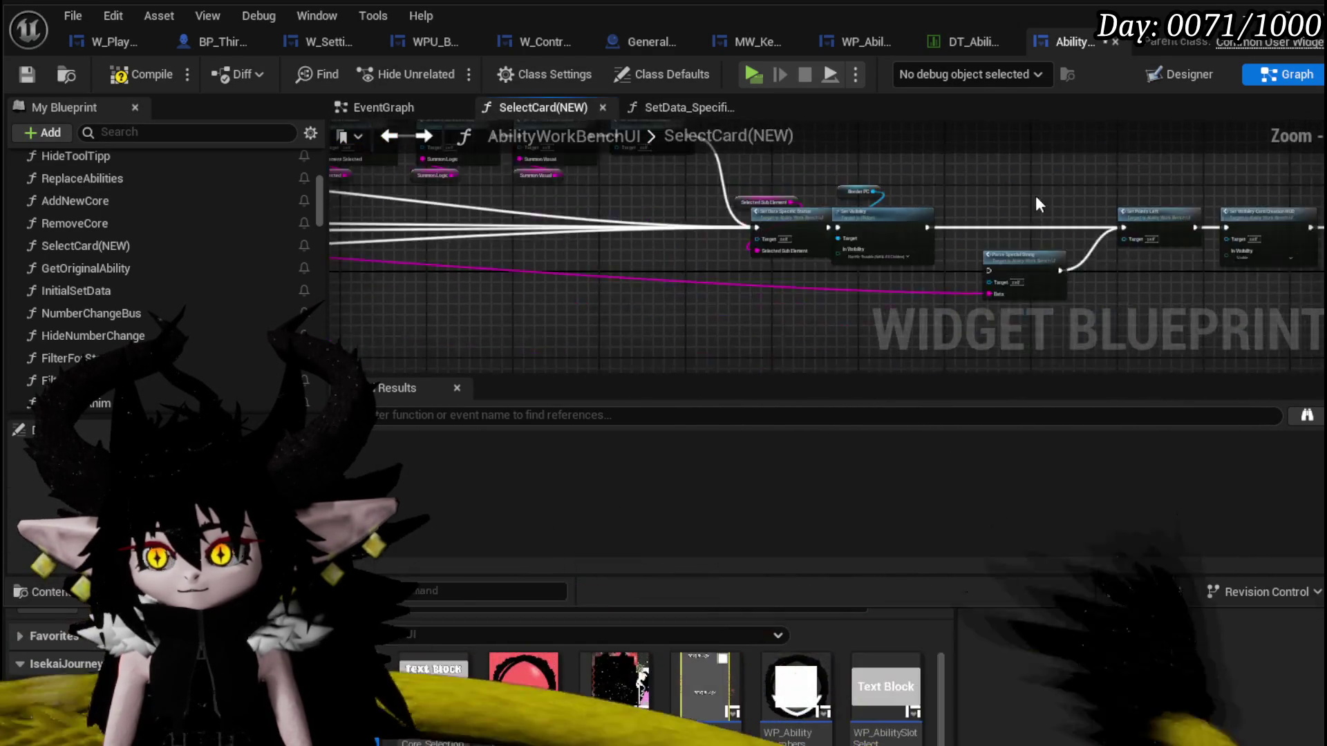
pyautogui.scroll(-5, 713, 182)
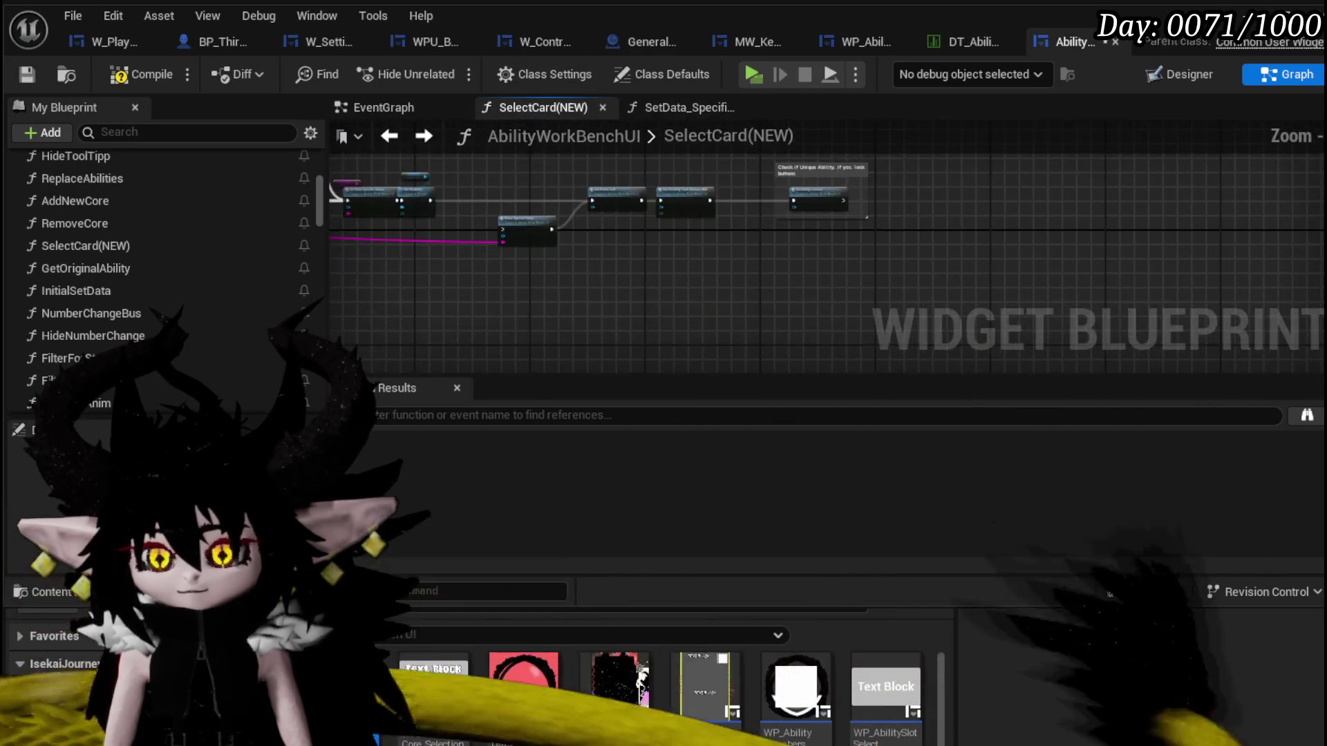
pyautogui.scroll(2, 958, 249)
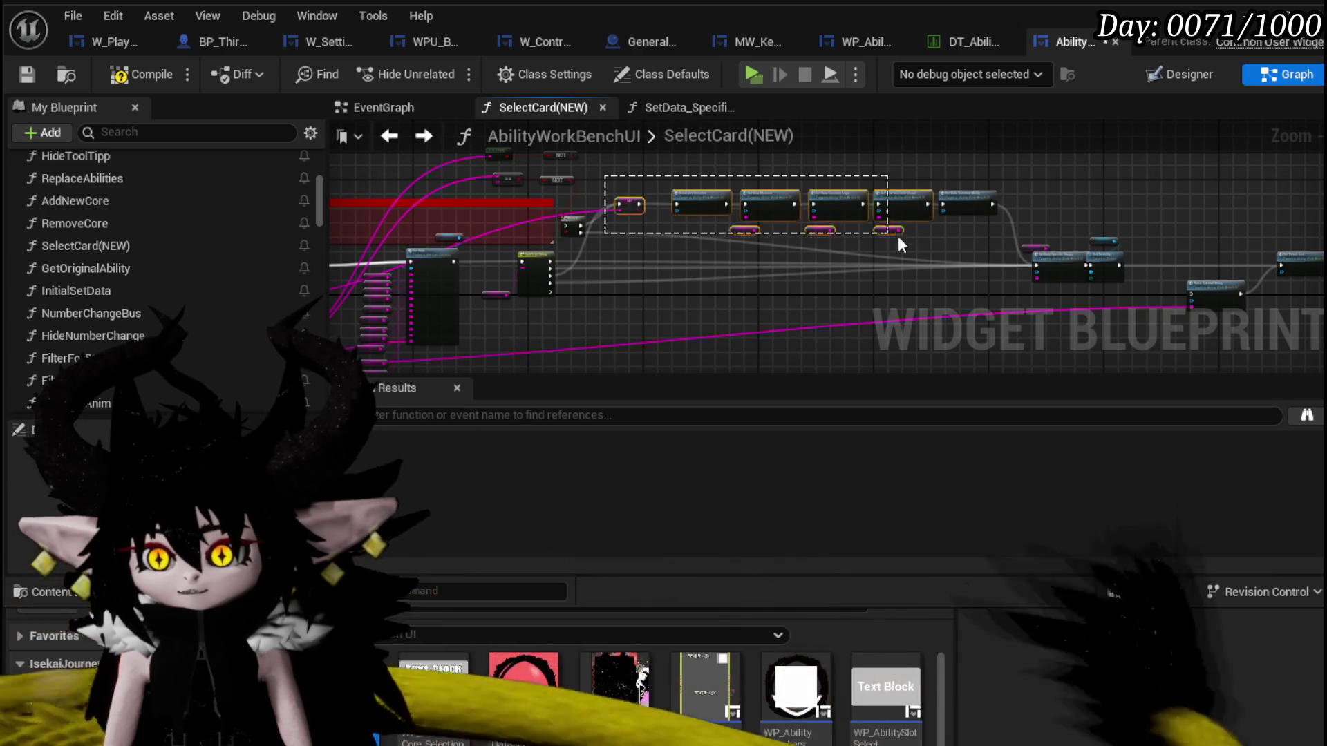
pyautogui.scroll(2, 671, 255)
pyautogui.moveTo(548, 330); pyautogui.dragTo(643, 161)
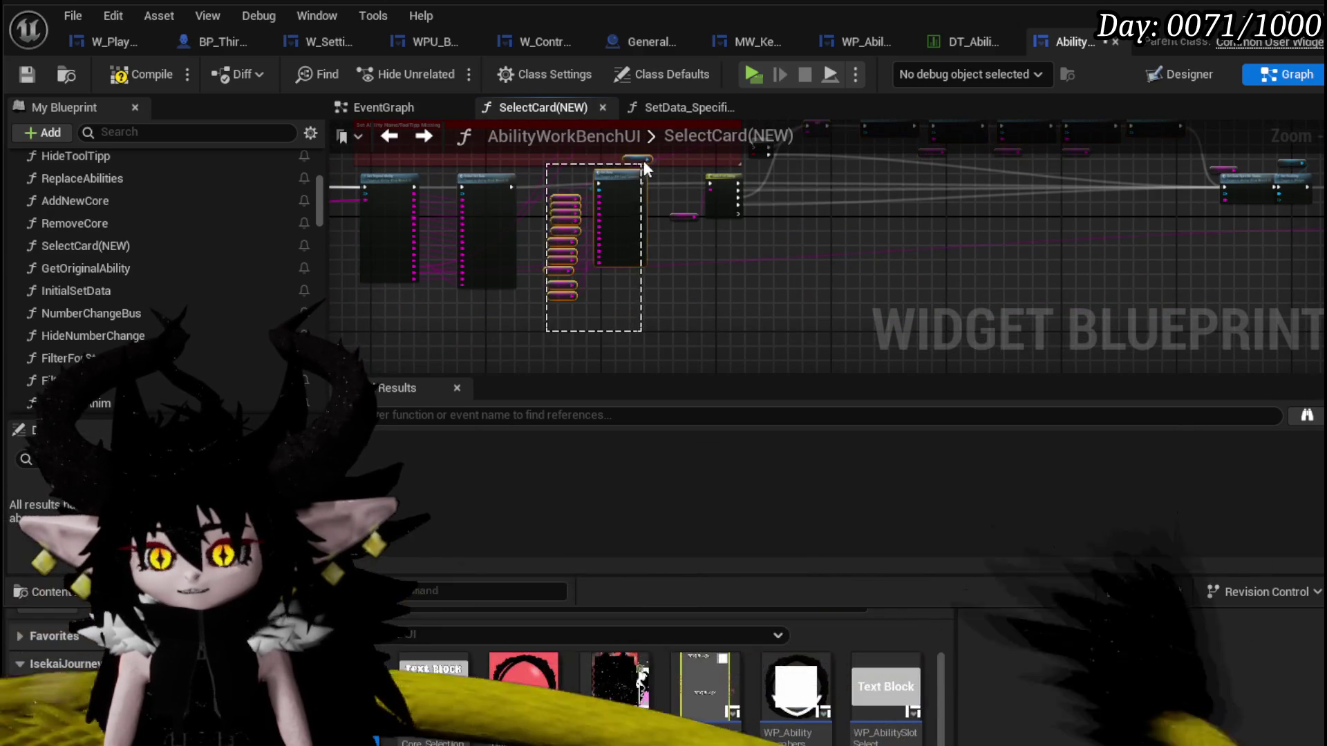
pyautogui.scroll(3, 666, 258)
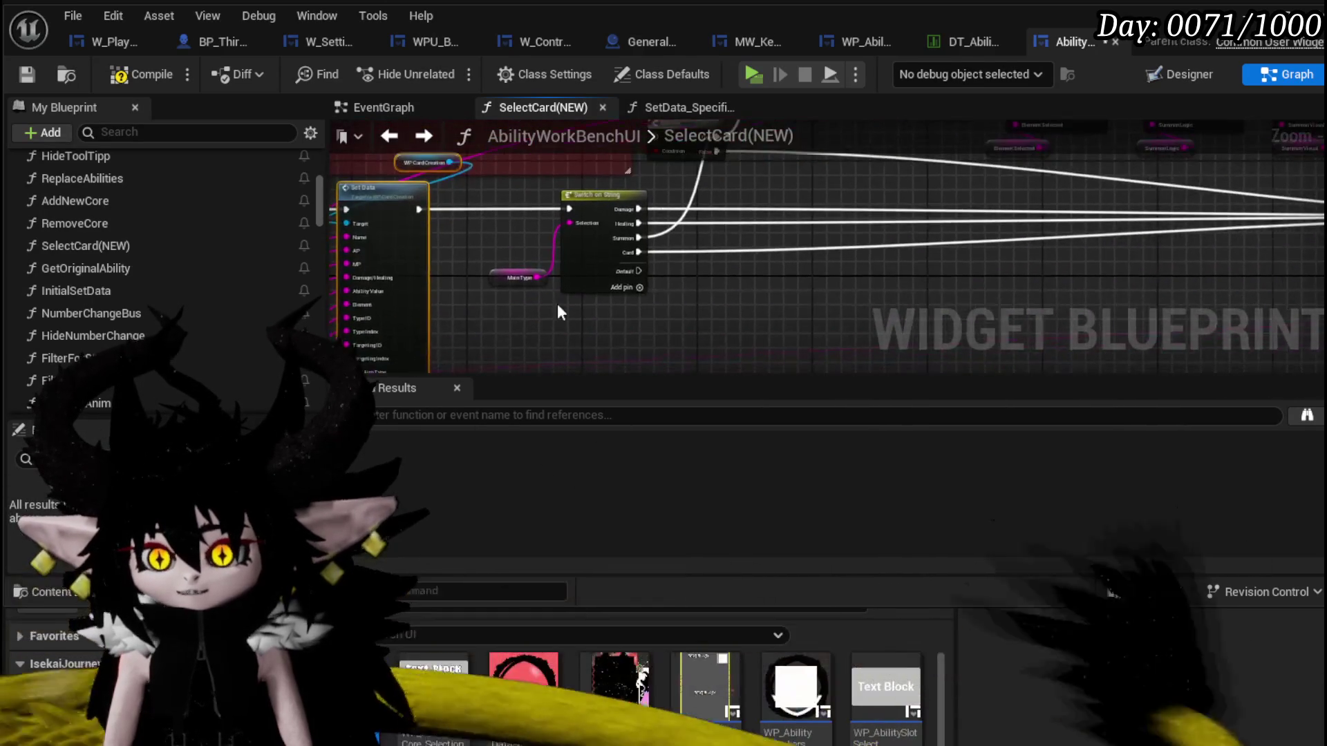
pyautogui.moveTo(483, 251); pyautogui.dragTo(946, 166)
pyautogui.moveTo(420, 230); pyautogui.dragTo(811, 219)
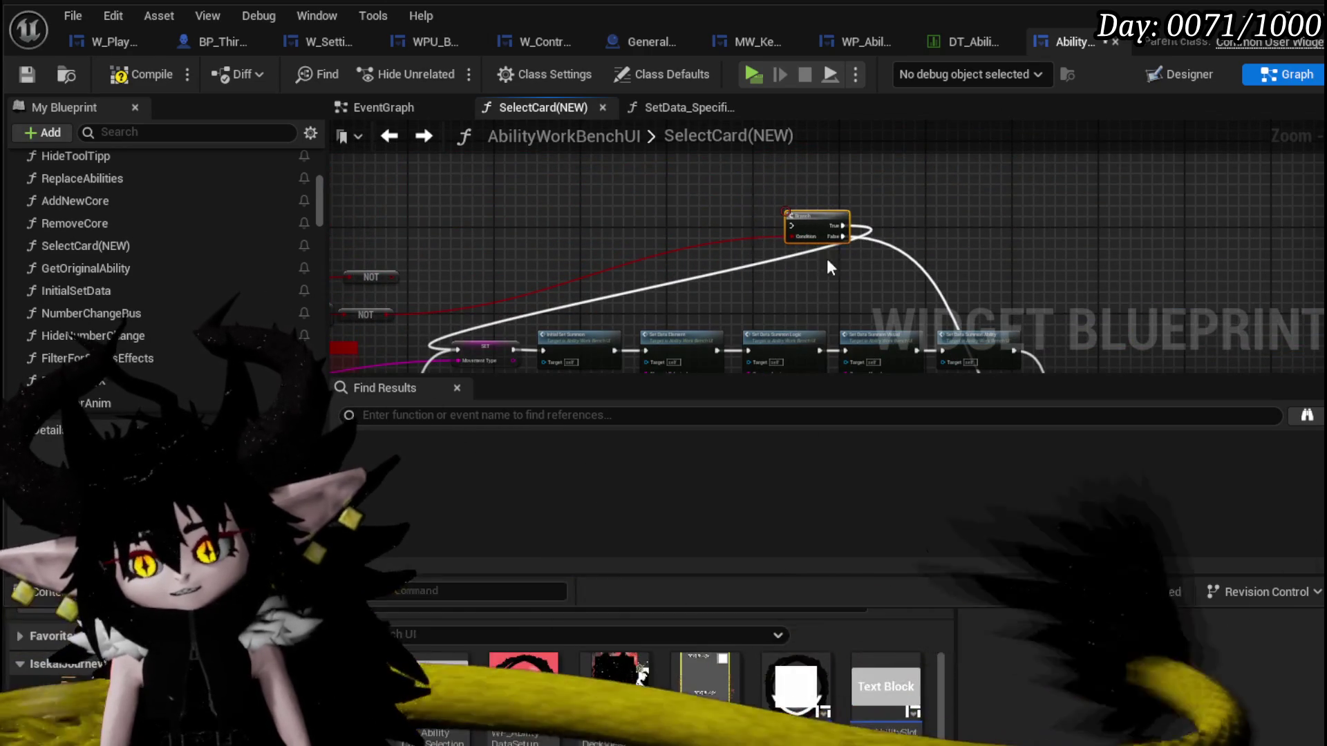
pyautogui.scroll(-2, 859, 255)
pyautogui.scroll(2, 814, 235)
pyautogui.scroll(3, 814, 235)
pyautogui.moveTo(773, 223); pyautogui.dragTo(589, 248)
pyautogui.scroll(-2, 862, 186)
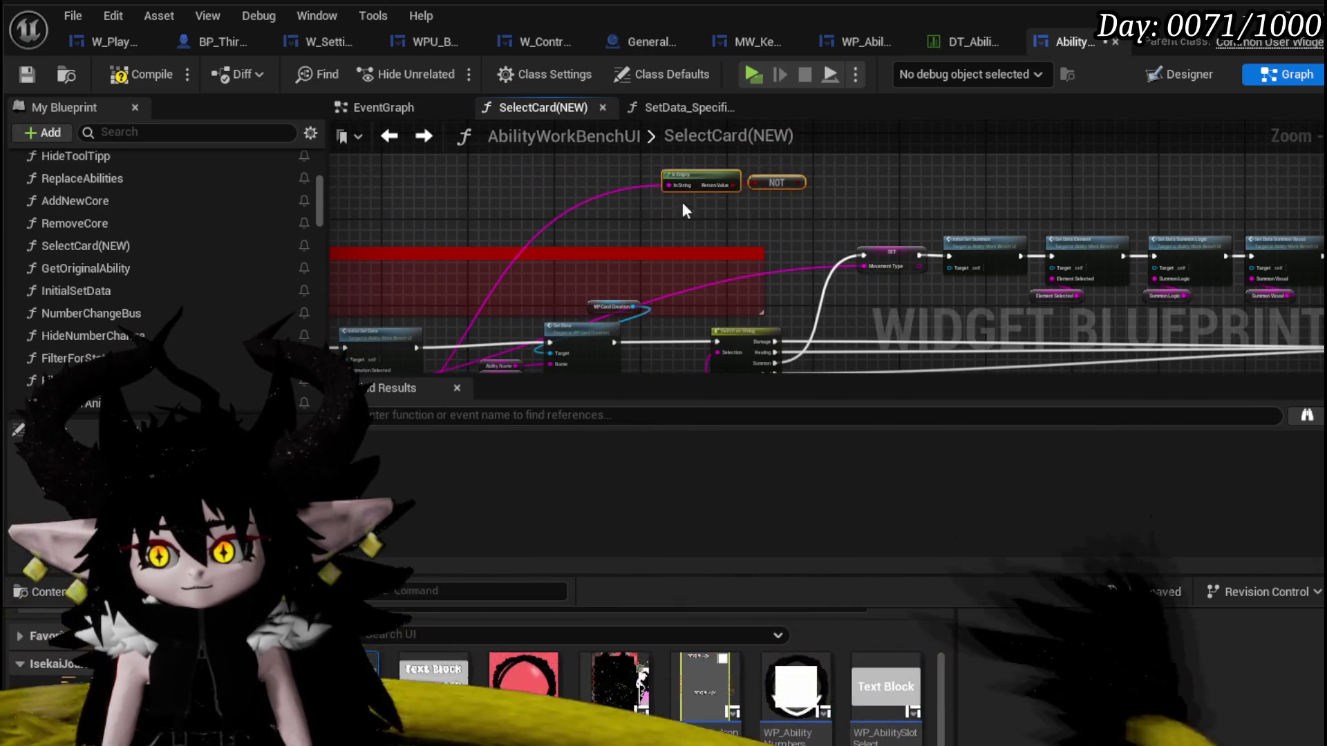
pyautogui.scroll(-2, 616, 206)
pyautogui.scroll(3, 615, 207)
# Add a reroute on the lower wire, compile and save, and expand the Set Data function group.
pyautogui.doubleClick(519, 243)
pyautogui.moveTo(521, 246); pyautogui.dragTo(1073, 254)
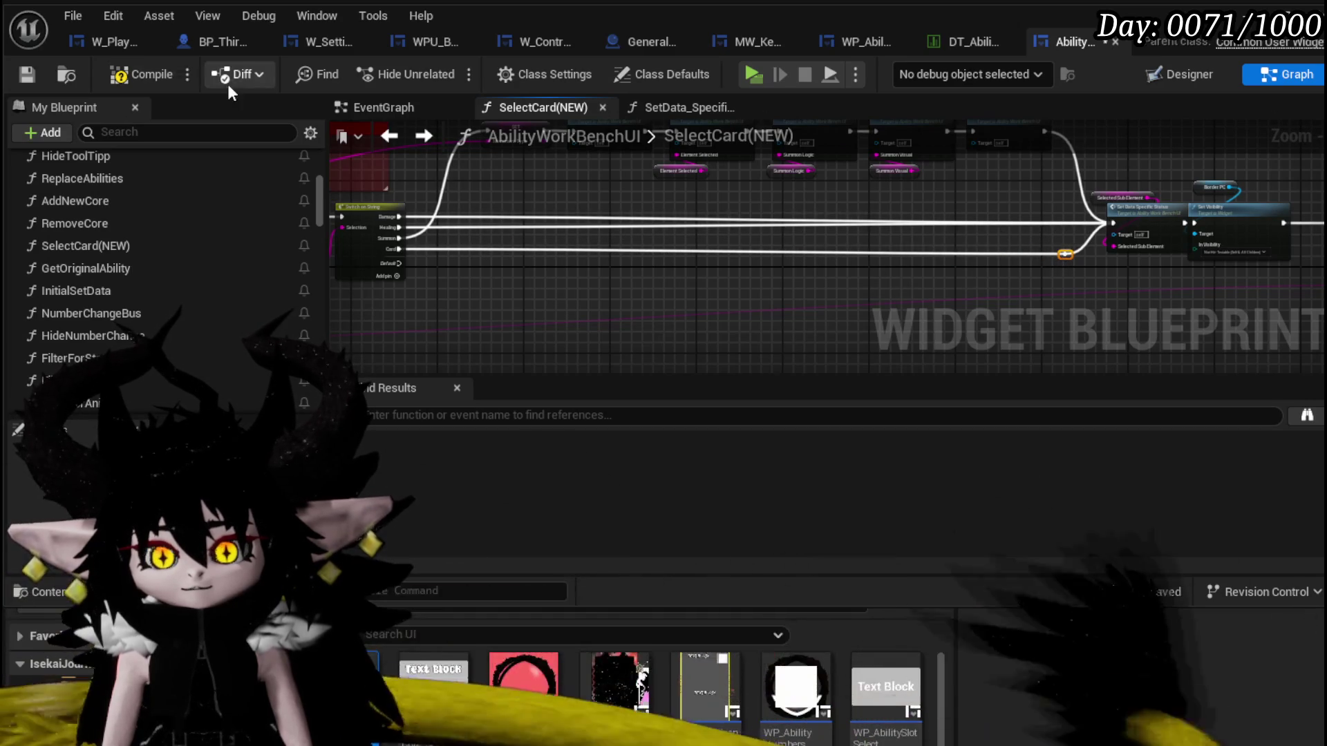
pyautogui.click(36, 72)
pyautogui.moveTo(504, 245)
pyautogui.mouseDown()
pyautogui.moveTo(1142, 213)
pyautogui.moveTo(711, 216)
pyautogui.mouseUp()
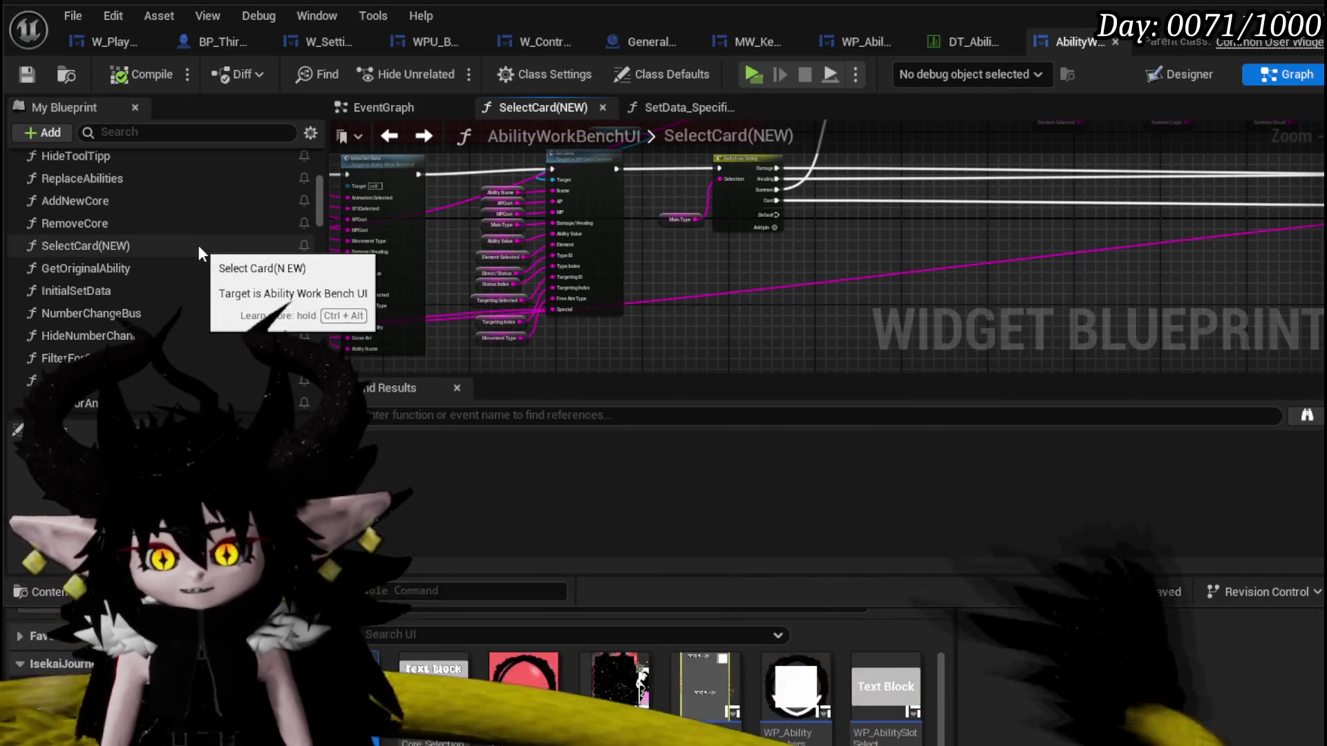
pyautogui.scroll(3, 198, 245)
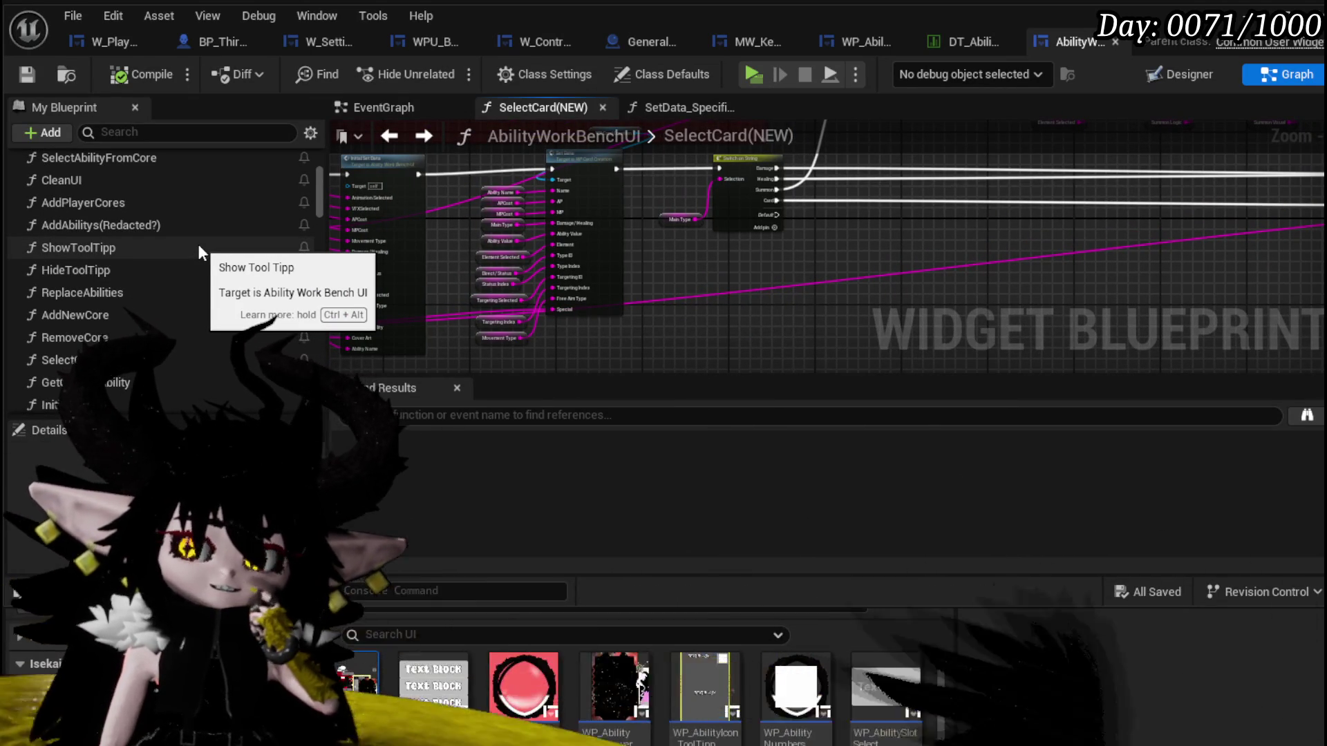
pyautogui.scroll(-2, 199, 243)
pyautogui.scroll(5, 191, 238)
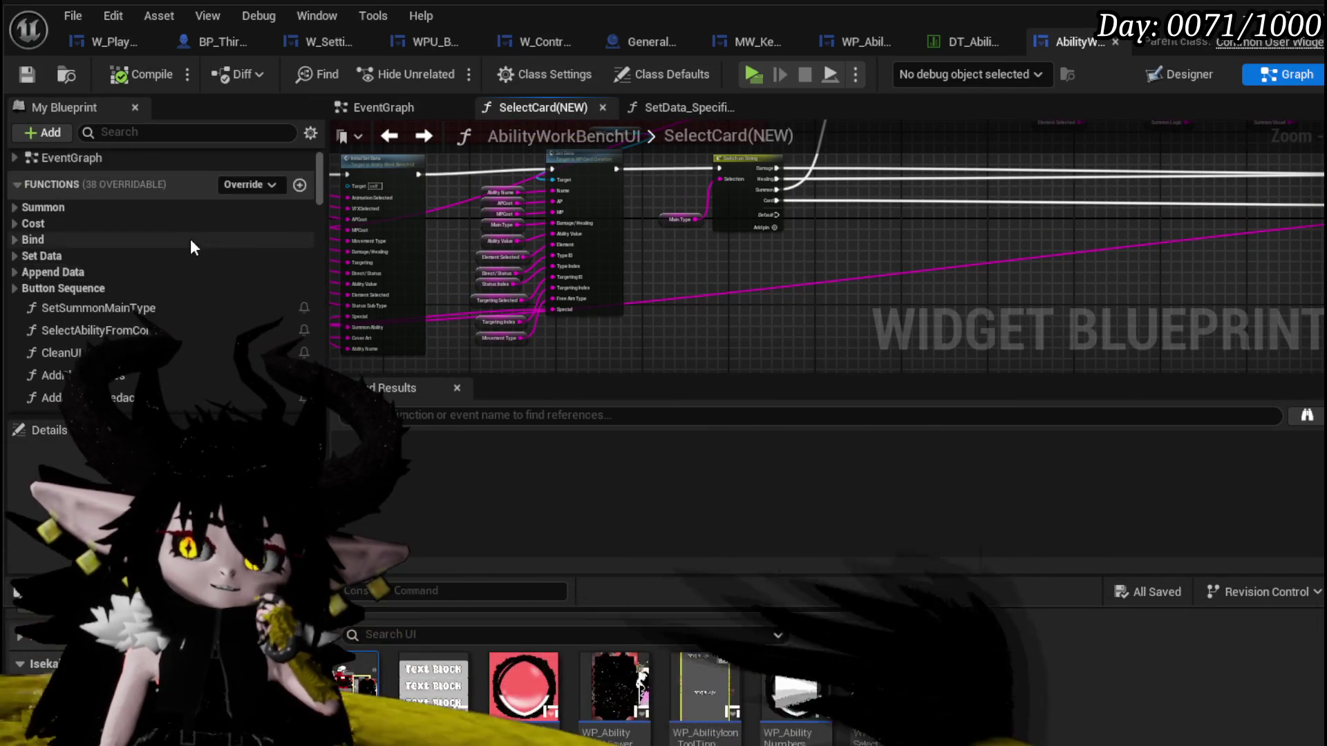
pyautogui.click(11, 283)
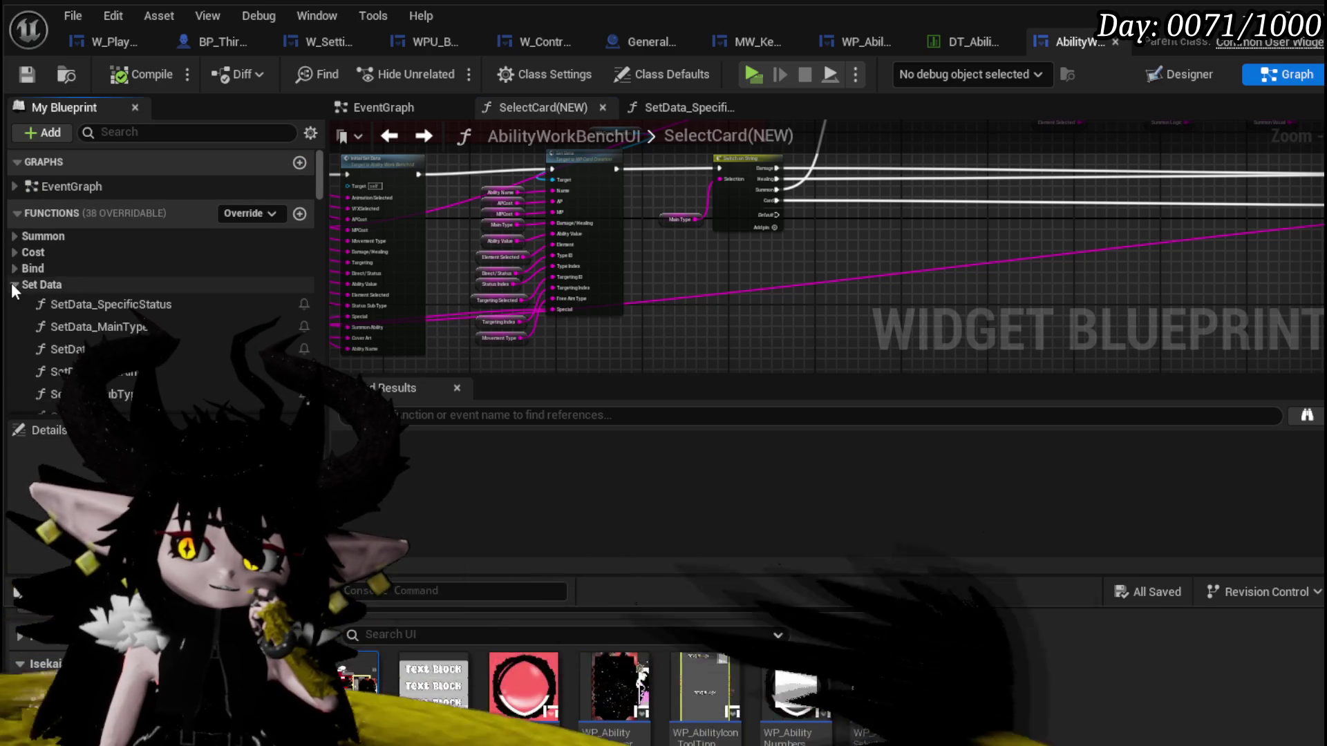
pyautogui.scroll(-2, 139, 267)
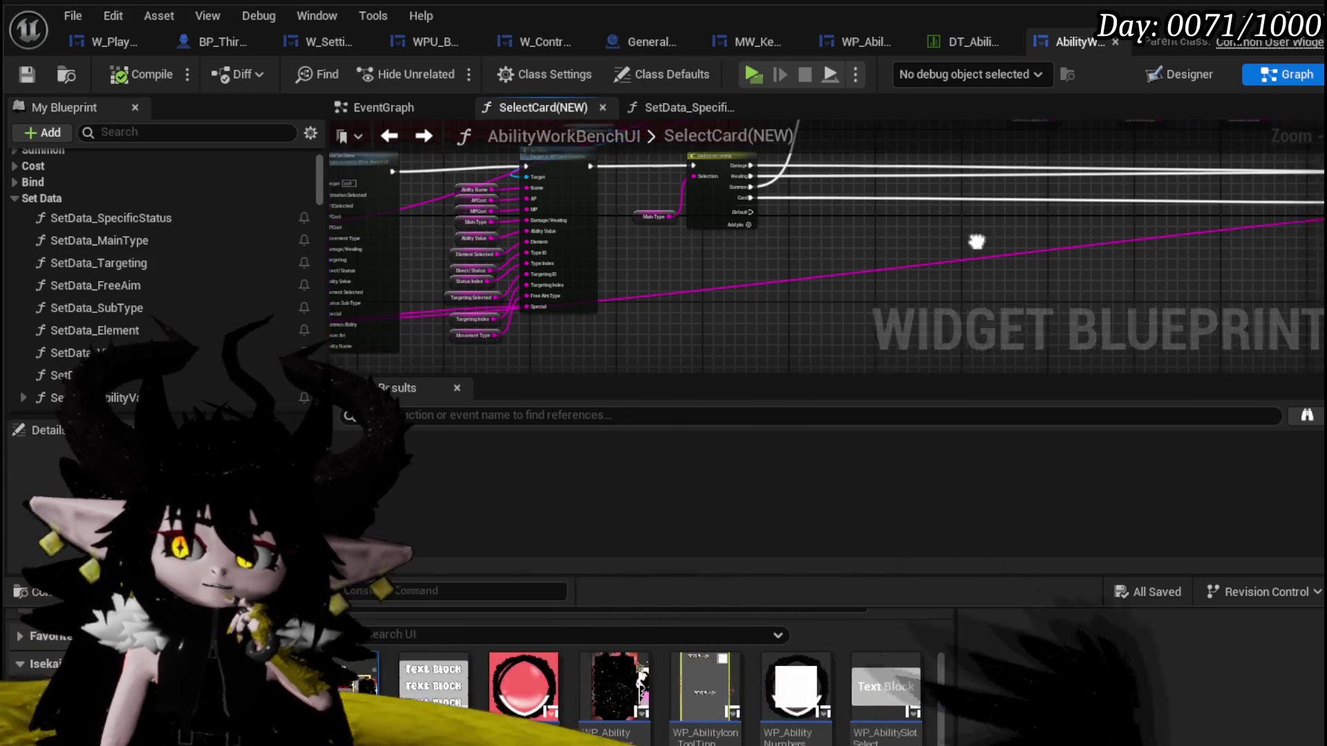
# Drop Set Data Specific Status, Main Type, Targeting and Sub Type calls in a row on the graph.
pyautogui.moveTo(683, 224); pyautogui.dragTo(211, 242)
pyautogui.moveTo(599, 183); pyautogui.dragTo(550, 187)
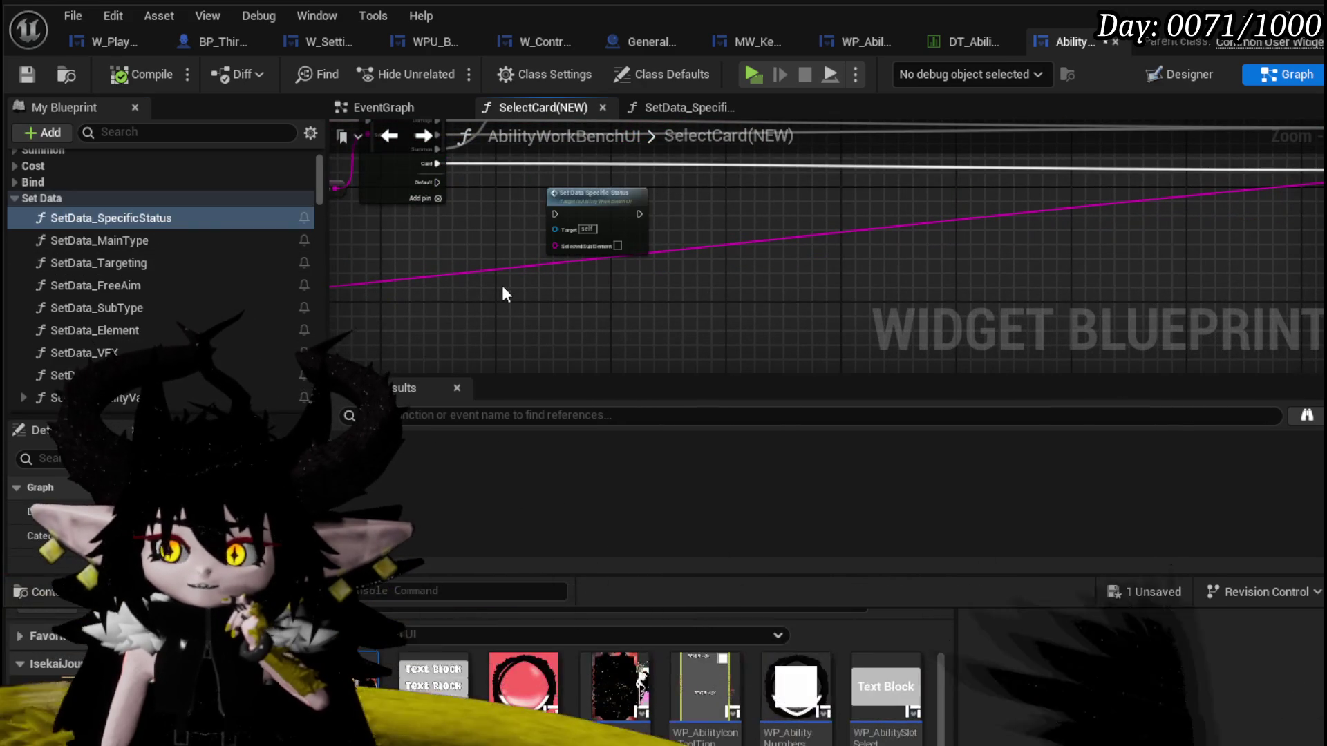
pyautogui.moveTo(499, 277); pyautogui.dragTo(329, 308)
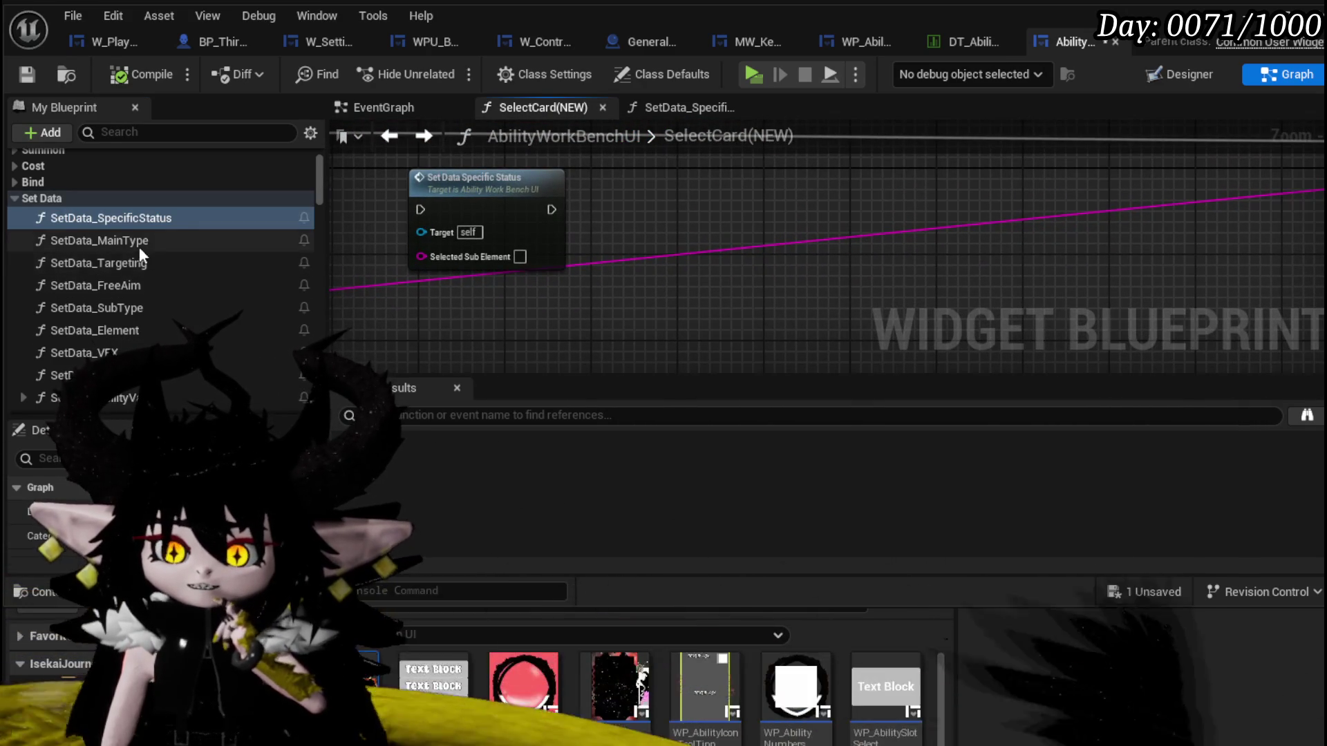
pyautogui.moveTo(139, 242); pyautogui.dragTo(621, 179)
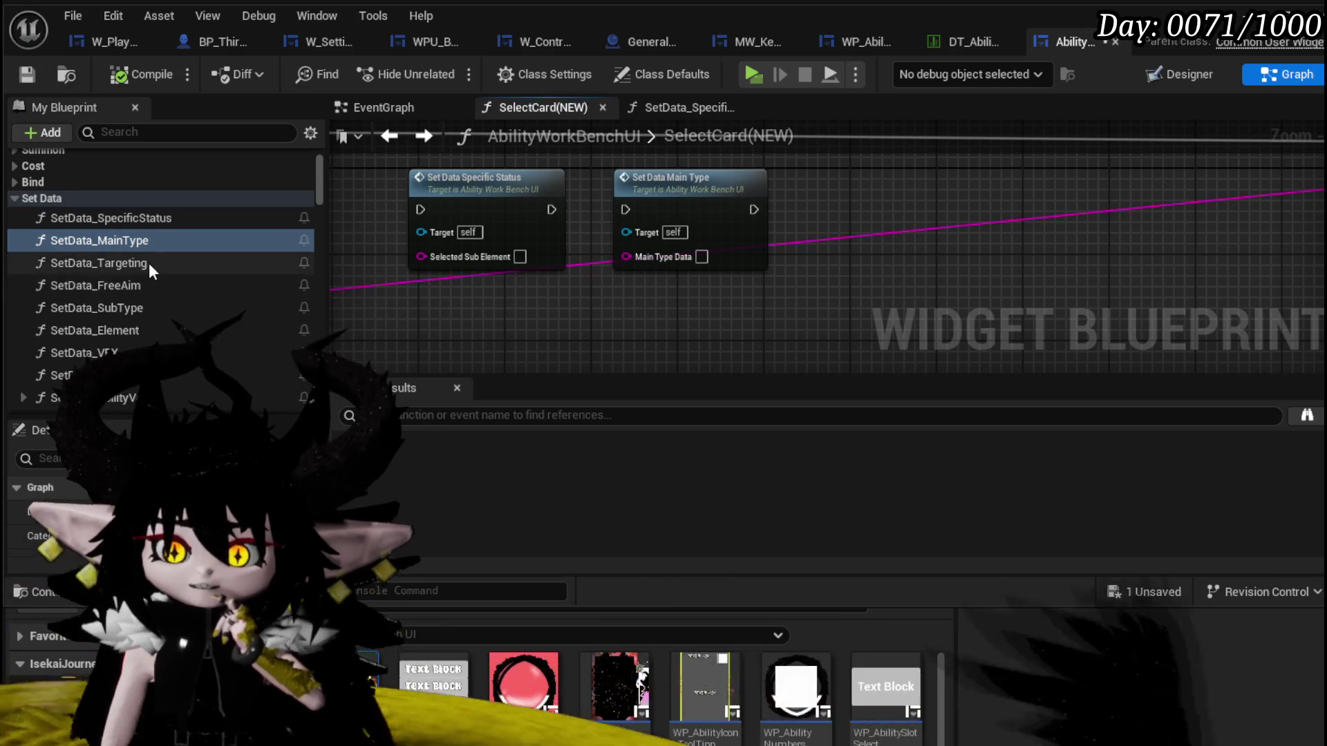
pyautogui.moveTo(148, 262); pyautogui.dragTo(879, 179)
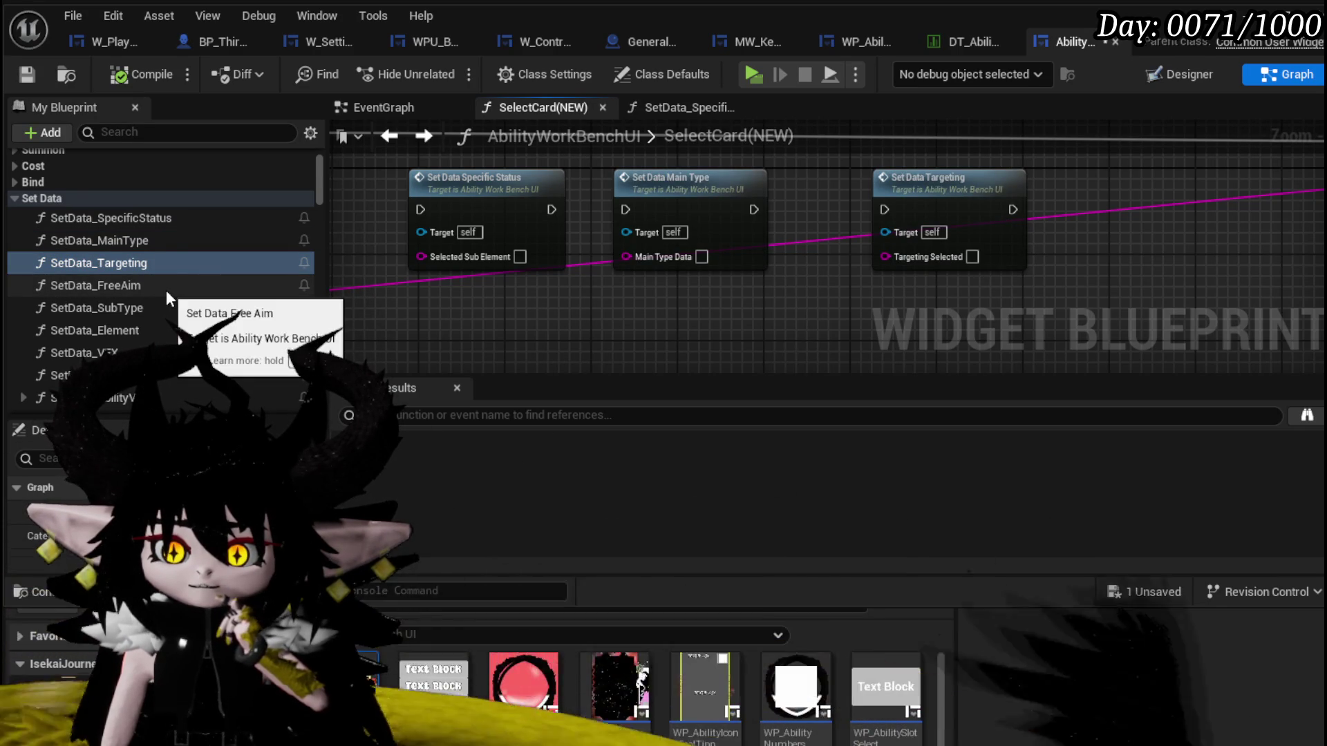
pyautogui.moveTo(133, 306); pyautogui.dragTo(876, 285)
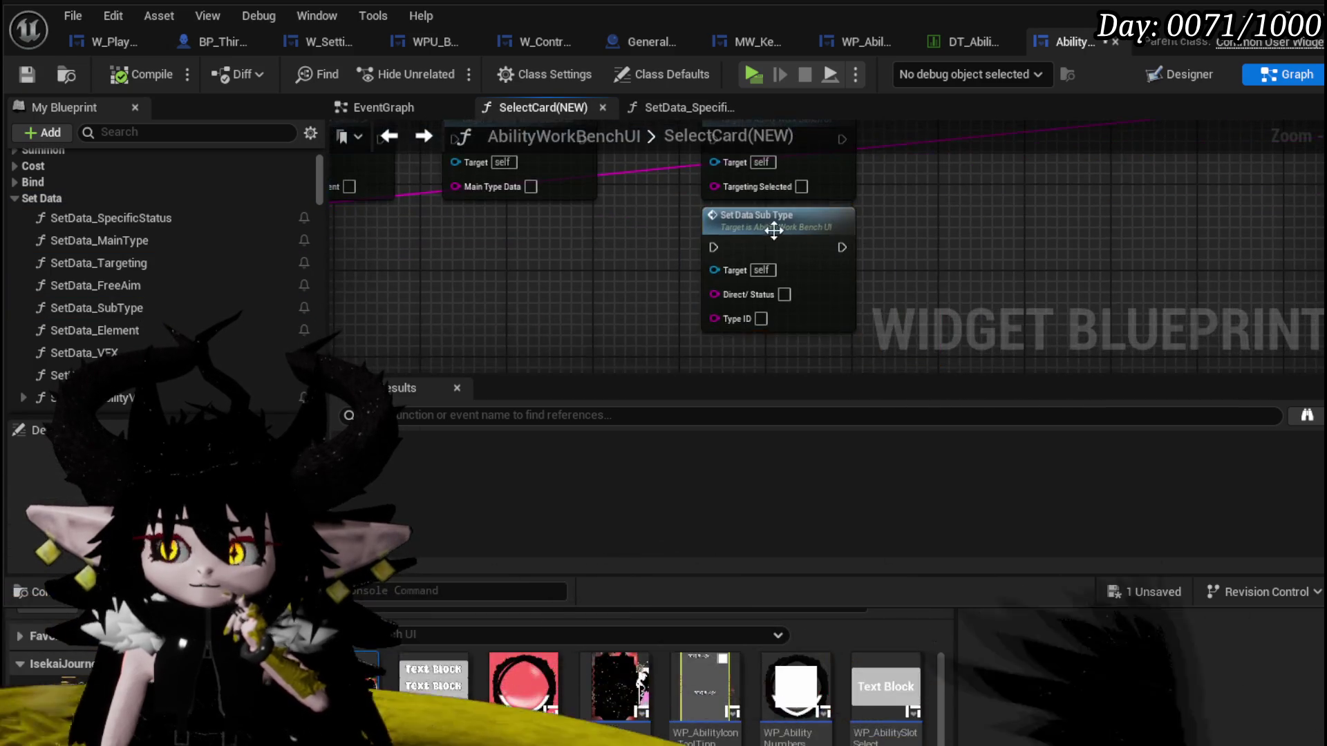
# Peek into SetData_SubType and SetData_SpecificStatus, returning to SelectCard(NEW) each time.
pyautogui.doubleClick(784, 227)
pyautogui.scroll(3, 909, 185)
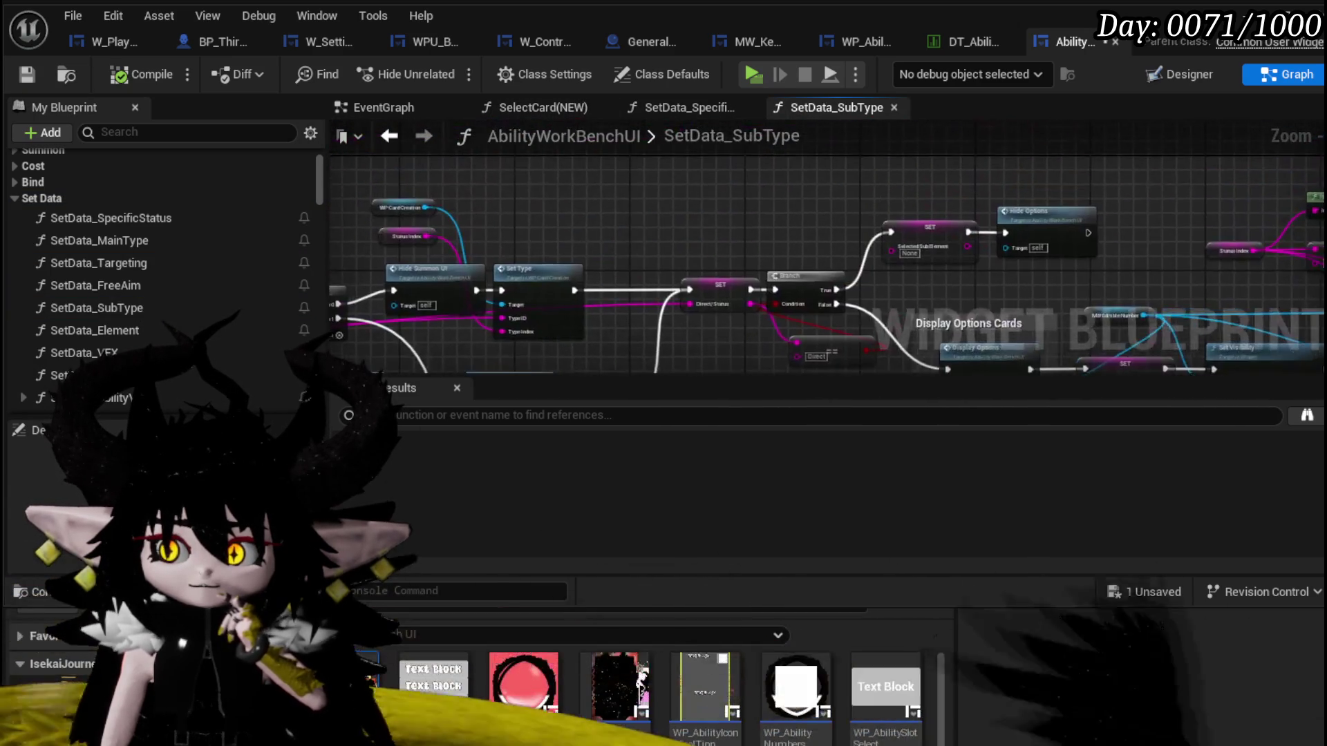
pyautogui.moveTo(908, 184); pyautogui.dragTo(435, 288)
pyautogui.scroll(-2, 435, 288)
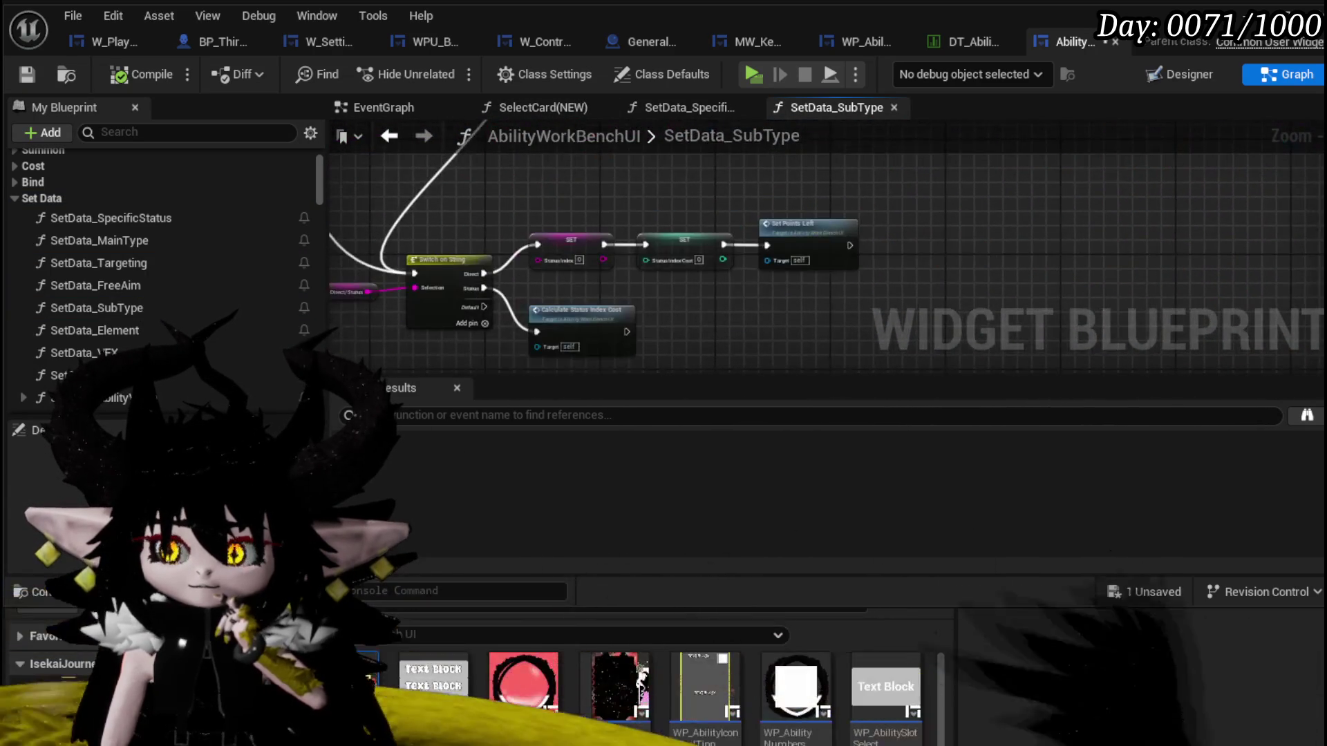
pyautogui.scroll(3, 888, 266)
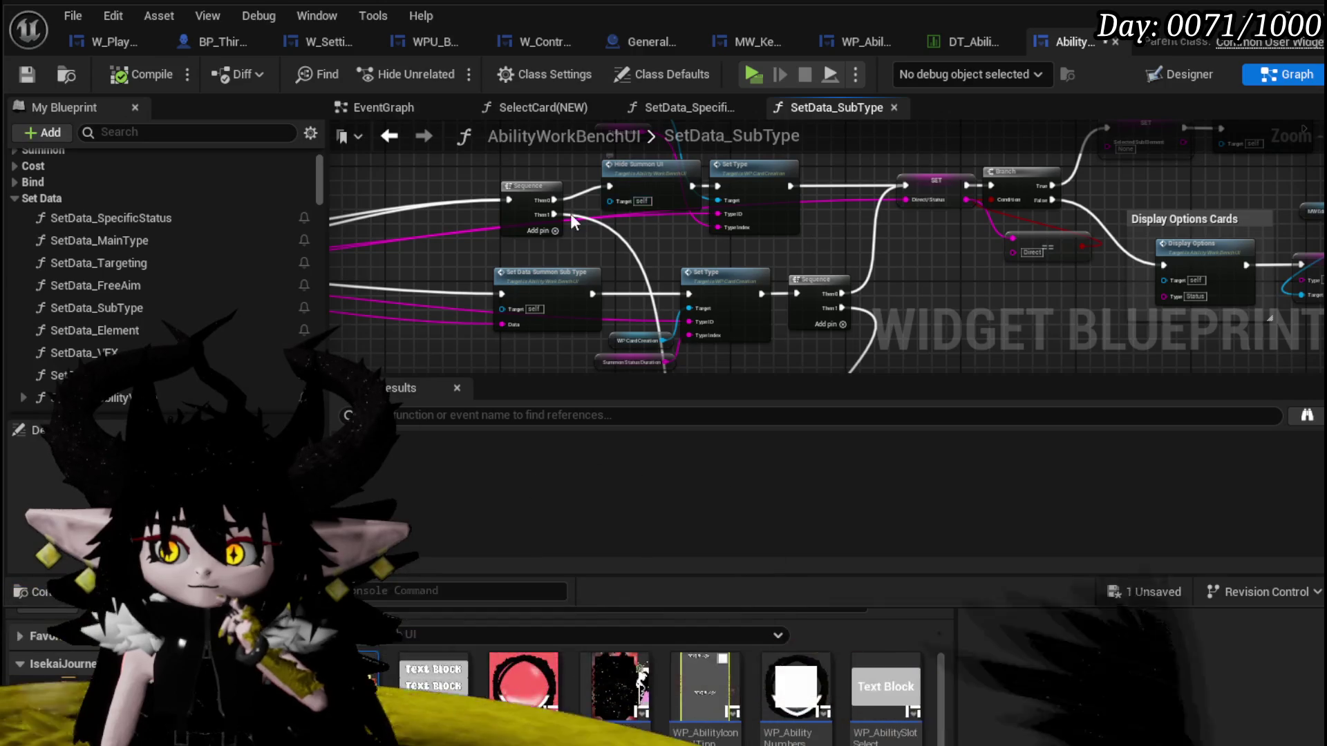
pyautogui.scroll(2, 622, 234)
pyautogui.scroll(-2, 708, 265)
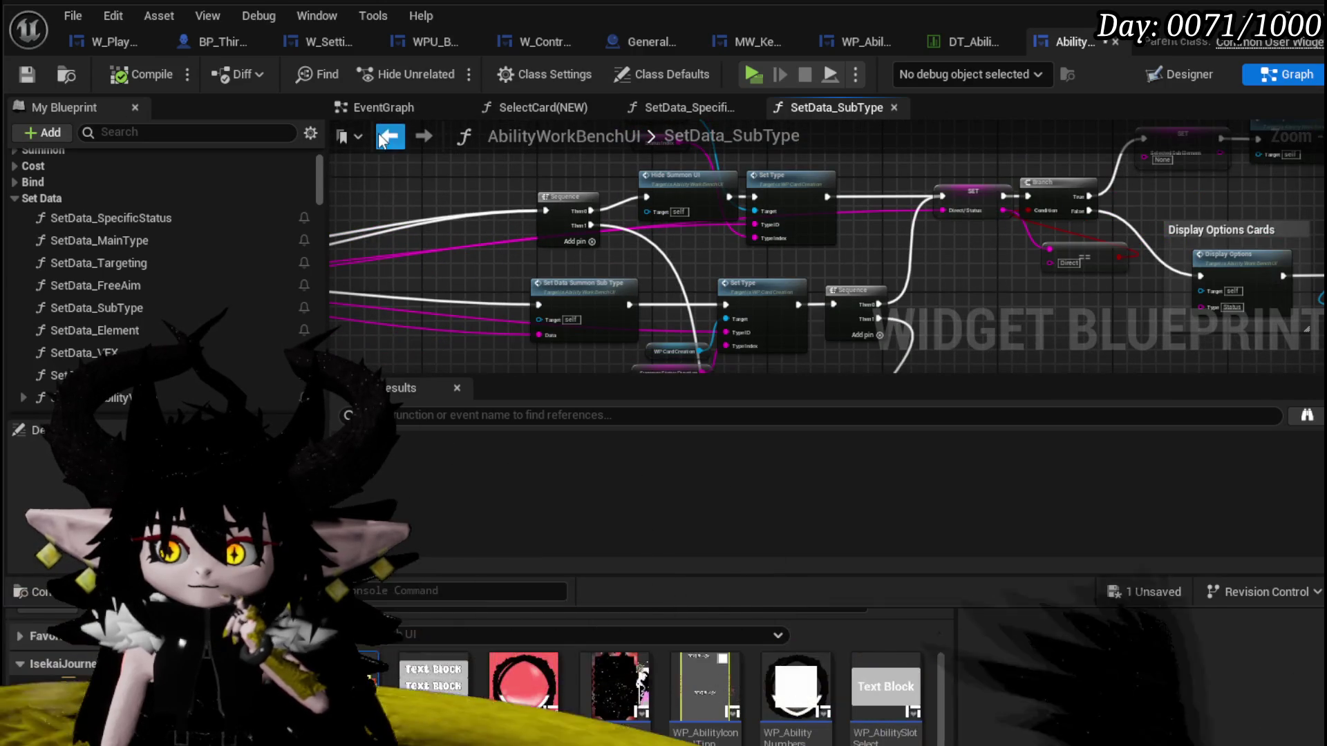
pyautogui.click(543, 108)
pyautogui.doubleClick(561, 206)
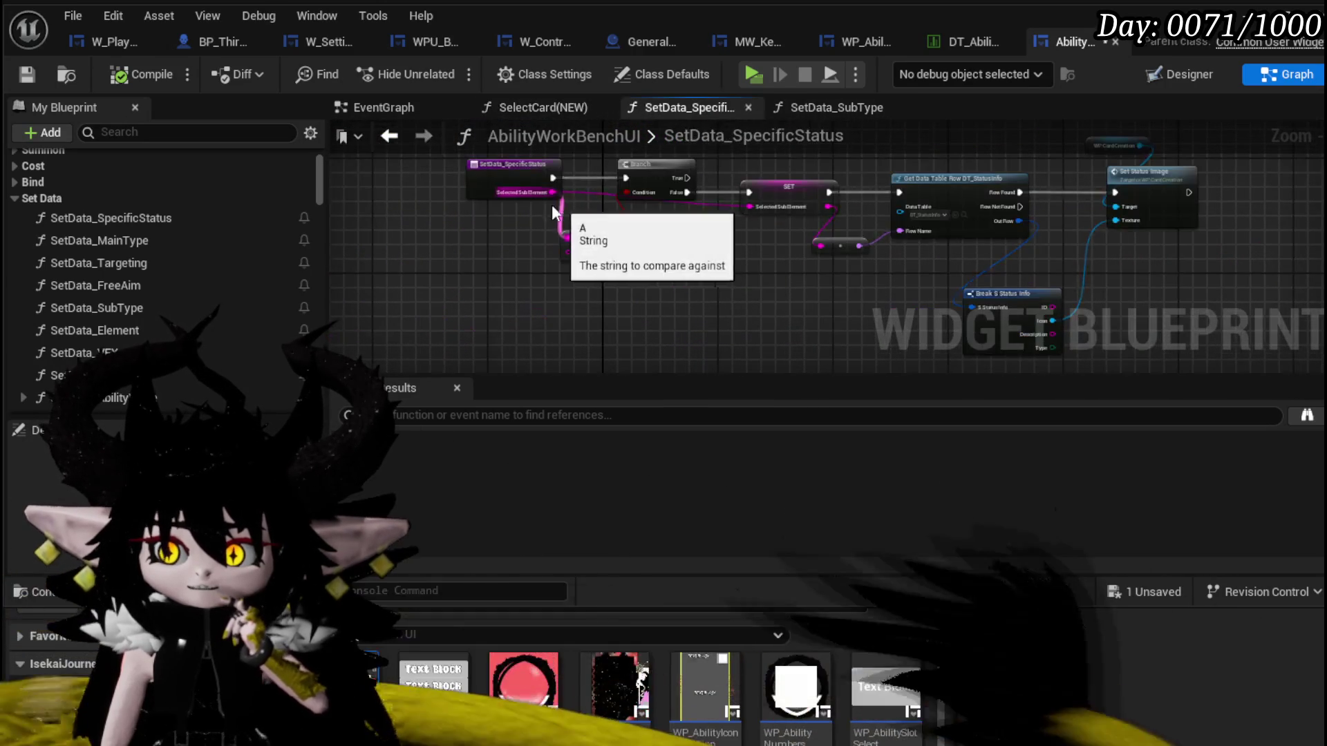
pyautogui.scroll(-1, 455, 223)
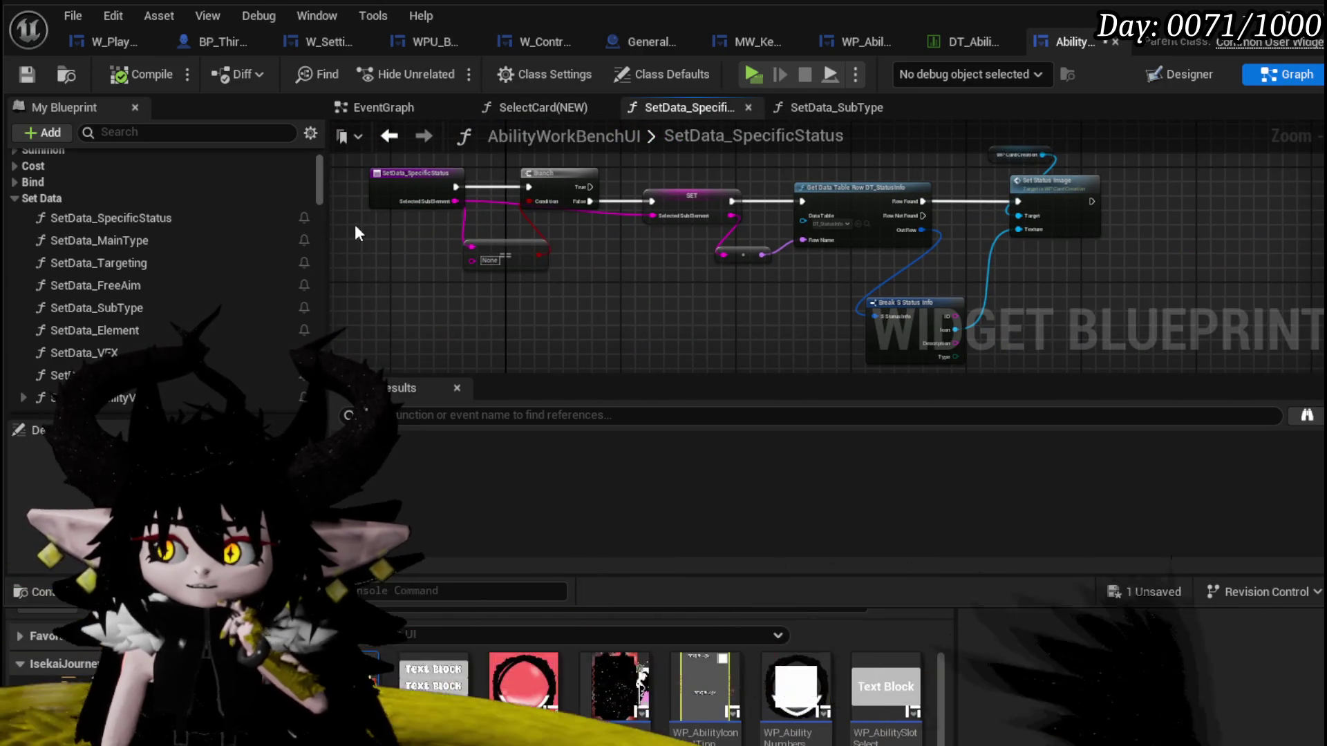
pyautogui.click(386, 135)
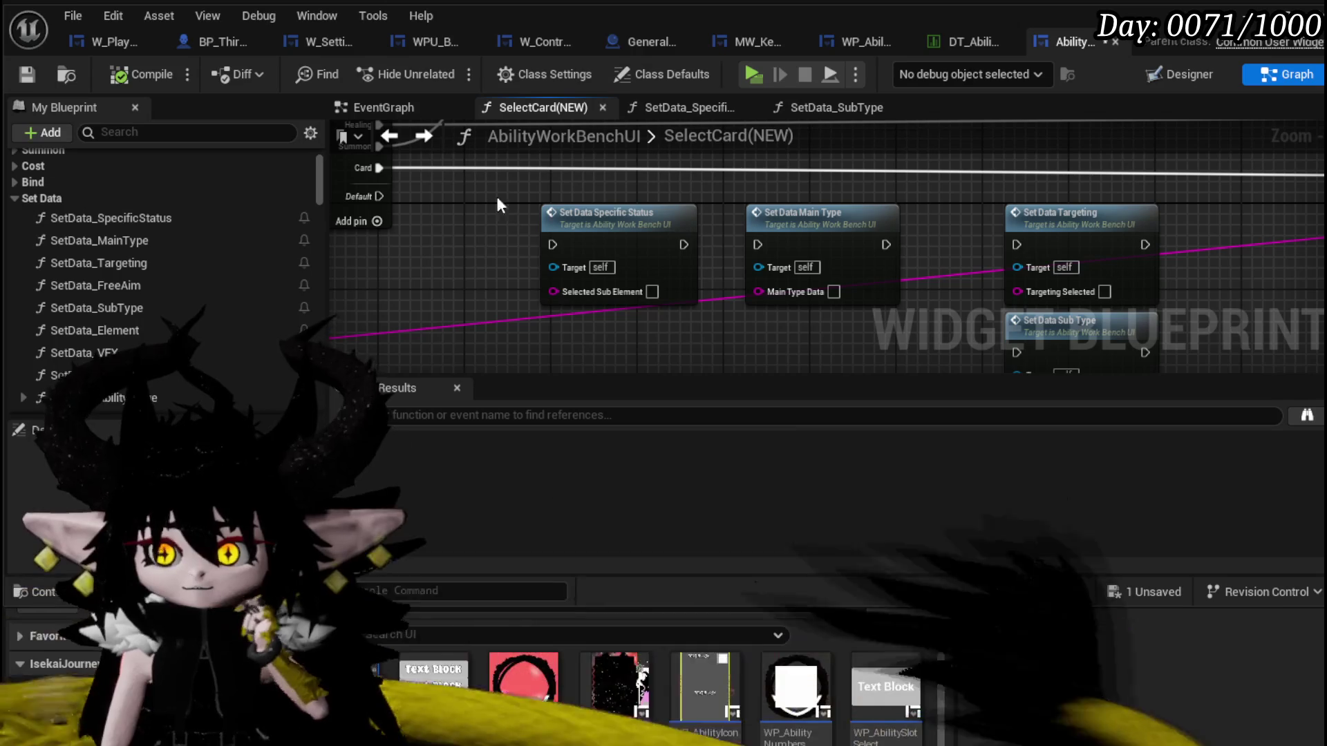
# Line Set Data Sub Type up under Targeting and reopen the SetData_SubType graph.
pyautogui.moveTo(480, 308); pyautogui.dragTo(329, 249)
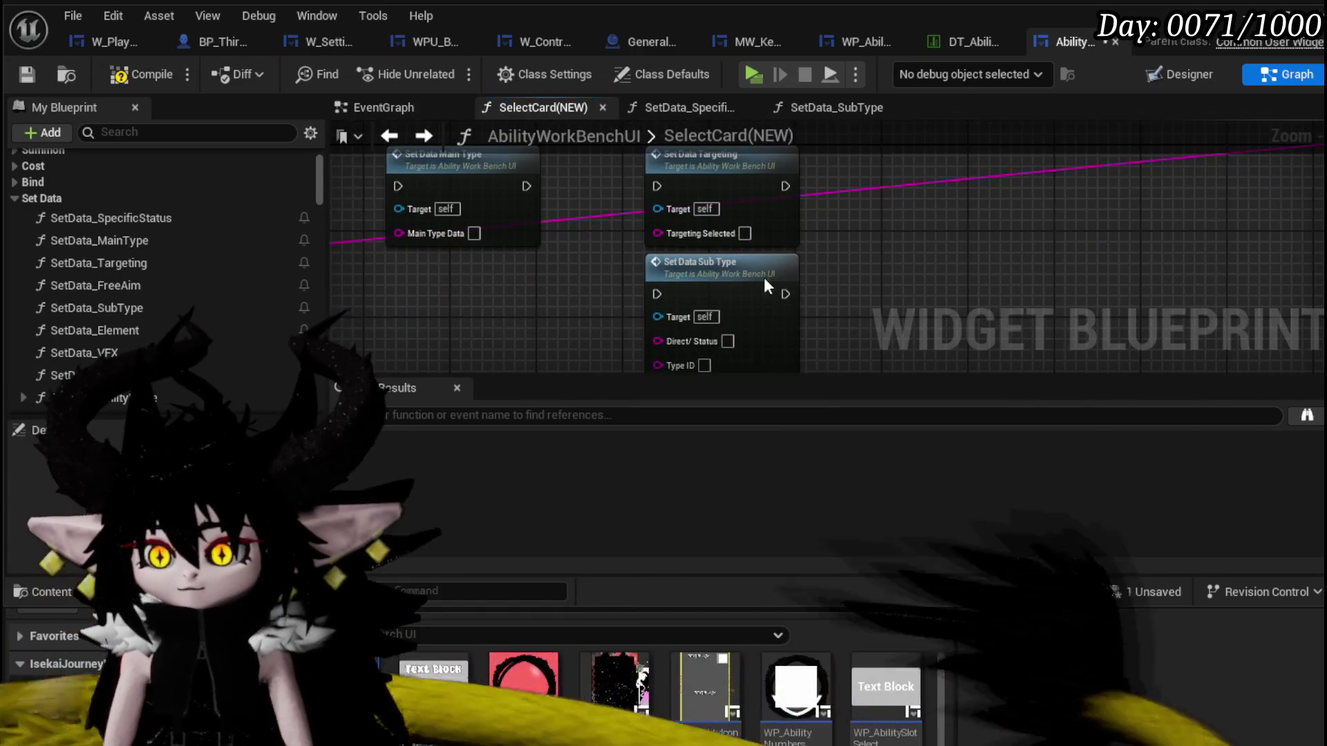
pyautogui.moveTo(763, 277); pyautogui.dragTo(1009, 163)
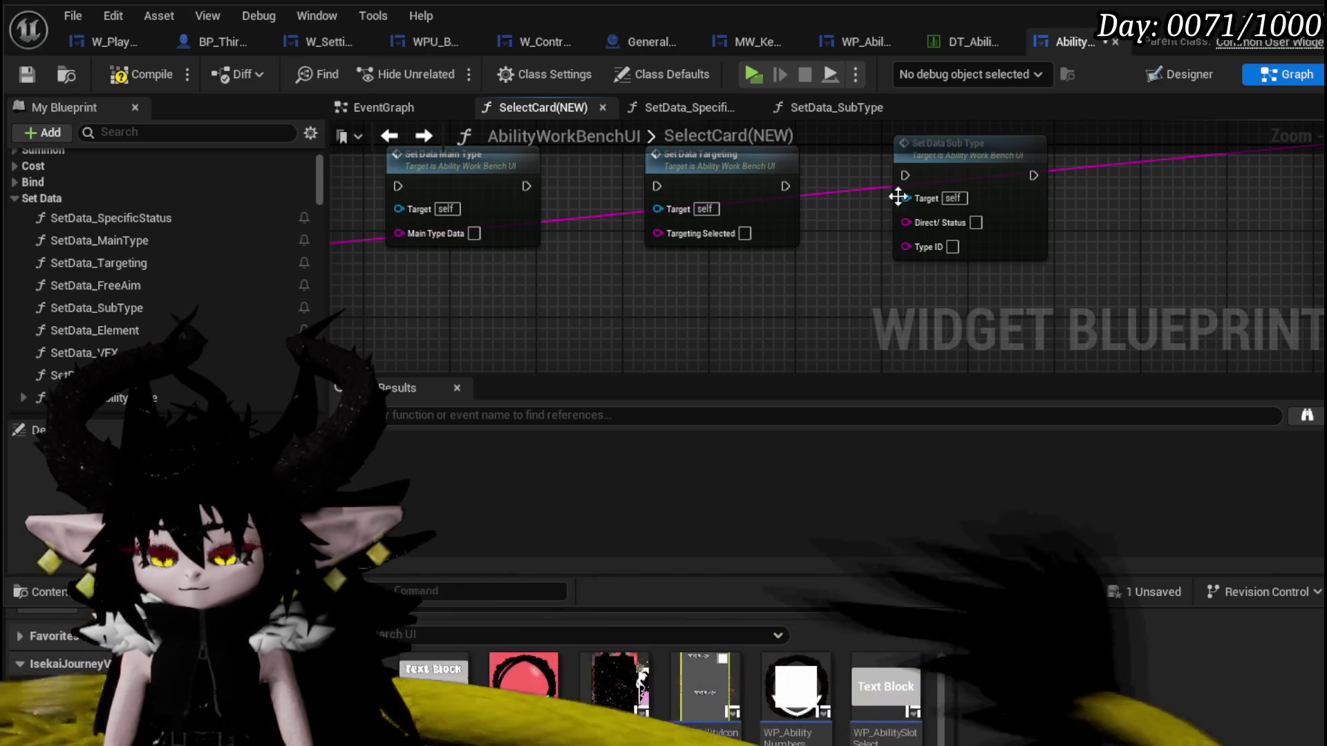
pyautogui.doubleClick(934, 167)
pyautogui.moveTo(687, 271); pyautogui.dragTo(1001, 264)
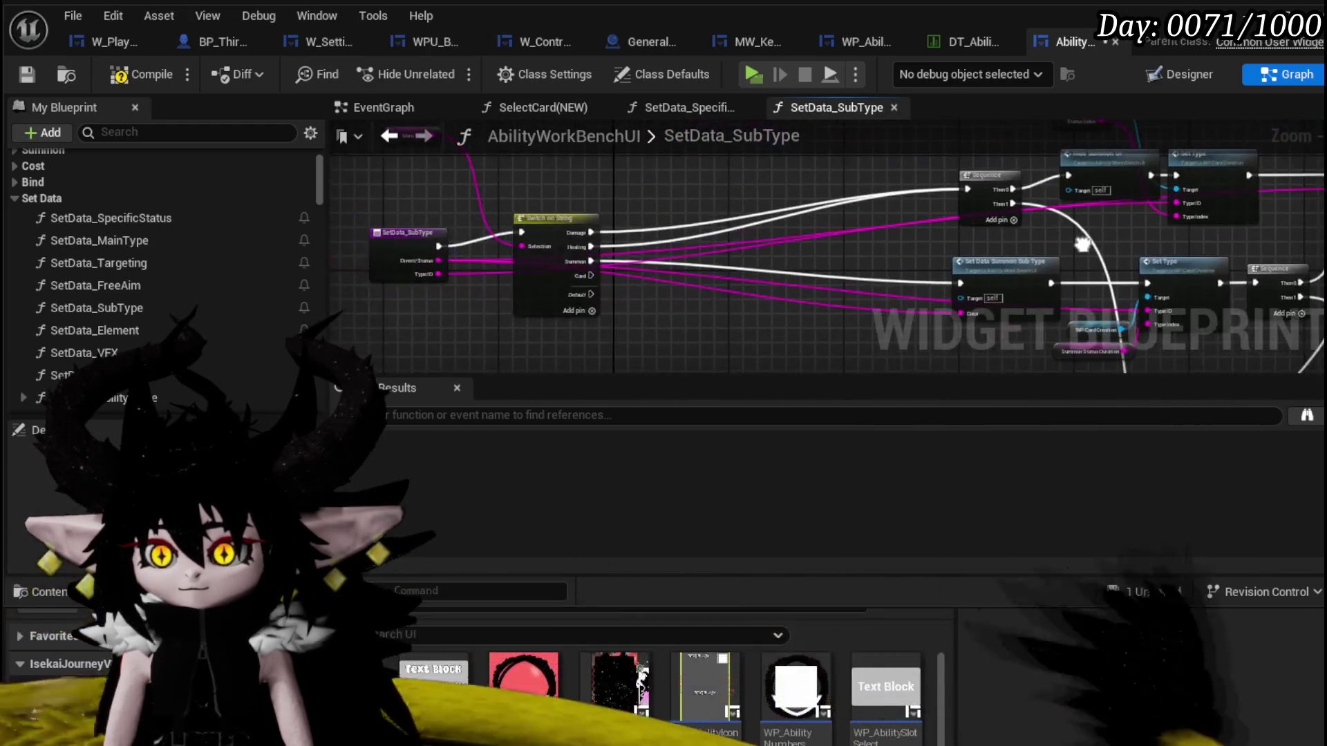
pyautogui.scroll(2, 622, 244)
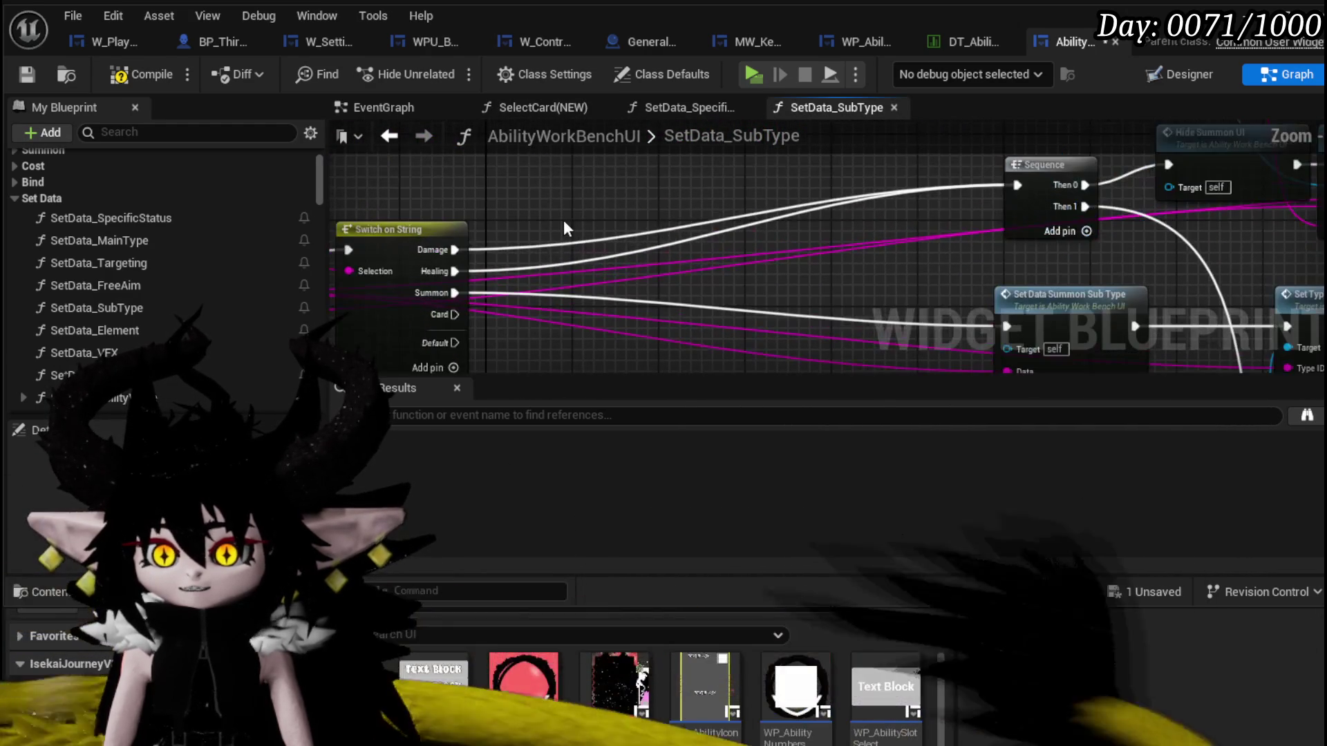
pyautogui.moveTo(675, 301); pyautogui.dragTo(698, 340)
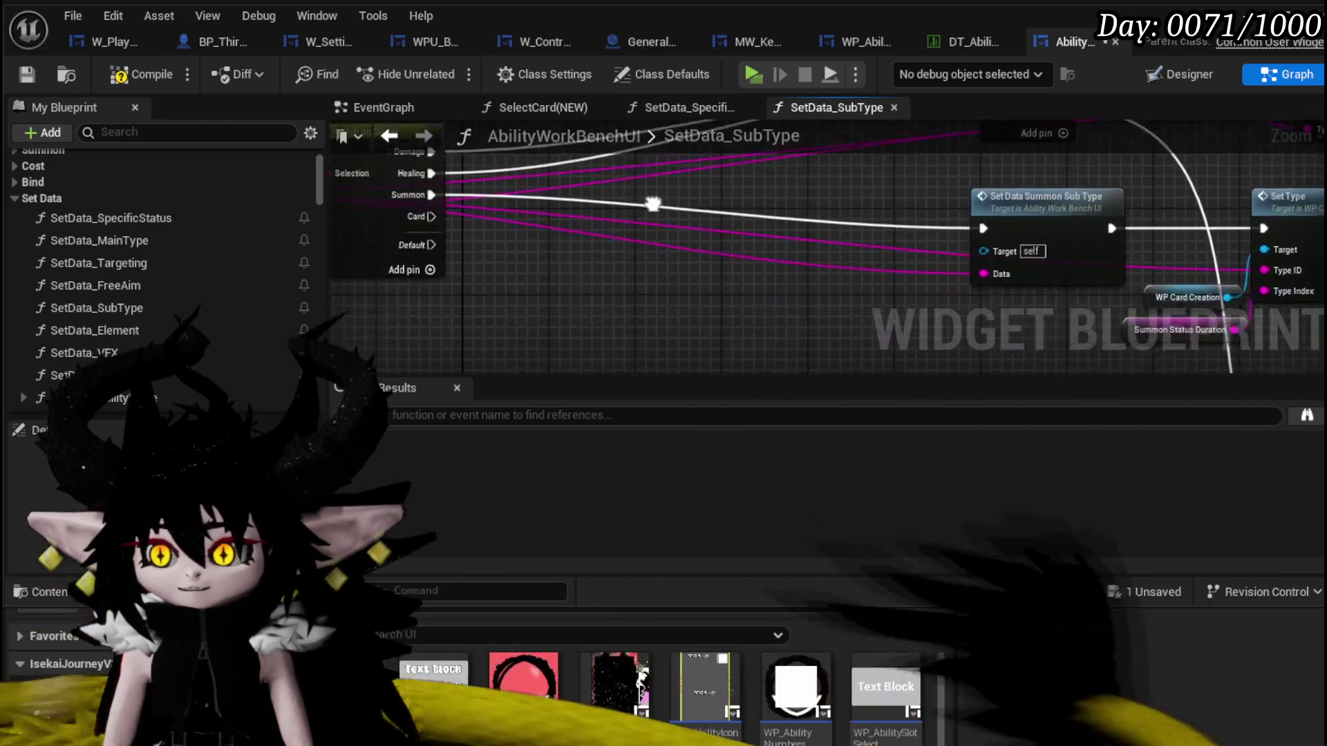
pyautogui.moveTo(804, 371)
pyautogui.mouseDown()
pyautogui.moveTo(627, 289)
pyautogui.moveTo(785, 349)
pyautogui.moveTo(396, 230)
pyautogui.mouseUp()
pyautogui.scroll(-2, 396, 229)
pyautogui.moveTo(451, 311); pyautogui.dragTo(897, 247)
pyautogui.scroll(3, 976, 176)
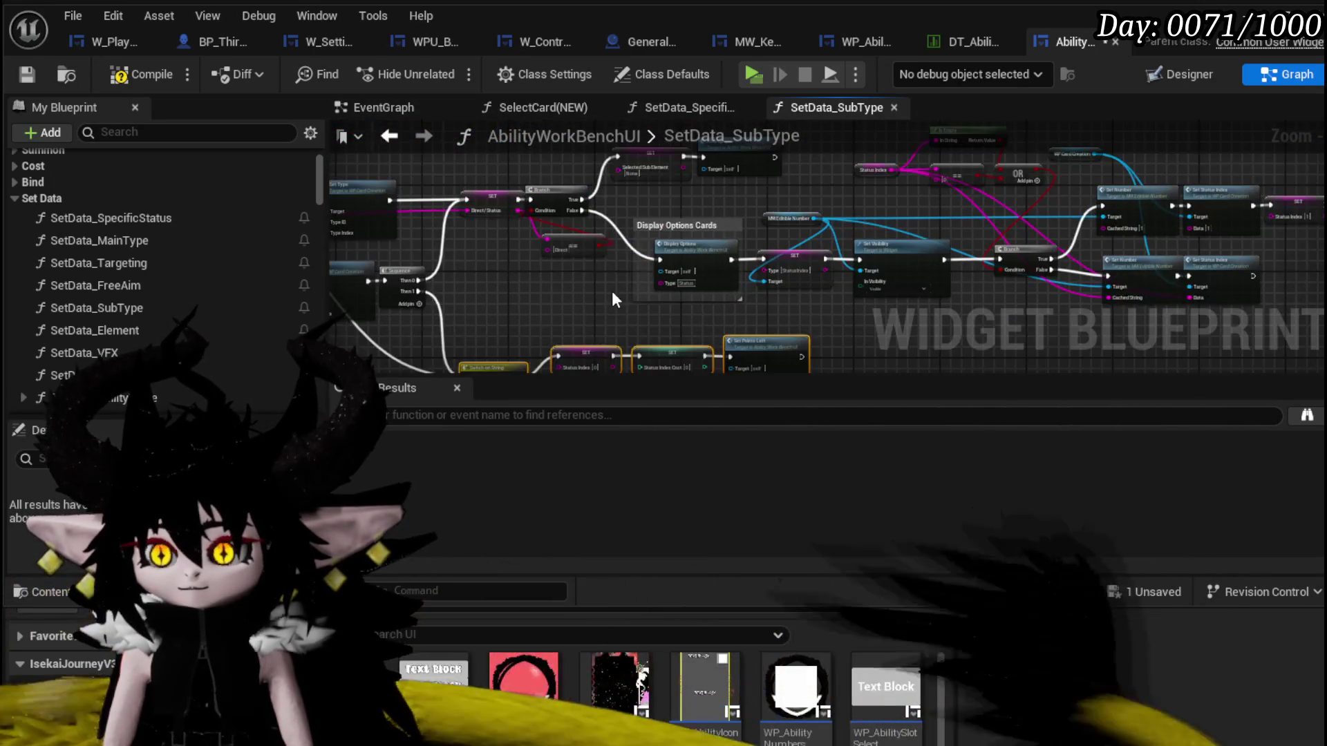
pyautogui.scroll(2, 612, 292)
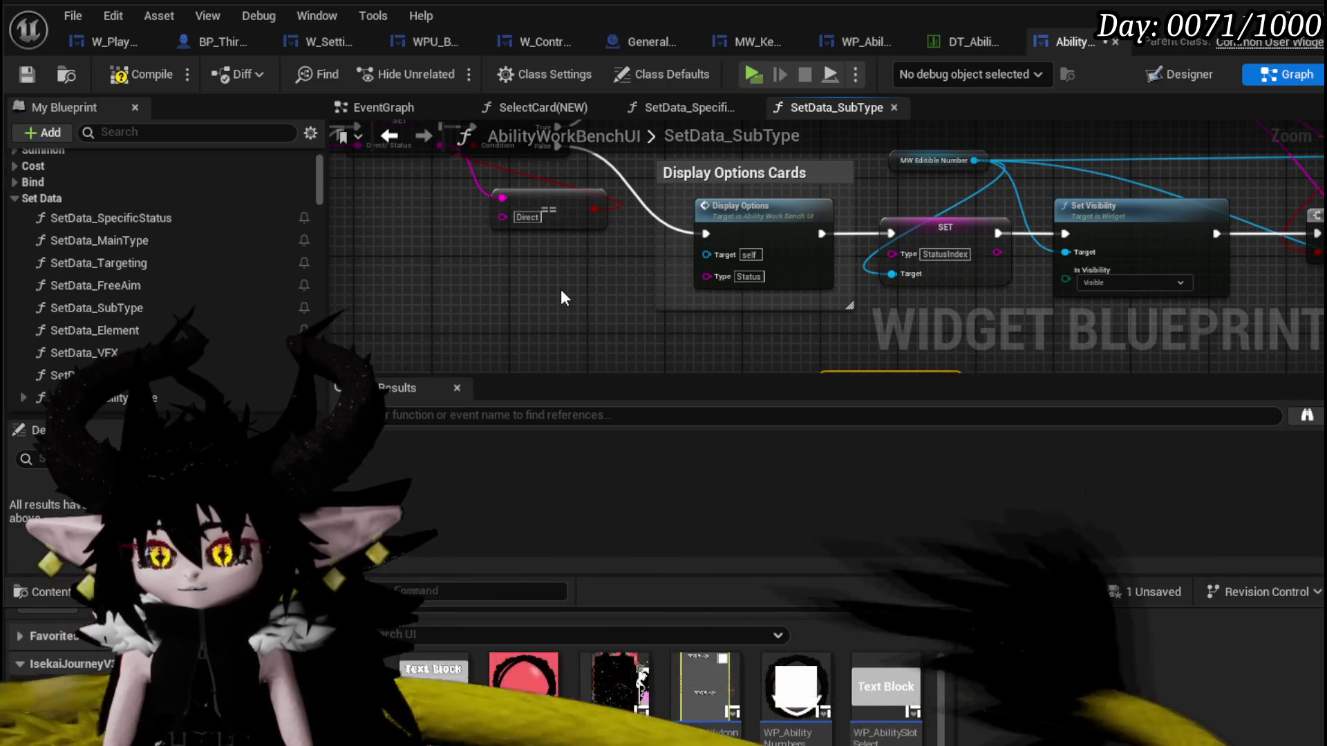
pyautogui.scroll(-2, 561, 297)
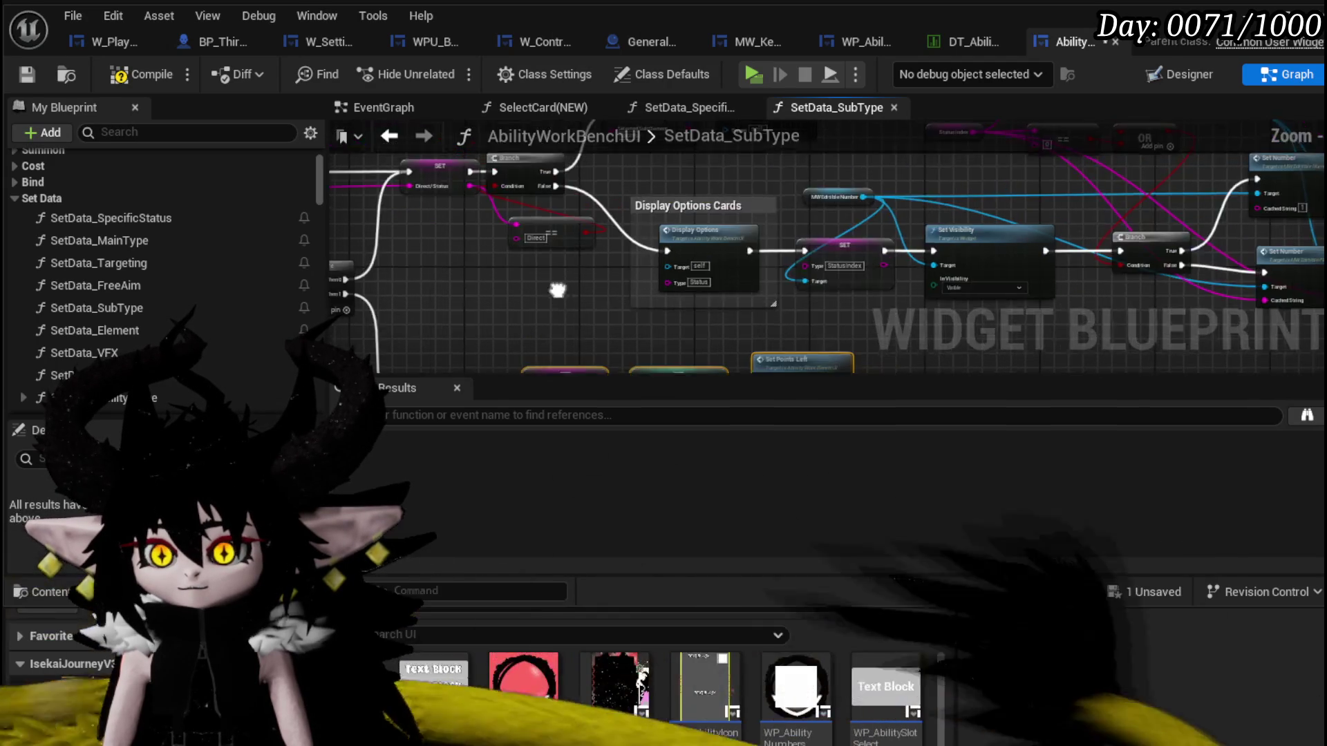
pyautogui.scroll(-1, 534, 373)
pyautogui.moveTo(720, 255); pyautogui.dragTo(409, 208)
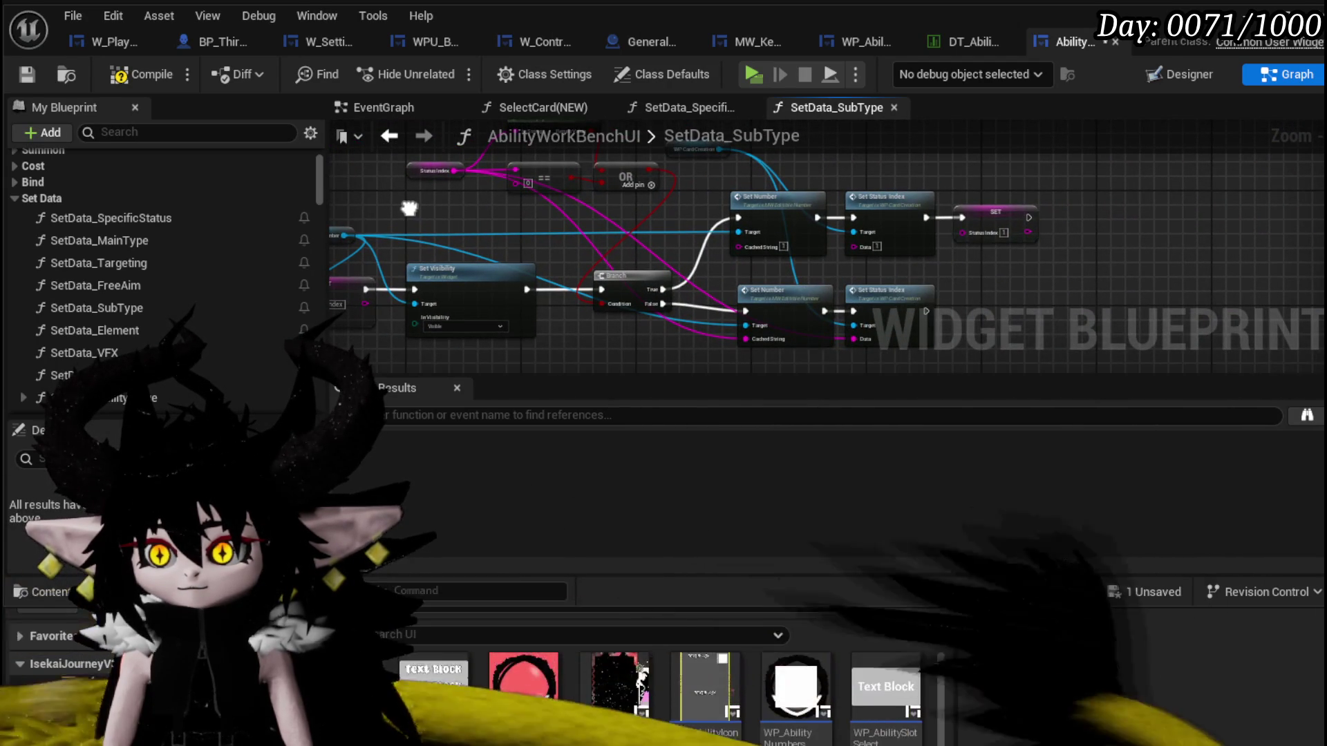
pyautogui.scroll(2, 409, 209)
pyautogui.moveTo(550, 249); pyautogui.dragTo(803, 265)
pyautogui.scroll(1, 802, 265)
pyautogui.scroll(-1, 803, 266)
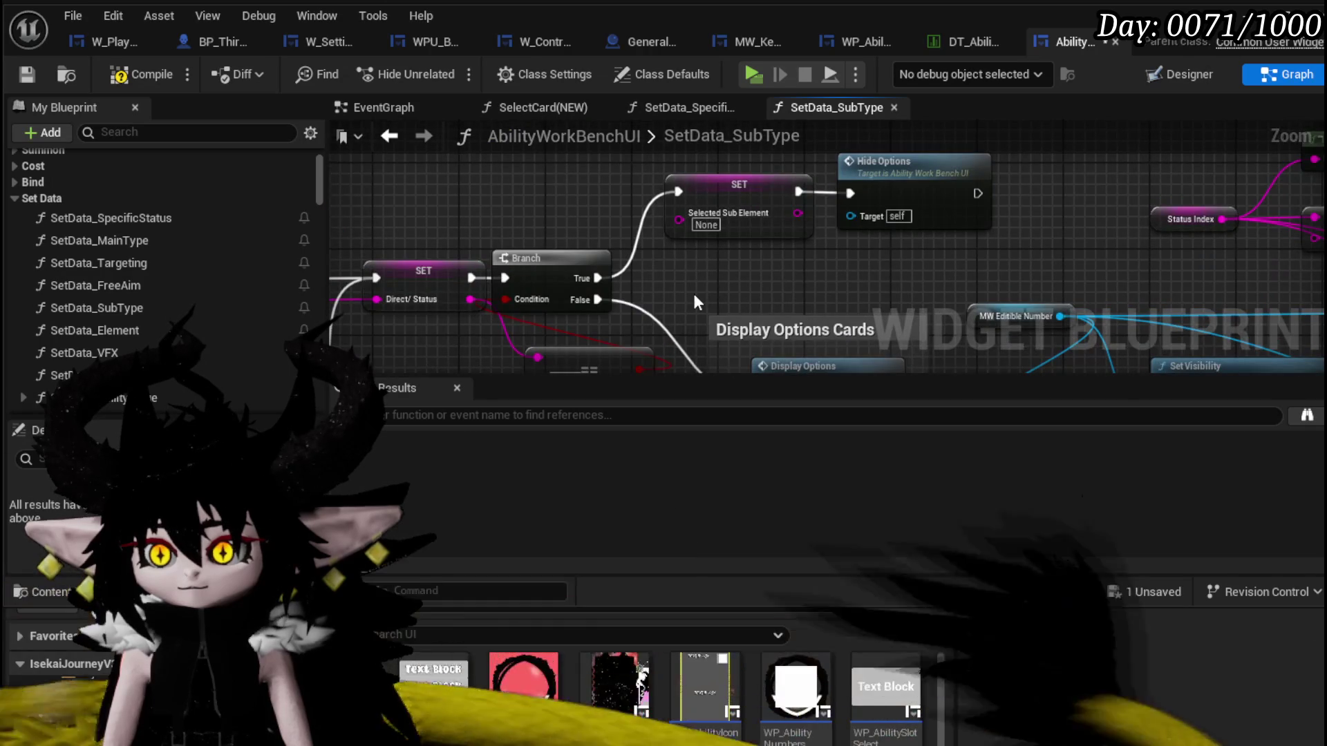
pyautogui.moveTo(692, 290); pyautogui.dragTo(815, 207)
pyautogui.scroll(-1, 814, 207)
pyautogui.moveTo(518, 316)
pyautogui.mouseDown()
pyautogui.moveTo(740, 228)
pyautogui.moveTo(458, 188)
pyautogui.mouseUp()
pyautogui.scroll(2, 739, 227)
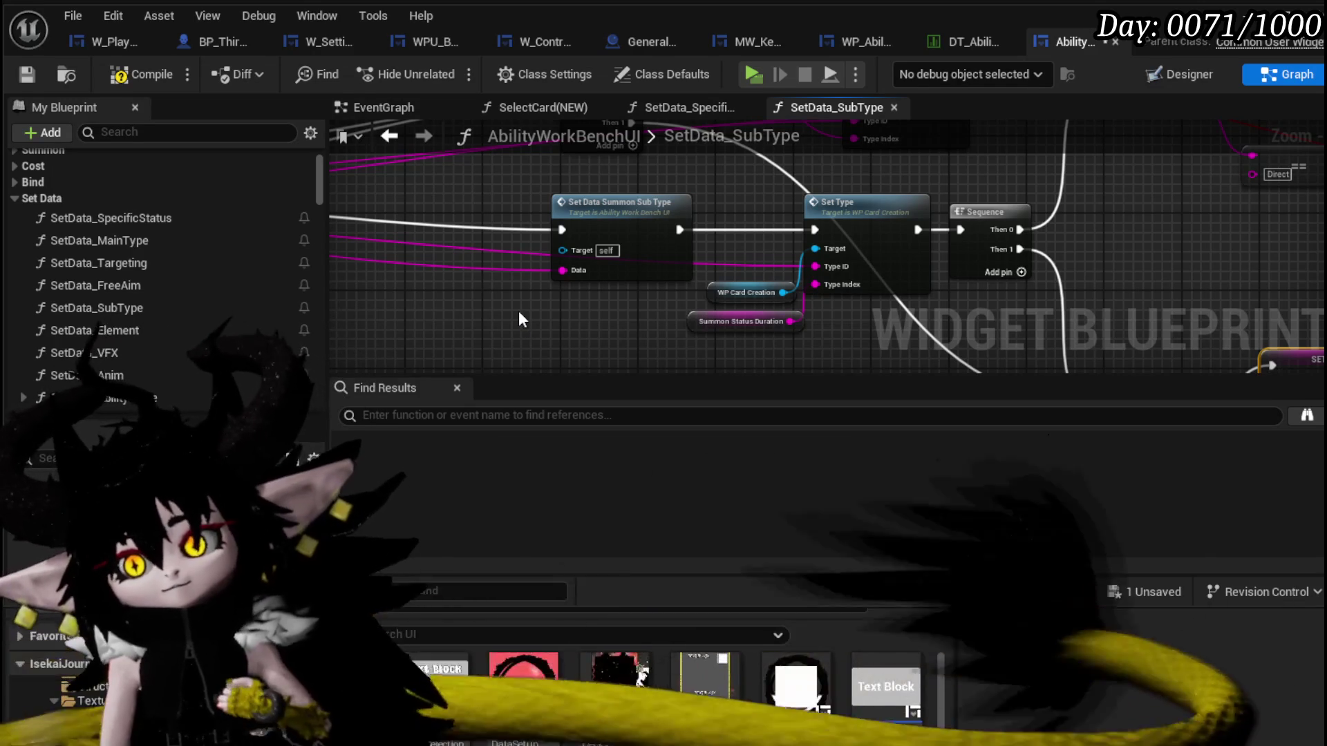
pyautogui.moveTo(518, 320)
pyautogui.mouseDown()
pyautogui.moveTo(1113, 298)
pyautogui.moveTo(906, 400)
pyautogui.moveTo(539, 350)
pyautogui.moveTo(466, 287)
pyautogui.mouseUp()
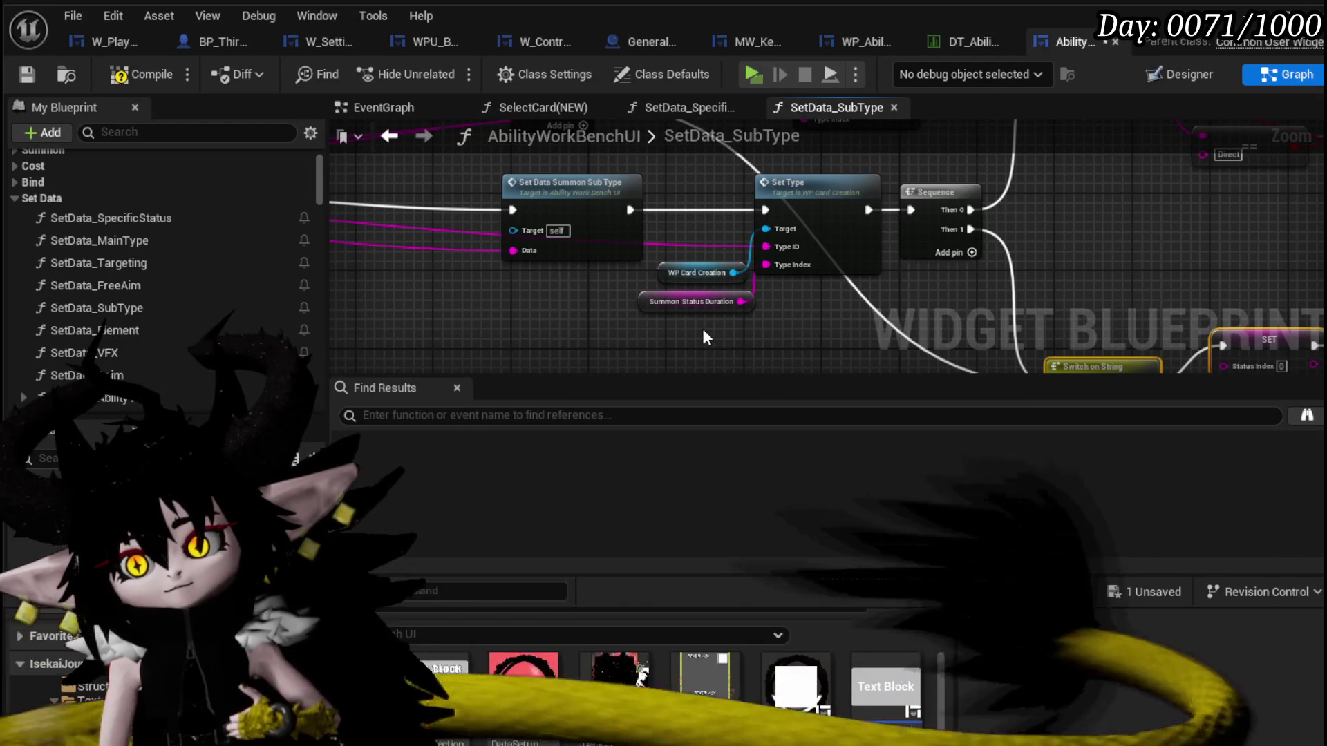
# Duplicate the Set Type call with its inputs and wire the function entry into the copy.
pyautogui.moveTo(702, 329); pyautogui.dragTo(788, 213)
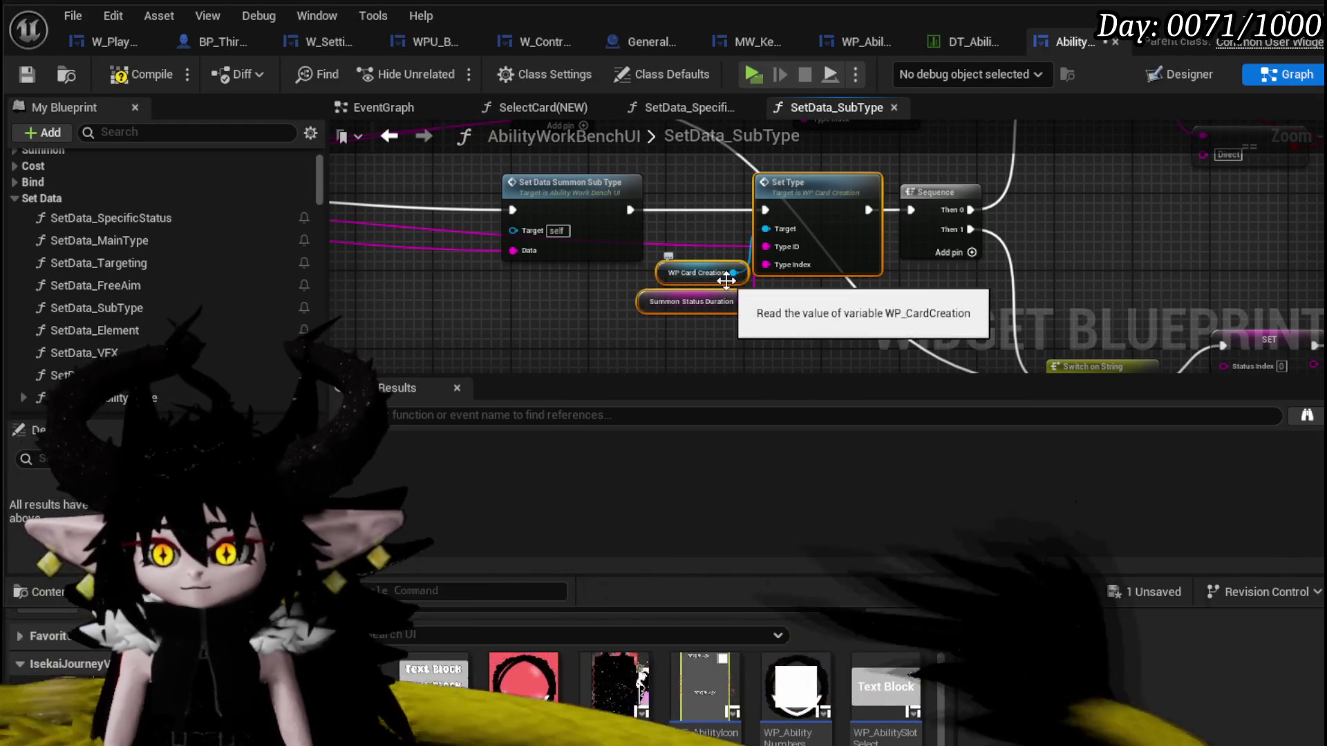
pyautogui.hotkey('ctrl', 'c')
pyautogui.hotkey('ctrl', 'v')
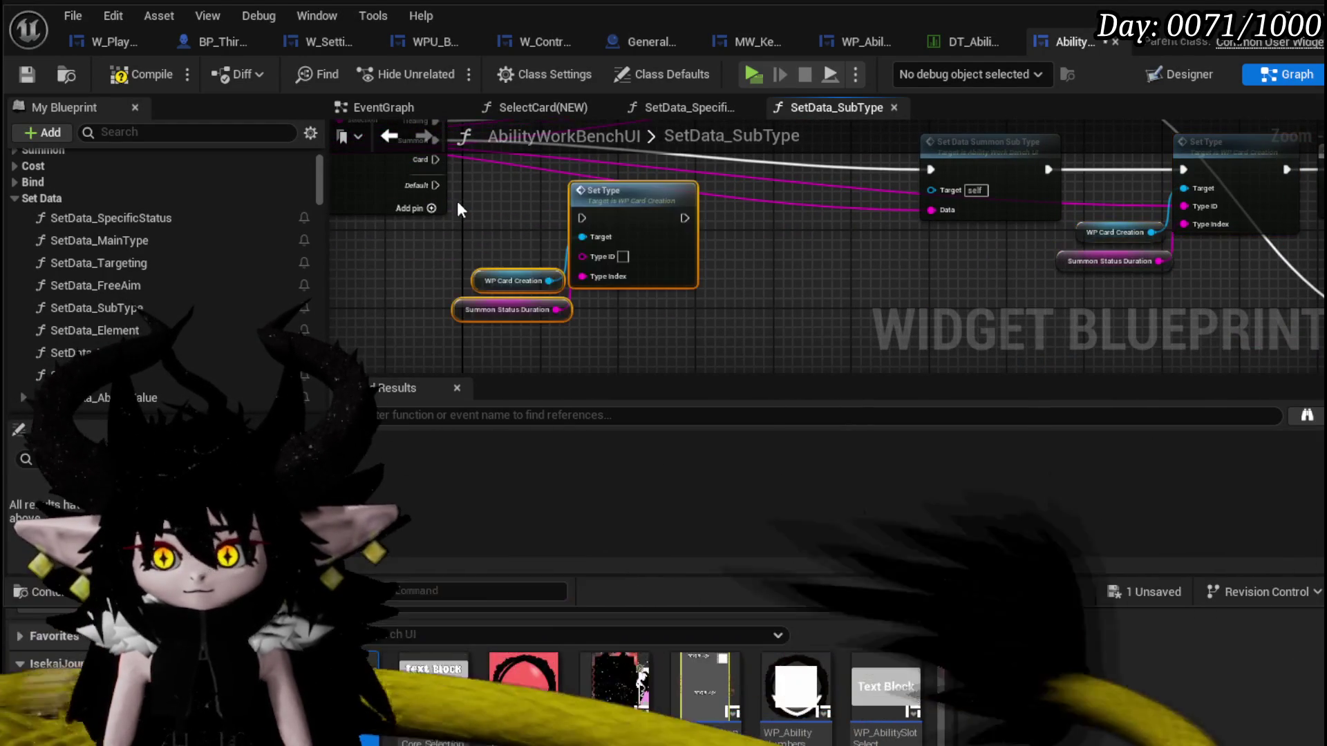
pyautogui.moveTo(622, 207); pyautogui.dragTo(621, 271)
pyautogui.moveTo(525, 175); pyautogui.dragTo(667, 316)
# Tidy the copied inputs, unlink Summon Status Duration from Type Index, and open WP_CardCreation's SetType.
pyautogui.moveTo(586, 278); pyautogui.dragTo(535, 229)
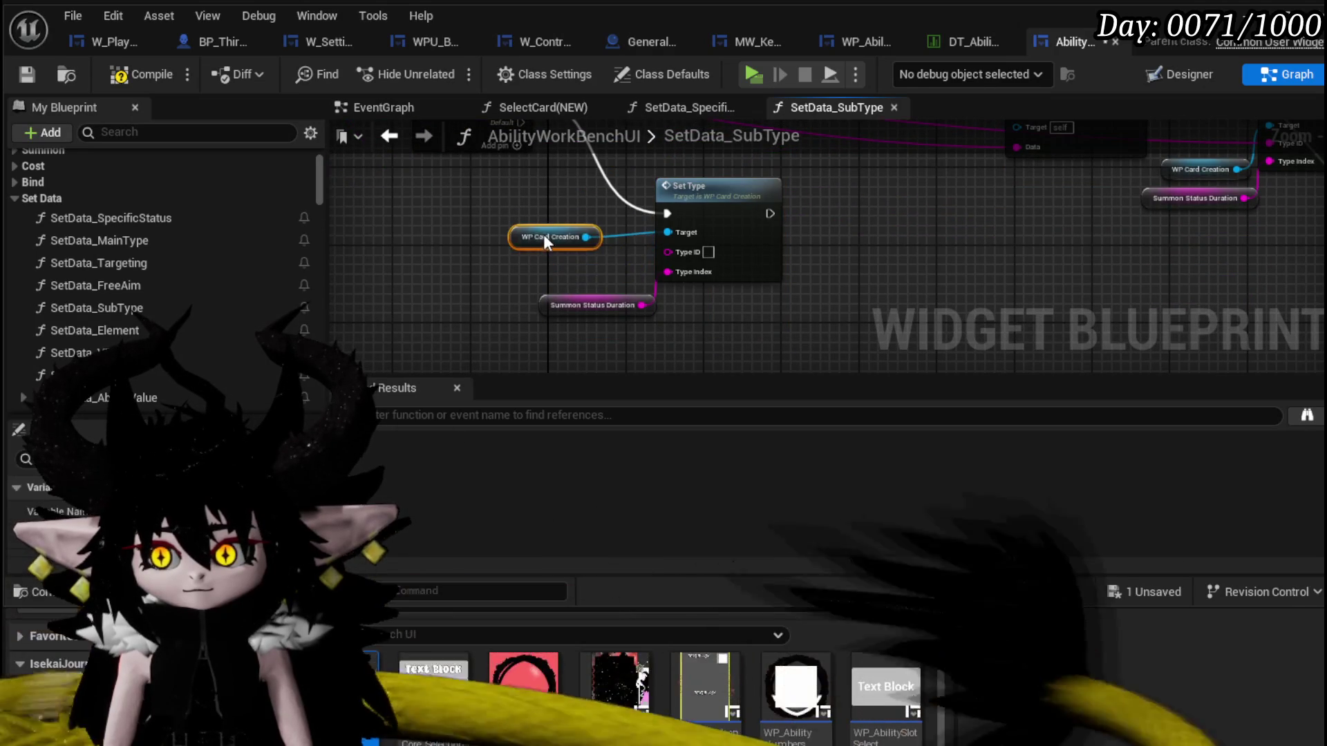
pyautogui.moveTo(570, 312); pyautogui.dragTo(511, 312)
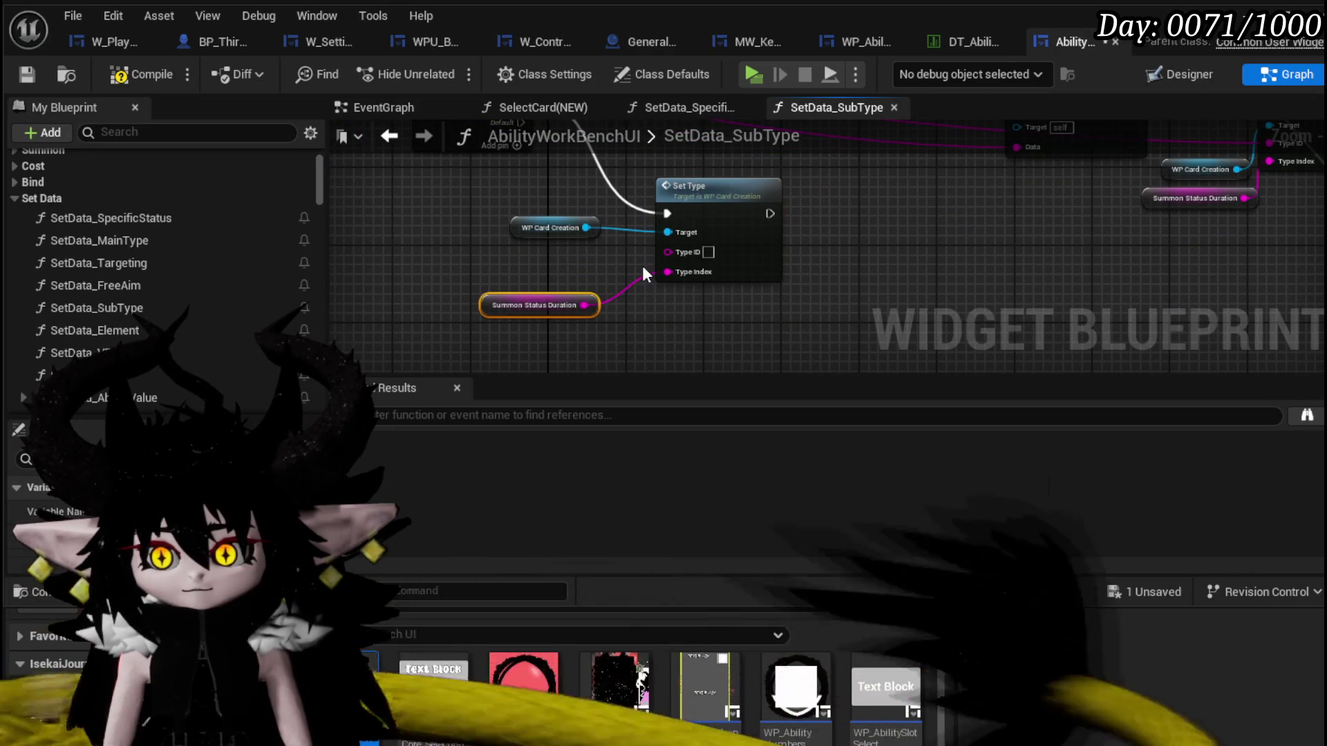
pyautogui.hotkey('ctrl', 'z')
pyautogui.doubleClick(695, 214)
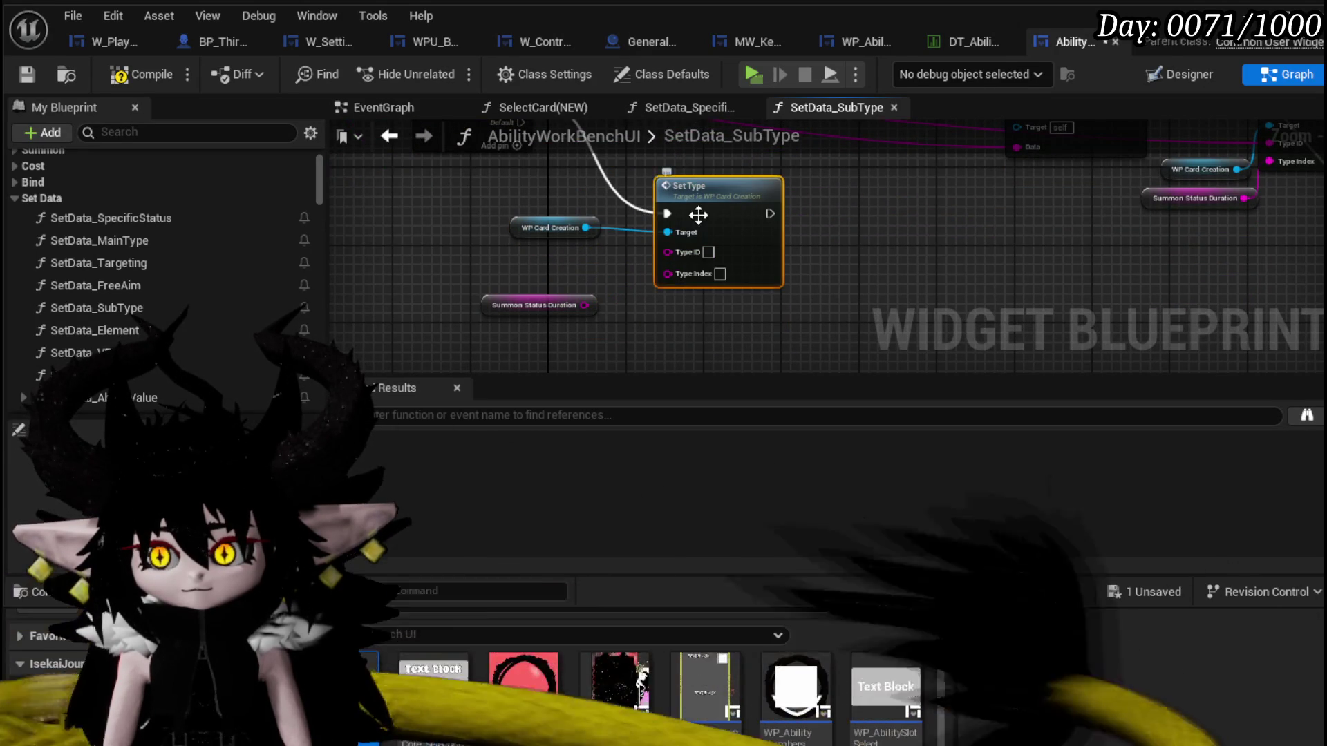
pyautogui.scroll(-3, 621, 245)
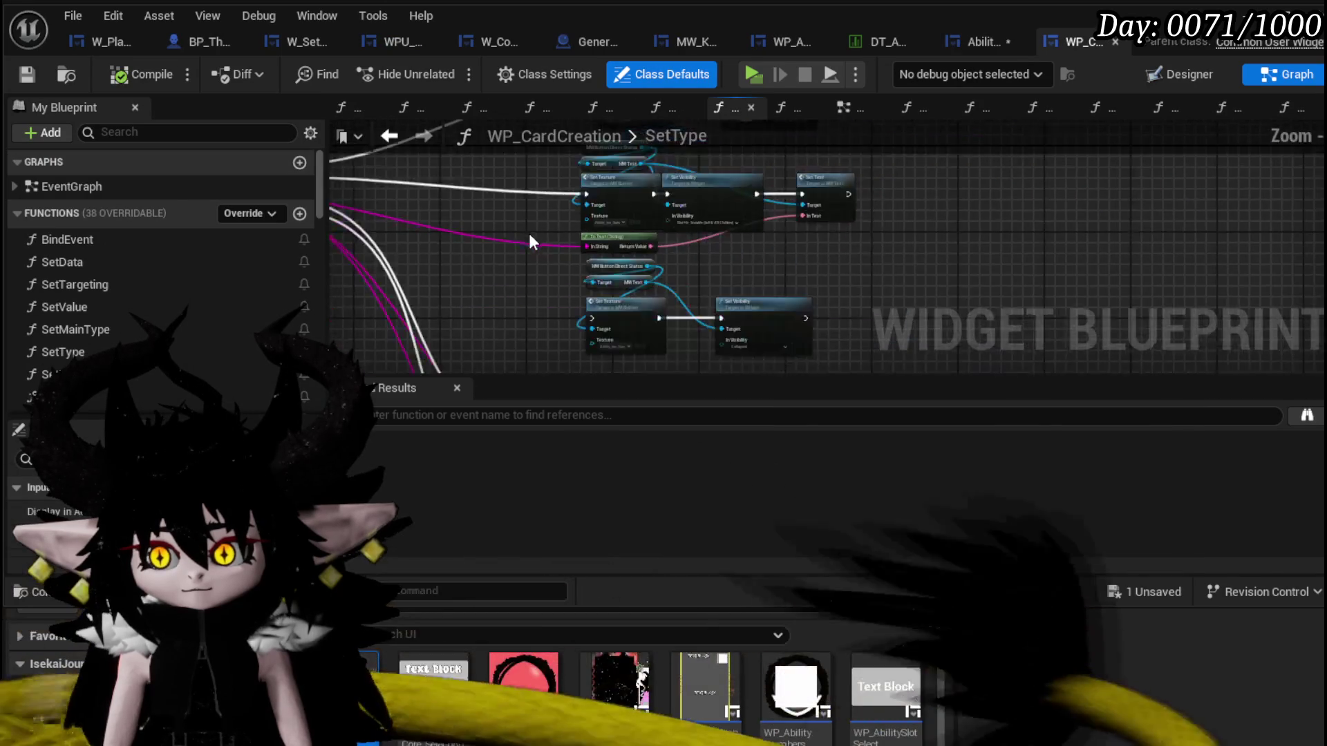
pyautogui.scroll(3, 436, 252)
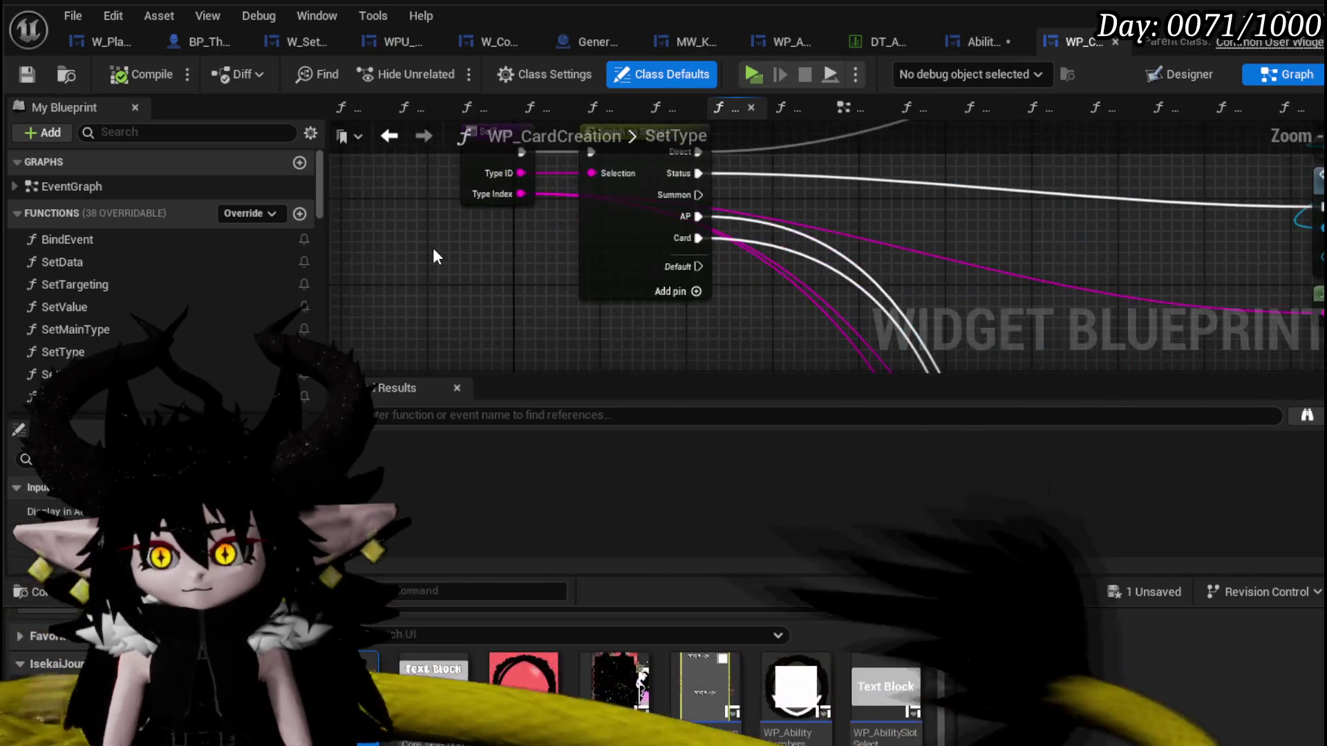
pyautogui.moveTo(777, 200)
pyautogui.mouseDown()
pyautogui.moveTo(685, 297)
pyautogui.moveTo(592, 276)
pyautogui.mouseUp()
pyautogui.moveTo(488, 138); pyautogui.dragTo(463, 217)
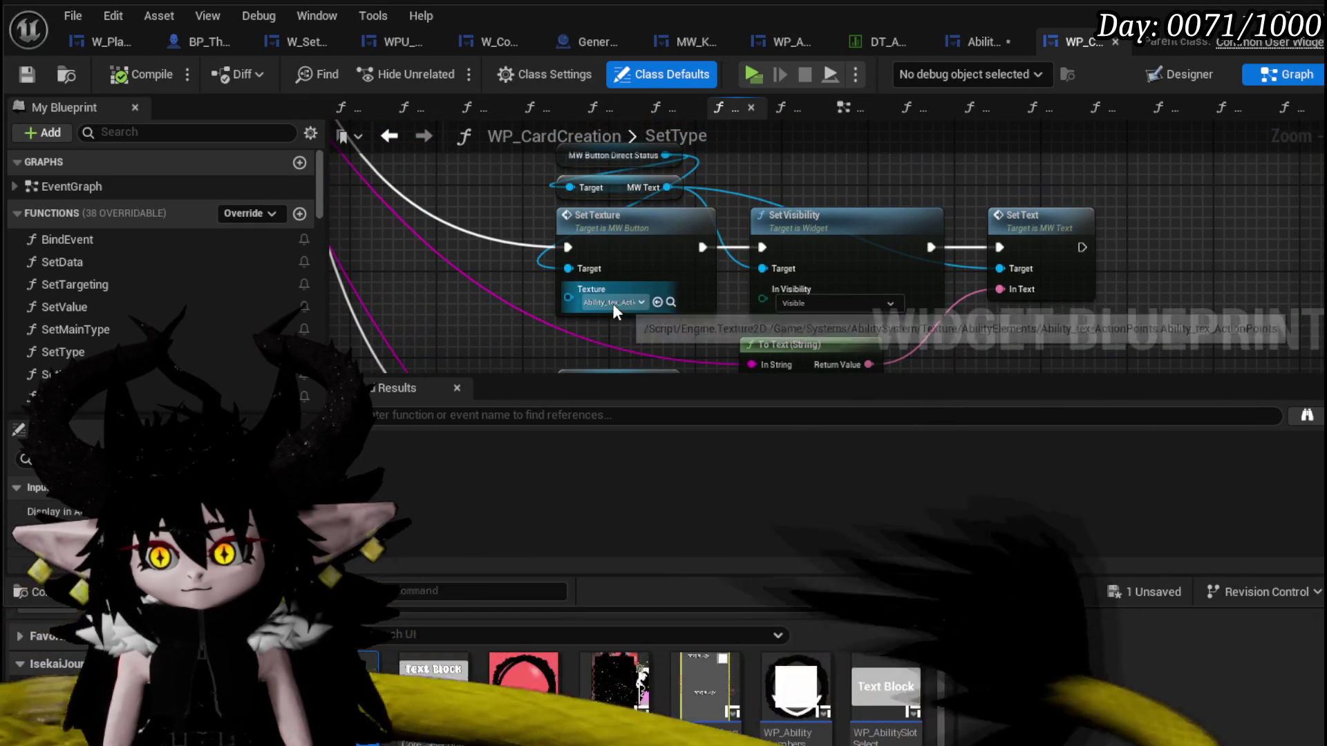
pyautogui.moveTo(613, 304); pyautogui.dragTo(475, 158)
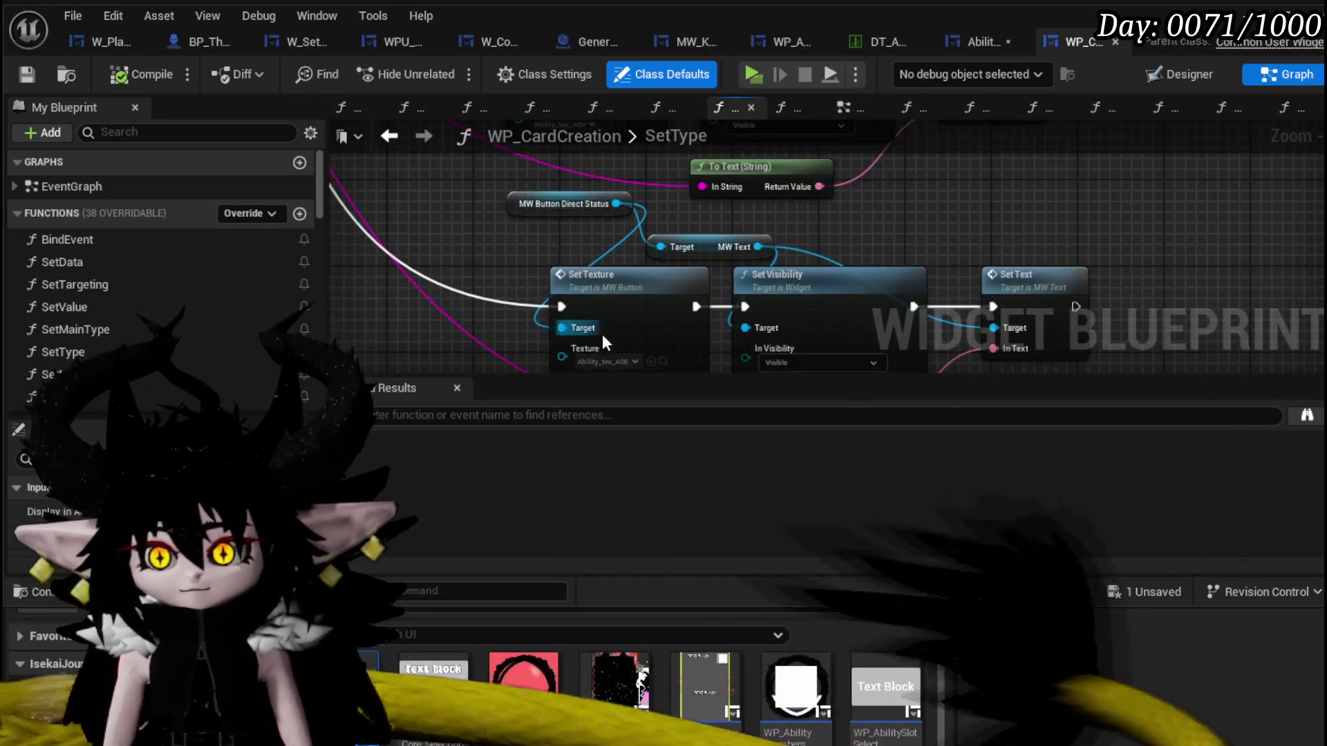
pyautogui.moveTo(617, 361); pyautogui.dragTo(497, 225)
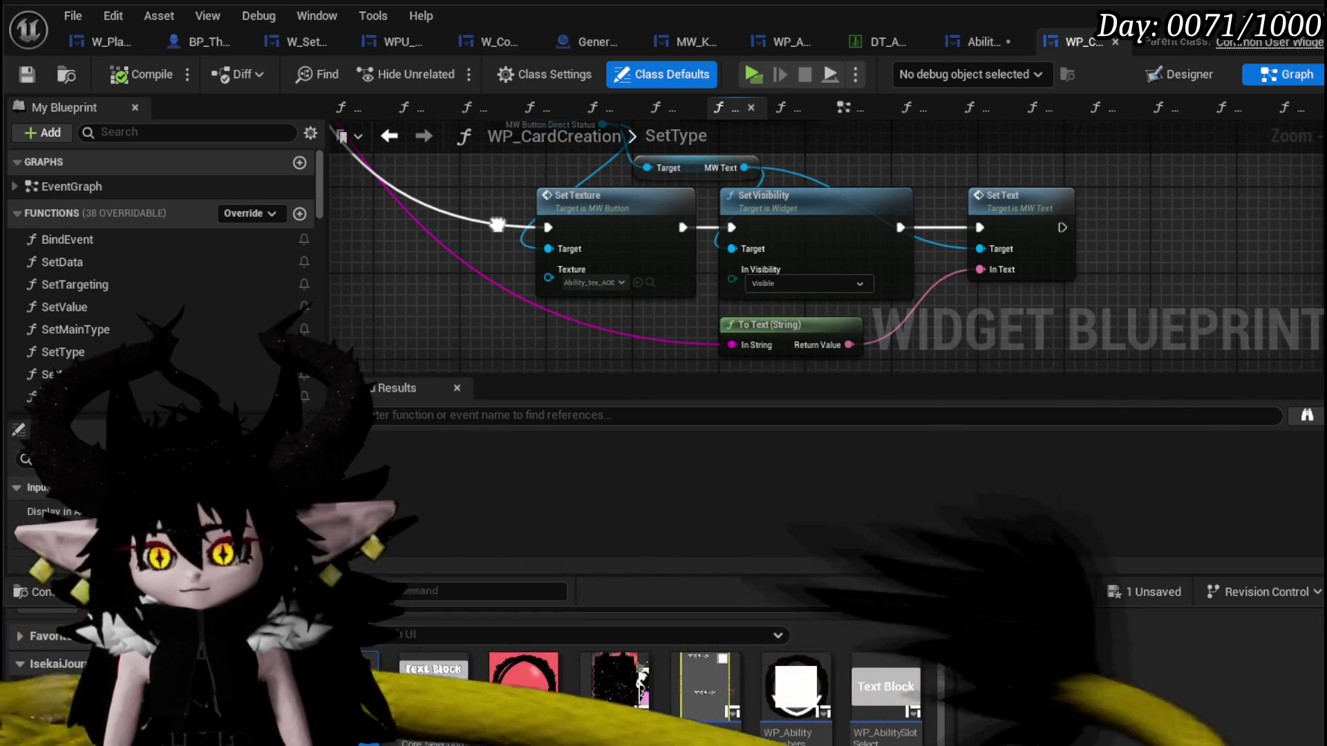
pyautogui.scroll(-1, 558, 277)
pyautogui.scroll(-2, 558, 277)
pyautogui.scroll(1, 644, 281)
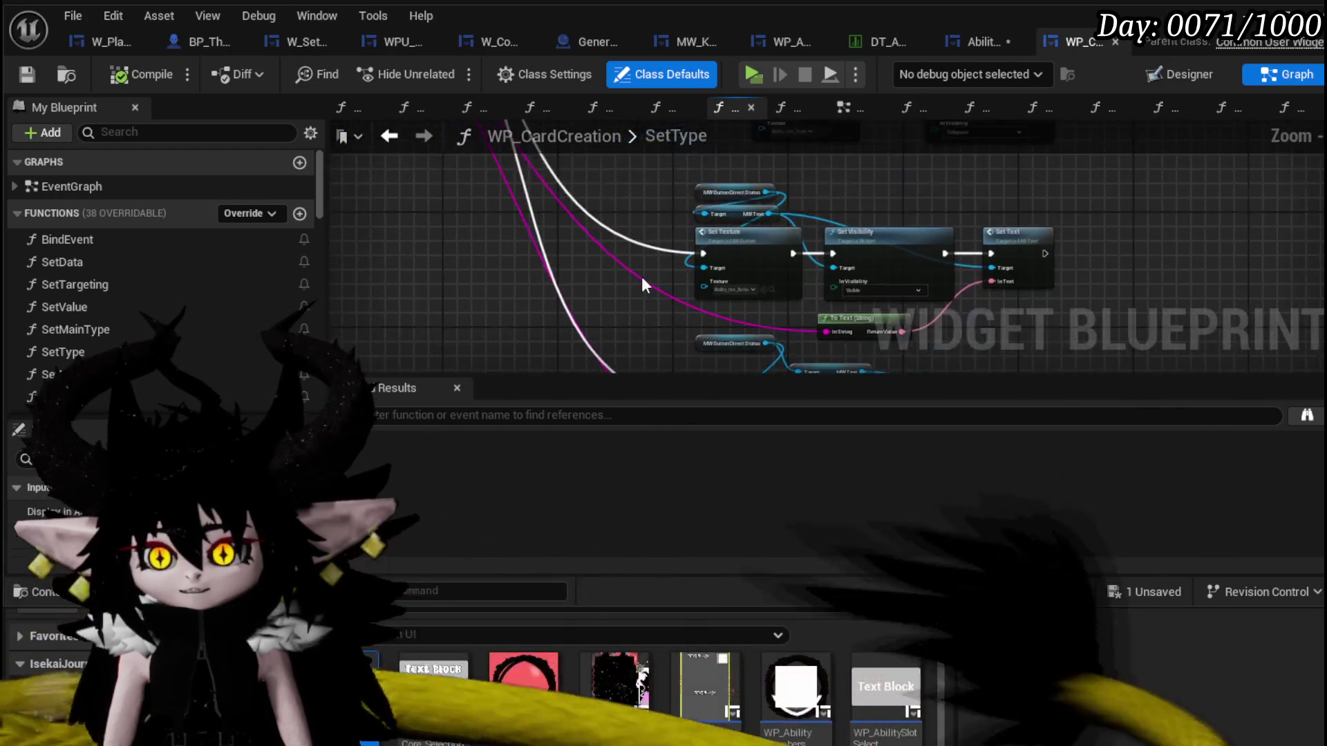
pyautogui.scroll(-1, 669, 441)
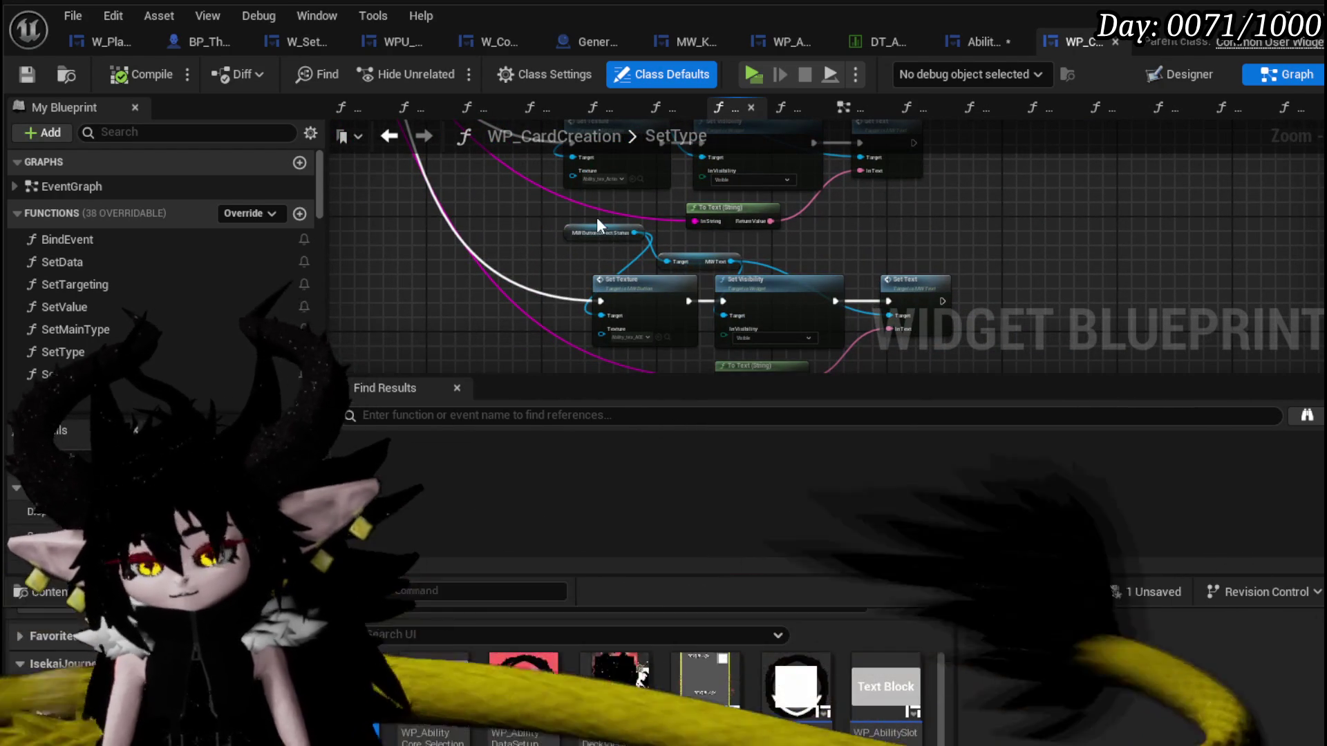
pyautogui.moveTo(552, 196)
pyautogui.mouseDown()
pyautogui.moveTo(510, 279)
pyautogui.moveTo(671, 233)
pyautogui.mouseUp()
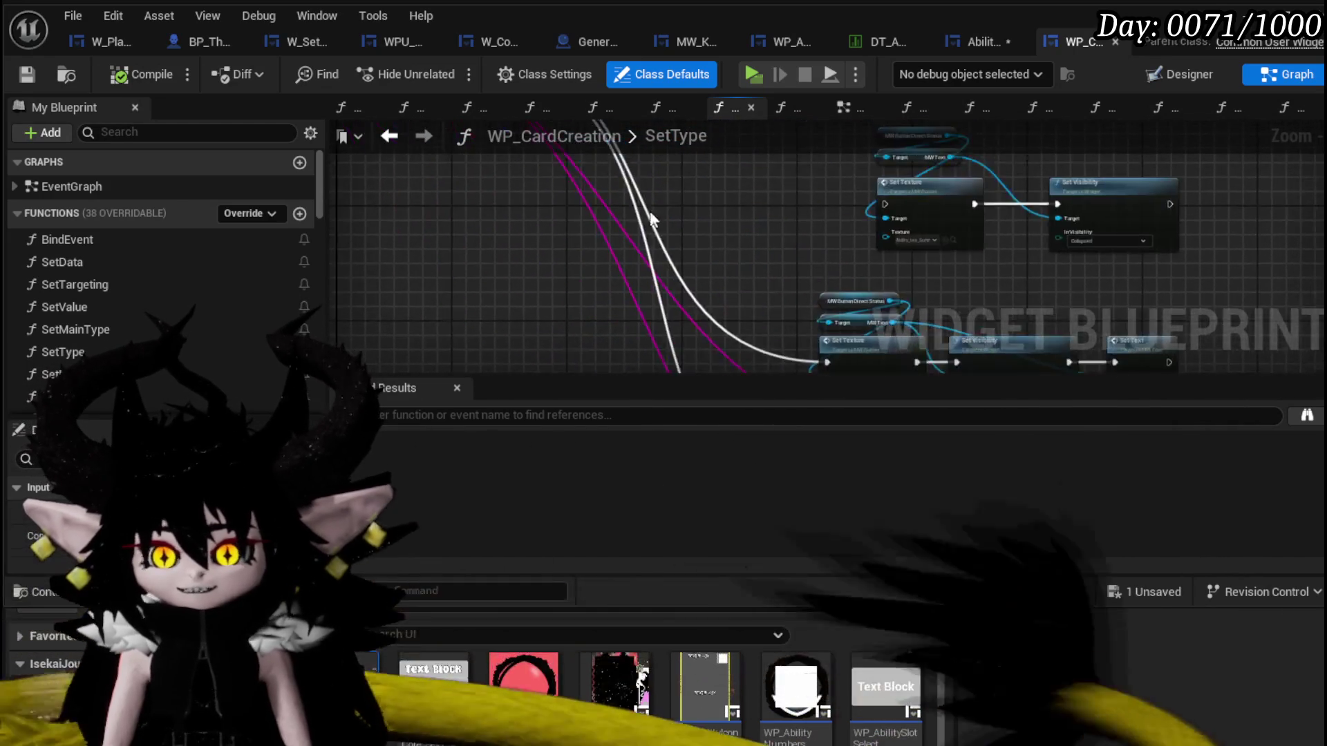
pyautogui.scroll(-3, 672, 283)
pyautogui.scroll(3, 645, 346)
pyautogui.scroll(2, 572, 206)
pyautogui.moveTo(571, 206); pyautogui.dragTo(561, 257)
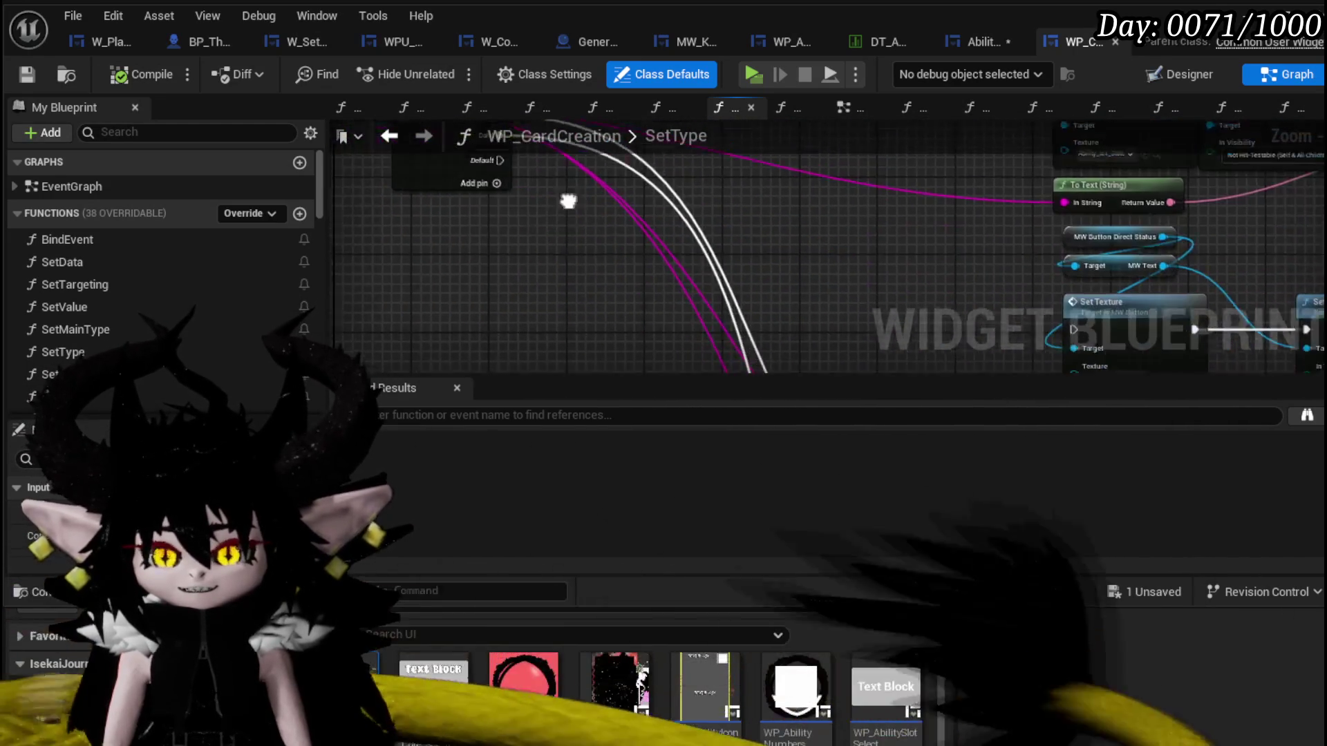
# Add a Get Data Table Row node fed by the AP exec and Type Index as Row Name.
pyautogui.rightClick(561, 258)
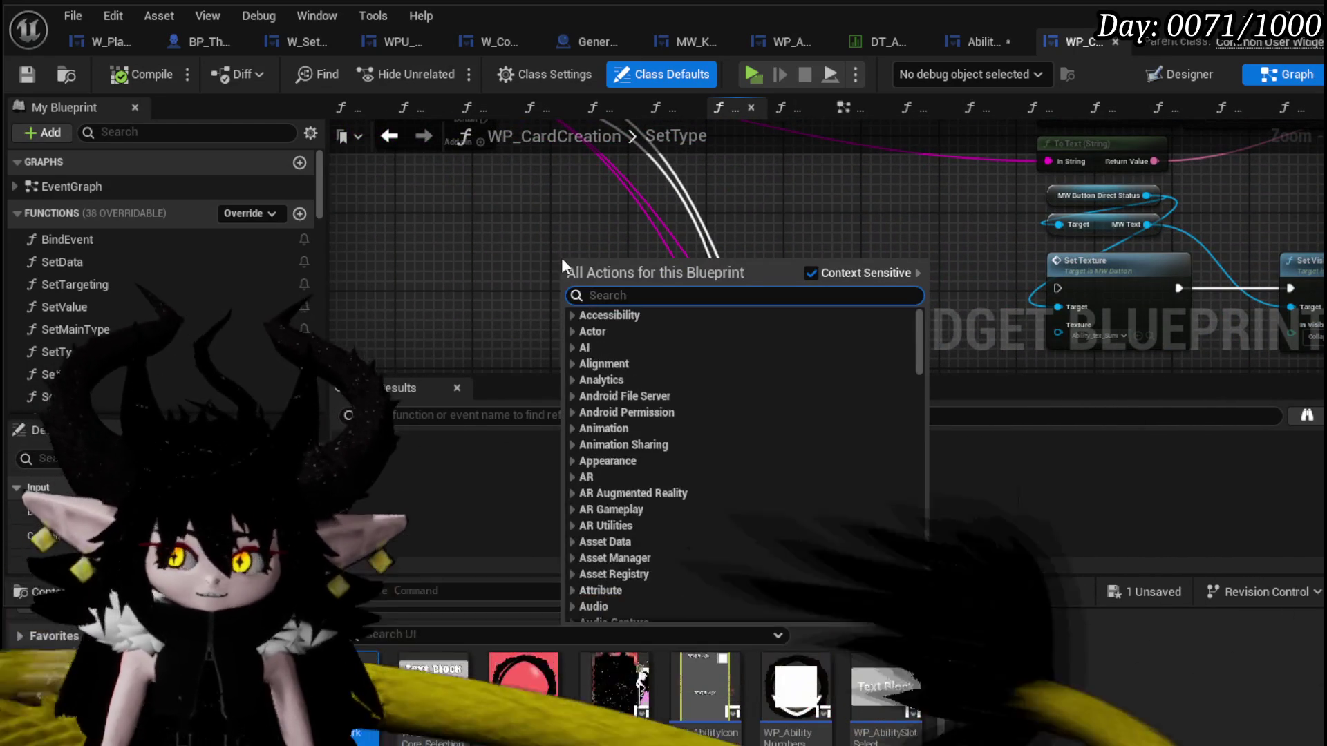
pyautogui.write('get Data')
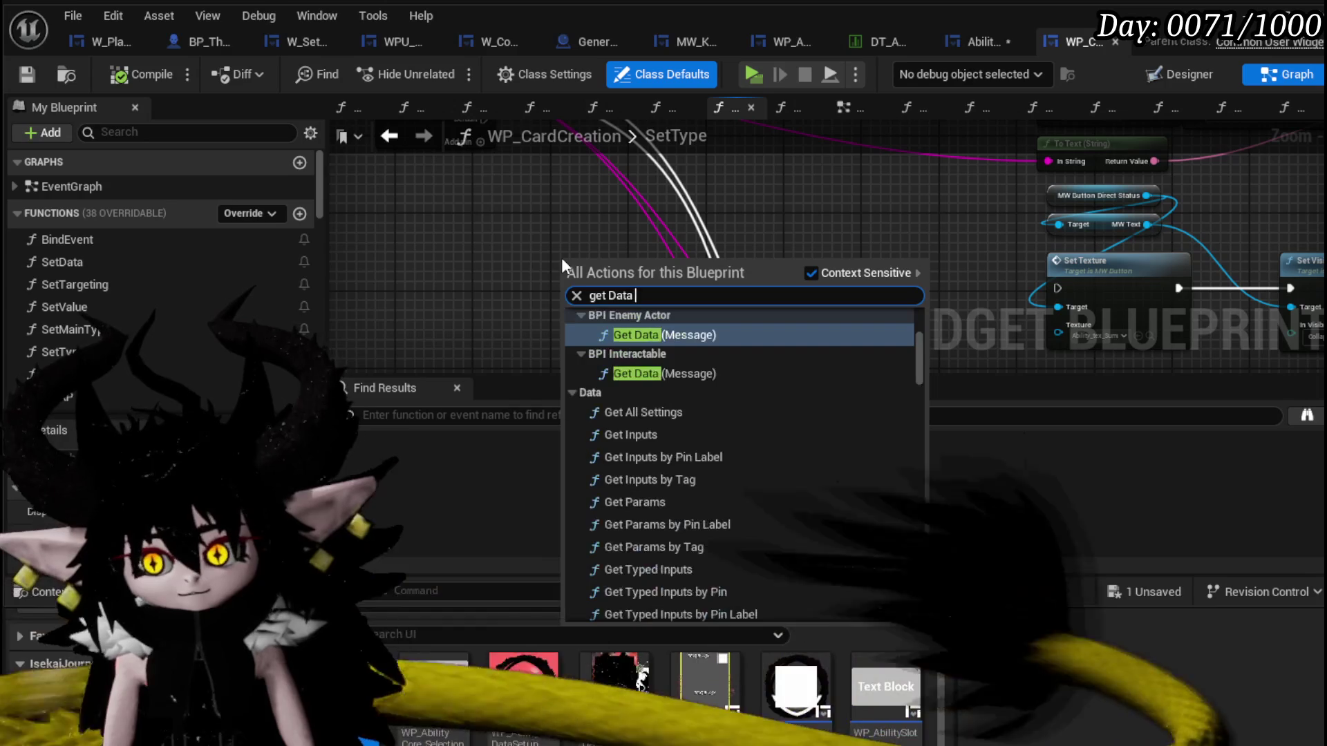
pyautogui.write(' table')
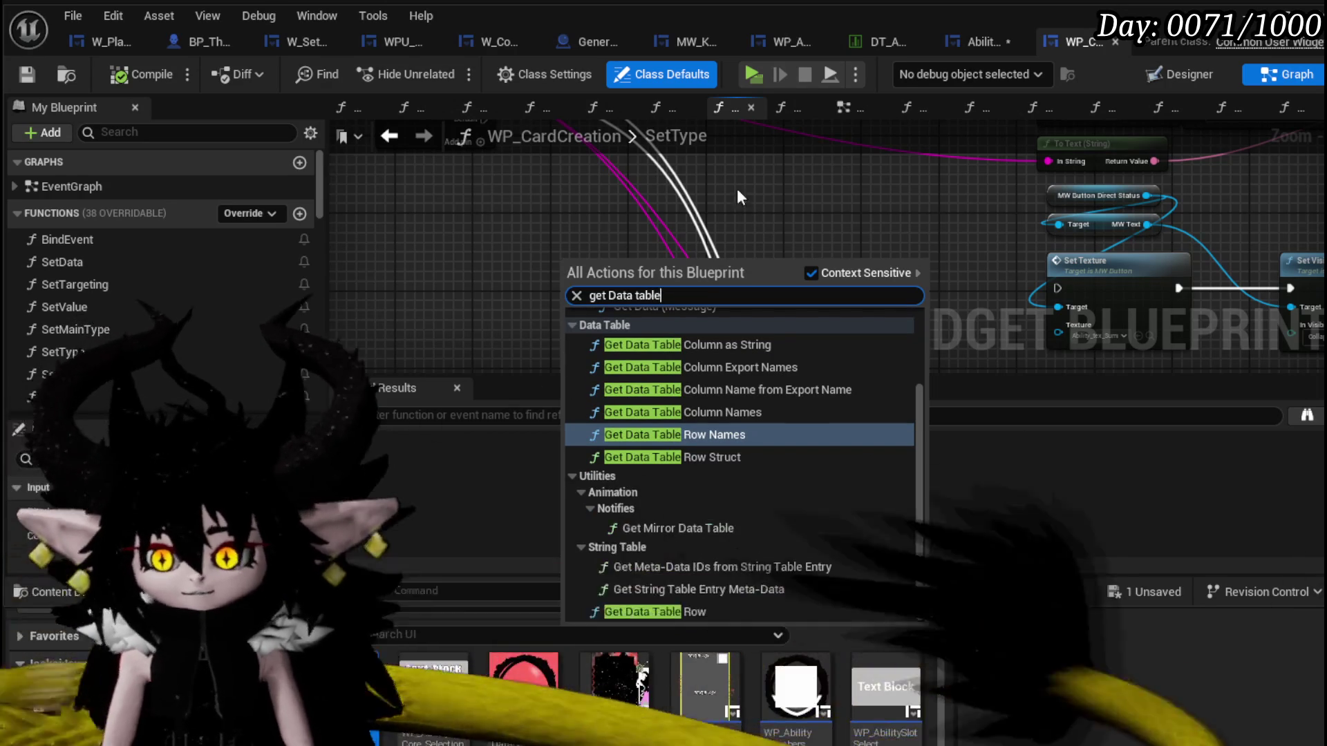
pyautogui.click(678, 607)
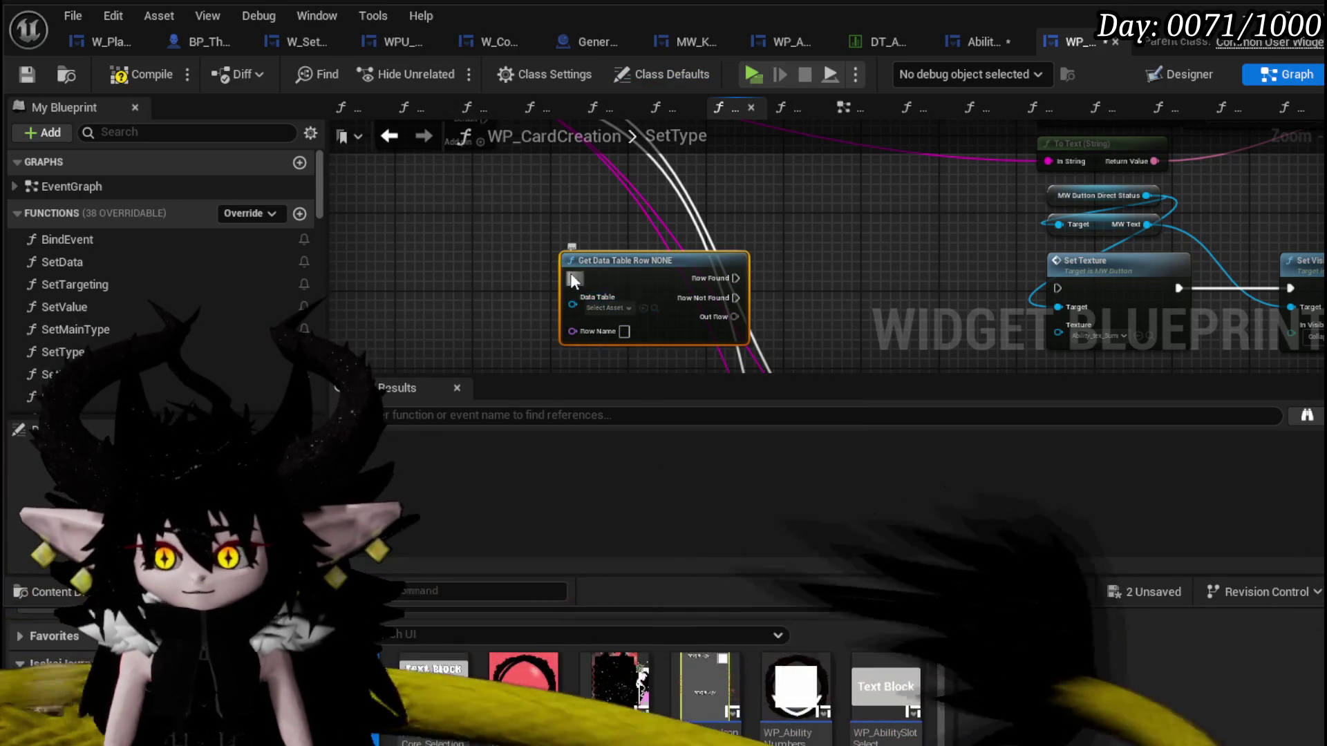
pyautogui.moveTo(571, 273); pyautogui.dragTo(579, 363)
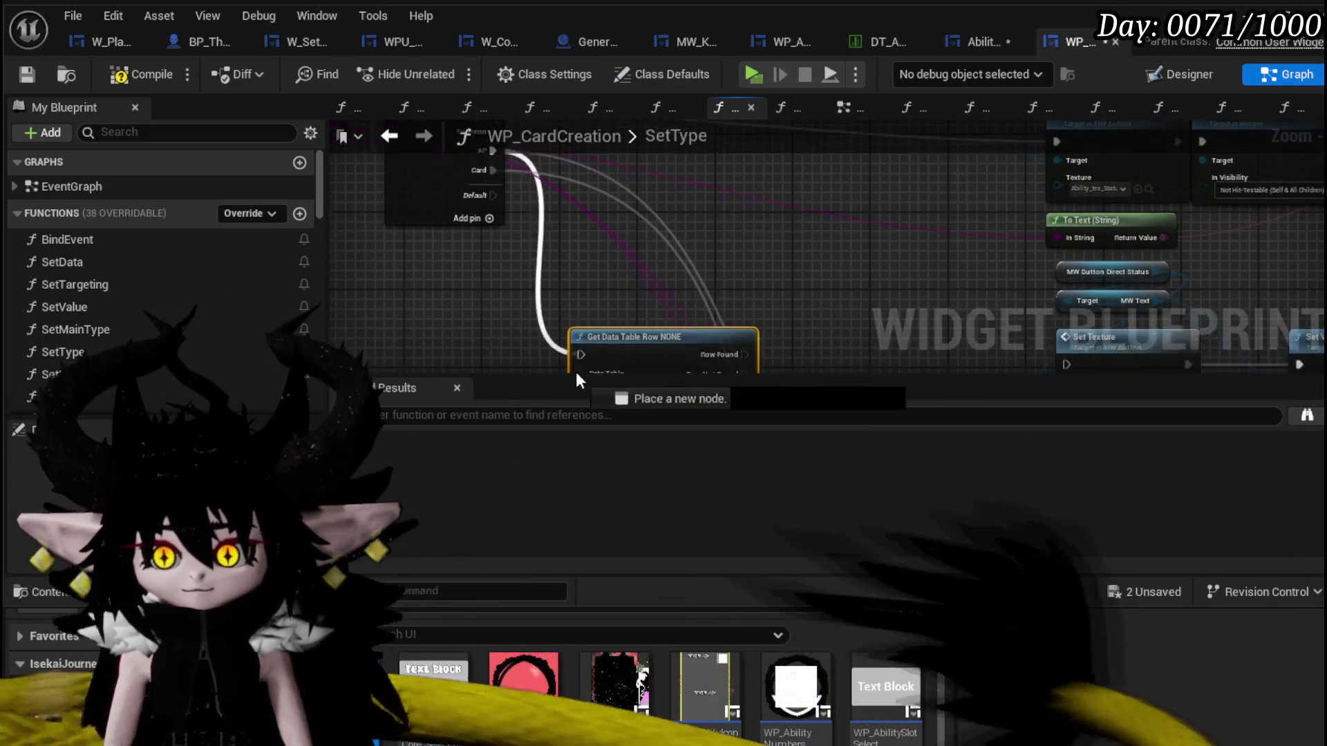
pyautogui.moveTo(478, 172); pyautogui.dragTo(588, 291)
pyautogui.moveTo(494, 219)
pyautogui.mouseDown()
pyautogui.moveTo(599, 197)
pyautogui.moveTo(532, 302)
pyautogui.moveTo(564, 305)
pyautogui.mouseUp()
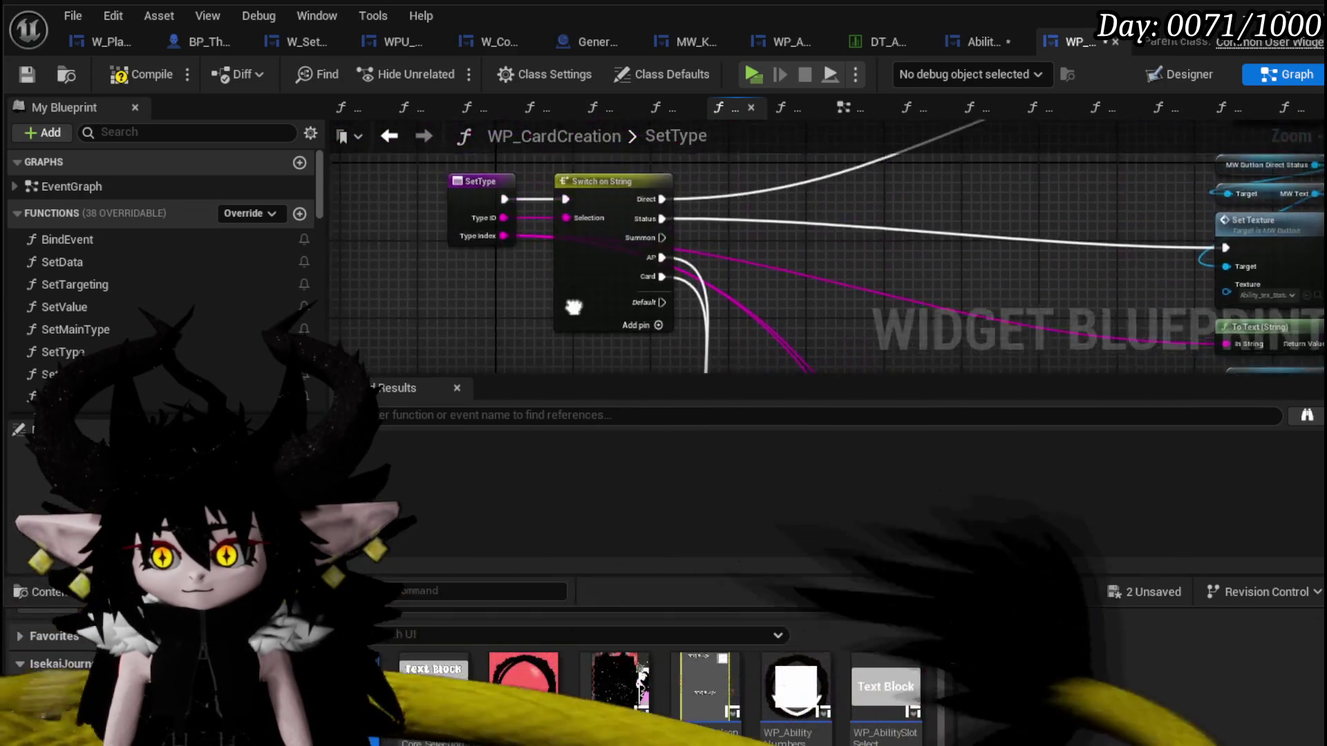
pyautogui.moveTo(497, 210)
pyautogui.mouseDown()
pyautogui.moveTo(756, 273)
pyautogui.moveTo(595, 292)
pyautogui.mouseUp()
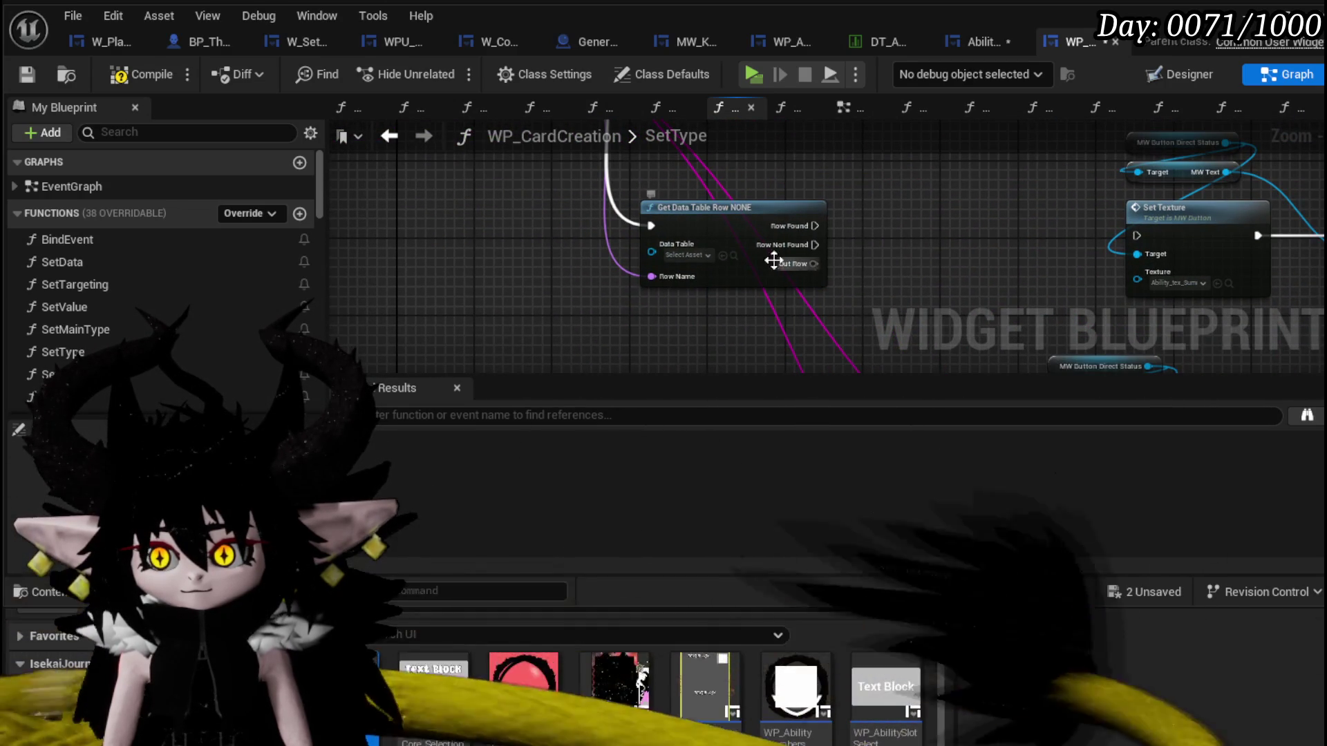
# Set the table to DT_Ability_BasicInformation and break Out Row into S Ability Basic Information fields.
pyautogui.click(688, 254)
pyautogui.write('Basic')
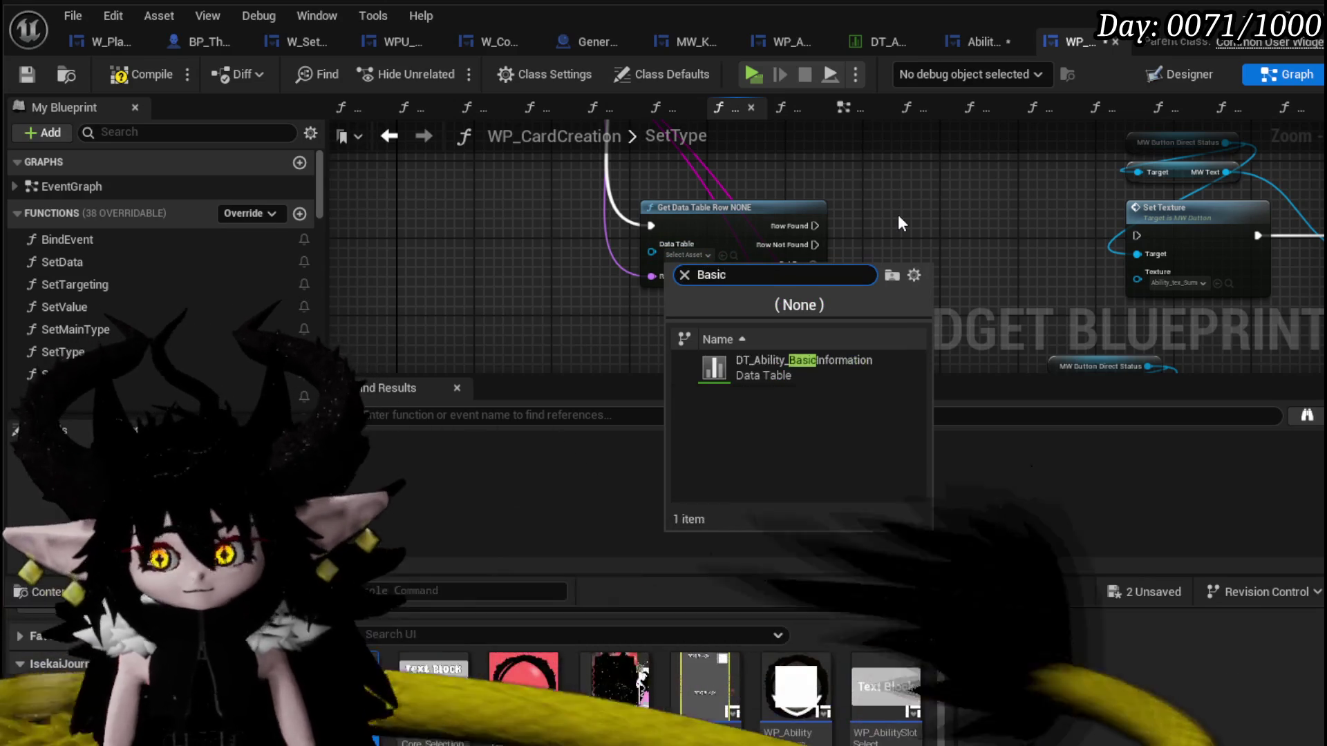
pyautogui.click(796, 360)
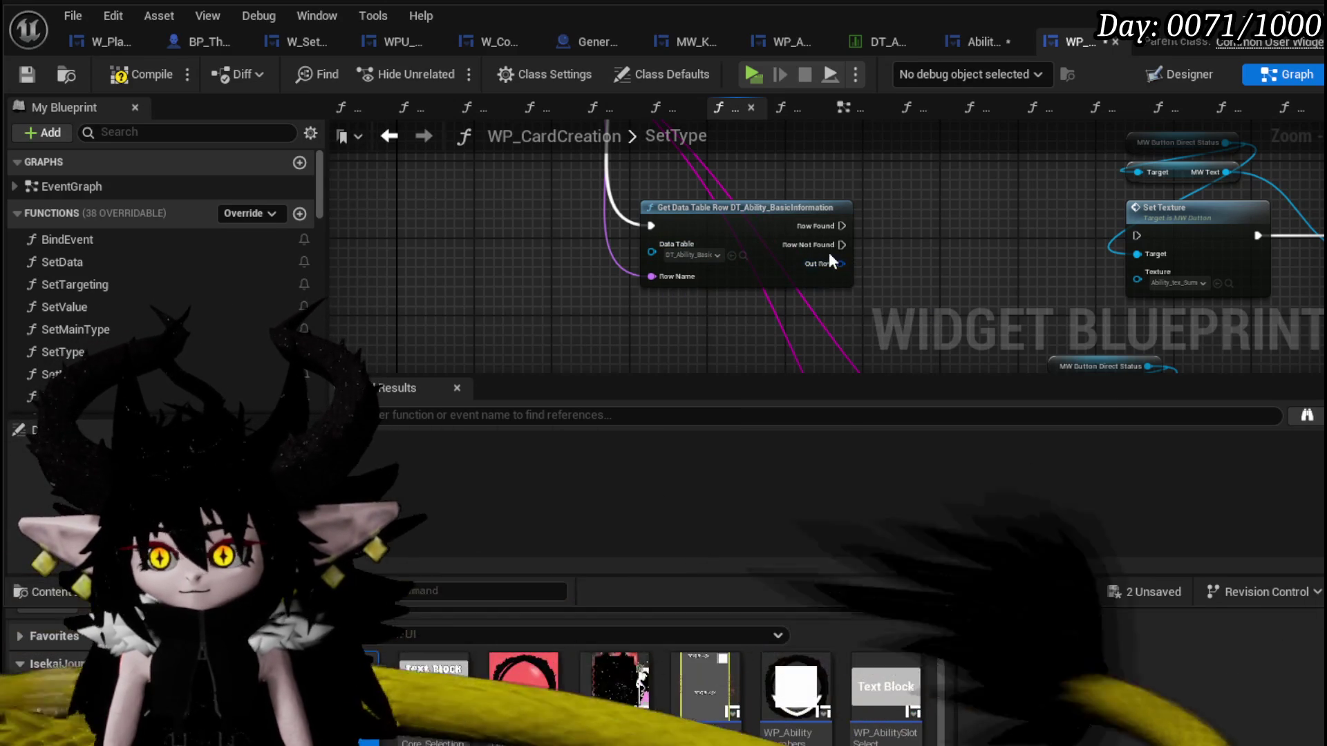
pyautogui.moveTo(839, 263); pyautogui.dragTo(675, 341)
pyautogui.write('brea')
pyautogui.click(702, 420)
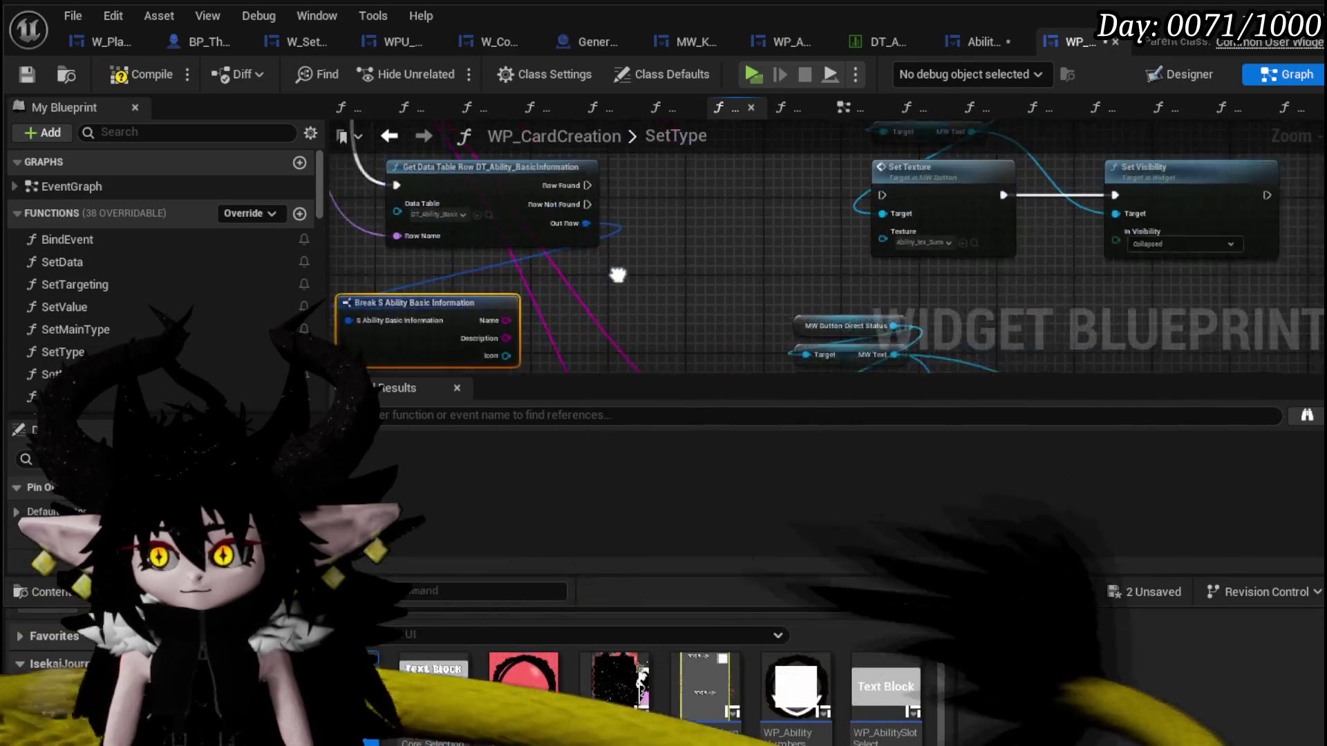
pyautogui.moveTo(411, 324); pyautogui.dragTo(766, 257)
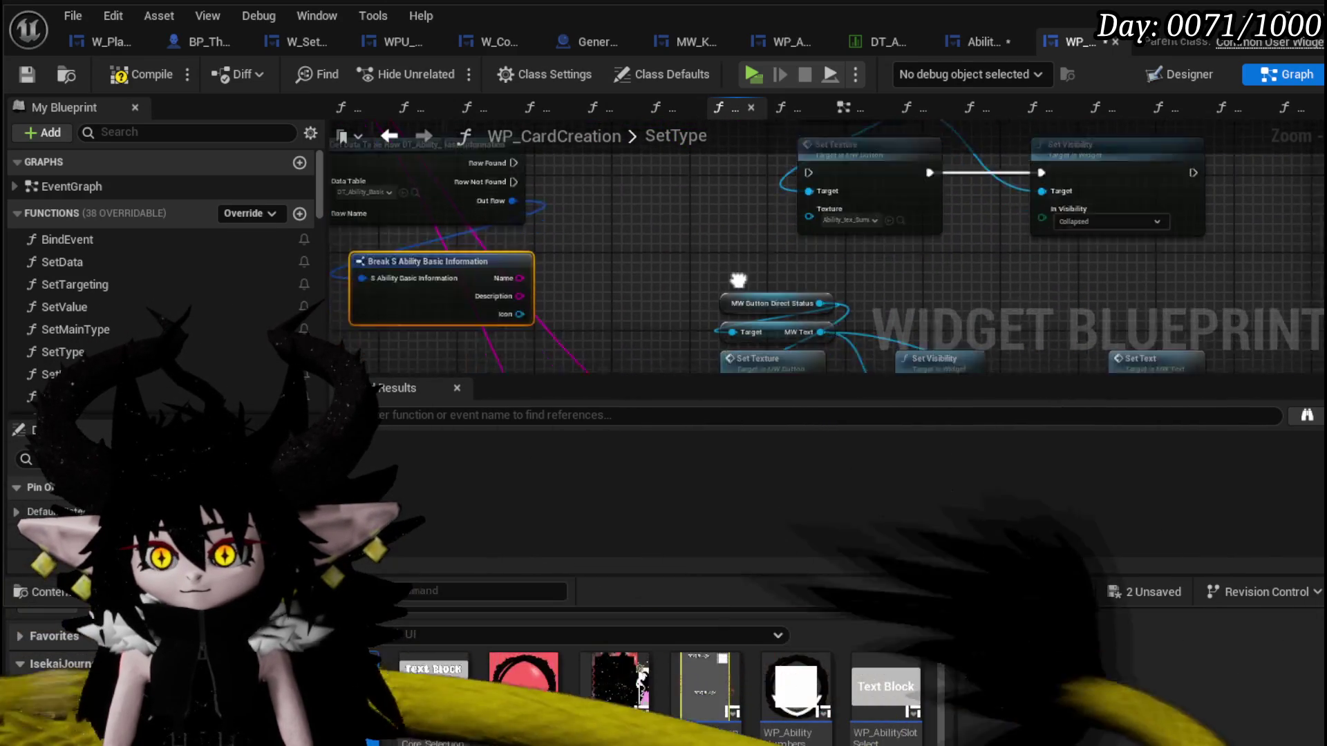
pyautogui.scroll(-5, 727, 233)
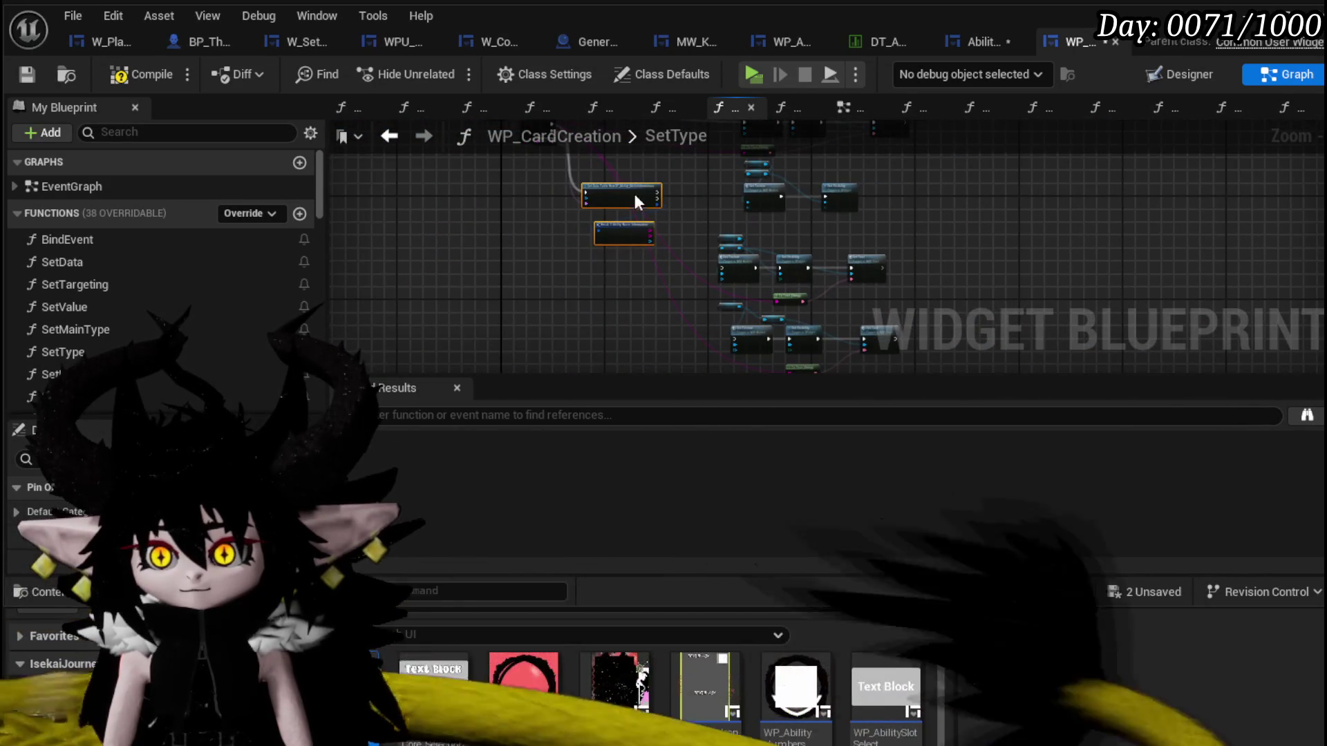
pyautogui.scroll(5, 648, 290)
# Wire the ability row's Icon into Set Texture and drive Set Texture from the Row Found exec.
pyautogui.moveTo(505, 219); pyautogui.dragTo(578, 304)
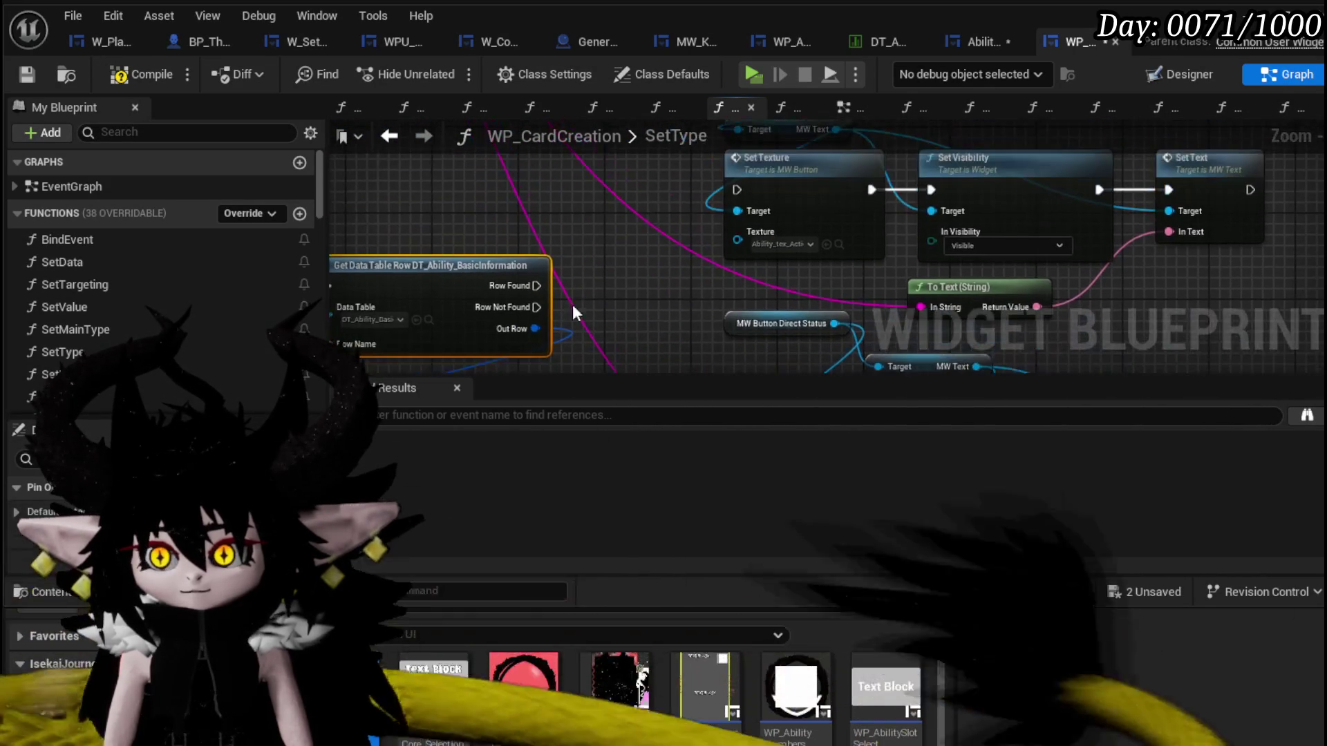
pyautogui.moveTo(472, 269); pyautogui.dragTo(450, 161)
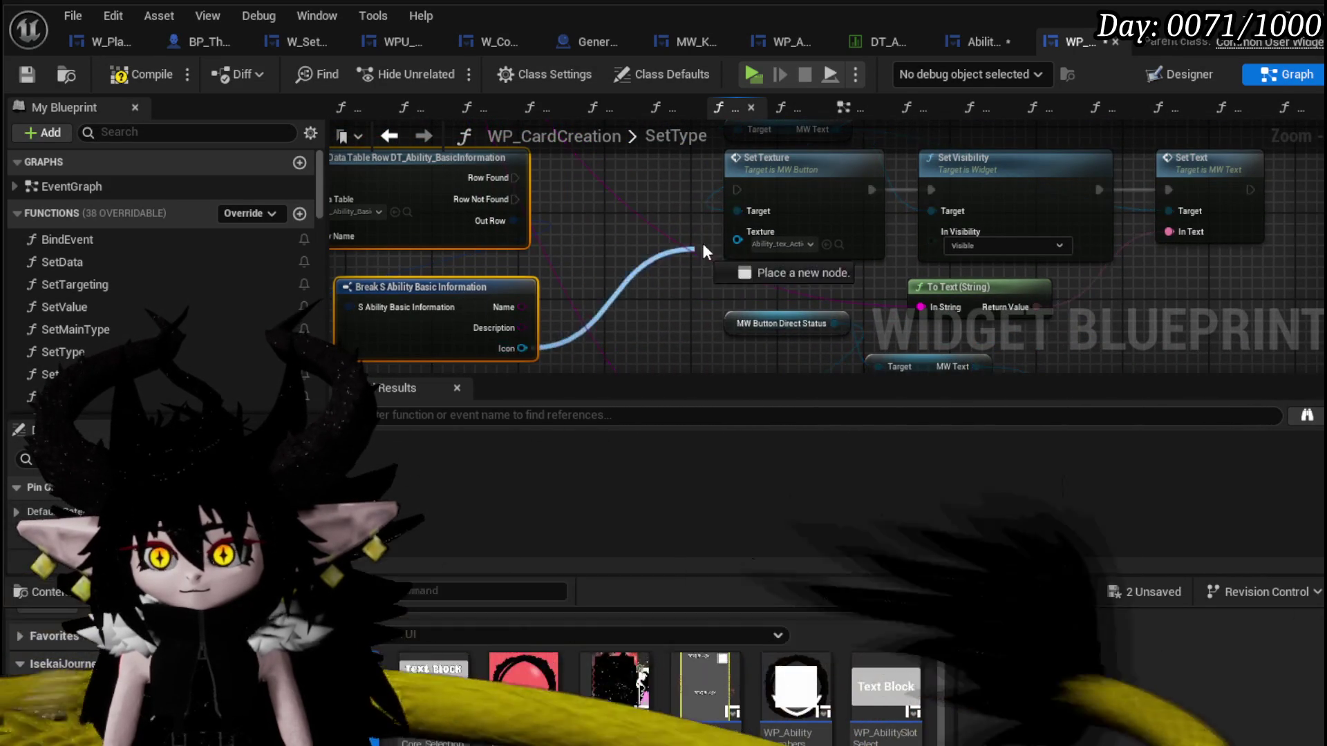
pyautogui.moveTo(521, 348); pyautogui.dragTo(738, 238)
pyautogui.moveTo(476, 171); pyautogui.dragTo(668, 197)
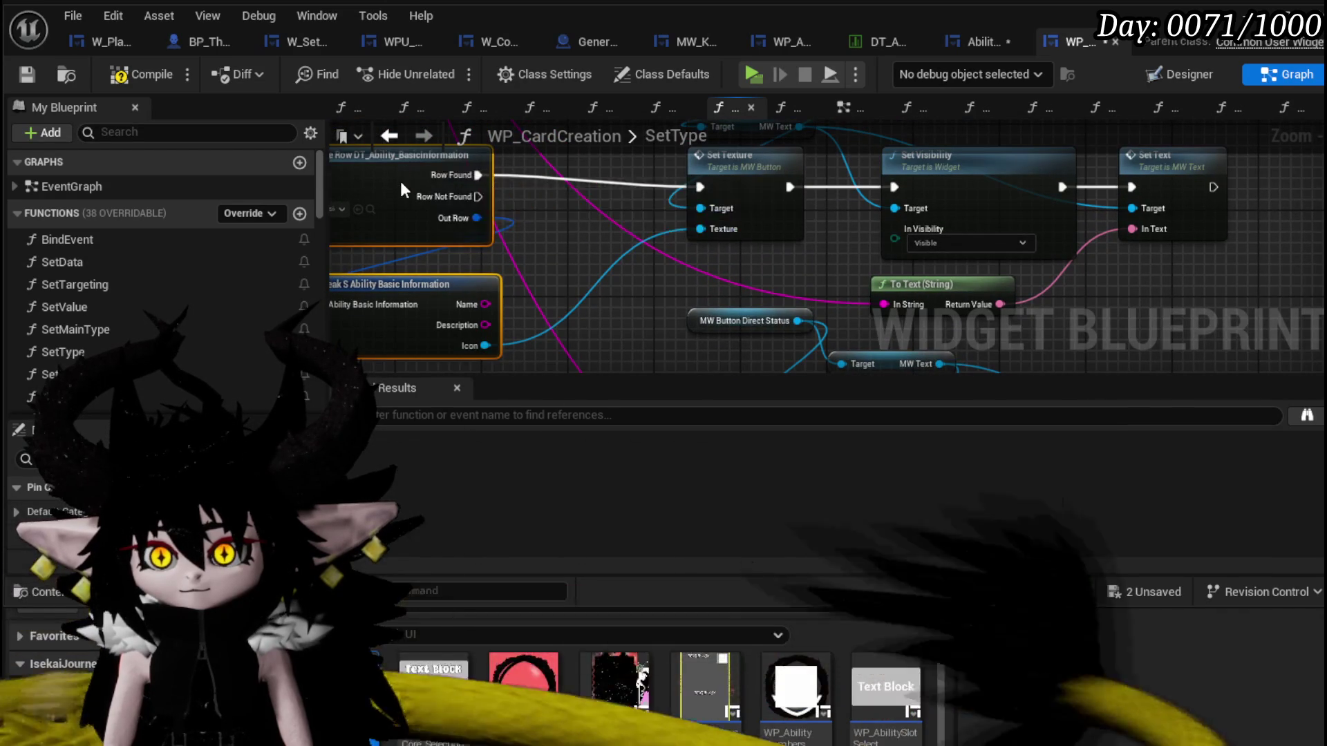
pyautogui.moveTo(435, 174); pyautogui.dragTo(466, 196)
# Rearrange the Set Text, texture and visibility nodes and bring up the graph's action list.
pyautogui.moveTo(982, 278); pyautogui.dragTo(636, 300)
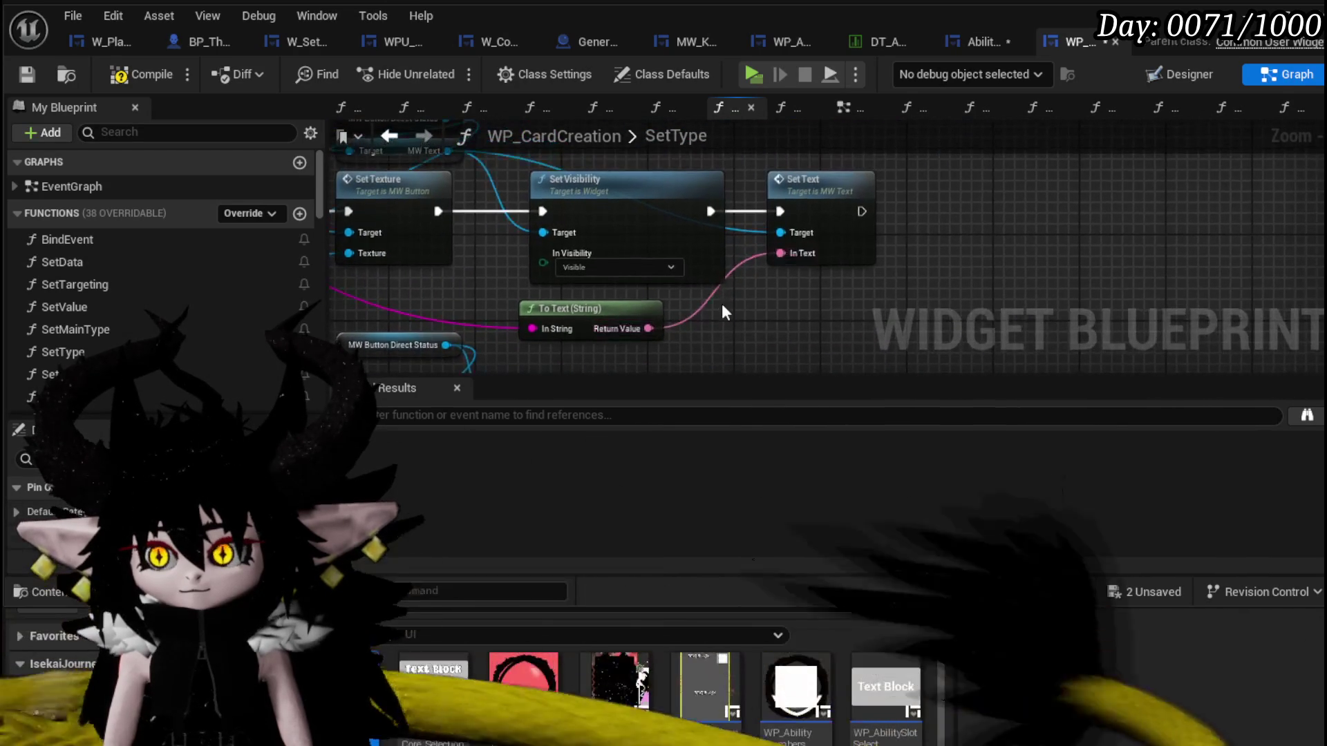
pyautogui.click(803, 180)
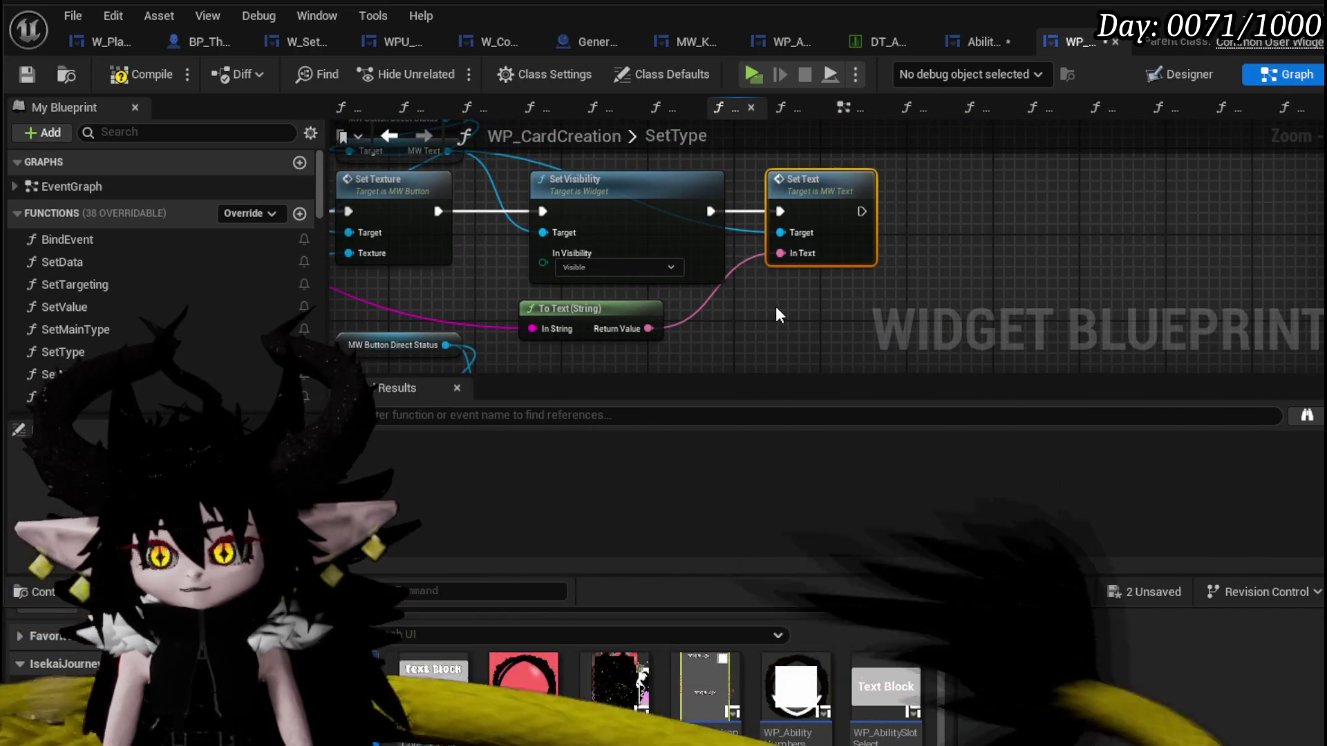
pyautogui.moveTo(815, 179); pyautogui.dragTo(795, 308)
pyautogui.scroll(-3, 534, 207)
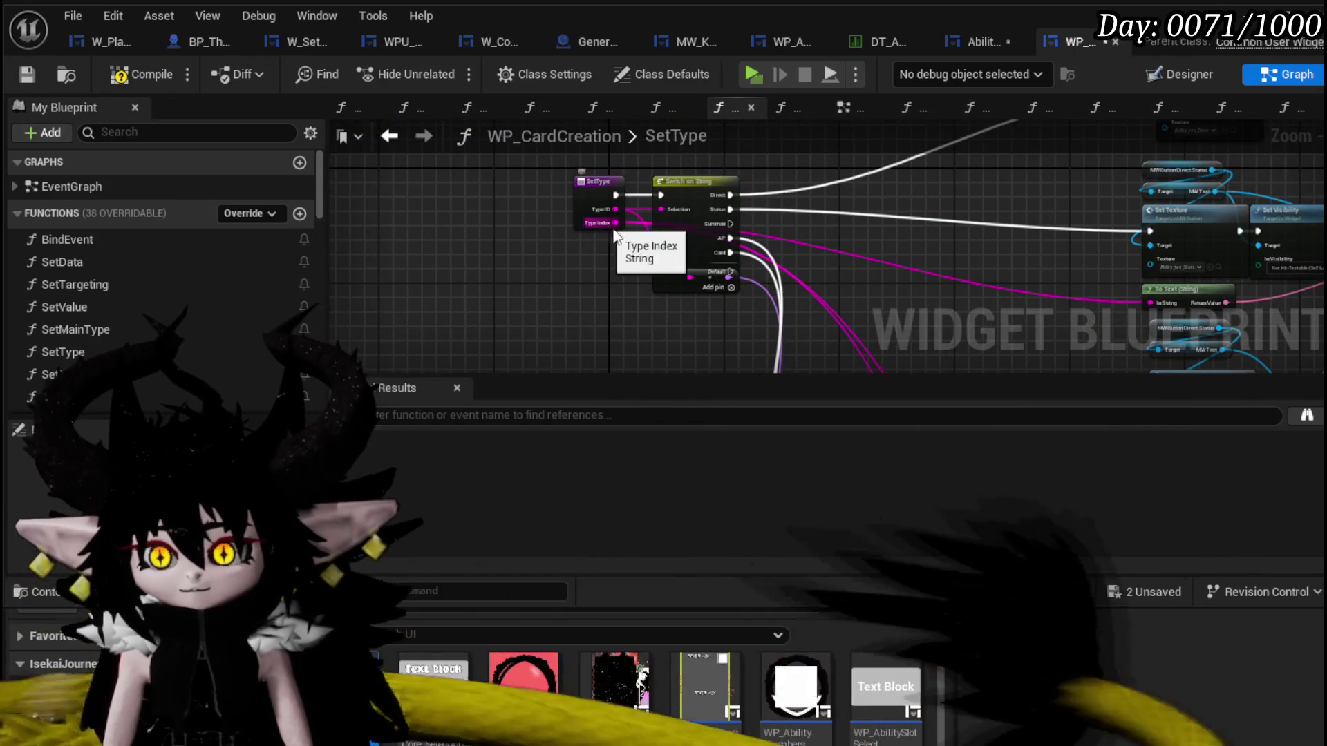
pyautogui.scroll(2, 605, 222)
pyautogui.moveTo(604, 222); pyautogui.dragTo(693, 321)
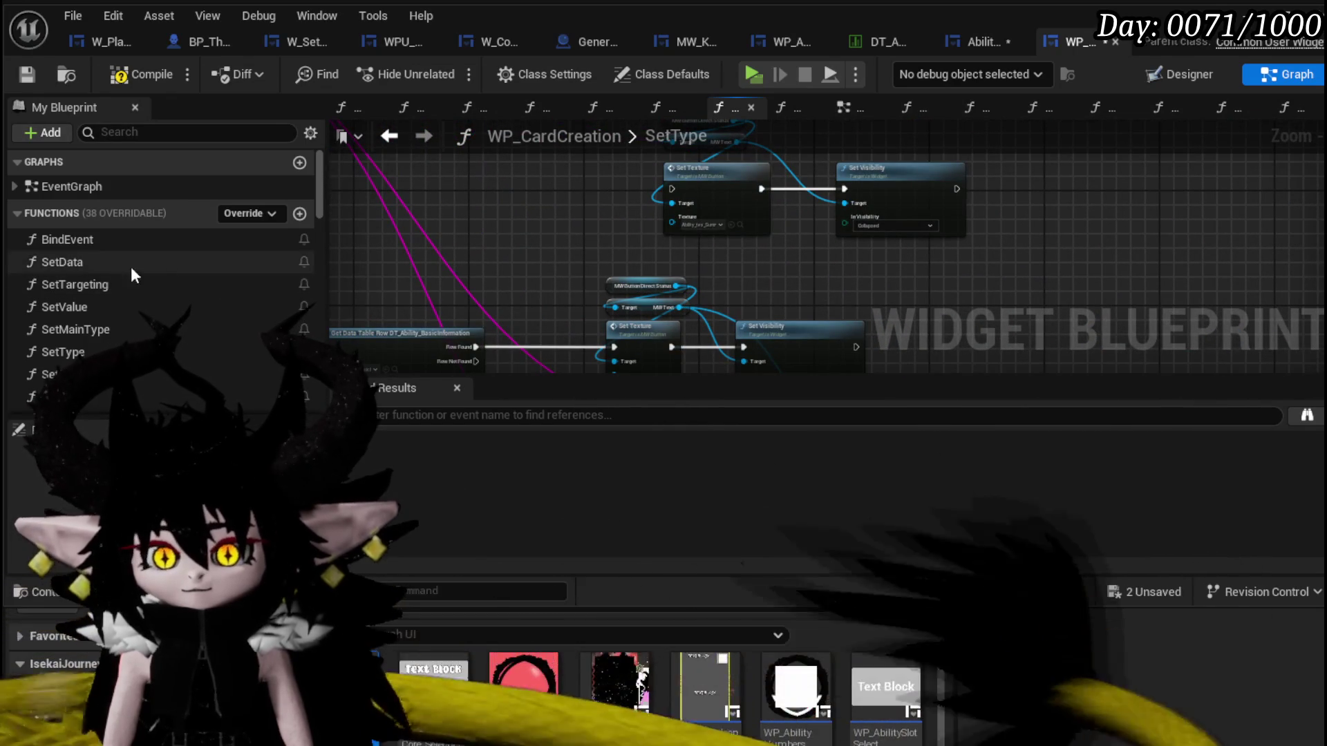
pyautogui.scroll(-2, 95, 260)
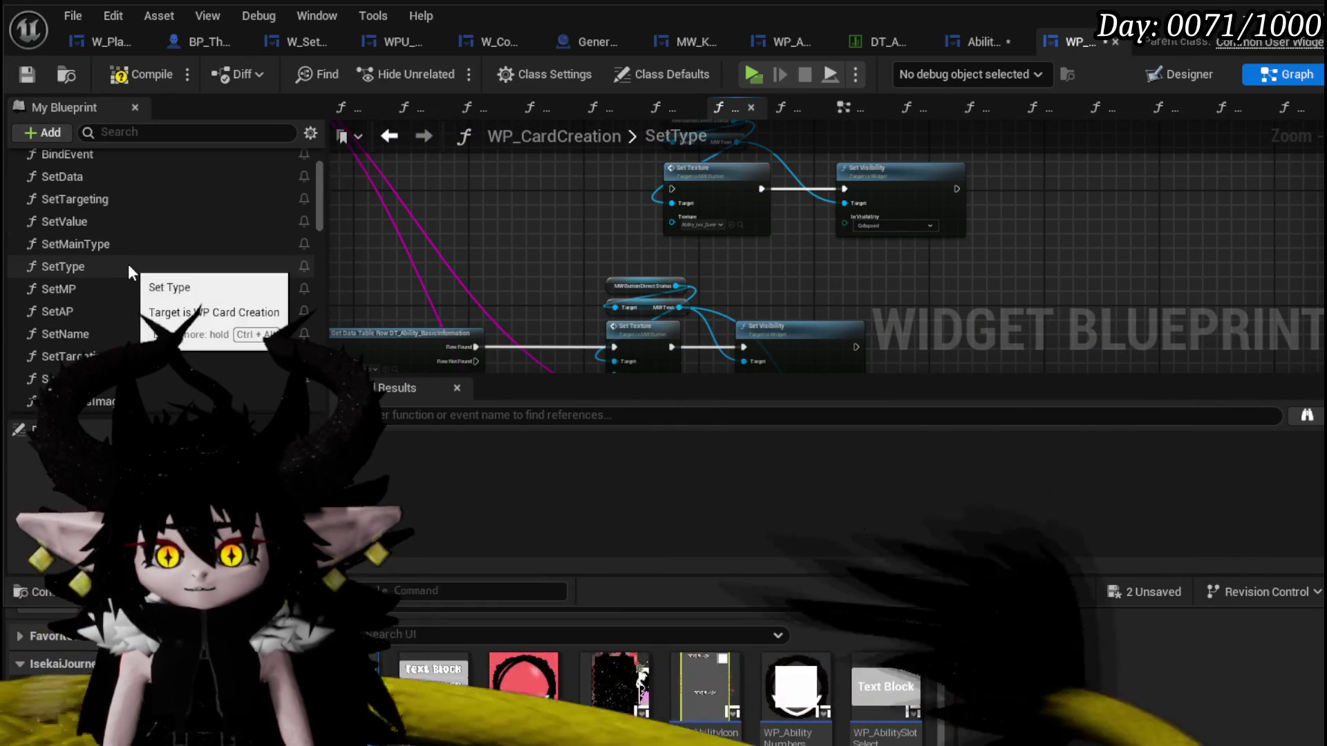
pyautogui.scroll(-2, 128, 267)
pyautogui.scroll(-2, 128, 268)
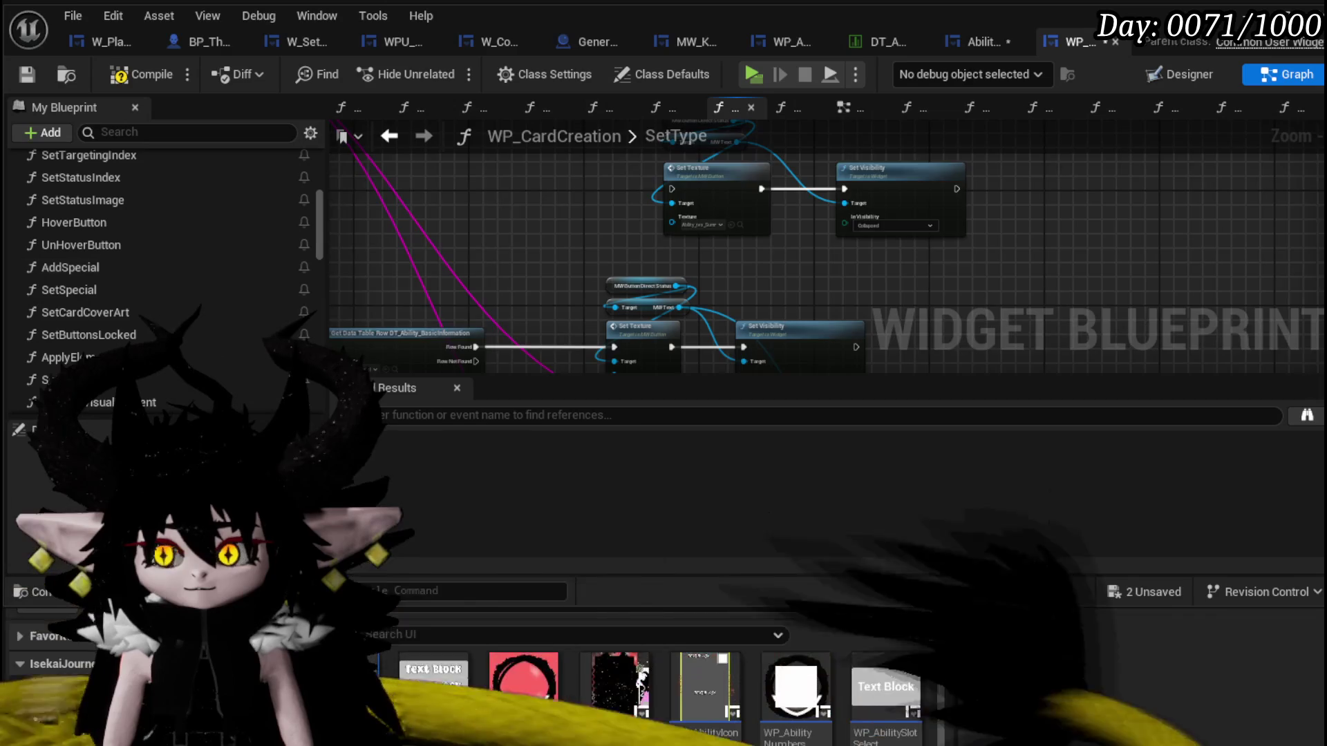
pyautogui.moveTo(888, 306); pyautogui.dragTo(699, 249)
pyautogui.rightClick(700, 250)
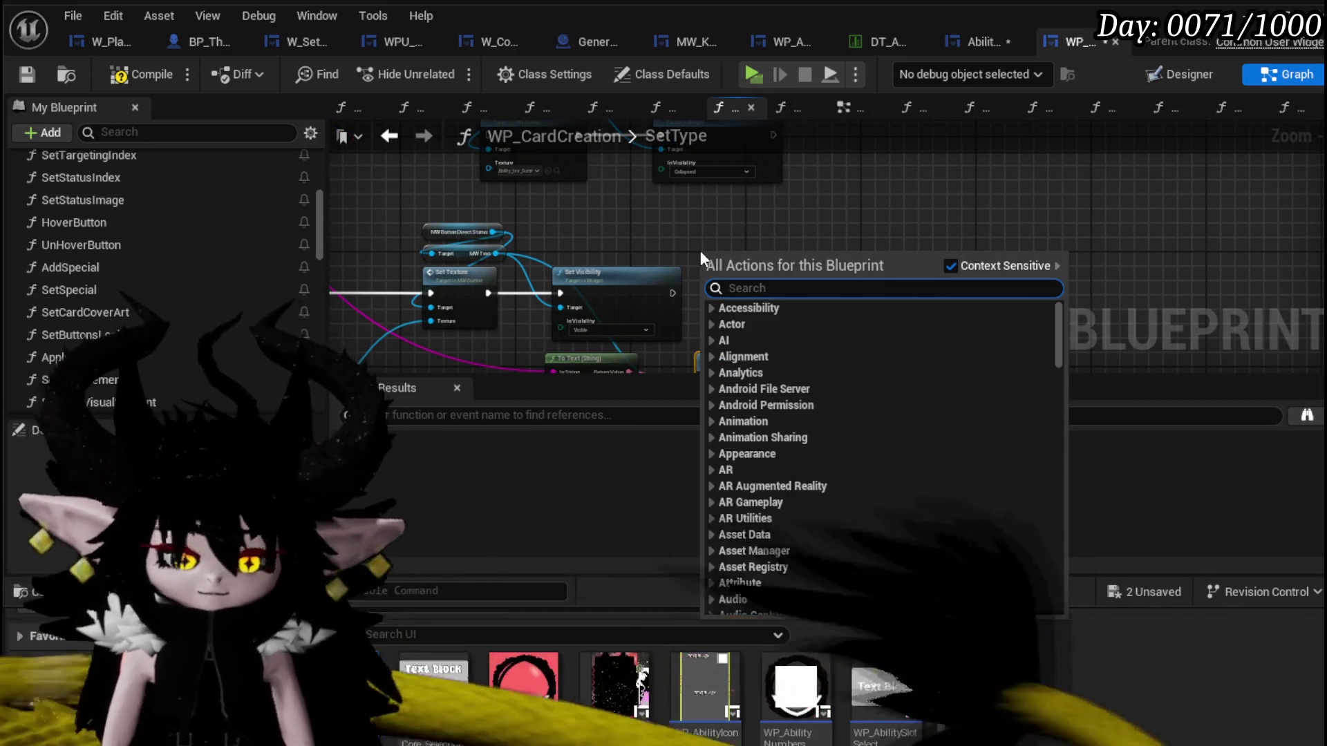
pyautogui.write('main')
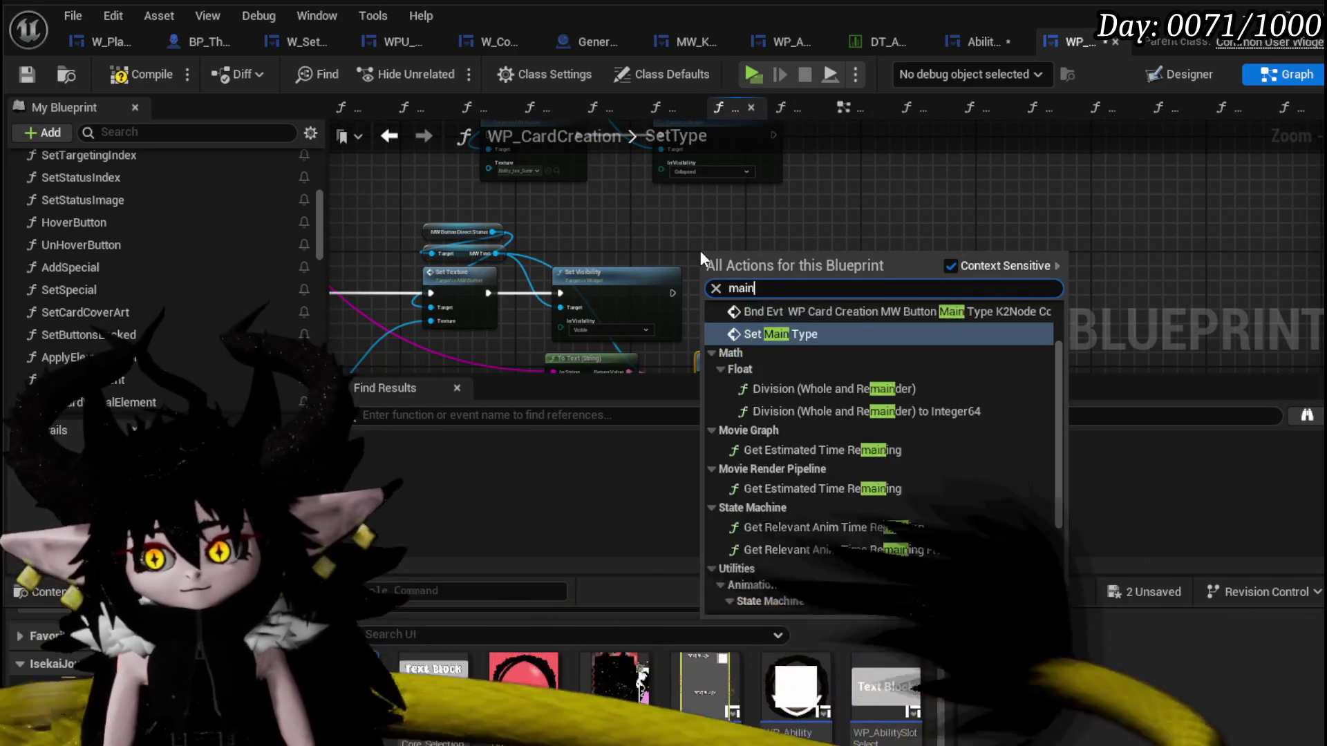
pyautogui.write(' val')
# Add a Get MW Button Main Type reference node to the SetType graph.
pyautogui.press('BackSpace')
pyautogui.press('BackSpace')
pyautogui.press('BackSpace')
pyautogui.press('BackSpace')
pyautogui.press('BackSpace')
pyautogui.press('BackSpace')
pyautogui.write('main t')
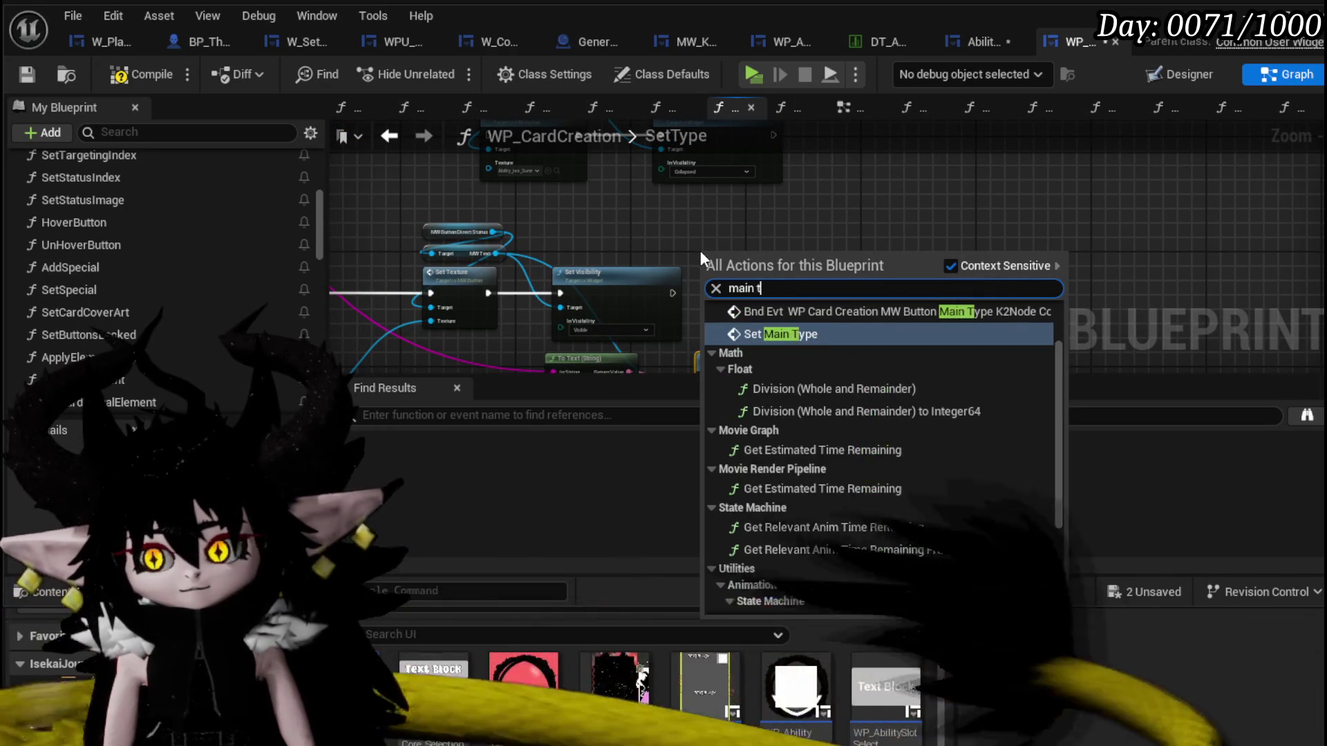
pyautogui.write('ype')
pyautogui.click(820, 404)
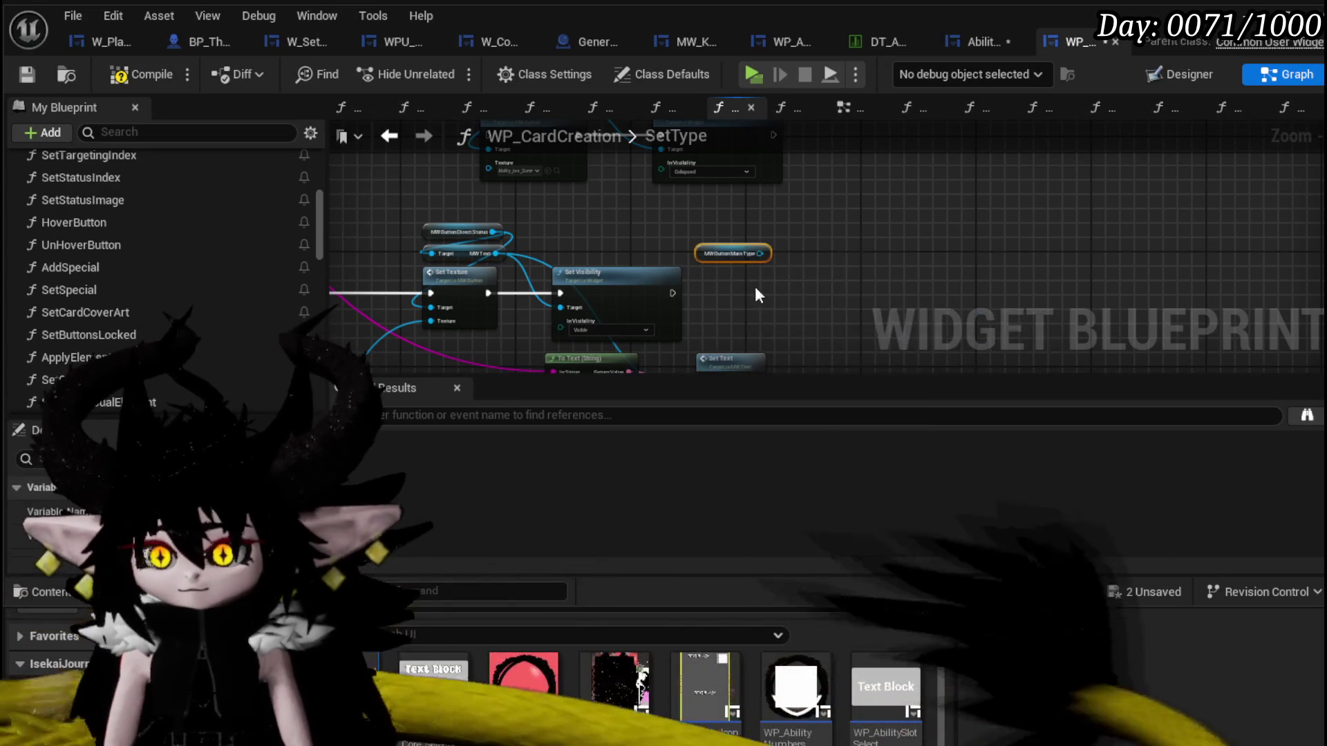
pyautogui.moveTo(763, 253); pyautogui.dragTo(874, 282)
pyautogui.write('Se')
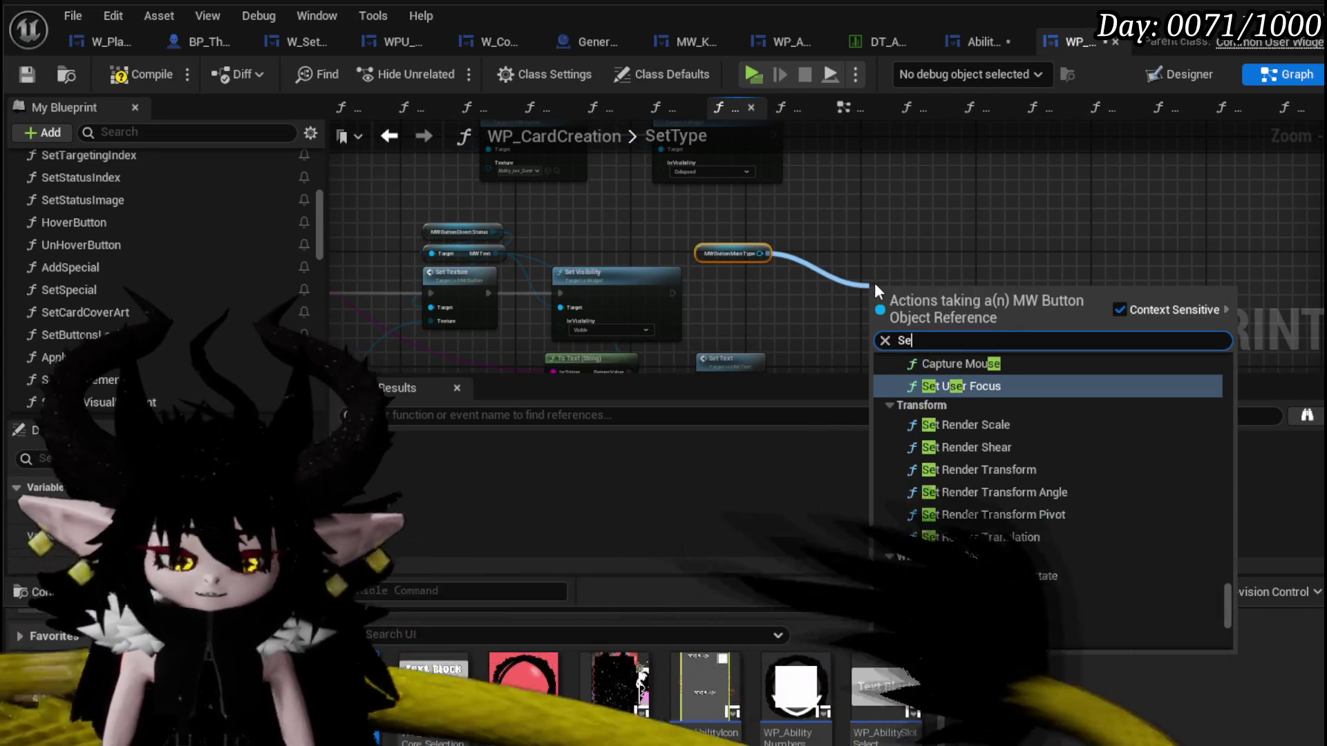
pyautogui.write('t Data')
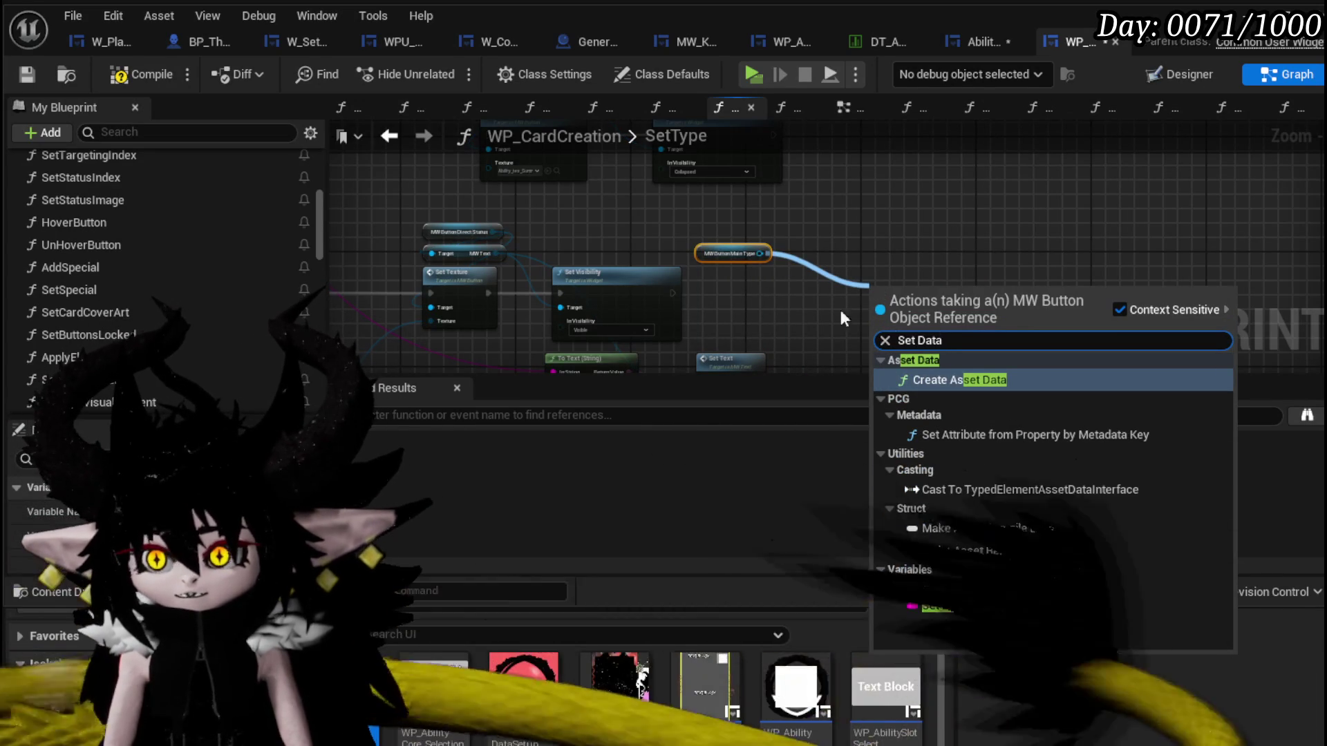
# Add a Set Button Info call targeting the MW Button Main Type reference.
pyautogui.moveTo(764, 253); pyautogui.dragTo(830, 280)
pyautogui.write('Button info')
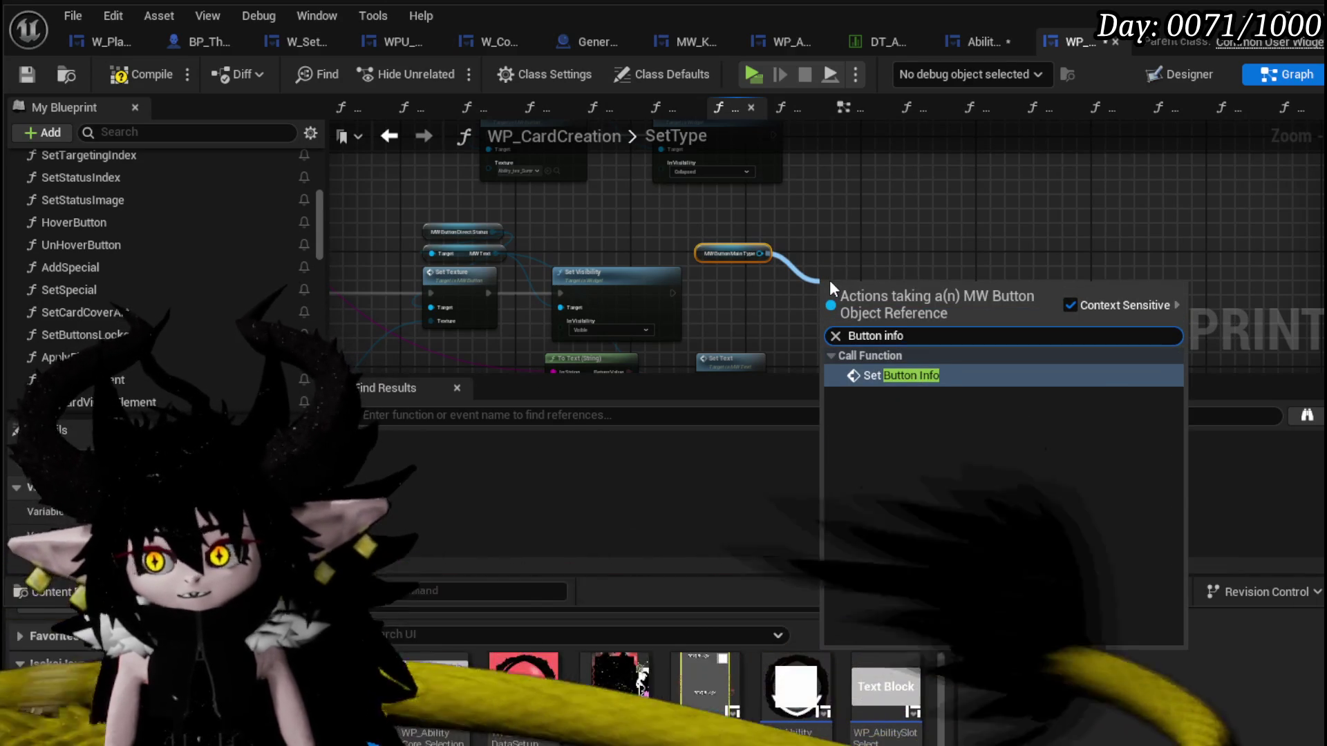
pyautogui.click(898, 374)
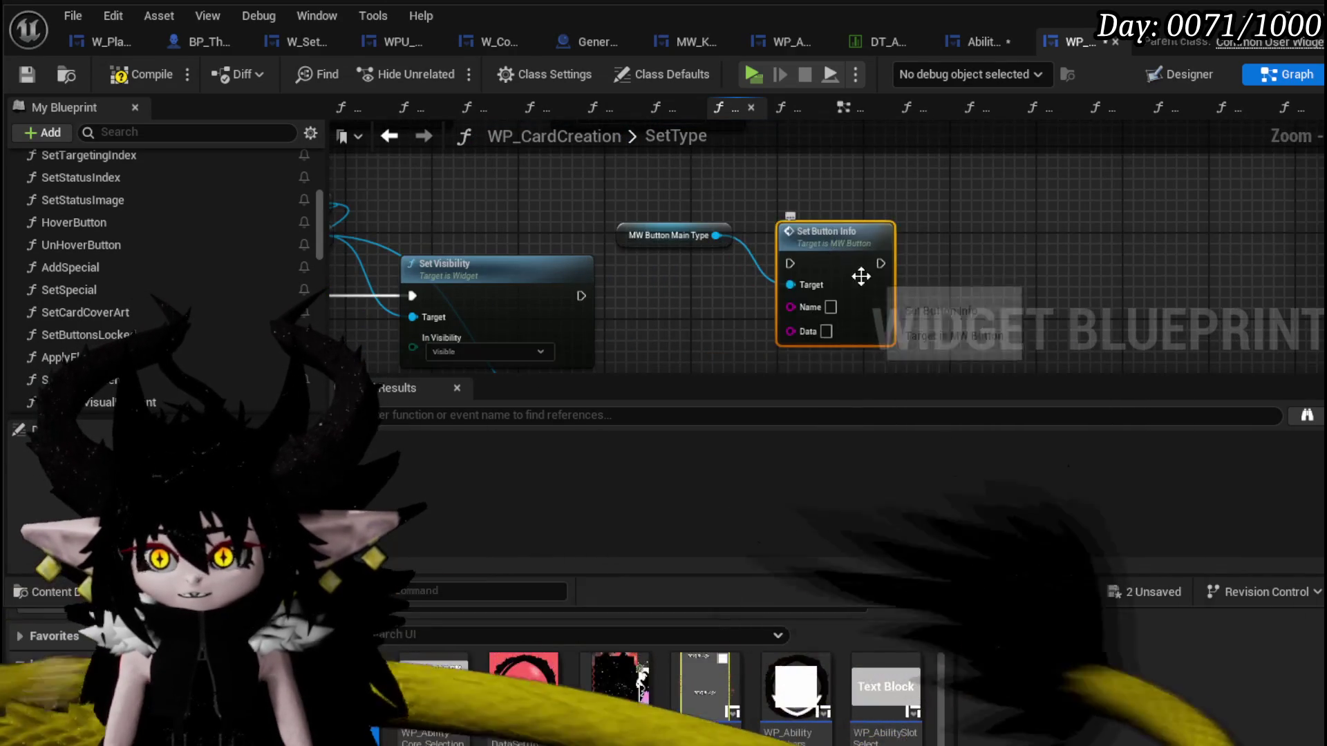
pyautogui.moveTo(922, 263)
pyautogui.mouseDown()
pyautogui.moveTo(550, 244)
pyautogui.moveTo(784, 263)
pyautogui.mouseUp()
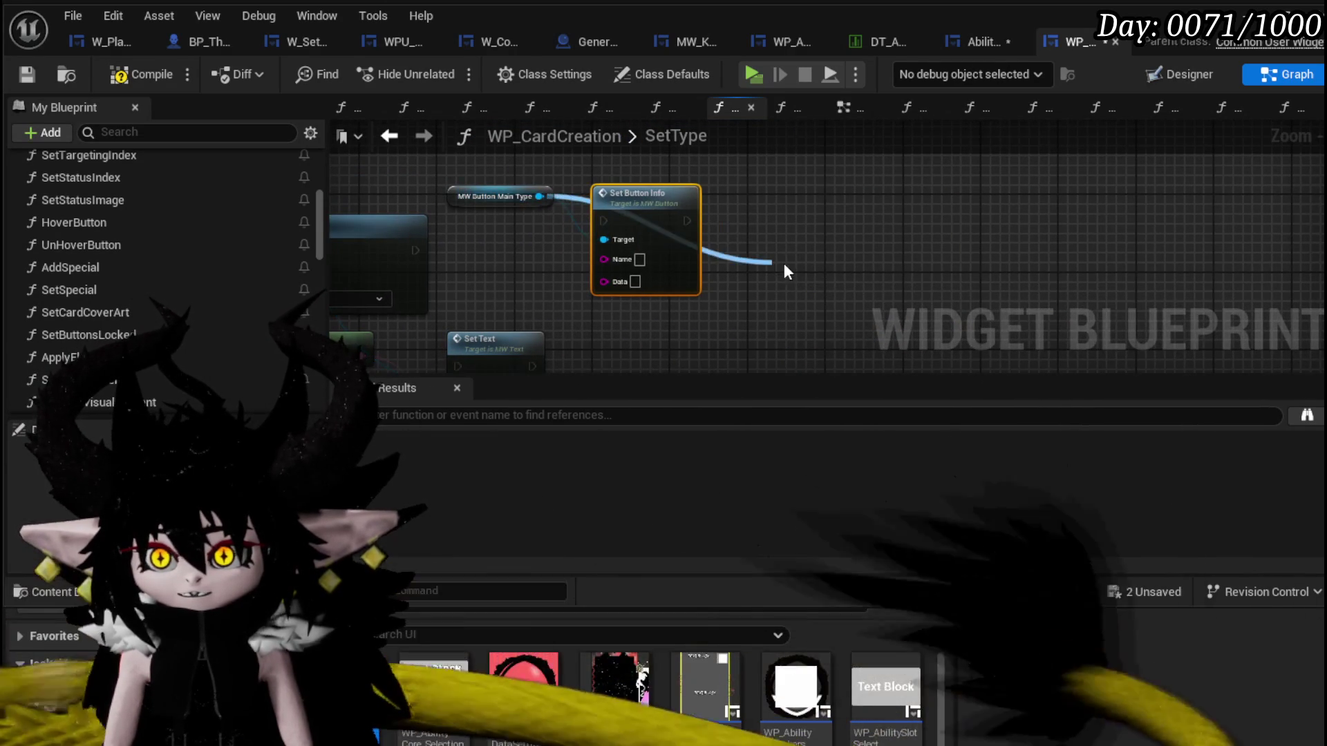
pyautogui.write('Set Text')
# Add a Set Text call on the main type button and chain it after Set Button Info and the visibility step.
pyautogui.click(840, 357)
pyautogui.moveTo(773, 296); pyautogui.dragTo(779, 289)
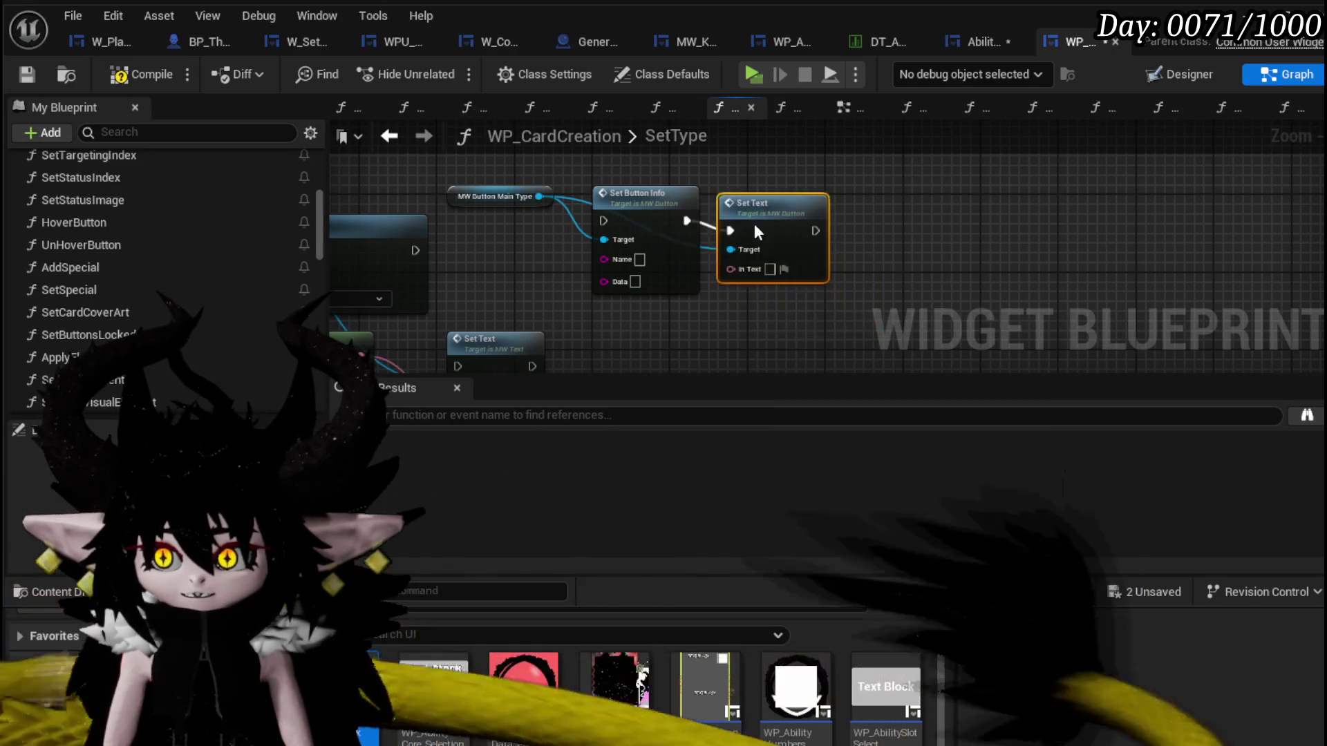
pyautogui.scroll(-2, 749, 222)
pyautogui.scroll(2, 599, 293)
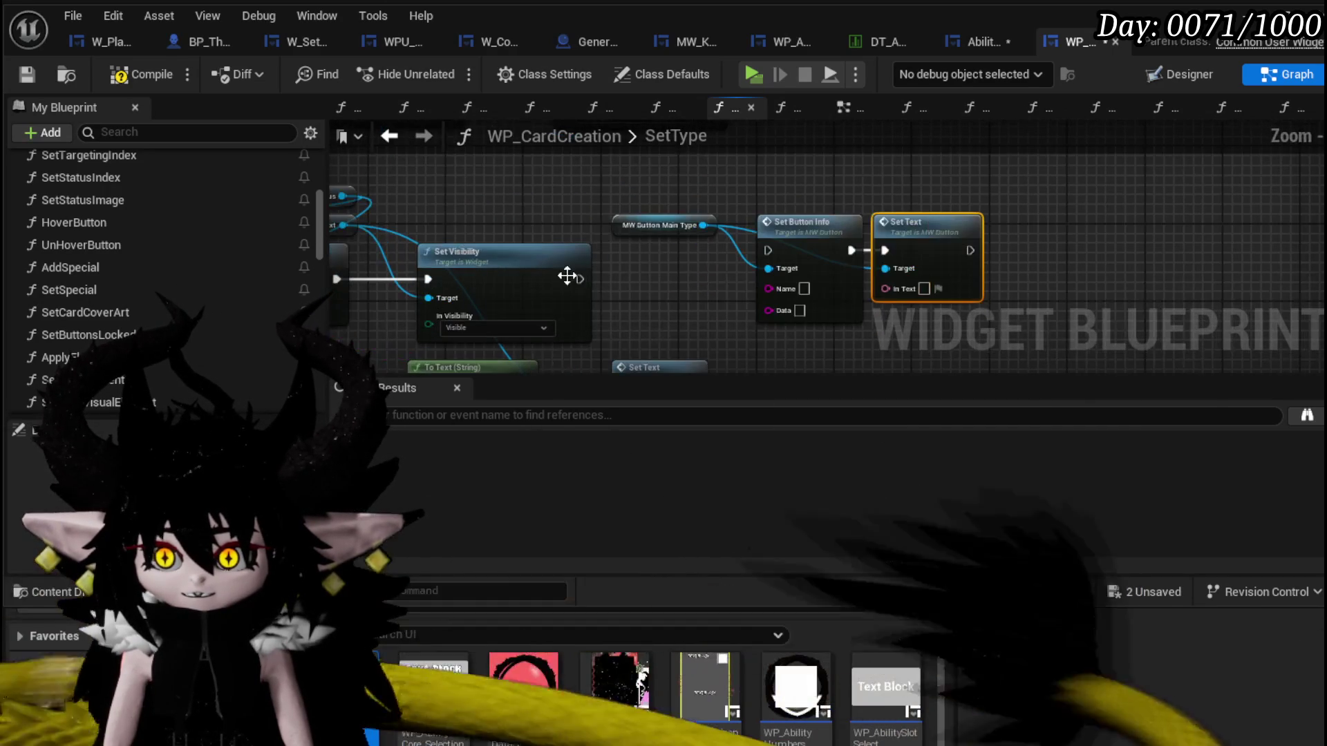
pyautogui.moveTo(704, 276); pyautogui.dragTo(867, 299)
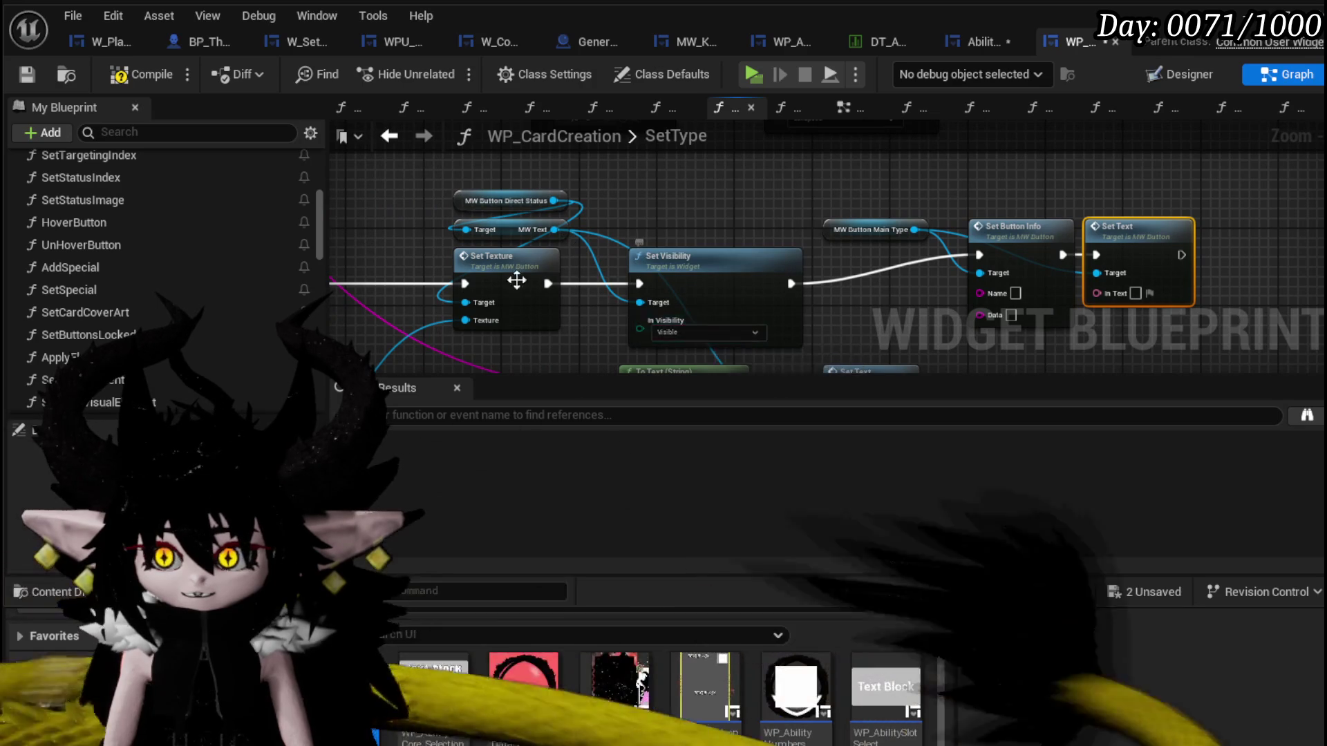
pyautogui.moveTo(976, 257); pyautogui.dragTo(975, 255)
pyautogui.moveTo(637, 284); pyautogui.dragTo(636, 289)
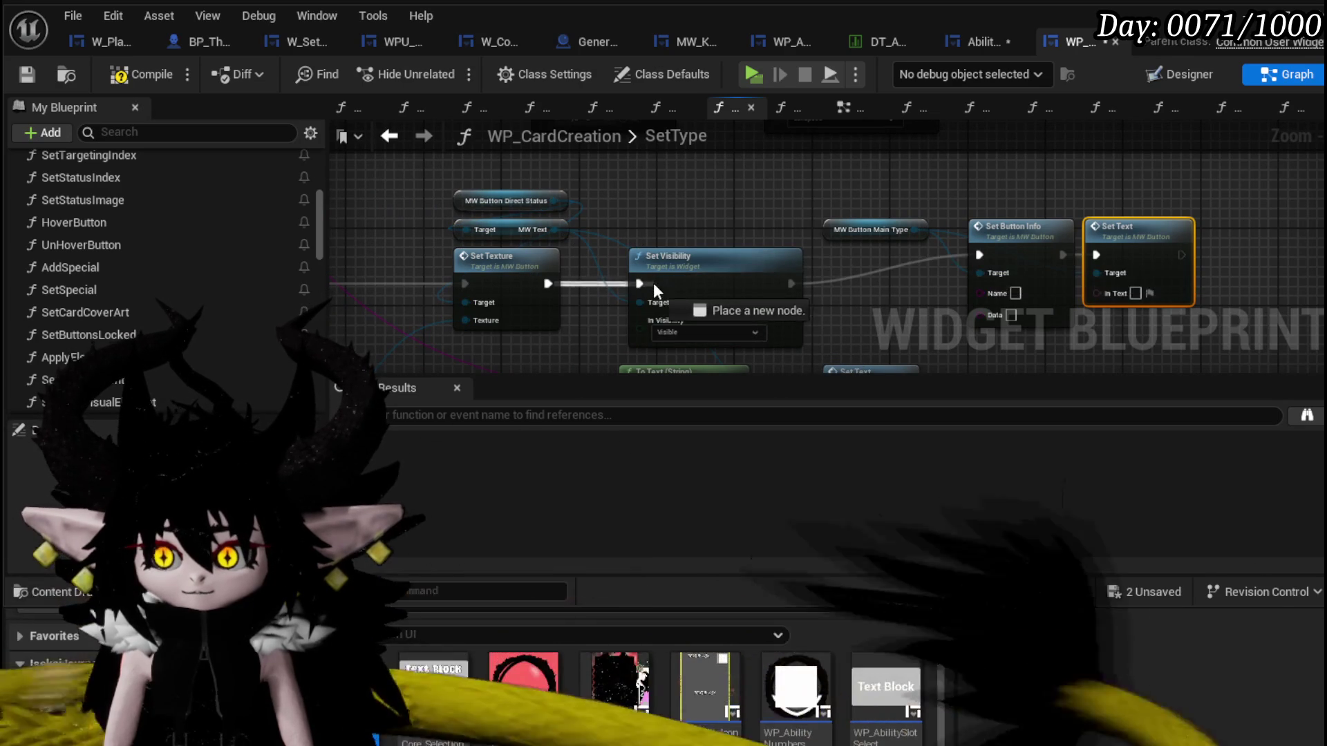
# Set the visibility step to Collapsed and select the MW Button Main Type getter.
pyautogui.click(698, 330)
pyautogui.click(685, 357)
pyautogui.moveTo(576, 200); pyautogui.dragTo(408, 166)
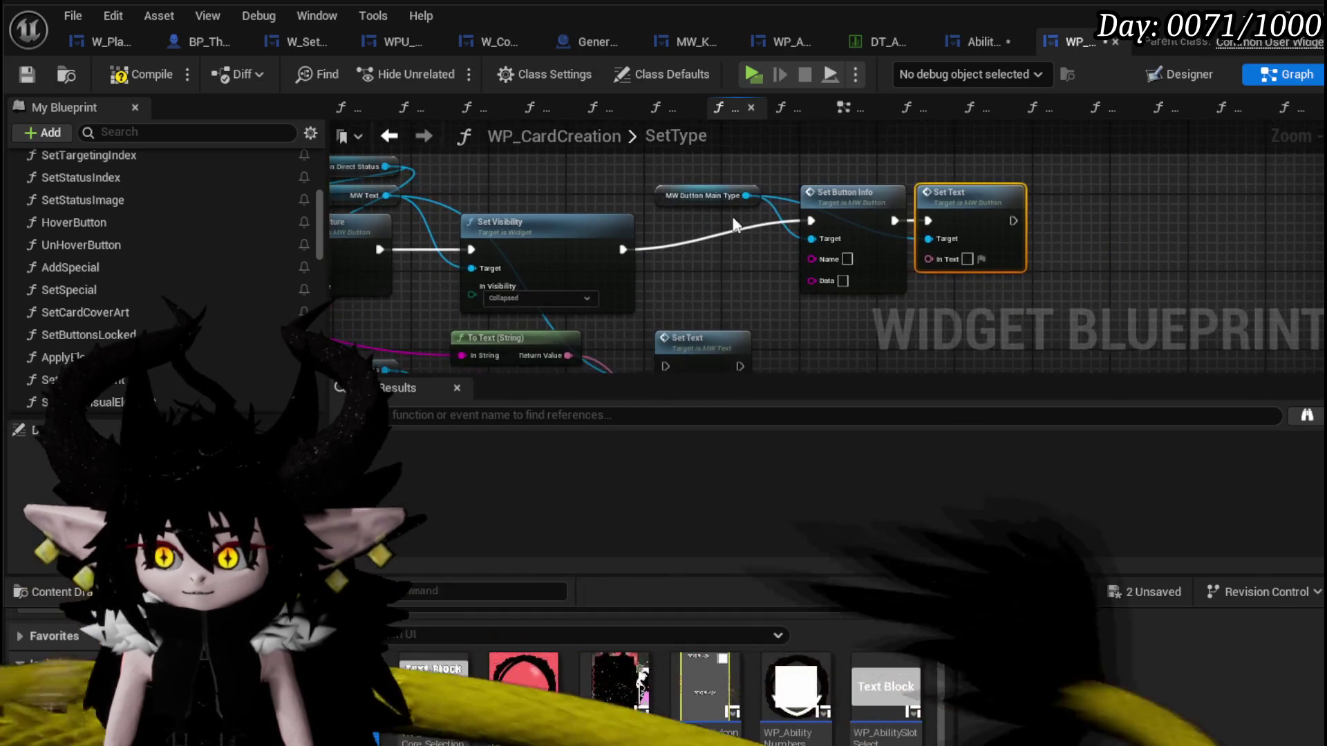
pyautogui.click(687, 181)
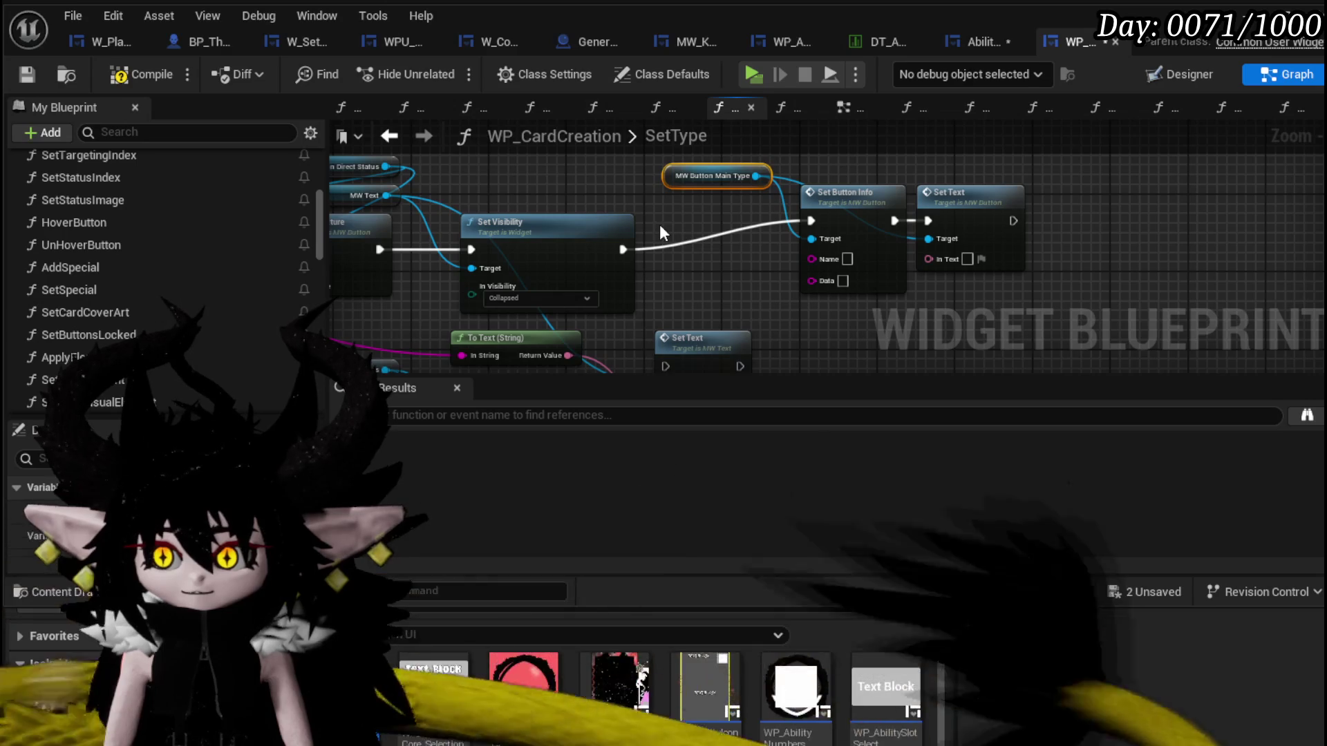
pyautogui.scroll(-5, 659, 225)
pyautogui.scroll(5, 553, 270)
# Feed the string into Set Text's In Text through an auto-created To Text (String) node.
pyautogui.moveTo(453, 188)
pyautogui.mouseDown()
pyautogui.moveTo(758, 244)
pyautogui.moveTo(872, 152)
pyautogui.mouseUp()
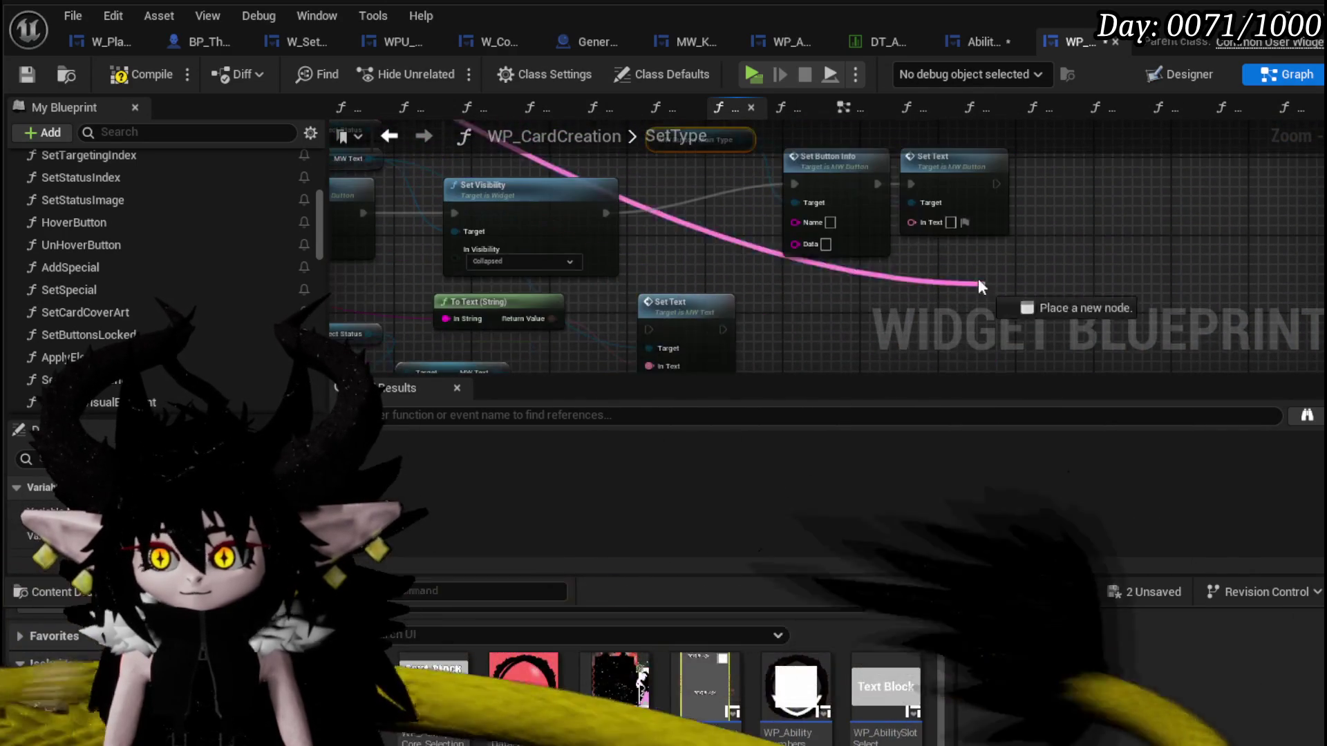
pyautogui.moveTo(1167, 313); pyautogui.dragTo(925, 235)
pyautogui.scroll(1, 924, 236)
pyautogui.scroll(-4, 926, 235)
pyautogui.scroll(2, 575, 247)
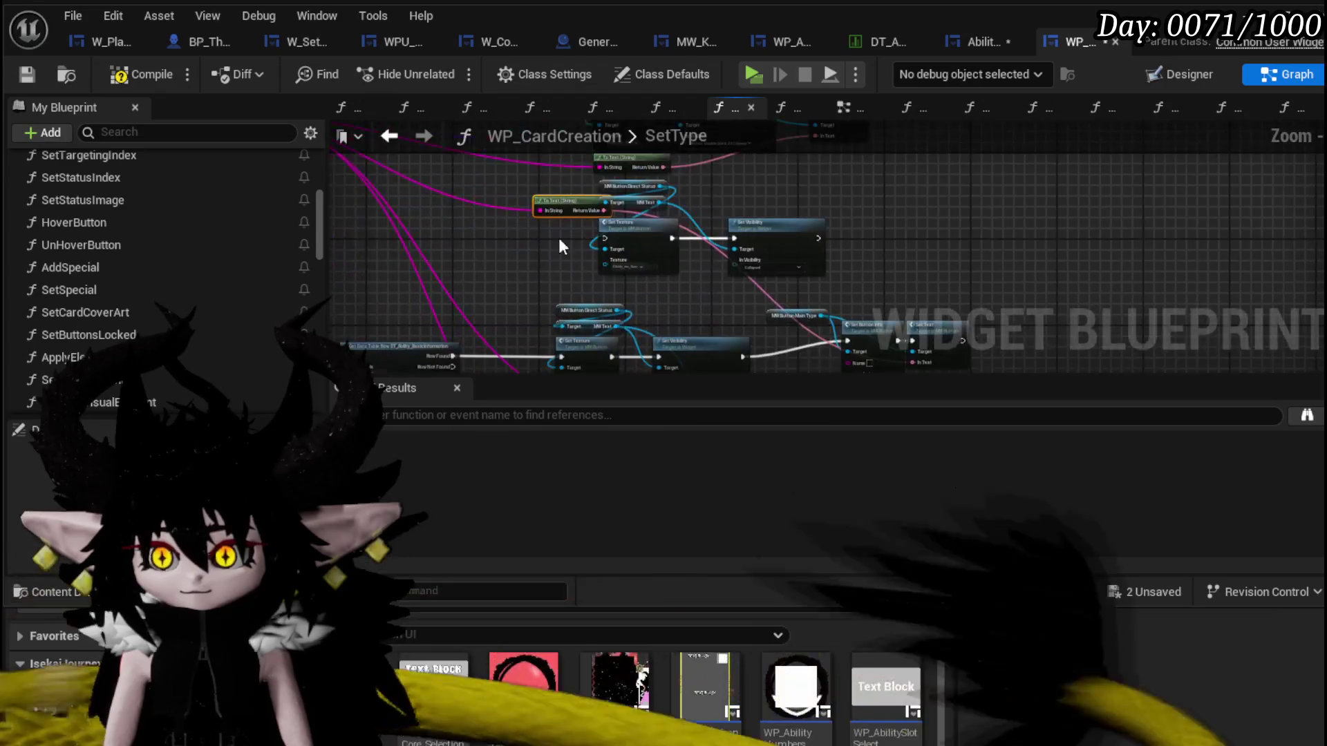
pyautogui.moveTo(576, 247); pyautogui.dragTo(999, 306)
pyautogui.scroll(3, 946, 285)
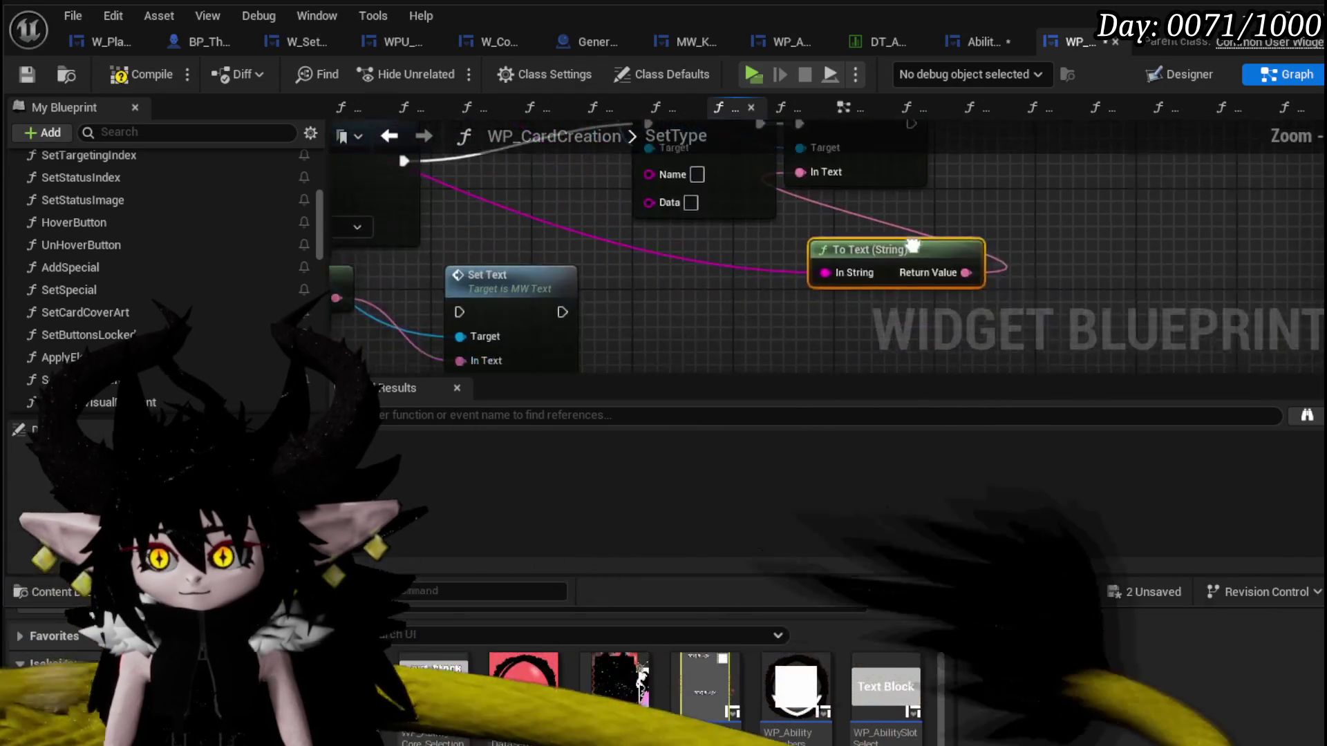
pyautogui.scroll(-4, 609, 235)
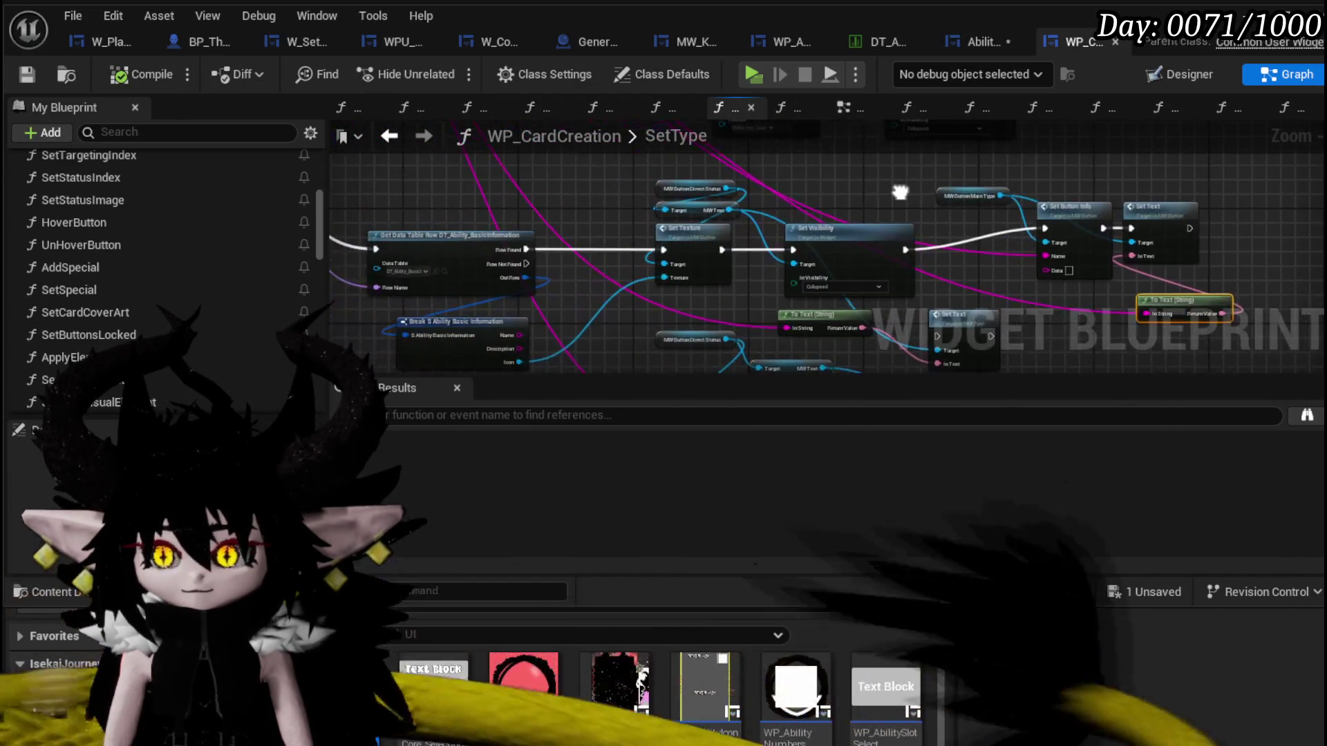
# Save the unsaved AbilityWorkBenchUI changes.
pyautogui.moveTo(637, 214); pyautogui.dragTo(871, 172)
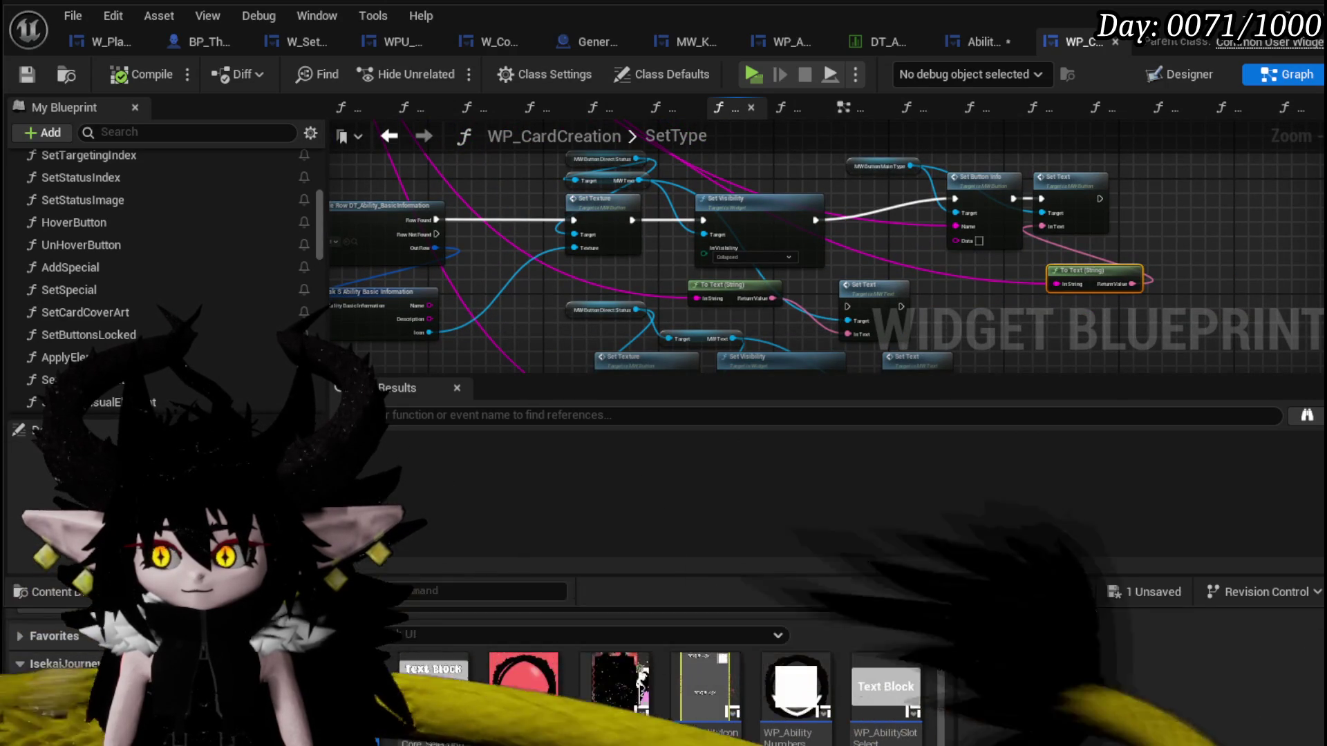
pyautogui.click(1139, 592)
pyautogui.click(993, 679)
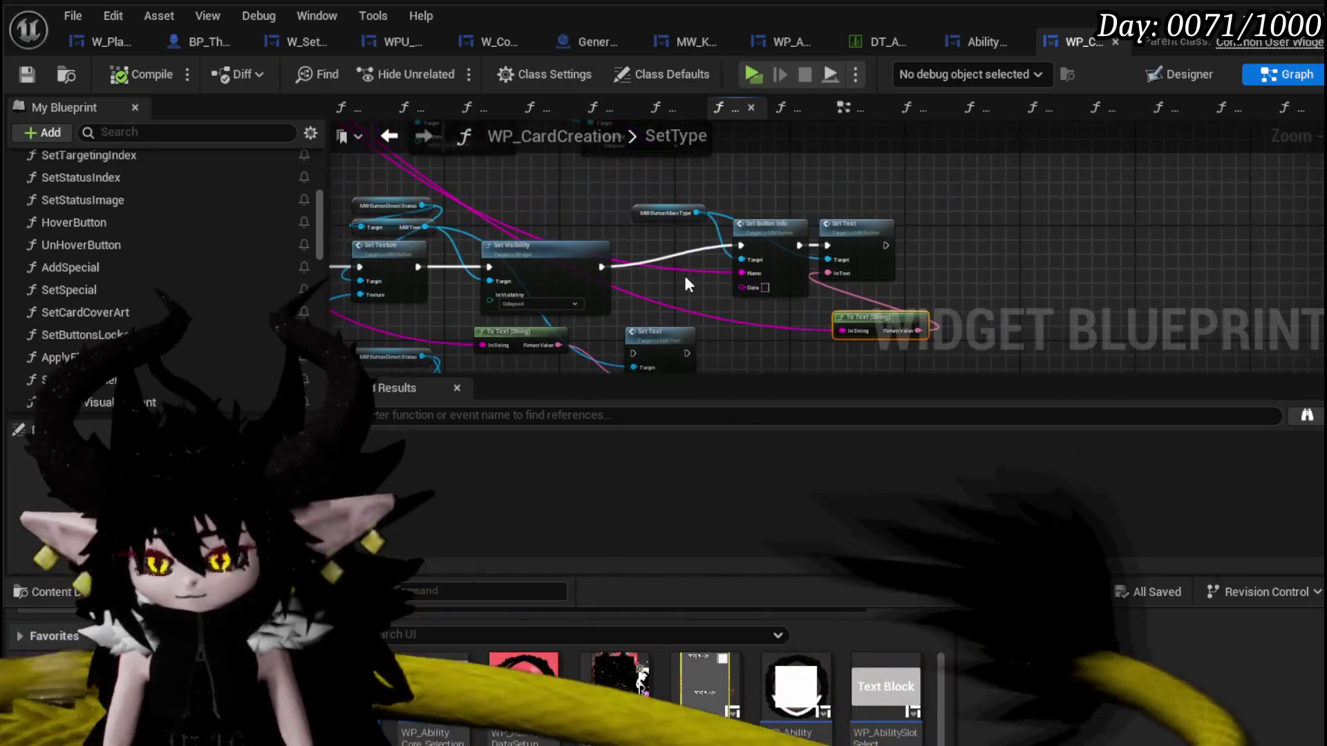
# Shift the Set Button Info and Set Text nodes, then return to AbilityWorkBenchUI's SetData_SubType graph.
pyautogui.moveTo(683, 273); pyautogui.dragTo(857, 199)
pyautogui.moveTo(884, 247); pyautogui.dragTo(863, 257)
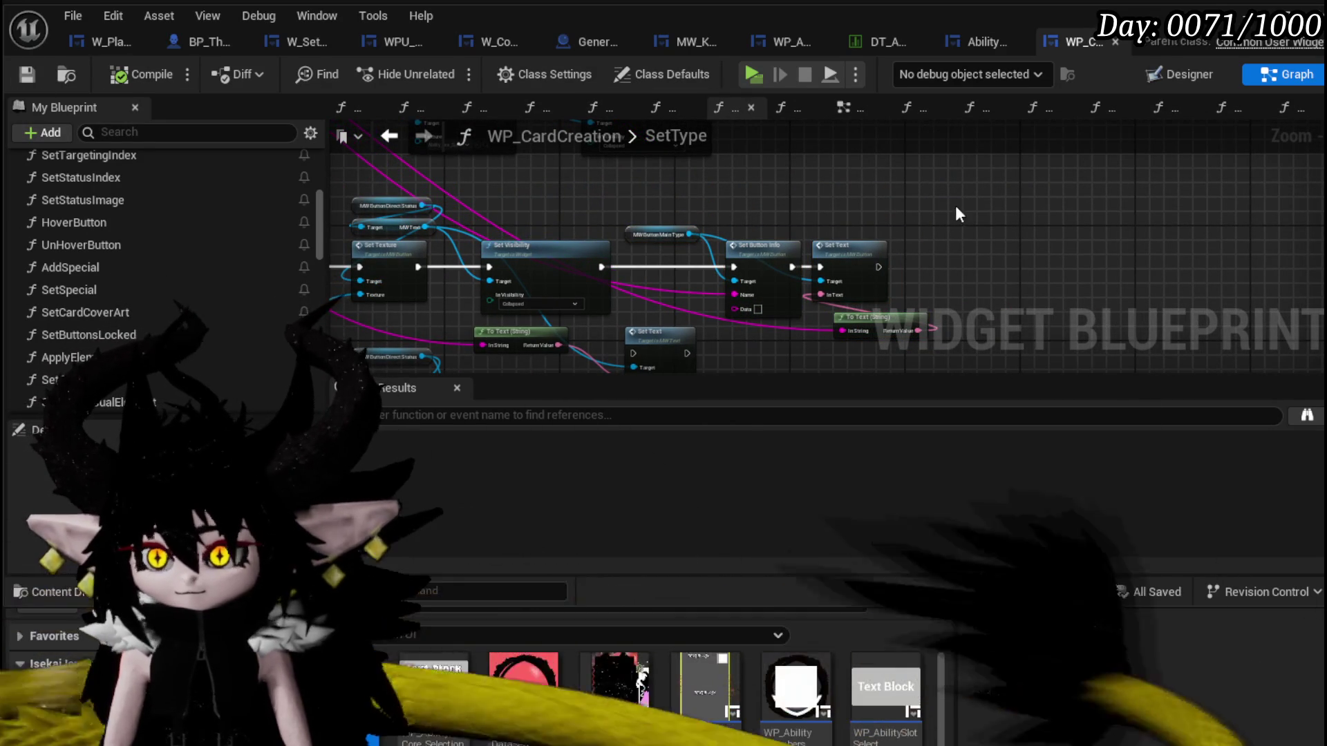
pyautogui.moveTo(613, 217); pyautogui.dragTo(934, 212)
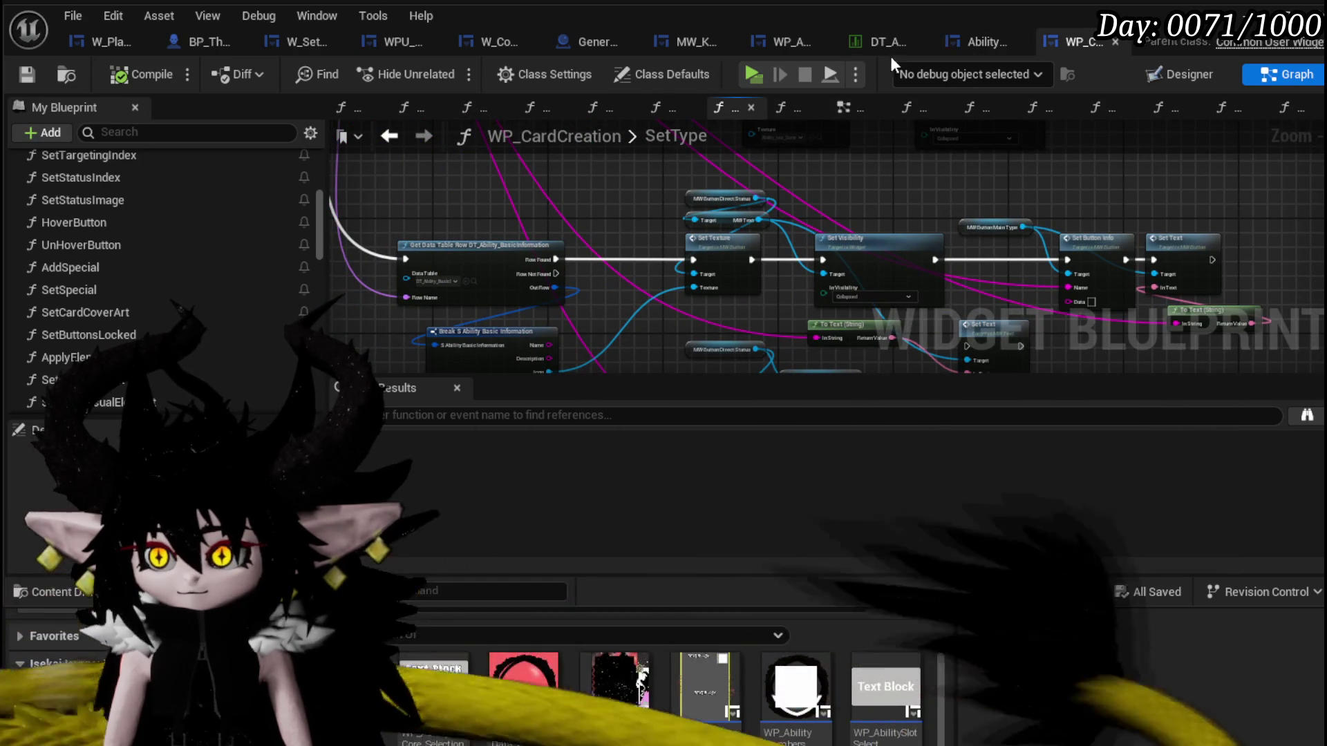
pyautogui.click(995, 44)
pyautogui.moveTo(824, 260); pyautogui.dragTo(885, 241)
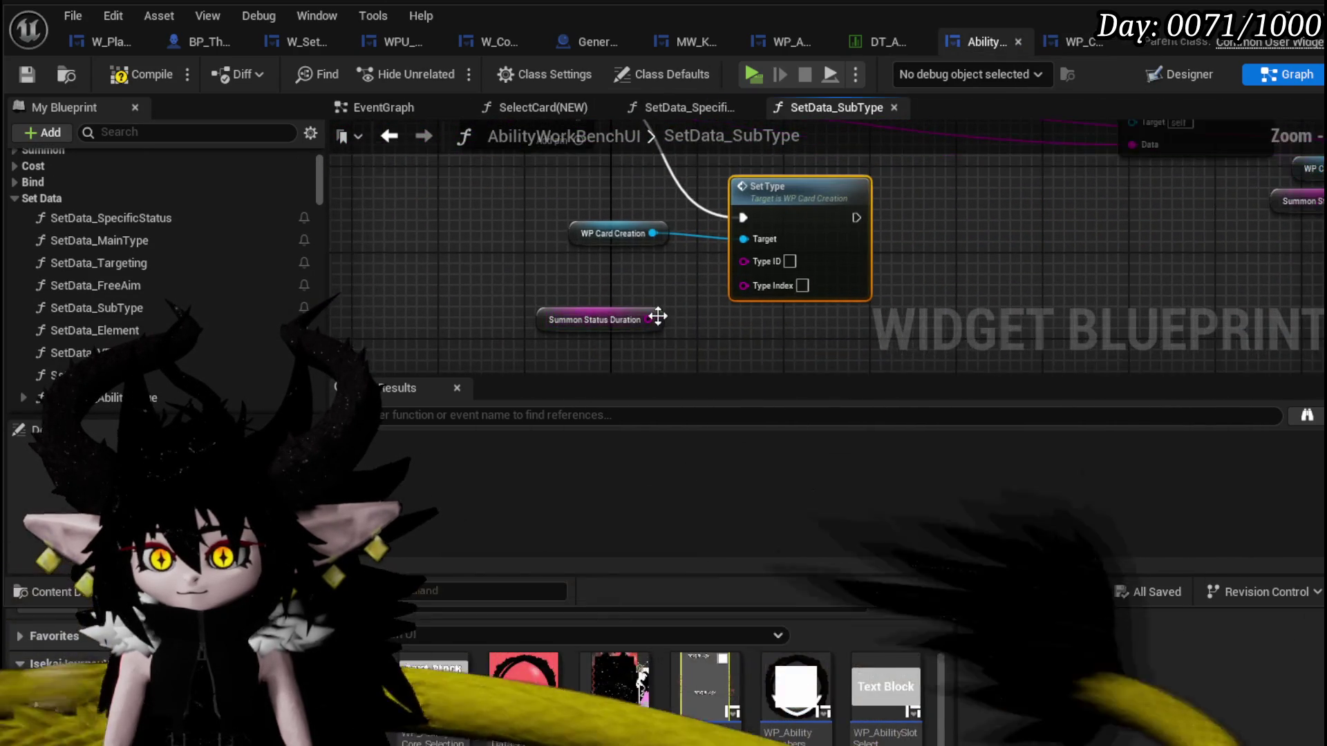
# Run a string wire from the Switch on String area into Set Type's Type ID pin.
pyautogui.moveTo(560, 262); pyautogui.dragTo(803, 357)
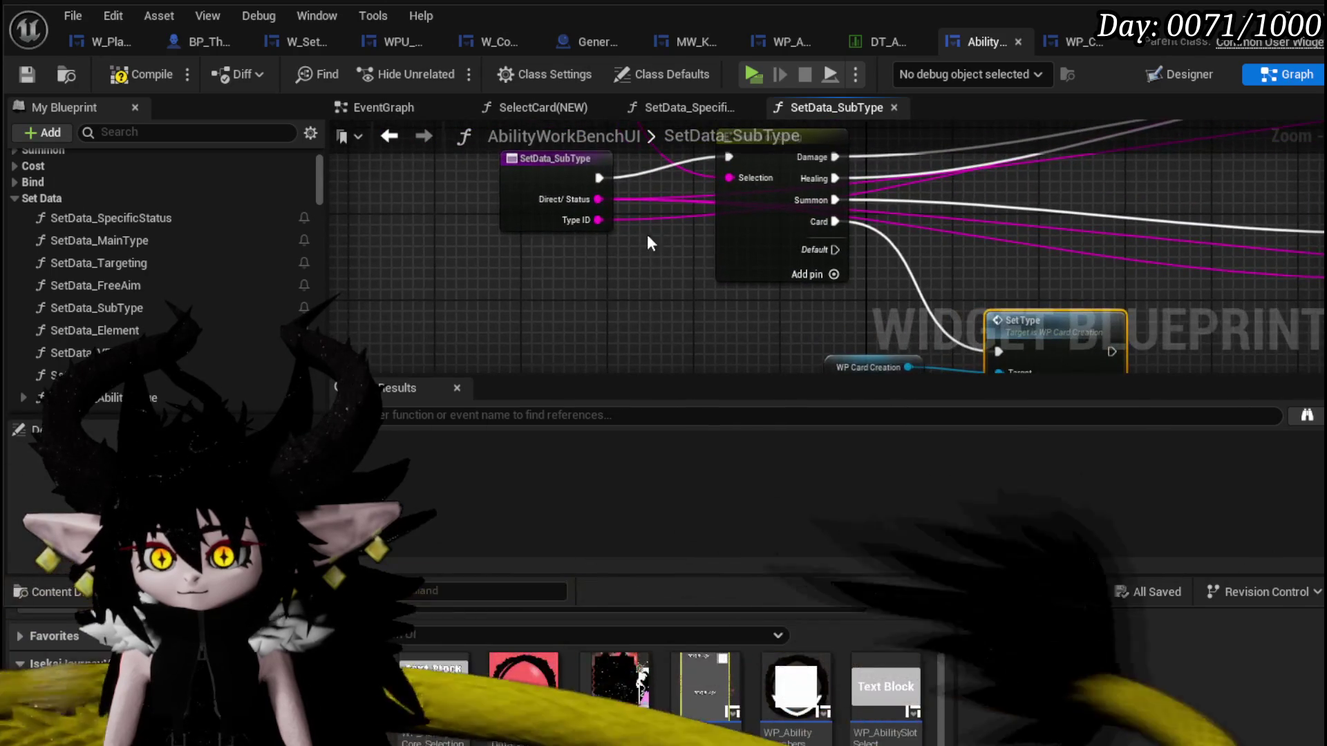
pyautogui.moveTo(603, 199)
pyautogui.mouseDown()
pyautogui.moveTo(691, 136)
pyautogui.moveTo(622, 264)
pyautogui.mouseUp()
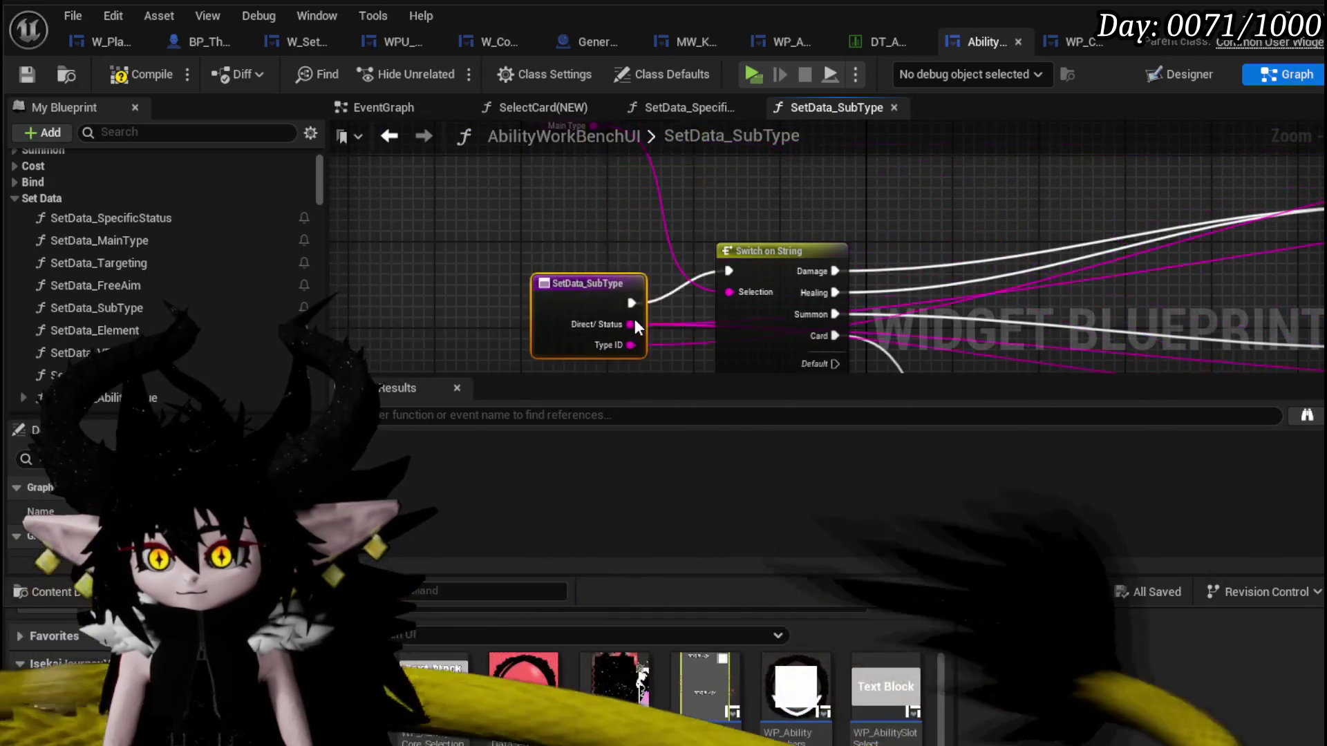
pyautogui.moveTo(528, 223); pyautogui.dragTo(944, 164)
pyautogui.moveTo(814, 190); pyautogui.dragTo(686, 326)
pyautogui.click(684, 257)
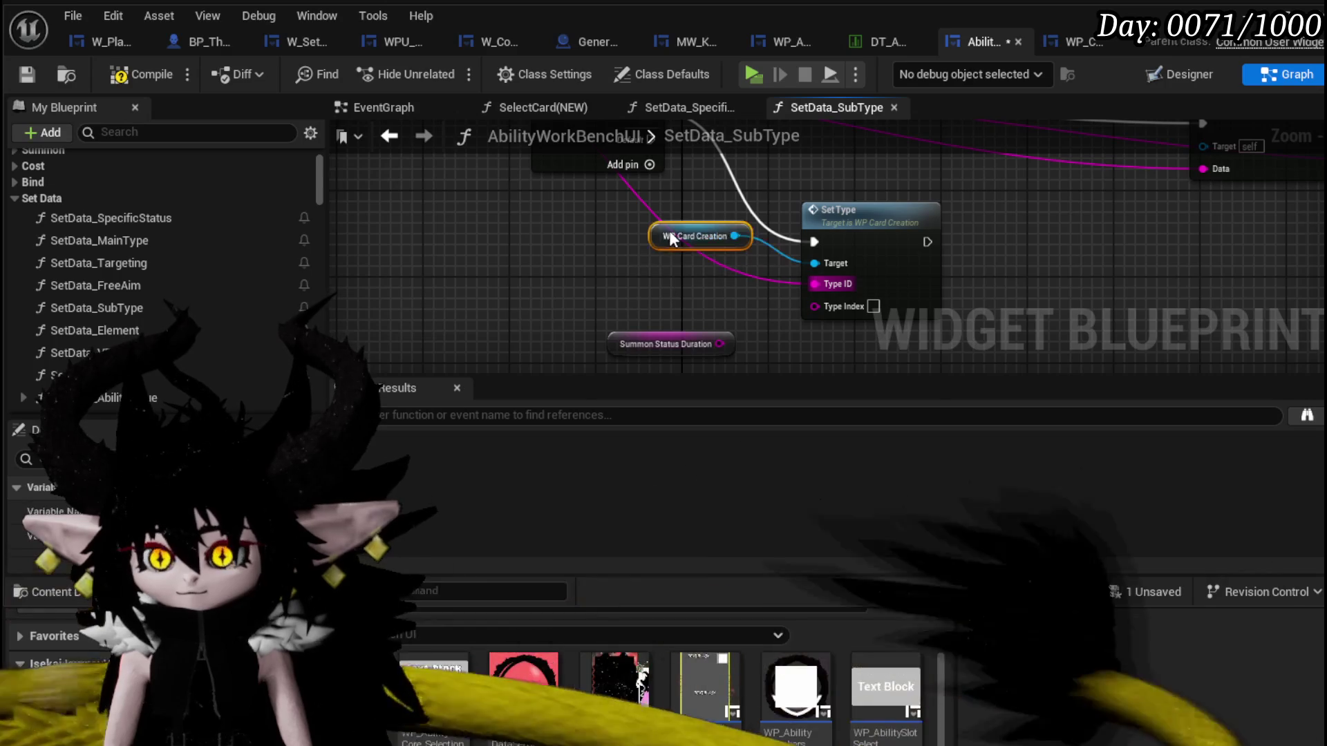
# Add a Get Status Index node feeding Set Type's Type Index and save the blueprint.
pyautogui.rightClick(564, 241)
pyautogui.write('ab')
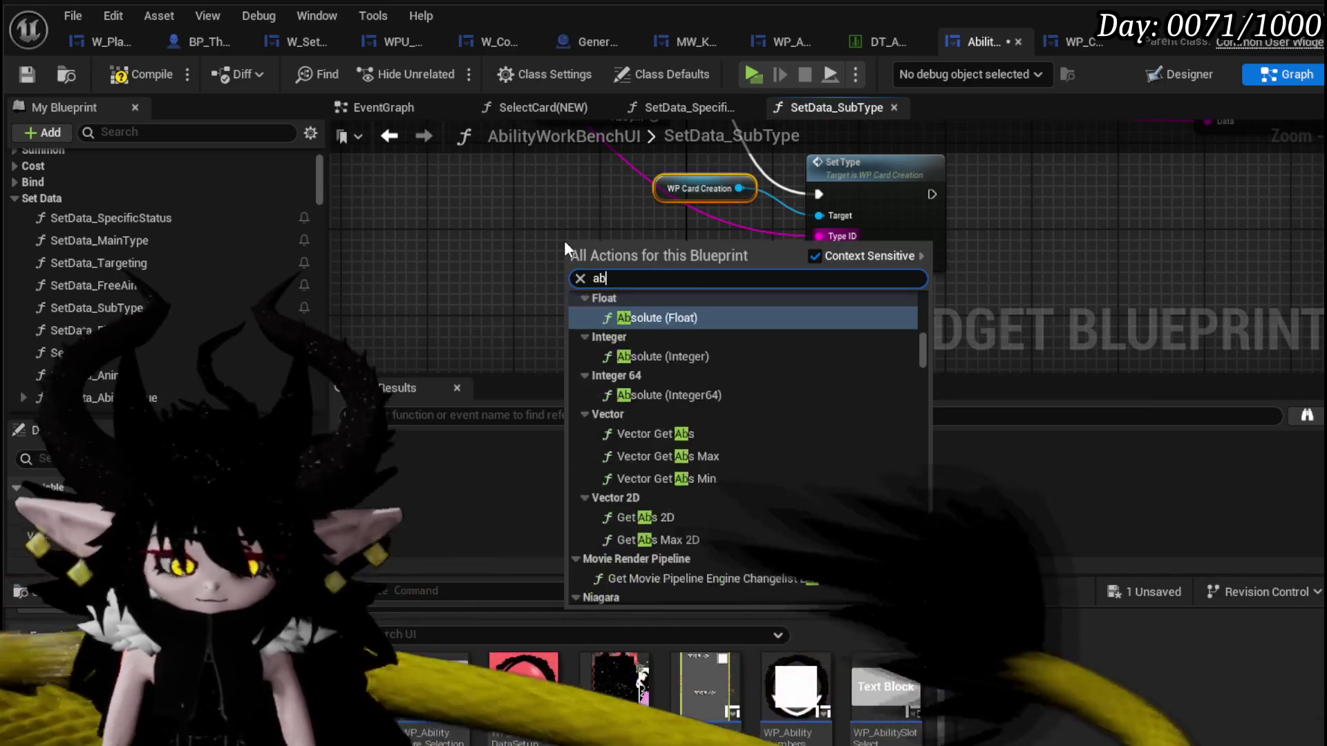
pyautogui.write('ility value')
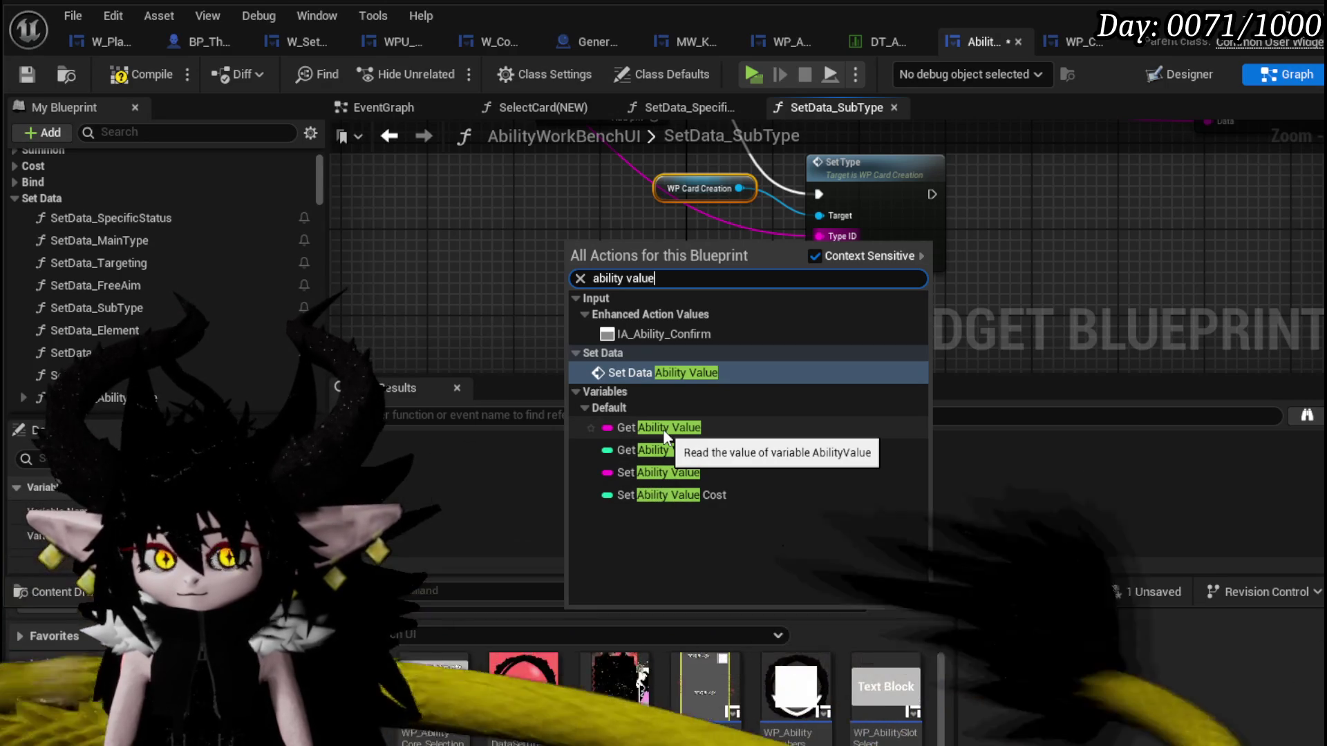
pyautogui.click(517, 306)
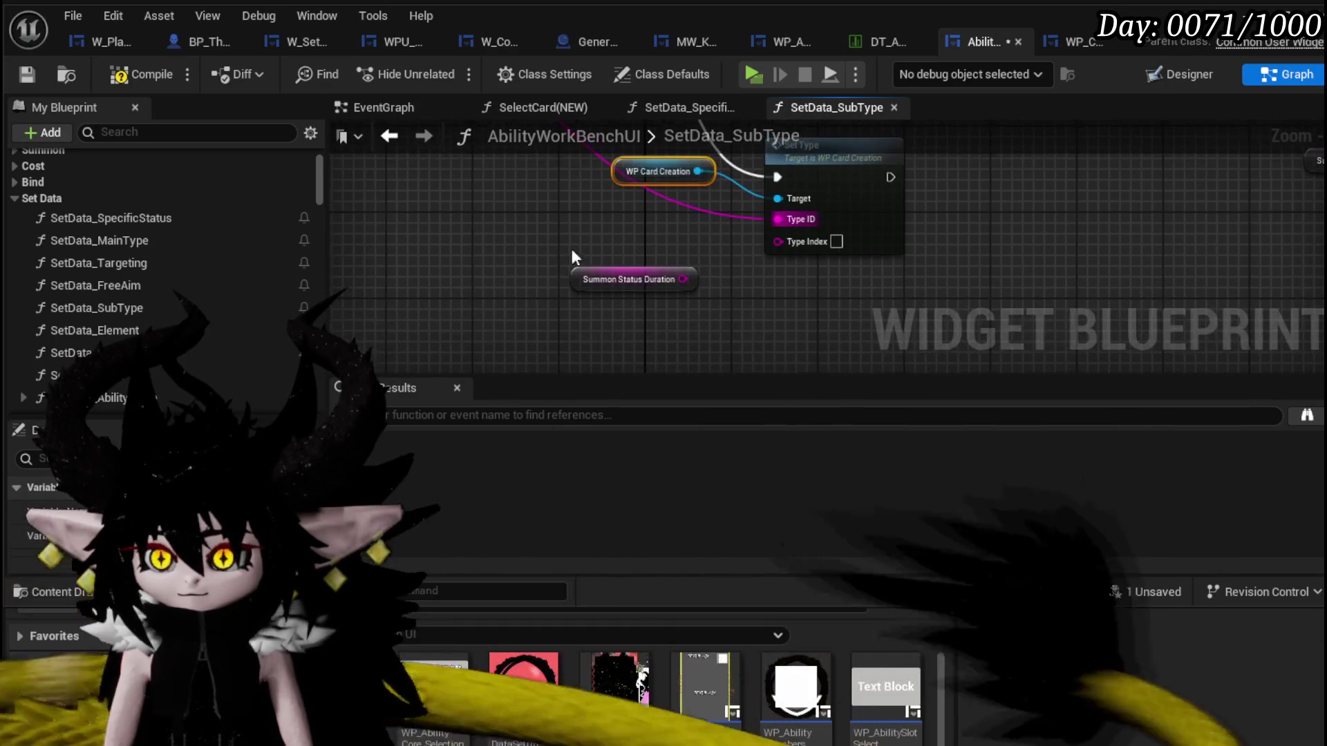
pyautogui.rightClick(592, 236)
pyautogui.write('targe')
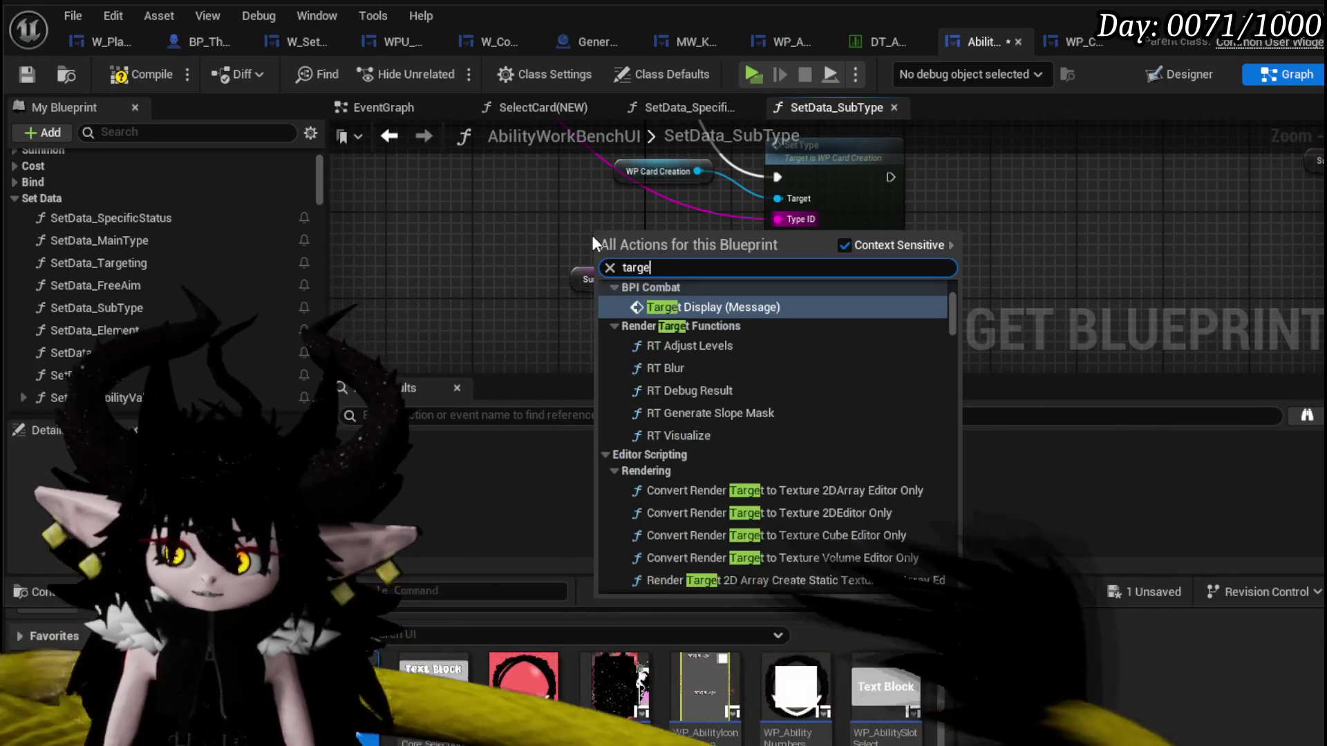
pyautogui.write('ting')
pyautogui.press('BackSpace')
pyautogui.press('BackSpace')
pyautogui.press('BackSpace')
pyautogui.press('BackSpace')
pyautogui.press('BackSpace')
pyautogui.press('BackSpace')
pyautogui.press('BackSpace')
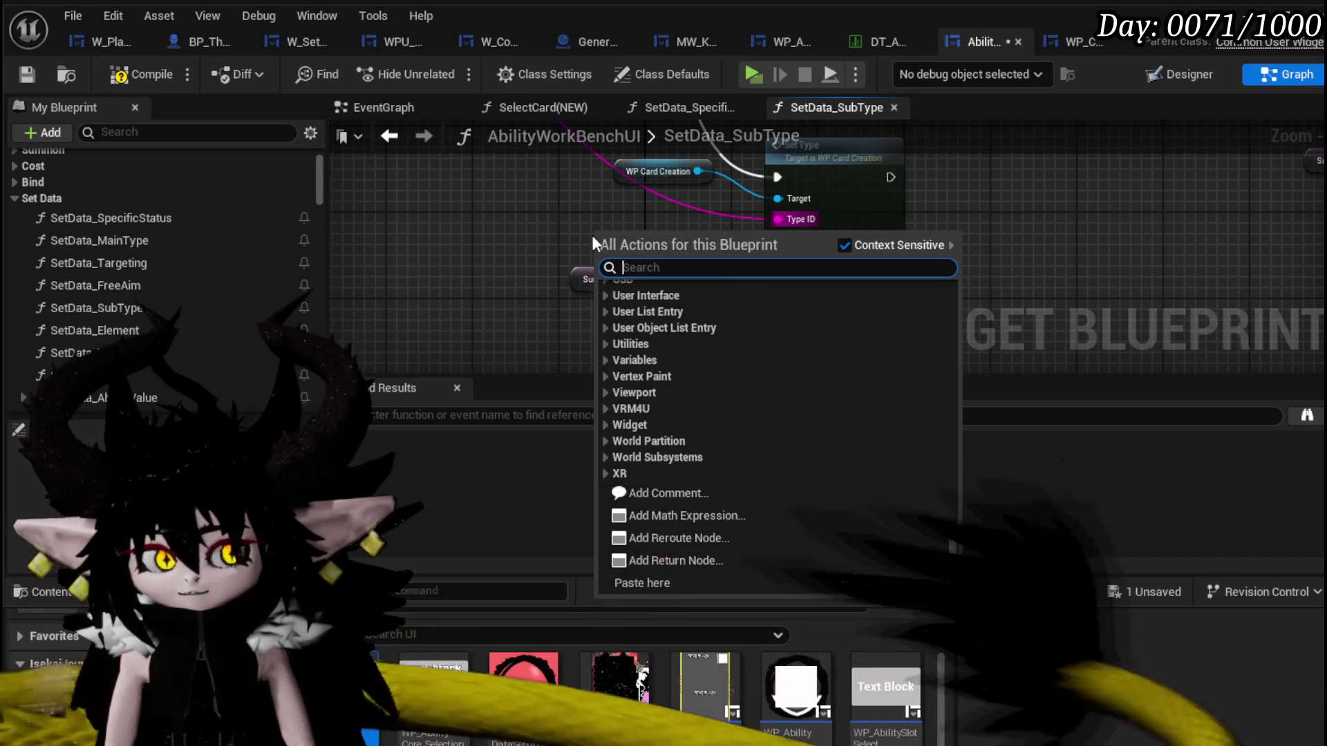
pyautogui.write('sub type inde')
pyautogui.press('BackSpace')
pyautogui.press('BackSpace')
pyautogui.press('BackSpace')
pyautogui.press('BackSpace')
pyautogui.press('BackSpace')
pyautogui.press('BackSpace')
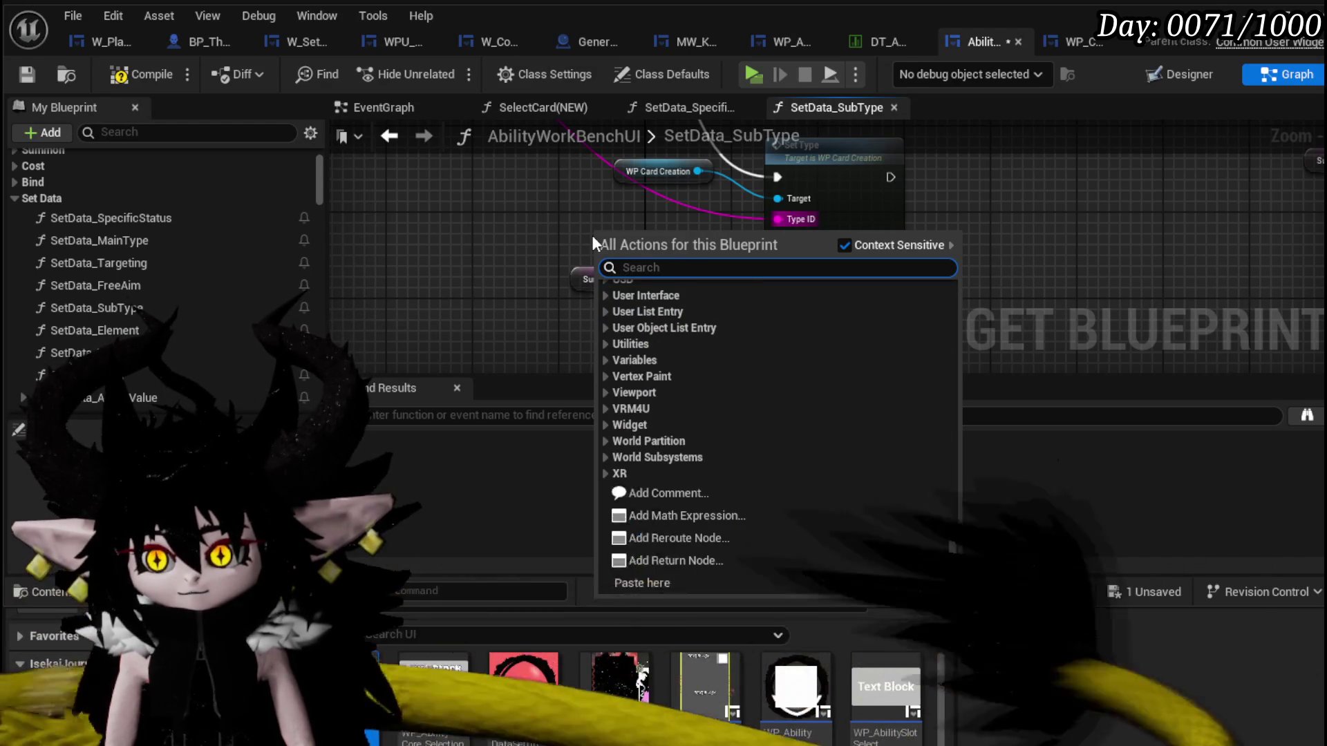
pyautogui.write('index')
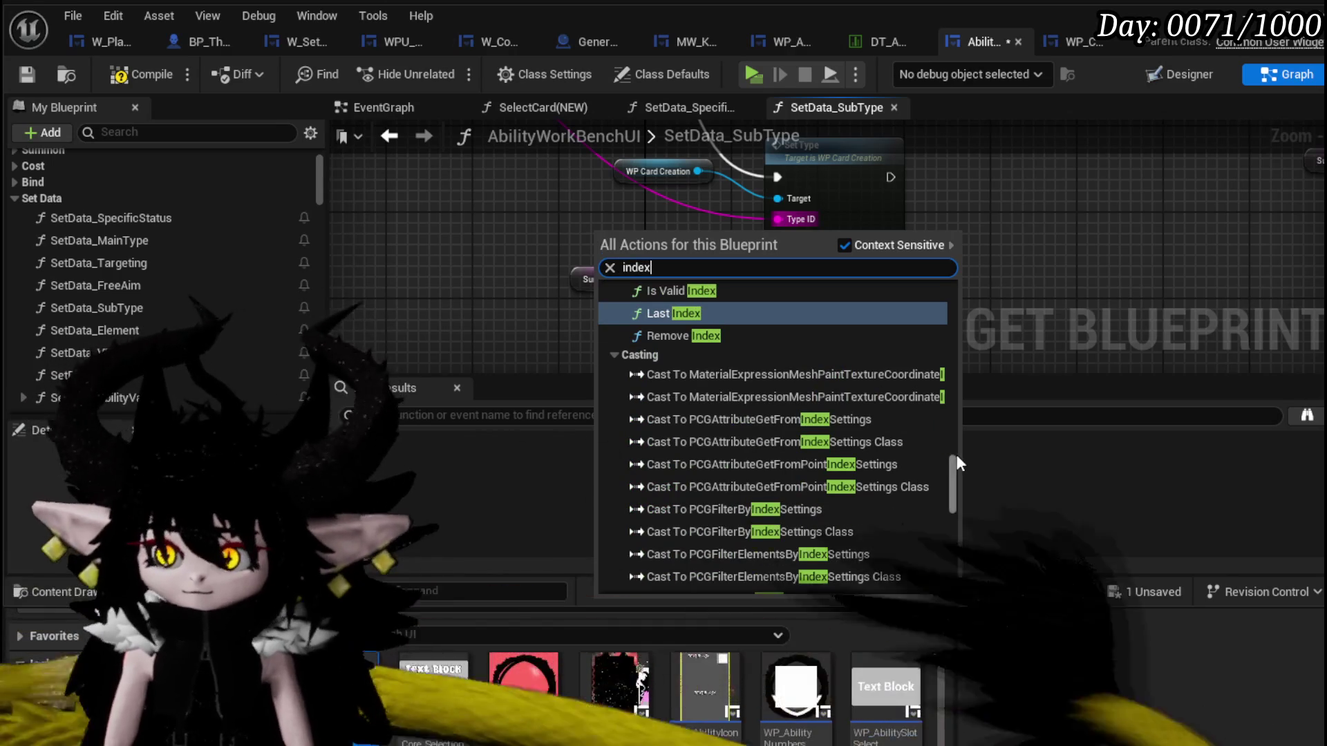
pyautogui.moveTo(958, 456); pyautogui.dragTo(963, 566)
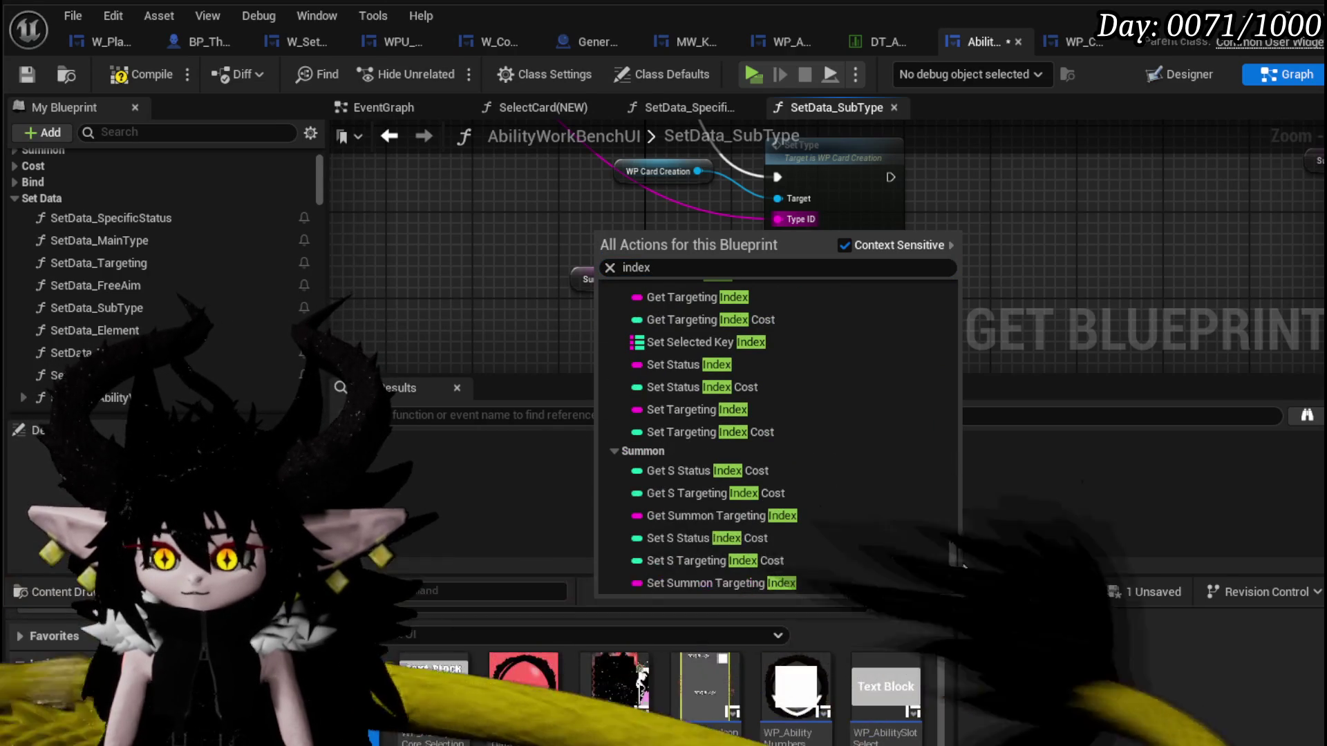
pyautogui.scroll(2, 718, 392)
pyautogui.scroll(2, 719, 392)
pyautogui.scroll(1, 709, 358)
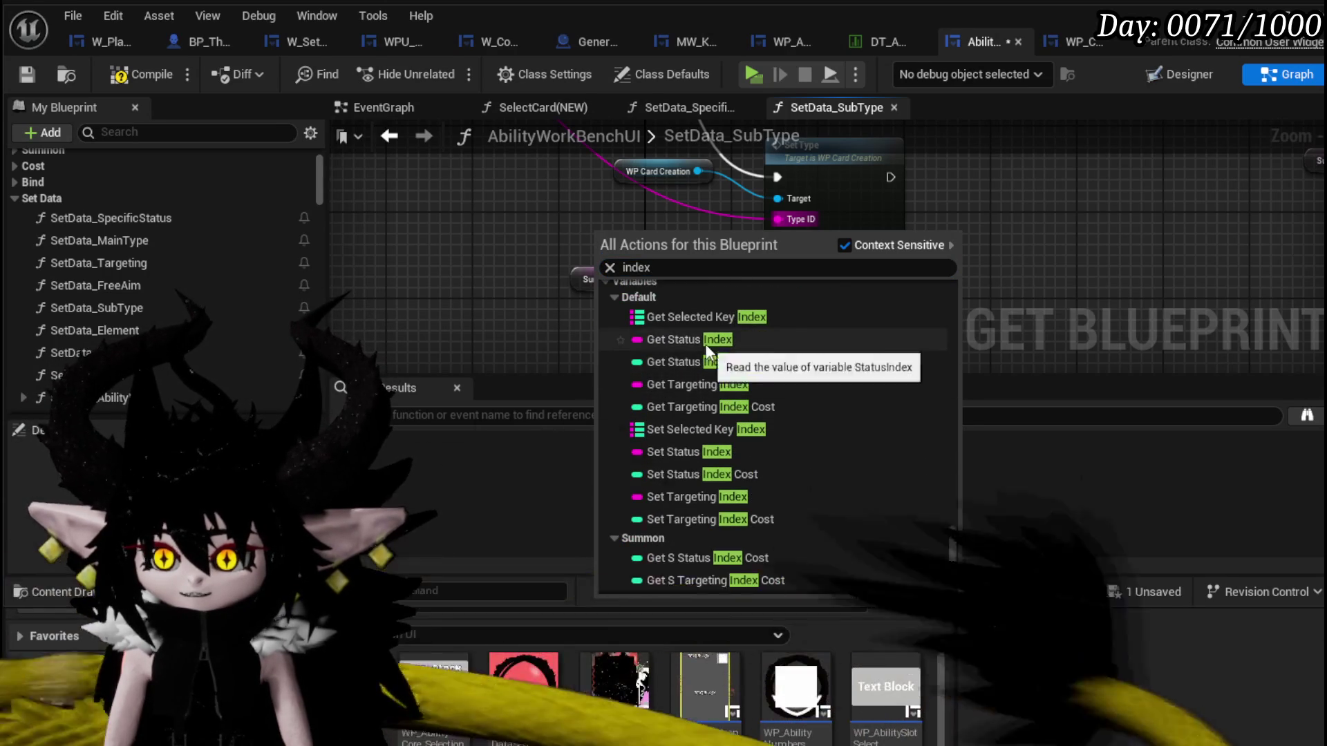
pyautogui.click(705, 340)
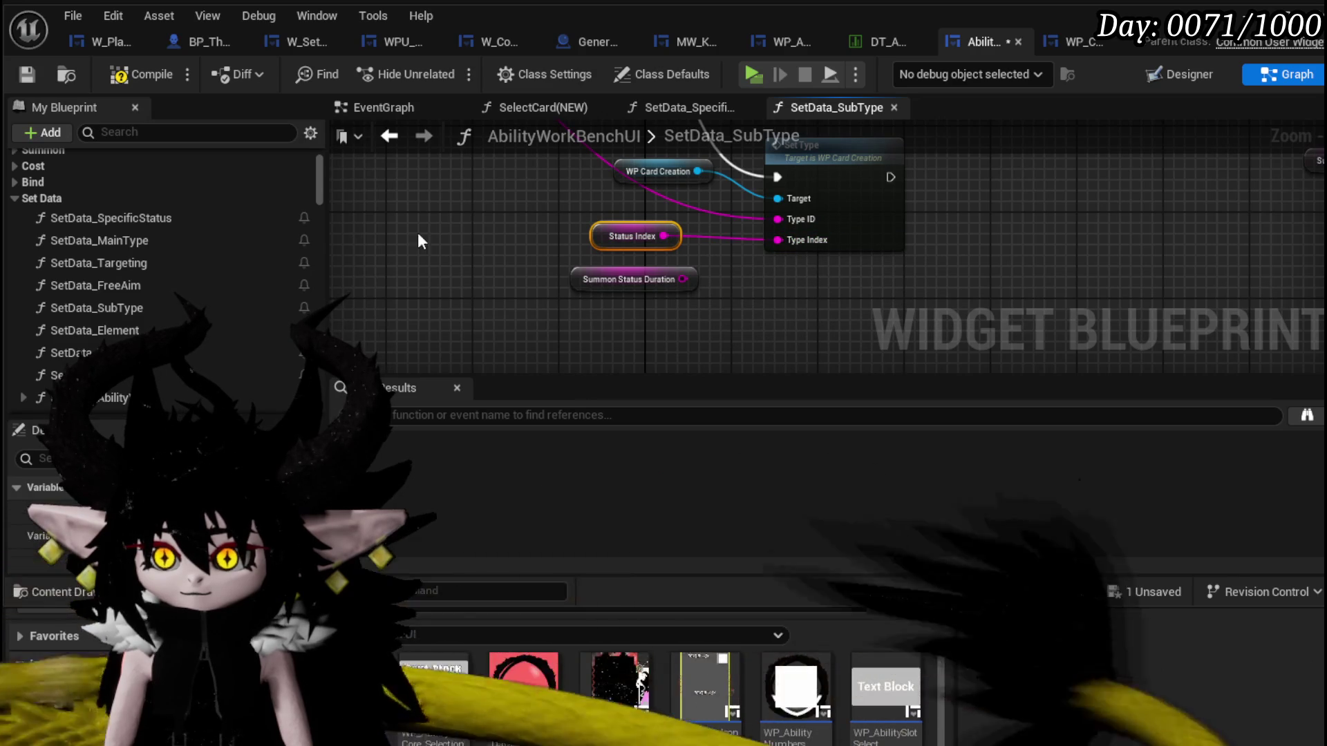
pyautogui.click(28, 75)
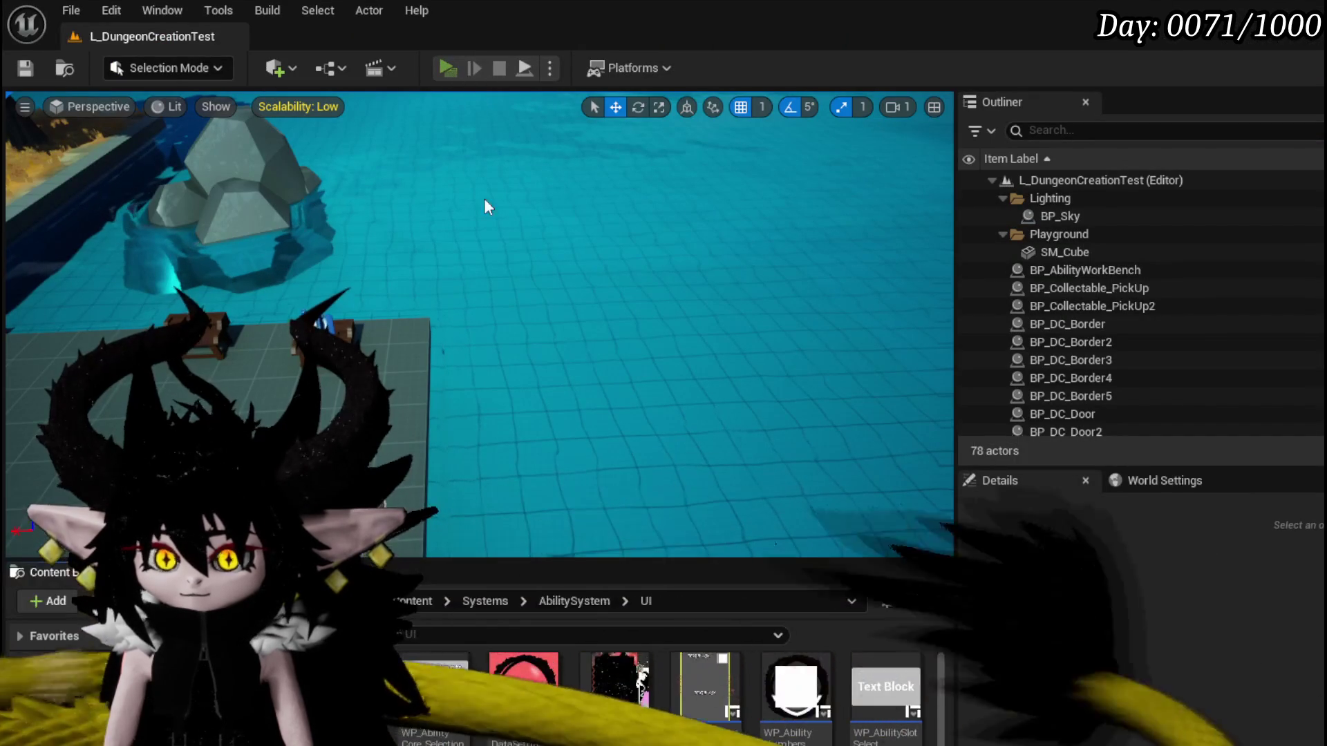
# In play, use the workbench, choose the Status core and open a card for editing.
pyautogui.press('w')
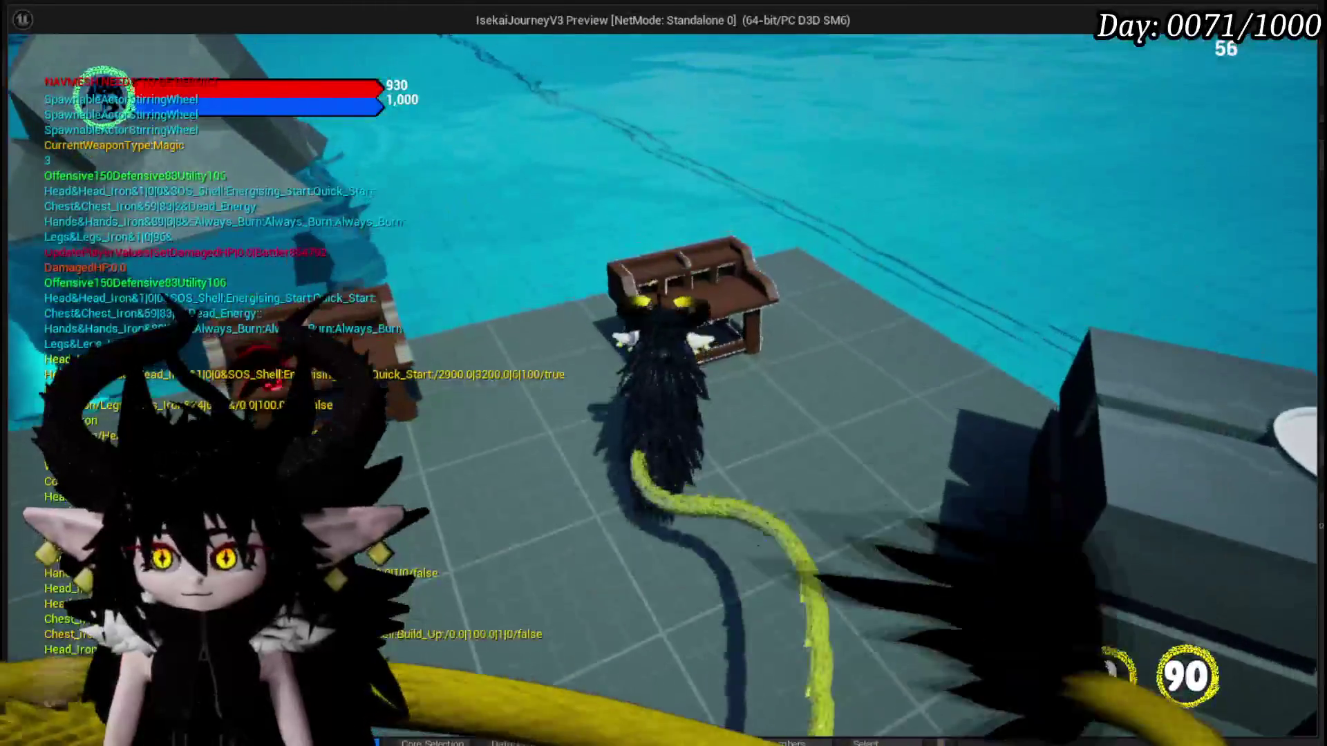
pyautogui.press('e')
pyautogui.click(237, 50)
pyautogui.click(157, 138)
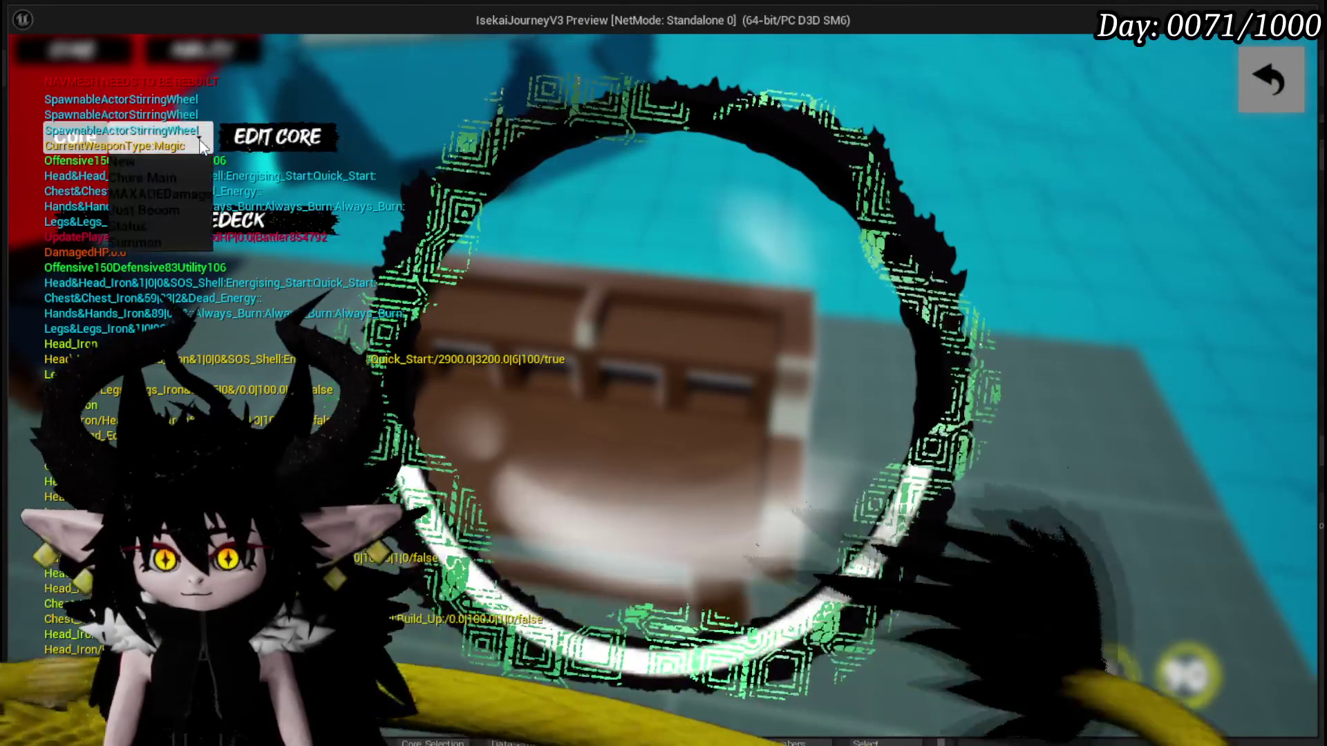
pyautogui.click(152, 227)
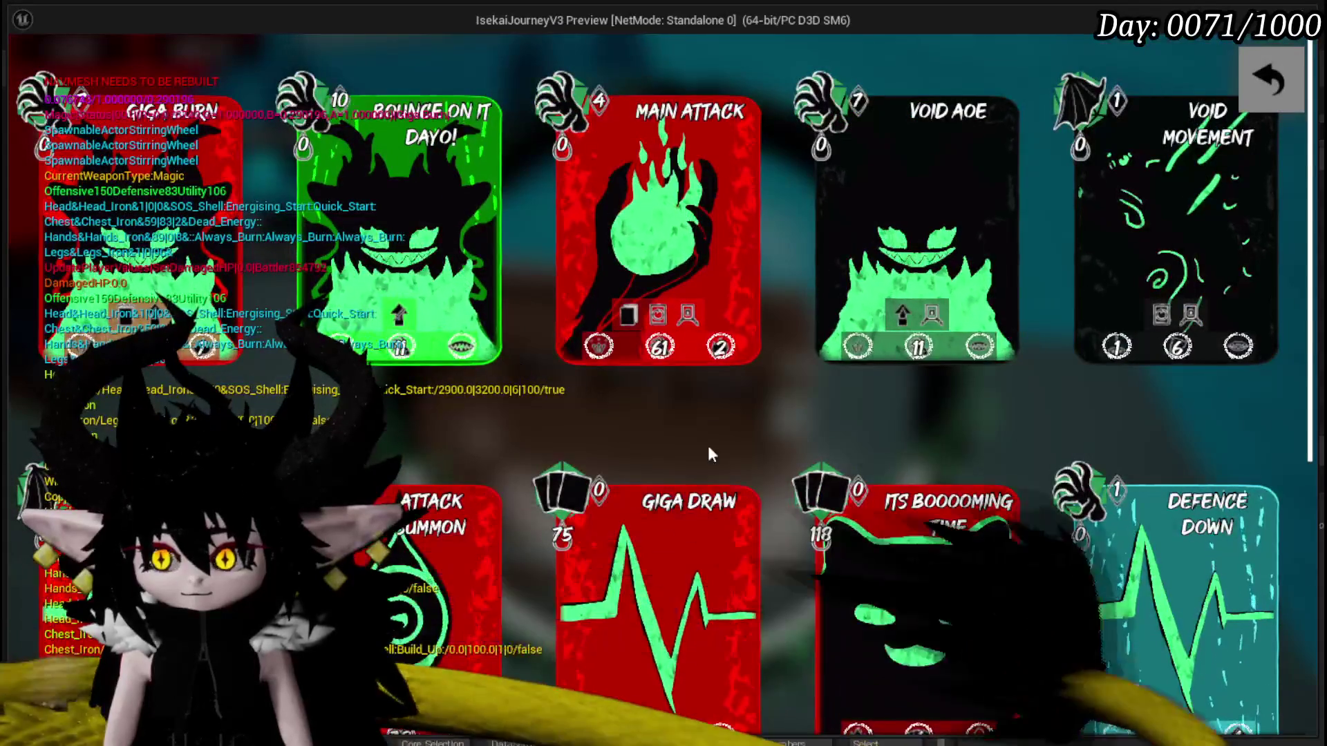
pyautogui.click(868, 547)
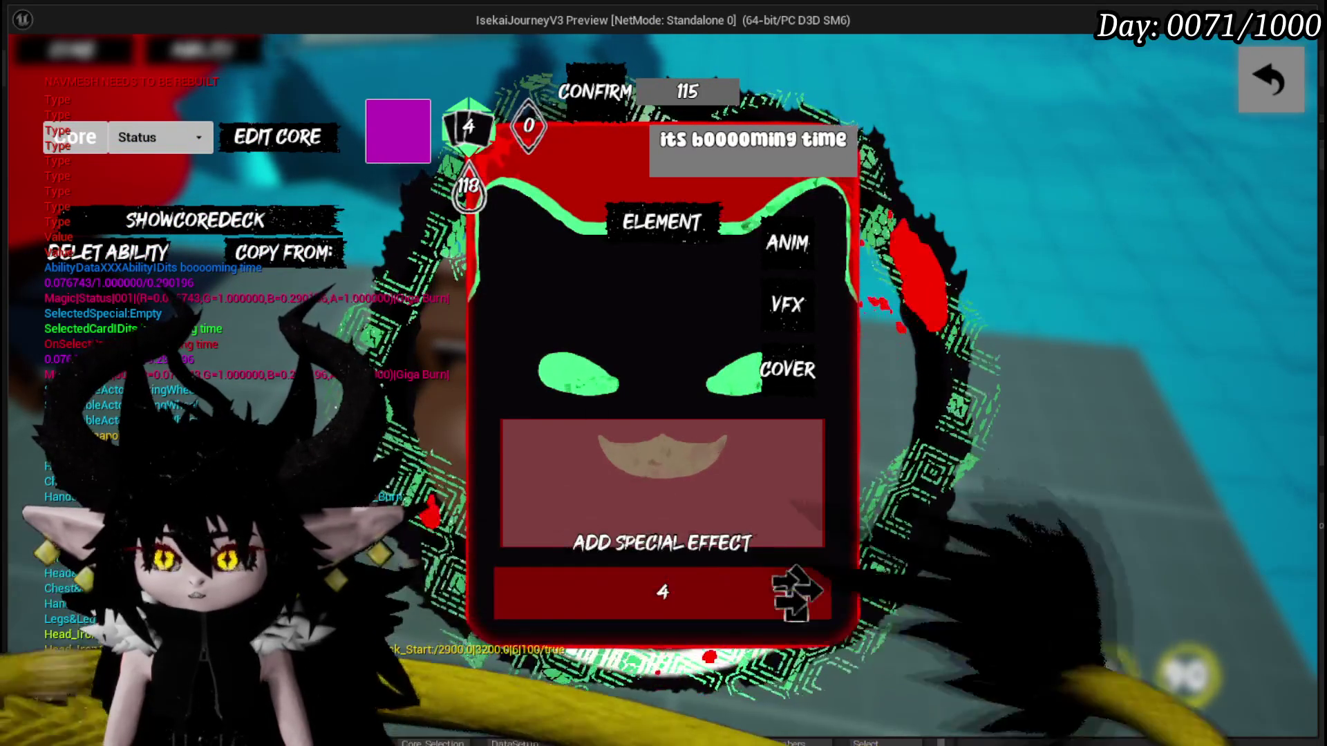
# Stop the play session, save the level and return to the AbilityWorkBenchUI blueprint.
pyautogui.press('Escape')
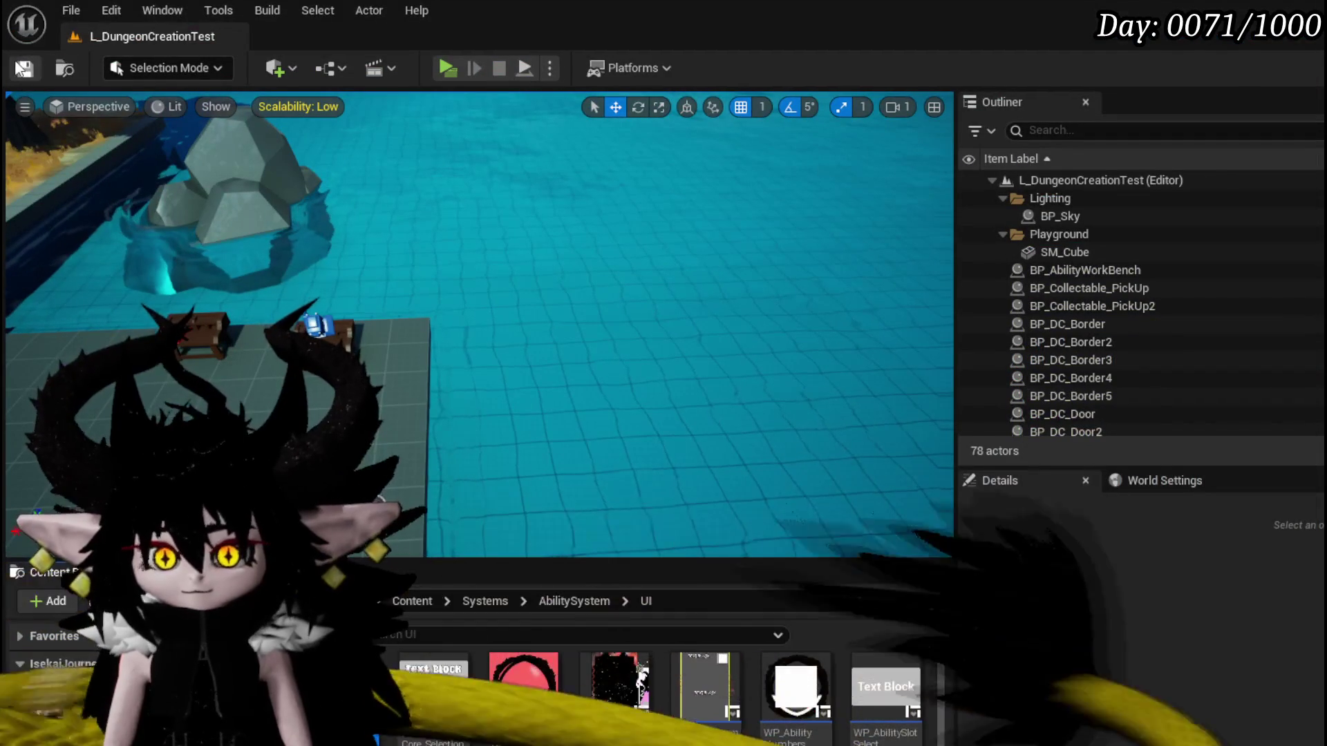
pyautogui.hotkey('ctrl', 's')
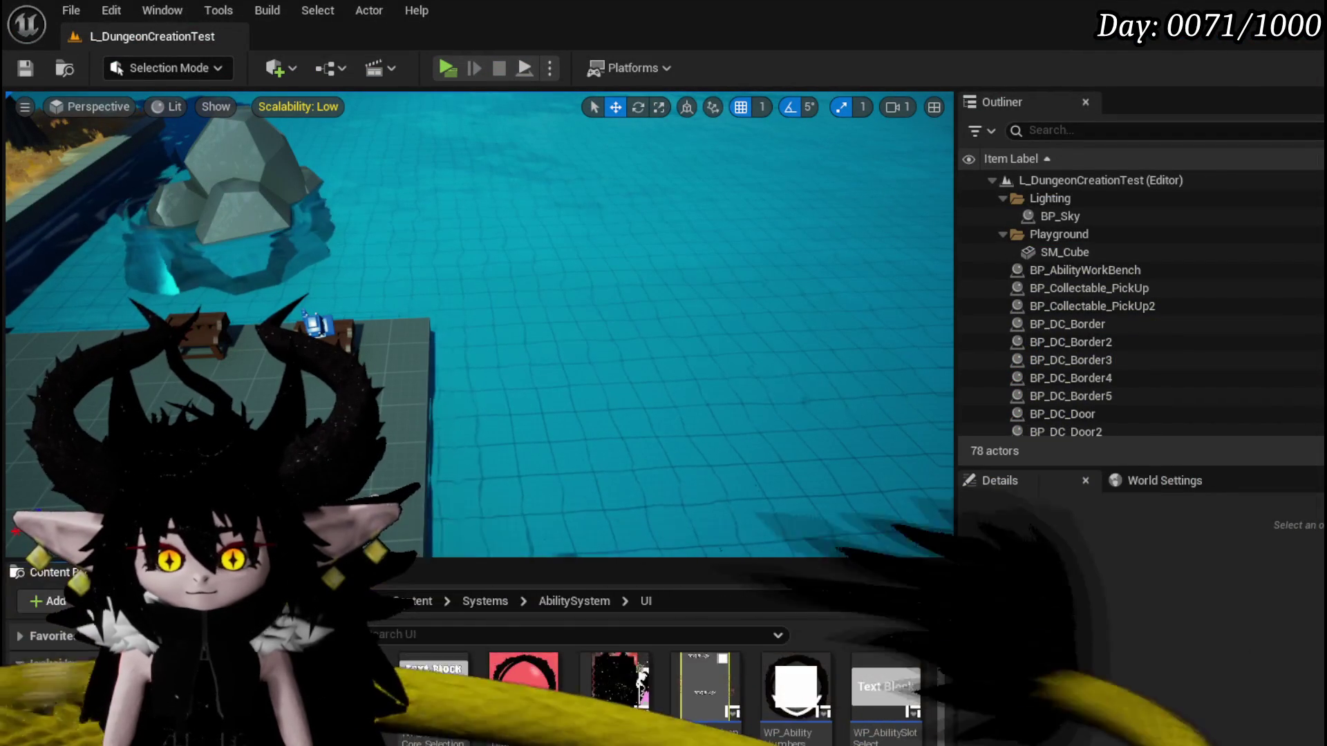
pyautogui.hotkey('alt', 'Tab')
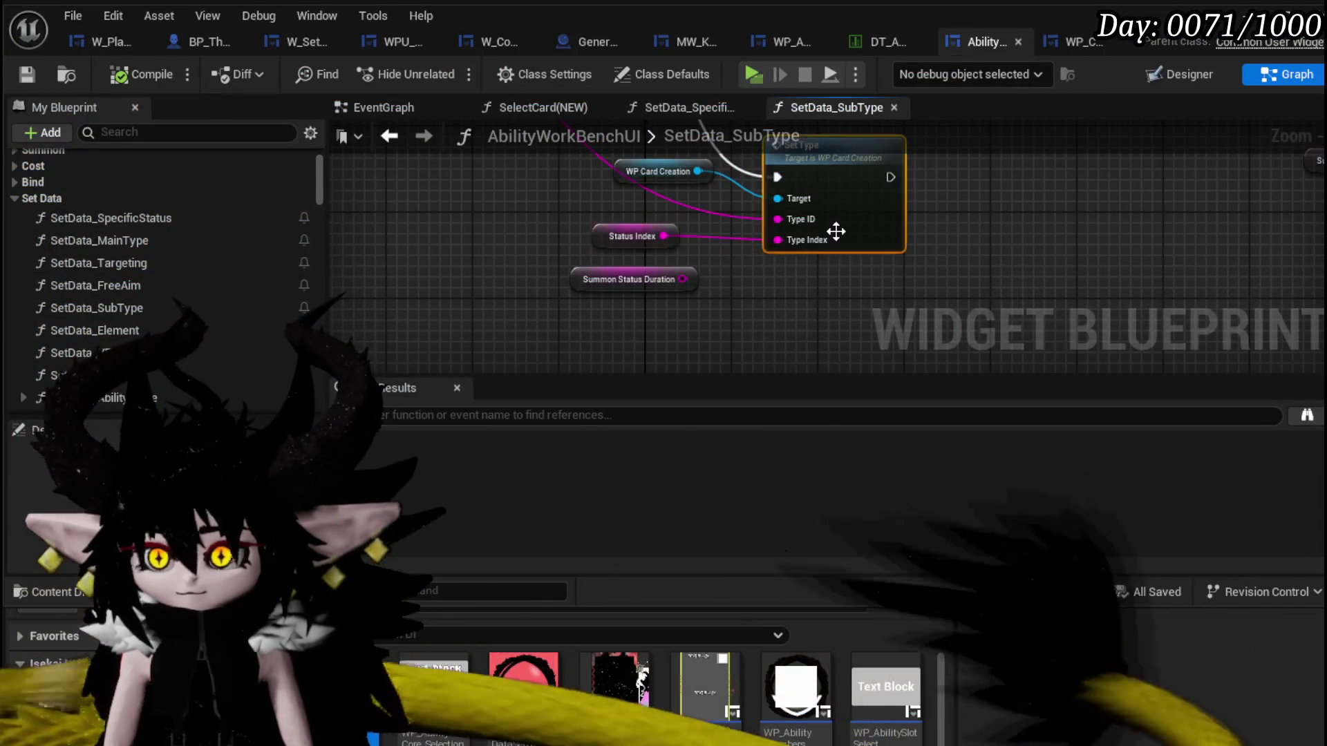
# Open WP_CardCreation's SetType function and view its Set Text and To Text nodes.
pyautogui.doubleClick(837, 177)
pyautogui.scroll(3, 847, 178)
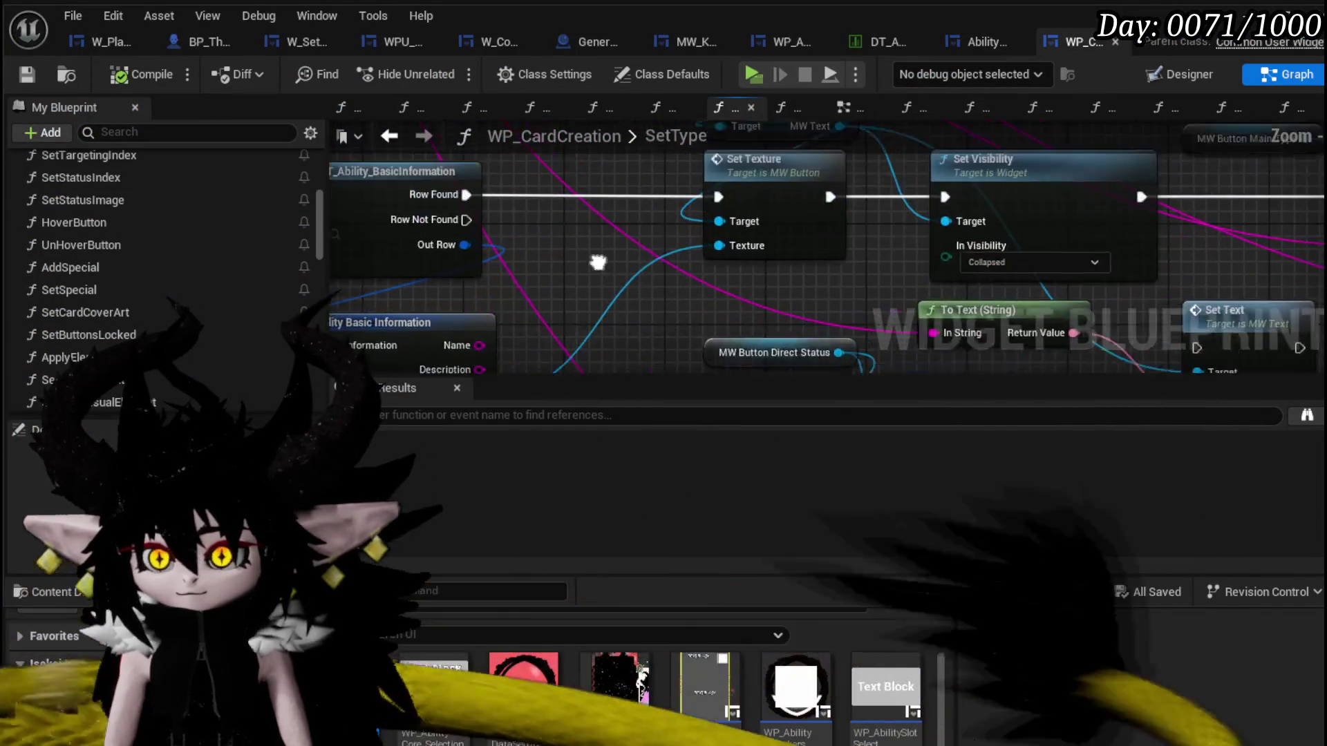
pyautogui.moveTo(576, 366)
pyautogui.mouseDown()
pyautogui.moveTo(618, 298)
pyautogui.moveTo(874, 279)
pyautogui.moveTo(944, 344)
pyautogui.moveTo(916, 367)
pyautogui.mouseUp()
pyautogui.scroll(-1, 611, 288)
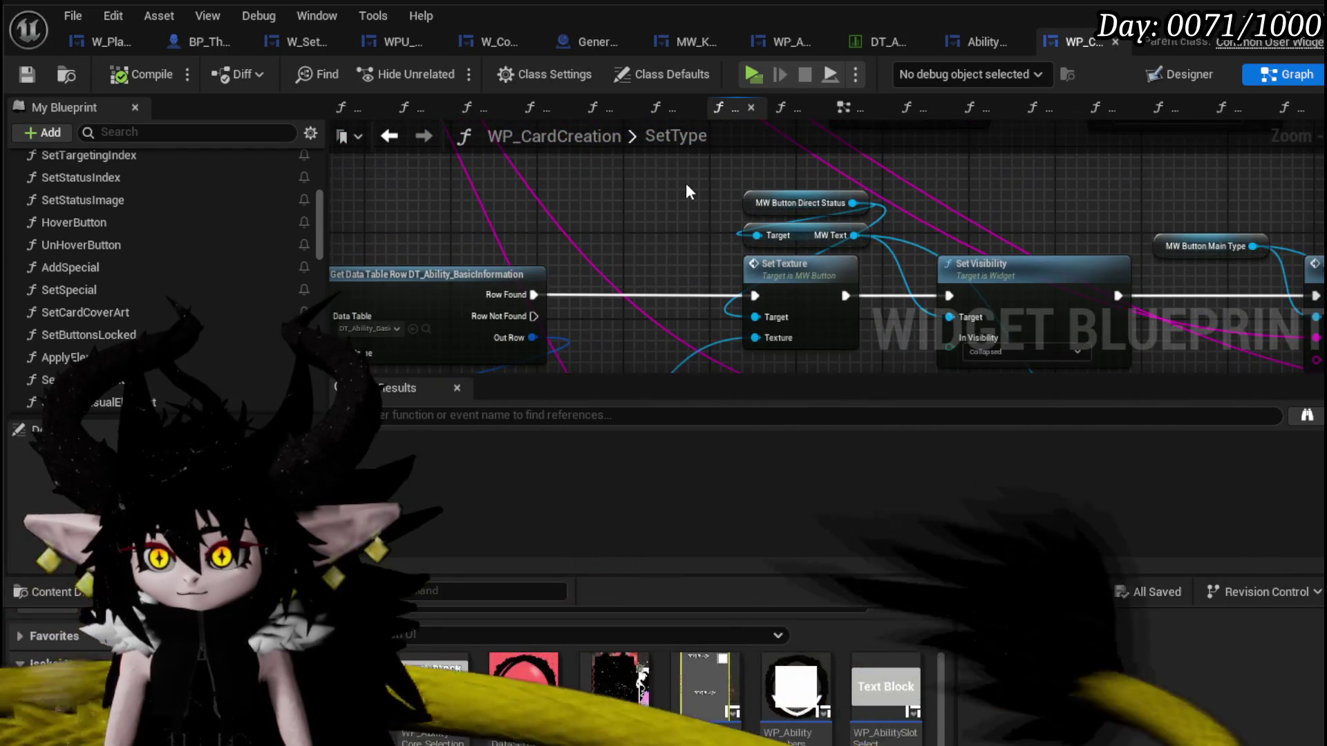
pyautogui.moveTo(686, 183); pyautogui.dragTo(788, 241)
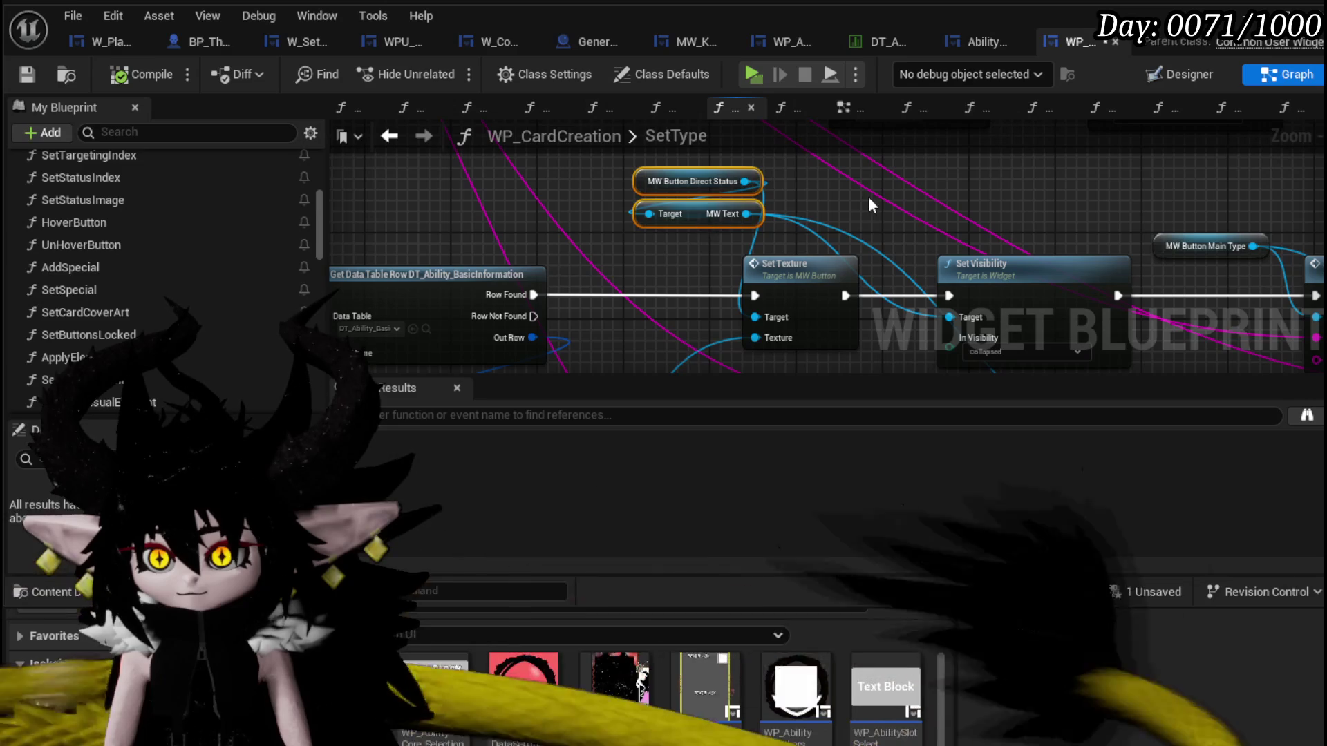
pyautogui.moveTo(868, 196); pyautogui.dragTo(614, 179)
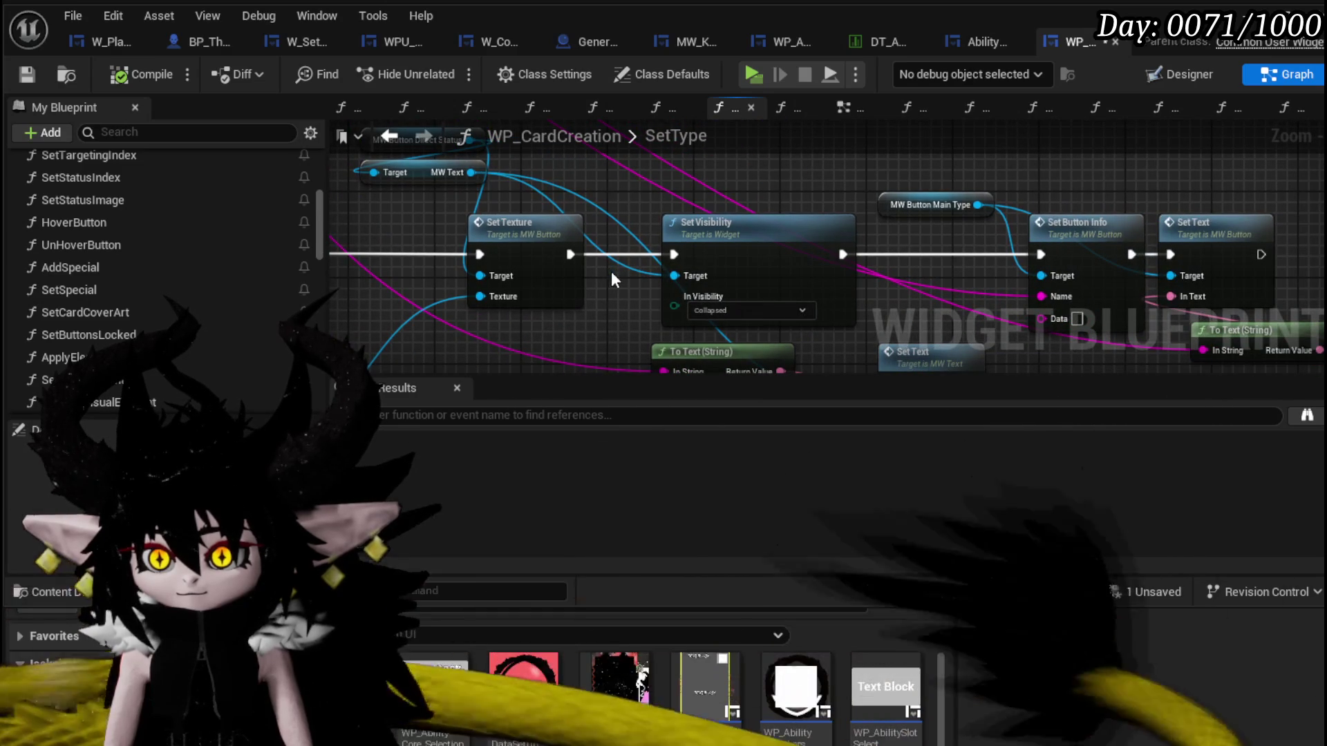
# Look over the texture, visibility and text nodes and bring up Get Data Table Row's actions.
pyautogui.moveTo(647, 331); pyautogui.dragTo(498, 211)
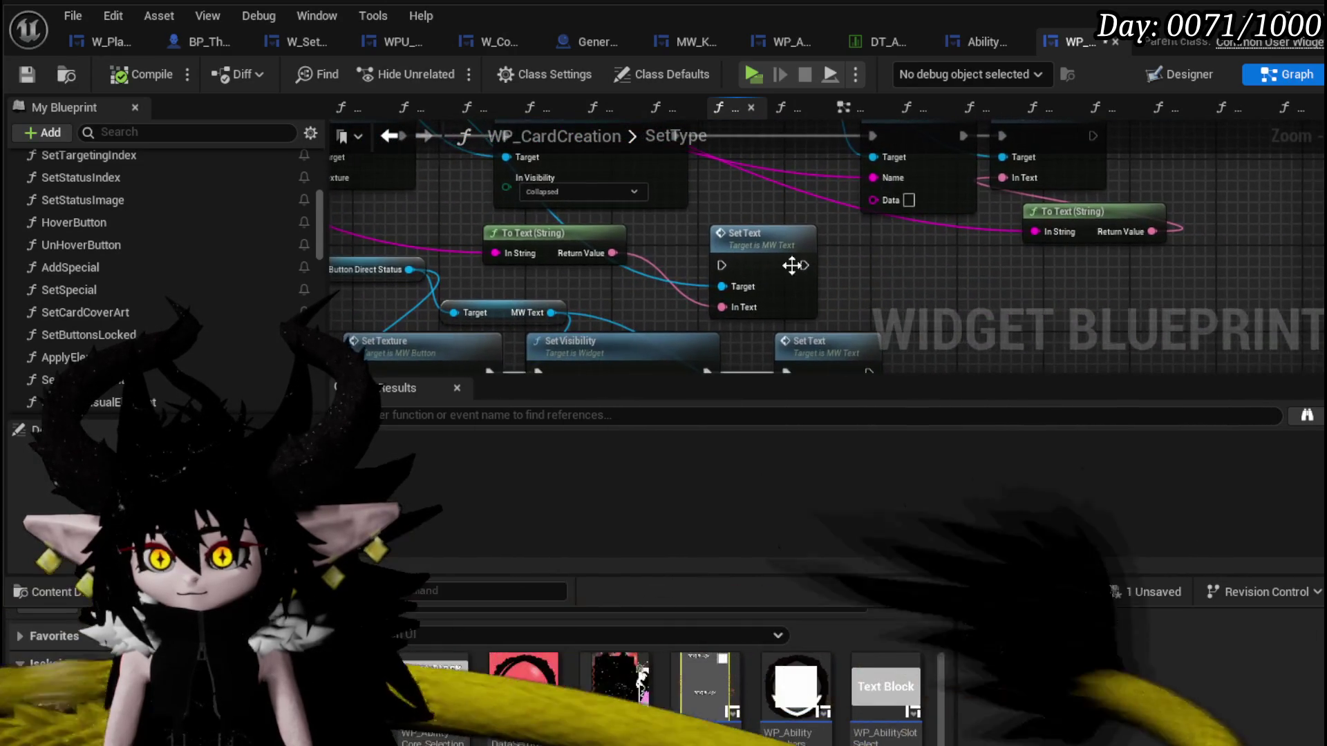
pyautogui.moveTo(761, 258); pyautogui.dragTo(782, 144)
pyautogui.scroll(-2, 505, 330)
pyautogui.moveTo(485, 346); pyautogui.dragTo(895, 251)
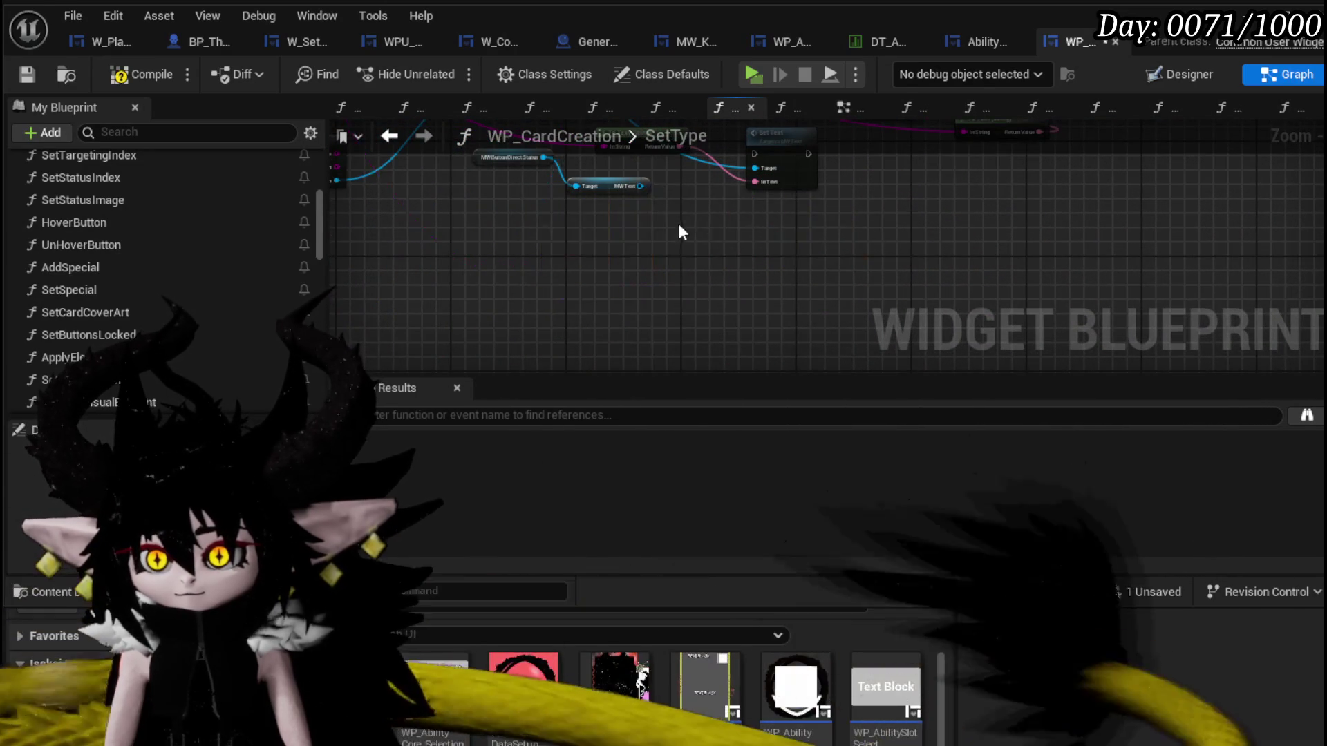
pyautogui.scroll(2, 550, 330)
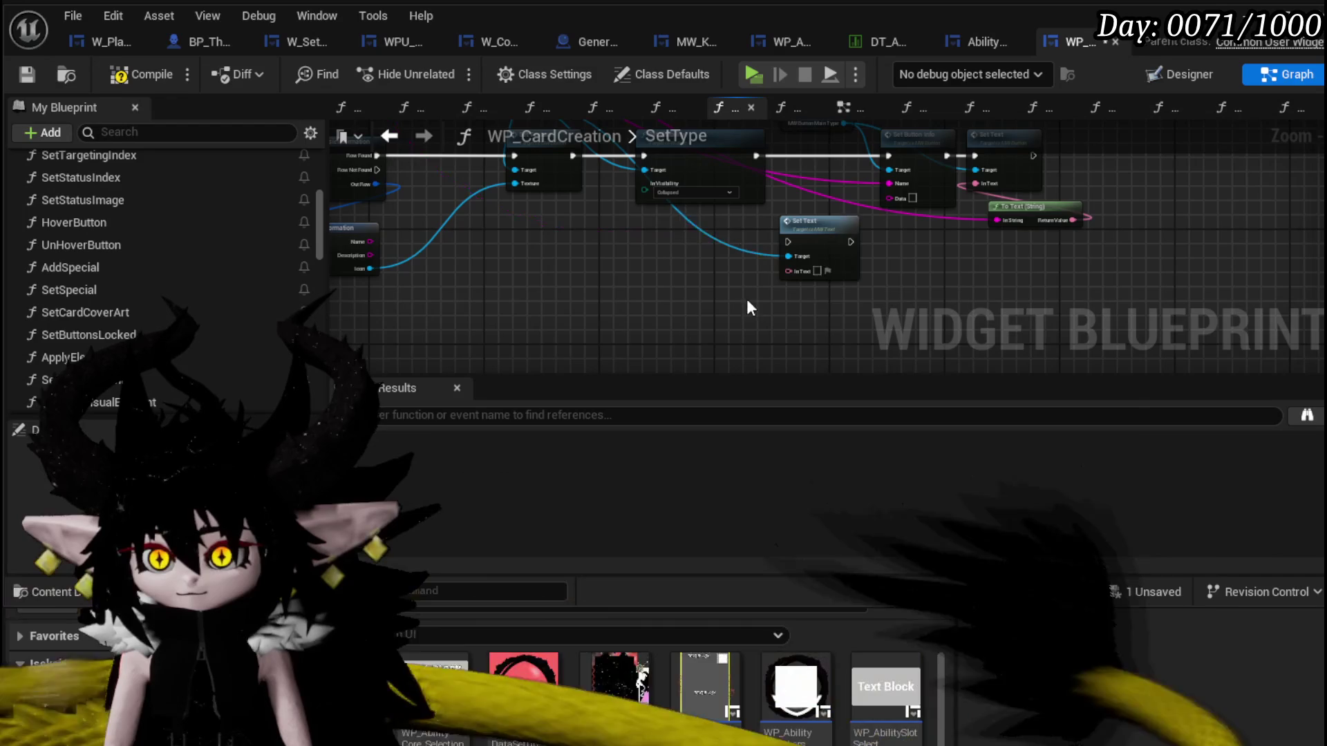
pyautogui.scroll(1, 635, 185)
pyautogui.scroll(-3, 573, 185)
pyautogui.scroll(3, 573, 185)
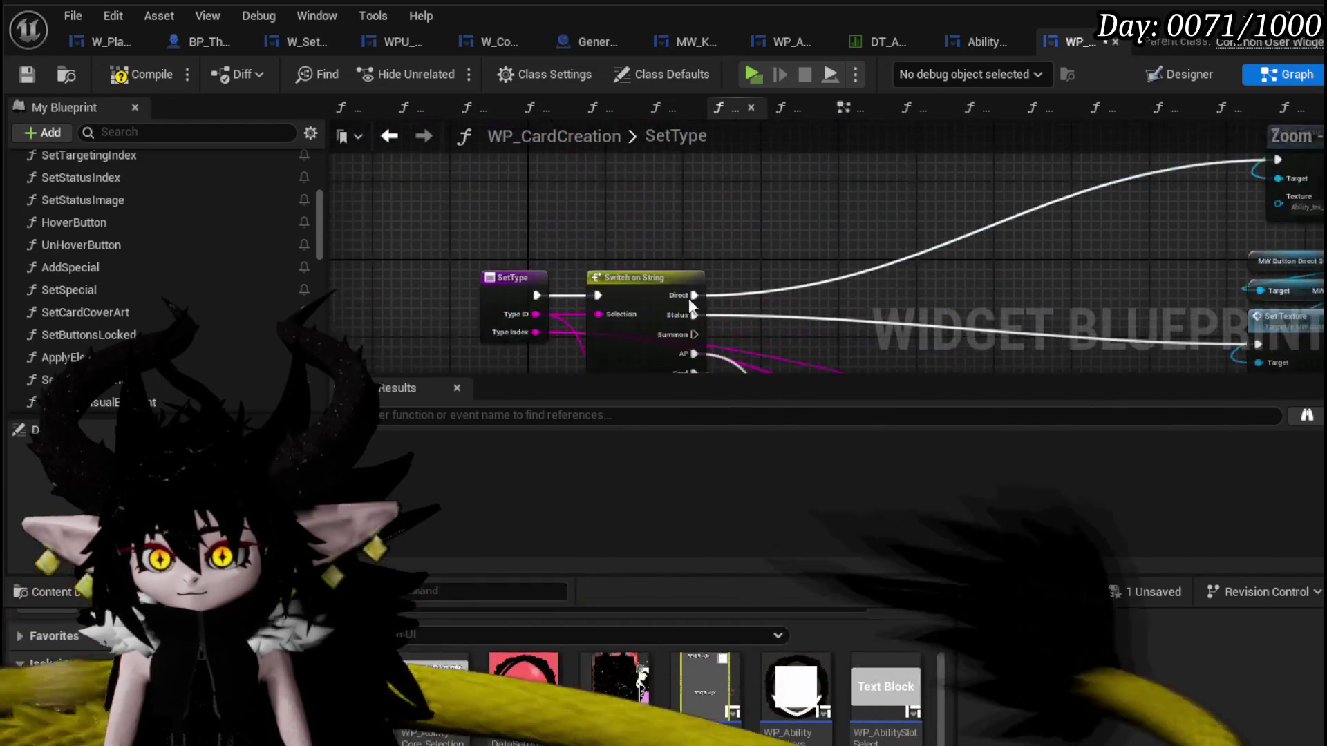
pyautogui.scroll(2, 641, 271)
pyautogui.moveTo(637, 286); pyautogui.dragTo(595, 334)
pyautogui.scroll(-2, 477, 285)
pyautogui.scroll(-1, 477, 284)
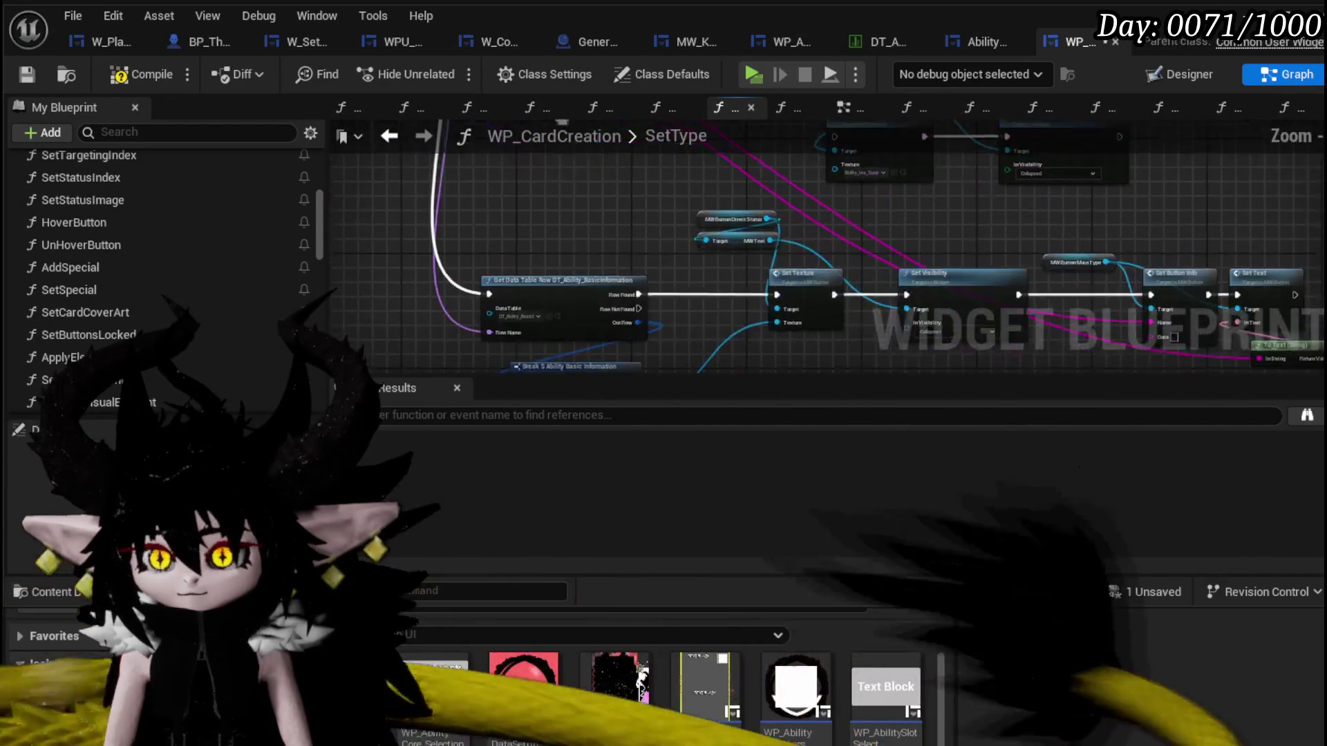
pyautogui.rightClick(529, 281)
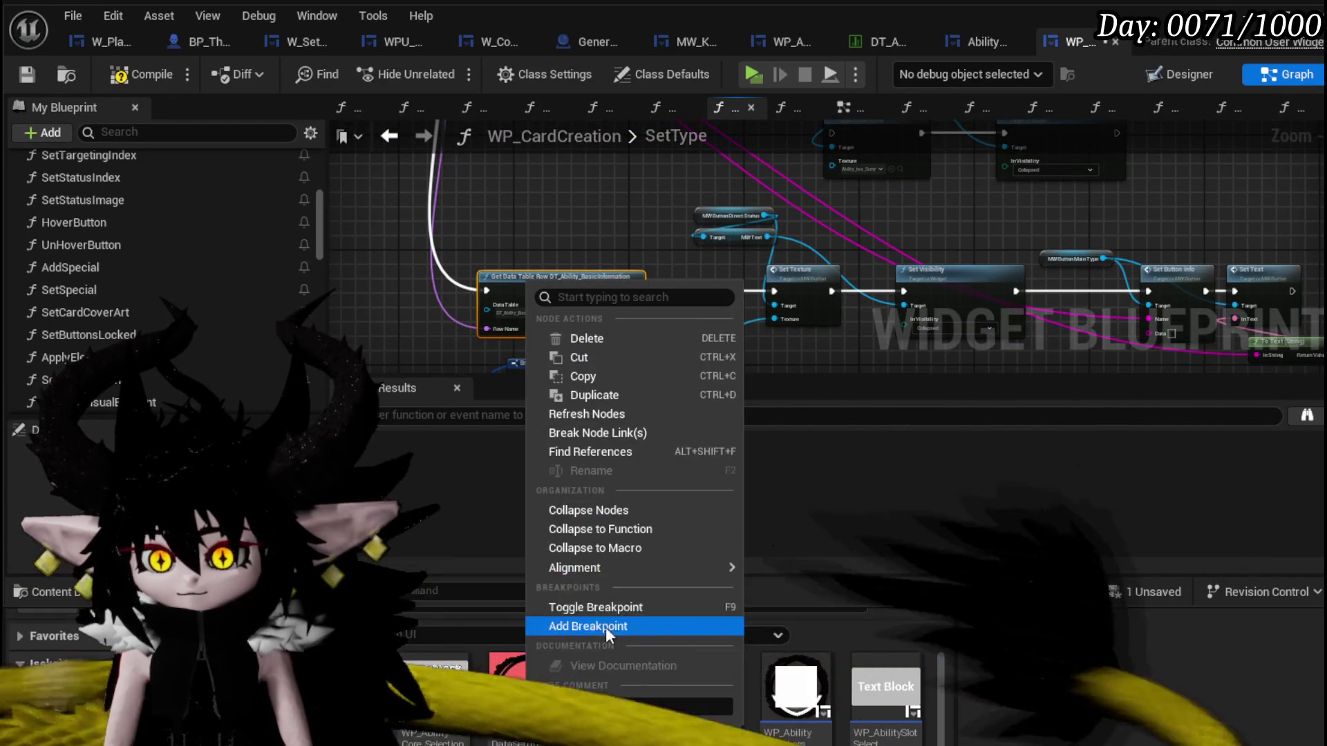
# Put a breakpoint on Get Data Table Row, compile and save WP_CardCreation.
pyautogui.click(606, 626)
pyautogui.click(146, 77)
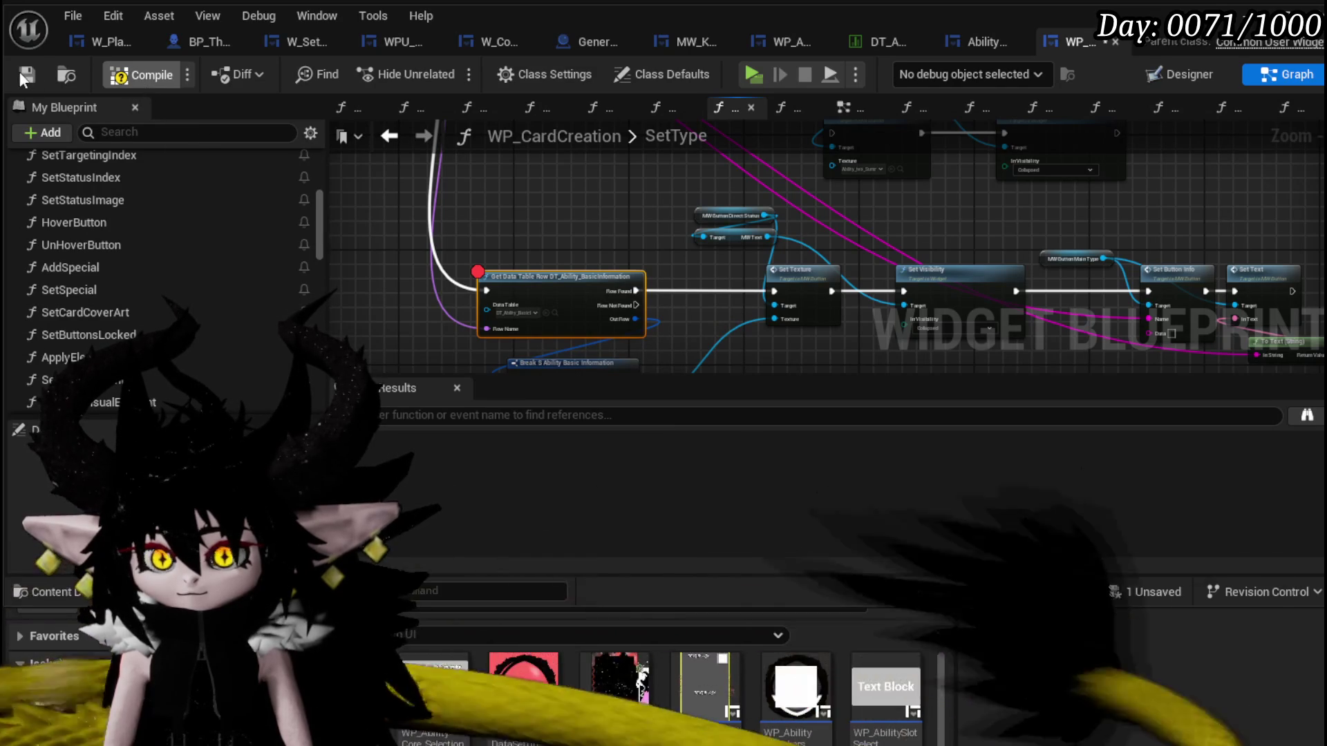
pyautogui.click(23, 73)
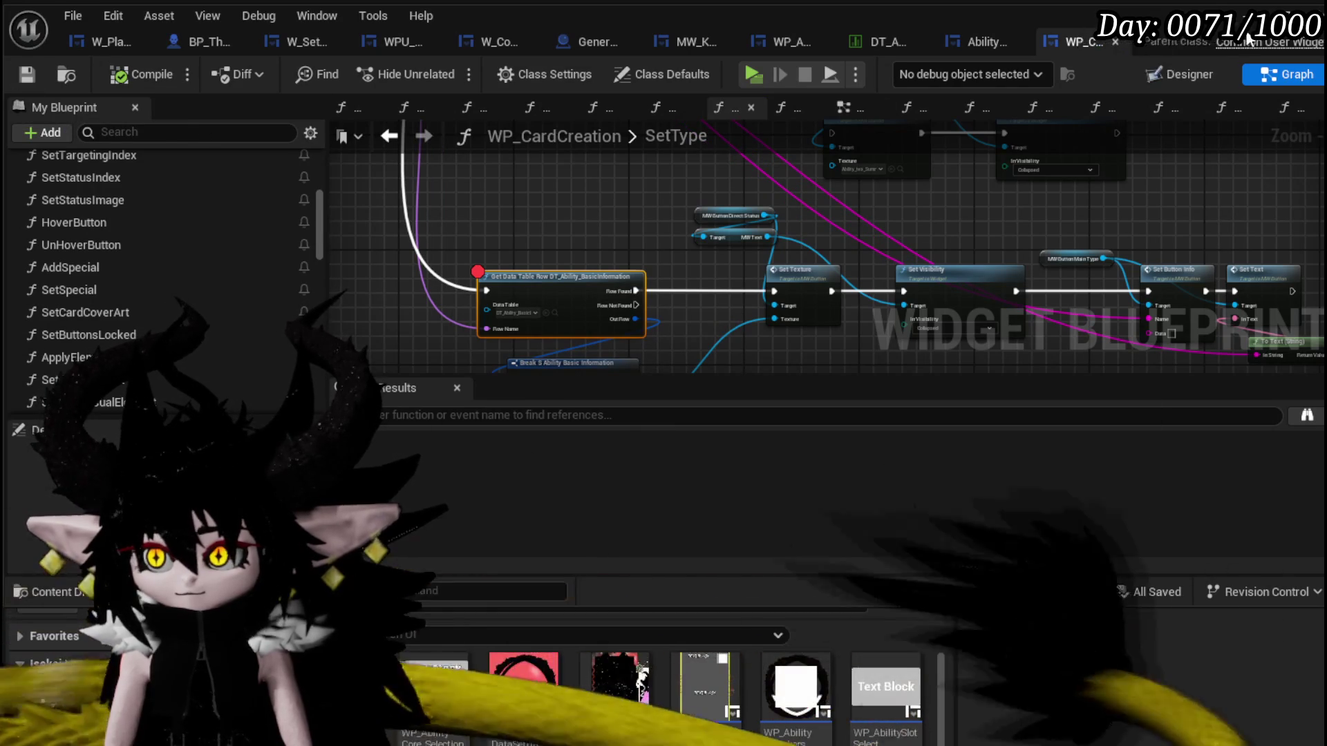
pyautogui.hotkey('alt', 'Tab')
# Play the level and open the ability card deck so execution pauses at the breakpoint.
pyautogui.click(444, 67)
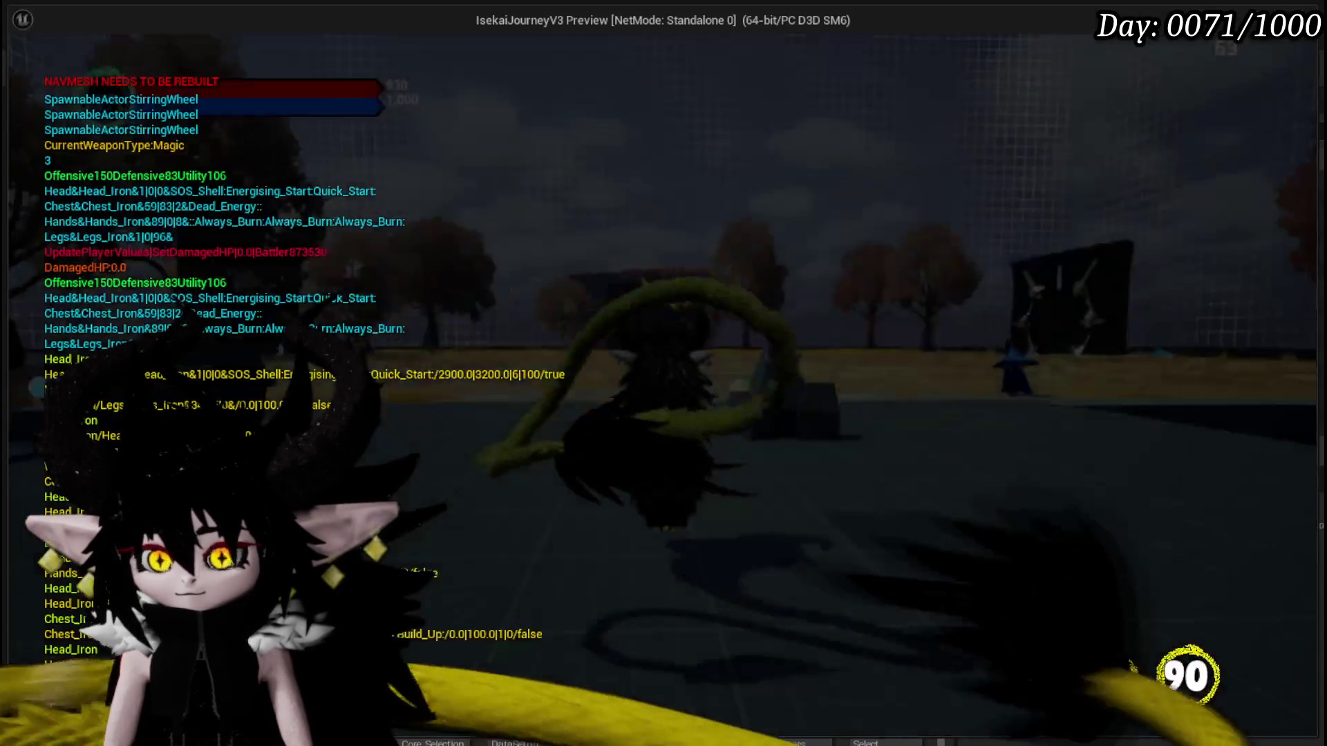
pyautogui.press('e')
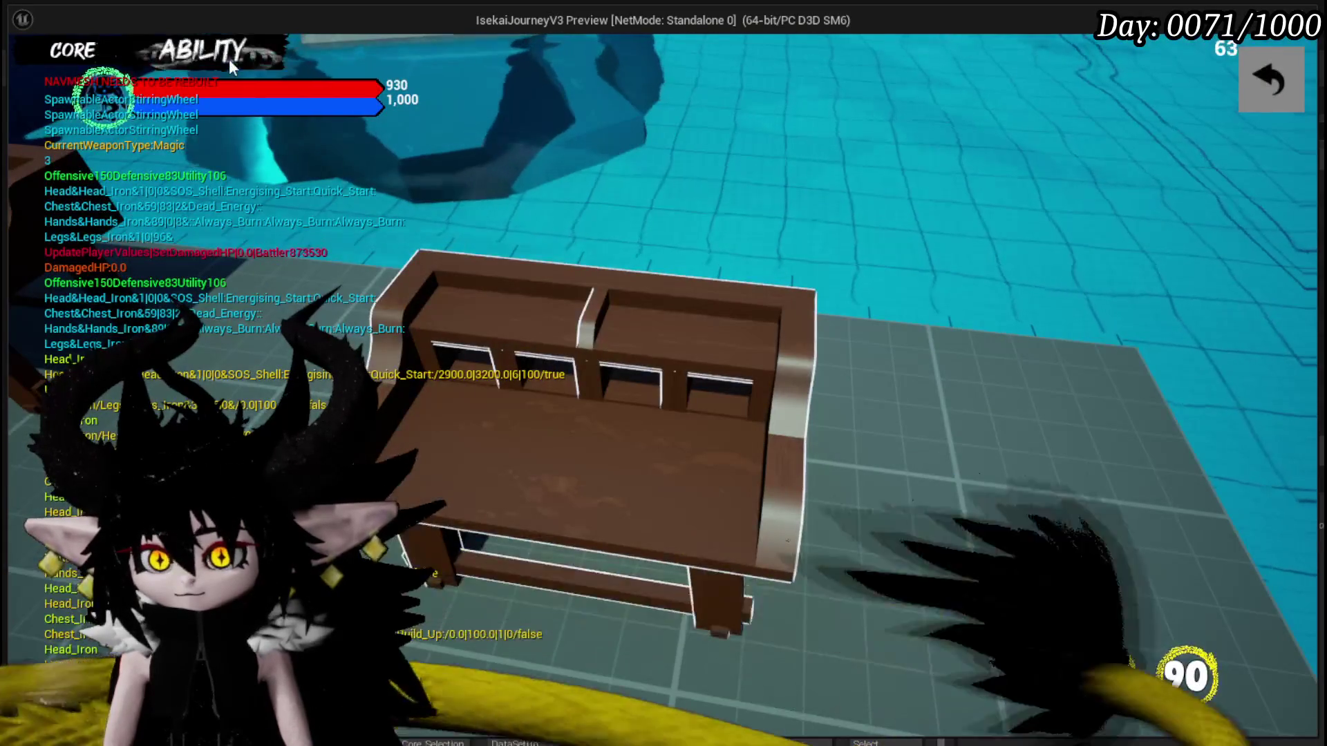
pyautogui.click(228, 59)
pyautogui.click(161, 220)
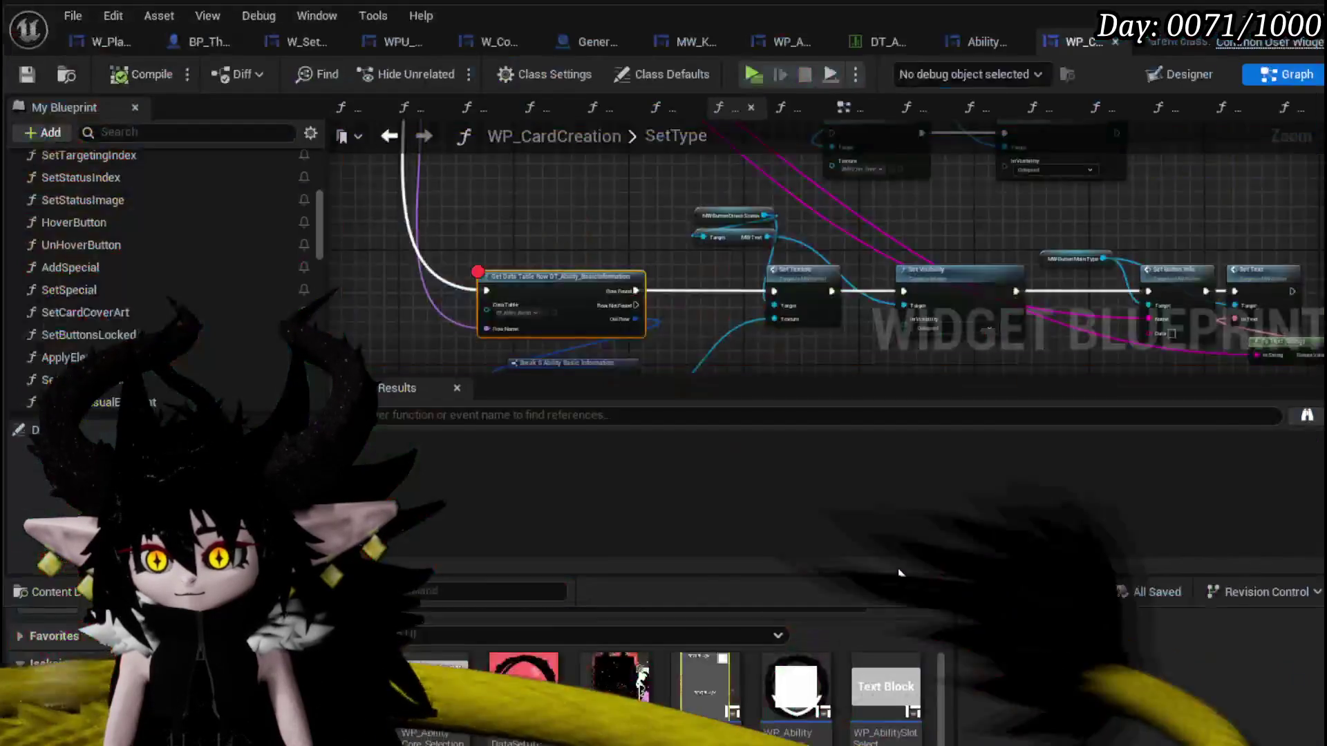
pyautogui.scroll(-1, 764, 256)
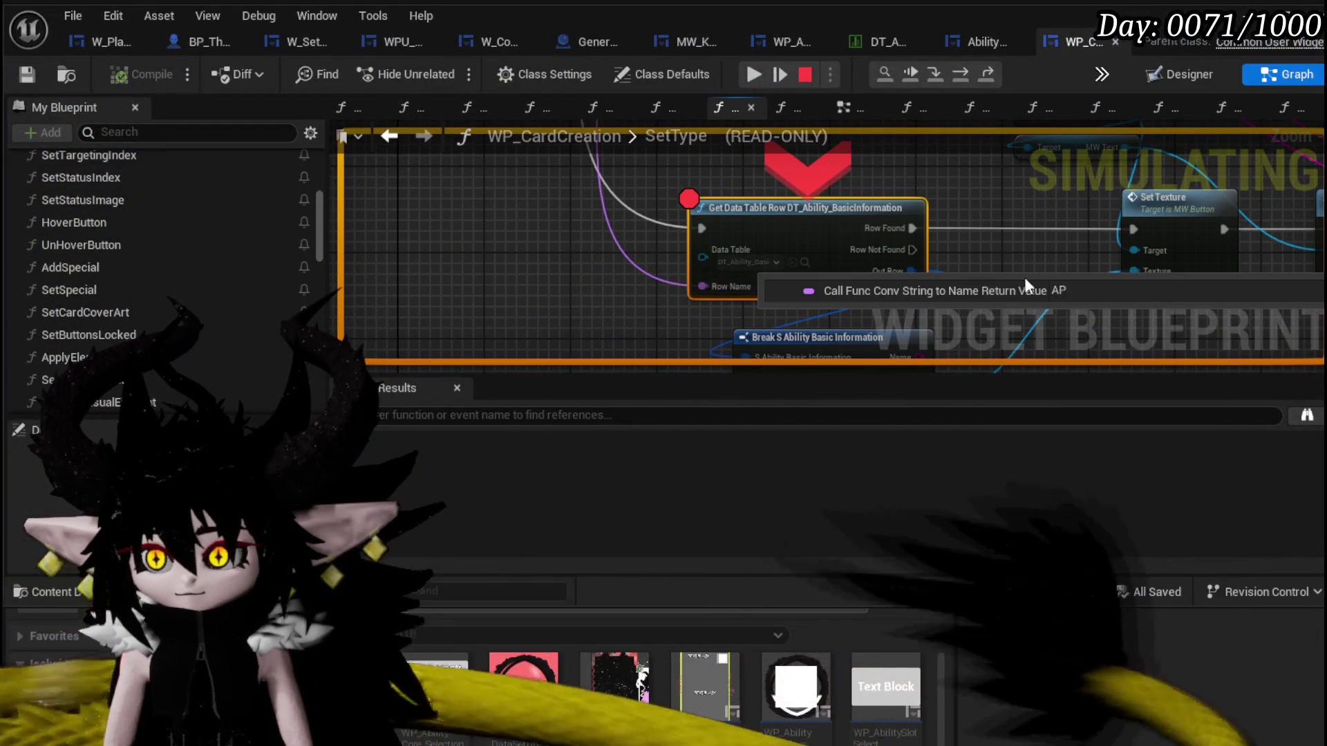
# Step execution through Set Texture, Set Button Info and Set Text, then stop the play session.
pyautogui.moveTo(999, 216); pyautogui.dragTo(725, 159)
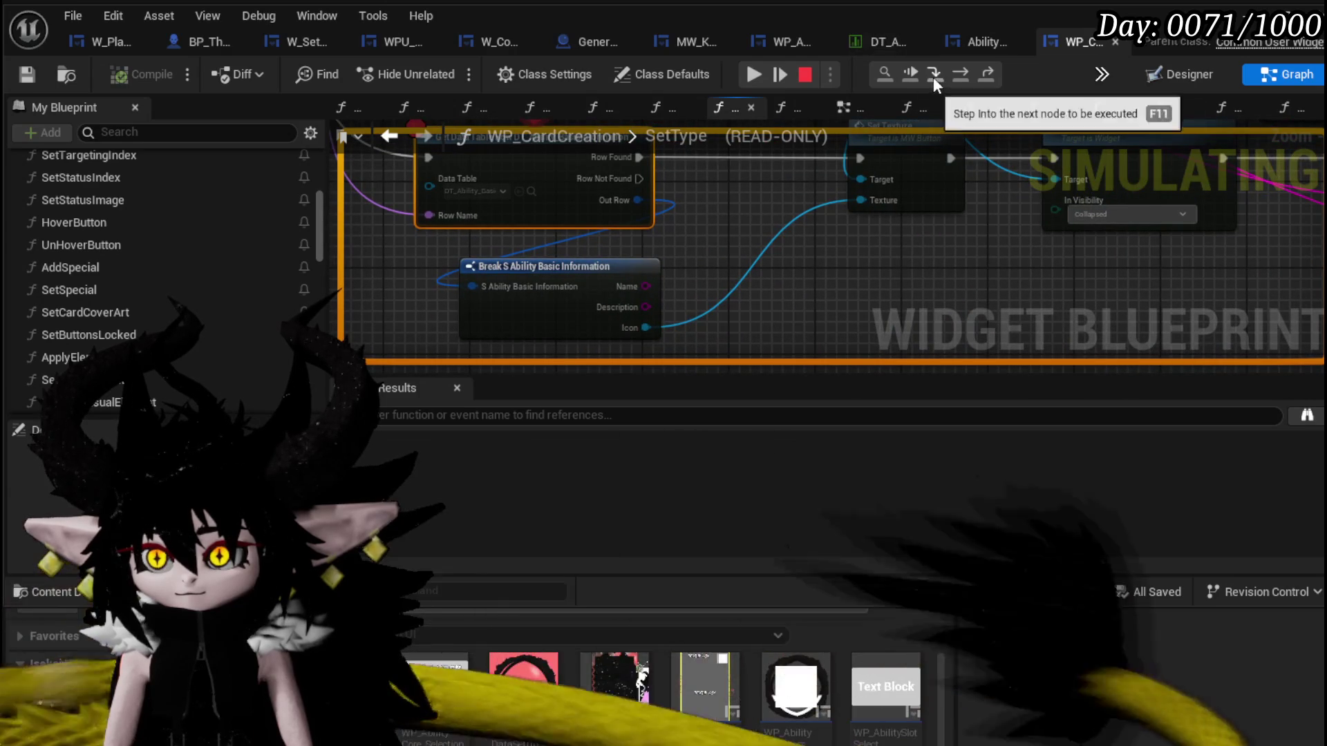
pyautogui.click(953, 75)
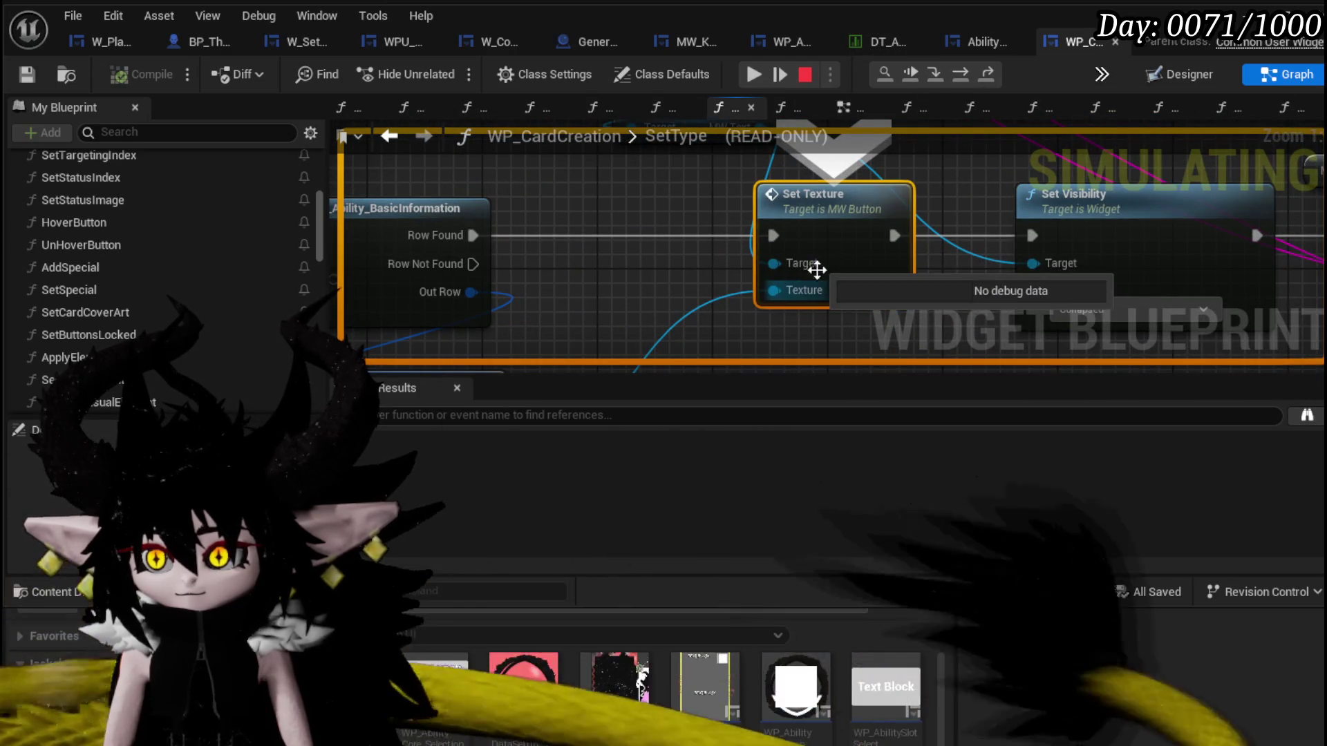
pyautogui.click(959, 73)
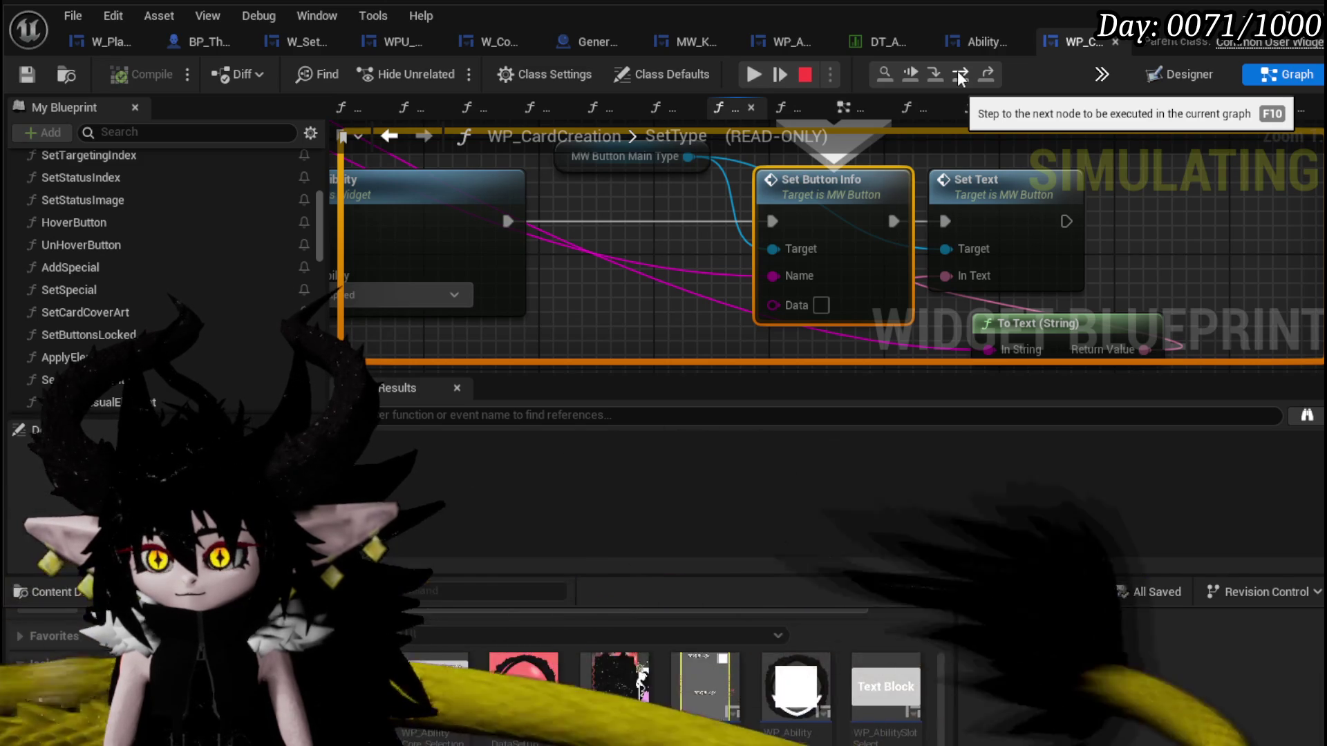
pyautogui.click(960, 75)
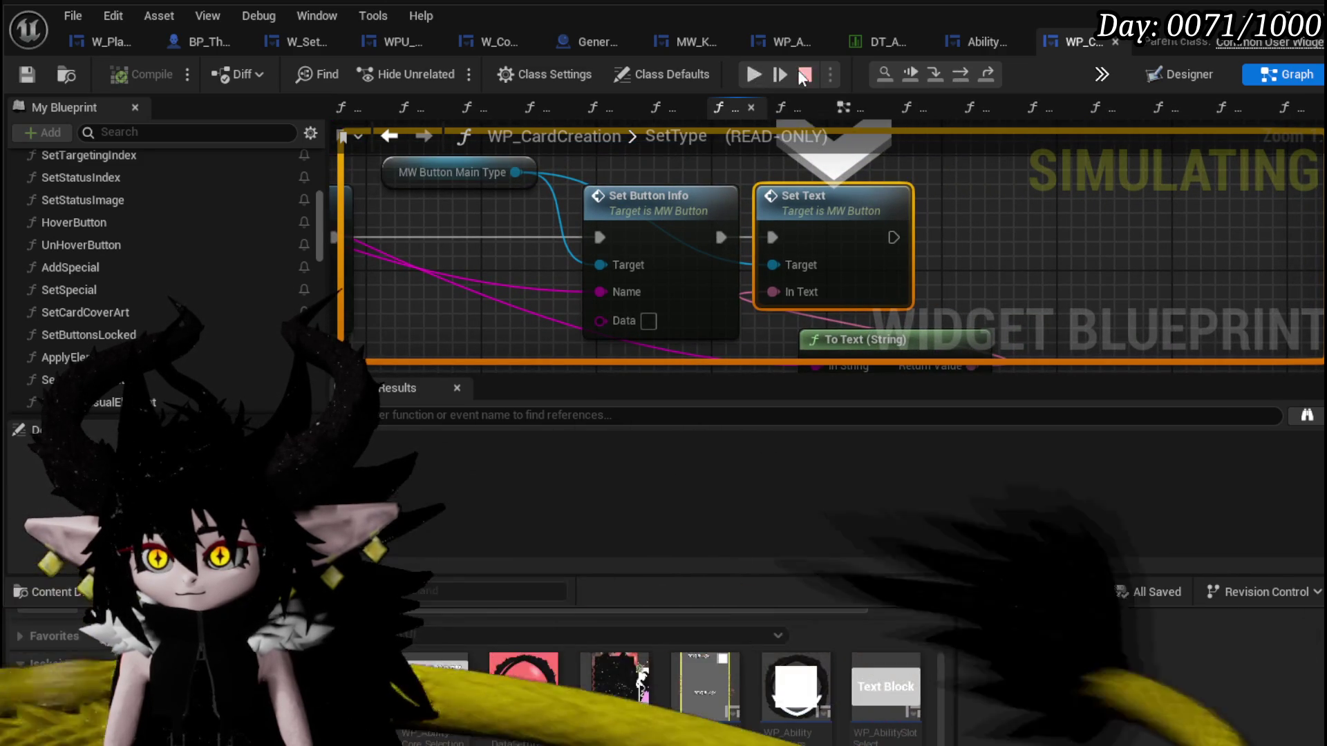
pyautogui.click(754, 76)
pyautogui.write('Card')
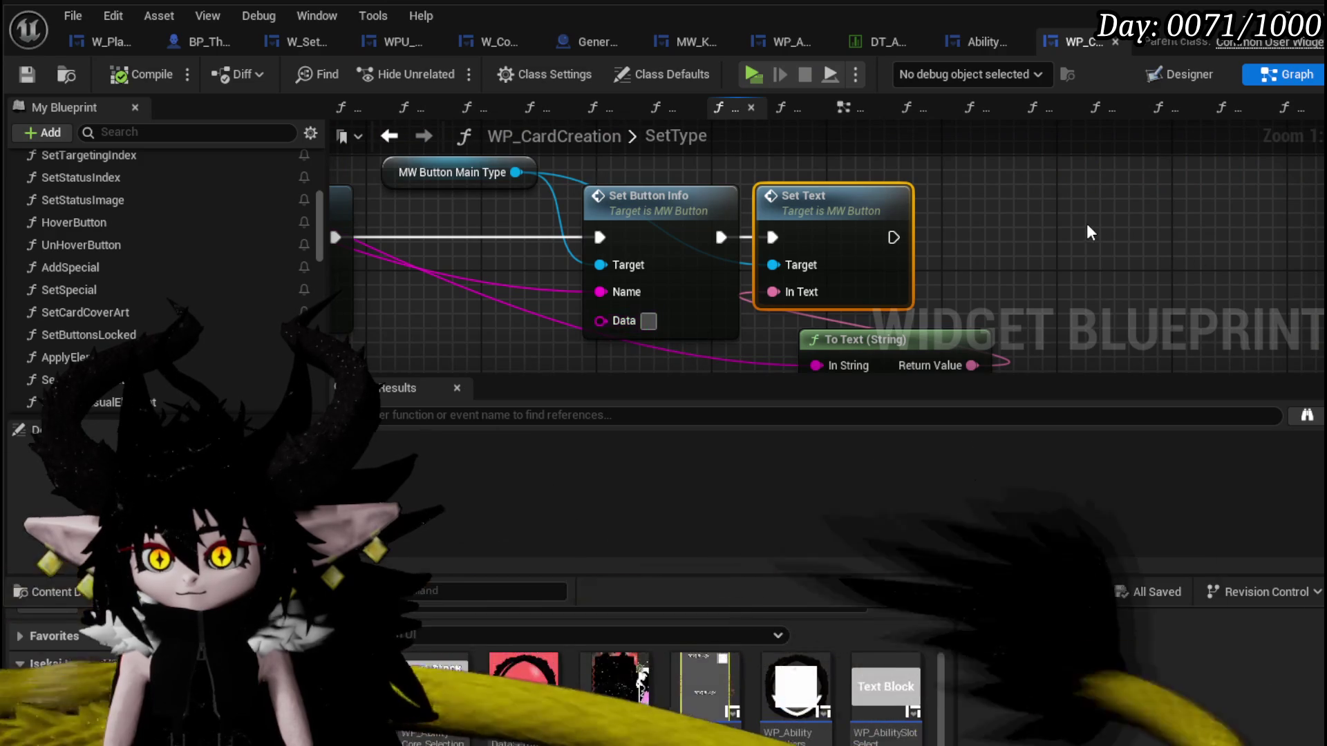
# Set Set Button Info's Data to Card, save WP_CardCreation and return to SetData_SubType.
pyautogui.moveTo(1087, 223); pyautogui.dragTo(1185, 208)
pyautogui.scroll(-1, 1189, 220)
pyautogui.moveTo(800, 219); pyautogui.dragTo(752, 220)
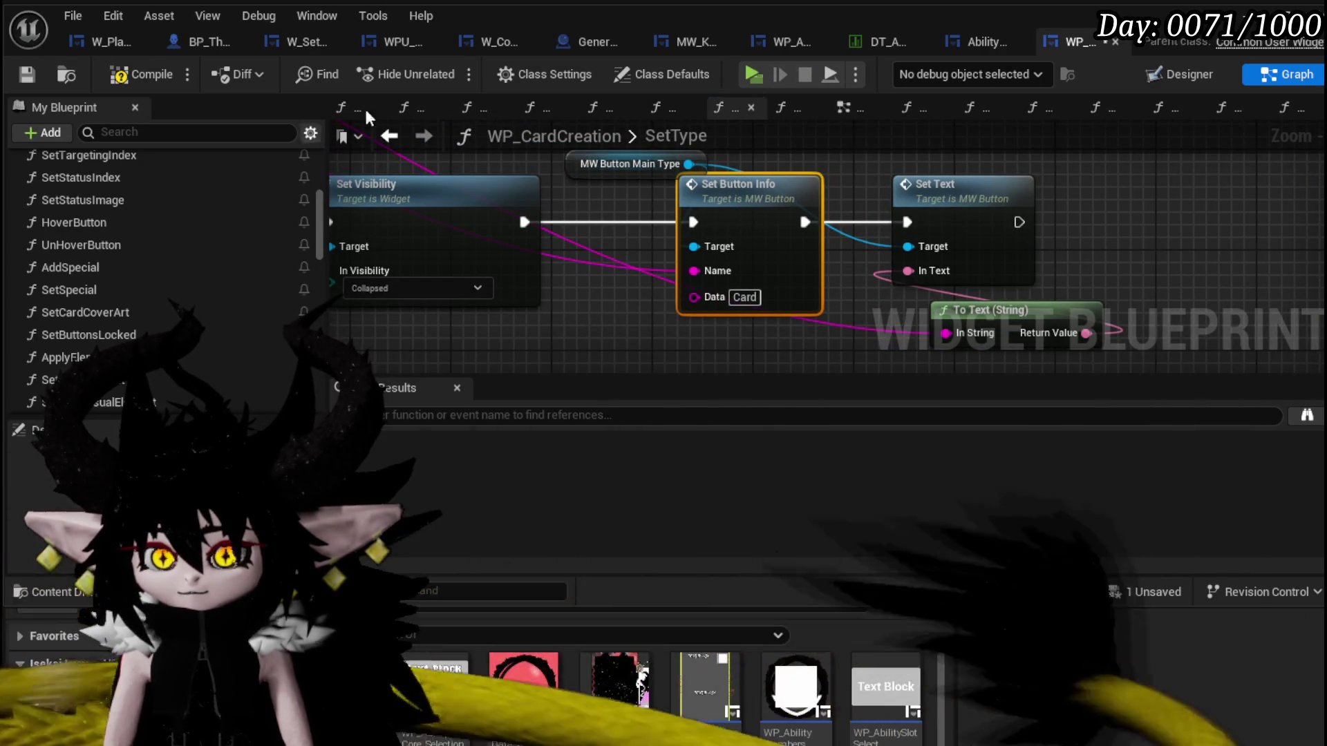
pyautogui.click(28, 75)
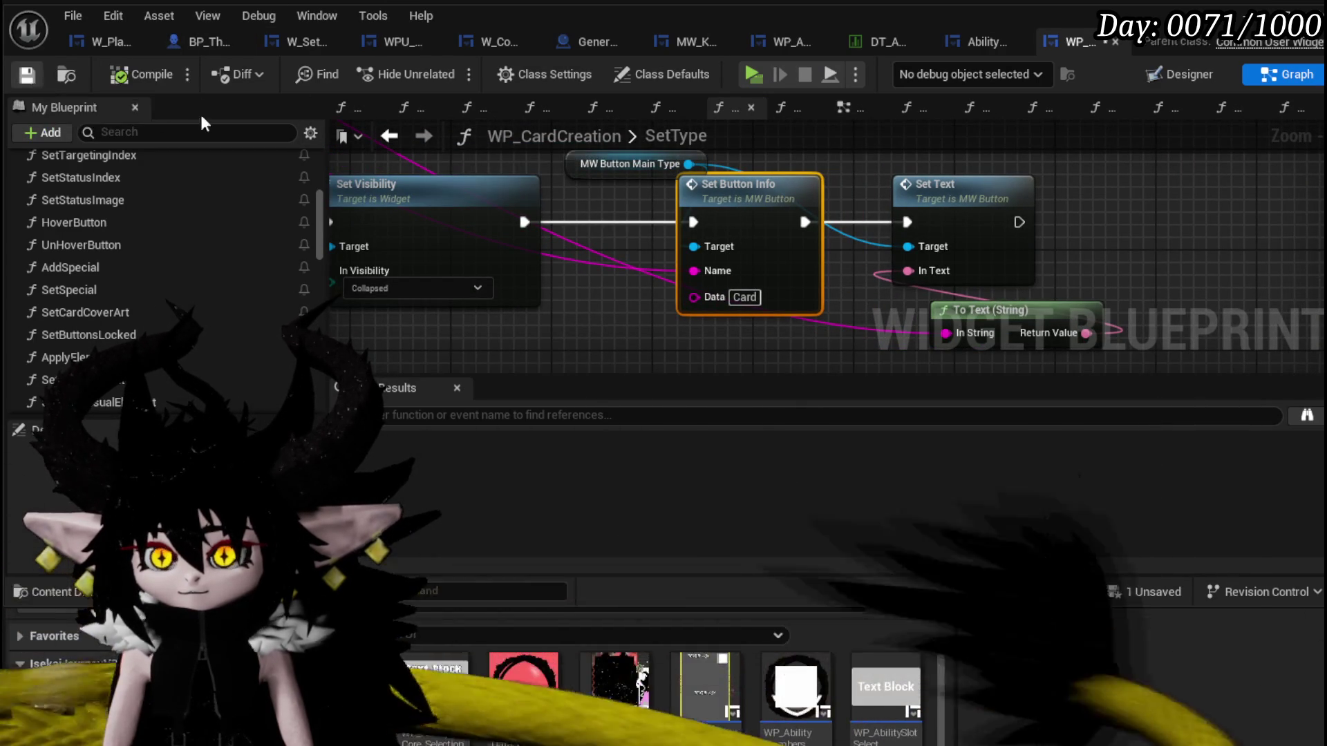
pyautogui.scroll(-2, 631, 237)
pyautogui.scroll(-2, 811, 232)
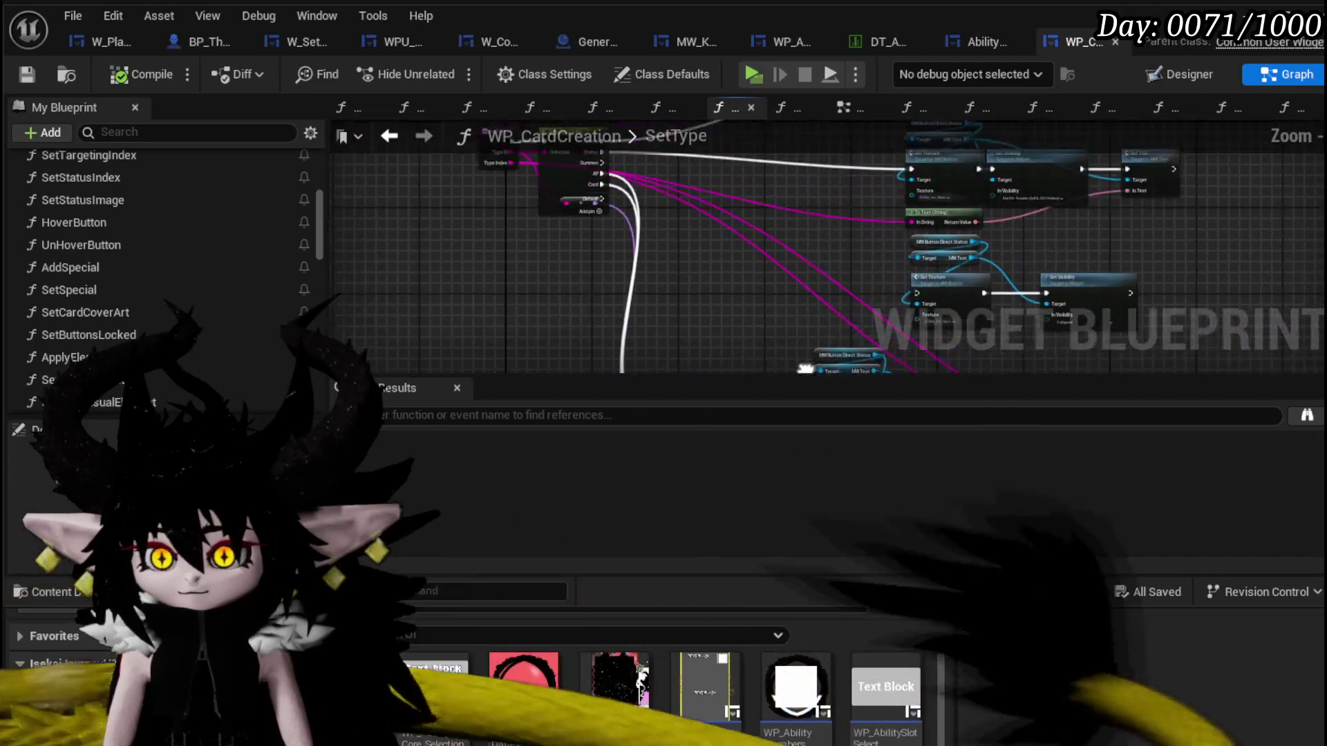
pyautogui.scroll(1, 511, 209)
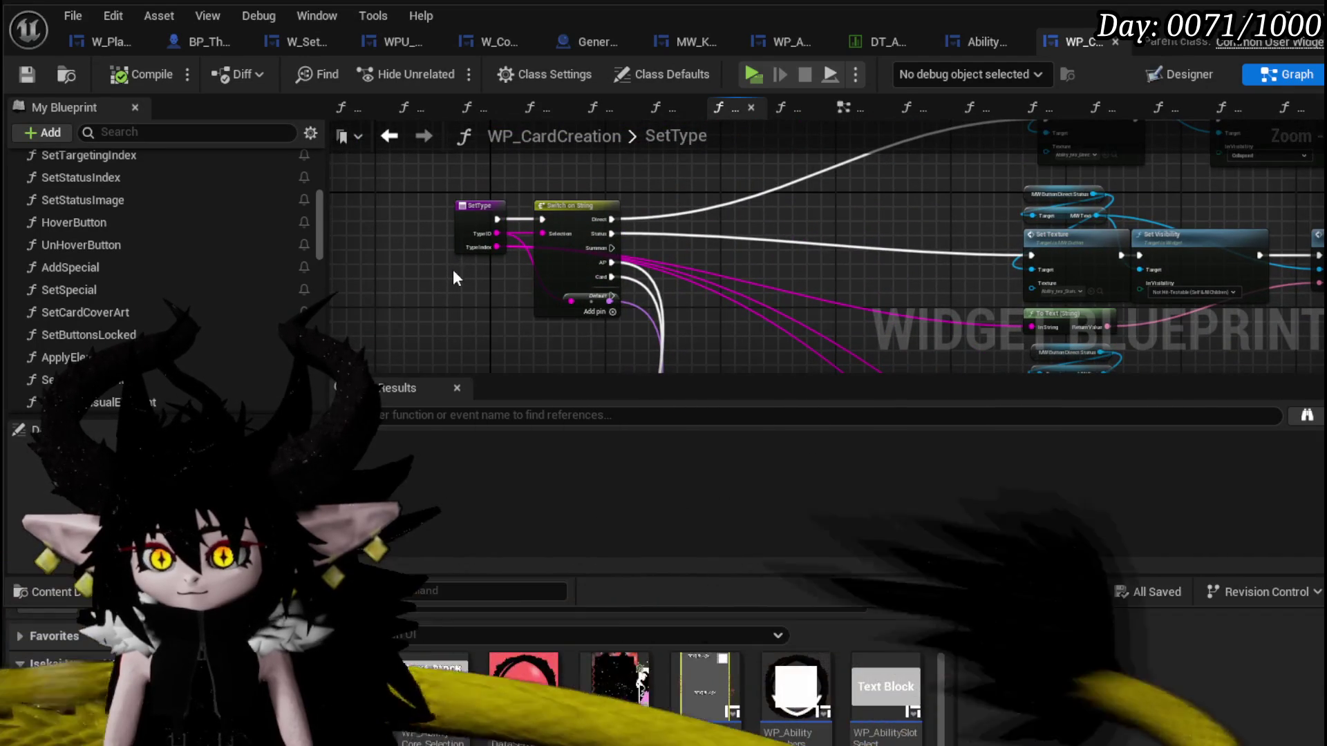
pyautogui.click(995, 44)
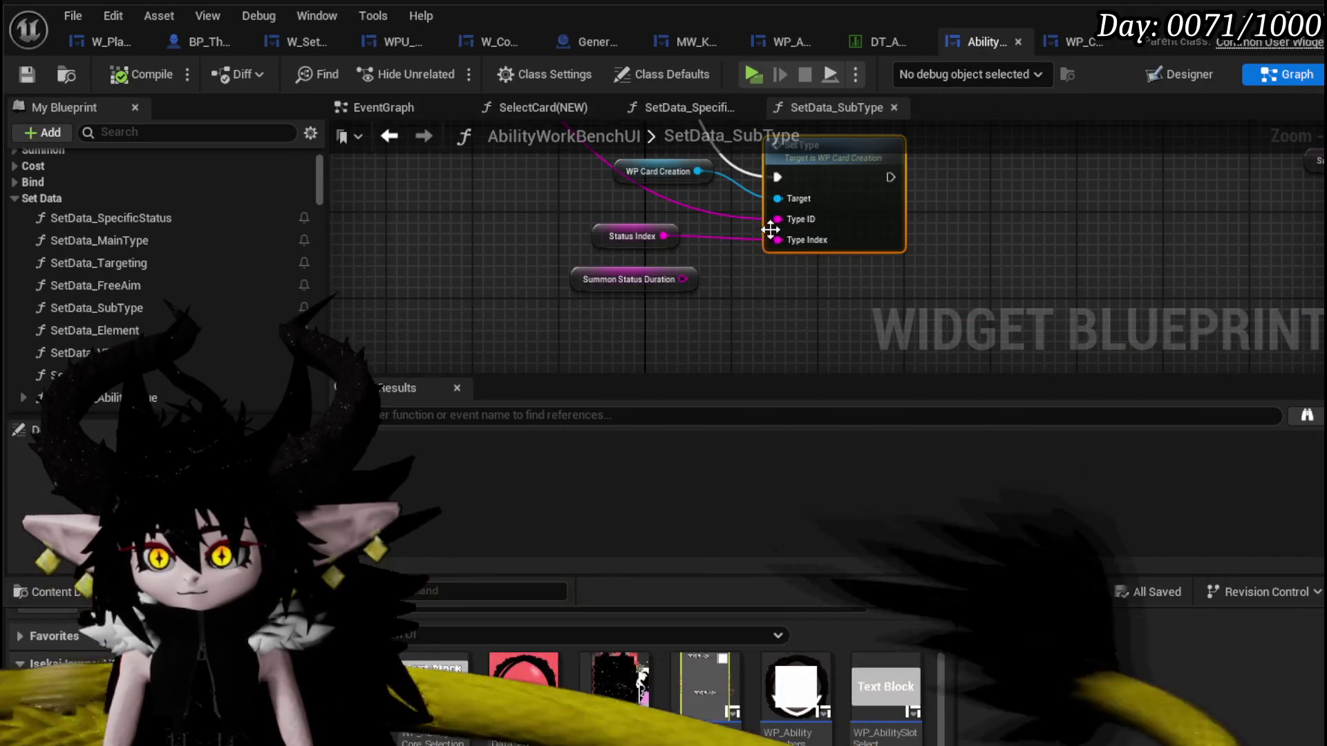
pyautogui.scroll(2, 715, 262)
pyautogui.scroll(1, 715, 261)
pyautogui.scroll(-2, 716, 261)
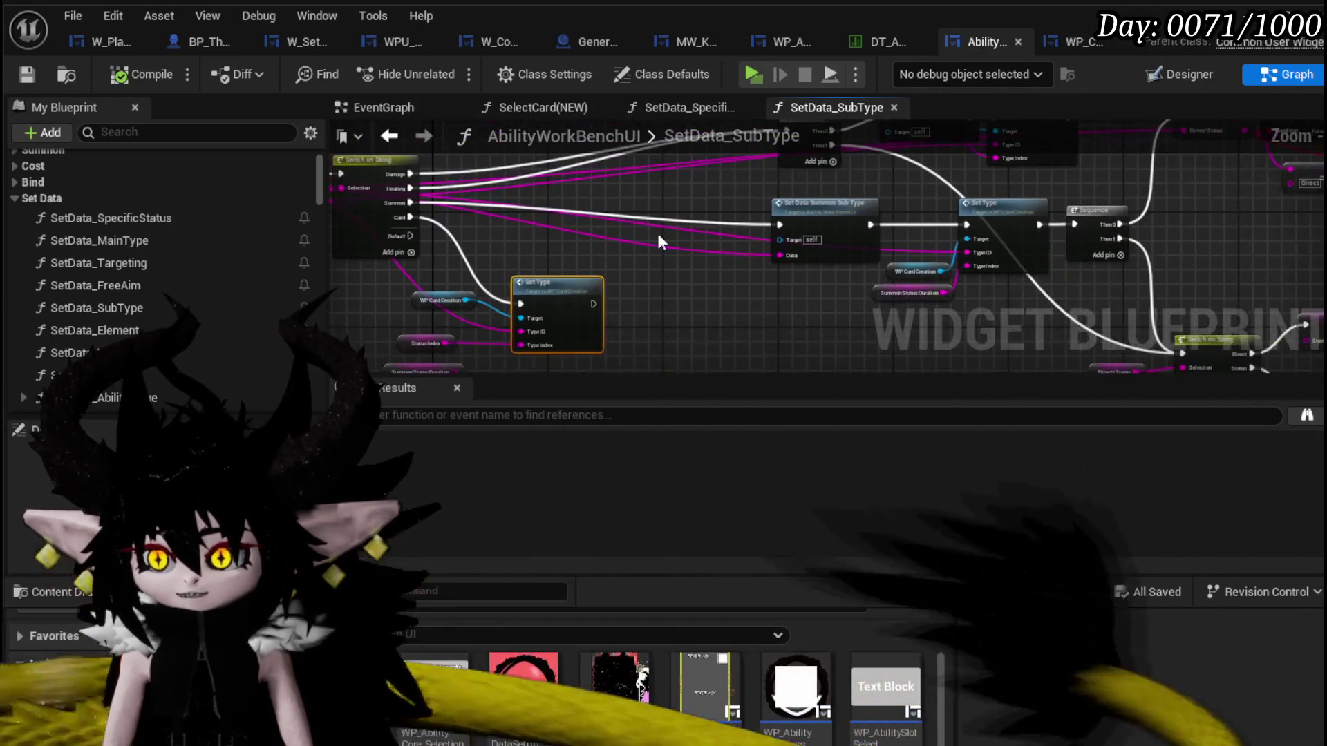
pyautogui.scroll(2, 662, 233)
pyautogui.scroll(1, 766, 198)
pyautogui.scroll(-2, 766, 198)
pyautogui.scroll(2, 535, 365)
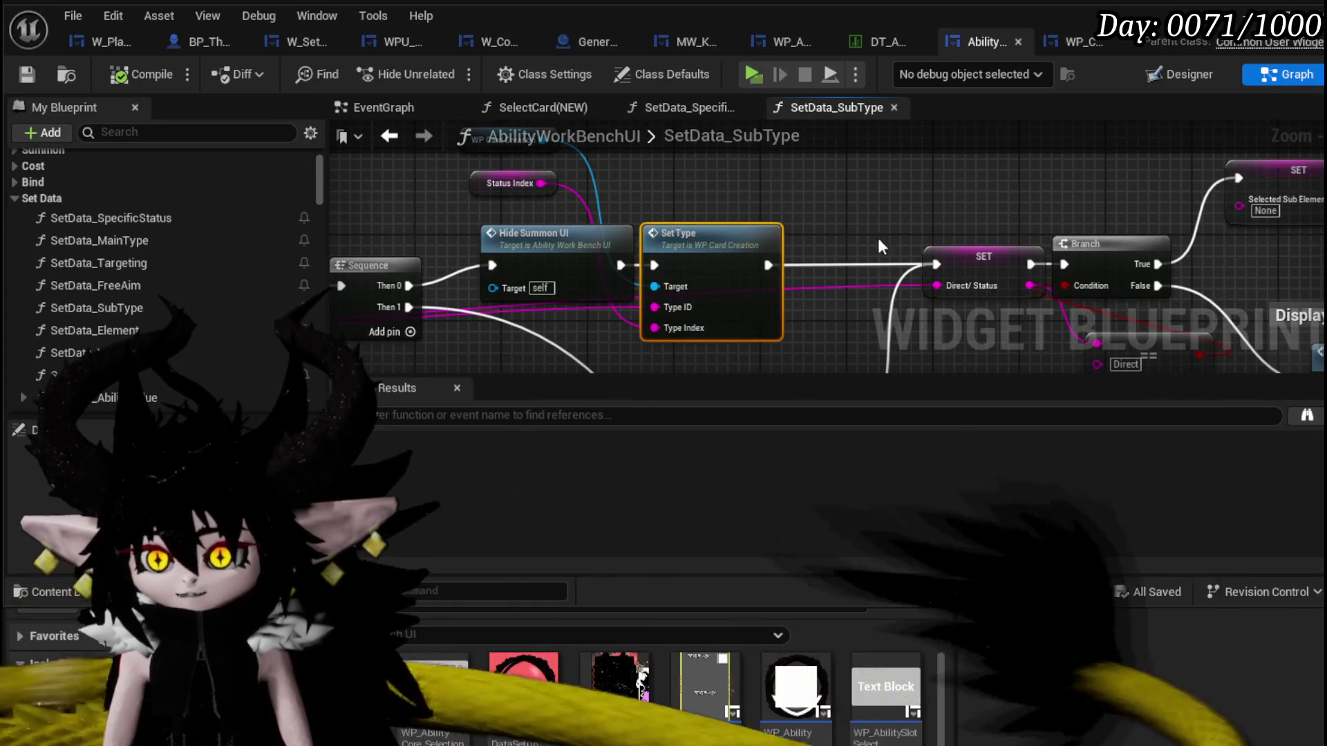
# Compile and save the SetData_SubType graph after reviewing its Set Type and Branch nodes.
pyautogui.moveTo(775, 205); pyautogui.dragTo(815, 272)
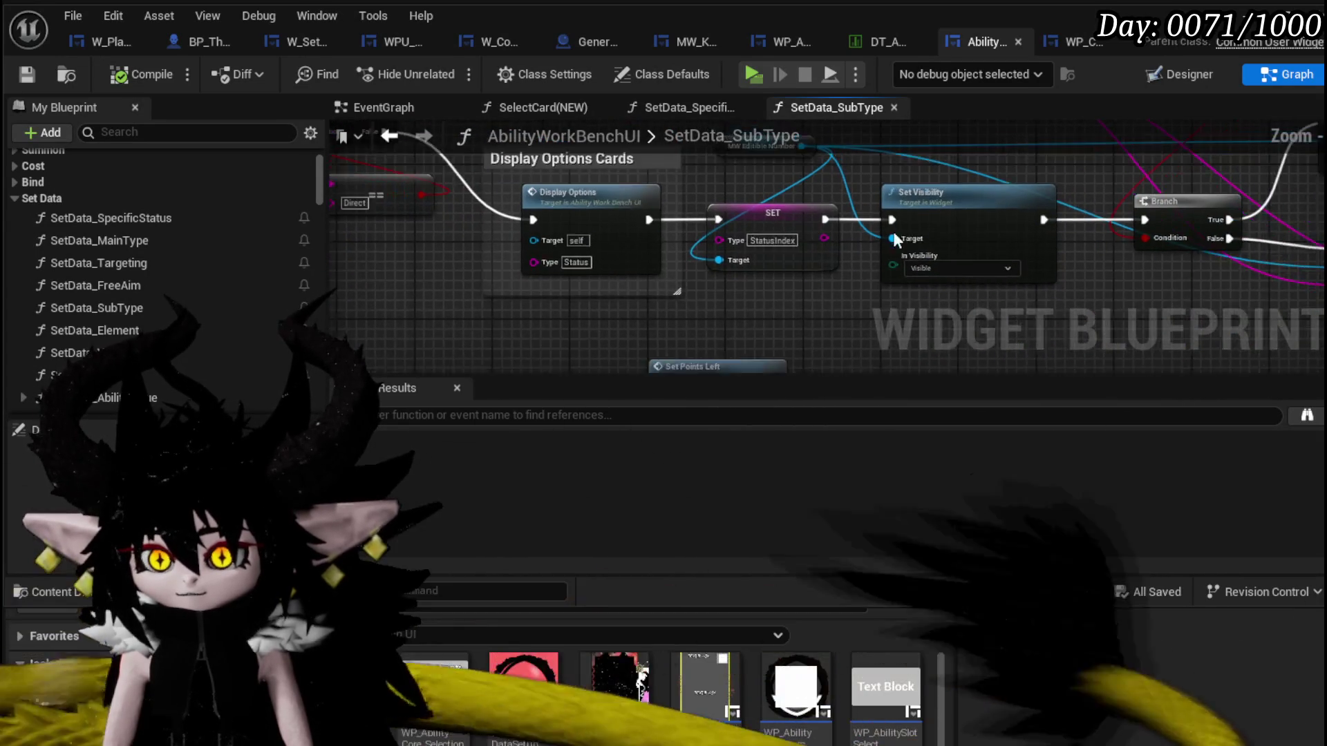
pyautogui.moveTo(815, 271); pyautogui.dragTo(588, 339)
pyautogui.scroll(-2, 588, 338)
pyautogui.scroll(-2, 748, 285)
pyautogui.scroll(-2, 858, 257)
pyautogui.scroll(2, 591, 312)
pyautogui.moveTo(591, 312); pyautogui.dragTo(510, 311)
pyautogui.moveTo(625, 251); pyautogui.dragTo(599, 362)
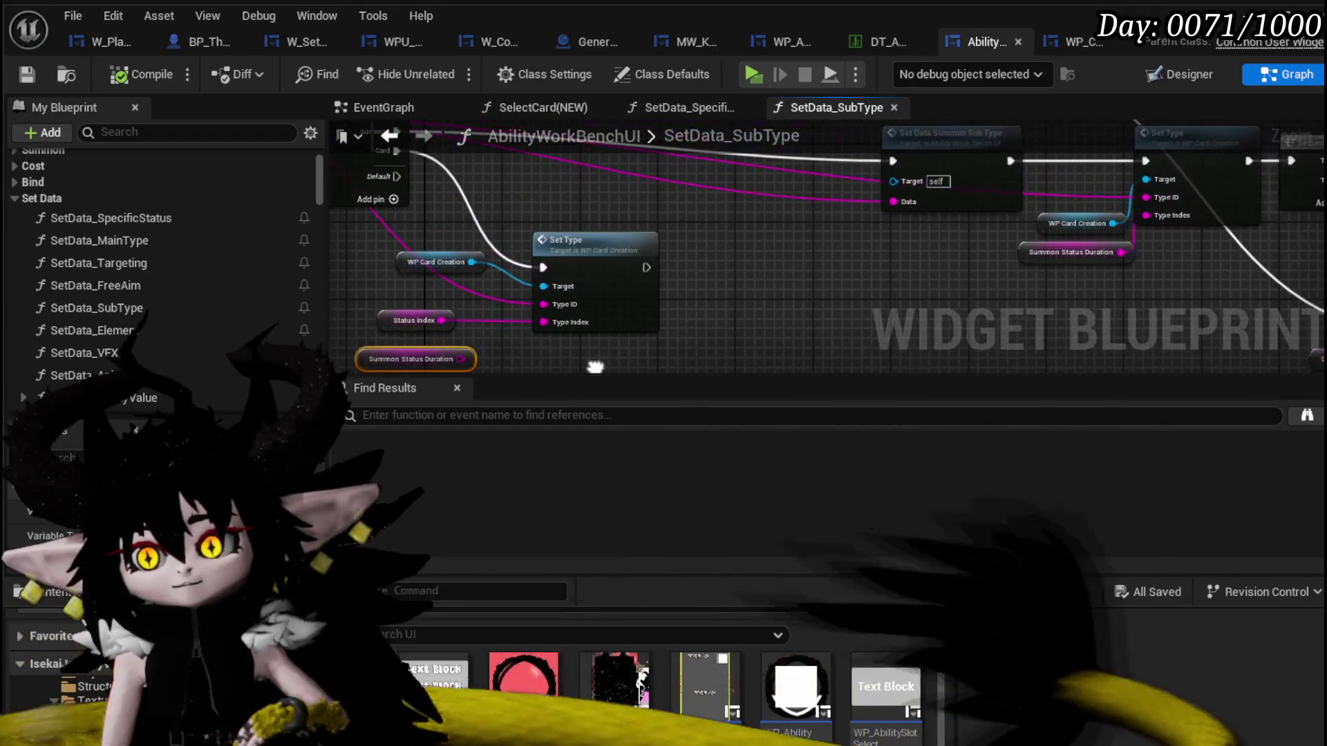
pyautogui.click(126, 76)
pyautogui.hotkey('ctrl', 's')
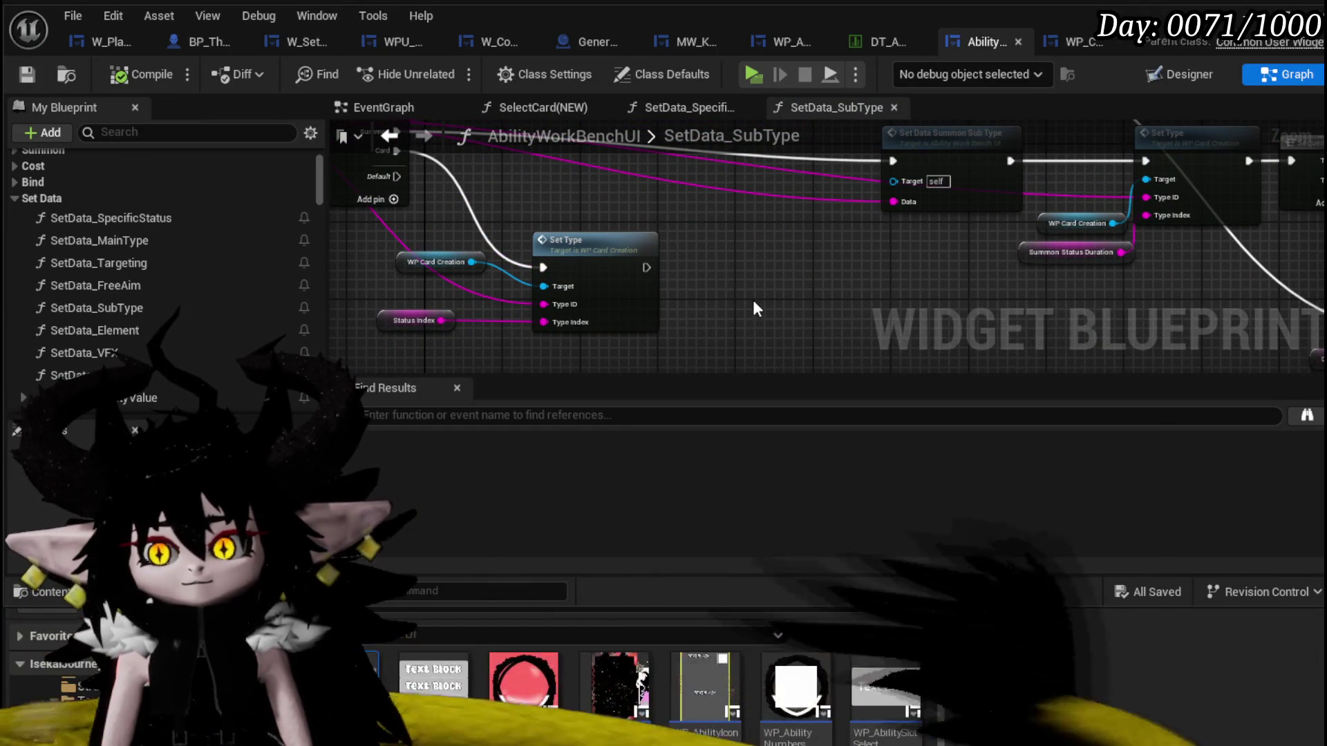
# Nudge the Set Type node group, undo it, and drop a SetData_SpecificStatus call into the graph.
pyautogui.moveTo(390, 332); pyautogui.dragTo(433, 334)
pyautogui.moveTo(540, 281); pyautogui.dragTo(541, 282)
pyautogui.hotkey('ctrl', 'z')
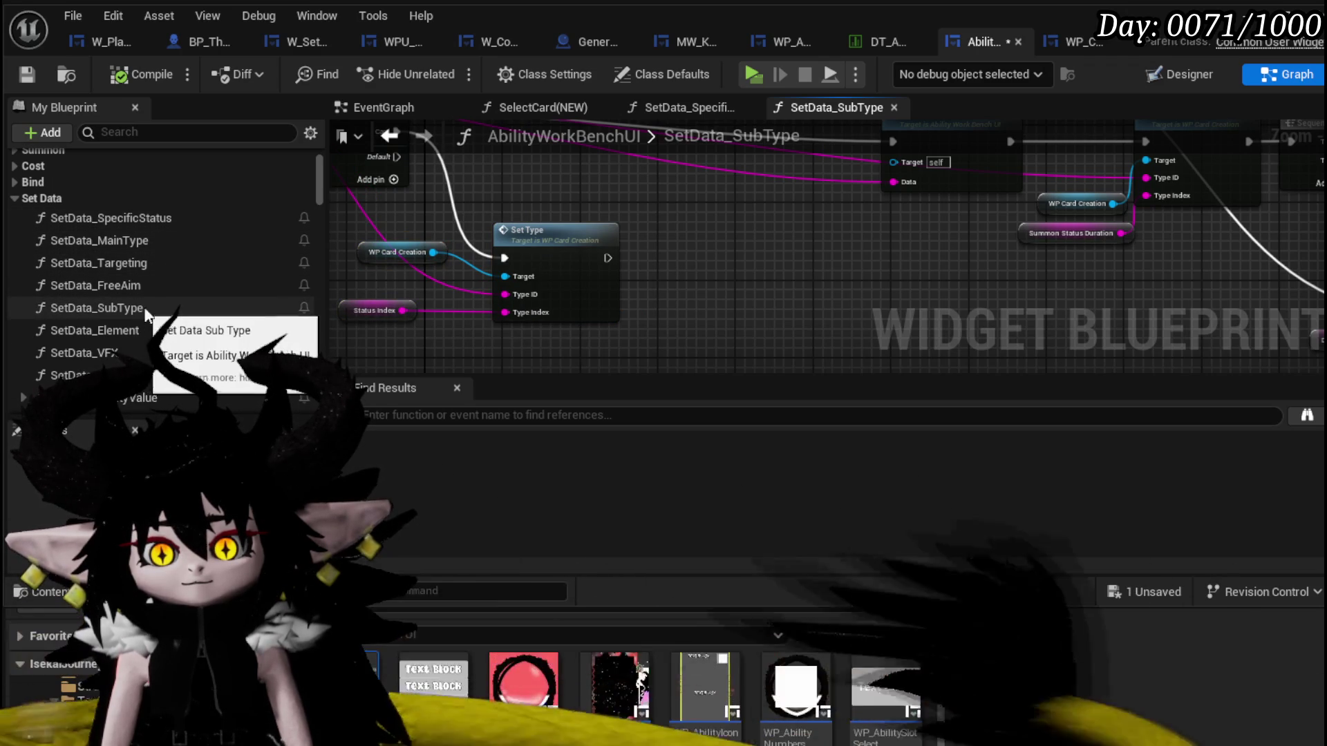
pyautogui.moveTo(118, 218); pyautogui.dragTo(620, 275)
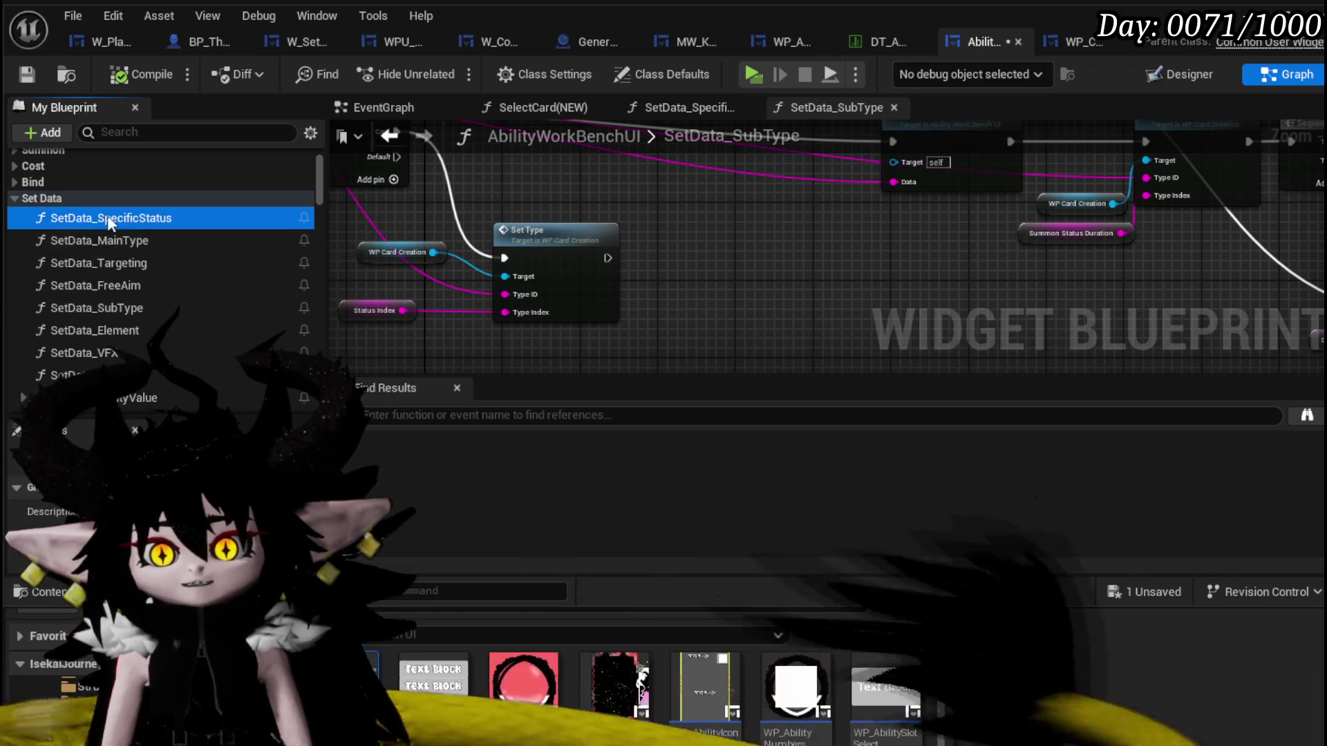
pyautogui.scroll(2, 692, 291)
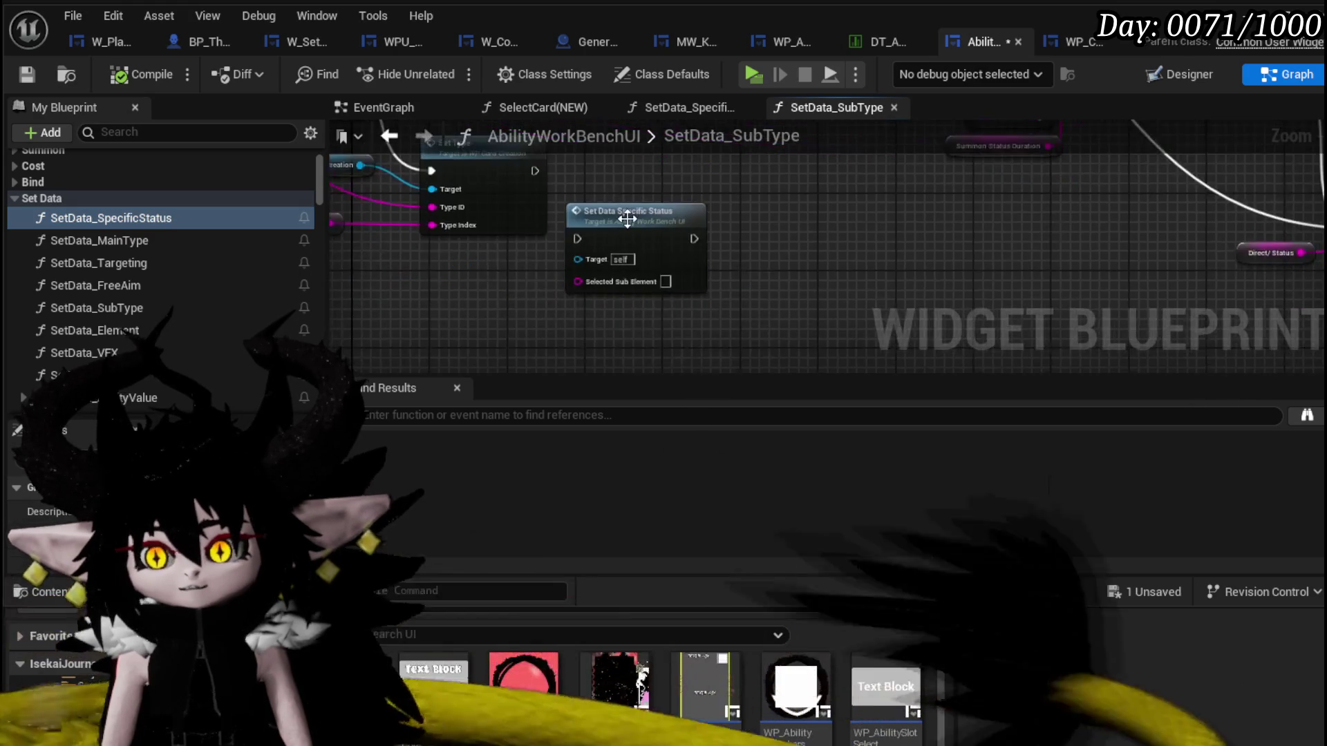
pyautogui.scroll(2, 664, 286)
# Inspect the SetData_SpecificStatus function's row lookup, entry and Branch nodes.
pyautogui.doubleClick(623, 281)
pyautogui.scroll(-2, 624, 284)
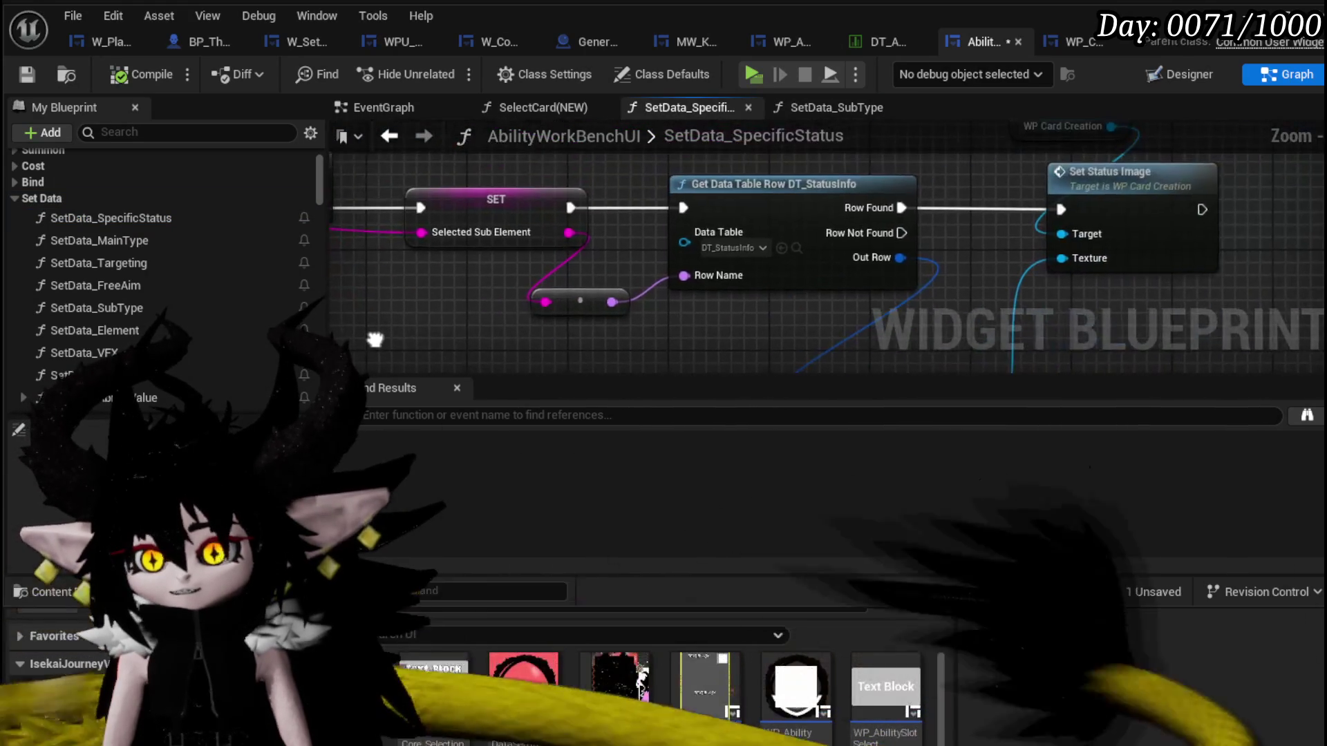
pyautogui.scroll(-1, 364, 326)
pyautogui.scroll(1, 605, 307)
pyautogui.moveTo(605, 308)
pyautogui.mouseDown()
pyautogui.moveTo(579, 302)
pyautogui.moveTo(581, 343)
pyautogui.mouseUp()
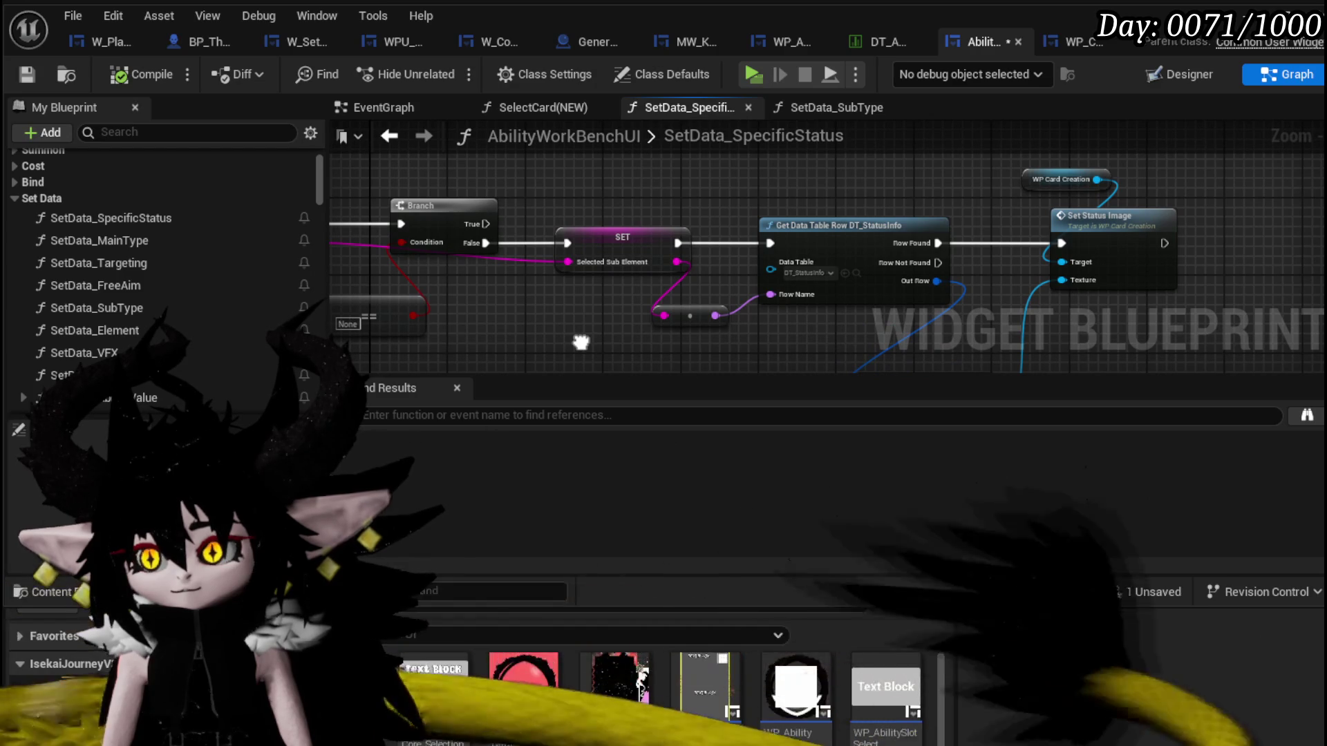
pyautogui.moveTo(580, 342)
pyautogui.mouseDown()
pyautogui.moveTo(657, 282)
pyautogui.moveTo(844, 296)
pyautogui.moveTo(488, 306)
pyautogui.moveTo(796, 340)
pyautogui.mouseUp()
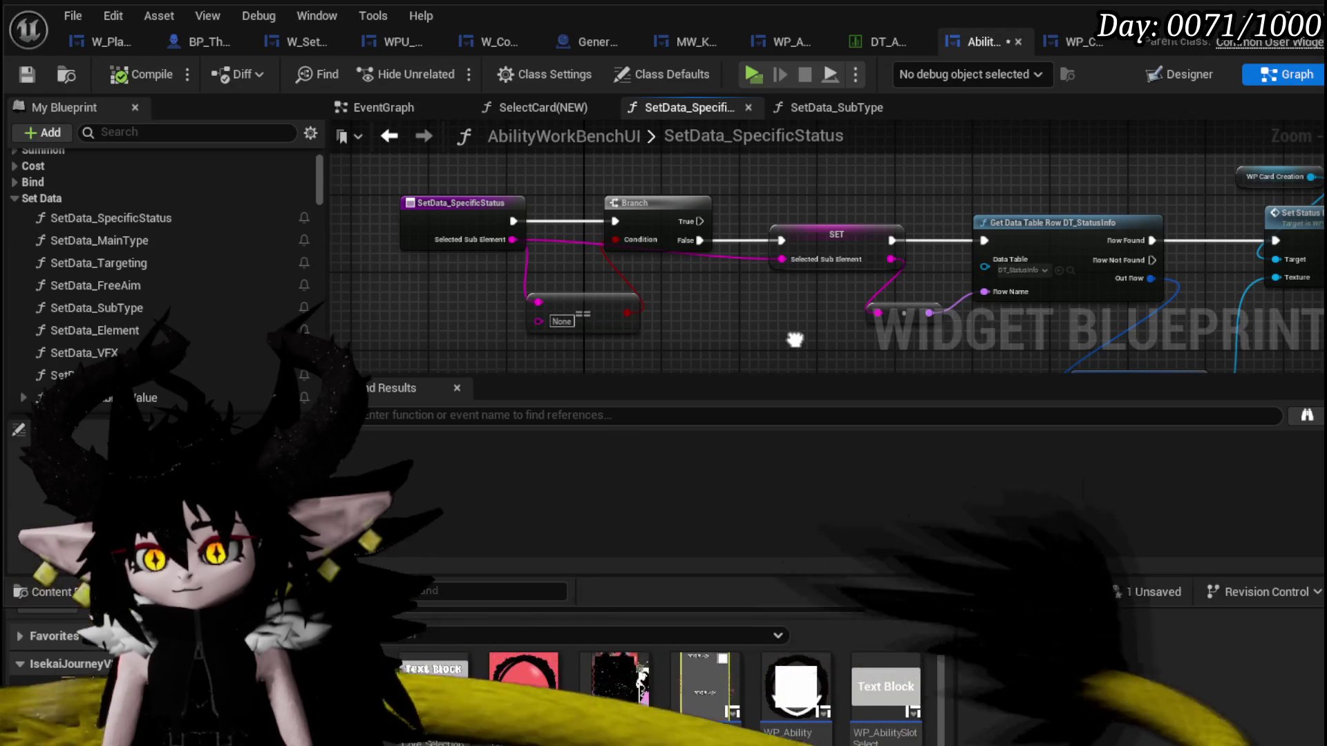
pyautogui.moveTo(796, 340)
pyautogui.mouseDown()
pyautogui.moveTo(377, 294)
pyautogui.moveTo(482, 316)
pyautogui.mouseUp()
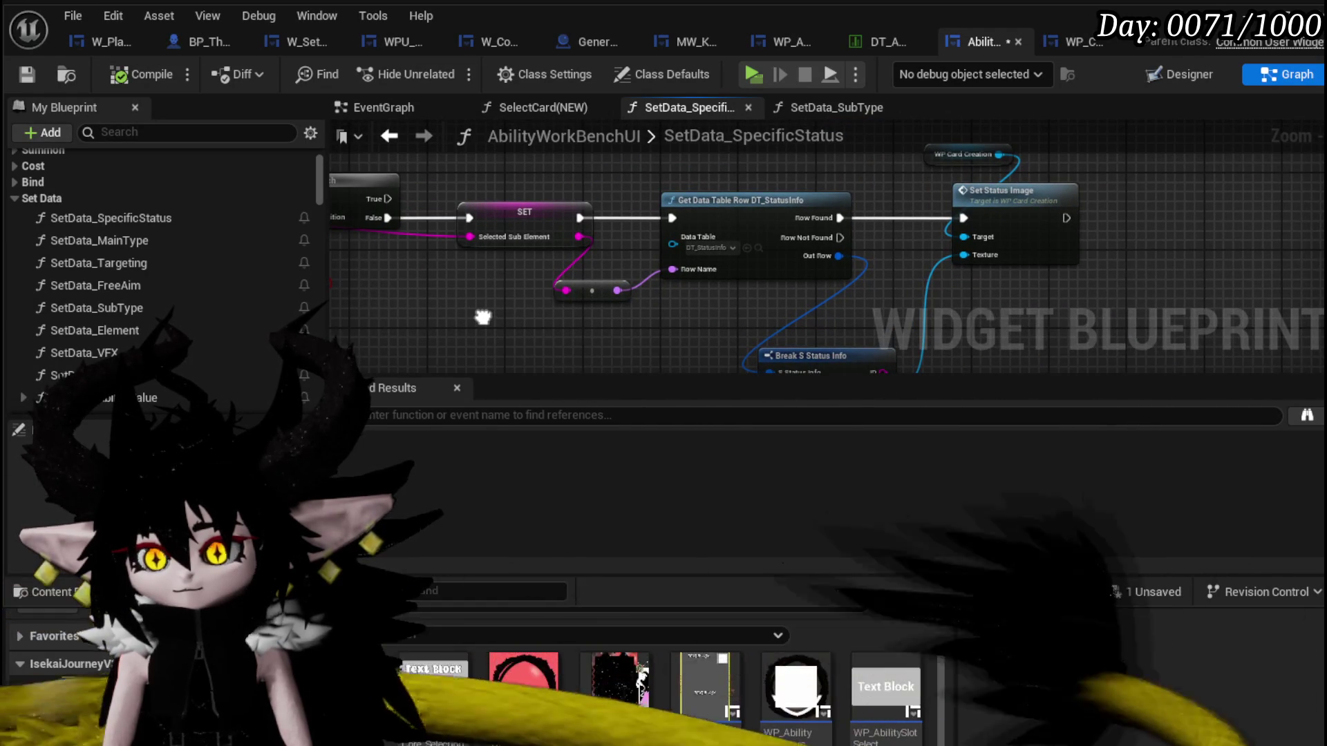
pyautogui.moveTo(482, 317); pyautogui.dragTo(702, 305)
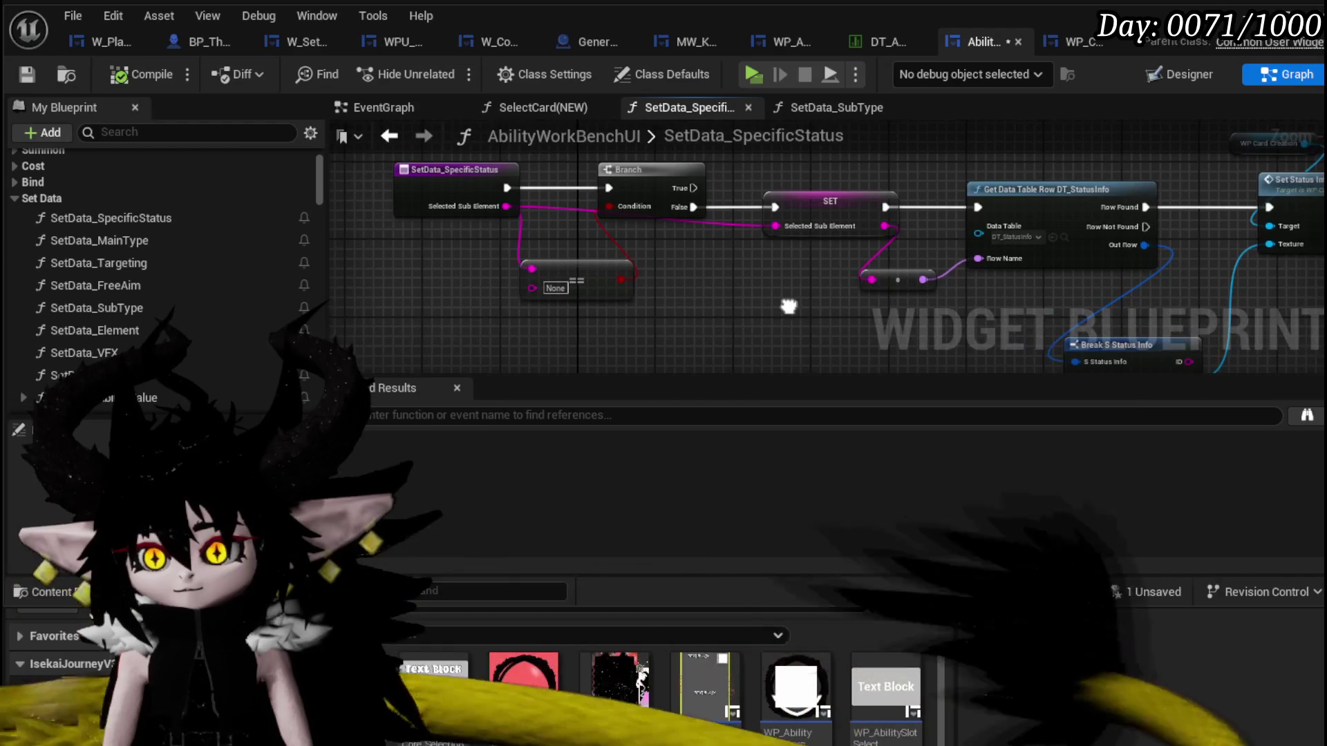
# Save the blueprint and return to the SetData_SubType graph above Set Type.
pyautogui.click(26, 74)
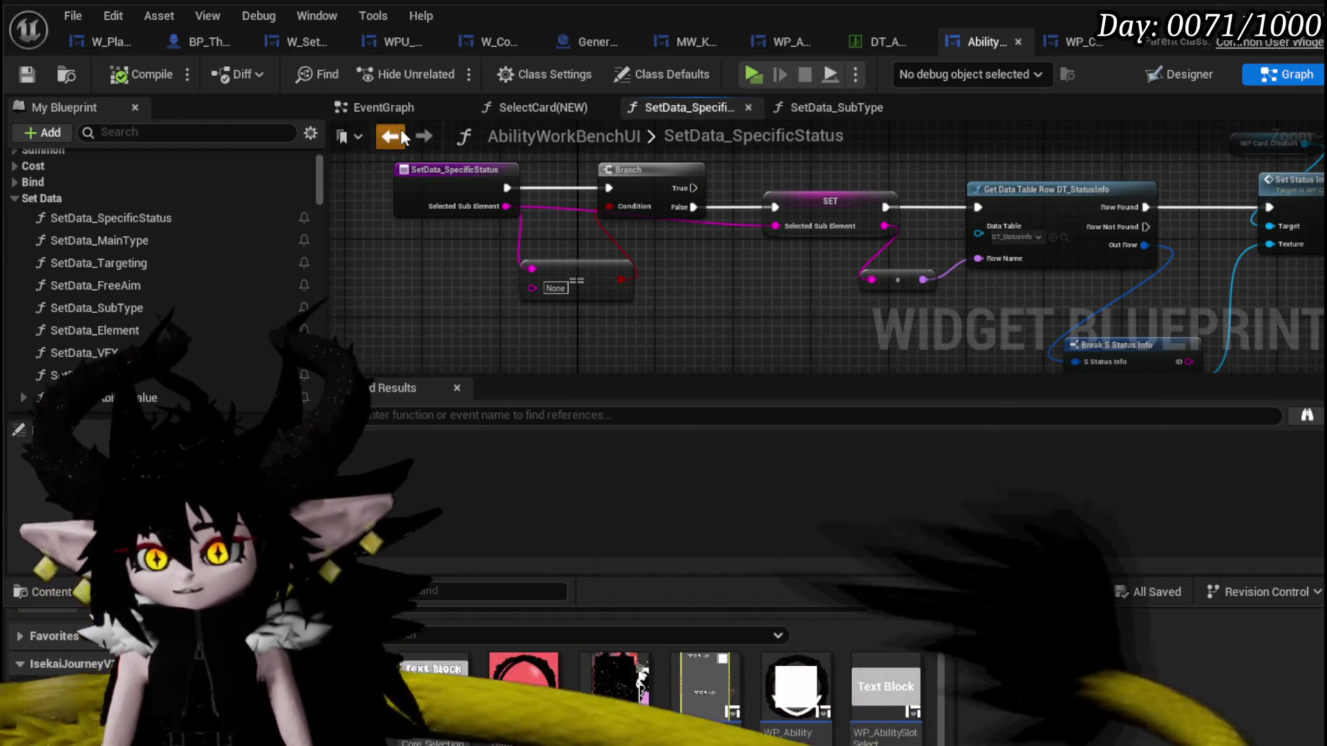
pyautogui.click(837, 107)
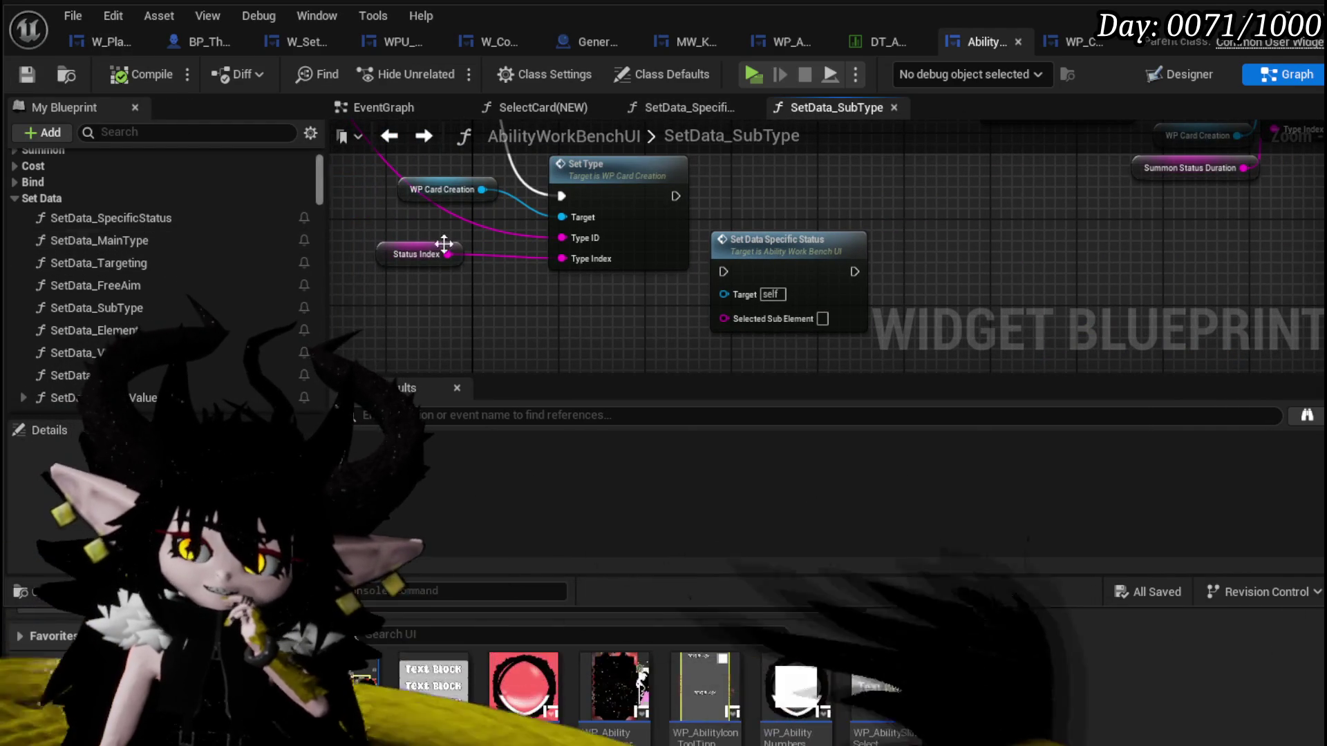
pyautogui.moveTo(723, 217)
pyautogui.mouseDown()
pyautogui.moveTo(713, 336)
pyautogui.moveTo(739, 290)
pyautogui.mouseUp()
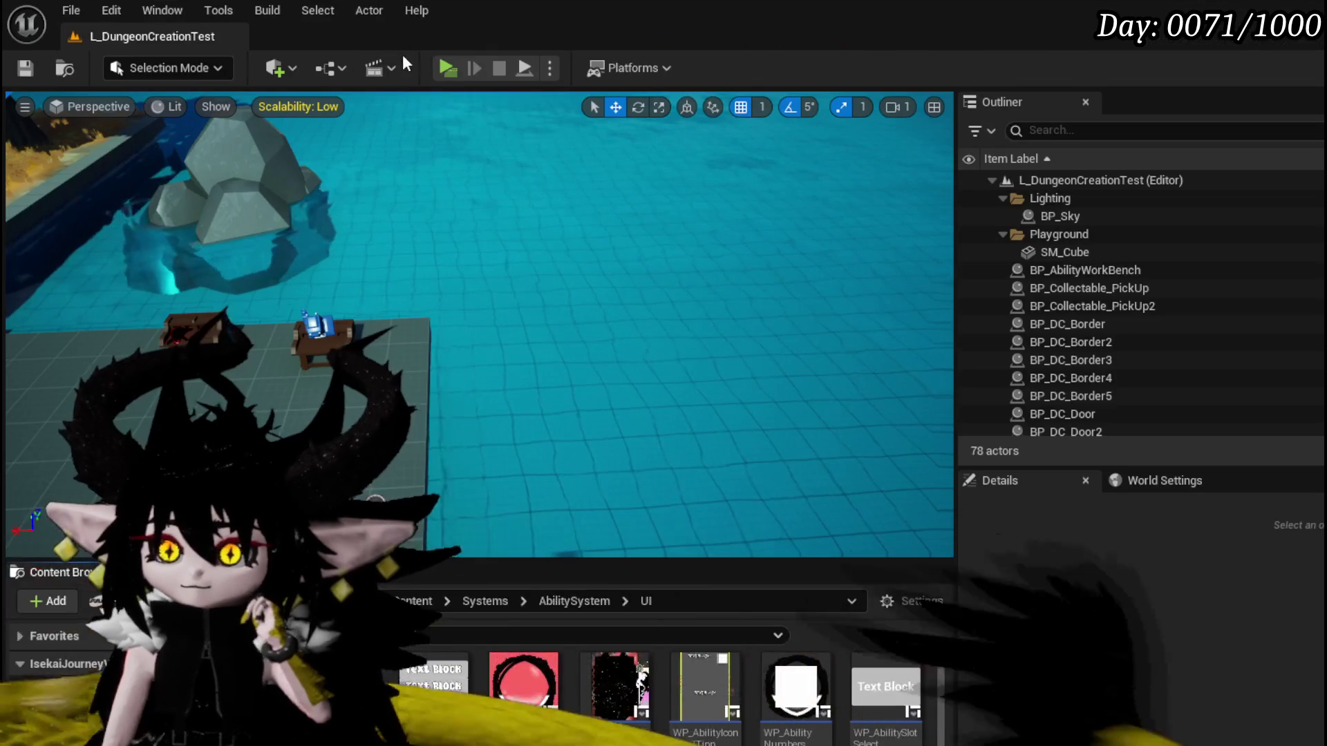
# Play in standalone, resume past the first break, and open a card to hit SetType's breakpoint.
pyautogui.click(453, 70)
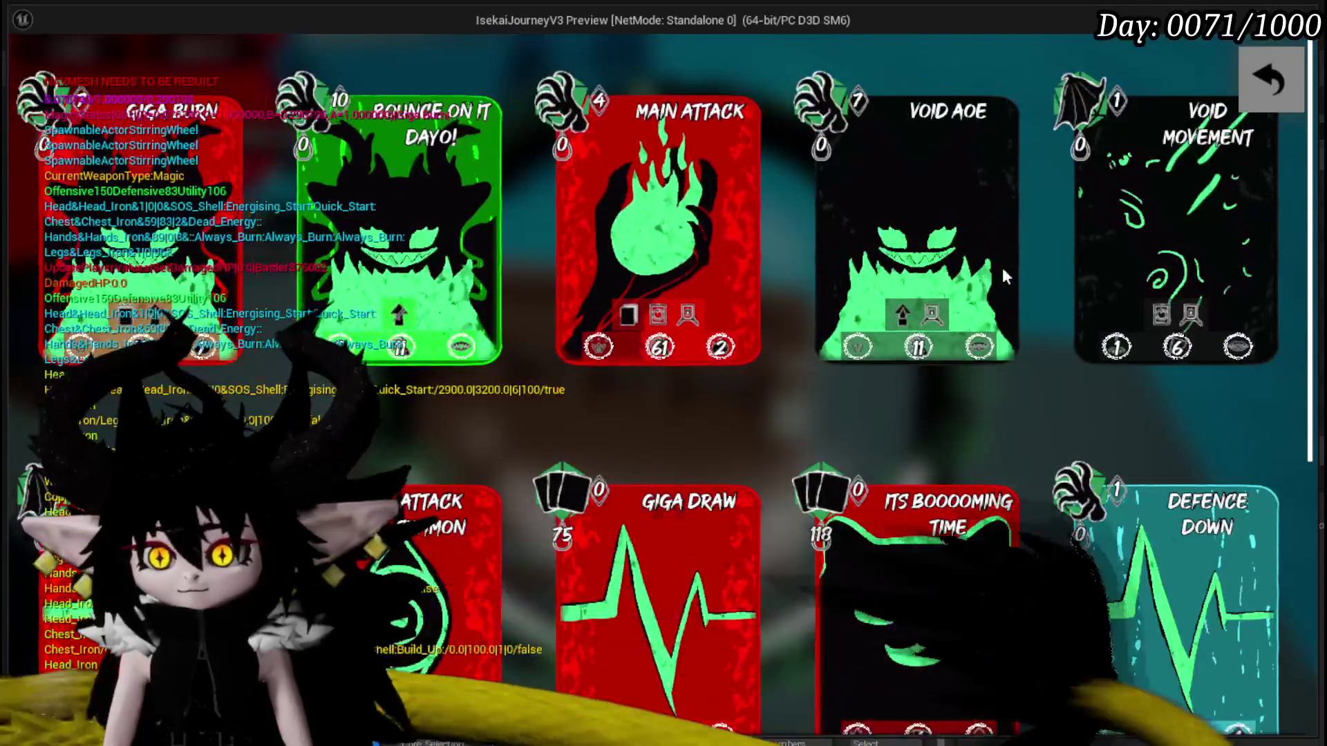
pyautogui.scroll(-1, 1047, 353)
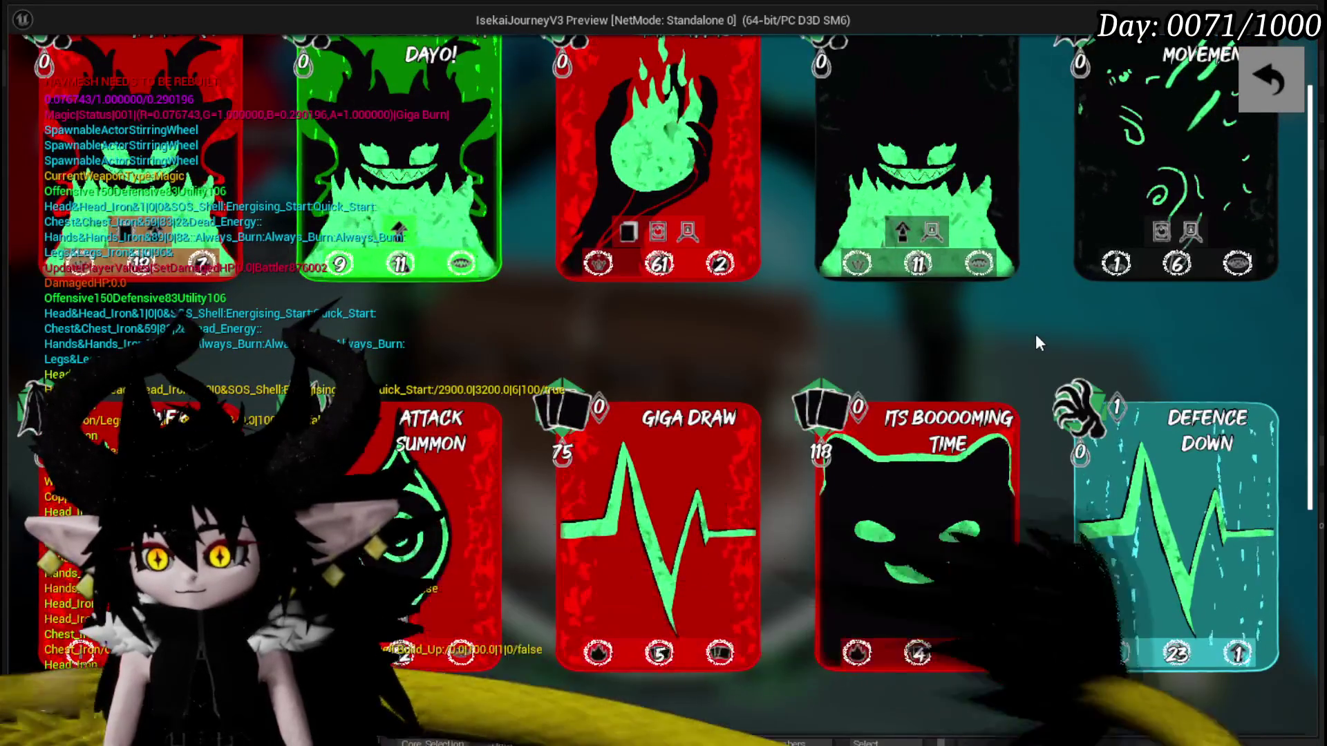
pyautogui.scroll(-2, 1030, 331)
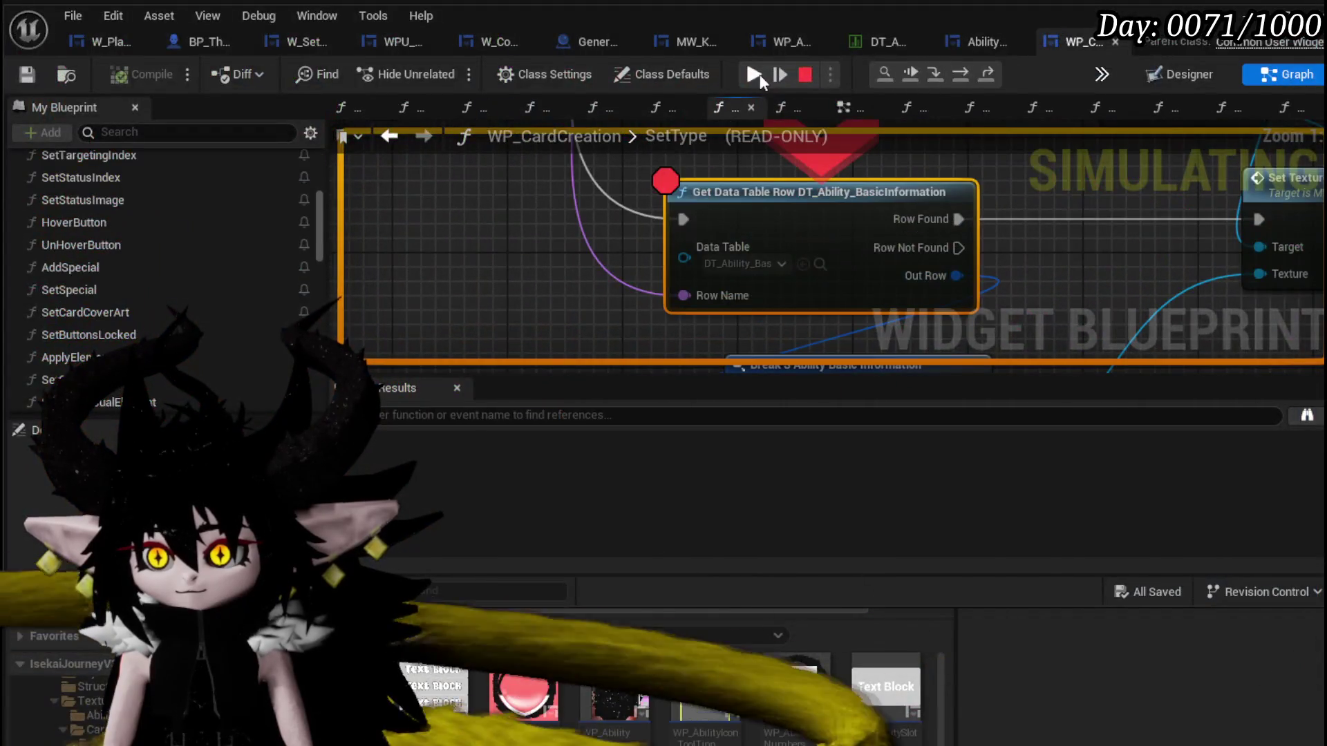
pyautogui.click(757, 74)
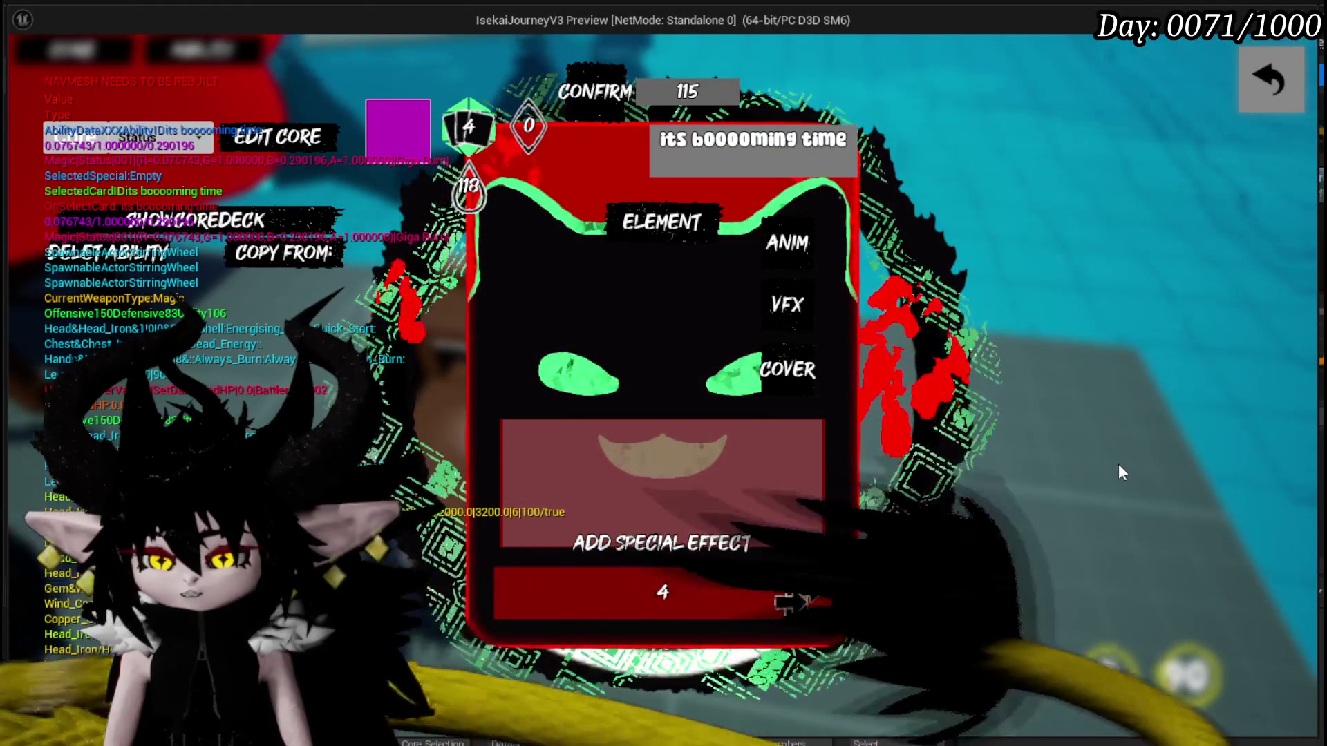
pyautogui.click(794, 606)
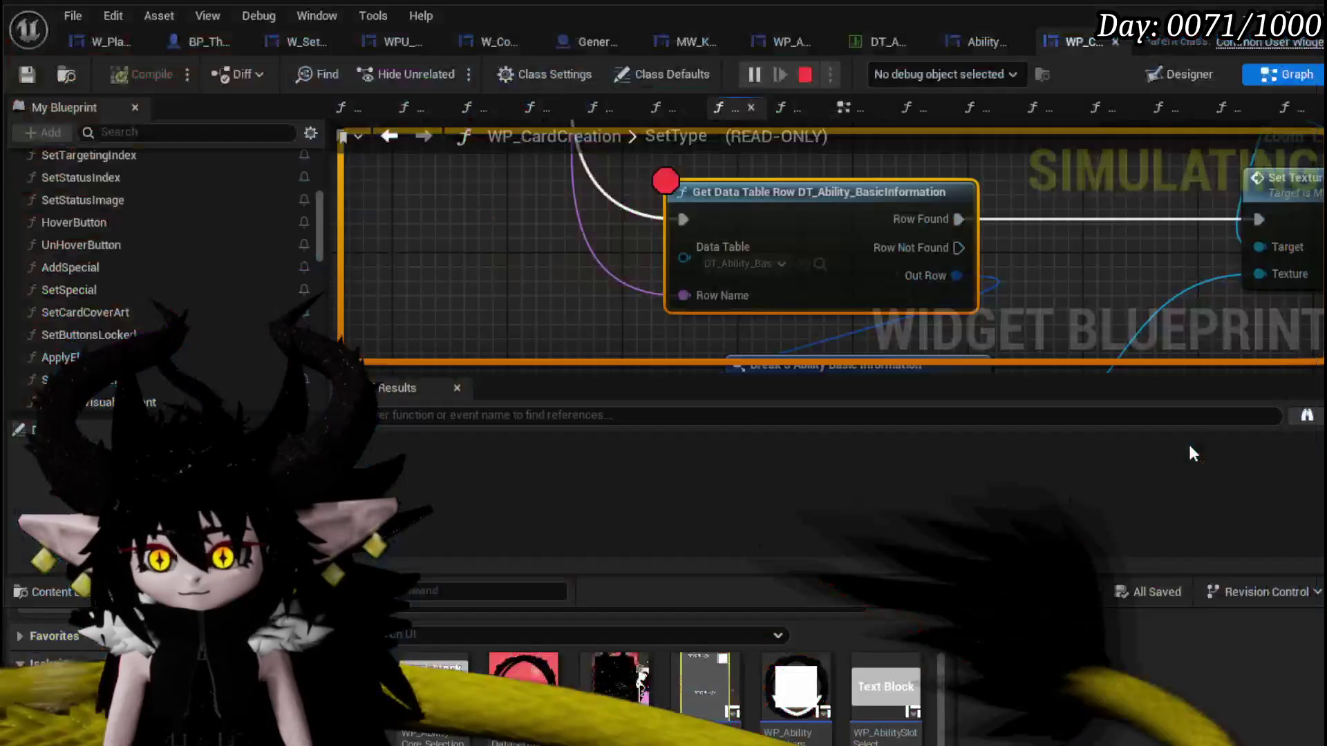
# Save all blueprints and bring SetType's Set Button Info node into view.
pyautogui.hotkey('ctrl', 's')
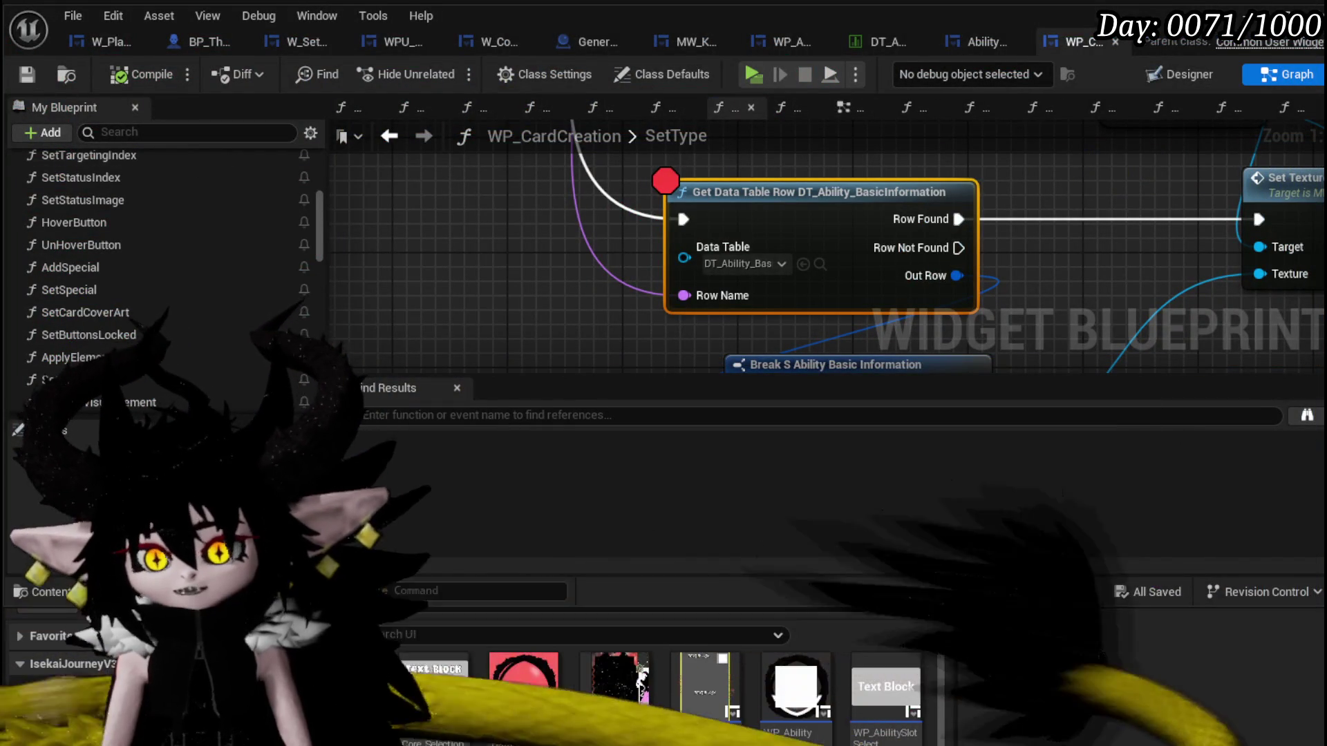
pyautogui.moveTo(838, 258); pyautogui.dragTo(364, 252)
pyautogui.scroll(-2, 367, 251)
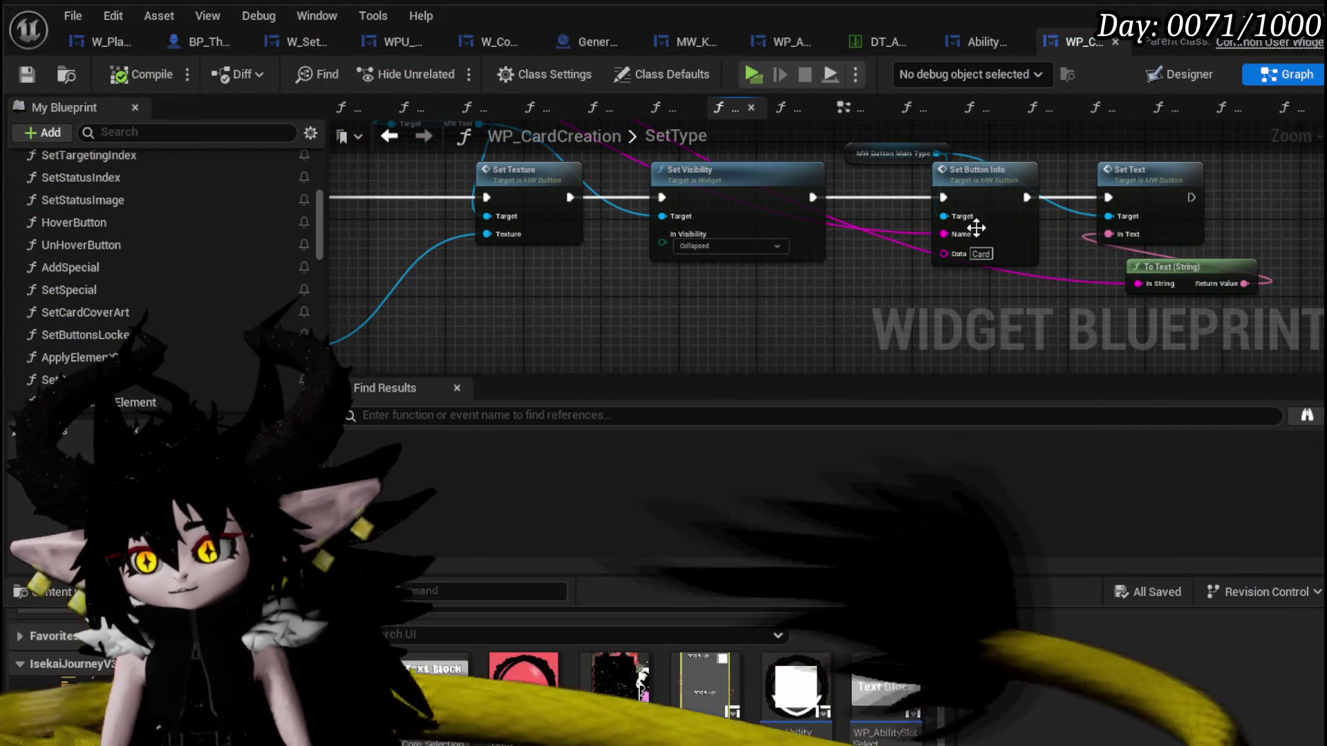
pyautogui.moveTo(990, 202); pyautogui.dragTo(798, 237)
pyautogui.moveTo(681, 193); pyautogui.dragTo(681, 172)
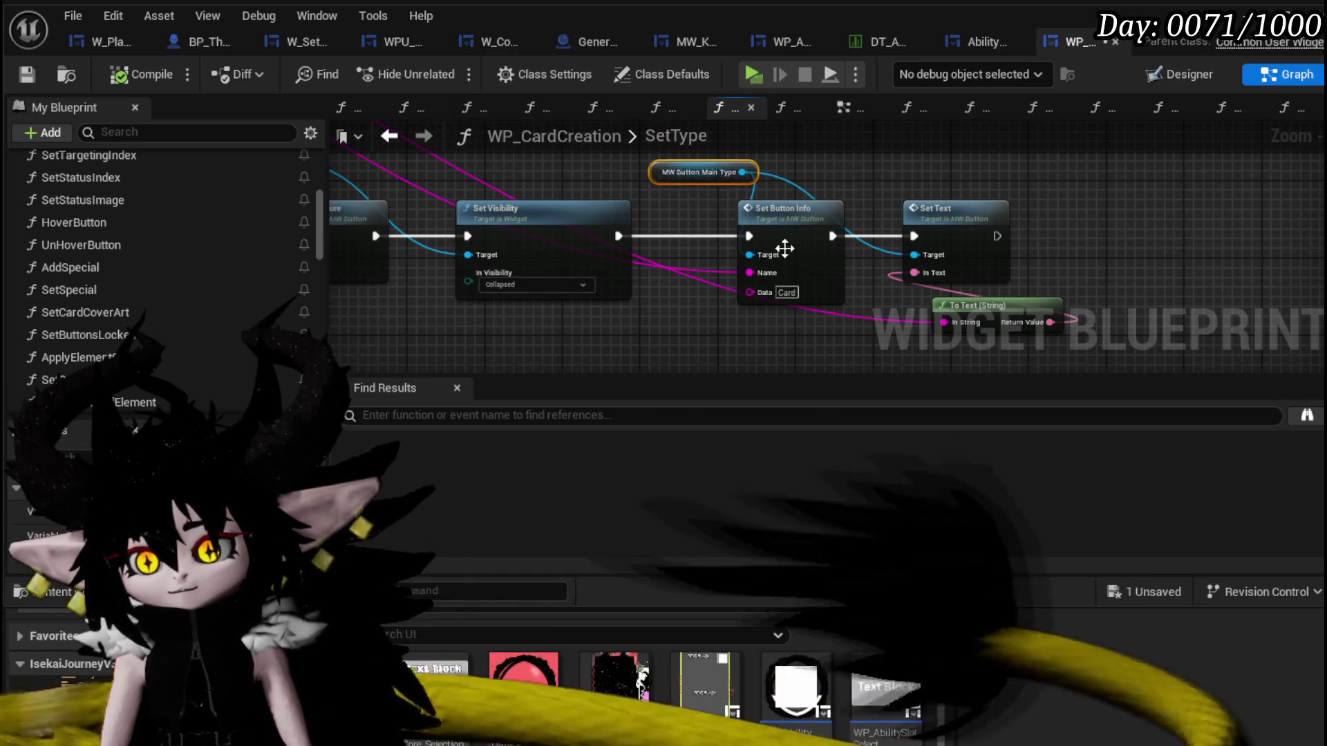
# Review MW_Button's SetButtonInfo and event graph, then return to WP_CardCreation's SetType.
pyautogui.doubleClick(809, 235)
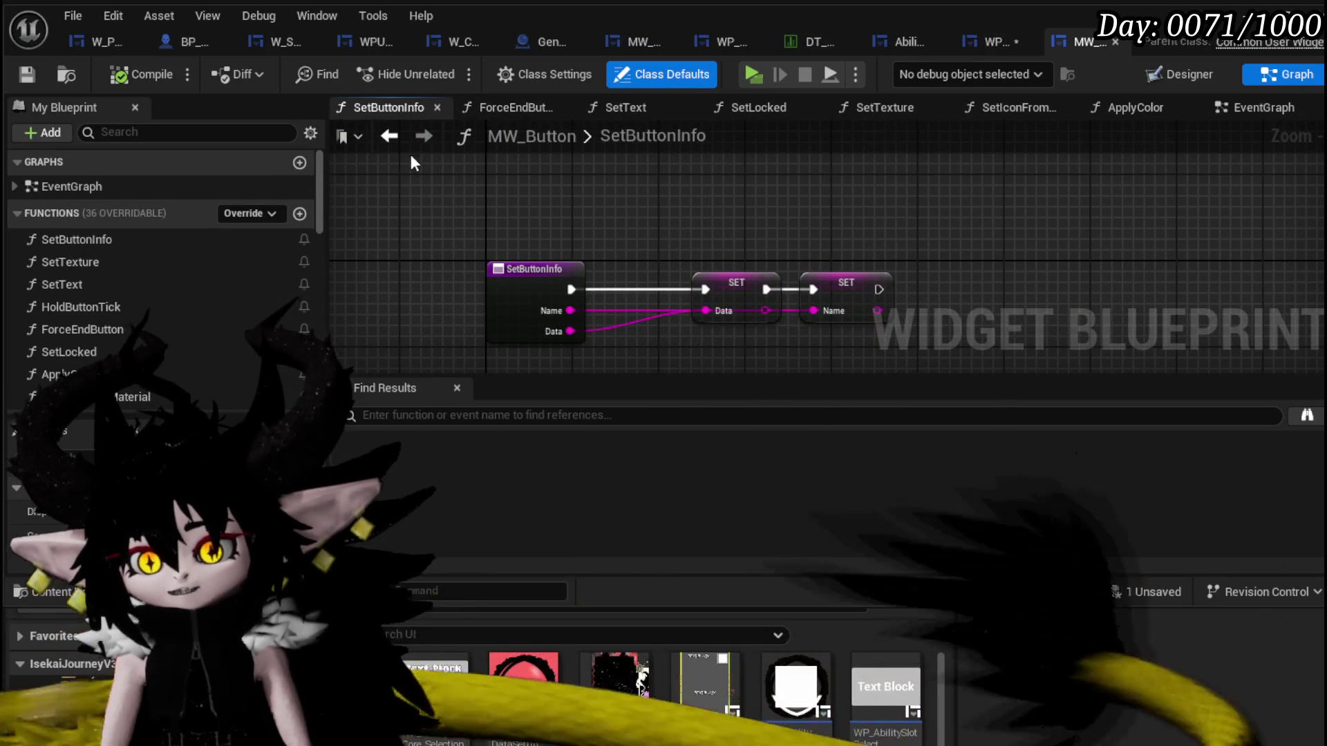
pyautogui.click(389, 136)
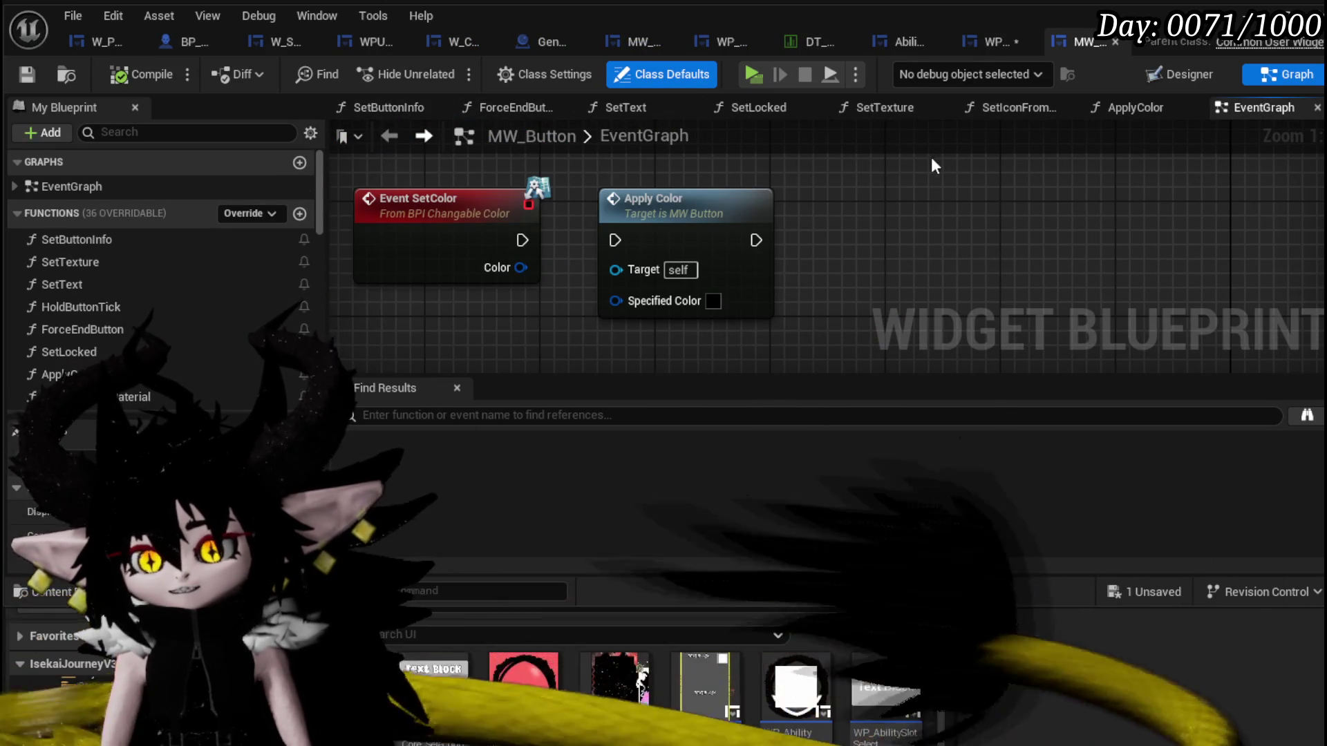
pyautogui.click(981, 41)
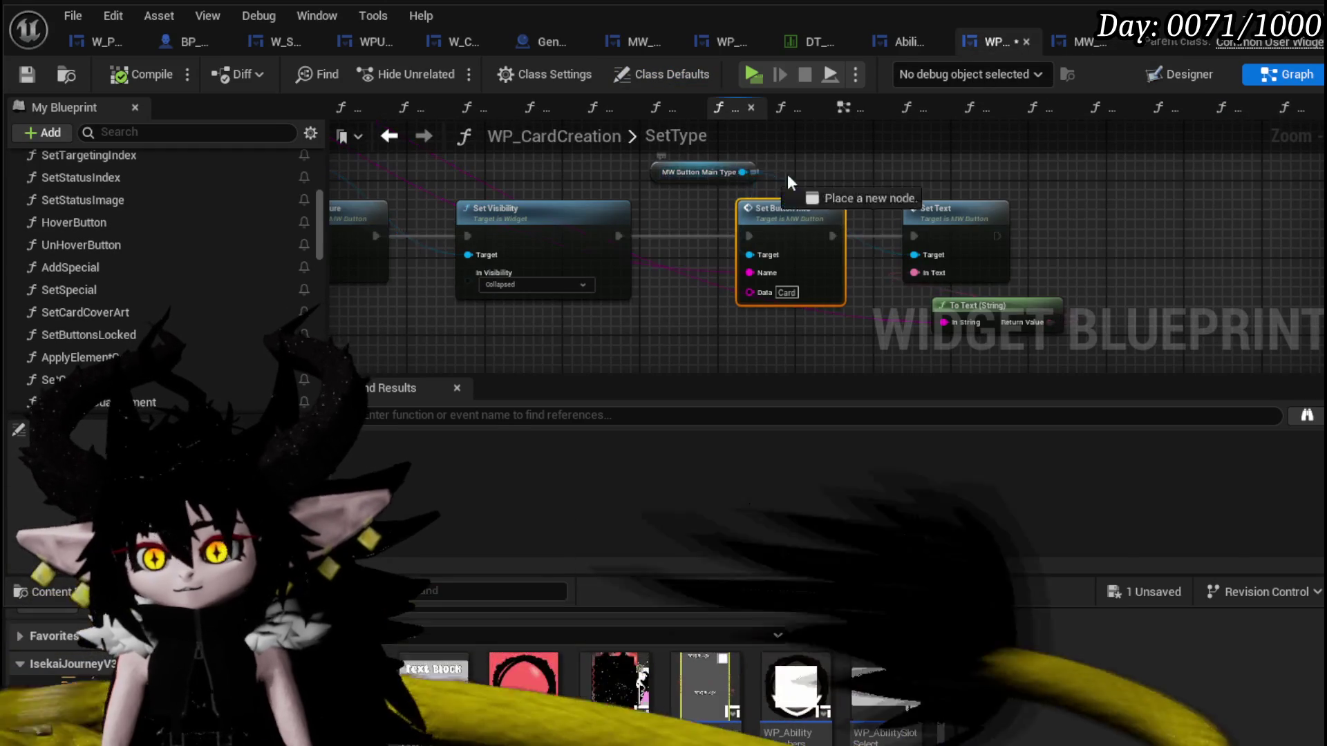
# Add a Set Texture node for the button and chain it after Set Text.
pyautogui.moveTo(740, 172); pyautogui.dragTo(855, 175)
pyautogui.write('Set text')
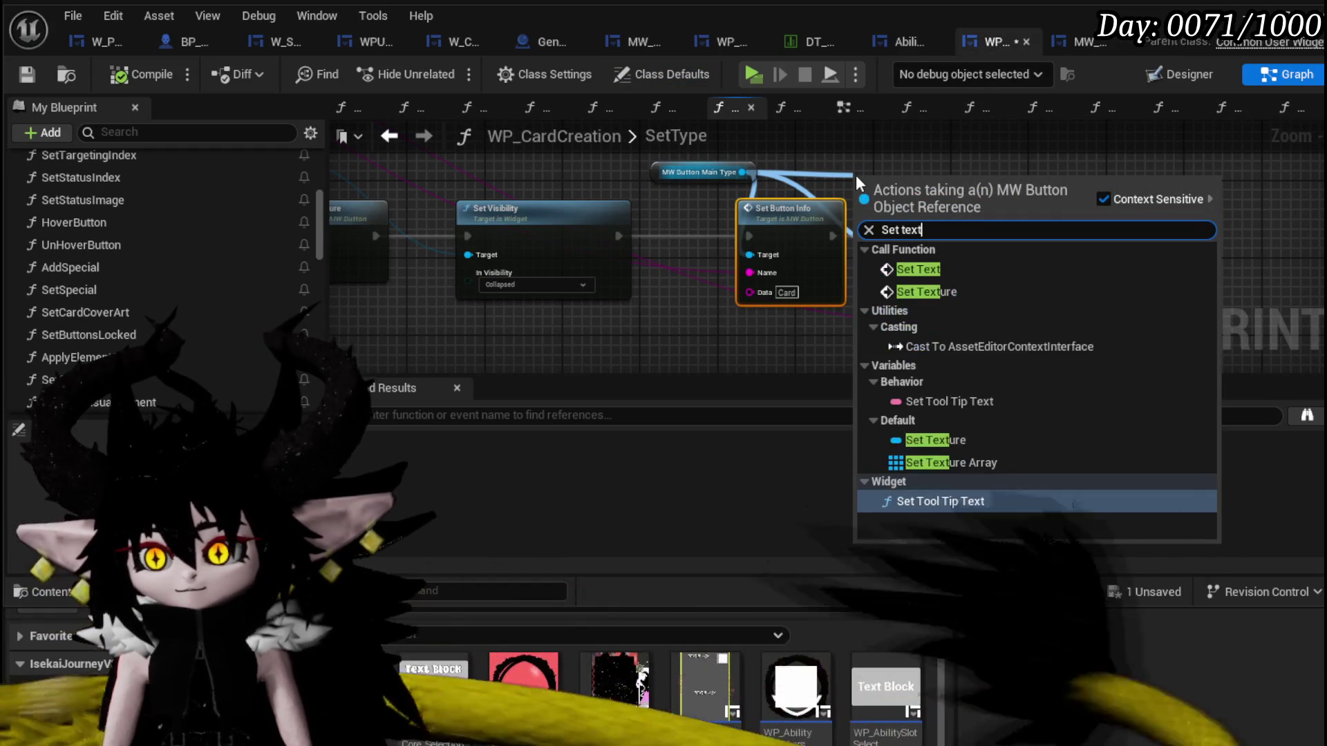
pyautogui.click(948, 292)
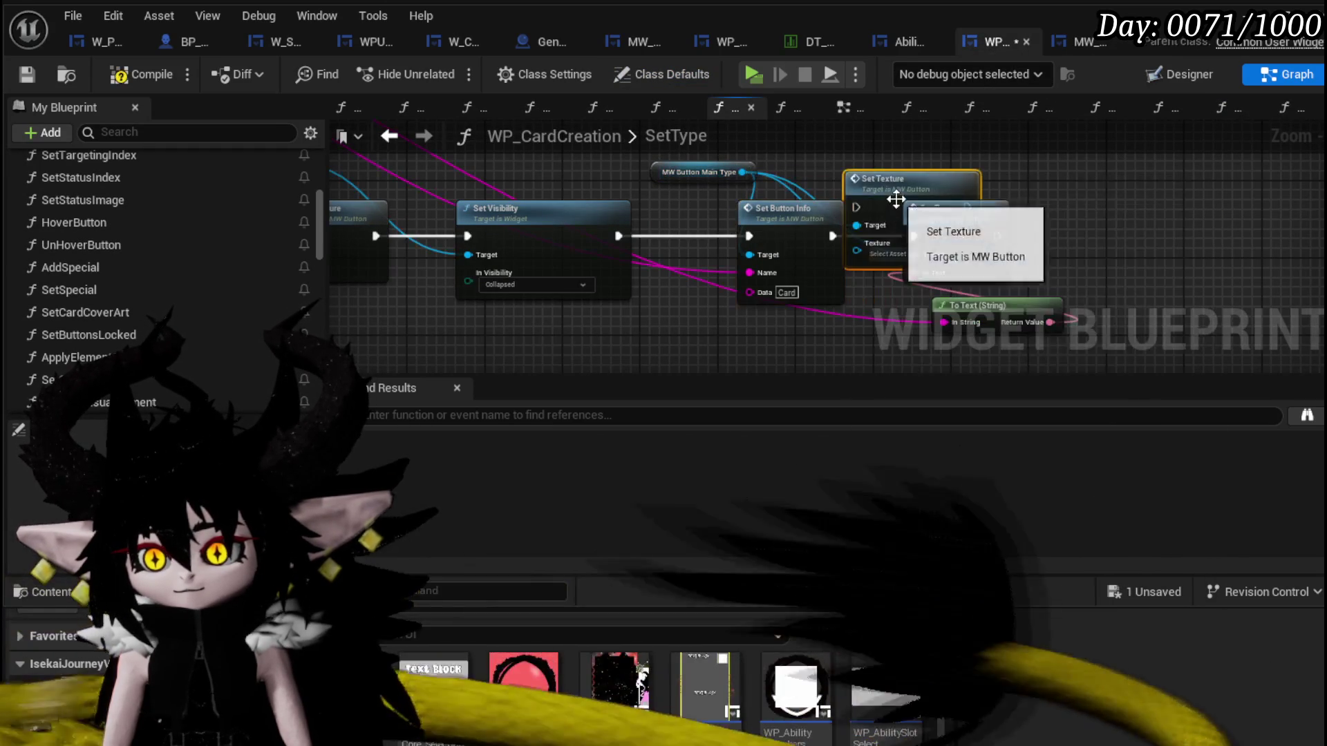
pyautogui.moveTo(1034, 232)
pyautogui.mouseDown()
pyautogui.moveTo(964, 242)
pyautogui.moveTo(1052, 228)
pyautogui.moveTo(1163, 246)
pyautogui.moveTo(726, 187)
pyautogui.mouseUp()
pyautogui.moveTo(954, 238); pyautogui.dragTo(816, 203)
pyautogui.moveTo(425, 148); pyautogui.dragTo(677, 237)
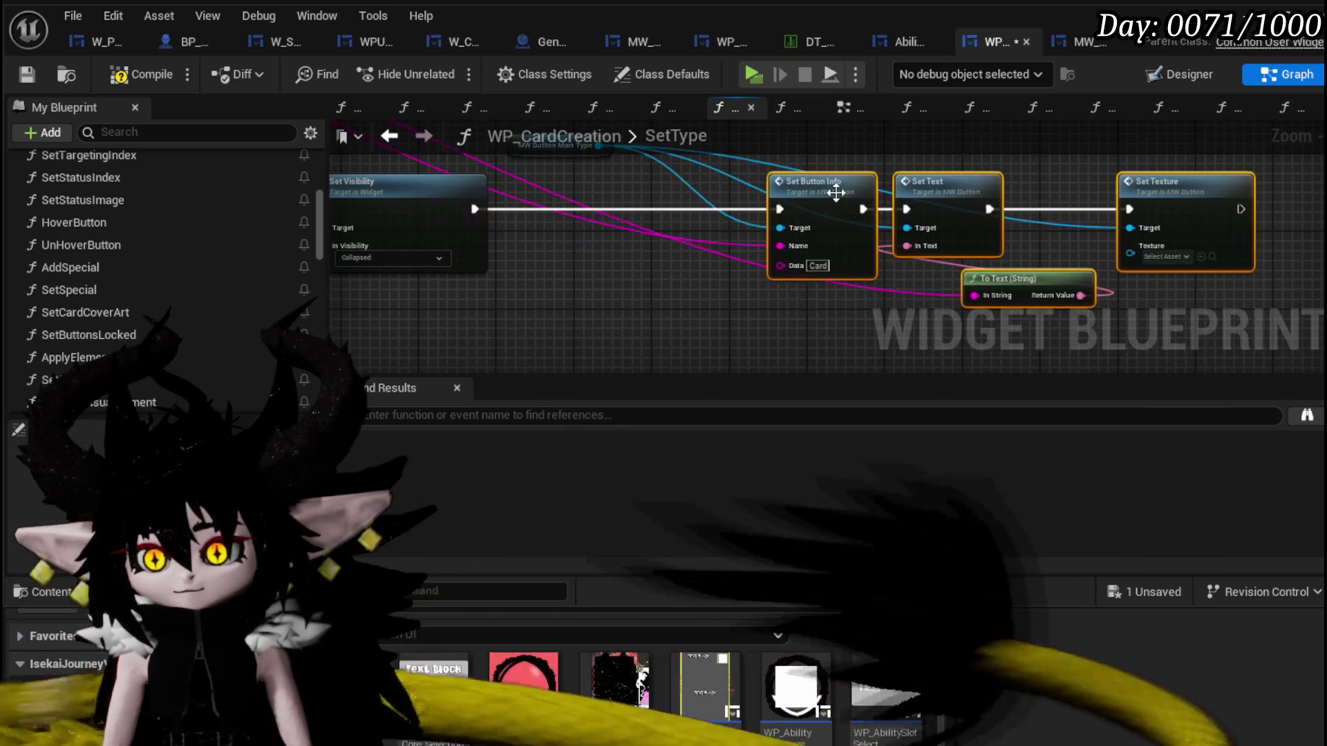
pyautogui.scroll(-3, 531, 230)
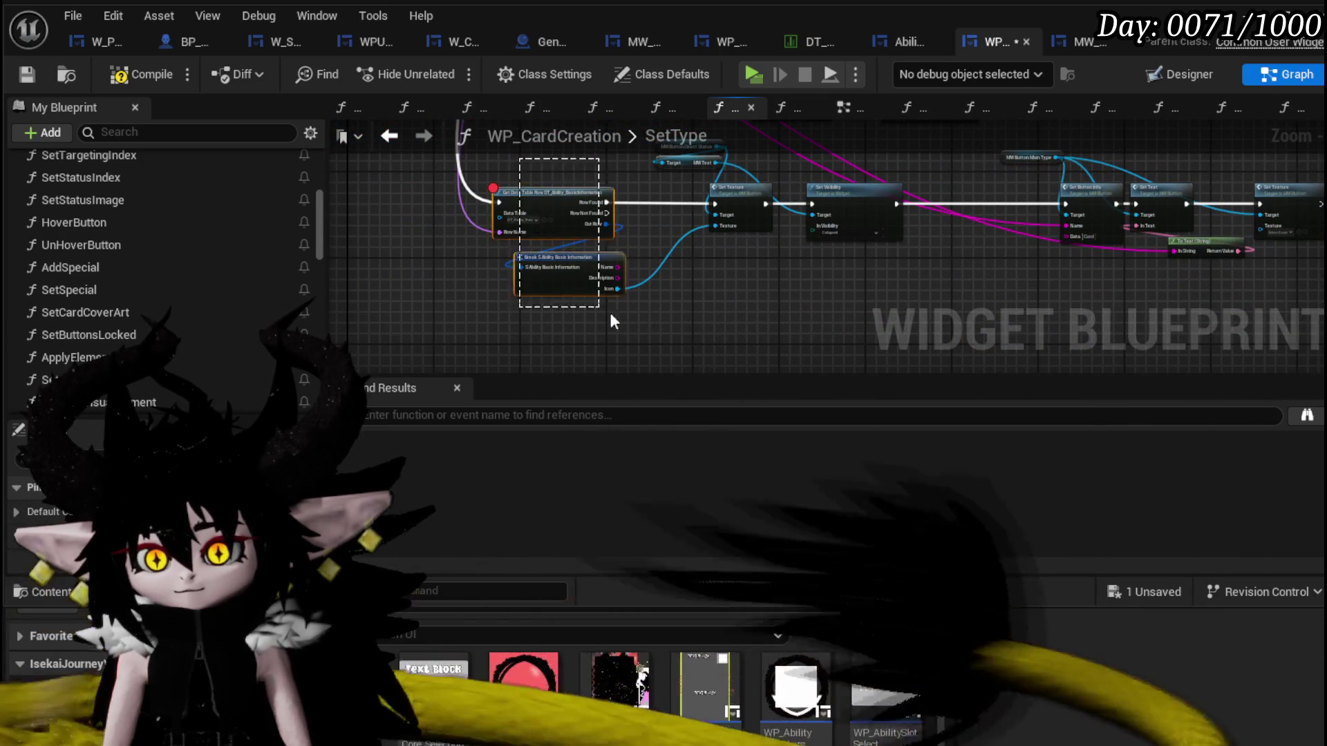
pyautogui.moveTo(596, 304); pyautogui.dragTo(296, 301)
# Paste the data table row lookup into the execution line and set its Row Name to Card.
pyautogui.hotkey('ctrl', 'v')
pyautogui.moveTo(661, 245); pyautogui.dragTo(678, 190)
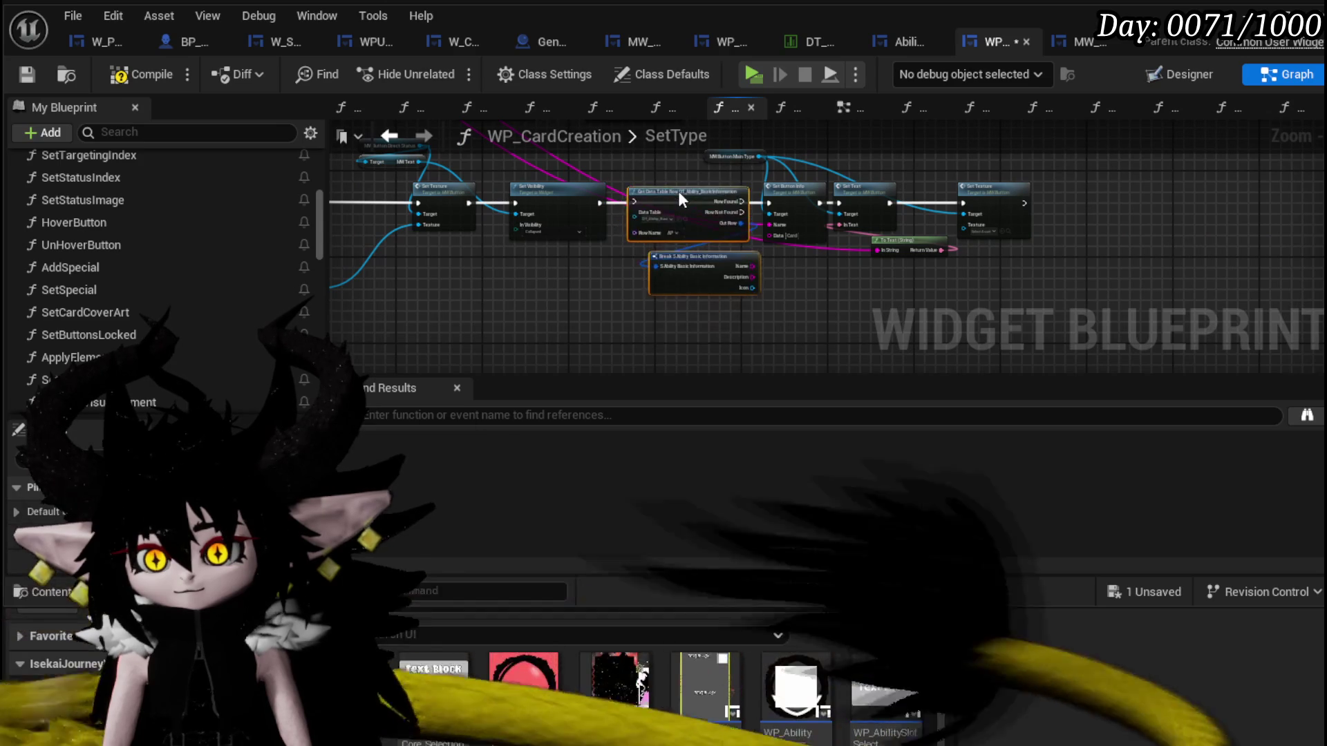
pyautogui.scroll(3, 678, 191)
pyautogui.moveTo(524, 211); pyautogui.dragTo(599, 213)
pyautogui.moveTo(809, 212); pyautogui.dragTo(867, 213)
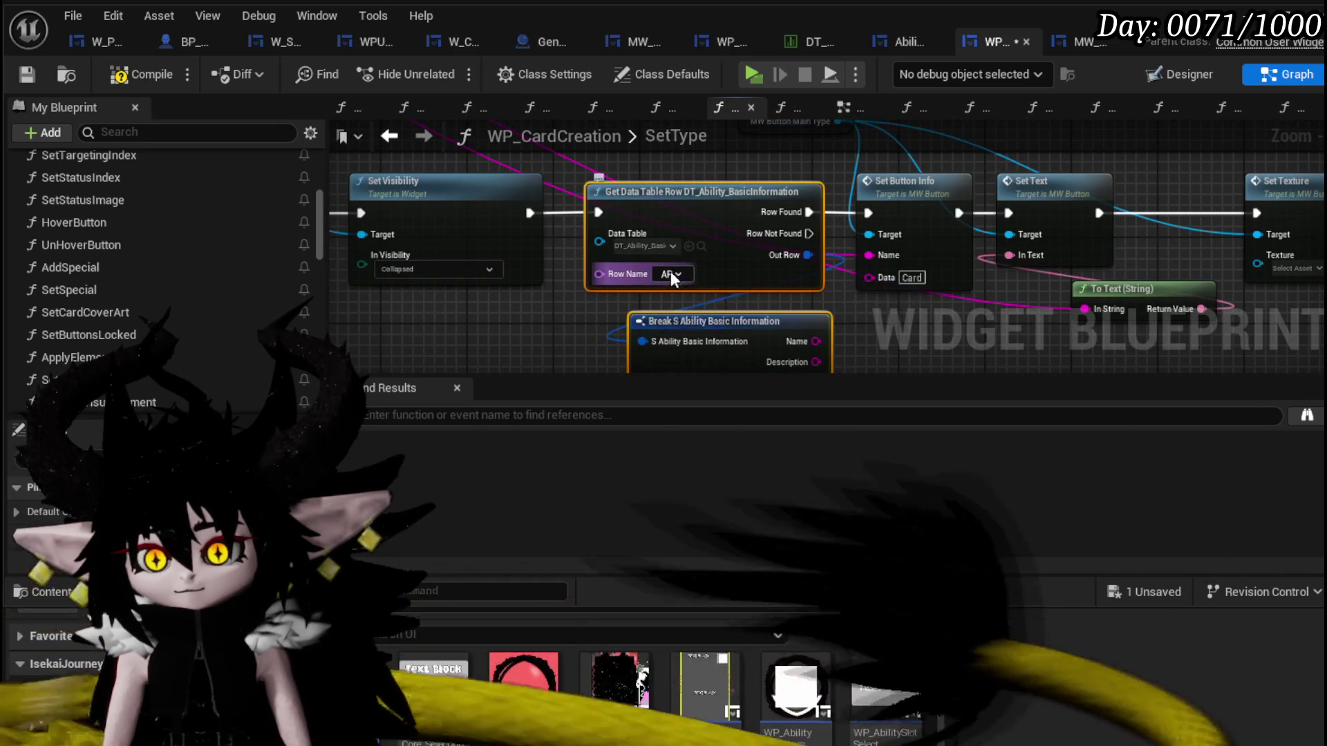
pyautogui.click(671, 274)
pyautogui.scroll(-4, 684, 398)
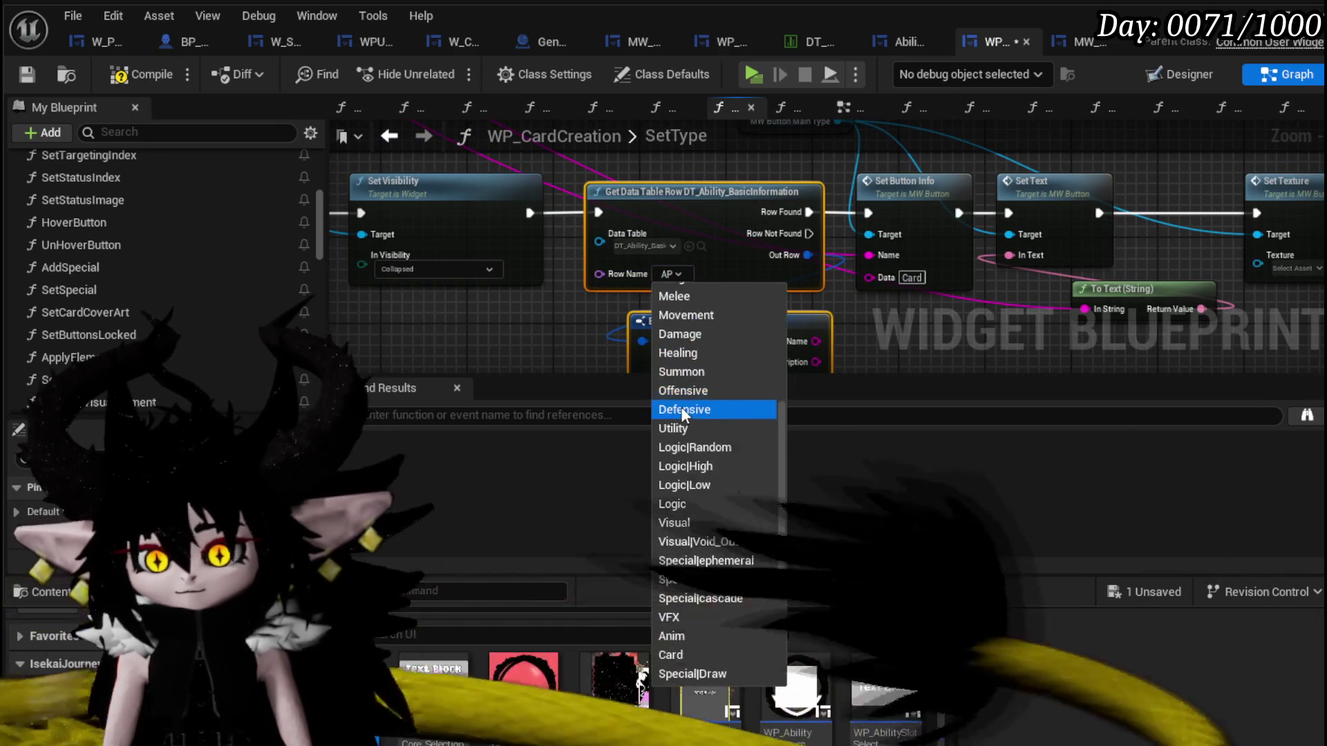
pyautogui.click(685, 634)
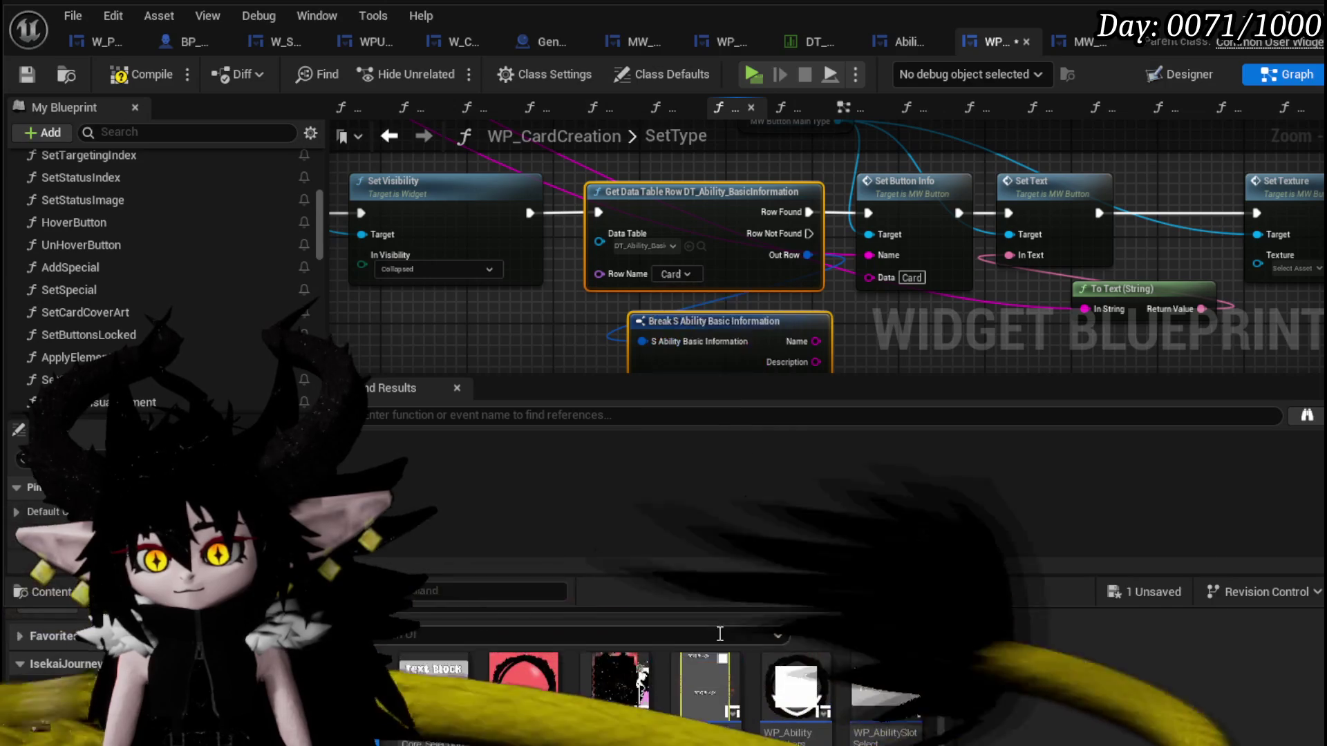
# Wire Break S Ability Basic Information's Icon into Set Texture's Texture pin and save.
pyautogui.moveTo(909, 328); pyautogui.dragTo(671, 311)
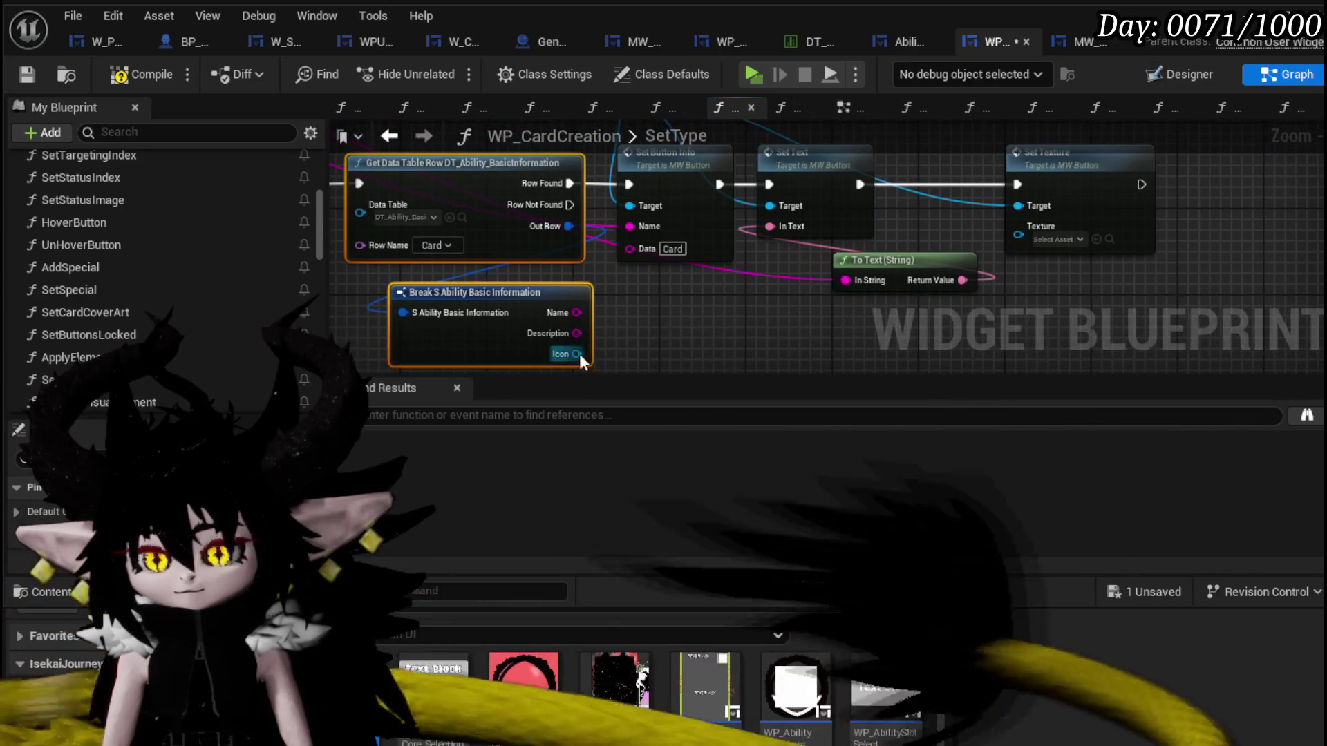
pyautogui.moveTo(578, 366); pyautogui.dragTo(1094, 267)
pyautogui.moveTo(1044, 181); pyautogui.dragTo(1044, 180)
pyautogui.moveTo(657, 278)
pyautogui.mouseDown()
pyautogui.moveTo(754, 355)
pyautogui.moveTo(675, 348)
pyautogui.mouseUp()
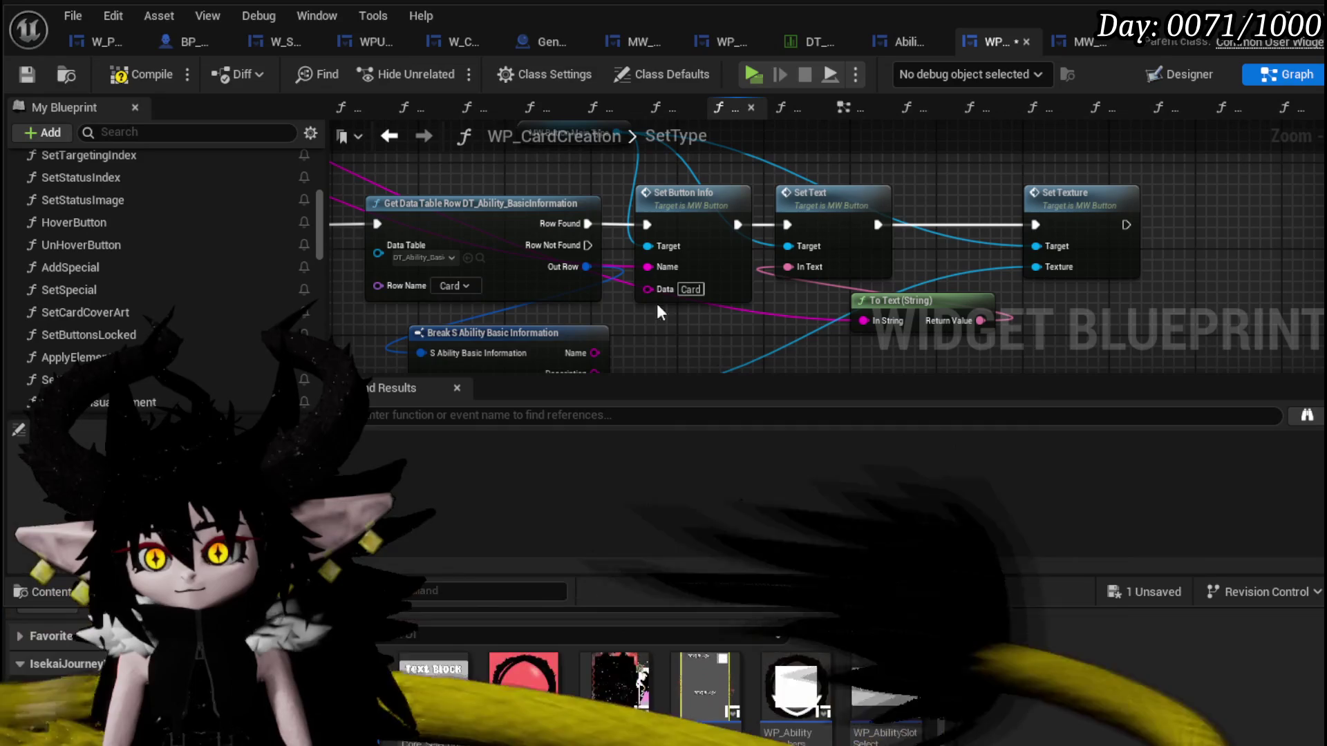
pyautogui.click(27, 74)
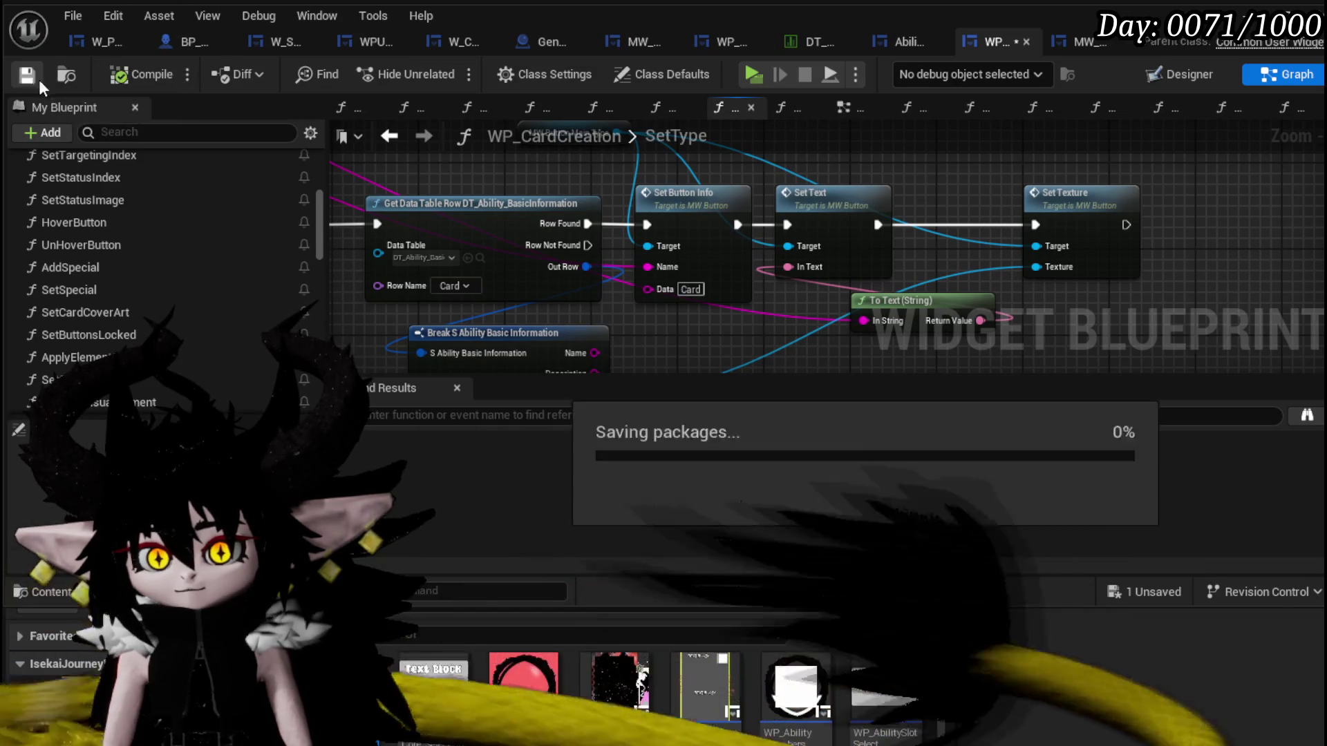
# Play in standalone, walk to the ability bench and open its ability editing screen.
pyautogui.click(1256, 28)
pyautogui.click(463, 67)
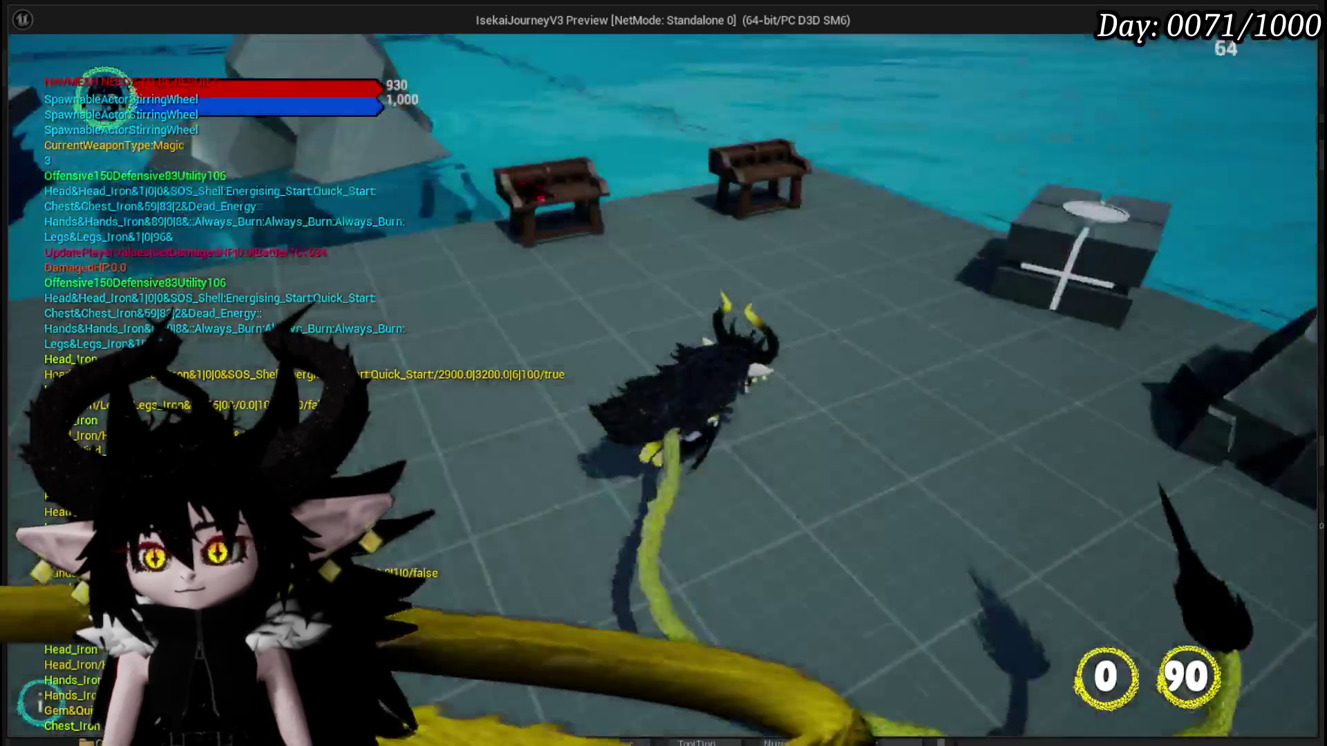
pyautogui.press('w')
pyautogui.press('e')
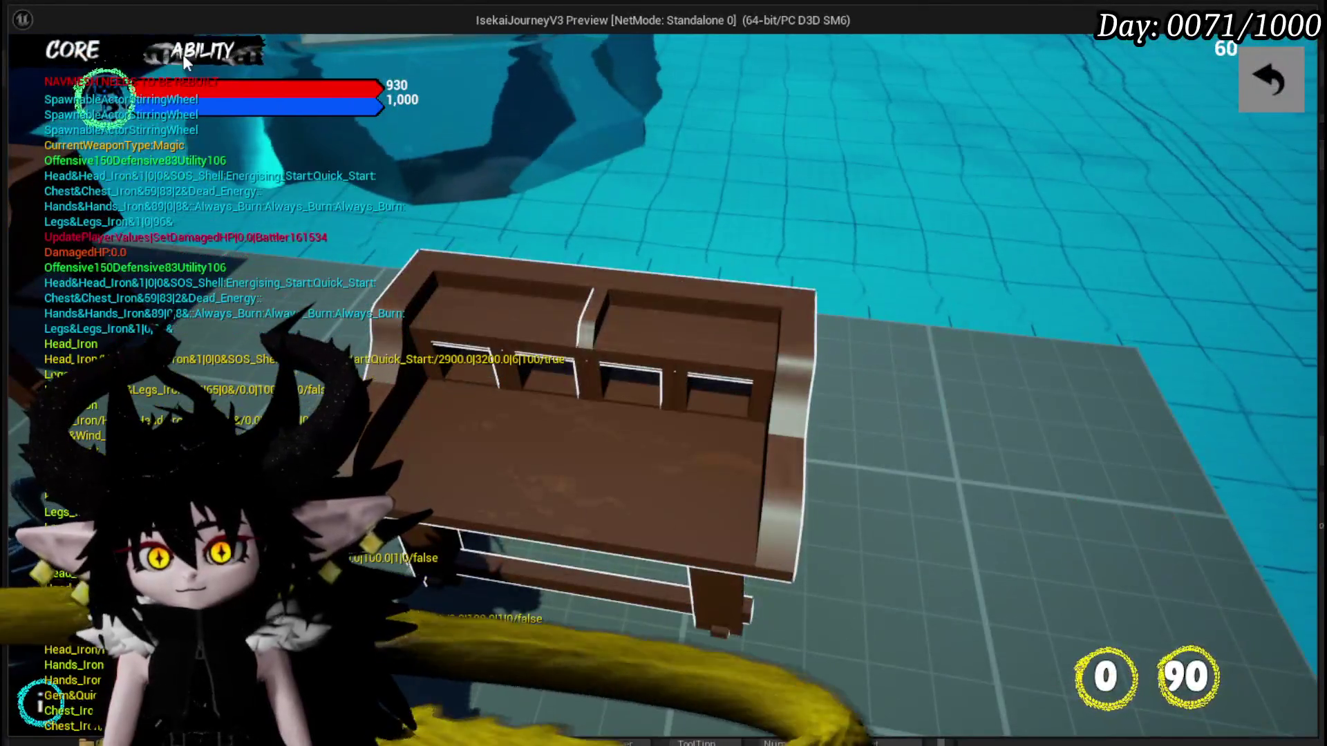
pyautogui.click(183, 54)
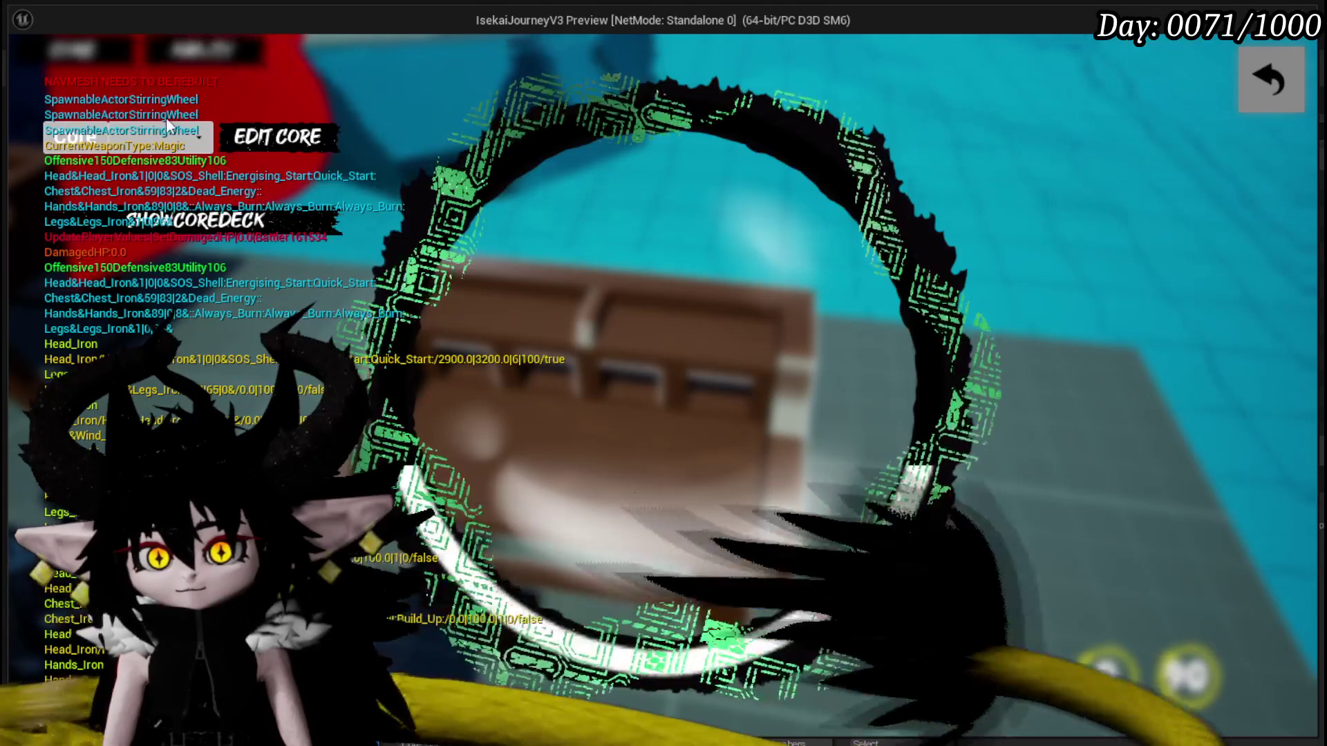
pyautogui.click(253, 212)
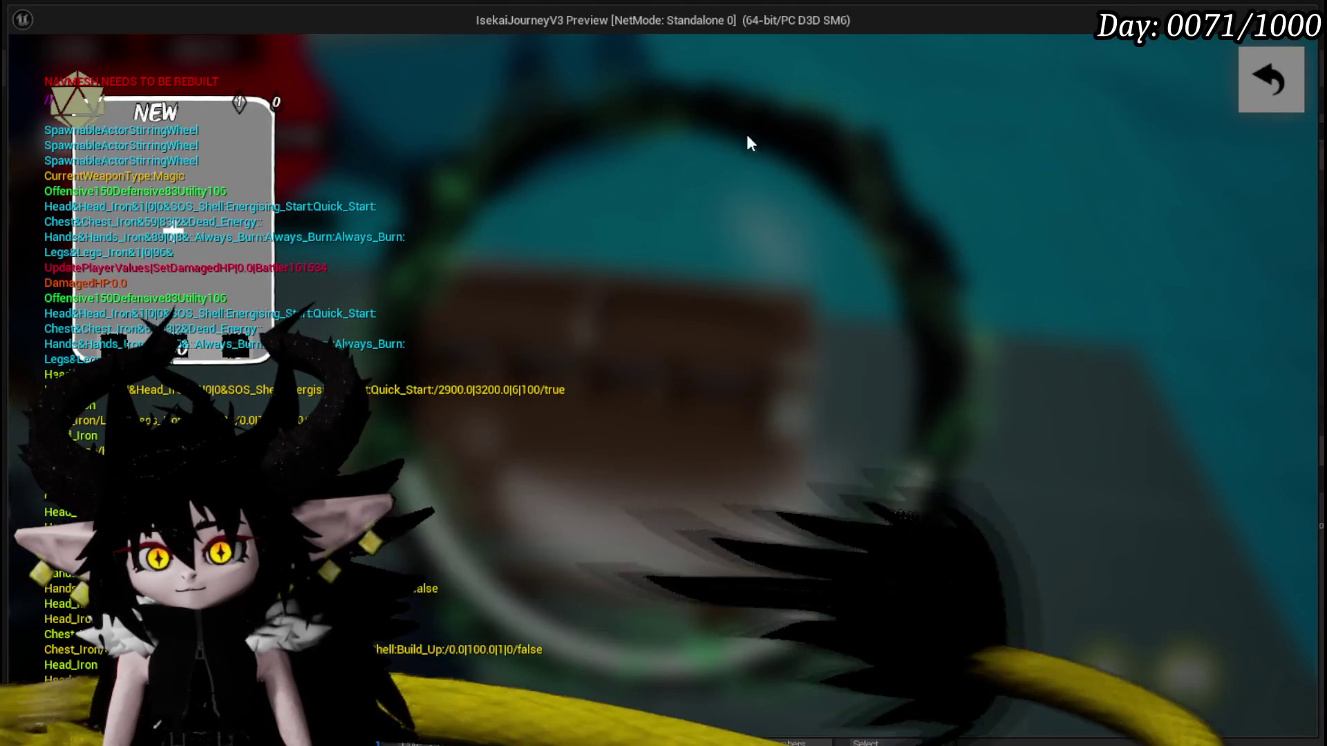
pyautogui.click(459, 134)
# Filter to Status cards, open and close the booooming time card, then stop playing.
pyautogui.click(154, 140)
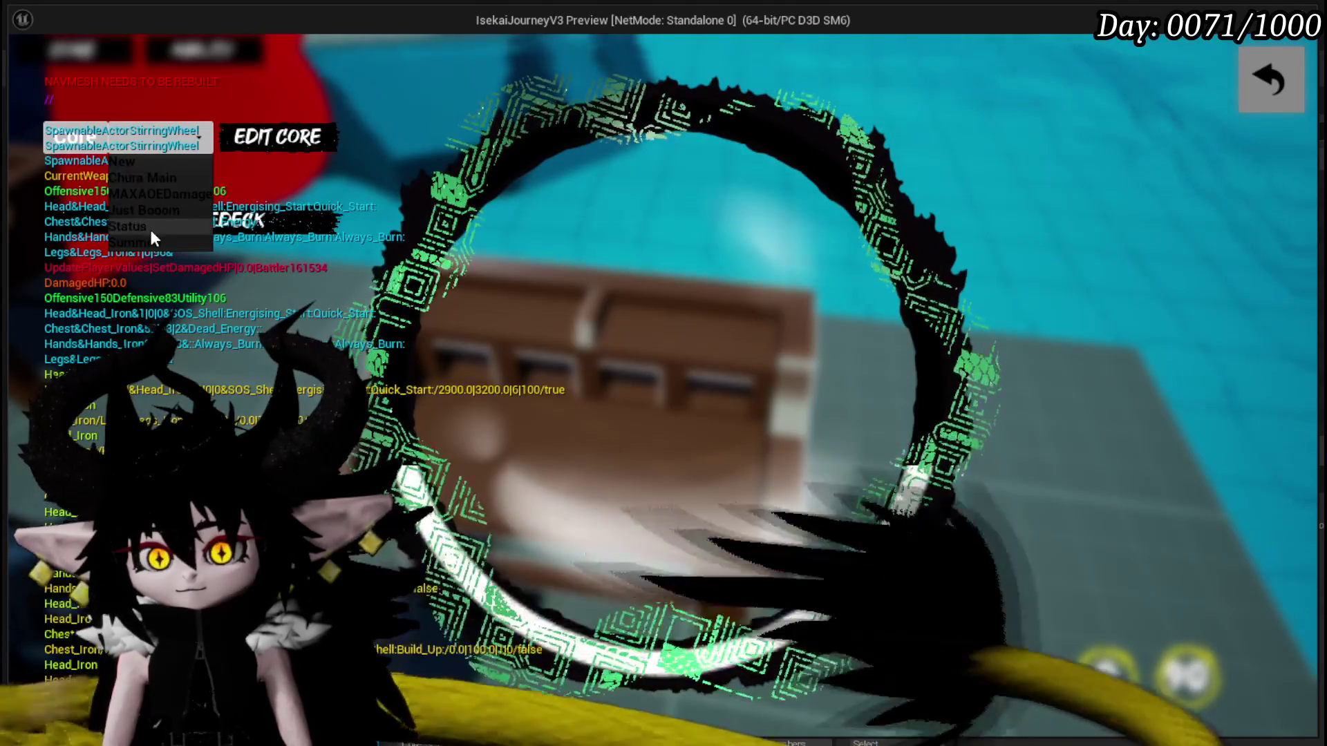
pyautogui.click(151, 228)
pyautogui.scroll(-2, 954, 353)
pyautogui.click(914, 452)
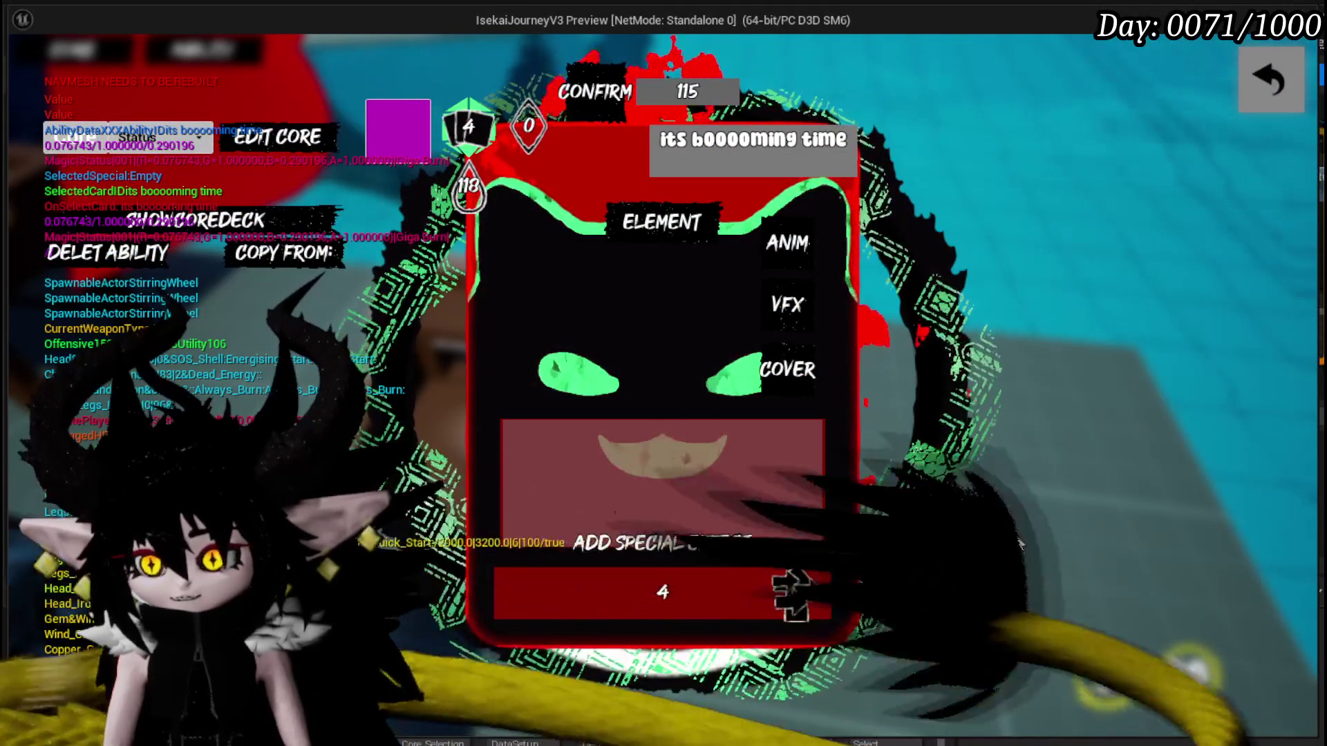
pyautogui.click(1272, 85)
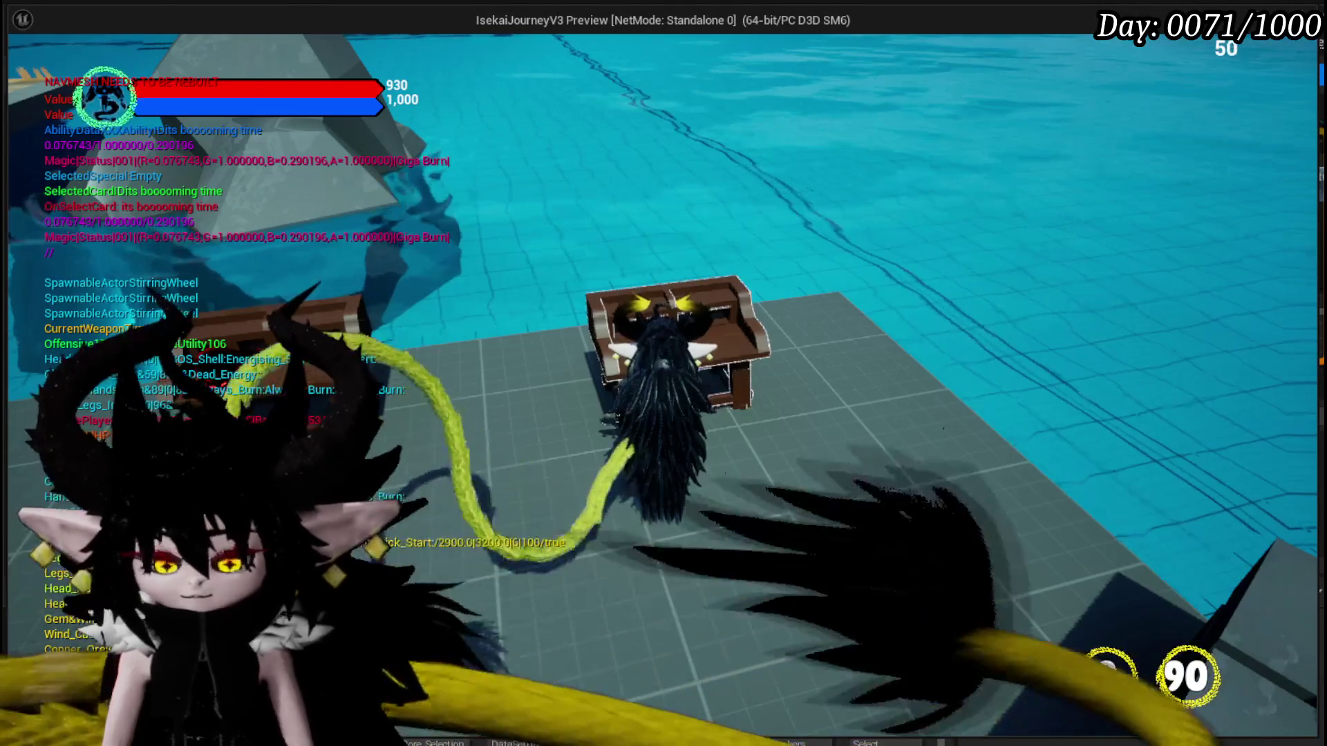
pyautogui.press('Escape')
pyautogui.scroll(-3, 719, 287)
pyautogui.scroll(-2, 772, 228)
pyautogui.scroll(3, 784, 244)
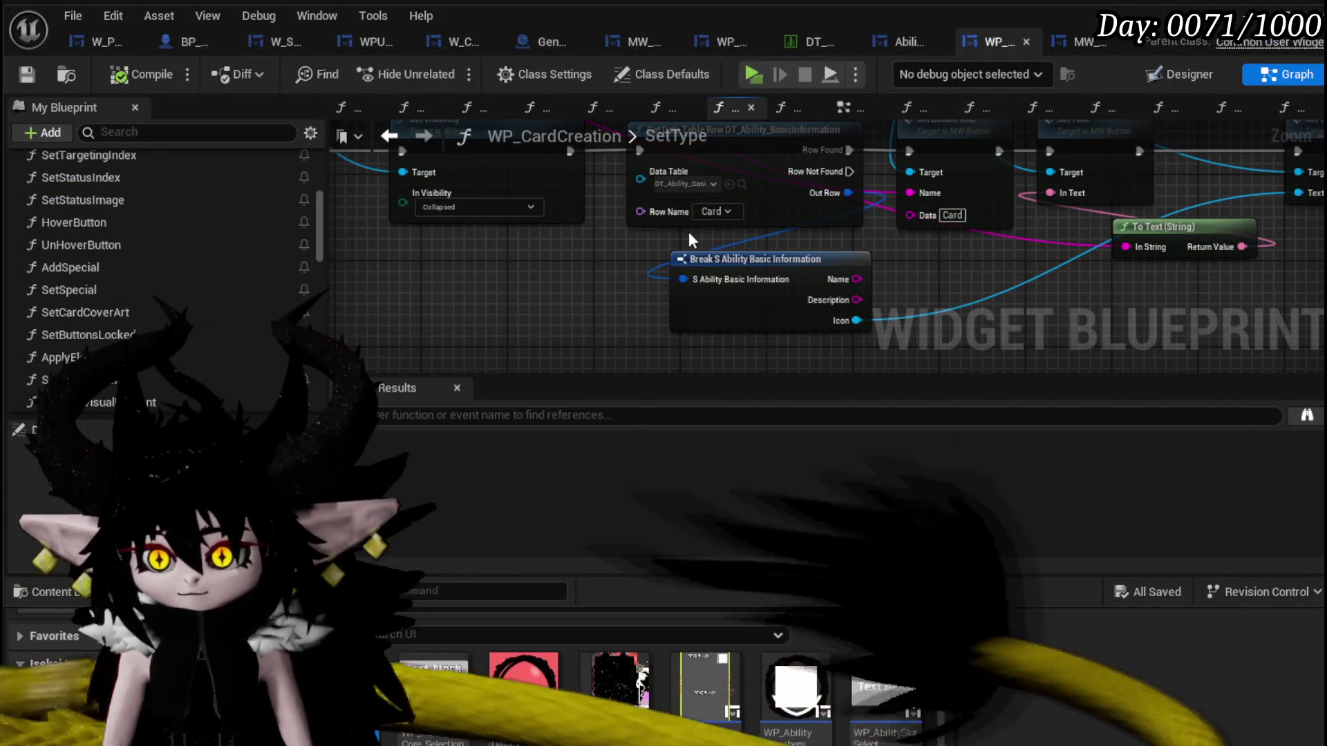
# Save WP_CardCreation and switch to the AbilityWorkBenchUI blueprint.
pyautogui.moveTo(683, 239)
pyautogui.mouseDown()
pyautogui.moveTo(641, 263)
pyautogui.moveTo(568, 253)
pyautogui.mouseUp()
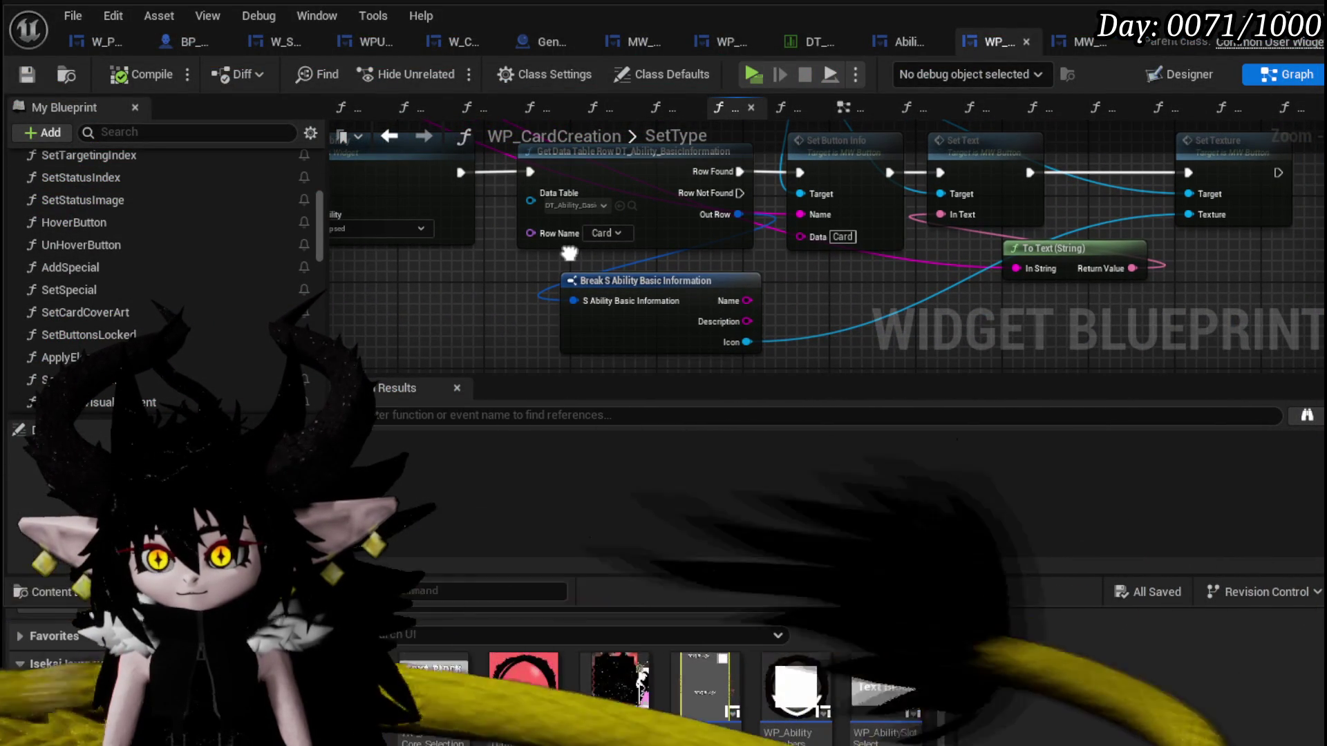
pyautogui.moveTo(568, 253)
pyautogui.mouseDown()
pyautogui.moveTo(542, 246)
pyautogui.moveTo(456, 288)
pyautogui.moveTo(480, 295)
pyautogui.moveTo(498, 246)
pyautogui.moveTo(587, 353)
pyautogui.moveTo(1047, 253)
pyautogui.moveTo(1033, 308)
pyautogui.mouseUp()
pyautogui.scroll(-1, 1033, 308)
pyautogui.scroll(-3, 838, 335)
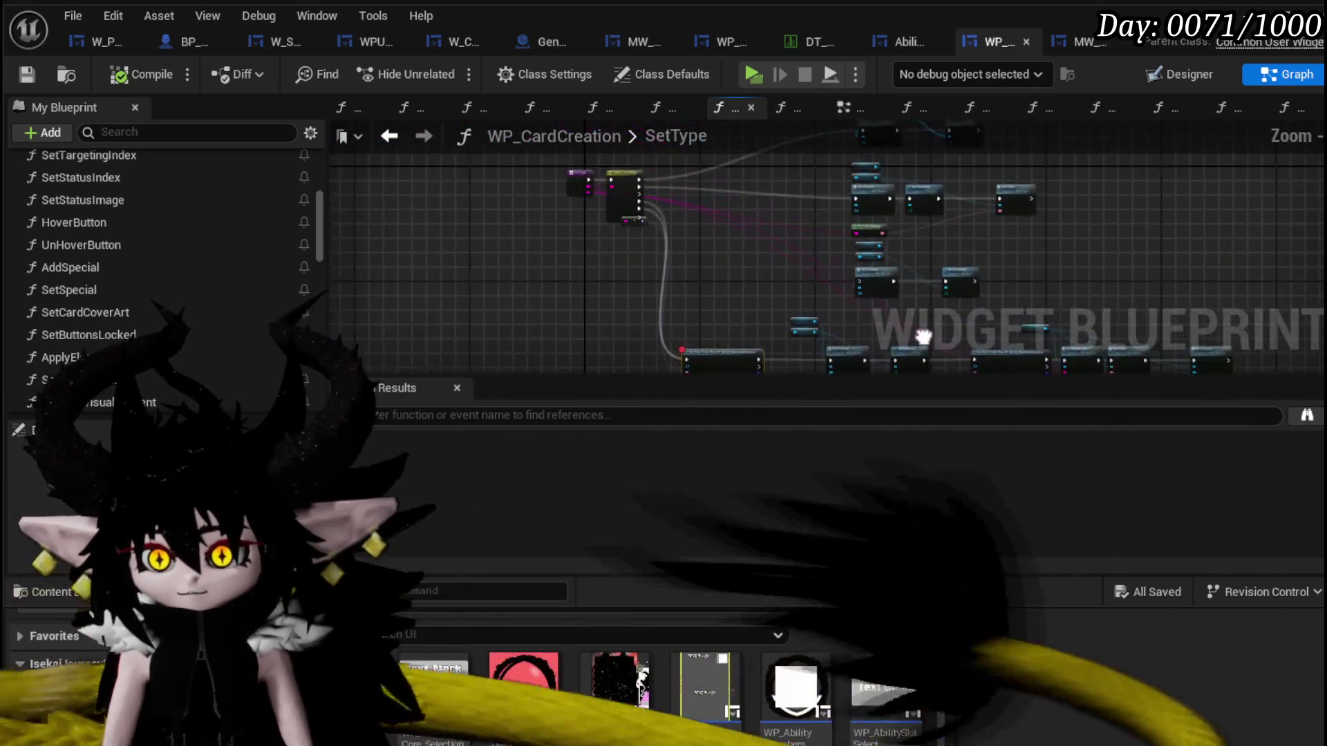
pyautogui.scroll(-2, 693, 165)
pyautogui.hotkey('ctrl', 's')
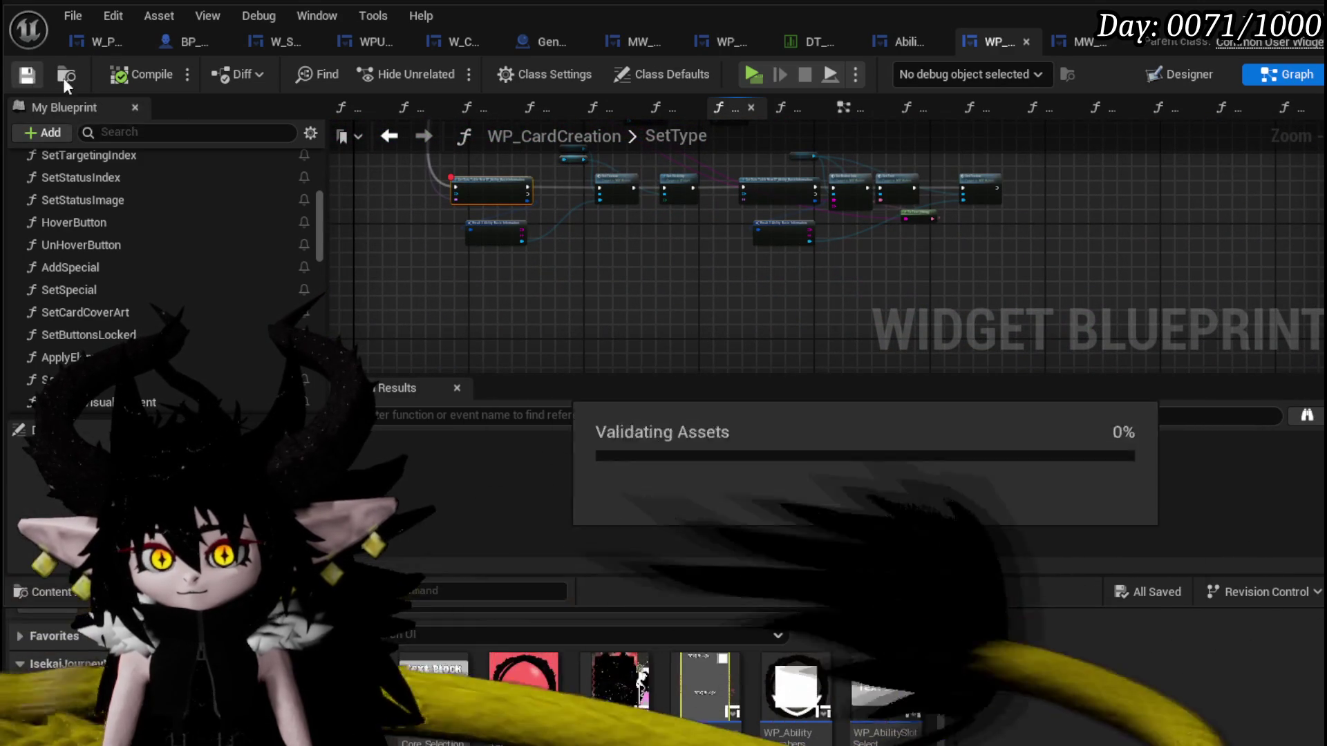
pyautogui.moveTo(904, 43)
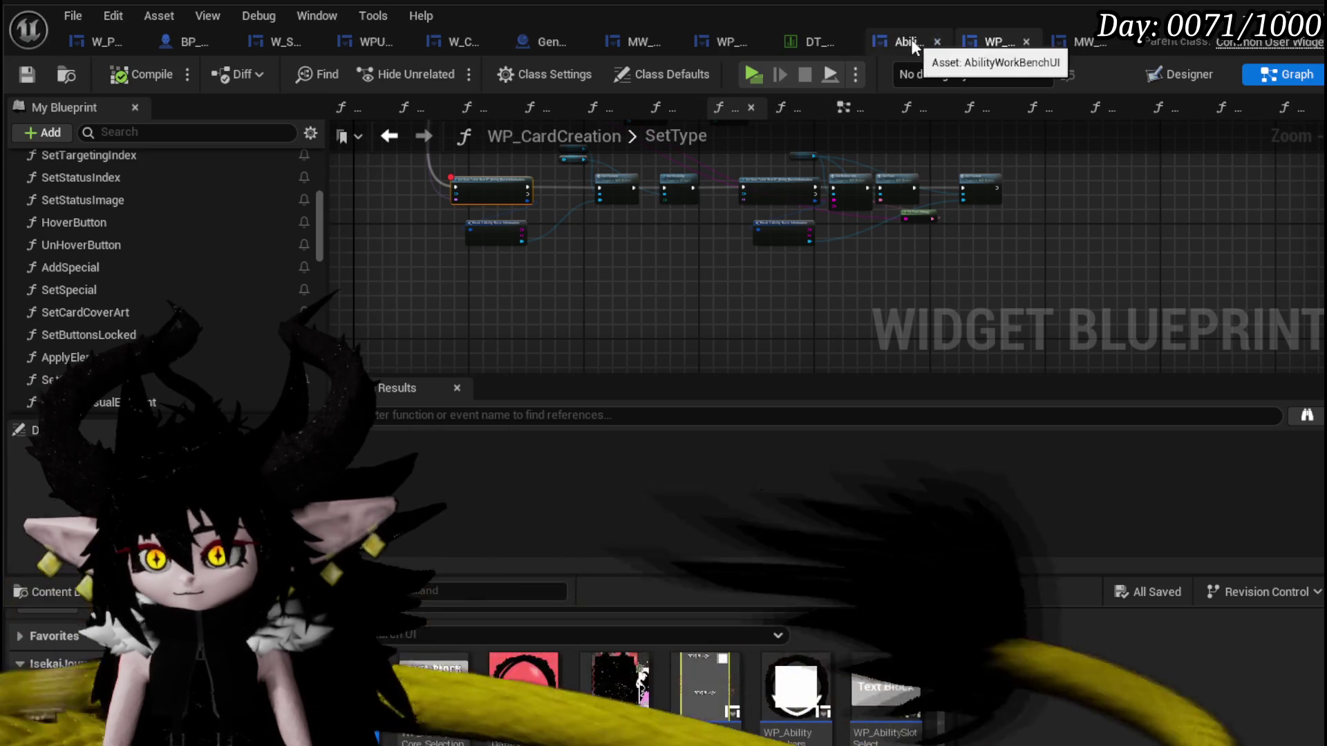
pyautogui.click(890, 43)
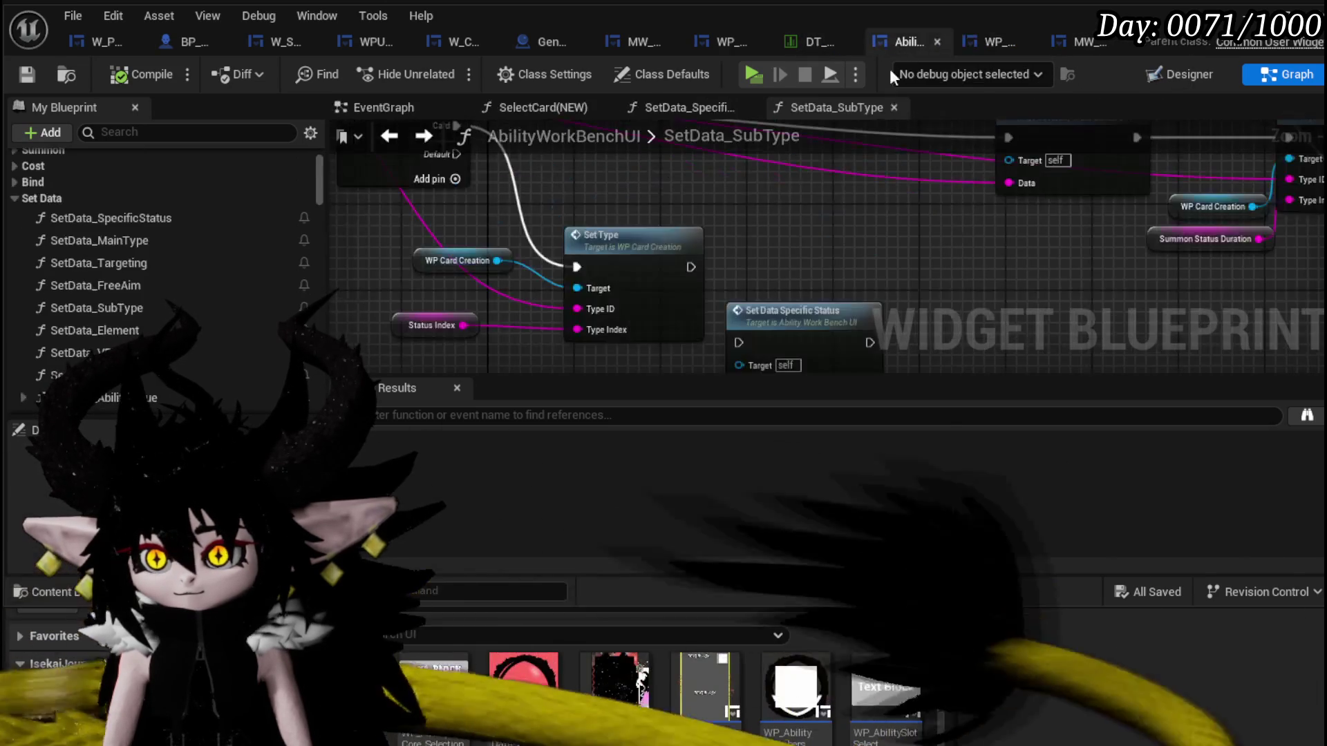
pyautogui.scroll(-3, 749, 172)
pyautogui.scroll(3, 759, 293)
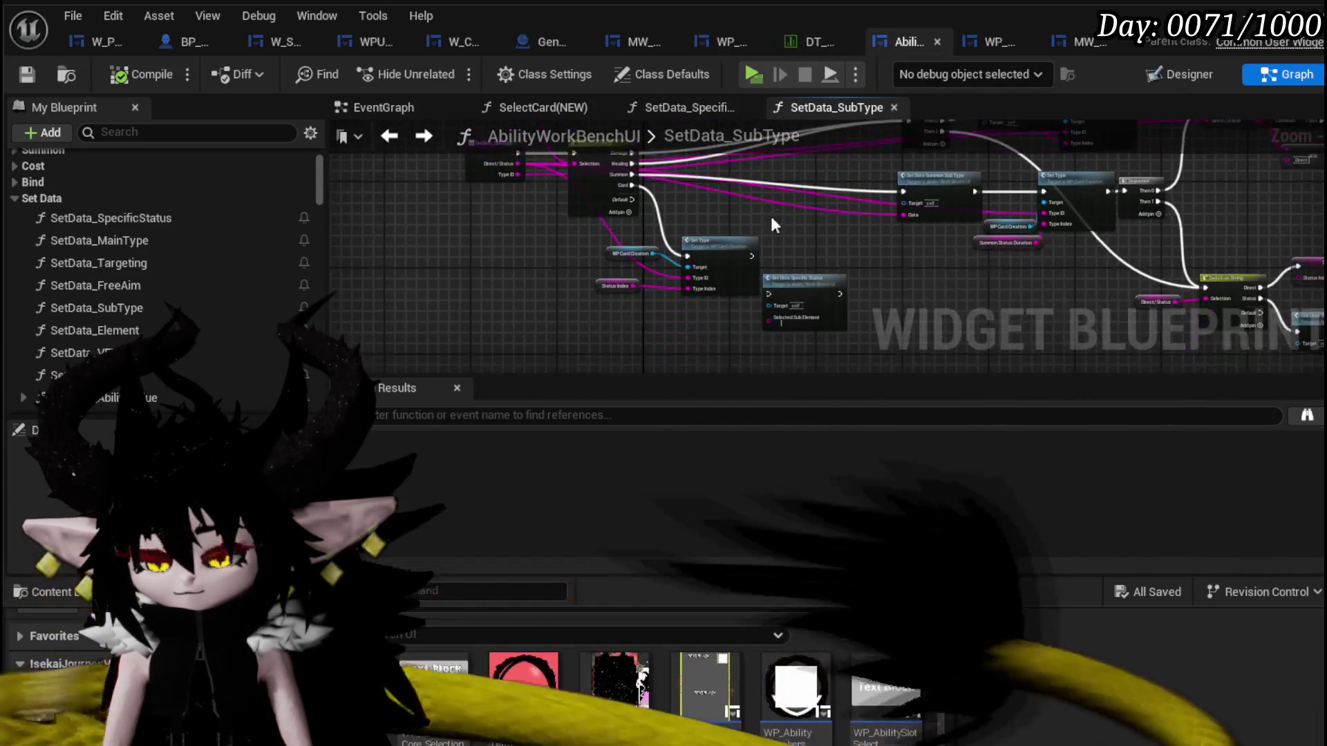
pyautogui.scroll(2, 705, 311)
# Select SetData_SubType's entry and Switch on String nodes, then open SelectCard(NEW).
pyautogui.moveTo(492, 305); pyautogui.dragTo(557, 250)
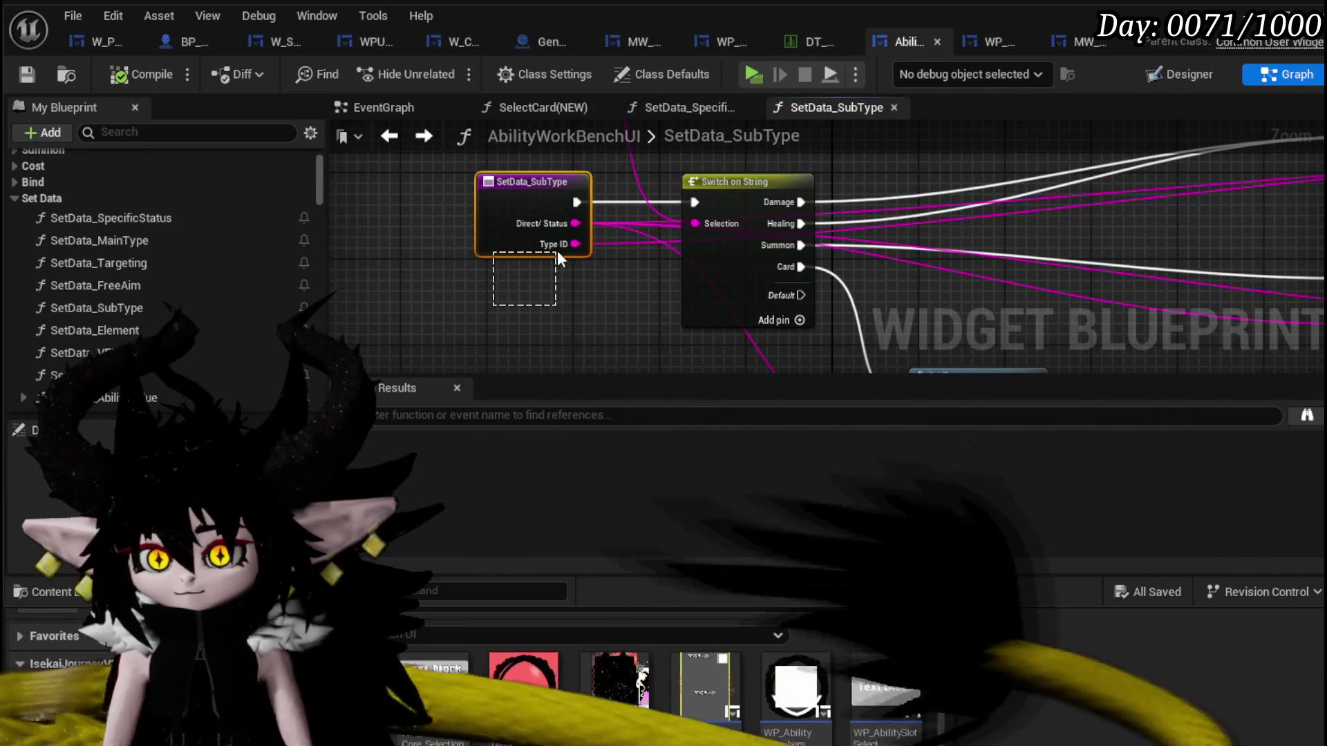
pyautogui.moveTo(456, 298); pyautogui.dragTo(782, 203)
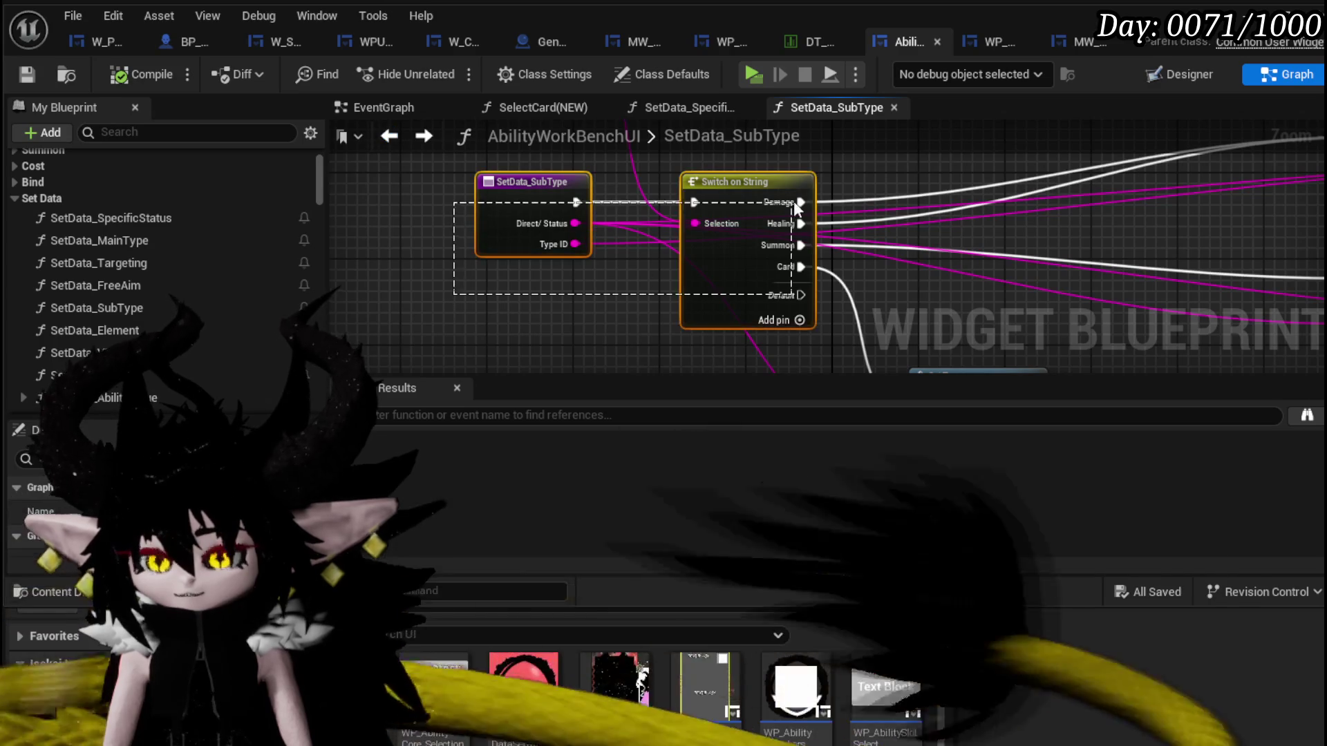
pyautogui.moveTo(378, 214); pyautogui.dragTo(494, 331)
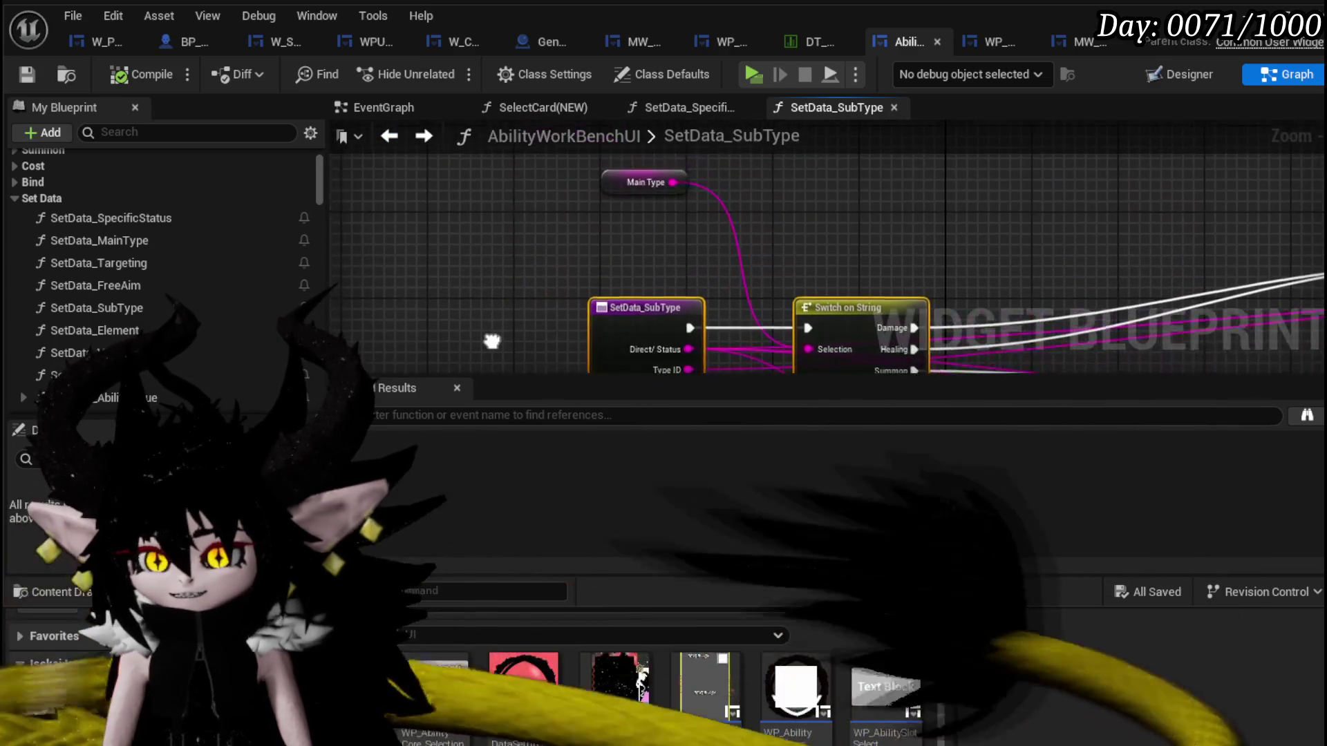
pyautogui.scroll(-3, 134, 311)
pyautogui.scroll(-3, 135, 311)
pyautogui.scroll(-2, 140, 321)
pyautogui.scroll(-2, 178, 342)
pyautogui.doubleClick(120, 283)
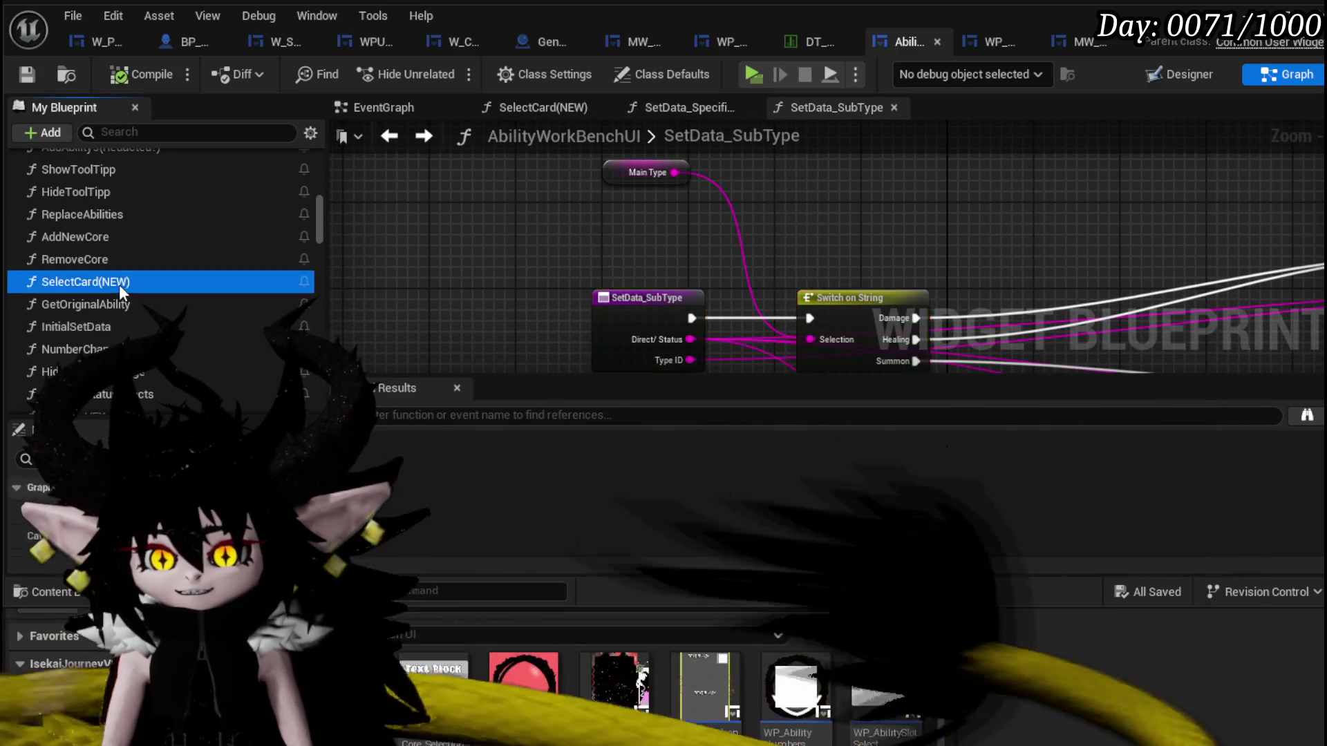
pyautogui.scroll(-3, 579, 285)
pyautogui.scroll(-2, 629, 266)
pyautogui.scroll(2, 631, 273)
pyautogui.scroll(2, 563, 260)
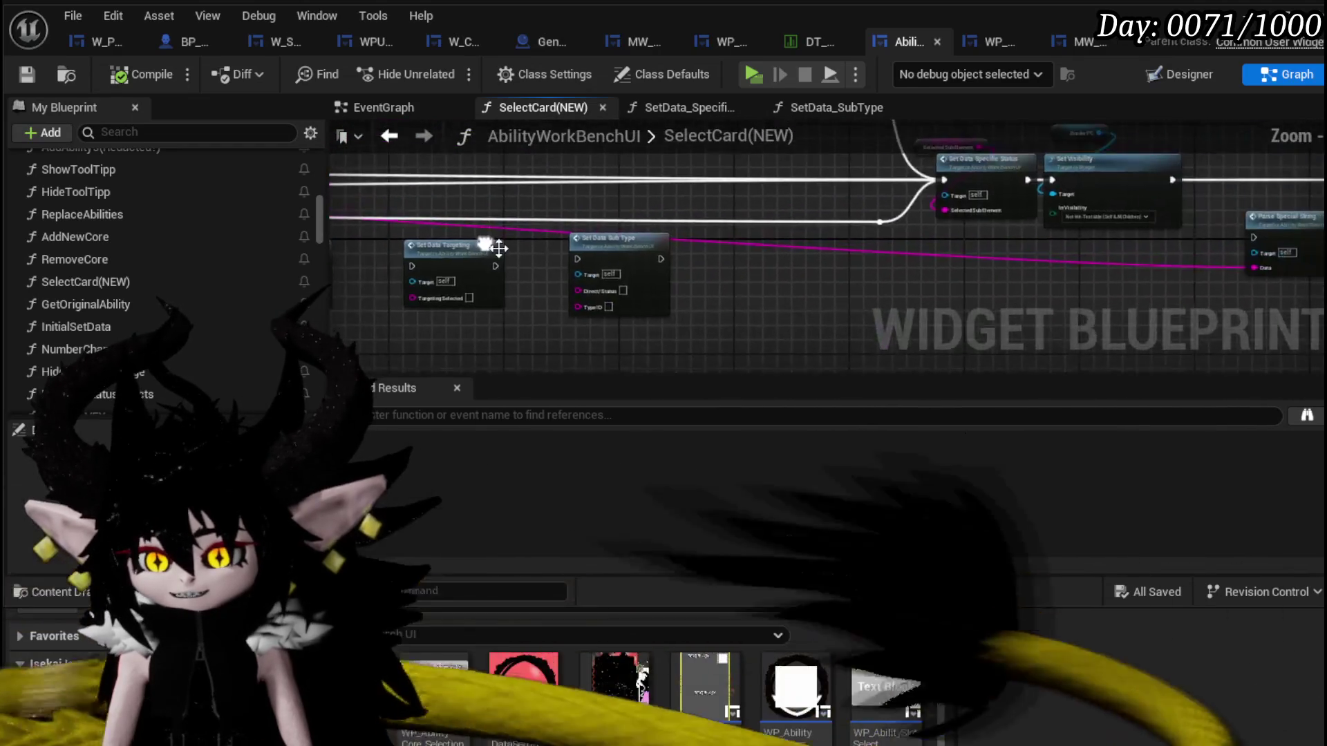
# Move Set Data Sub Type onto the Card case's execution line and wire its exec pins in.
pyautogui.click(618, 248)
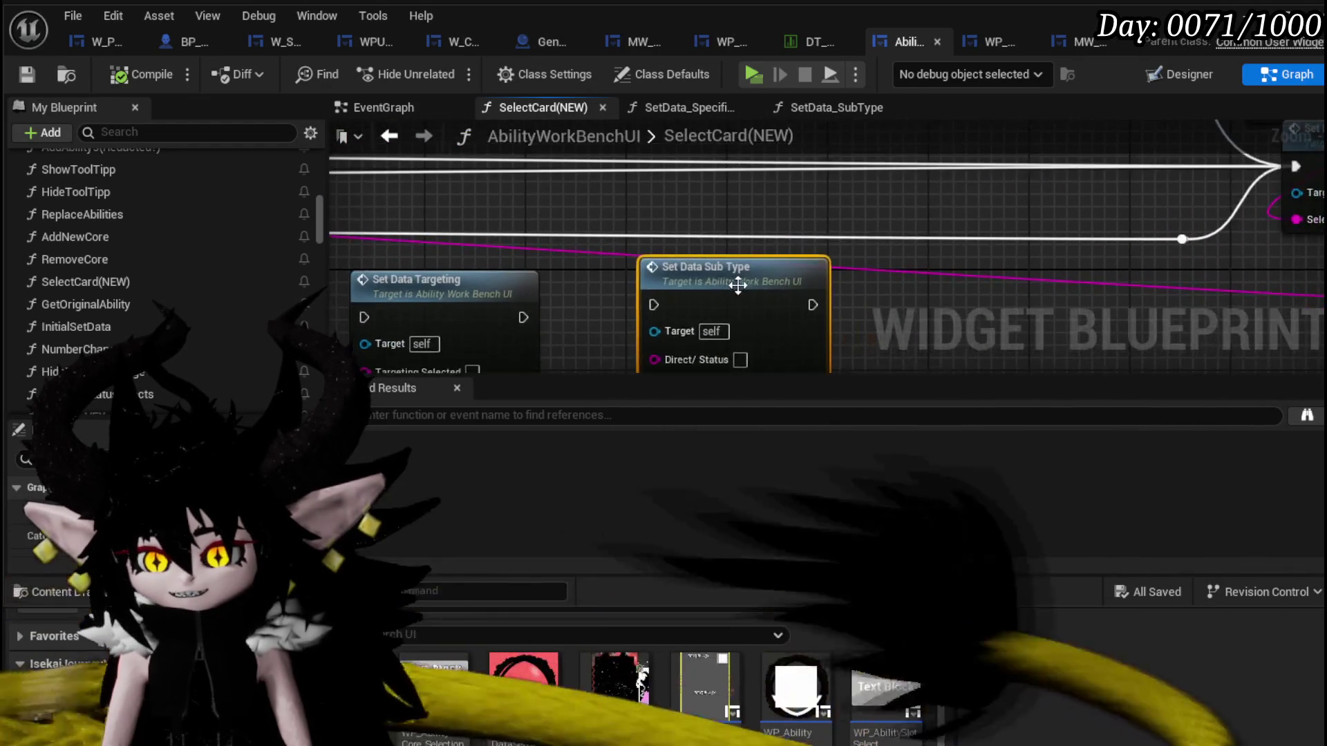
pyautogui.moveTo(612, 223); pyautogui.dragTo(850, 224)
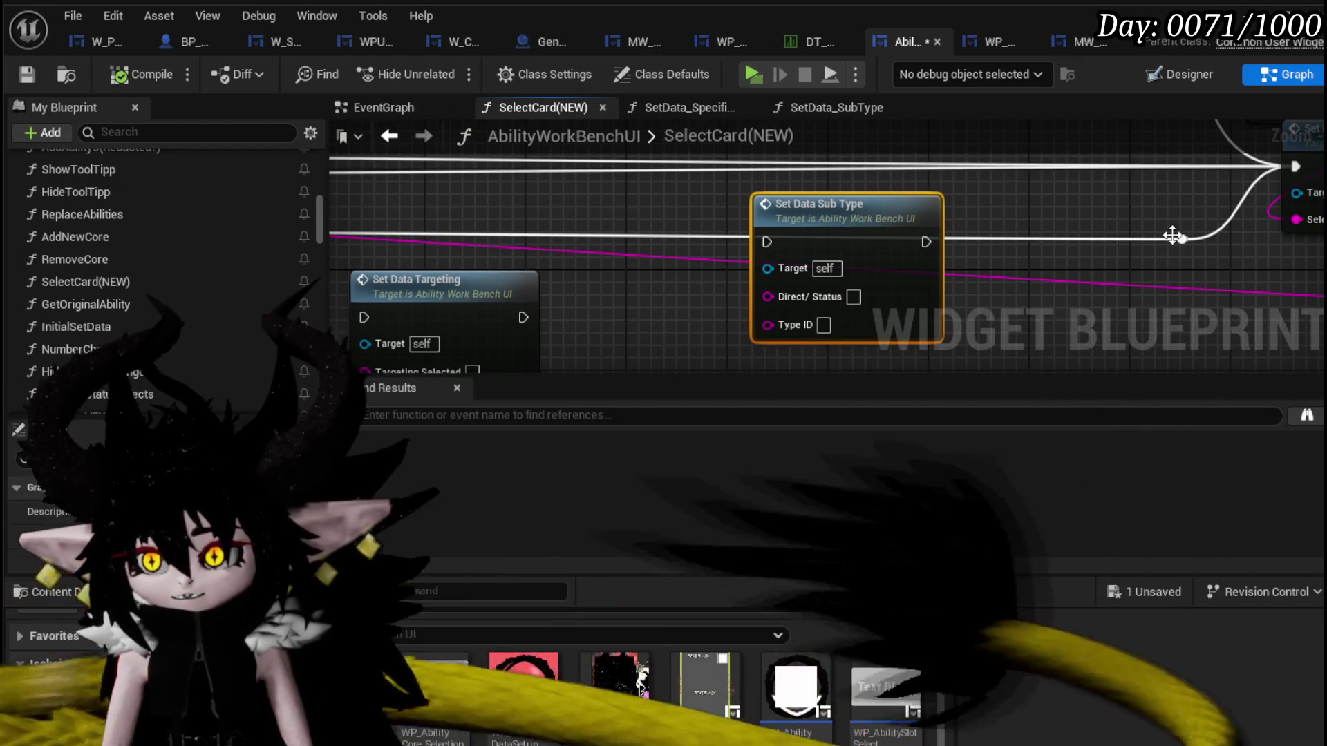
pyautogui.moveTo(1180, 239); pyautogui.dragTo(1030, 242)
pyautogui.press('Escape')
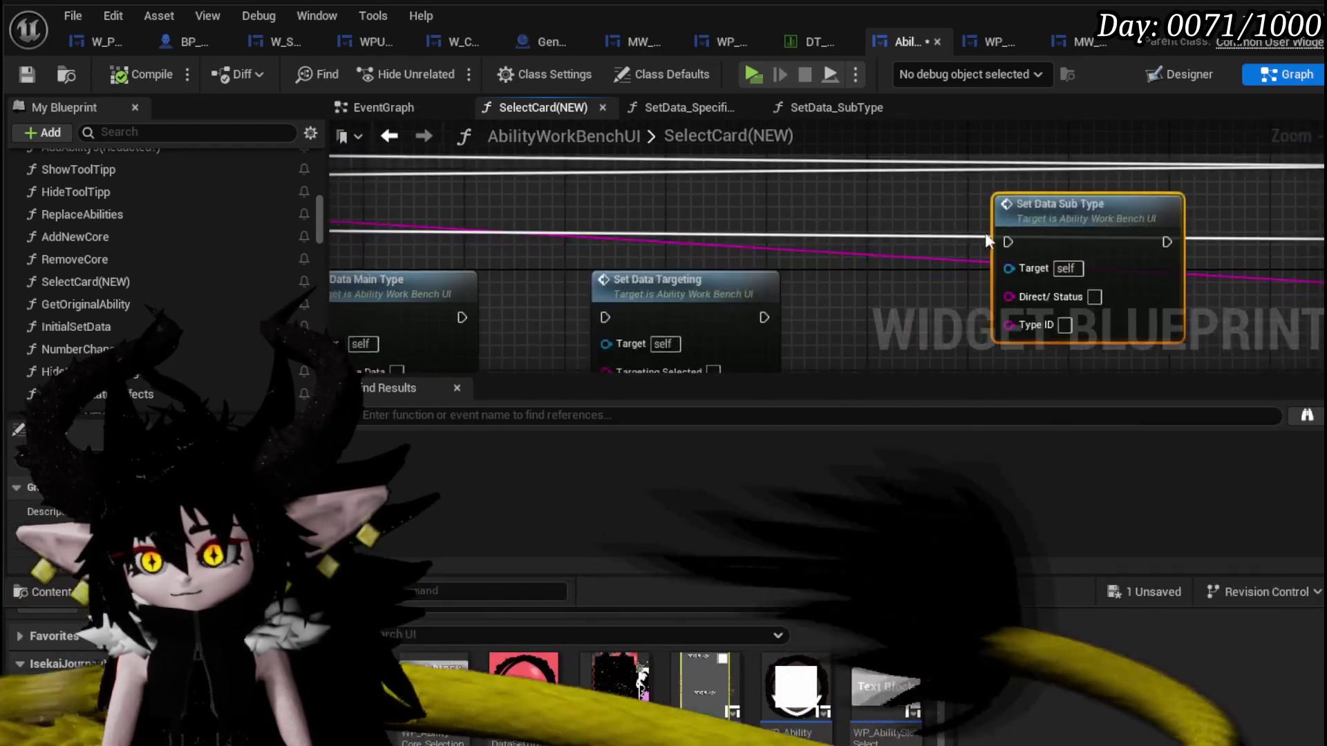
pyautogui.scroll(-3, 1030, 241)
pyautogui.moveTo(465, 241)
pyautogui.mouseDown()
pyautogui.moveTo(1147, 246)
pyautogui.moveTo(1124, 251)
pyautogui.mouseUp()
pyautogui.moveTo(787, 269); pyautogui.dragTo(943, 268)
pyautogui.scroll(5, 624, 232)
pyautogui.moveTo(625, 242); pyautogui.dragTo(593, 315)
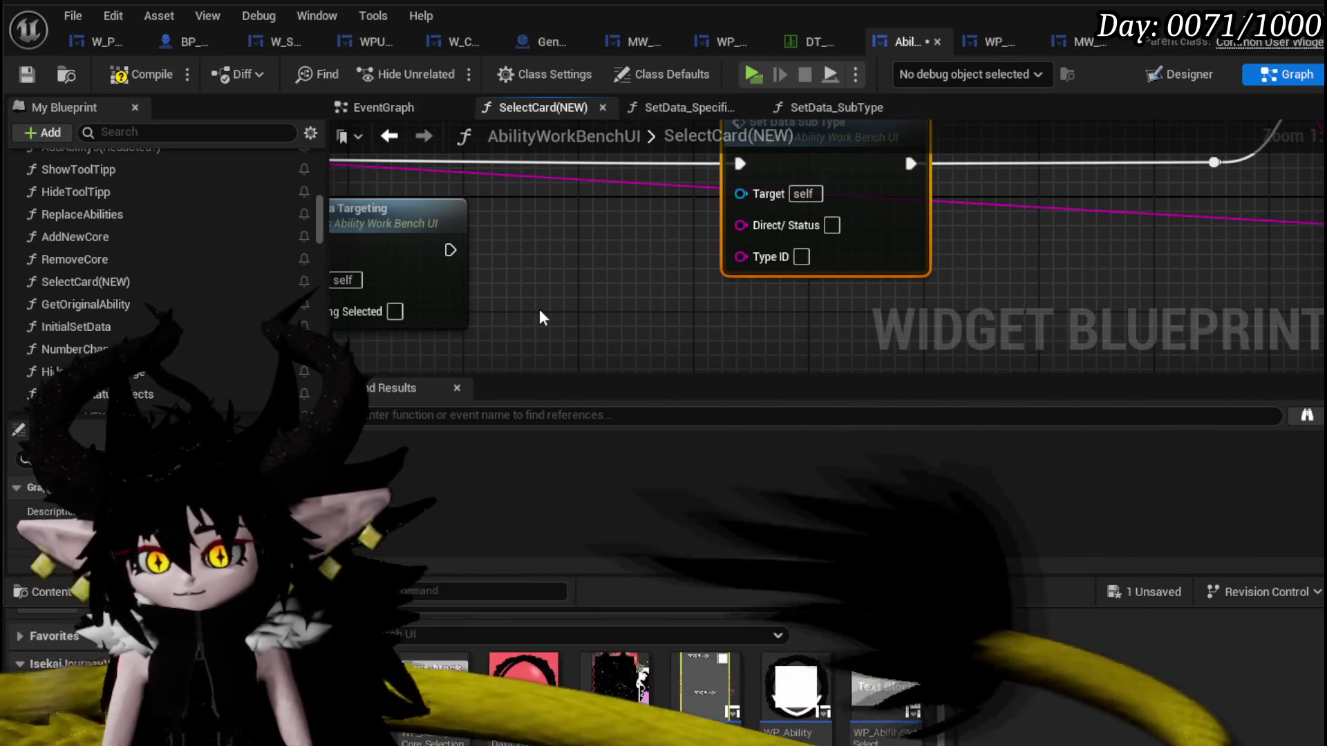
# Feed Direct/Status and Status Index getters into Set Data Sub Type's inputs and save.
pyautogui.rightClick(548, 316)
pyautogui.write('direct')
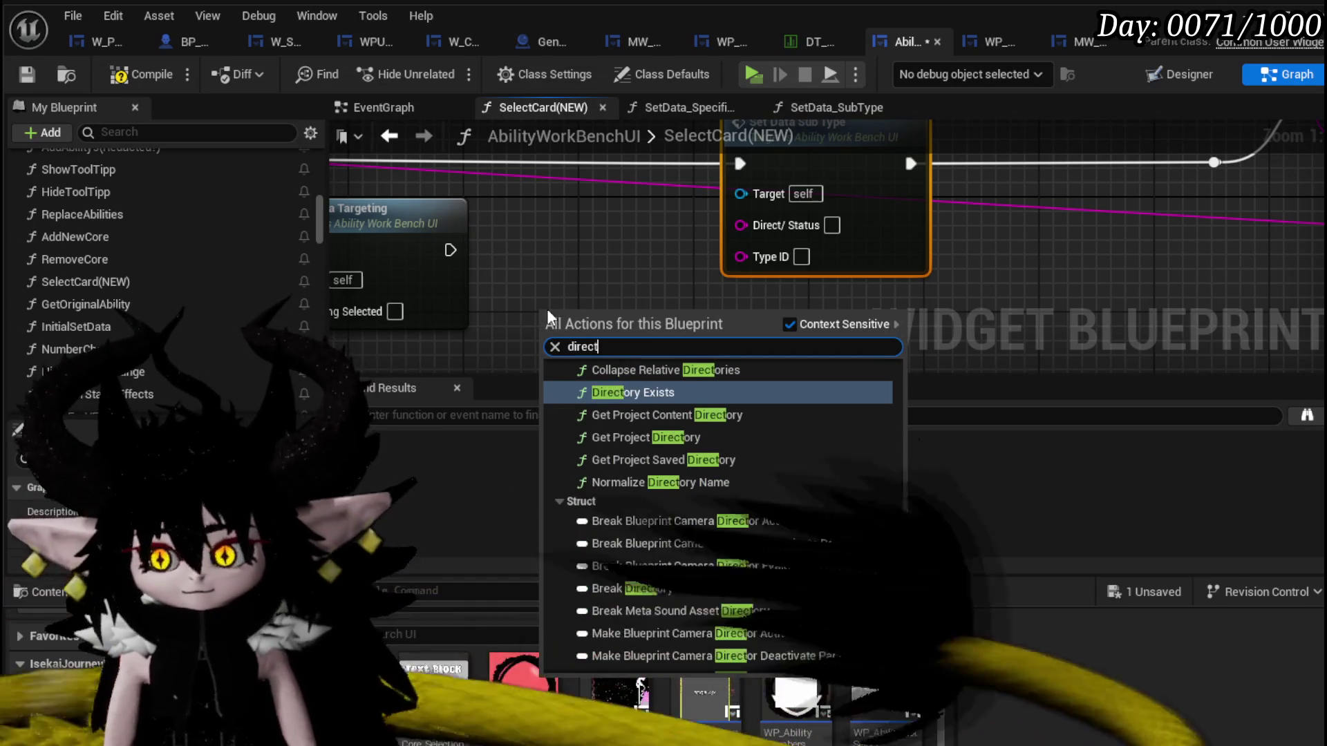
pyautogui.write('/')
pyautogui.press('Return')
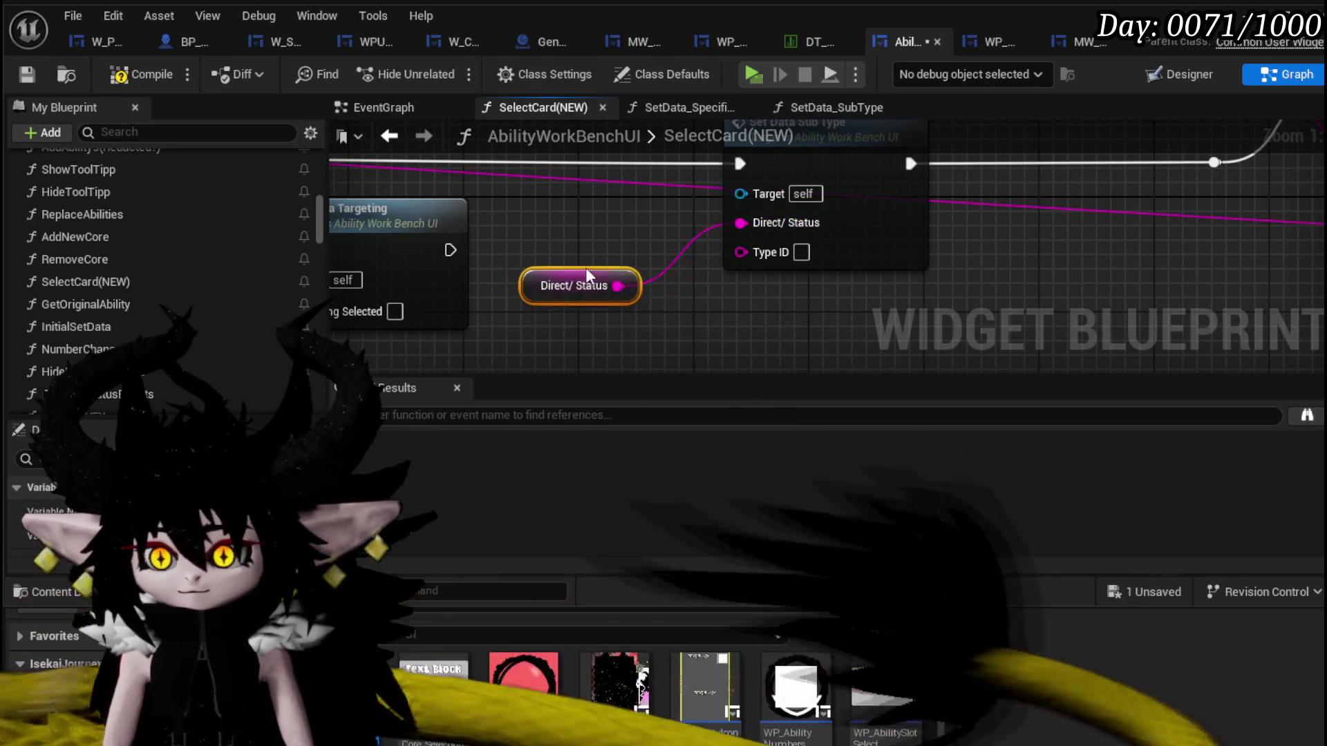
pyautogui.moveTo(587, 313); pyautogui.dragTo(587, 228)
pyautogui.rightClick(561, 322)
pyautogui.write('sta')
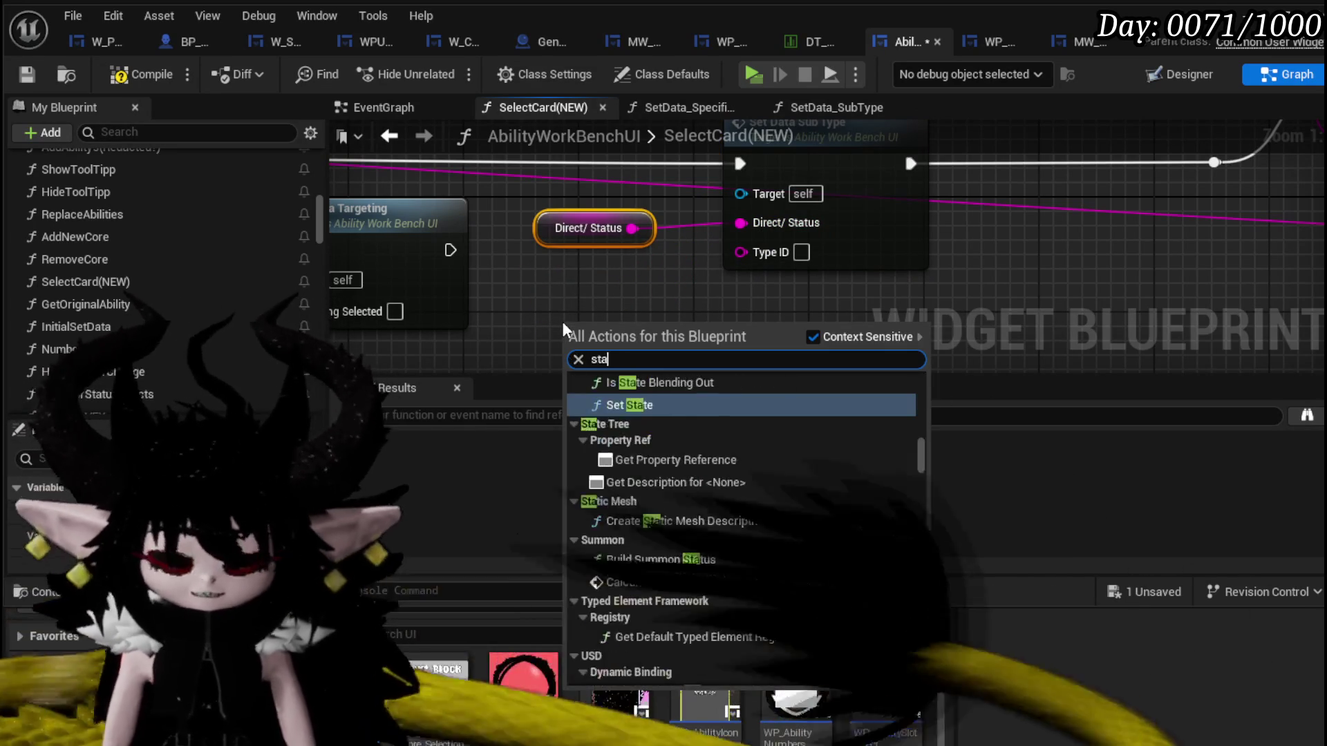
pyautogui.write('tus index')
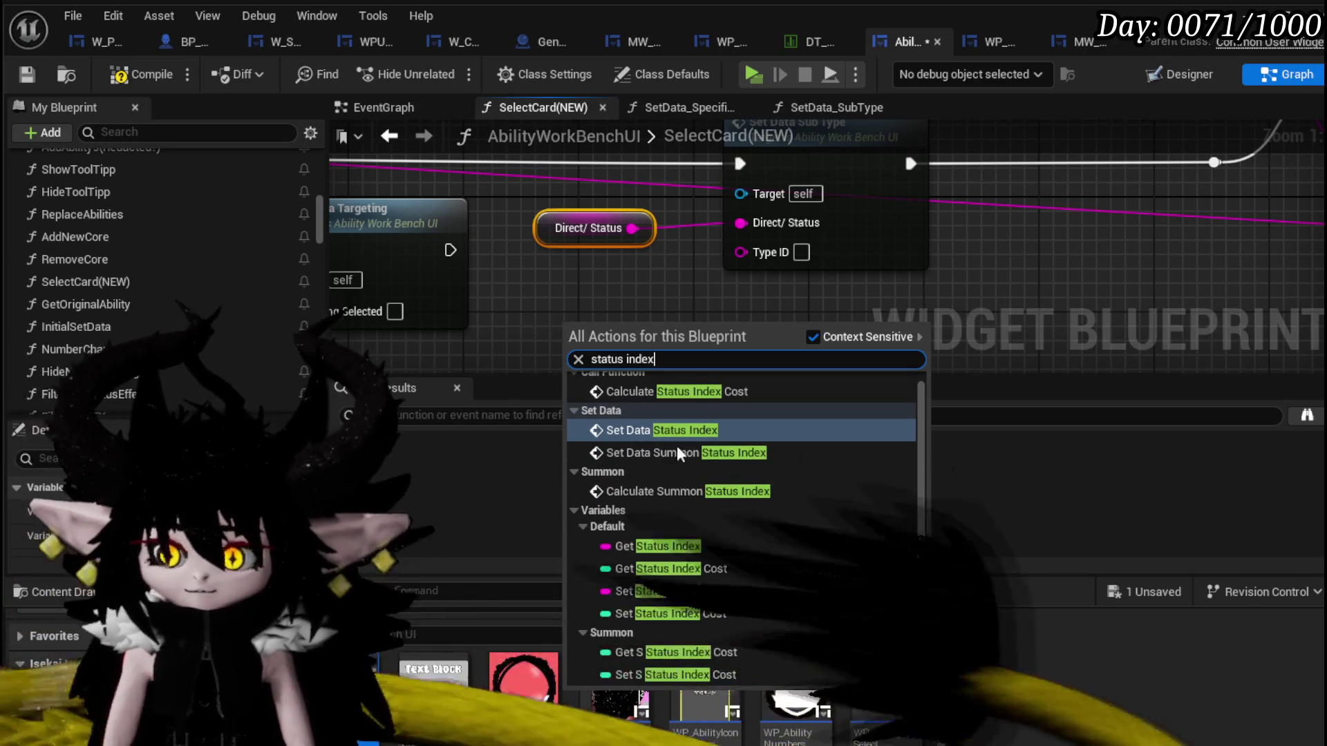
pyautogui.click(685, 540)
pyautogui.moveTo(748, 258); pyautogui.dragTo(748, 258)
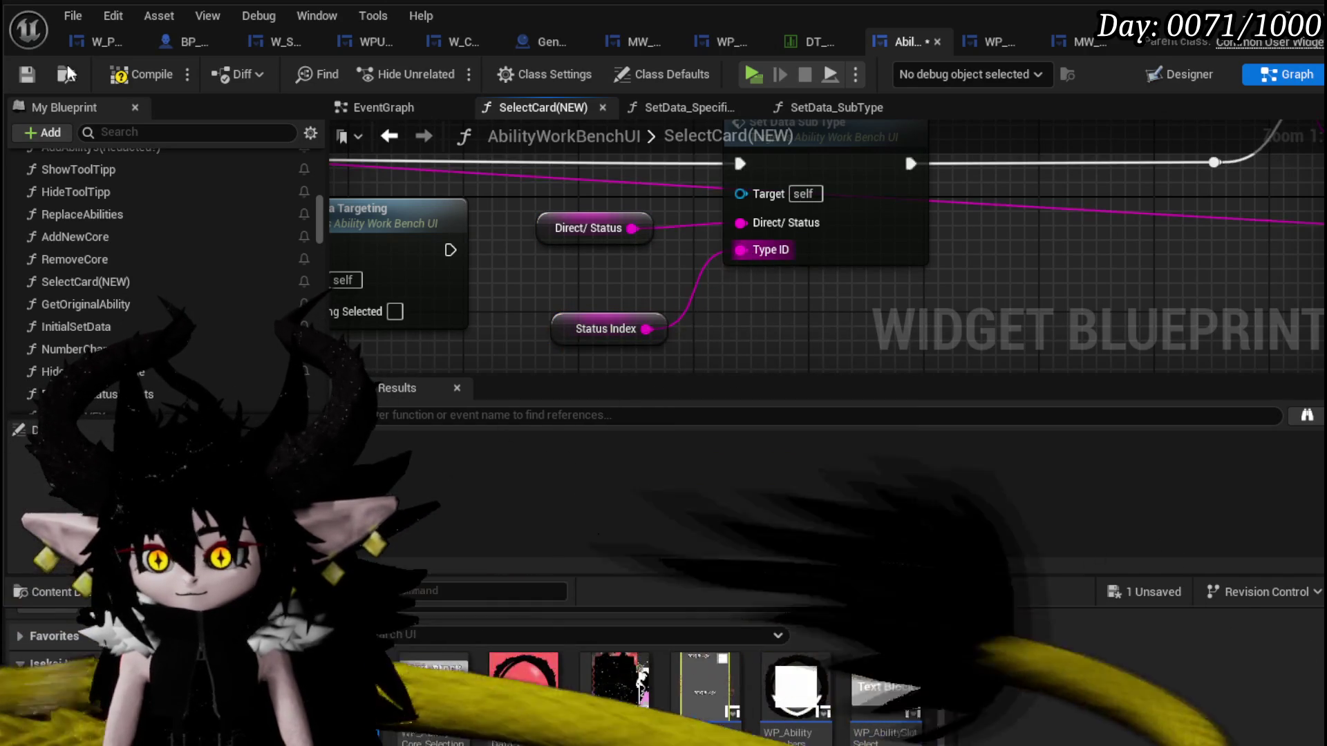
pyautogui.click(23, 73)
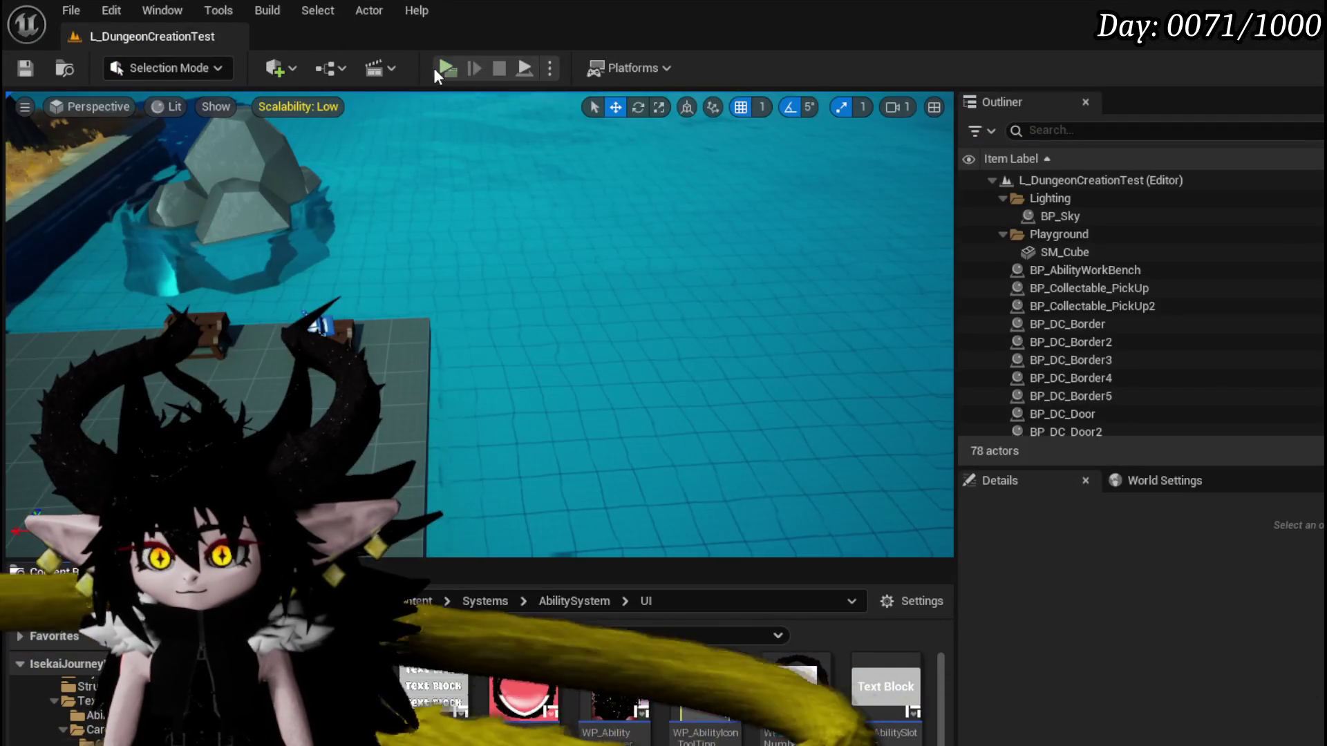
# Play, open the workbench's ability card list, and resume from the SetType breakpoint.
pyautogui.click(443, 69)
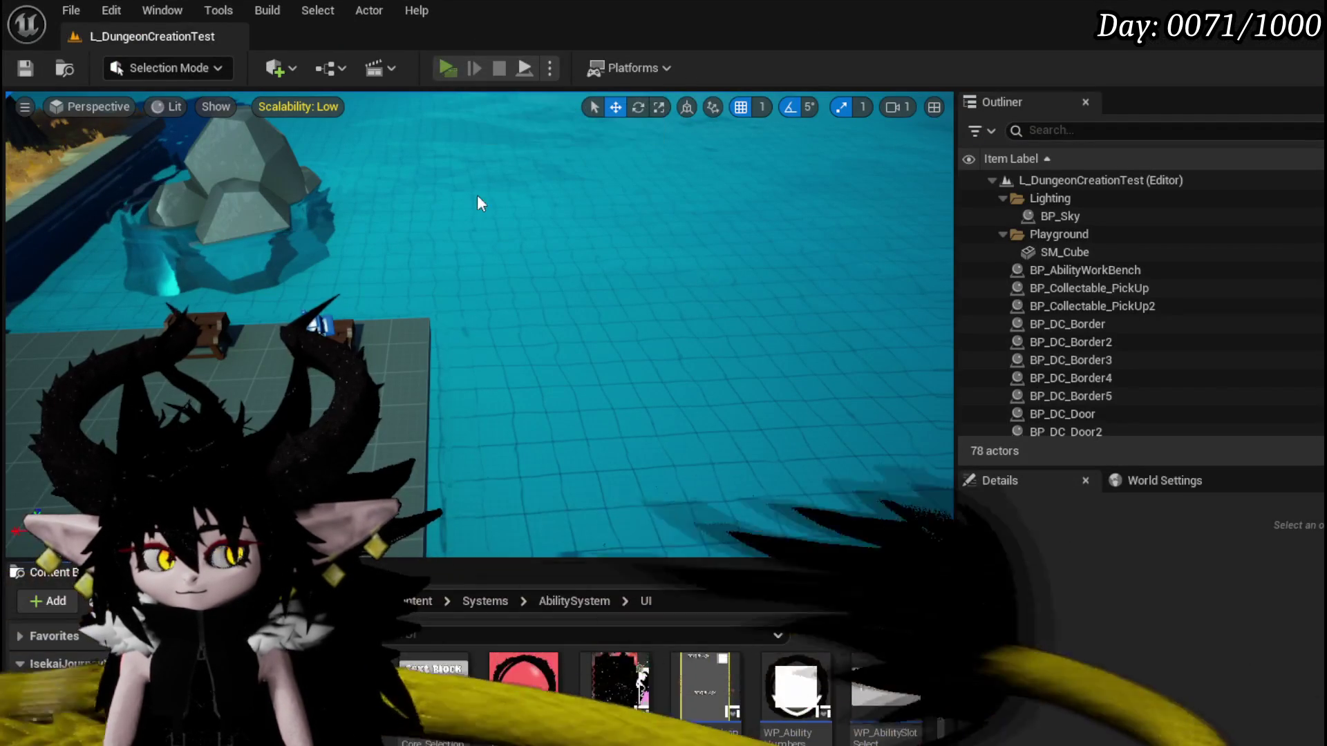
pyautogui.press('e')
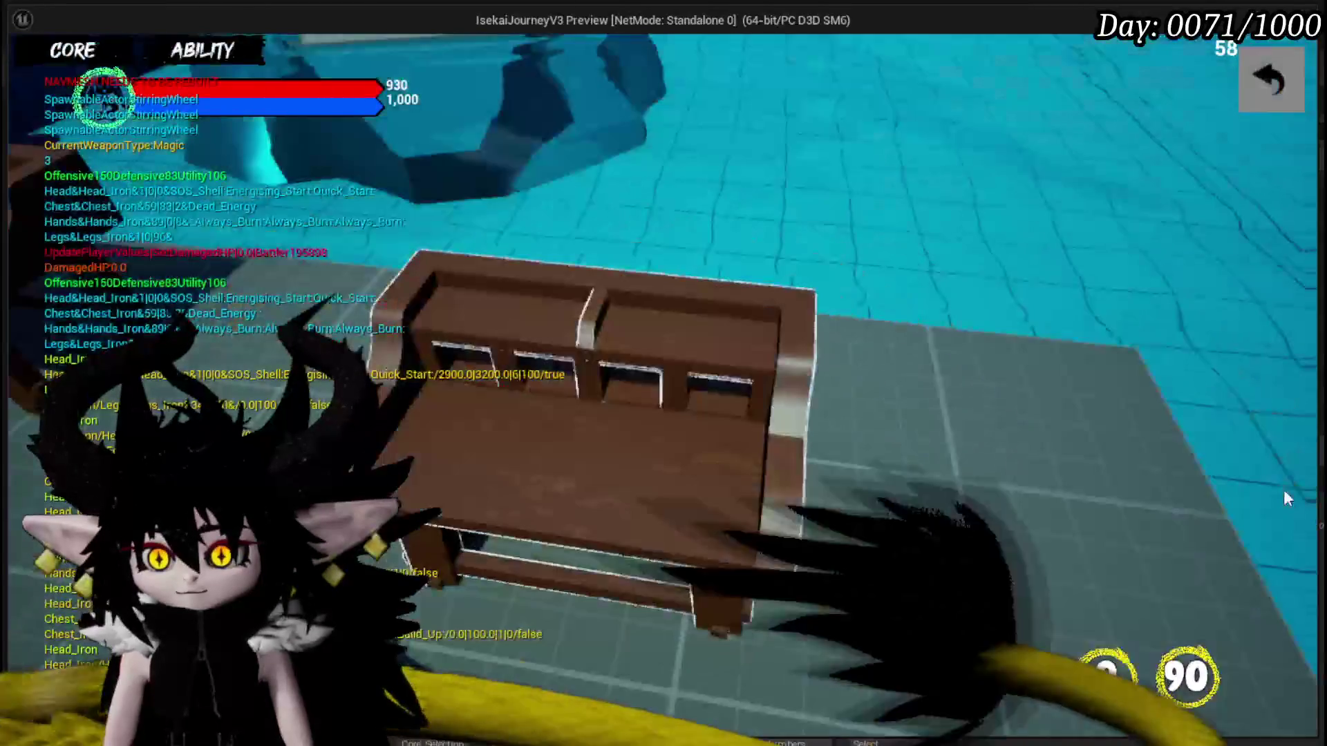
pyautogui.click(209, 70)
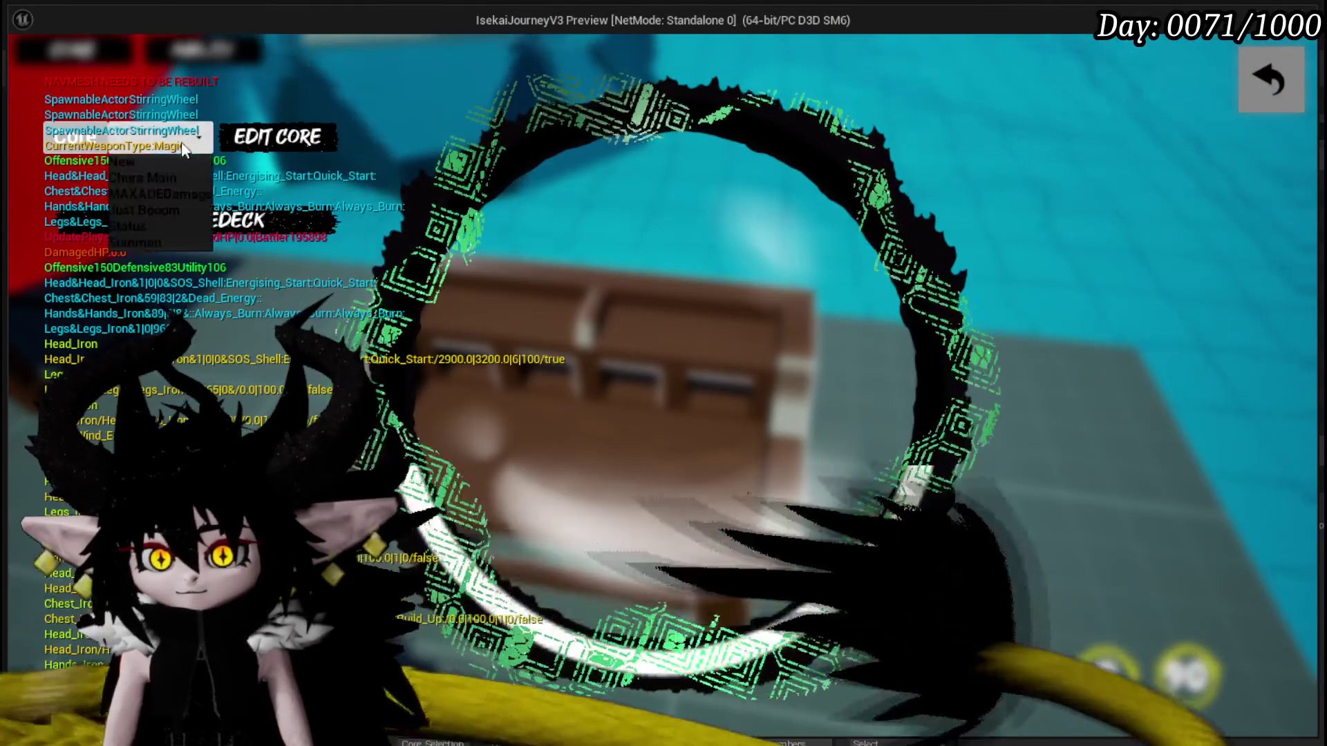
pyautogui.click(156, 225)
pyautogui.hotkey('alt', 'Tab')
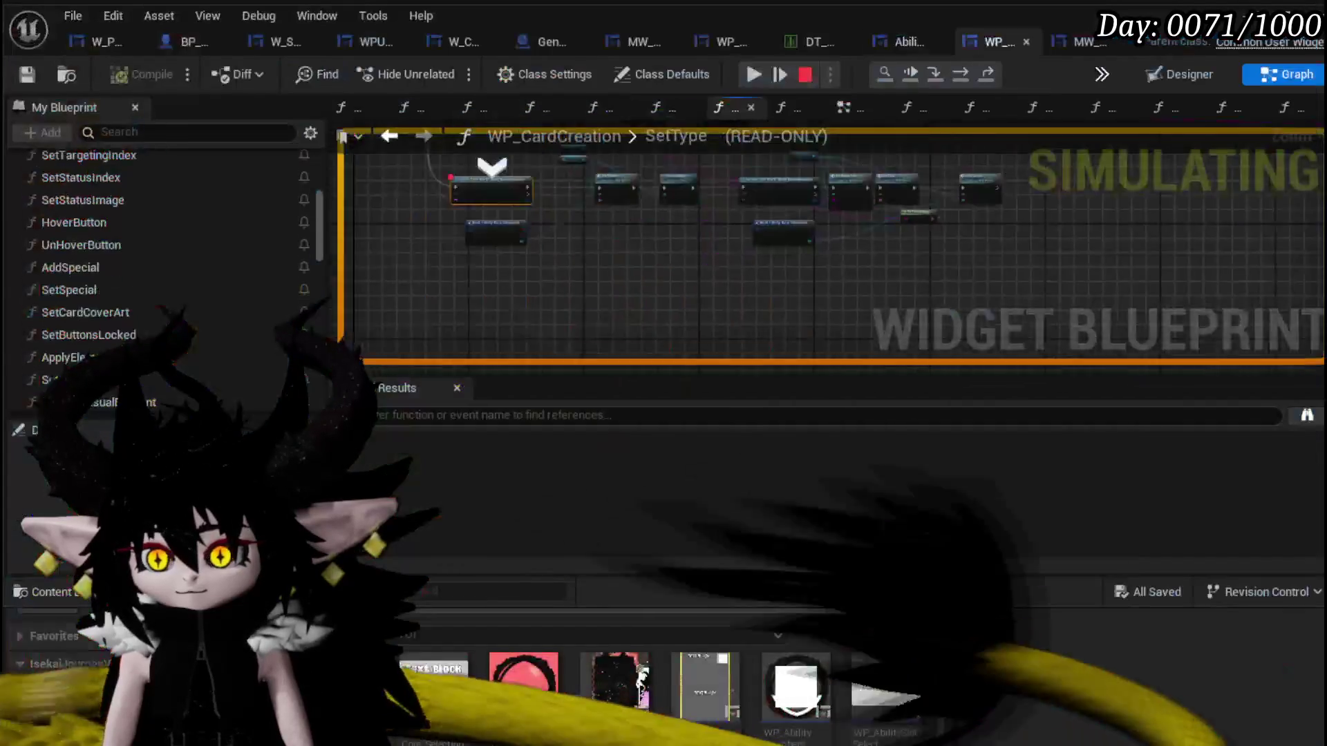
pyautogui.click(758, 71)
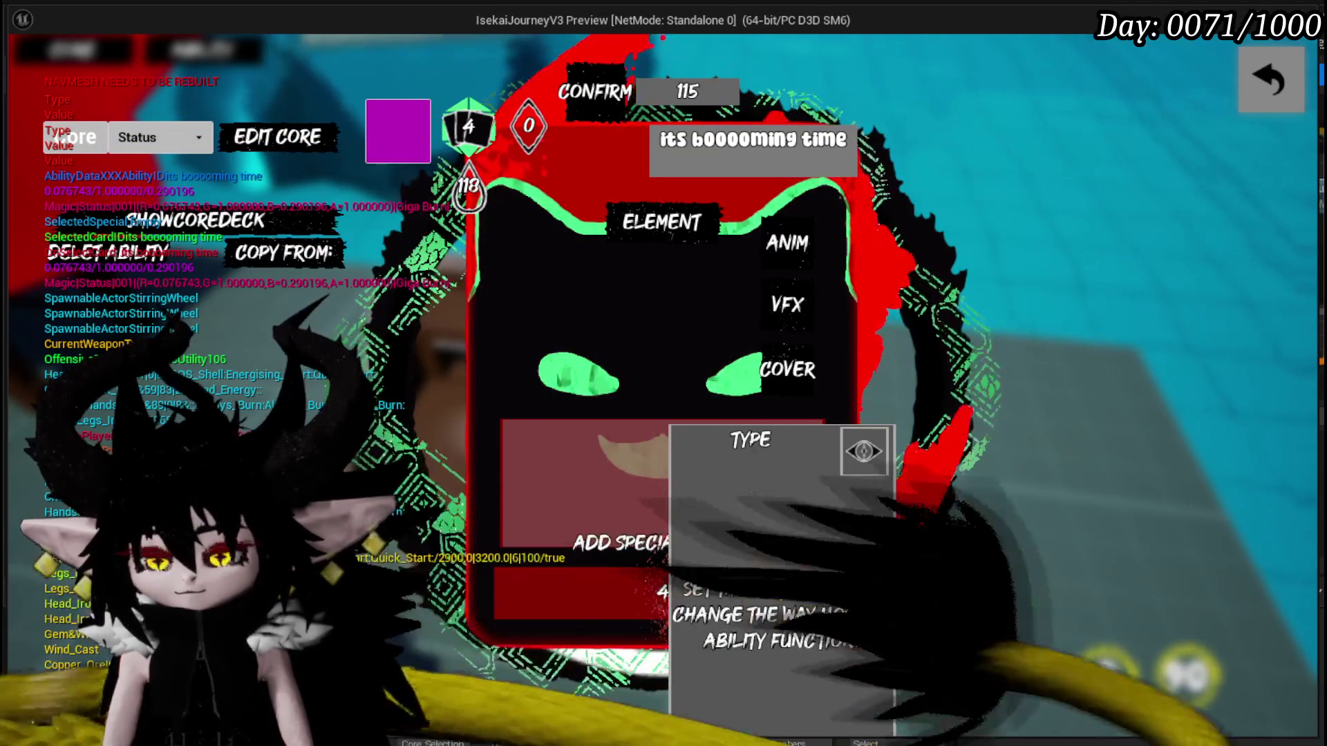
# Reapply the purple status to the booooming time card, close the editor and end play.
pyautogui.click(408, 136)
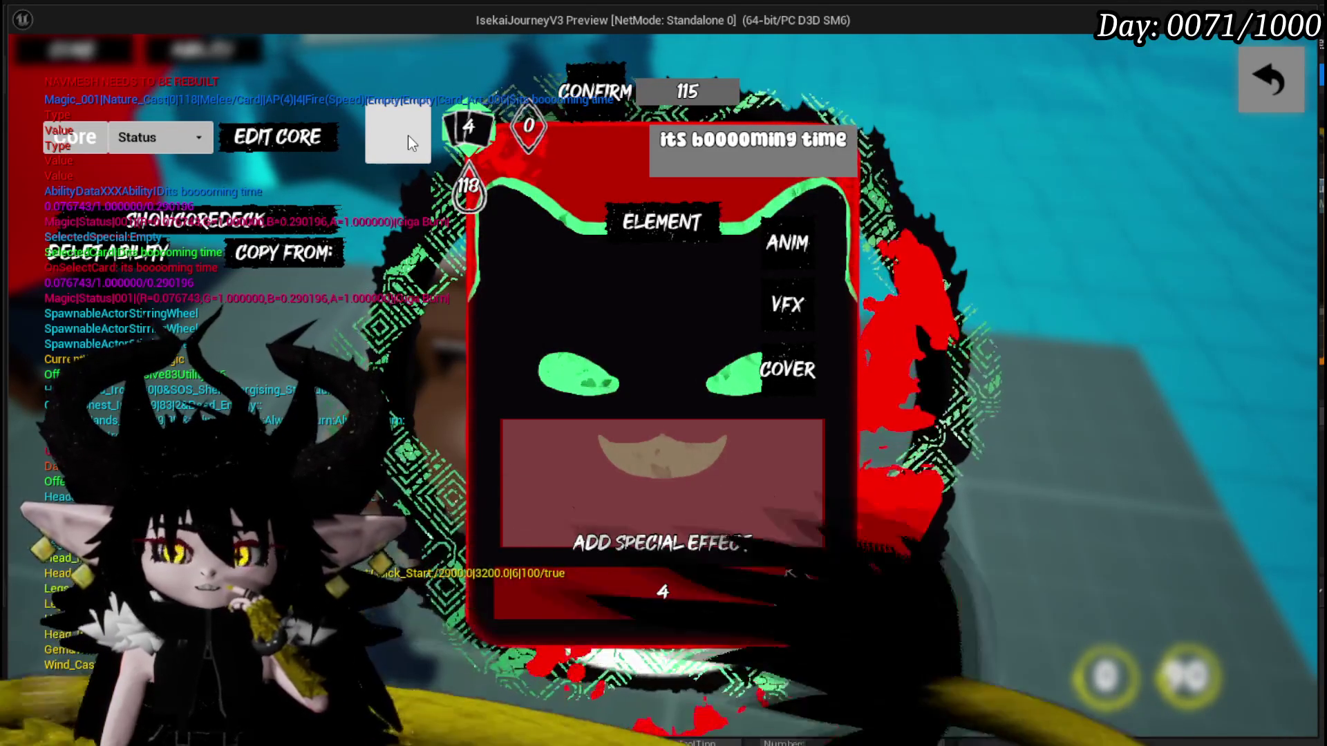
pyautogui.click(407, 135)
pyautogui.click(1270, 82)
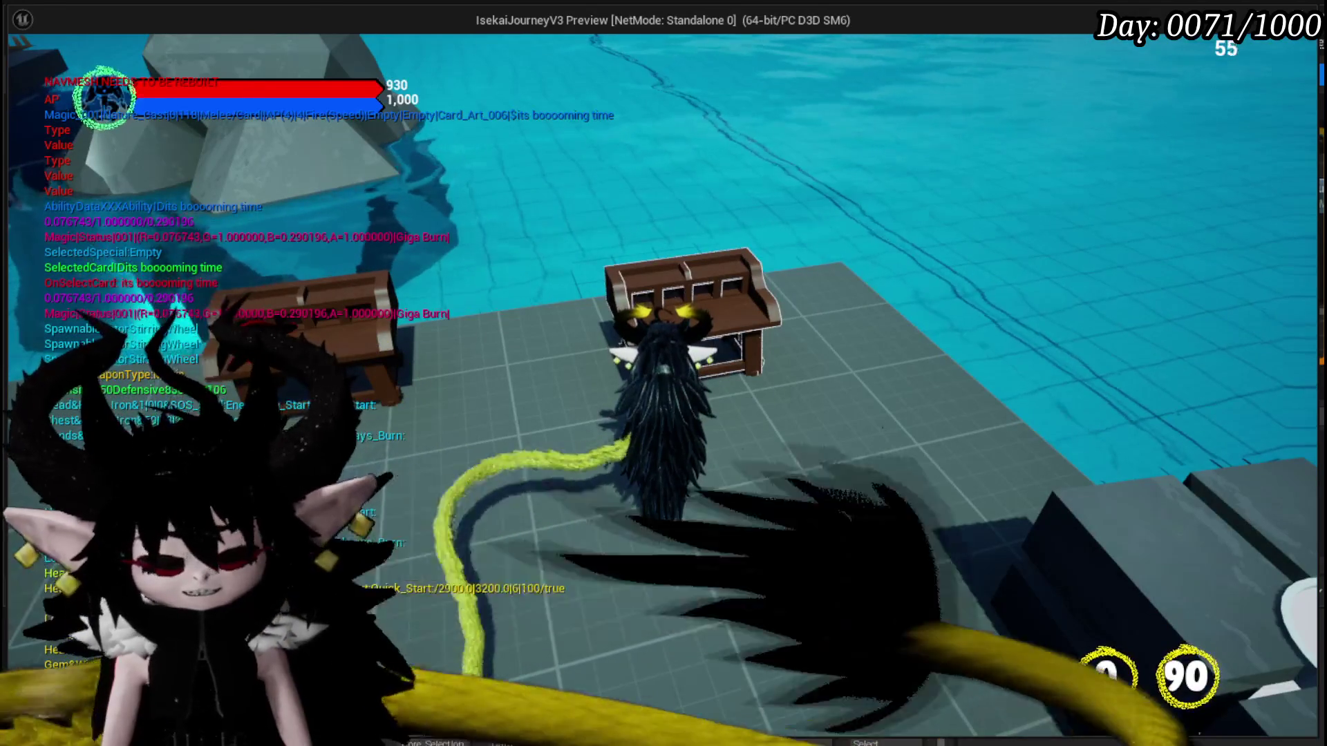
pyautogui.press('Escape')
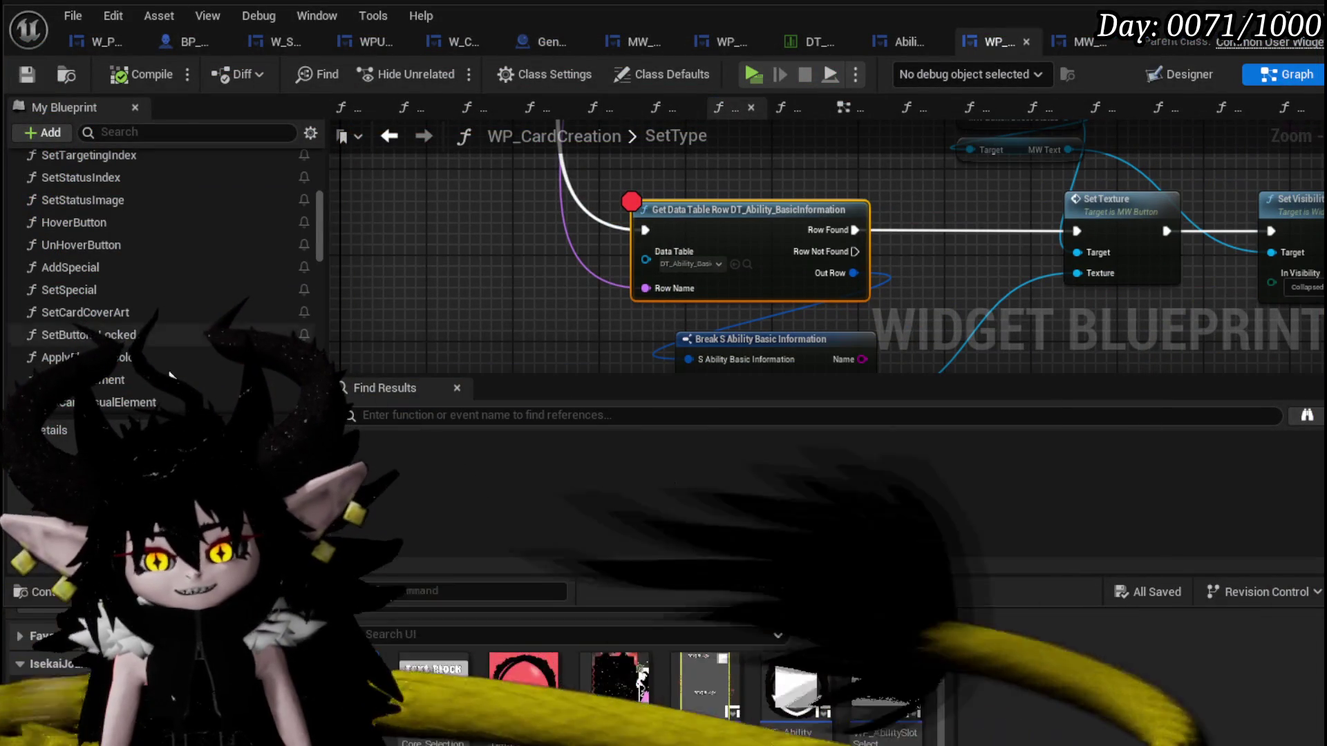
# Disable the Get Data Table Row breakpoint and add a breakpoint on the Set Texture node.
pyautogui.moveTo(644, 292); pyautogui.dragTo(368, 274)
pyautogui.rightClick(728, 193)
pyautogui.click(801, 551)
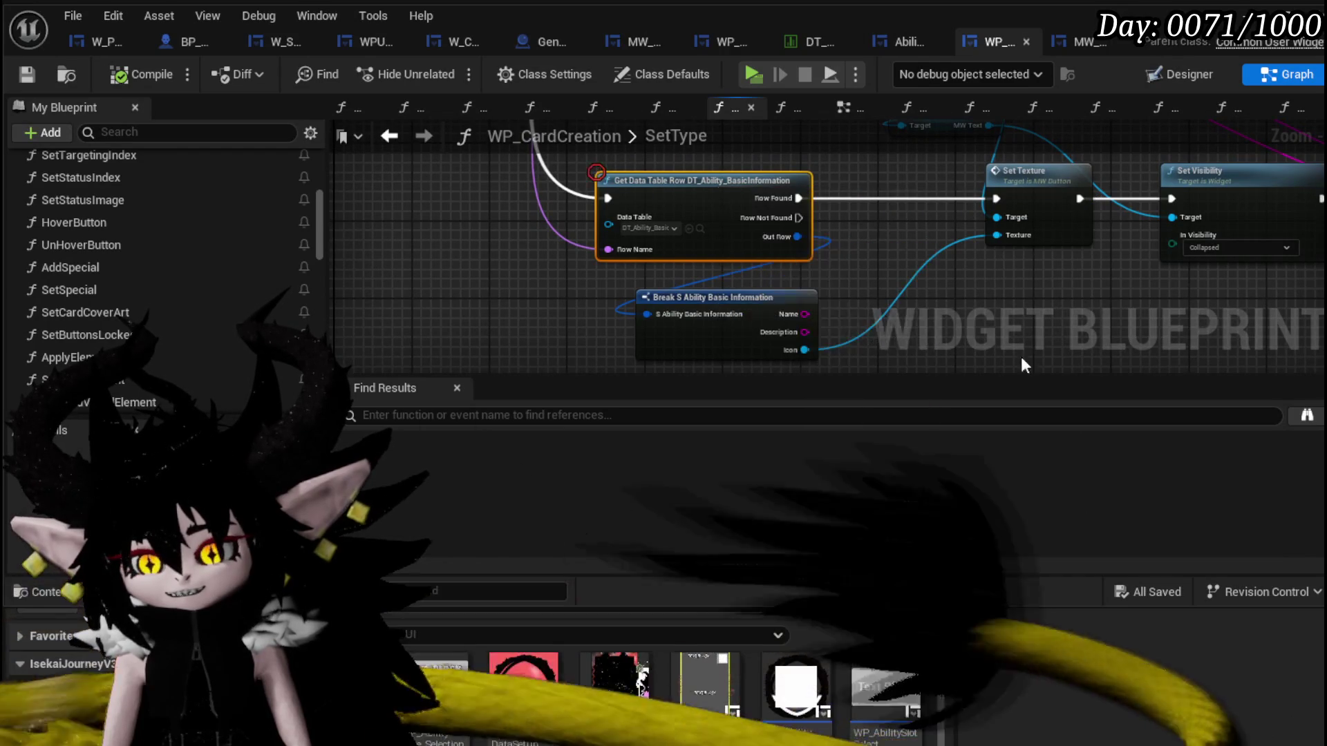
pyautogui.moveTo(952, 421); pyautogui.dragTo(612, 301)
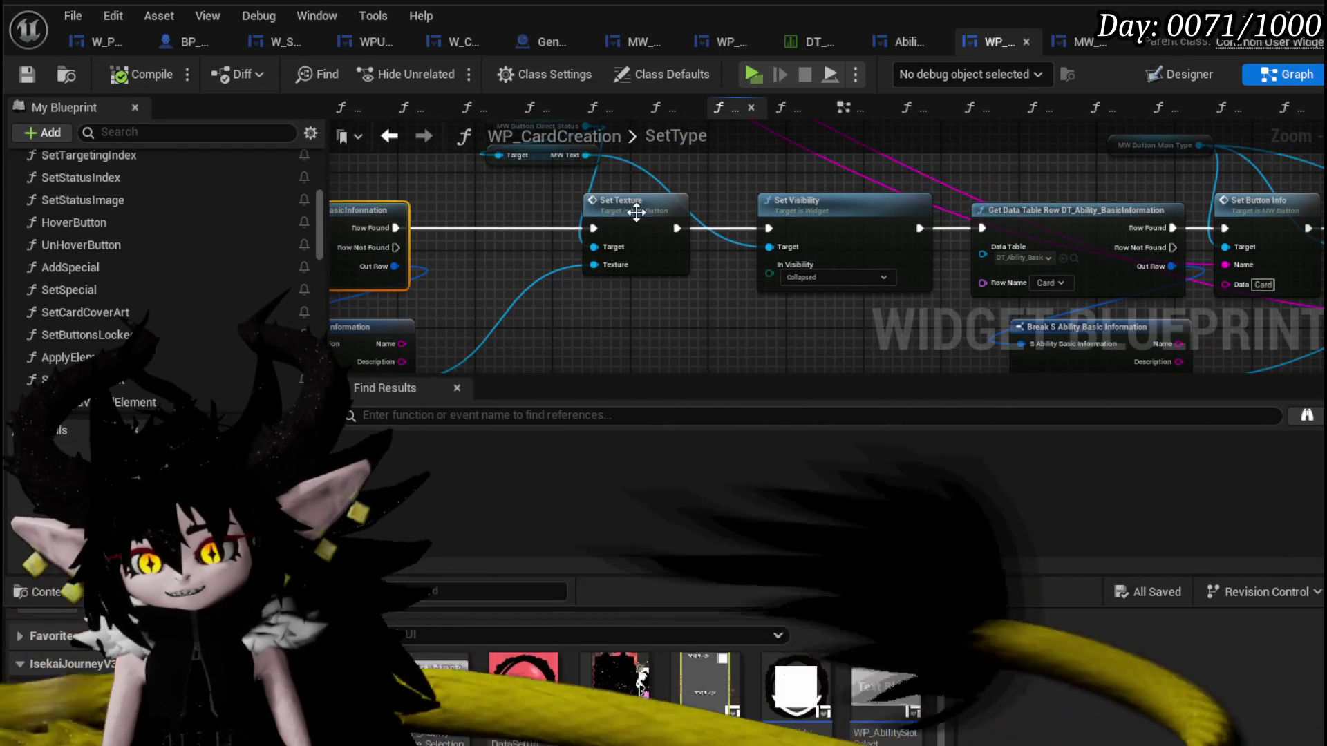
pyautogui.rightClick(637, 215)
pyautogui.click(711, 599)
# Remove the Get Data Table Row breakpoint entirely, leaving Set Texture as the only SetType breakpoint.
pyautogui.moveTo(435, 228); pyautogui.dragTo(801, 269)
pyautogui.rightClick(623, 262)
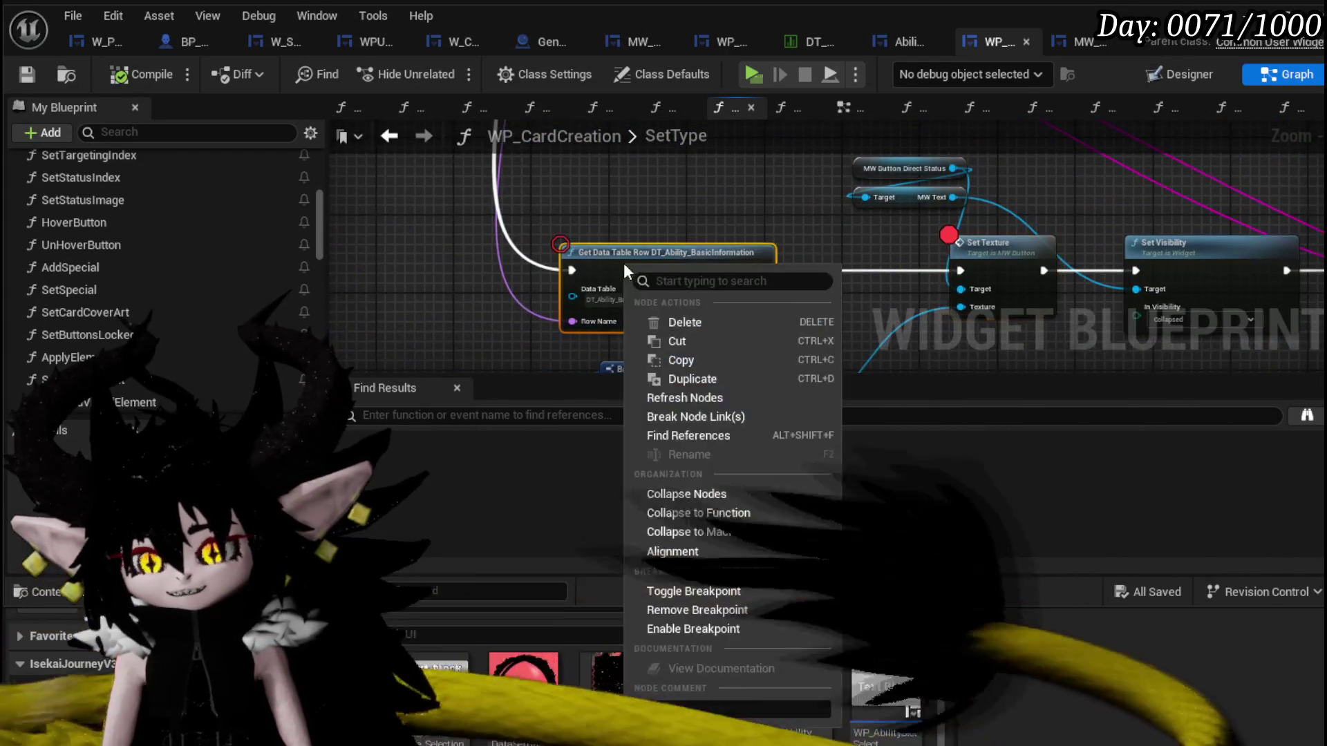
pyautogui.click(688, 612)
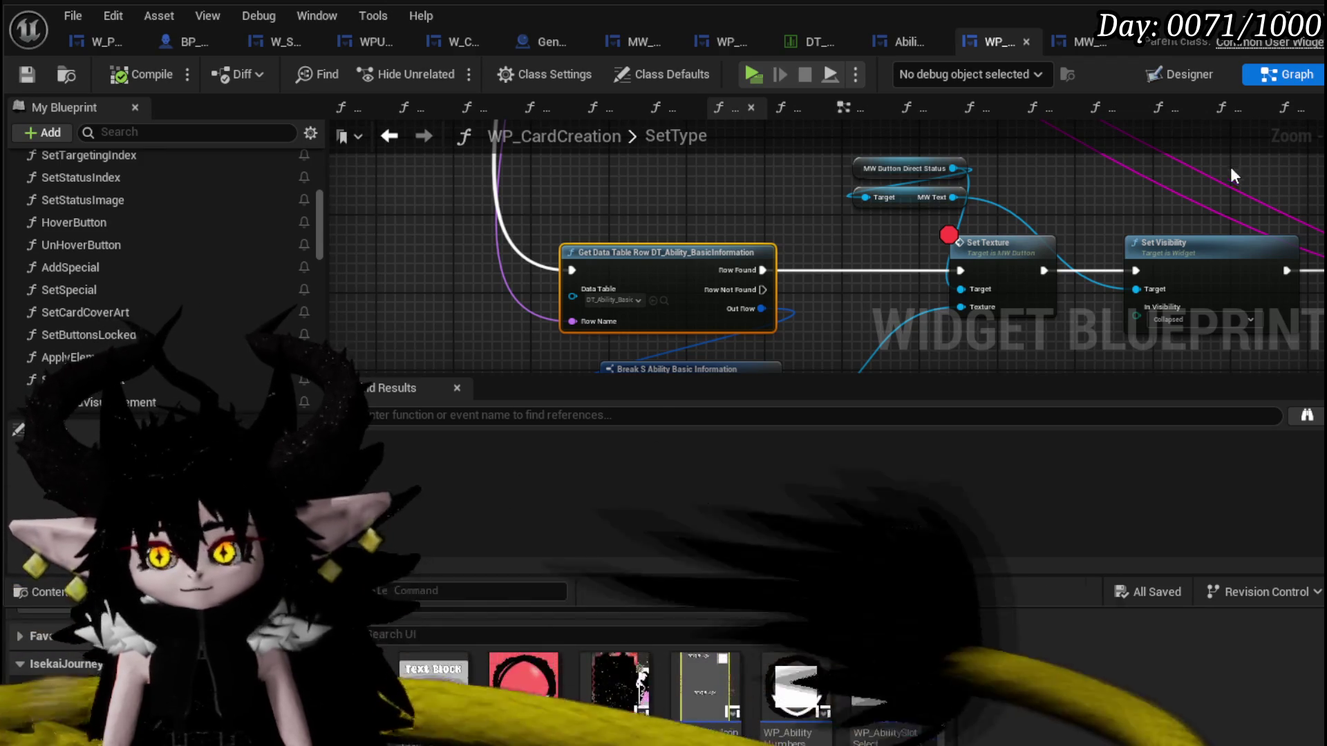
pyautogui.moveTo(1083, 41)
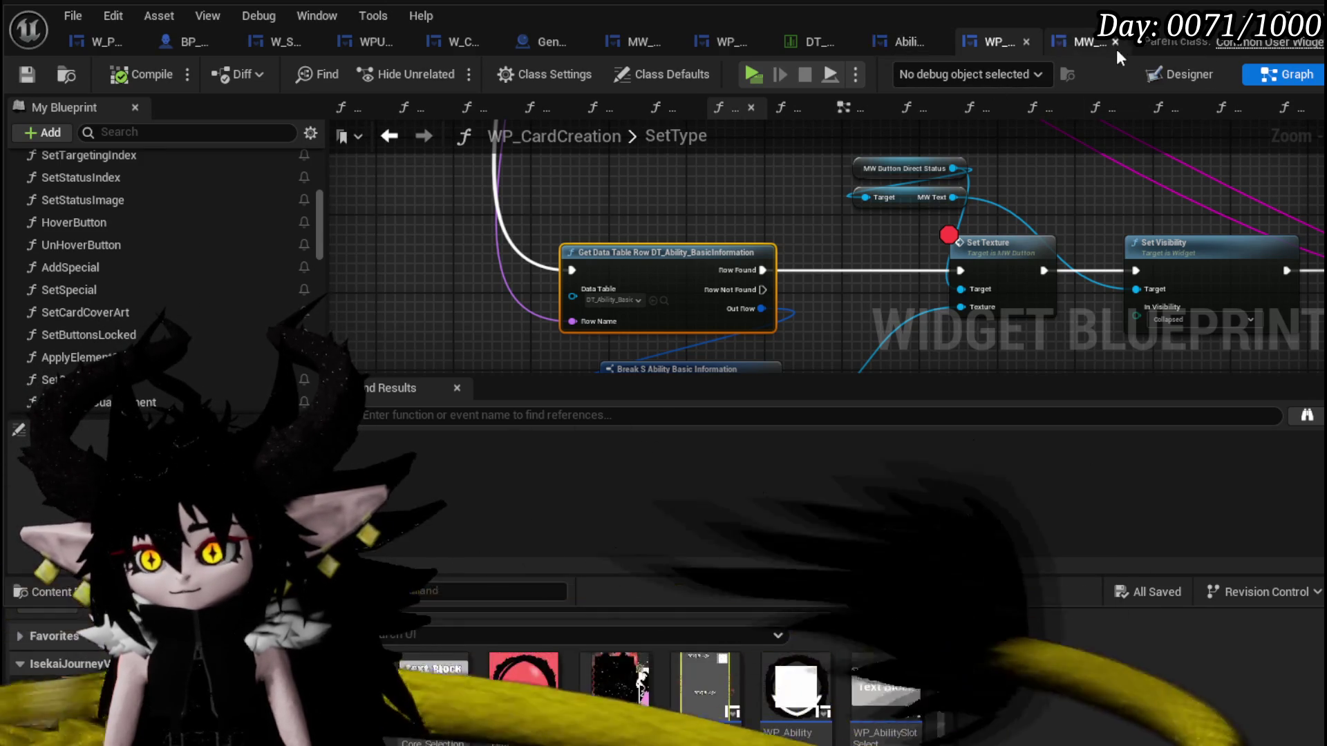
pyautogui.click(983, 44)
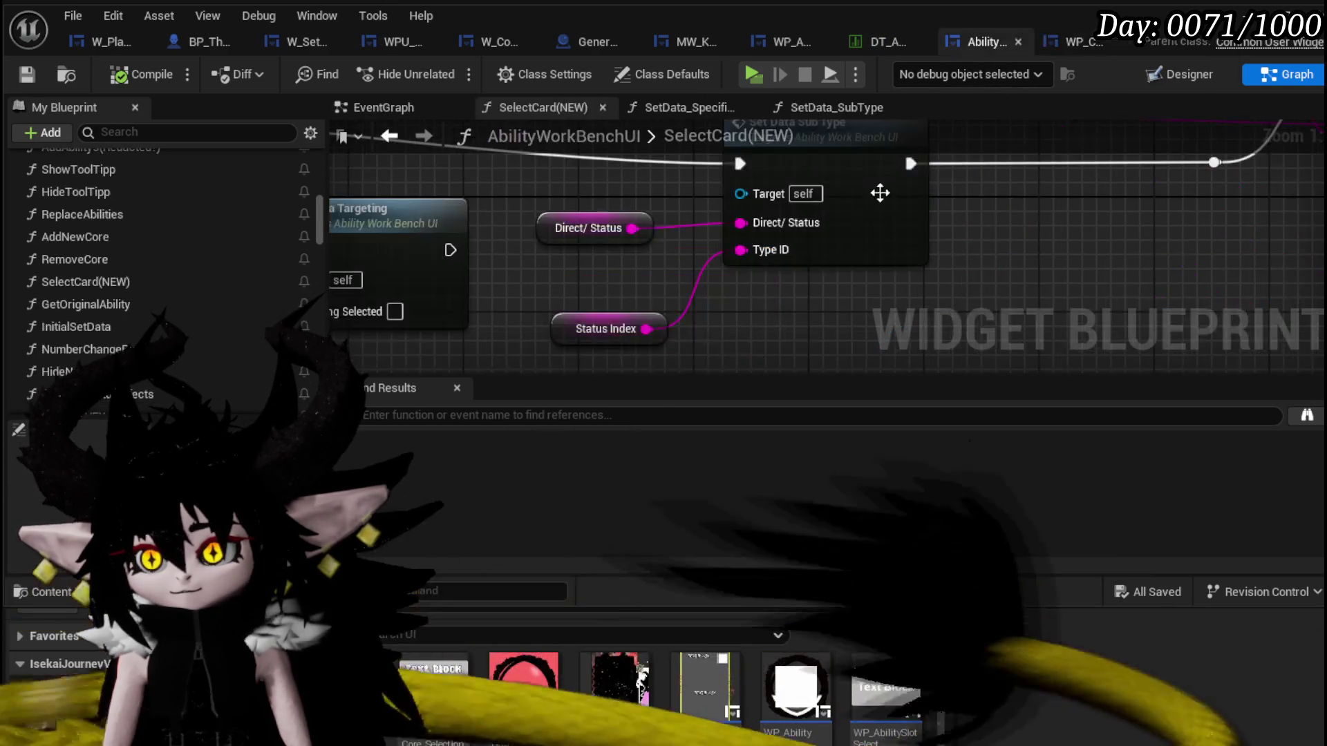
pyautogui.scroll(-2, 976, 235)
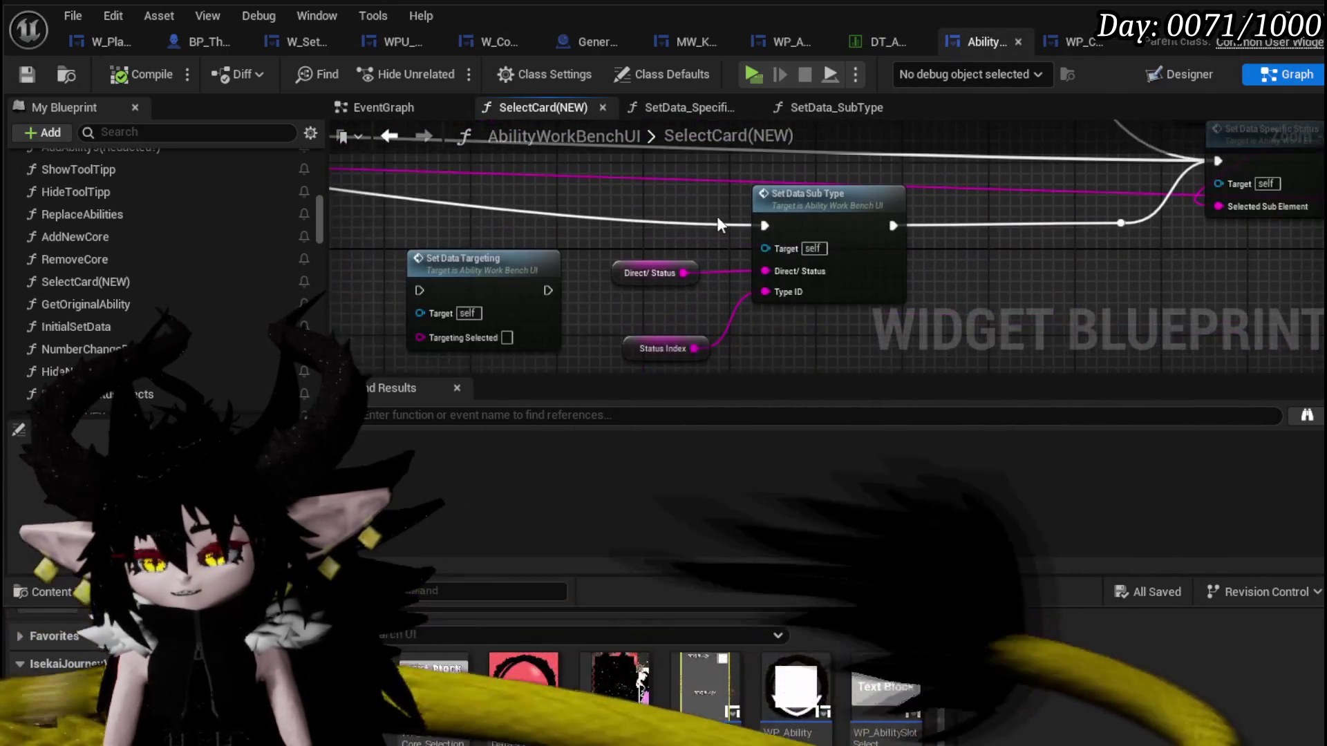
# Add a breakpoint on Set Data Sub Type in SelectCard(NEW) and return to the level editor.
pyautogui.rightClick(781, 197)
pyautogui.click(843, 579)
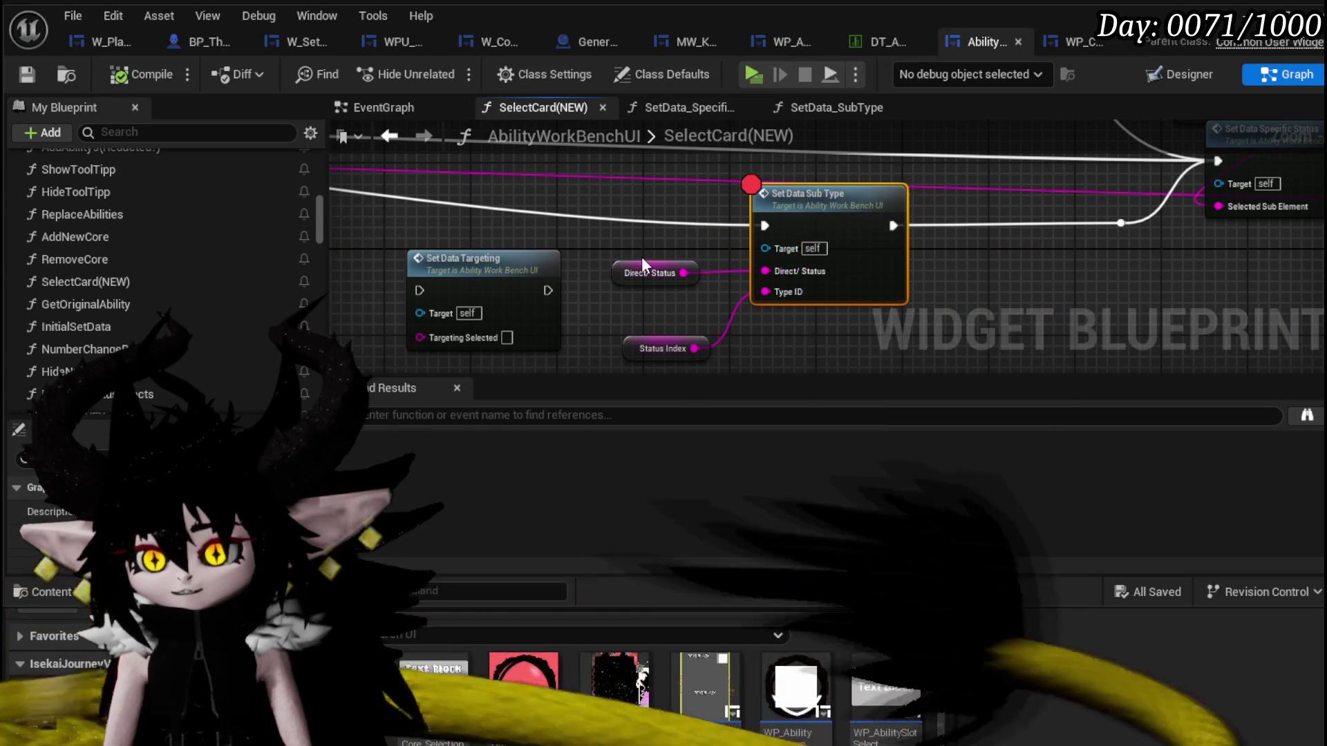
pyautogui.hotkey('alt', 'Tab')
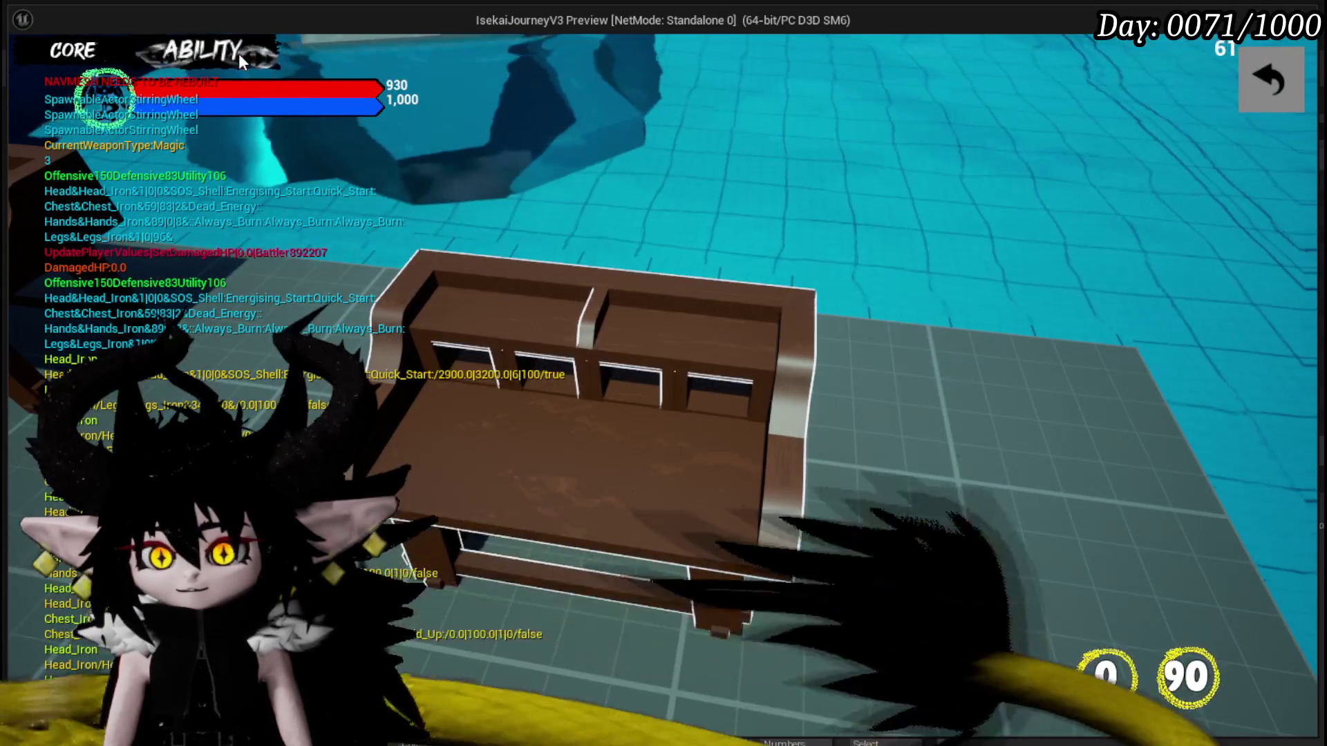
# In the play test, open the workbench's ability editing options and open an ability card.
pyautogui.click(238, 52)
pyautogui.click(125, 135)
pyautogui.click(168, 225)
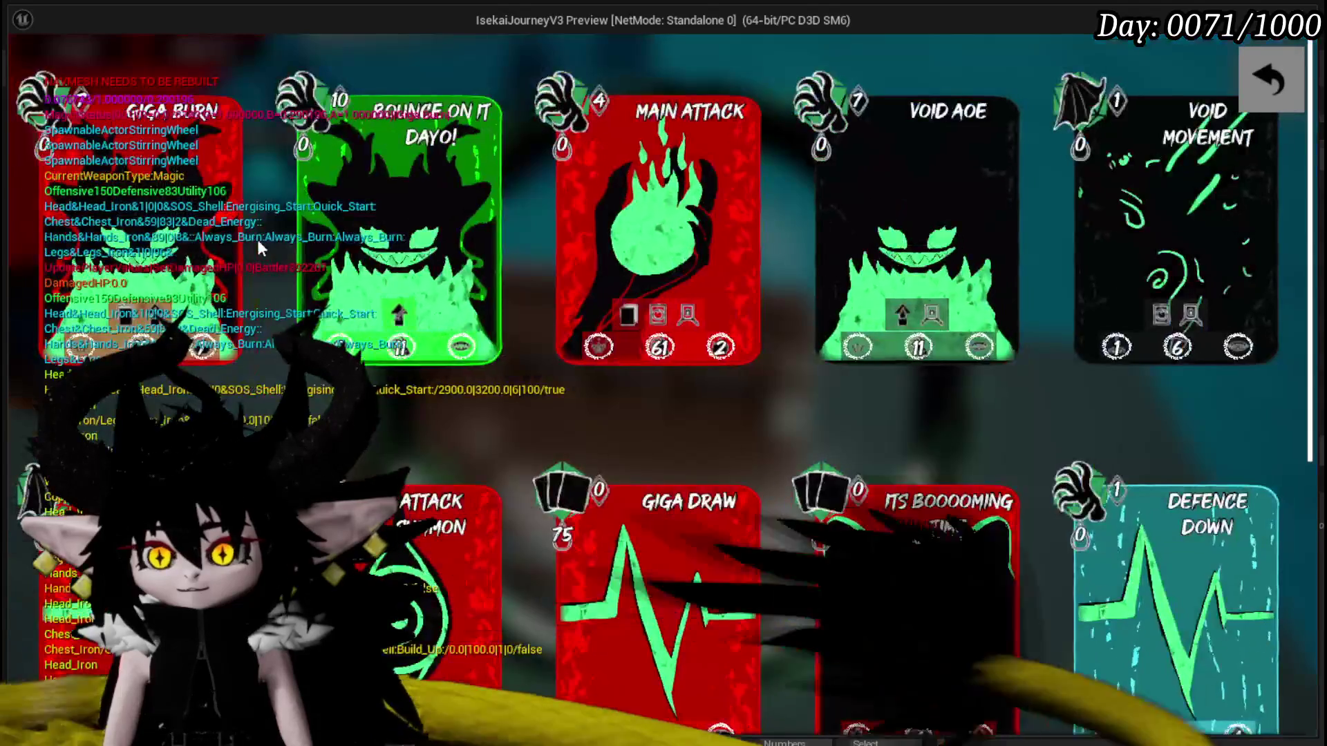
pyautogui.scroll(-3, 575, 244)
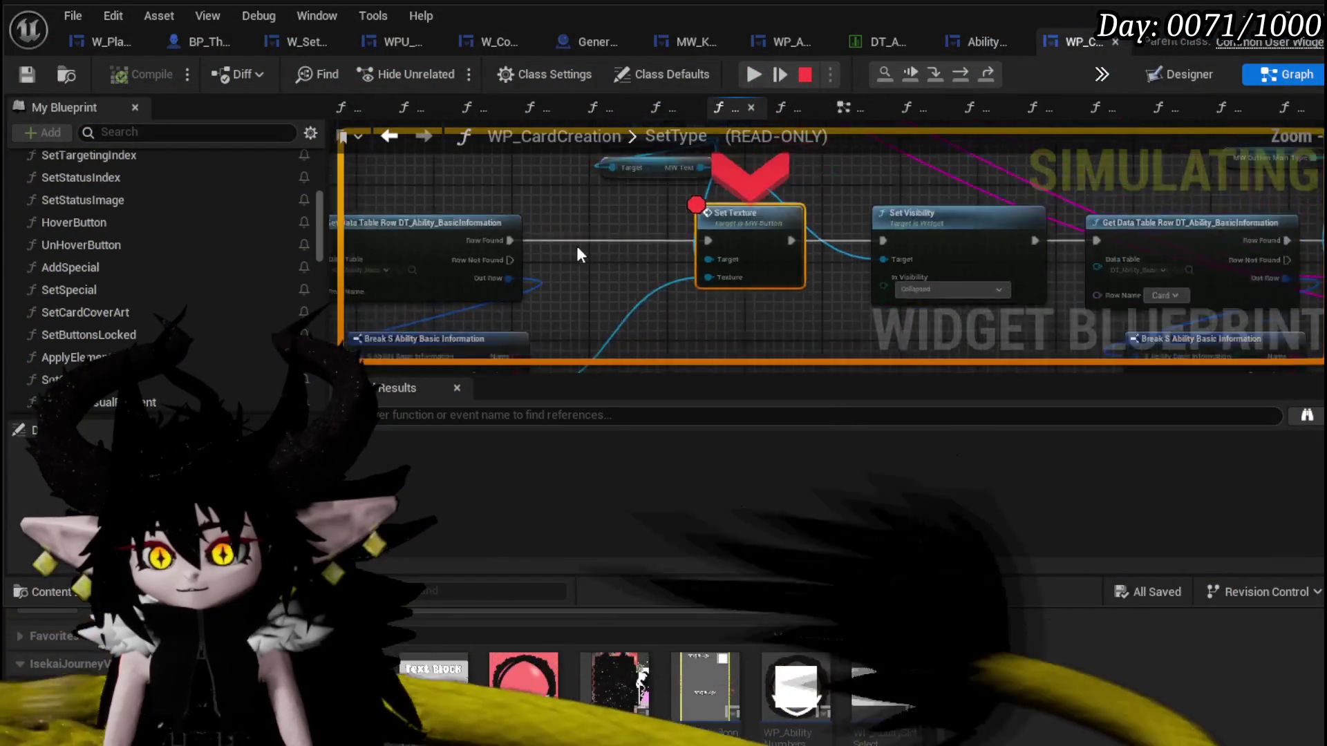
# Step over the Set Texture breakpoint and resume through the remaining pauses back to the game.
pyautogui.moveTo(575, 244); pyautogui.dragTo(700, 245)
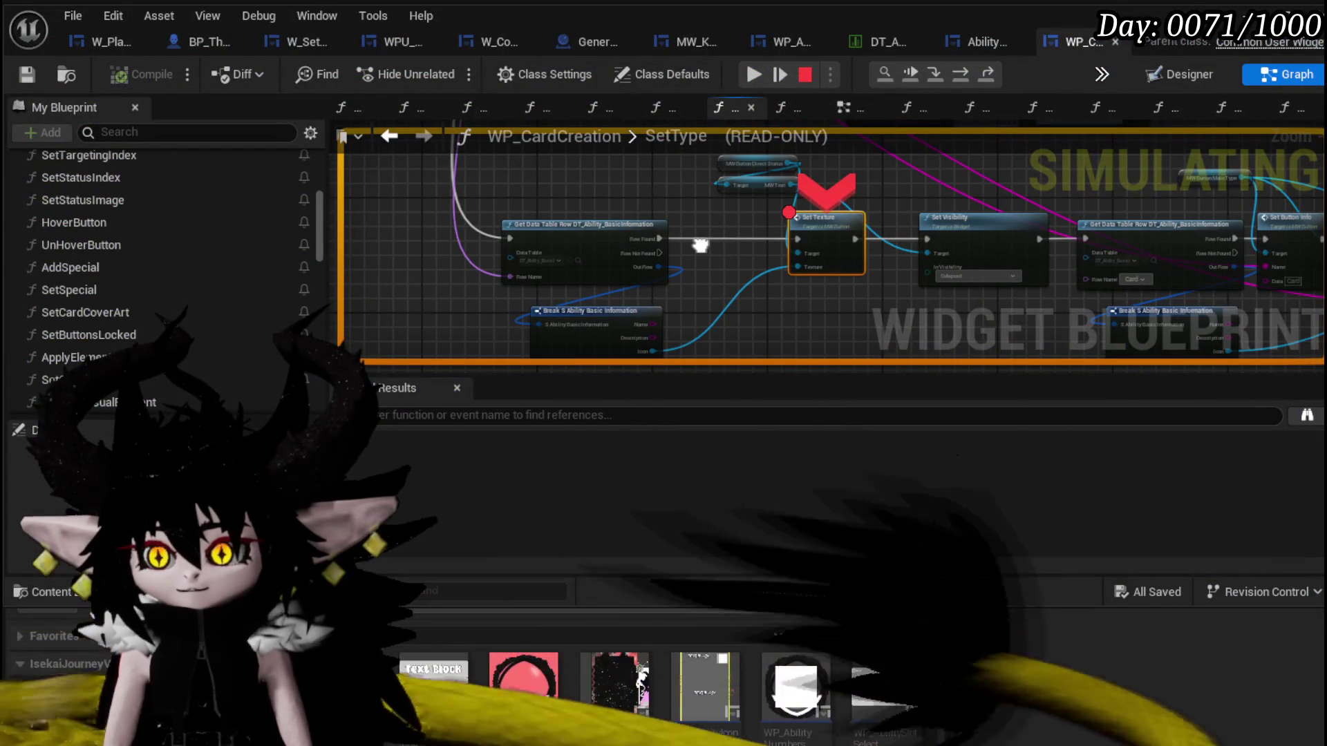
pyautogui.click(955, 76)
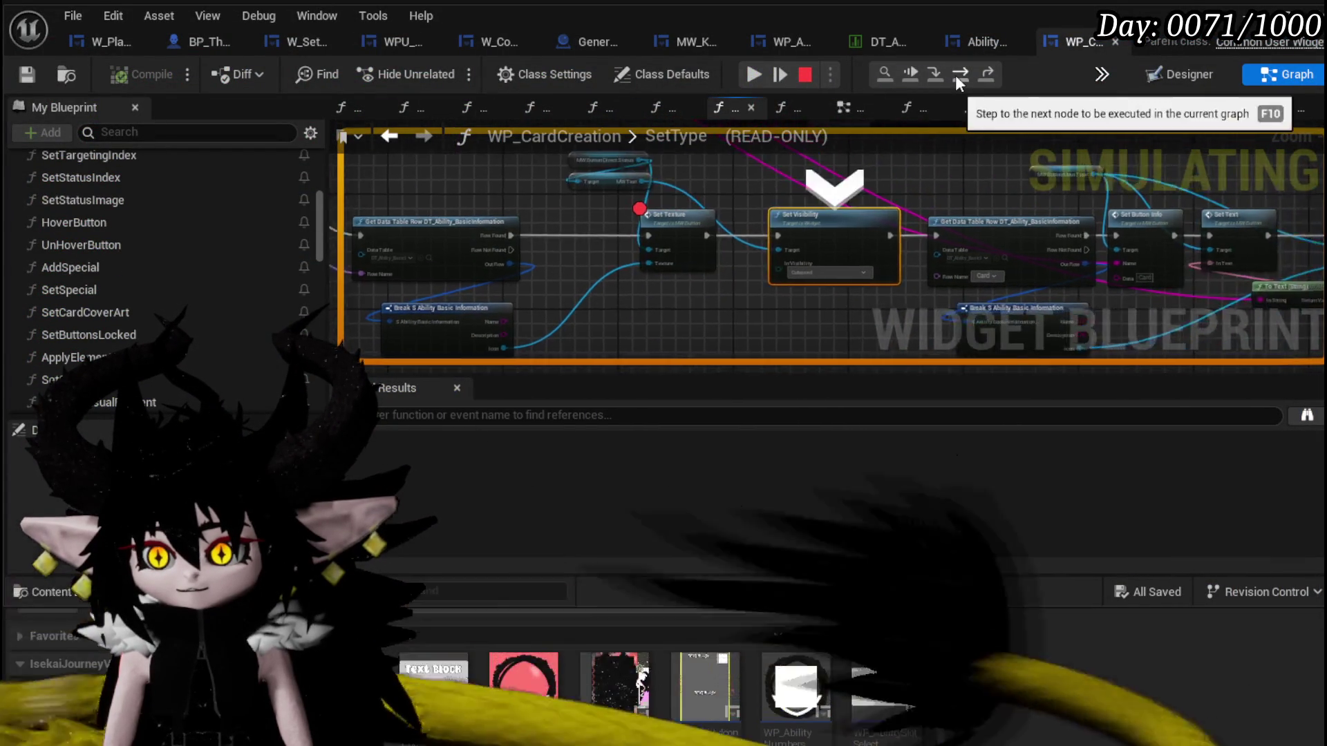
pyautogui.click(749, 75)
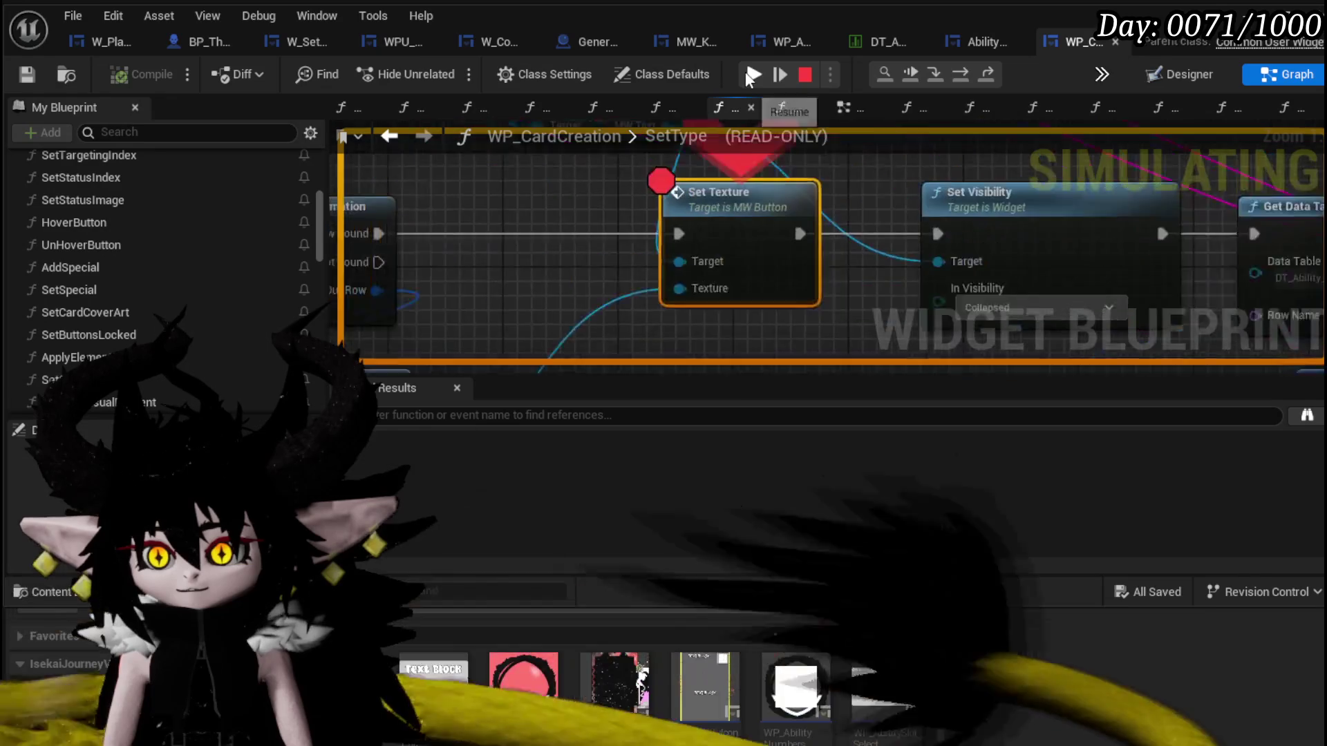
pyautogui.click(751, 76)
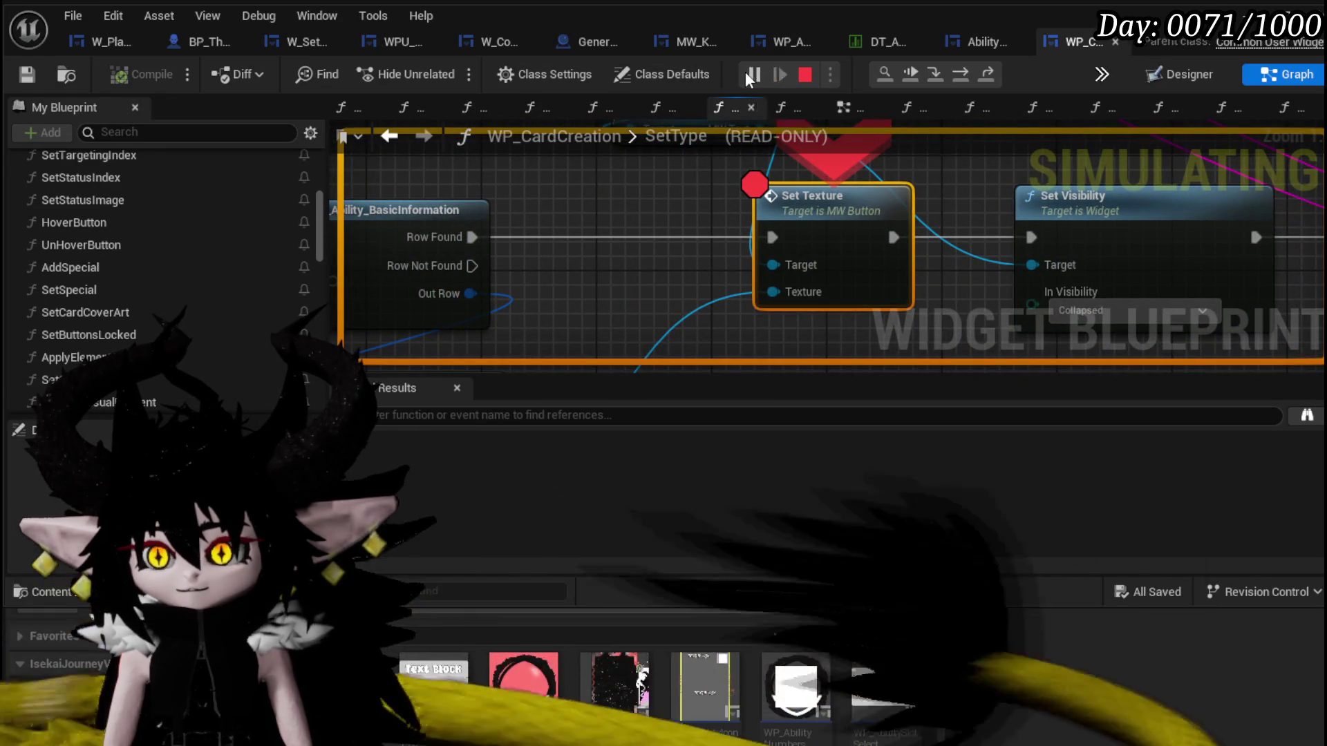
pyautogui.scroll(-2, 562, 255)
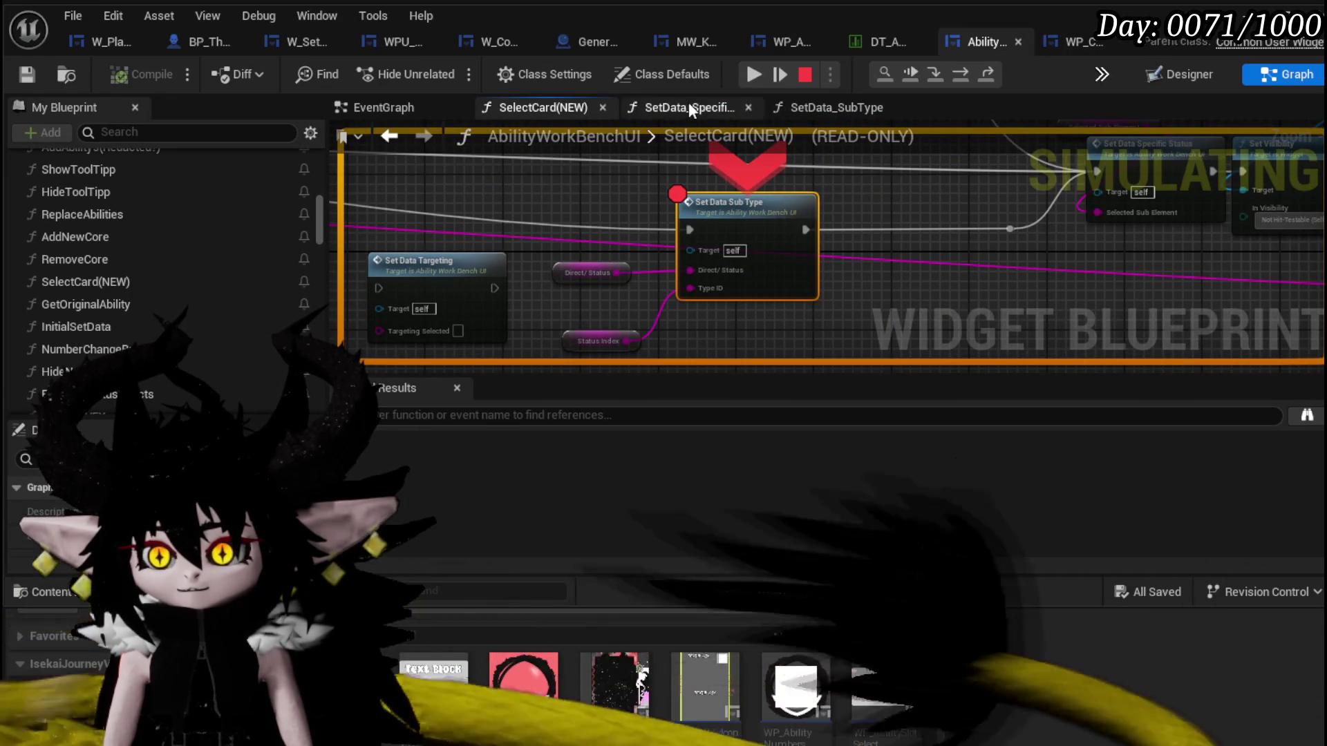
pyautogui.click(752, 75)
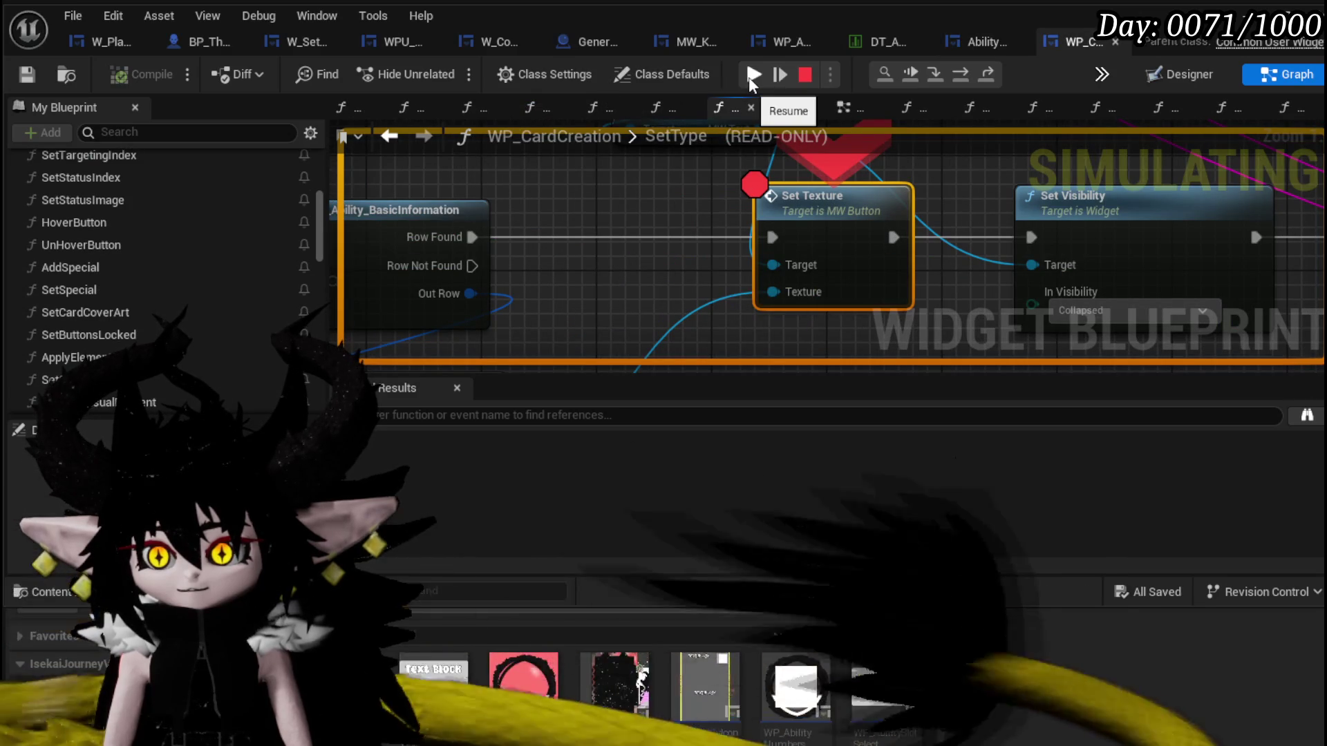
pyautogui.click(760, 74)
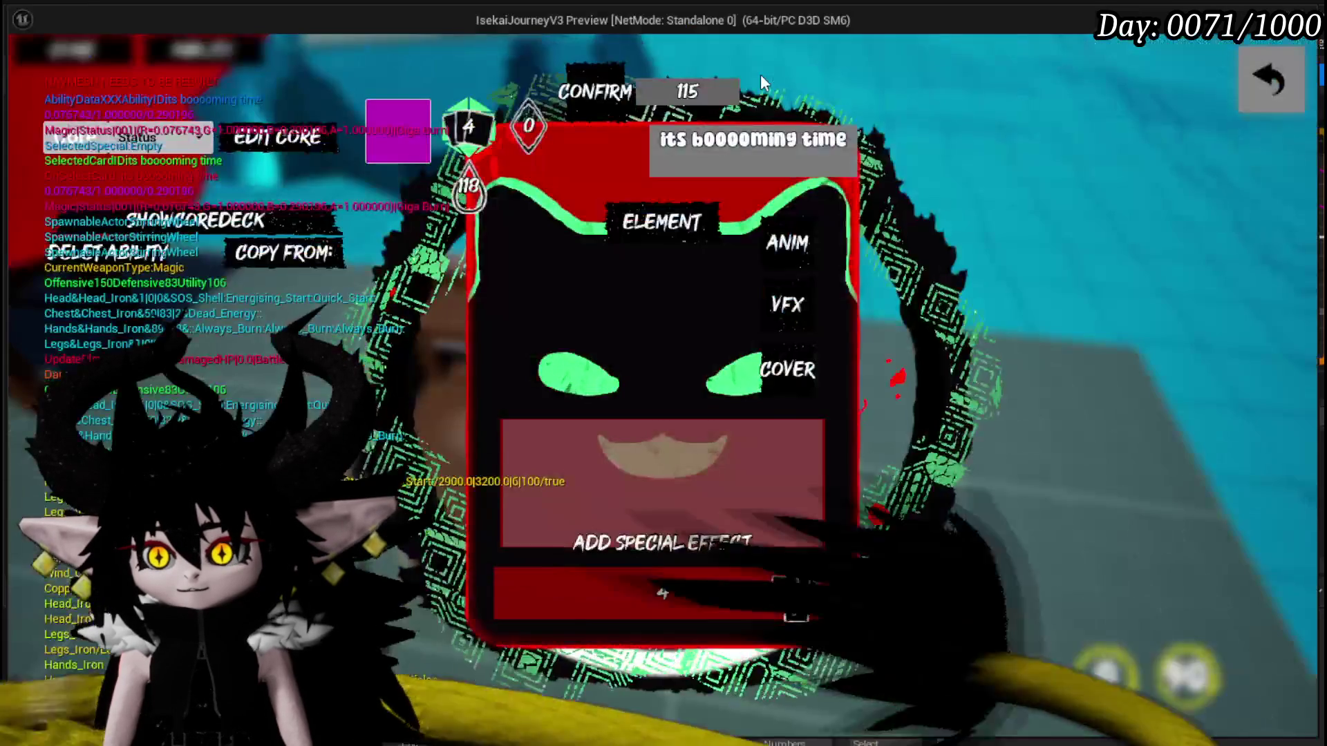
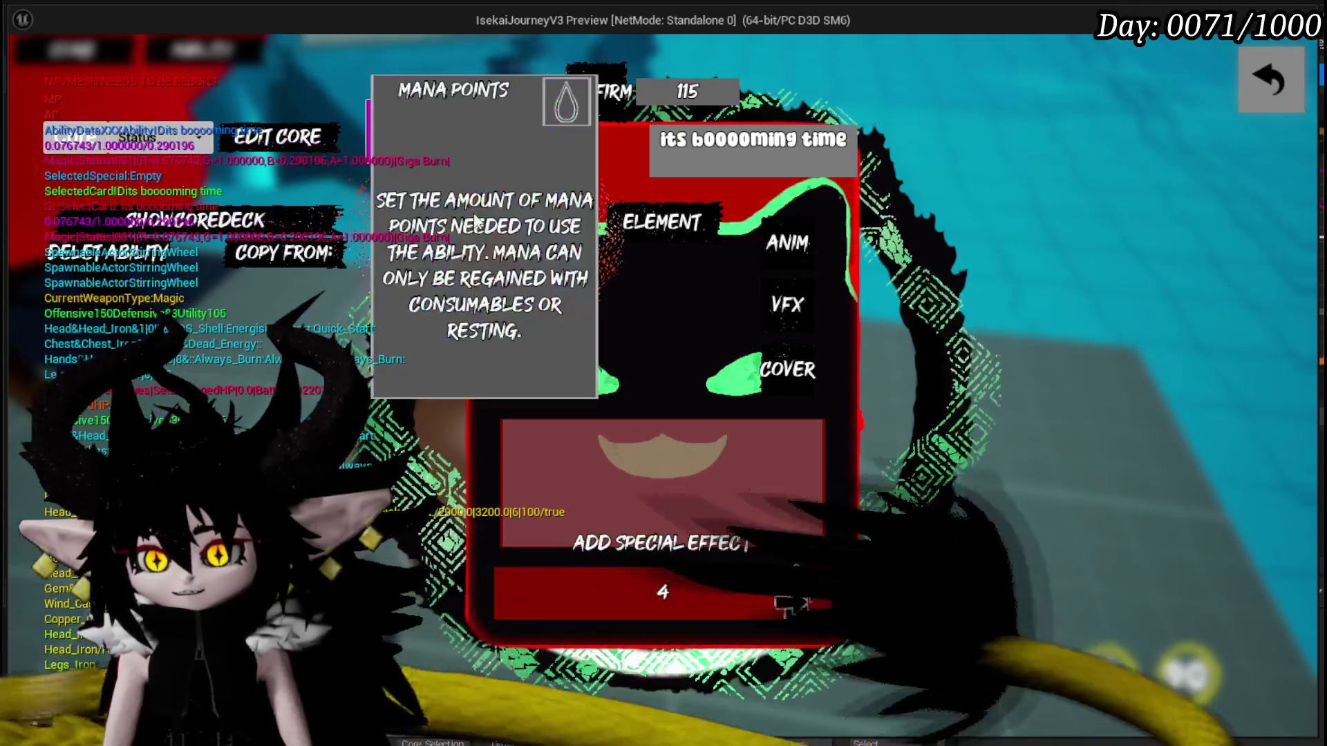
# Stop the card-creation play preview and return to editing the SetType graph.
pyautogui.click(1270, 83)
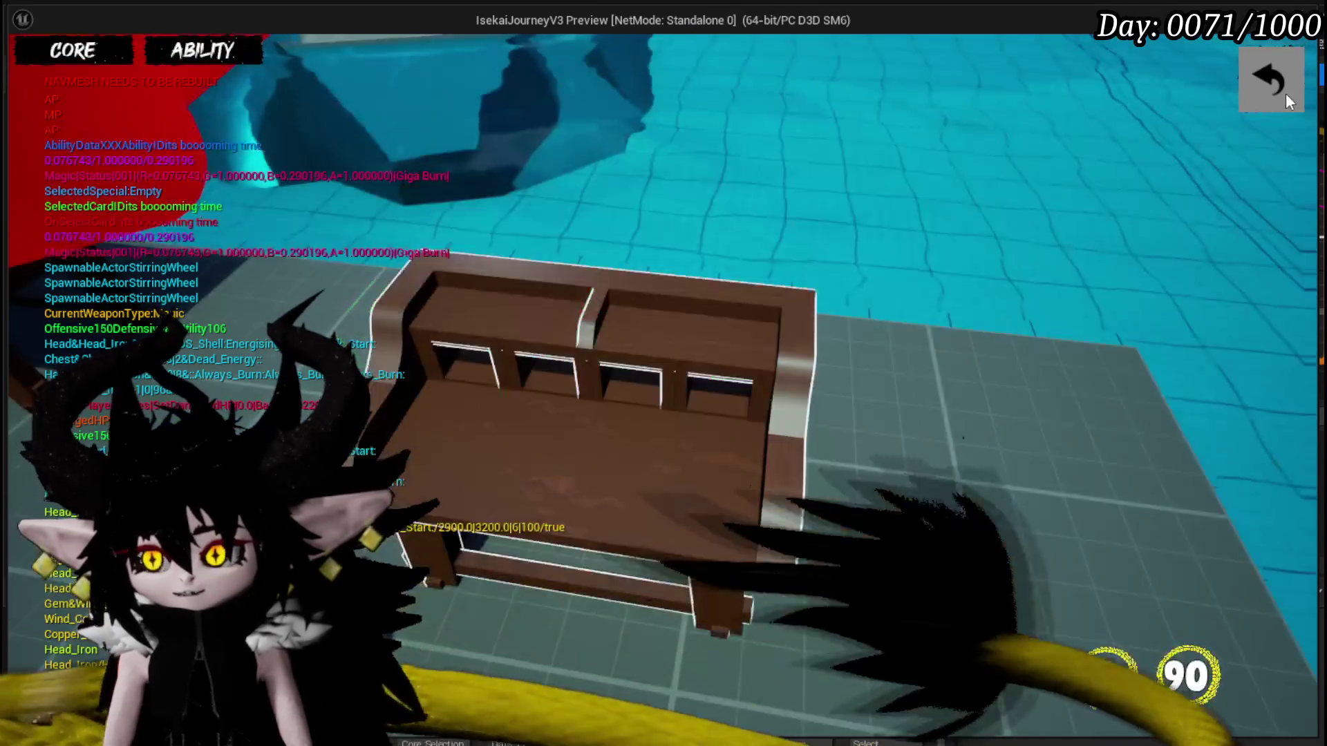
pyautogui.scroll(-2, 476, 262)
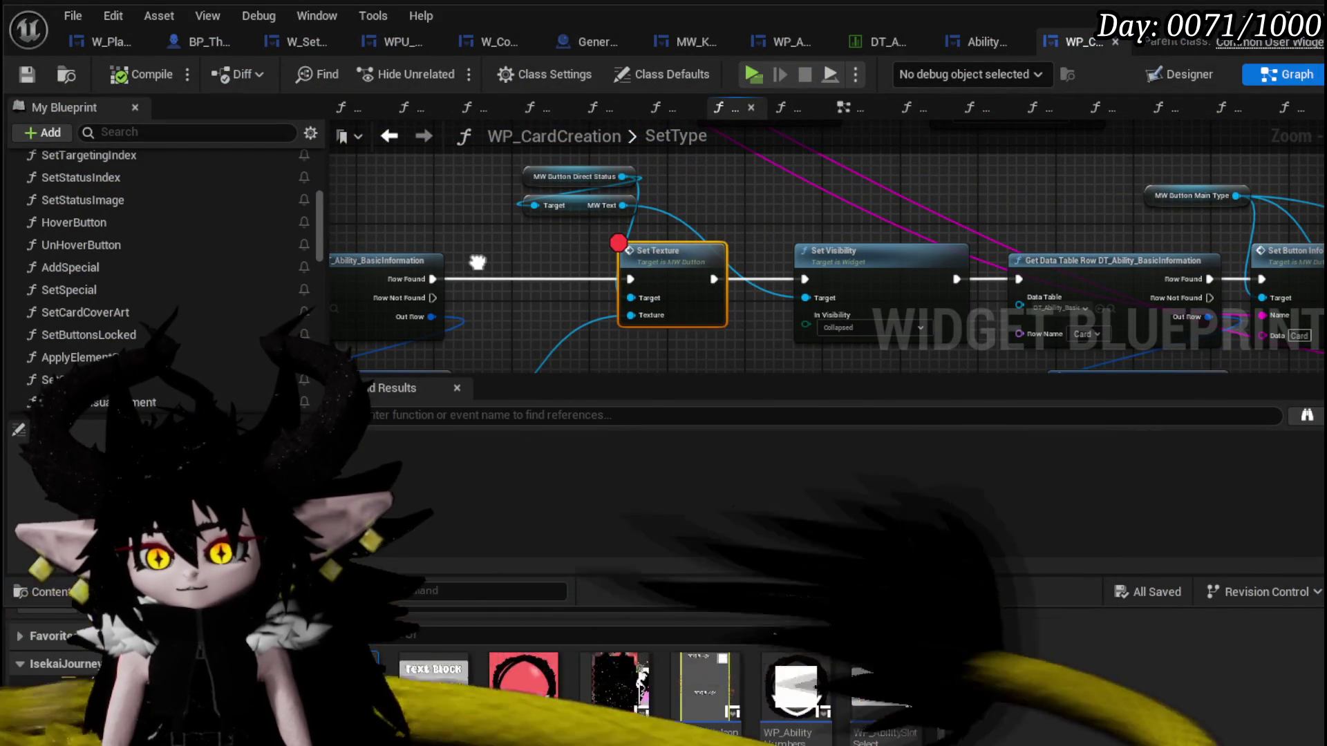
pyautogui.moveTo(477, 263)
pyautogui.mouseDown()
pyautogui.moveTo(580, 235)
pyautogui.moveTo(746, 246)
pyautogui.mouseUp()
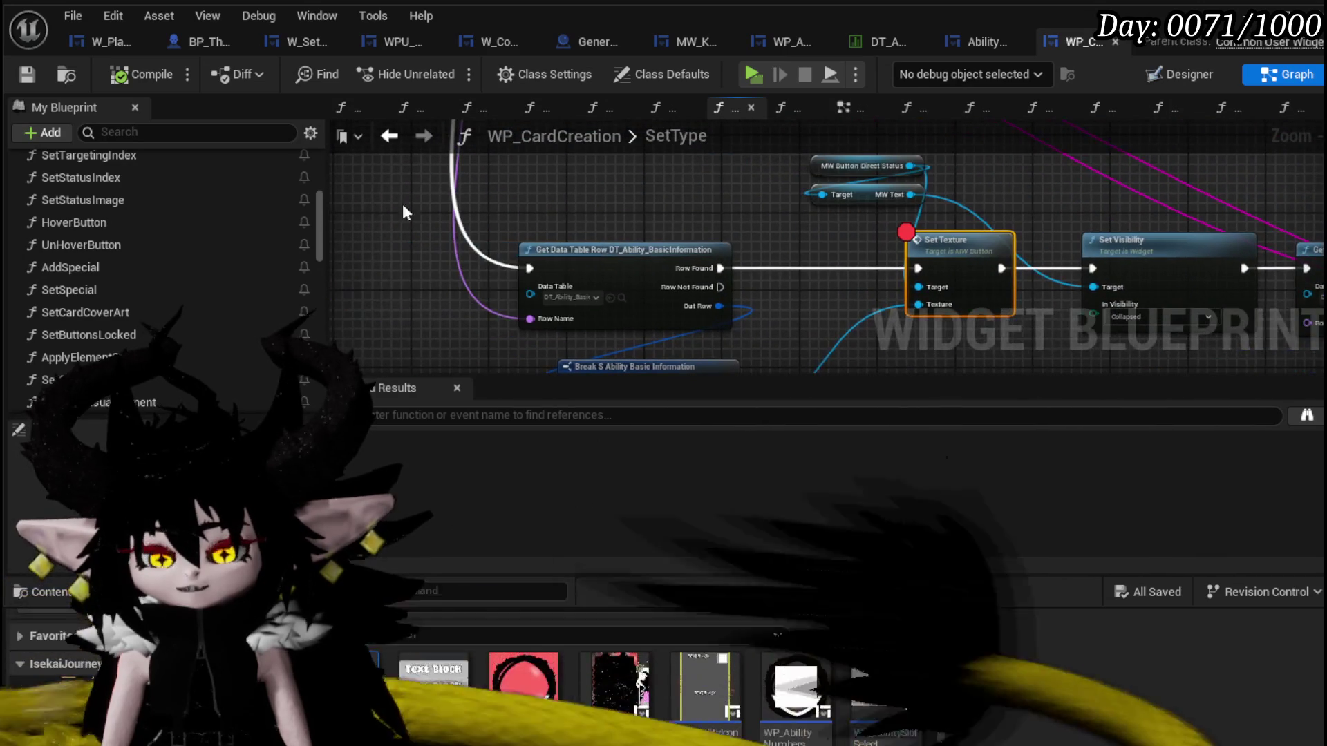
pyautogui.click(985, 44)
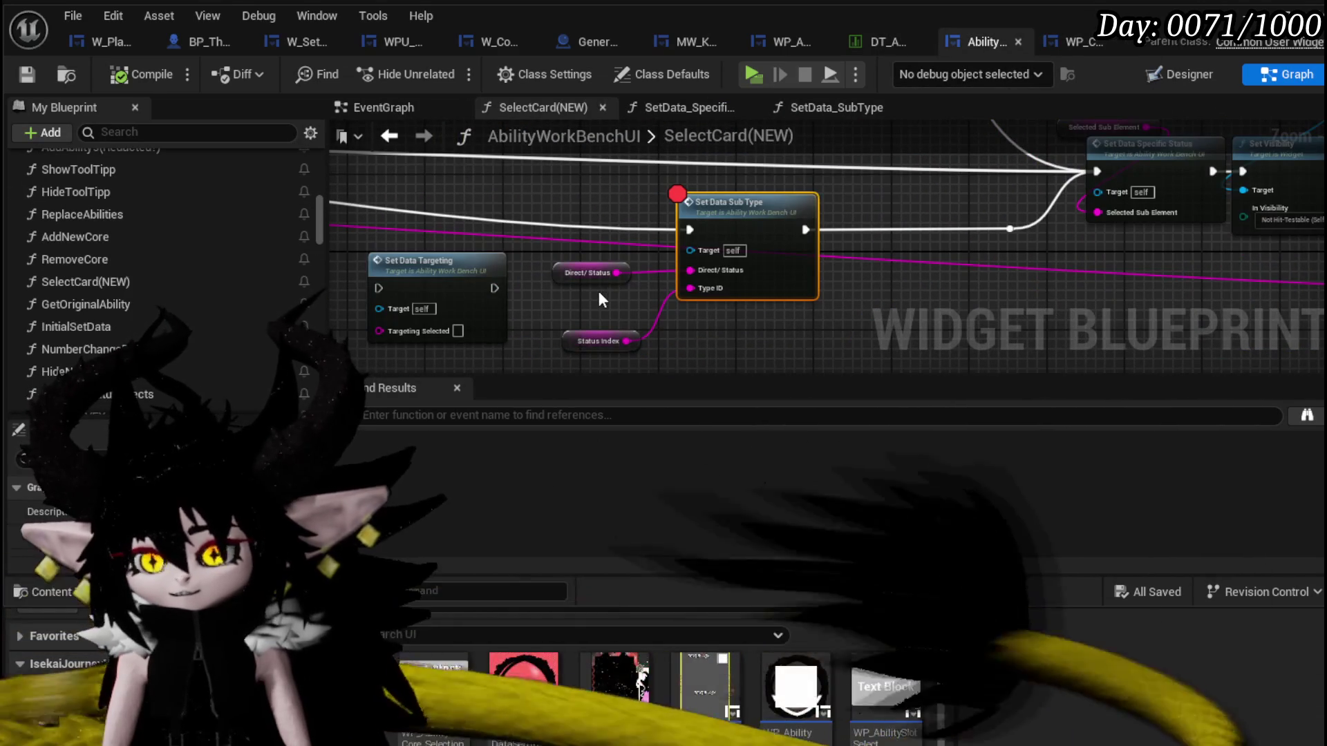
pyautogui.moveTo(582, 214)
pyautogui.mouseDown()
pyautogui.moveTo(934, 239)
pyautogui.moveTo(632, 193)
pyautogui.moveTo(855, 193)
pyautogui.mouseUp()
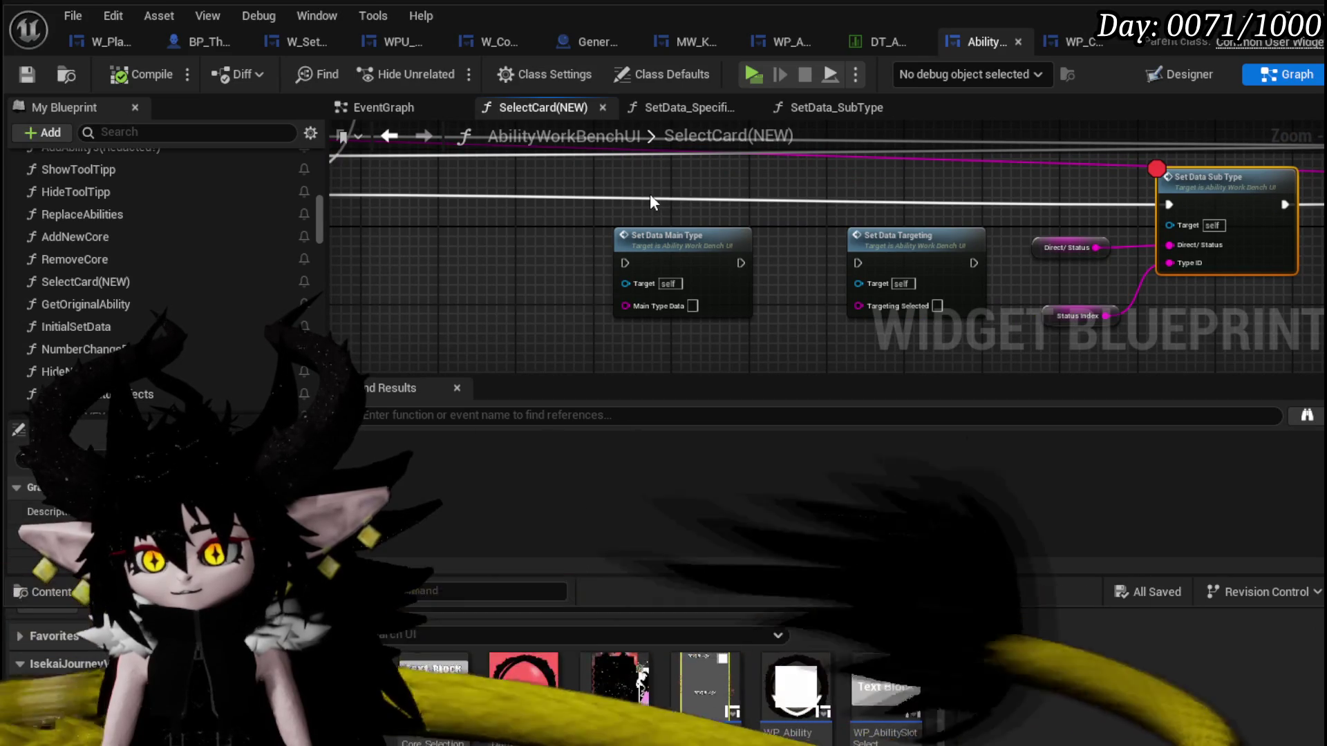
pyautogui.moveTo(646, 194); pyautogui.dragTo(341, 189)
pyautogui.doubleClick(915, 196)
pyautogui.scroll(-4, 600, 222)
pyautogui.scroll(4, 666, 264)
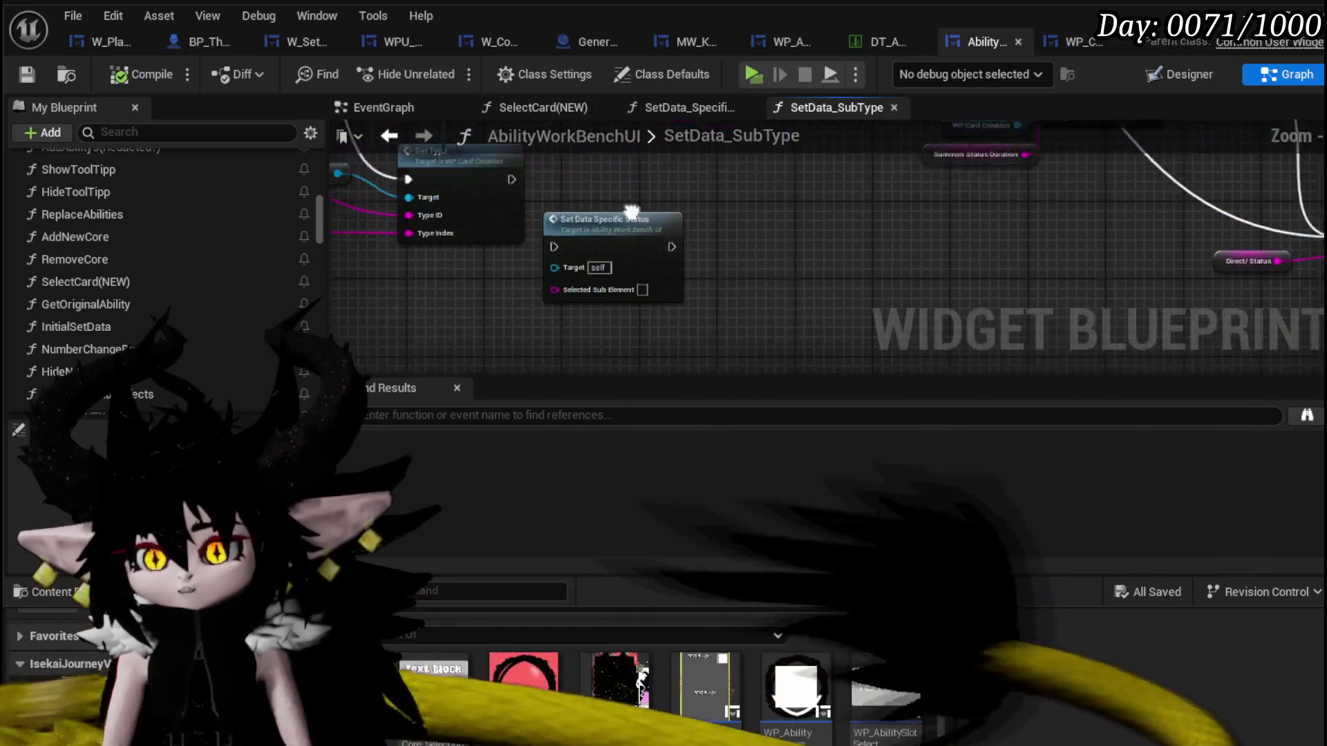
pyautogui.doubleClick(695, 273)
pyautogui.moveTo(897, 272); pyautogui.dragTo(474, 252)
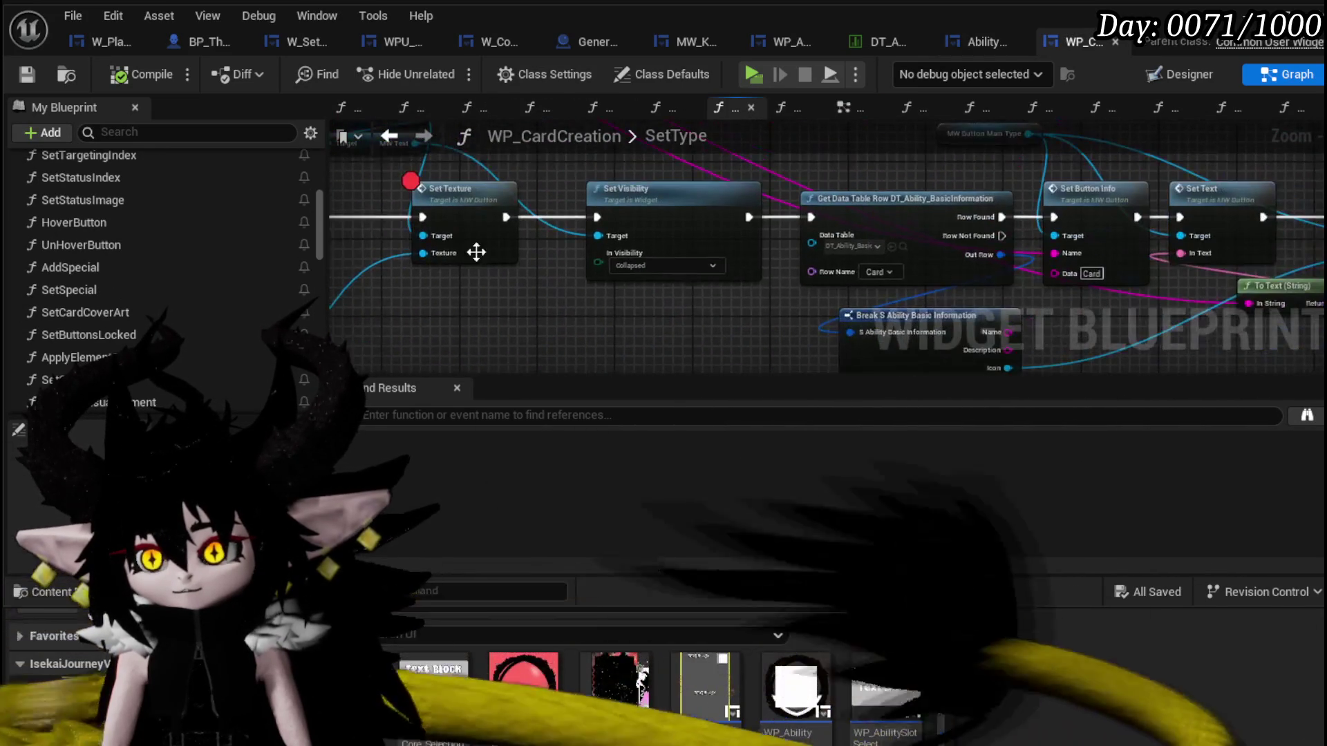
pyautogui.scroll(2, 617, 240)
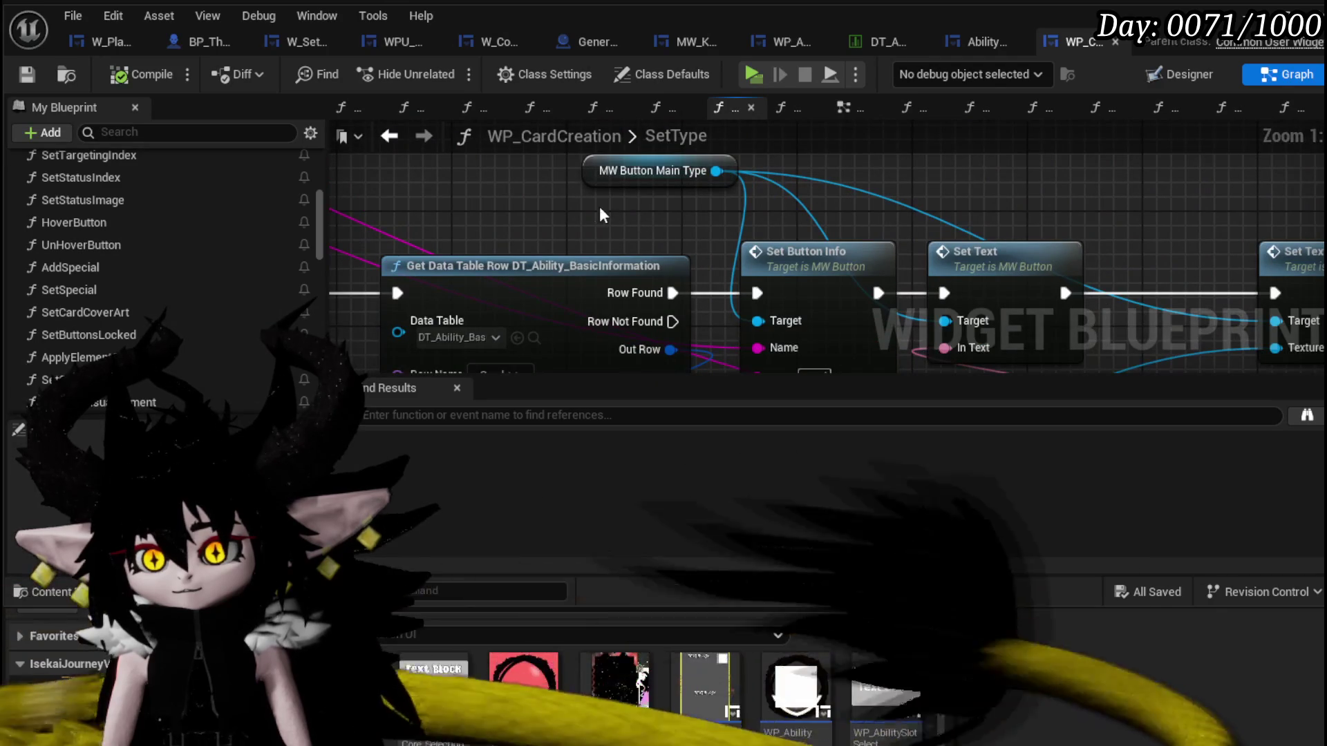
pyautogui.moveTo(580, 203); pyautogui.dragTo(783, 139)
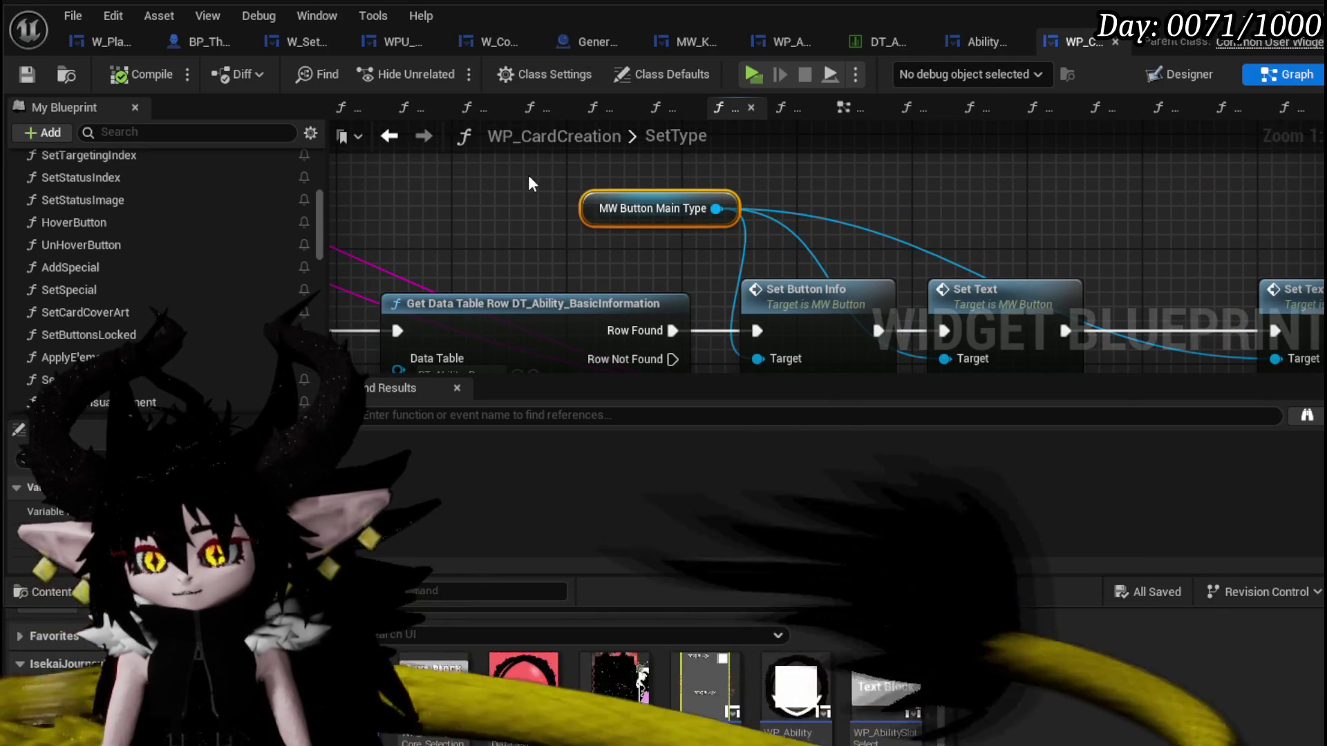
pyautogui.click(528, 176)
pyautogui.moveTo(320, 236); pyautogui.dragTo(328, 349)
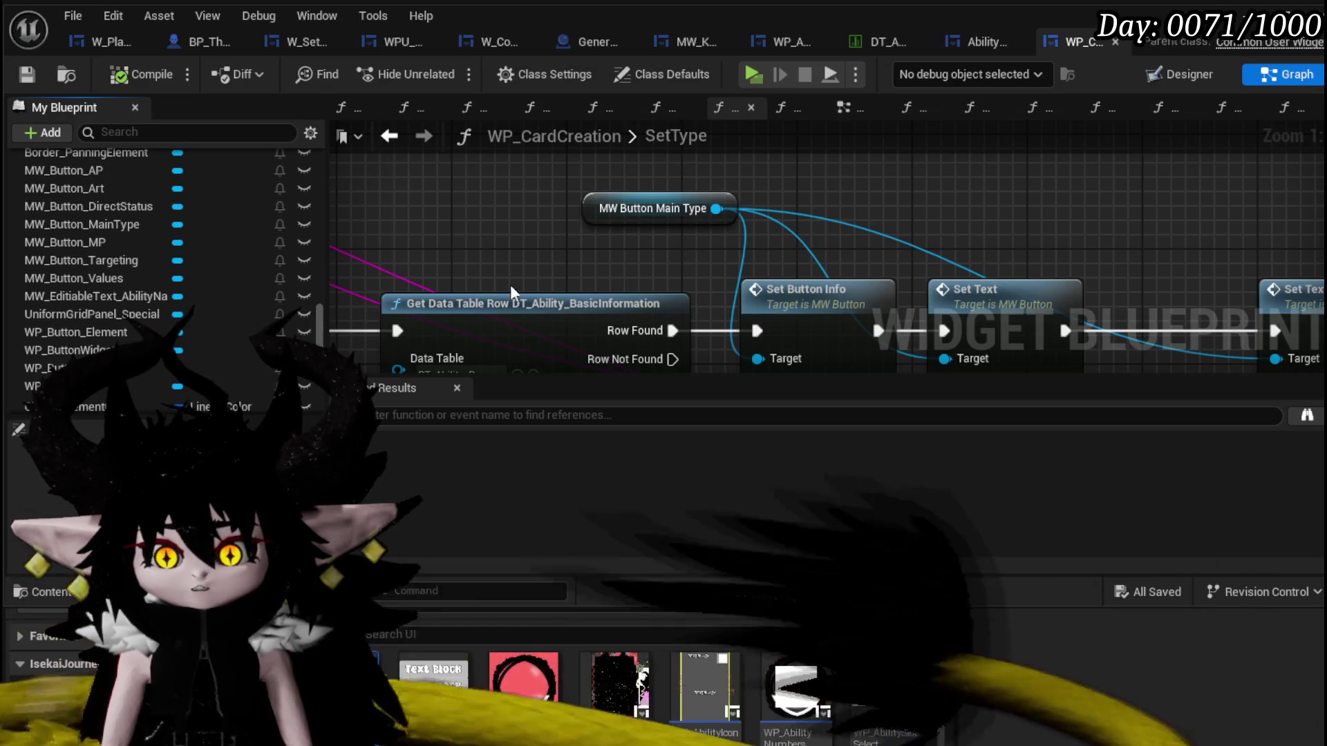
# Inspect the MW_Button_MainType and MW_Button_Values widgets in the Designer layout, then return to the graph.
pyautogui.click(1183, 74)
pyautogui.click(597, 259)
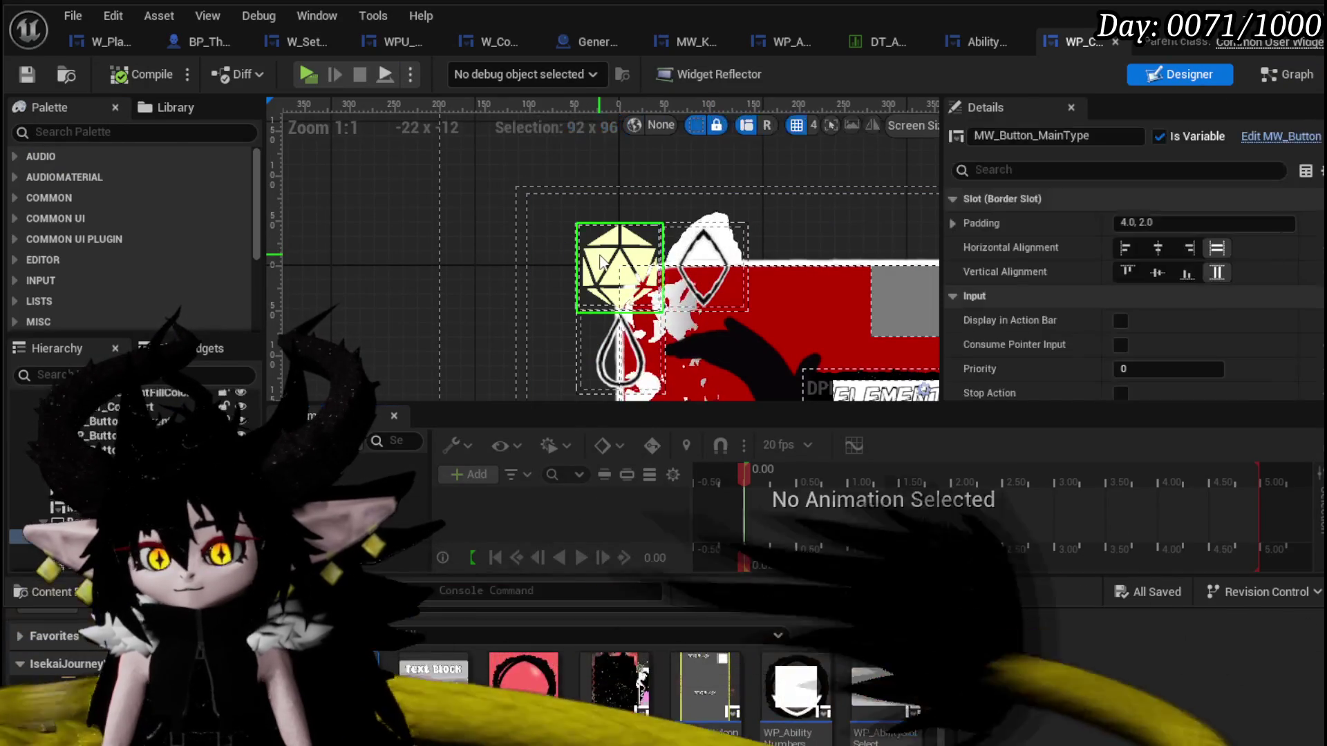
pyautogui.scroll(-3, 597, 261)
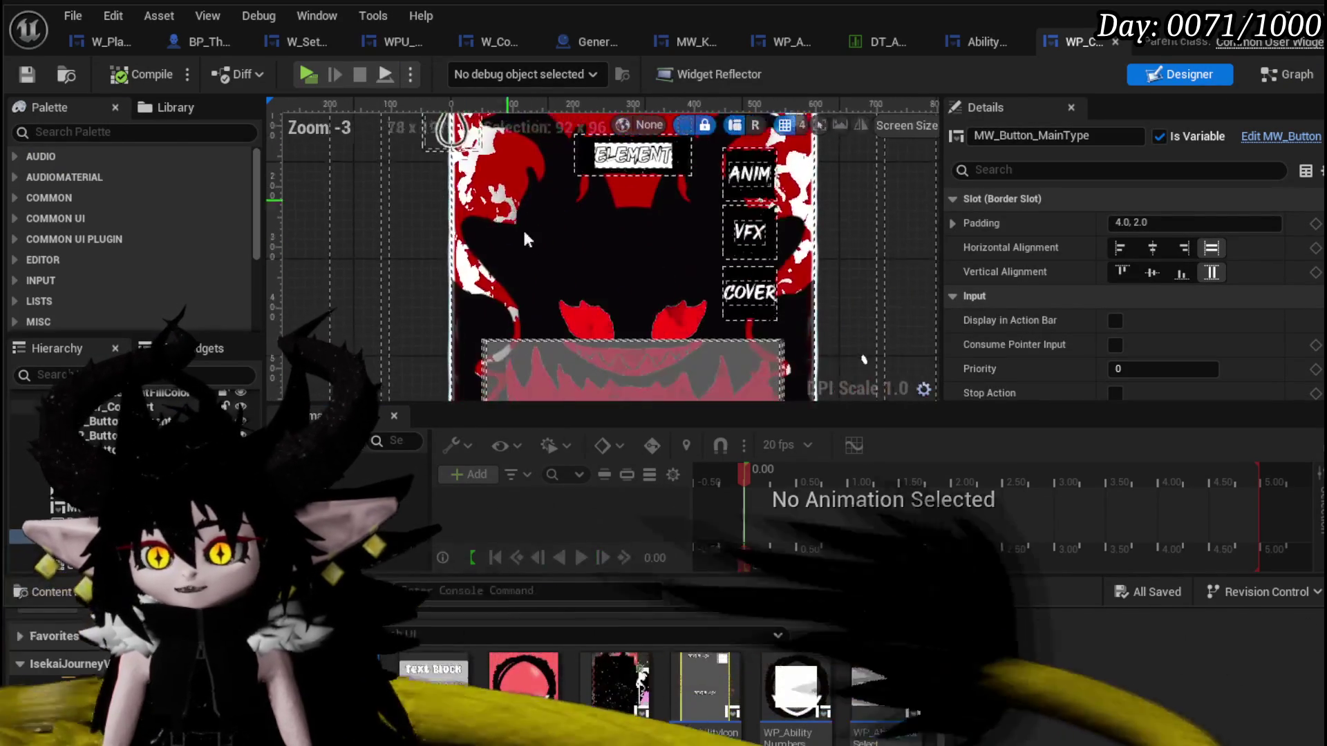
pyautogui.click(587, 351)
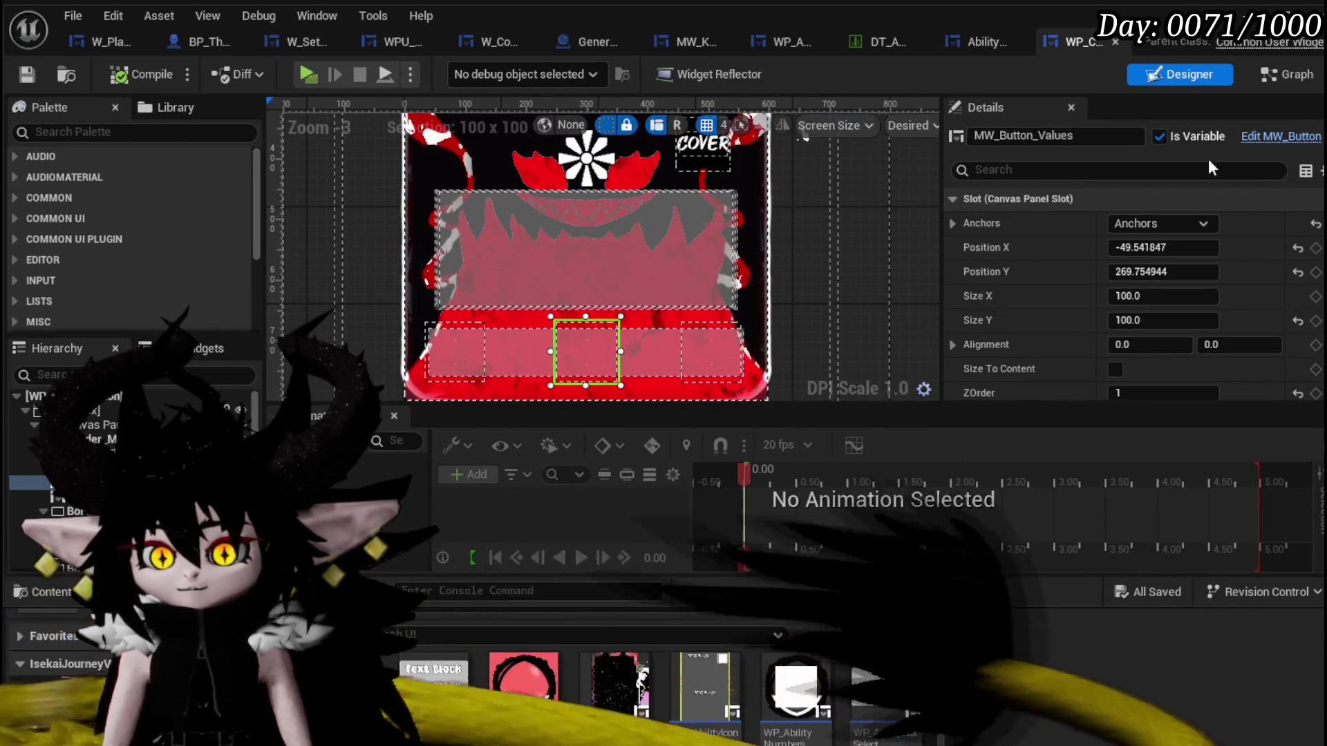
pyautogui.doubleClick(693, 330)
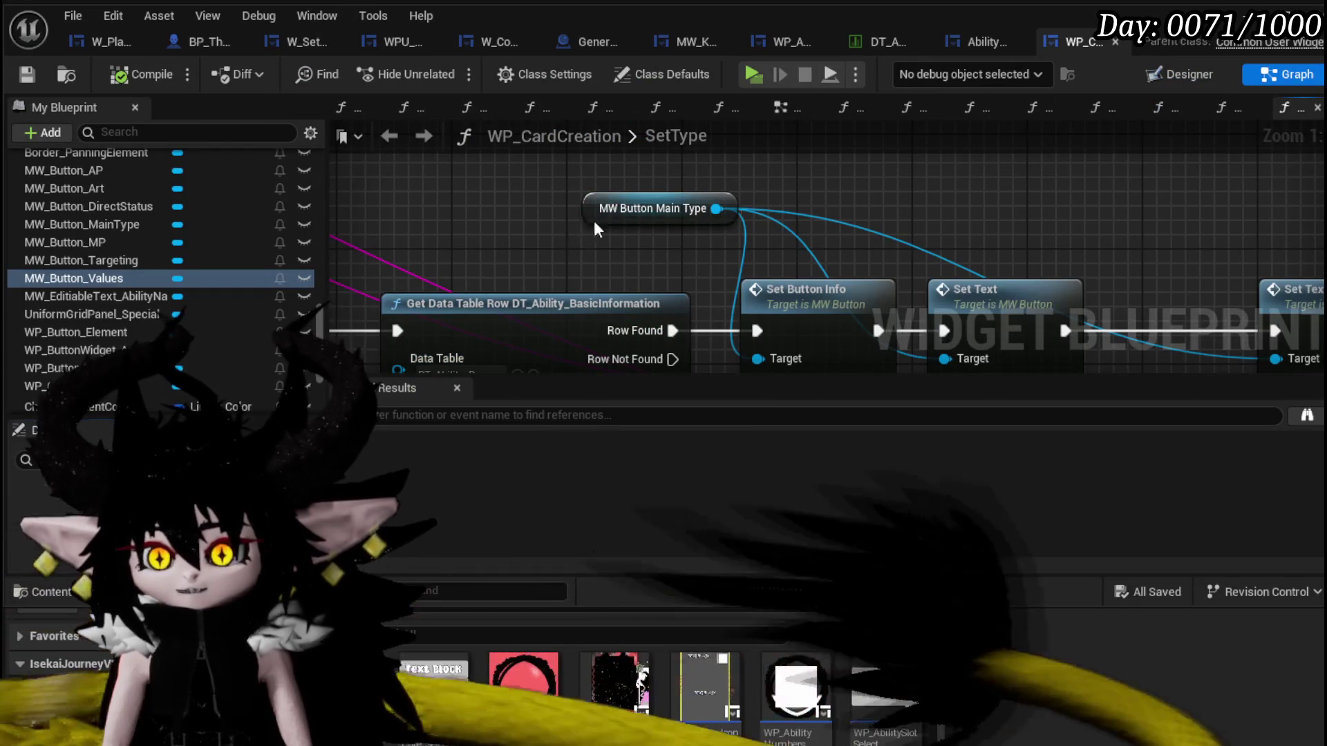
# Add a Get MW Button Values node, move the Main Type wires onto it and delete MW Button Main Type.
pyautogui.rightClick(498, 226)
pyautogui.write('B')
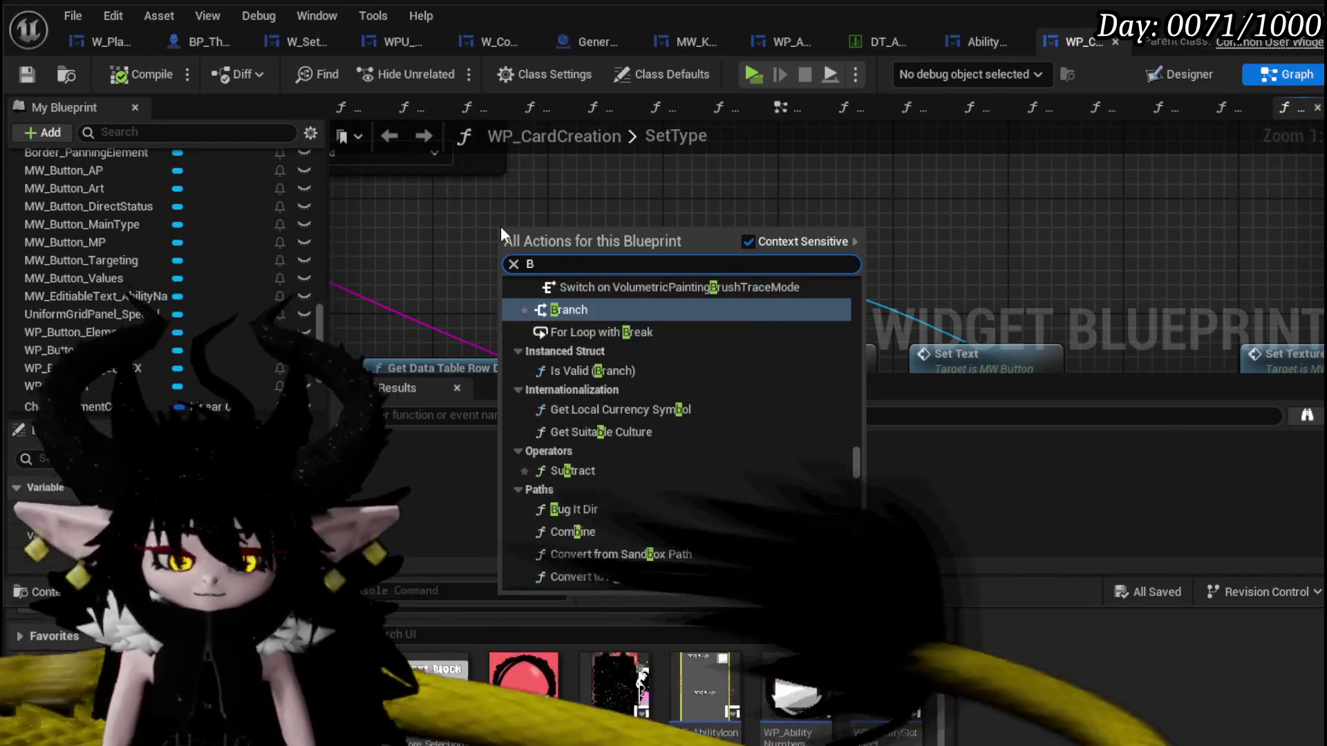
pyautogui.write('utton Values')
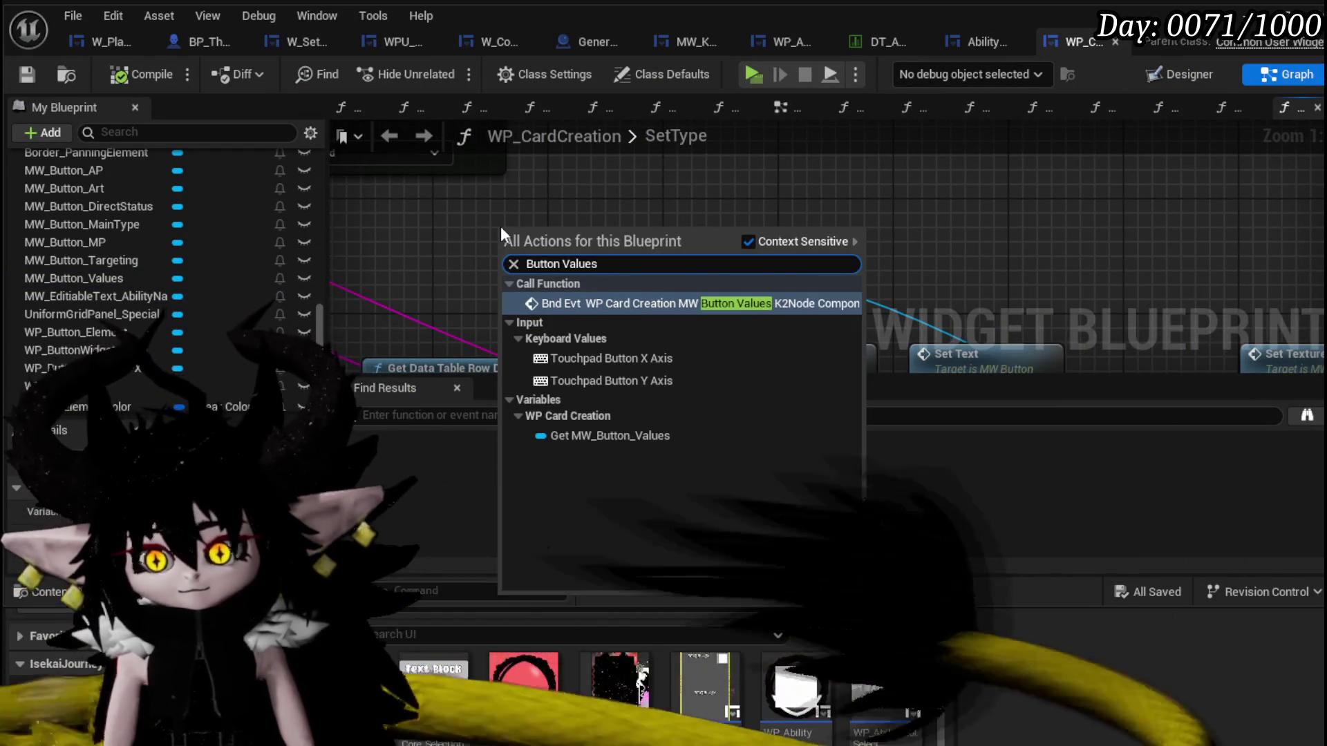
pyautogui.click(619, 437)
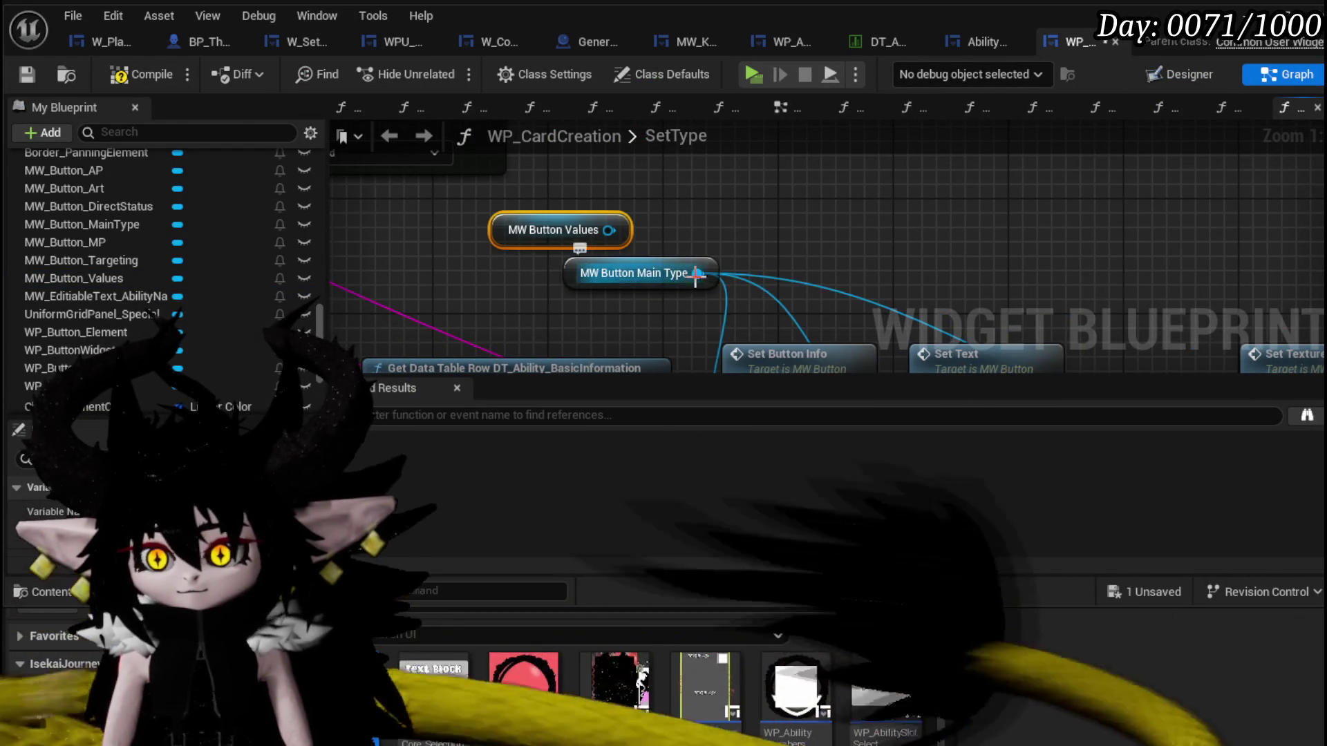
pyautogui.moveTo(697, 272); pyautogui.dragTo(609, 229)
pyautogui.click(635, 273)
pyautogui.press('Delete')
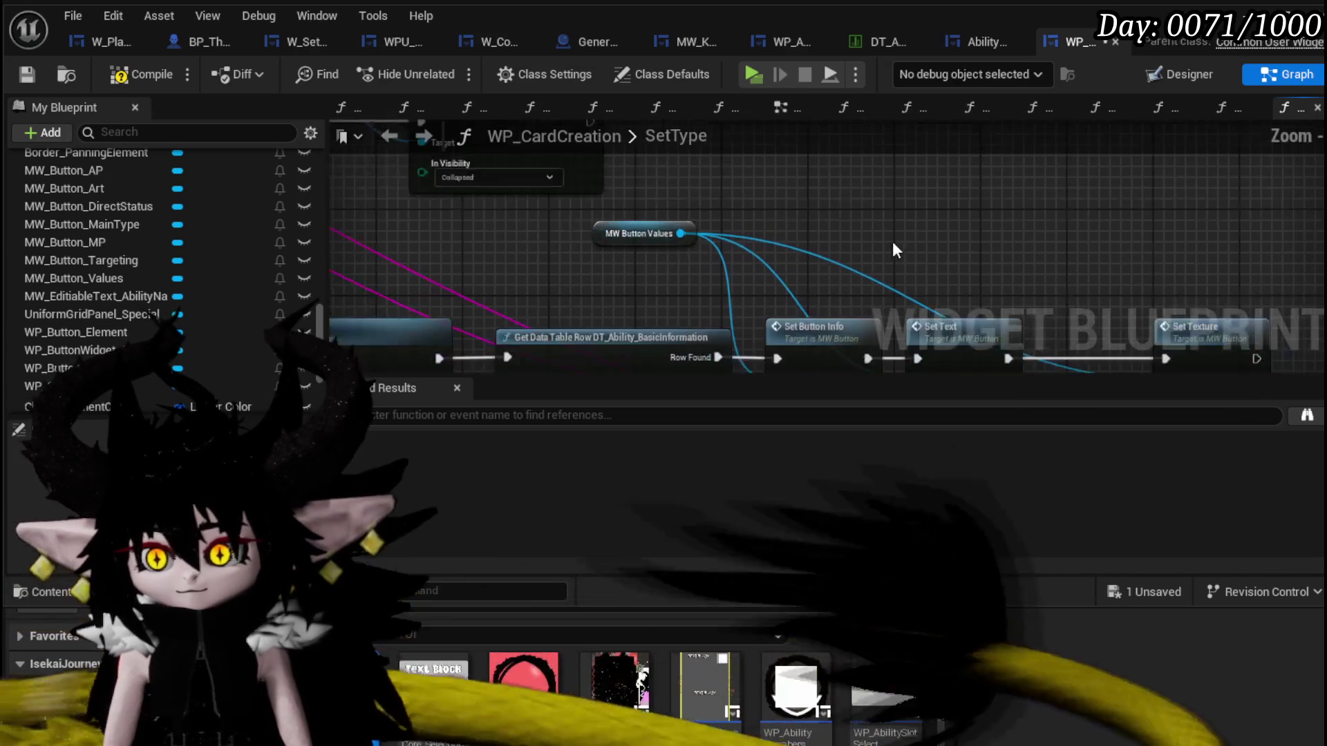
pyautogui.scroll(-2, 895, 241)
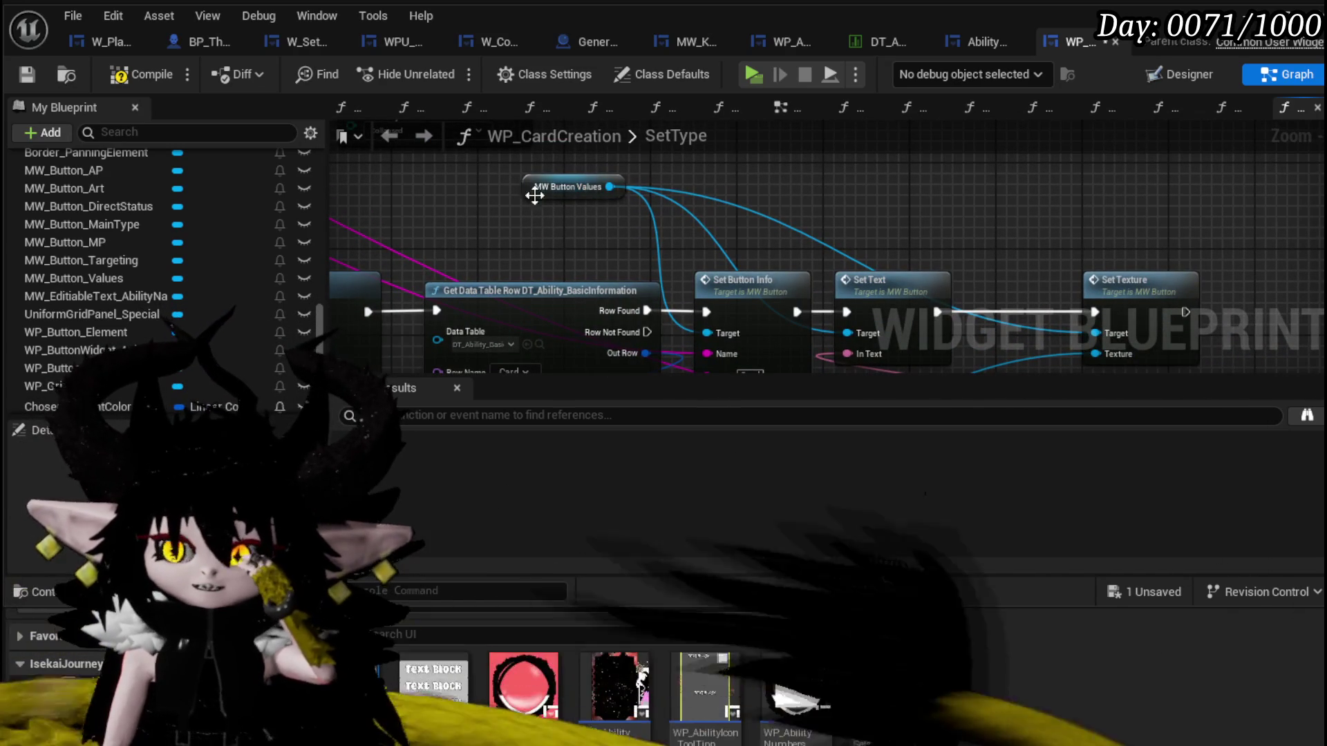
# Reframe the graph on the Set Texture and MW Button Direct Status nodes.
pyautogui.moveTo(507, 236); pyautogui.dragTo(467, 172)
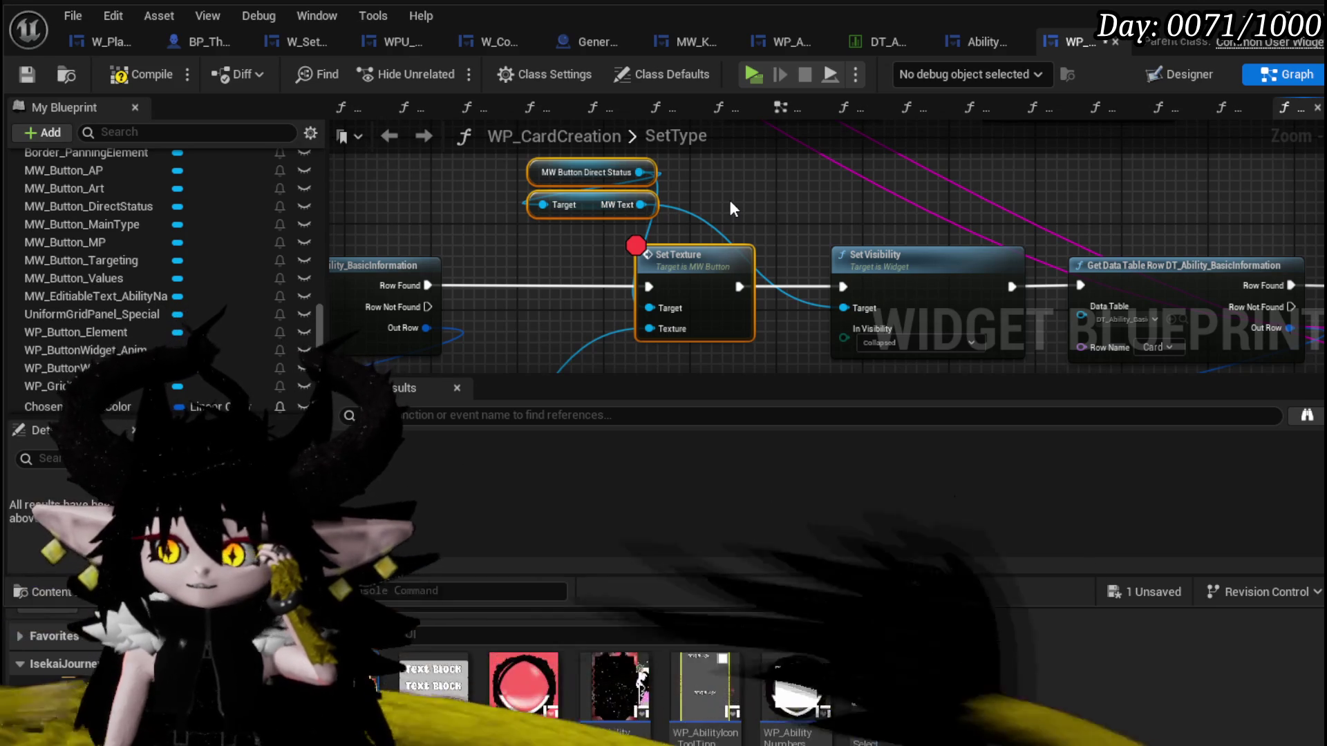
pyautogui.moveTo(728, 203)
pyautogui.mouseDown()
pyautogui.moveTo(802, 179)
pyautogui.moveTo(864, 180)
pyautogui.mouseUp()
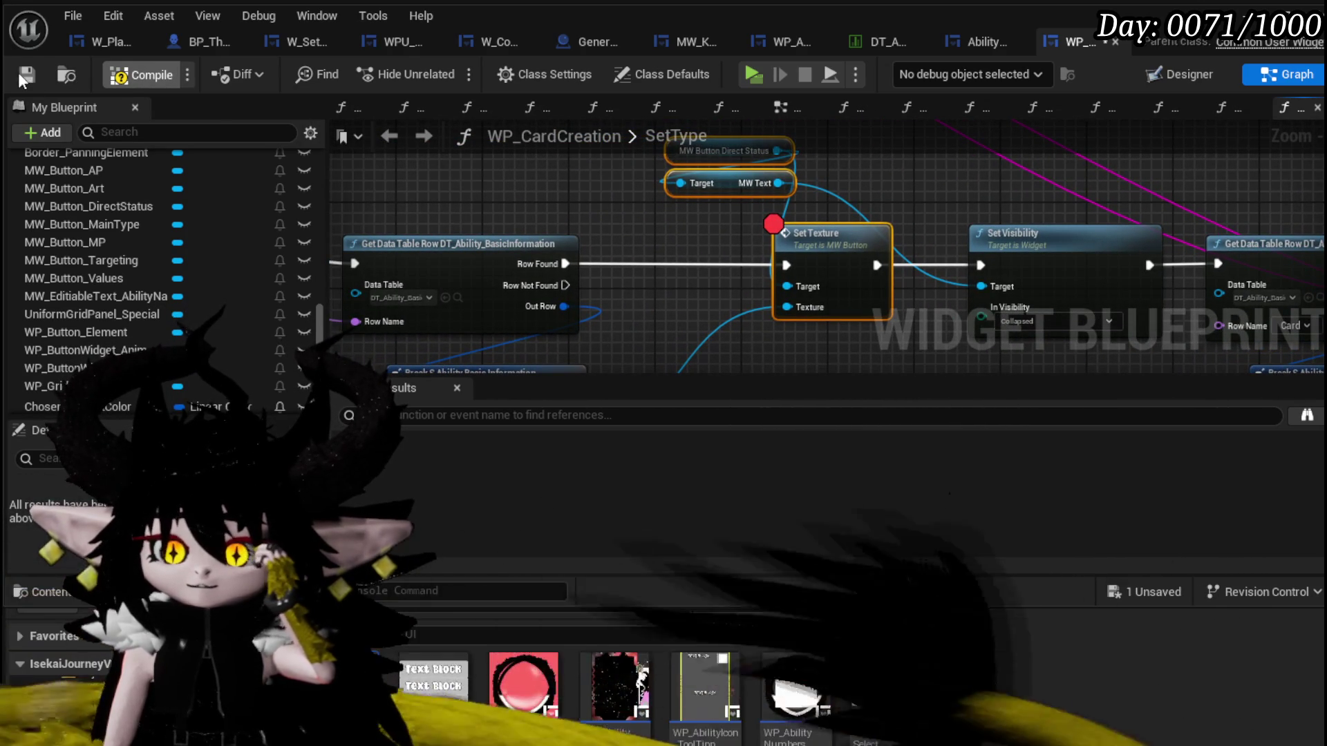
pyautogui.moveTo(693, 196); pyautogui.dragTo(708, 275)
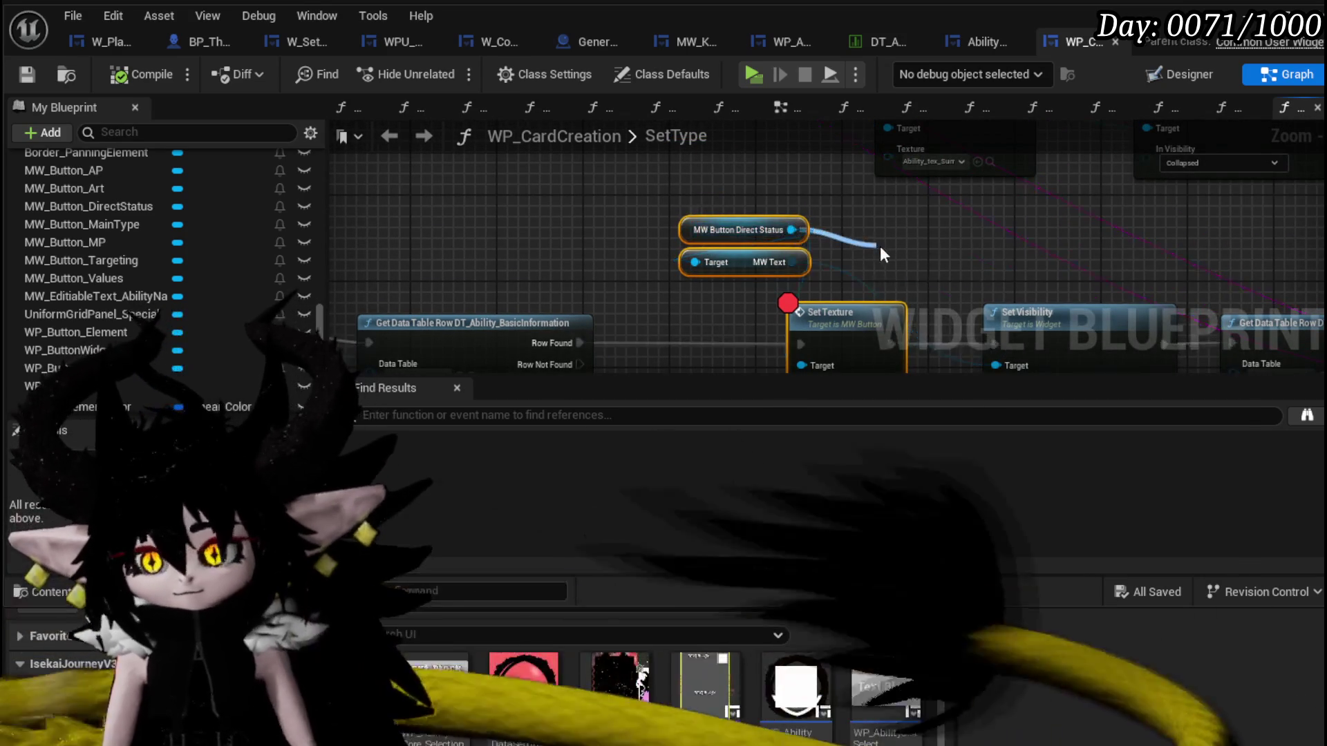
# Insert a Set Button Info node from MW Button Direct Status between Row Found and Set Texture.
pyautogui.moveTo(793, 233); pyautogui.dragTo(880, 246)
pyautogui.write('Set Button')
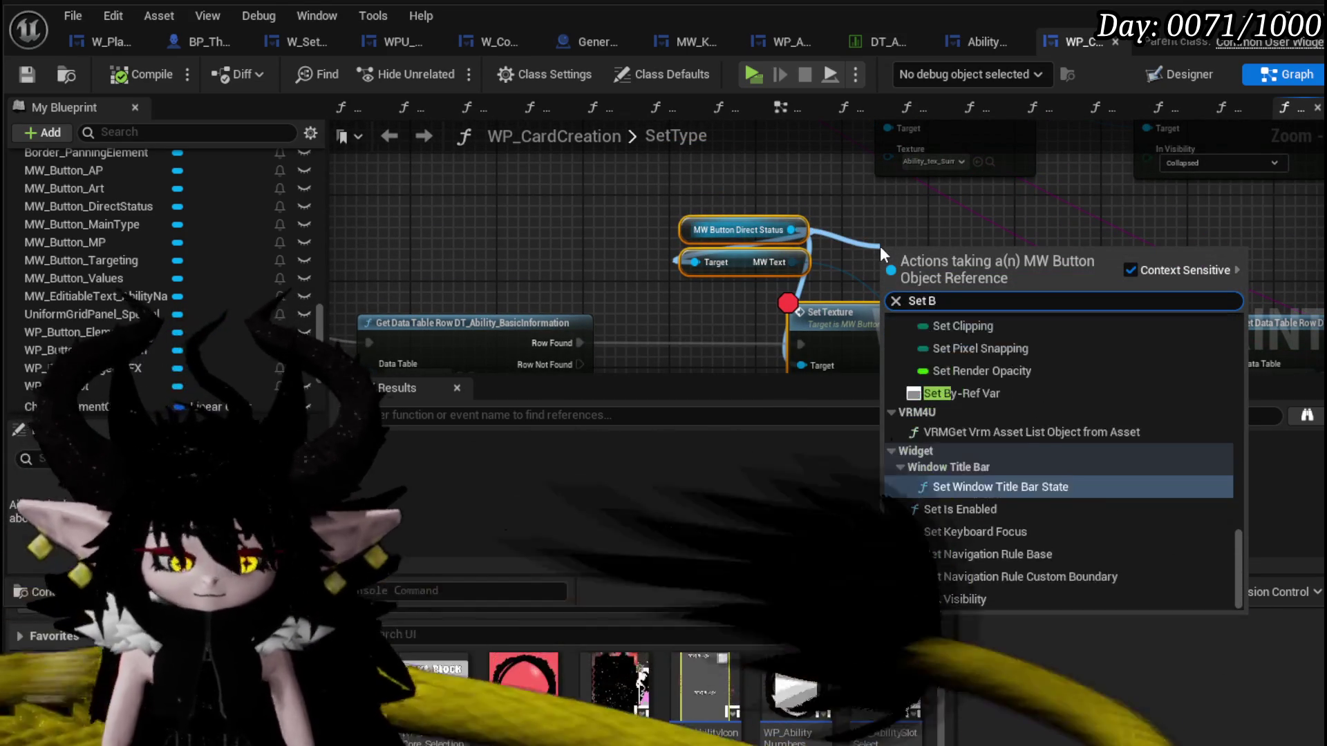
pyautogui.press('Return')
pyautogui.moveTo(942, 266)
pyautogui.mouseDown()
pyautogui.moveTo(653, 331)
pyautogui.moveTo(611, 202)
pyautogui.mouseUp()
pyautogui.moveTo(499, 215); pyautogui.dragTo(560, 223)
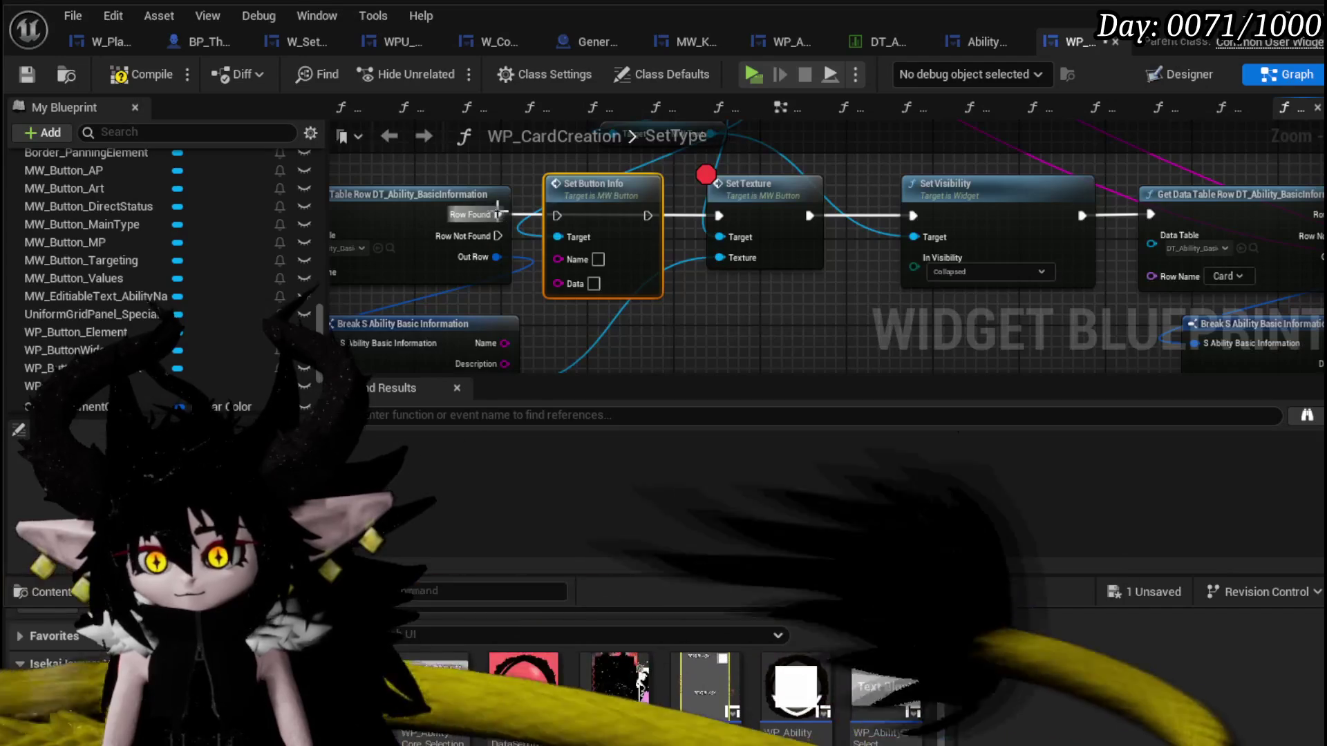
pyautogui.moveTo(646, 216); pyautogui.dragTo(719, 215)
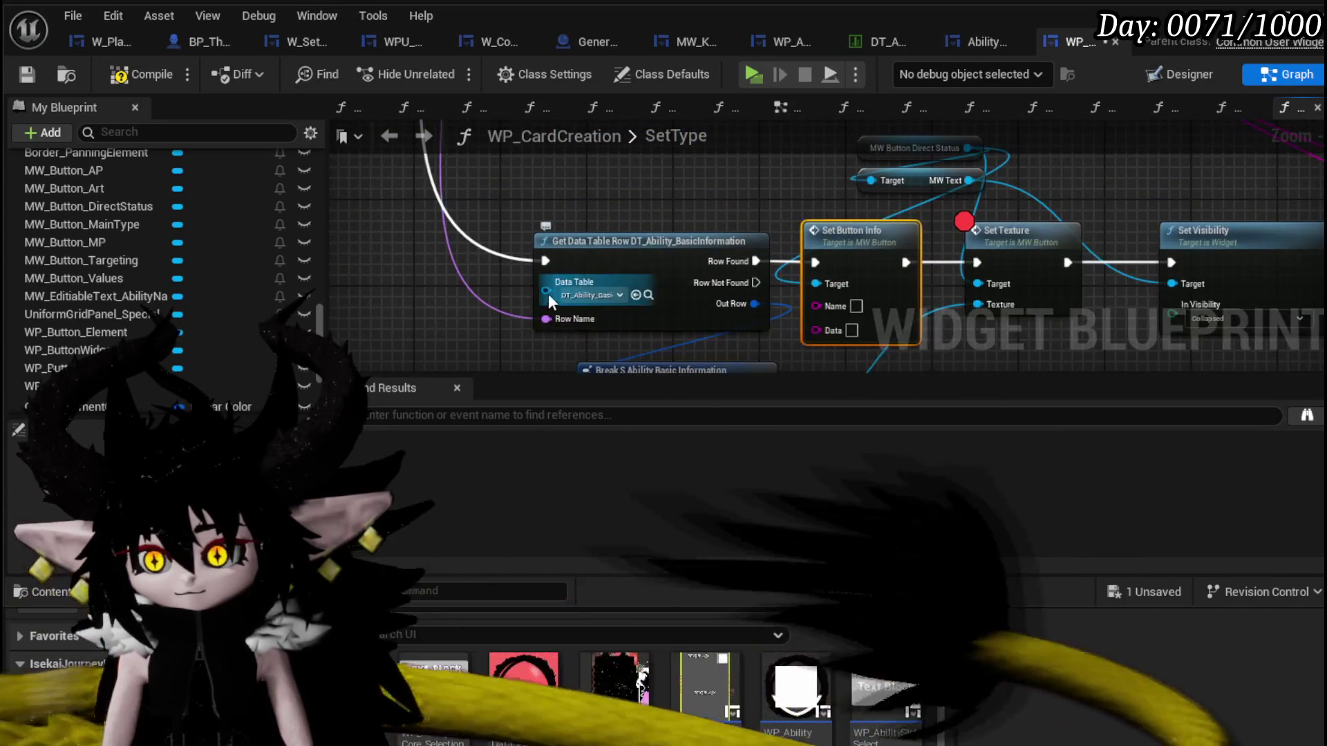
# Wire the ability Name into Set Button Info and move the Direct Status reference nodes left.
pyautogui.moveTo(456, 261); pyautogui.dragTo(619, 253)
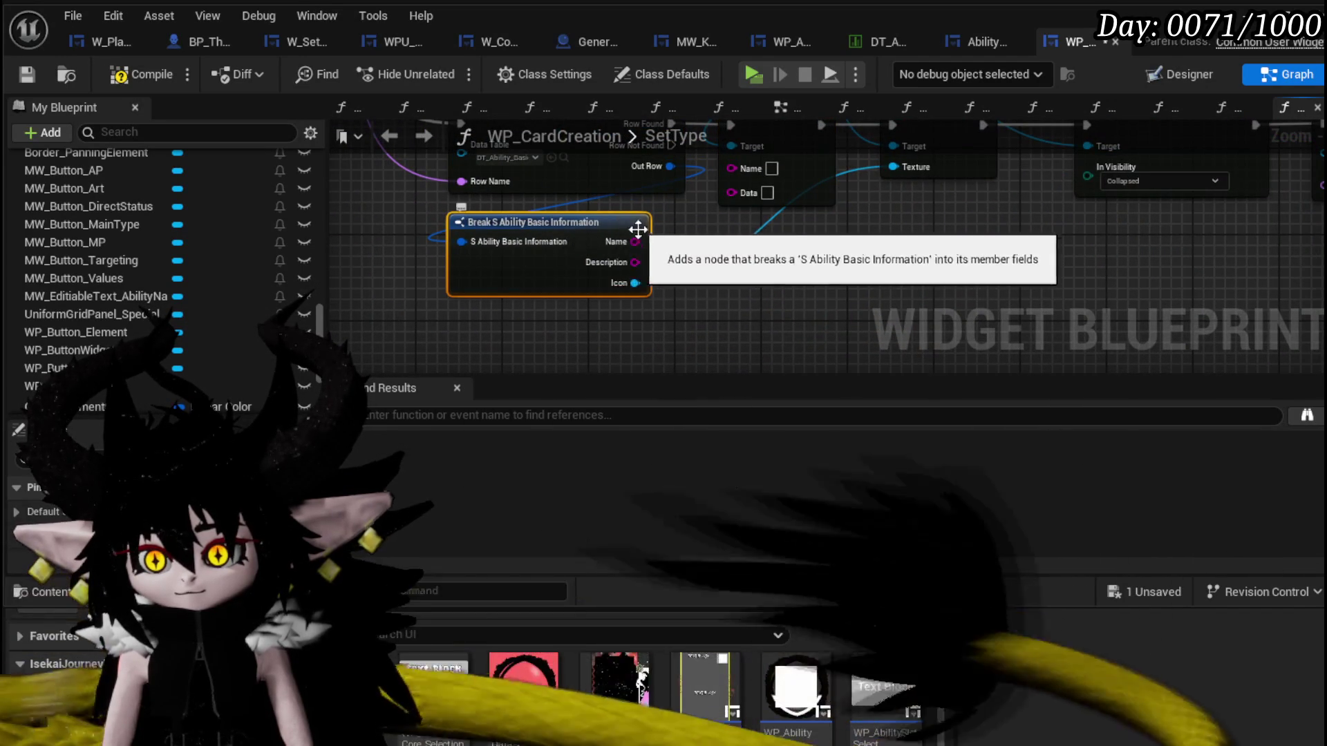
pyautogui.scroll(-2, 574, 244)
pyautogui.scroll(-2, 579, 253)
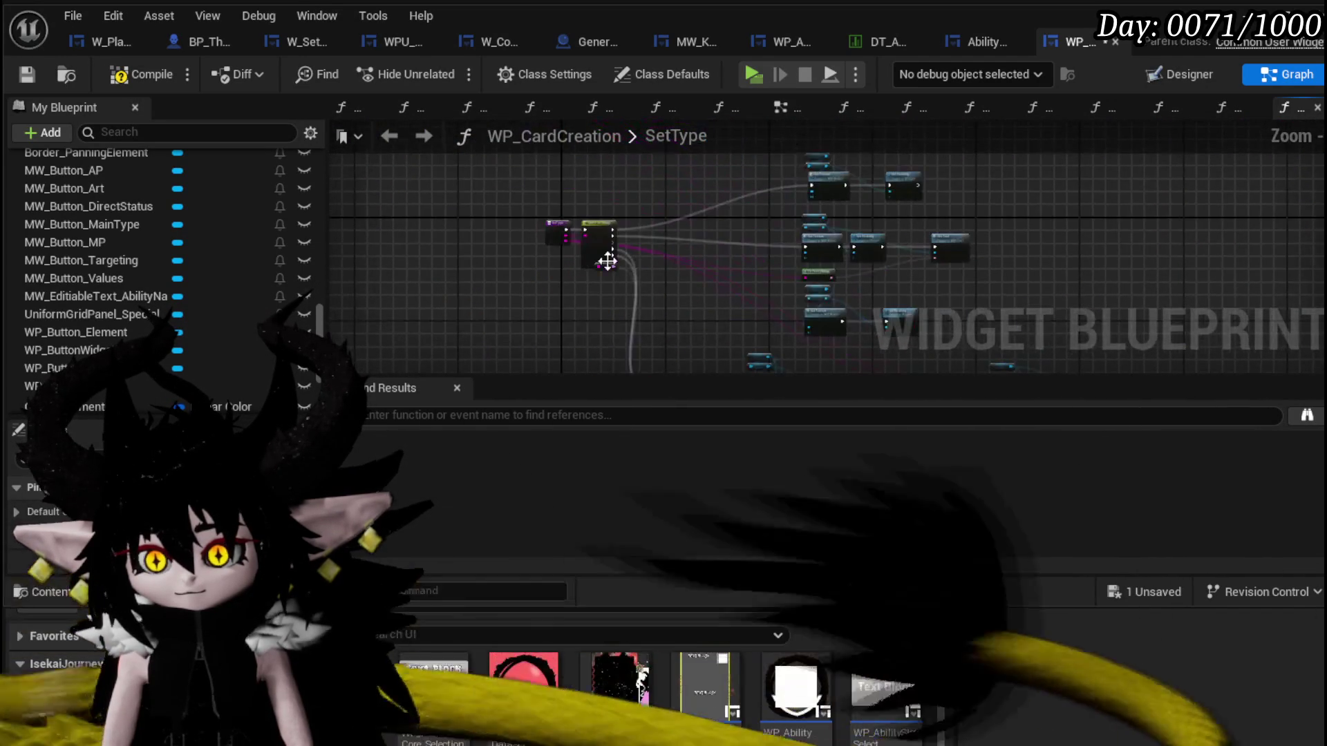
pyautogui.scroll(3, 592, 253)
pyautogui.scroll(2, 592, 252)
pyautogui.scroll(2, 722, 343)
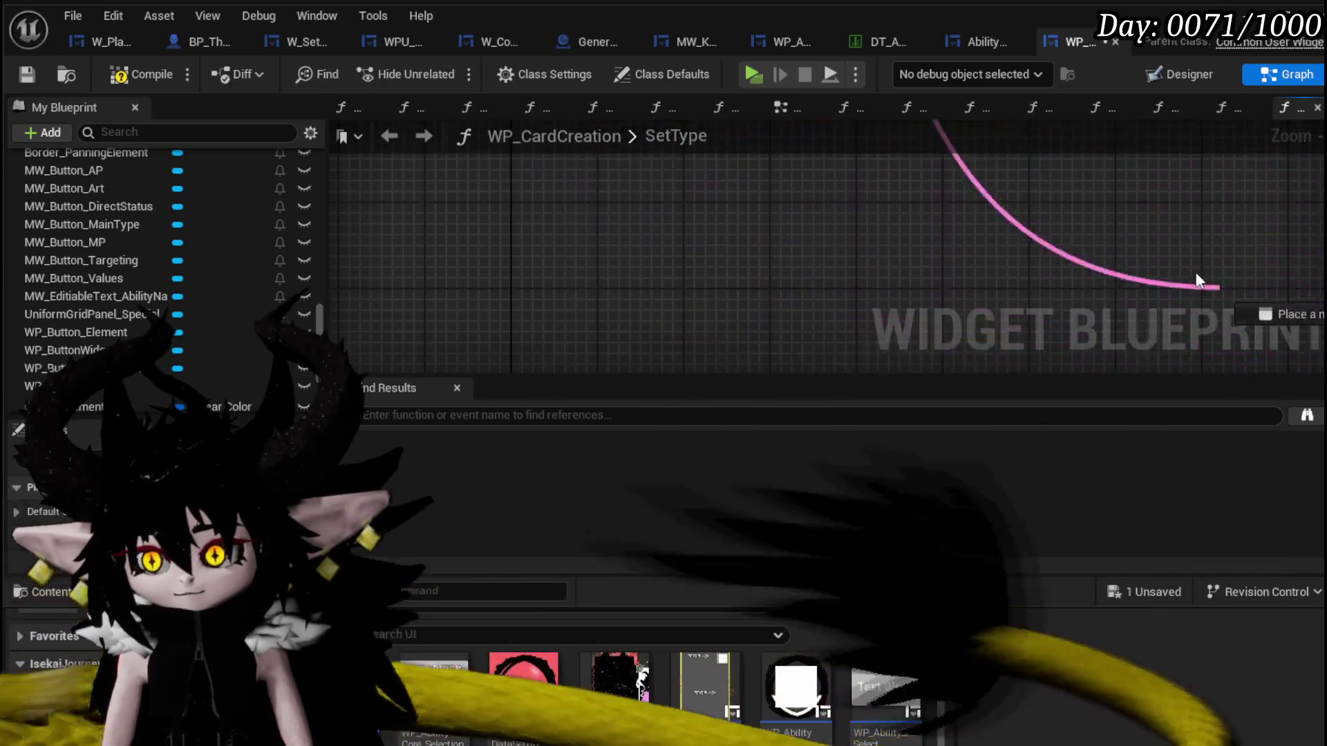
pyautogui.moveTo(722, 346)
pyautogui.mouseDown()
pyautogui.moveTo(959, 349)
pyautogui.moveTo(697, 279)
pyautogui.mouseUp()
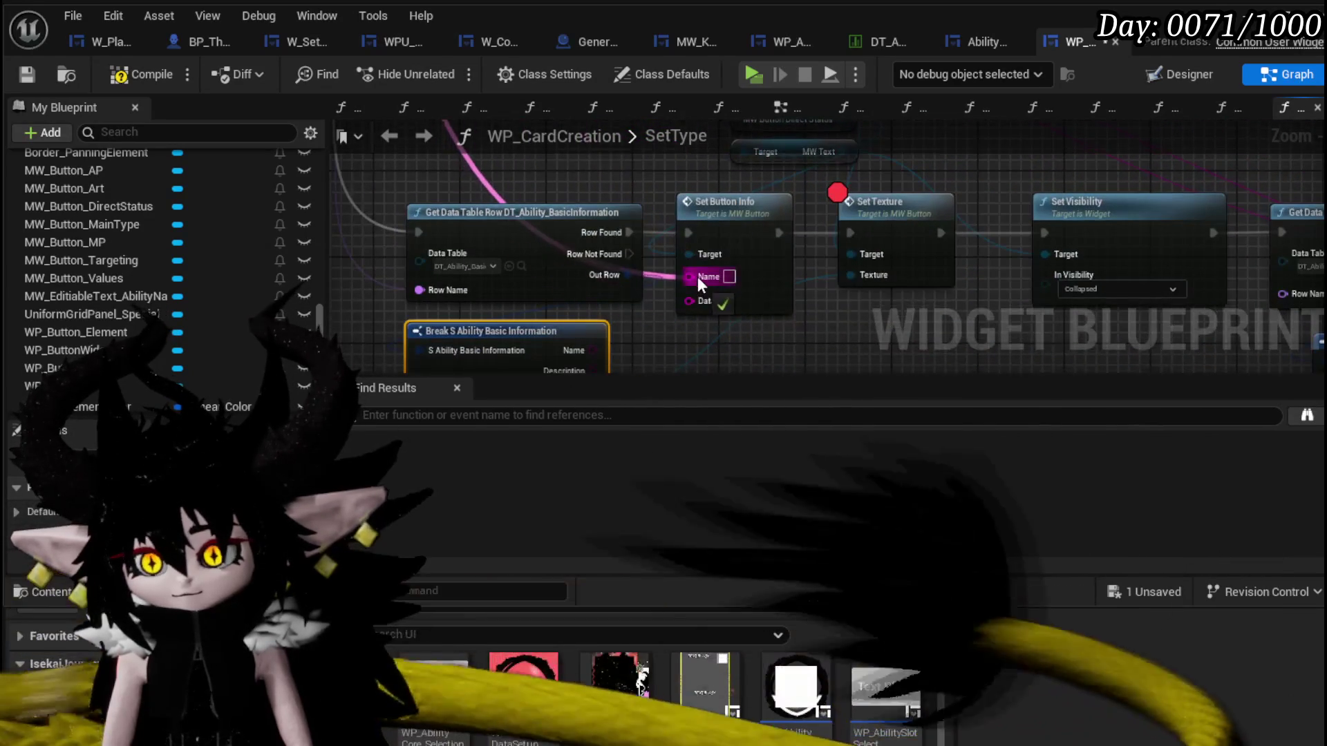
pyautogui.scroll(-2, 698, 289)
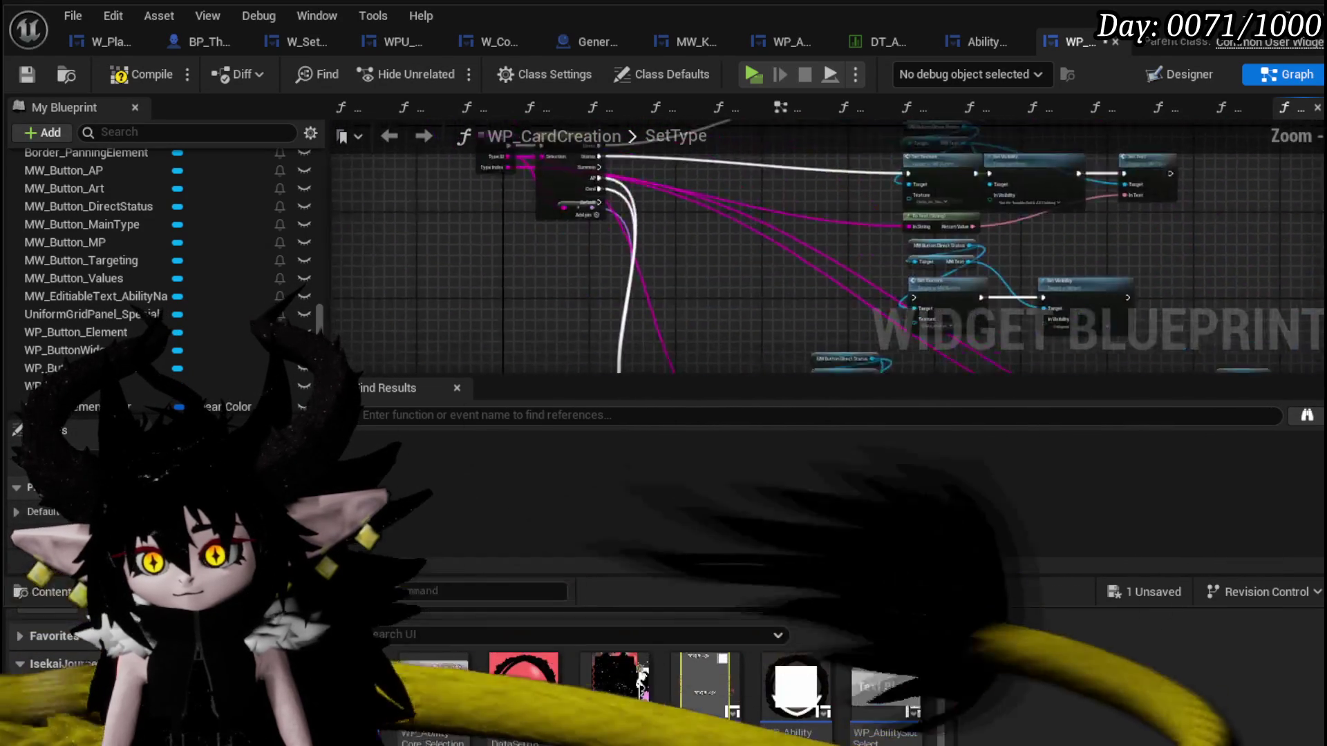
pyautogui.scroll(-2, 527, 262)
pyautogui.scroll(3, 528, 263)
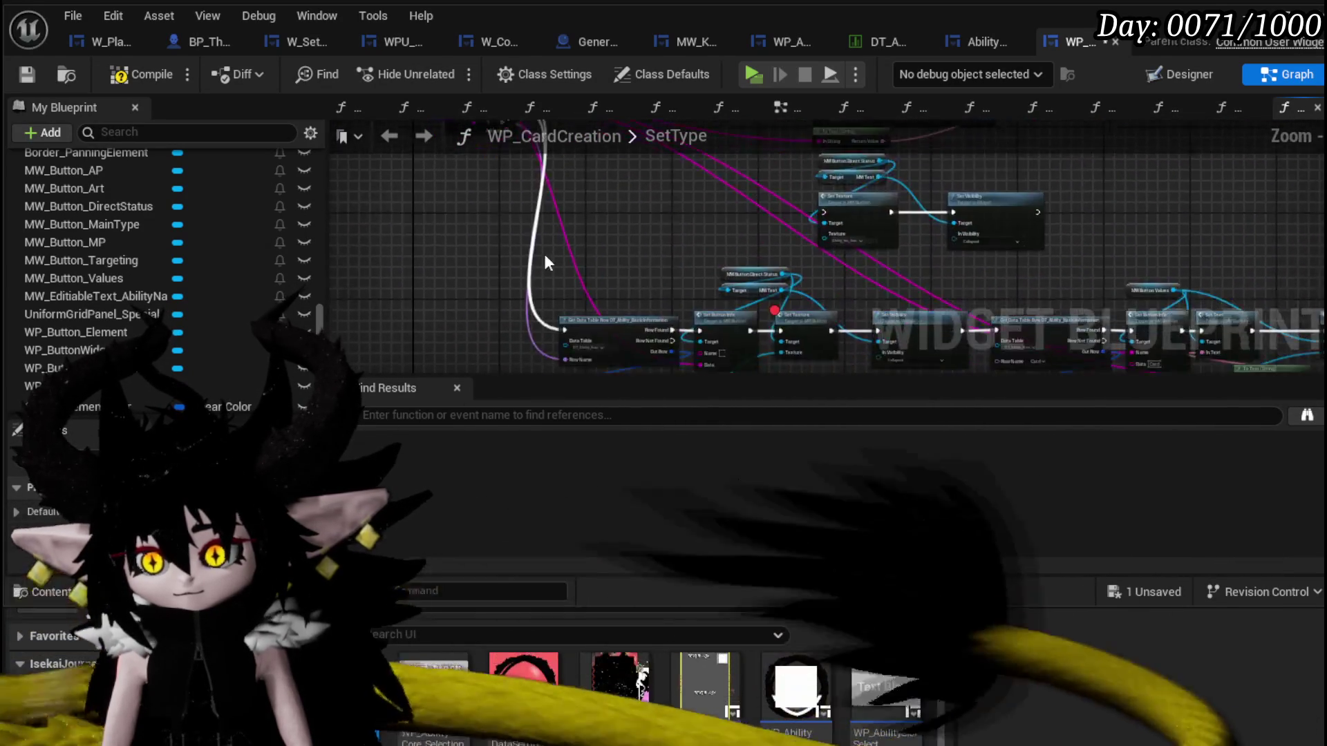
pyautogui.moveTo(721, 235); pyautogui.dragTo(592, 224)
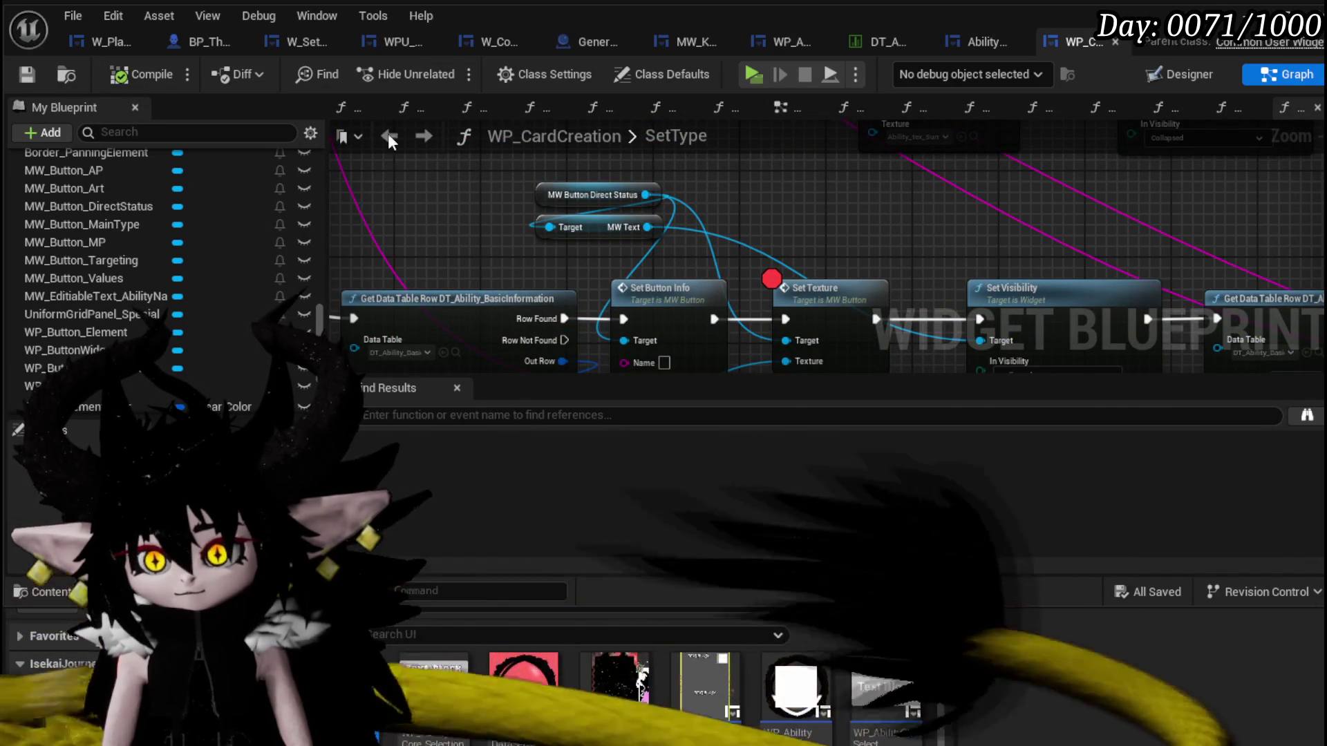
# Select the status button in the card widget's Designer layout, then interact with the workbench in play.
pyautogui.click(1156, 72)
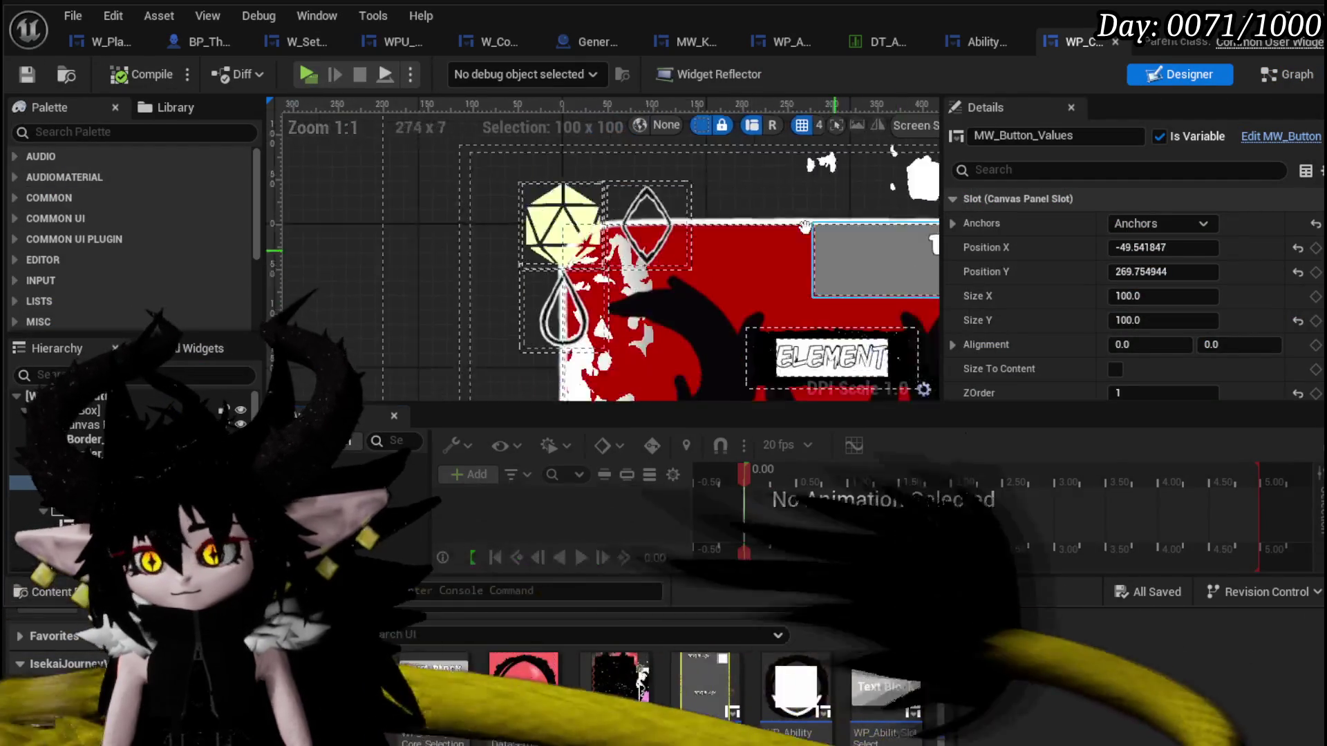
pyautogui.scroll(-4, 656, 272)
pyautogui.scroll(4, 582, 308)
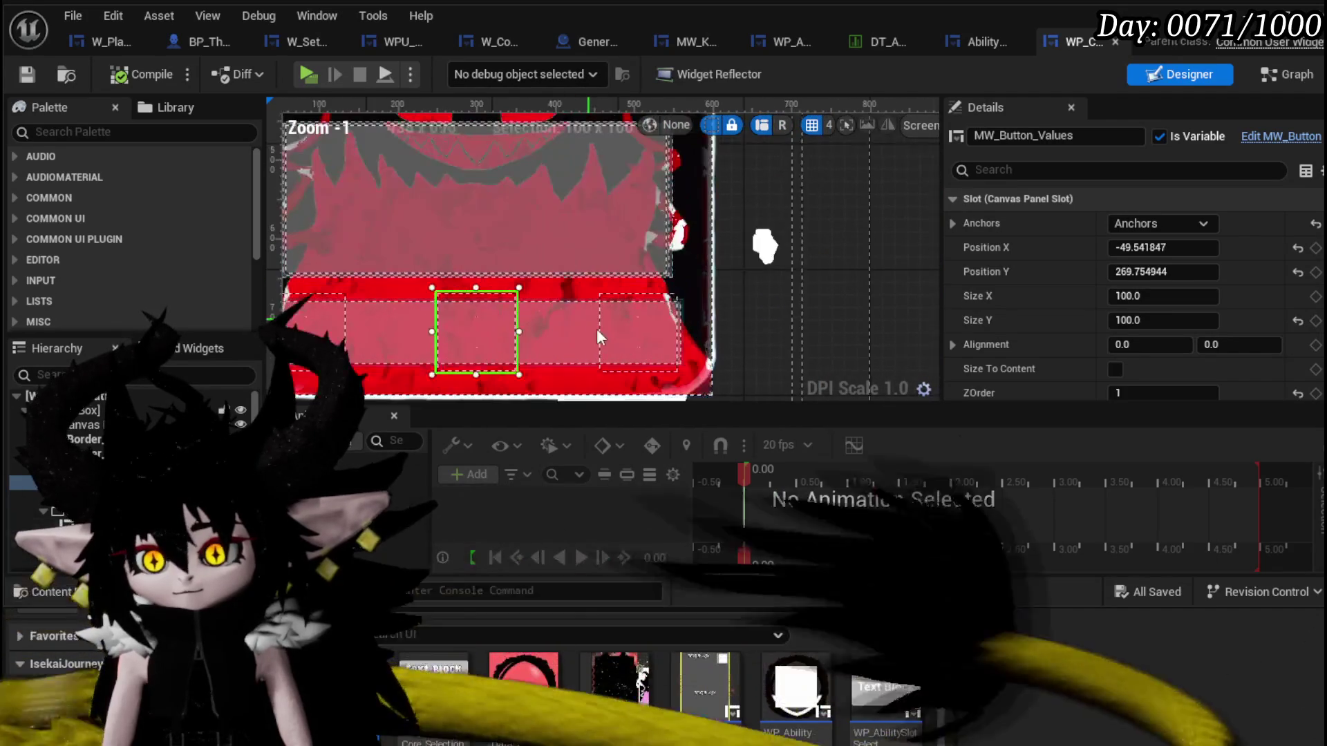
pyautogui.click(627, 339)
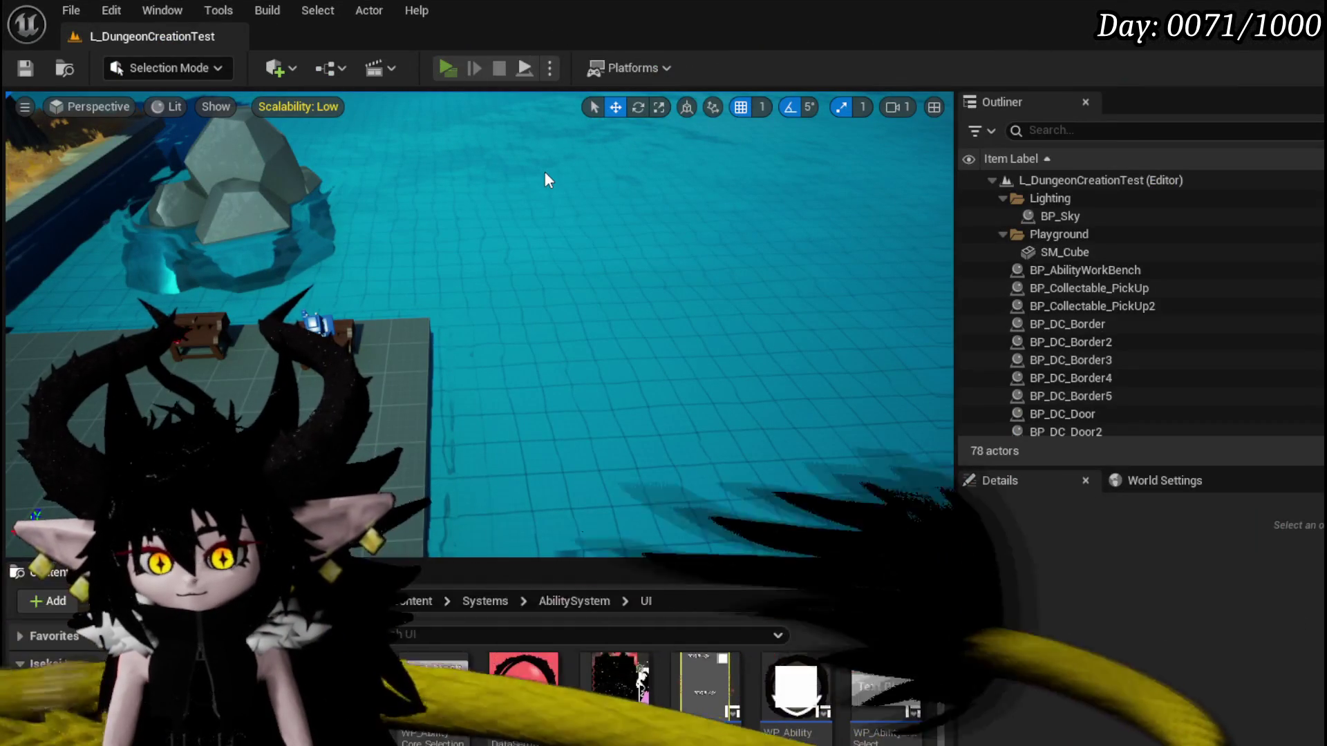
pyautogui.press('e')
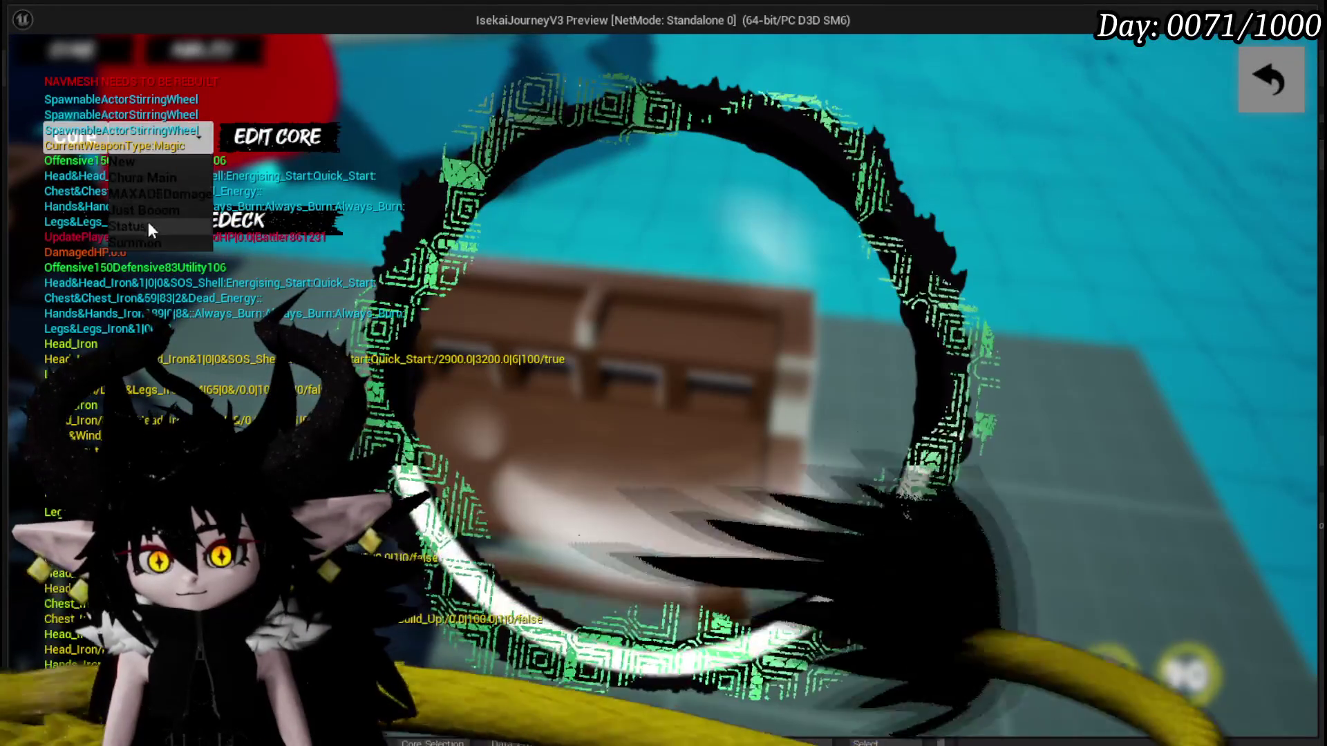
# Open the core card deck, resume past the Set Texture breakpoints, close the card editor and stop the preview.
pyautogui.click(148, 223)
pyautogui.scroll(-2, 771, 329)
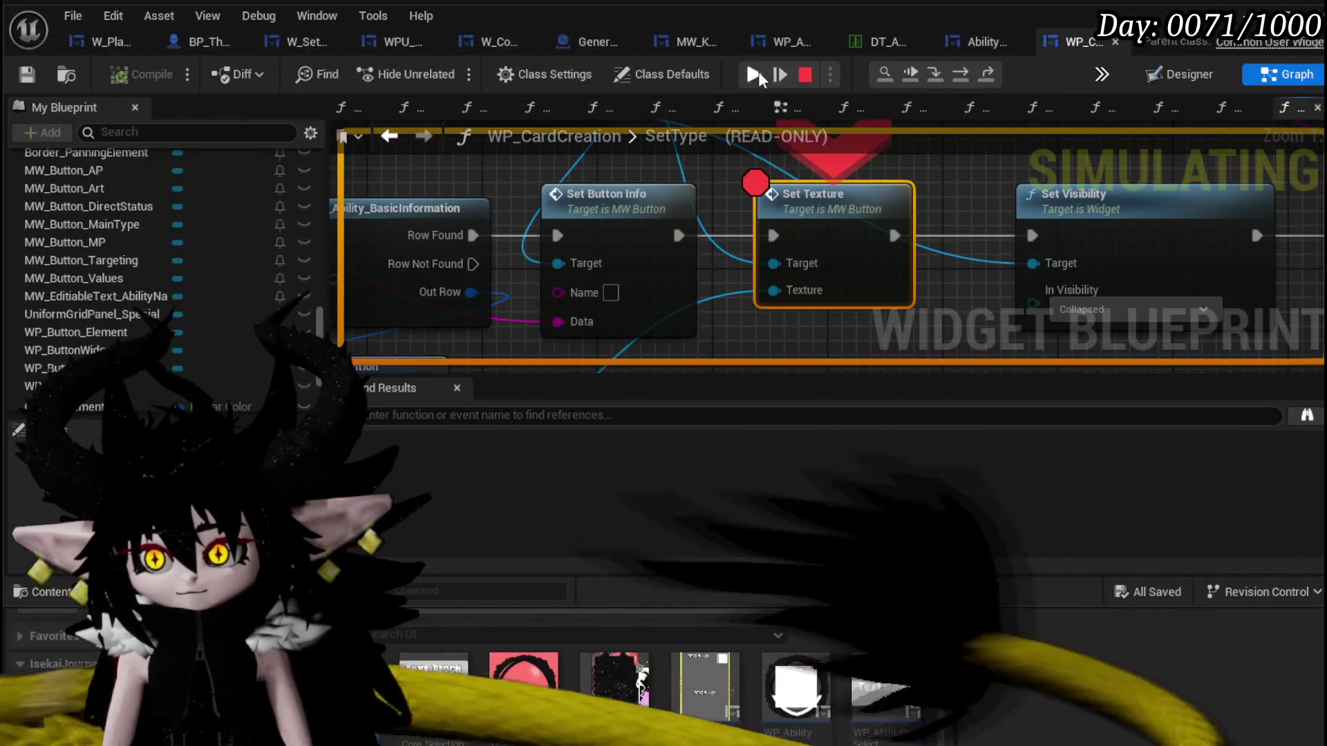
pyautogui.click(758, 71)
pyautogui.click(757, 72)
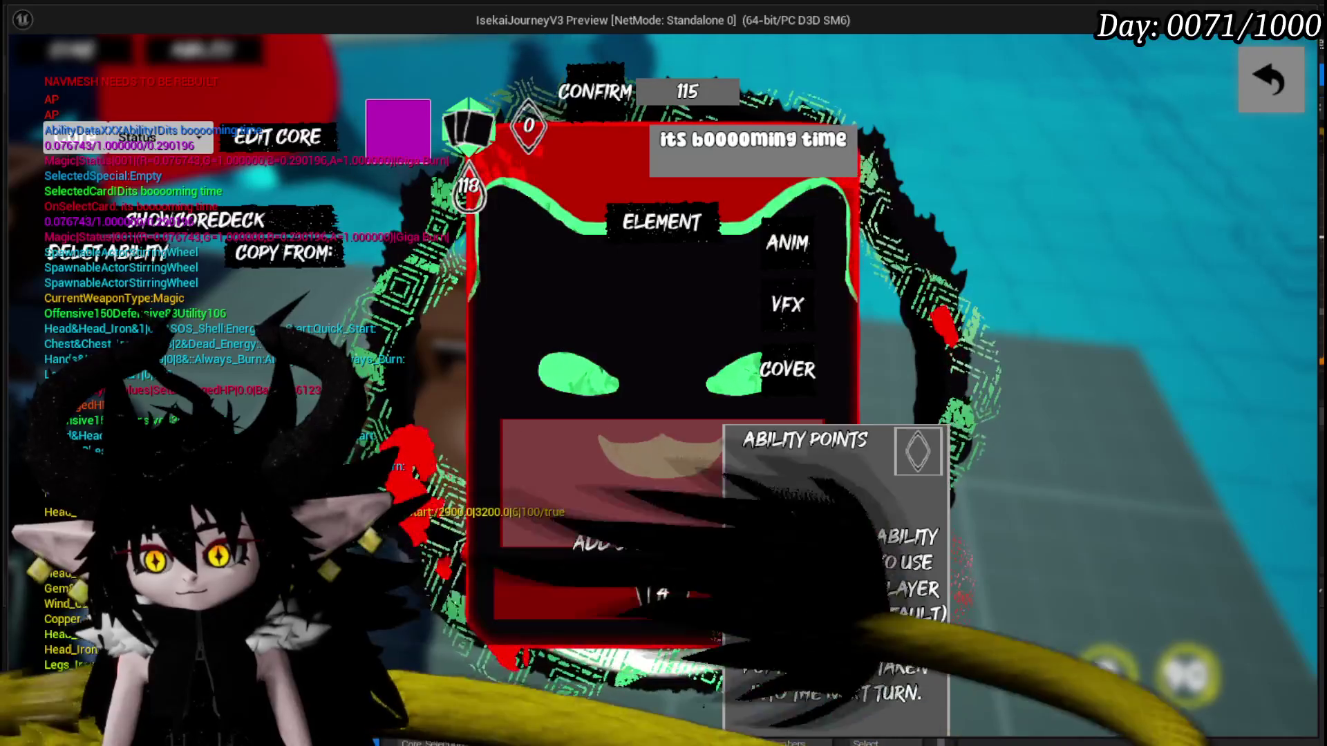
pyautogui.moveTo(664, 594)
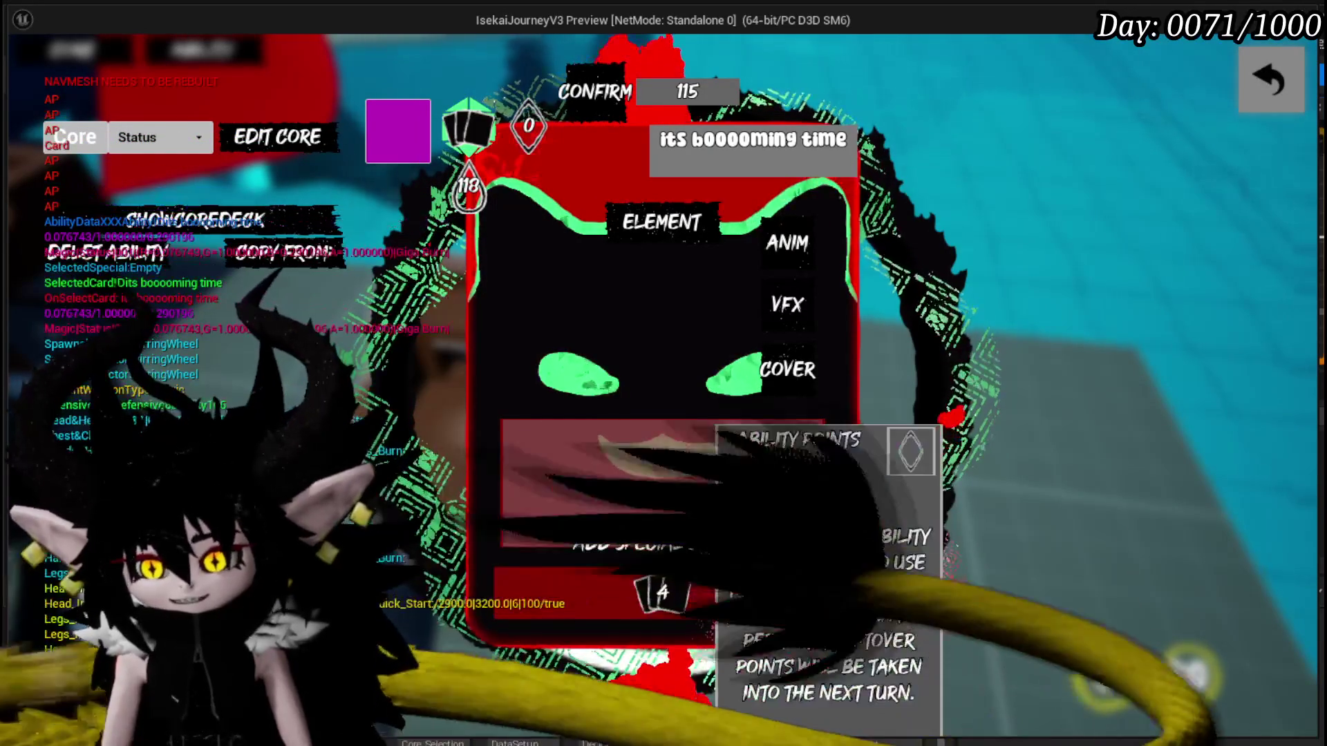
pyautogui.click(1275, 77)
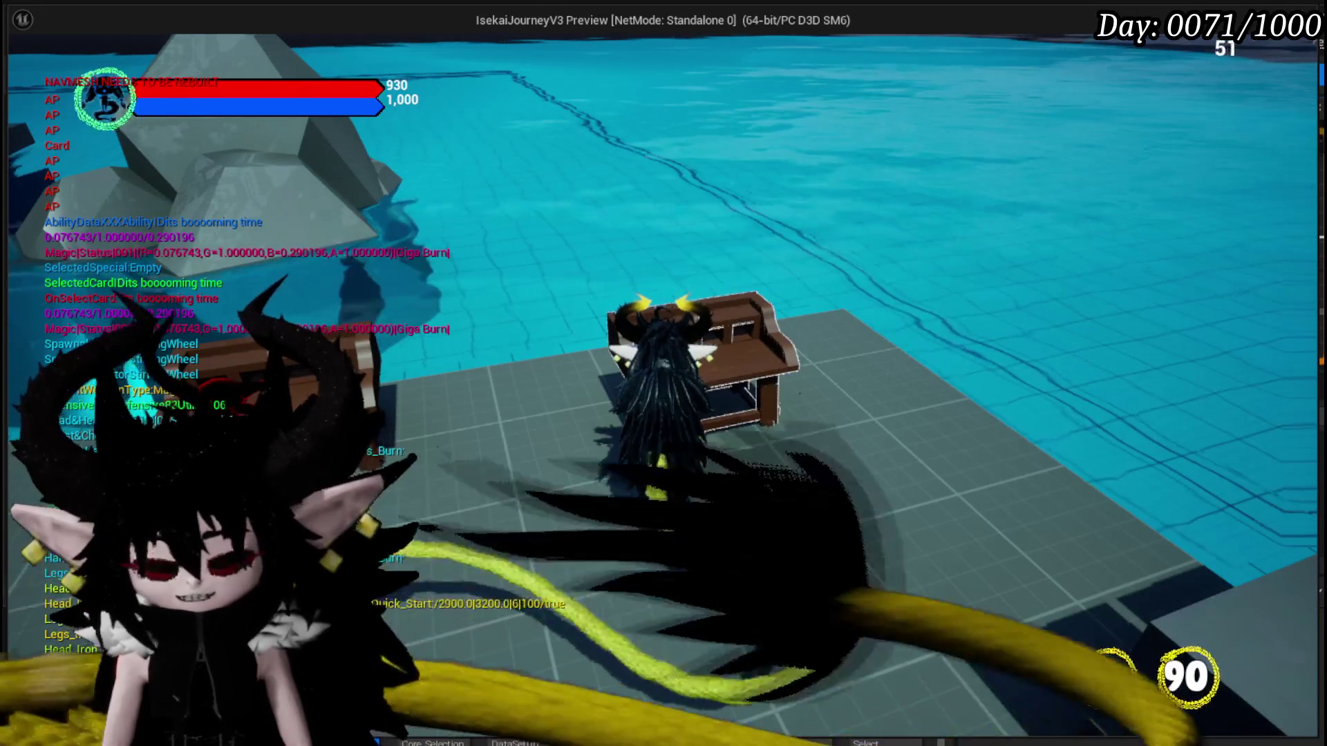
pyautogui.press('Escape')
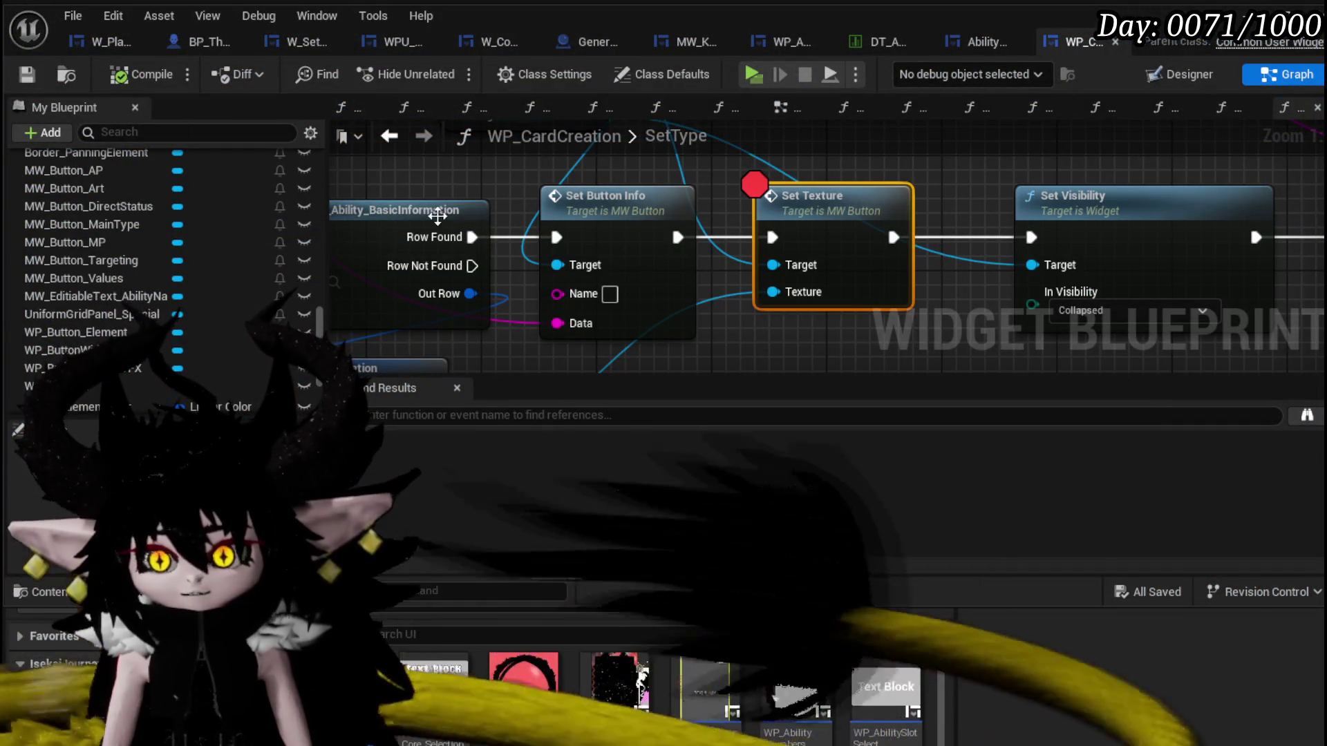
pyautogui.scroll(3, 166, 245)
pyautogui.scroll(5, 178, 224)
pyautogui.scroll(3, 235, 255)
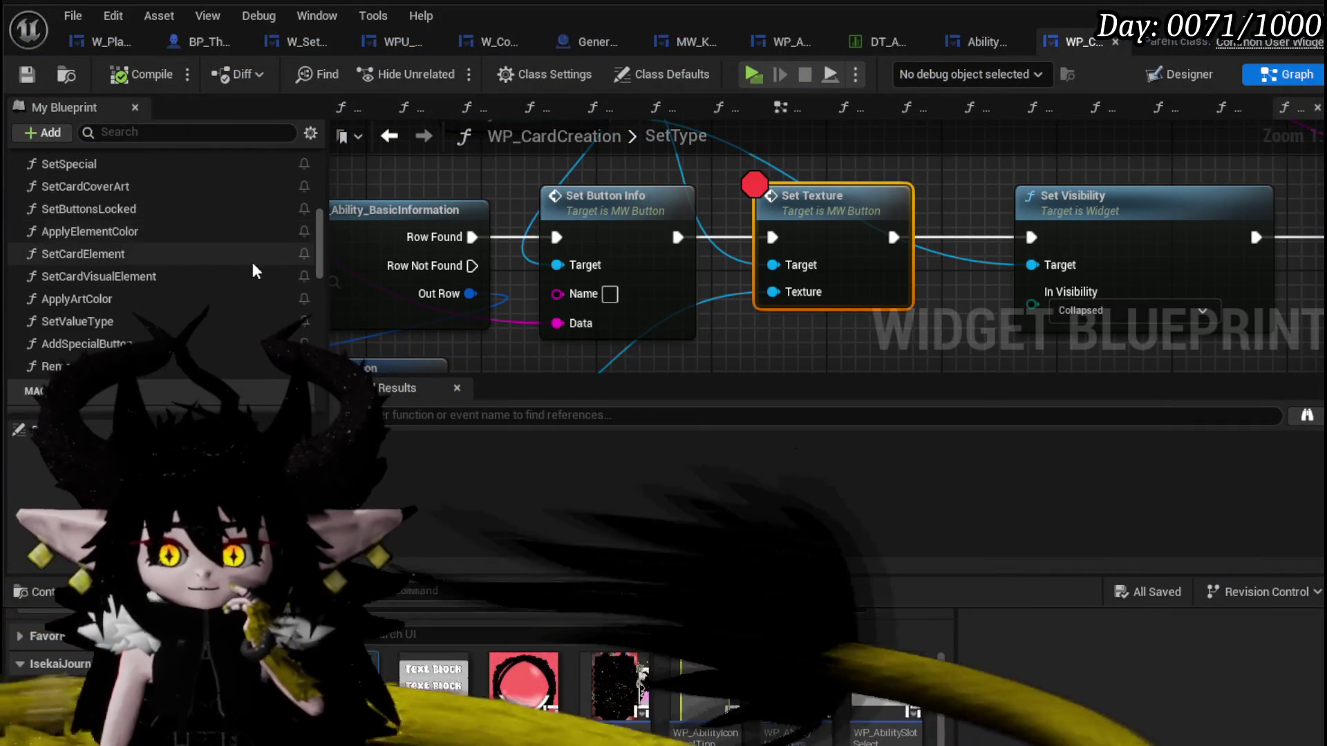
pyautogui.scroll(3, 238, 279)
pyautogui.scroll(3, 244, 282)
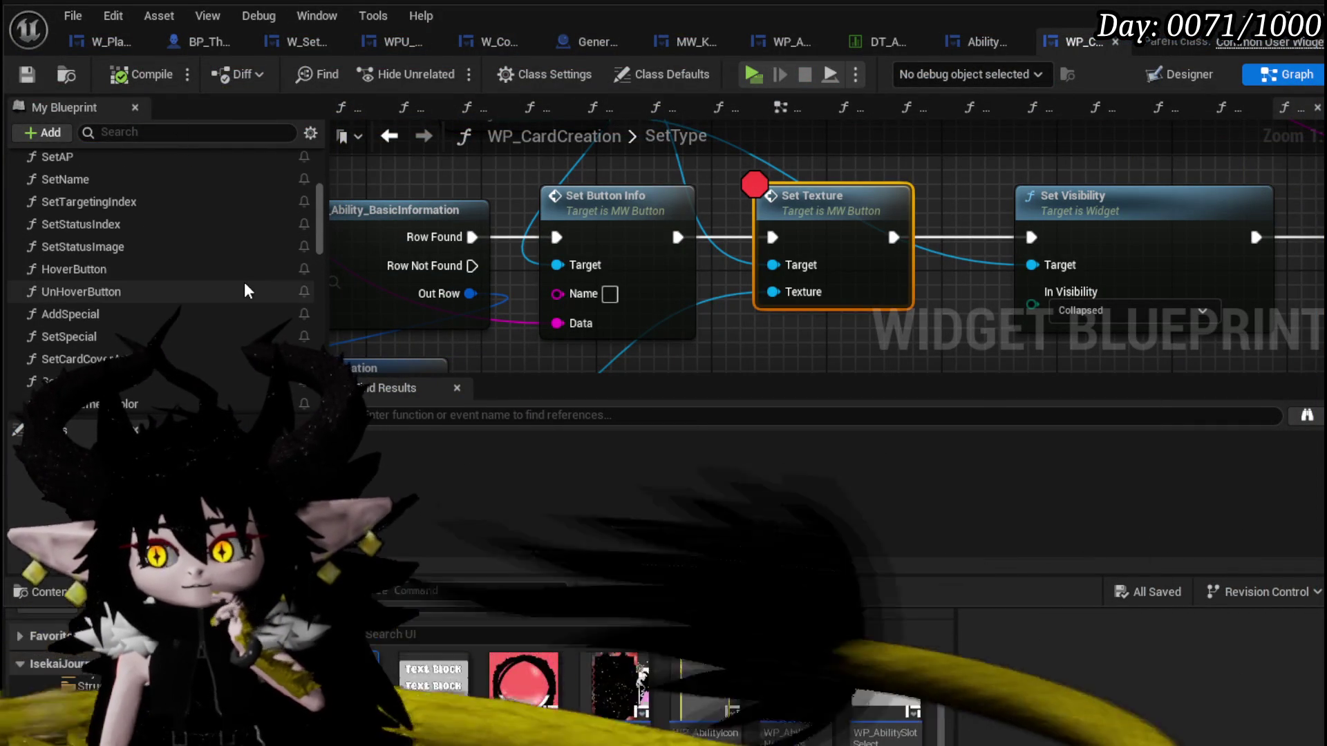
pyautogui.scroll(3, 243, 282)
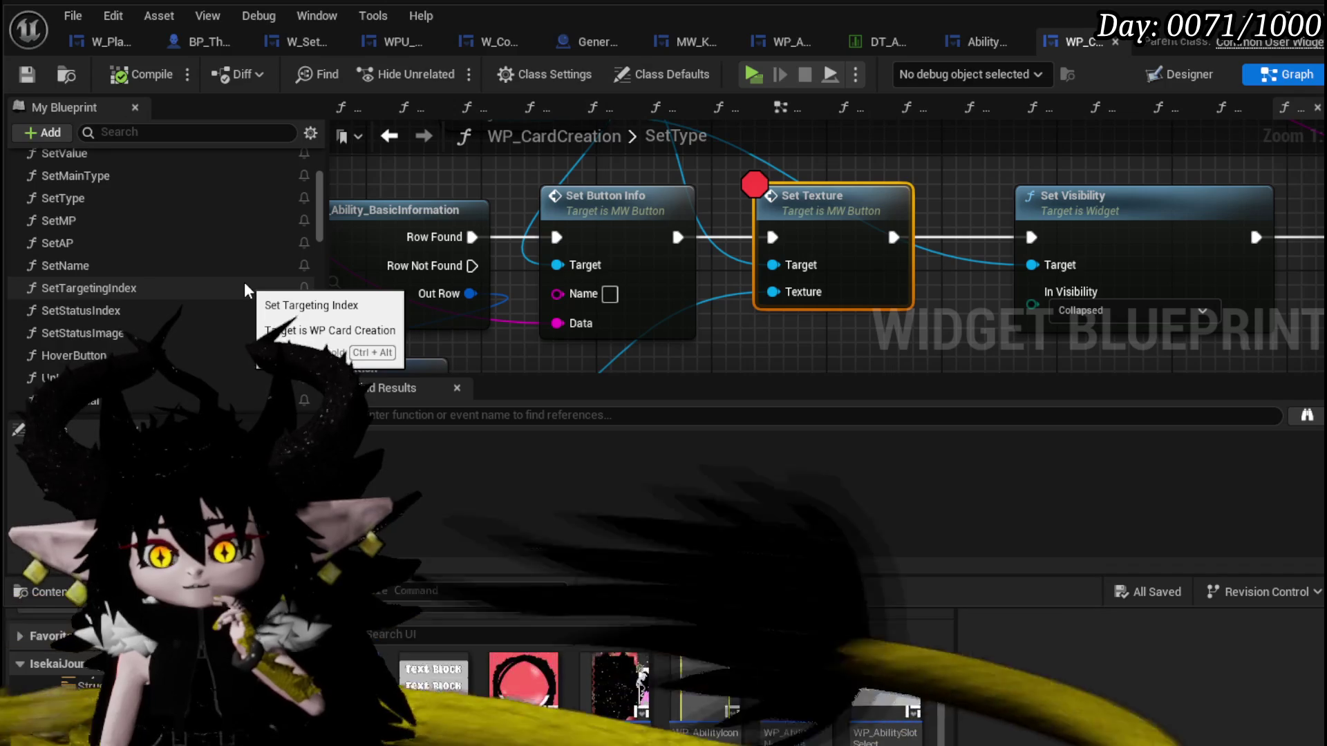
pyautogui.scroll(5, 243, 283)
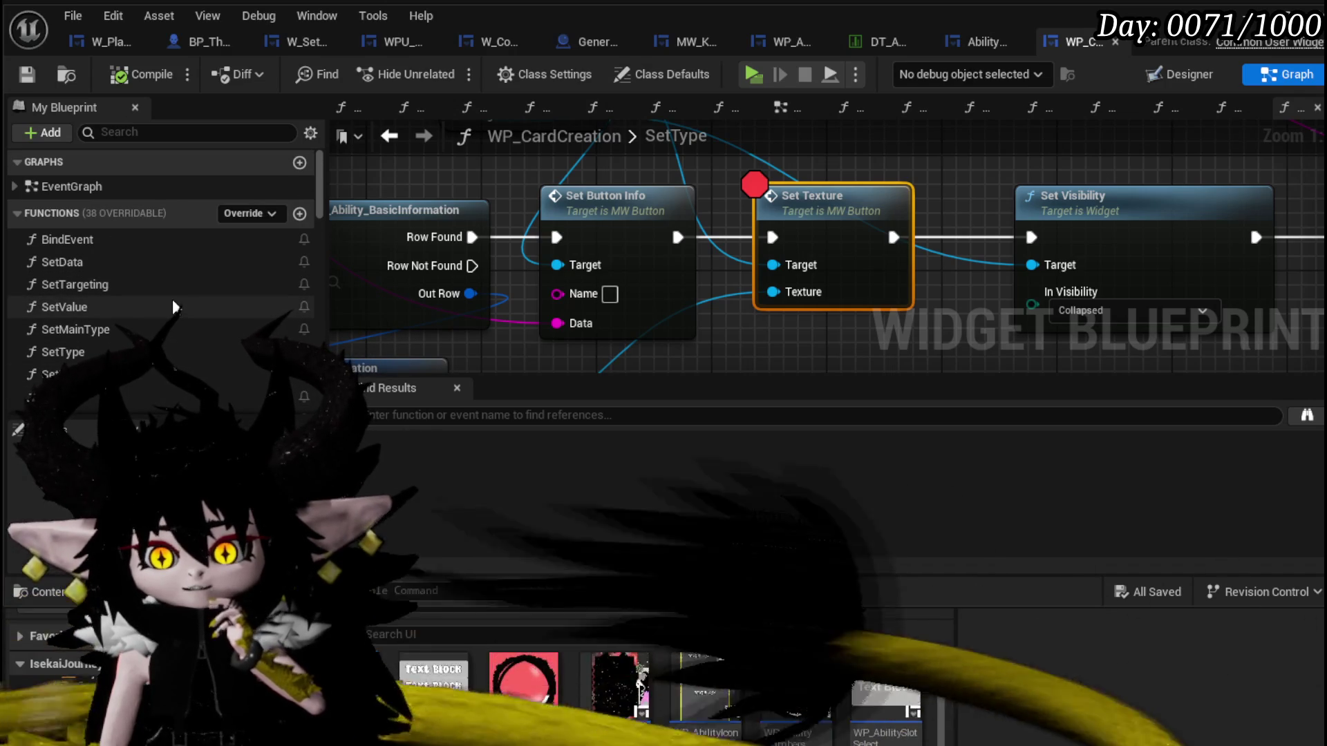
pyautogui.scroll(-1, 172, 299)
pyautogui.scroll(-2, 173, 300)
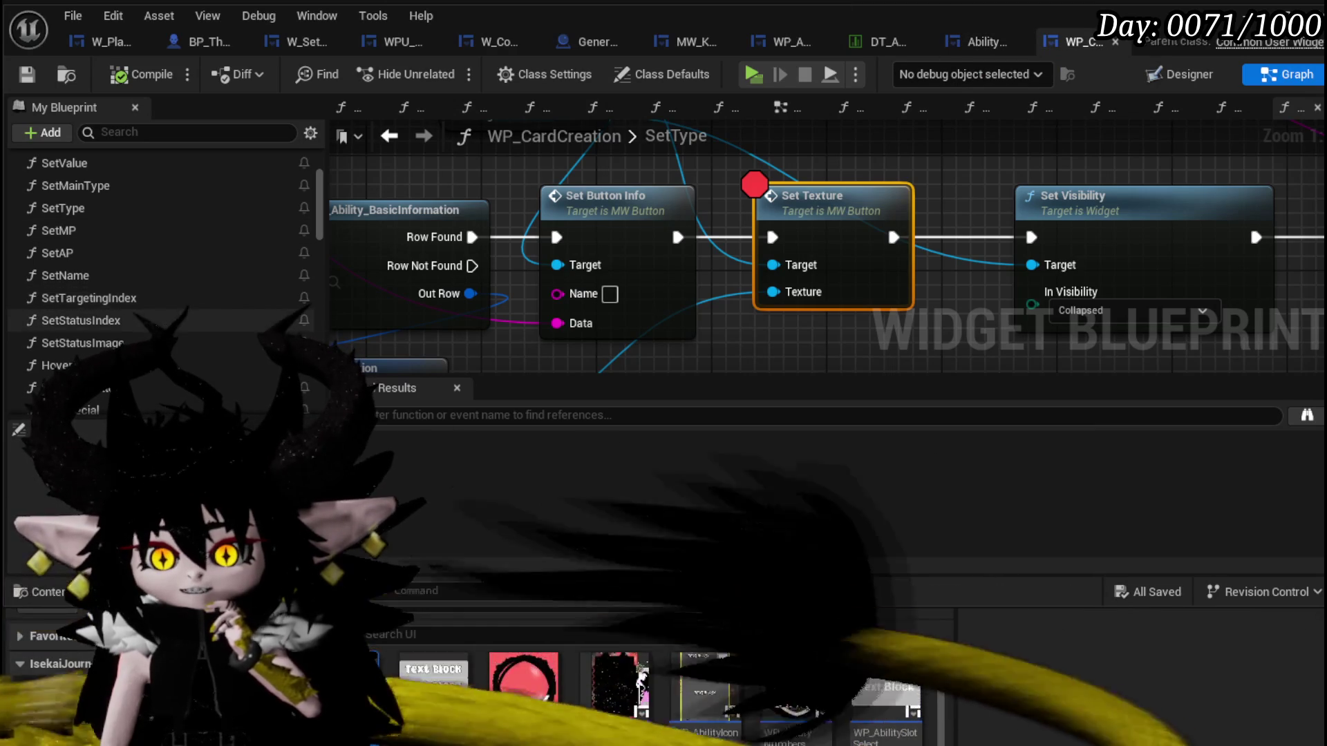
# Open SetStatusIndex then SetStatusImage and centre the graph on the SetStatusImage entry node.
pyautogui.doubleClick(155, 321)
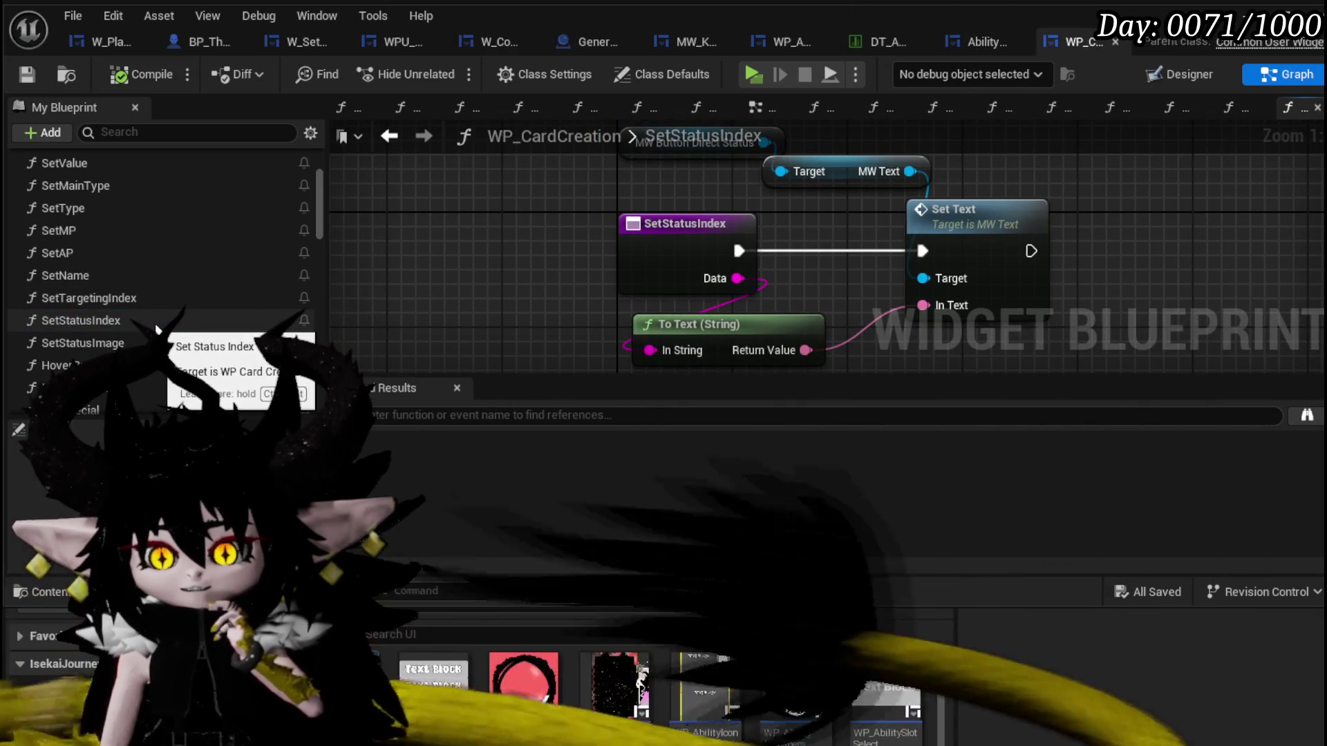
pyautogui.doubleClick(156, 344)
pyautogui.moveTo(754, 227); pyautogui.dragTo(666, 225)
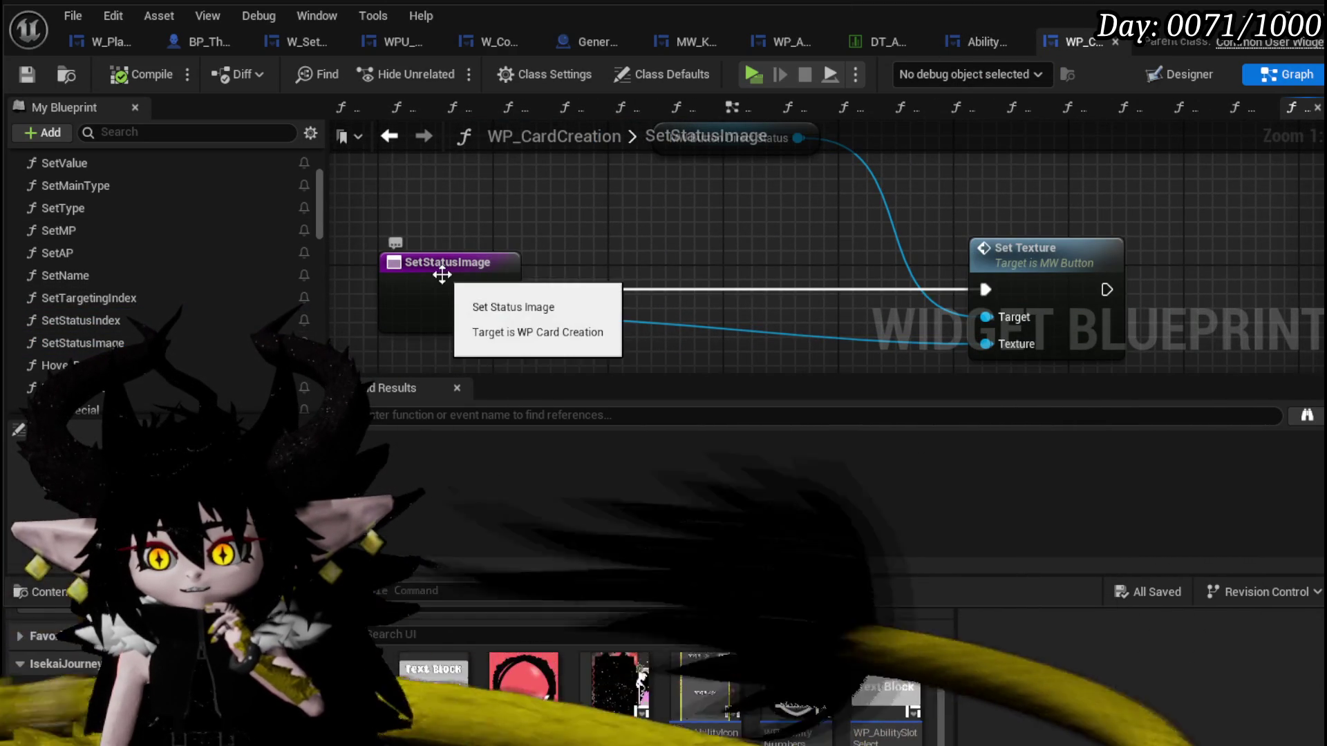
pyautogui.moveTo(439, 273); pyautogui.dragTo(438, 264)
pyautogui.rightClick(438, 265)
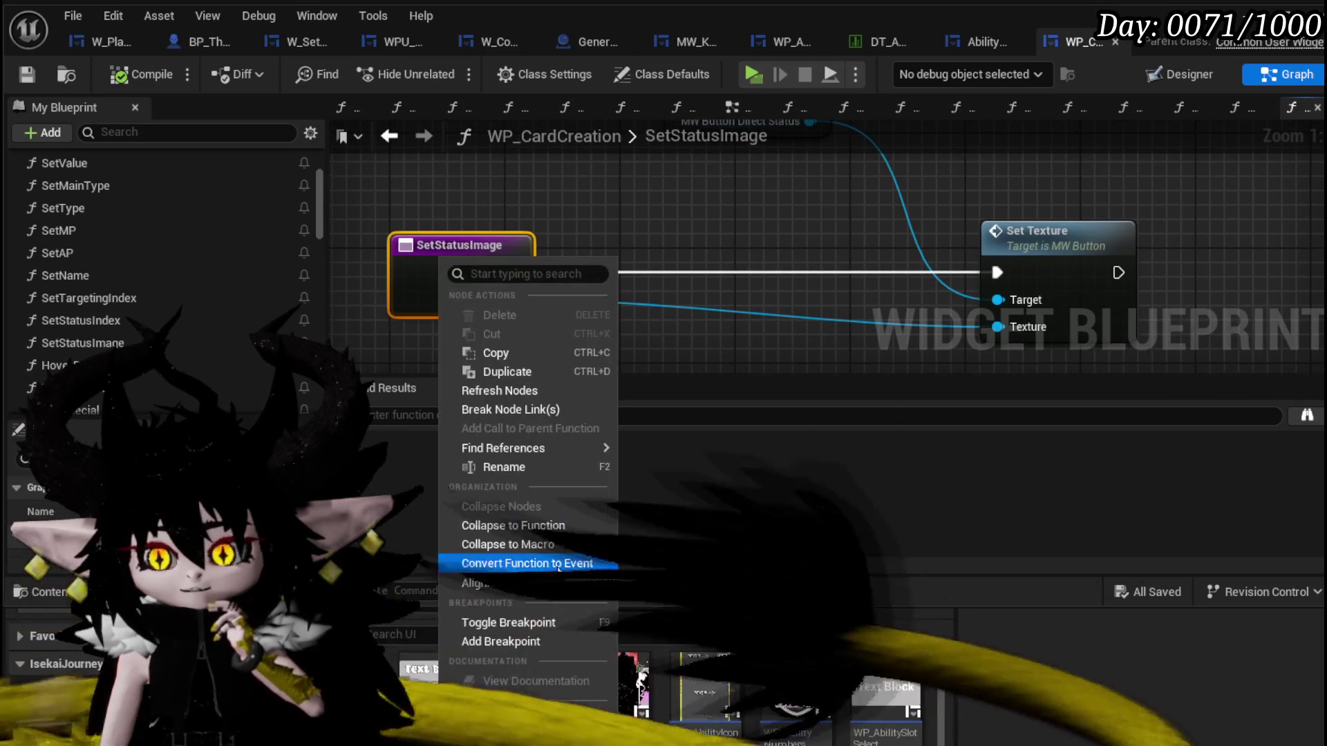
# Add a breakpoint on SetStatusImage, start play and open the core deck at the workbench.
pyautogui.click(494, 634)
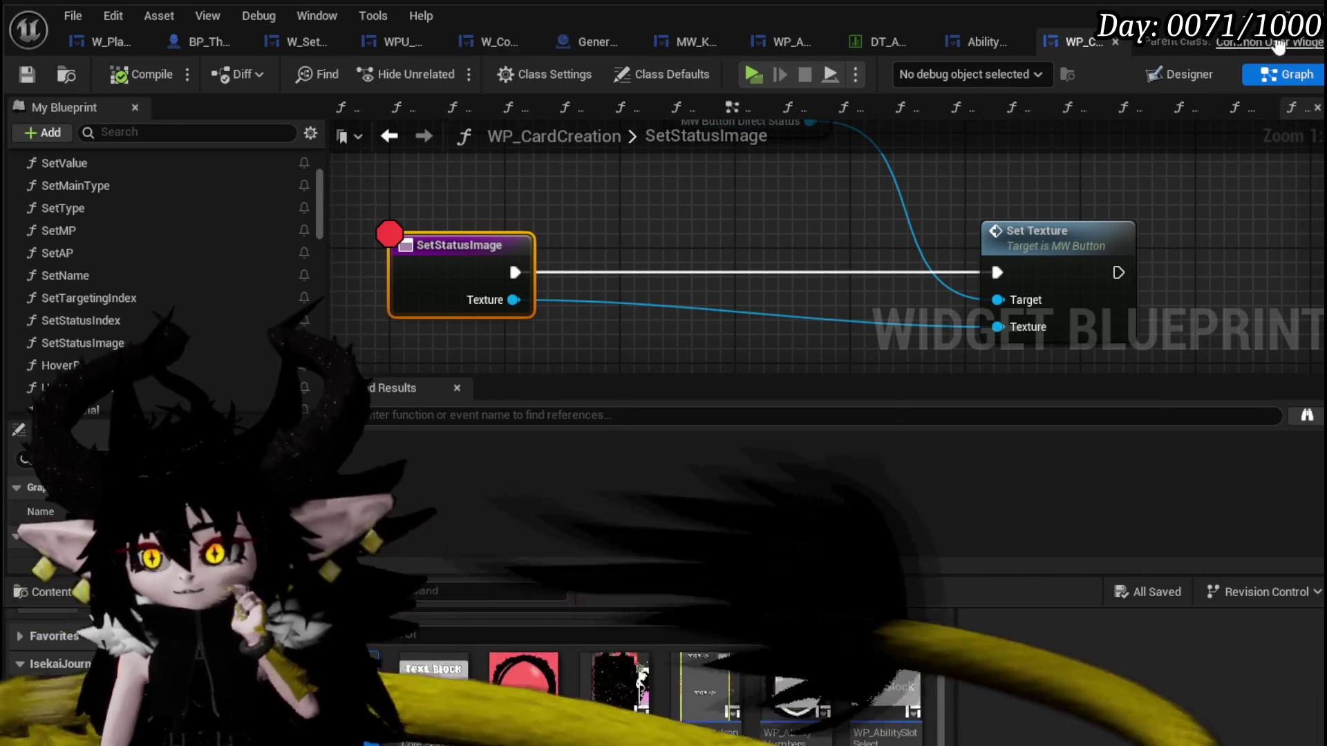
pyautogui.hotkey('alt', 'Tab')
pyautogui.click(445, 68)
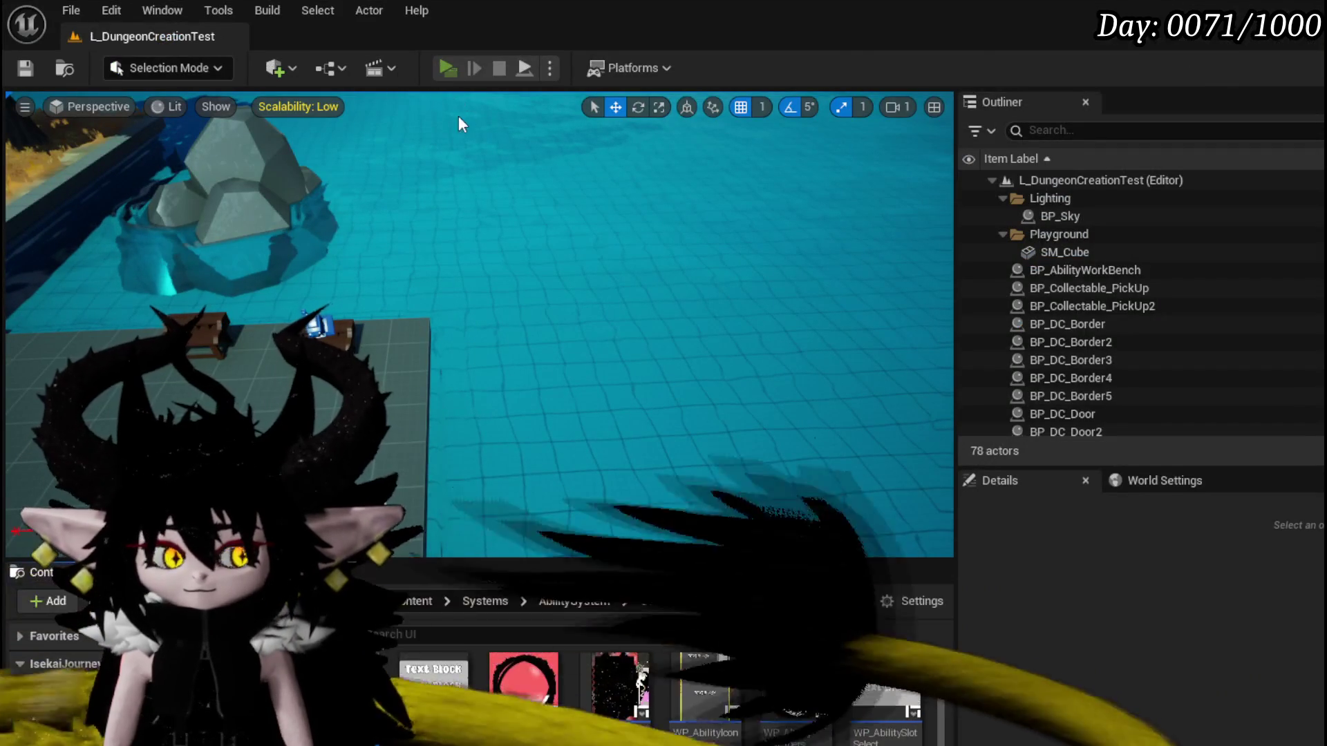
pyautogui.press('e')
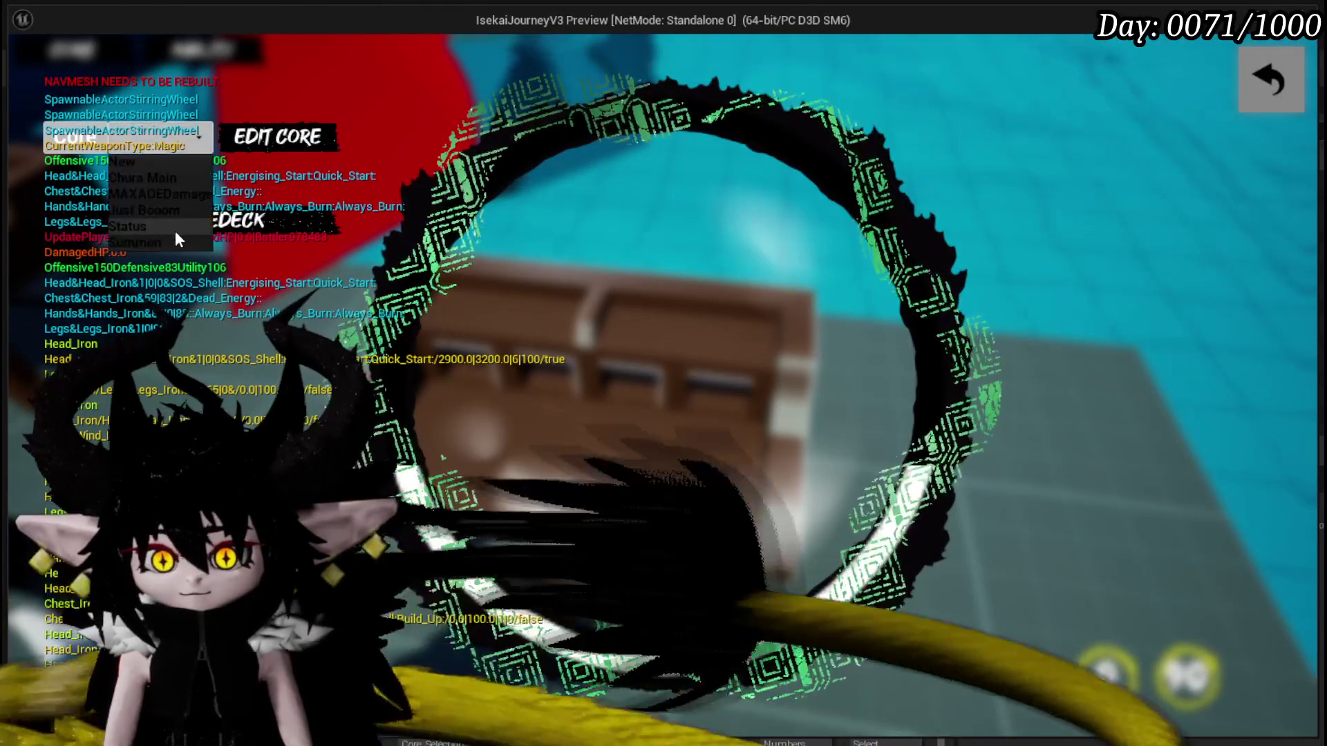
pyautogui.click(167, 226)
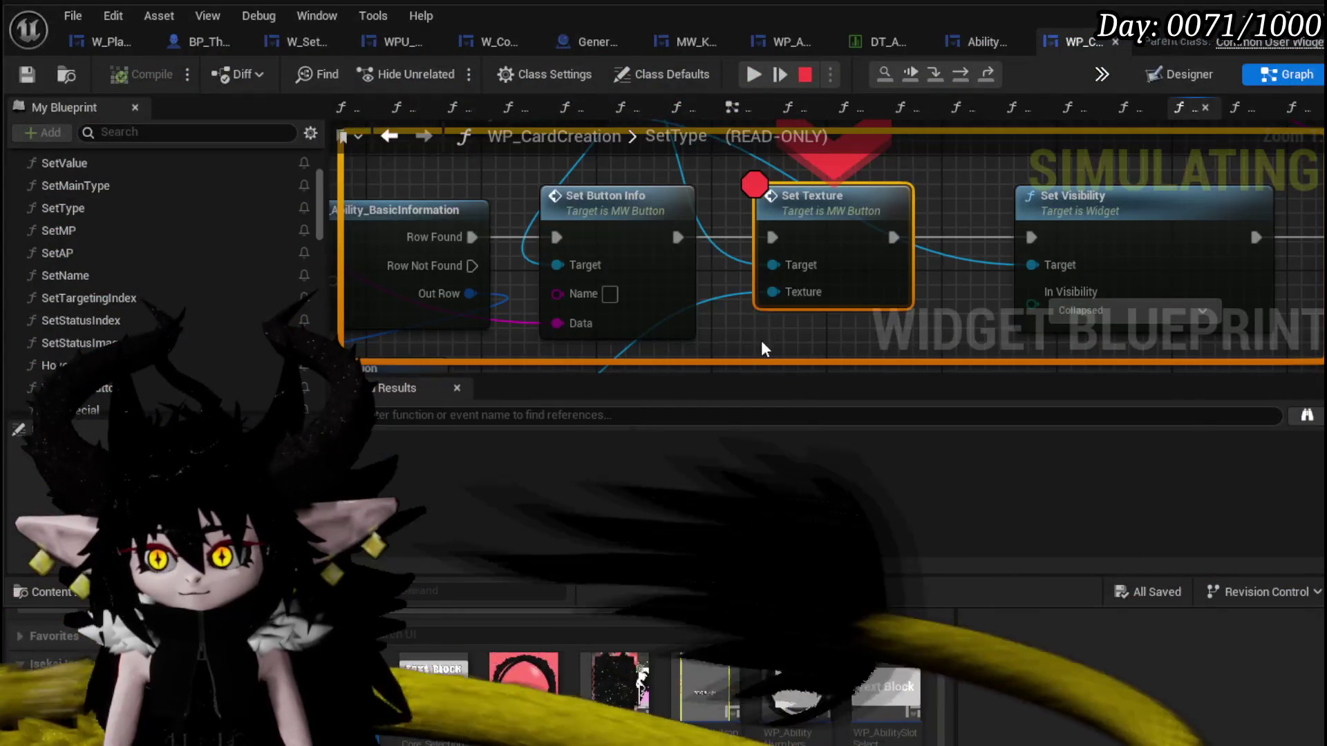
# Resume through the Set Texture and SetStatusImage breakpoints, then end the play session.
pyautogui.click(743, 78)
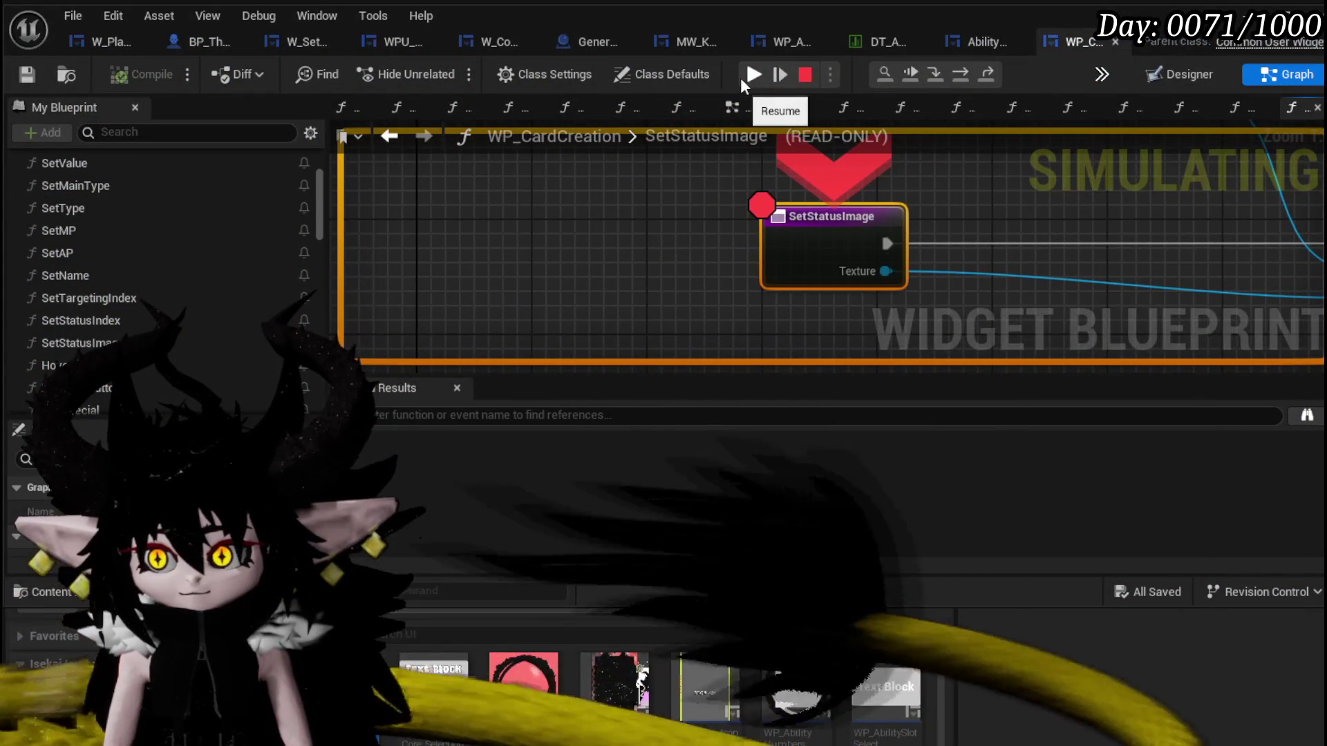
pyautogui.click(751, 82)
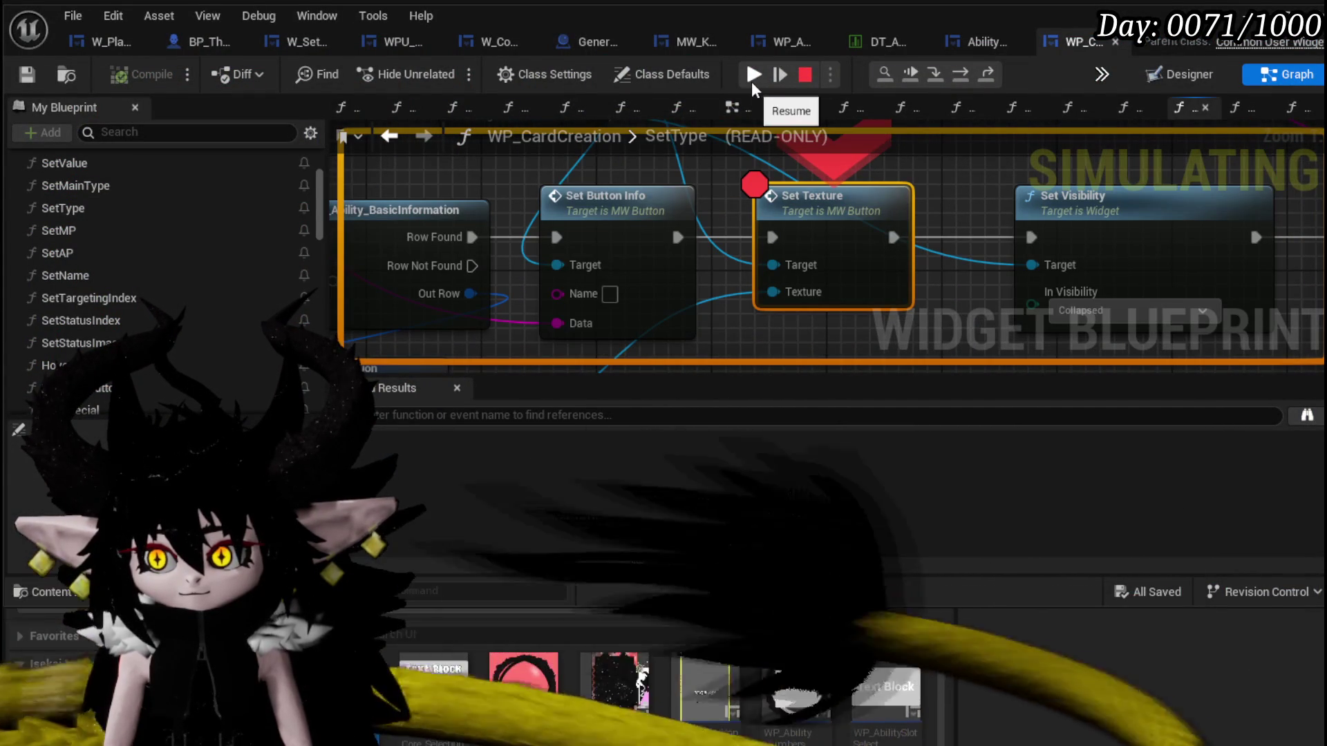
pyautogui.click(752, 82)
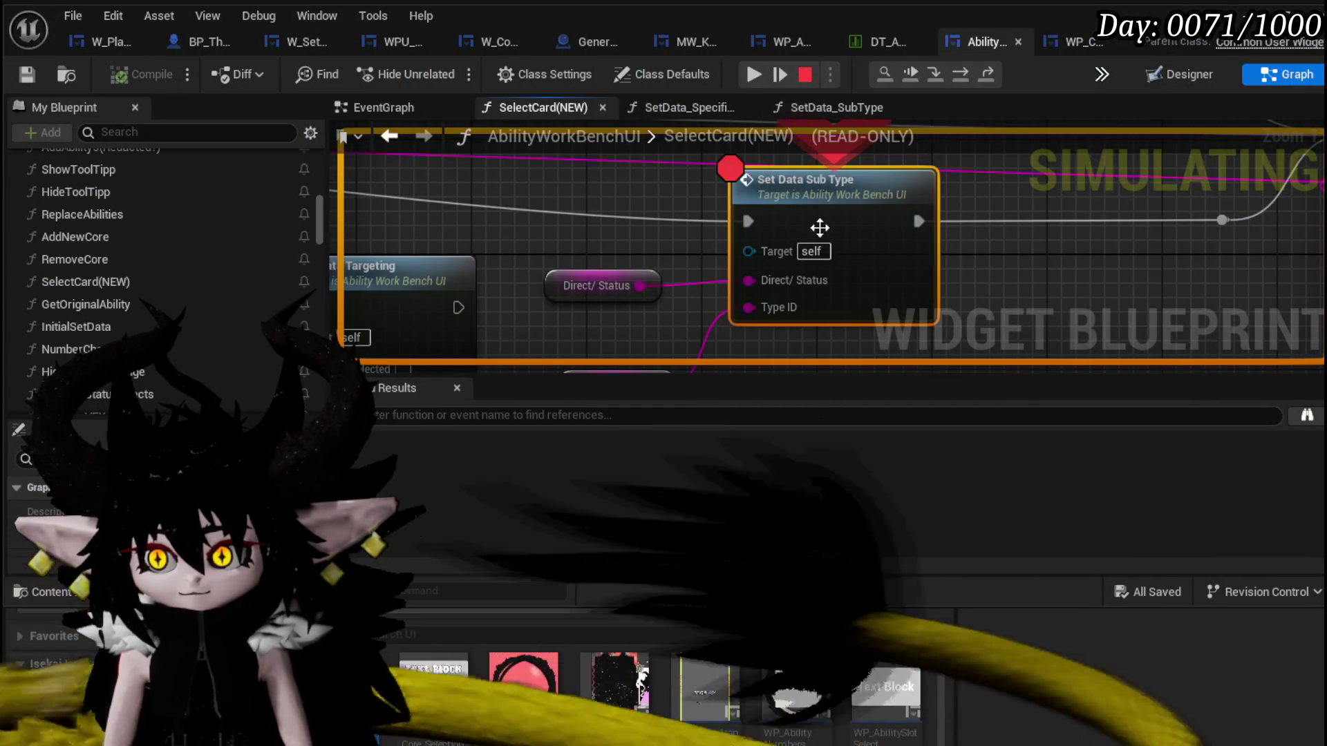
pyautogui.click(754, 74)
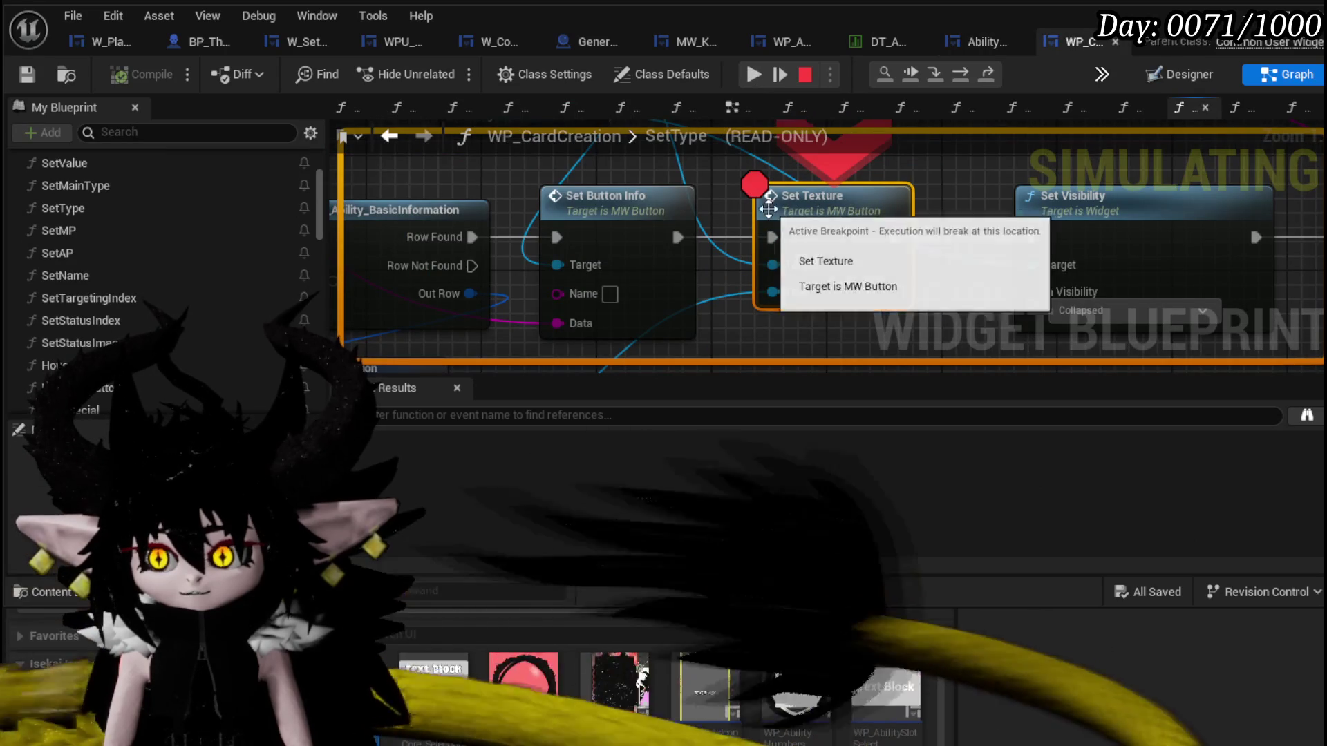
pyautogui.click(753, 75)
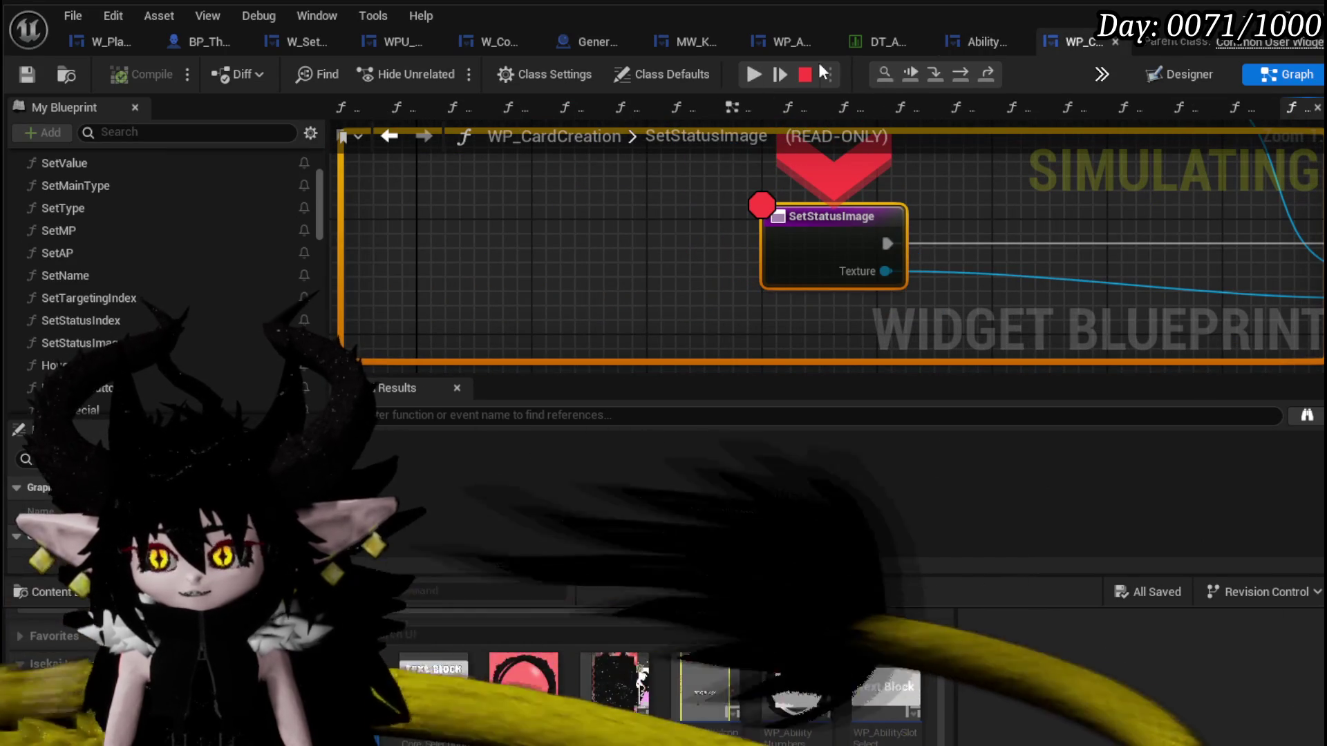
pyautogui.click(805, 74)
pyautogui.rightClick(806, 230)
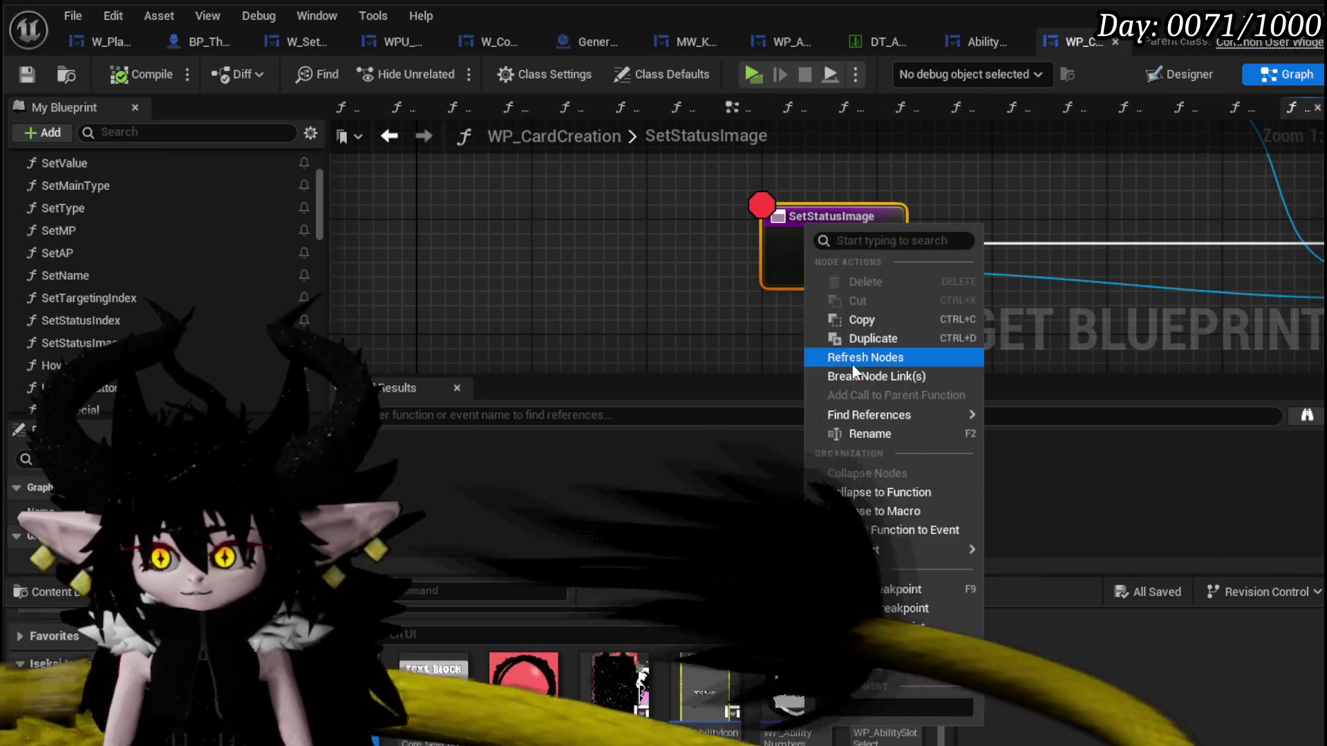
# Remove the SetStatusImage breakpoint, search AbilityWorkBenchUI for 'Set Status Image' and jump to its call in SetData_SpecificStatus.
pyautogui.click(856, 607)
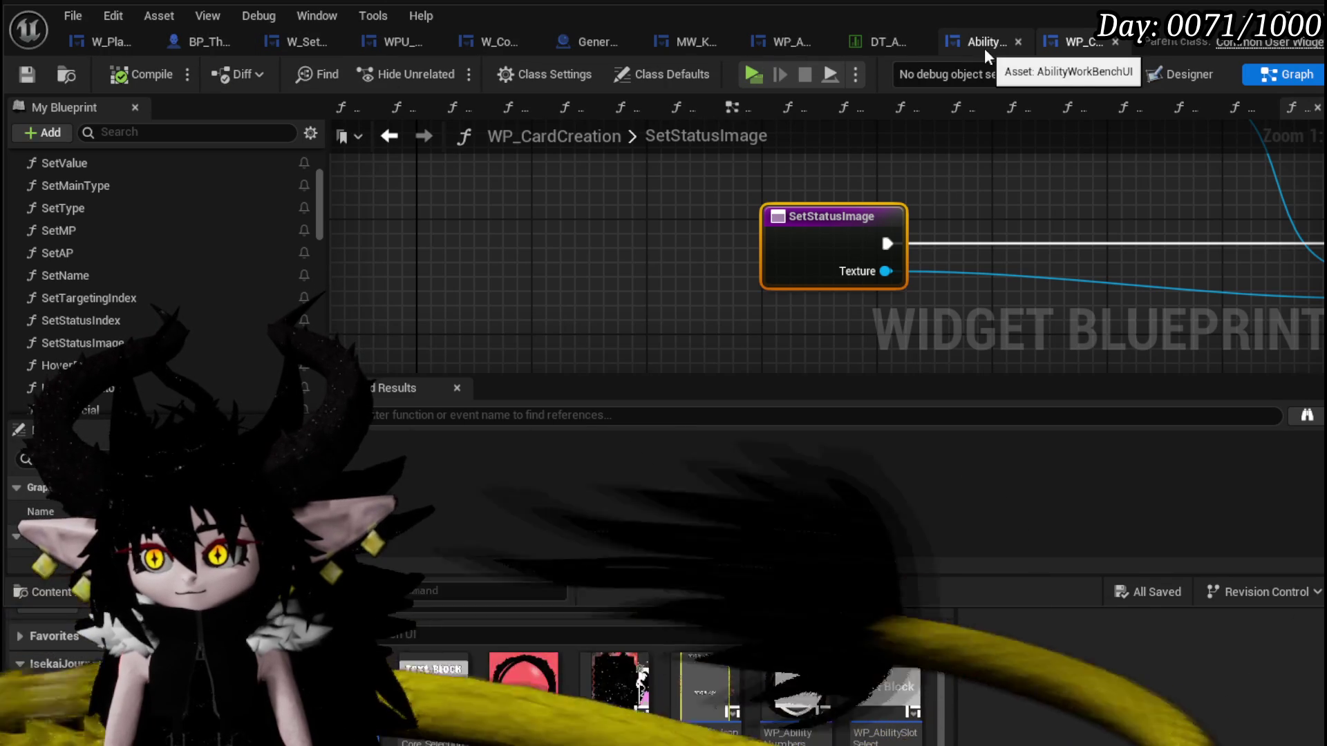
pyautogui.click(983, 48)
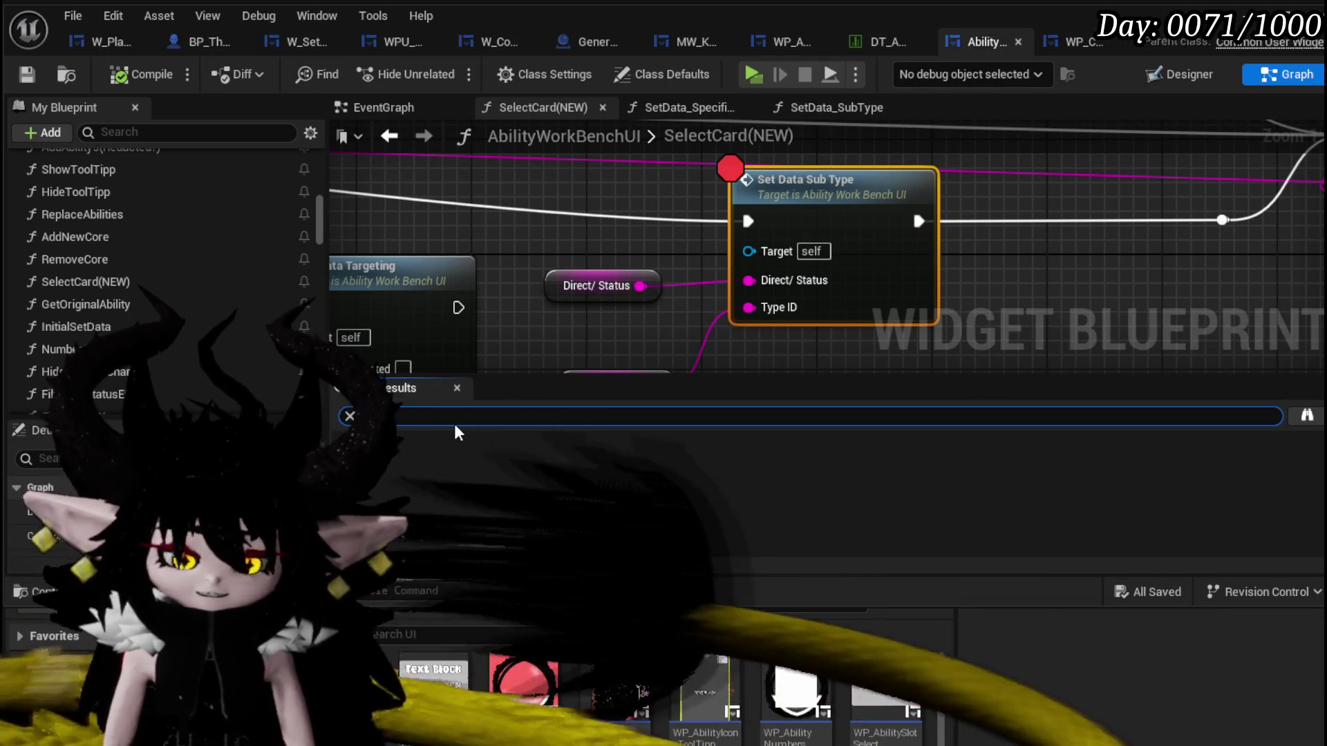
pyautogui.write('Set Status Image')
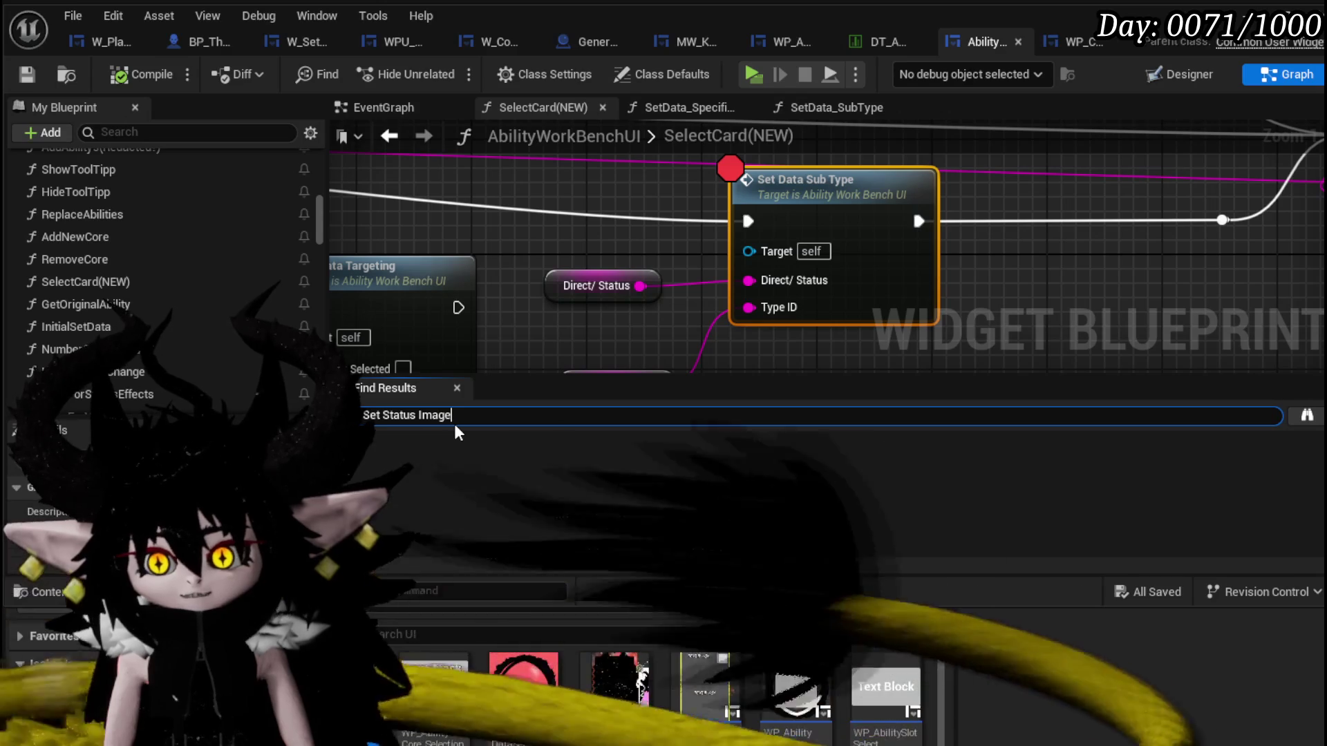
pyautogui.press('Return')
pyautogui.click(425, 464)
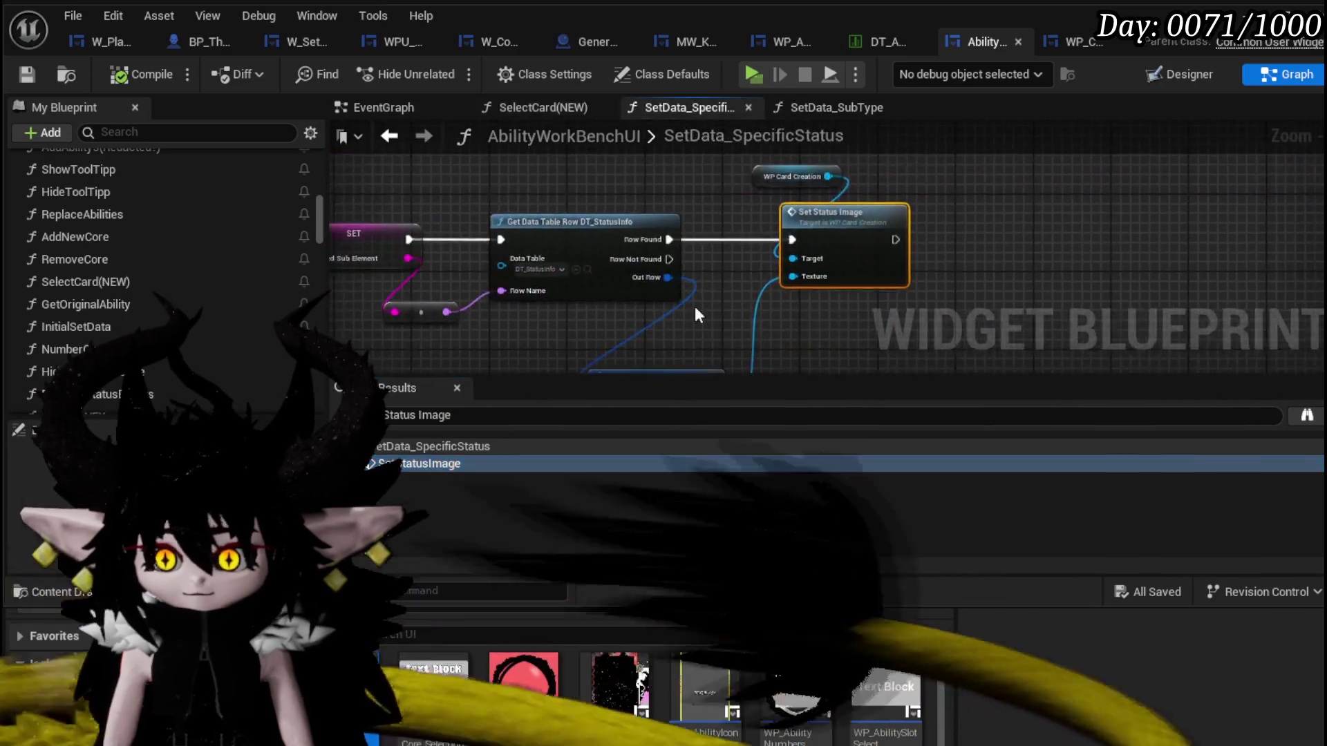
# Move the None comparison below the entry and Branch nodes and frame Get Data Table Row and Set Status Image.
pyautogui.moveTo(683, 300); pyautogui.dragTo(1264, 280)
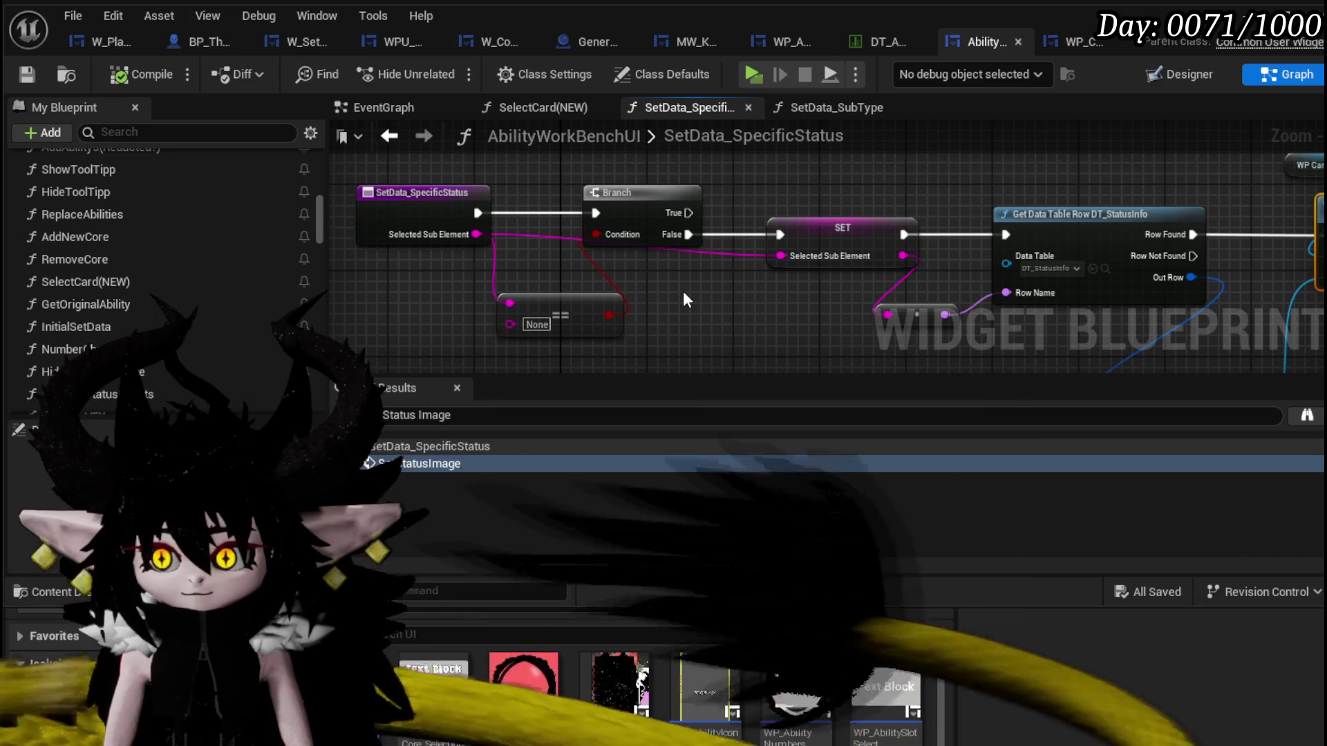
pyautogui.moveTo(551, 302); pyautogui.dragTo(412, 272)
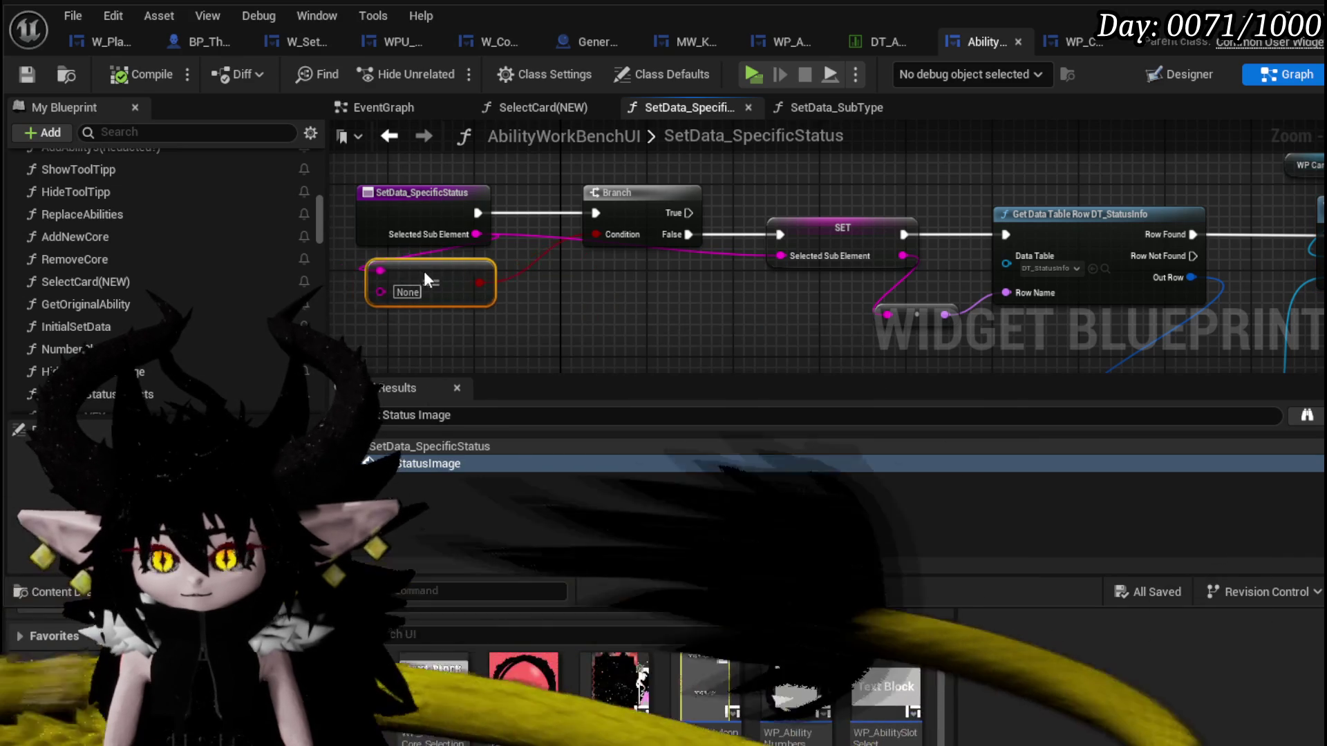
pyautogui.moveTo(622, 297)
pyautogui.mouseDown()
pyautogui.moveTo(776, 302)
pyautogui.moveTo(593, 286)
pyautogui.moveTo(844, 307)
pyautogui.mouseUp()
pyautogui.moveTo(599, 235); pyautogui.dragTo(390, 222)
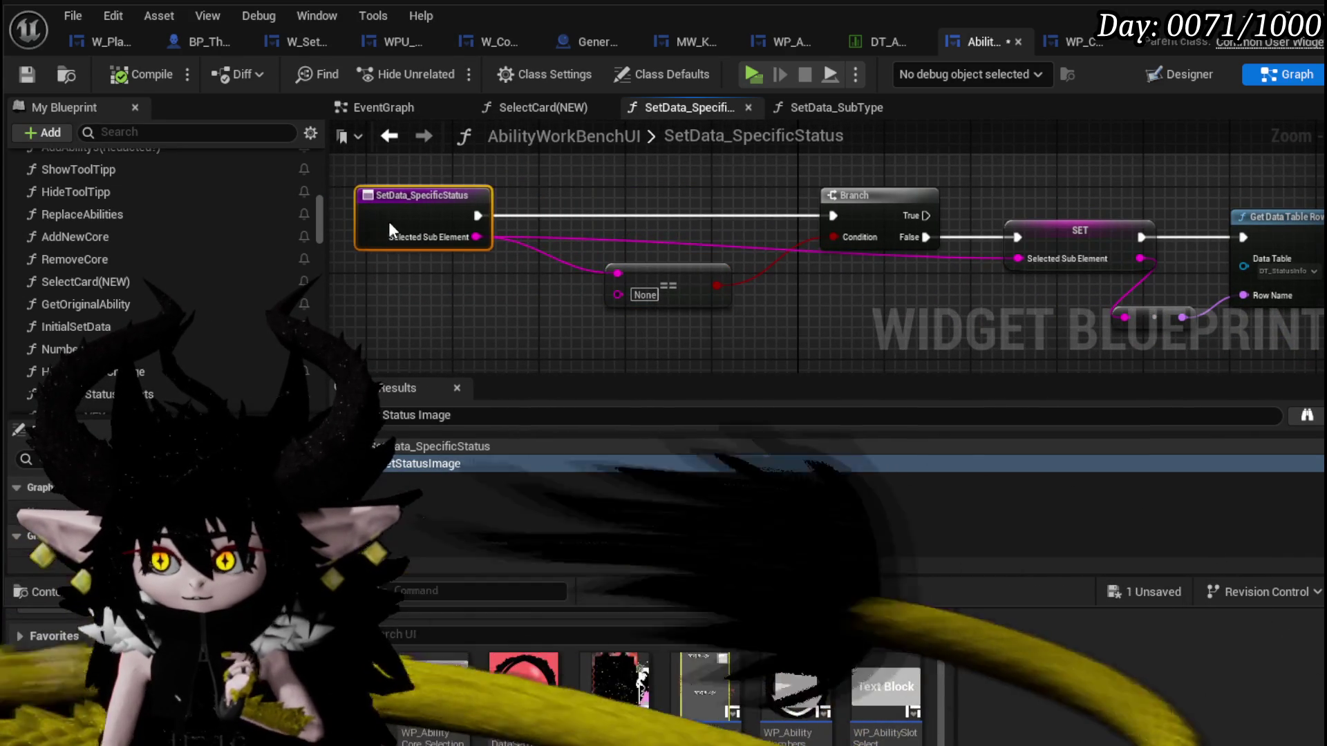
pyautogui.moveTo(671, 322); pyautogui.dragTo(704, 332)
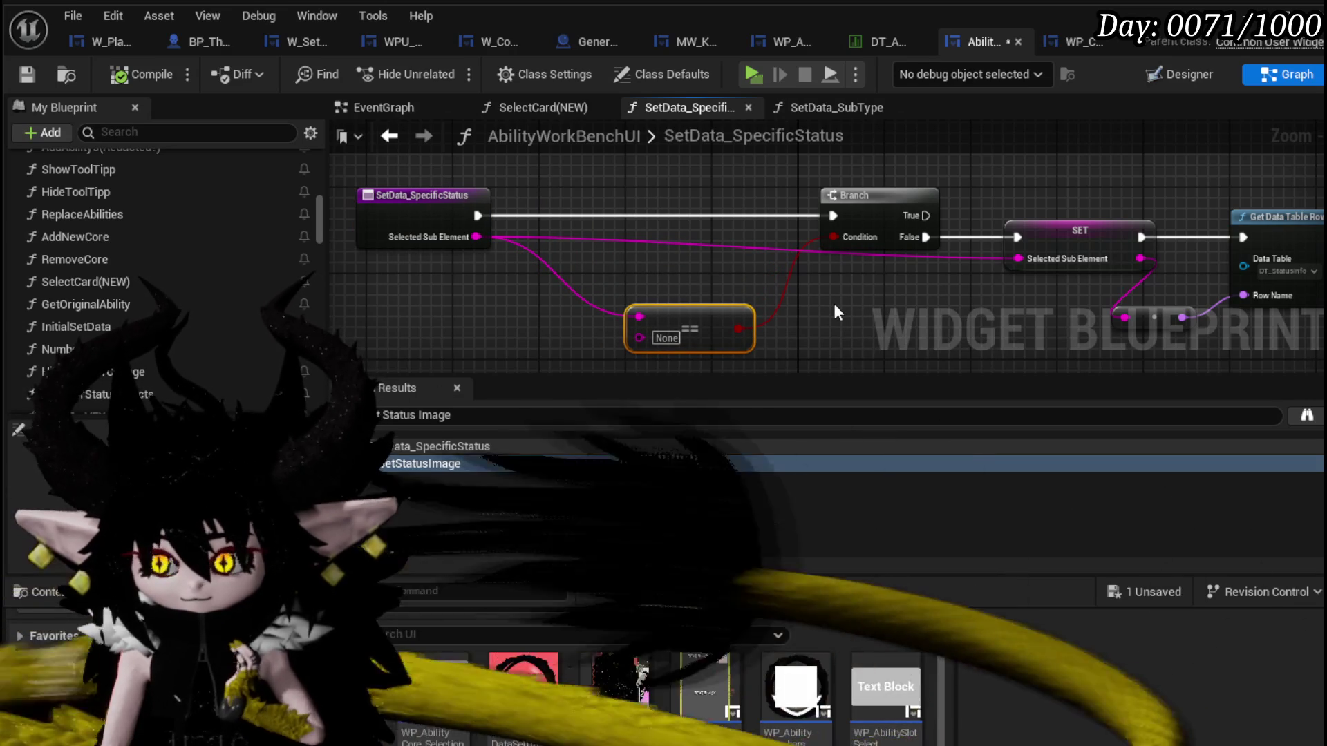
pyautogui.moveTo(712, 301)
pyautogui.mouseDown()
pyautogui.moveTo(473, 278)
pyautogui.moveTo(869, 293)
pyautogui.mouseUp()
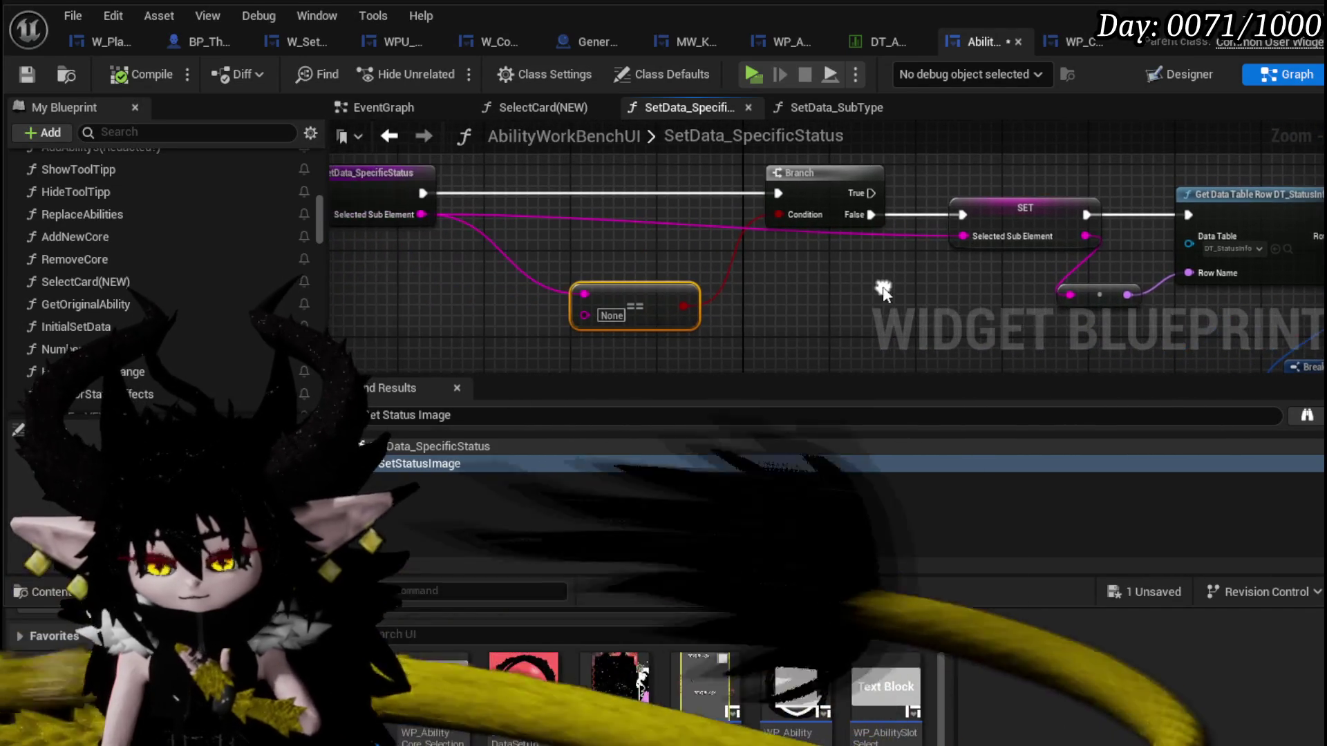
pyautogui.scroll(-3, 251, 272)
pyautogui.scroll(-3, 266, 267)
pyautogui.scroll(-3, 301, 262)
pyautogui.scroll(-3, 320, 261)
pyautogui.scroll(5, 331, 313)
pyautogui.scroll(-4, 333, 297)
pyautogui.scroll(-1, 334, 304)
pyautogui.scroll(-3, 335, 321)
pyautogui.scroll(-3, 335, 326)
pyautogui.scroll(-3, 334, 332)
pyautogui.scroll(-1, 335, 338)
pyautogui.scroll(-2, 334, 344)
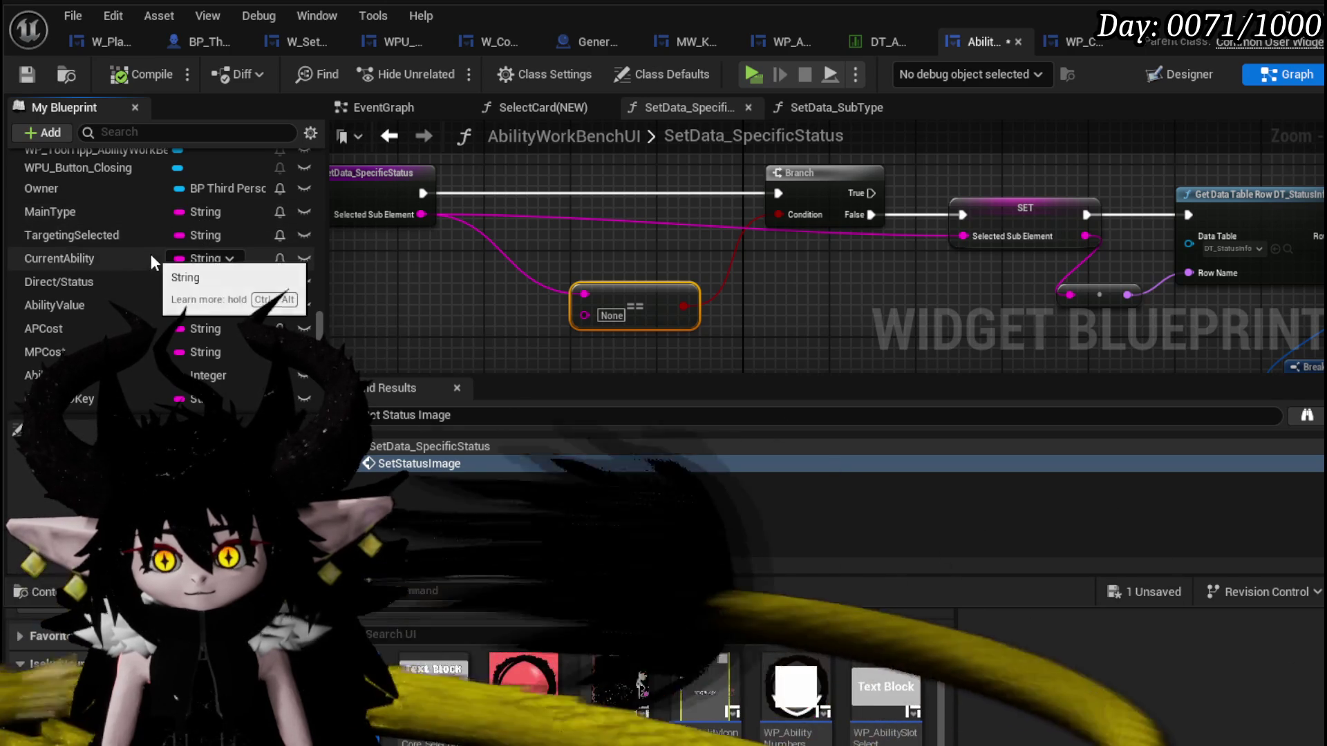
# Add a Direct/Status getter and wire it into the == comparison node.
pyautogui.moveTo(84, 285)
pyautogui.mouseDown()
pyautogui.moveTo(530, 236)
pyautogui.moveTo(441, 294)
pyautogui.mouseUp()
pyautogui.click(453, 312)
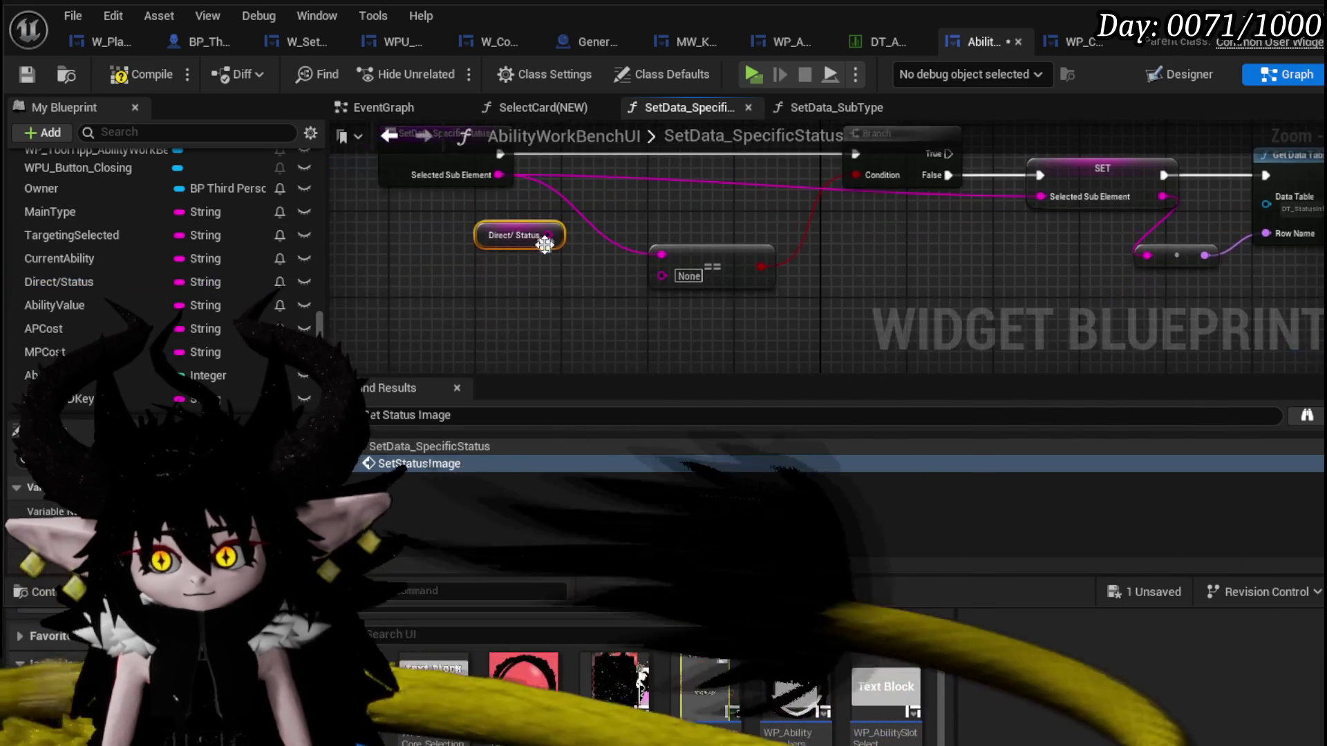
pyautogui.moveTo(561, 235); pyautogui.dragTo(667, 251)
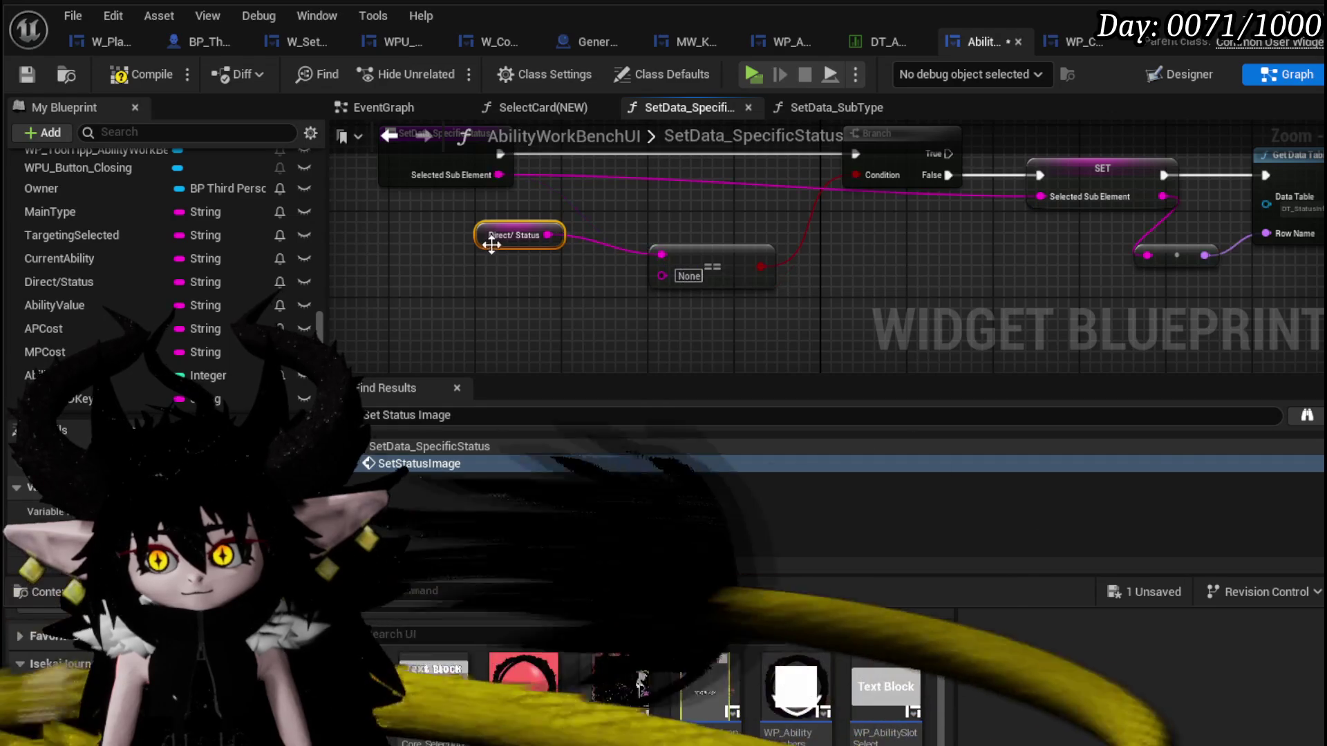
pyautogui.moveTo(494, 248); pyautogui.dragTo(504, 269)
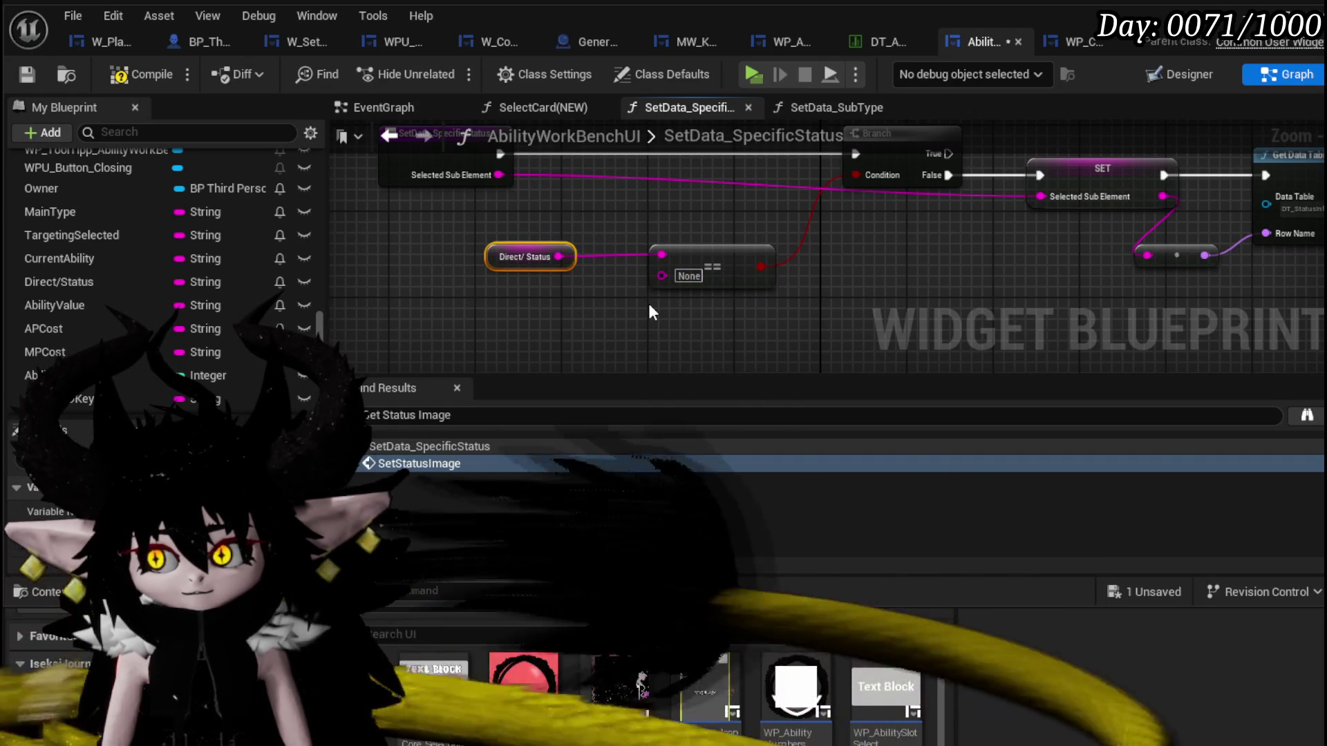
# Change the comparison value from None to 'Status' and save AbilityWorkBenchUI.
pyautogui.click(690, 281)
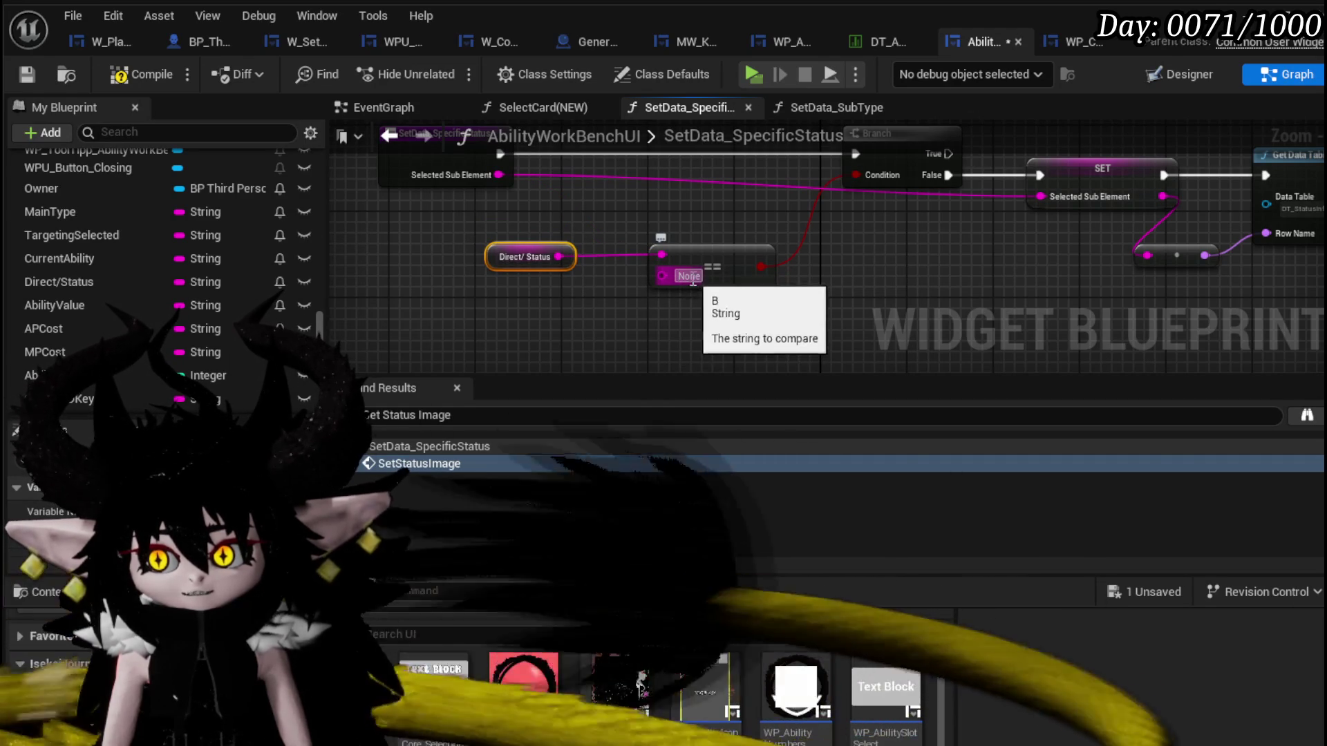
pyautogui.write('S')
pyautogui.press('Return')
pyautogui.write('tus')
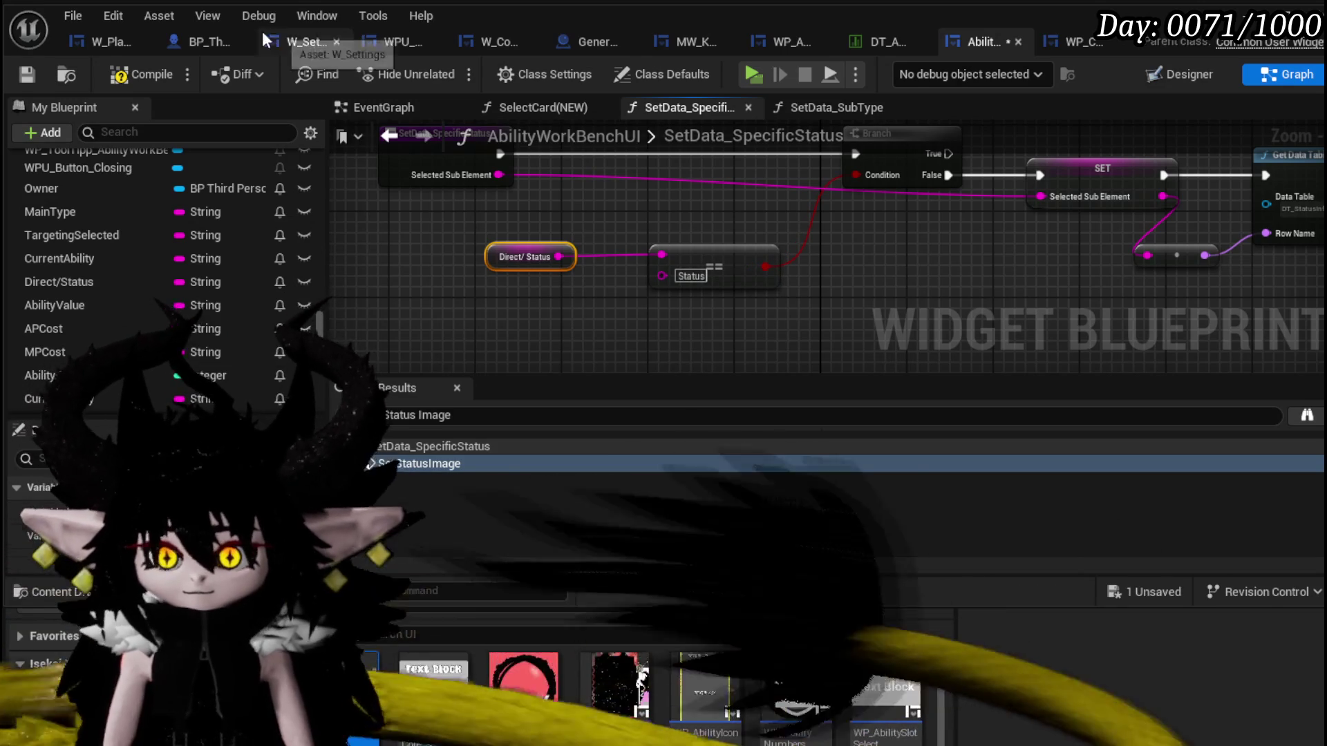
pyautogui.click(26, 74)
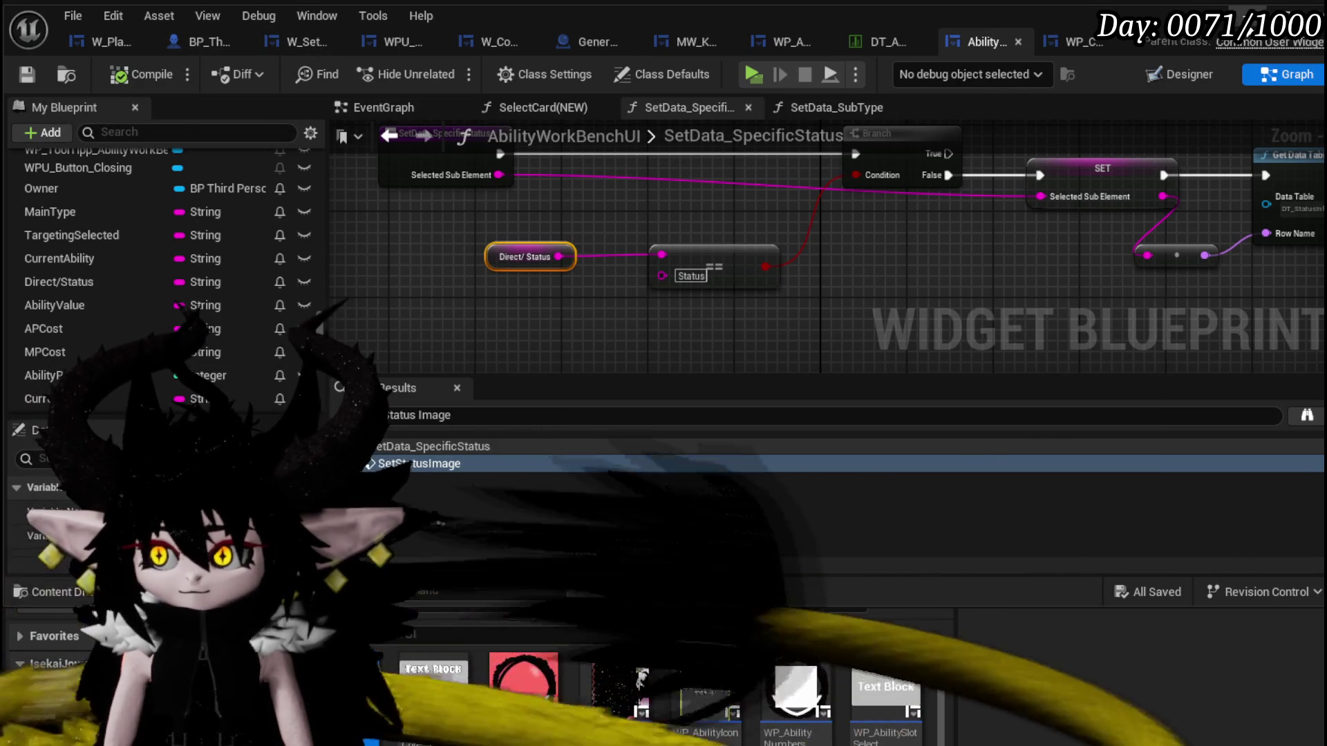
pyautogui.hotkey('alt', 'Tab')
# Launch the play preview, open the chest's Edit Core deck and resume past the breakpoints.
pyautogui.click(448, 69)
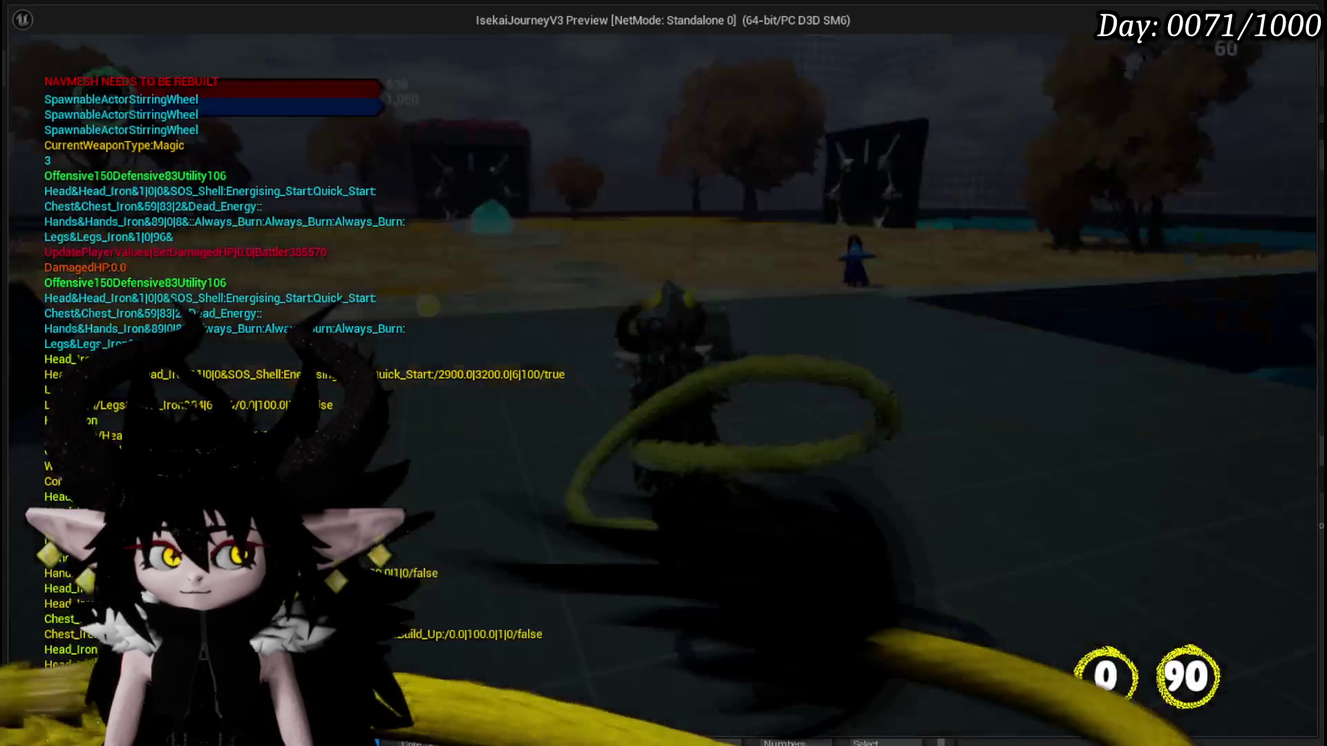
pyautogui.press('e')
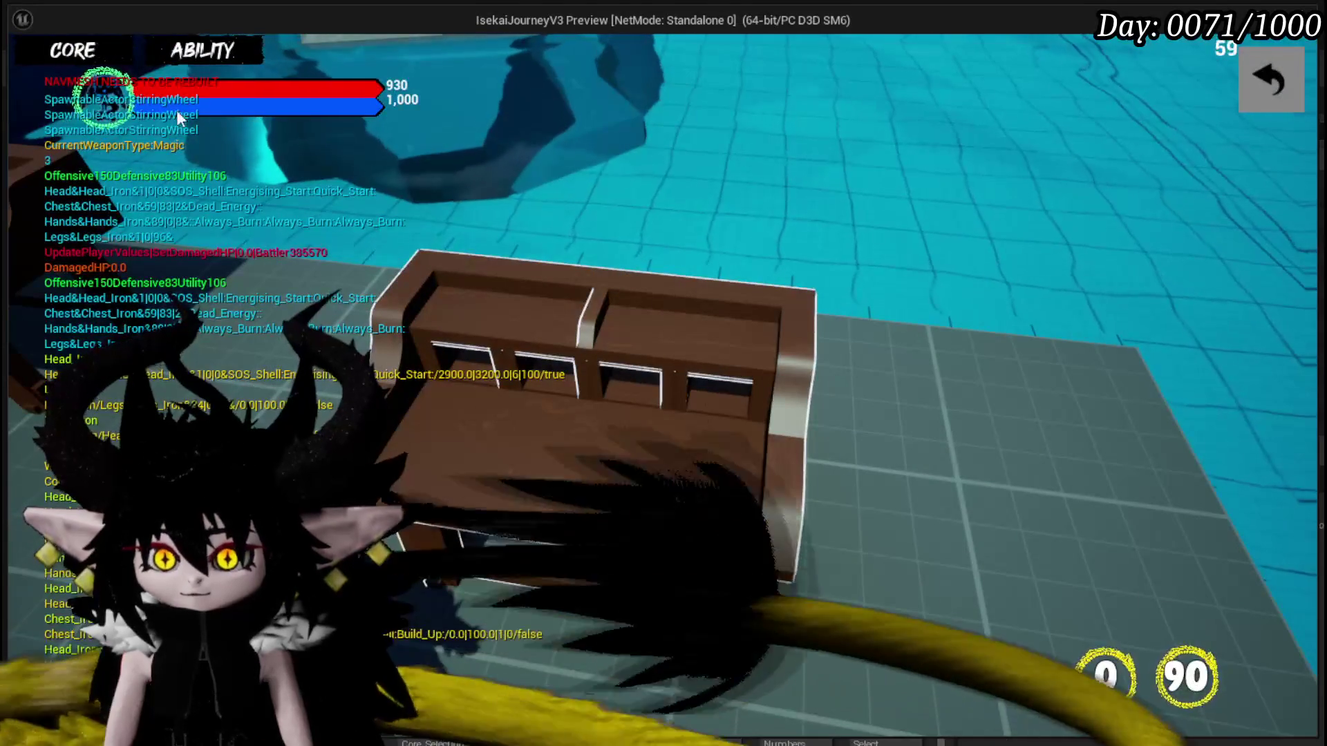
pyautogui.click(215, 54)
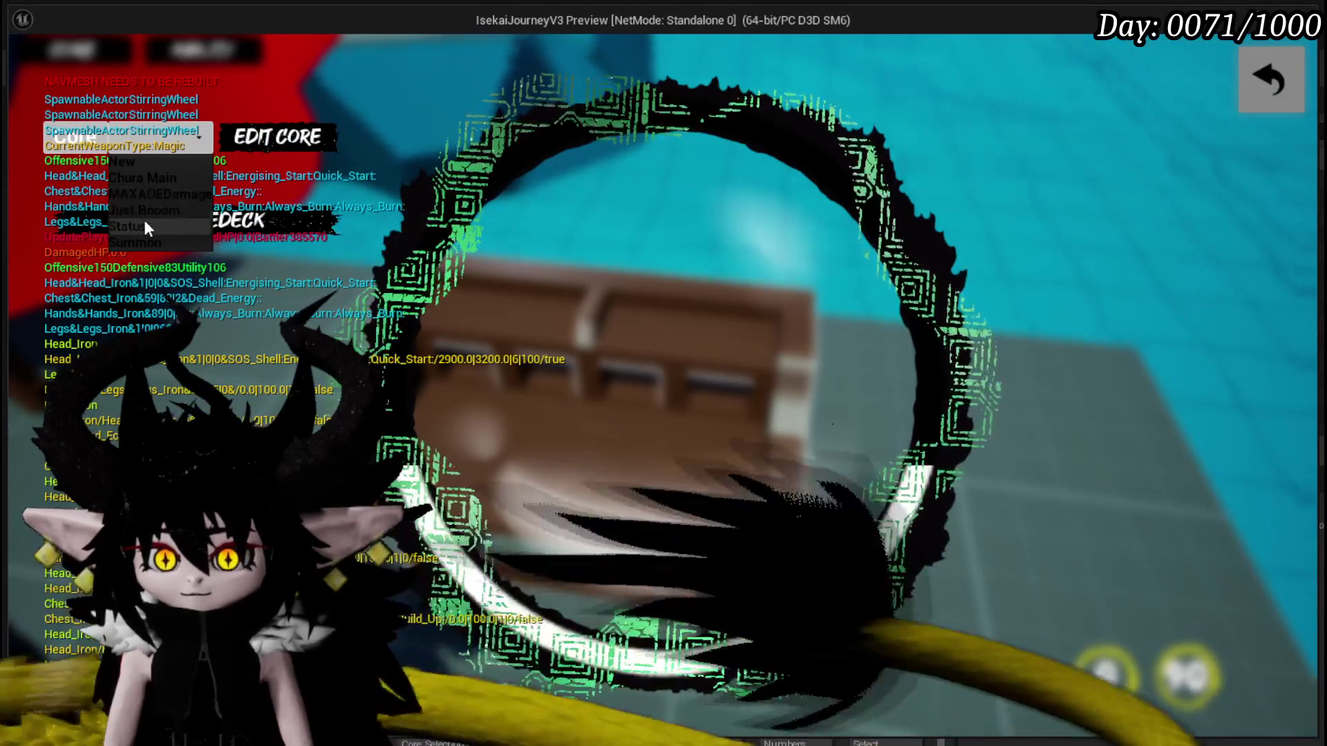
pyautogui.click(146, 220)
pyautogui.scroll(-2, 918, 393)
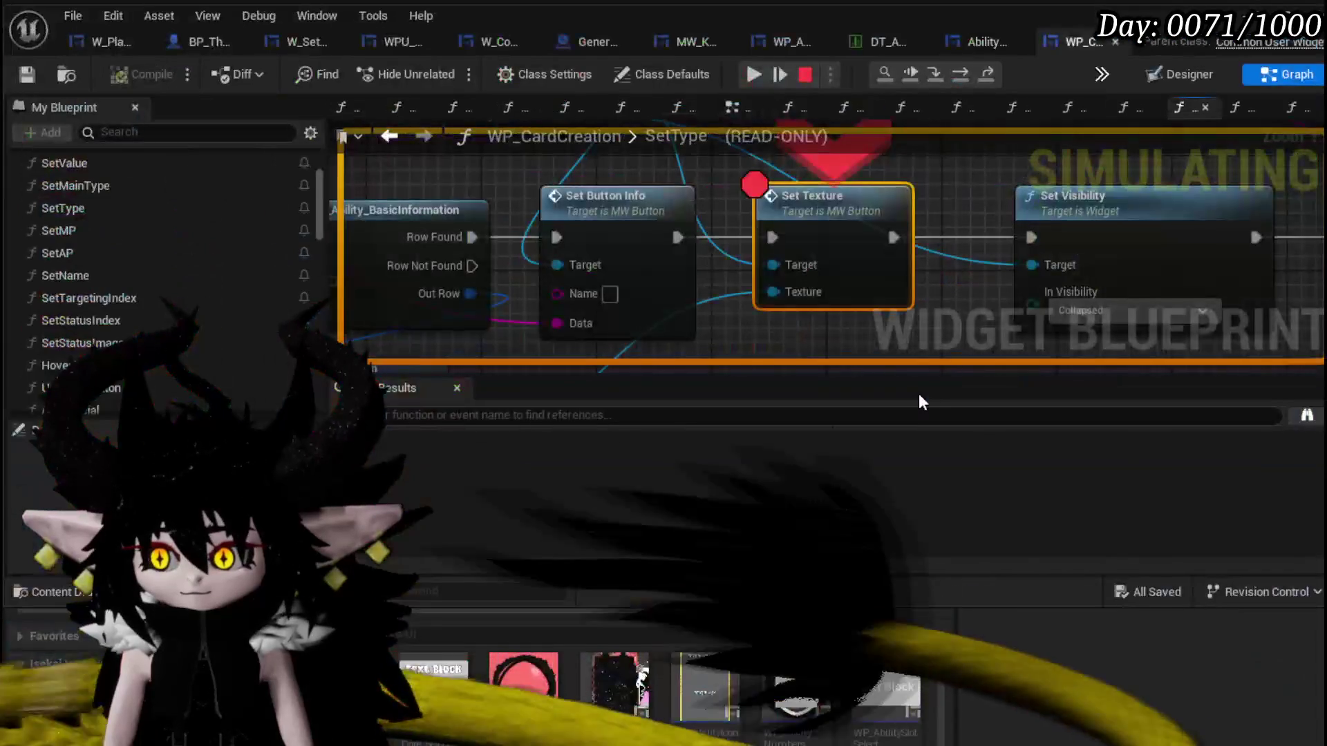
pyautogui.click(753, 81)
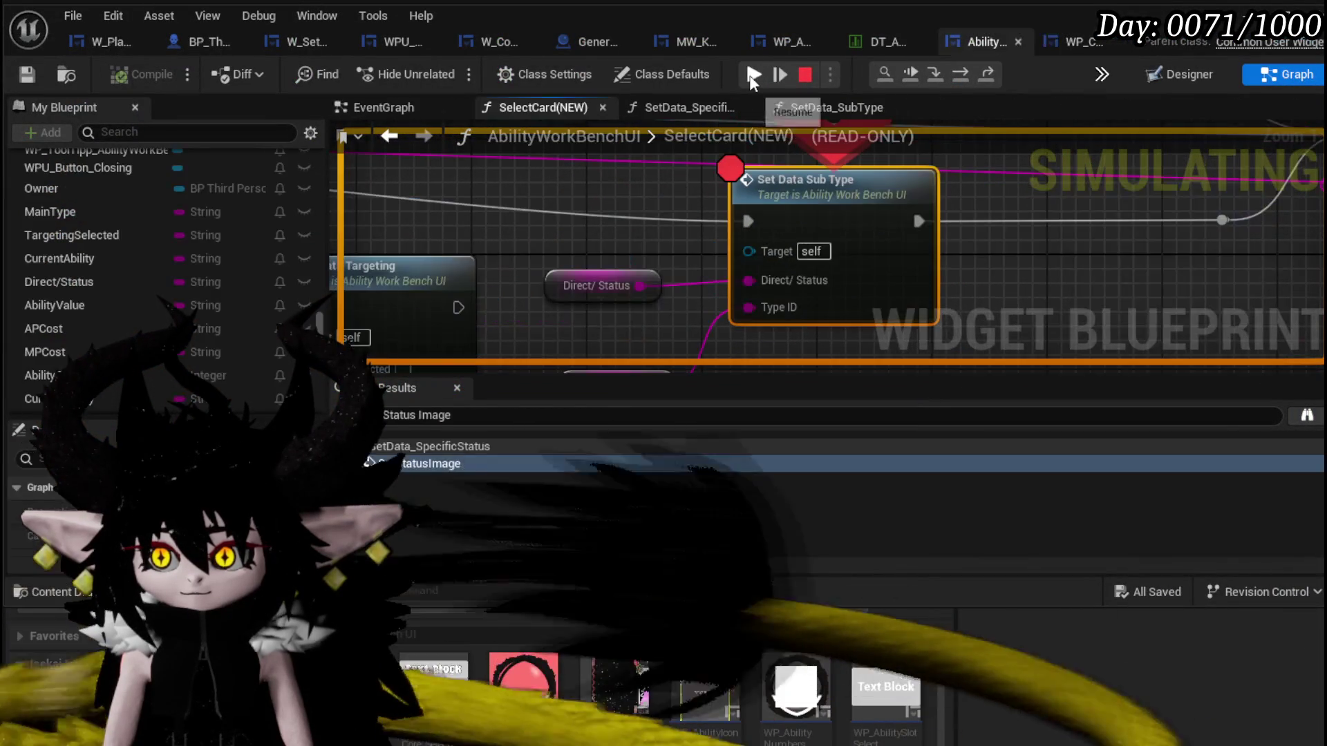
pyautogui.click(753, 81)
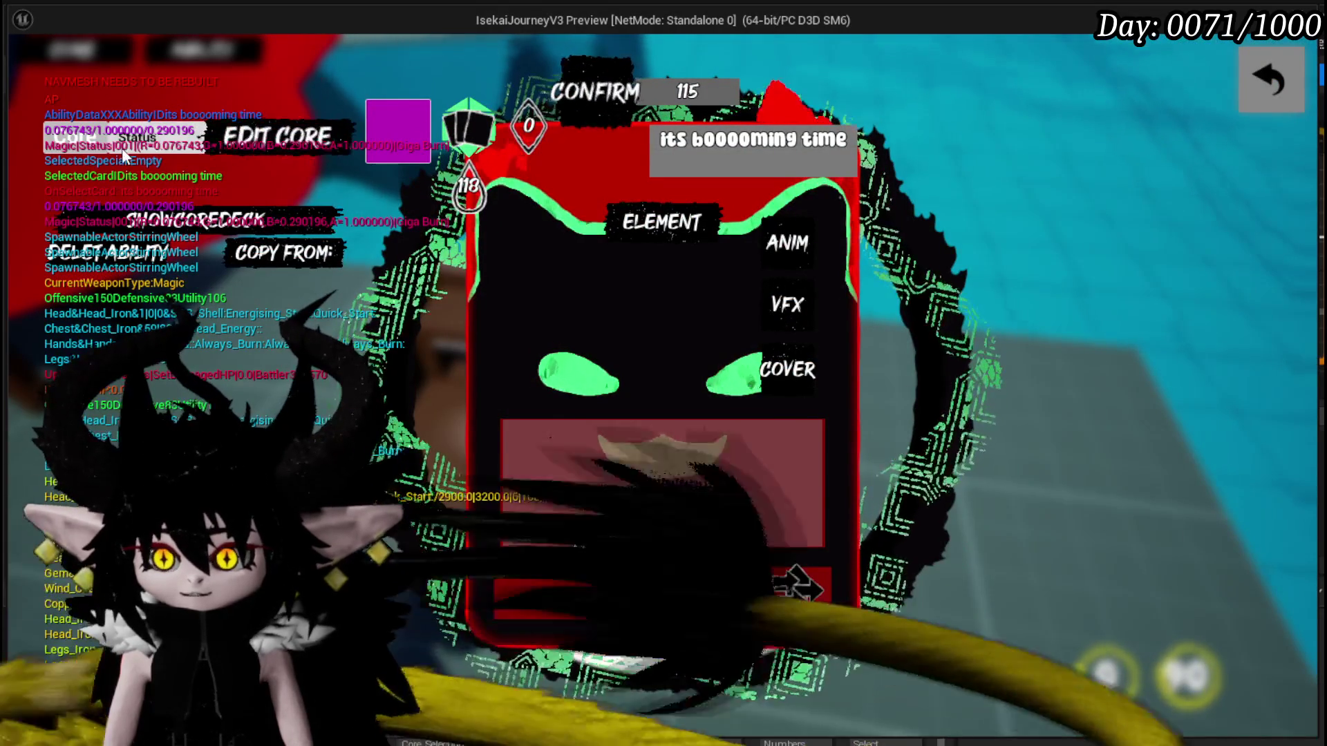
# Choose the Status type, open and close the Main Attack card, then stop the preview.
pyautogui.click(156, 145)
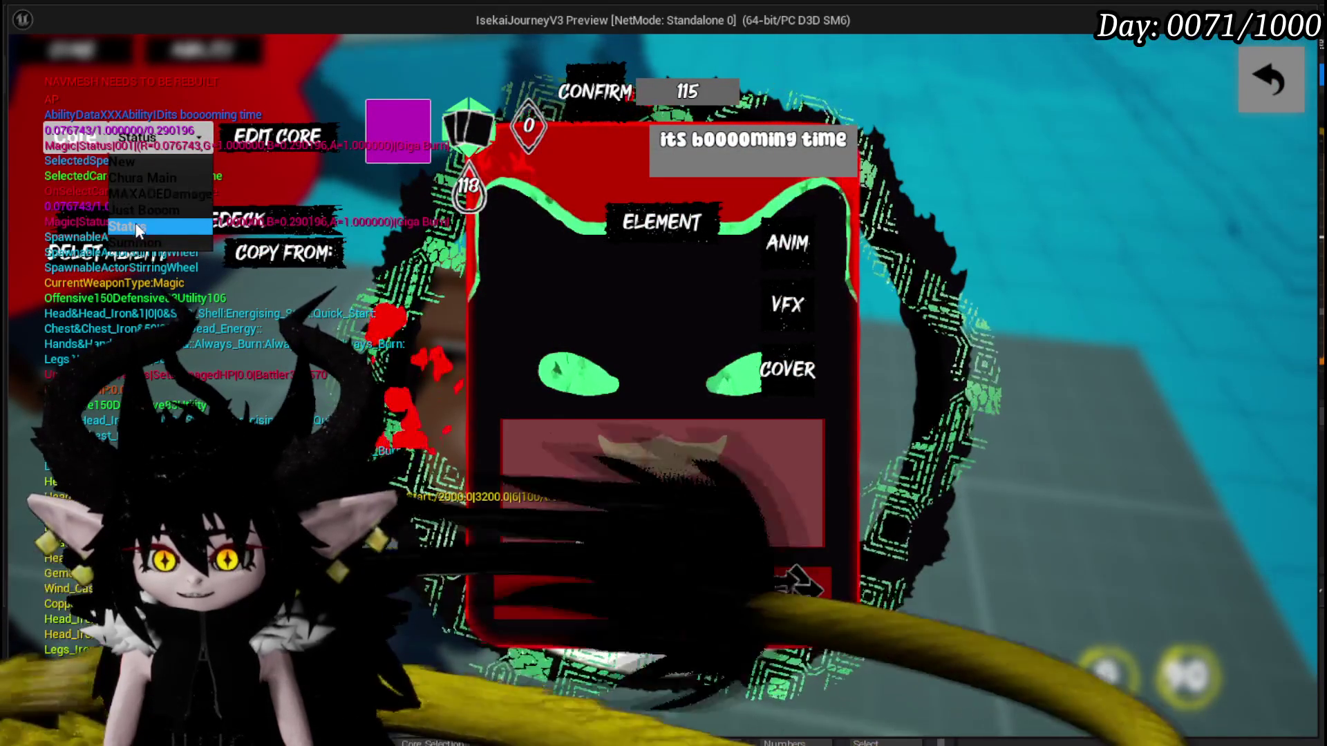
pyautogui.click(288, 224)
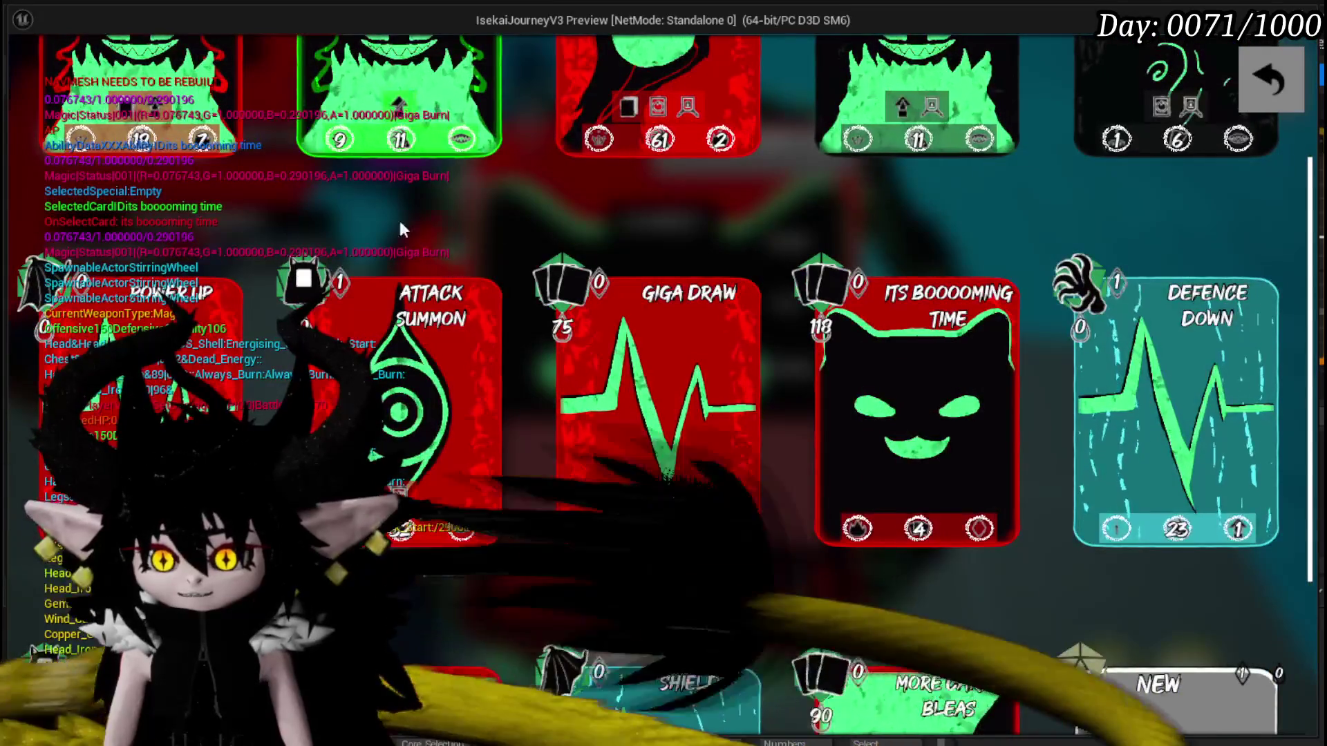
pyautogui.scroll(2, 926, 296)
pyautogui.scroll(1, 932, 292)
pyautogui.scroll(1, 934, 306)
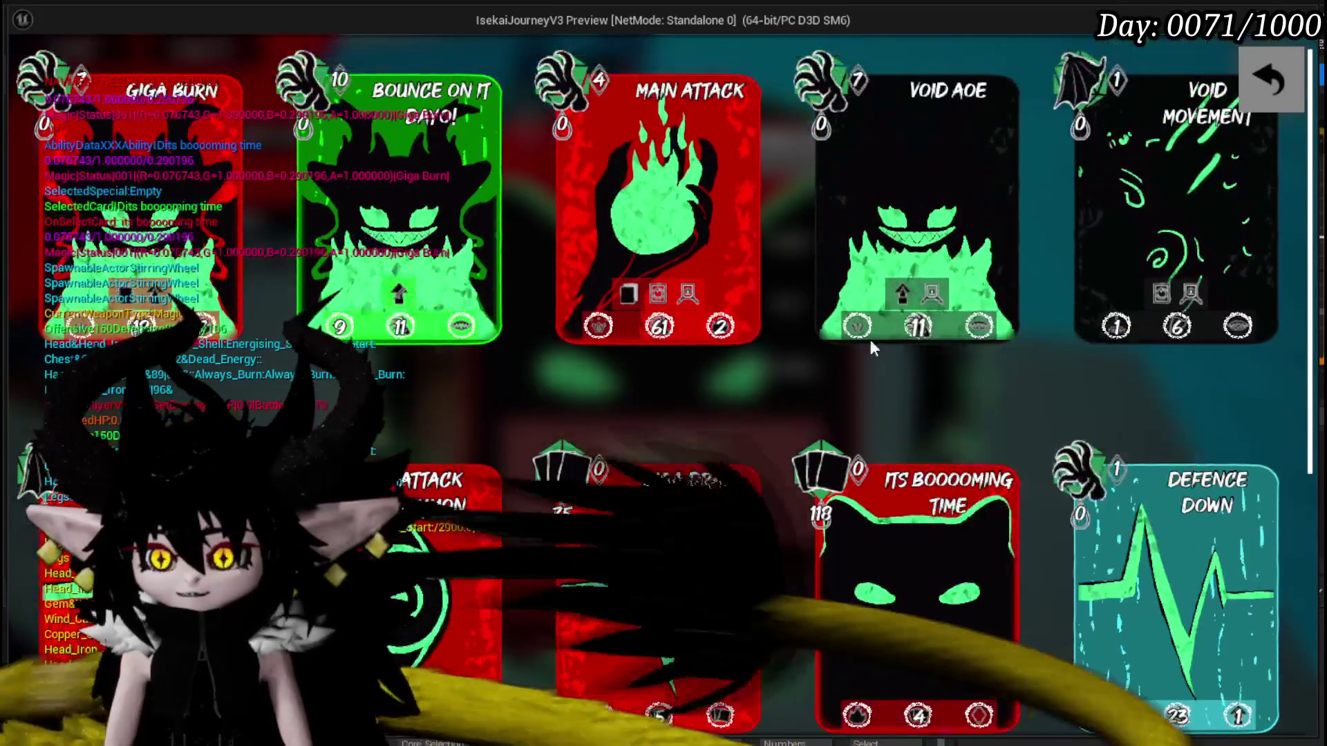
pyautogui.click(656, 204)
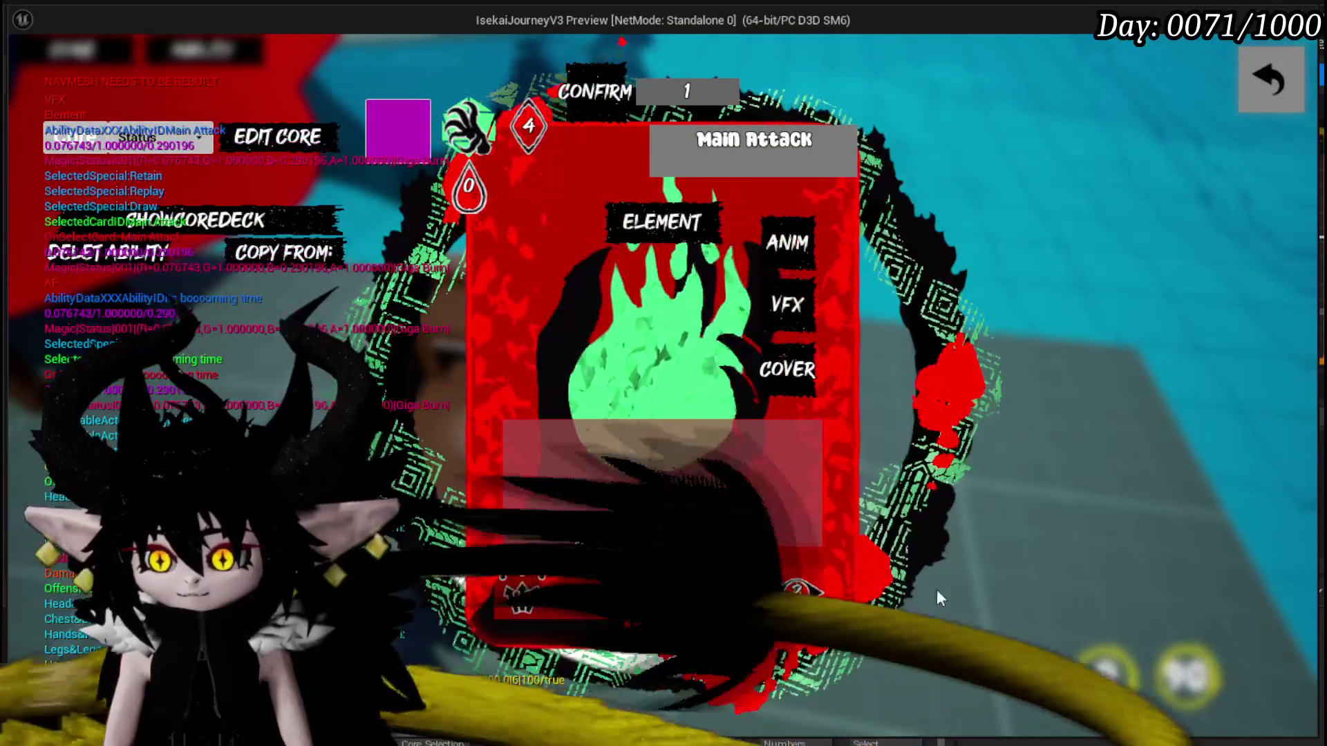
pyautogui.moveTo(528, 126)
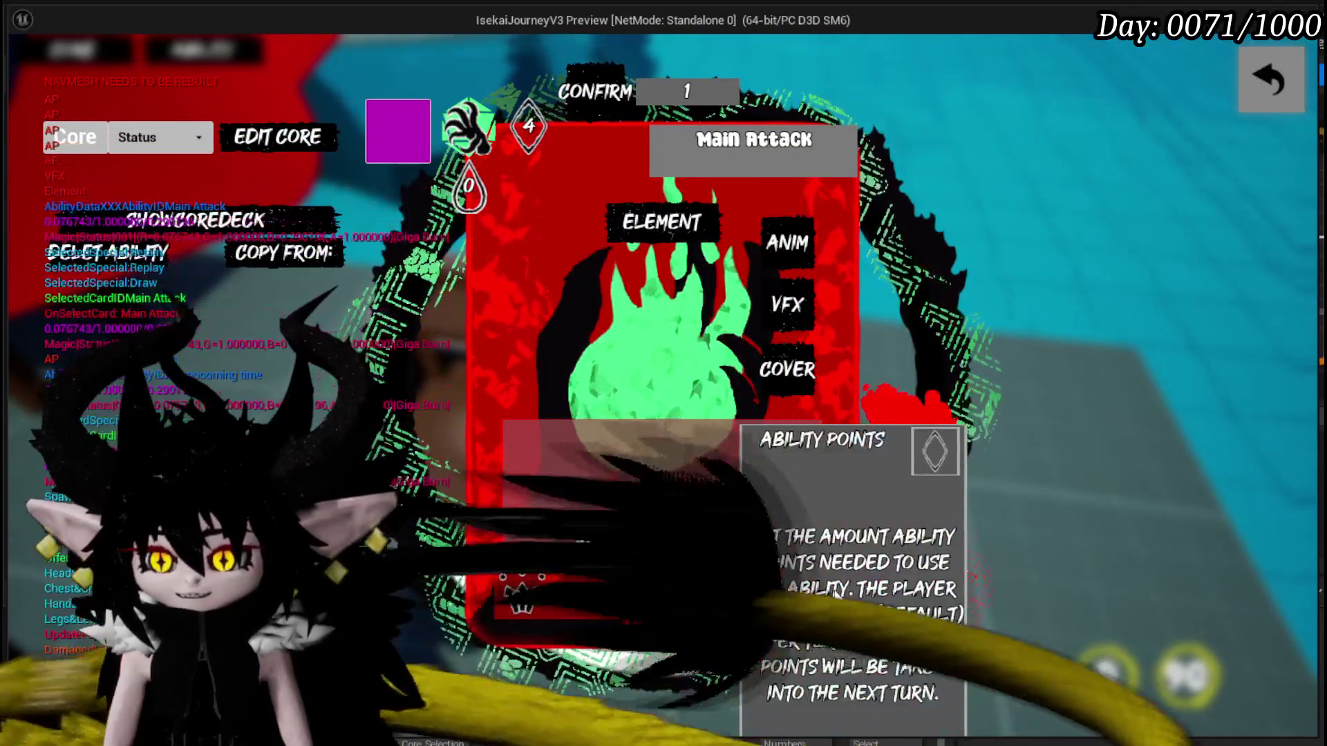
pyautogui.click(1276, 83)
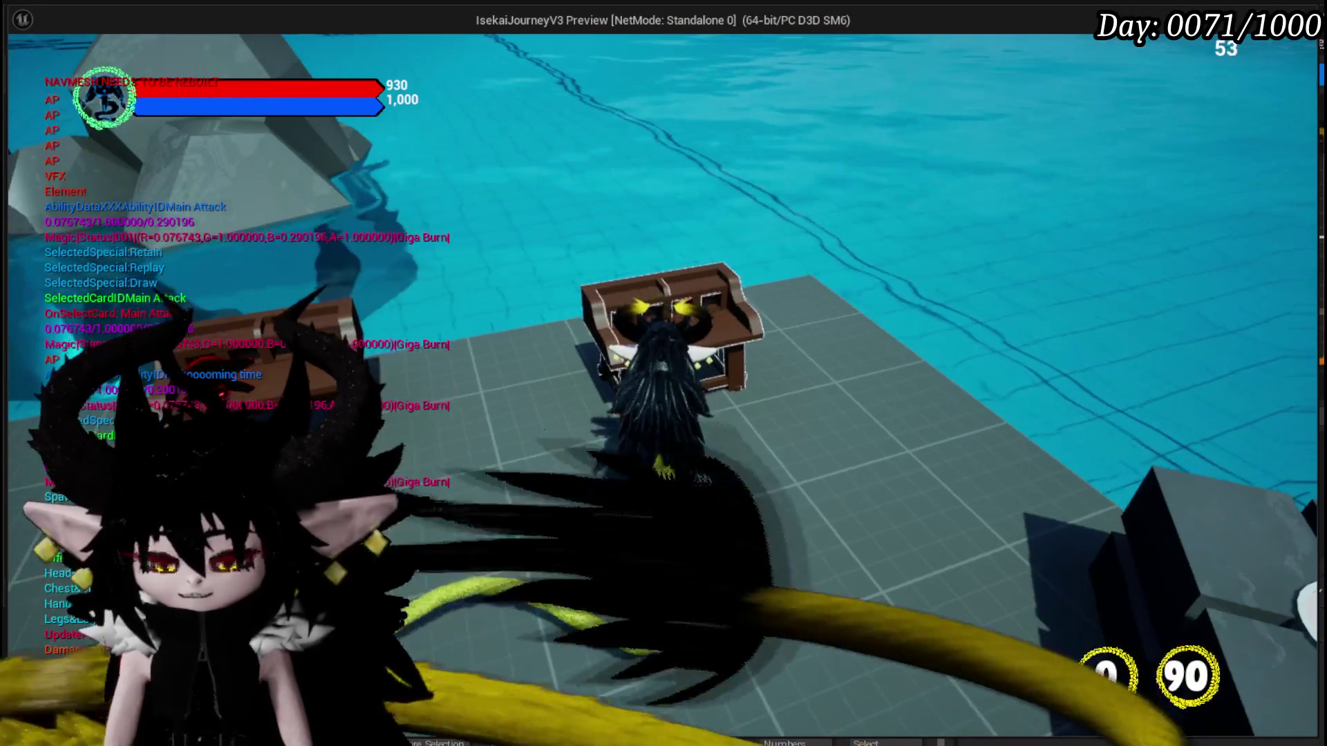
pyautogui.press('Escape')
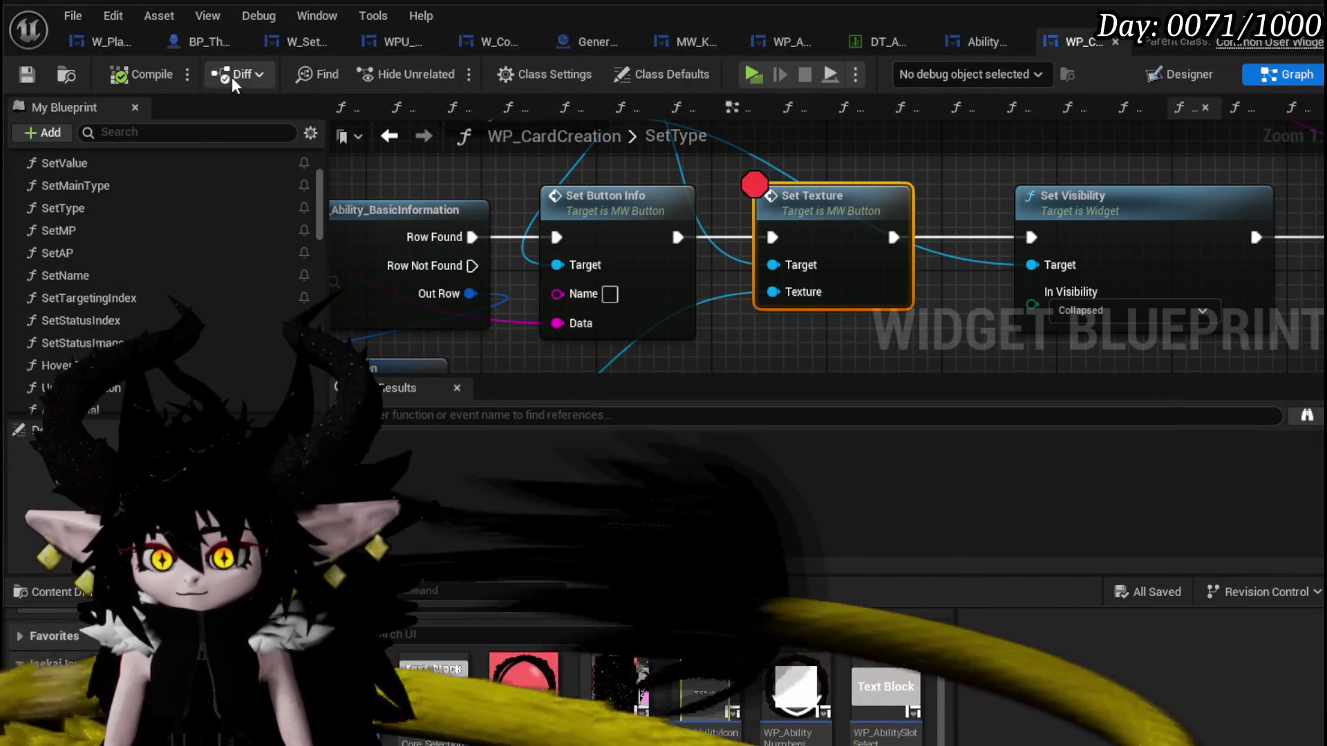
# Wire Selected Sub Element into the == node in SetData_SpecificStatus, save, and relaunch the preview.
pyautogui.click(994, 44)
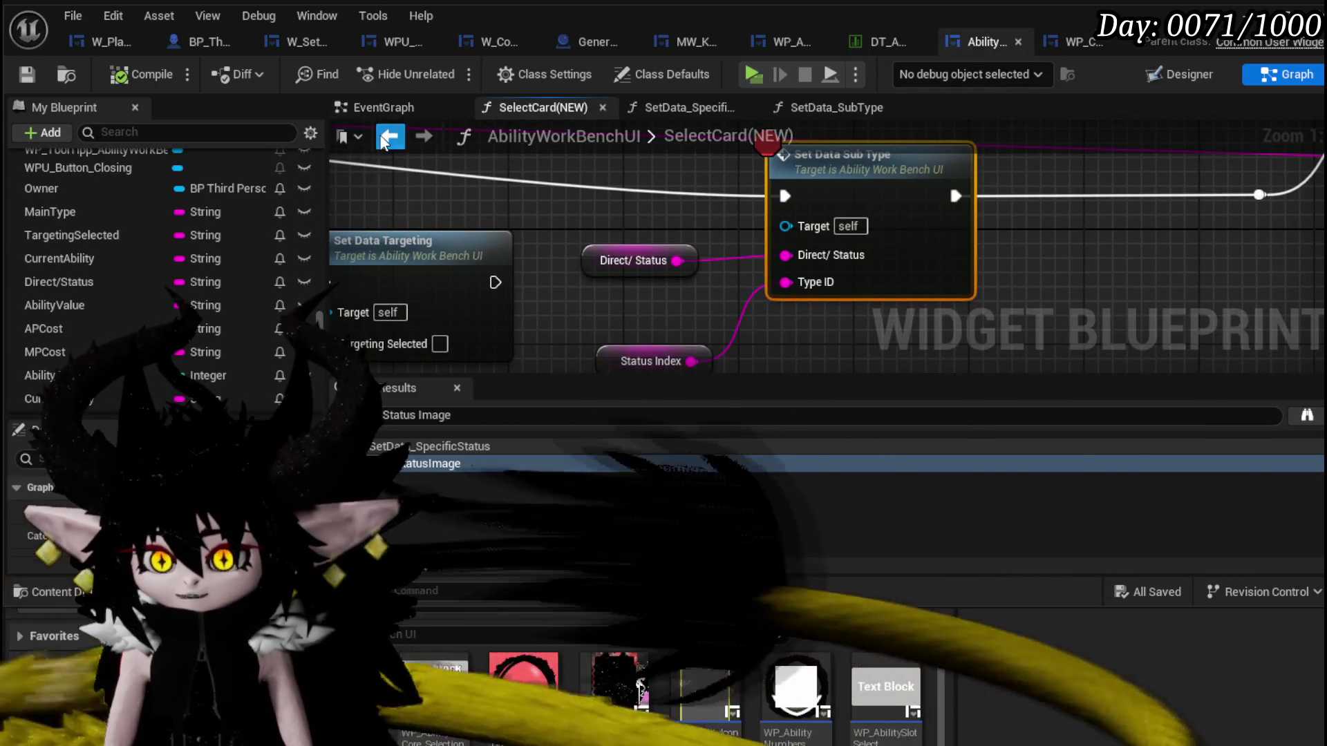
pyautogui.click(389, 137)
pyautogui.moveTo(498, 174); pyautogui.dragTo(660, 255)
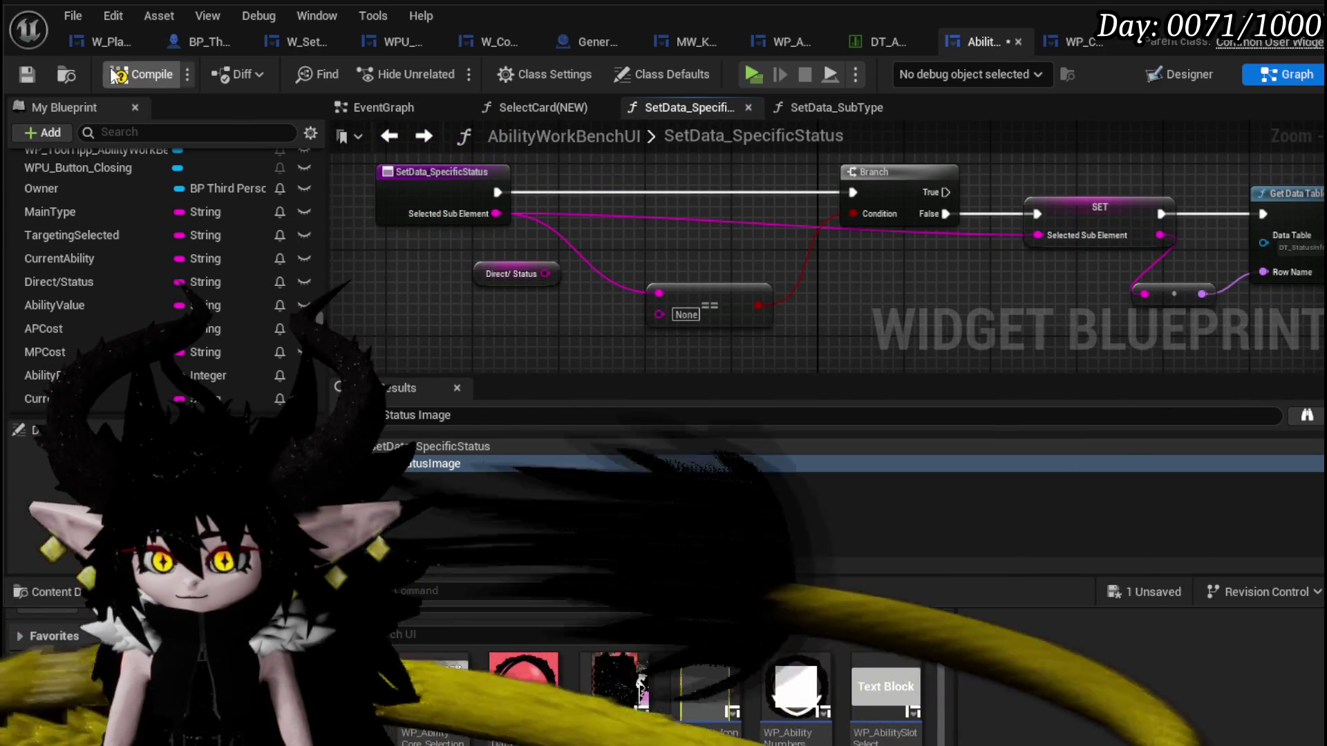
pyautogui.click(28, 74)
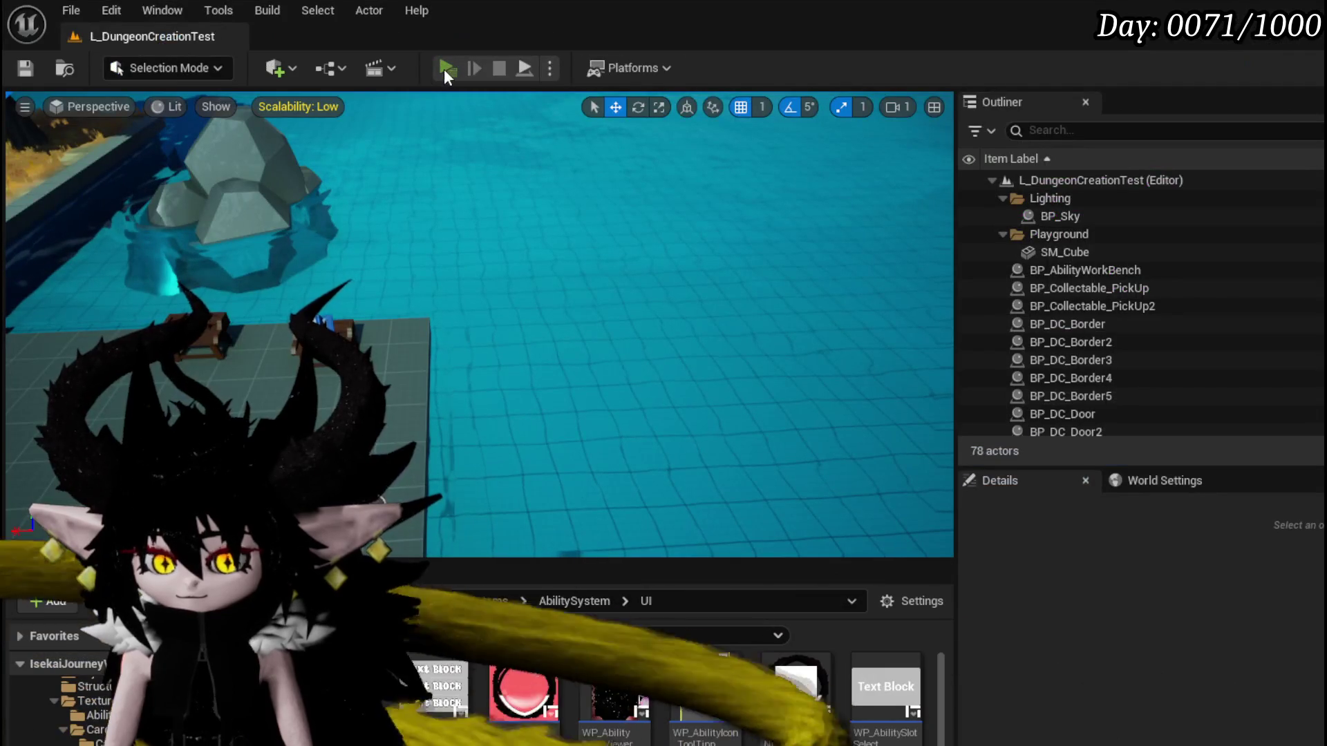
pyautogui.click(446, 70)
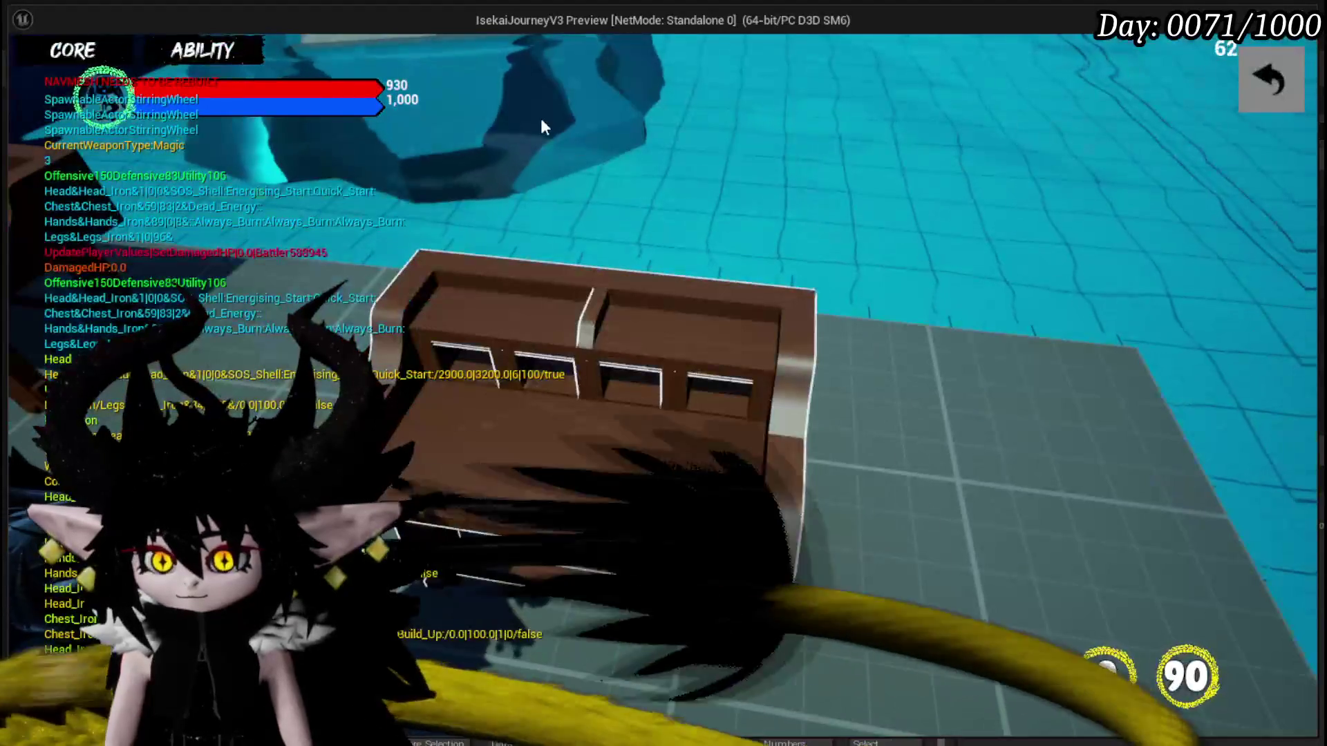
# Open the Main Attack card from the core deck in the preview, stop it, and save the level.
pyautogui.click(235, 59)
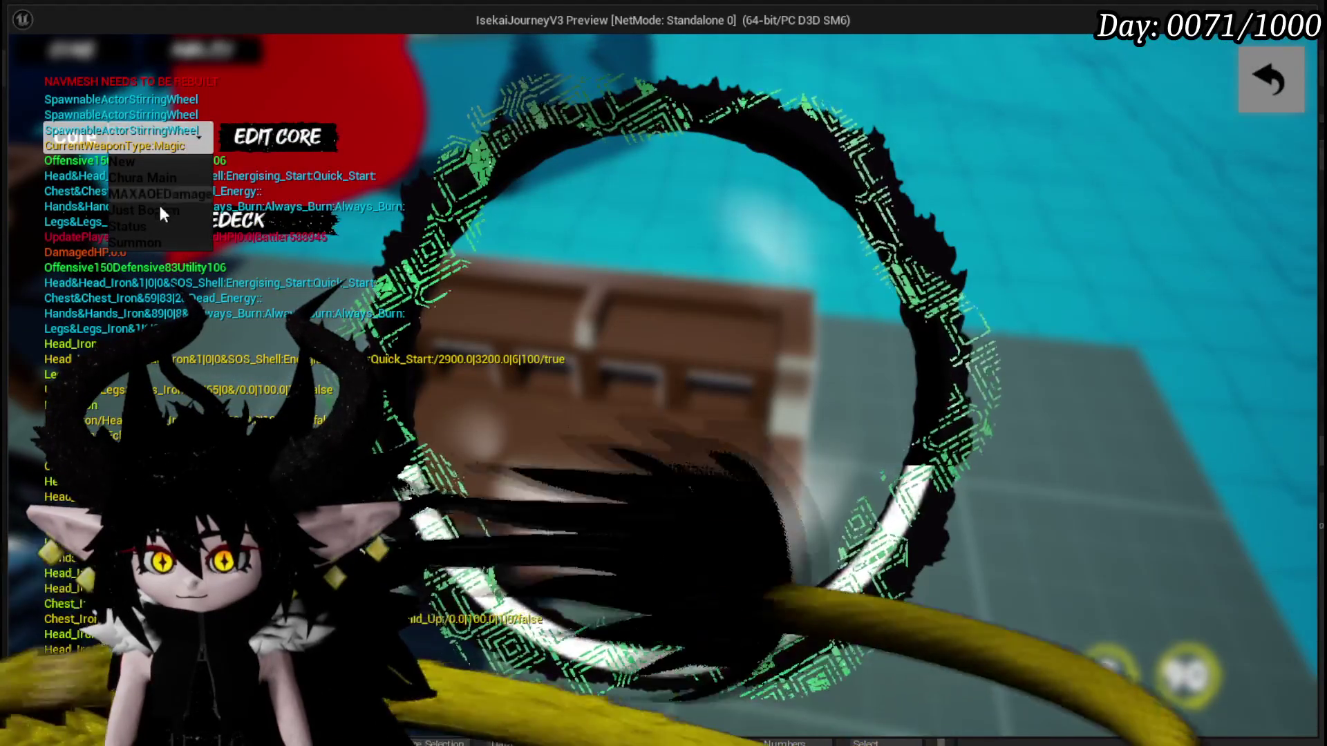
pyautogui.click(149, 228)
pyautogui.click(659, 261)
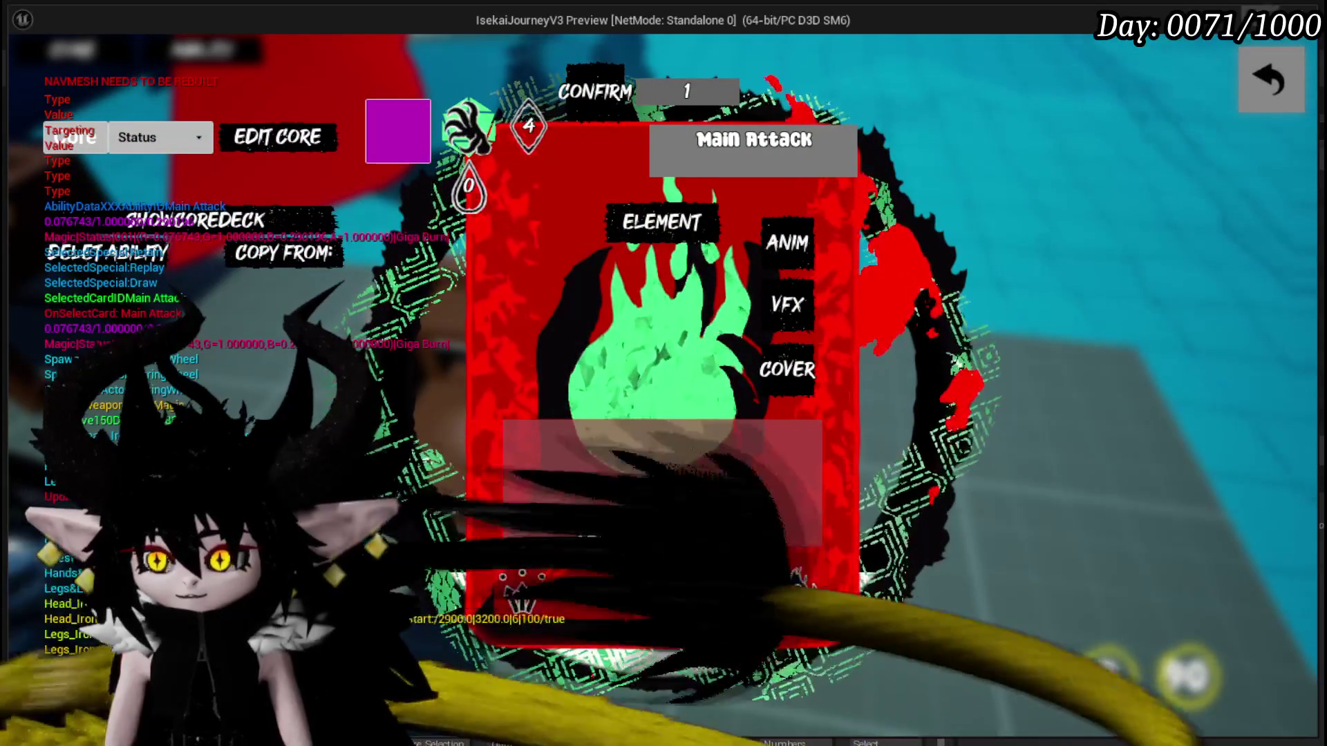
pyautogui.click(1286, 88)
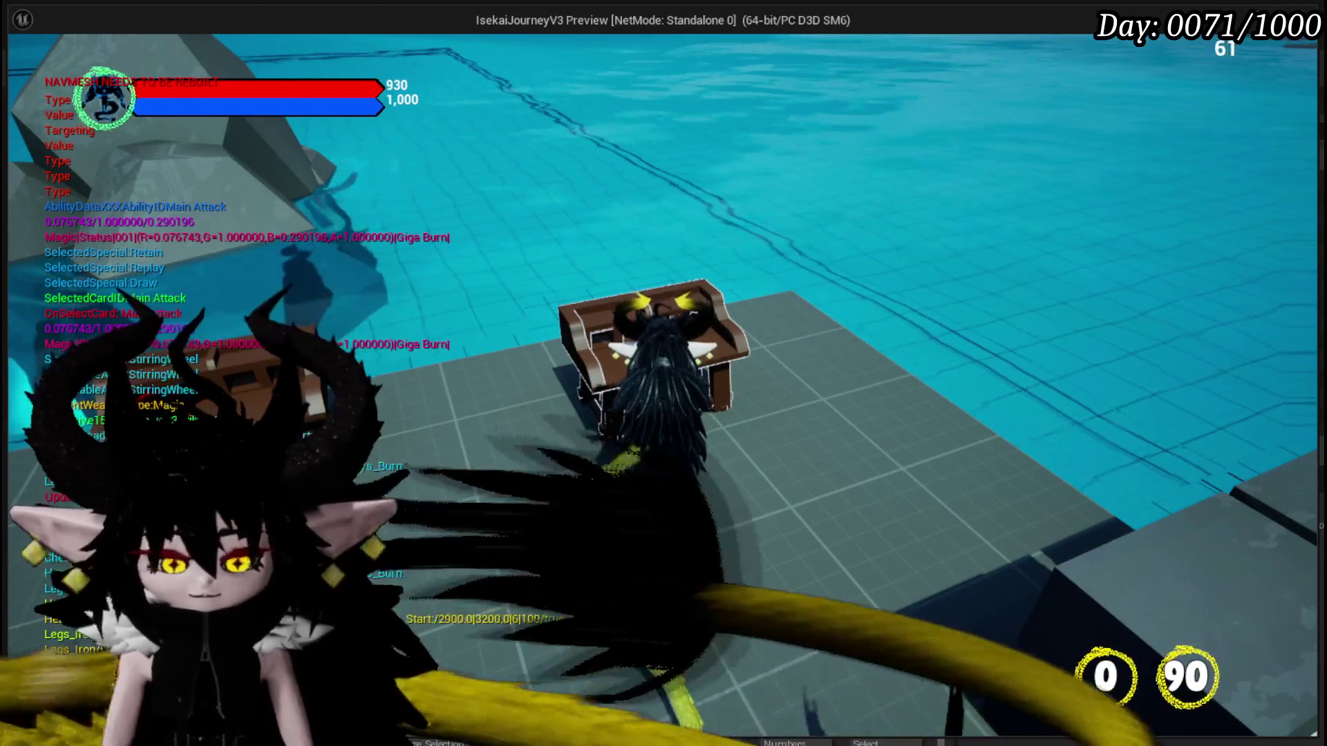
pyautogui.press('Escape')
pyautogui.click(41, 65)
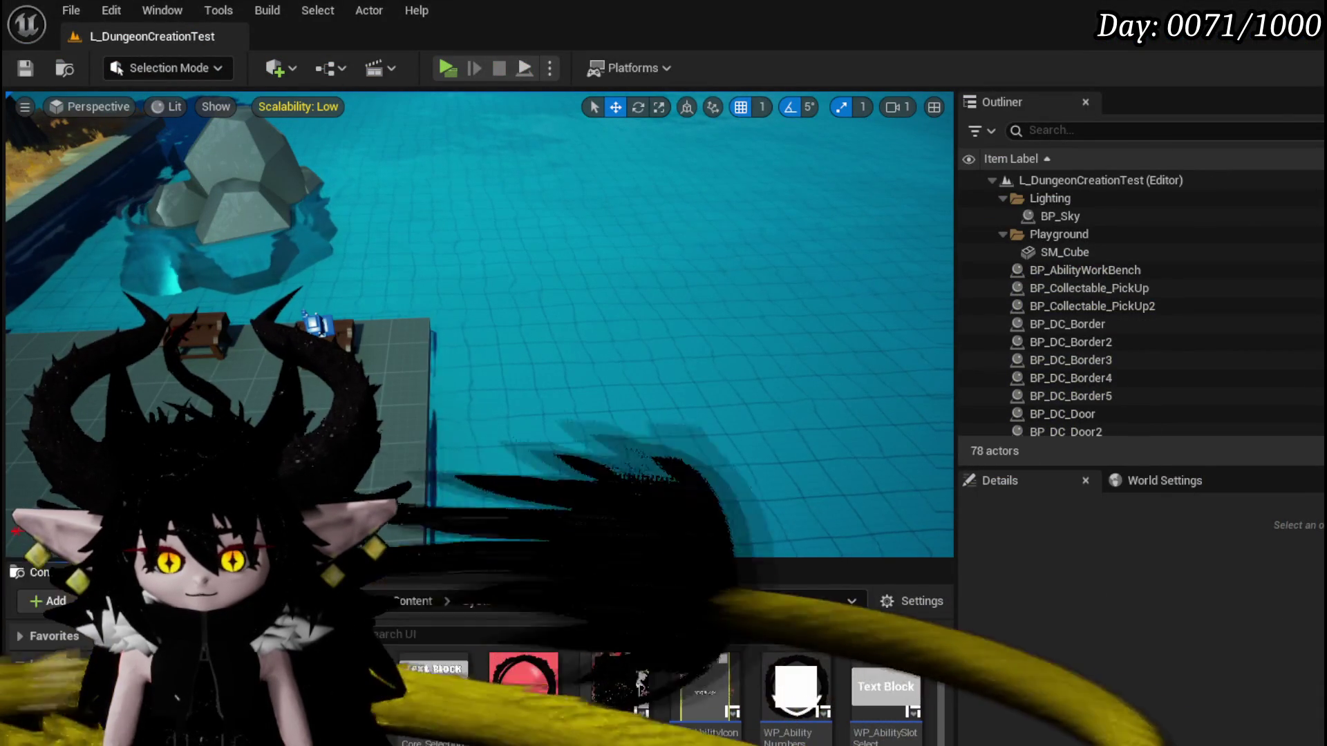
# Delete the Direct/Status getter node from the SetData_SpecificStatus graph.
pyautogui.hotkey('alt', 'Tab')
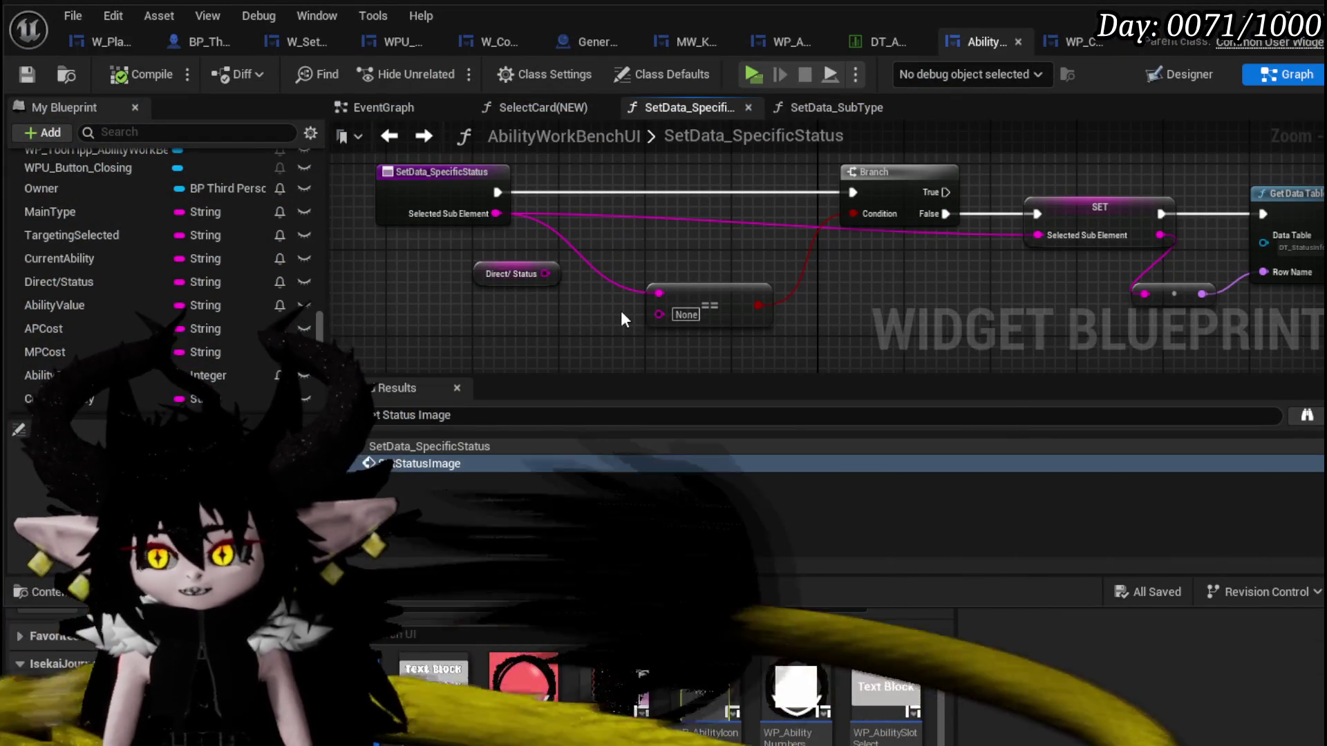
pyautogui.click(492, 273)
pyautogui.press('Delete')
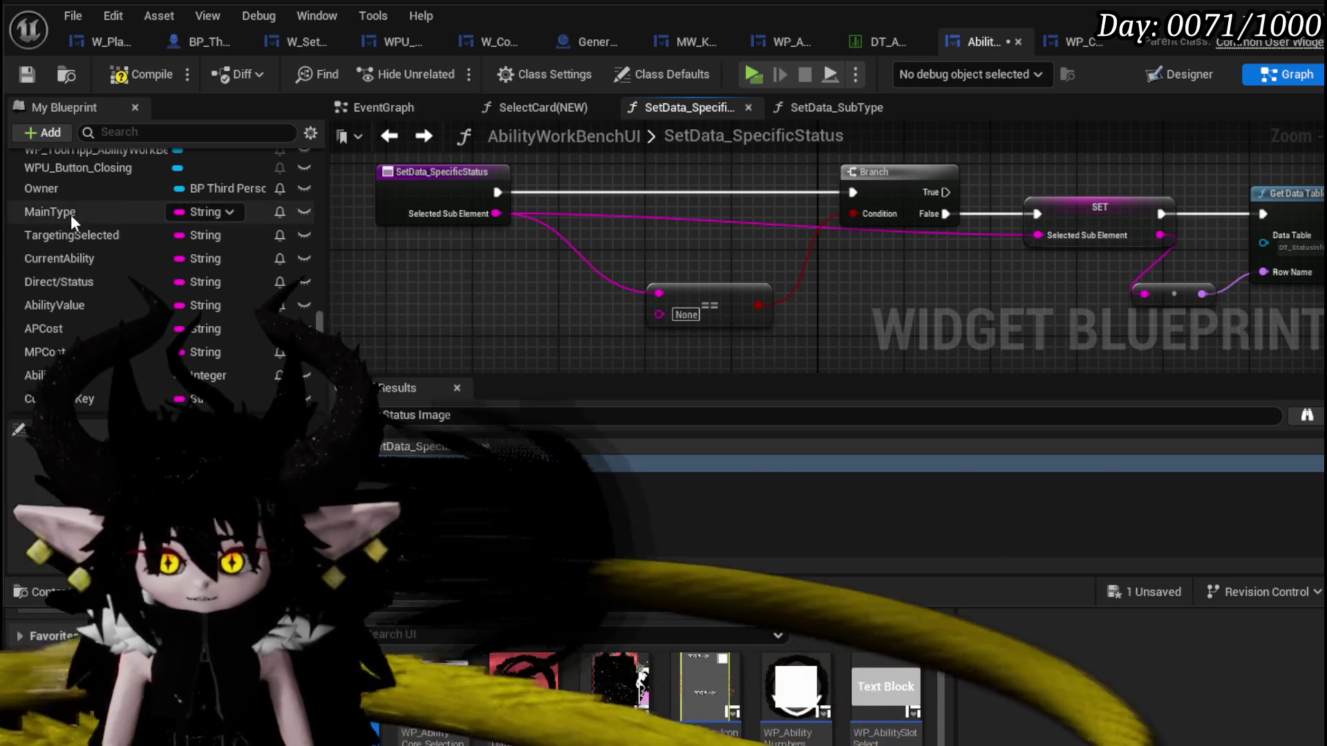
# Add a Main Type getter feeding a new Switch on String node.
pyautogui.moveTo(69, 213); pyautogui.dragTo(388, 311)
pyautogui.click(385, 311)
pyautogui.scroll(2, 402, 228)
pyautogui.moveTo(432, 229); pyautogui.dragTo(543, 266)
pyautogui.write('switch')
pyautogui.press('Return')
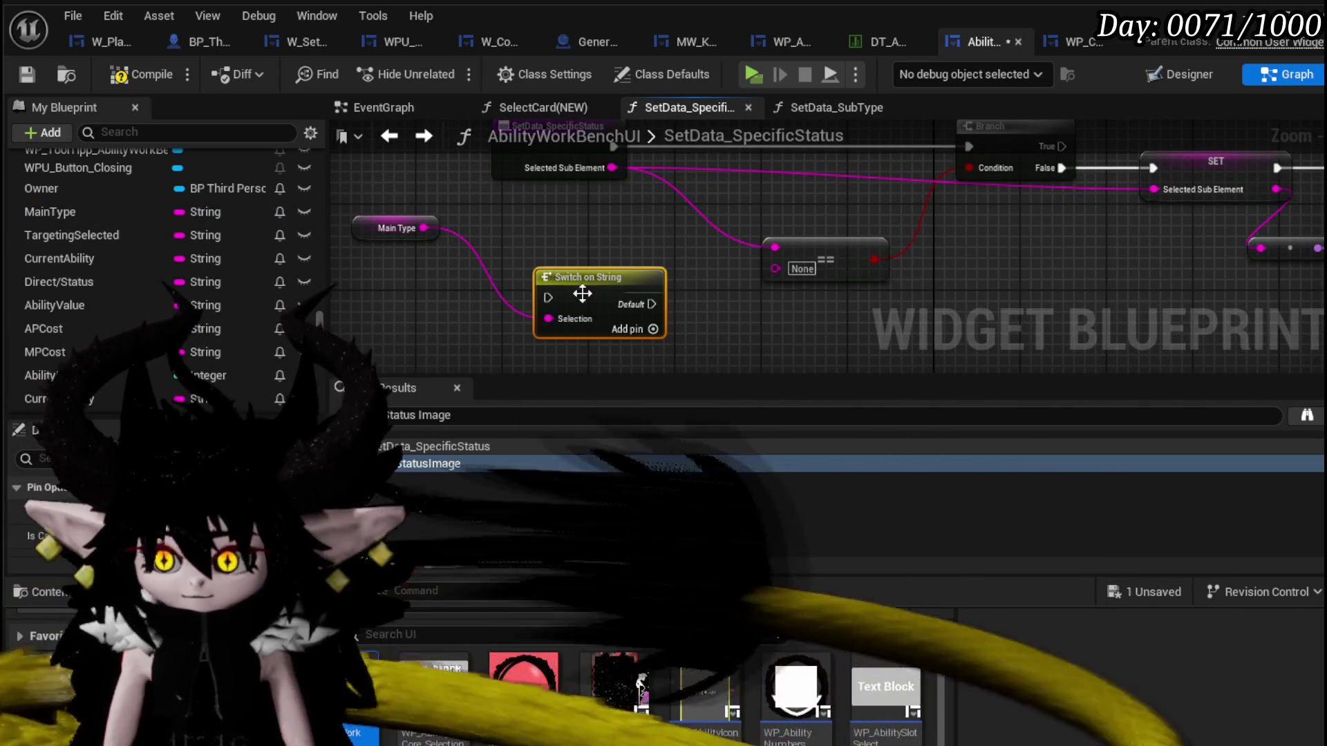
# Give the switch four cases named Damage, Healing, Summon and Card.
pyautogui.click(654, 353)
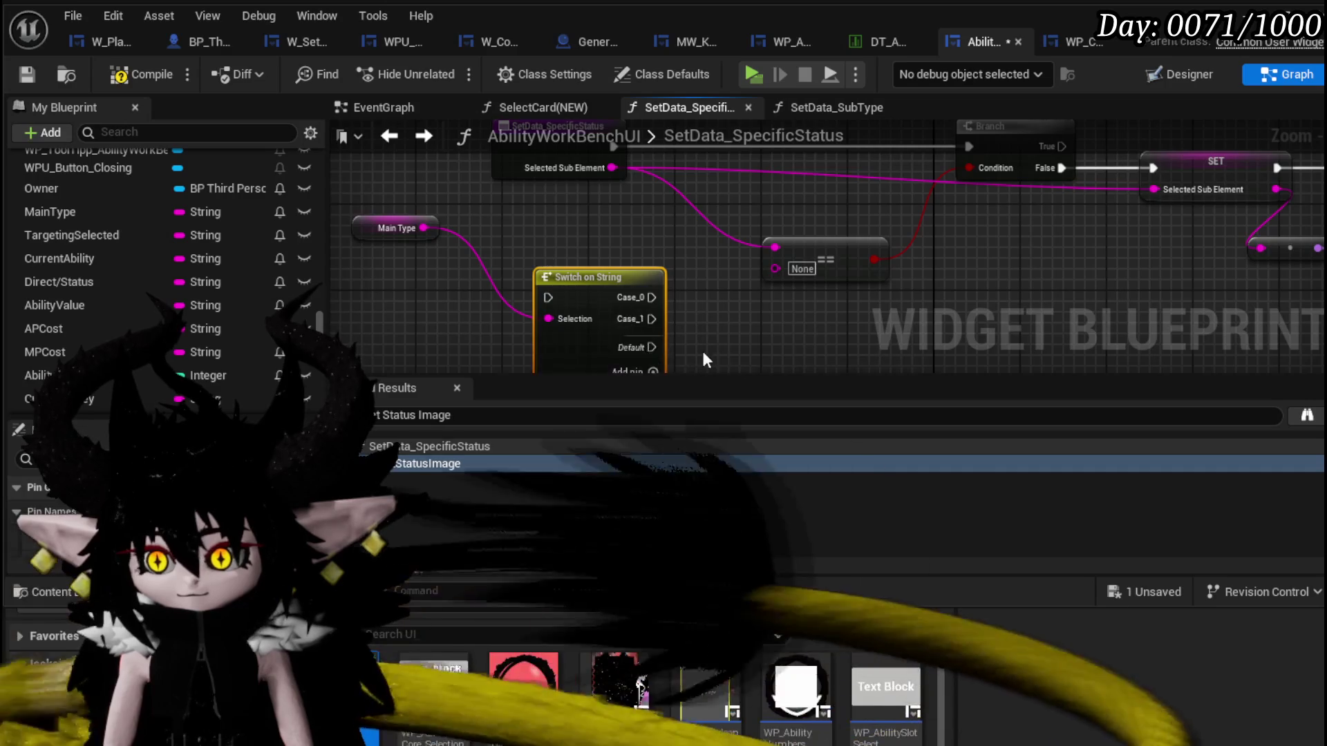
pyautogui.click(609, 340)
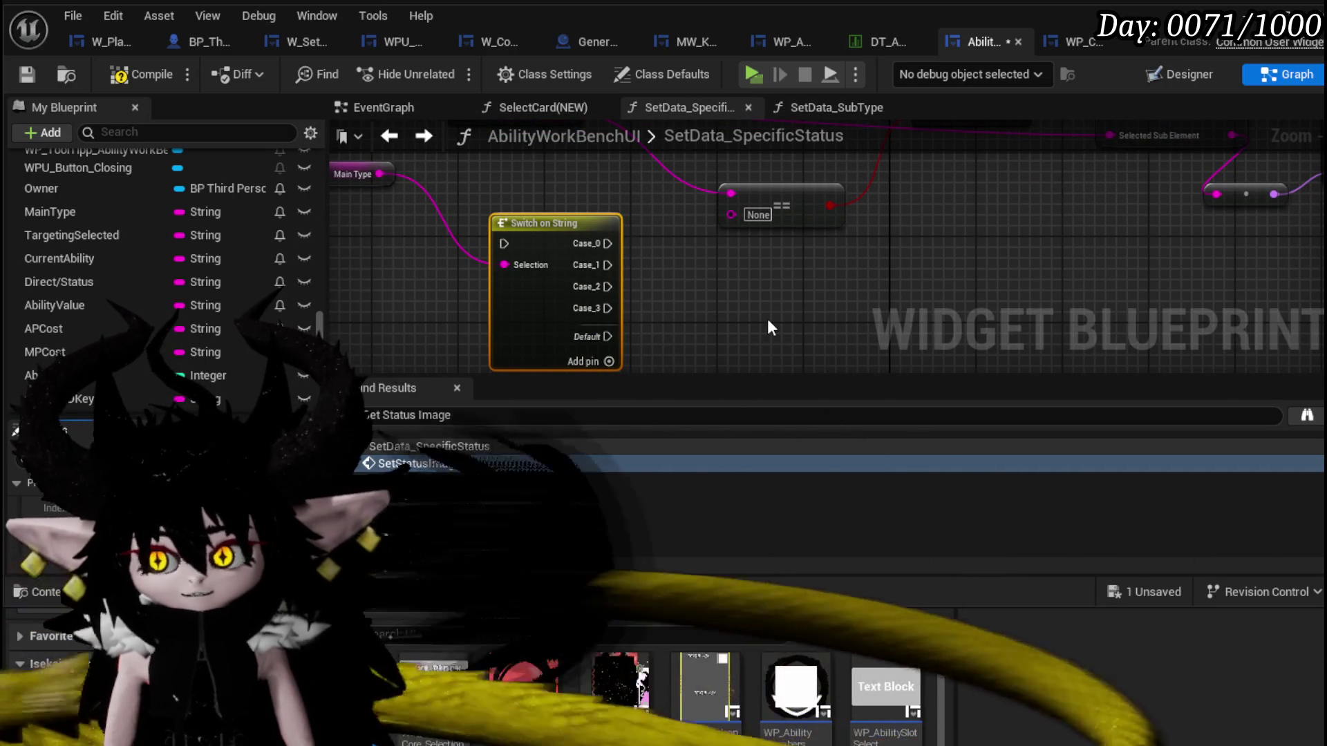
pyautogui.press('Return')
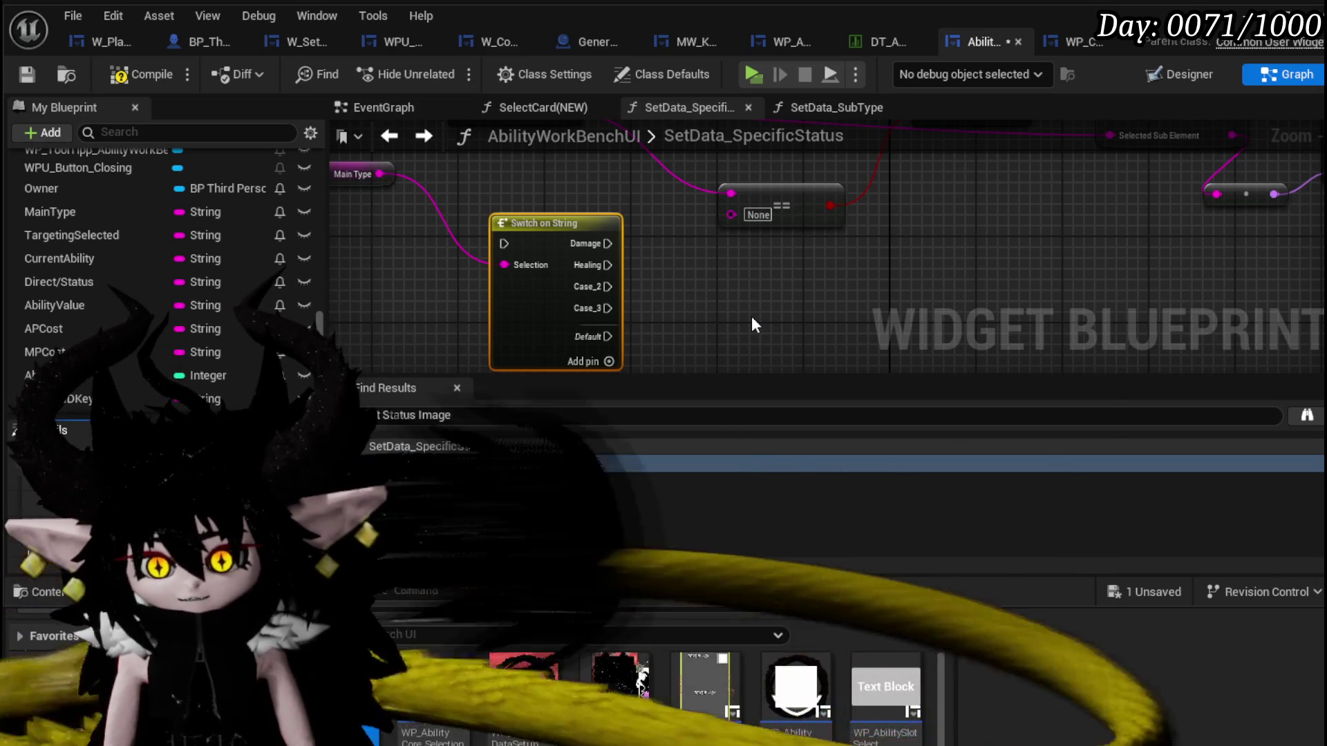
pyautogui.press('Return')
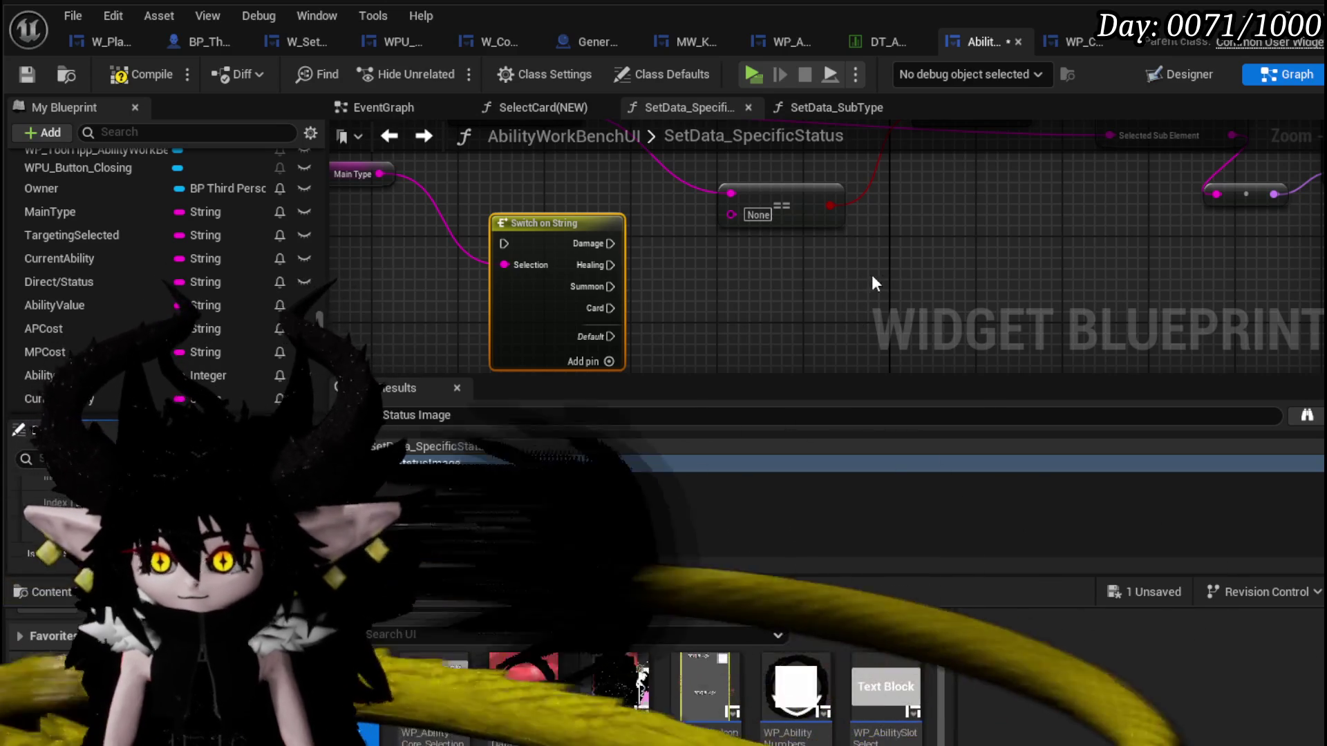
pyautogui.scroll(-2, 878, 271)
# Arrange the Switch beside the entry and wire the Healing and Summon cases into the Branch.
pyautogui.moveTo(594, 227); pyautogui.dragTo(558, 235)
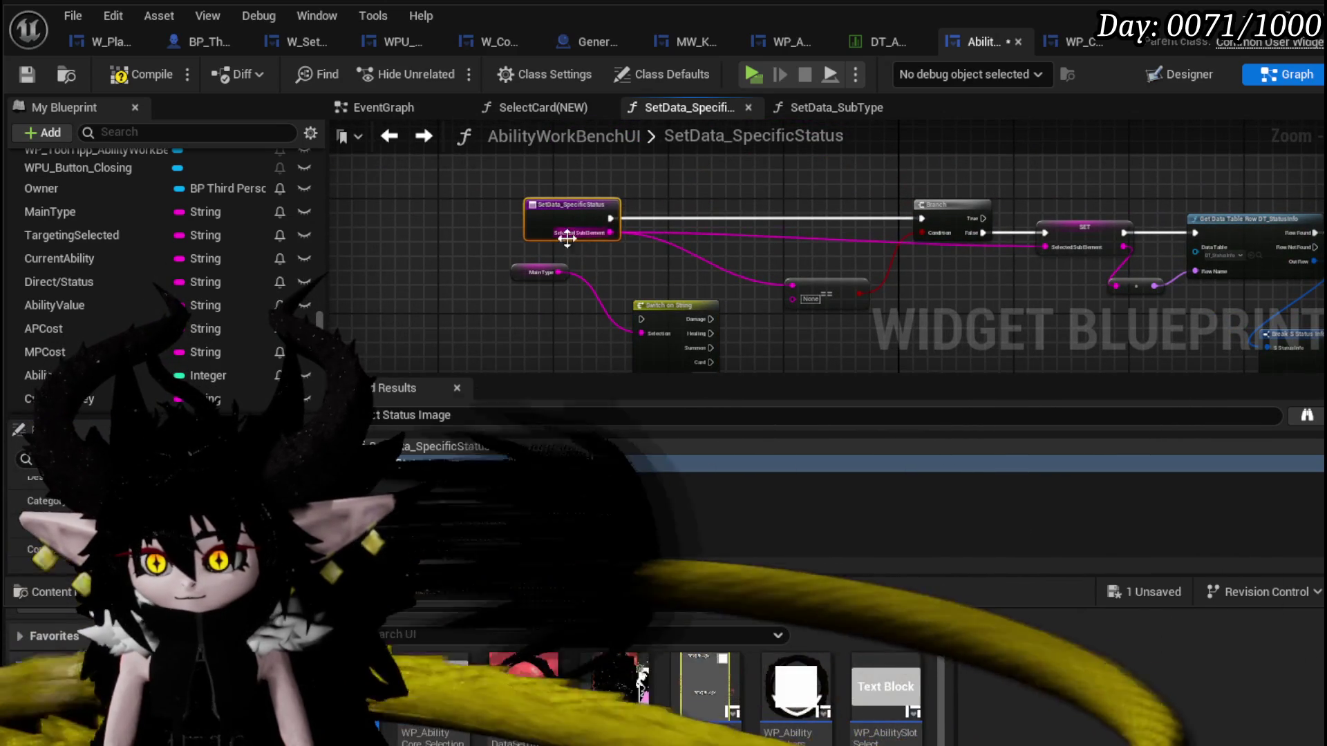
pyautogui.moveTo(656, 307); pyautogui.dragTo(660, 206)
pyautogui.scroll(3, 712, 200)
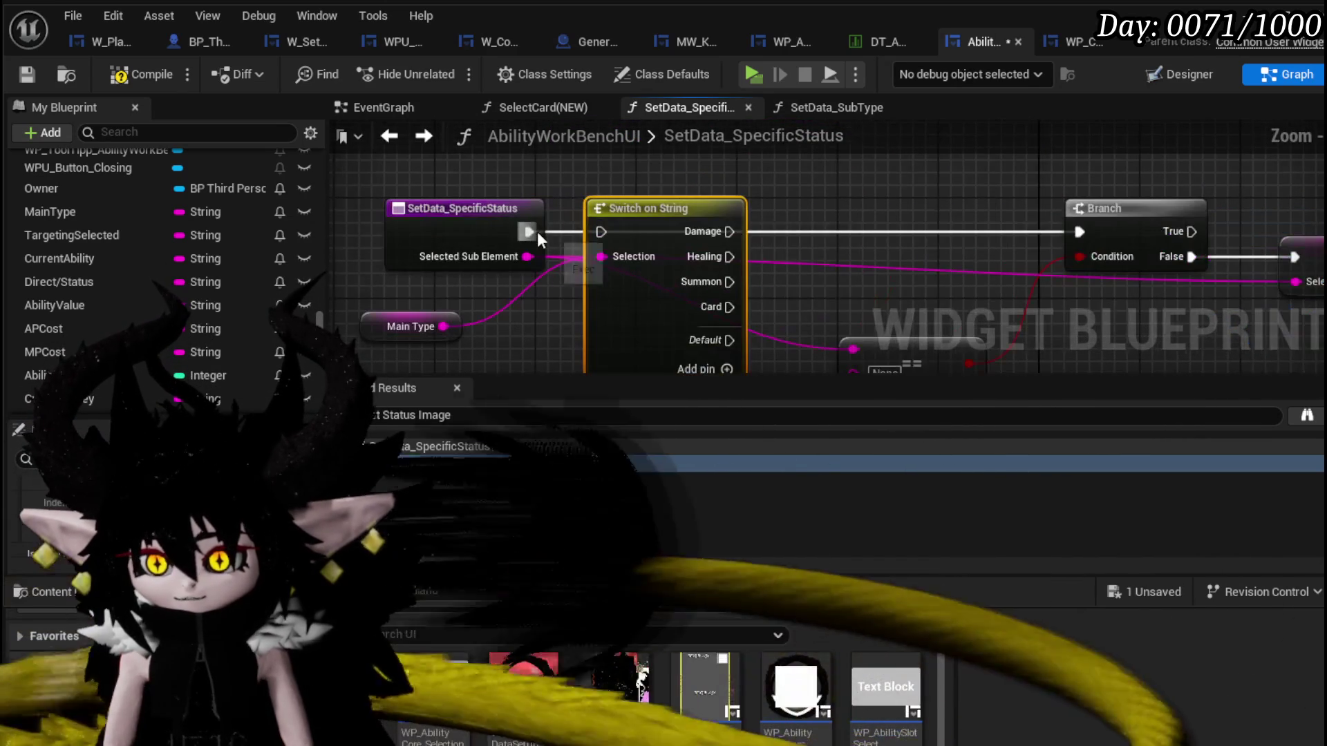
pyautogui.moveTo(742, 237)
pyautogui.mouseDown()
pyautogui.moveTo(515, 219)
pyautogui.moveTo(827, 213)
pyautogui.mouseUp()
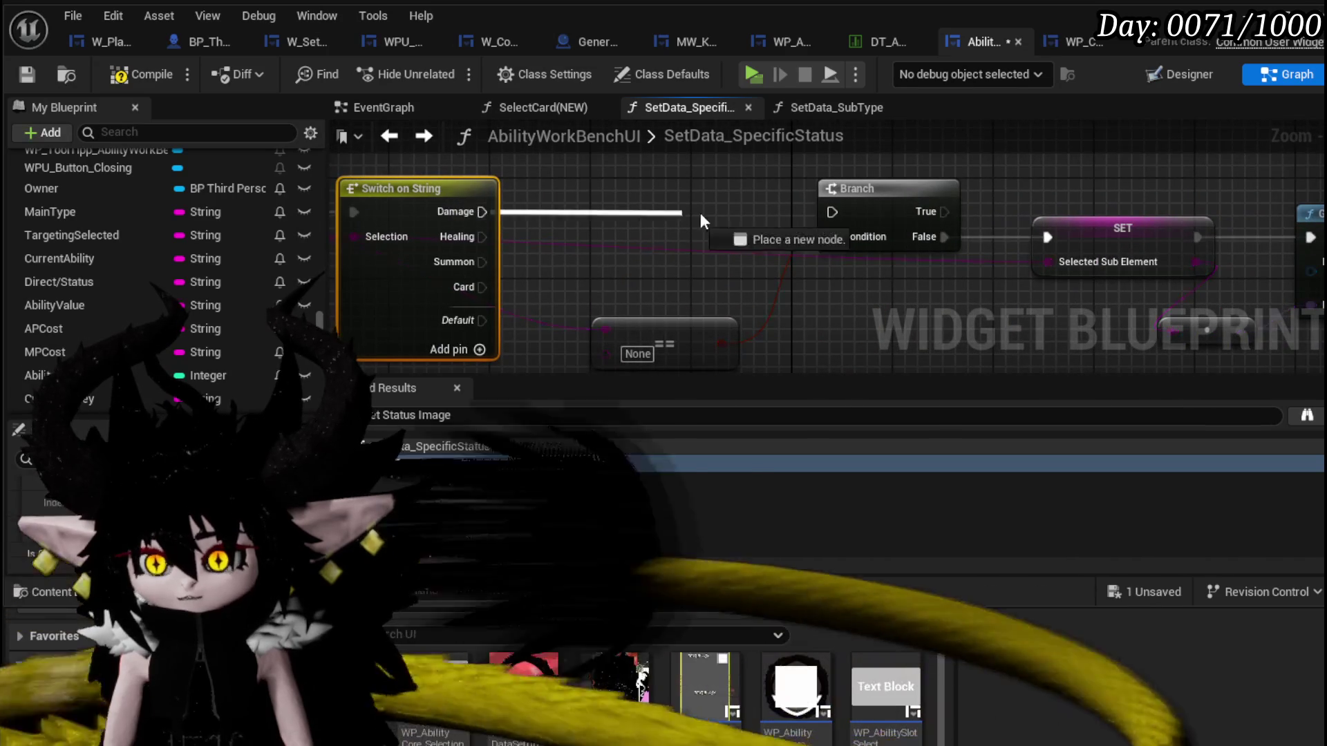
pyautogui.moveTo(482, 236); pyautogui.dragTo(832, 213)
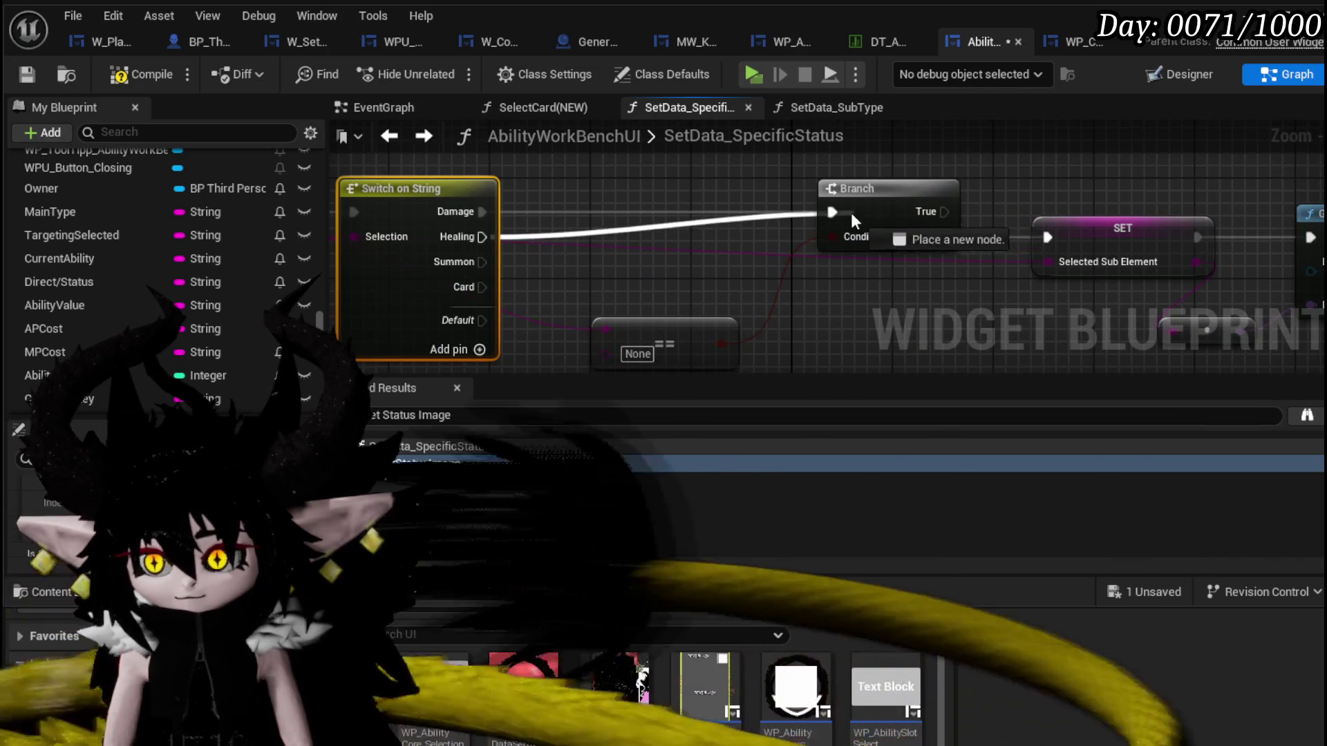
pyautogui.moveTo(482, 262); pyautogui.dragTo(832, 213)
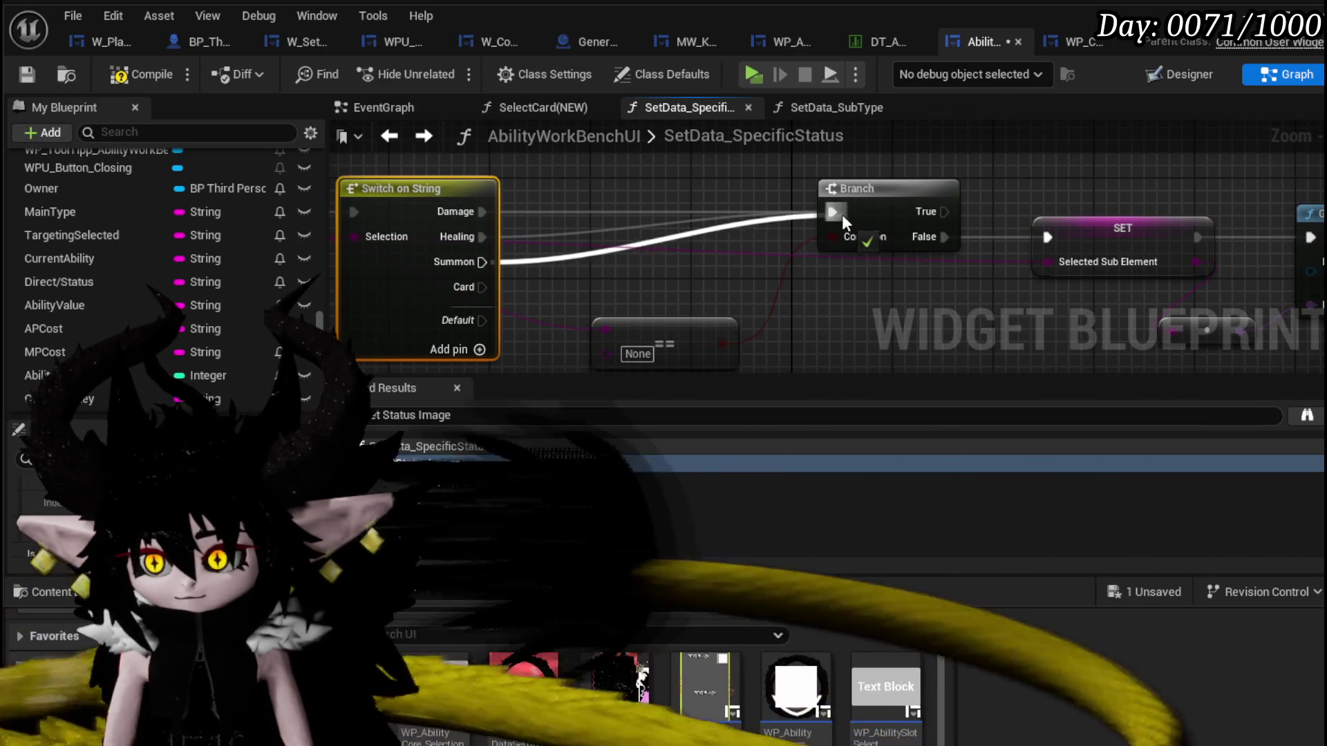
pyautogui.click(591, 180)
# Compile and save the blueprint, then launch the standalone preview.
pyautogui.click(139, 78)
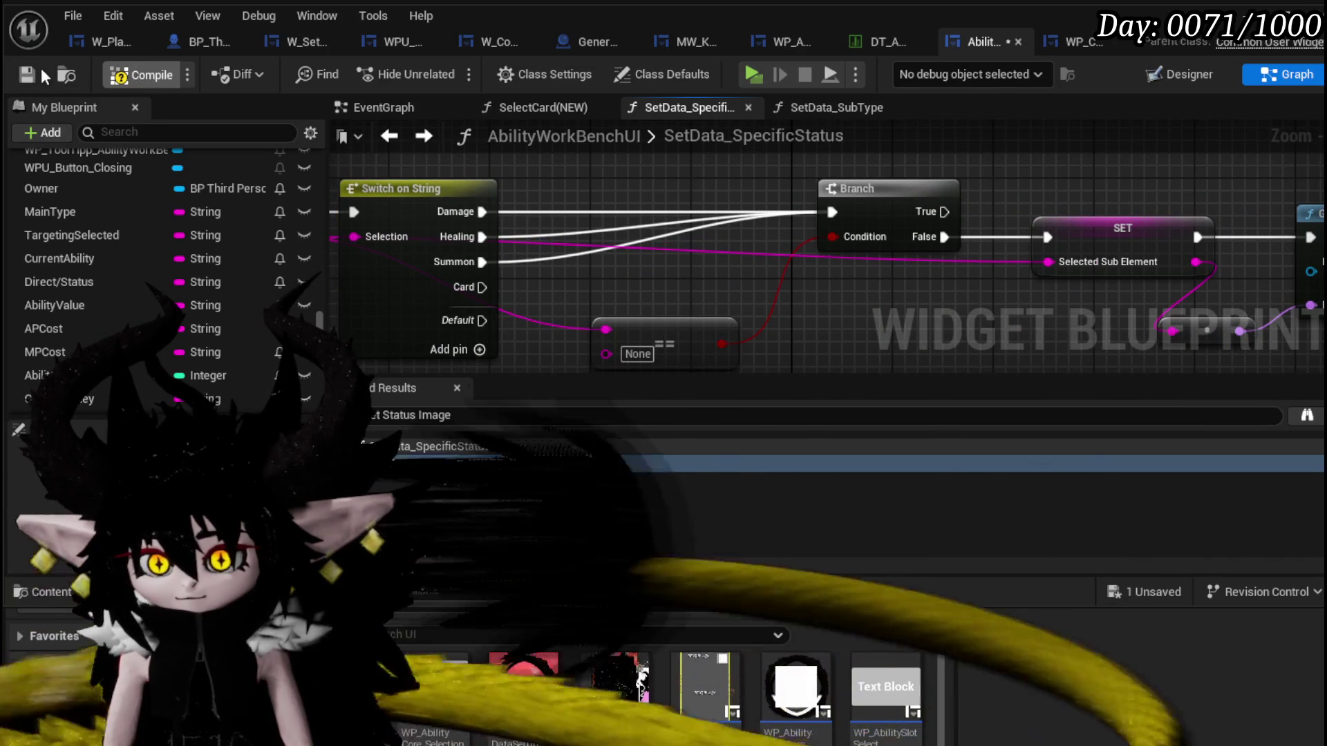
pyautogui.click(27, 73)
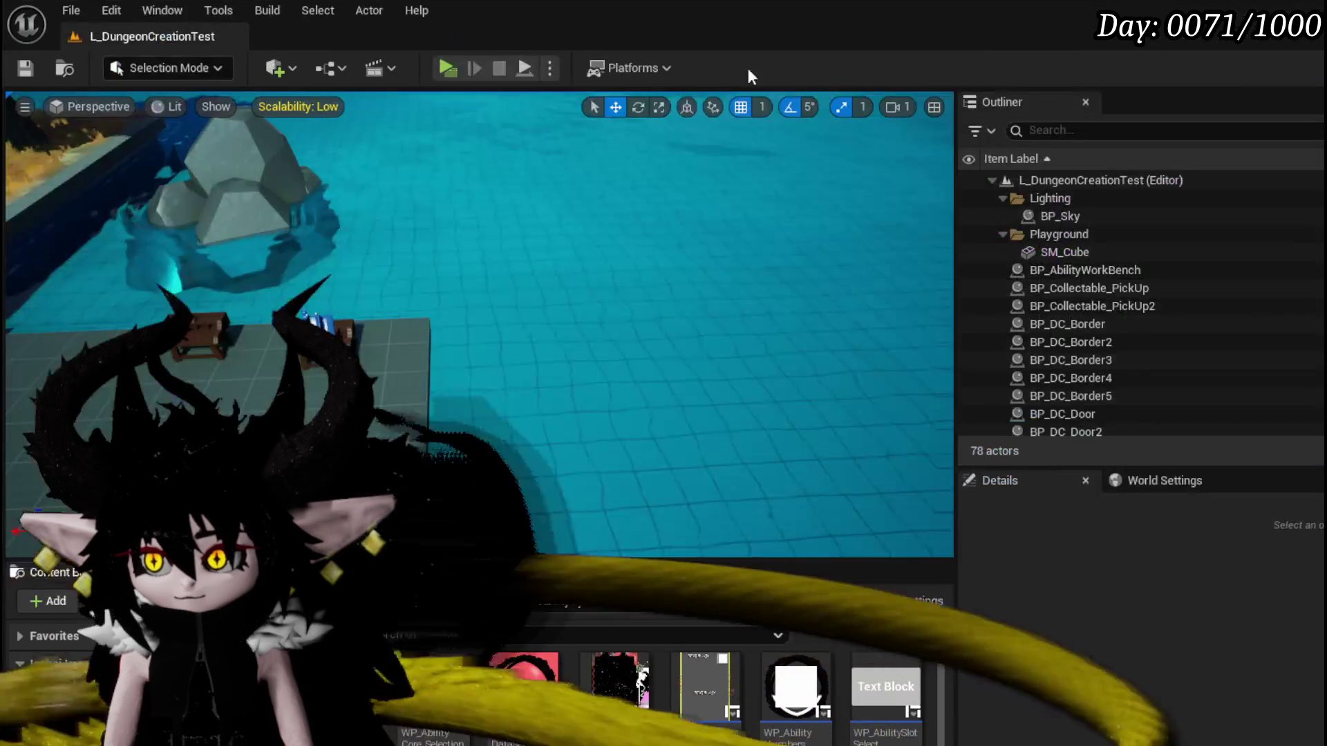
pyautogui.click(437, 70)
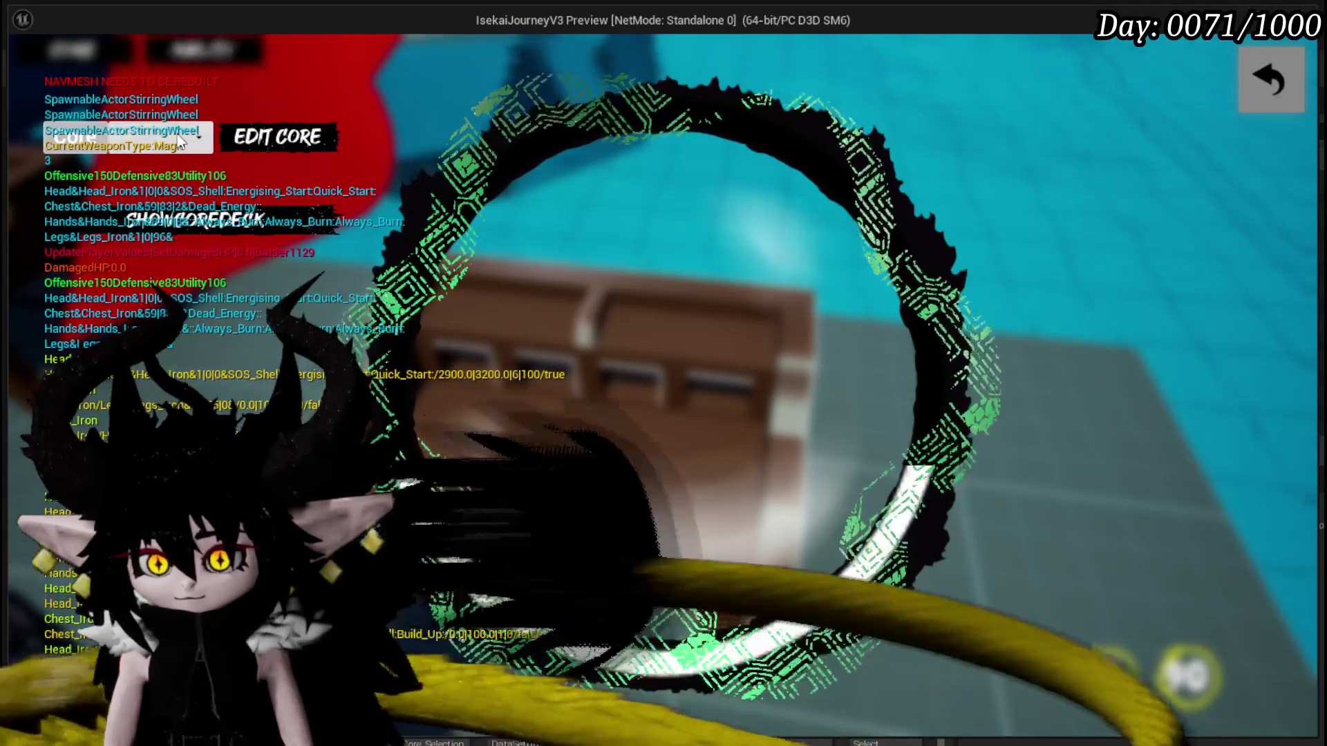
# Pick the Status card type and open the Main Attack card, close it and reopen the editor.
pyautogui.click(176, 138)
pyautogui.click(145, 226)
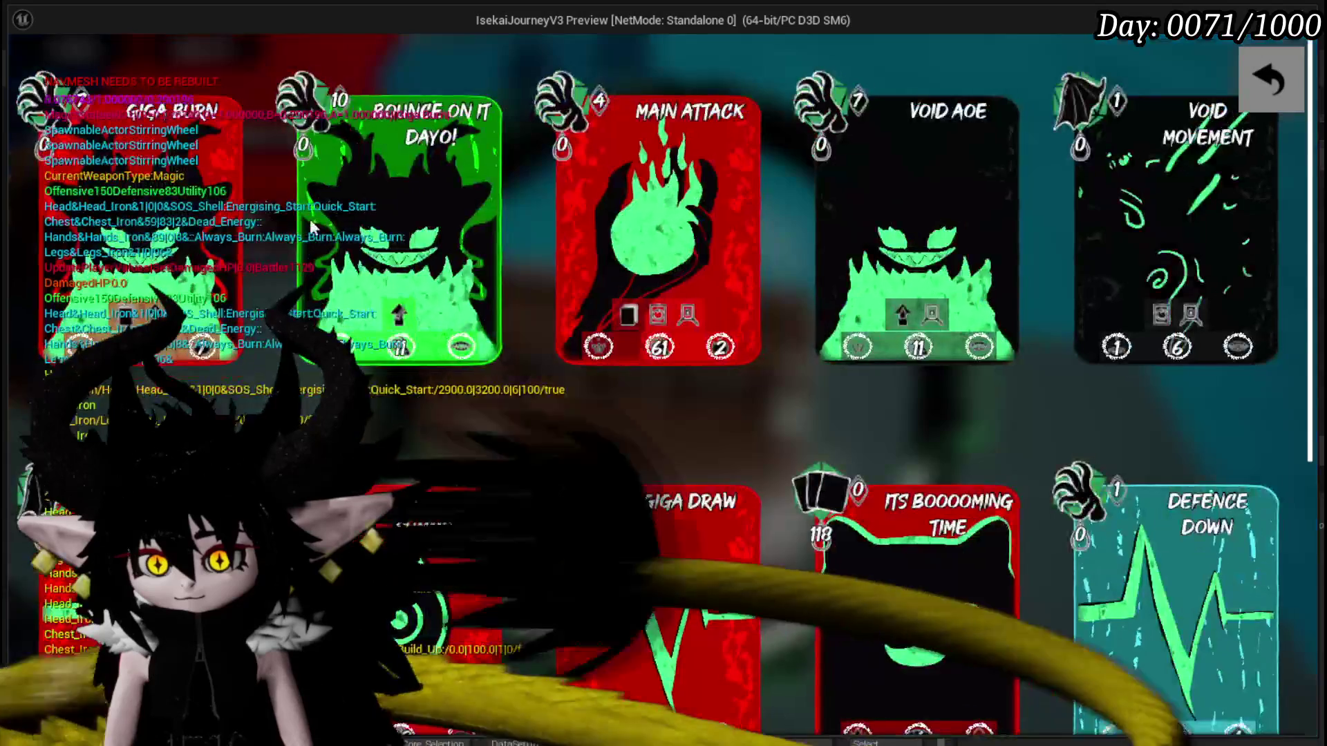
pyautogui.click(636, 208)
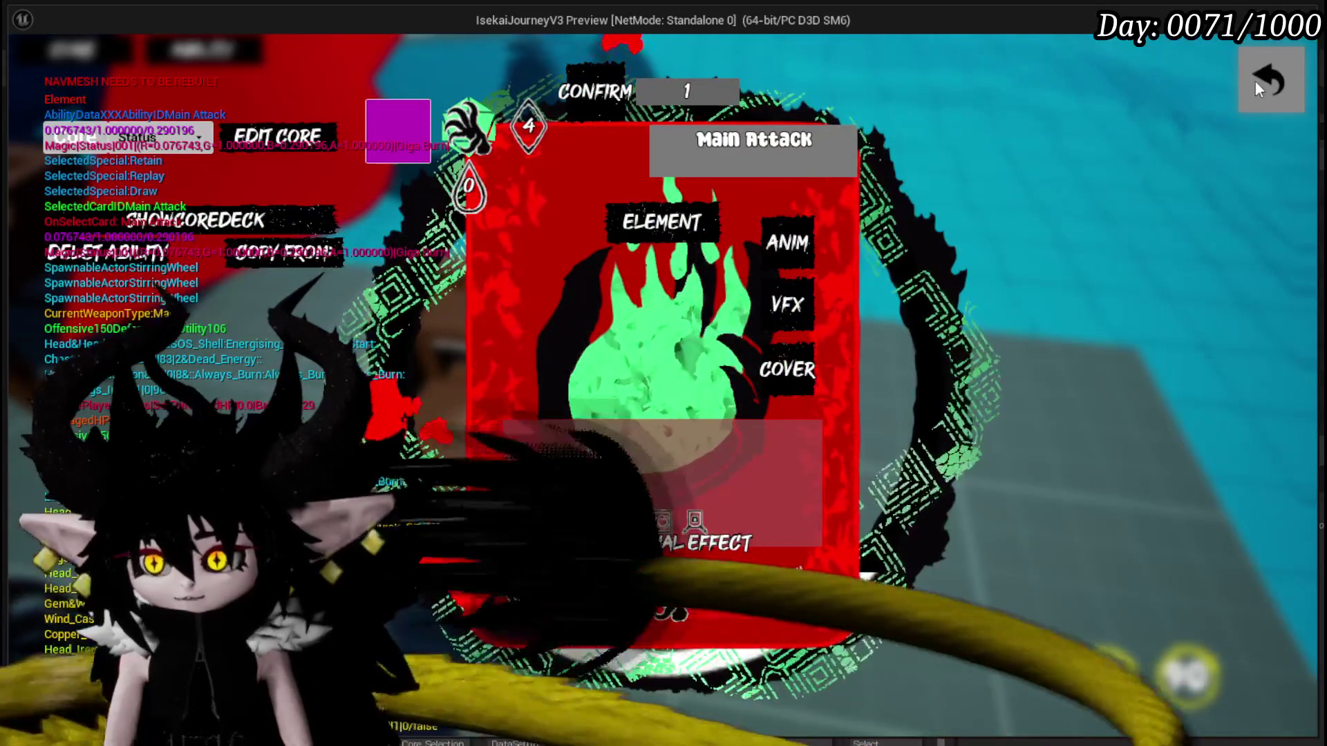
pyautogui.click(1262, 92)
pyautogui.click(208, 52)
# Pick the Summon type and a card, show the core deck, and resume past the breakpoints.
pyautogui.click(176, 138)
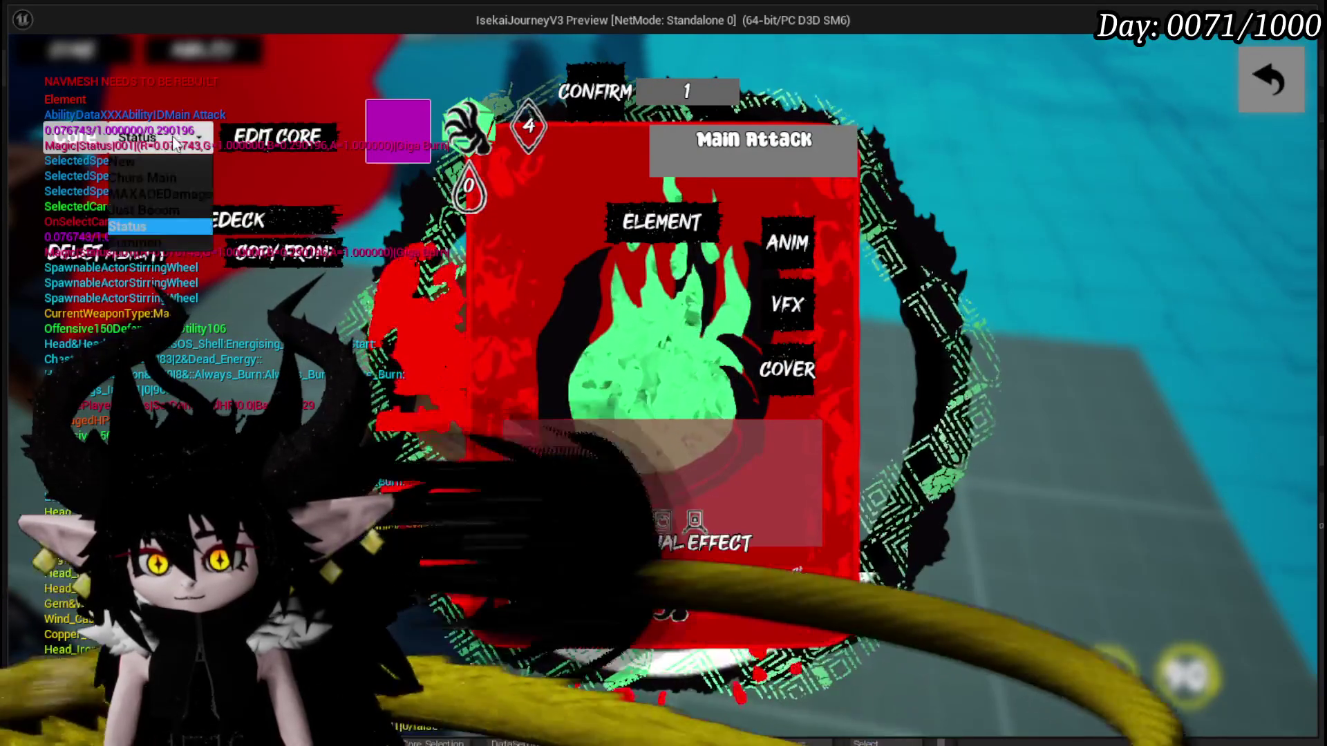
pyautogui.click(145, 242)
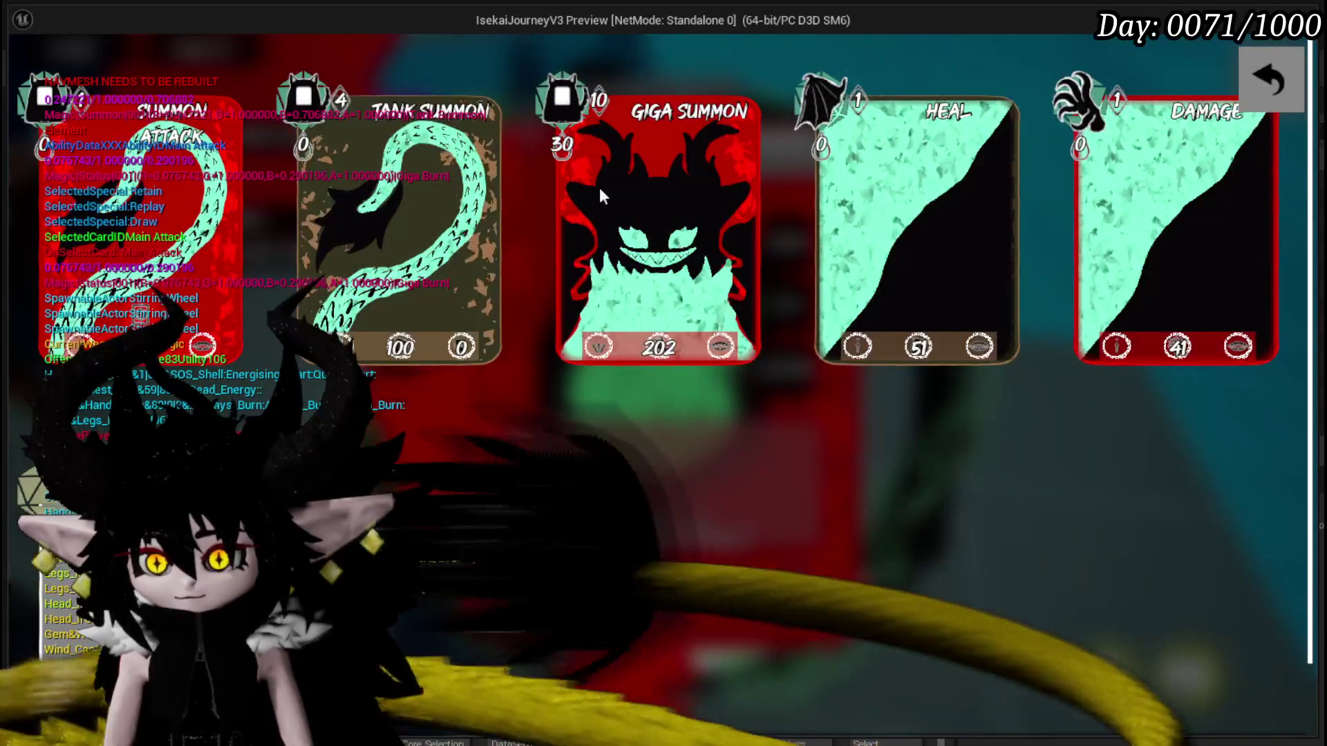
pyautogui.click(1286, 79)
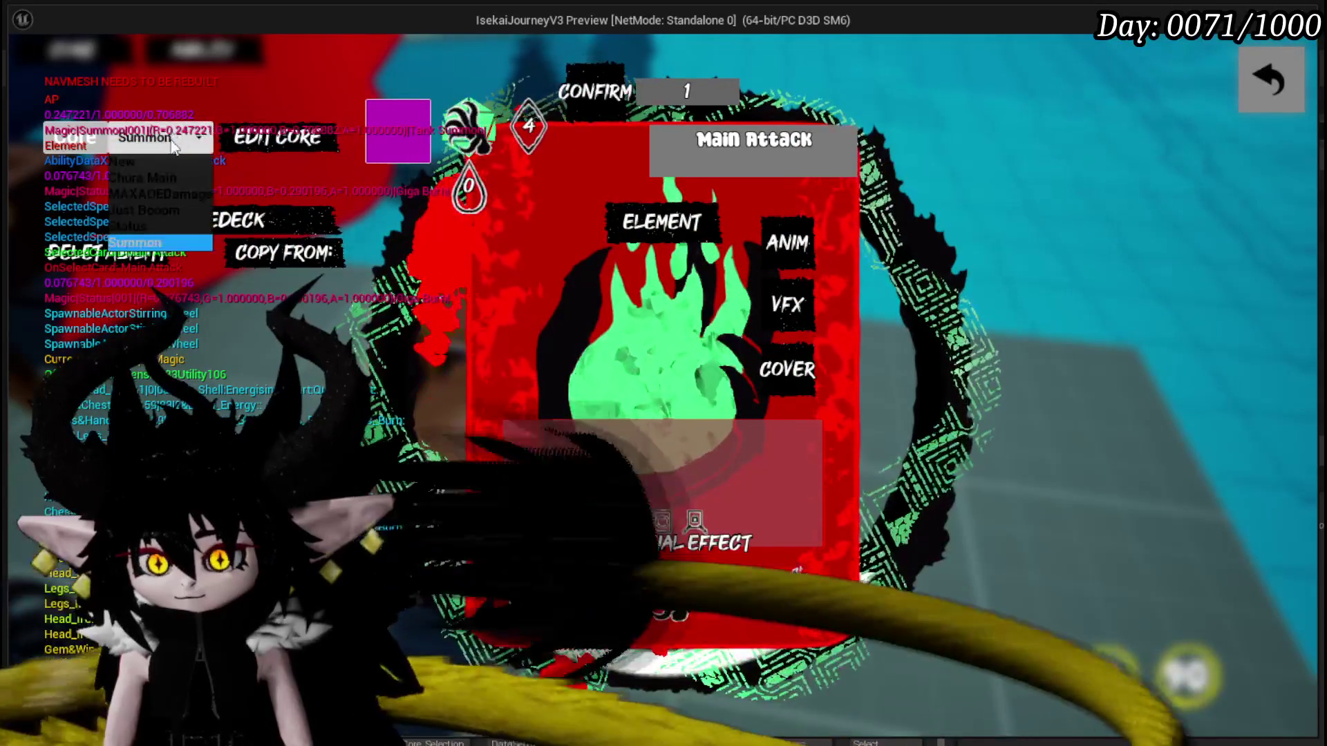
pyautogui.click(145, 223)
pyautogui.scroll(-1, 831, 329)
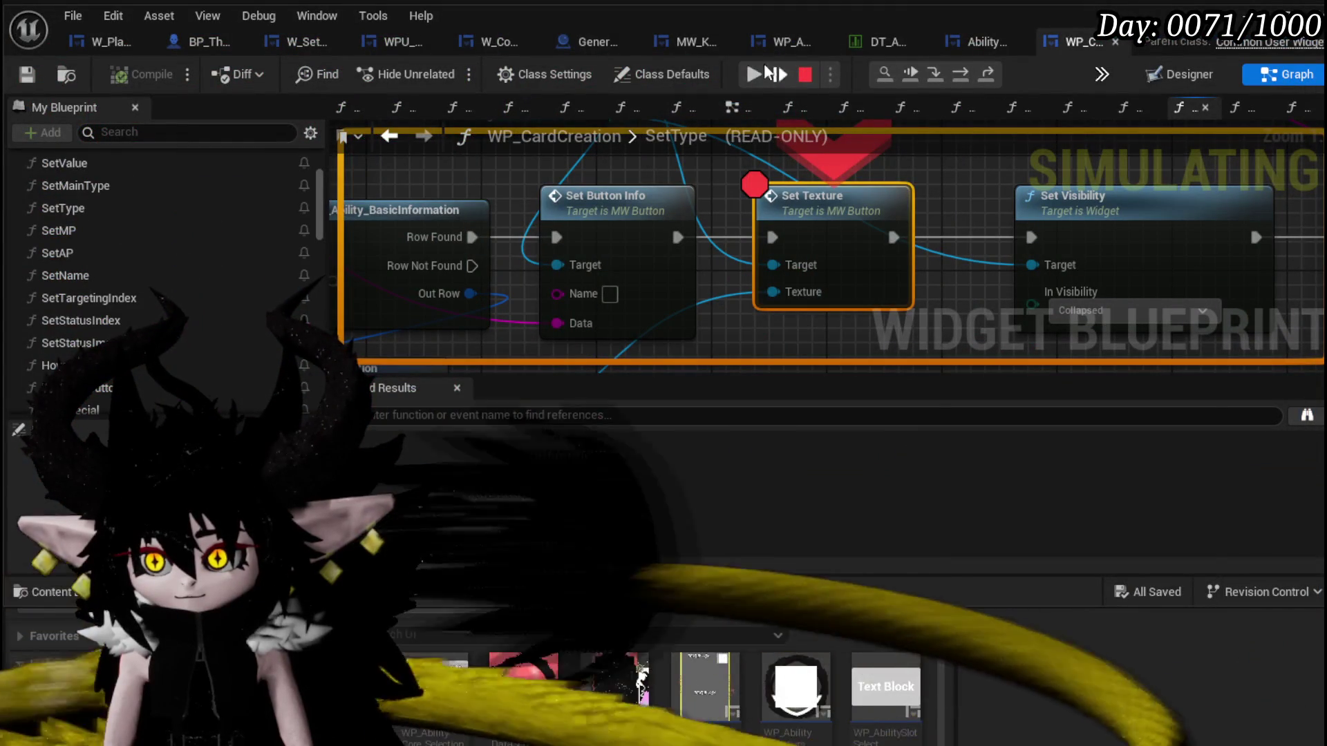
pyautogui.click(752, 73)
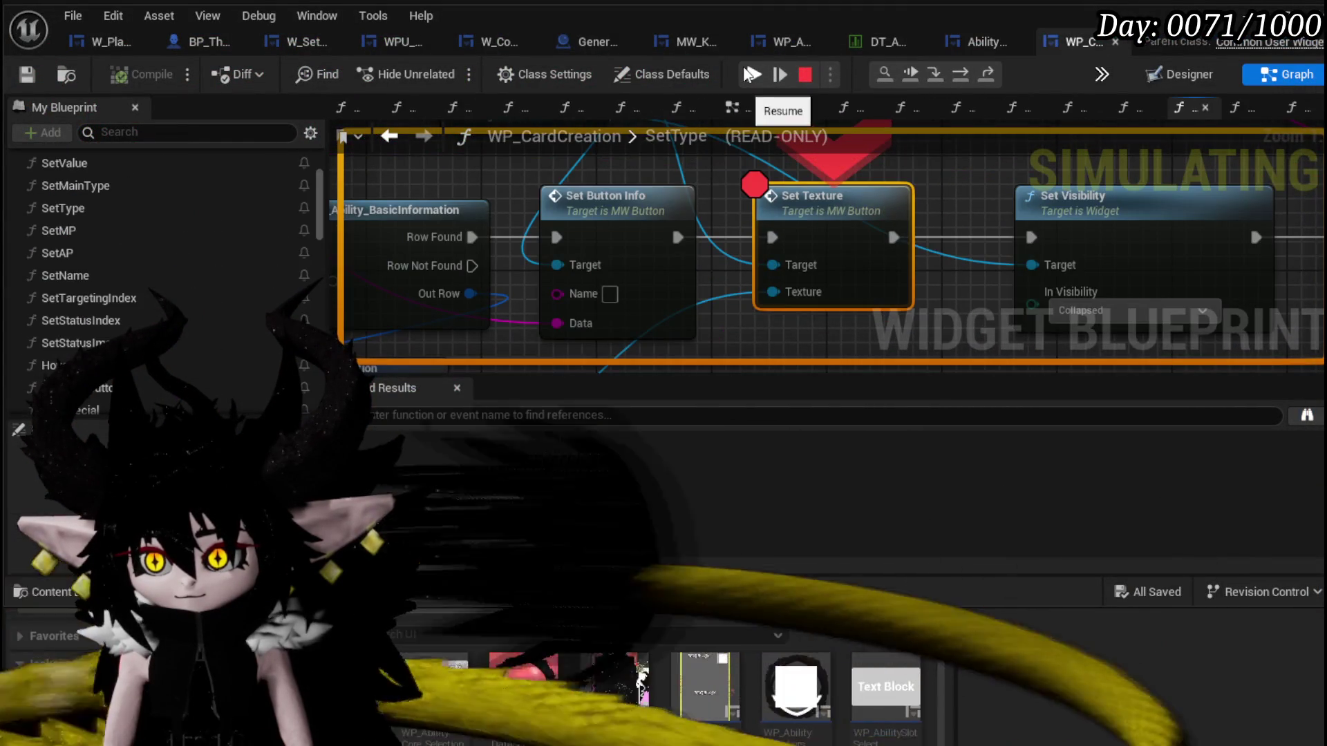
pyautogui.click(750, 74)
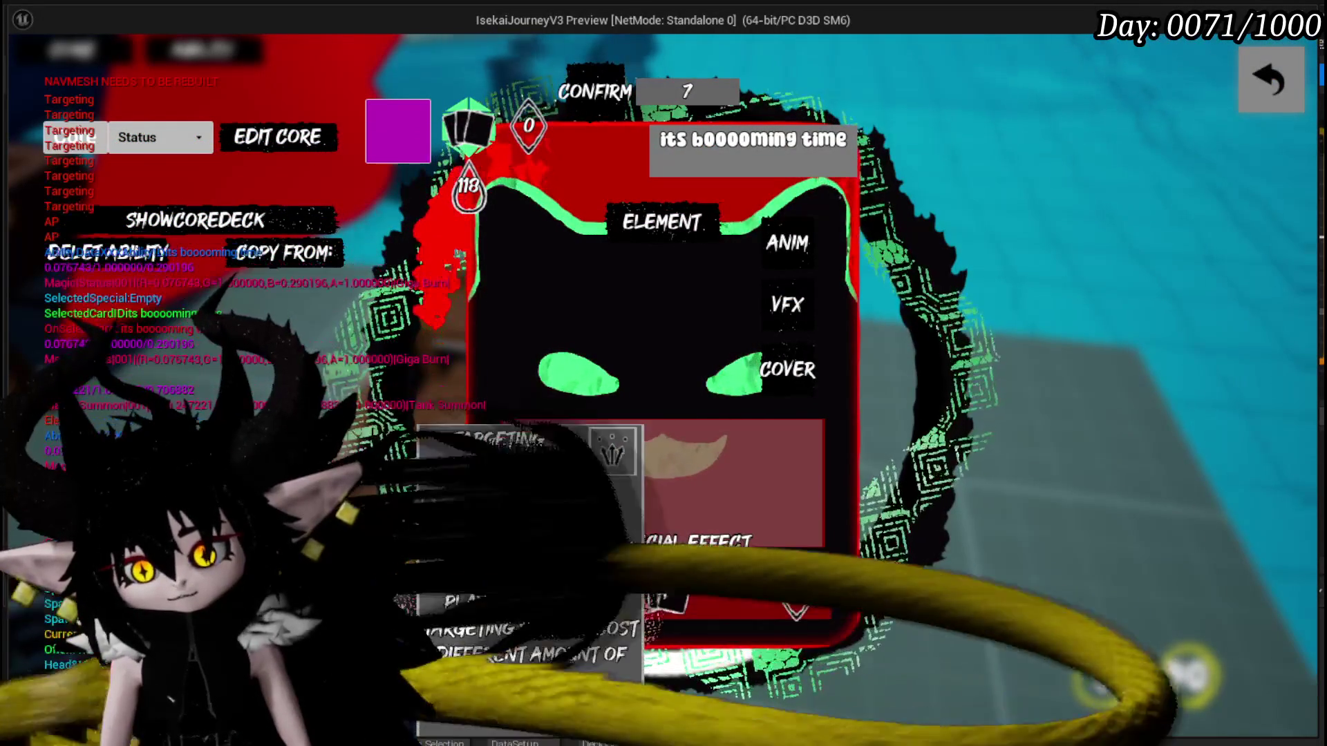
# View the card's Targeting options, close the editor and stop the preview.
pyautogui.click(522, 591)
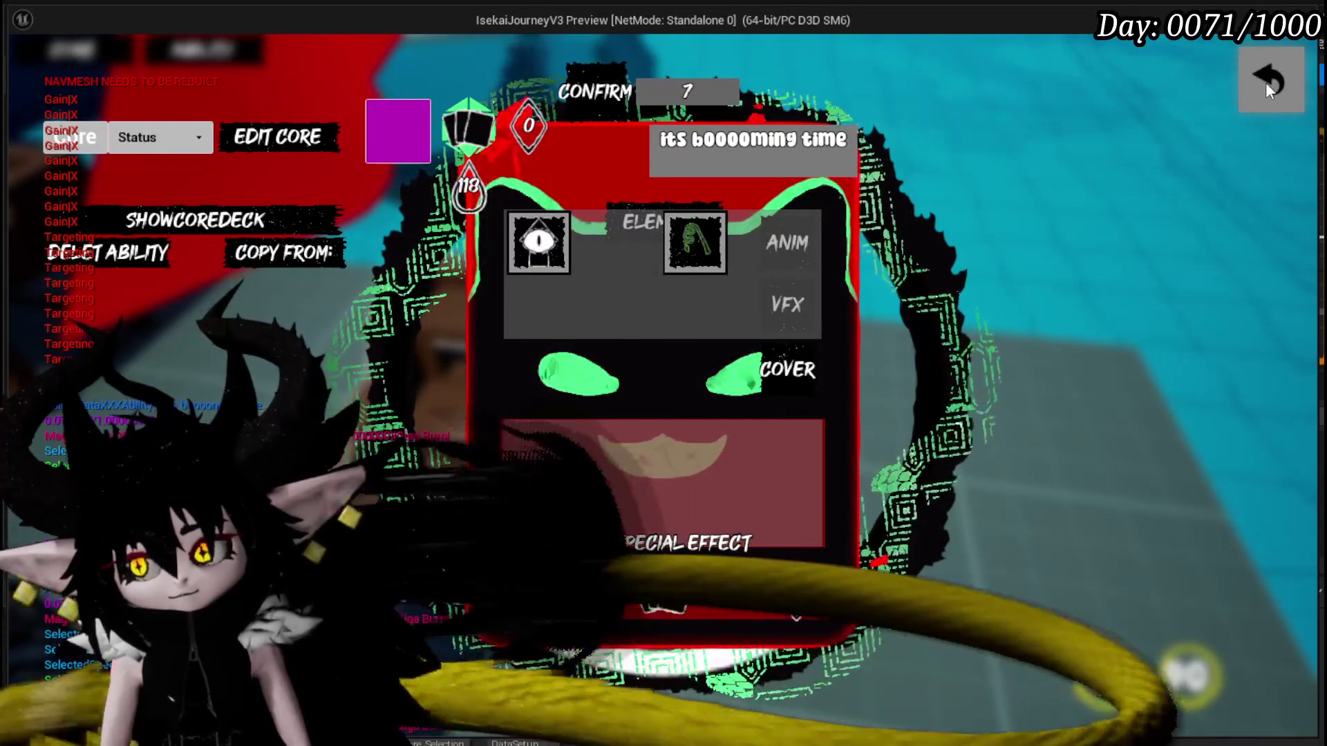
pyautogui.click(1265, 82)
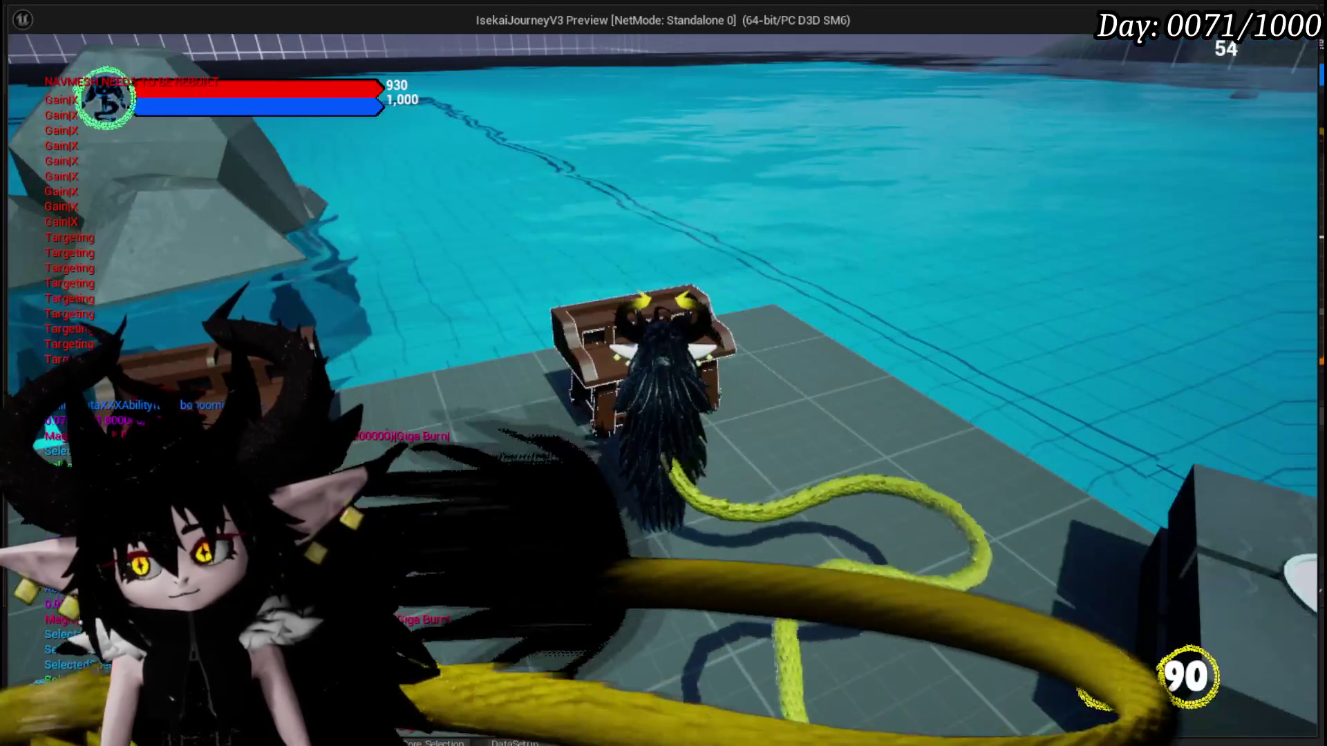
pyautogui.press('Escape')
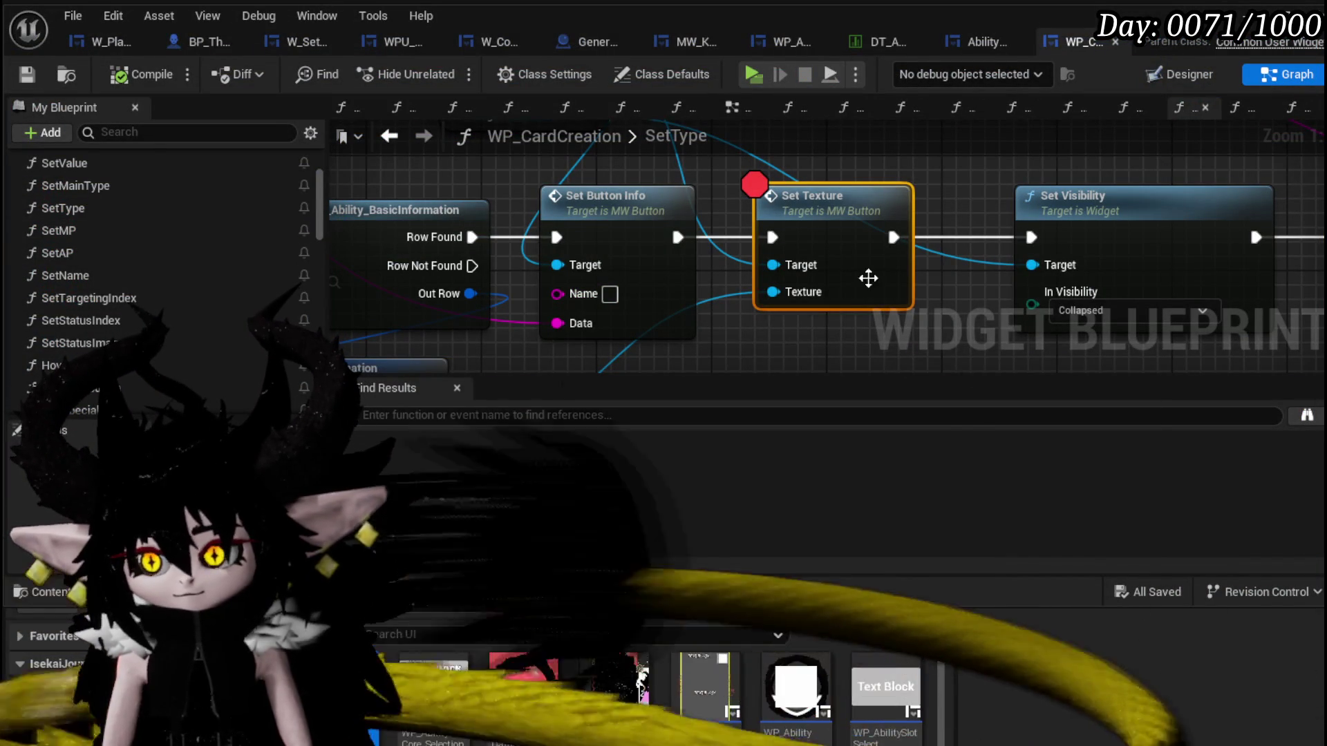
pyautogui.scroll(-3, 838, 305)
pyautogui.scroll(-2, 838, 306)
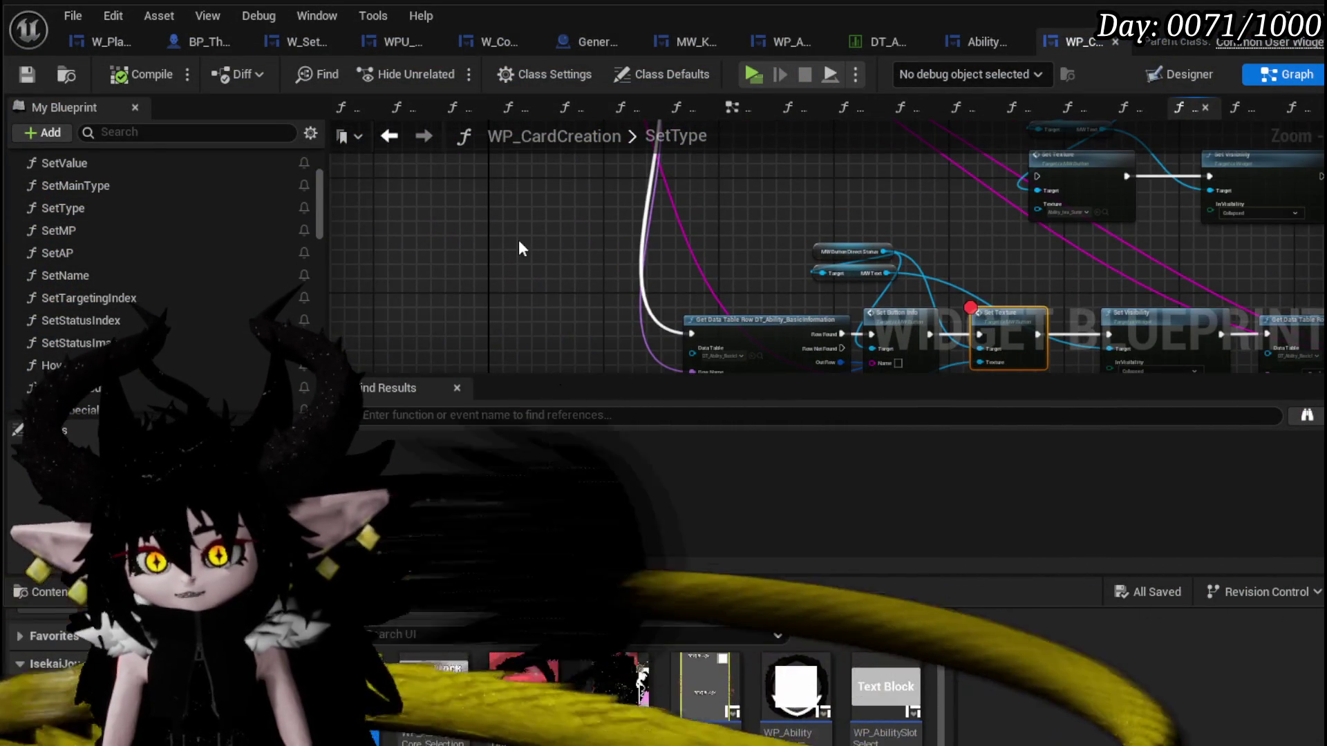
pyautogui.scroll(-3, 499, 217)
pyautogui.scroll(2, 579, 259)
pyautogui.scroll(1, 579, 259)
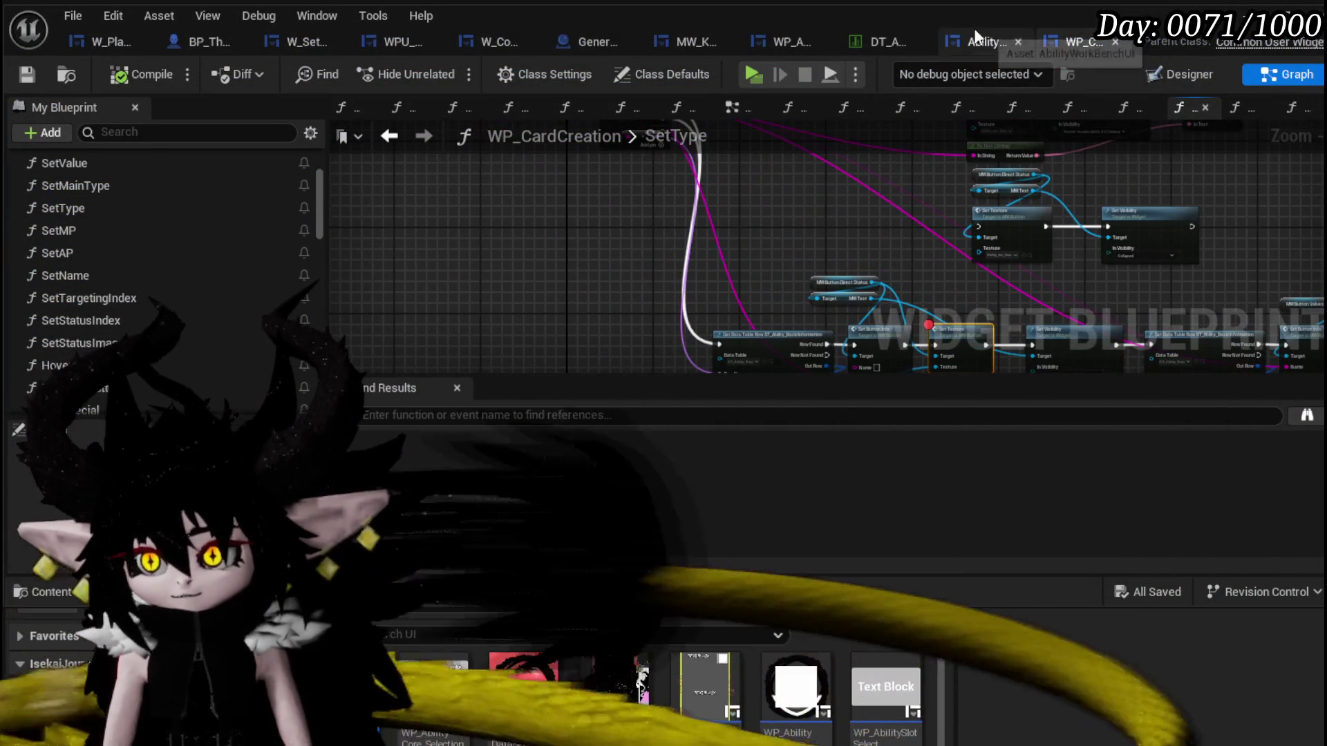
# Switch to the AbilityWorkBenchUI blueprint editor tab.
pyautogui.click(983, 42)
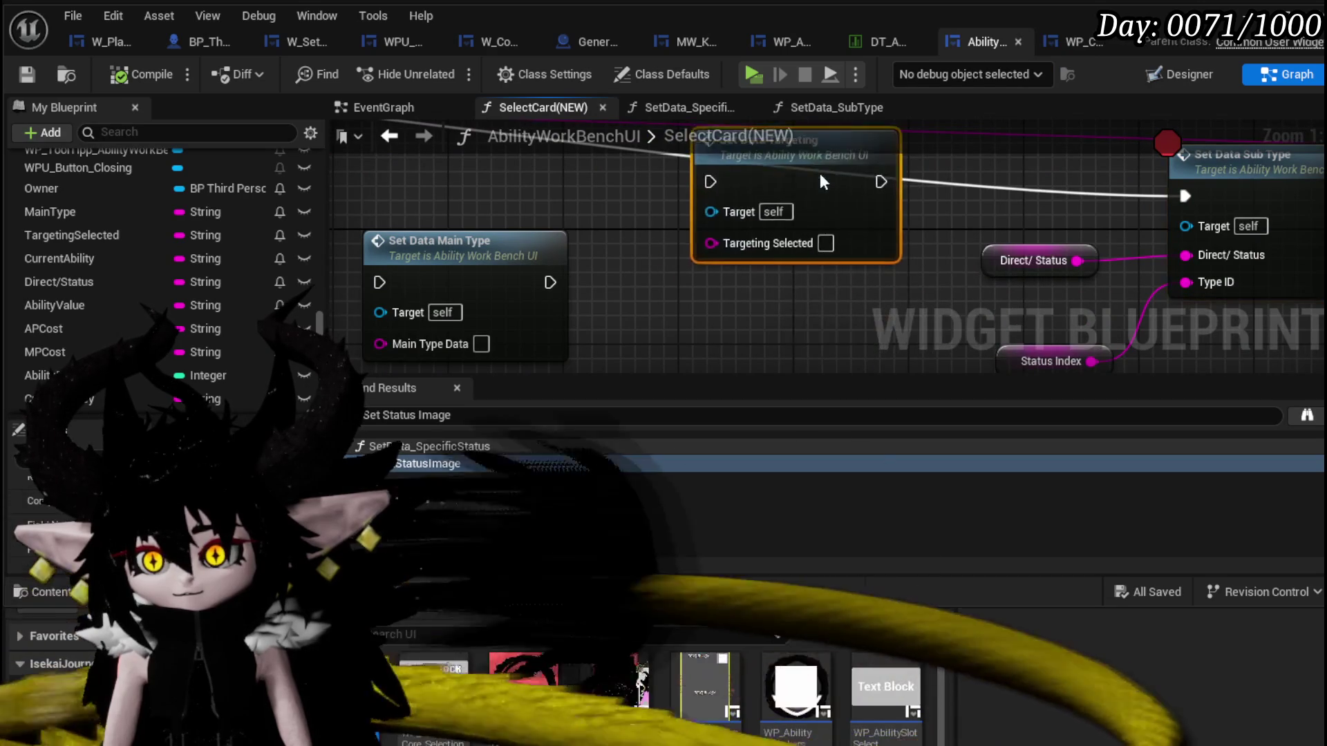
# Insert Set Data Targeting into the exec chain before Set Data Sub Type.
pyautogui.moveTo(855, 237); pyautogui.dragTo(892, 203)
pyautogui.moveTo(1185, 195)
pyautogui.mouseDown()
pyautogui.moveTo(768, 210)
pyautogui.moveTo(806, 197)
pyautogui.mouseUp()
pyautogui.moveTo(939, 197); pyautogui.dragTo(1185, 195)
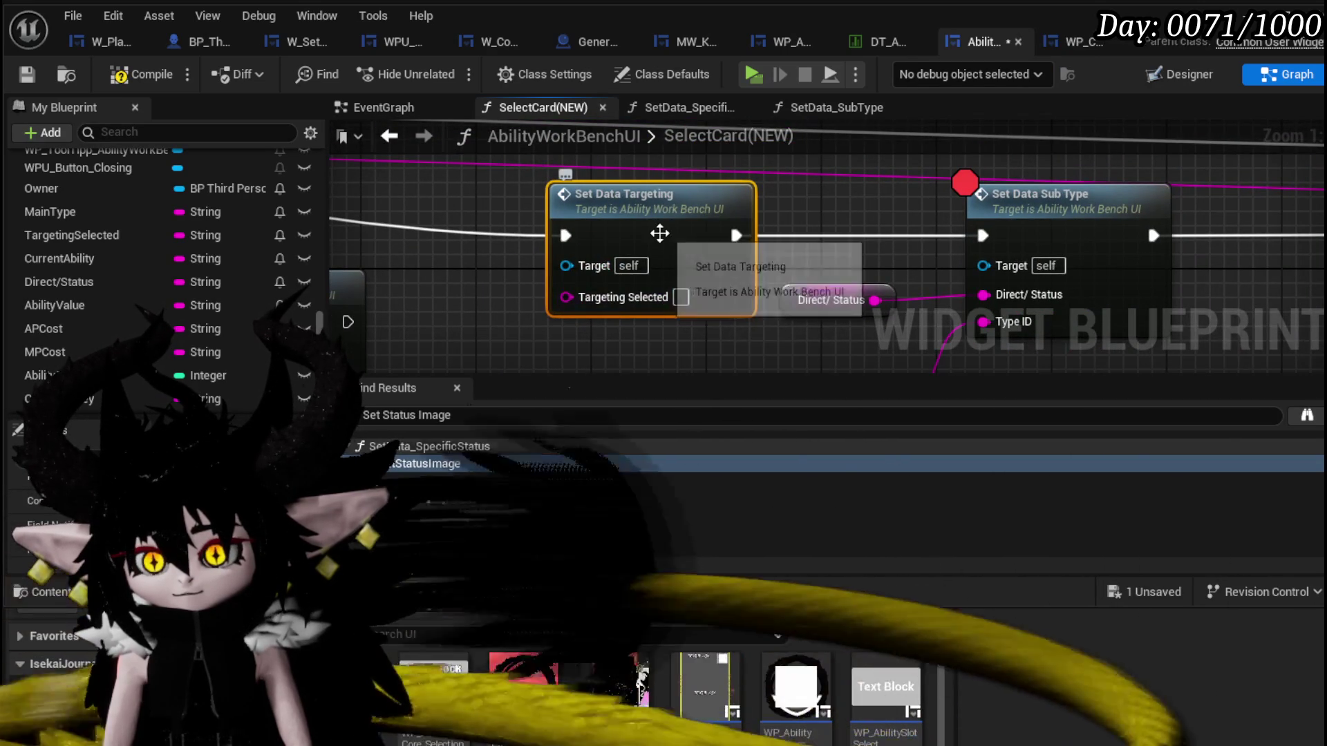
# Add a Targeting Selected getter feeding Set Data Targeting, then compile and save.
pyautogui.rightClick(528, 247)
pyautogui.write('get ')
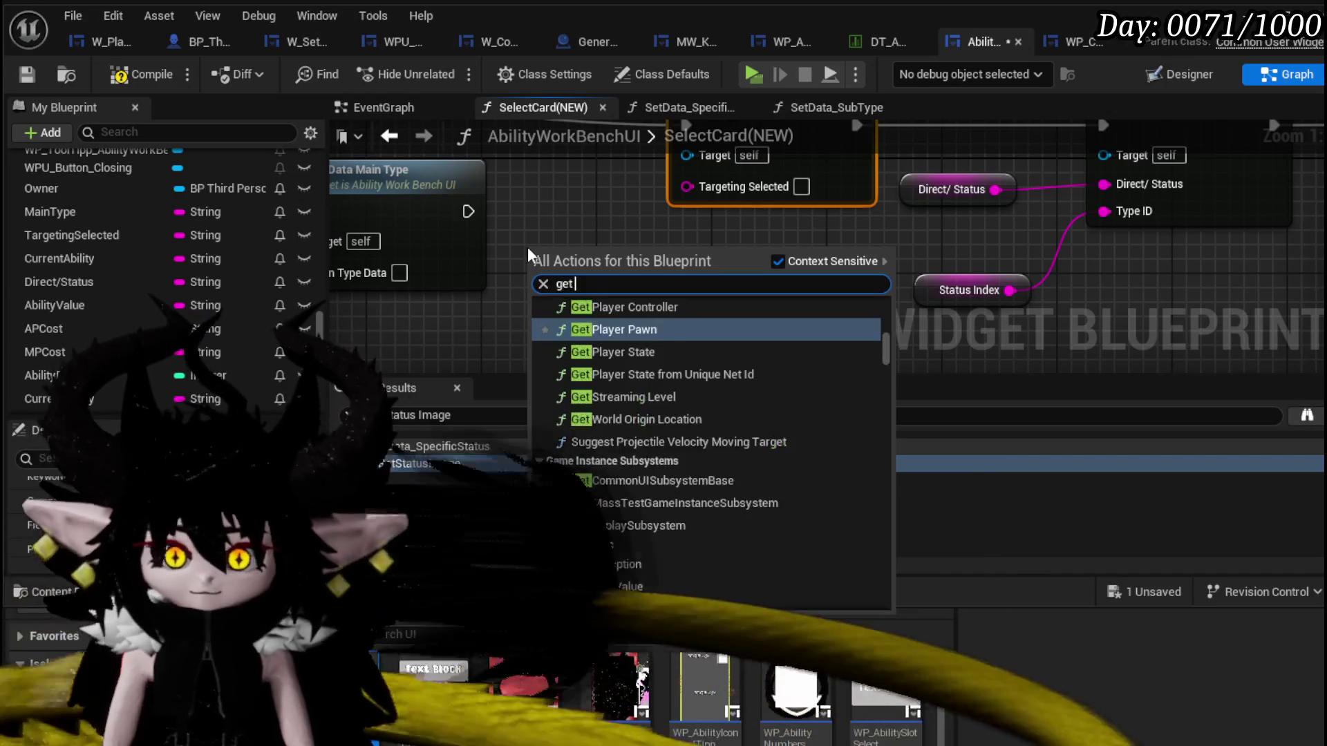
pyautogui.write('Target')
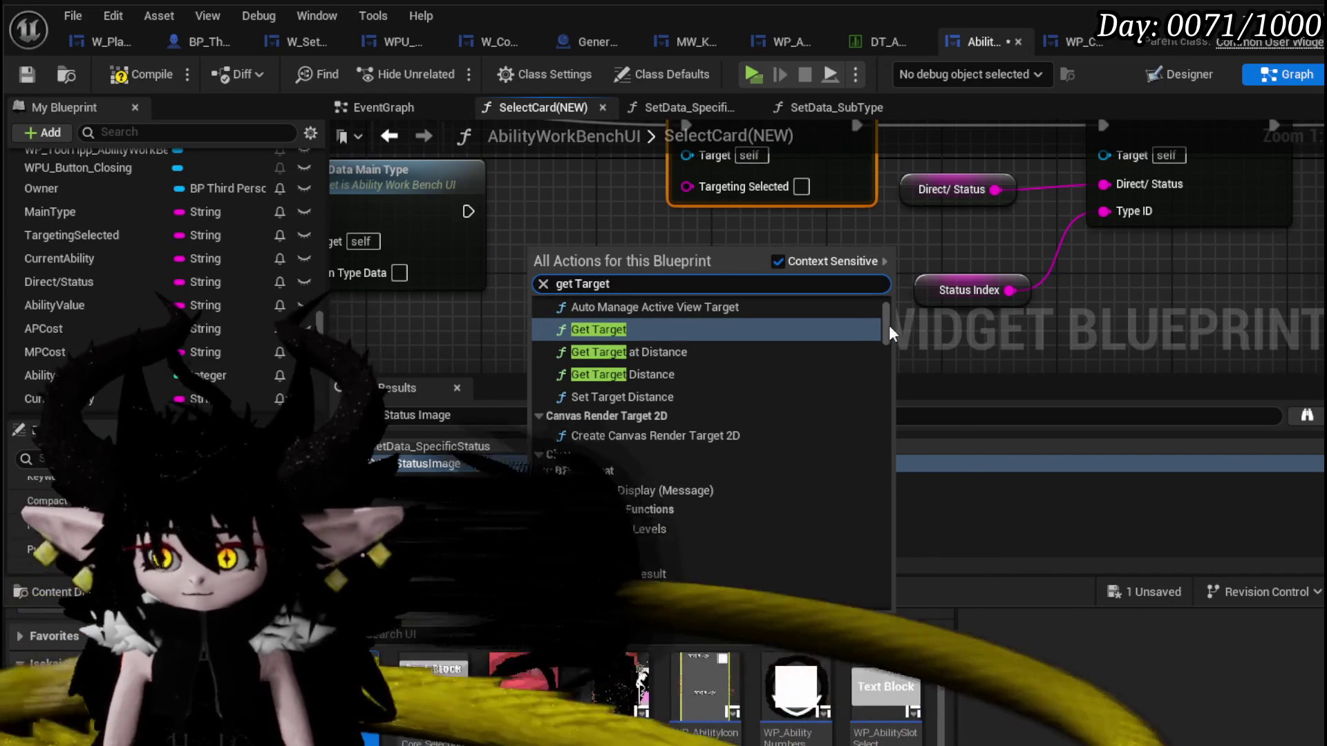
pyautogui.moveTo(883, 317); pyautogui.dragTo(889, 552)
pyautogui.scroll(-5, 889, 552)
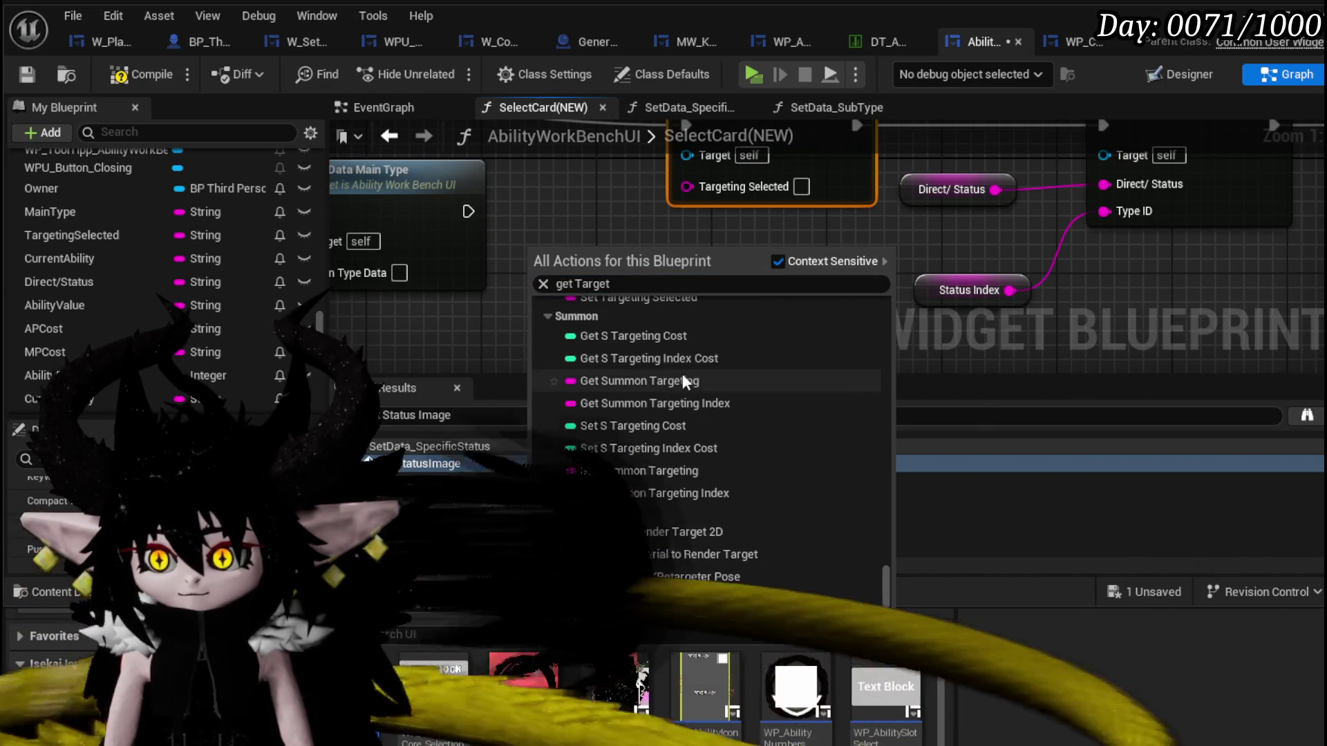
pyautogui.scroll(1, 679, 435)
pyautogui.scroll(1, 677, 459)
pyautogui.scroll(1, 678, 458)
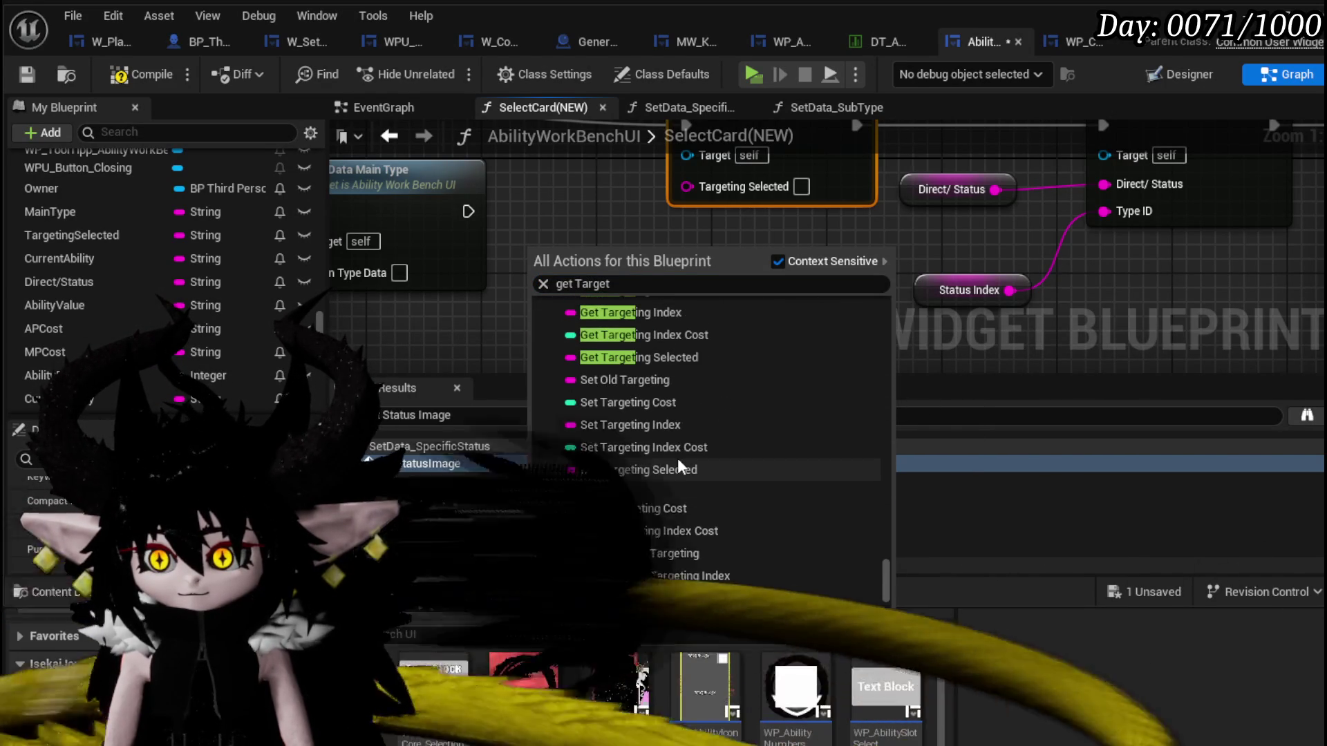
pyautogui.scroll(1, 677, 458)
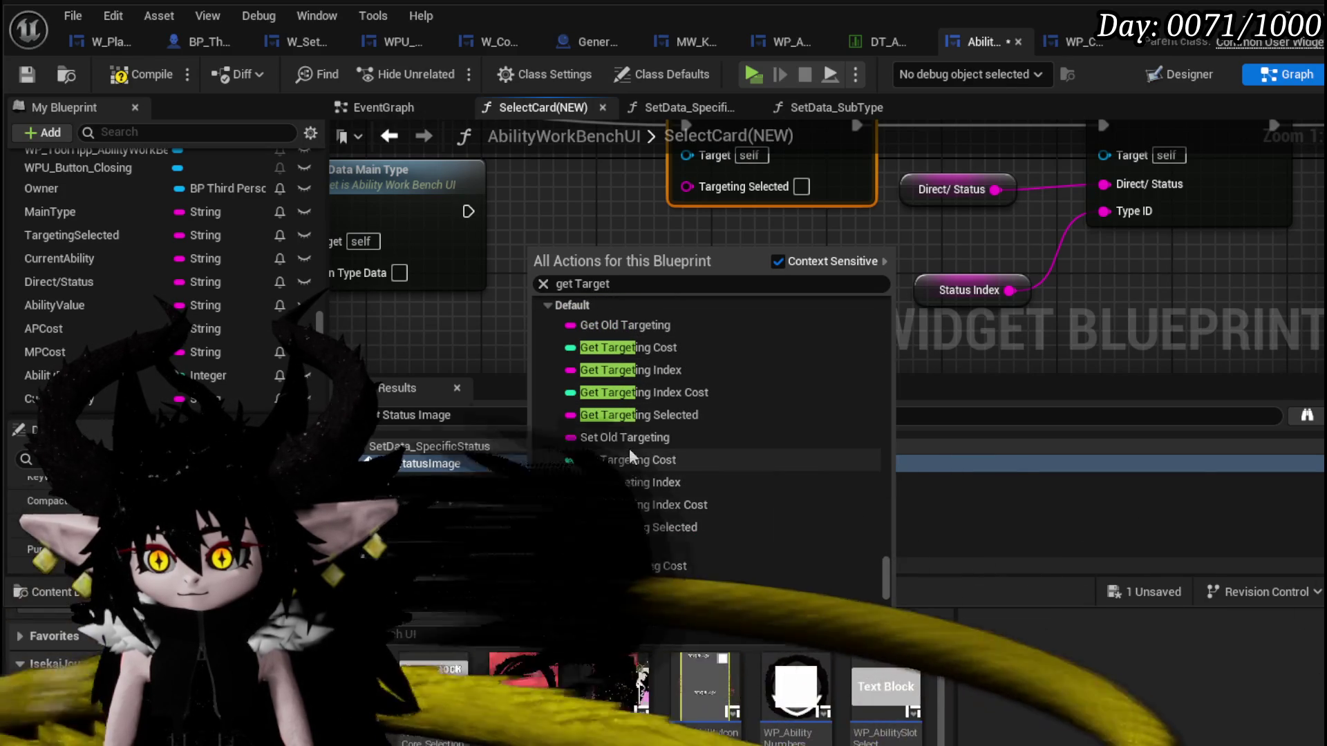
pyautogui.scroll(1, 764, 356)
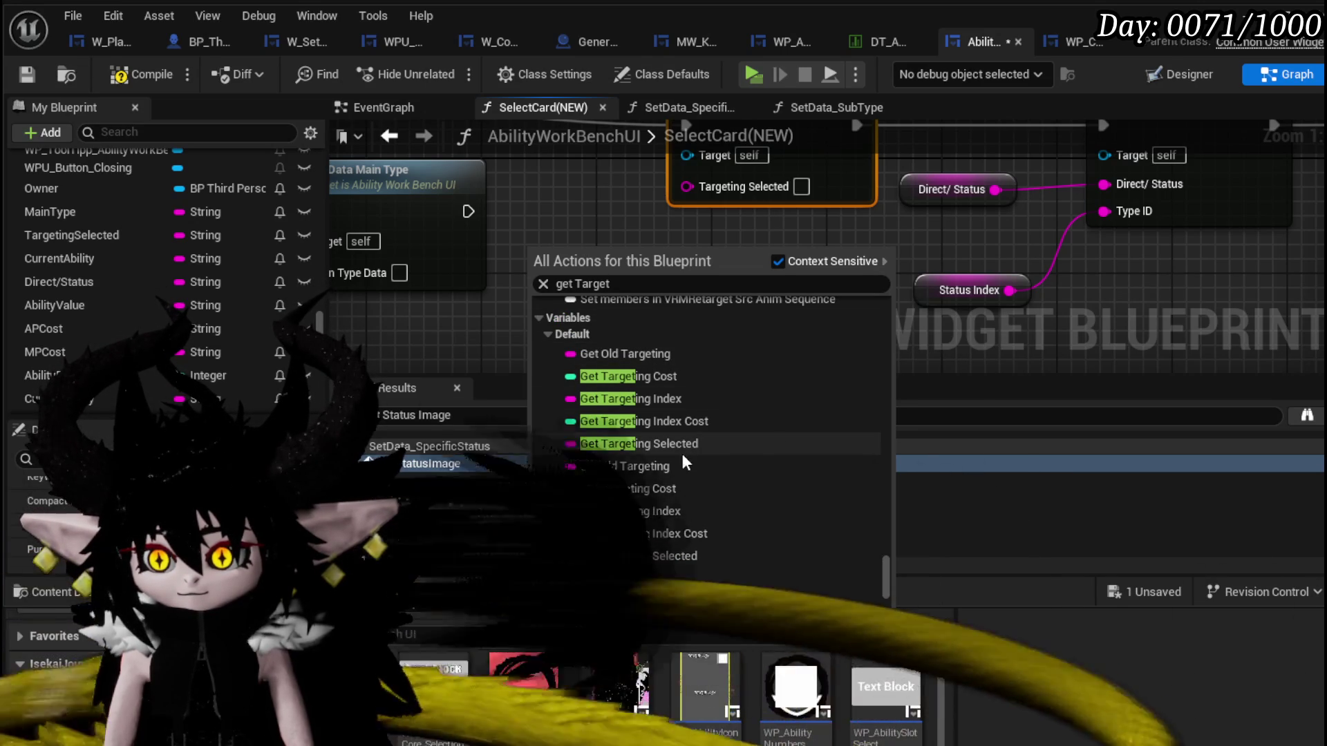
pyautogui.click(669, 446)
pyautogui.doubleClick(658, 446)
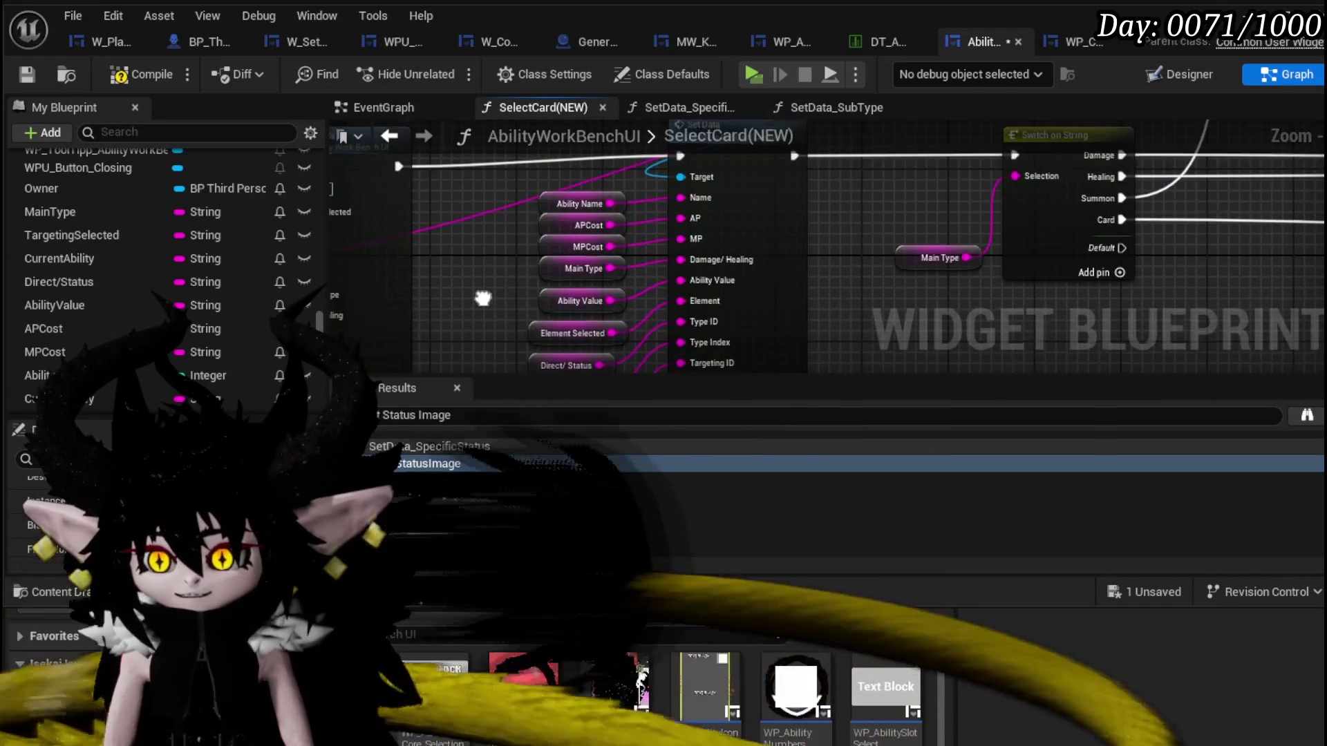
pyautogui.moveTo(482, 298); pyautogui.dragTo(492, 223)
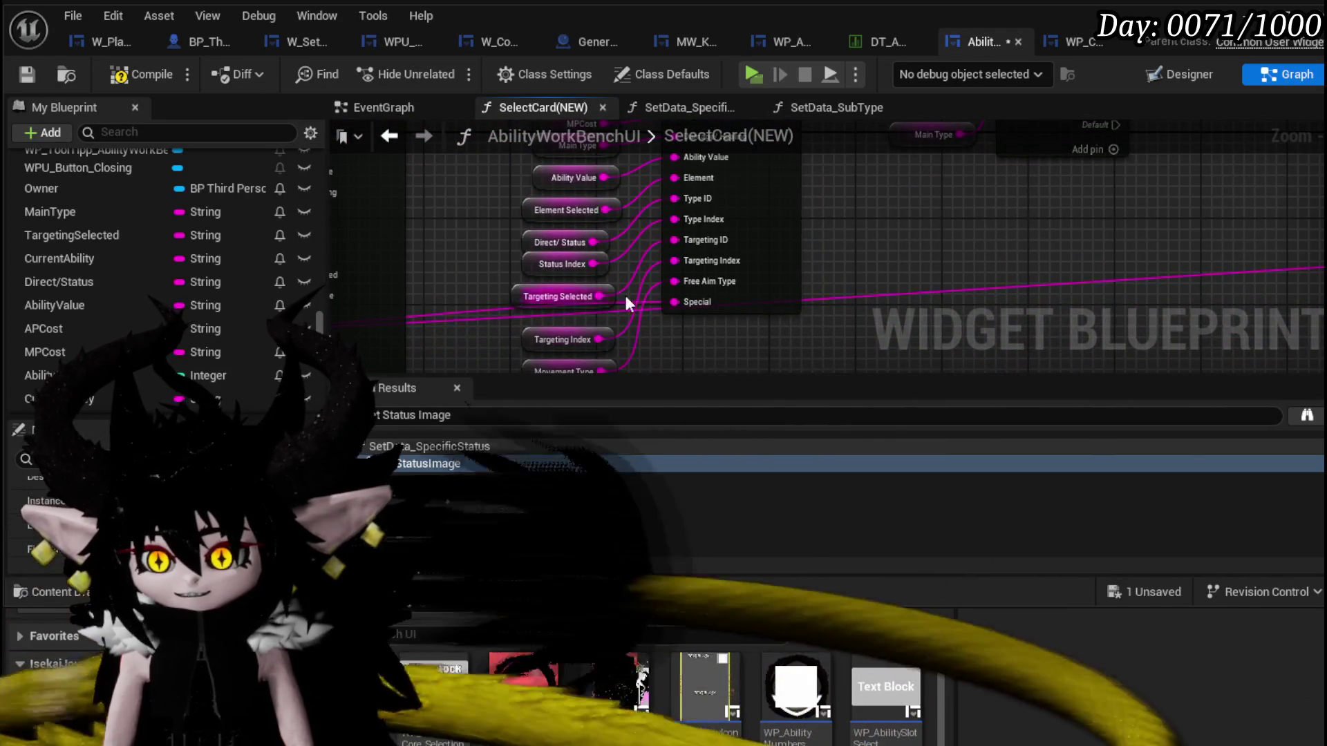
pyautogui.scroll(3, 906, 233)
pyautogui.moveTo(779, 305); pyautogui.dragTo(823, 246)
pyautogui.click(145, 73)
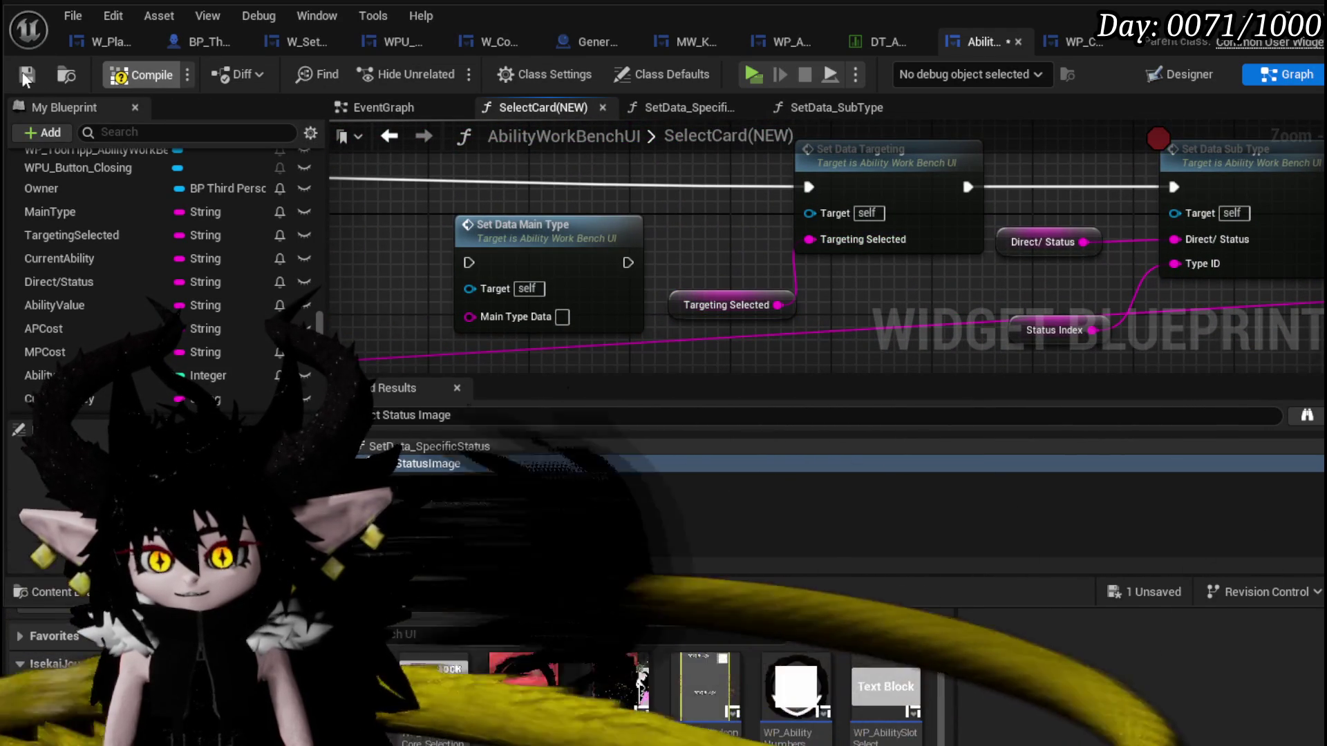
pyautogui.click(32, 75)
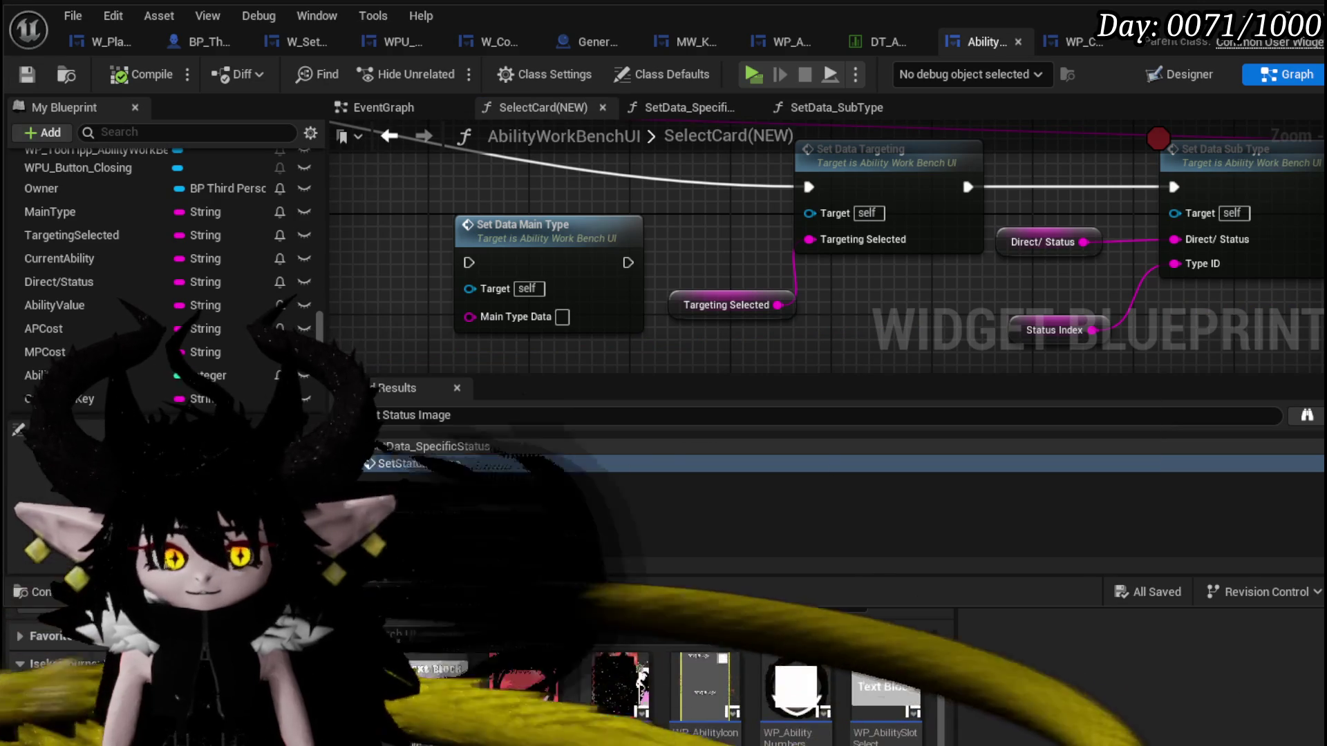
pyautogui.scroll(2, 738, 280)
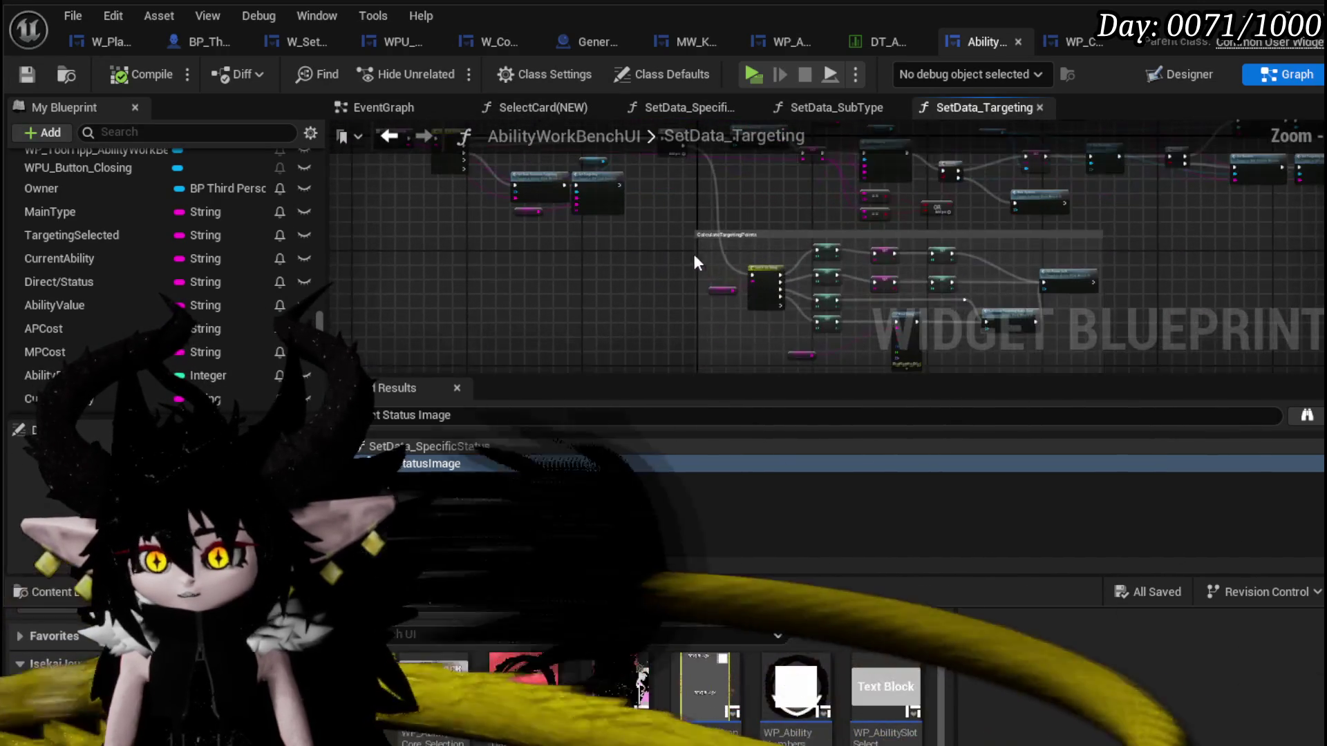
pyautogui.scroll(2, 698, 256)
pyautogui.scroll(2, 622, 275)
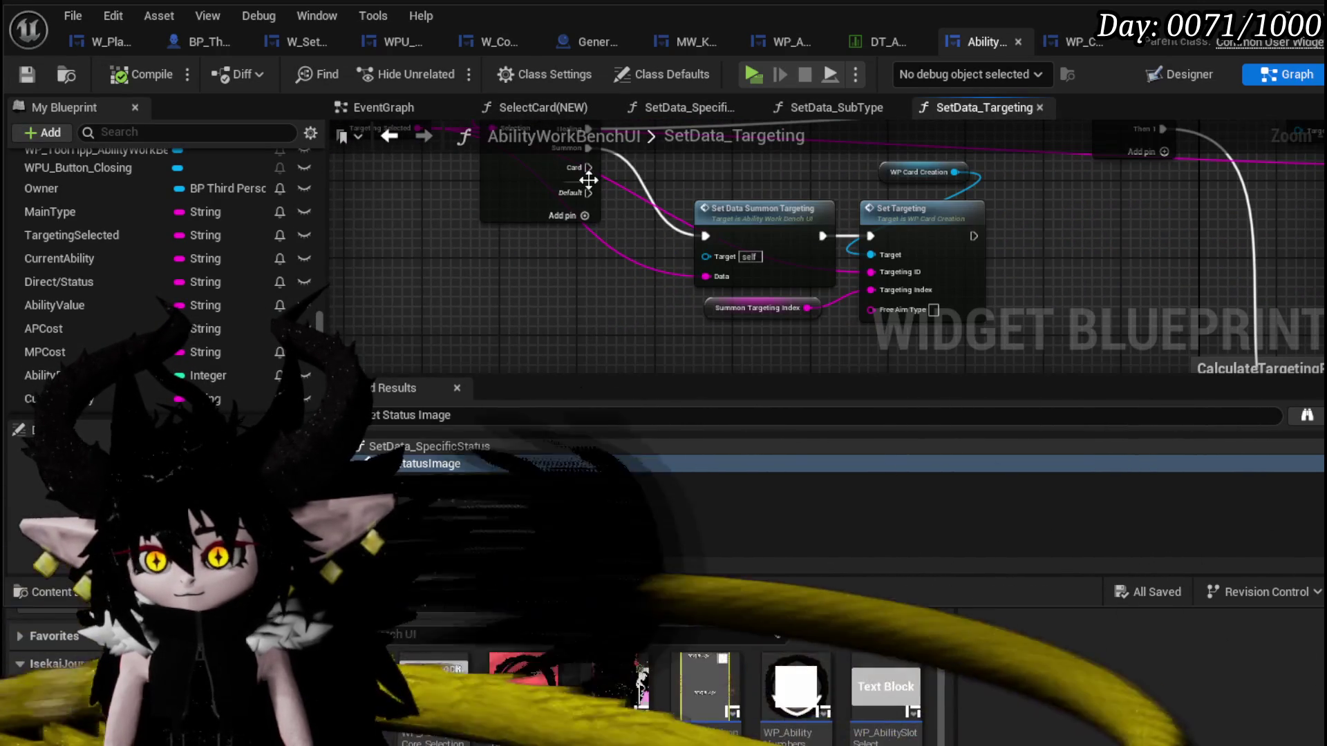
# Connect Targeting Selected to Set Targeting's Targeting ID pin, then compile and save.
pyautogui.moveTo(581, 255)
pyautogui.mouseDown()
pyautogui.moveTo(446, 365)
pyautogui.moveTo(646, 309)
pyautogui.moveTo(868, 177)
pyautogui.mouseUp()
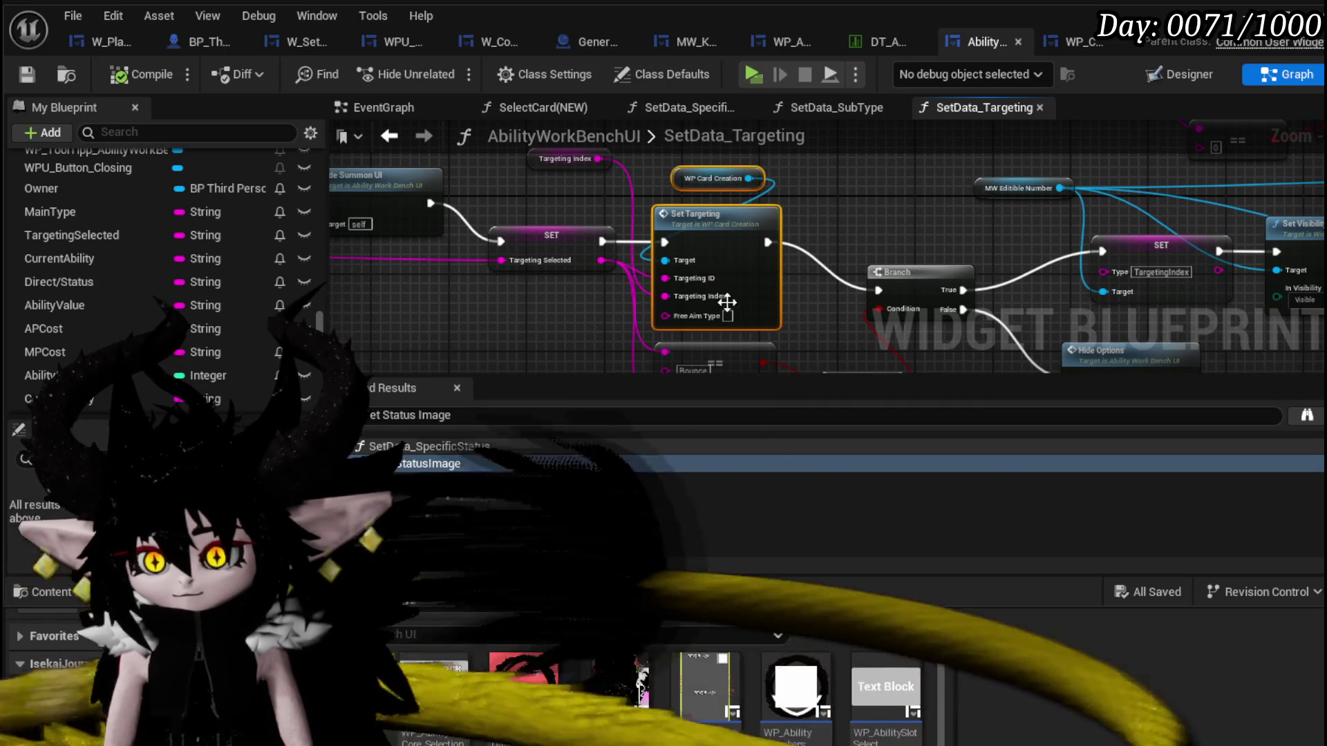
pyautogui.moveTo(1240, 266)
pyautogui.mouseDown()
pyautogui.moveTo(956, 238)
pyautogui.moveTo(411, 278)
pyautogui.mouseUp()
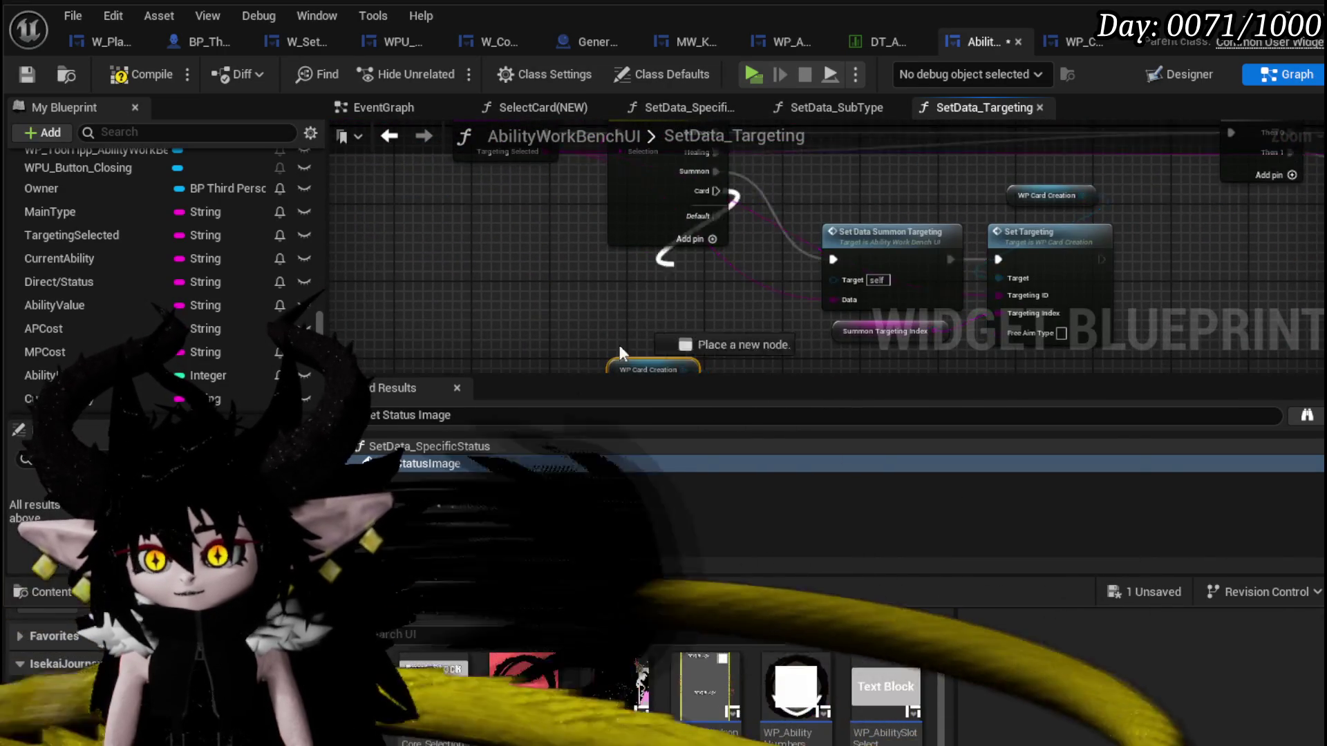
pyautogui.moveTo(703, 217); pyautogui.dragTo(588, 241)
pyautogui.moveTo(444, 311); pyautogui.dragTo(664, 196)
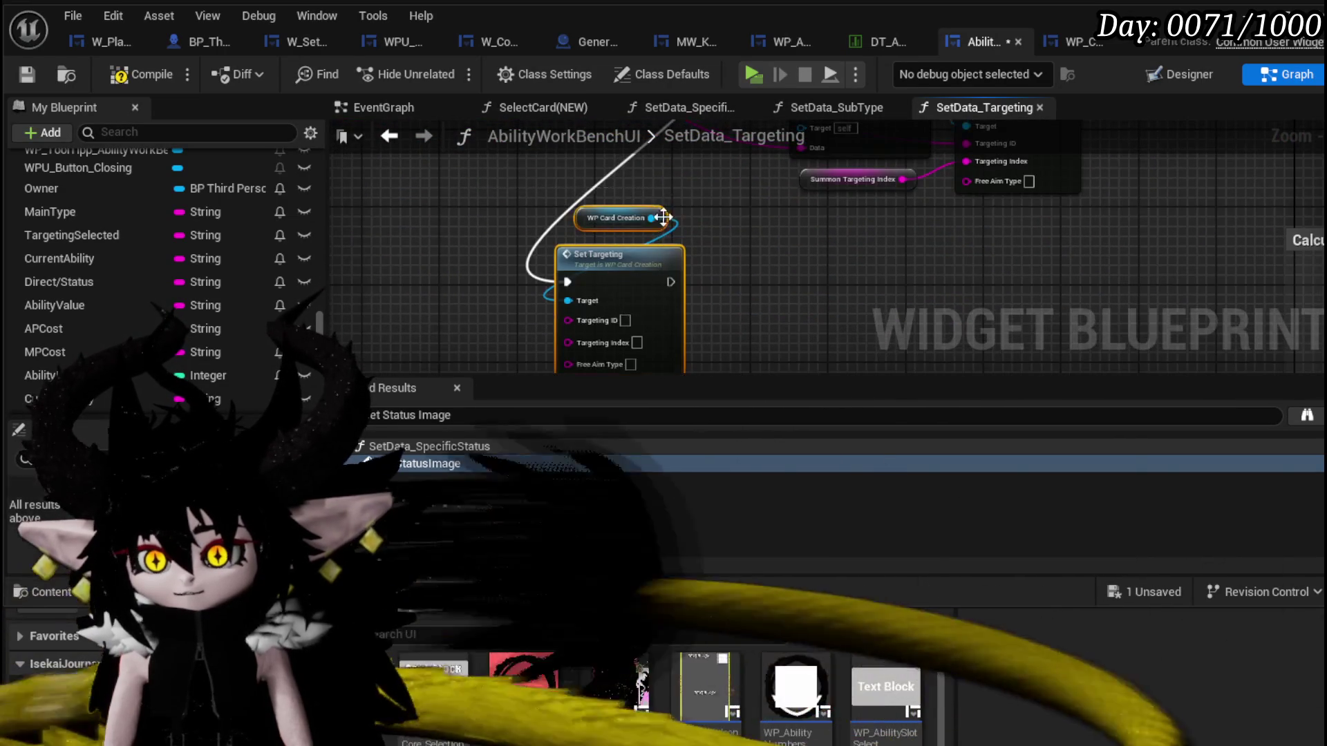
pyautogui.scroll(-1, 553, 251)
pyautogui.scroll(1, 573, 283)
pyautogui.moveTo(516, 215)
pyautogui.mouseDown()
pyautogui.moveTo(736, 196)
pyautogui.moveTo(742, 369)
pyautogui.mouseUp()
pyautogui.click(145, 74)
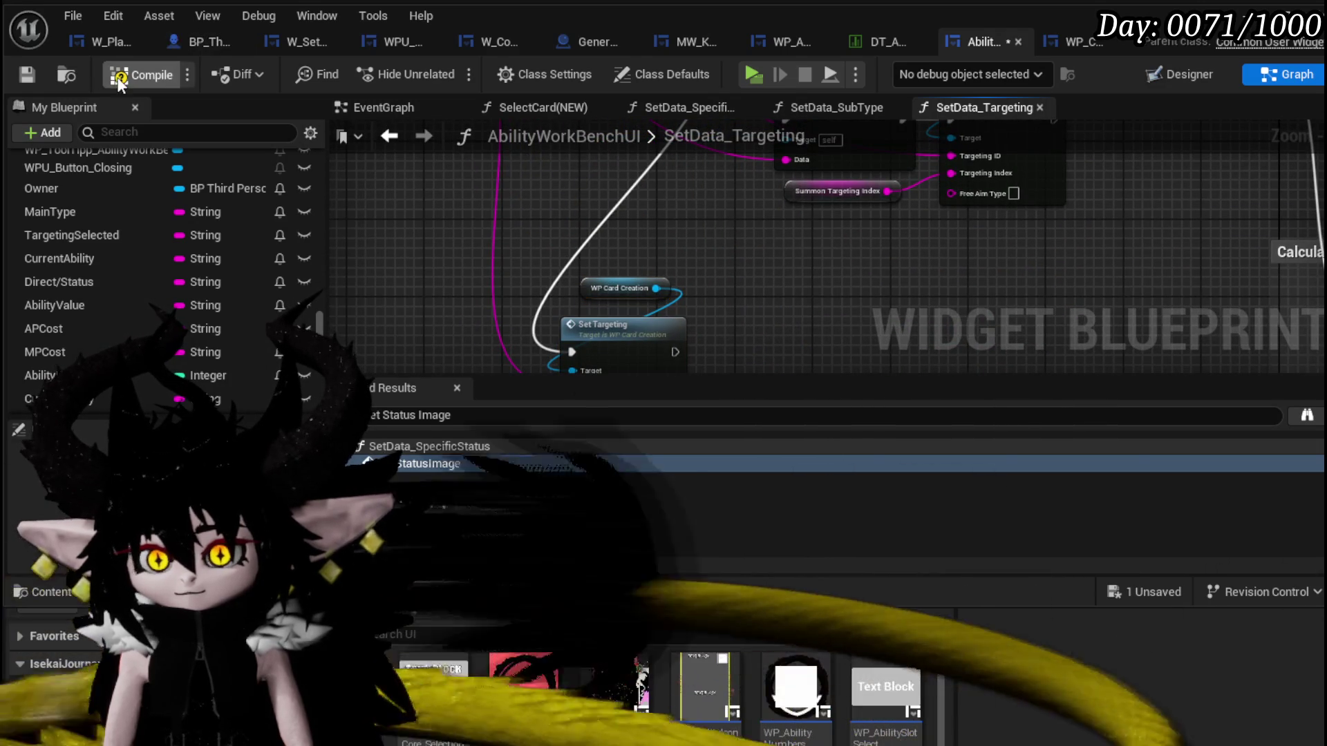
pyautogui.click(31, 74)
pyautogui.scroll(2, 569, 240)
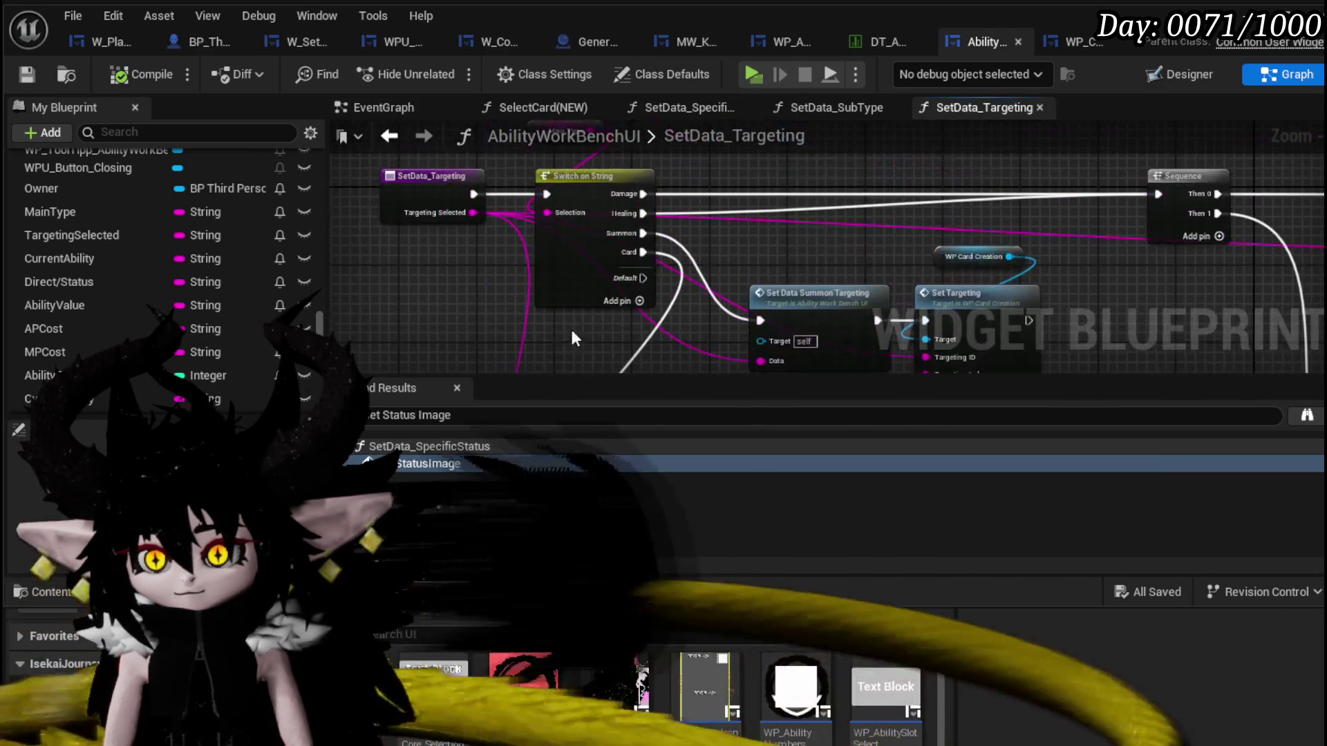
pyautogui.scroll(-1, 612, 228)
# Open the SetTargeting function and pan to its Set Texture node using T_Skill_Eyes.
pyautogui.doubleClick(519, 287)
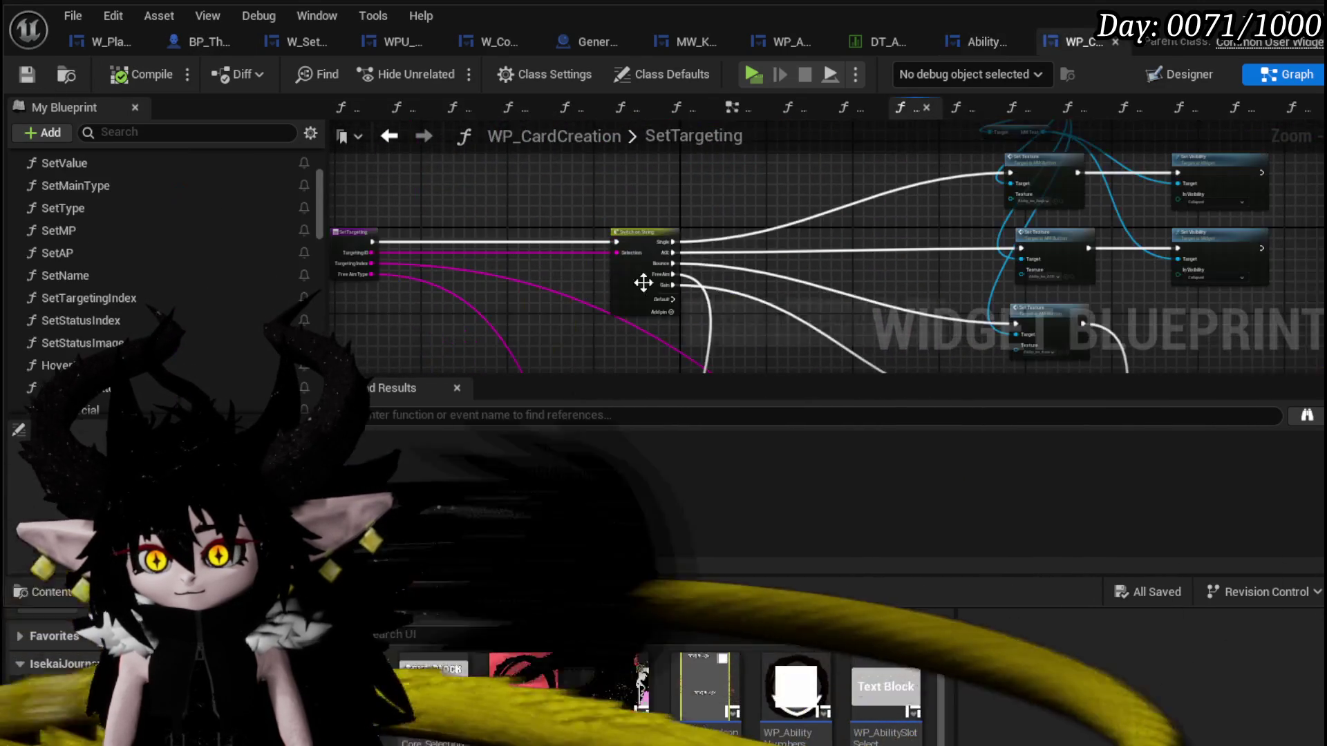
pyautogui.scroll(2, 573, 289)
pyautogui.moveTo(690, 273); pyautogui.dragTo(447, 278)
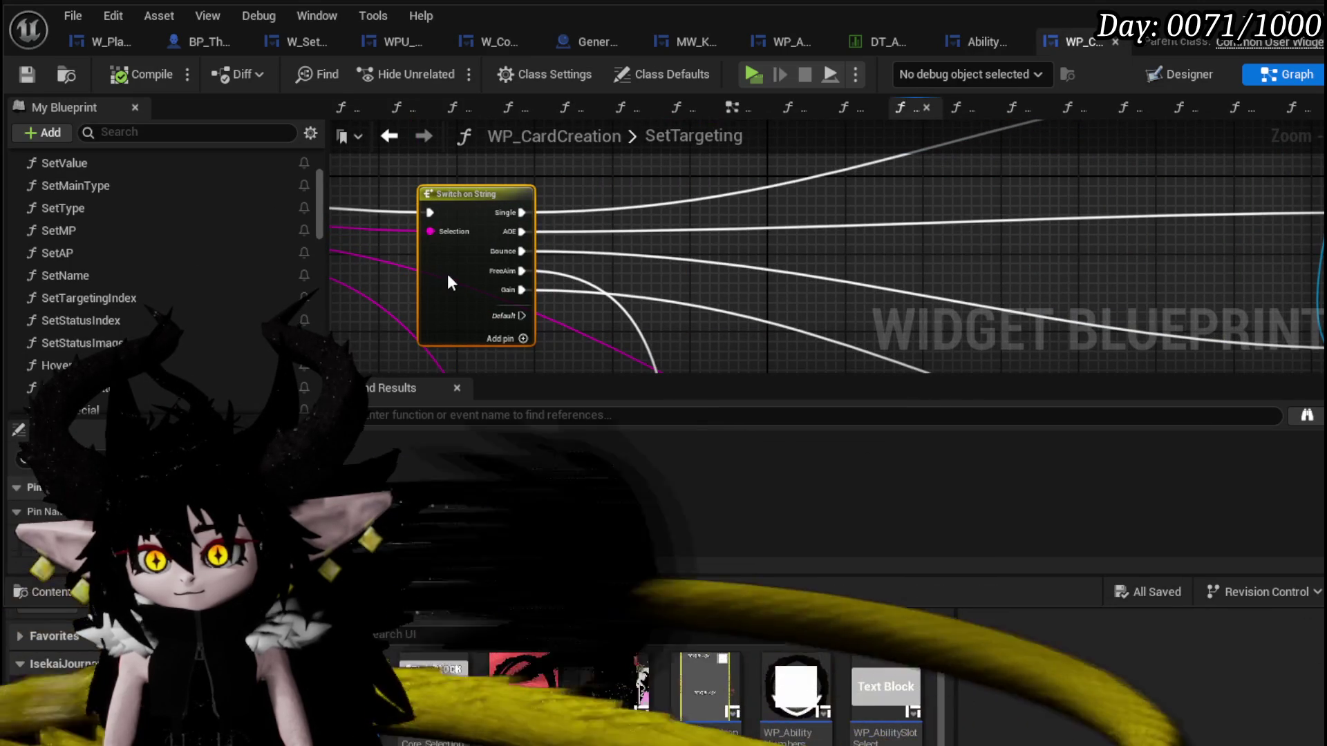
pyautogui.moveTo(737, 315); pyautogui.dragTo(610, 303)
pyautogui.scroll(2, 627, 296)
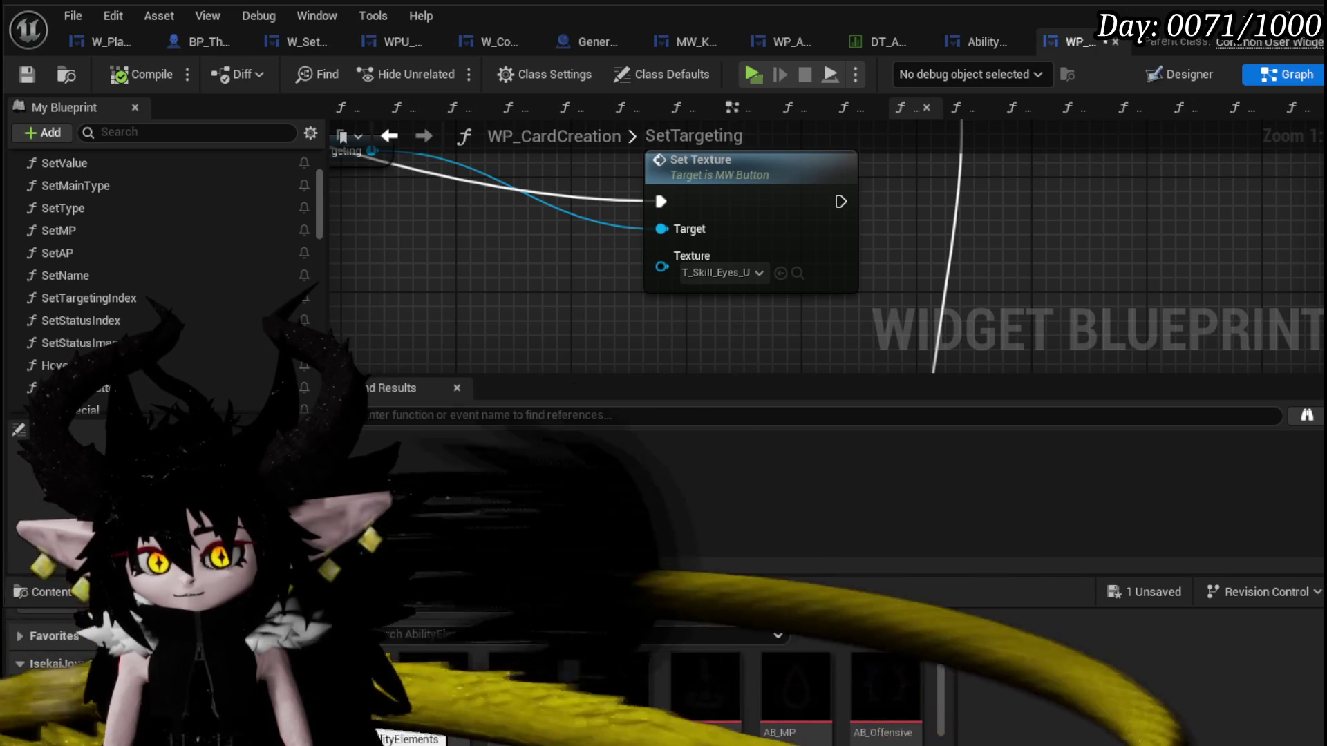
# Assign the Status_DamageOverTime texture to Set Texture, save all and launch the game preview.
pyautogui.moveTo(718, 719); pyautogui.dragTo(816, 393)
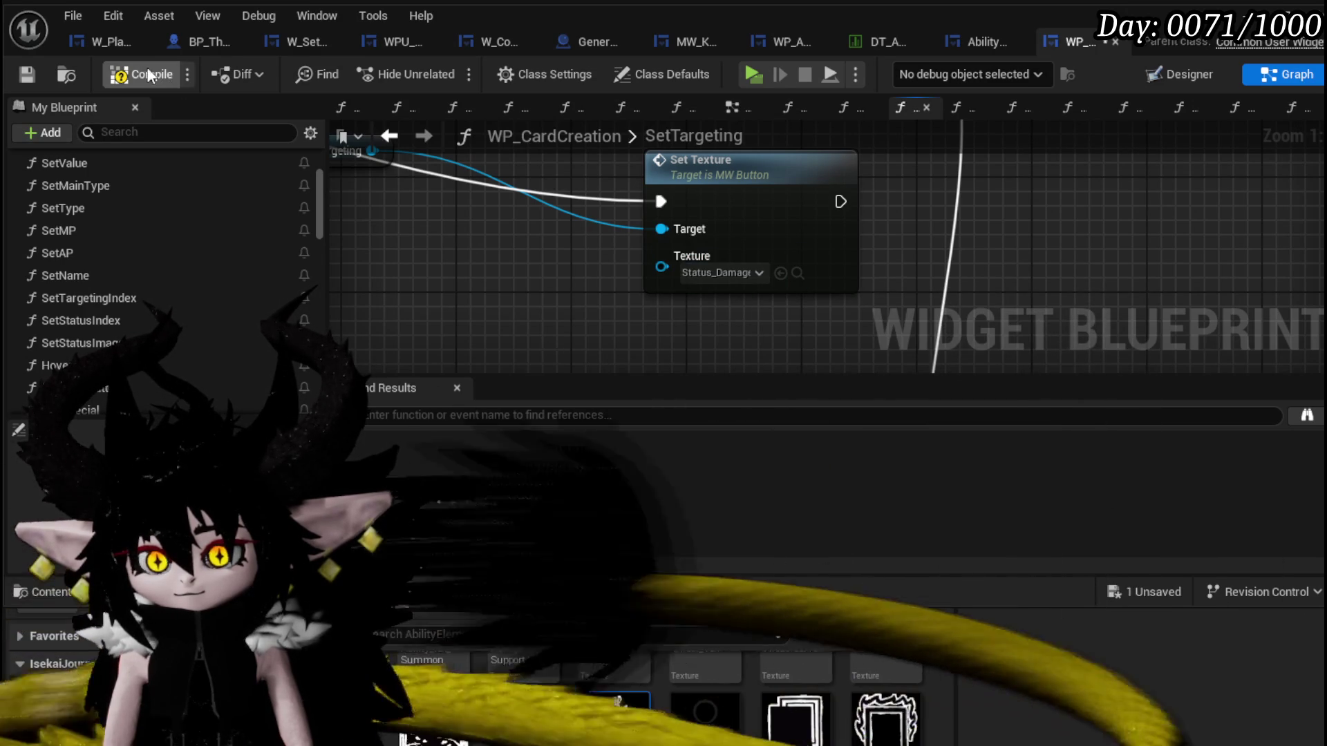
pyautogui.click(28, 71)
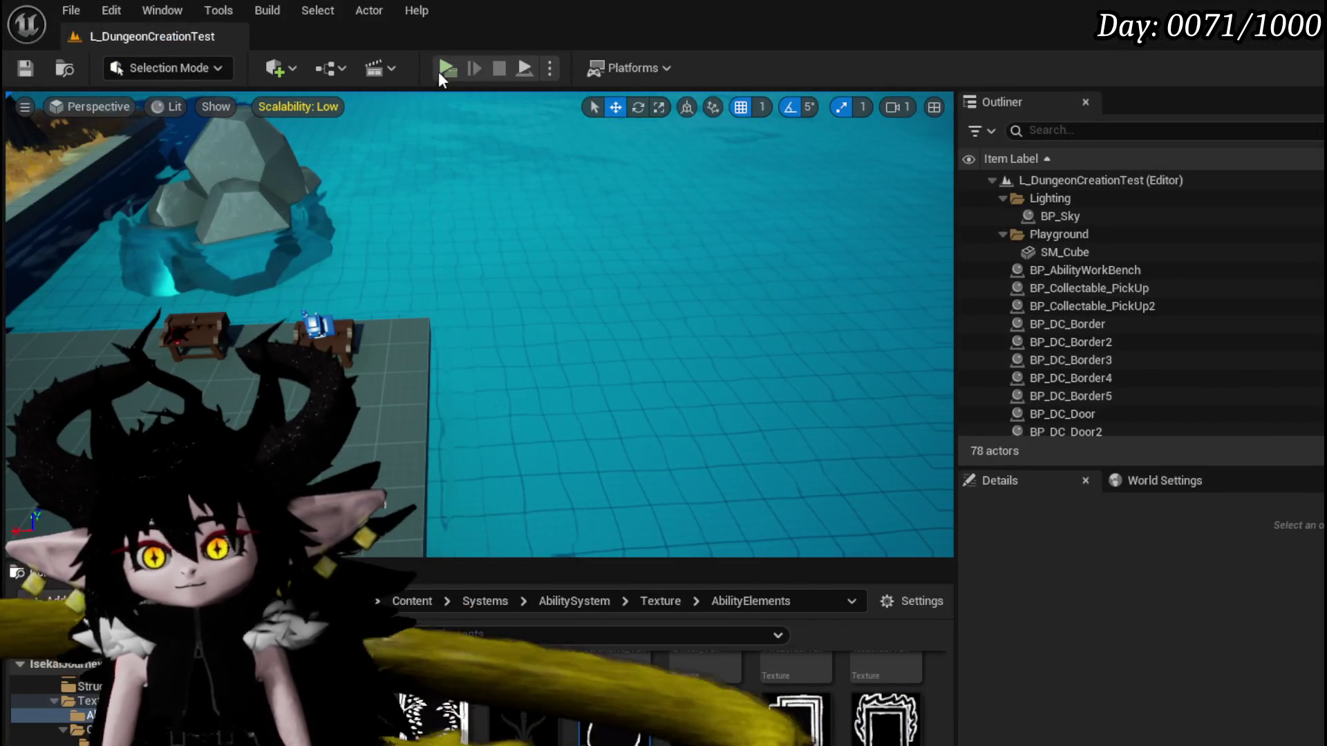
pyautogui.click(447, 68)
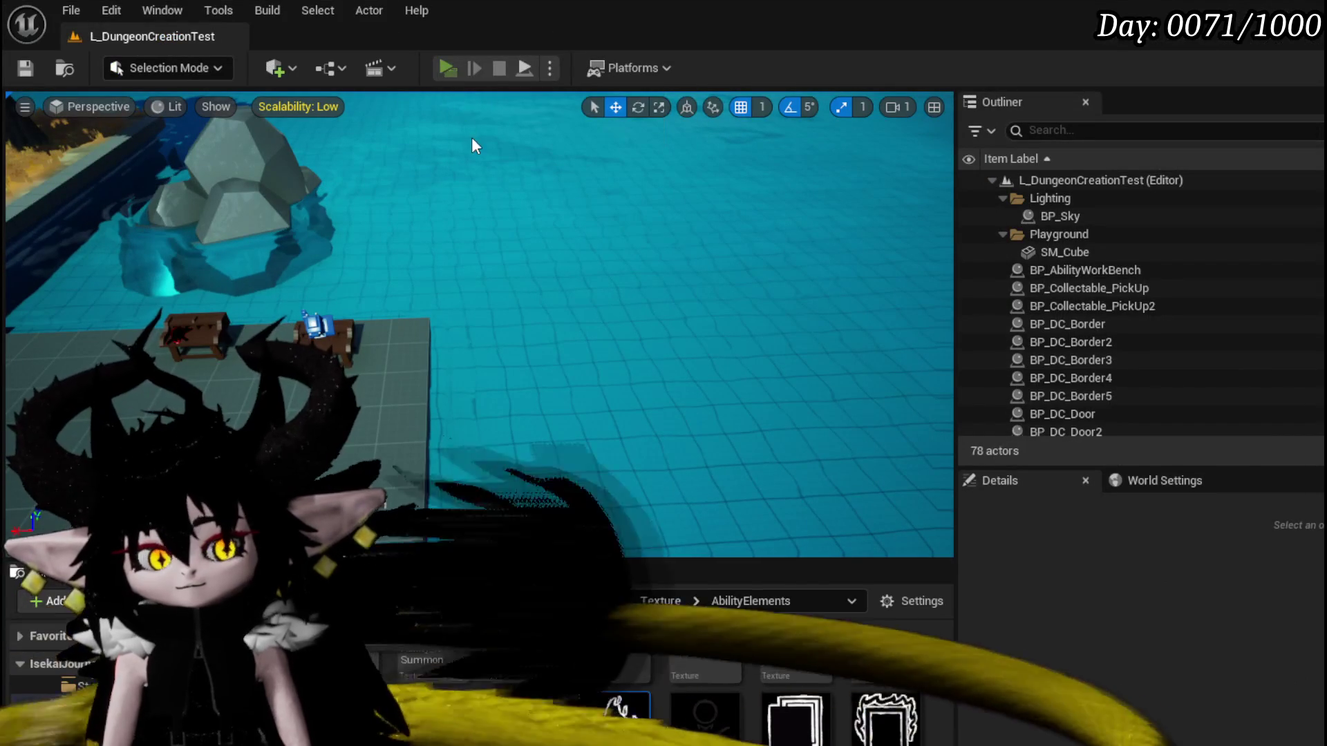
# Walk to the bench and bring up the Status core's cards, resuming past the breakpoint.
pyautogui.press('w')
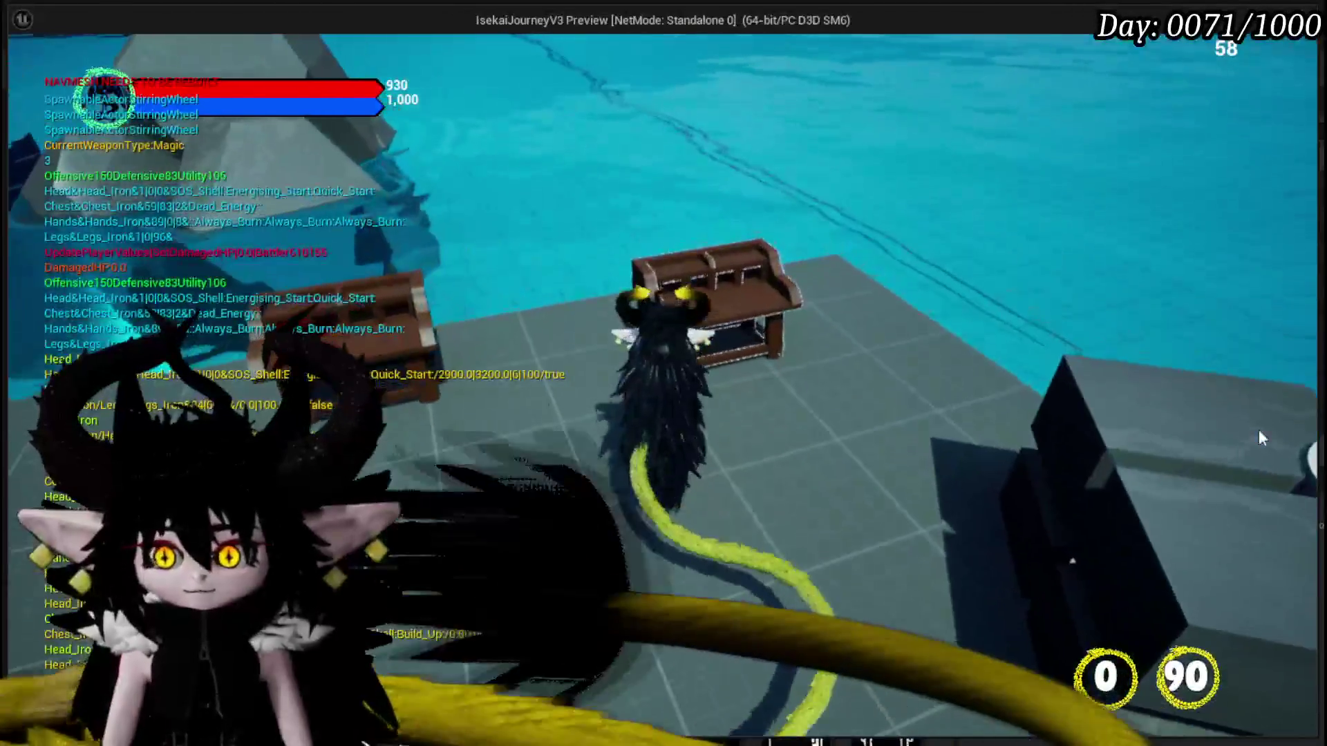
pyautogui.click(89, 50)
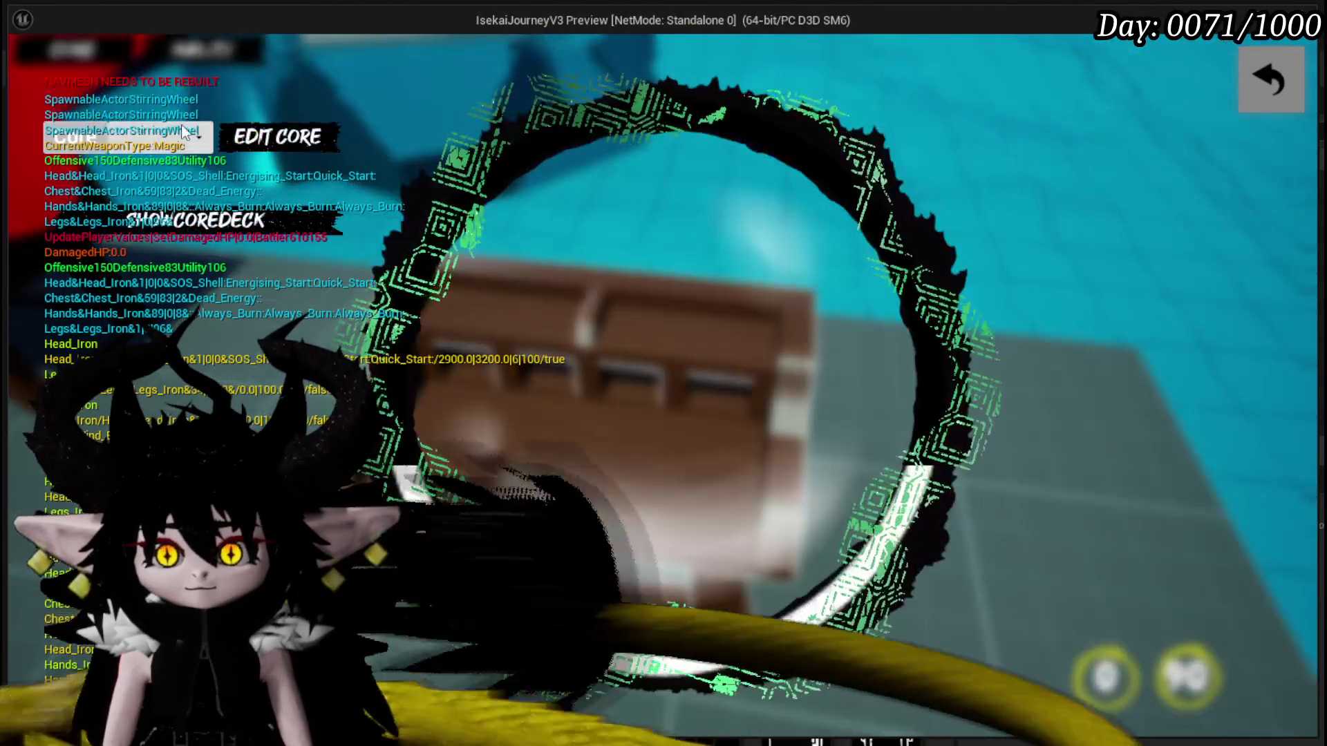
pyautogui.click(124, 136)
pyautogui.click(133, 223)
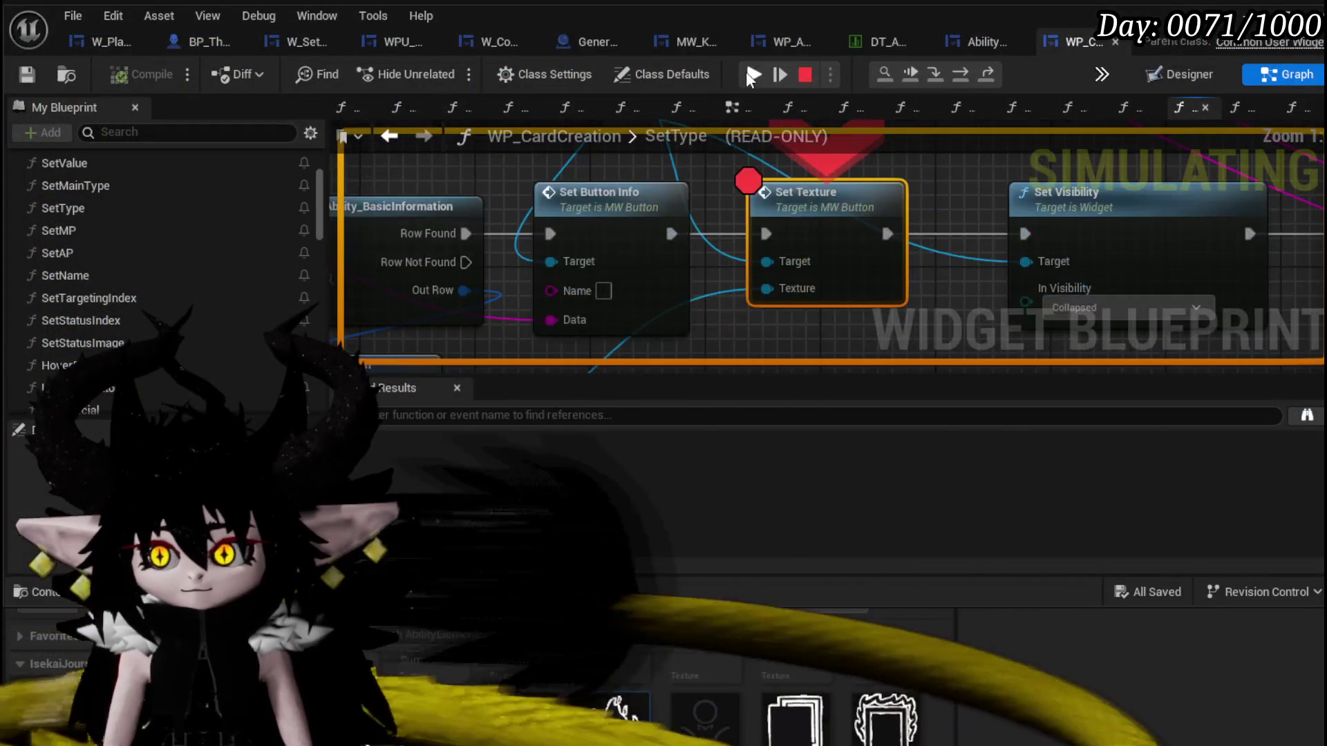
pyautogui.click(754, 75)
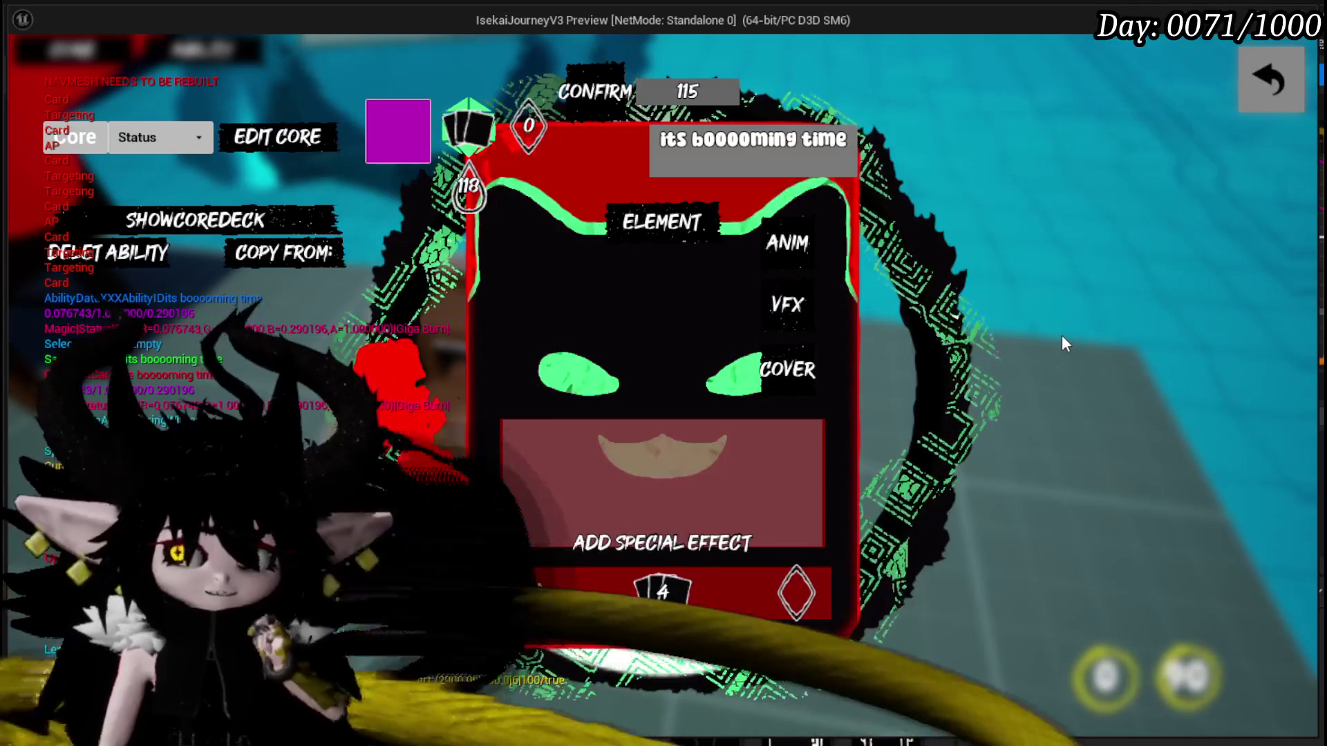
# Check the card's element choices, close the card editor and stop the play preview.
pyautogui.click(661, 223)
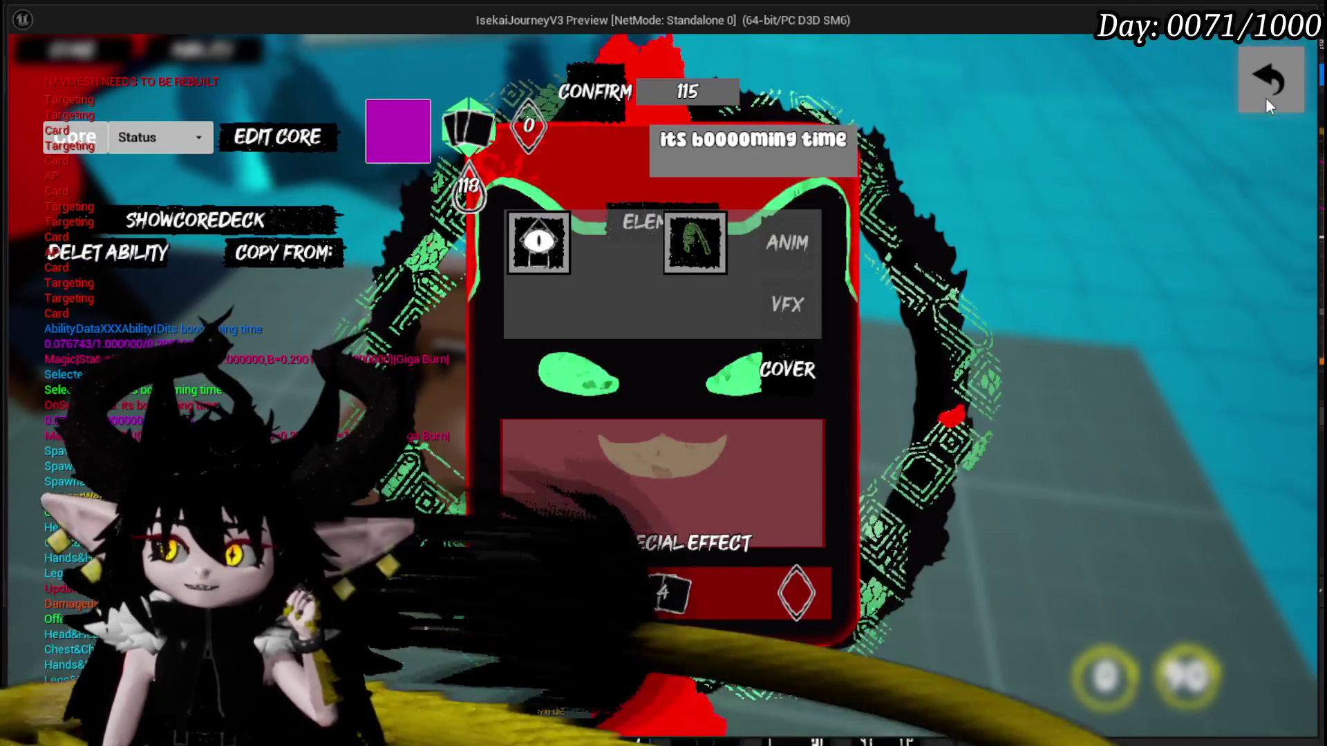
pyautogui.click(1266, 100)
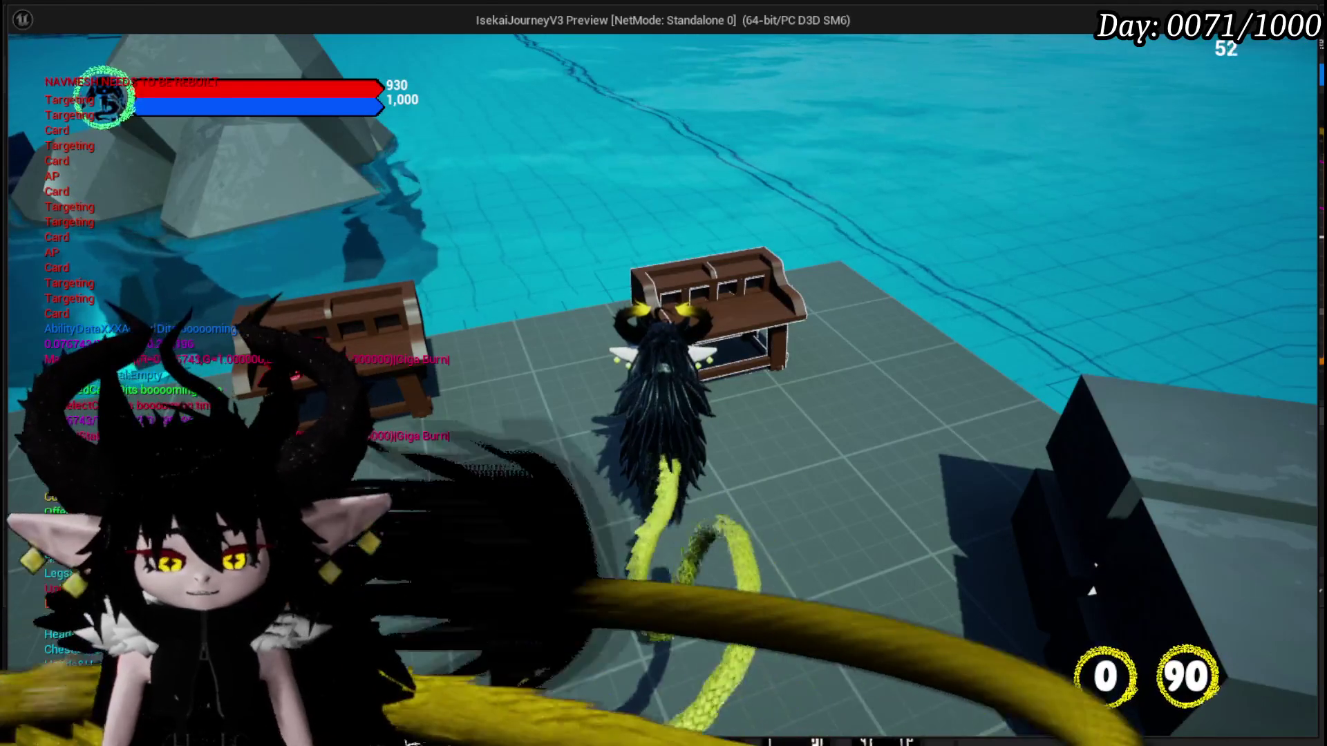
pyautogui.press('Escape')
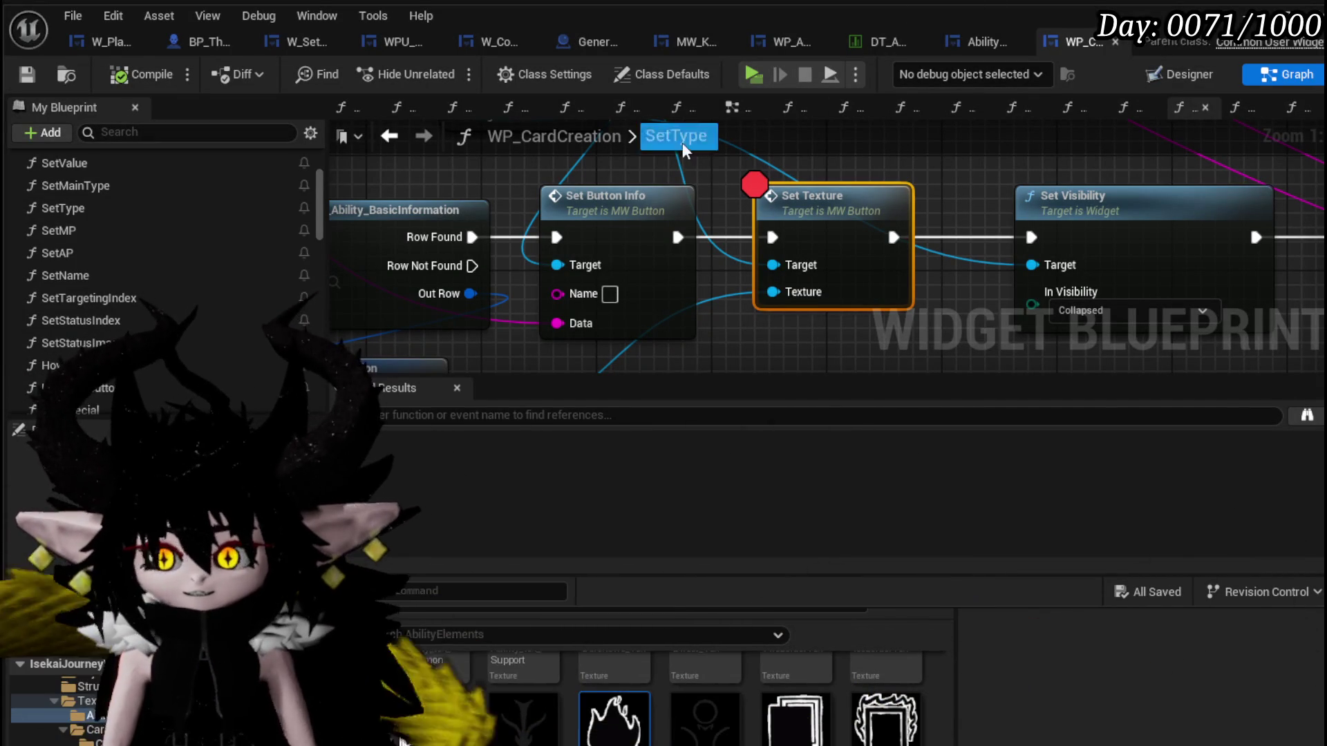
pyautogui.scroll(-3, 599, 187)
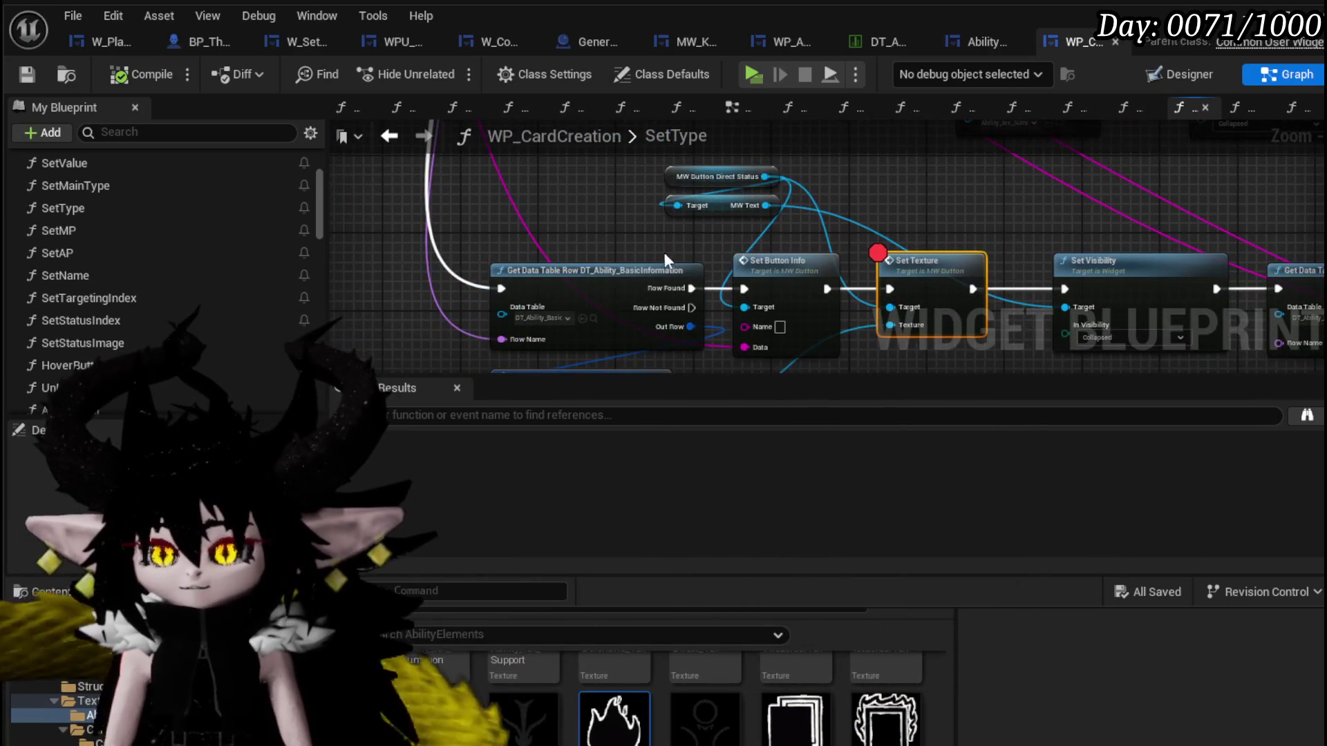
# Navigate from SelectCard(NEW) through SetData_Targeting into the card-creation SetTargeting function.
pyautogui.moveTo(666, 254); pyautogui.dragTo(504, 249)
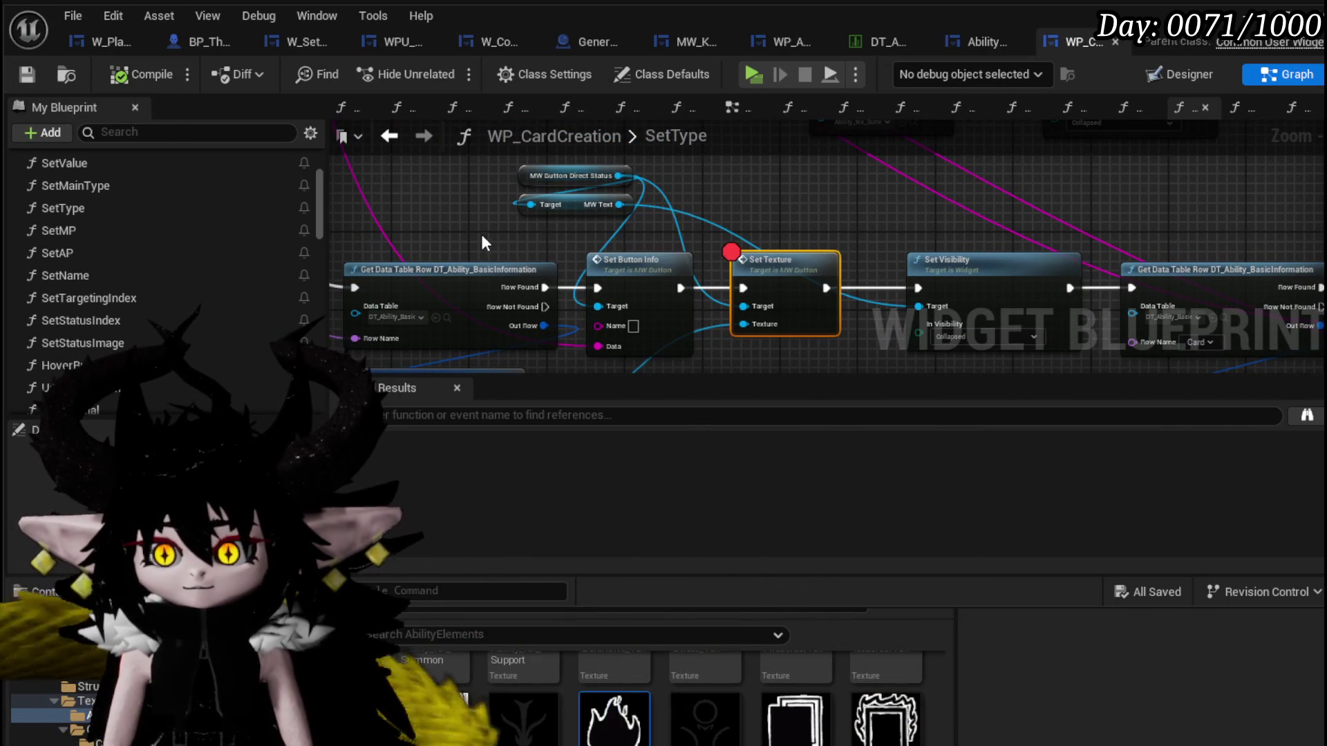
pyautogui.scroll(-1, 605, 284)
pyautogui.scroll(-1, 581, 270)
pyautogui.scroll(-1, 518, 249)
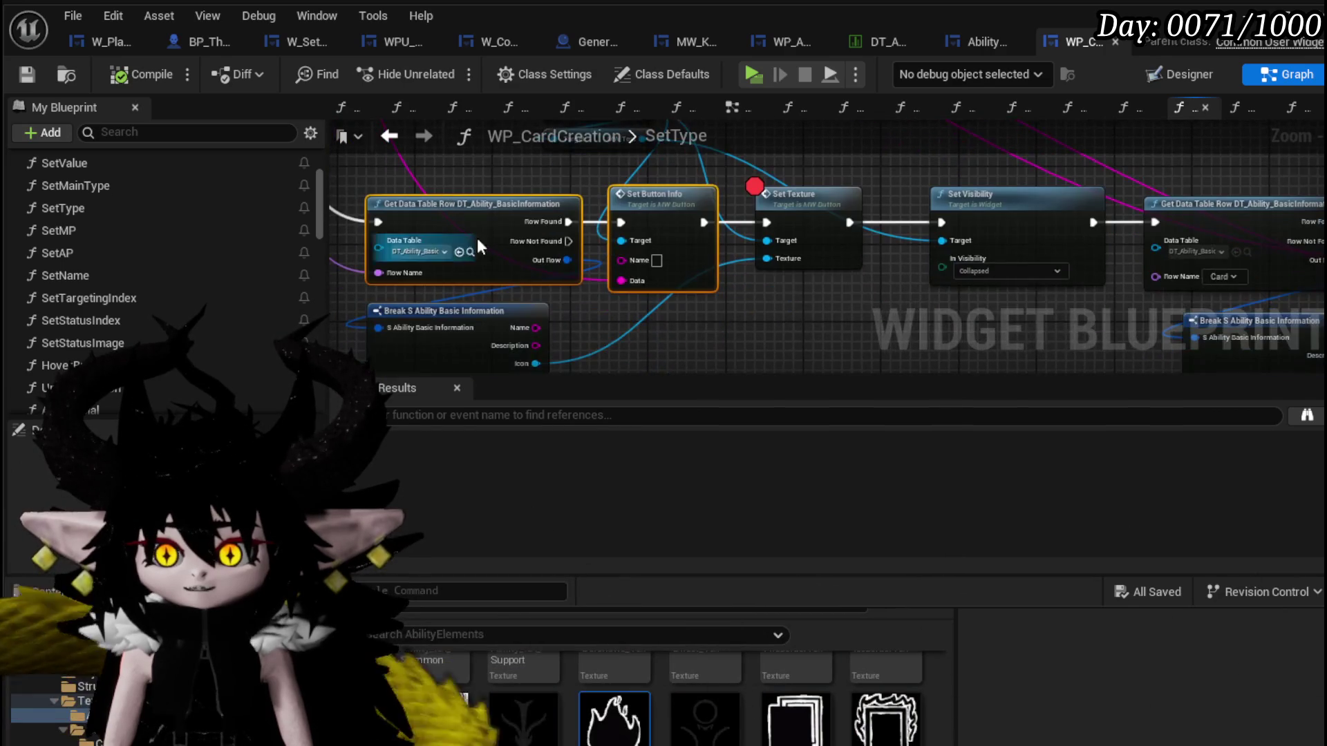
pyautogui.scroll(-1, 506, 273)
pyautogui.scroll(1, 424, 201)
pyautogui.scroll(2, 424, 209)
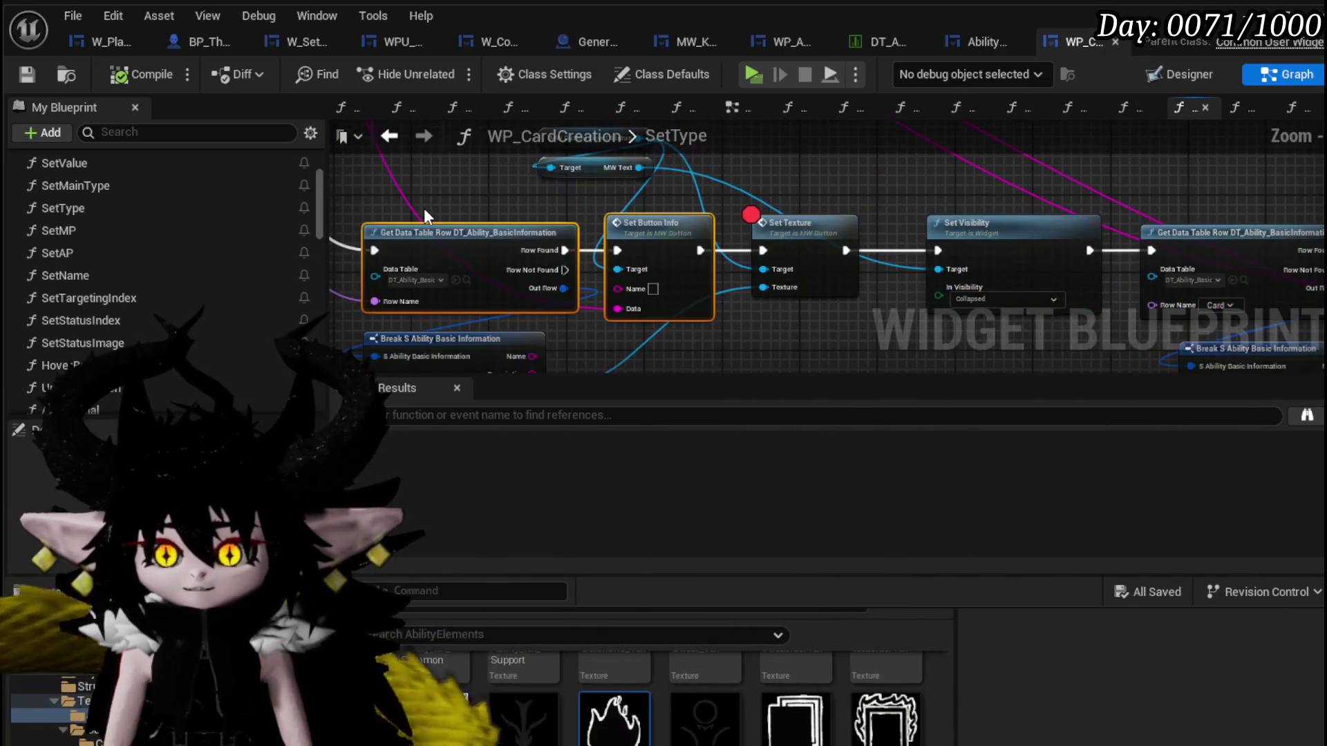
pyautogui.moveTo(424, 209); pyautogui.dragTo(770, 340)
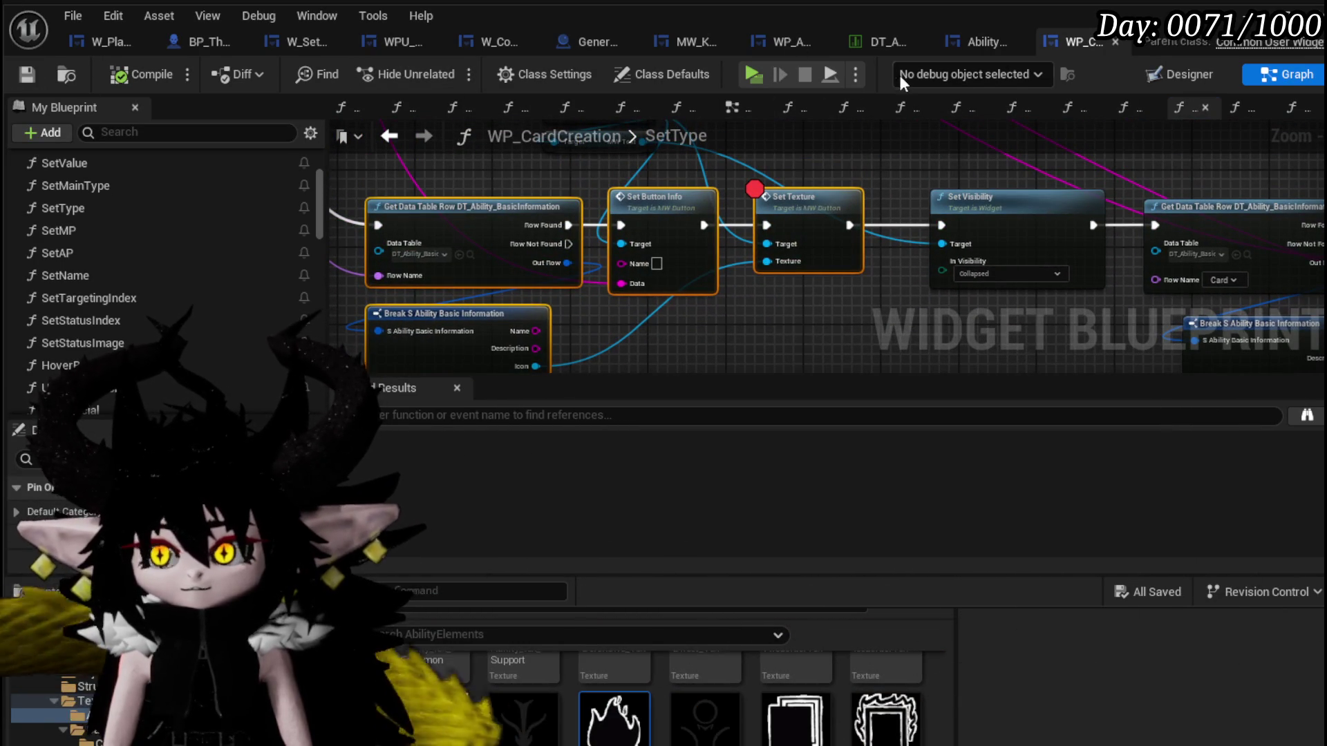
pyautogui.click(975, 42)
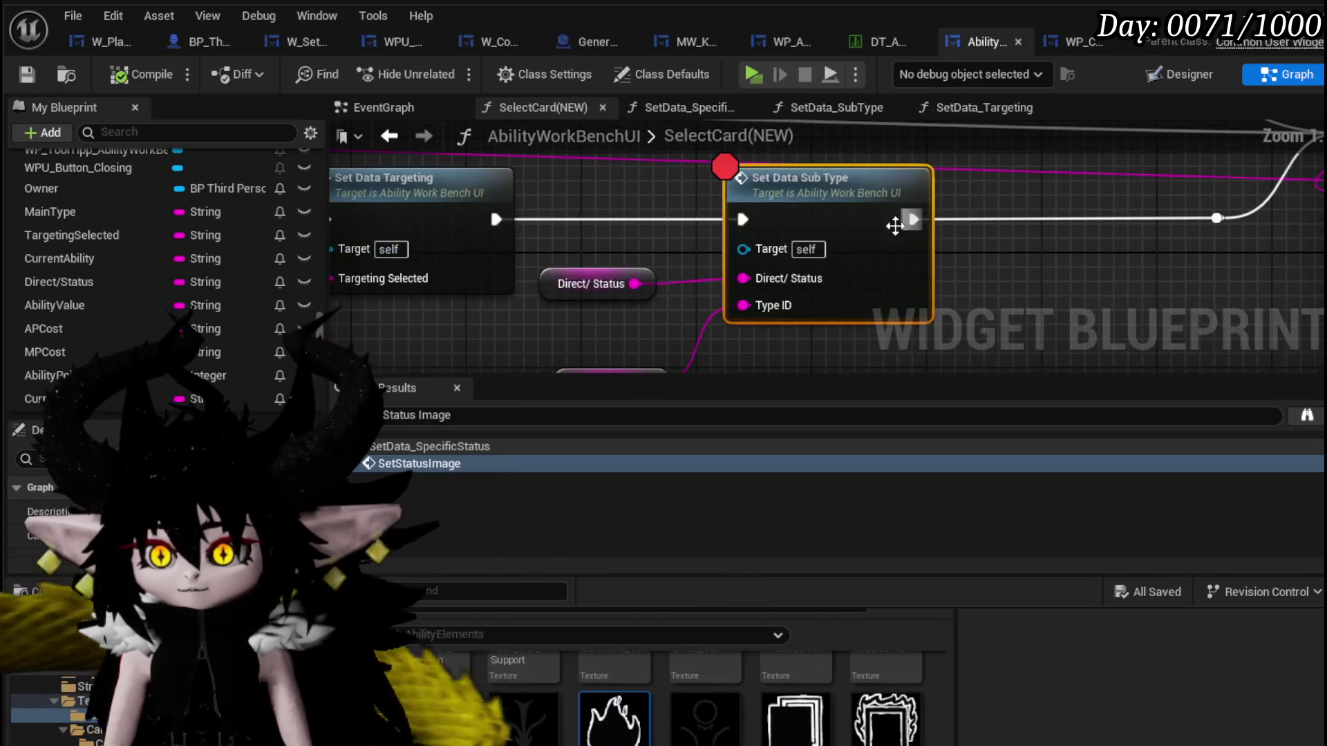
pyautogui.doubleClick(662, 198)
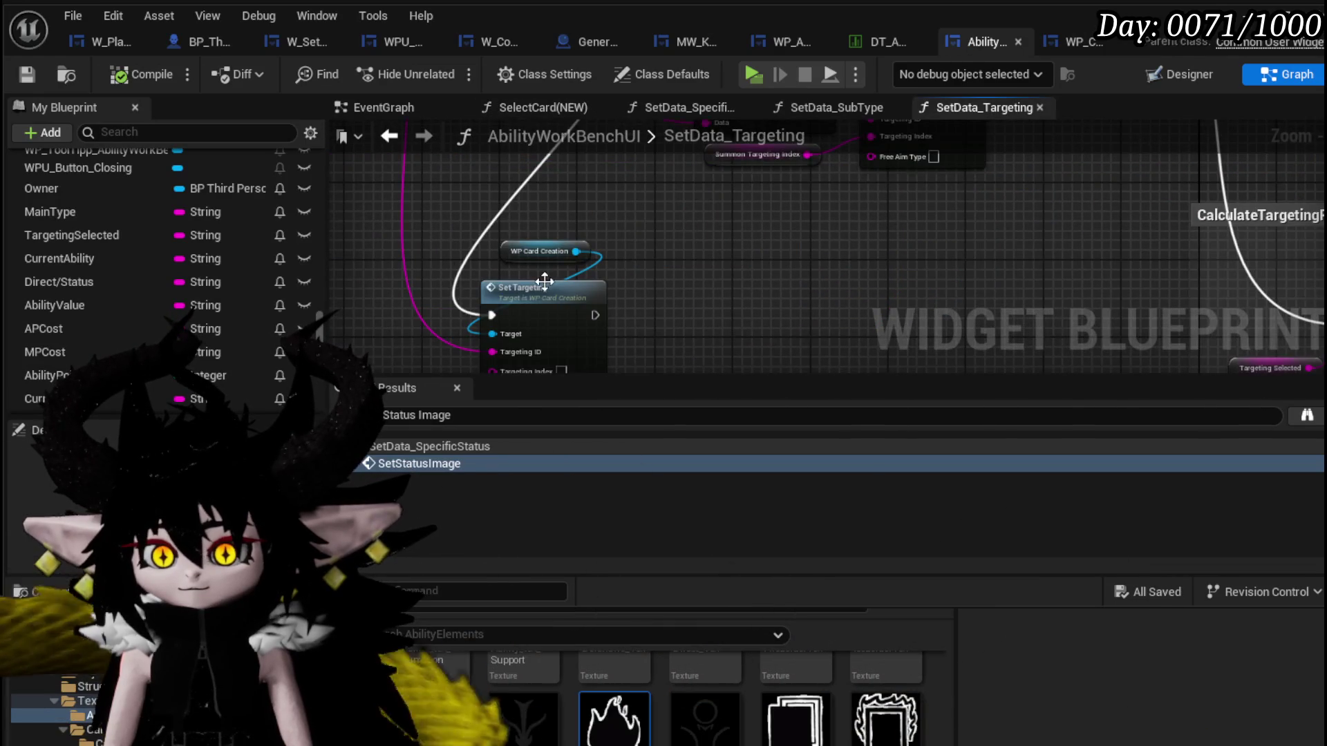
pyautogui.doubleClick(544, 280)
pyautogui.scroll(-3, 623, 305)
pyautogui.scroll(-2, 519, 166)
# Wire Break S Ability Information's Description into Set Button Info's Data input.
pyautogui.moveTo(514, 152); pyautogui.dragTo(835, 368)
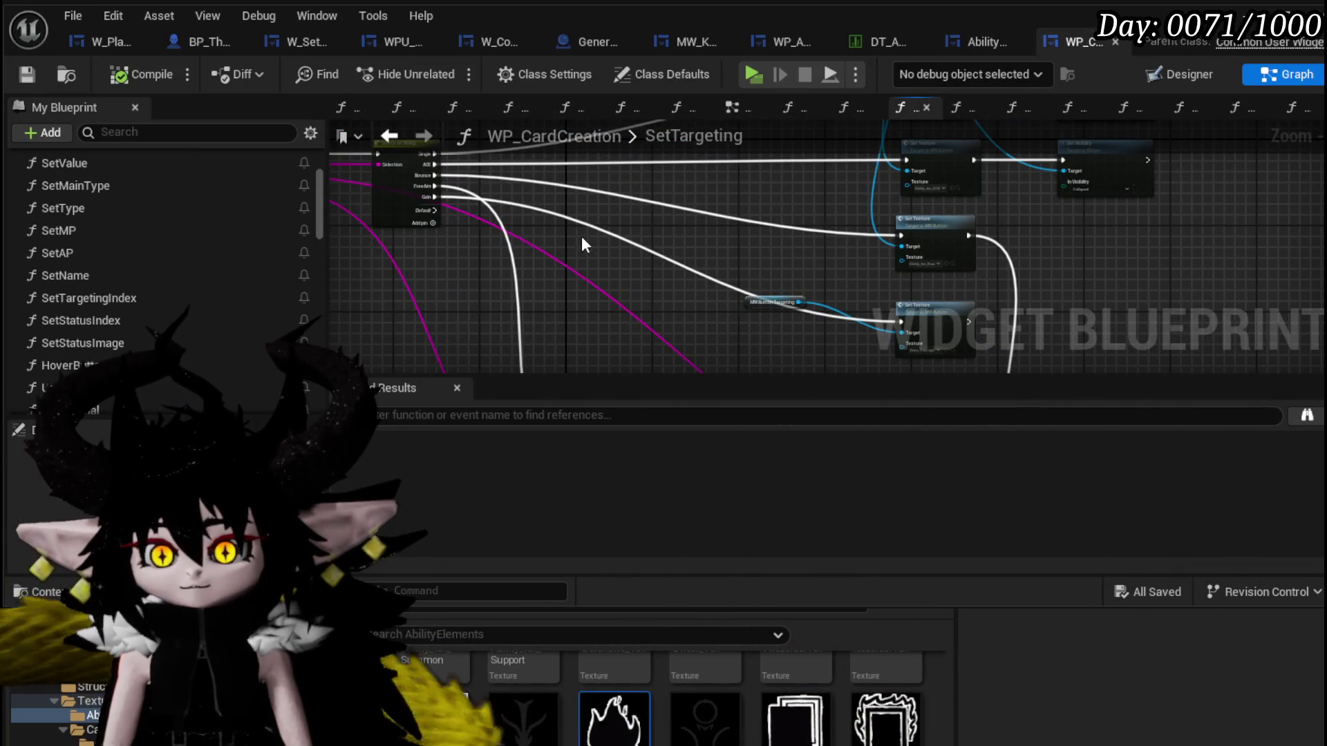
pyautogui.moveTo(609, 236); pyautogui.dragTo(770, 235)
pyautogui.scroll(3, 759, 223)
pyautogui.moveTo(471, 230)
pyautogui.mouseDown()
pyautogui.moveTo(694, 214)
pyautogui.moveTo(724, 196)
pyautogui.mouseUp()
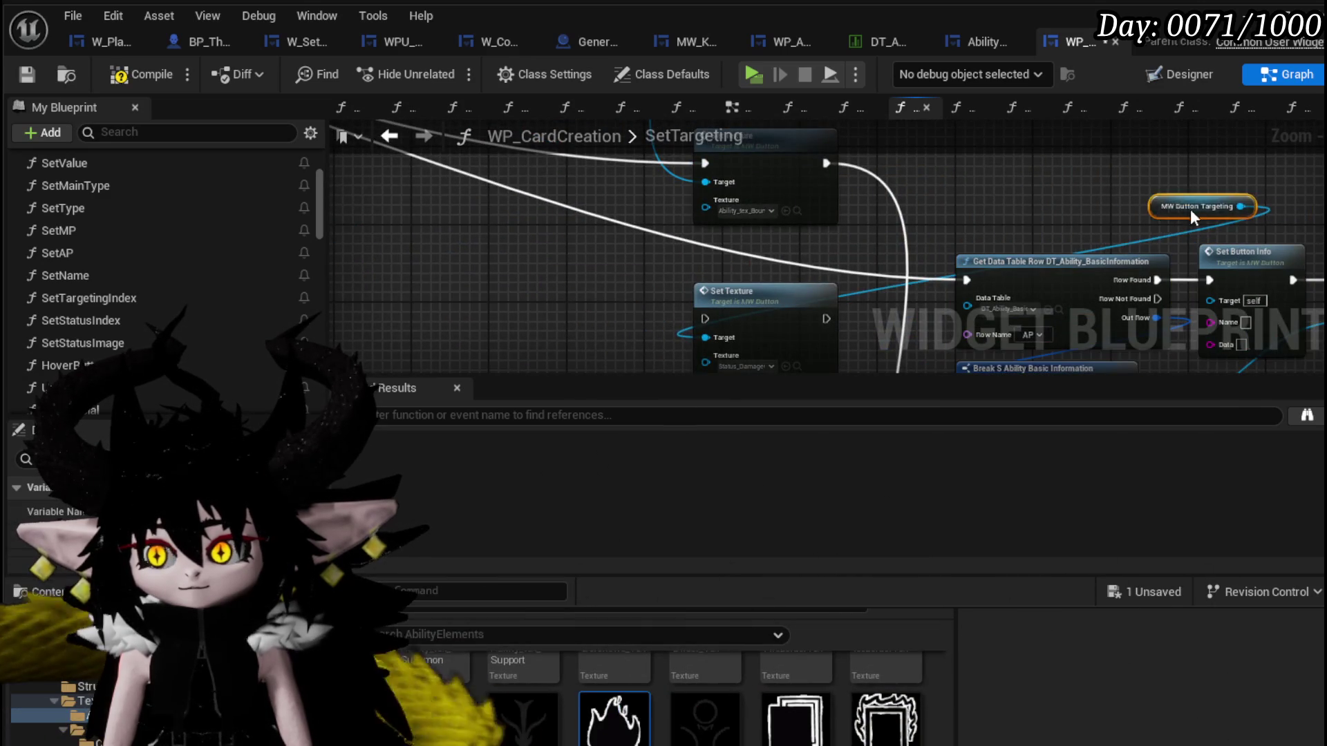
pyautogui.moveTo(1186, 208); pyautogui.dragTo(690, 191)
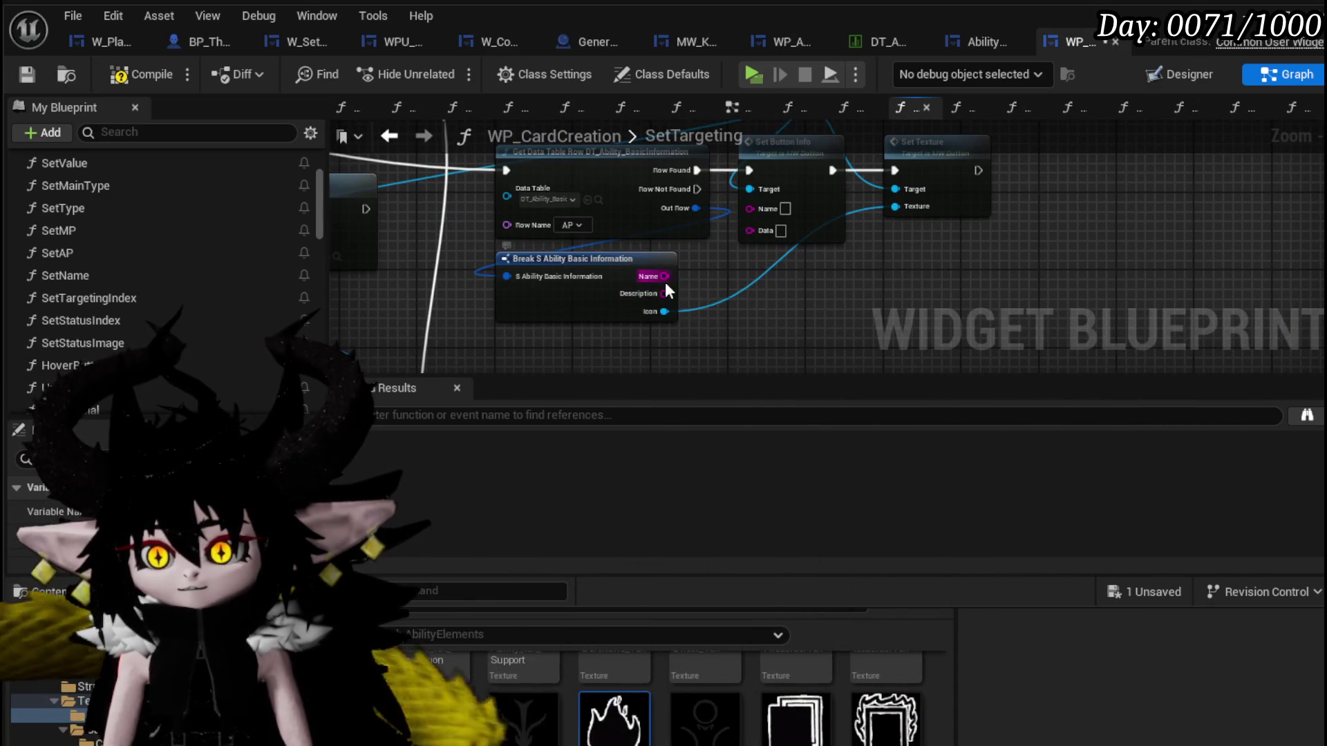
pyautogui.moveTo(664, 292)
pyautogui.mouseDown()
pyautogui.moveTo(753, 229)
pyautogui.moveTo(949, 313)
pyautogui.moveTo(807, 304)
pyautogui.moveTo(878, 309)
pyautogui.mouseUp()
pyautogui.scroll(-2, 753, 229)
pyautogui.scroll(3, 948, 313)
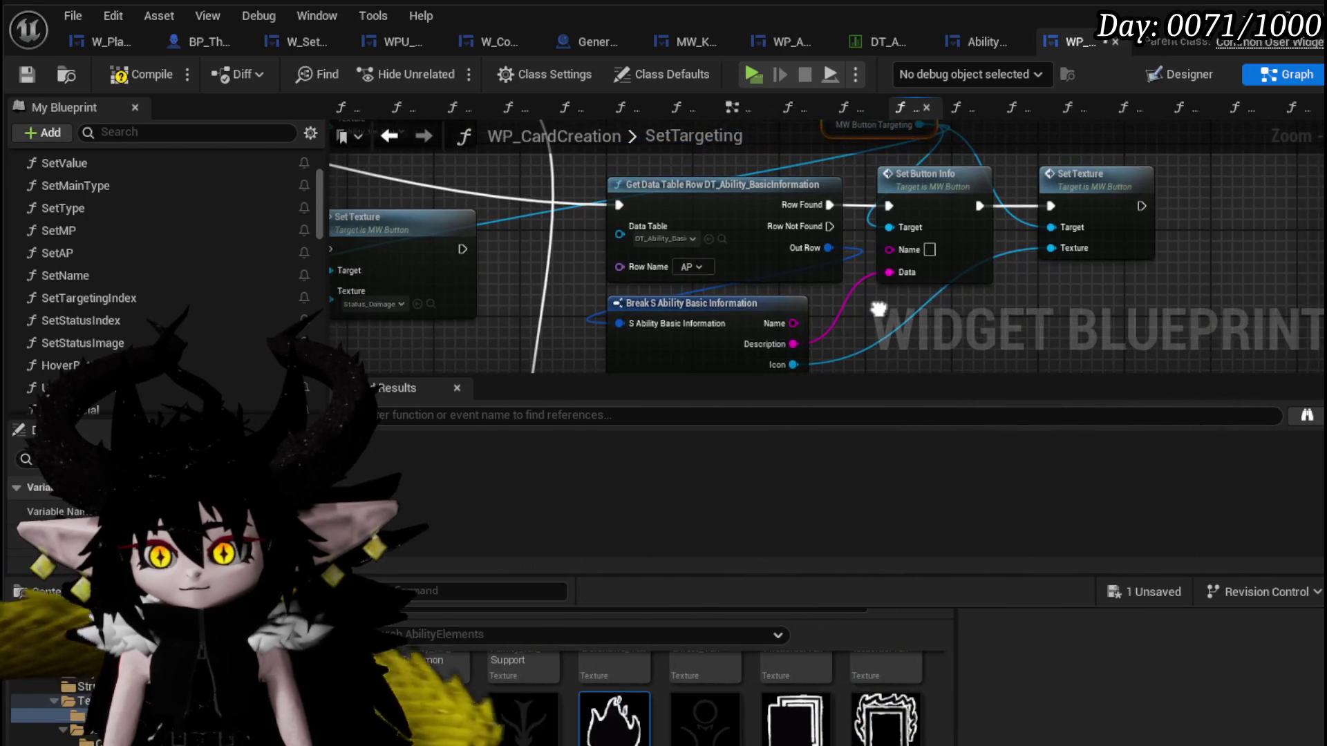
pyautogui.doubleClick(942, 206)
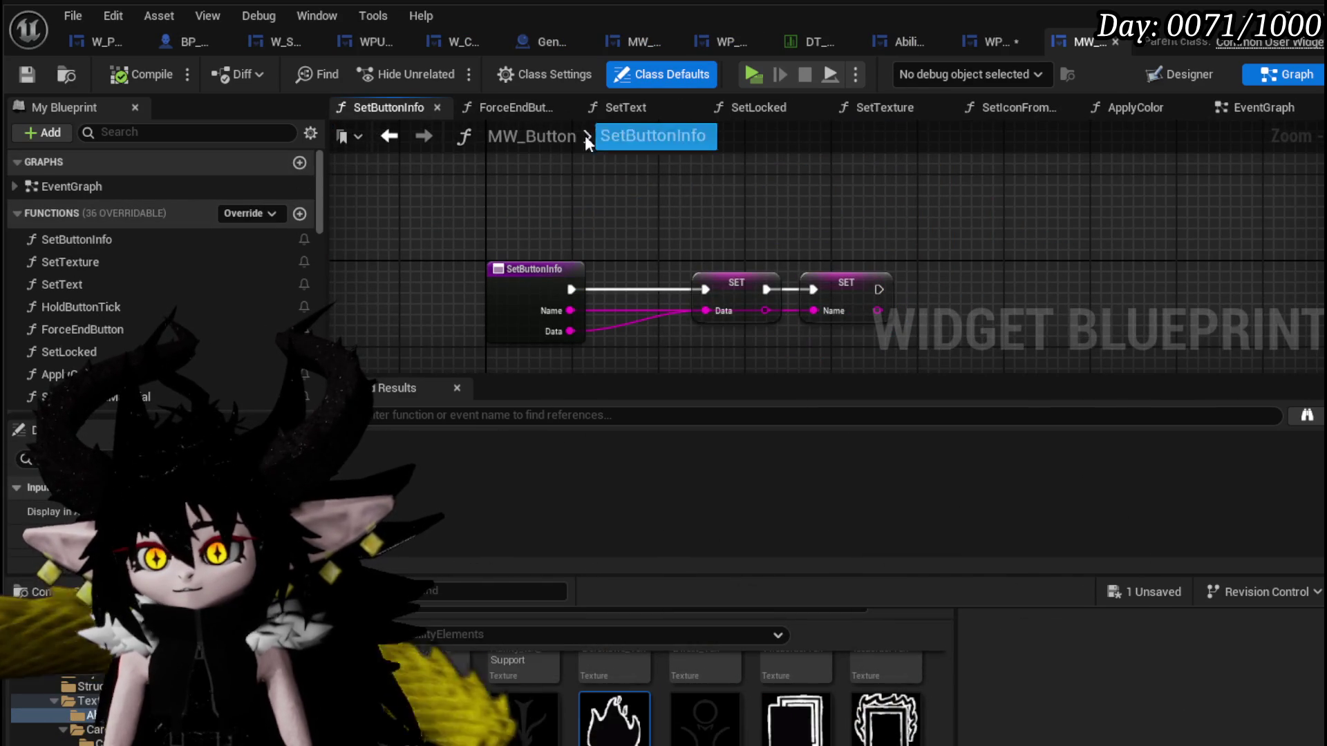
# Return to the card-creation SetTargeting graph and compile and save the widget.
pyautogui.click(382, 140)
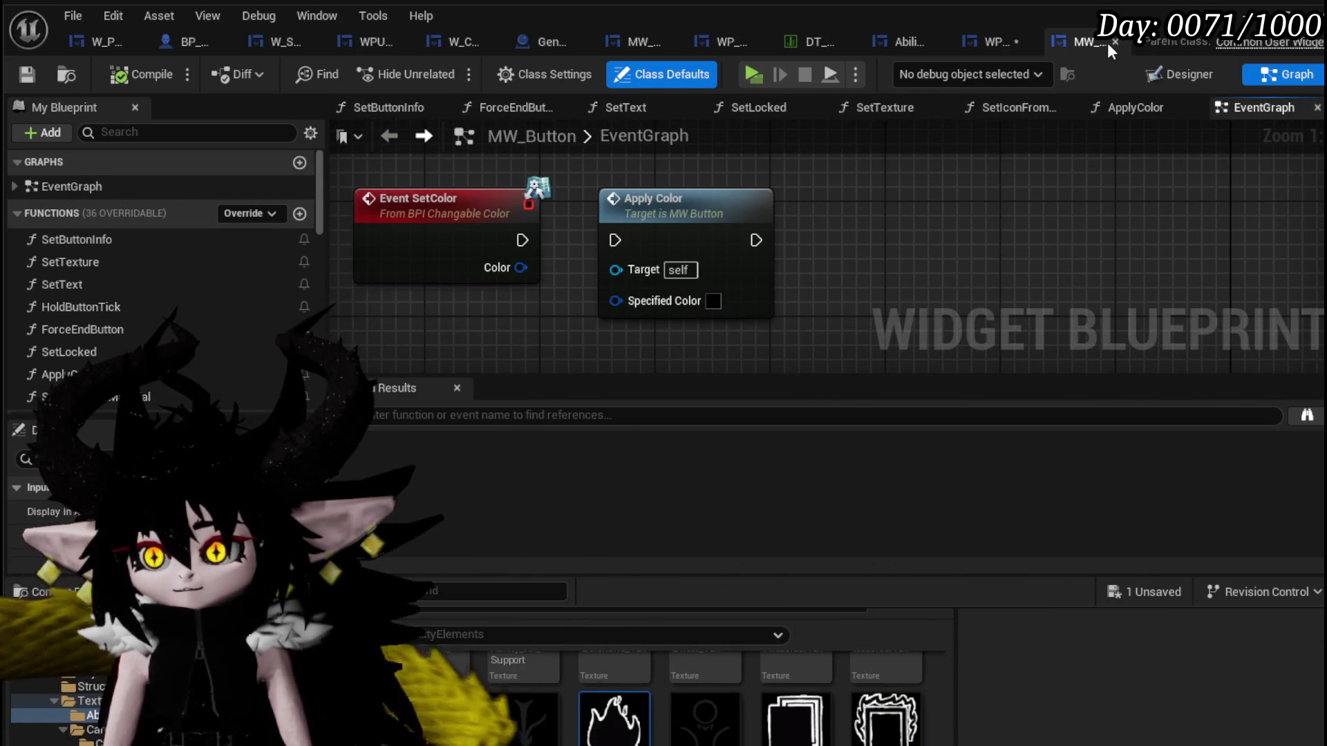
pyautogui.click(1110, 41)
pyautogui.click(150, 76)
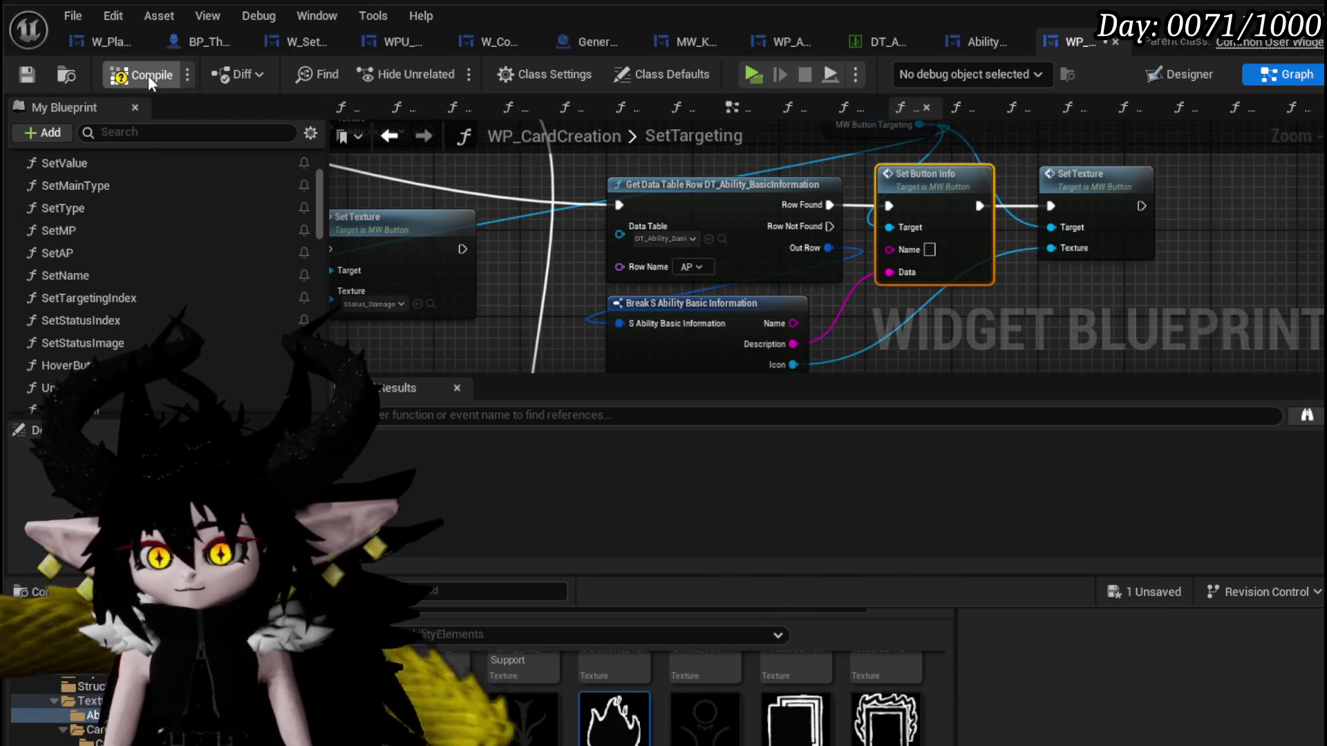
pyautogui.click(28, 75)
pyautogui.scroll(-3, 859, 282)
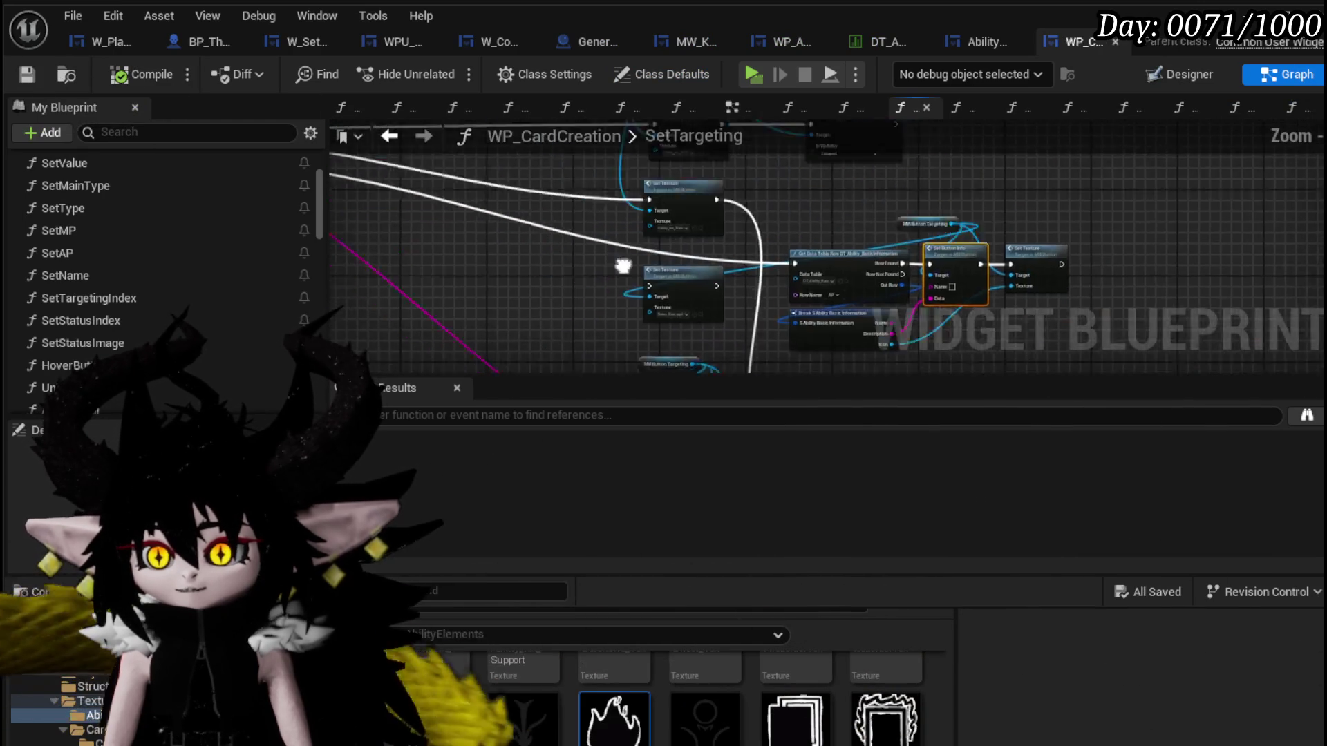
pyautogui.scroll(3, 859, 281)
# Feed Targeting Index through a String to Name conversion into Row Name and rewire Set Button Info's Data.
pyautogui.moveTo(487, 201); pyautogui.dragTo(616, 241)
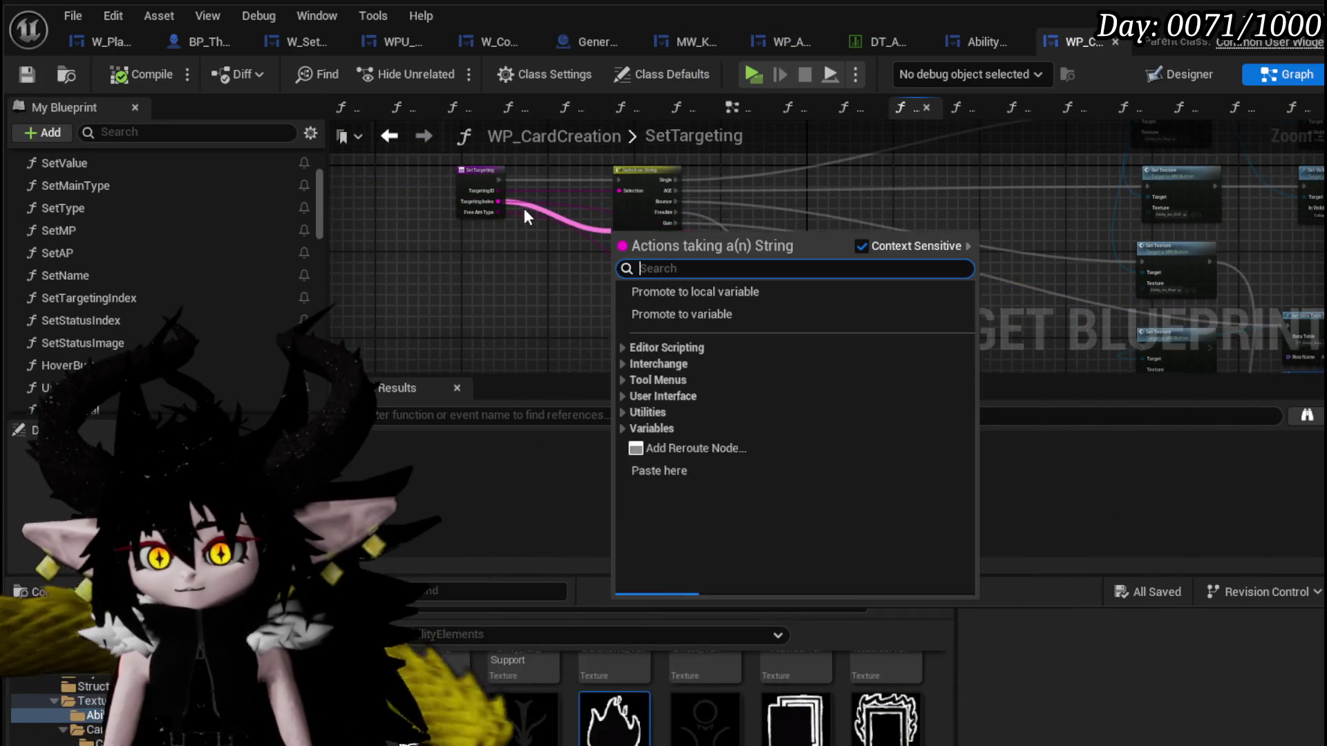
pyautogui.scroll(1, 479, 184)
pyautogui.moveTo(474, 197); pyautogui.dragTo(940, 324)
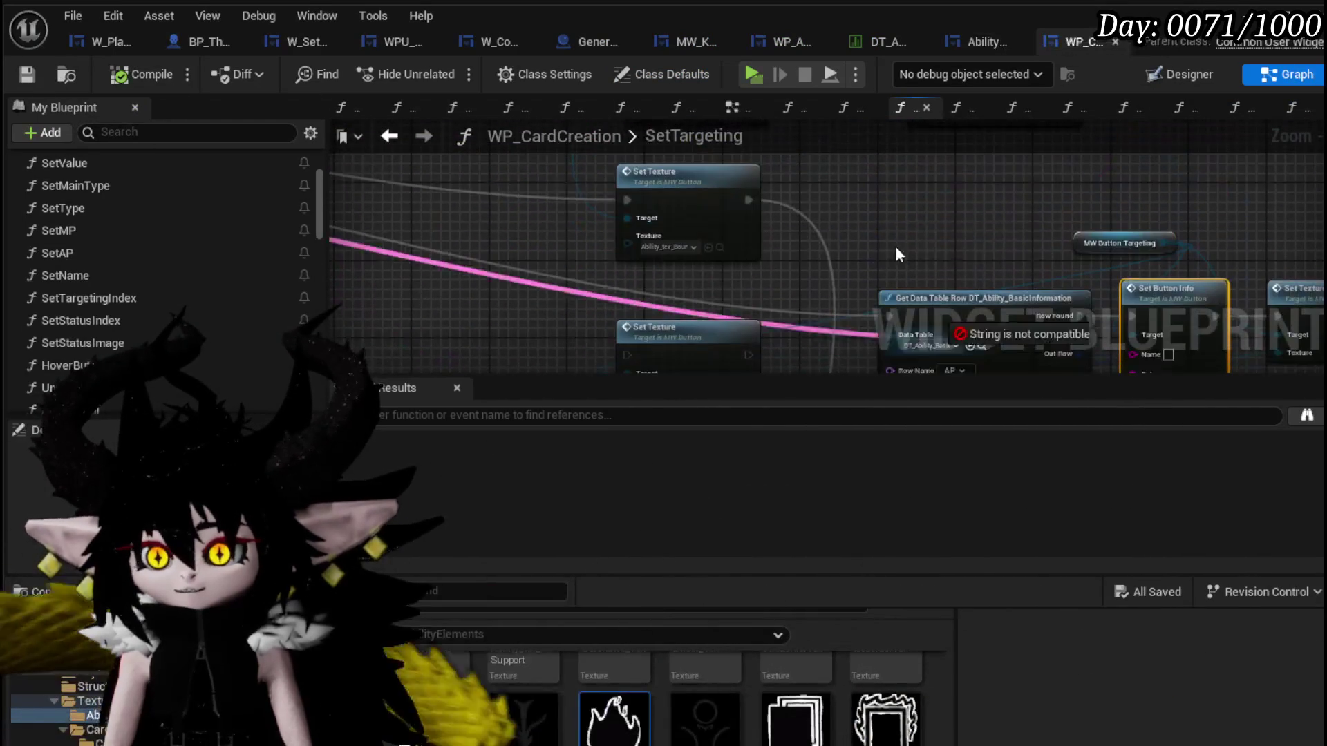
pyautogui.moveTo(946, 201); pyautogui.dragTo(811, 202)
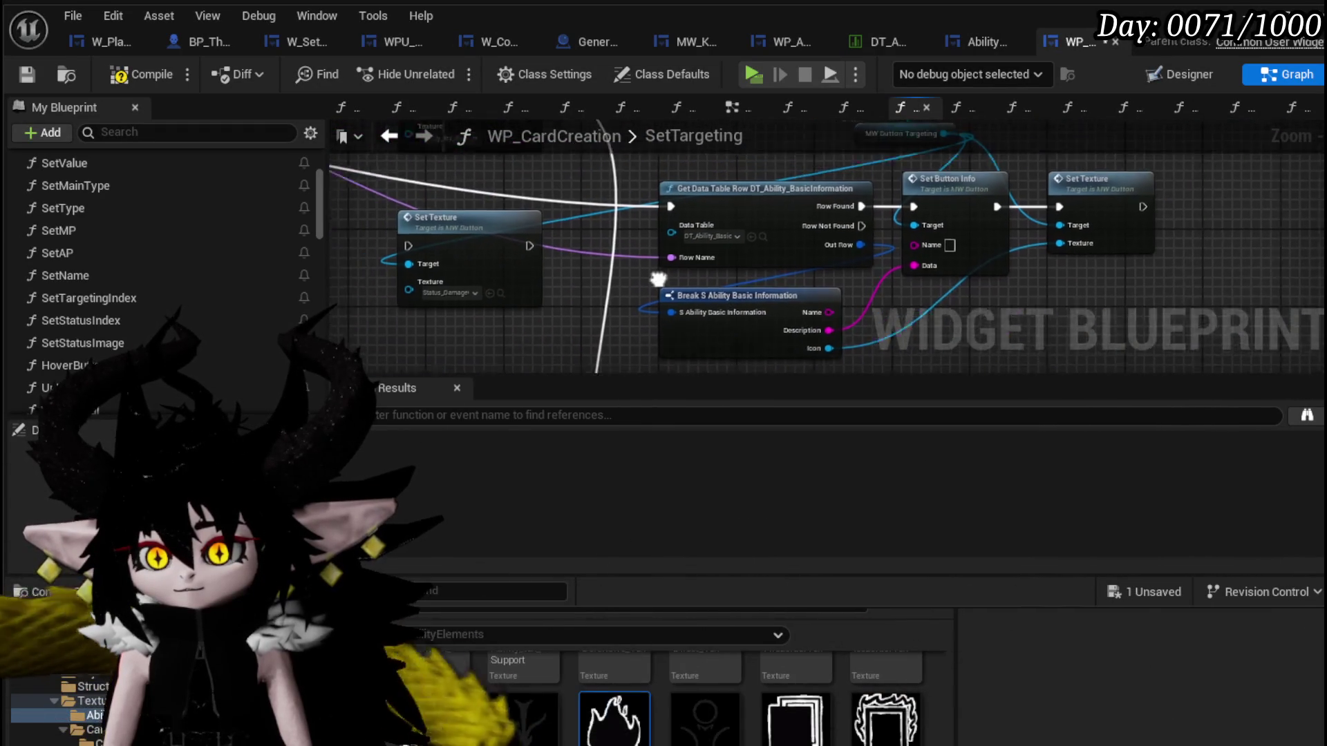
pyautogui.moveTo(478, 213)
pyautogui.mouseDown()
pyautogui.moveTo(714, 254)
pyautogui.moveTo(795, 248)
pyautogui.mouseUp()
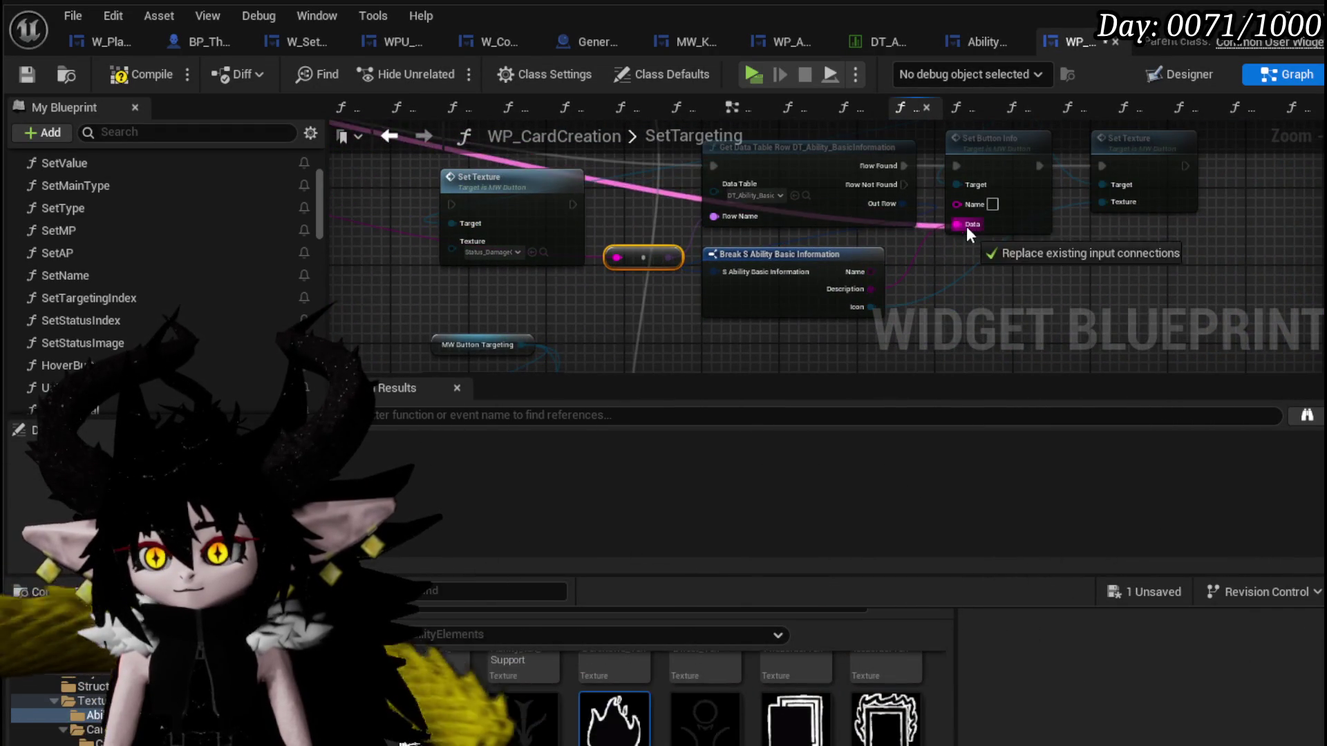
pyautogui.moveTo(966, 225); pyautogui.dragTo(966, 226)
pyautogui.scroll(-2, 966, 226)
pyautogui.click(591, 253)
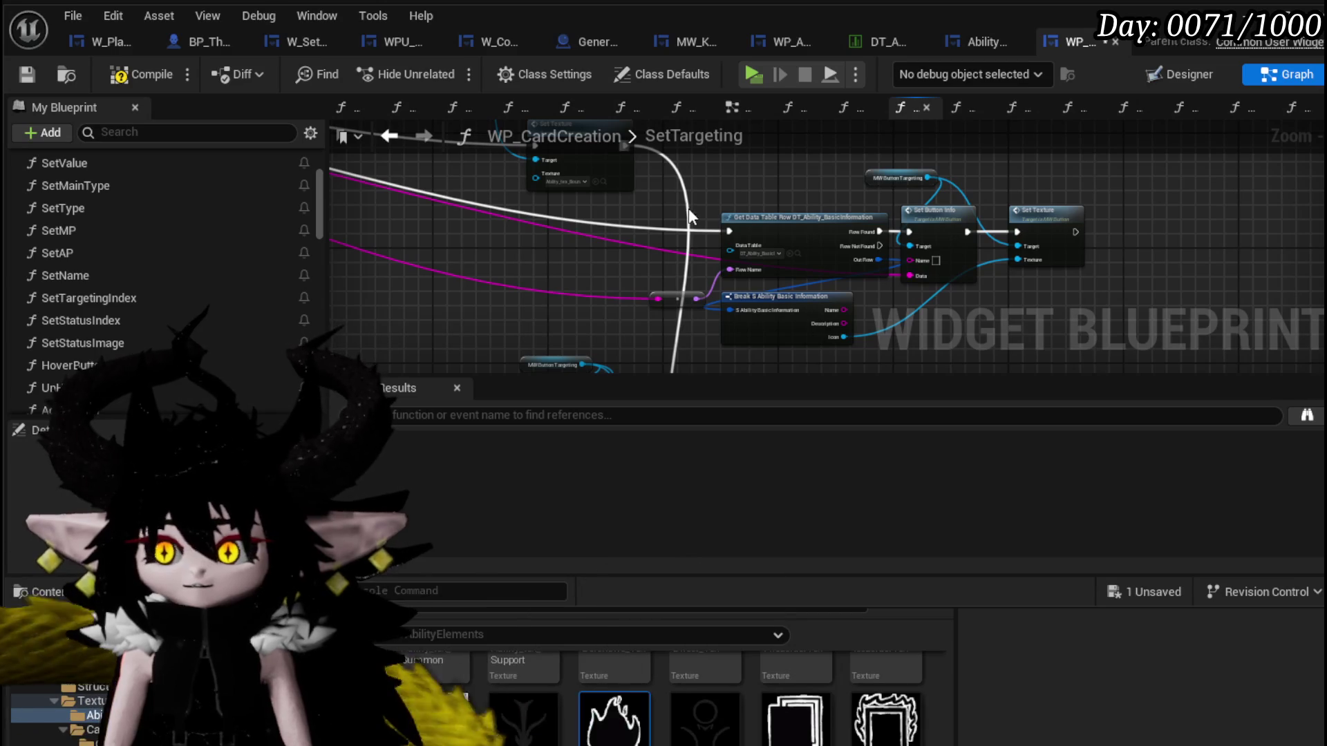
# Compile and save the updated widget, then start the game preview to test.
pyautogui.click(135, 73)
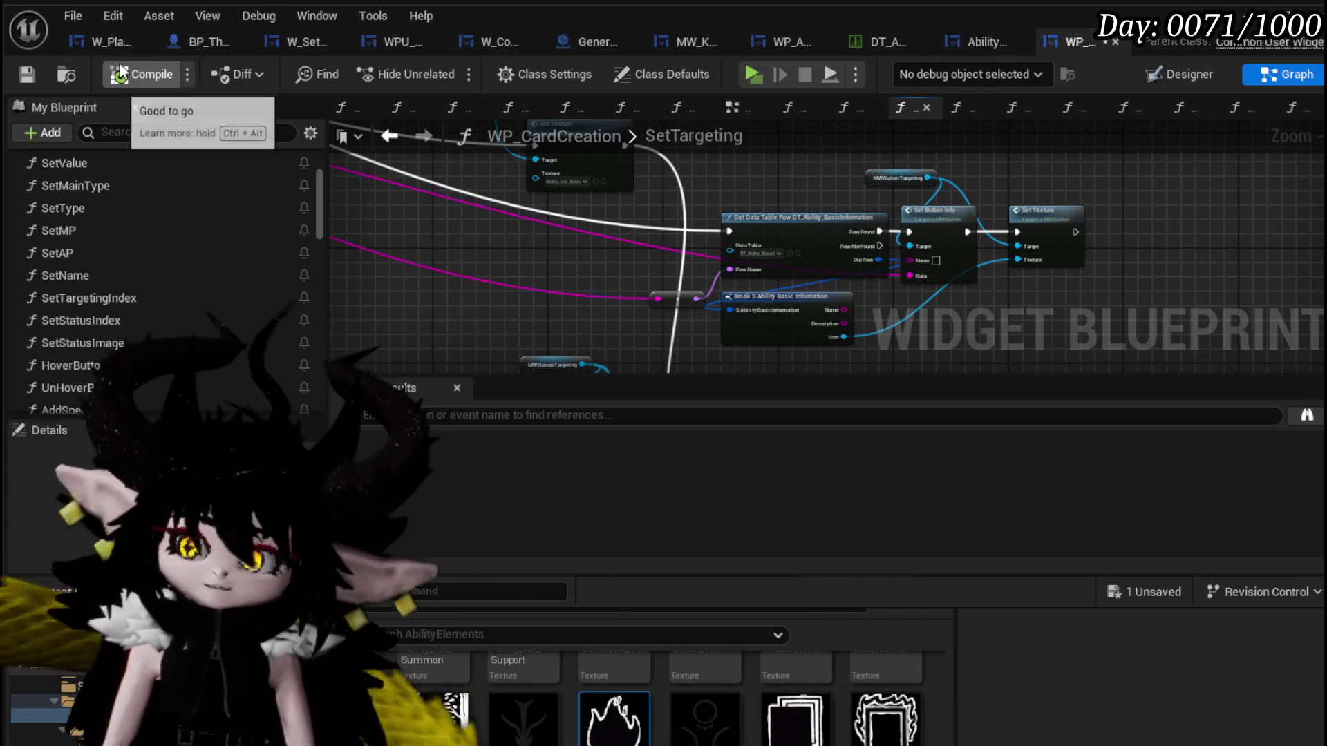
pyautogui.click(27, 73)
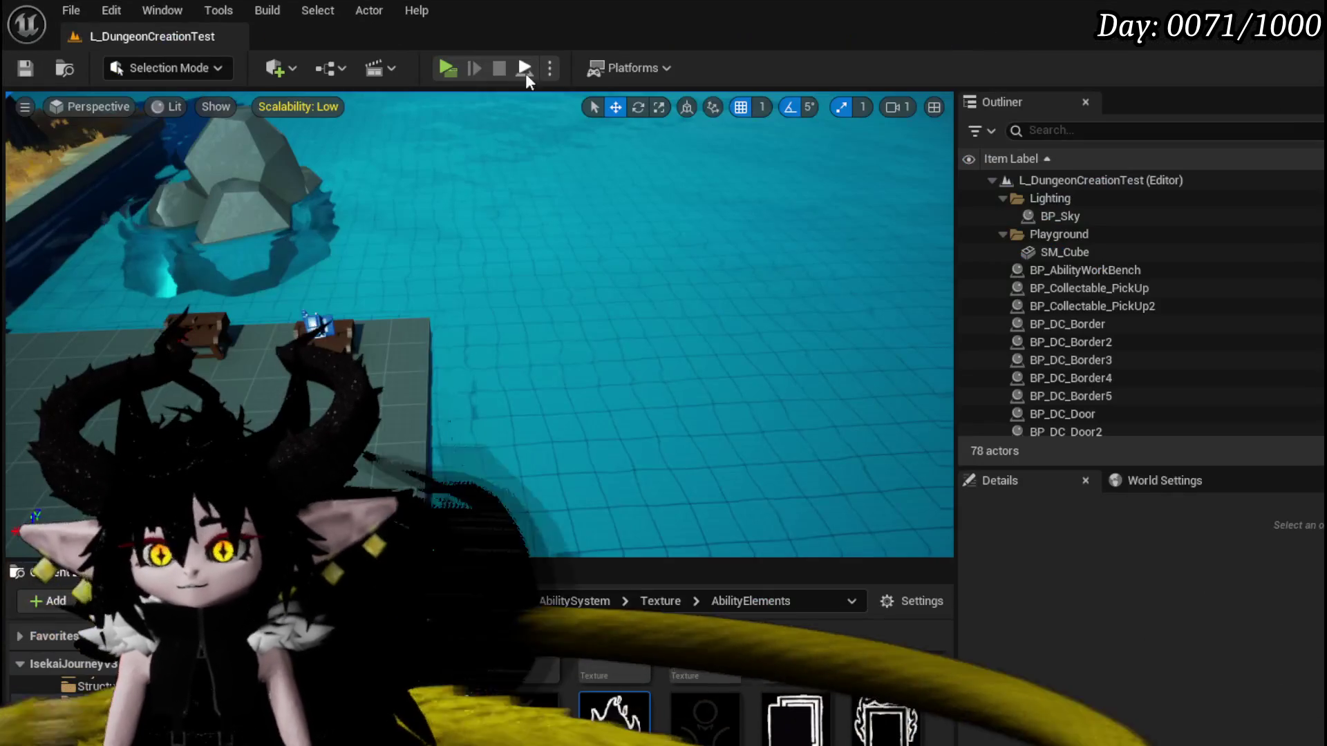
pyautogui.click(455, 75)
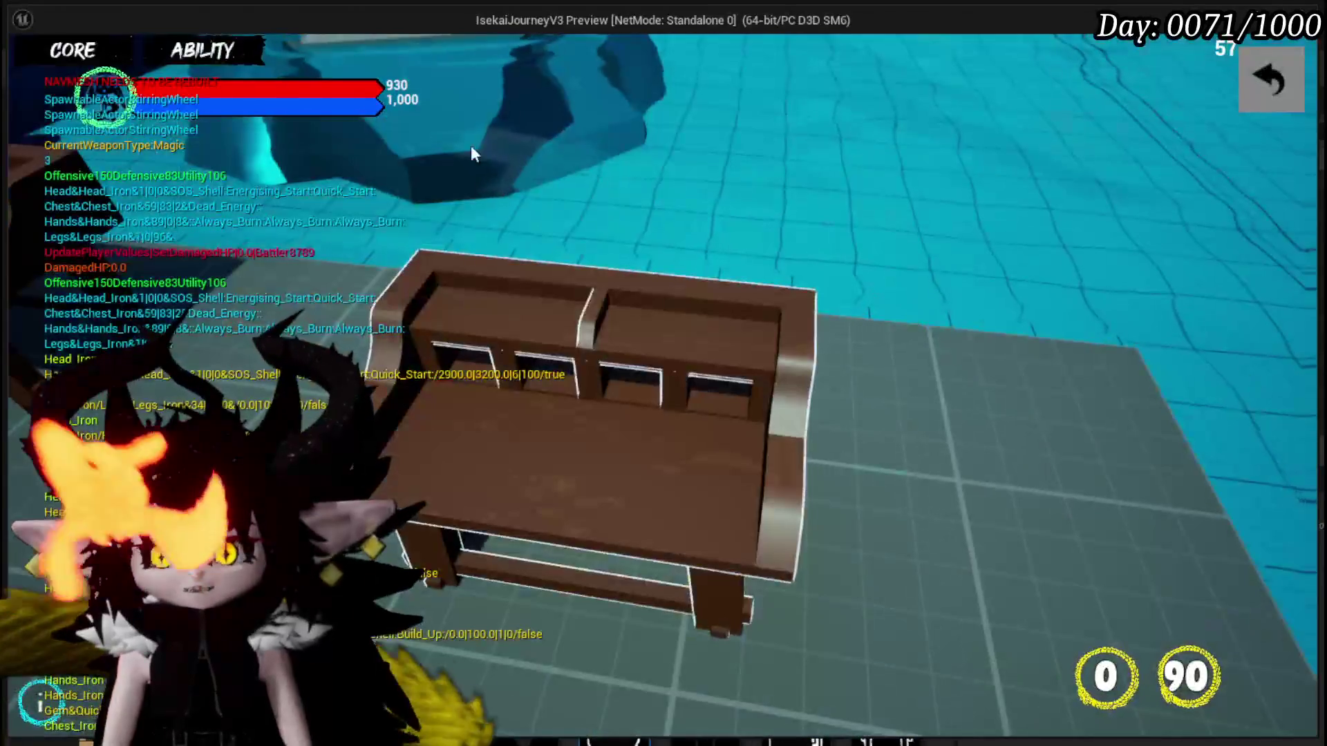
# Open the core list in the preview, remove the breakpoint on Set Data Sub Type and resume.
pyautogui.click(203, 50)
pyautogui.click(171, 135)
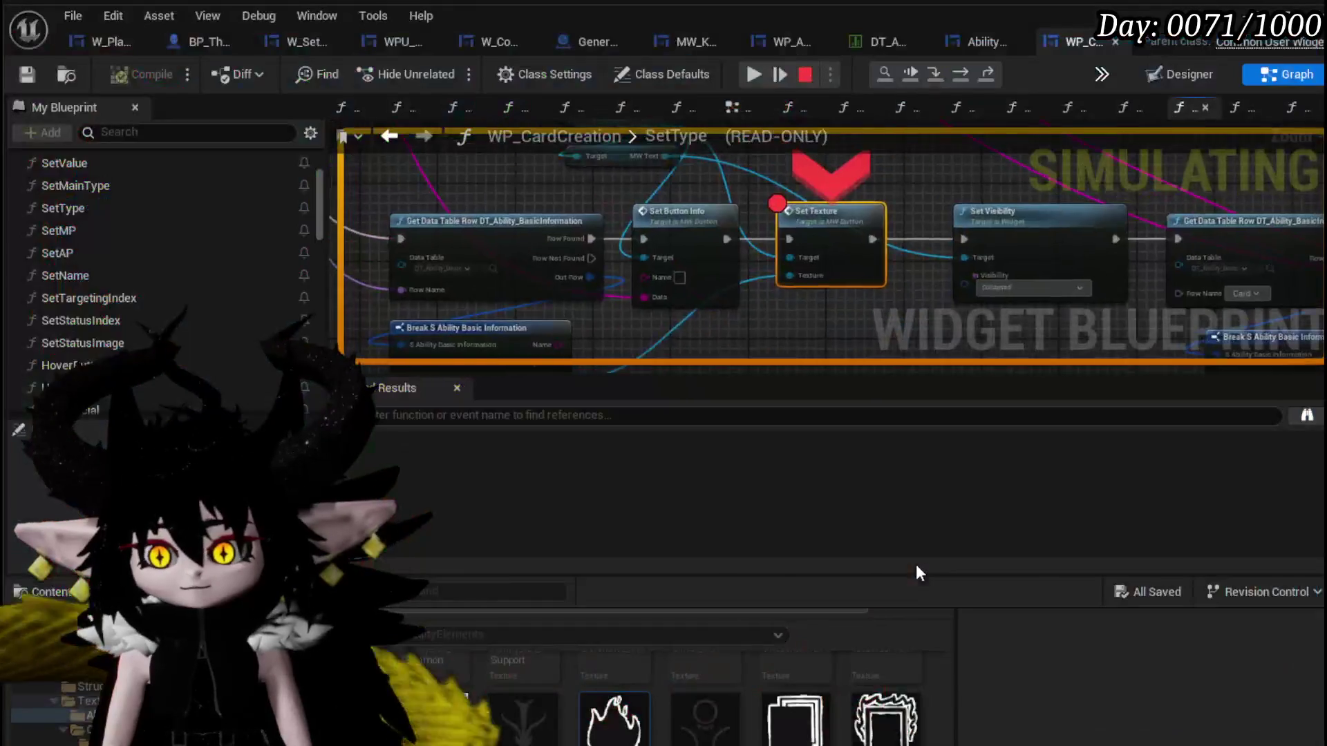
pyautogui.rightClick(809, 218)
pyautogui.press('Escape')
pyautogui.click(754, 74)
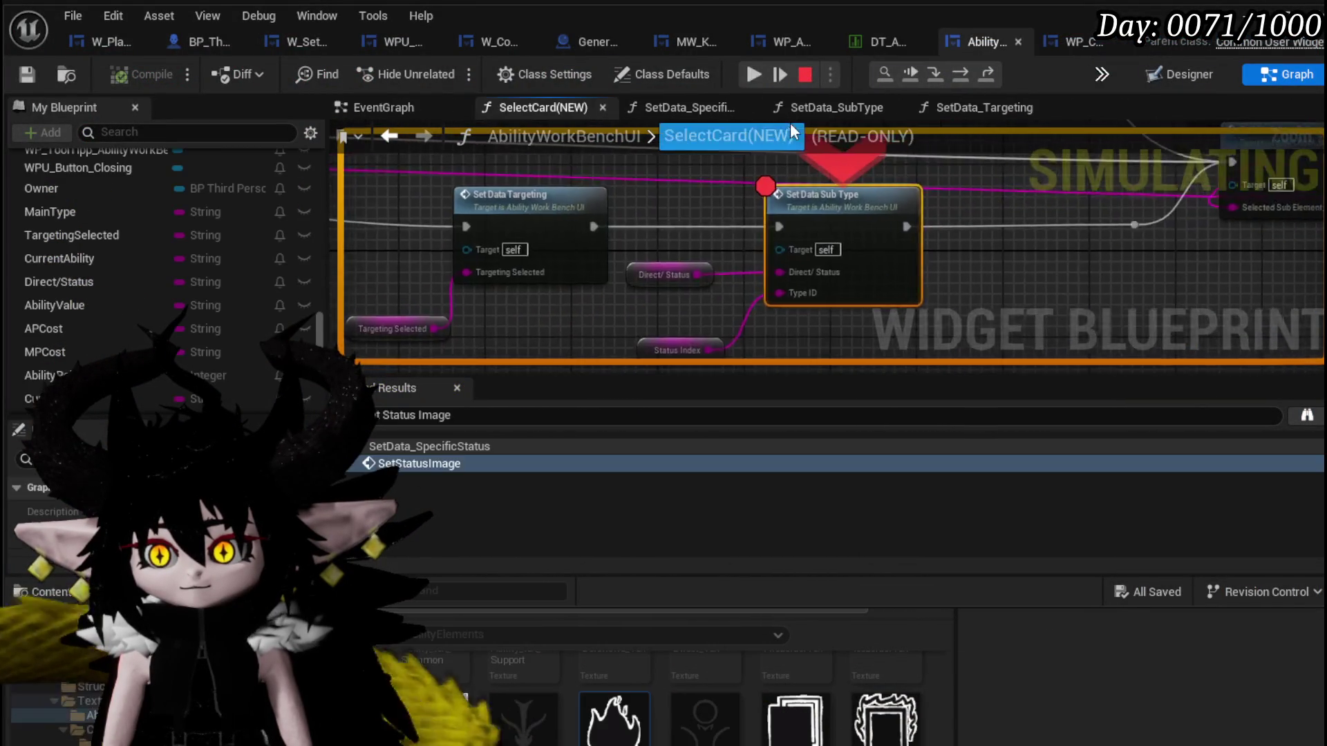
pyautogui.rightClick(815, 194)
pyautogui.click(868, 335)
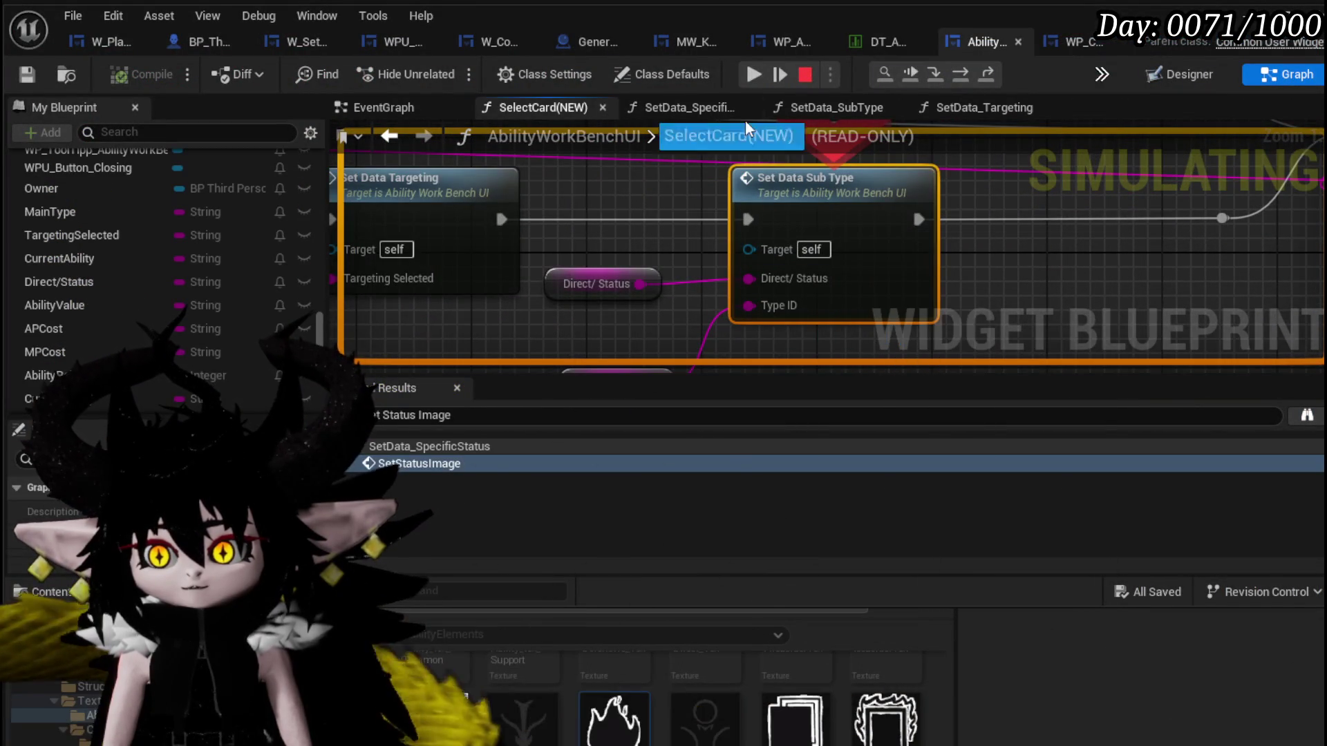
pyautogui.click(753, 74)
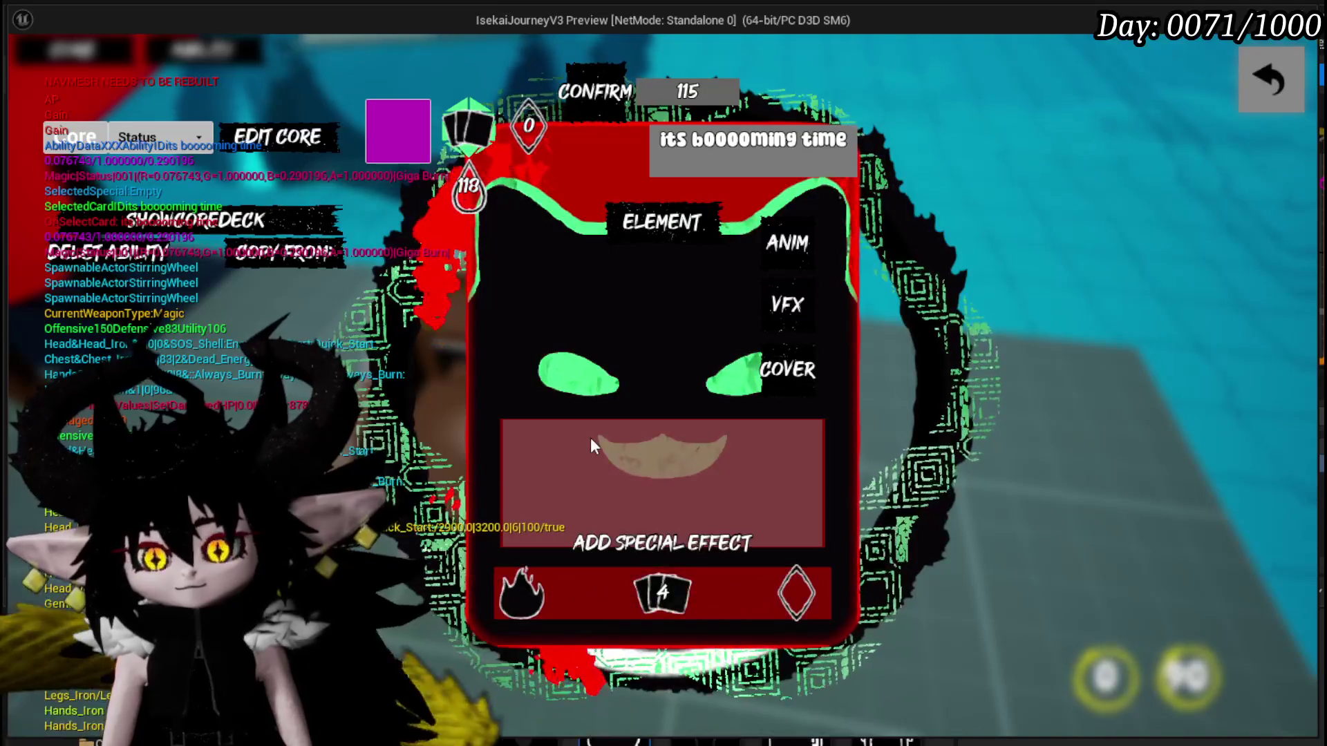
# Check the card's element choices, end the play preview and save the widget blueprint.
pyautogui.click(532, 585)
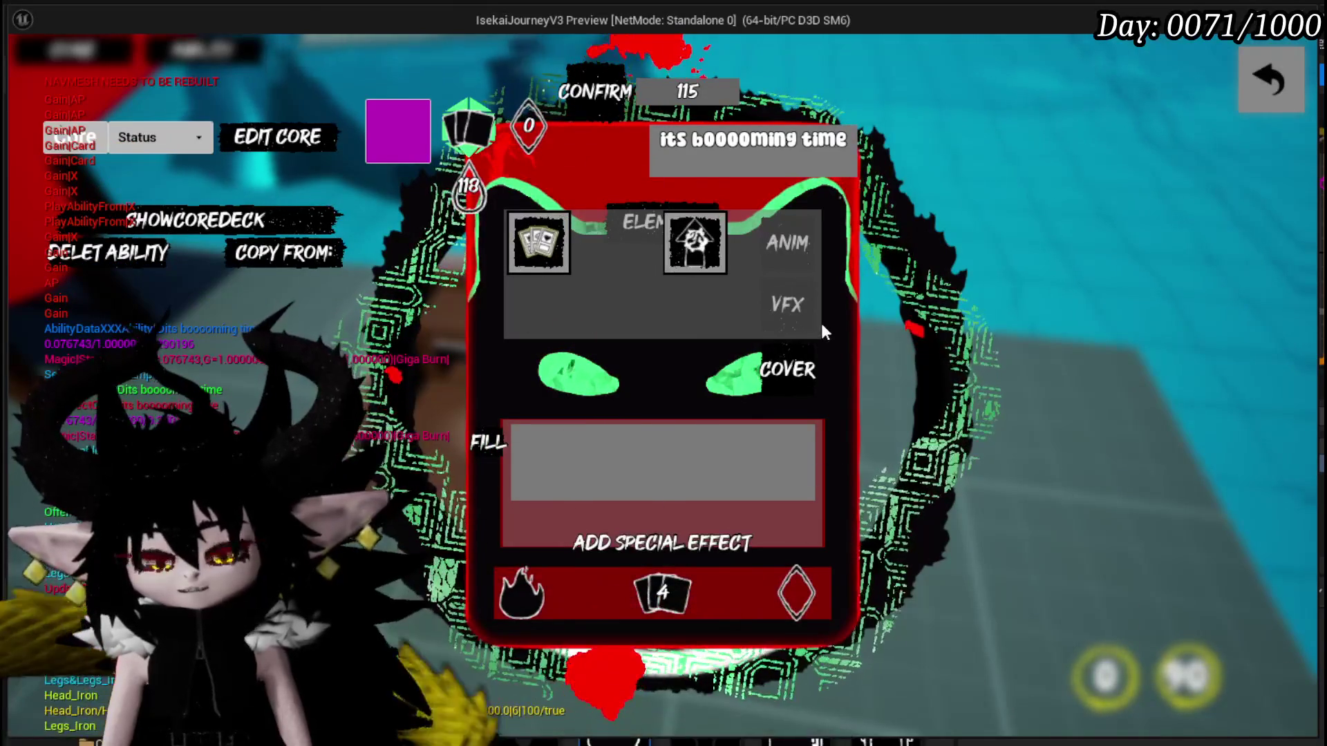
pyautogui.press('Escape')
pyautogui.hotkey('ctrl', 's')
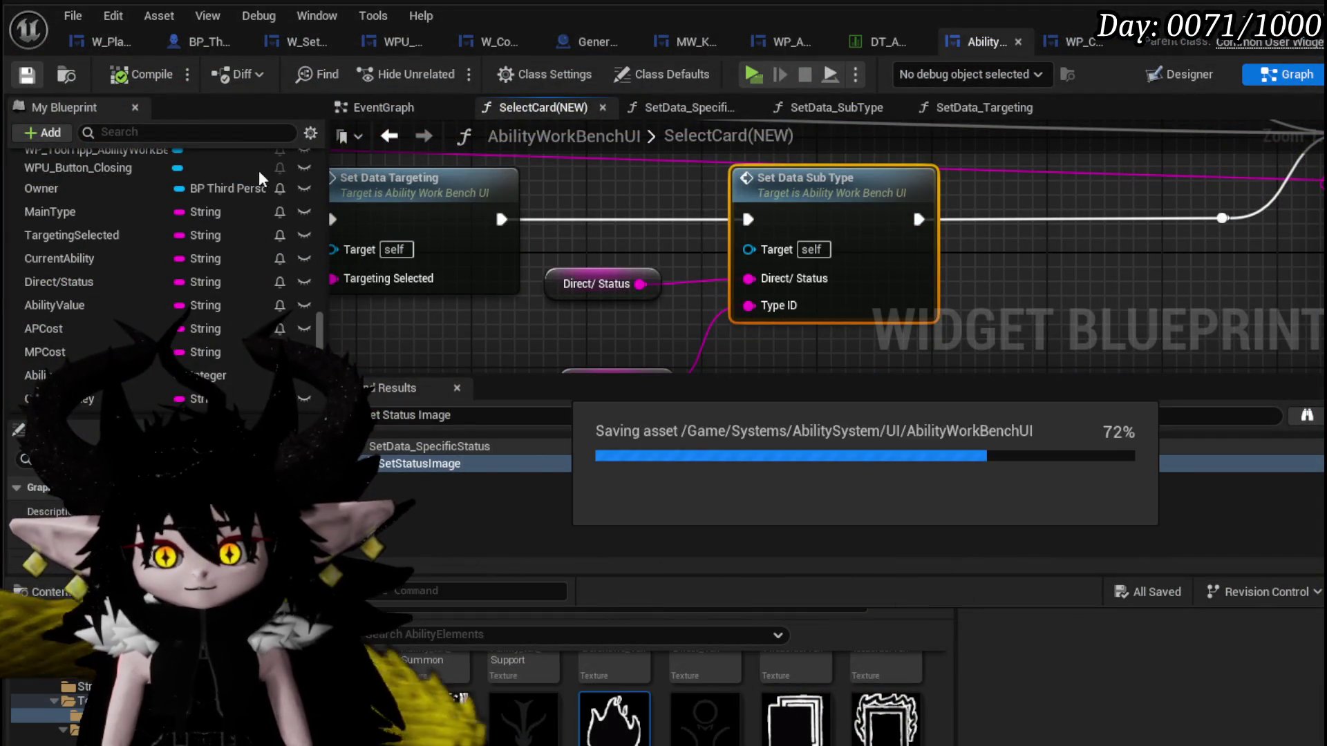
pyautogui.scroll(5, 122, 261)
pyautogui.scroll(5, 125, 260)
pyautogui.scroll(5, 128, 260)
pyautogui.scroll(5, 128, 260)
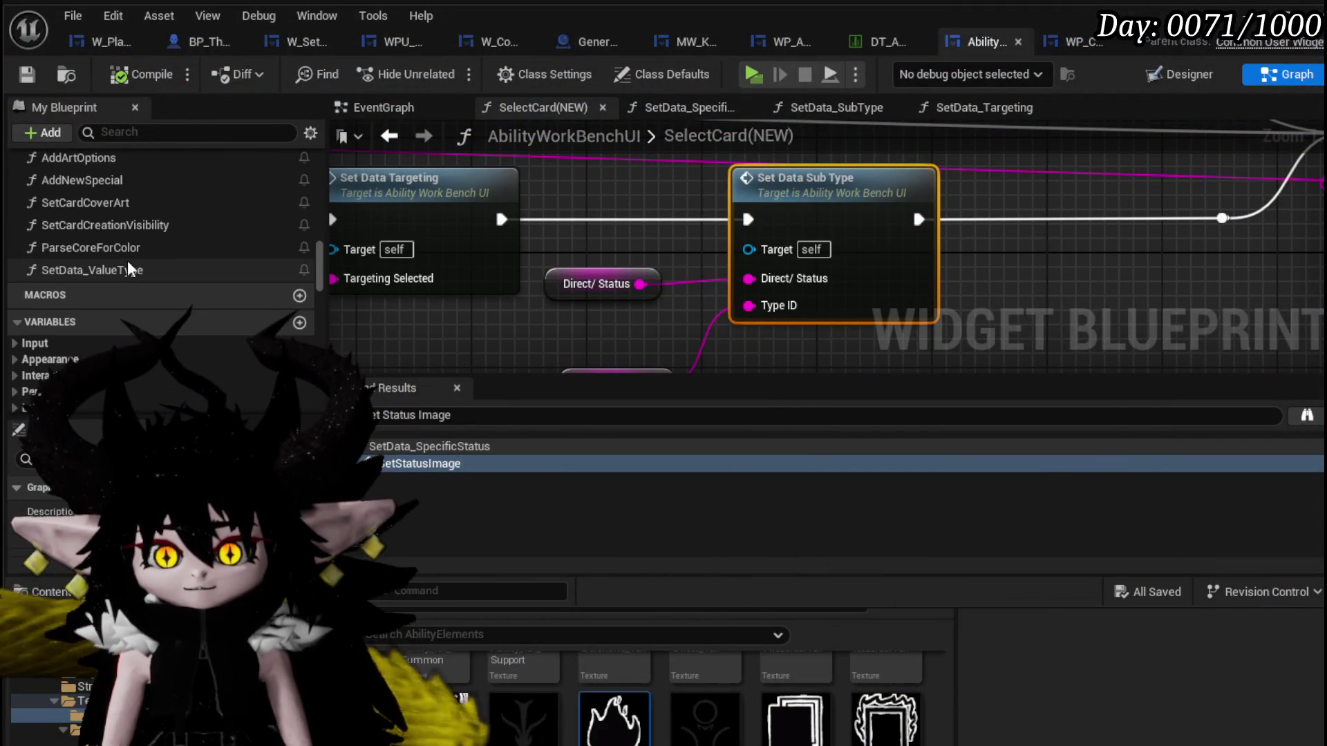
pyautogui.scroll(5, 128, 261)
pyautogui.scroll(5, 128, 260)
pyautogui.scroll(5, 127, 260)
pyautogui.scroll(5, 128, 261)
pyautogui.scroll(5, 128, 261)
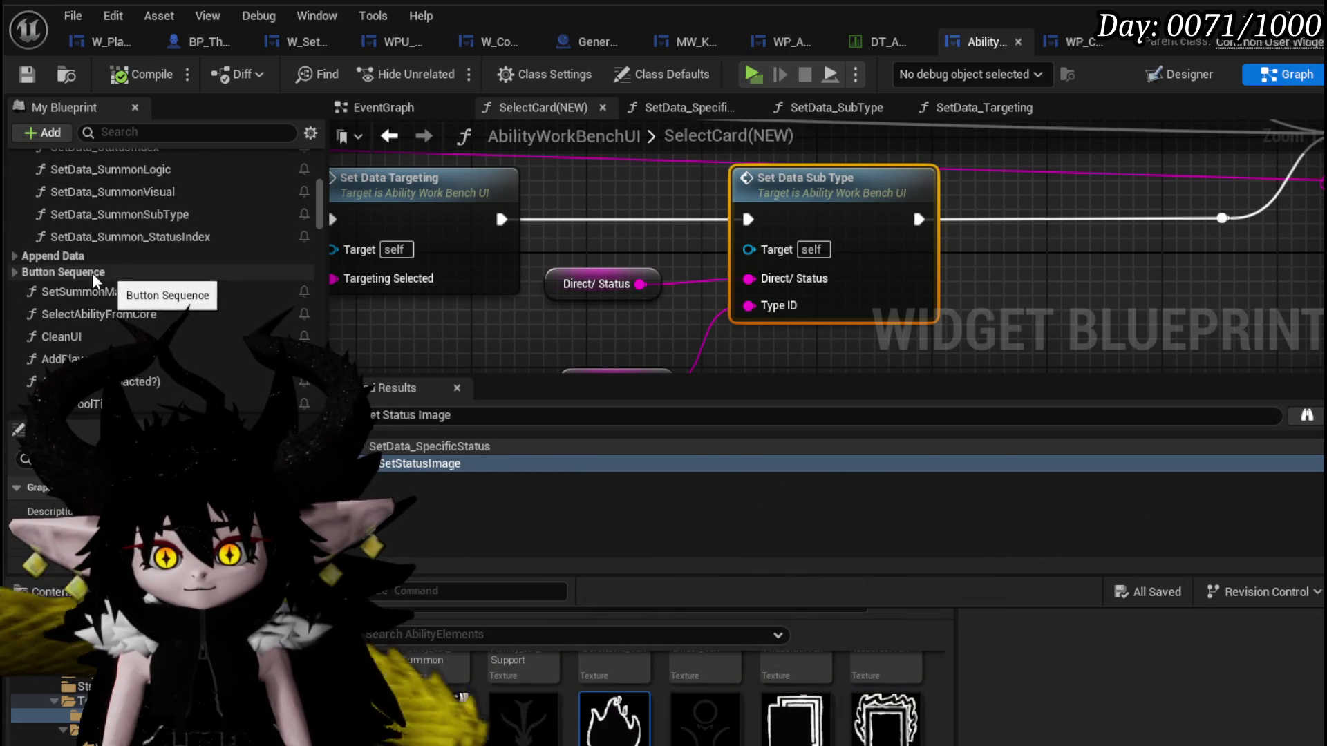
# Open the DisplayOptions function and locate the two Add Options to Grid nodes.
pyautogui.click(15, 272)
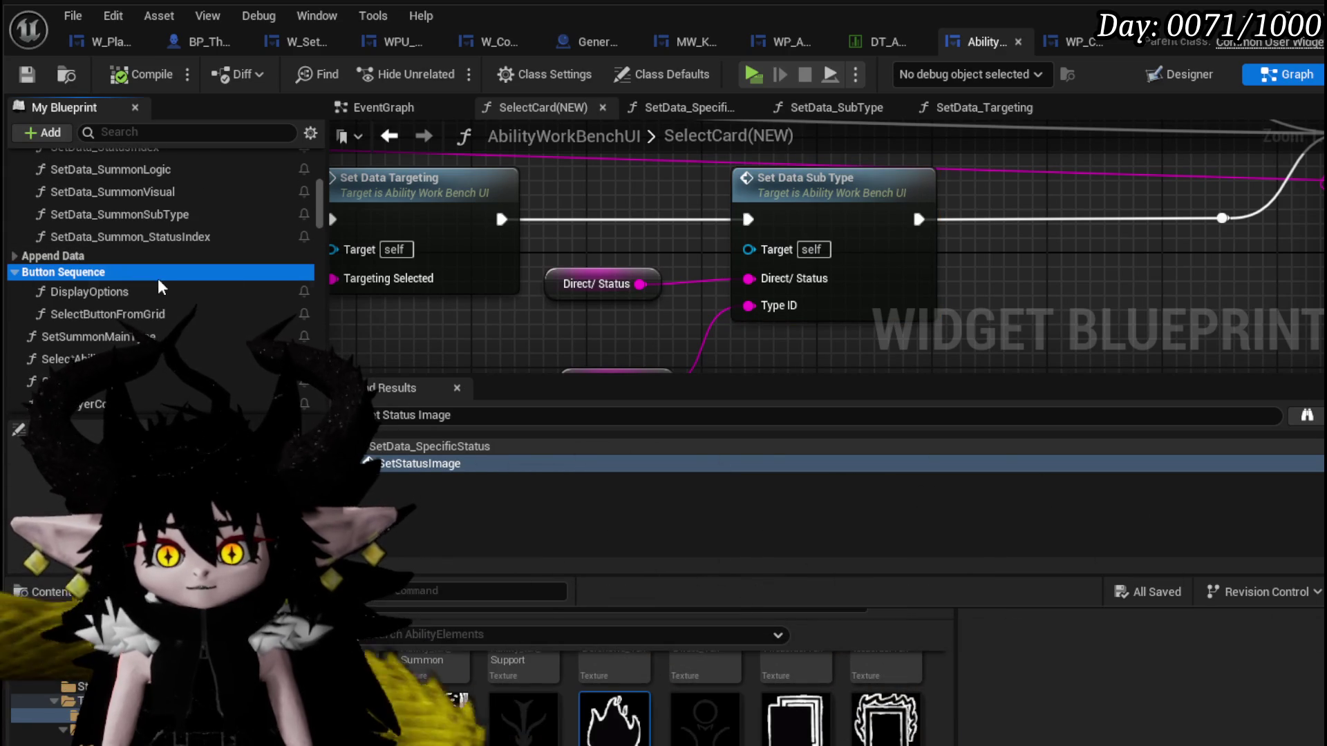
pyautogui.doubleClick(138, 289)
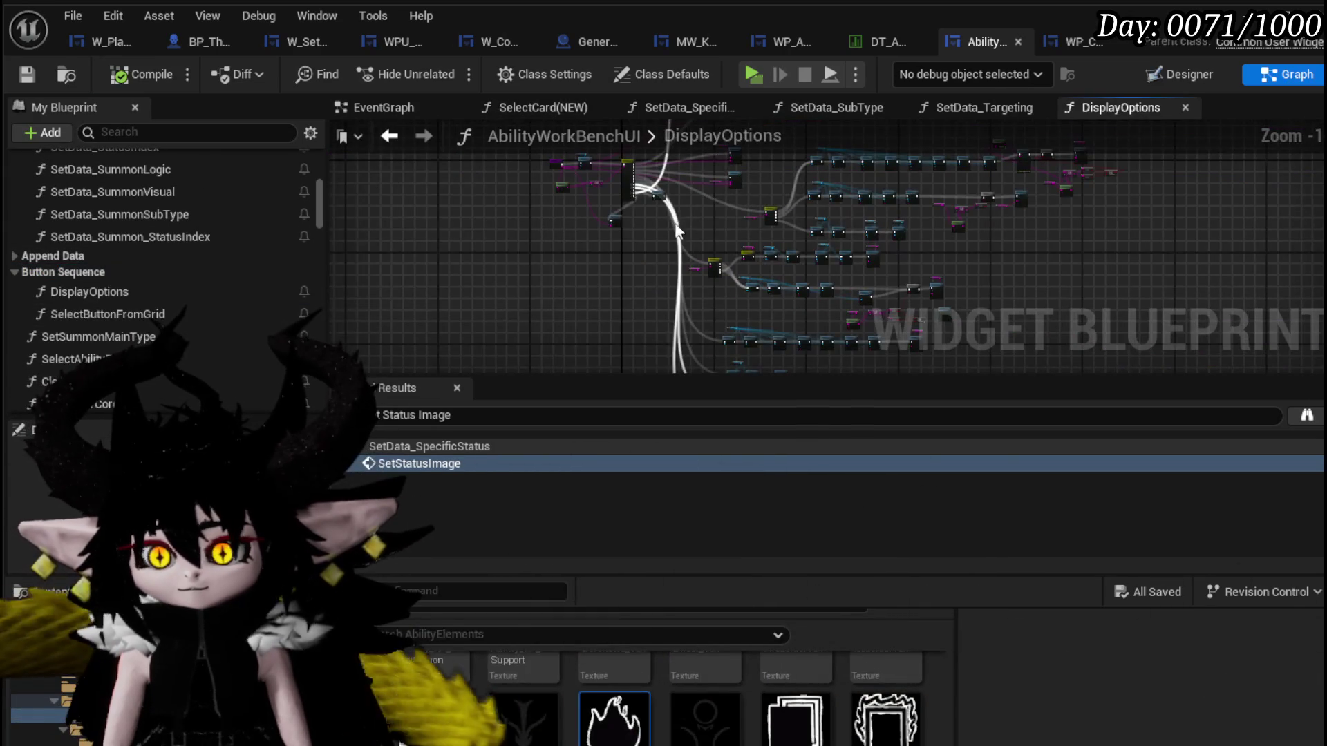
pyautogui.scroll(3, 597, 272)
pyautogui.scroll(3, 577, 274)
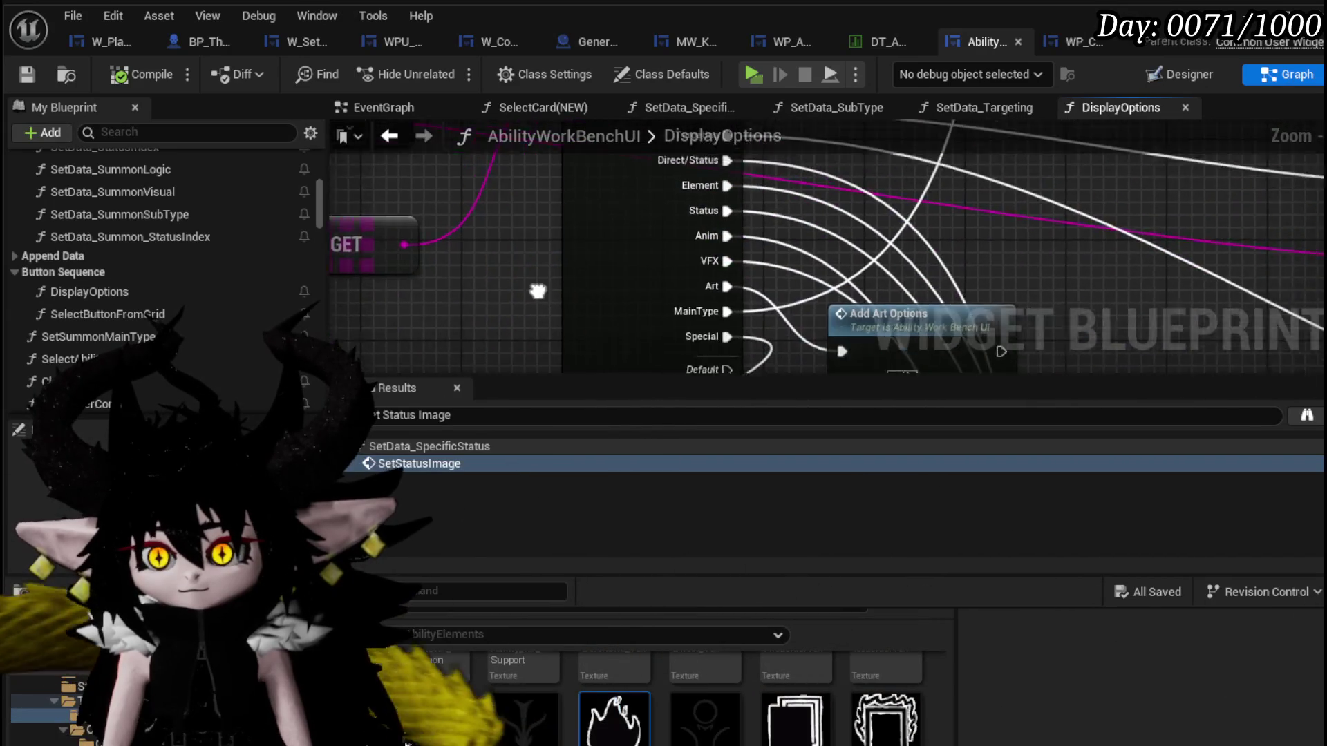
pyautogui.moveTo(549, 286); pyautogui.dragTo(699, 267)
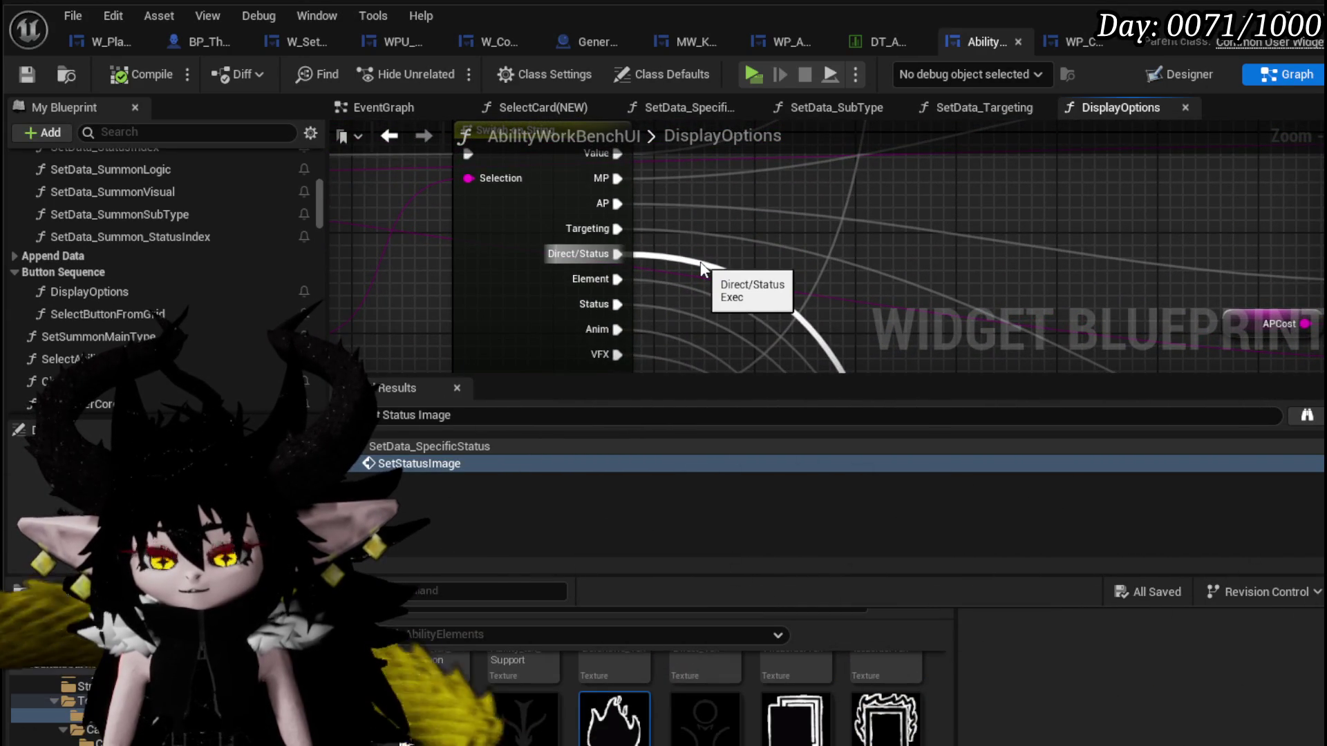
pyautogui.scroll(-2, 701, 267)
pyautogui.moveTo(666, 229); pyautogui.dragTo(682, 272)
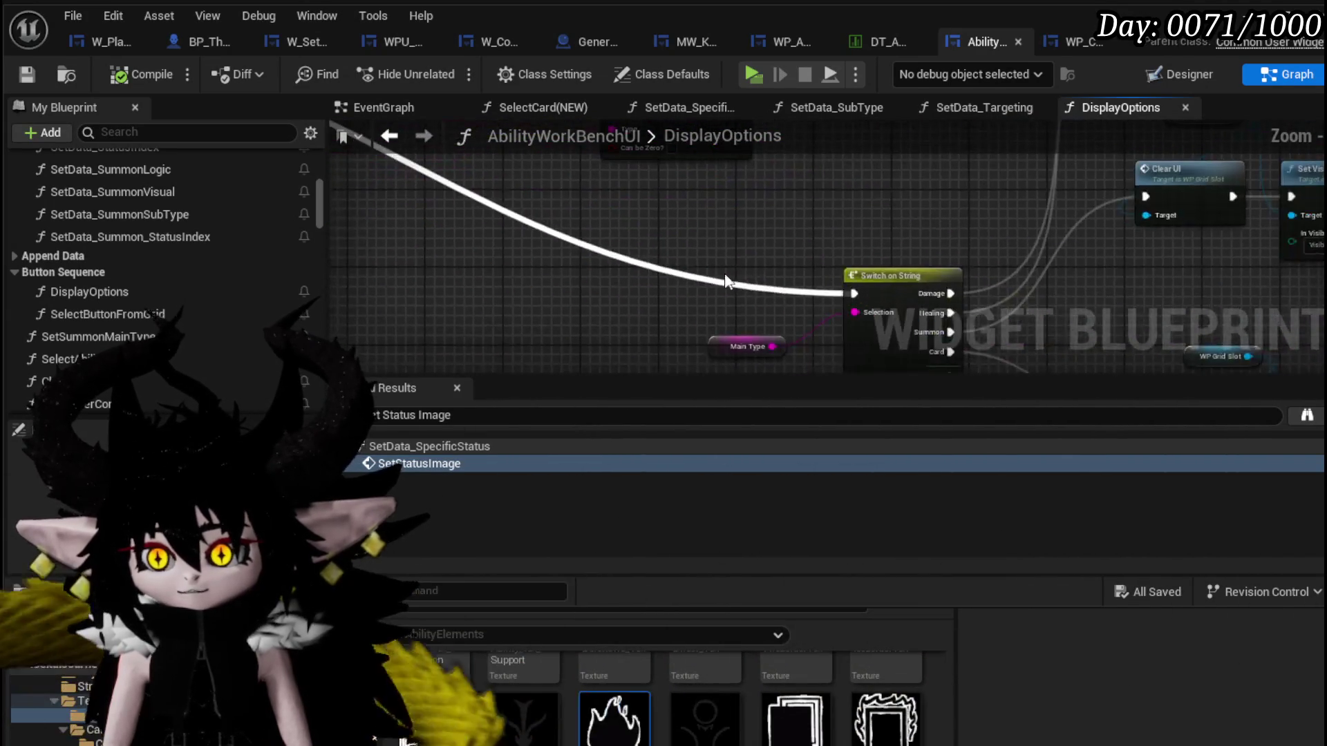
pyautogui.scroll(3, 683, 273)
pyautogui.scroll(2, 711, 258)
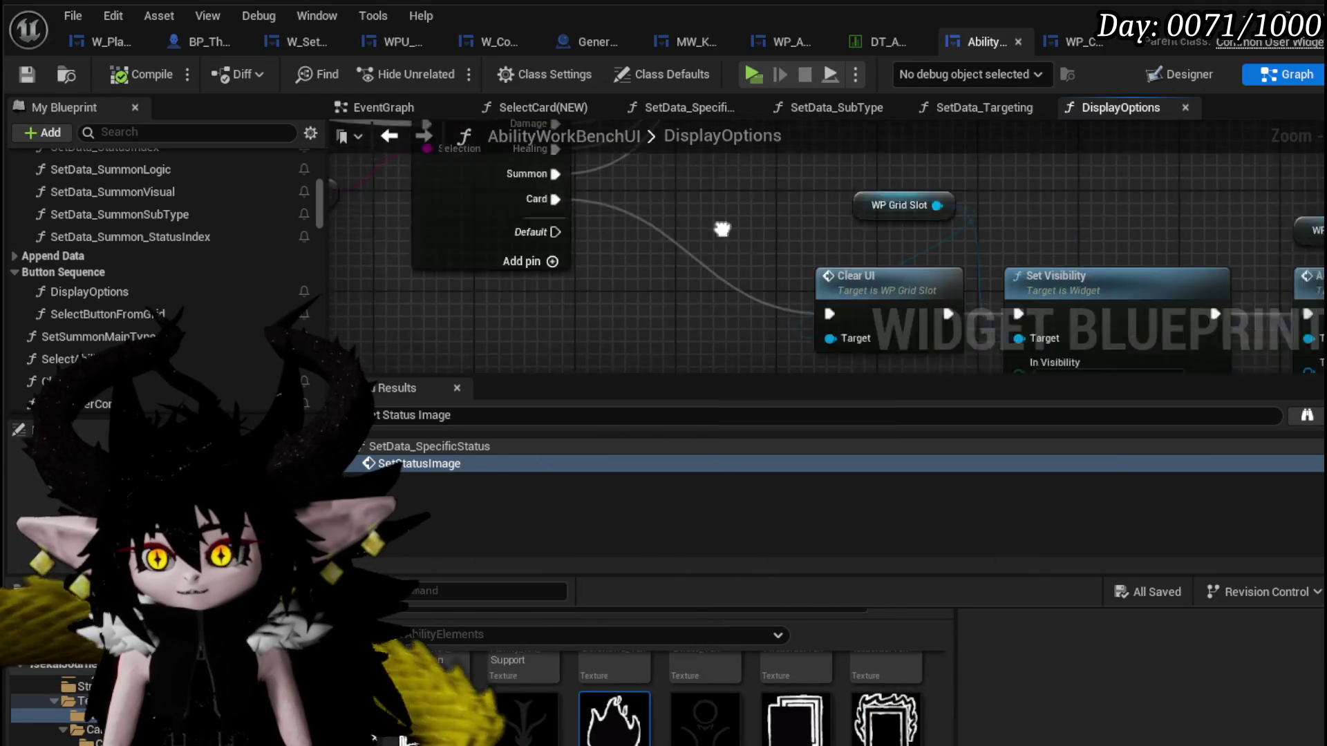
pyautogui.moveTo(809, 260); pyautogui.dragTo(619, 281)
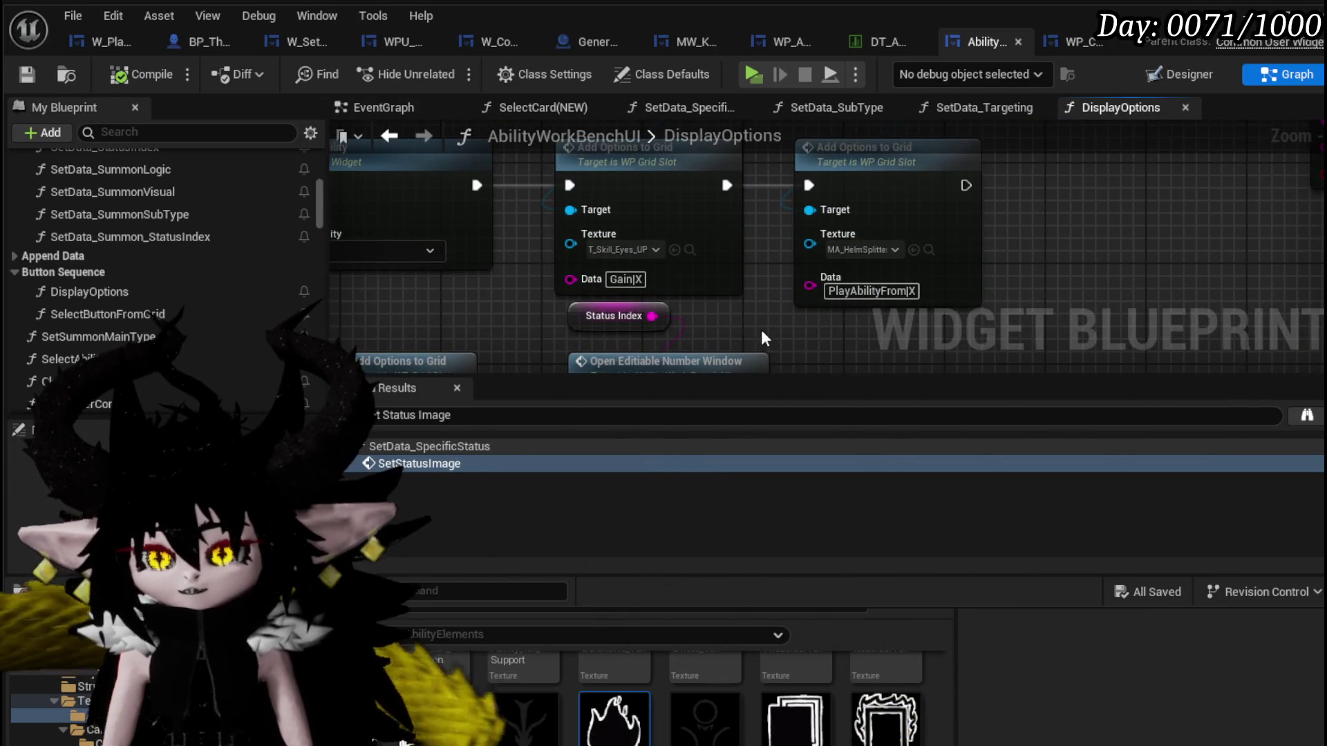
pyautogui.moveTo(761, 330); pyautogui.dragTo(669, 198)
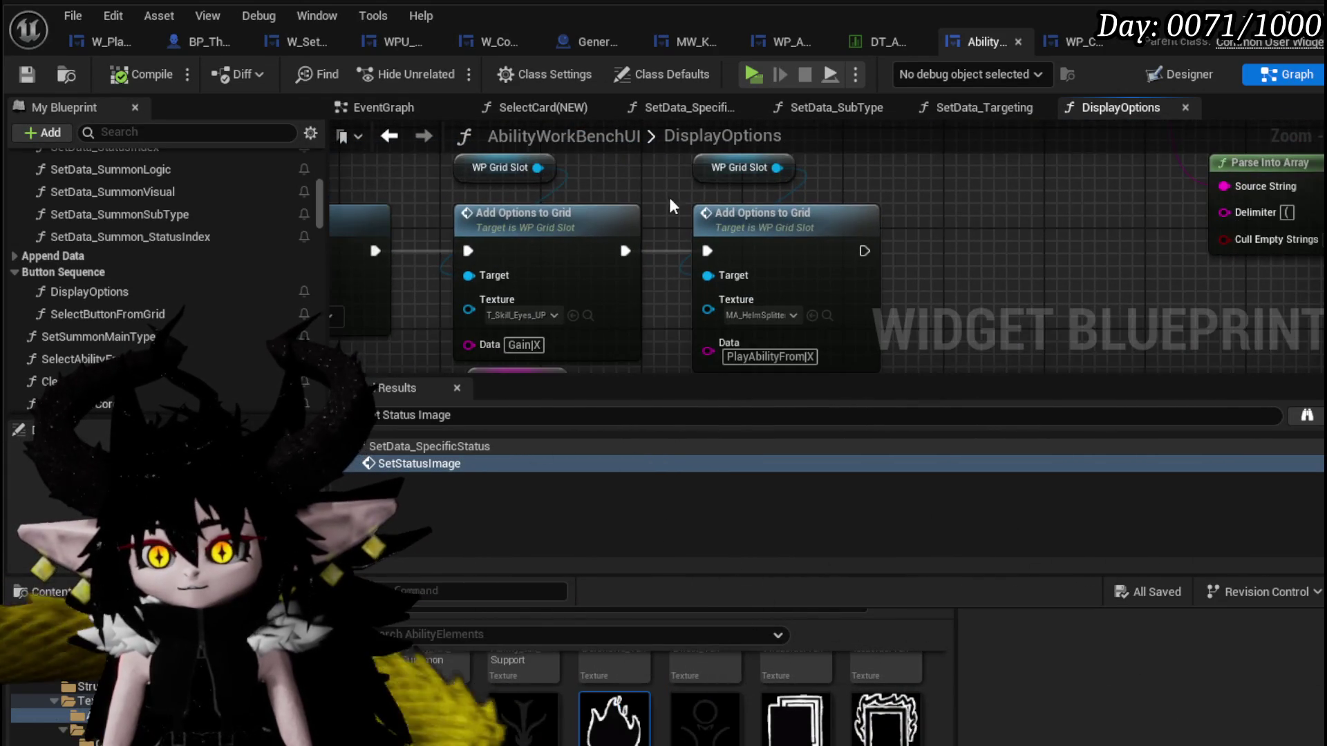
pyautogui.scroll(-1, 669, 206)
pyautogui.moveTo(599, 217); pyautogui.dragTo(778, 253)
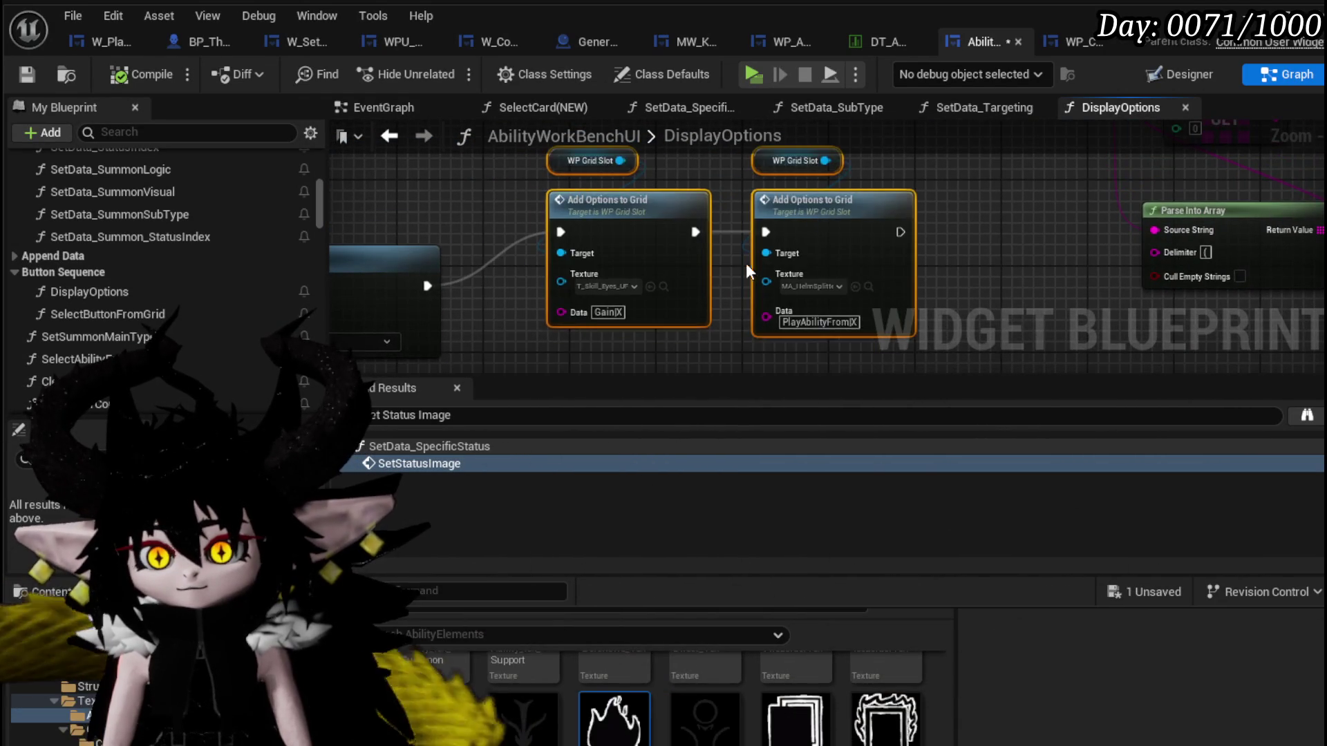
pyautogui.scroll(2, 749, 262)
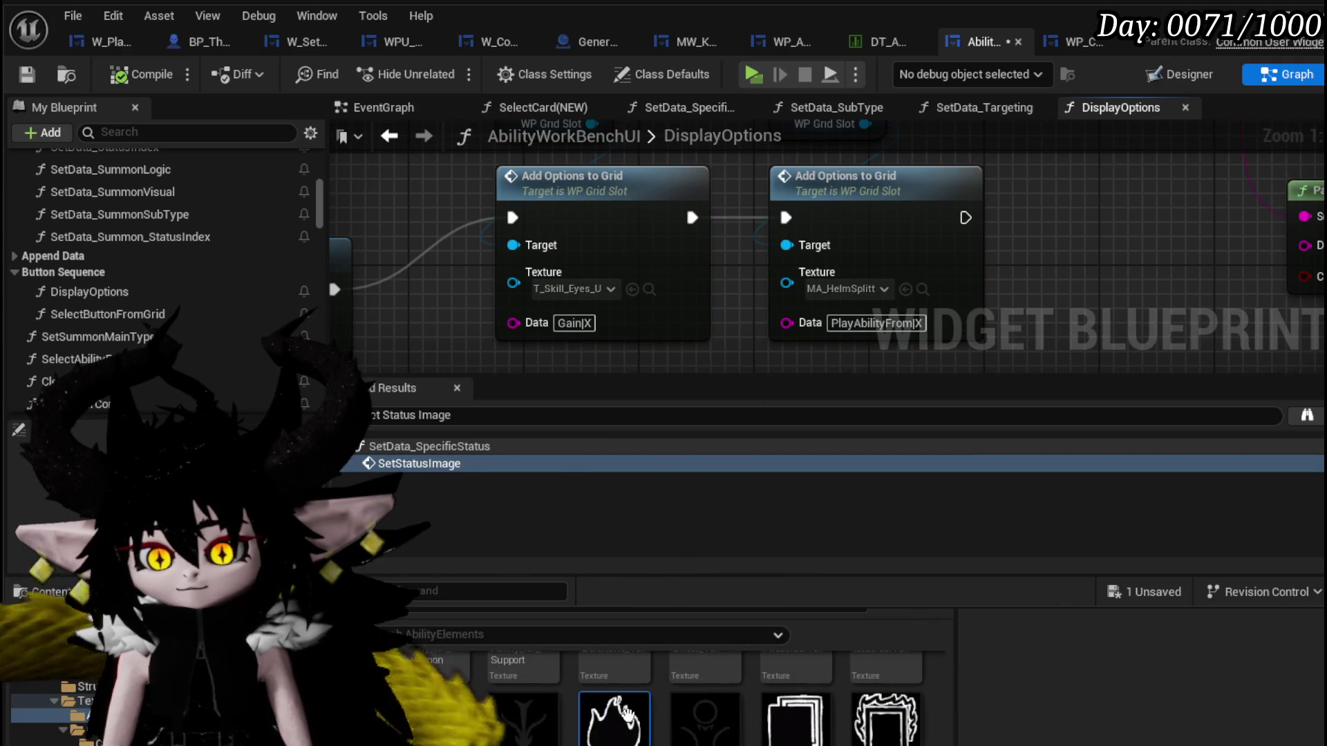
# Give the Gain option the Status_Damage flame icon and PlayAbilityFrom a different ability texture, then compile.
pyautogui.moveTo(629, 708); pyautogui.dragTo(606, 307)
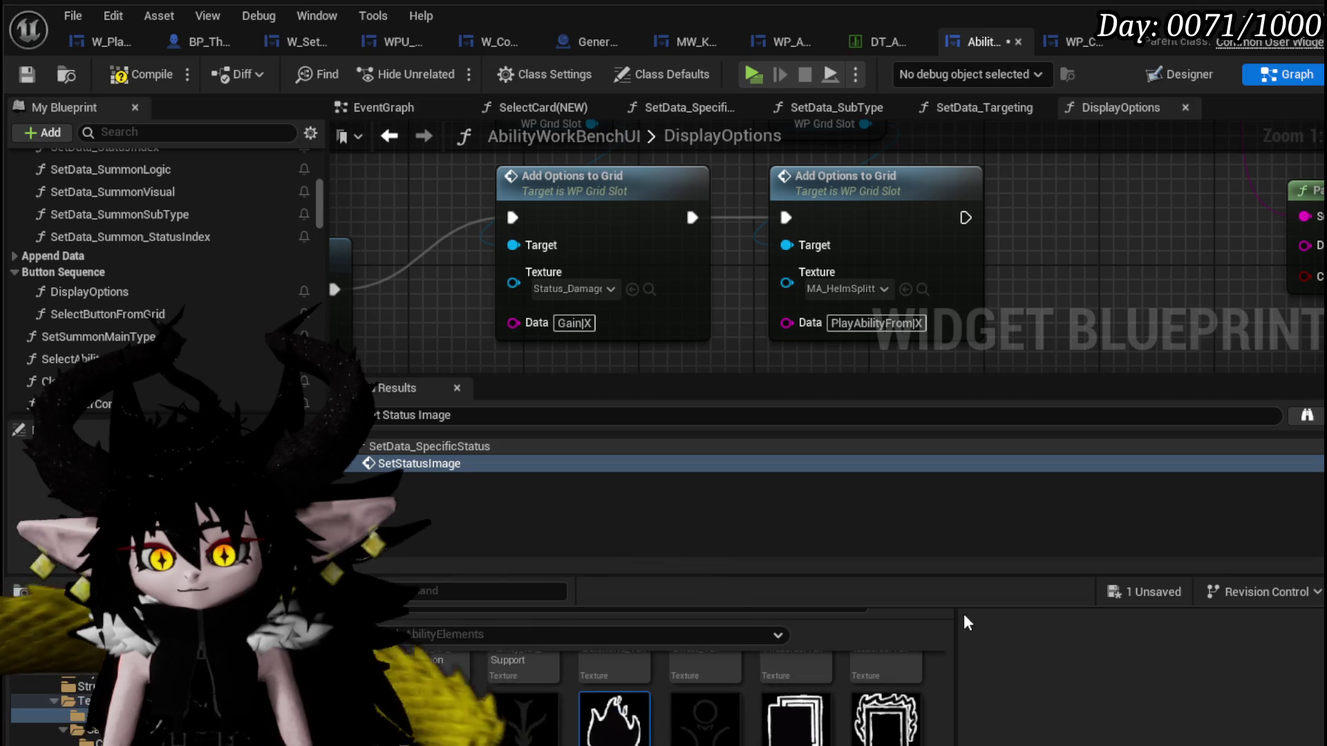
pyautogui.scroll(-2, 918, 714)
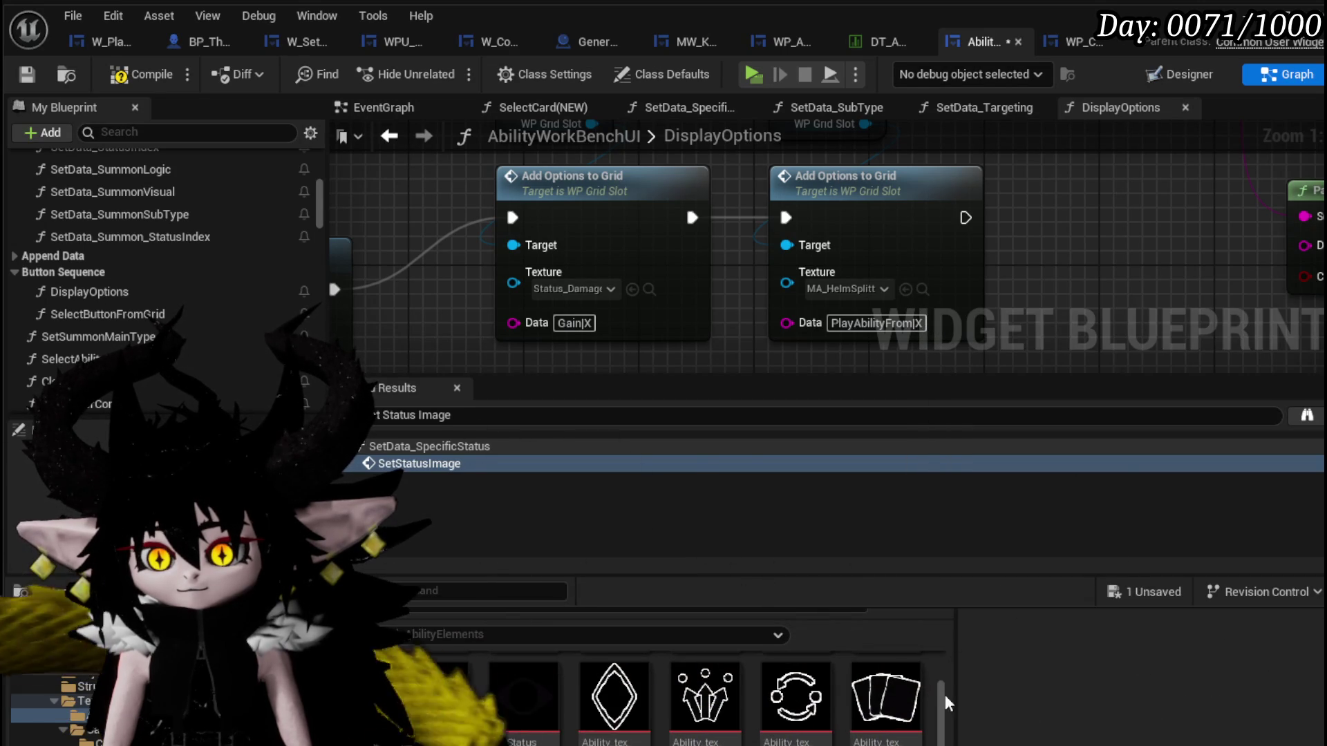
pyautogui.moveTo(795, 697); pyautogui.dragTo(898, 293)
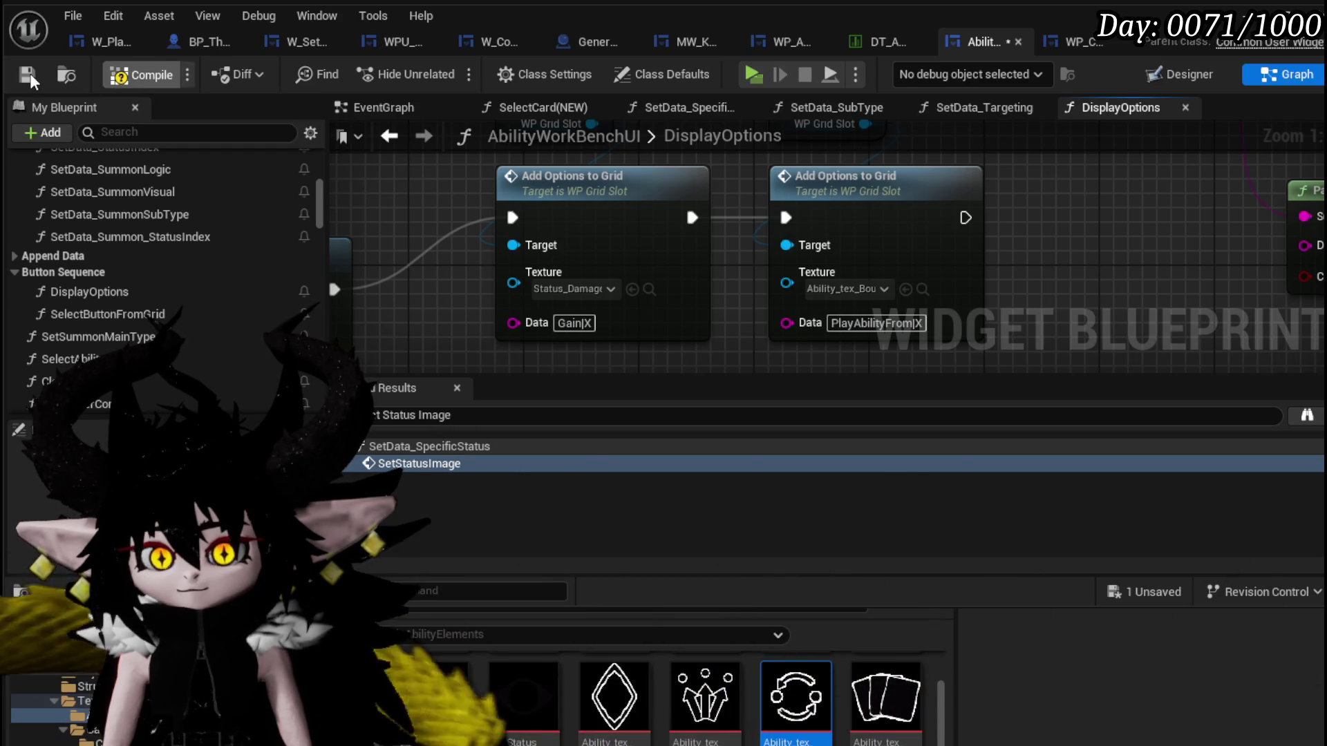
pyautogui.click(26, 74)
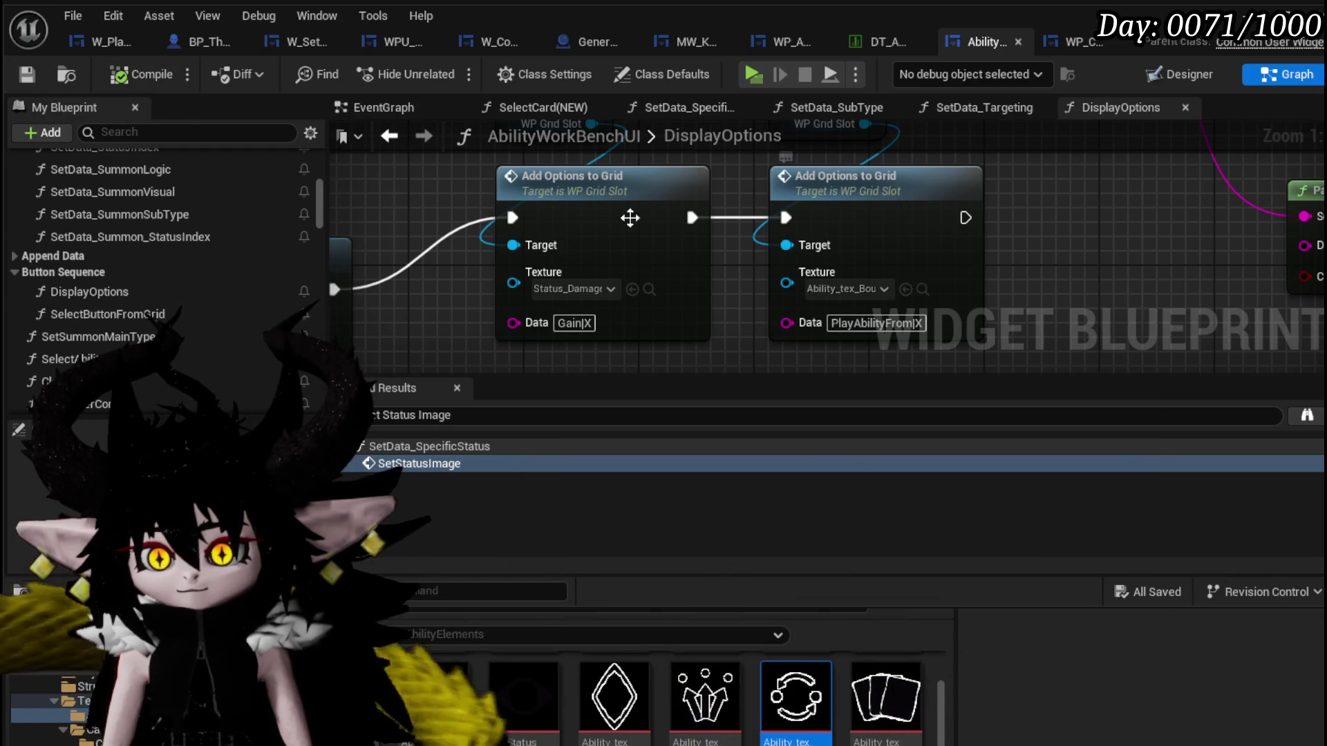
# Finish editing the Gain and PlayAbilityFrom data values and save the widget blueprint.
pyautogui.moveTo(665, 219); pyautogui.dragTo(550, 314)
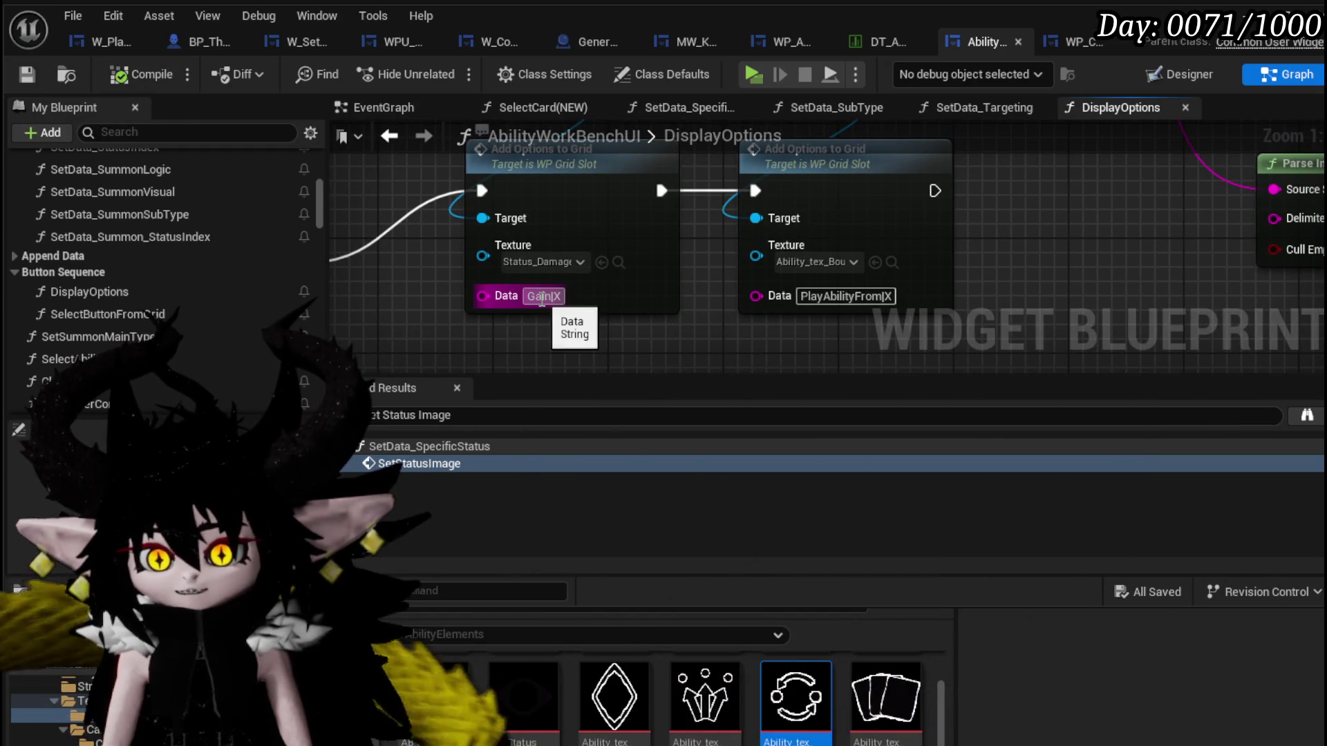
pyautogui.click(541, 300)
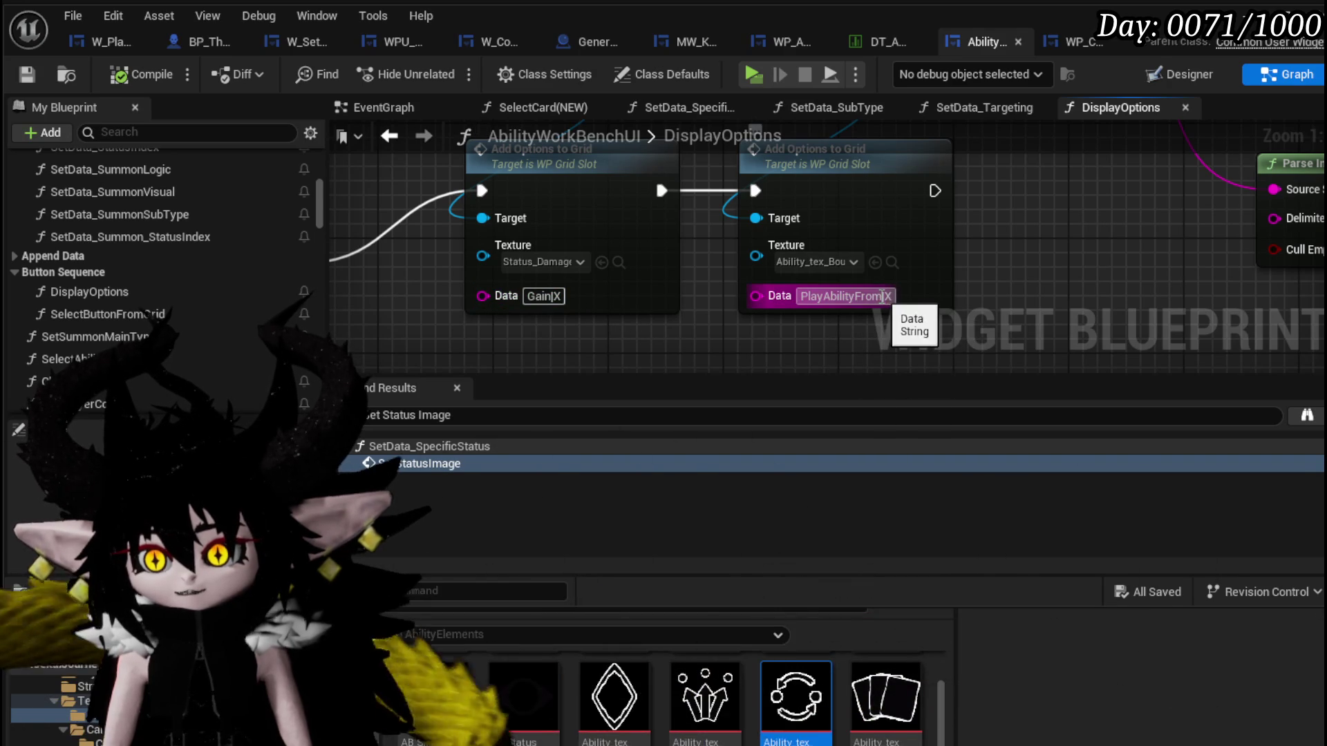
pyautogui.click(66, 76)
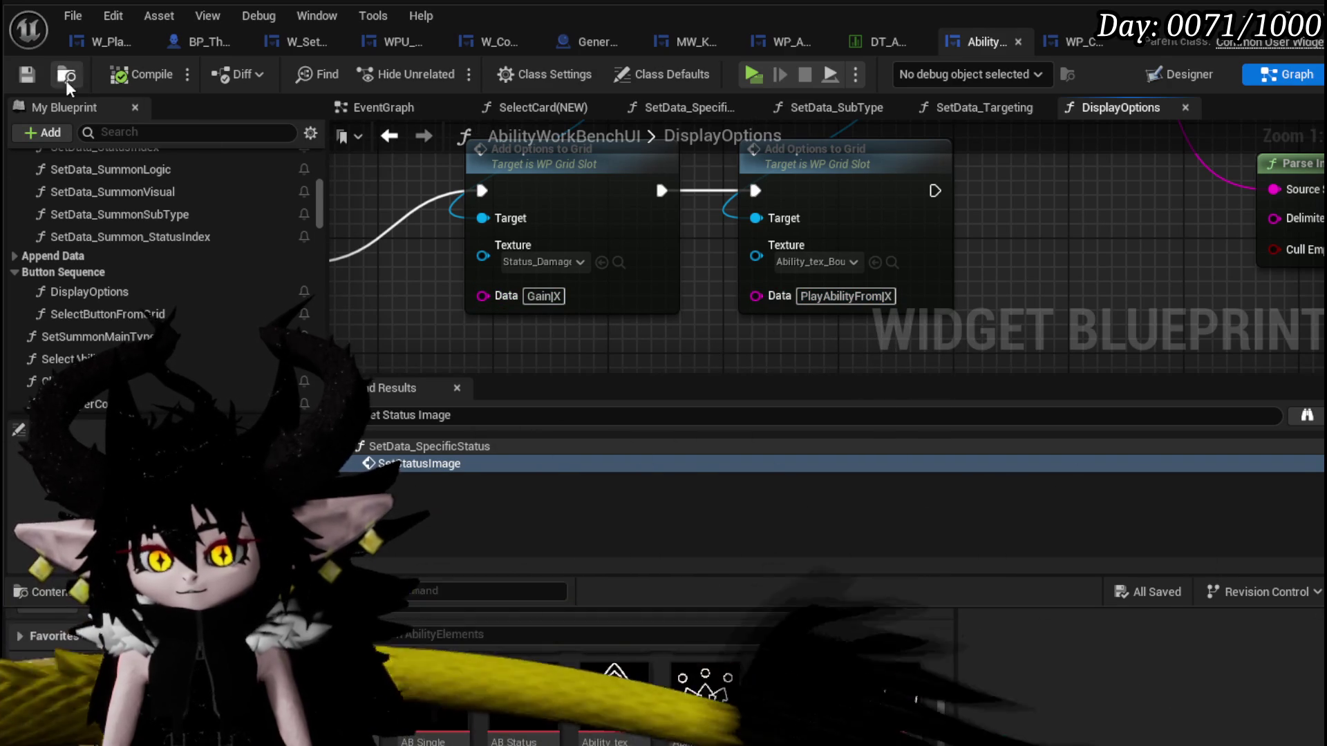
pyautogui.click(29, 75)
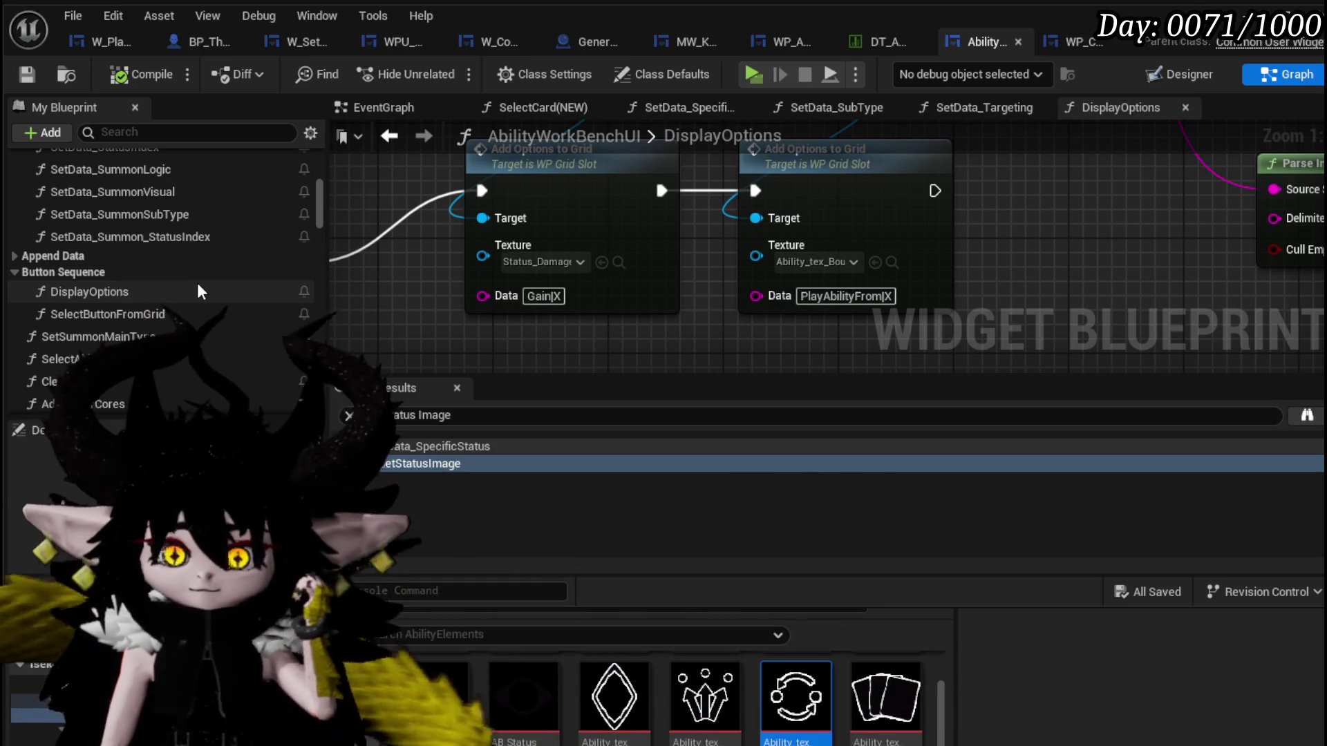
pyautogui.doubleClick(155, 314)
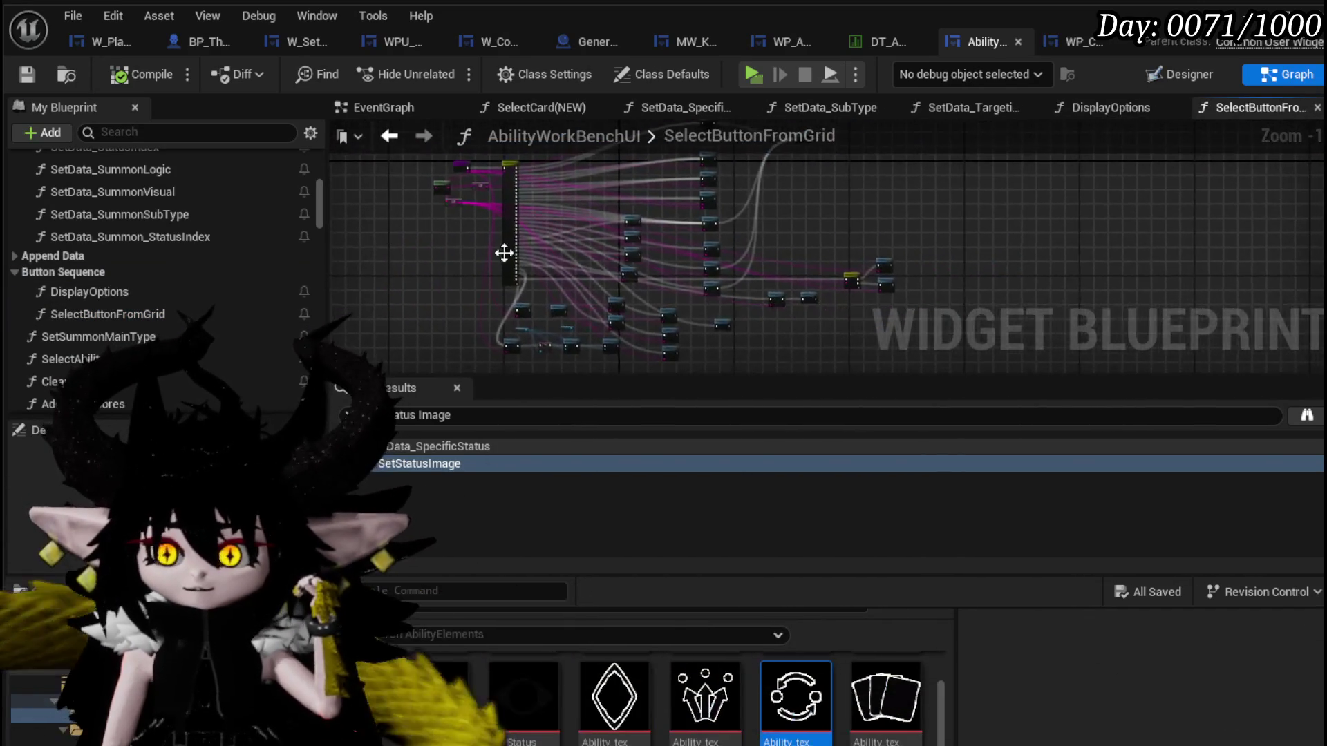
pyautogui.scroll(2, 385, 234)
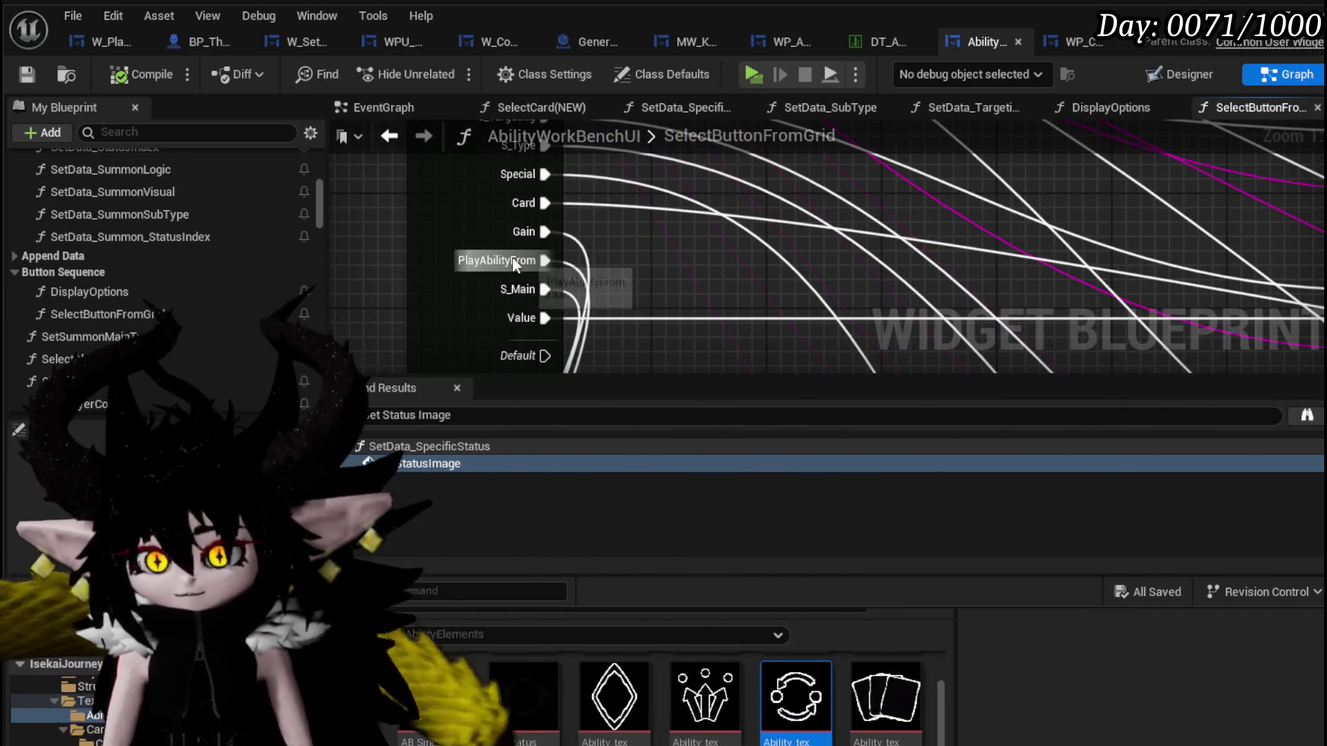
pyautogui.scroll(-3, 604, 250)
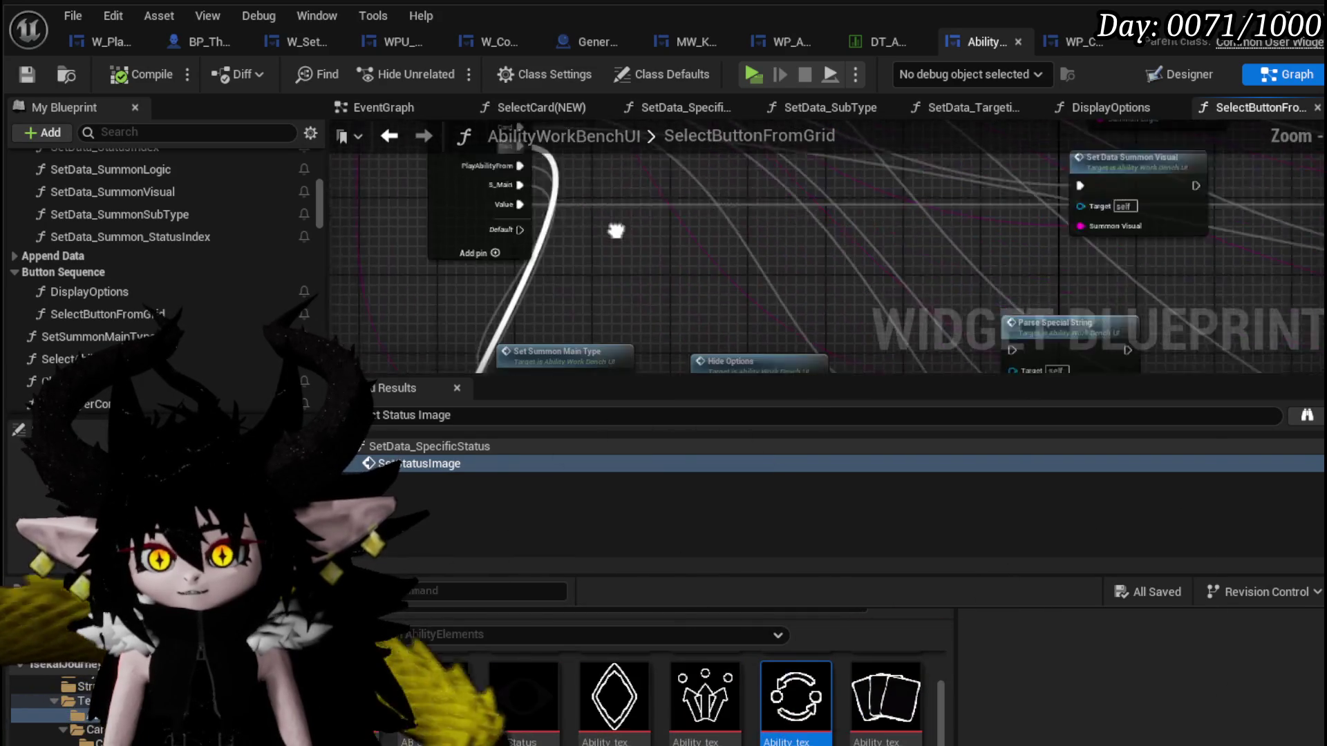
pyautogui.scroll(2, 578, 197)
pyautogui.scroll(1, 602, 252)
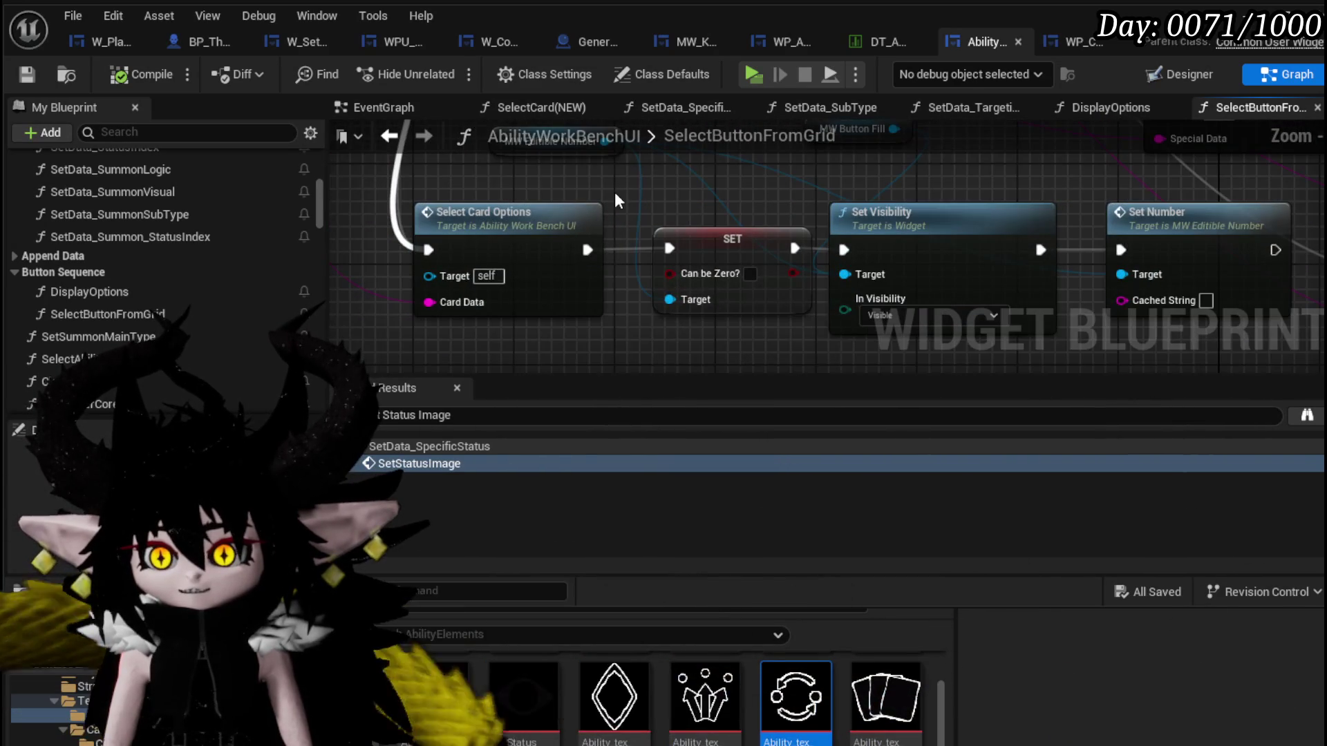
pyautogui.scroll(-1, 597, 208)
pyautogui.scroll(-1, 583, 274)
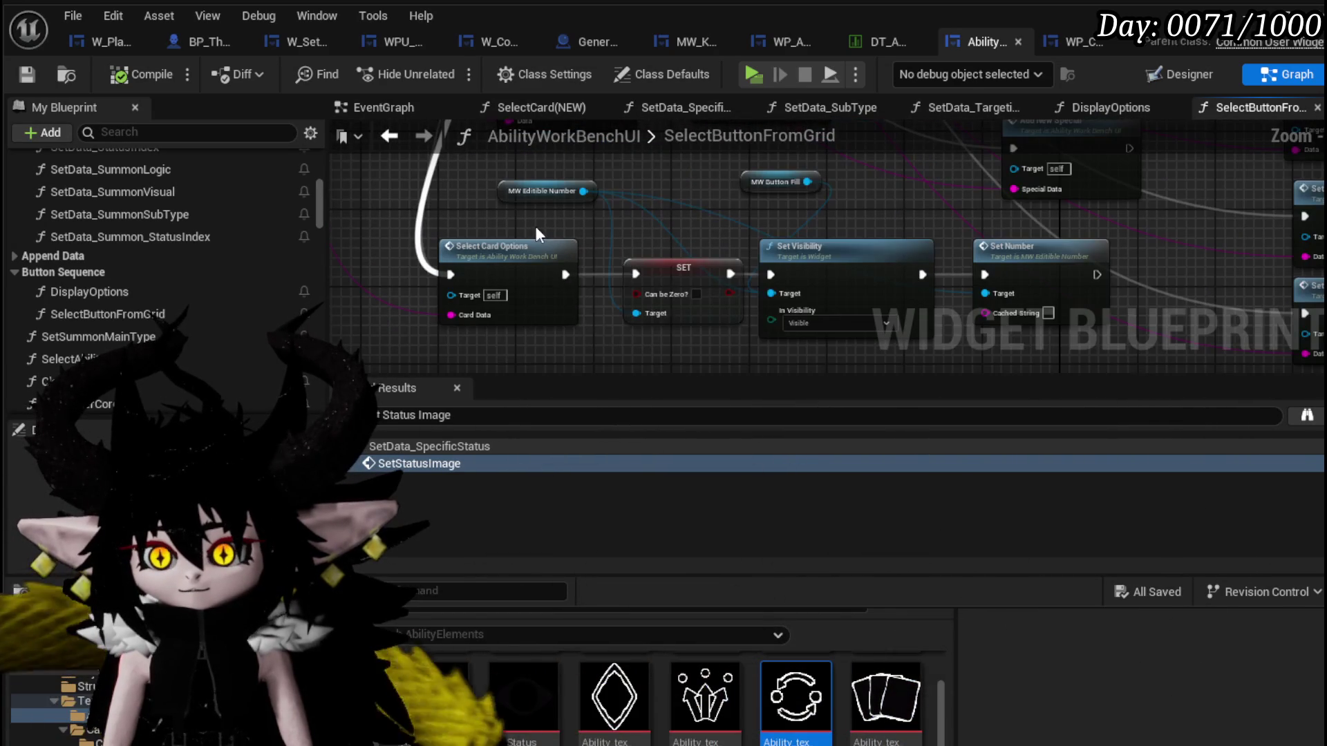
# Select the Select Card Options, SET, Set Visibility and Set Number nodes with getters and move them down-left.
pyautogui.moveTo(582, 275); pyautogui.dragTo(489, 233)
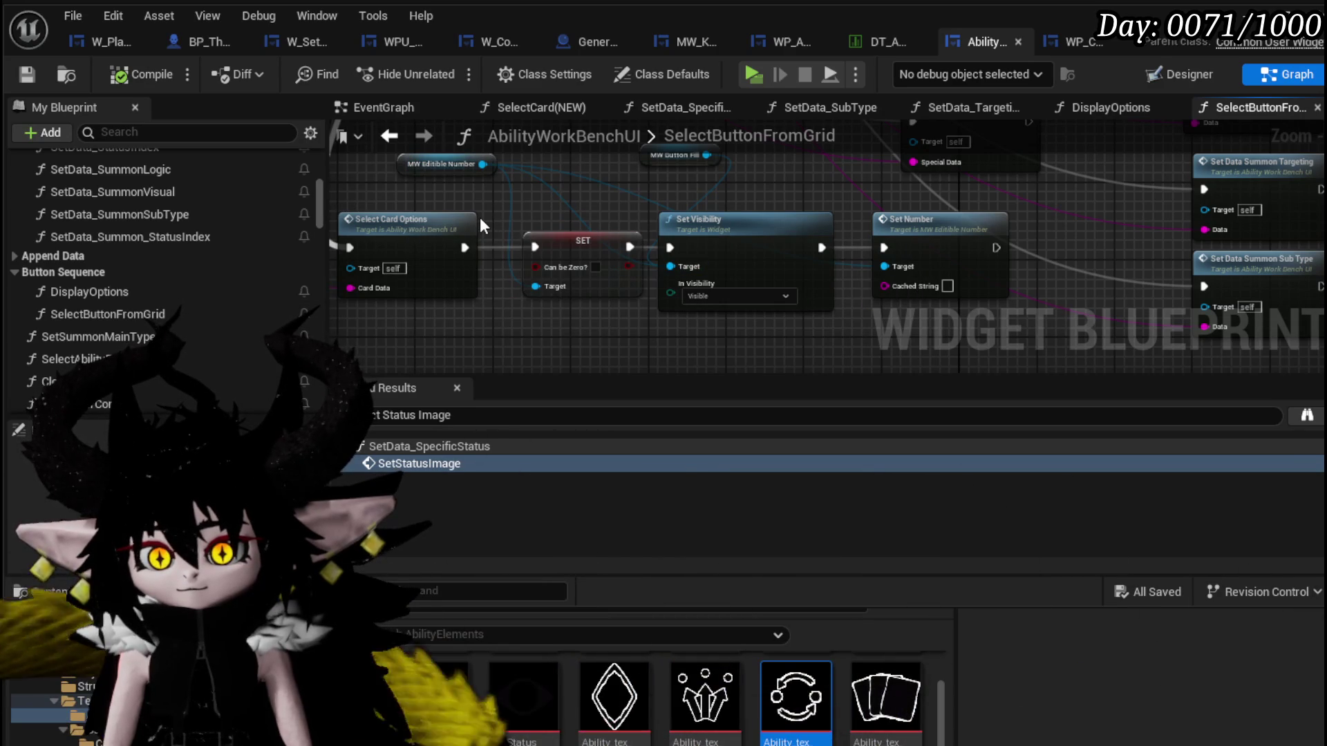
pyautogui.scroll(-2, 673, 211)
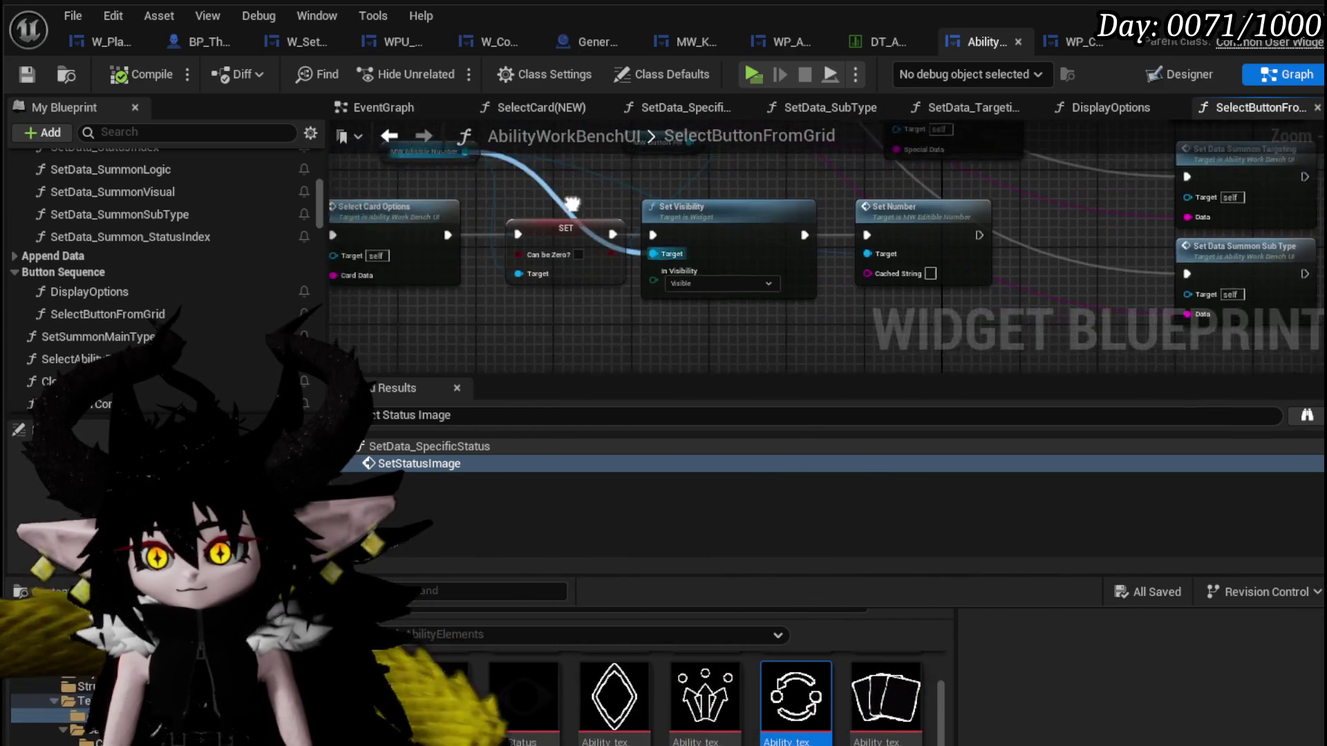
pyautogui.moveTo(498, 297); pyautogui.dragTo(773, 165)
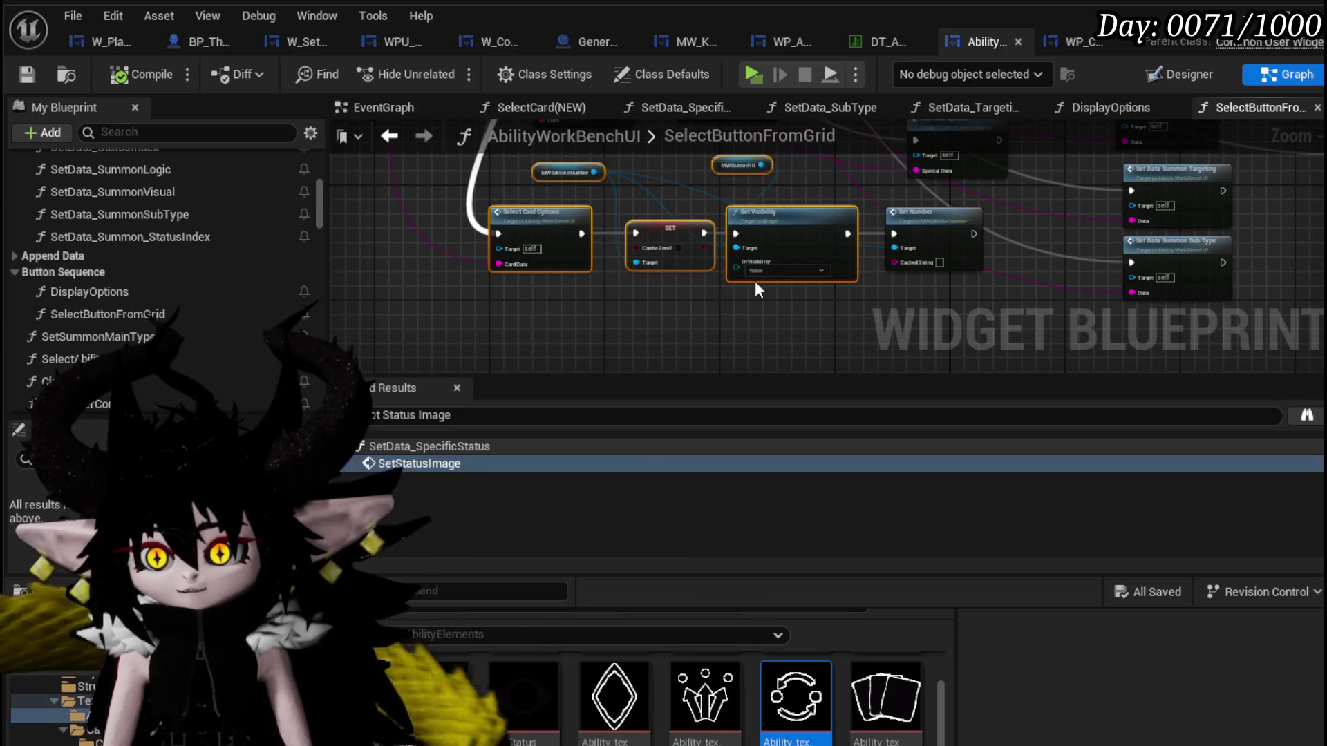
pyautogui.moveTo(476, 301); pyautogui.dragTo(555, 266)
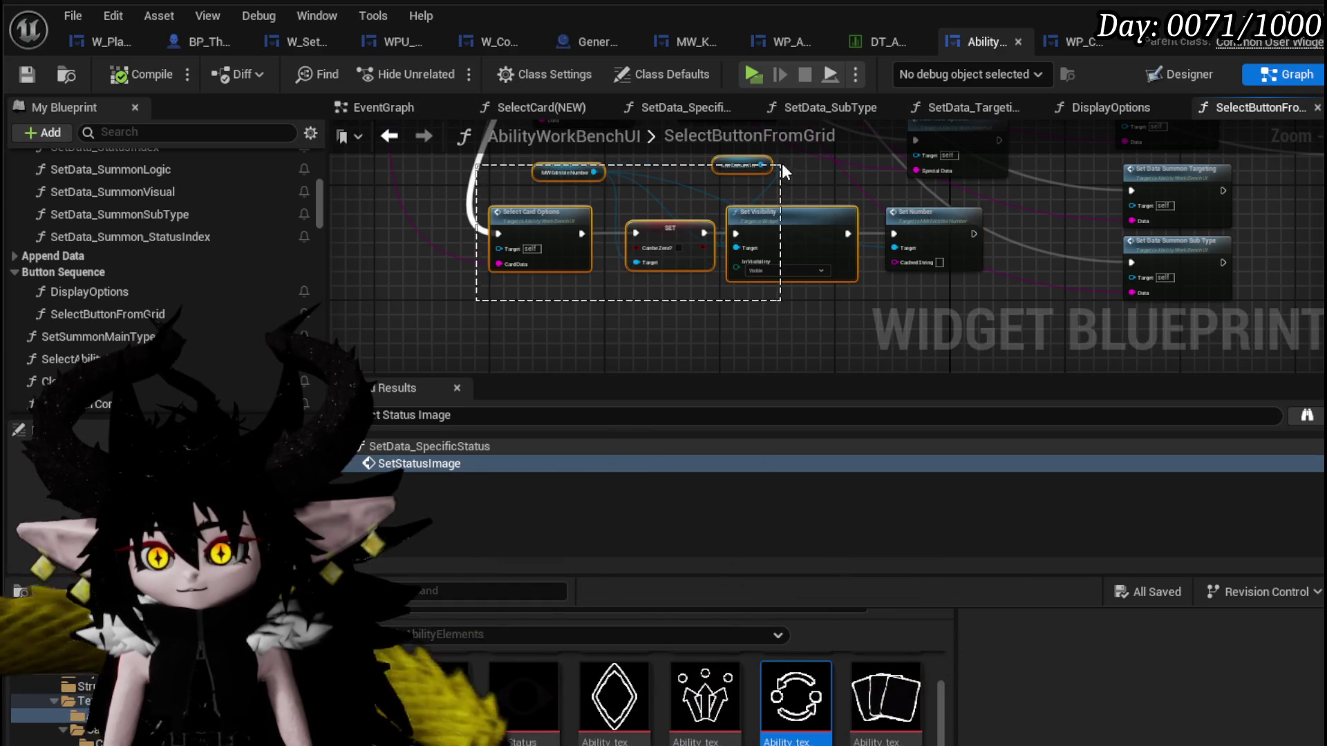
pyautogui.moveTo(911, 259); pyautogui.dragTo(860, 336)
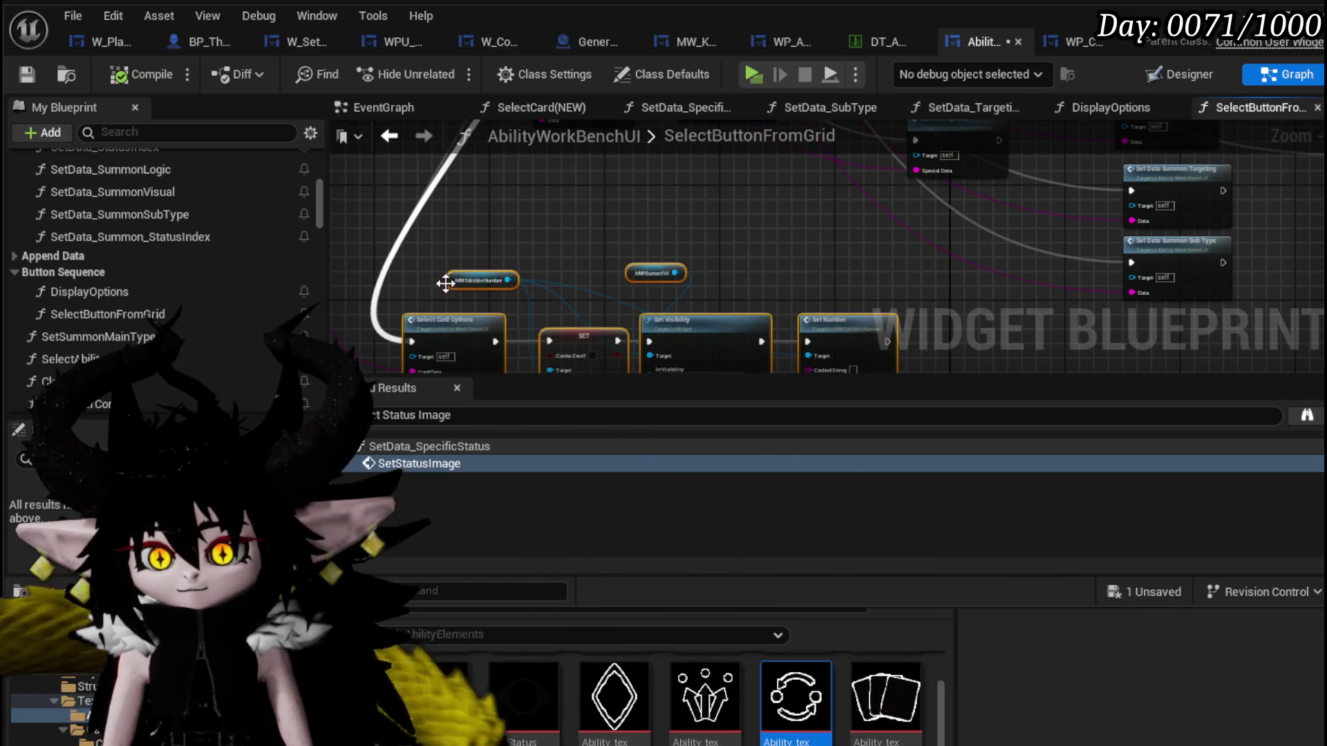
pyautogui.scroll(2, 459, 288)
pyautogui.scroll(2, 478, 276)
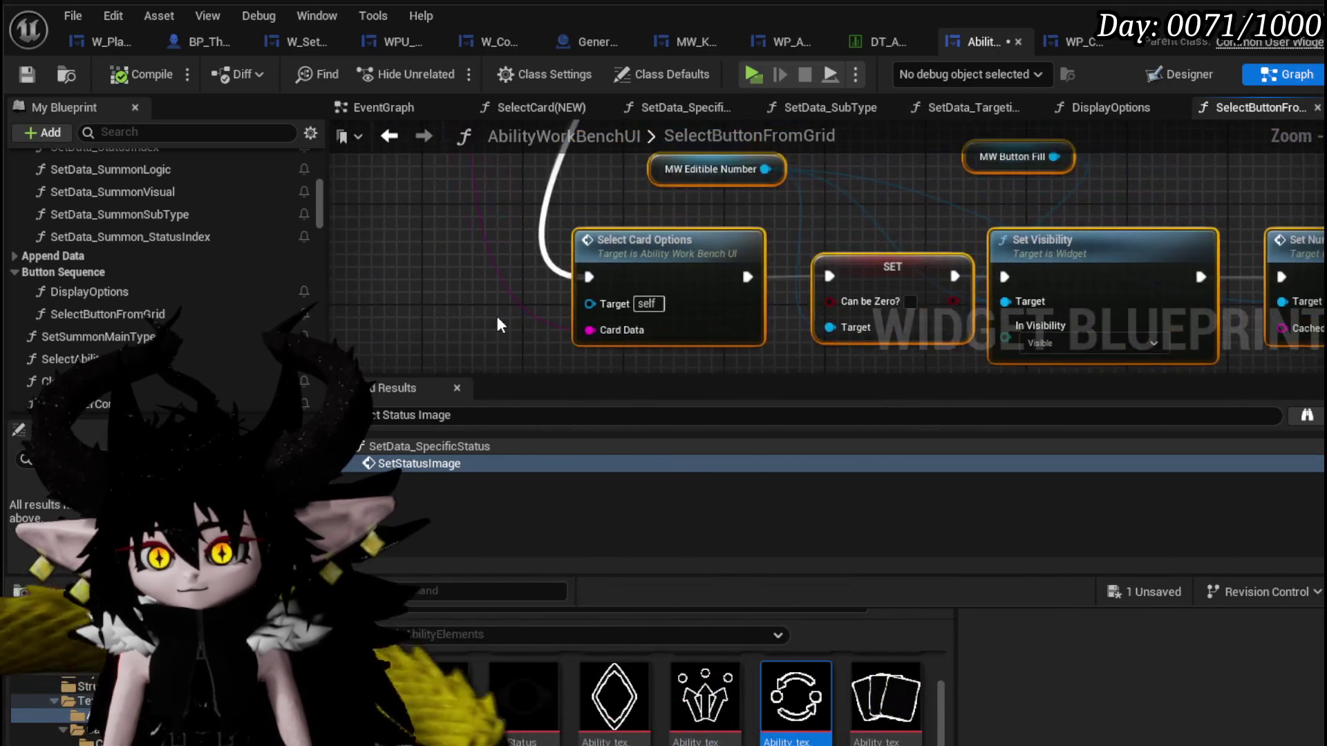
pyautogui.moveTo(601, 255)
pyautogui.mouseDown()
pyautogui.moveTo(436, 303)
pyautogui.moveTo(784, 253)
pyautogui.moveTo(881, 212)
pyautogui.moveTo(625, 184)
pyautogui.moveTo(620, 360)
pyautogui.mouseUp()
pyautogui.scroll(-2, 436, 303)
pyautogui.scroll(2, 784, 253)
pyautogui.scroll(-2, 654, 280)
pyautogui.moveTo(661, 289); pyautogui.dragTo(622, 312)
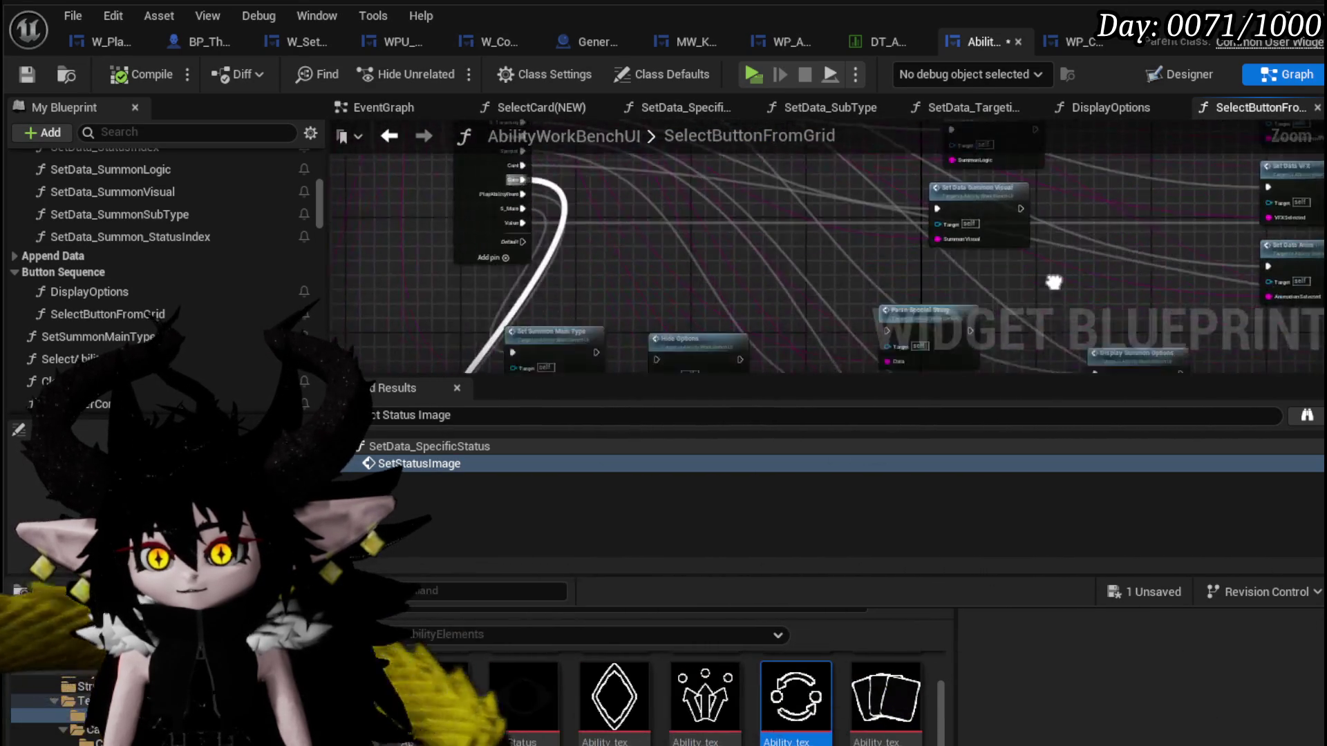
pyautogui.scroll(2, 622, 312)
pyautogui.scroll(2, 546, 200)
pyautogui.scroll(-2, 547, 200)
pyautogui.moveTo(547, 201); pyautogui.dragTo(624, 235)
pyautogui.scroll(2, 546, 200)
pyautogui.scroll(-3, 624, 236)
pyautogui.scroll(-2, 733, 289)
pyautogui.scroll(3, 733, 288)
pyautogui.scroll(2, 609, 262)
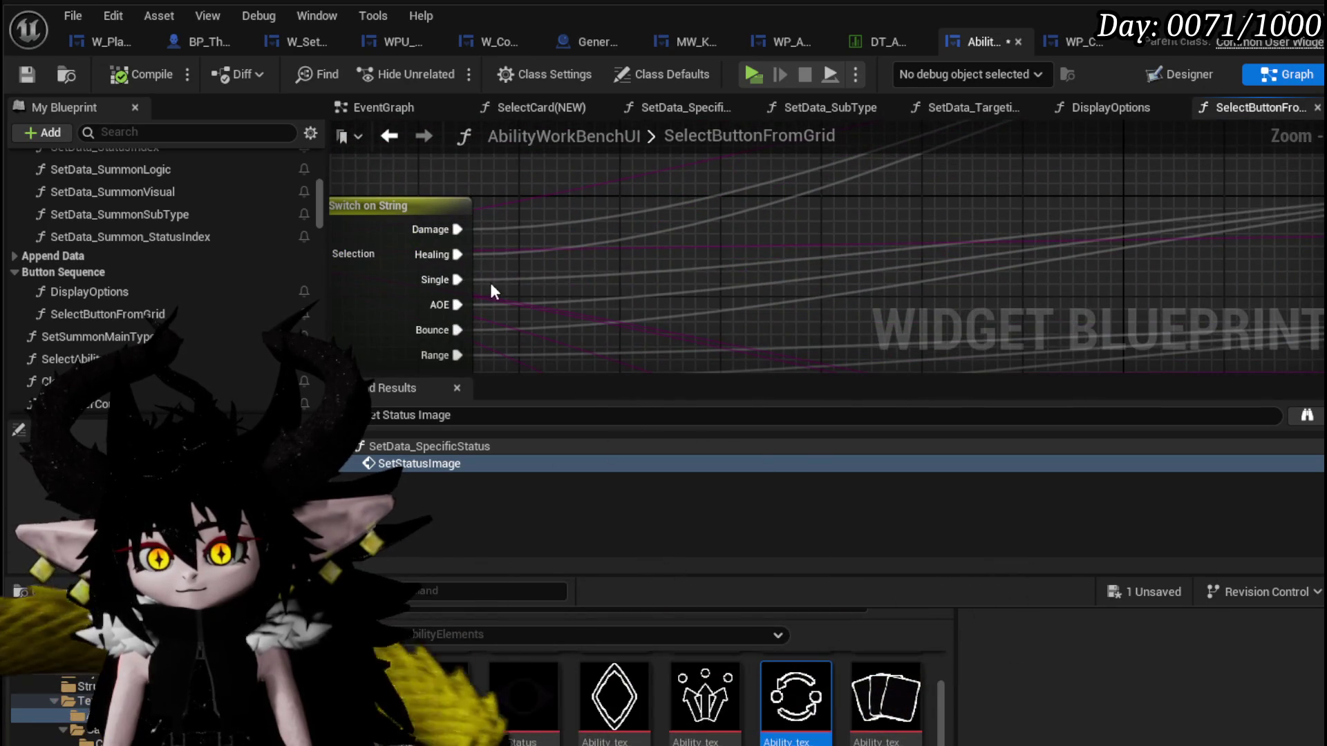
pyautogui.scroll(-2, 582, 275)
pyautogui.scroll(2, 1048, 192)
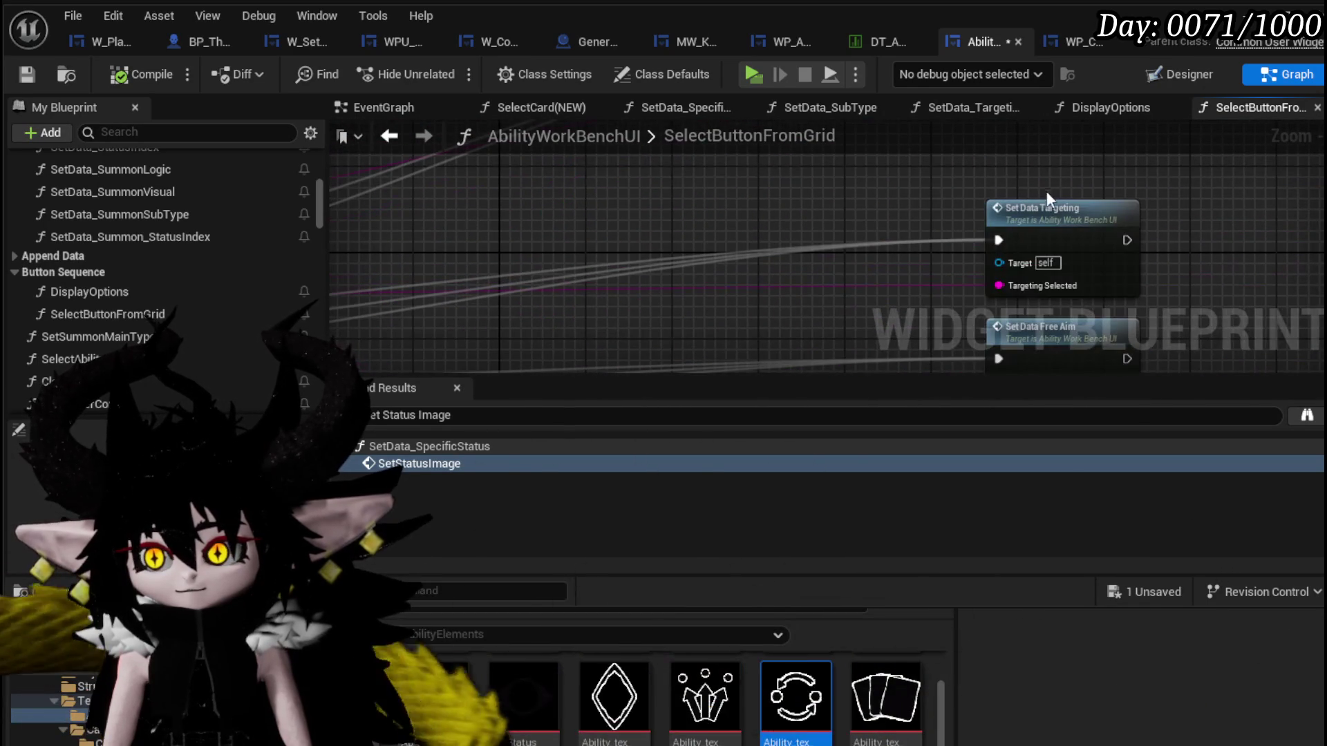
pyautogui.scroll(-3, 779, 262)
pyautogui.moveTo(753, 228); pyautogui.dragTo(634, 269)
pyautogui.scroll(1, 634, 268)
pyautogui.scroll(2, 571, 263)
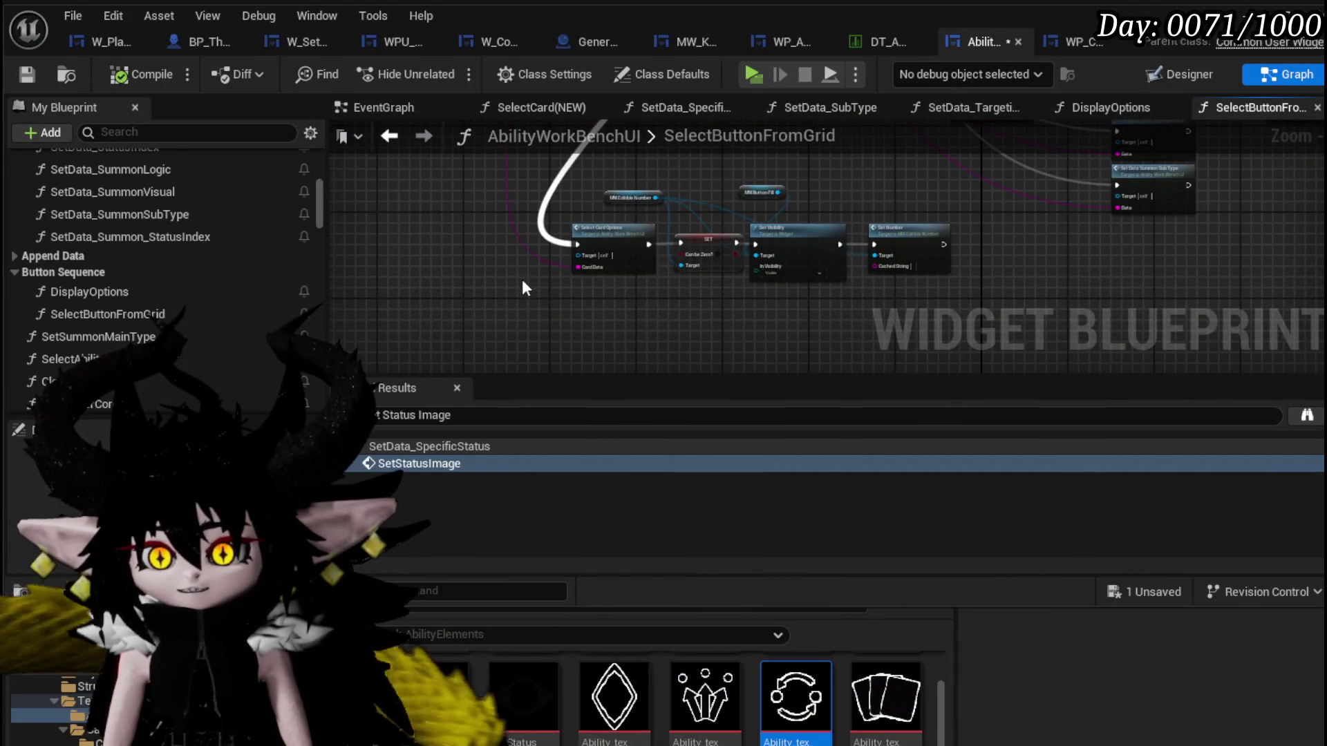
# Route the execution wire into the Set Data Targeting node.
pyautogui.click(599, 296)
pyautogui.scroll(2, 600, 297)
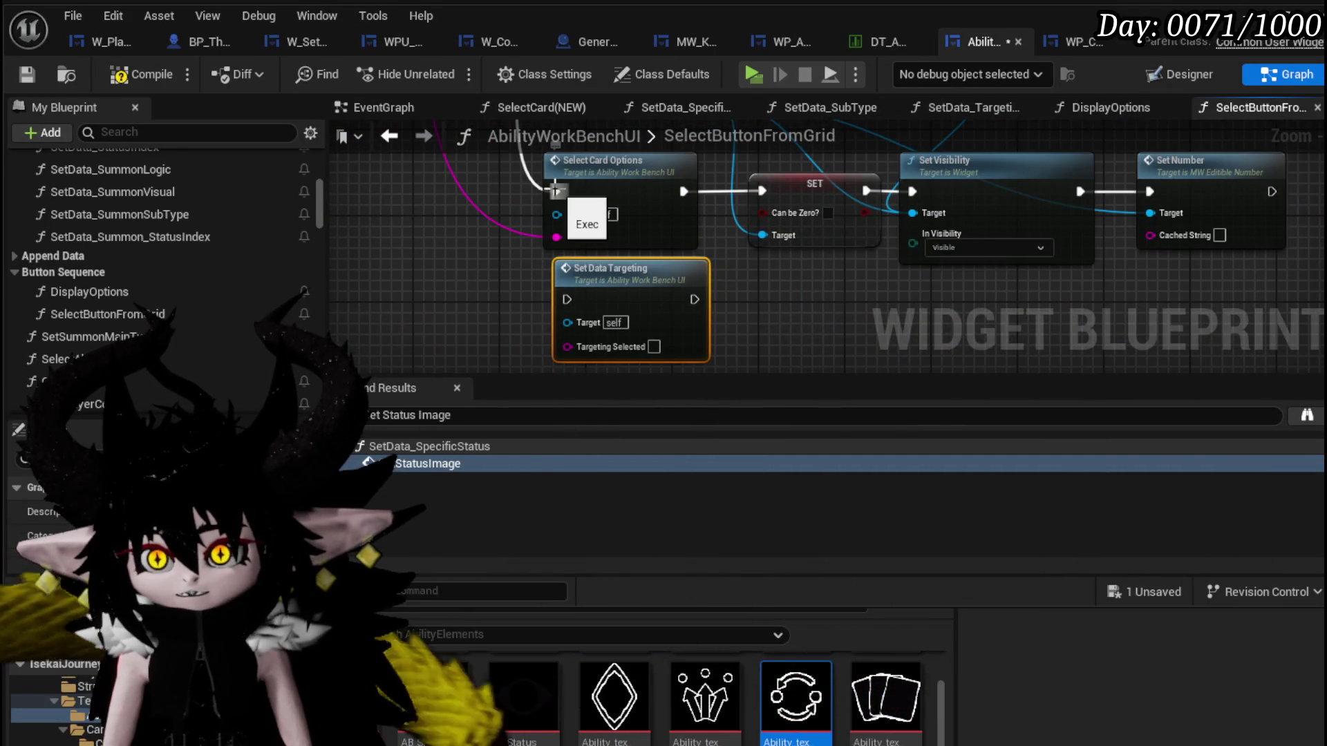
pyautogui.moveTo(556, 192); pyautogui.dragTo(566, 300)
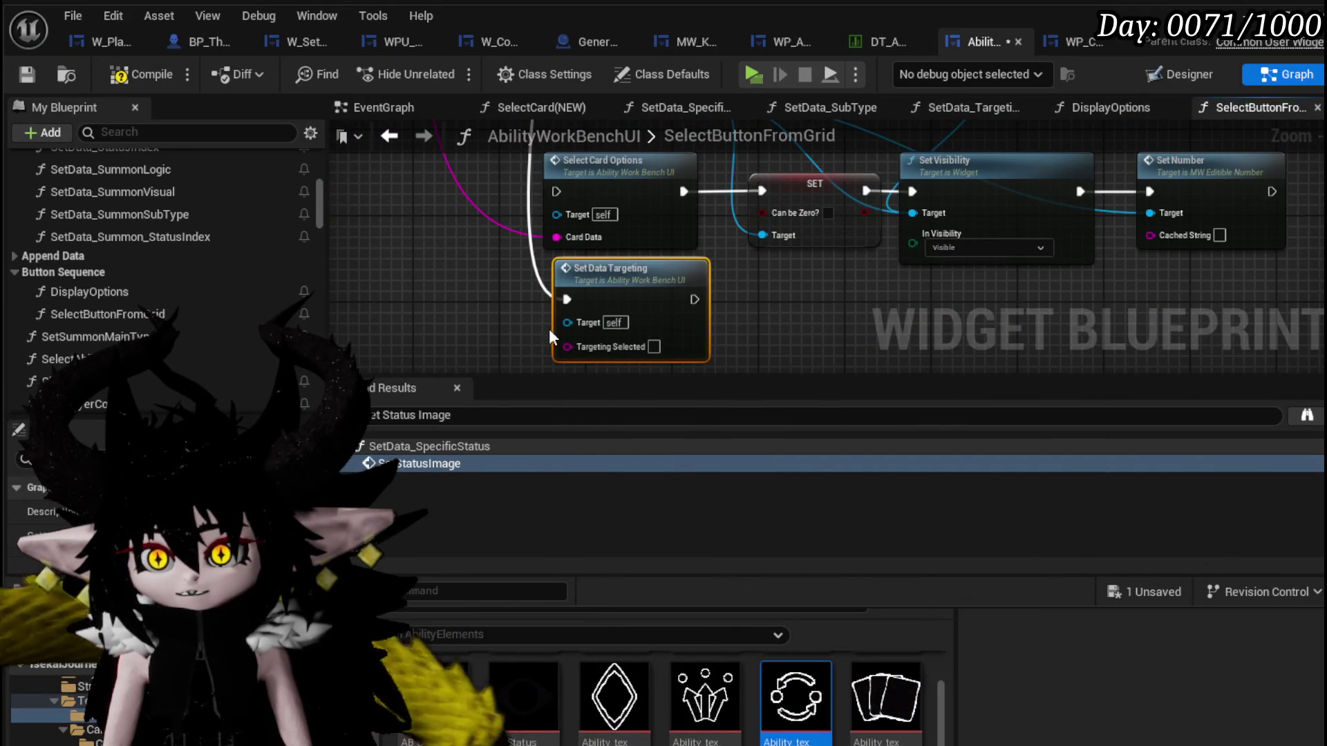
pyautogui.moveTo(572, 244)
pyautogui.mouseDown()
pyautogui.moveTo(576, 347)
pyautogui.moveTo(612, 349)
pyautogui.moveTo(535, 270)
pyautogui.mouseUp()
pyautogui.scroll(-5, 604, 327)
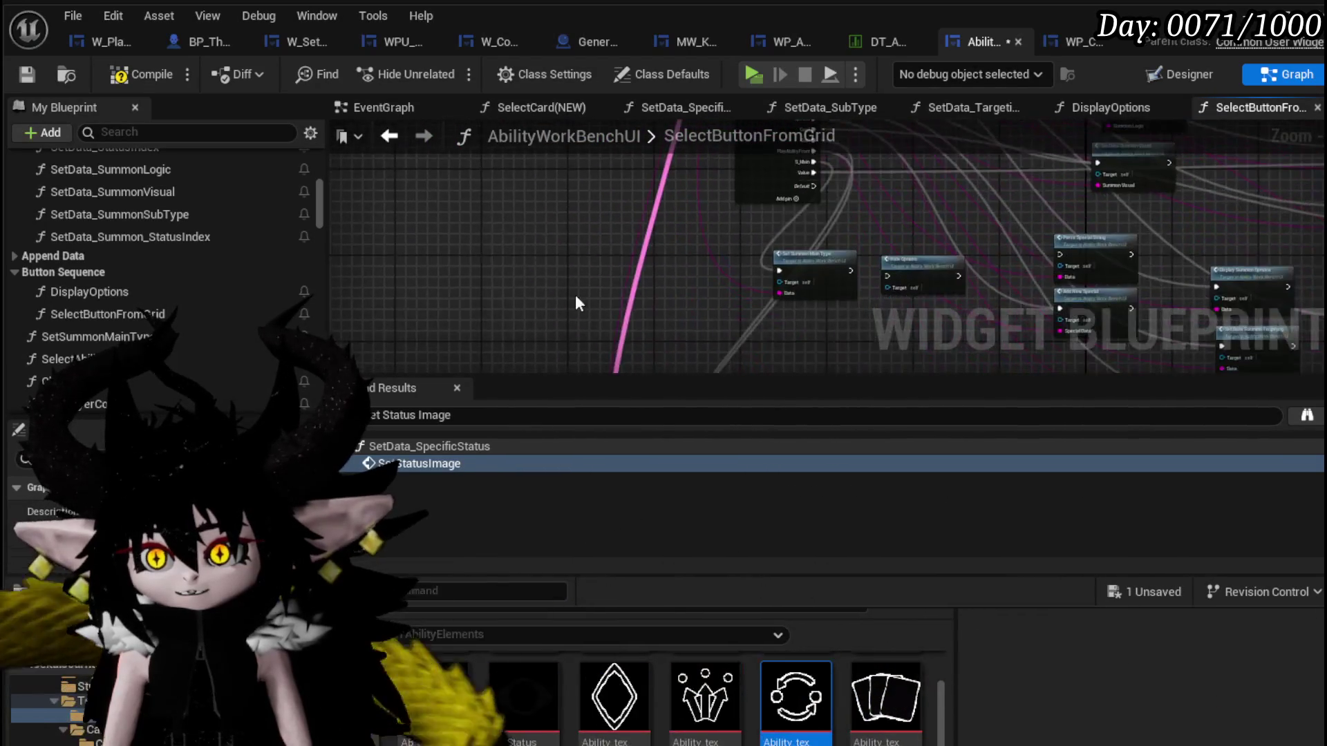
pyautogui.scroll(2, 548, 319)
pyautogui.scroll(3, 677, 207)
pyautogui.moveTo(678, 208); pyautogui.dragTo(698, 253)
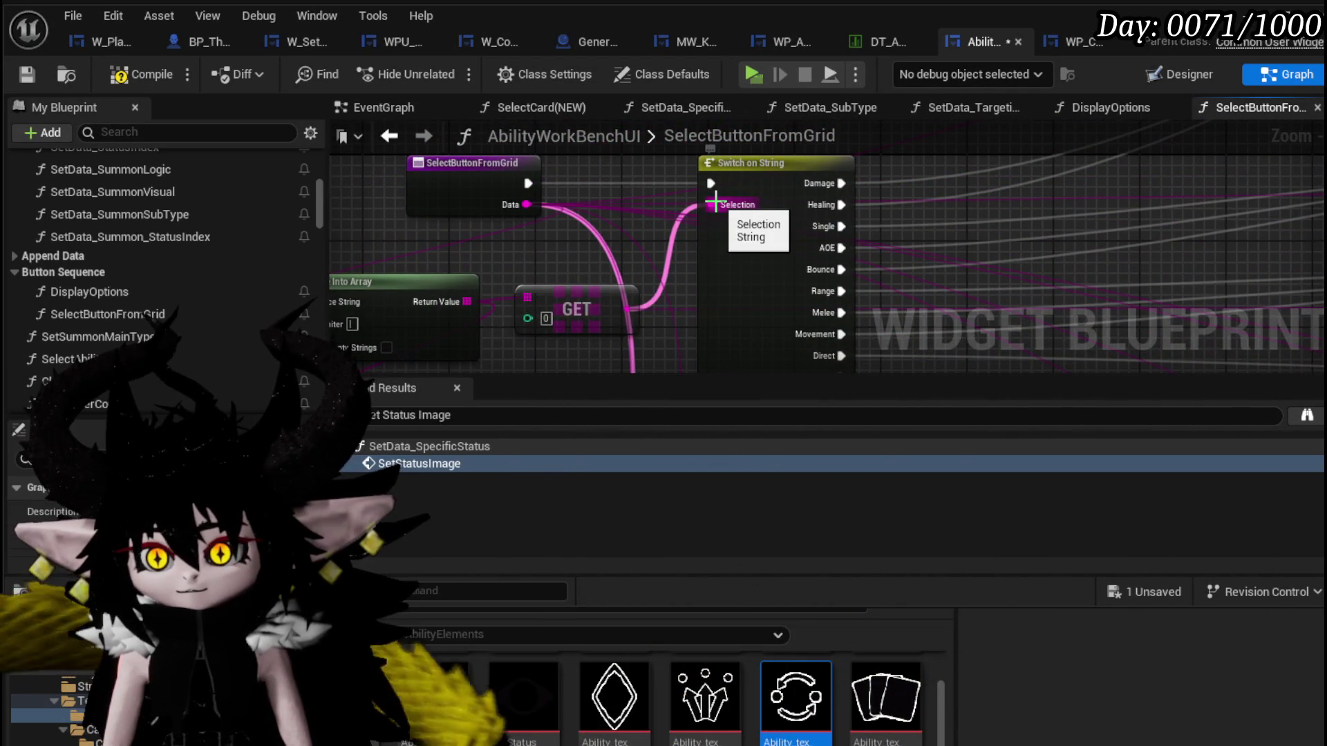
pyautogui.scroll(-3, 711, 219)
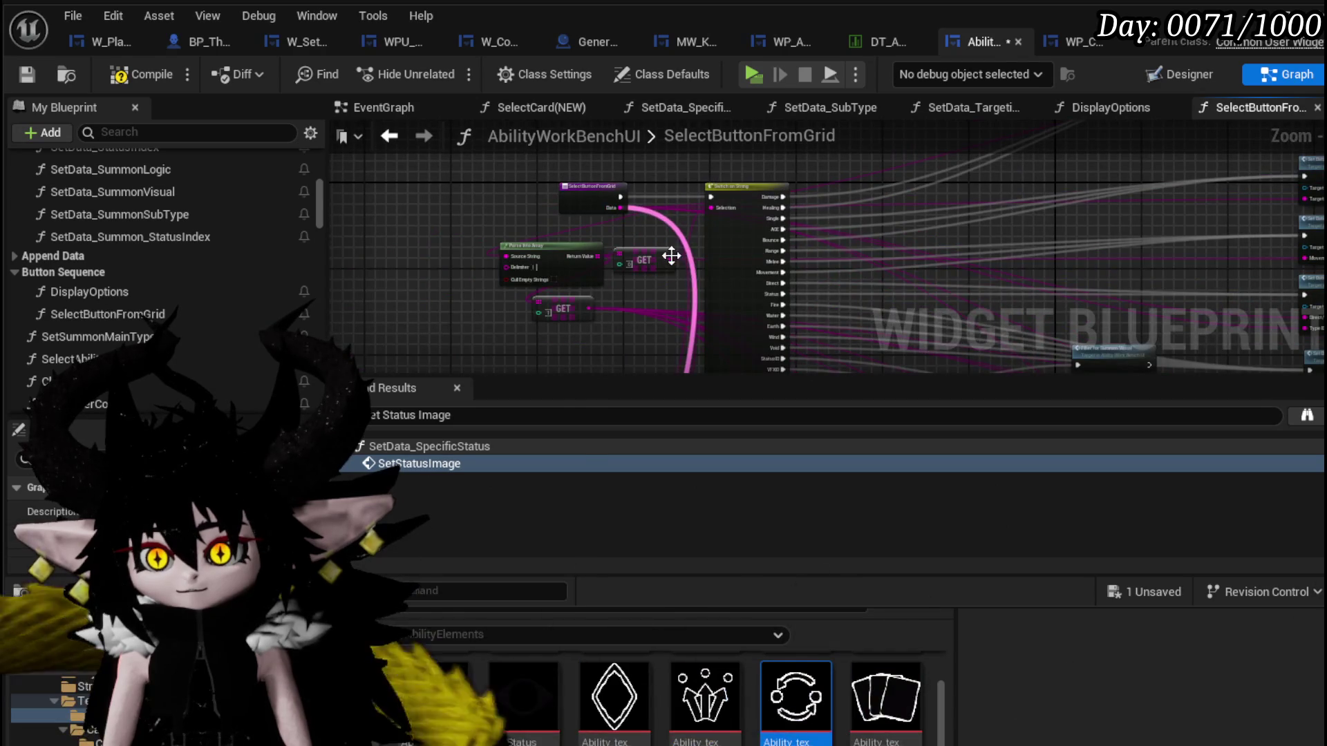
pyautogui.scroll(2, 671, 259)
# Connect the GET result to Targeting Selected, compile, save and start the play preview.
pyautogui.moveTo(670, 258); pyautogui.dragTo(631, 110)
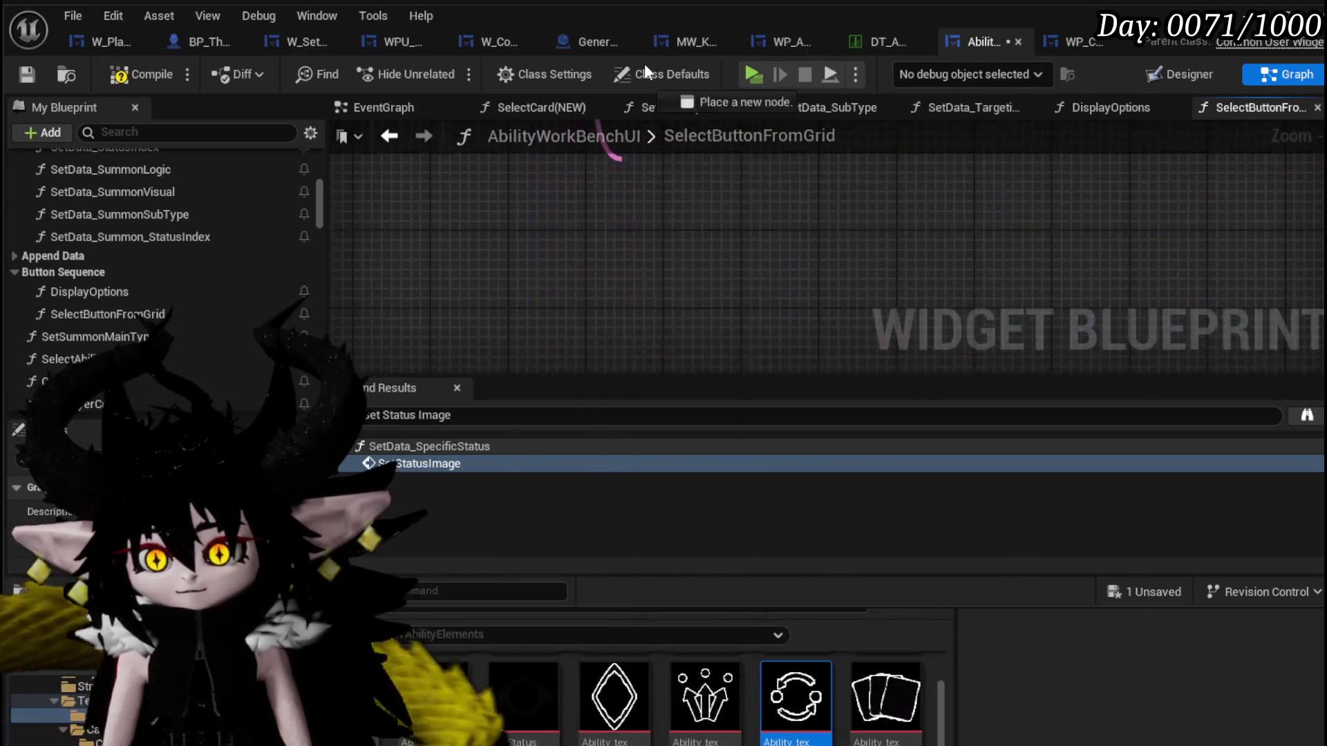
pyautogui.moveTo(631, 110)
pyautogui.mouseDown()
pyautogui.moveTo(609, 355)
pyautogui.moveTo(644, 345)
pyautogui.mouseUp()
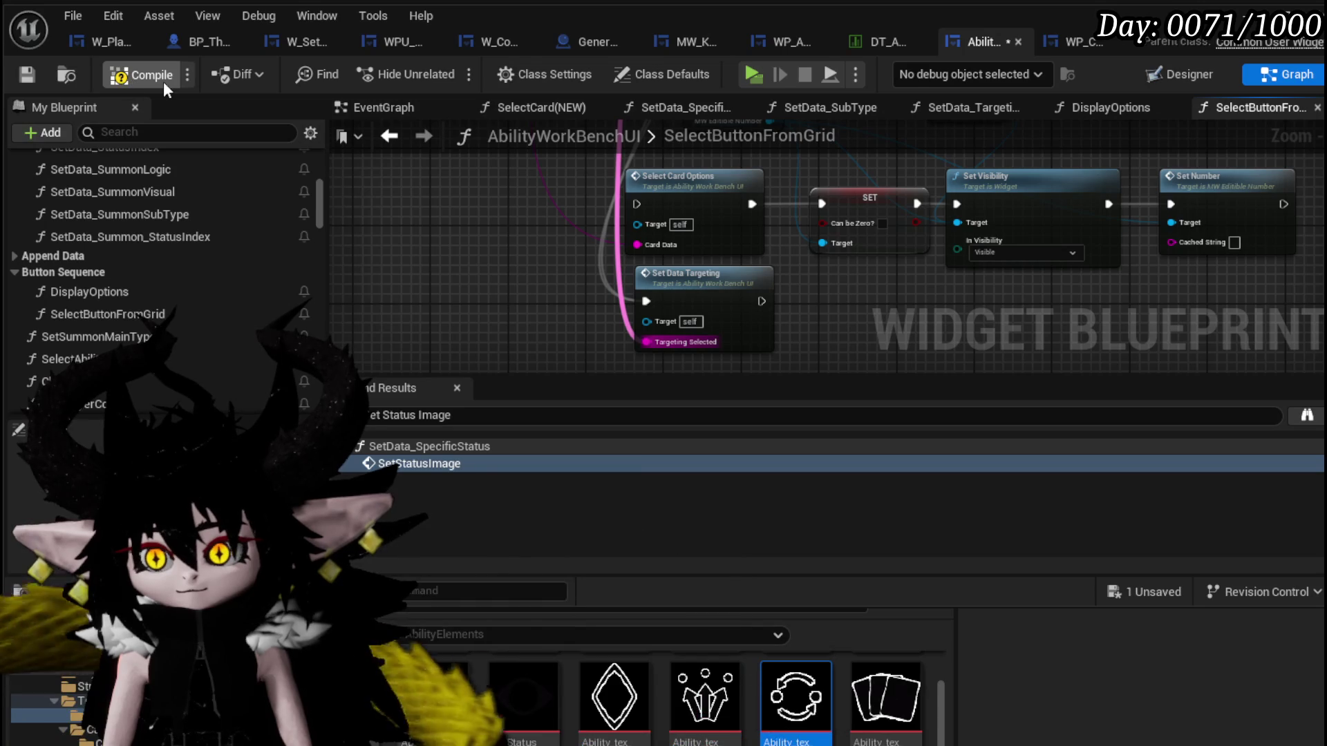
pyautogui.click(27, 73)
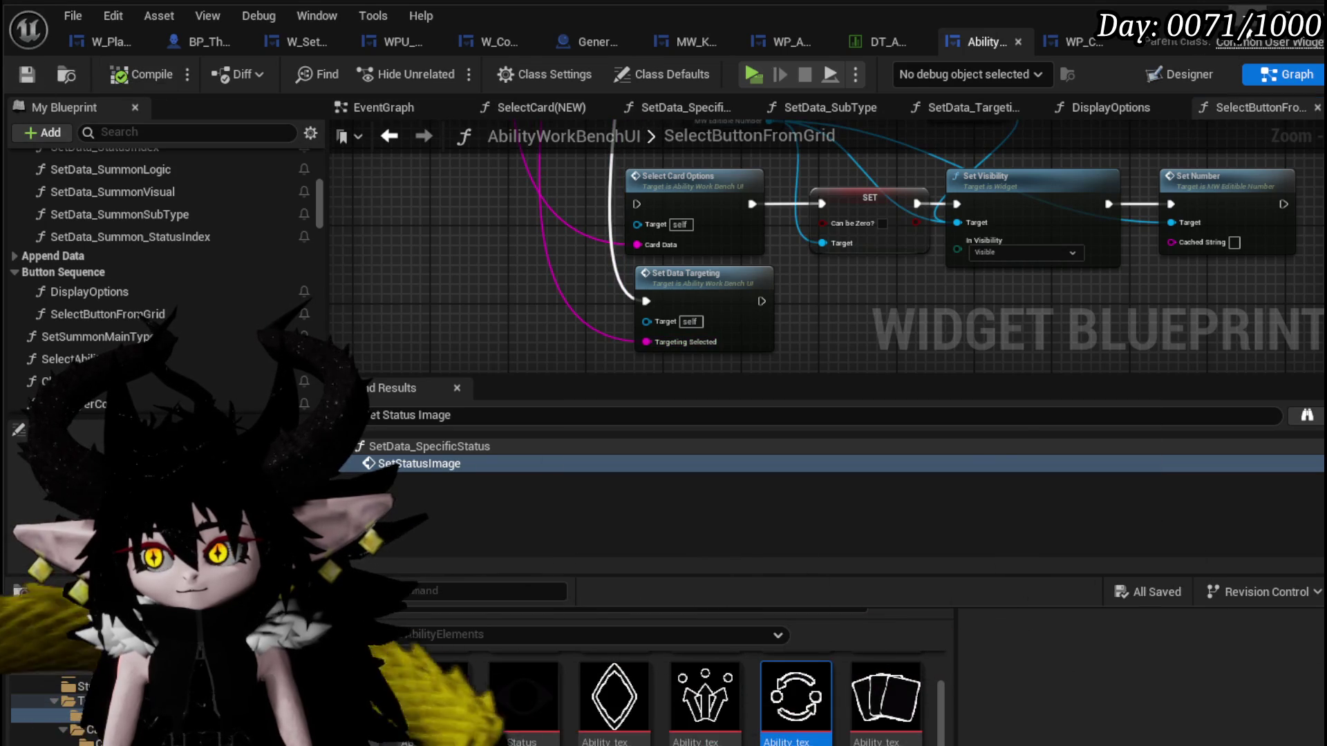
pyautogui.hotkey('alt', 'Tab')
pyautogui.click(447, 67)
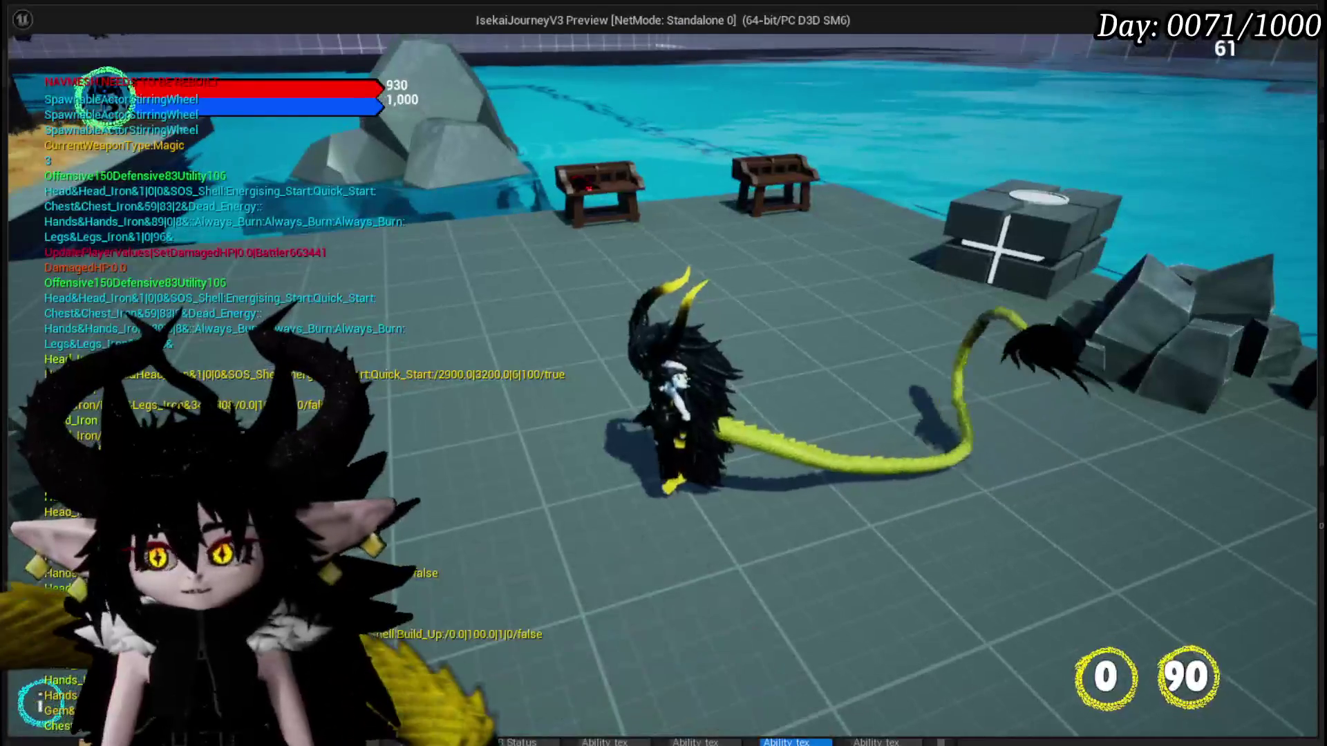
# Interact with the desk, show the core deck and open the cat-faced card for editing.
pyautogui.press('Tab')
pyautogui.click(1270, 80)
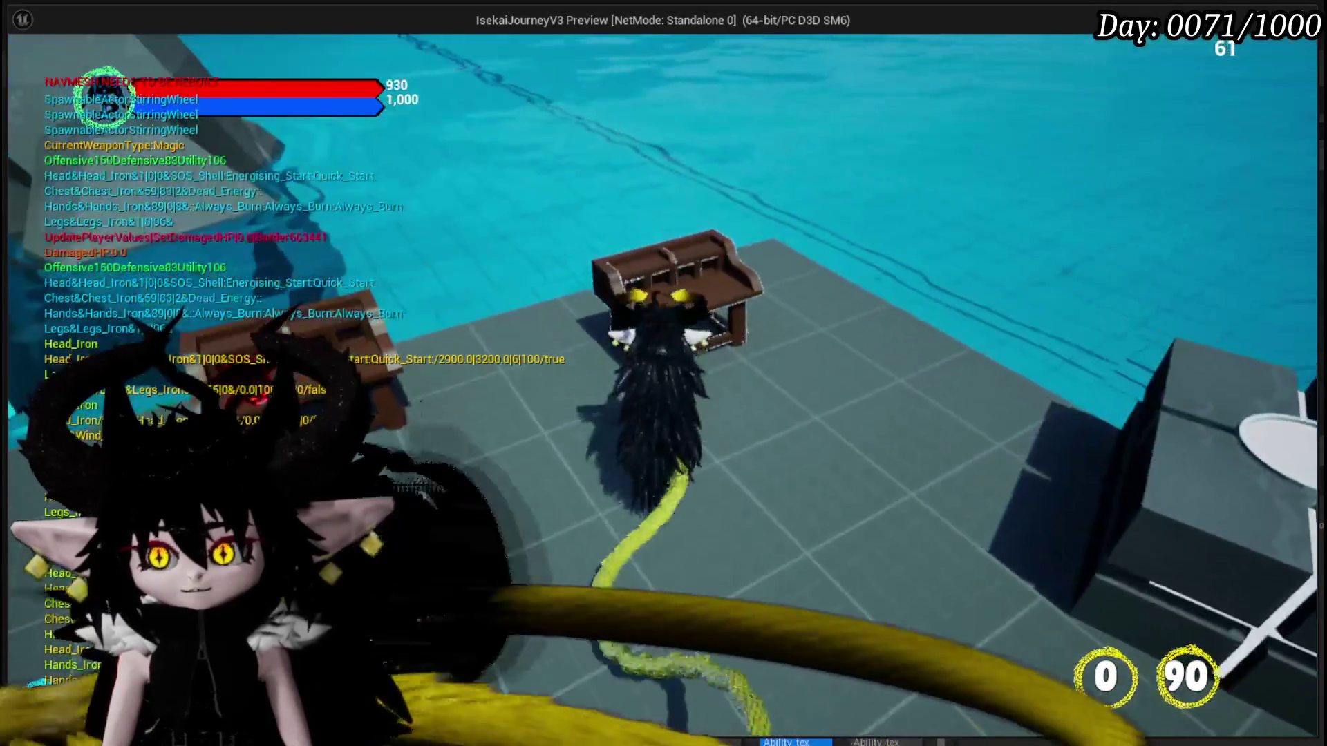
pyautogui.press('e')
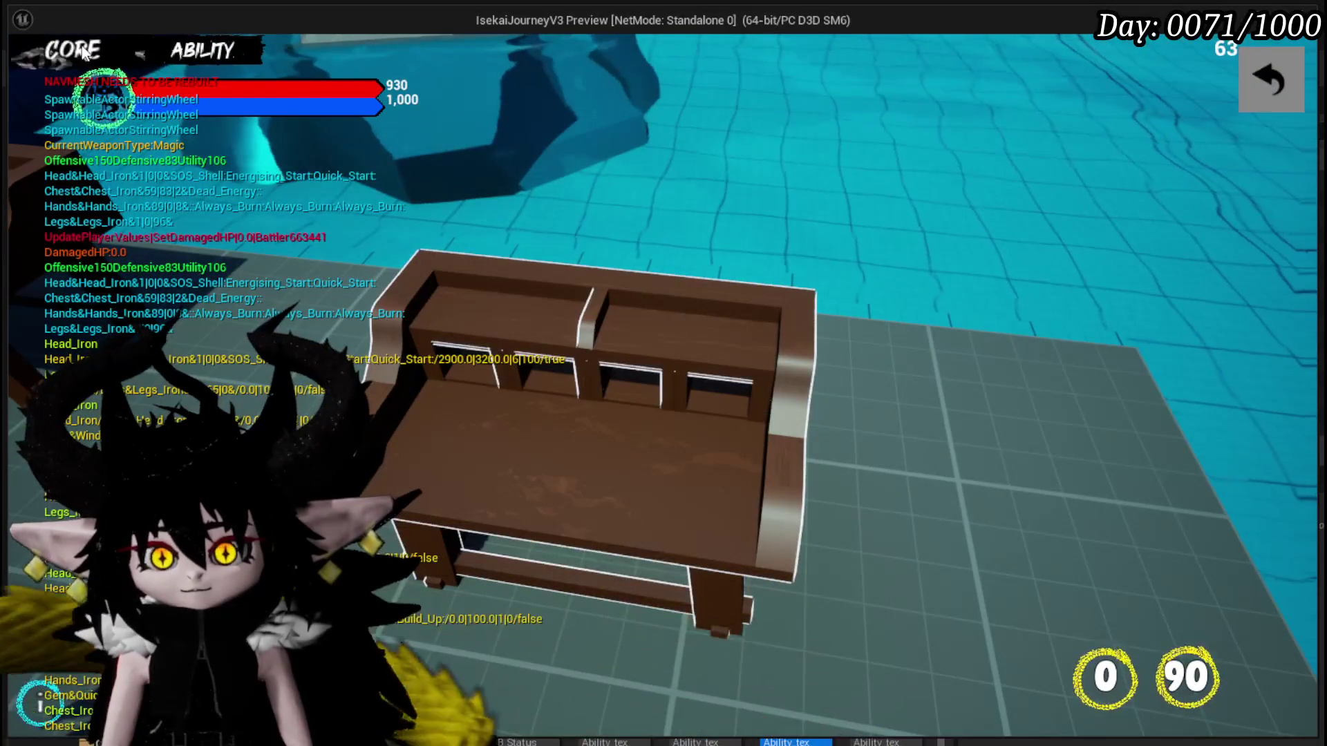
pyautogui.click(96, 47)
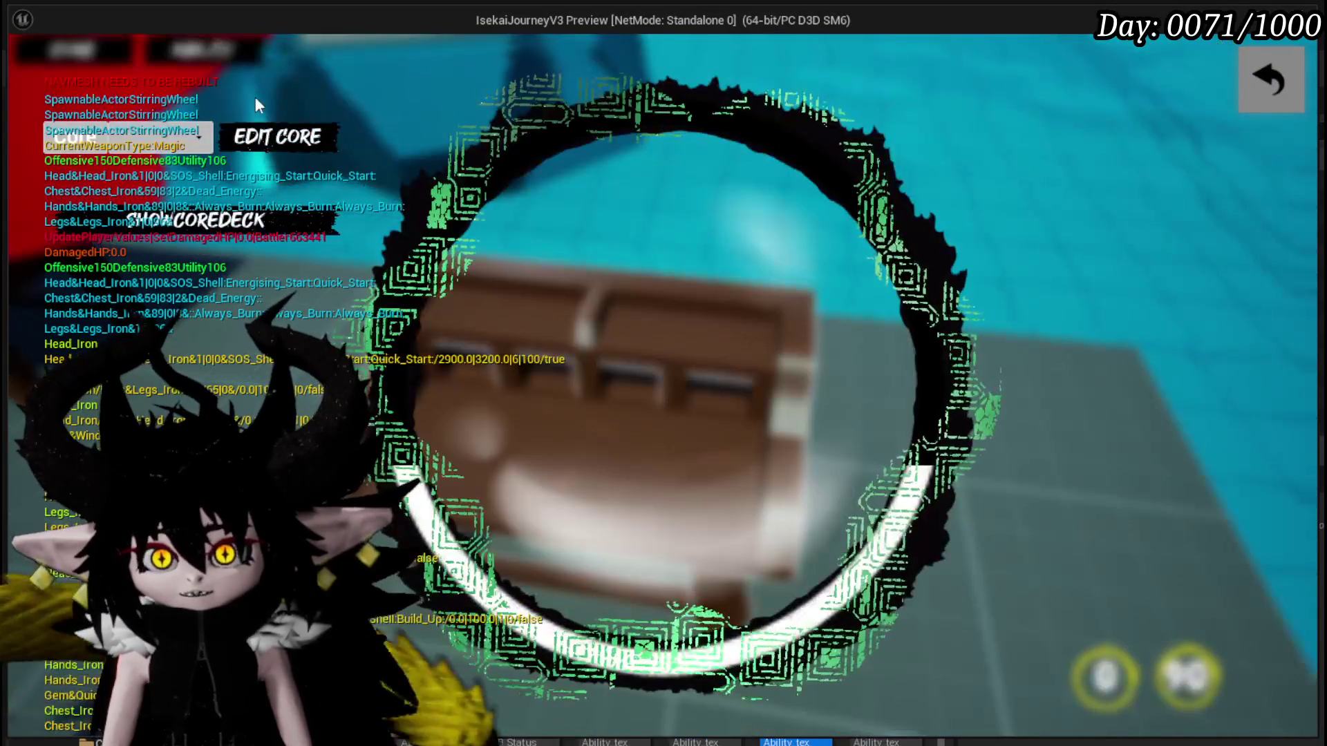
pyautogui.click(161, 225)
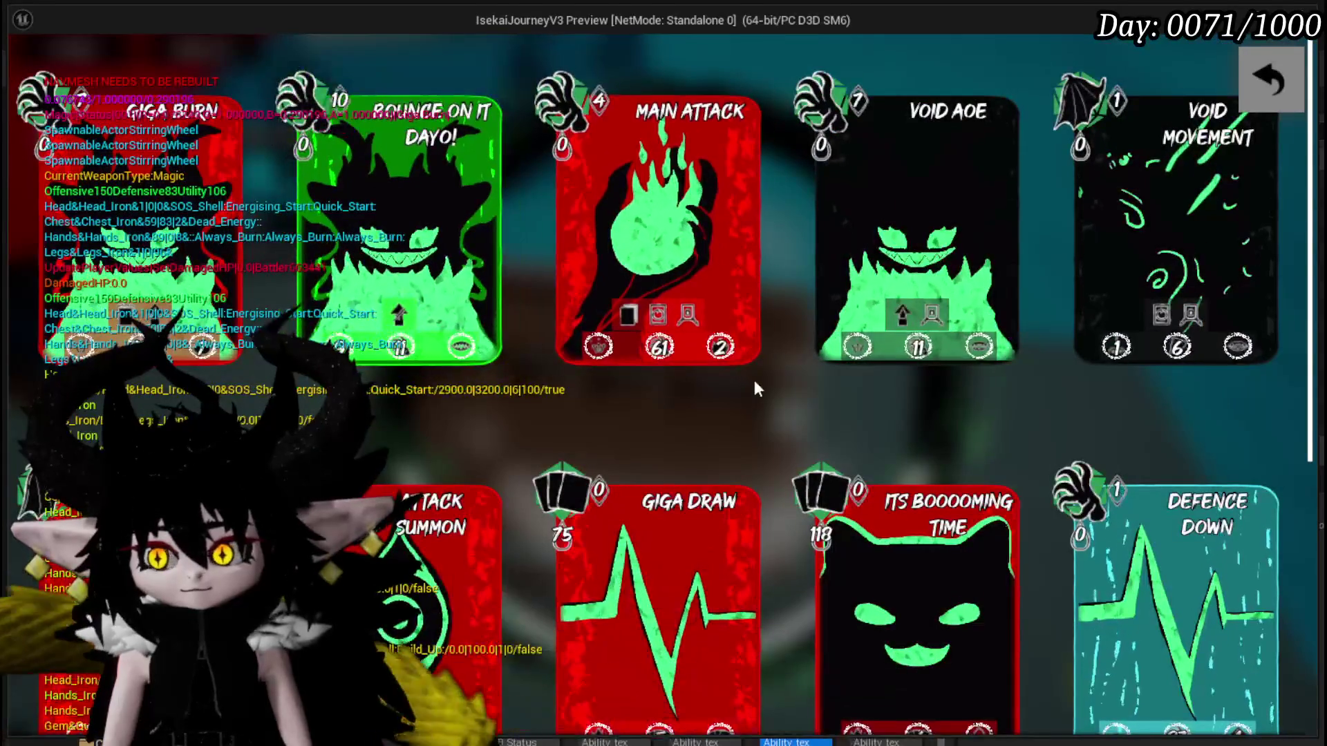
pyautogui.scroll(-2, 925, 394)
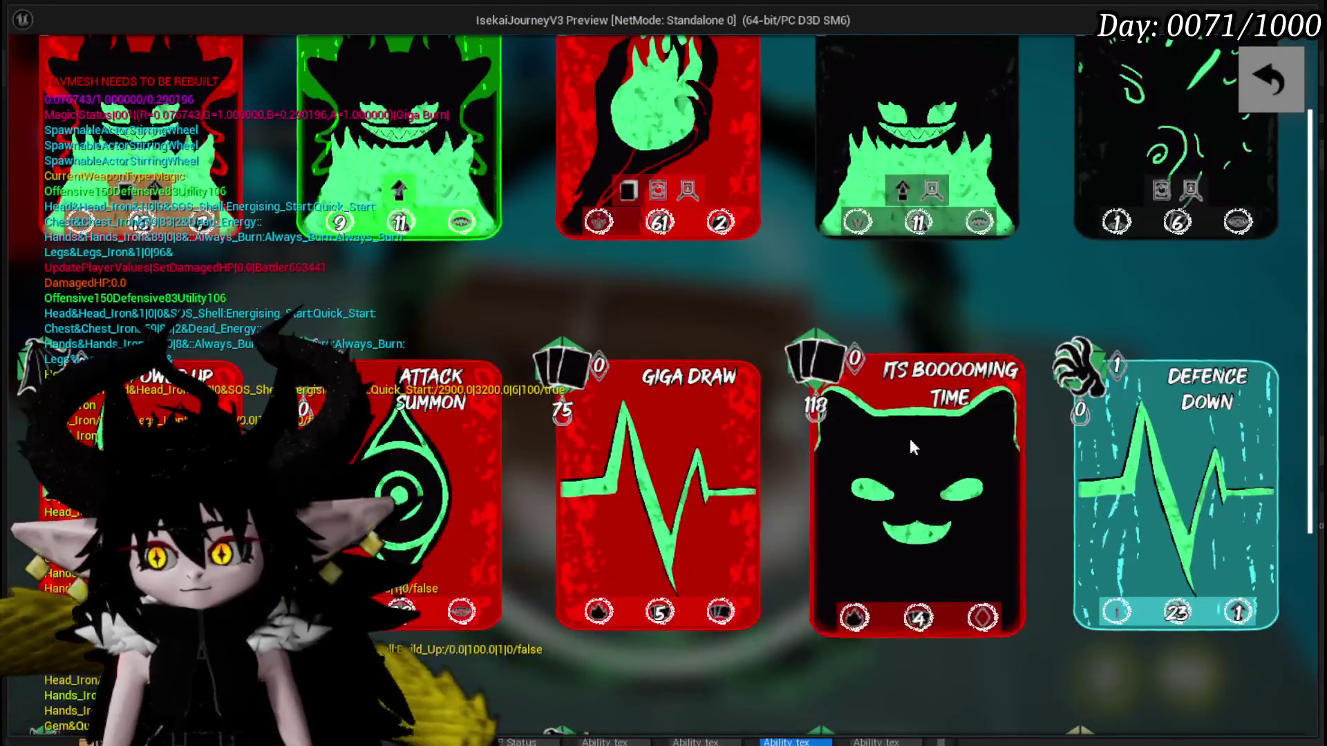
pyautogui.click(915, 435)
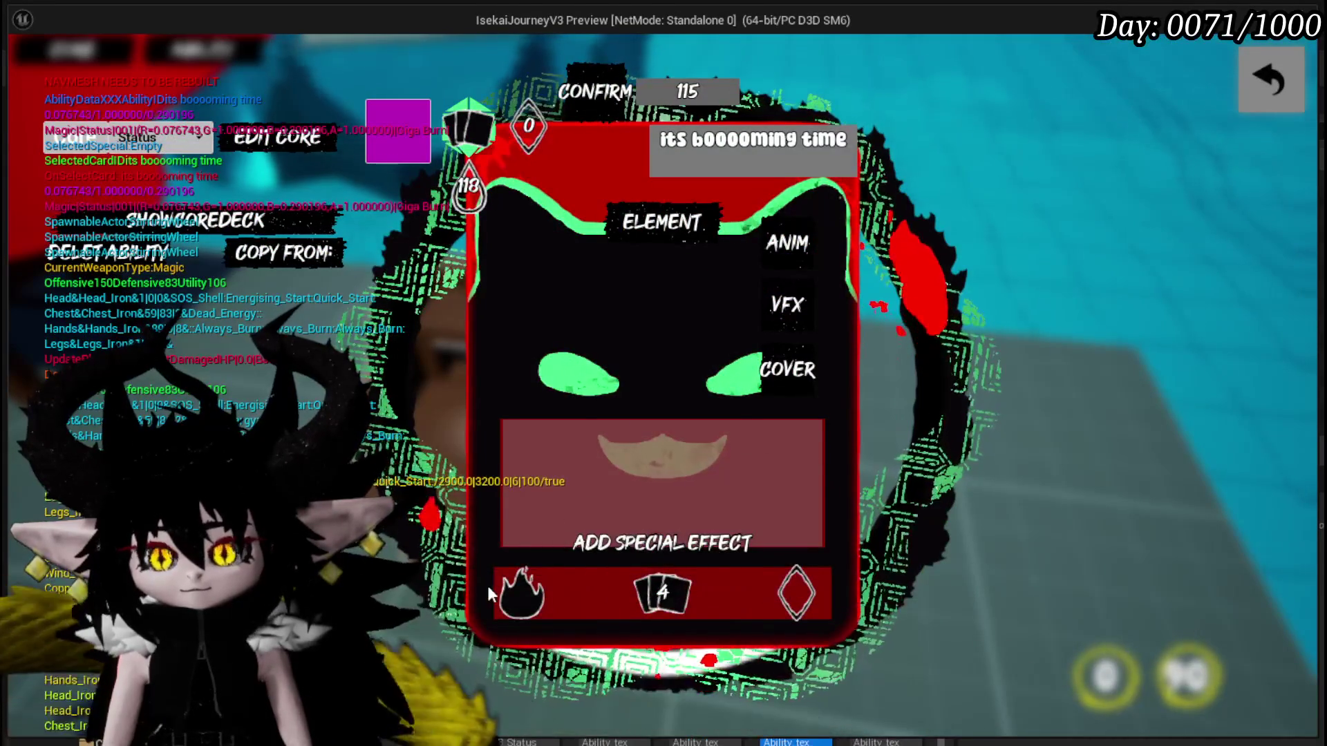
# Bring up the card's element choices and pick an element, twice.
pyautogui.click(517, 603)
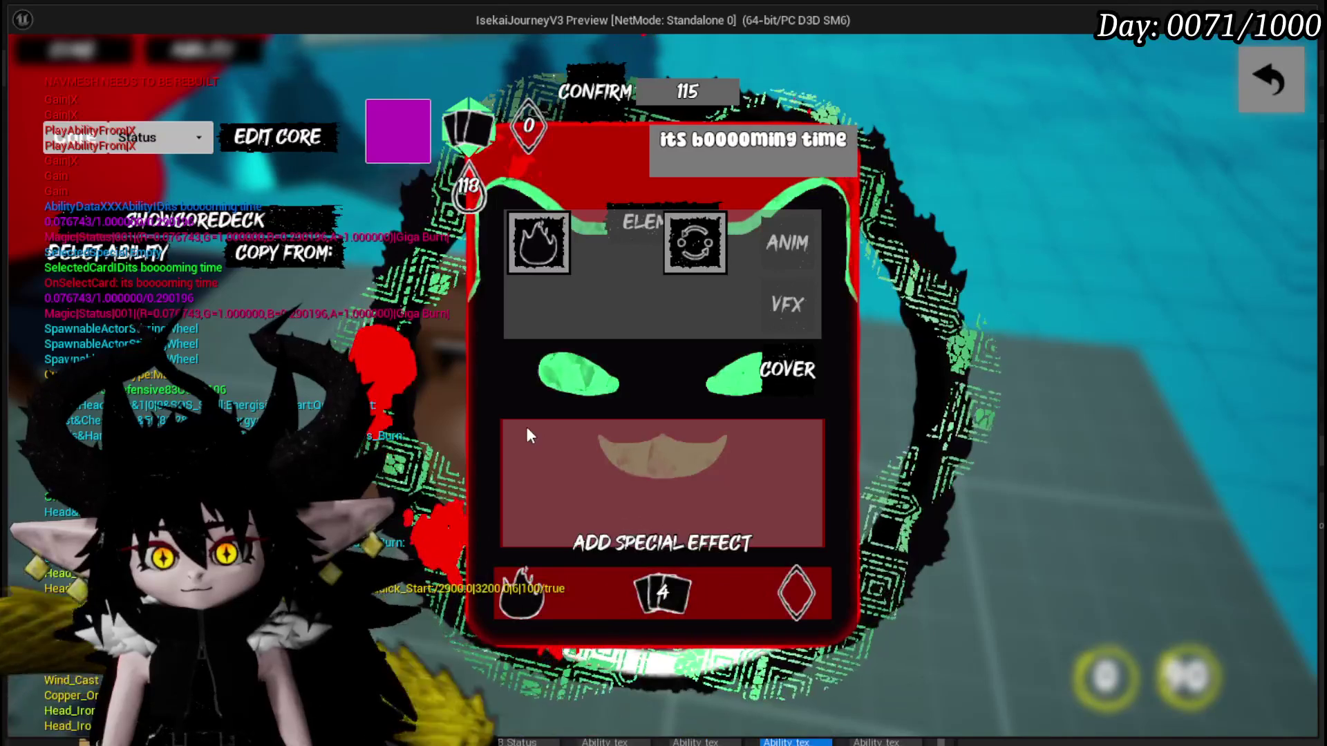
pyautogui.click(407, 137)
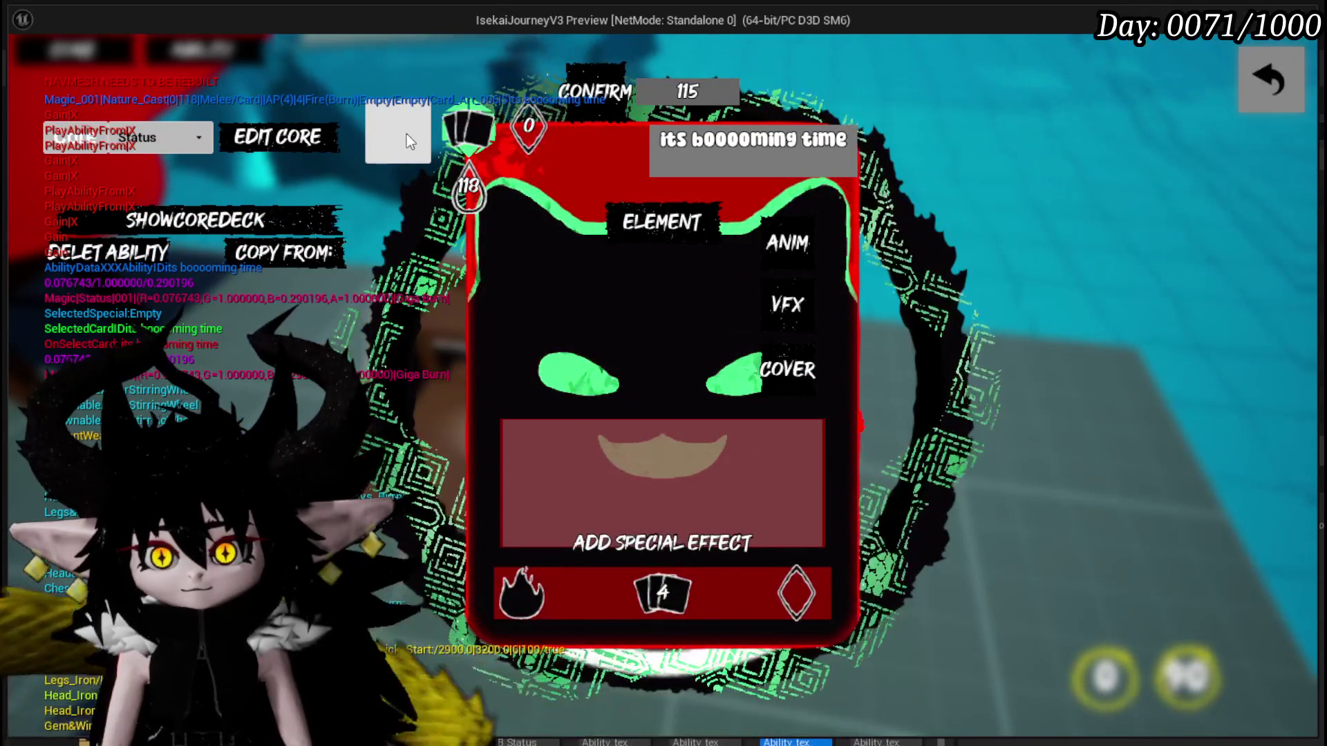
pyautogui.click(523, 594)
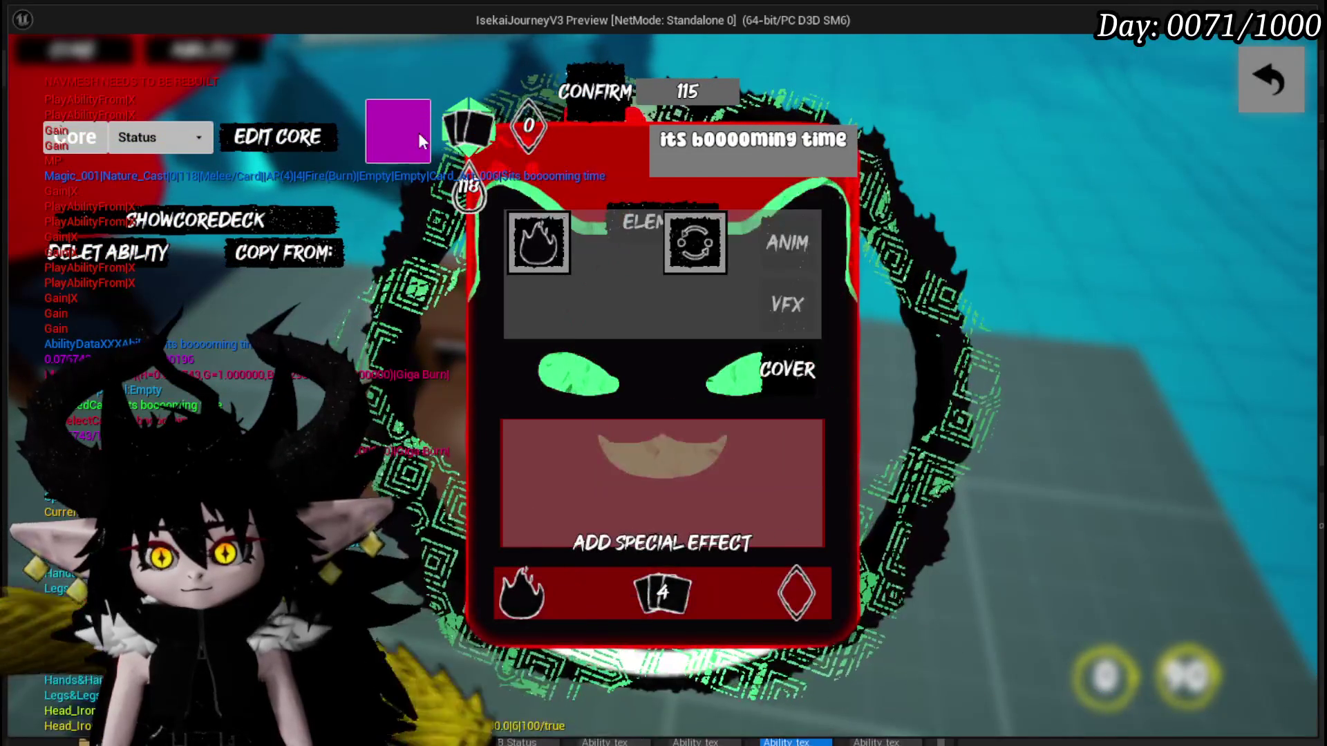
pyautogui.click(409, 139)
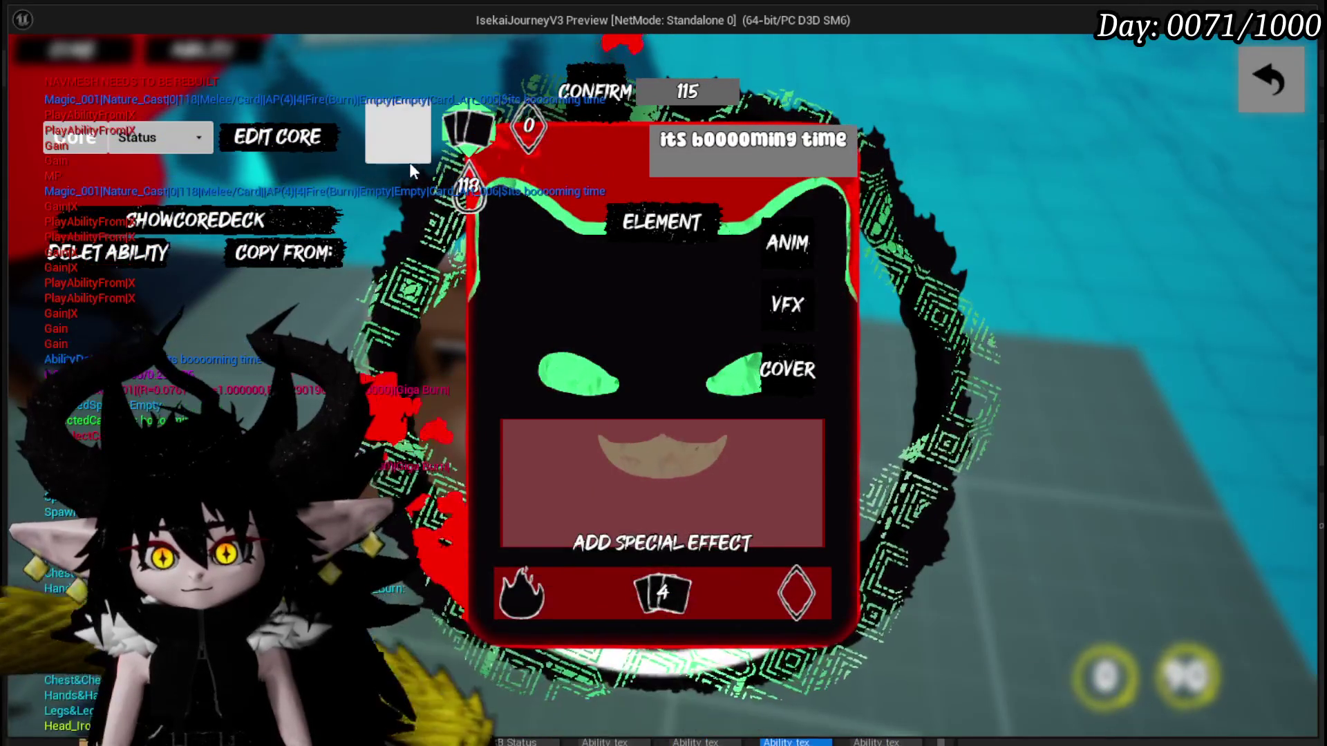
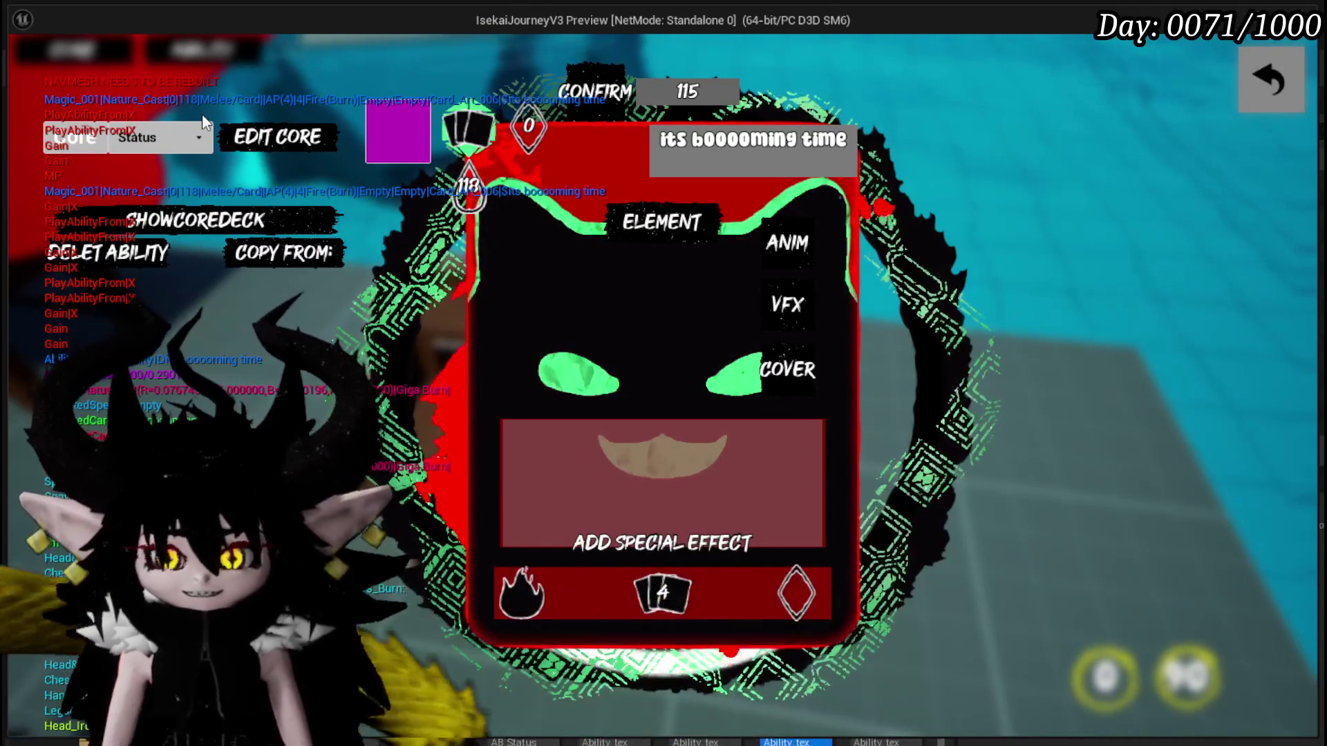
# Check the card's element options in the preview, stop playing and save the level.
pyautogui.click(549, 594)
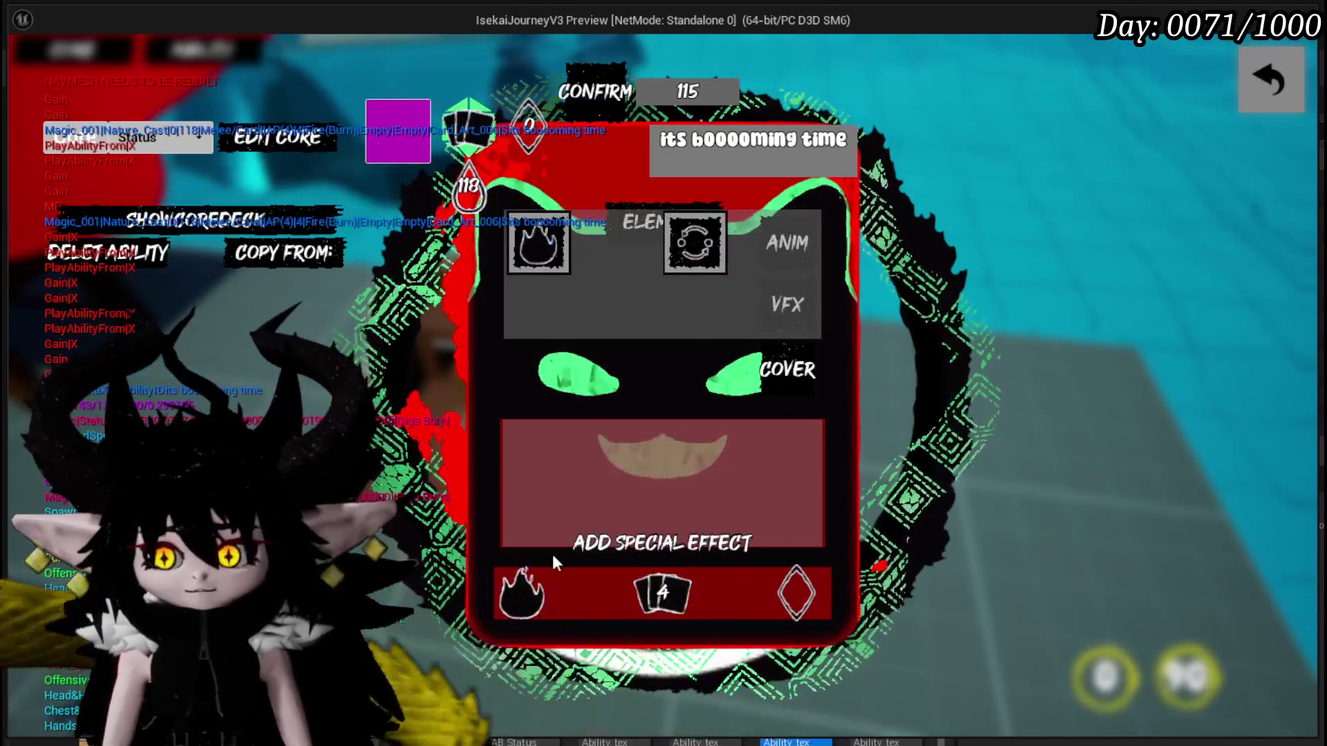
pyautogui.click(401, 132)
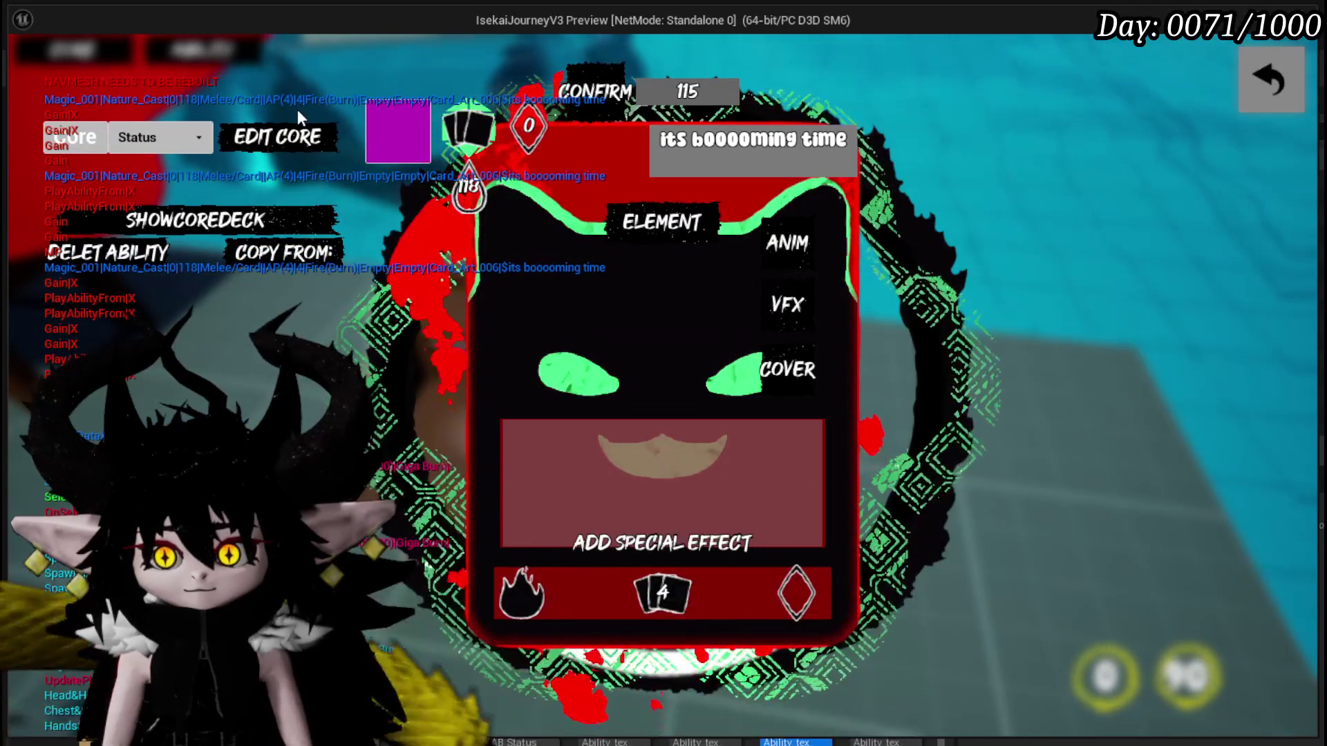
pyautogui.press('Escape')
pyautogui.click(32, 68)
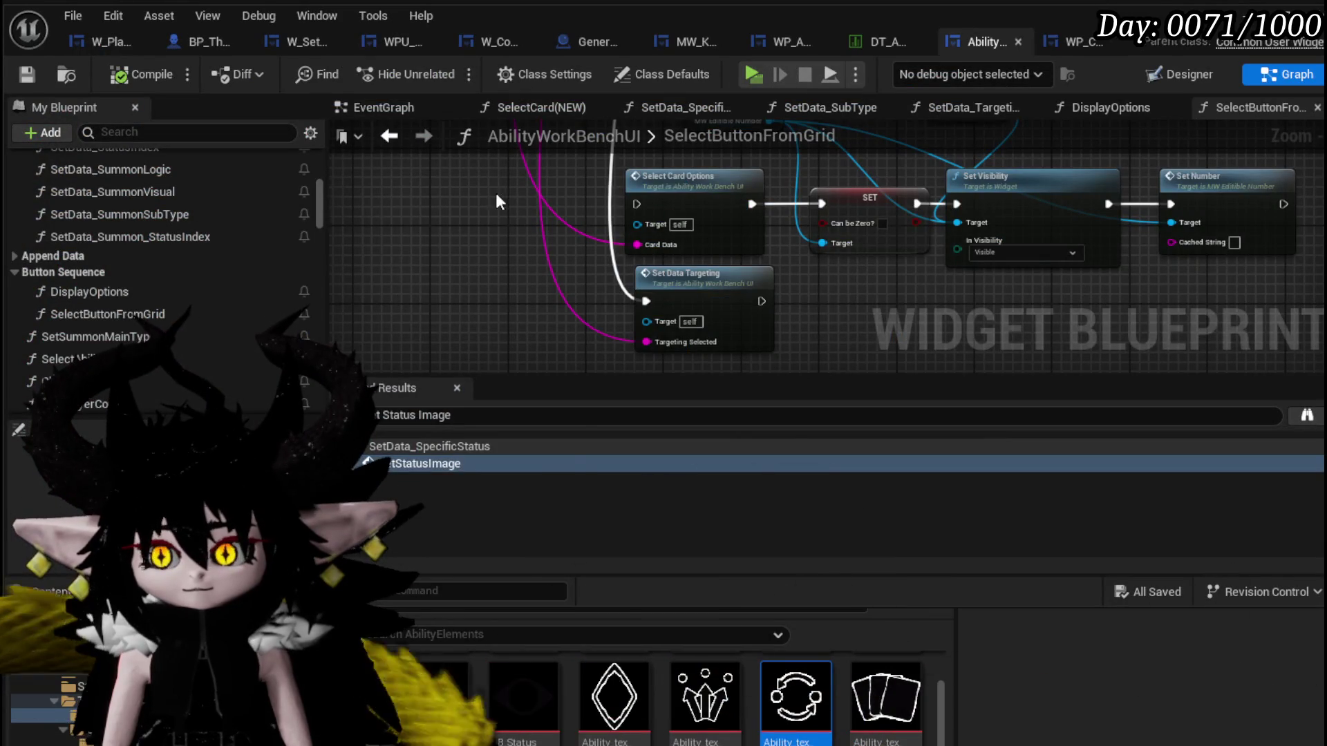
# Review the SelectCardOptions function graph from the call chain and save the blueprint.
pyautogui.moveTo(480, 202); pyautogui.dragTo(585, 317)
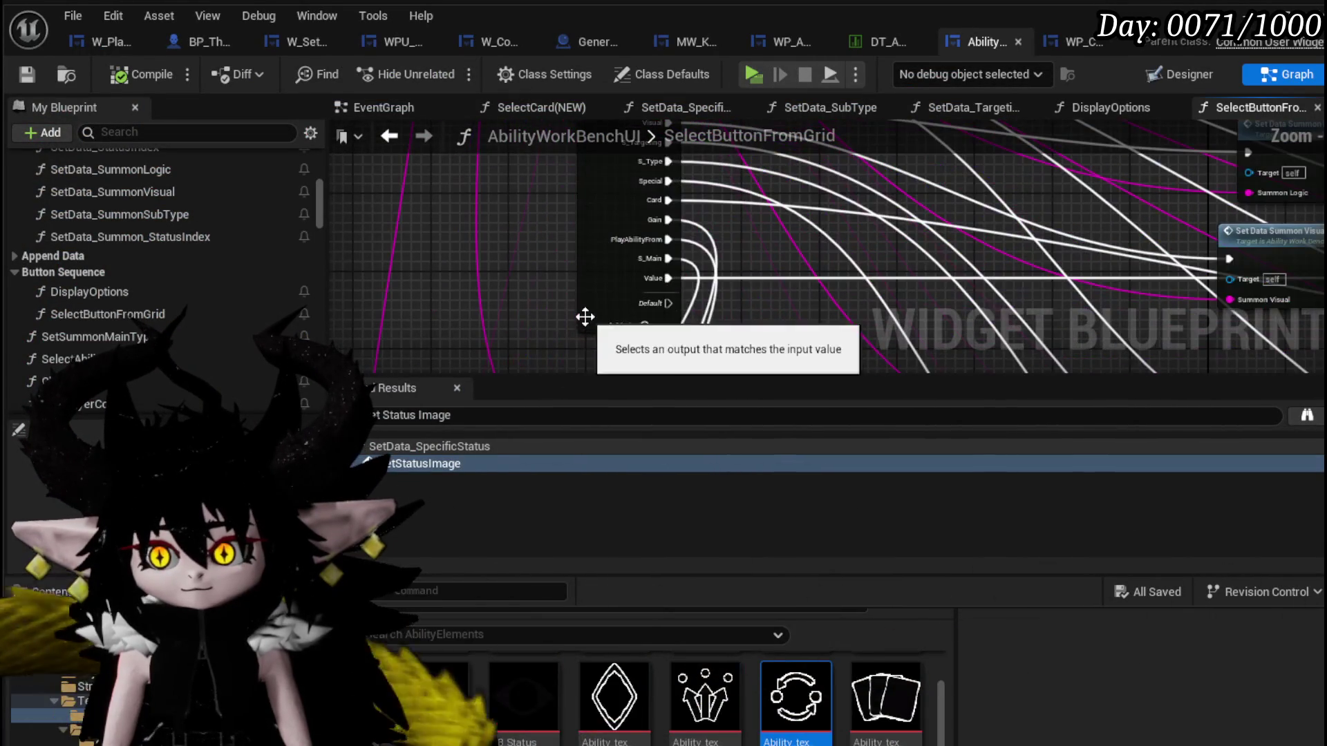
pyautogui.moveTo(675, 259); pyautogui.dragTo(680, 94)
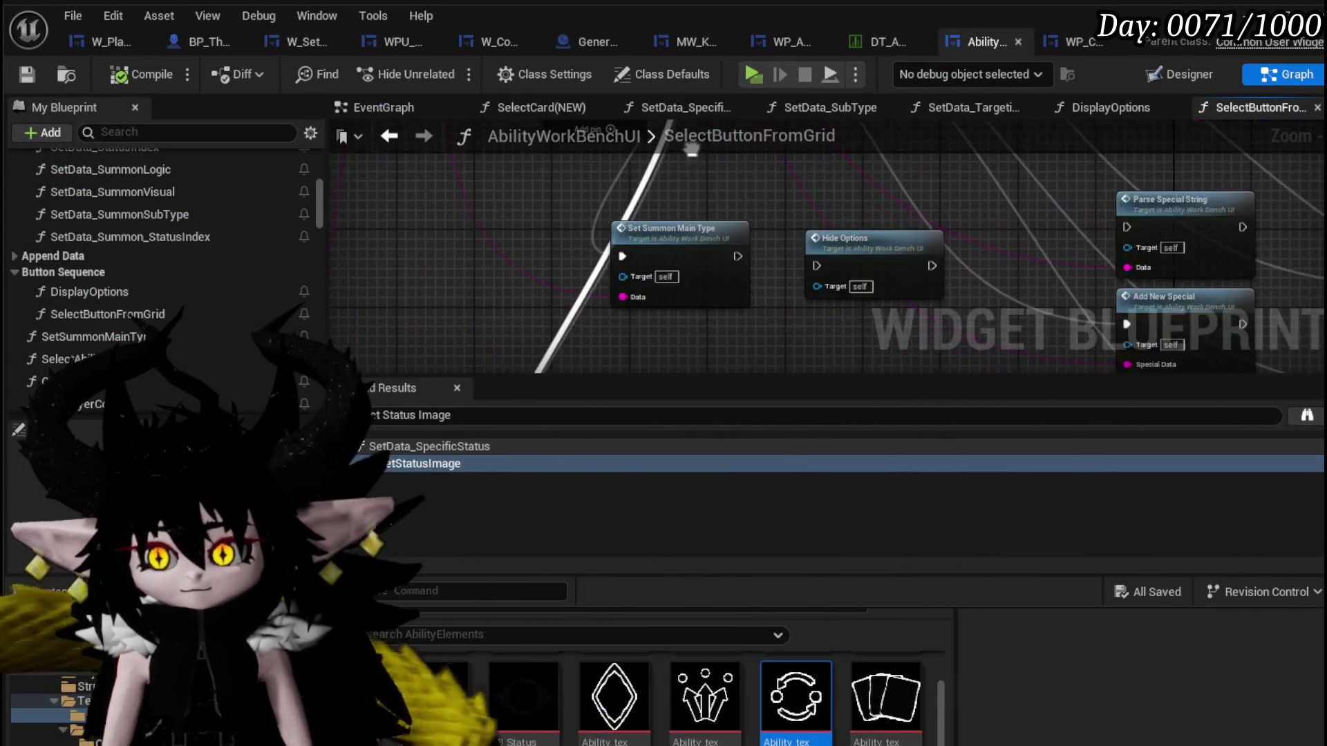
pyautogui.scroll(3, 560, 305)
pyautogui.moveTo(639, 246)
pyautogui.mouseDown()
pyautogui.moveTo(659, 346)
pyautogui.moveTo(650, 328)
pyautogui.mouseUp()
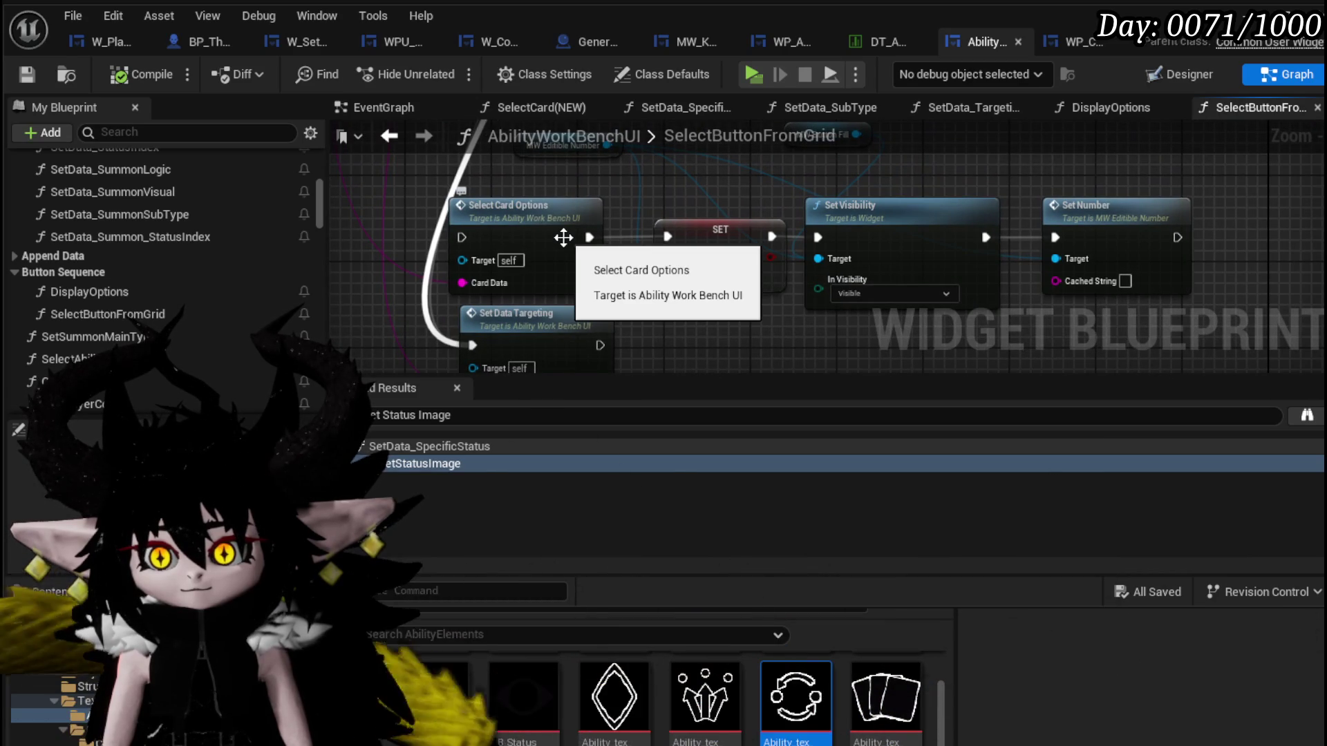
pyautogui.doubleClick(563, 237)
pyautogui.scroll(2, 641, 257)
pyautogui.scroll(2, 641, 257)
pyautogui.scroll(2, 639, 256)
pyautogui.moveTo(638, 256)
pyautogui.mouseDown()
pyautogui.moveTo(459, 295)
pyautogui.moveTo(559, 279)
pyautogui.moveTo(756, 331)
pyautogui.mouseUp()
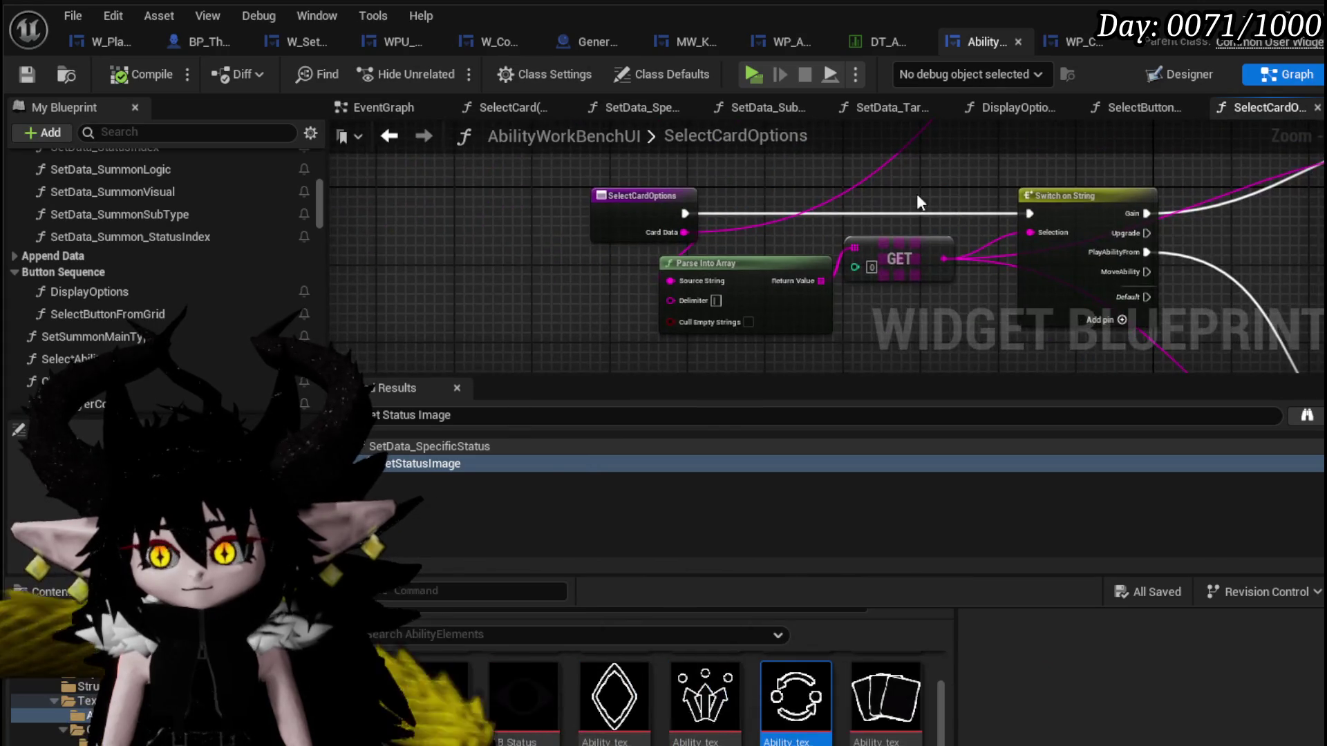
pyautogui.scroll(-3, 756, 330)
pyautogui.moveTo(709, 263); pyautogui.dragTo(895, 212)
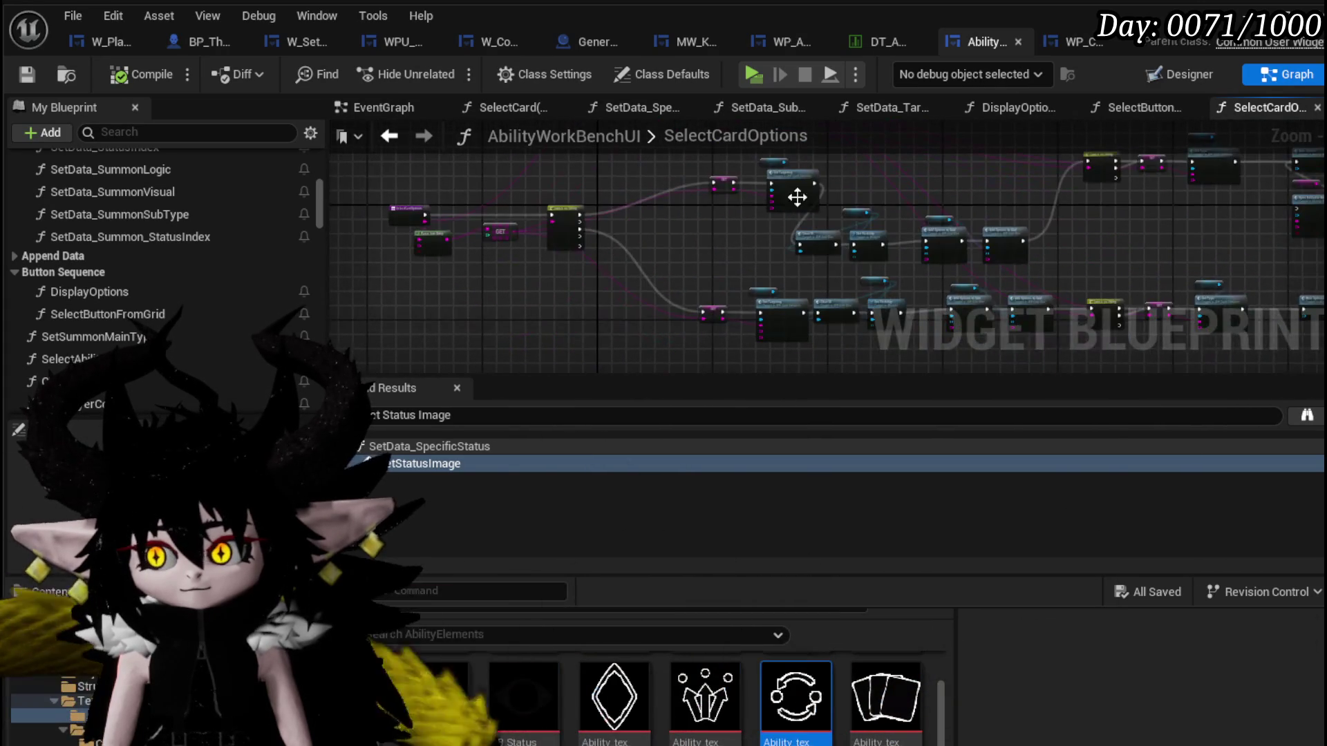
pyautogui.scroll(2, 896, 213)
pyautogui.scroll(1, 896, 212)
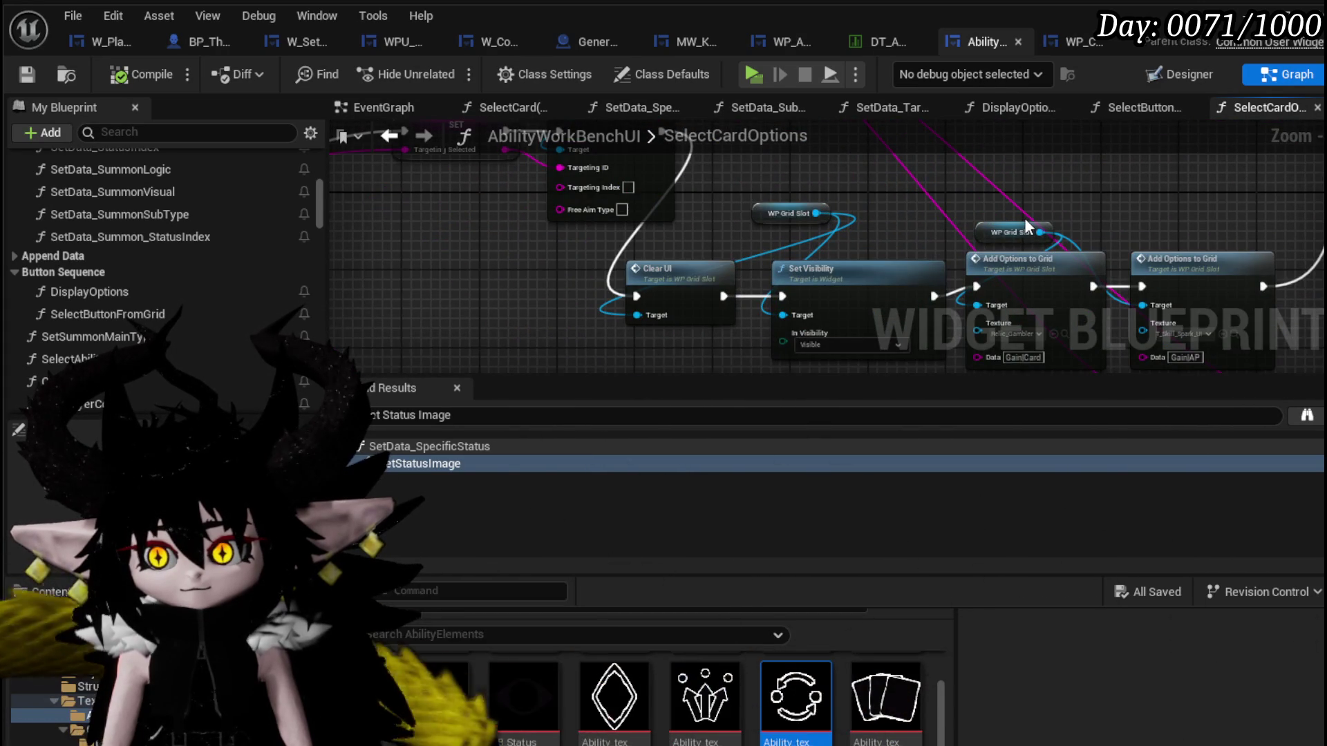
pyautogui.moveTo(1024, 217)
pyautogui.mouseDown()
pyautogui.moveTo(694, 168)
pyautogui.moveTo(715, 270)
pyautogui.moveTo(975, 208)
pyautogui.mouseUp()
pyautogui.moveTo(446, 330); pyautogui.dragTo(1000, 157)
pyautogui.scroll(1, 603, 218)
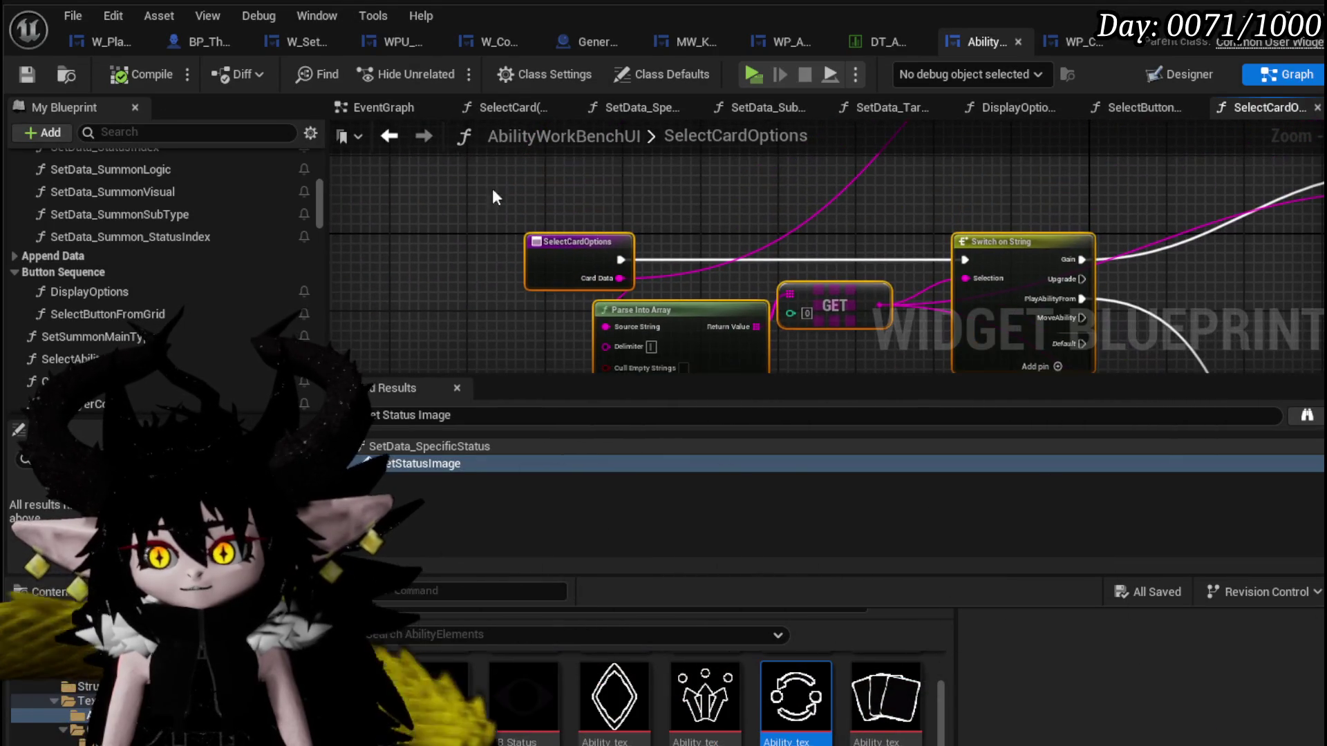
pyautogui.click(27, 74)
# In SelectButtonFromGrid, wire execution straight into Select Card Options and delete Set Data Targeting.
pyautogui.doubleClick(107, 313)
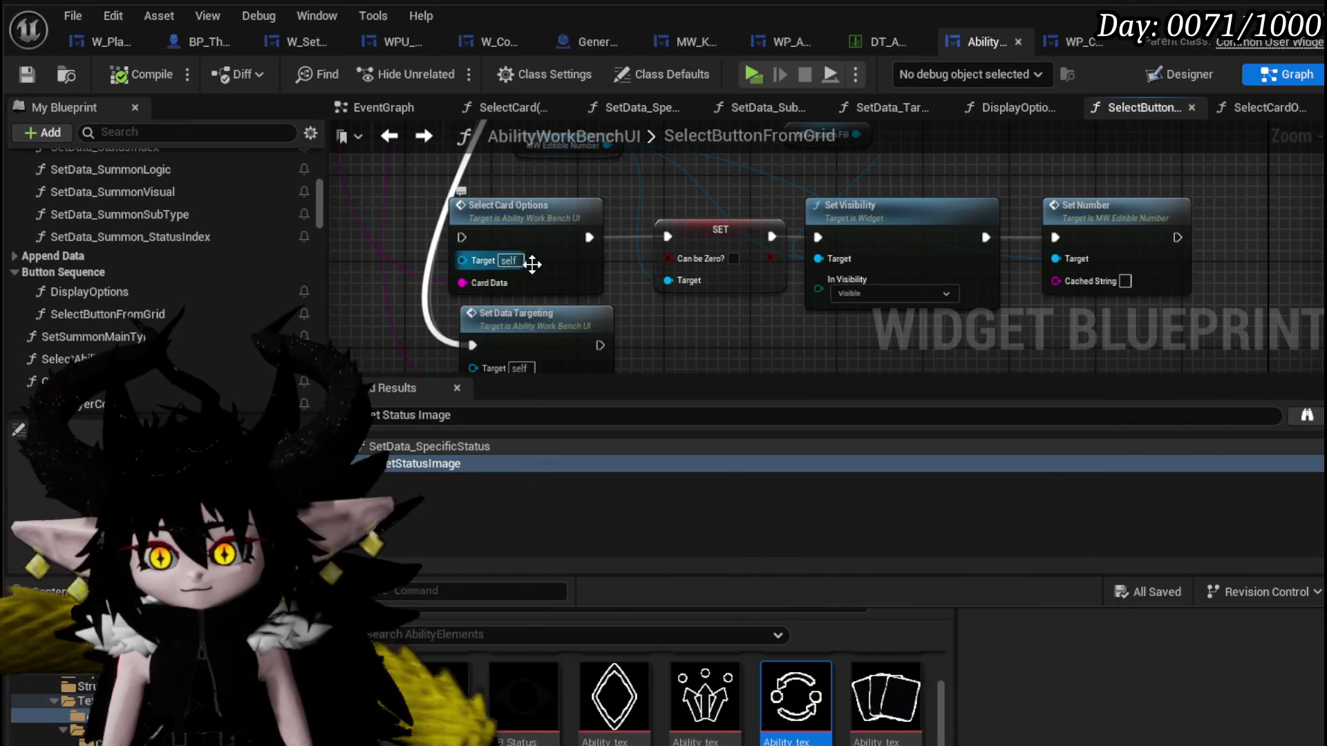
pyautogui.moveTo(473, 345); pyautogui.dragTo(462, 237)
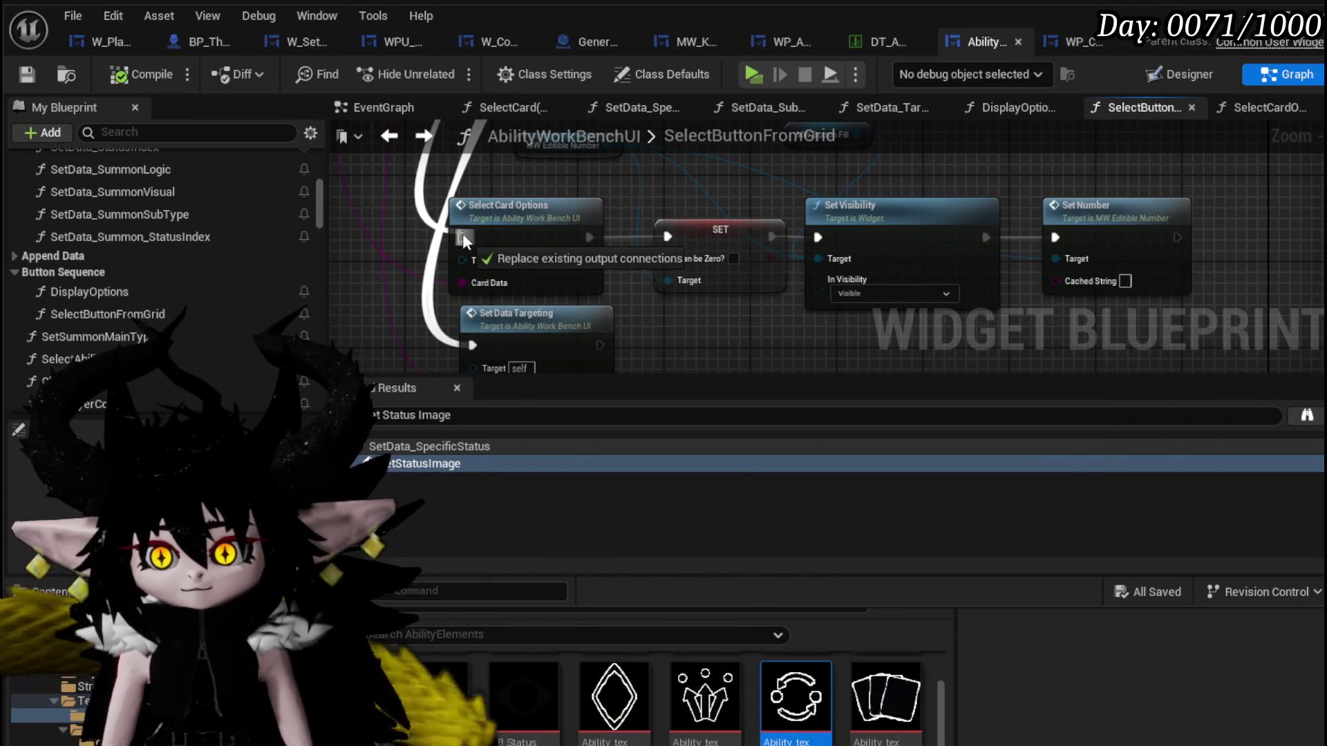
pyautogui.click(498, 212)
pyautogui.moveTo(649, 290); pyautogui.dragTo(509, 308)
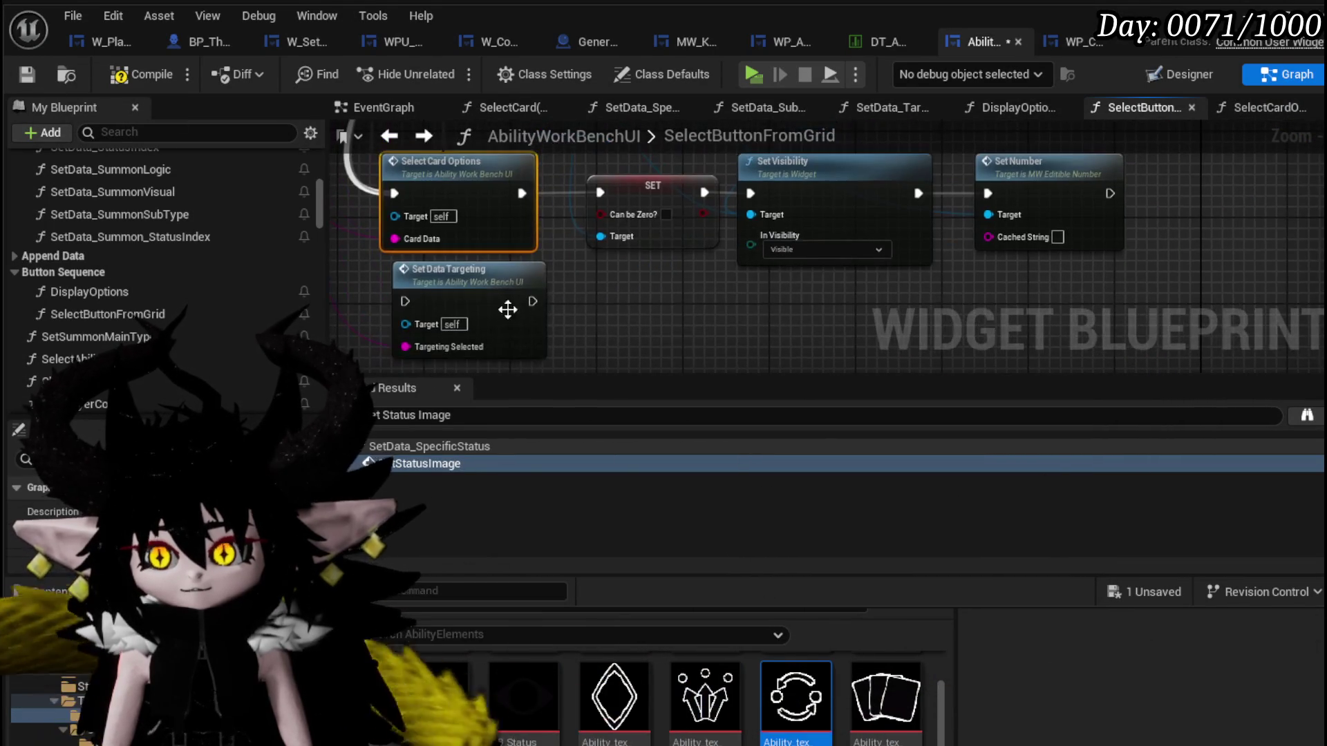
pyautogui.press('Delete')
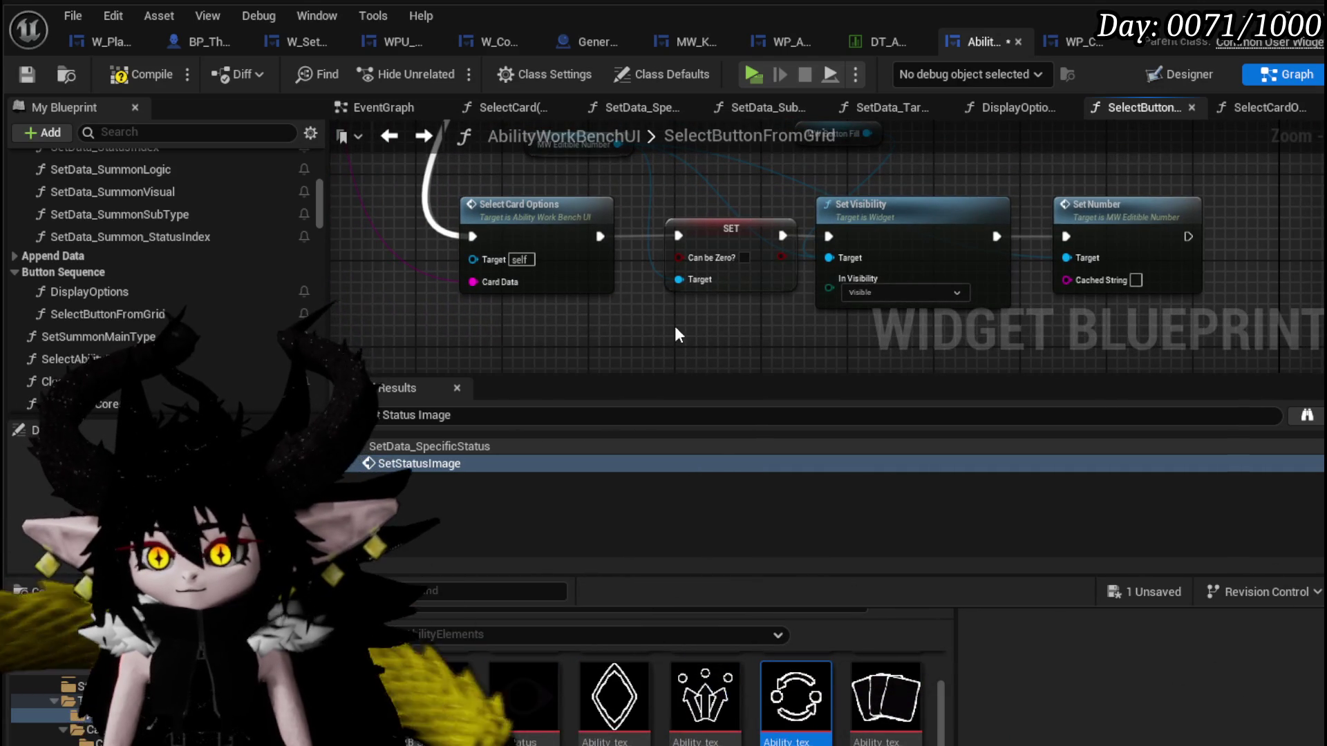
pyautogui.moveTo(1131, 204); pyautogui.dragTo(1131, 208)
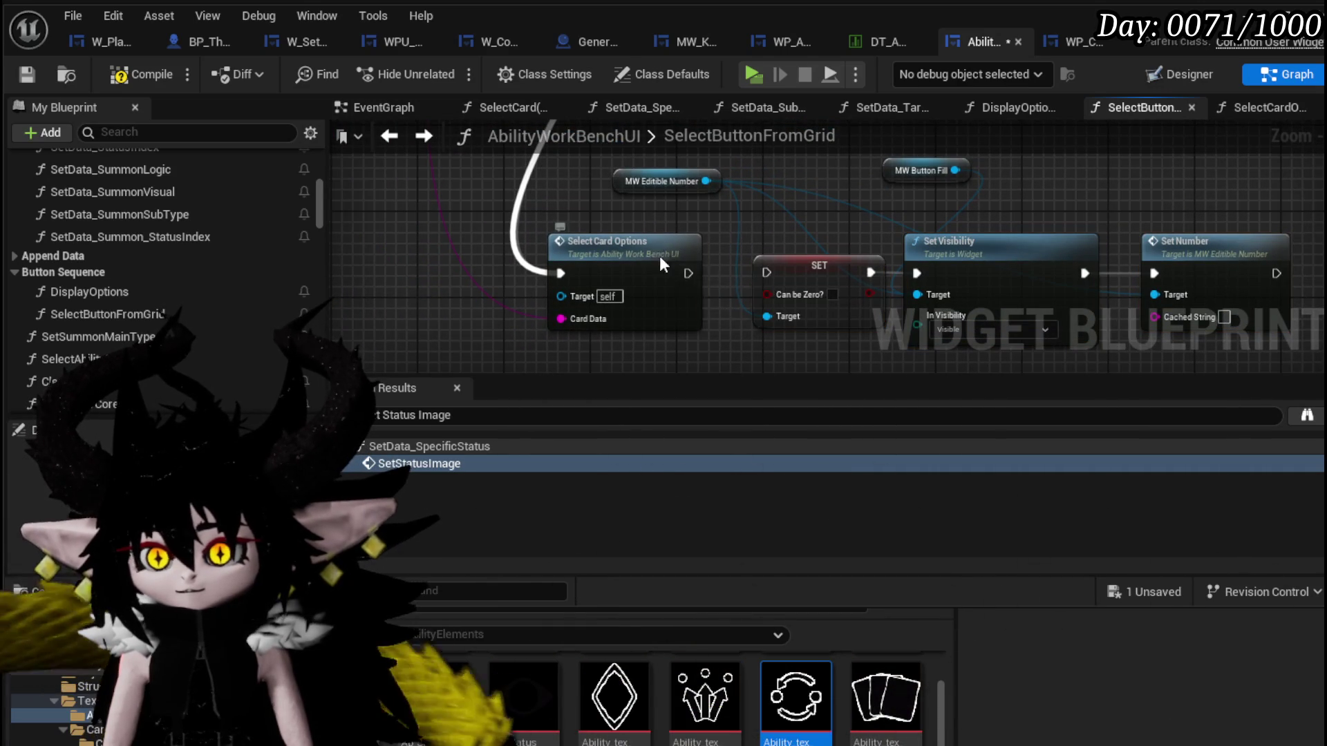
pyautogui.doubleClick(660, 257)
pyautogui.scroll(3, 711, 192)
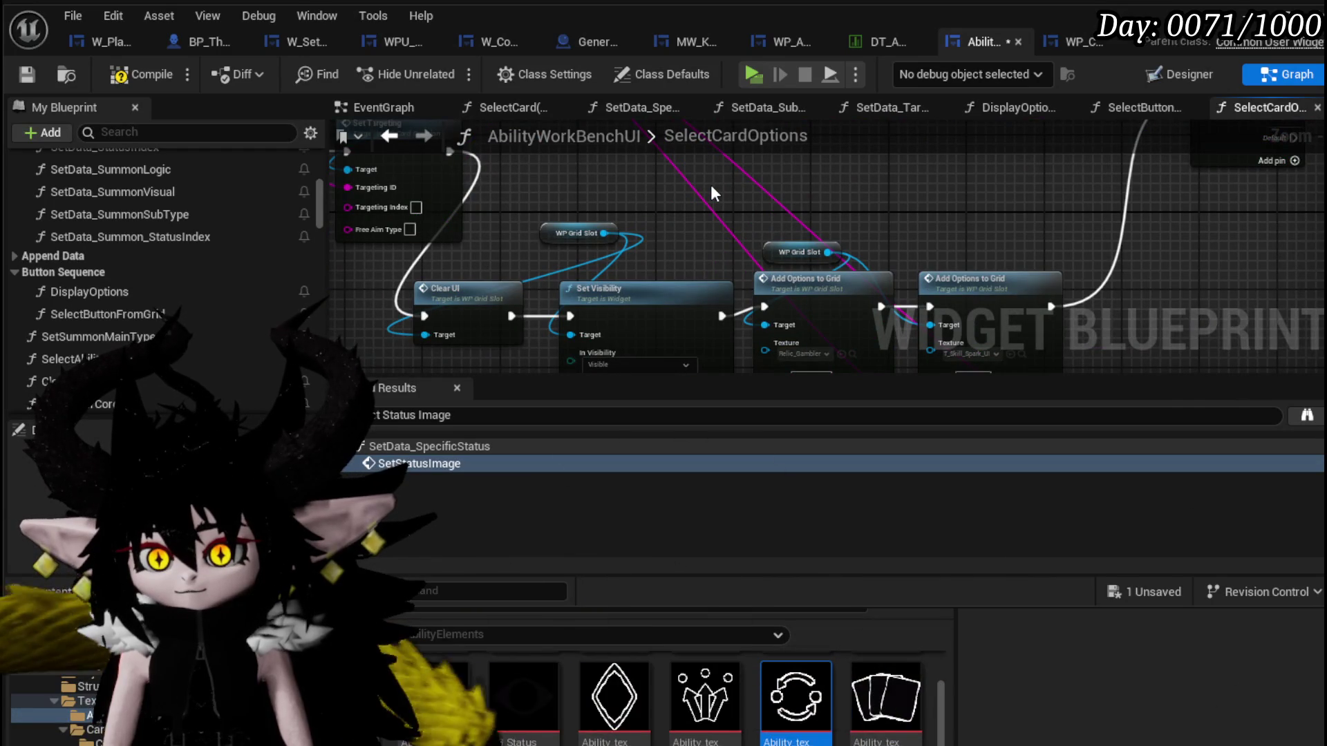
# Set the Set Visibility node's In Visibility to Collapsed in SelectCardOptions.
pyautogui.moveTo(665, 232); pyautogui.dragTo(649, 185)
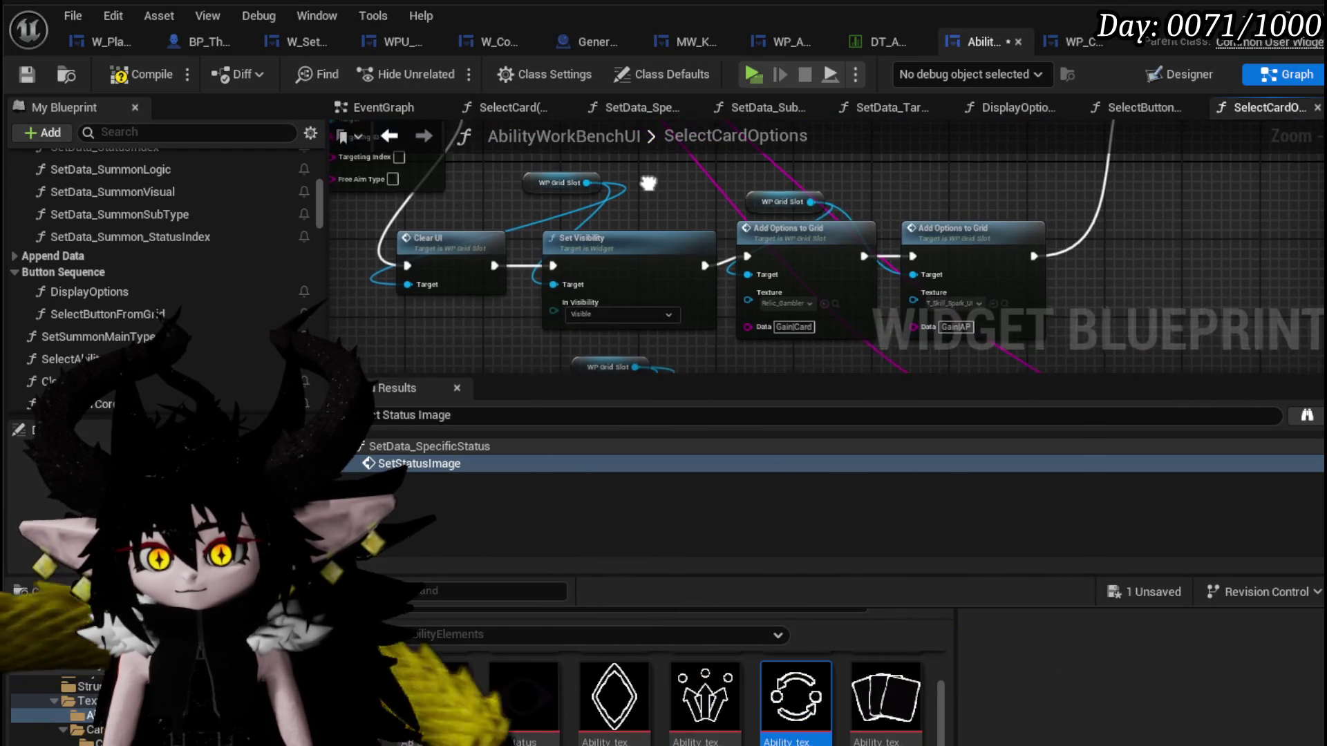
pyautogui.click(606, 314)
pyautogui.click(581, 339)
pyautogui.moveTo(728, 190); pyautogui.dragTo(609, 199)
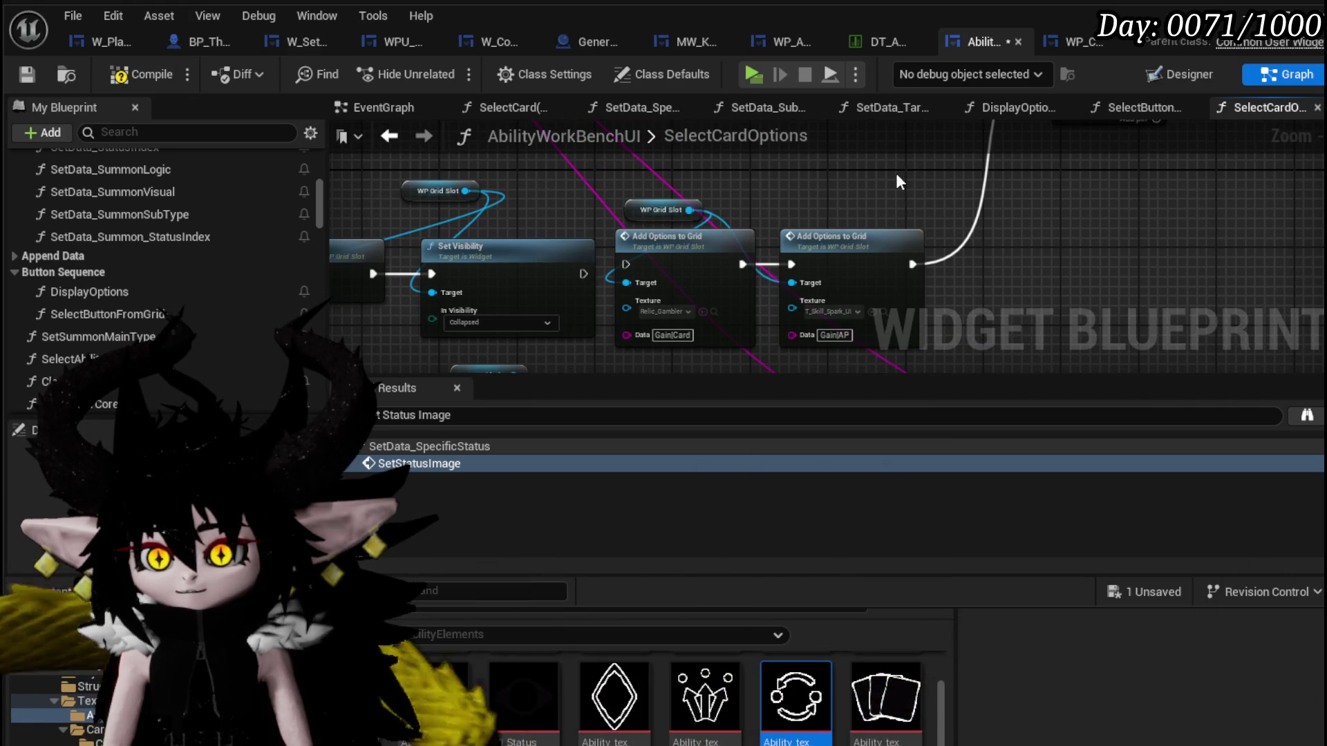
# Look over the Switch on String and Set Targeting nodes, then compile and save the blueprint.
pyautogui.moveTo(898, 181)
pyautogui.mouseDown()
pyautogui.moveTo(881, 303)
pyautogui.moveTo(547, 334)
pyautogui.mouseUp()
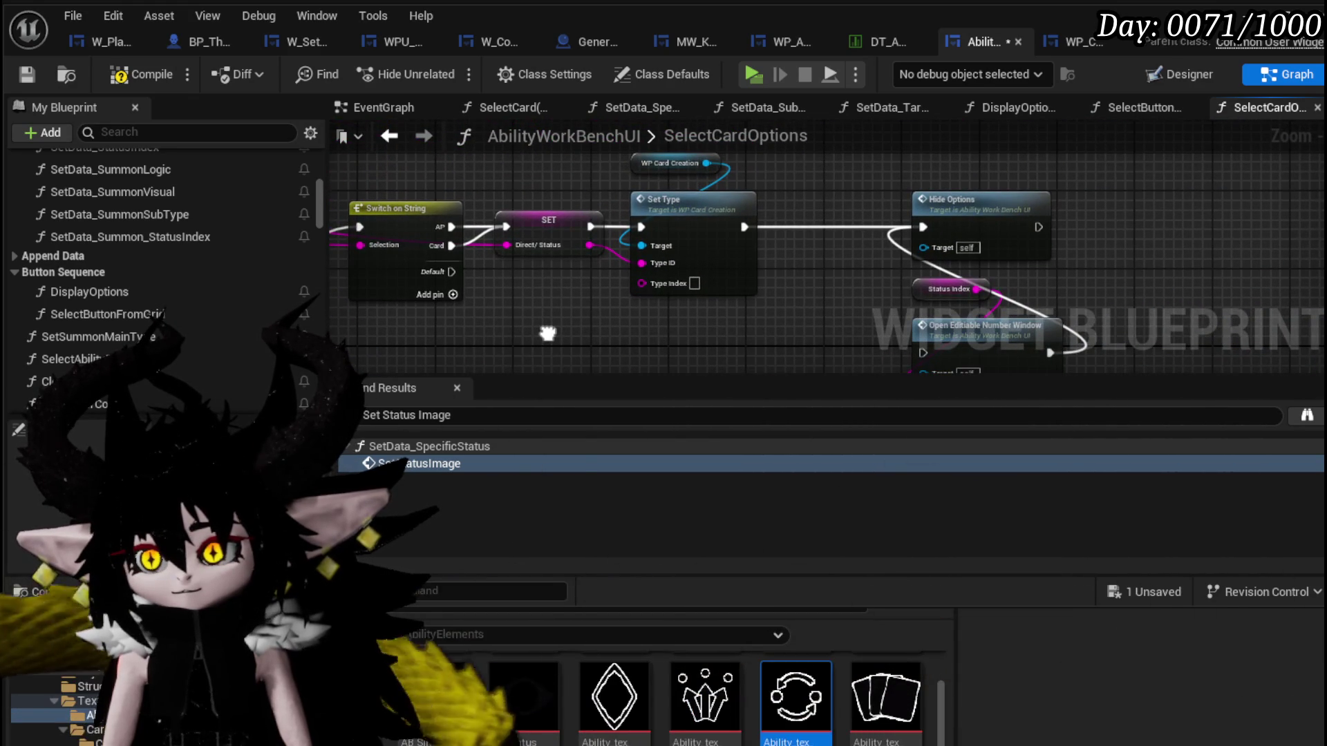
pyautogui.scroll(-2, 573, 251)
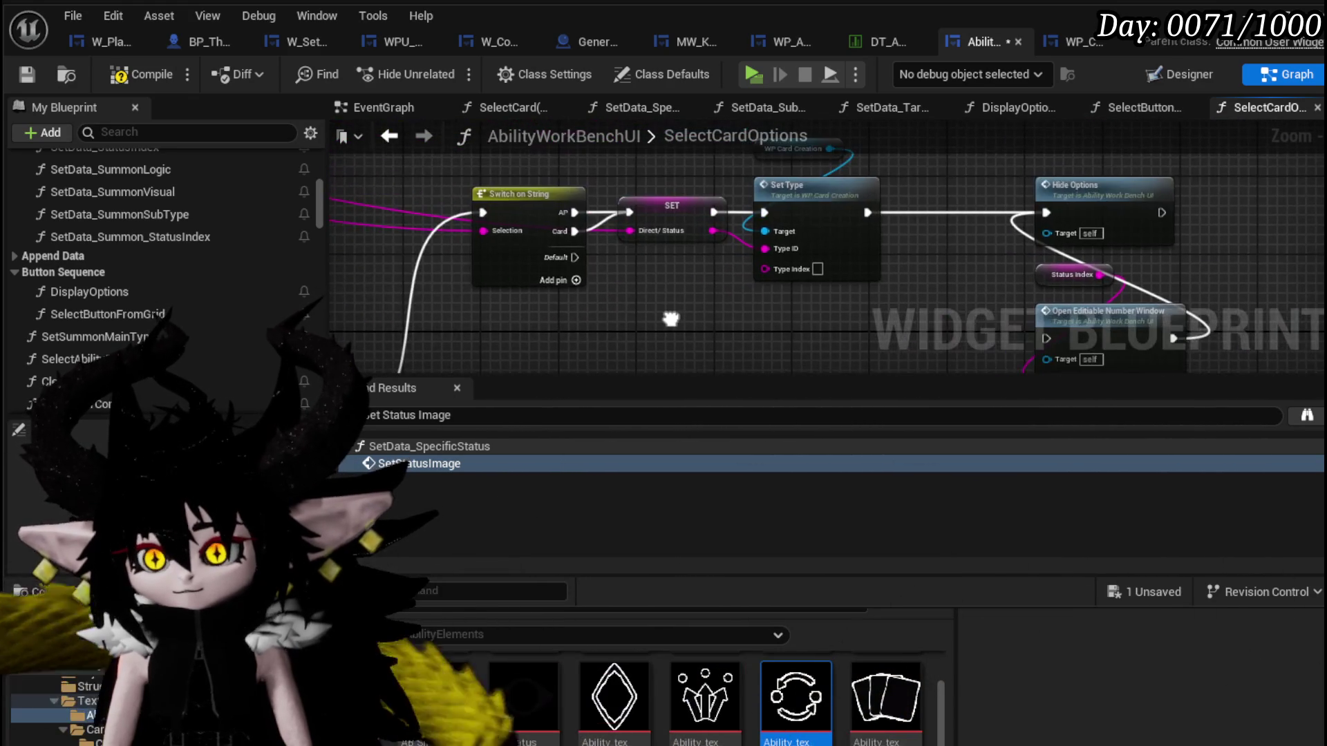
pyautogui.scroll(-2, 623, 244)
pyautogui.scroll(-1, 897, 250)
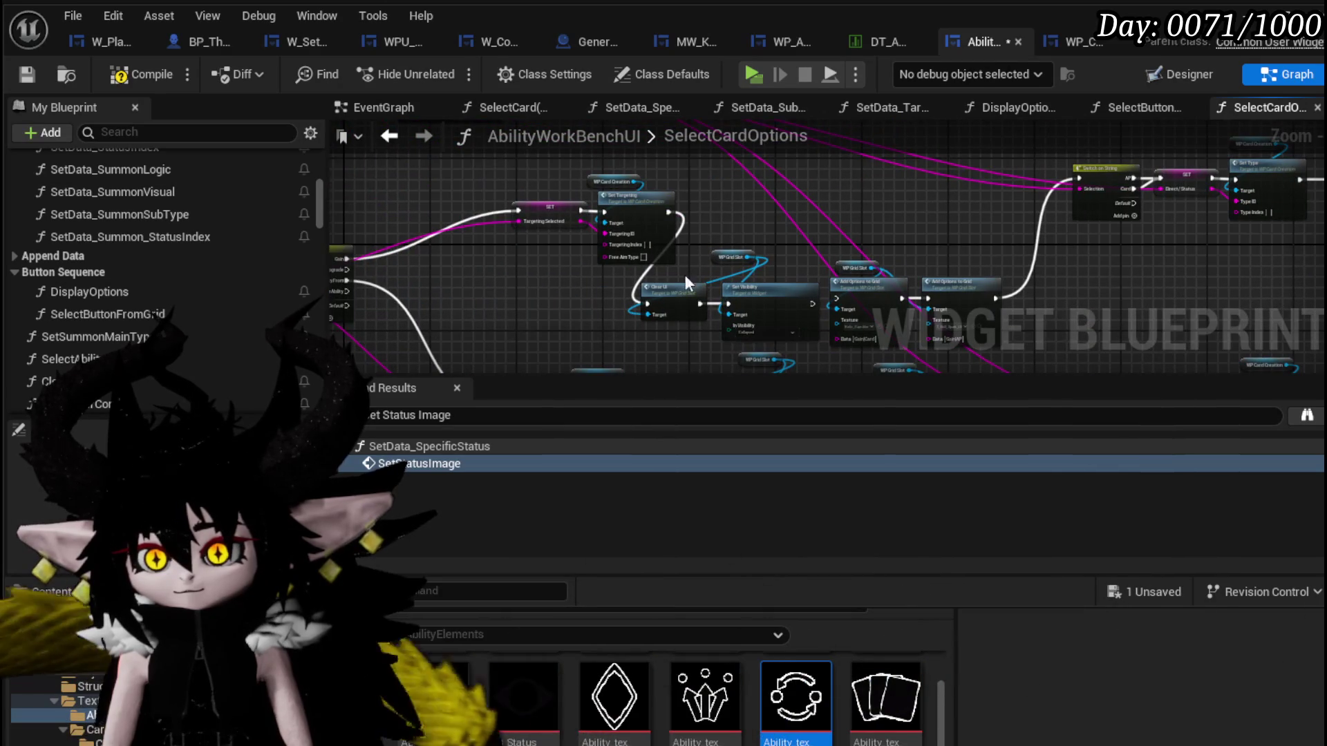
pyautogui.moveTo(534, 261)
pyautogui.mouseDown()
pyautogui.moveTo(629, 179)
pyautogui.moveTo(782, 317)
pyautogui.moveTo(713, 222)
pyautogui.mouseUp()
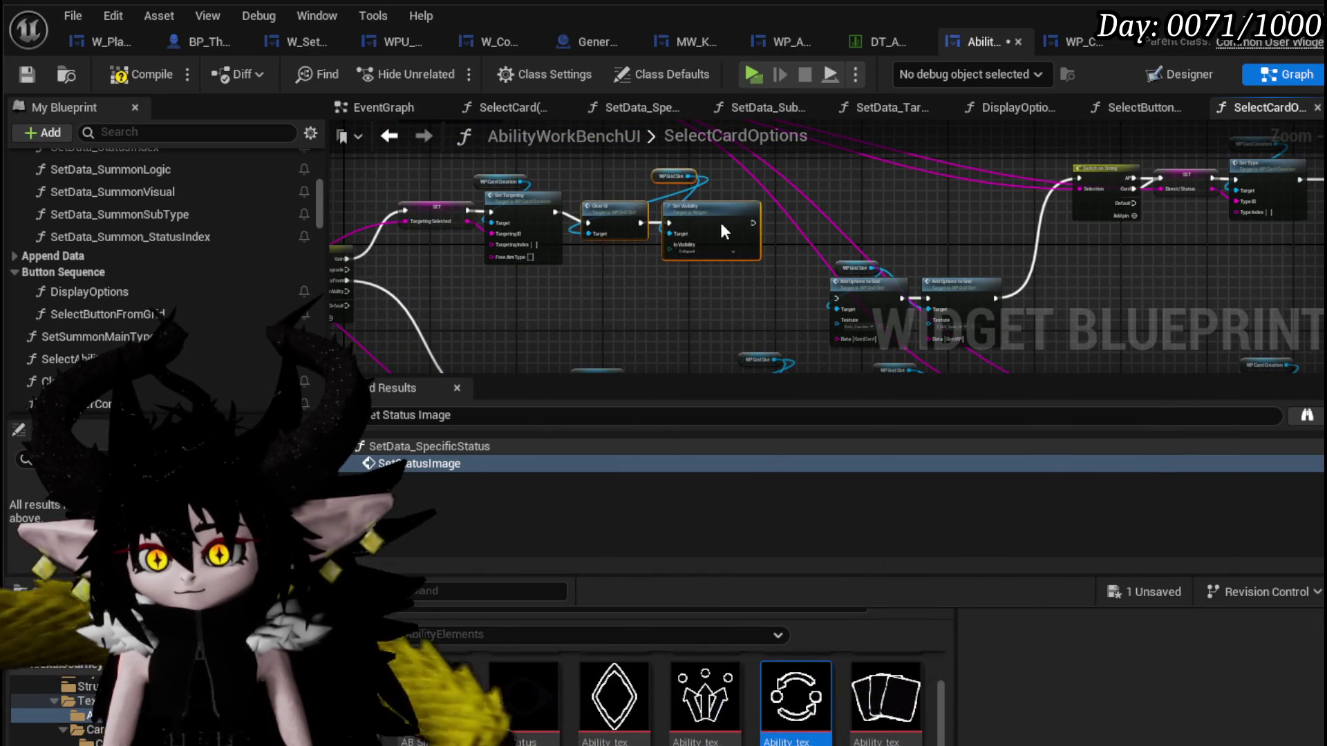
pyautogui.click(618, 280)
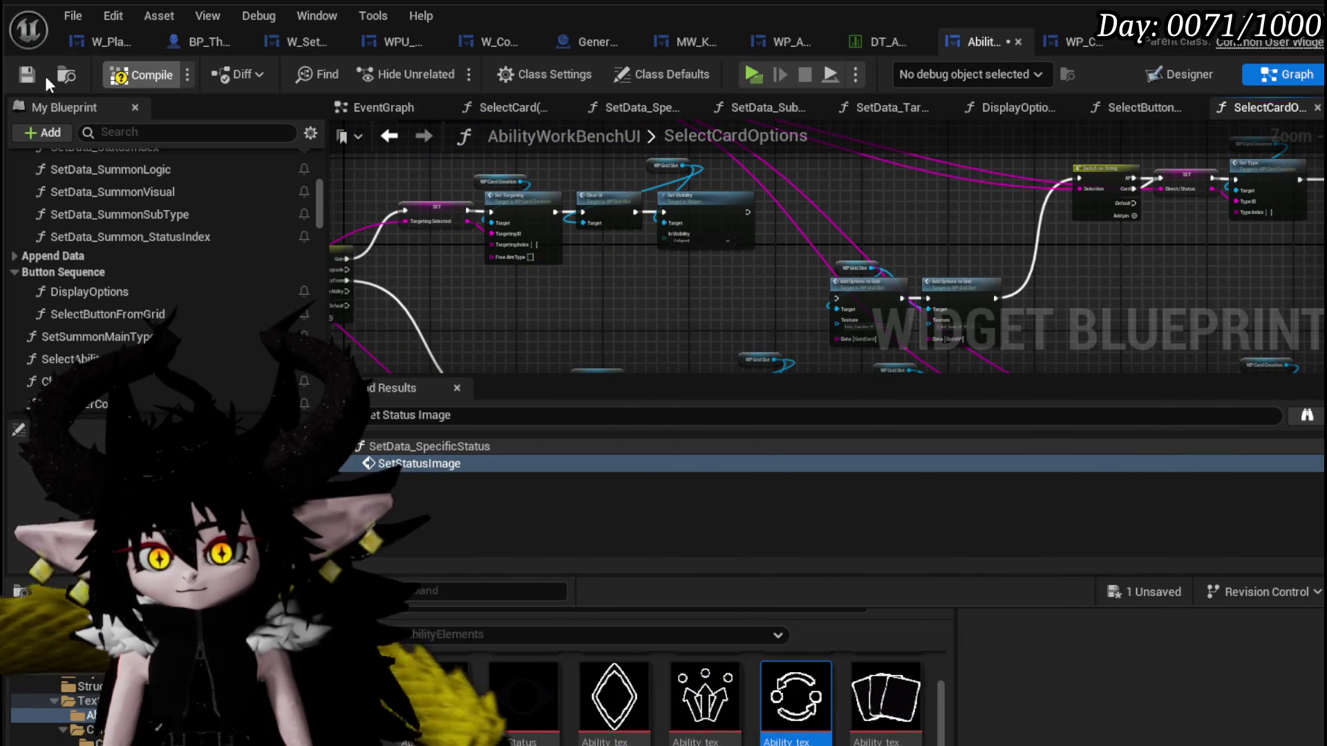
pyautogui.click(23, 74)
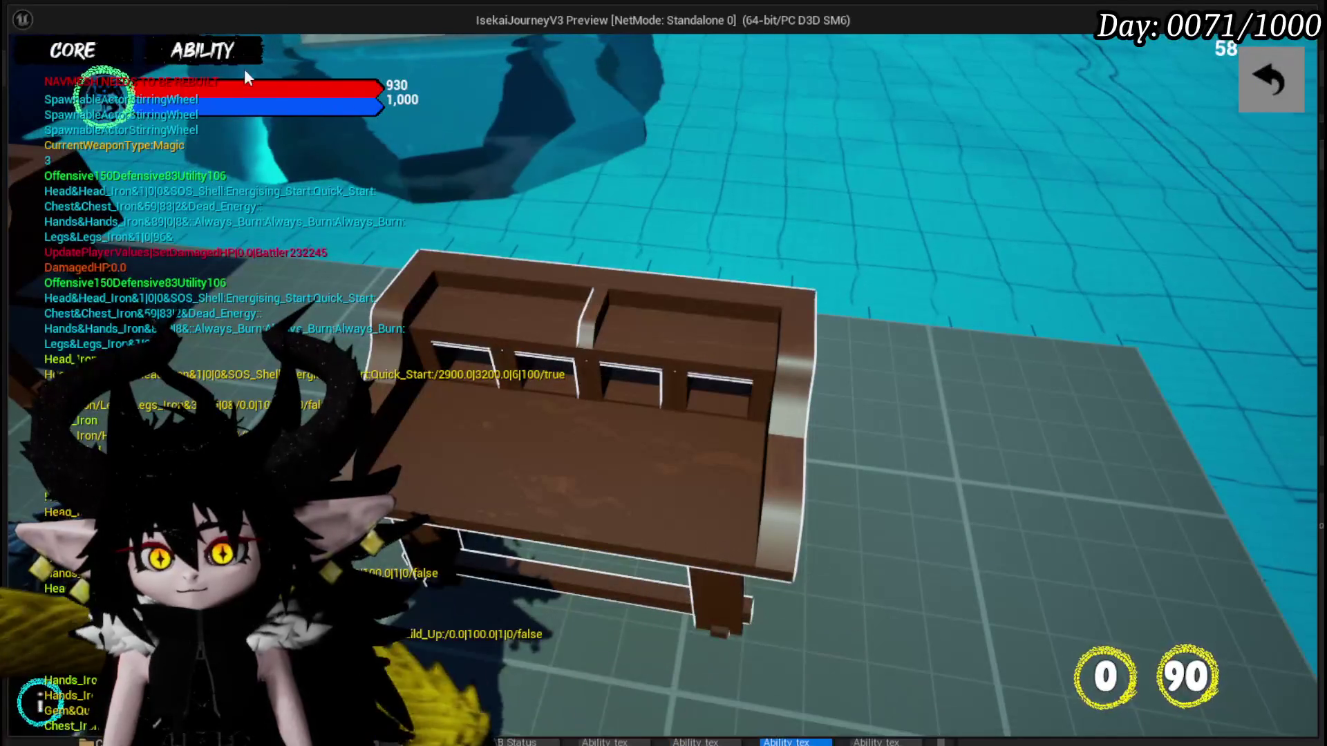
# In the preview's ability editor, choose the Status category and open the Giga Draw card.
pyautogui.click(104, 50)
pyautogui.click(156, 137)
pyautogui.click(160, 232)
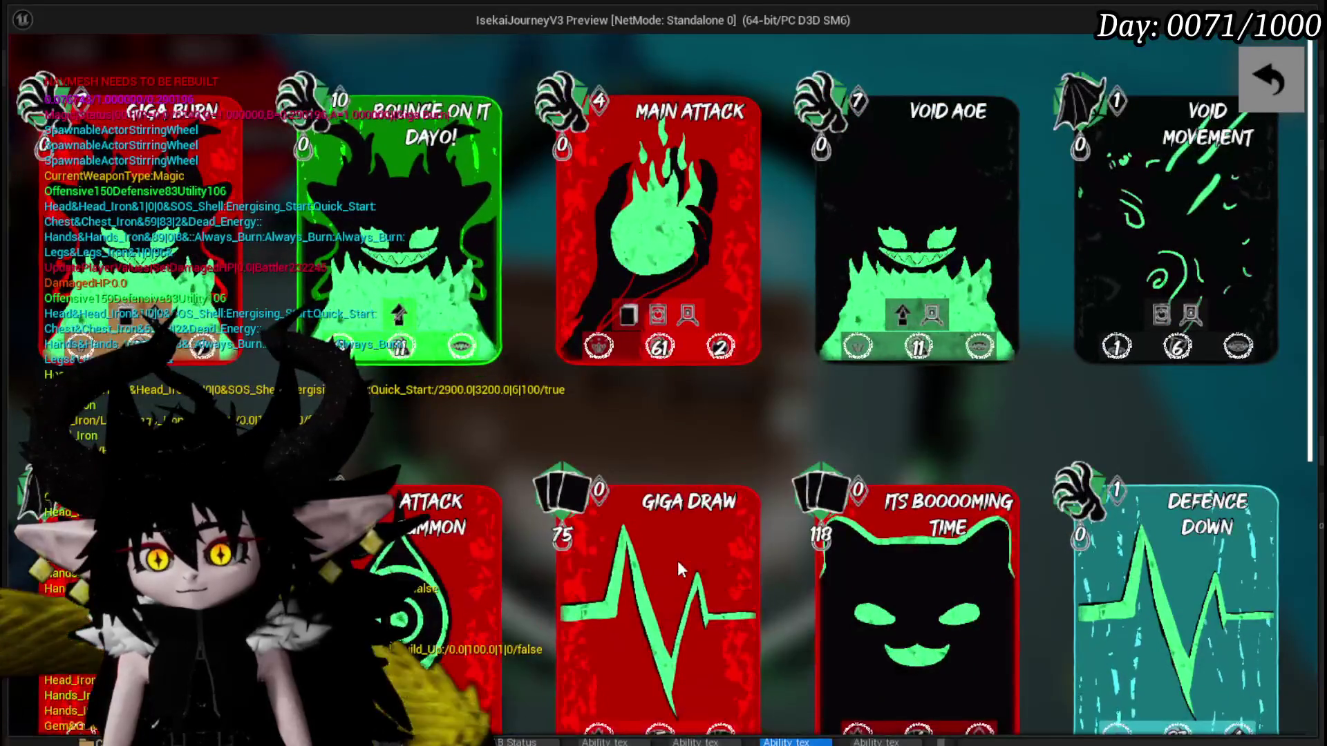
pyautogui.click(677, 561)
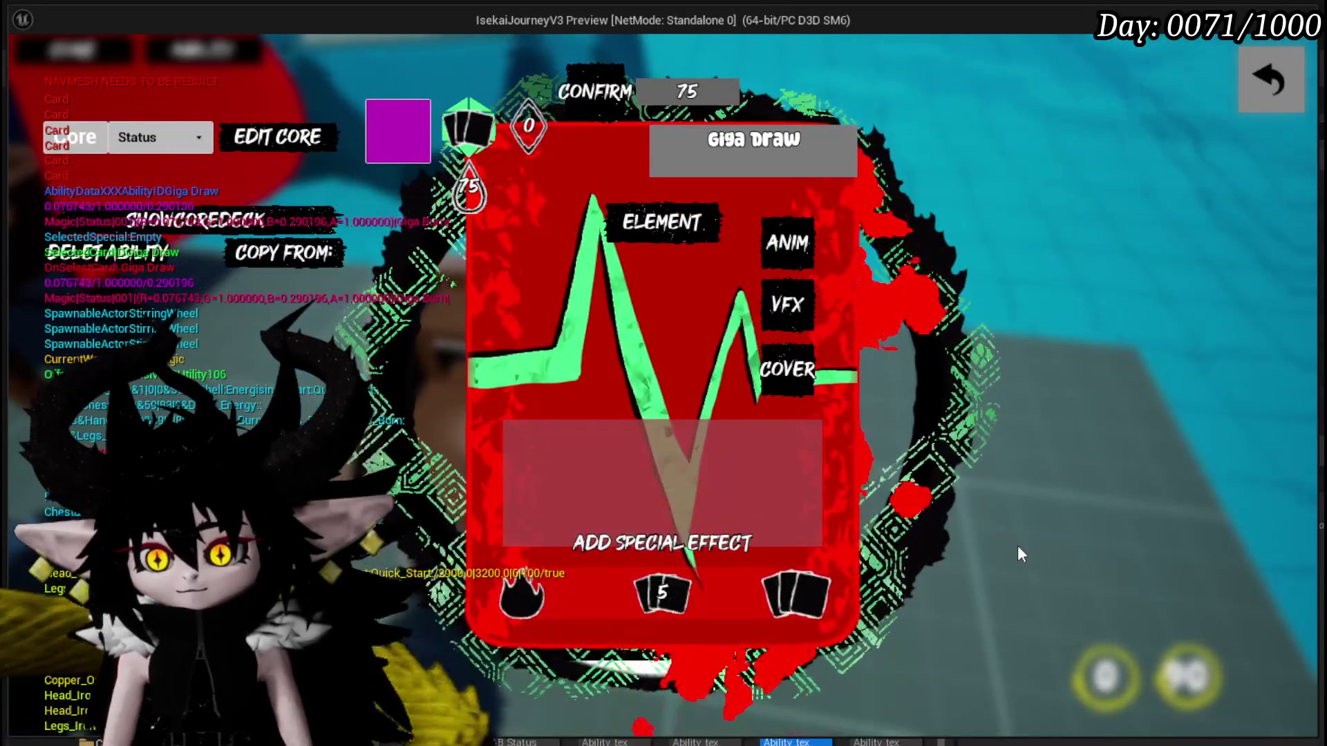
# View Giga Draw's gain-resource effect option, then stop the preview and save the level.
pyautogui.click(530, 514)
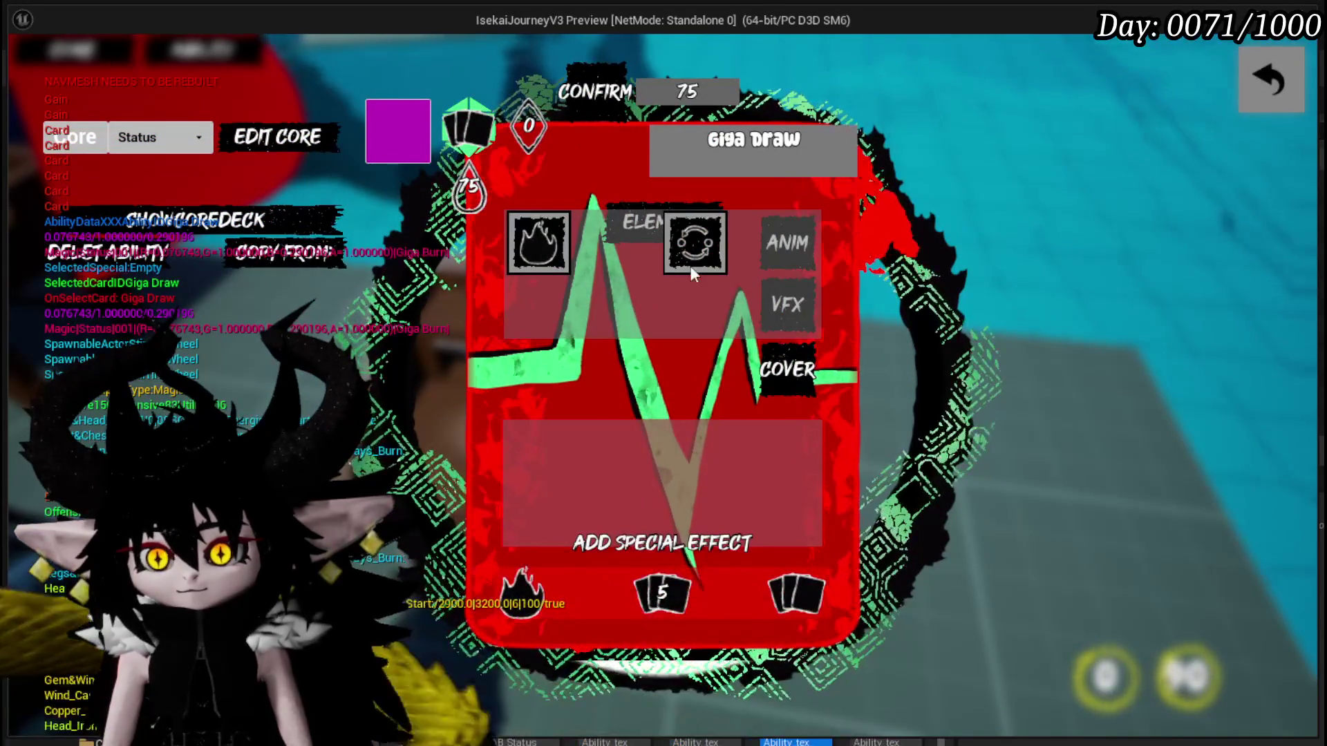
pyautogui.click(696, 256)
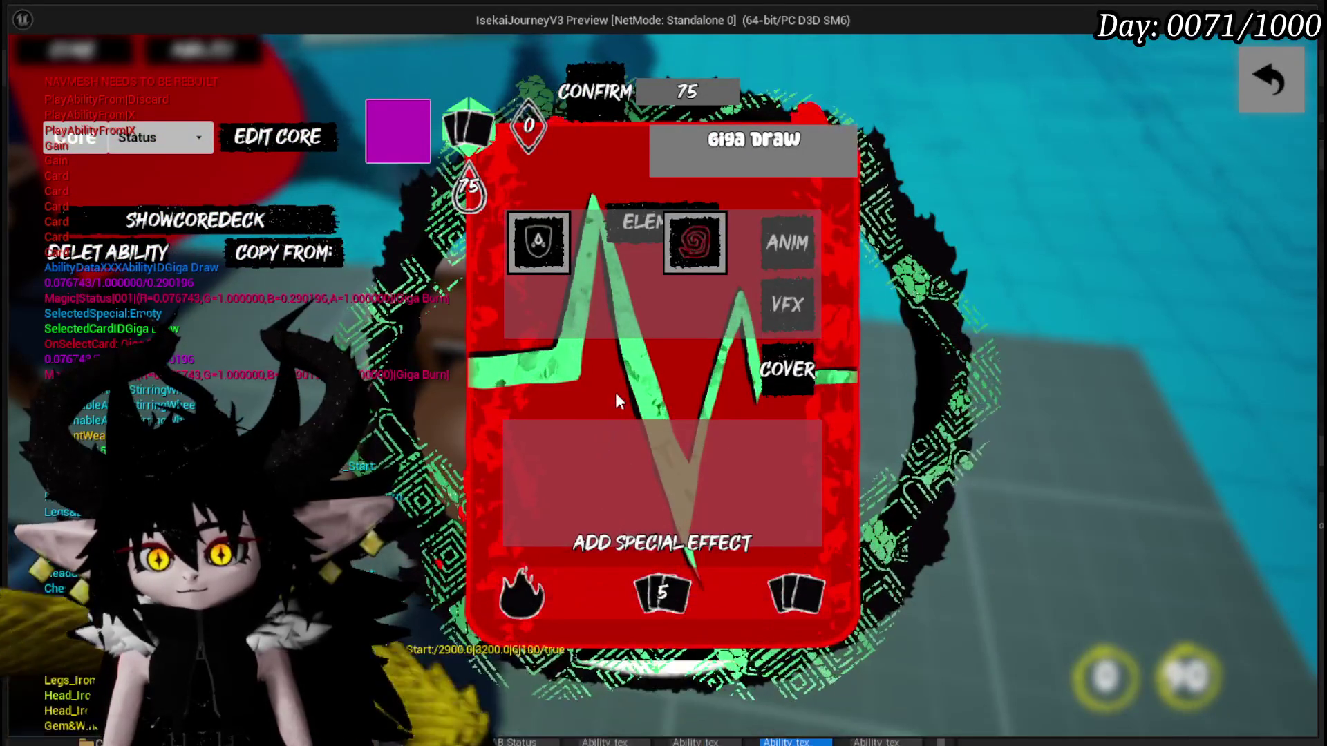
pyautogui.click(615, 401)
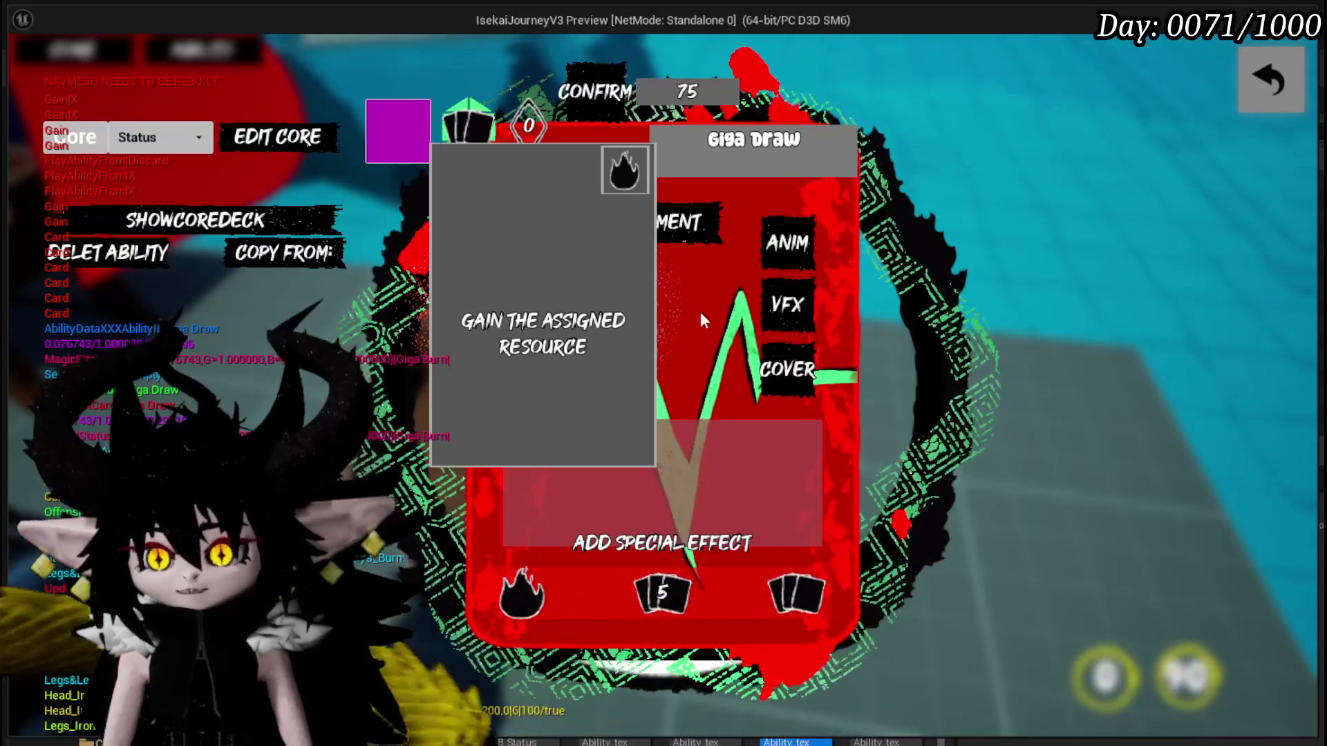
pyautogui.press('Escape')
pyautogui.hotkey('ctrl', 's')
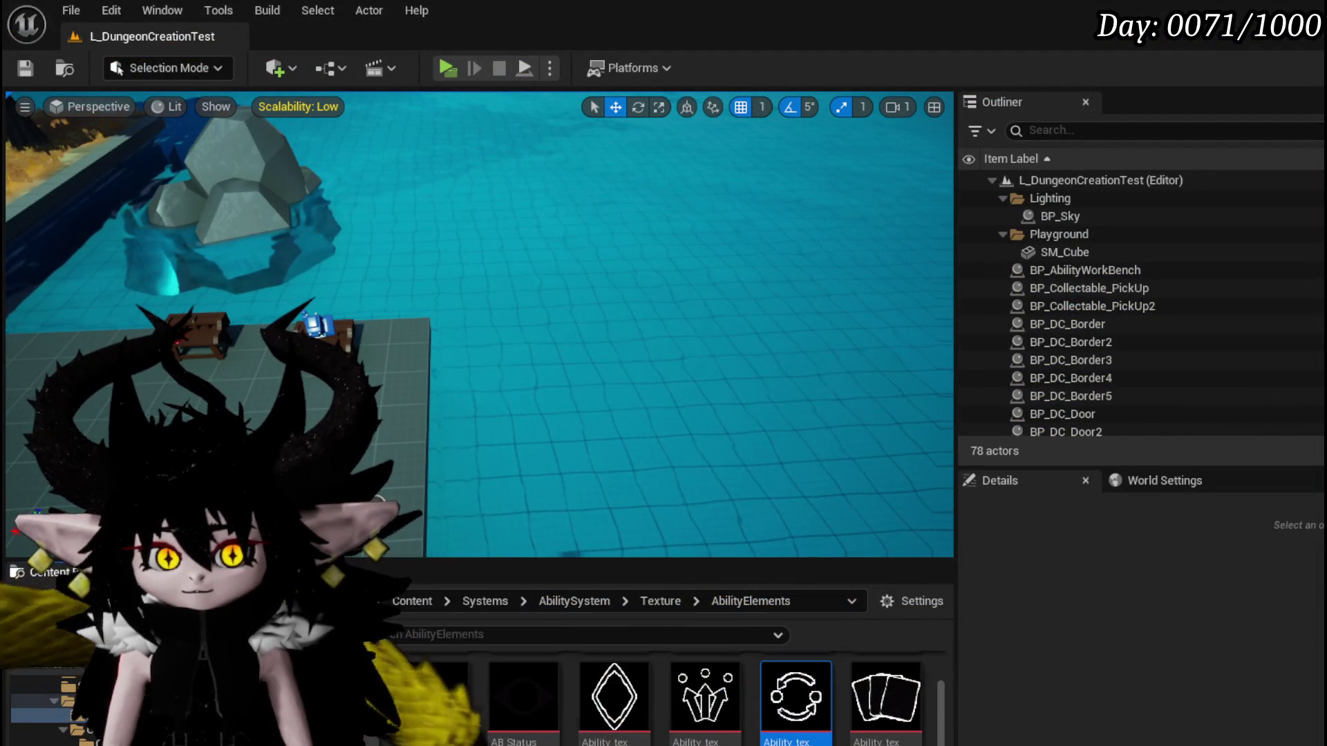
# Back in AbilityWorkBenchUI, review the targeting and visibility nodes unchanged and save the blueprint.
pyautogui.hotkey('alt', 'Tab')
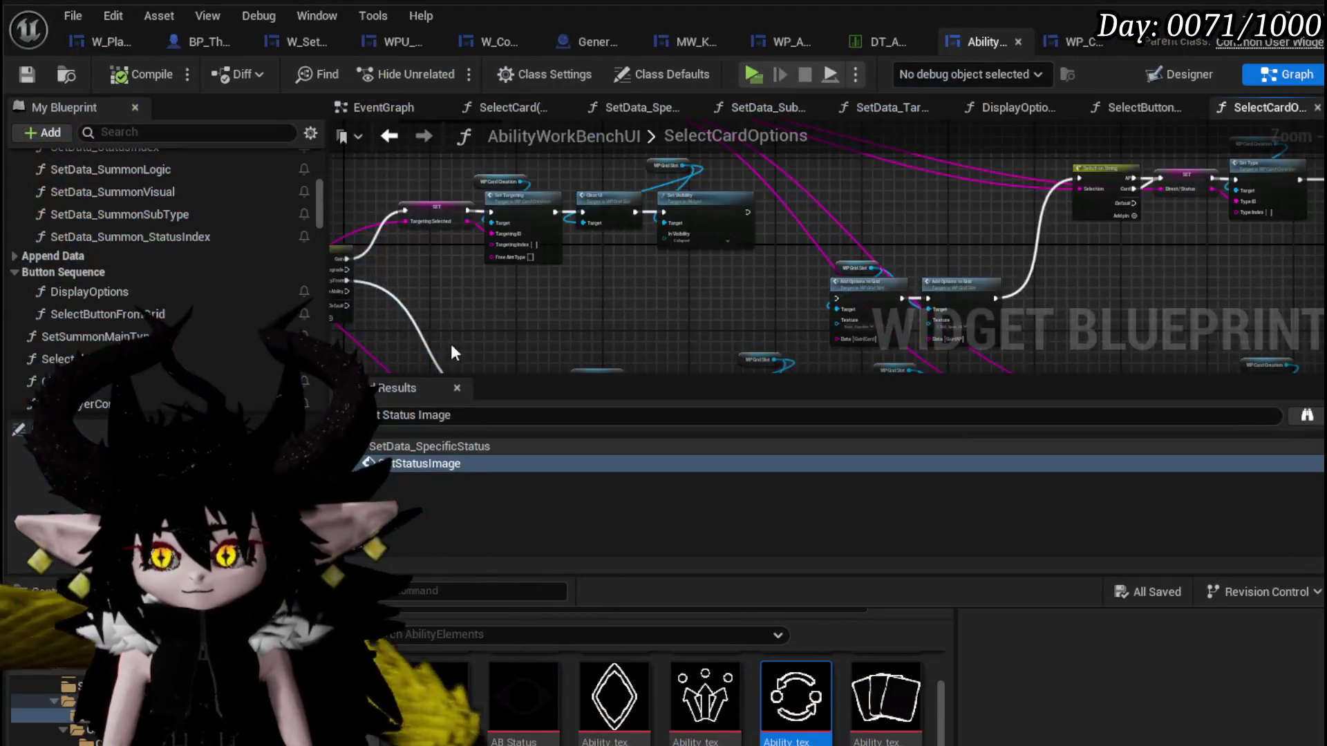
pyautogui.scroll(4, 640, 248)
pyautogui.moveTo(640, 248)
pyautogui.mouseDown()
pyautogui.moveTo(1109, 304)
pyautogui.moveTo(550, 432)
pyautogui.moveTo(435, 398)
pyautogui.mouseUp()
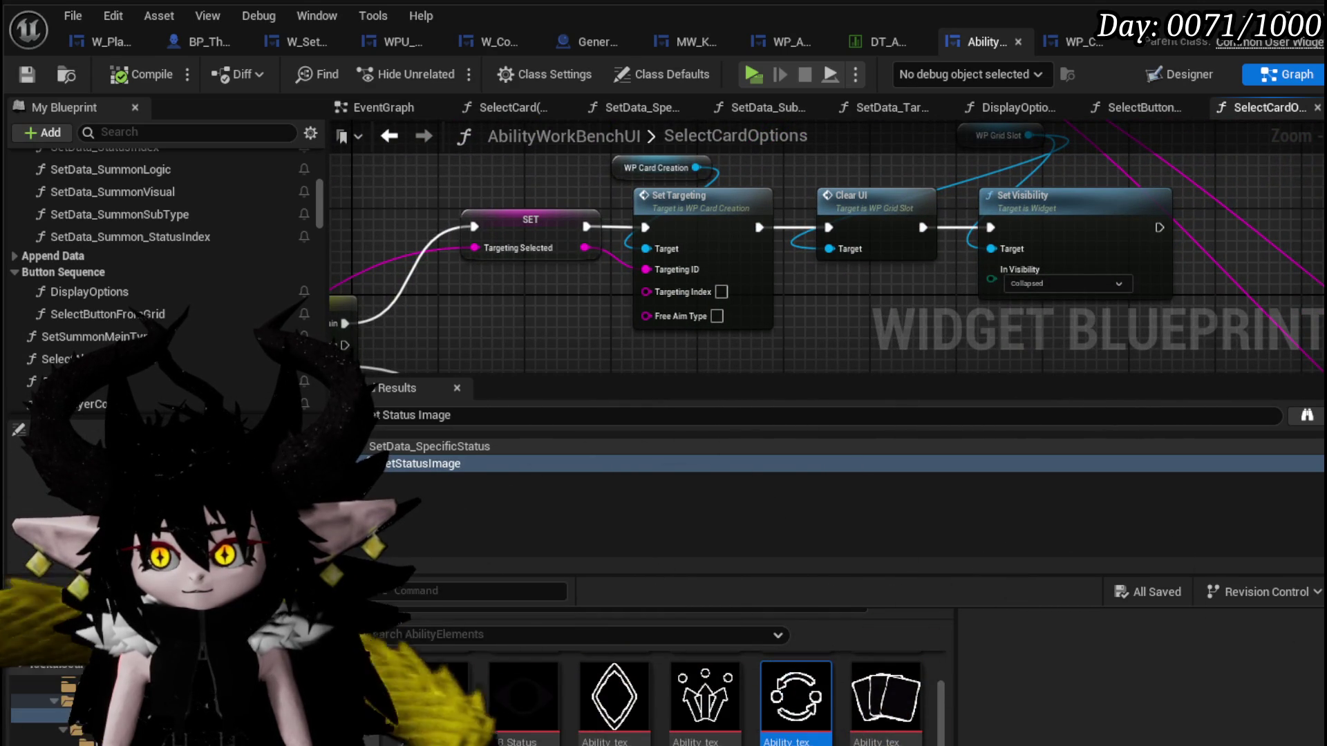
pyautogui.scroll(-2, 580, 252)
pyautogui.scroll(2, 494, 220)
pyautogui.moveTo(494, 219); pyautogui.dragTo(525, 236)
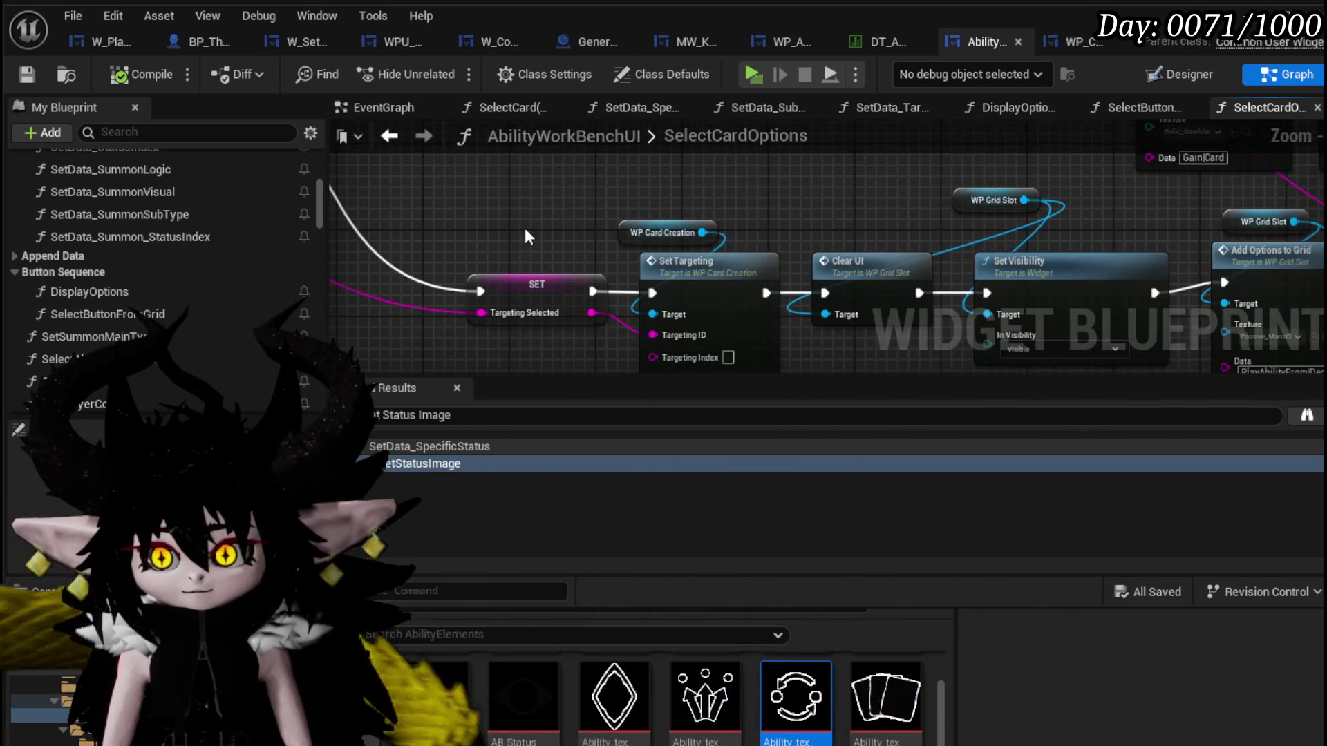
pyautogui.scroll(-2, 524, 237)
pyautogui.moveTo(622, 239)
pyautogui.mouseDown()
pyautogui.moveTo(815, 336)
pyautogui.moveTo(626, 313)
pyautogui.mouseUp()
pyautogui.scroll(2, 815, 338)
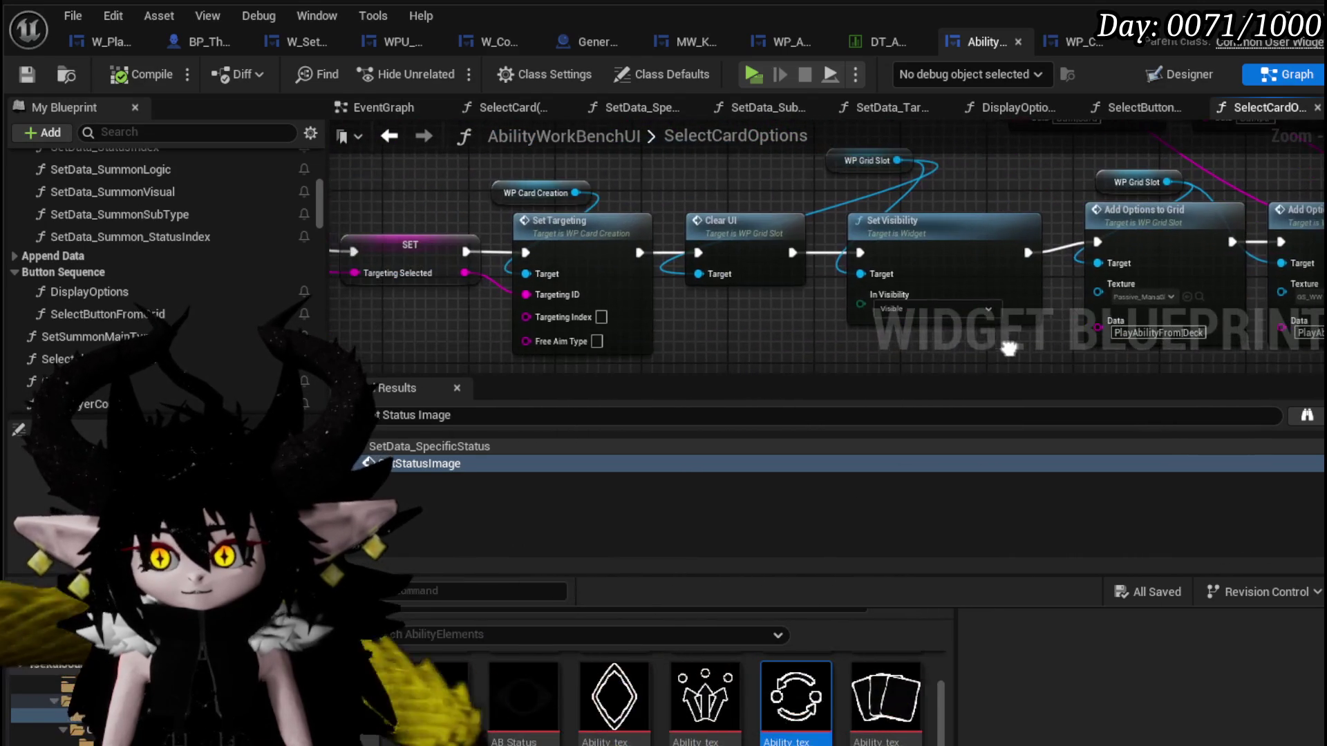
pyautogui.moveTo(762, 329); pyautogui.dragTo(588, 328)
pyautogui.click(772, 307)
pyautogui.click(693, 325)
pyautogui.scroll(-1, 693, 326)
pyautogui.moveTo(679, 244)
pyautogui.mouseDown()
pyautogui.moveTo(901, 283)
pyautogui.moveTo(947, 360)
pyautogui.mouseUp()
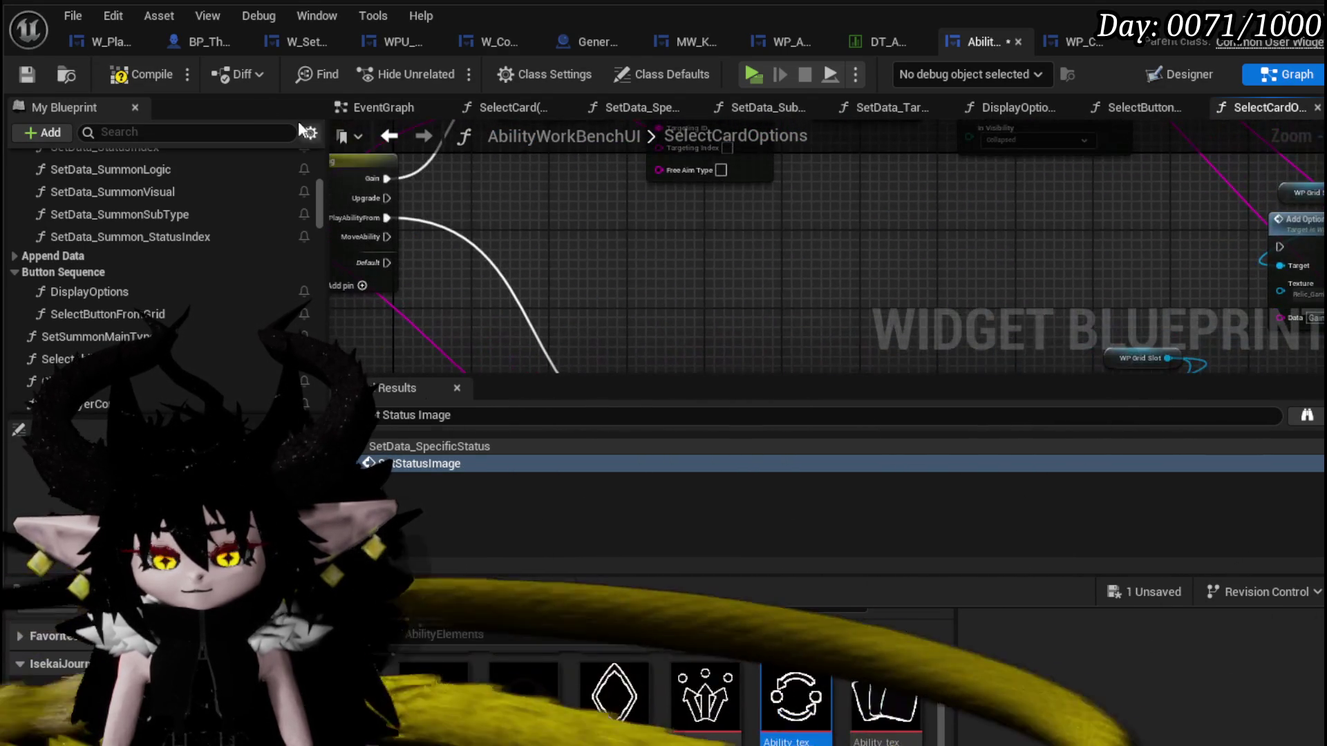
pyautogui.click(32, 74)
# Open the Set Targeting node's function, WP_CardCreation's SetTargeting, at its data table row lookup.
pyautogui.moveTo(561, 269)
pyautogui.mouseDown()
pyautogui.moveTo(966, 296)
pyautogui.moveTo(521, 342)
pyautogui.mouseUp()
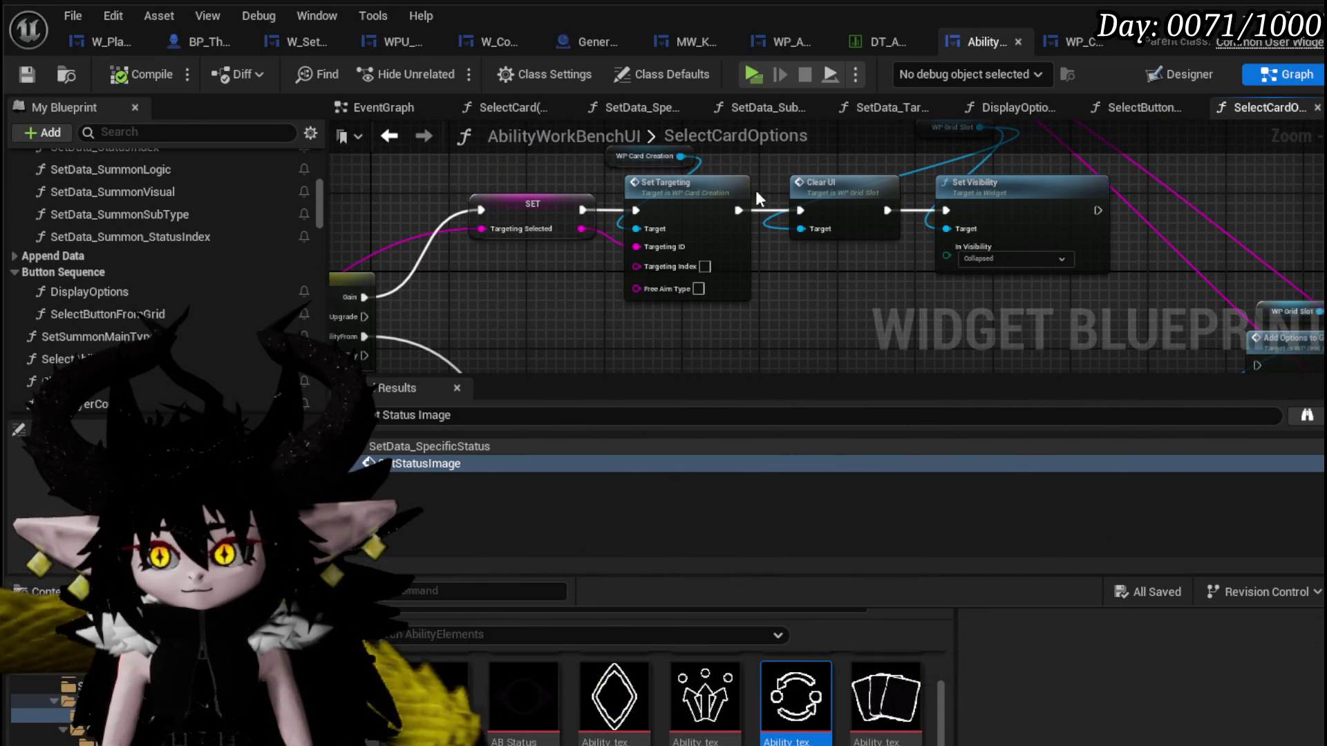
pyautogui.doubleClick(690, 198)
pyautogui.moveTo(614, 268); pyautogui.dragTo(542, 226)
pyautogui.scroll(5, 542, 226)
pyautogui.moveTo(689, 369)
pyautogui.mouseDown()
pyautogui.moveTo(915, 263)
pyautogui.moveTo(513, 223)
pyautogui.moveTo(544, 208)
pyautogui.mouseUp()
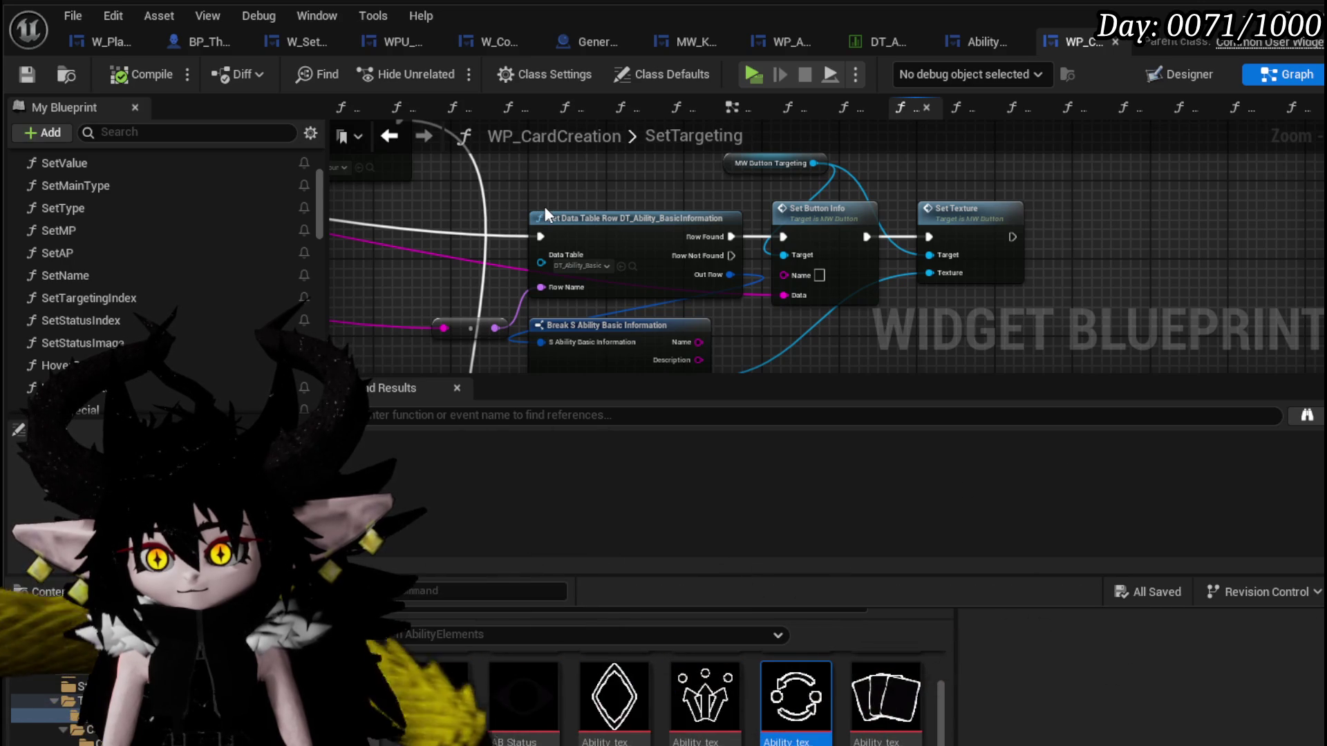
pyautogui.scroll(-1, 545, 213)
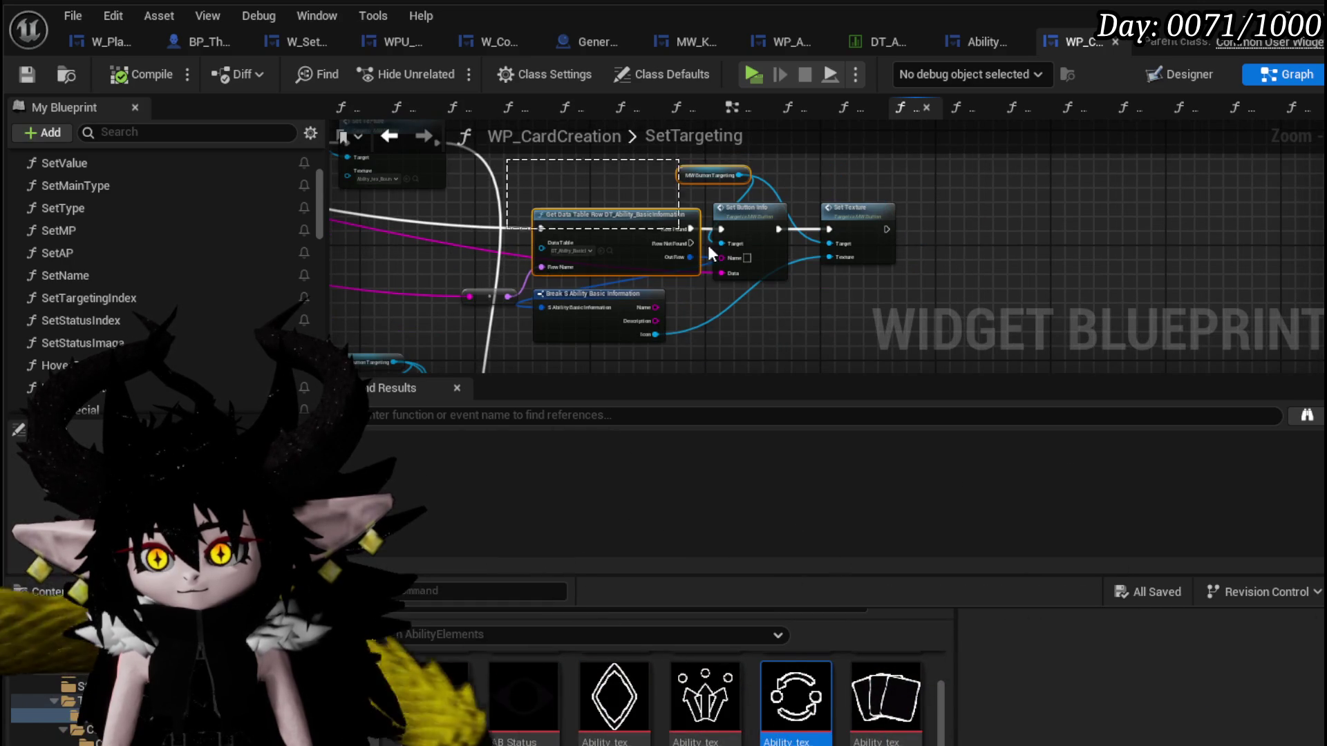
# Add a PlayFrom case to the SetTargeting Switch on String beside Bounce, FreeAim and Gain.
pyautogui.moveTo(862, 335); pyautogui.dragTo(249, 112)
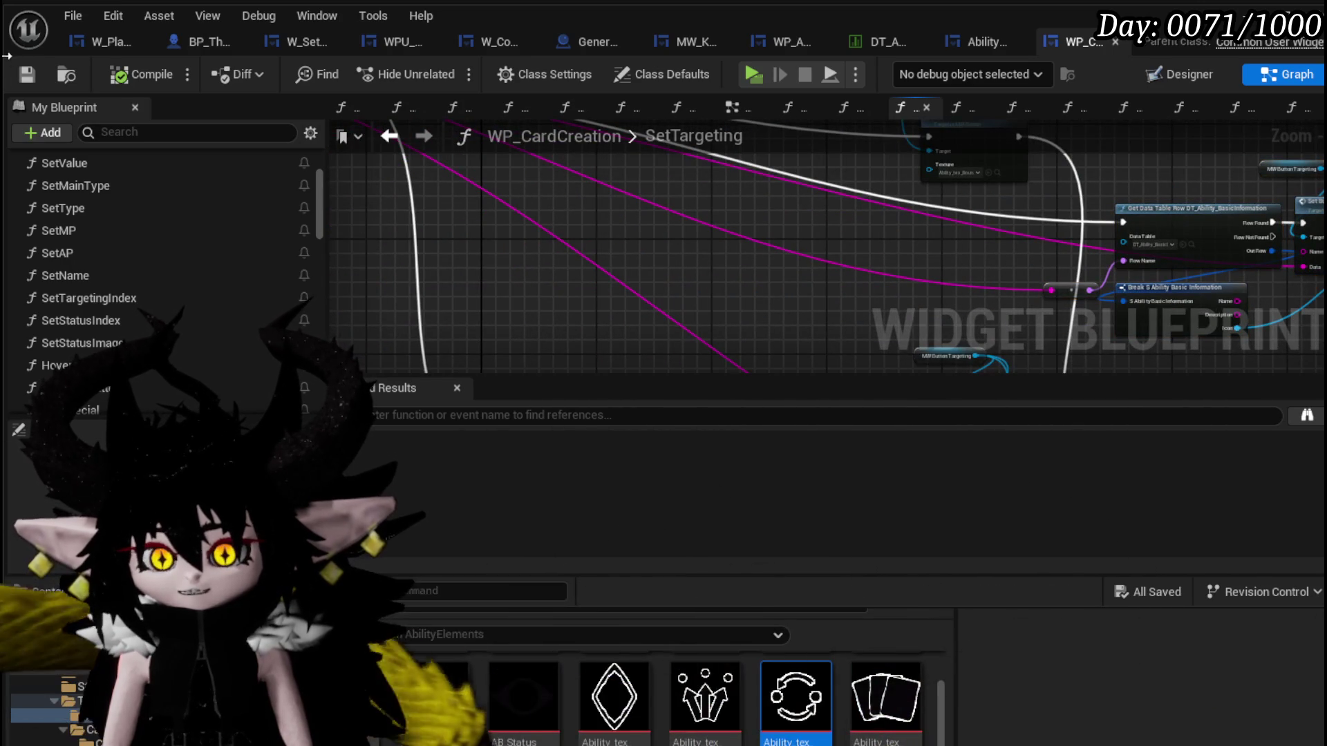
pyautogui.moveTo(806, 209)
pyautogui.mouseDown()
pyautogui.moveTo(575, 221)
pyautogui.moveTo(604, 275)
pyautogui.mouseUp()
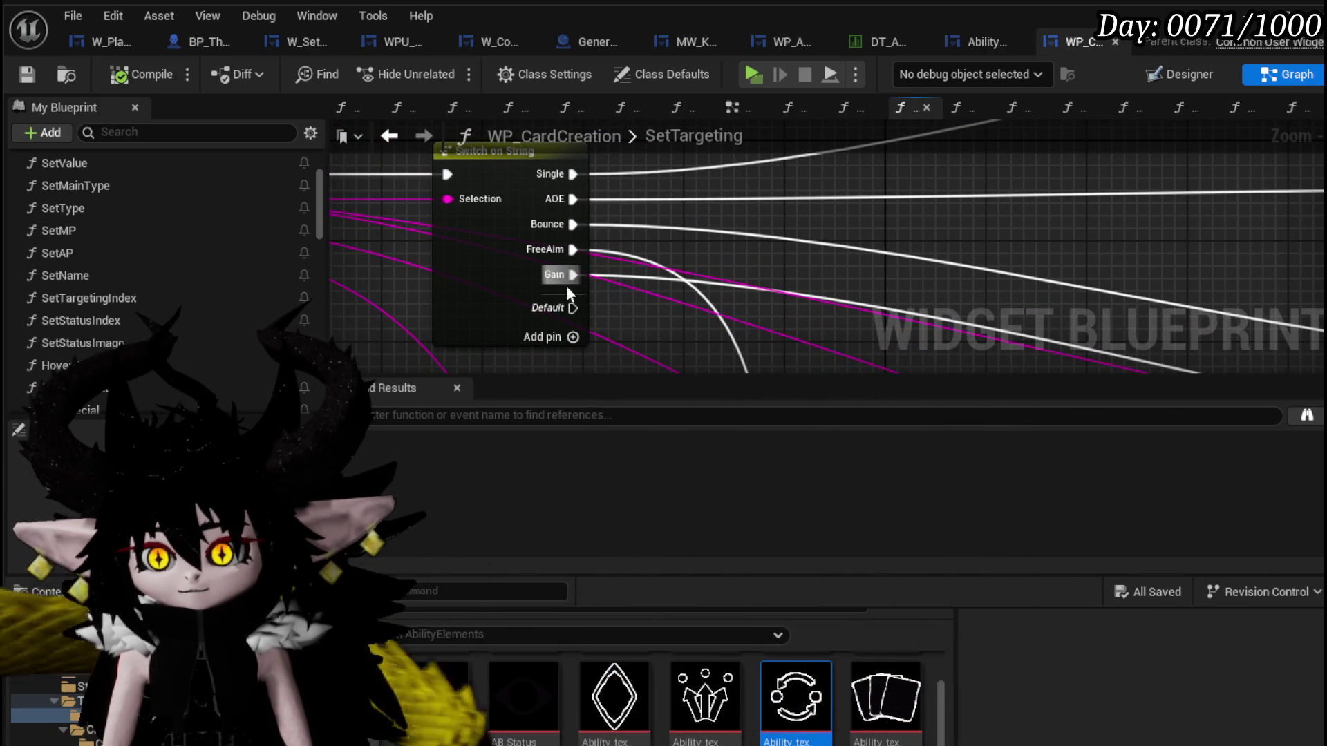
pyautogui.moveTo(589, 290); pyautogui.dragTo(696, 307)
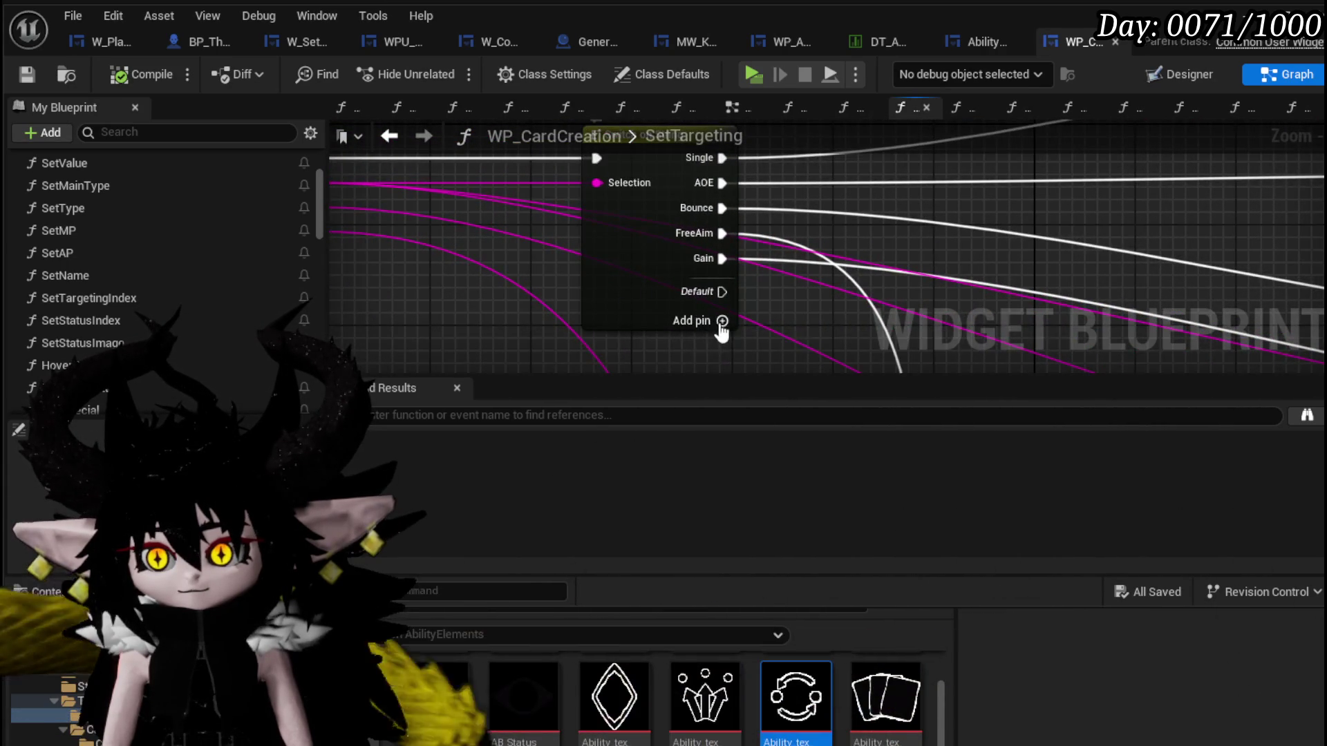
pyautogui.click(722, 321)
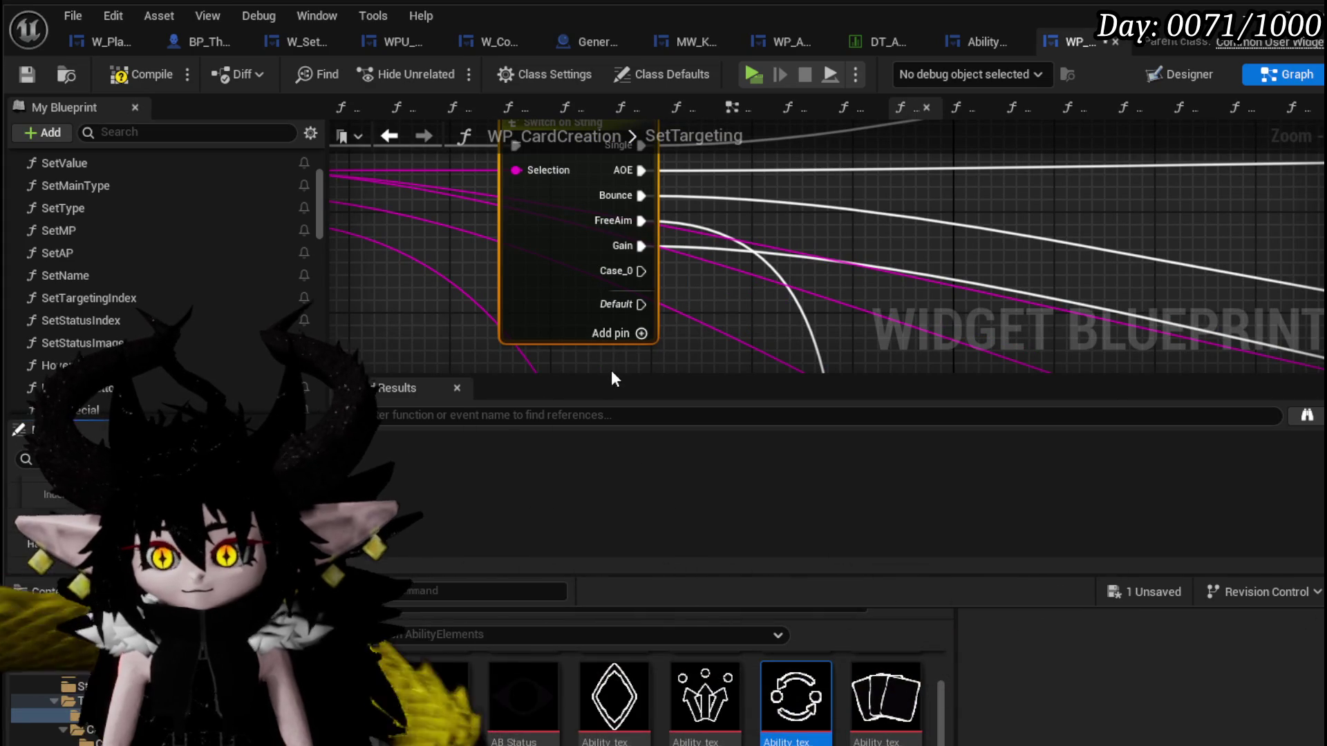
pyautogui.write('PlayFrom')
pyautogui.press('Return')
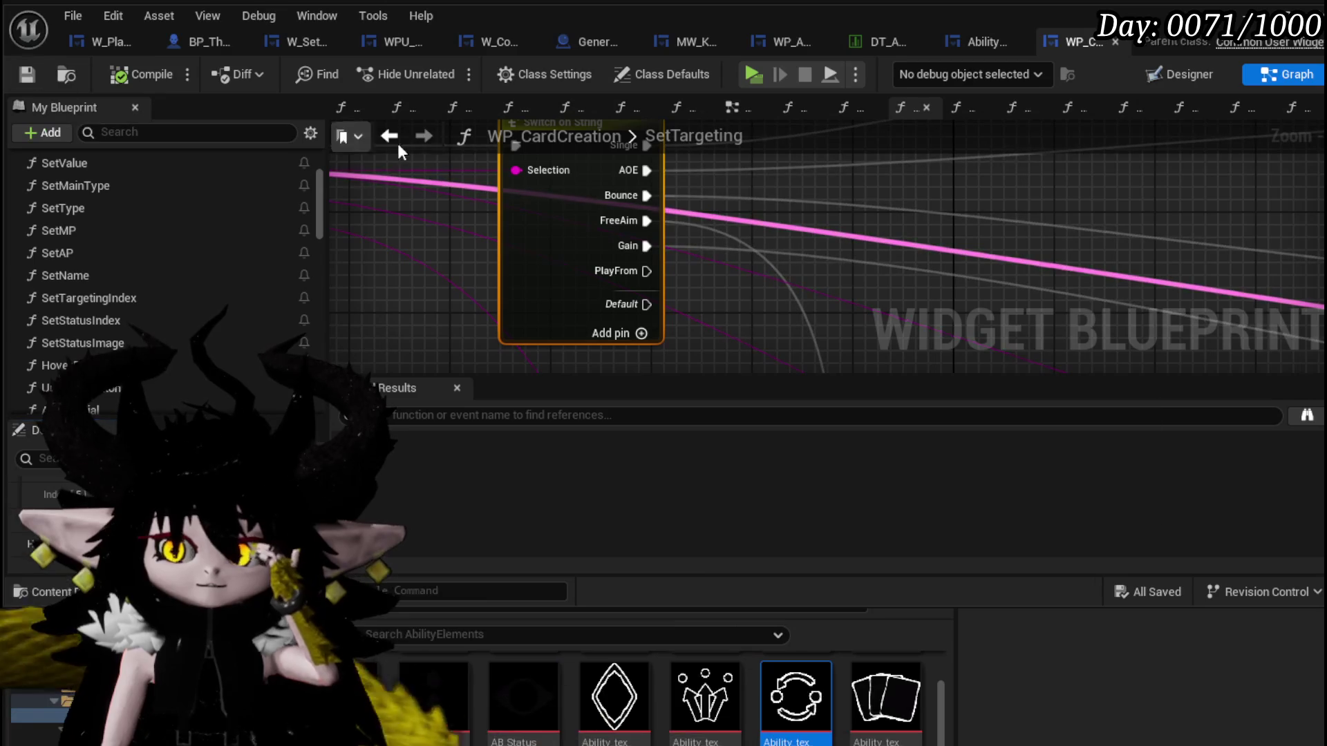
pyautogui.click(988, 40)
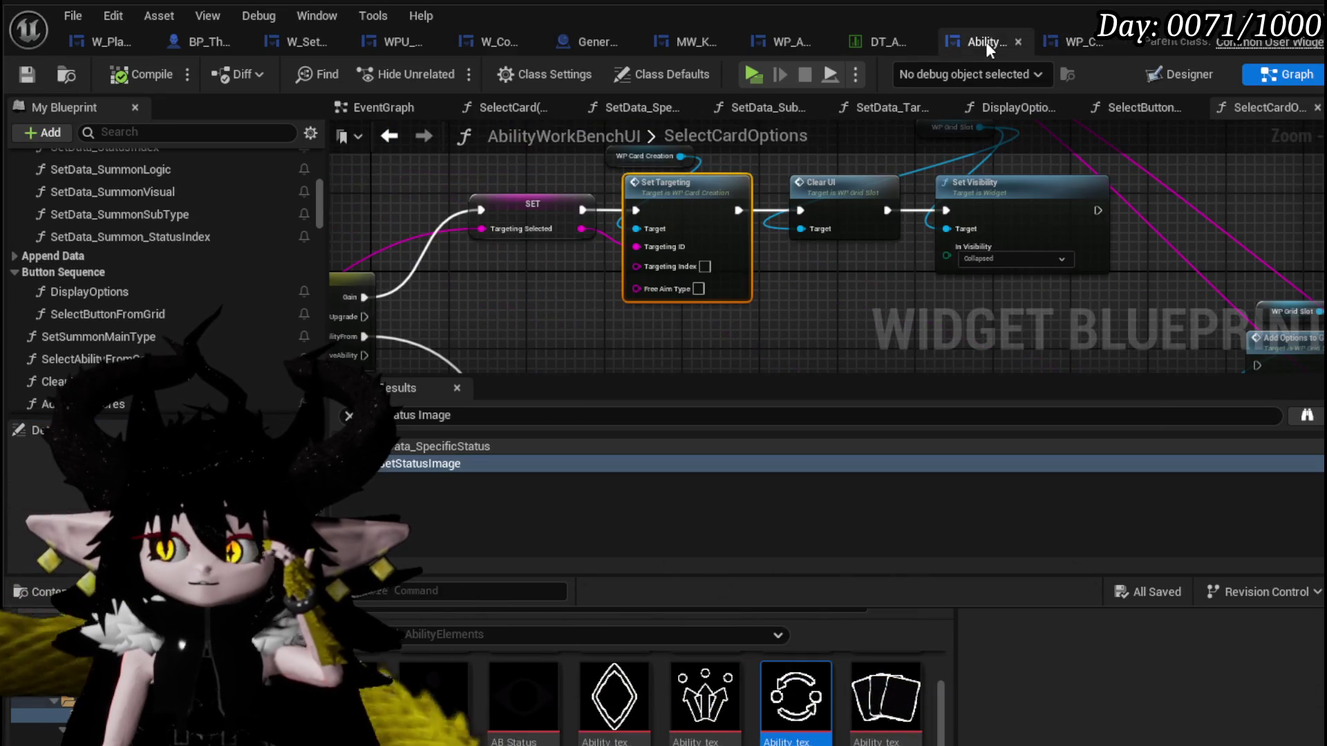
pyautogui.scroll(2, 716, 217)
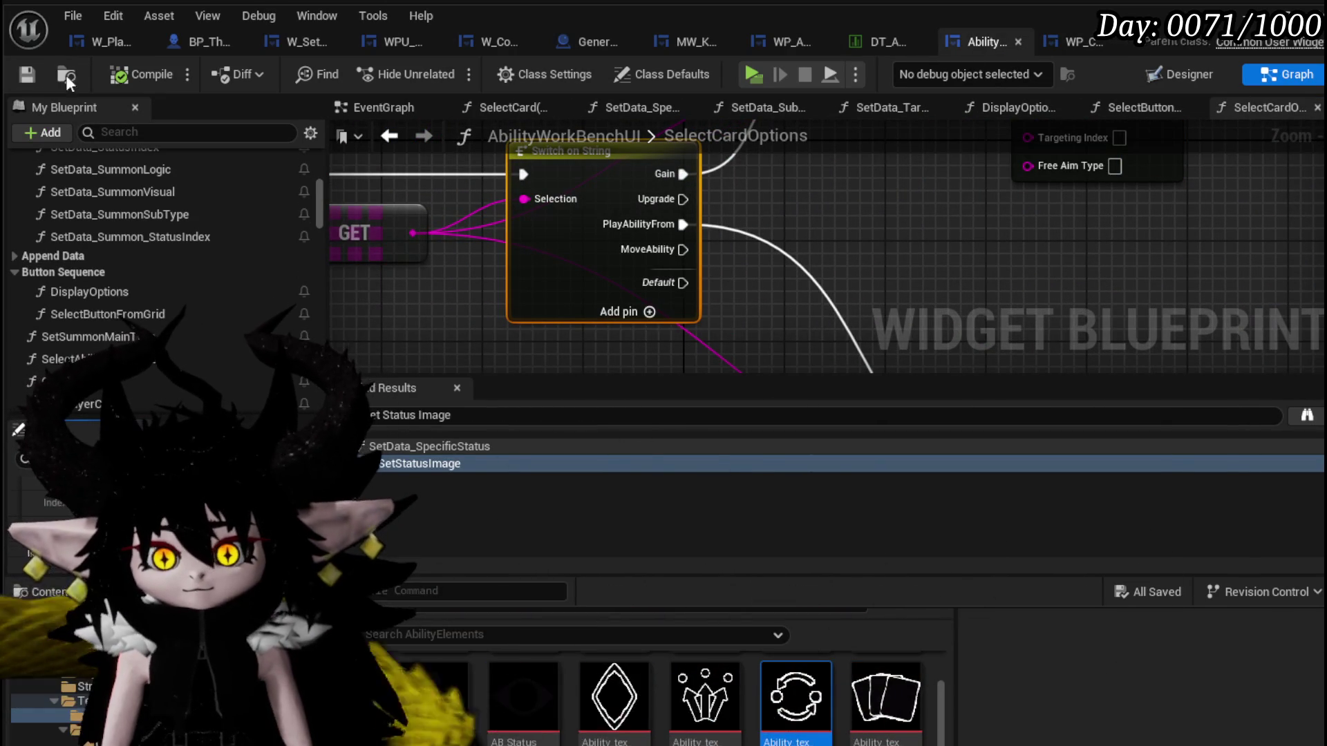
# Save the workbench blueprint and return to WP_CardCreation's SetTargeting graph.
pyautogui.click(25, 79)
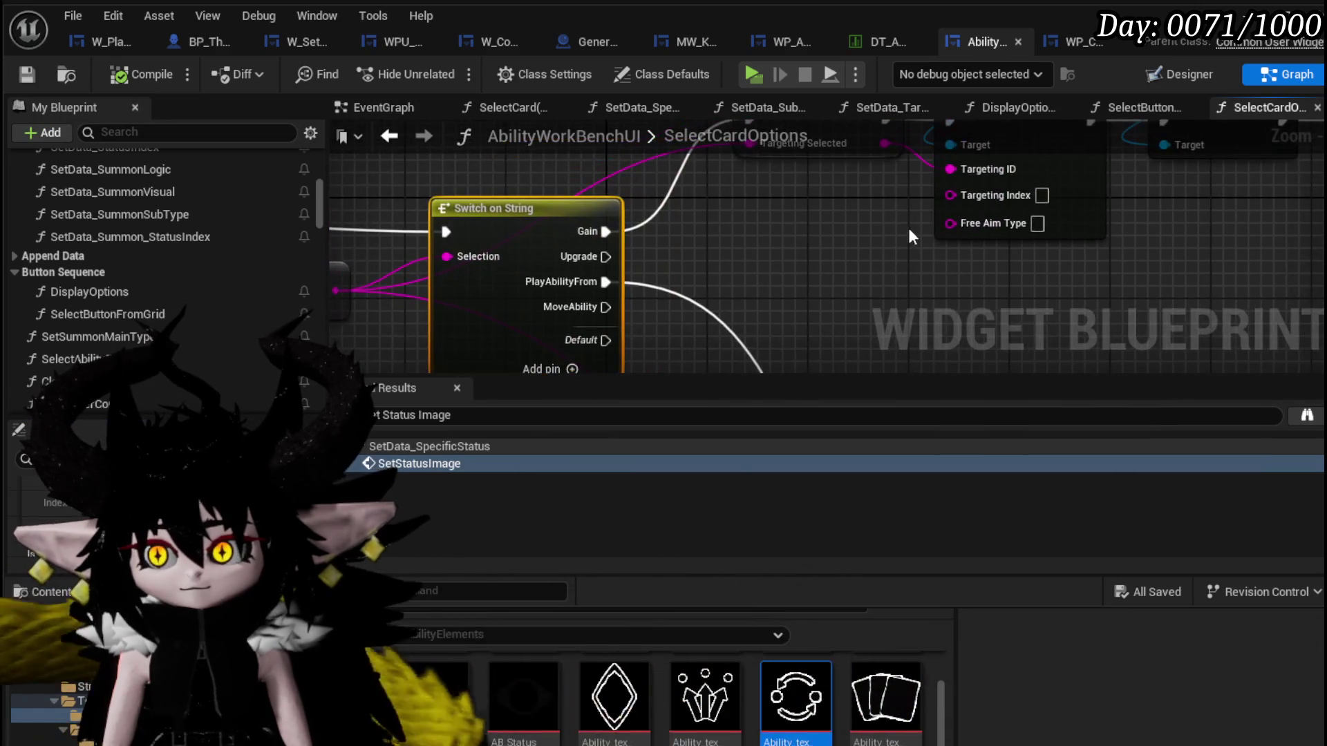
pyautogui.click(1073, 42)
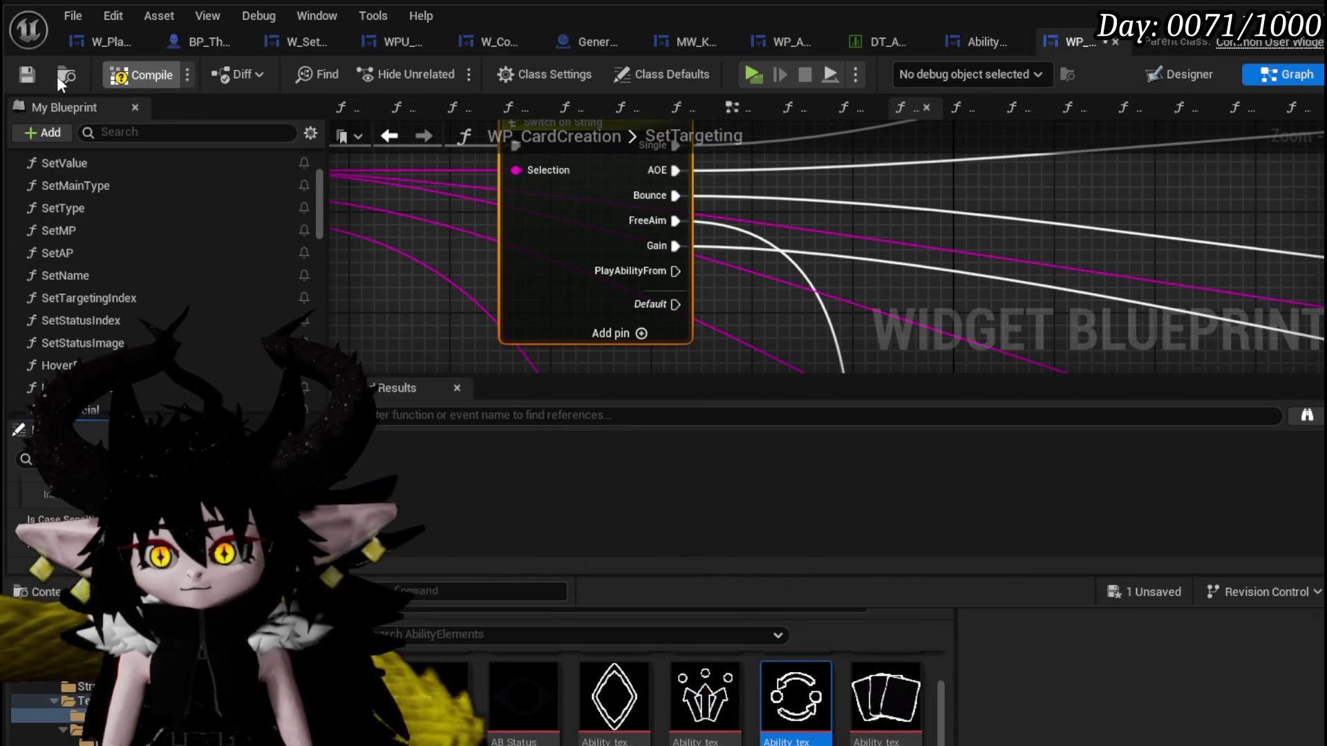
# Compile with the PlayAbilityFrom case and wire its execution into Get Data Table Row.
pyautogui.click(26, 74)
pyautogui.scroll(-2, 565, 210)
pyautogui.moveTo(565, 210); pyautogui.dragTo(563, 202)
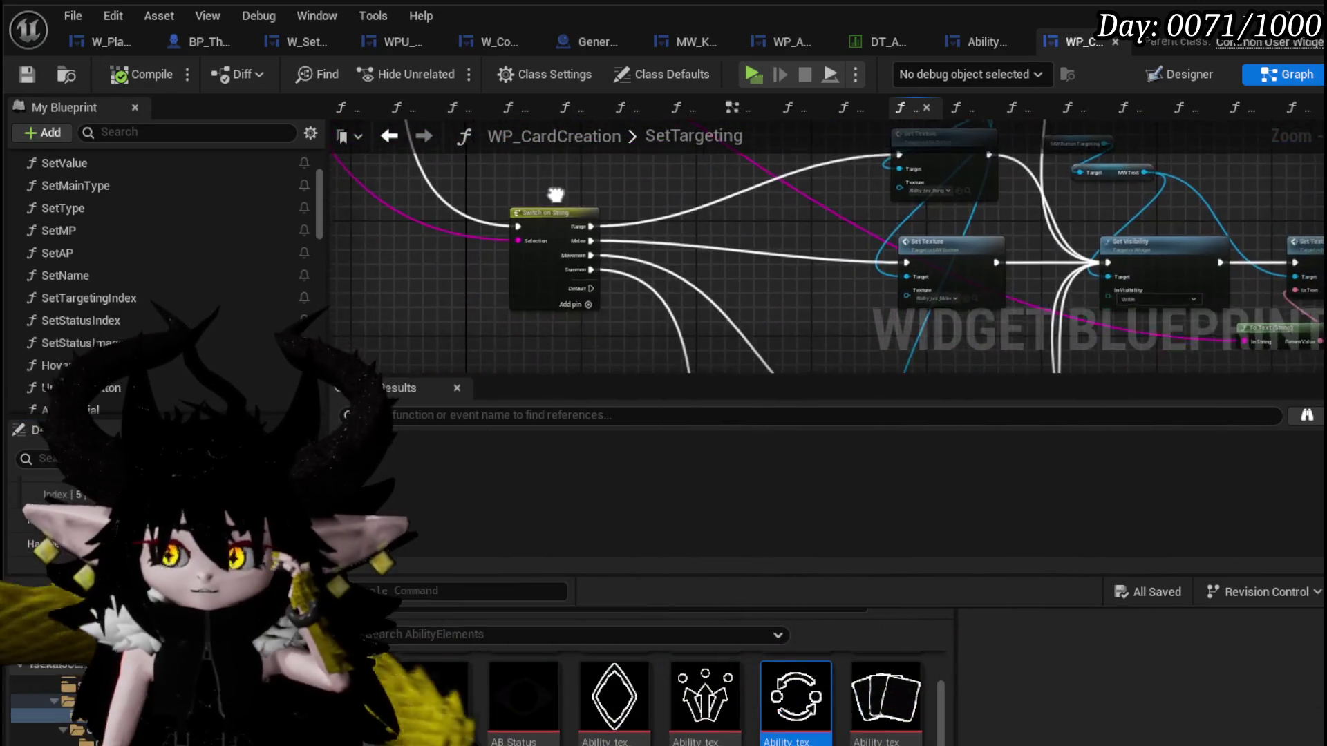
pyautogui.scroll(1, 563, 202)
pyautogui.moveTo(637, 214); pyautogui.dragTo(436, 239)
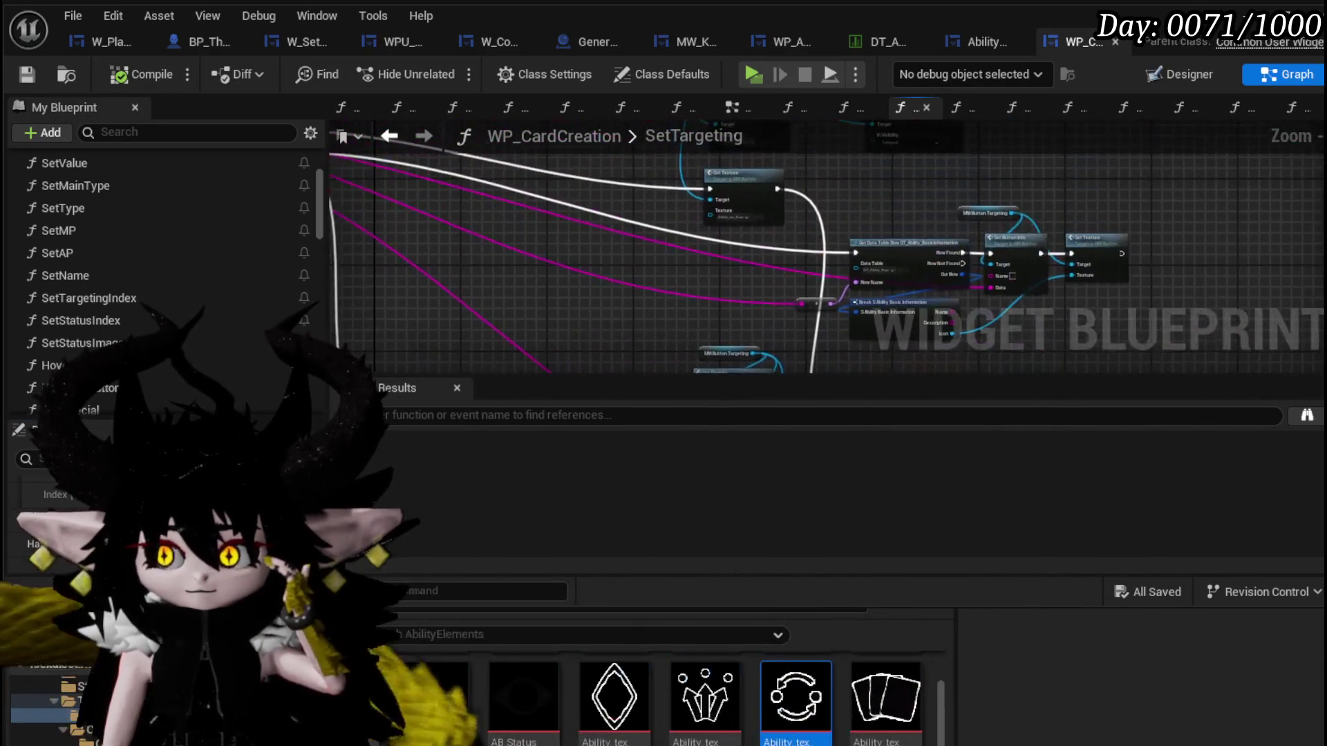
pyautogui.moveTo(932, 259); pyautogui.dragTo(641, 262)
pyautogui.scroll(2, 542, 223)
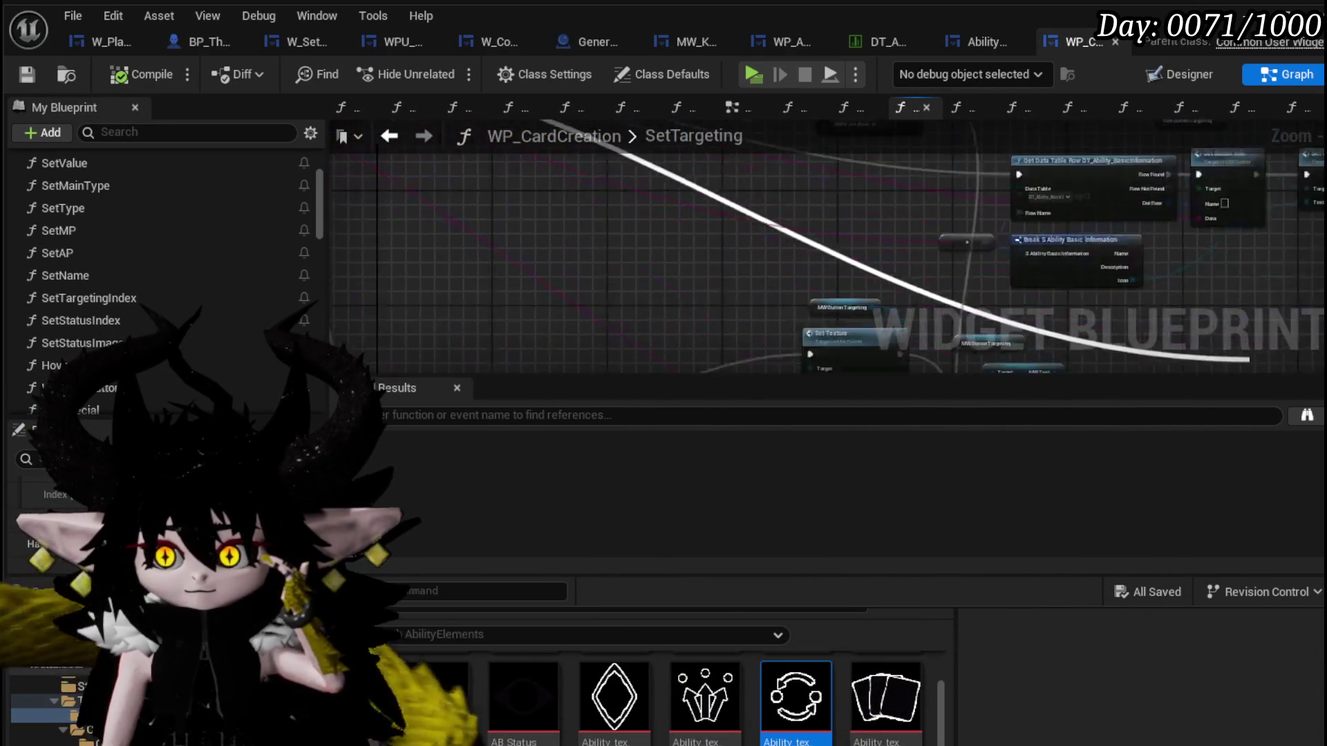
pyautogui.moveTo(642, 208); pyautogui.dragTo(823, 292)
pyautogui.scroll(2, 746, 280)
pyautogui.scroll(-2, 528, 251)
pyautogui.scroll(2, 527, 251)
pyautogui.moveTo(637, 239); pyautogui.dragTo(624, 193)
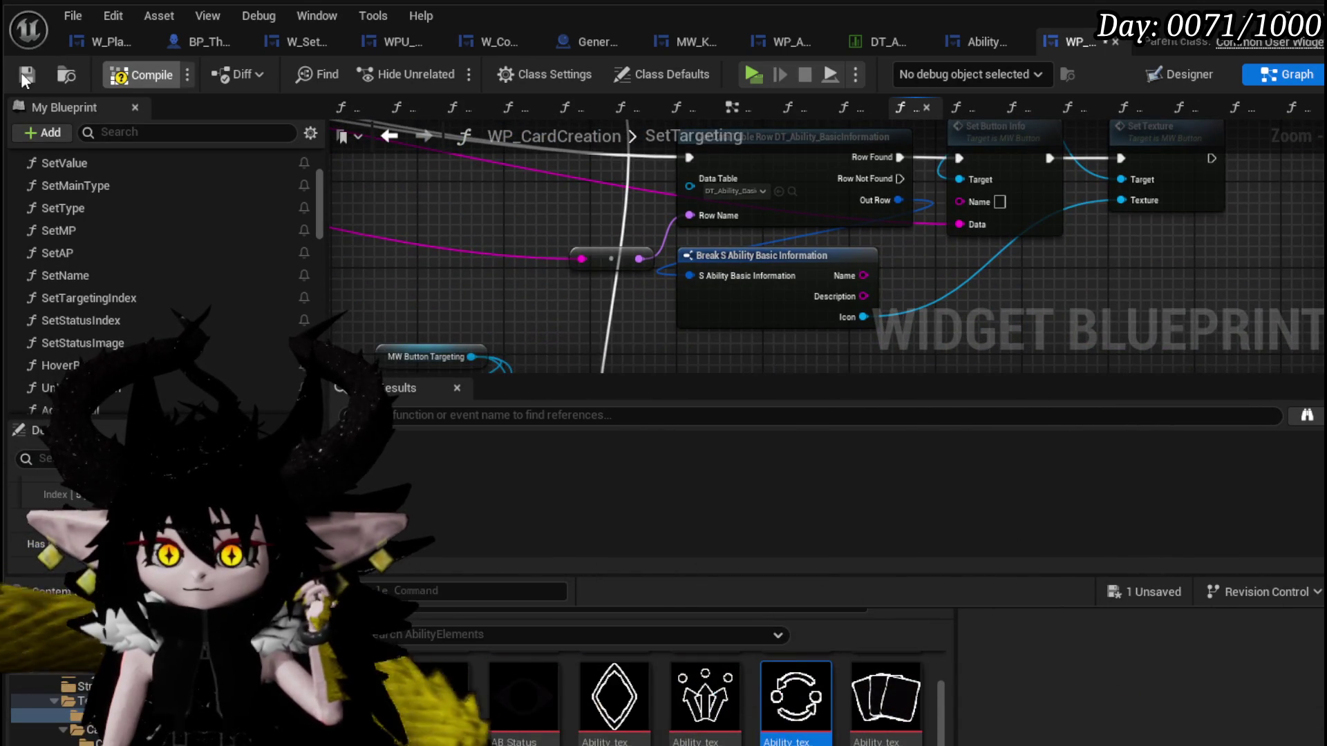
pyautogui.click(22, 73)
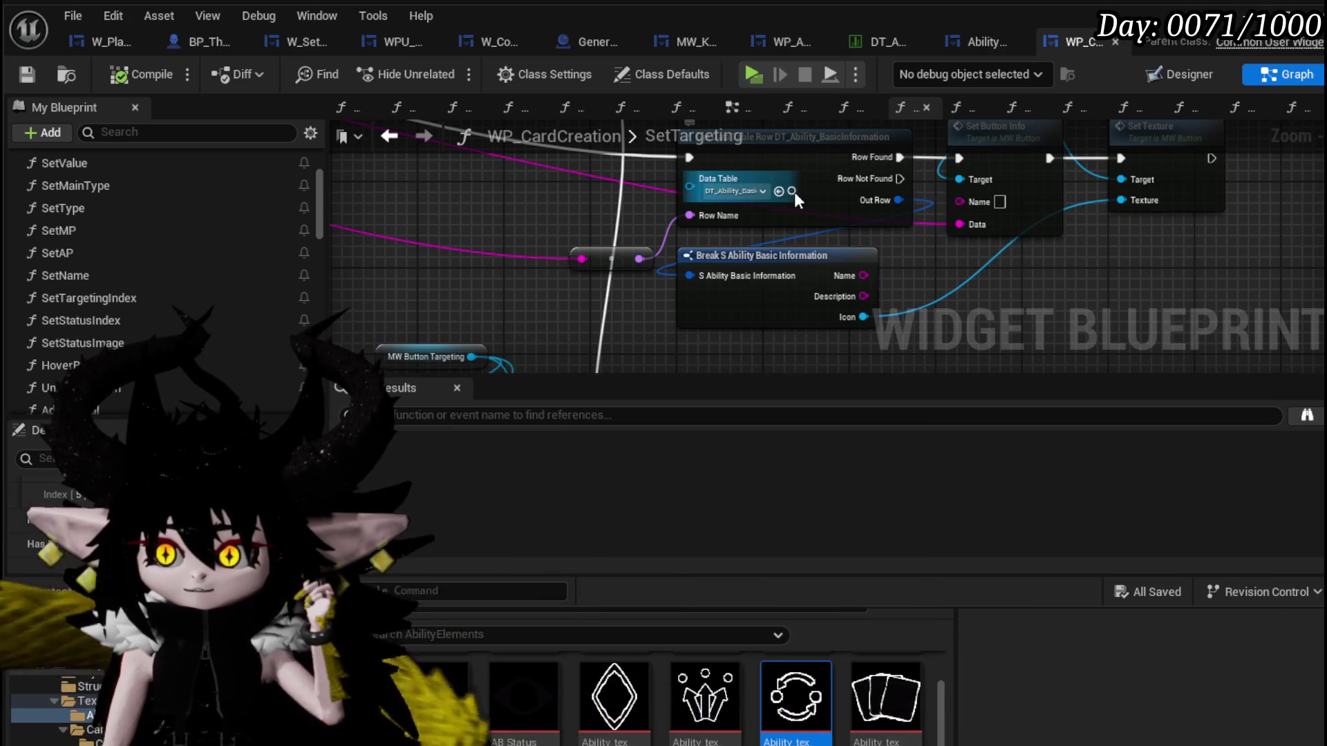
# Browse to the ability data table asset and open DT_Ability_Basic.
pyautogui.click(792, 192)
pyautogui.doubleClick(576, 689)
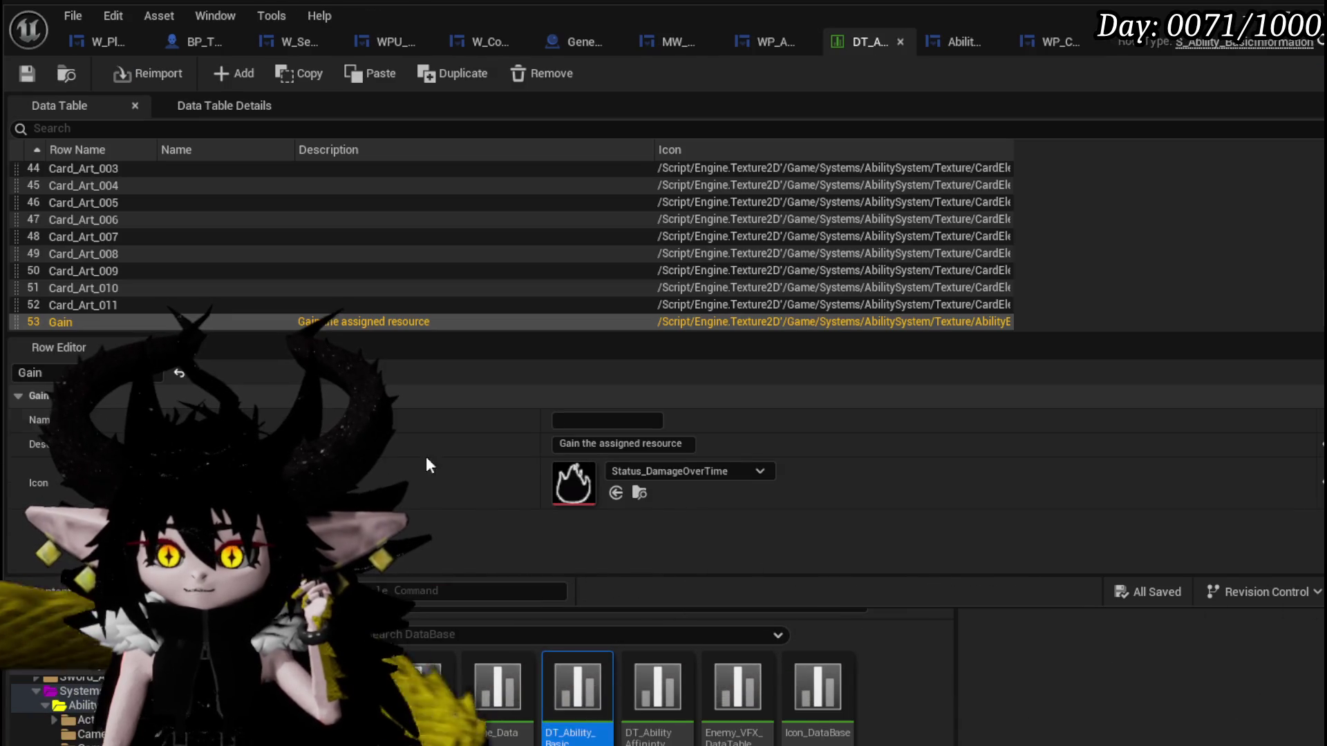
# Add a PlayAbilityFrom row to DT_Ability_Basic and enter its description.
pyautogui.click(233, 74)
pyautogui.doubleClick(75, 322)
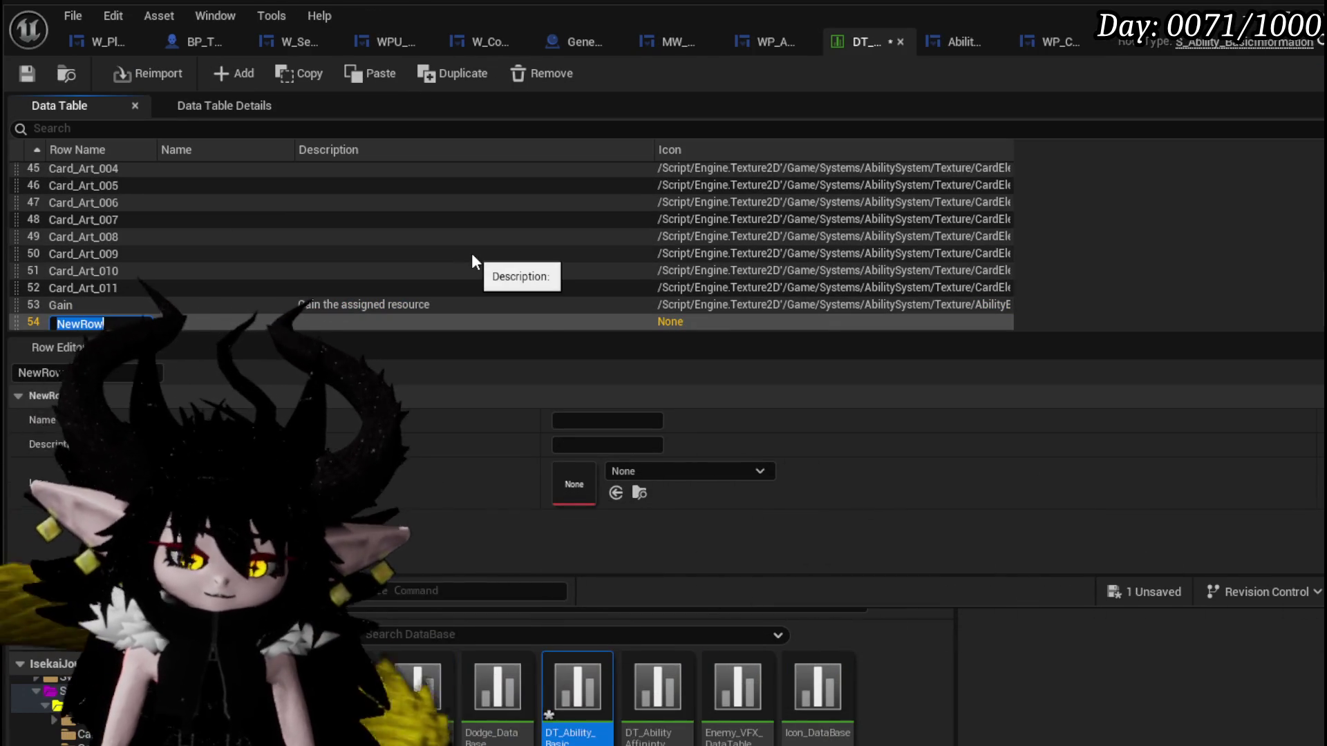
pyautogui.write('PlayAbili')
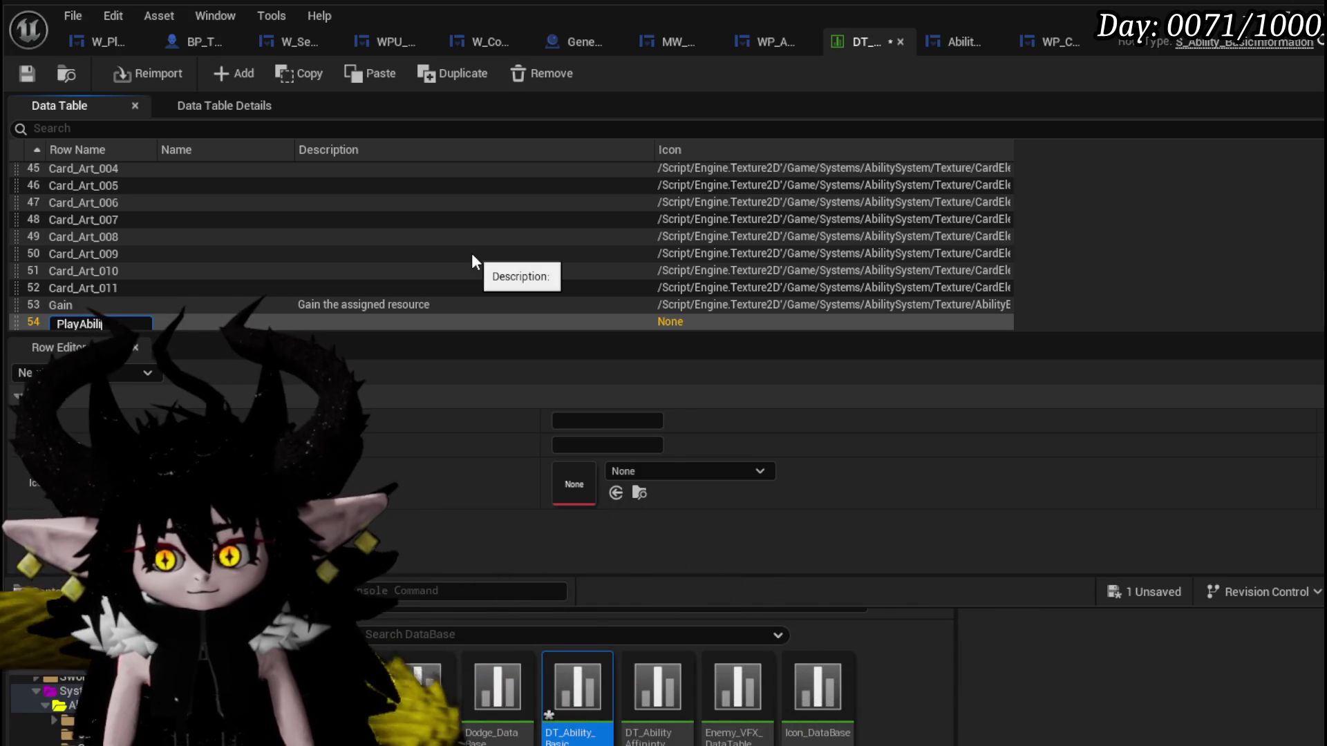
pyautogui.write('tyFrom')
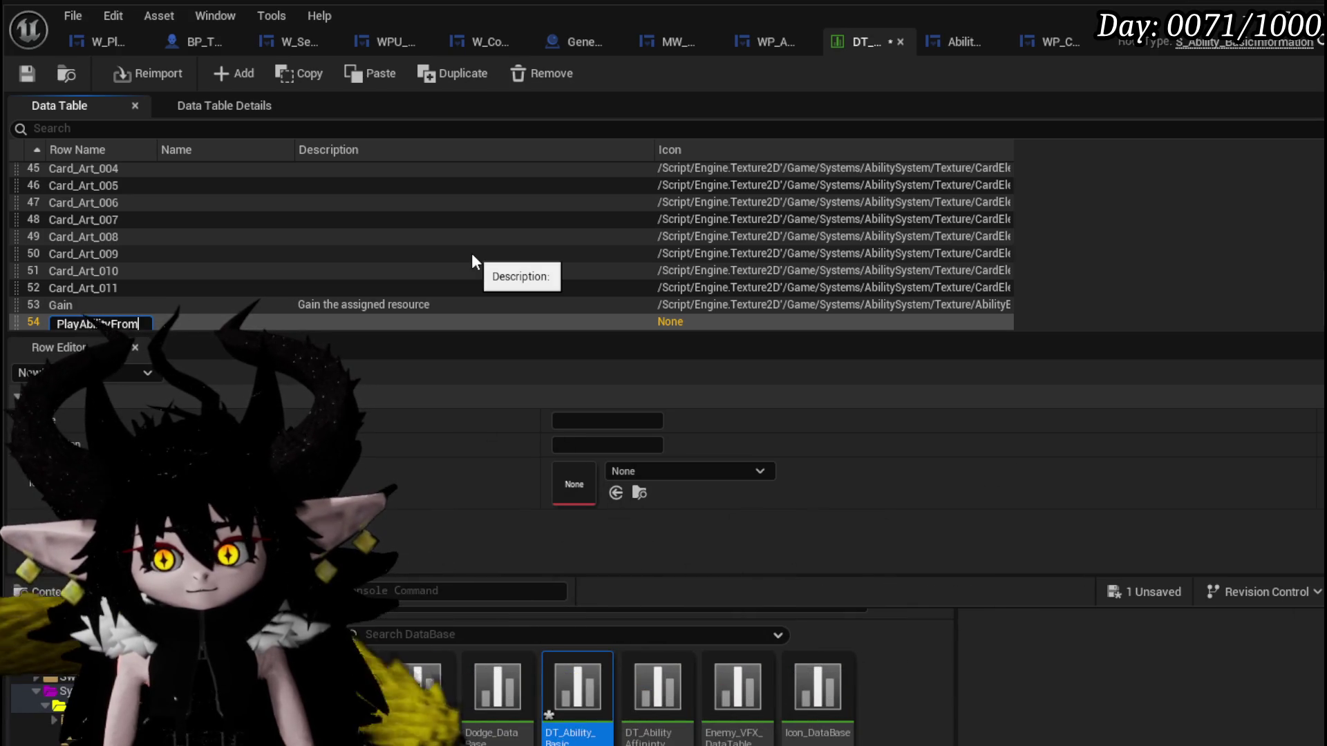
pyautogui.press('Return')
pyautogui.click(577, 445)
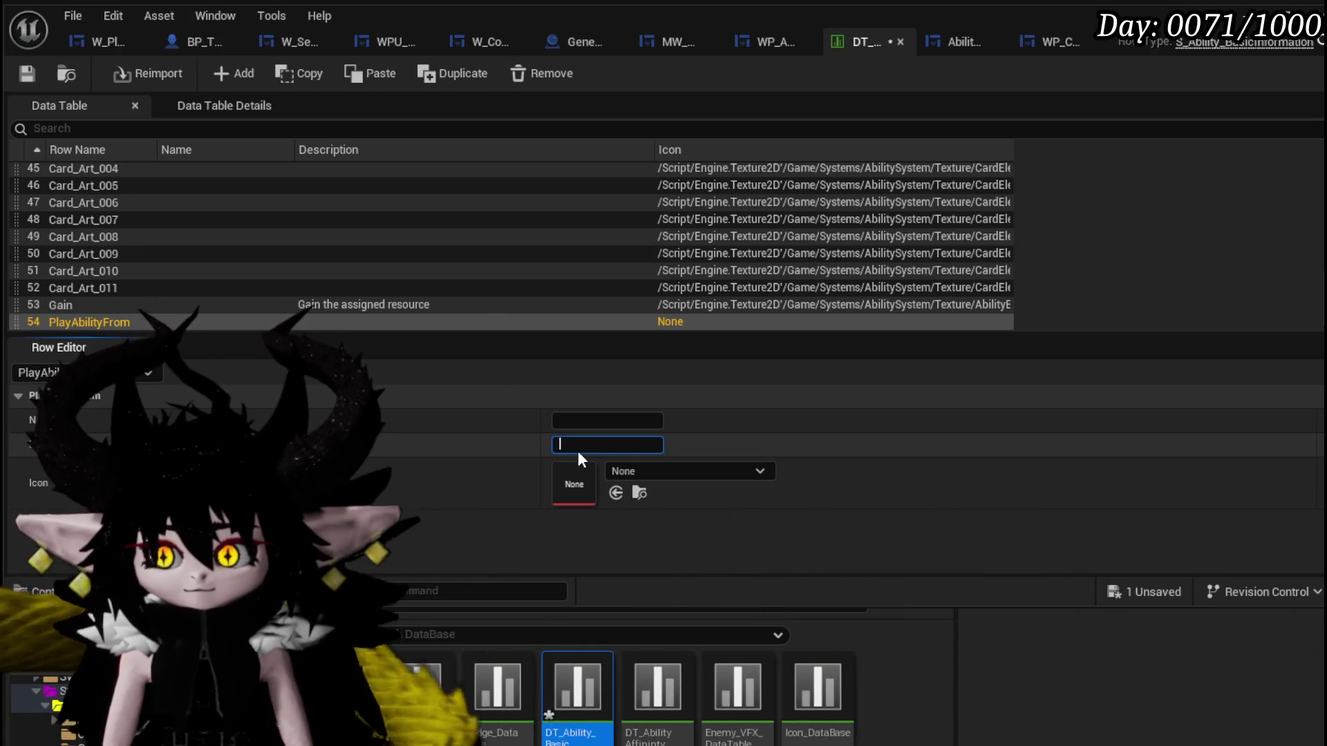
pyautogui.write('Plays a random ski')
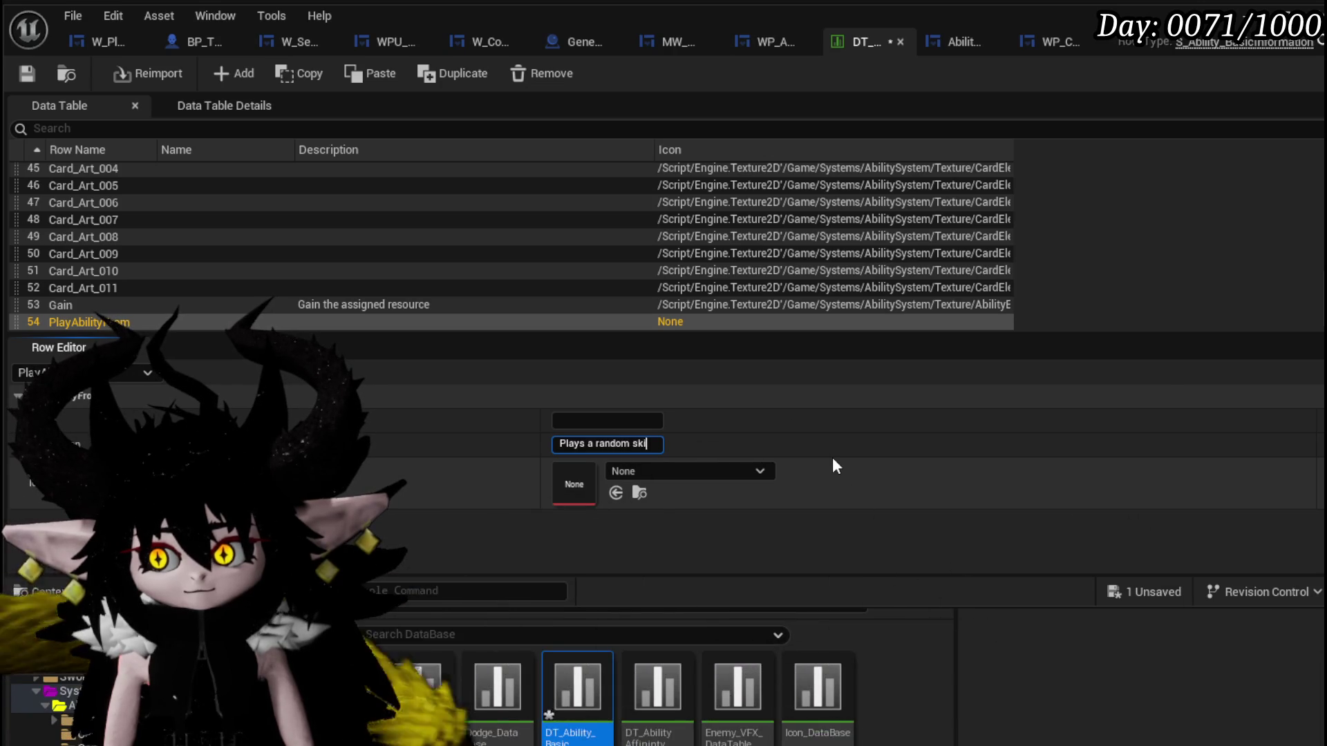
pyautogui.write('ll')
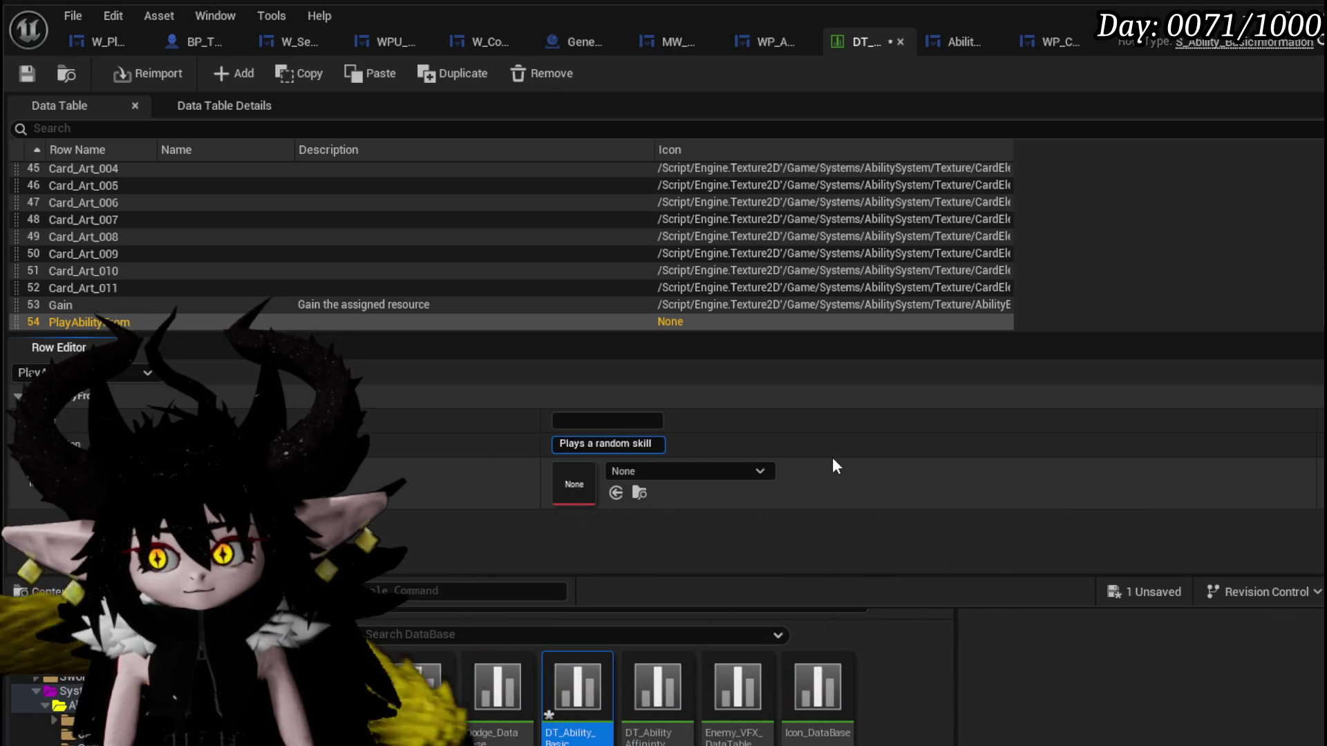
pyautogui.write(' from the selected pile')
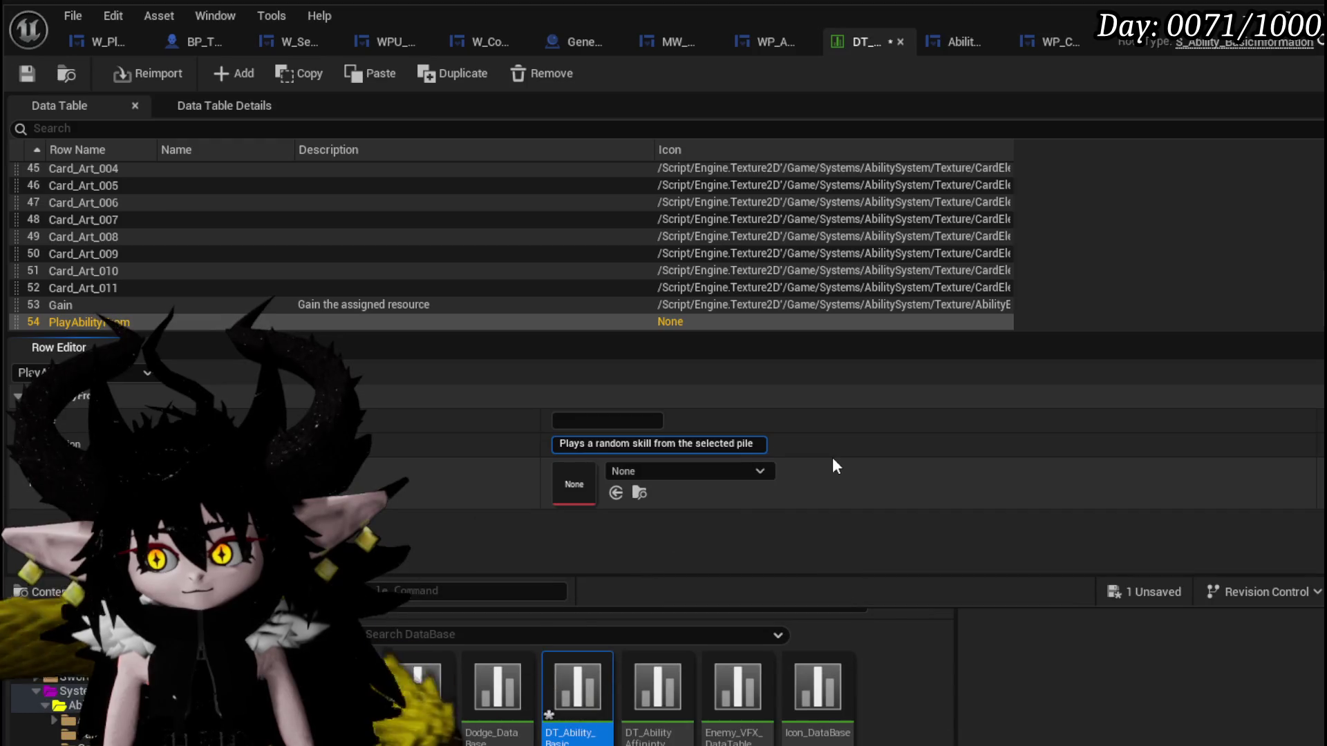
pyautogui.write('.')
pyautogui.press('Return')
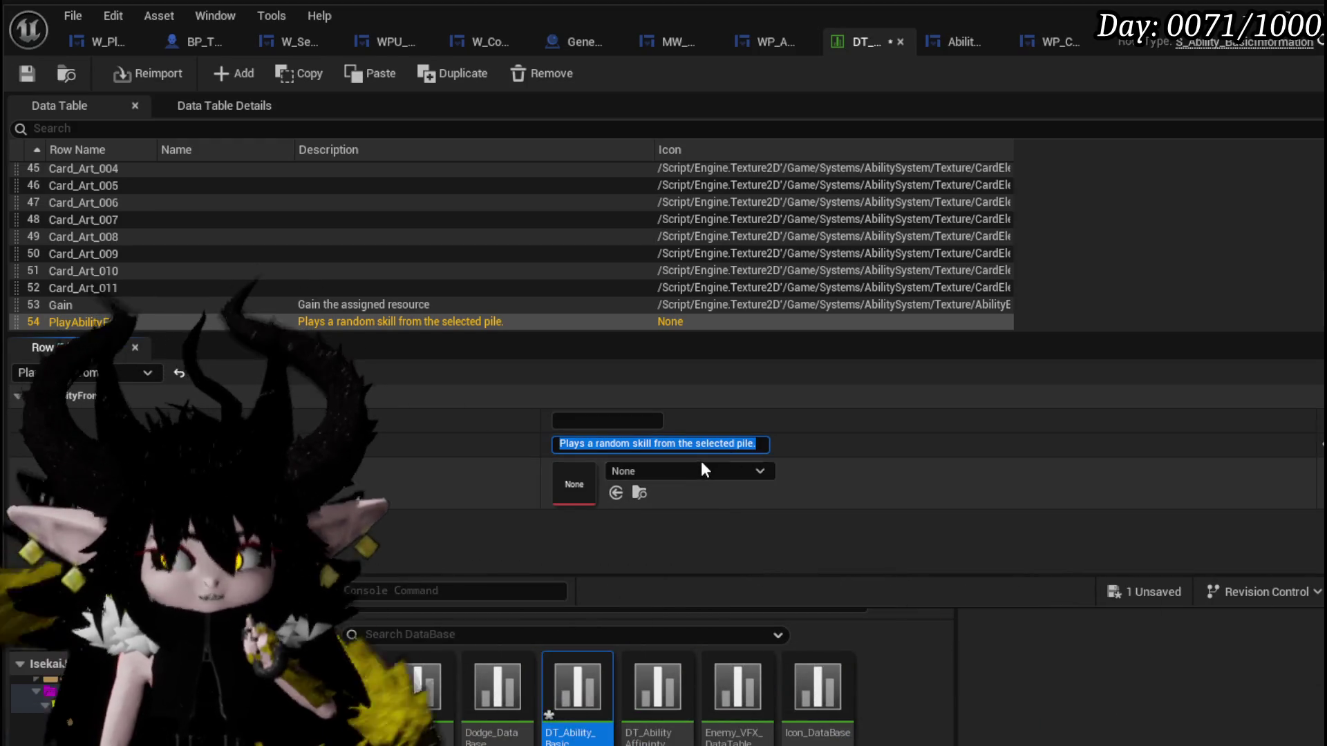
# Set the row's icon to Ability_tex_Bounce and save the data table.
pyautogui.click(694, 471)
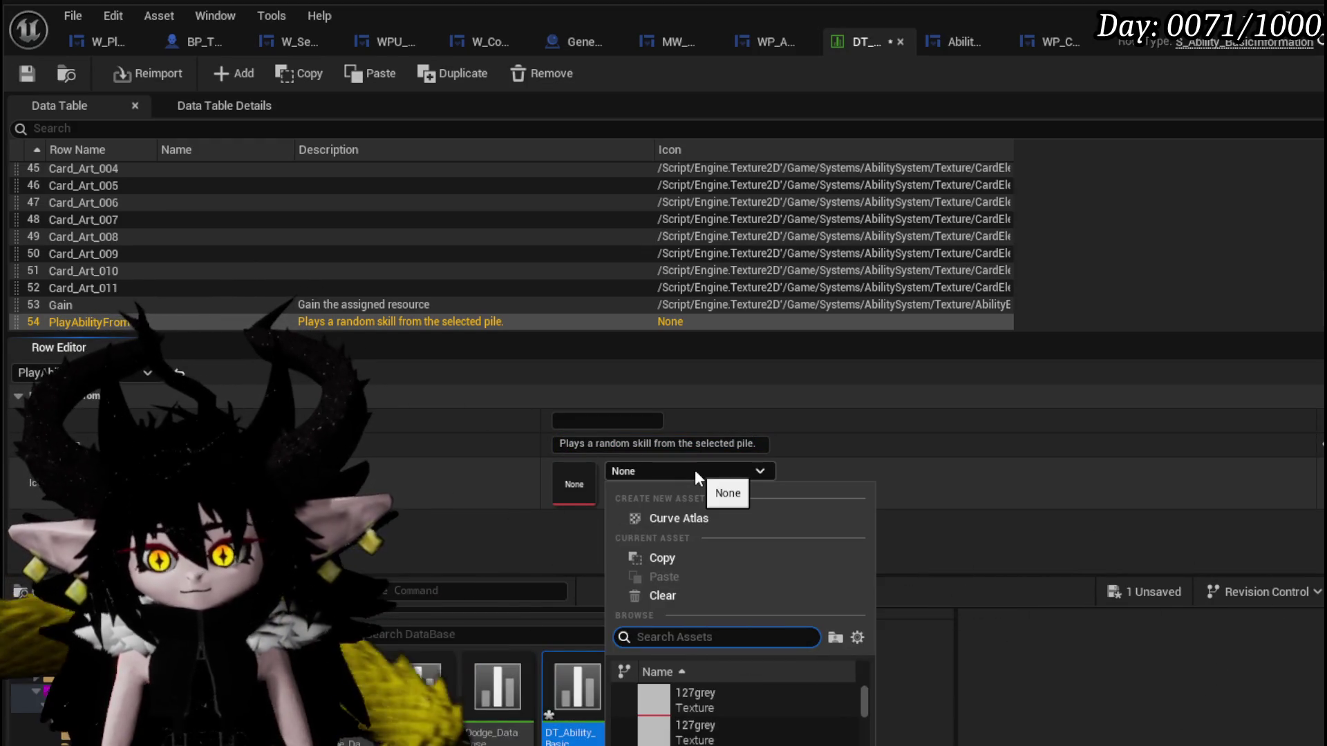
pyautogui.write('Bounce')
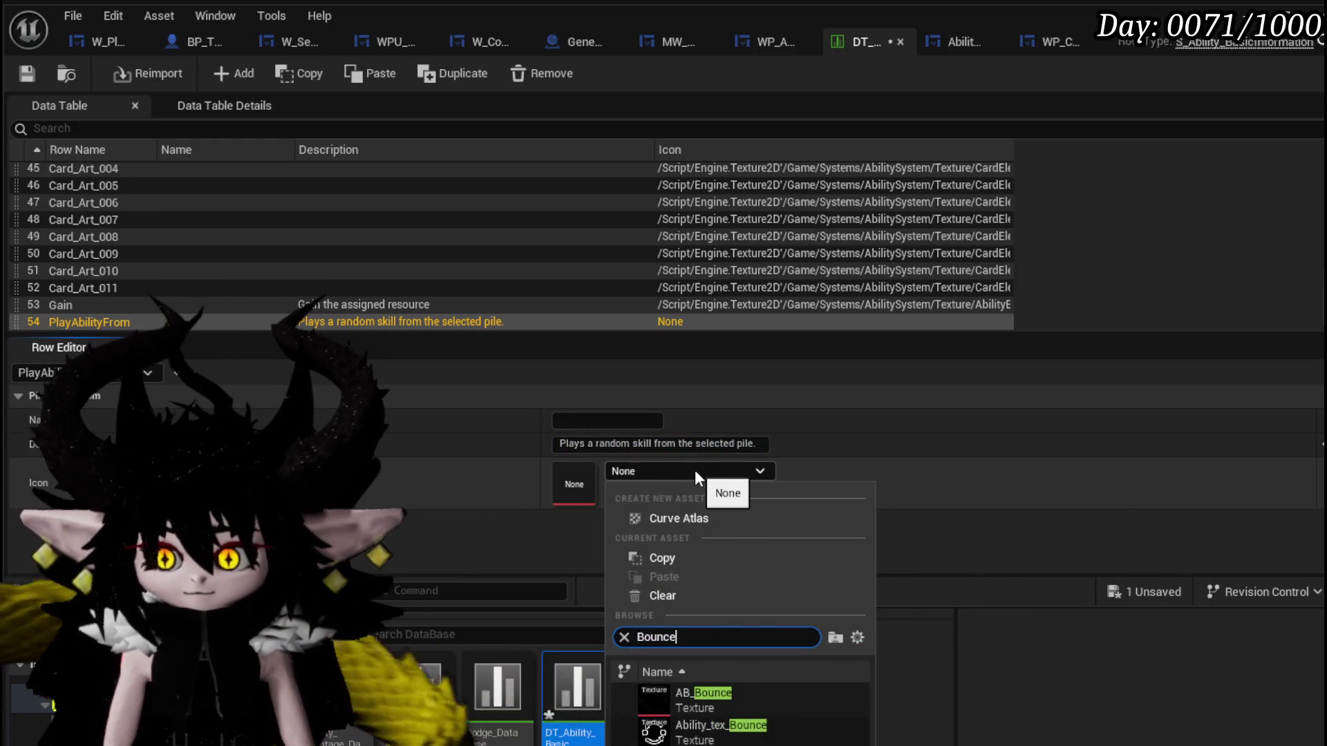
pyautogui.click(721, 728)
pyautogui.click(27, 75)
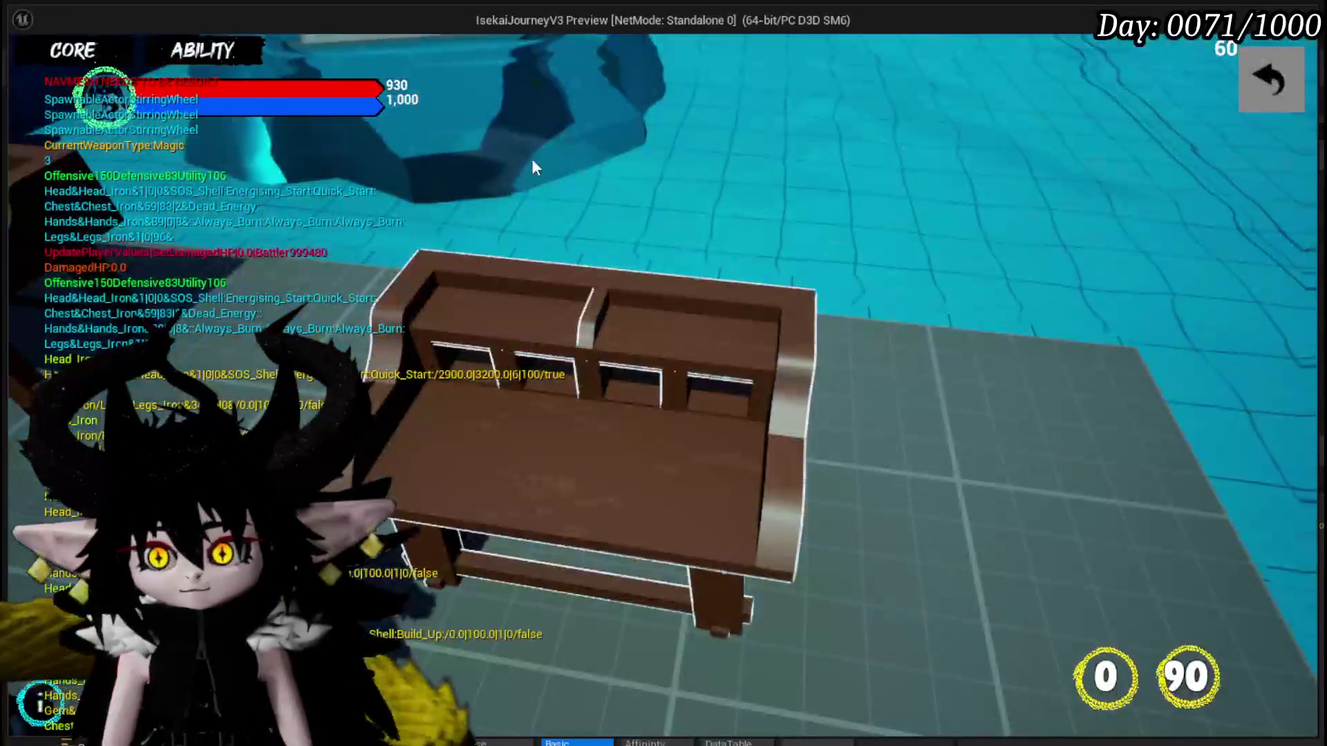
# In the preview workbench, choose Status and open the its booooming time card.
pyautogui.click(208, 49)
pyautogui.click(169, 144)
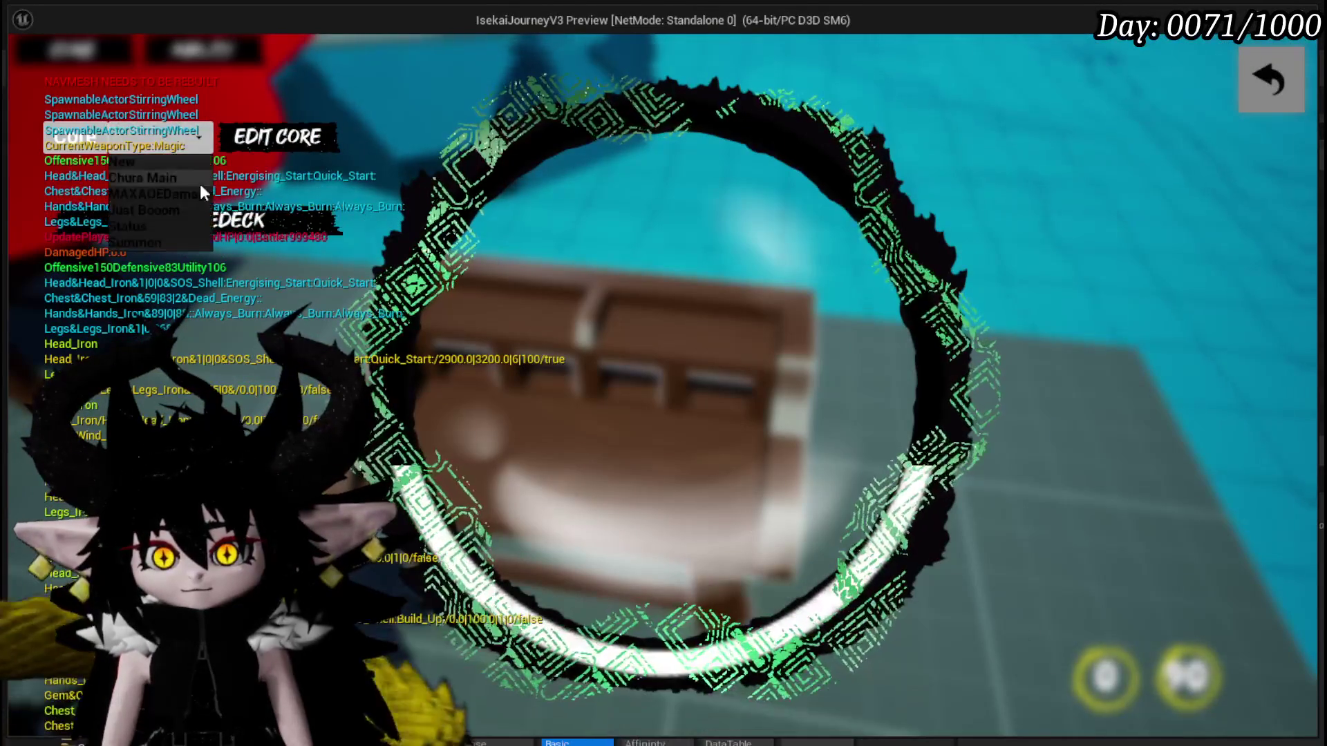
pyautogui.click(152, 228)
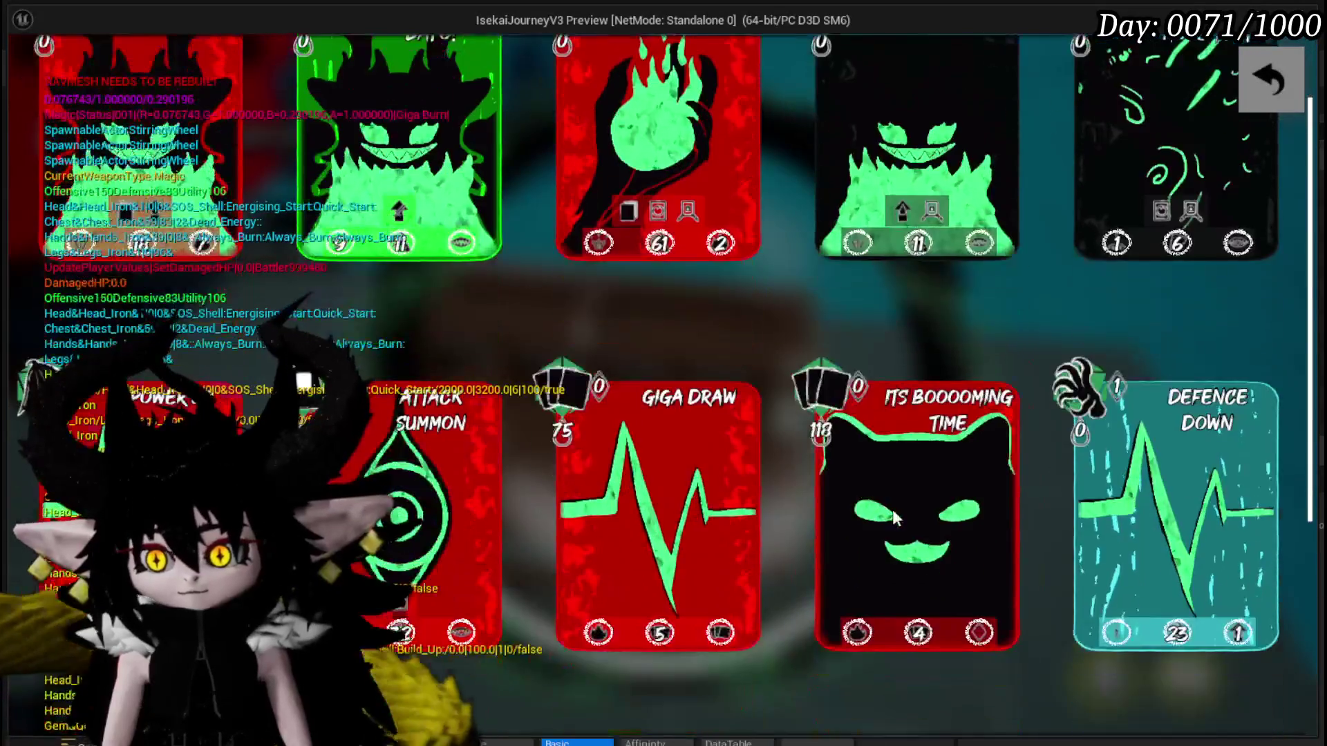
pyautogui.click(893, 509)
# Try the cycle and other effect choices in the card's effect slot.
pyautogui.click(643, 550)
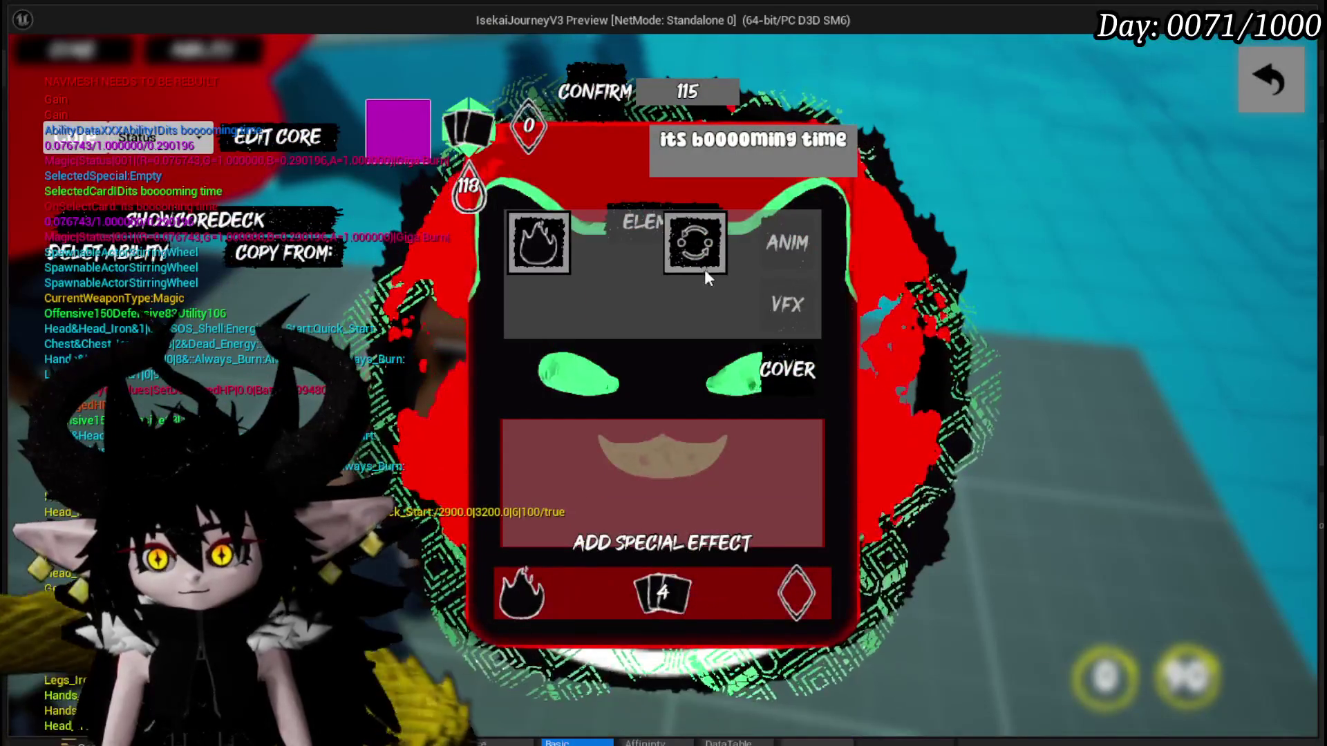
pyautogui.click(704, 264)
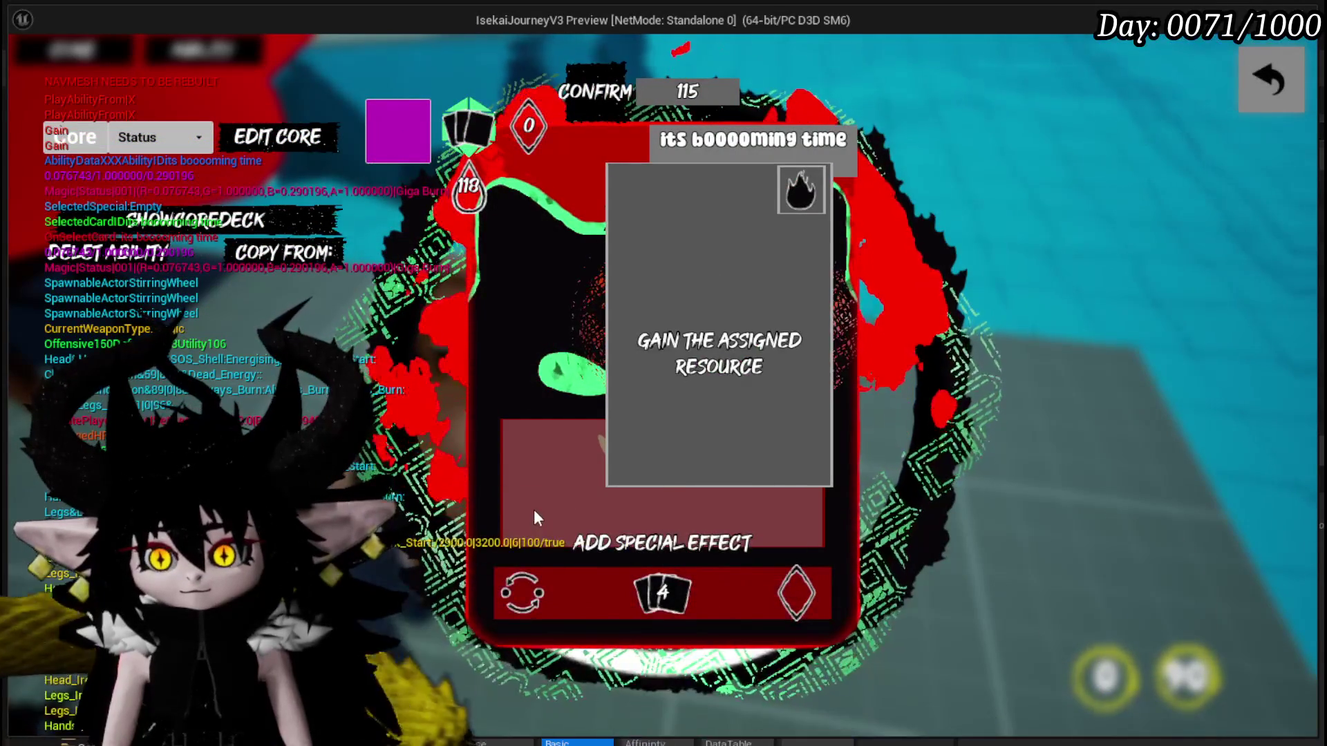
pyautogui.click(519, 586)
pyautogui.click(554, 252)
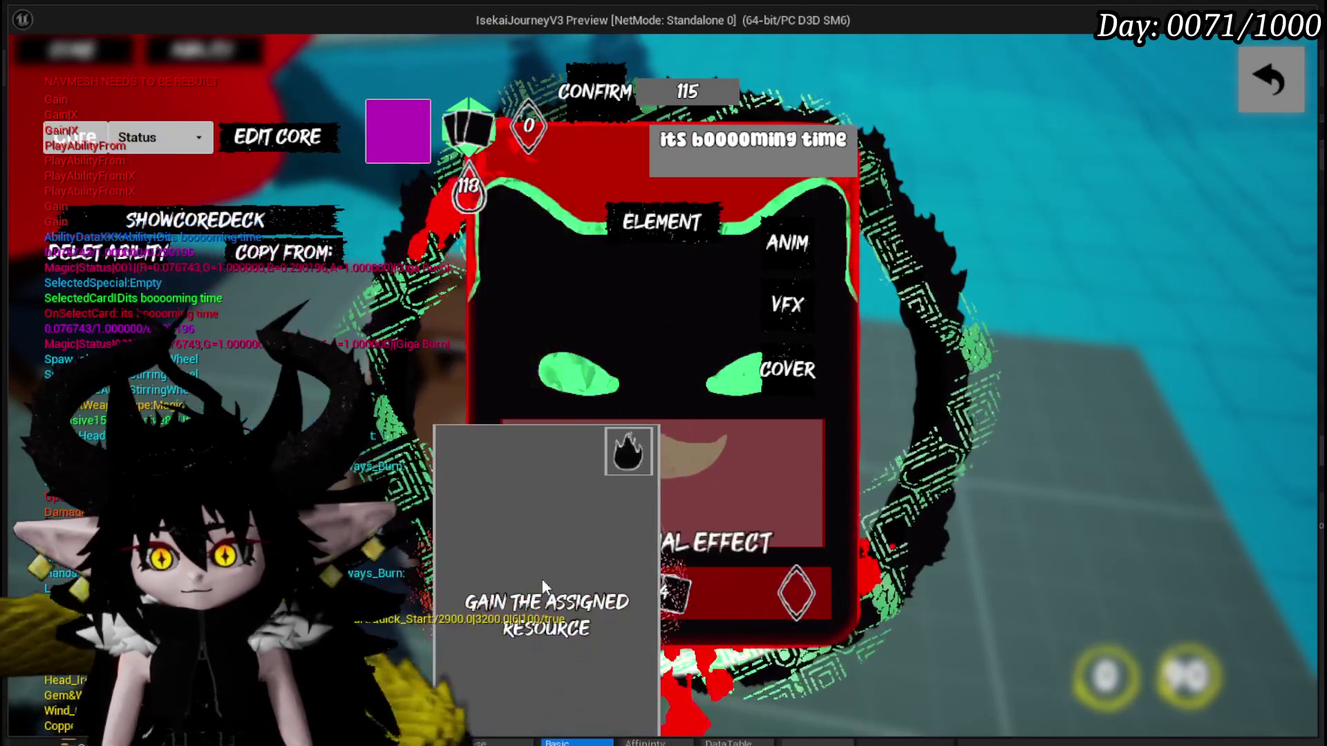
# Set the element slot to swirl then back to fire, and leave the preview for the editor.
pyautogui.click(540, 594)
pyautogui.click(696, 259)
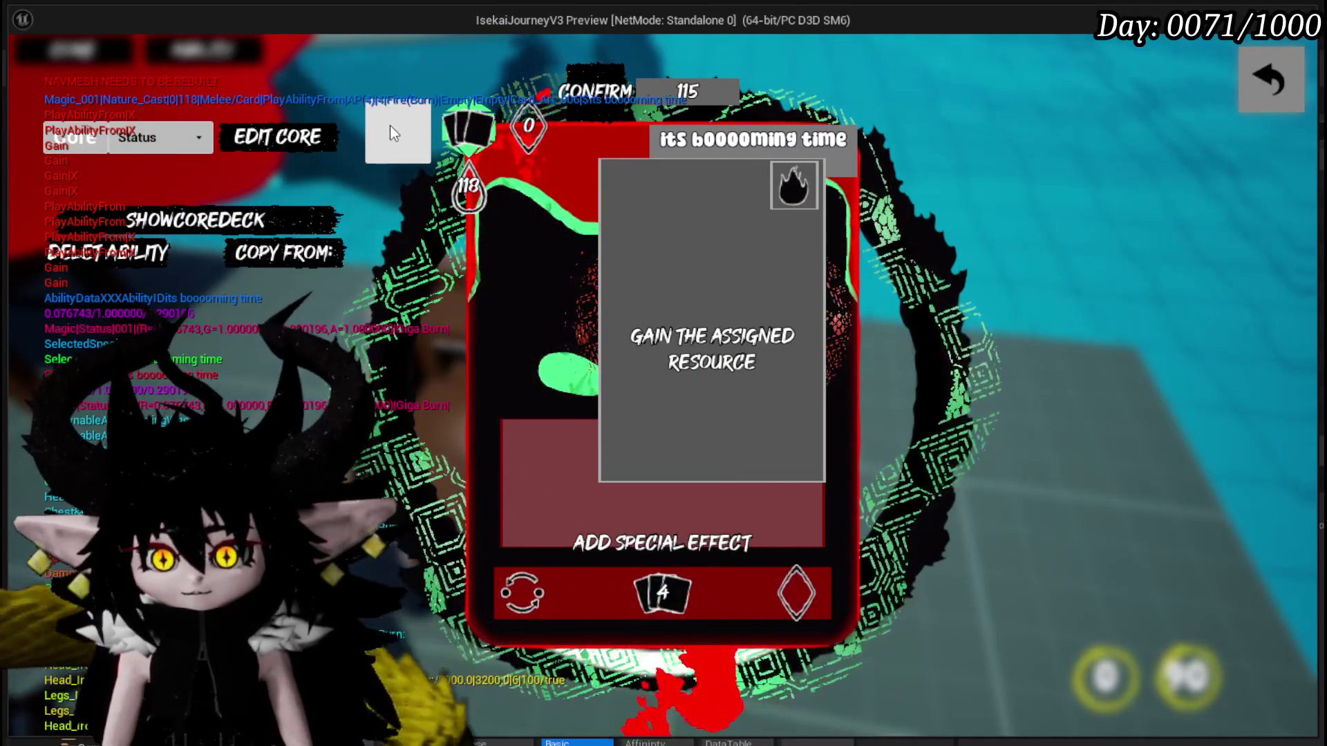
pyautogui.click(524, 595)
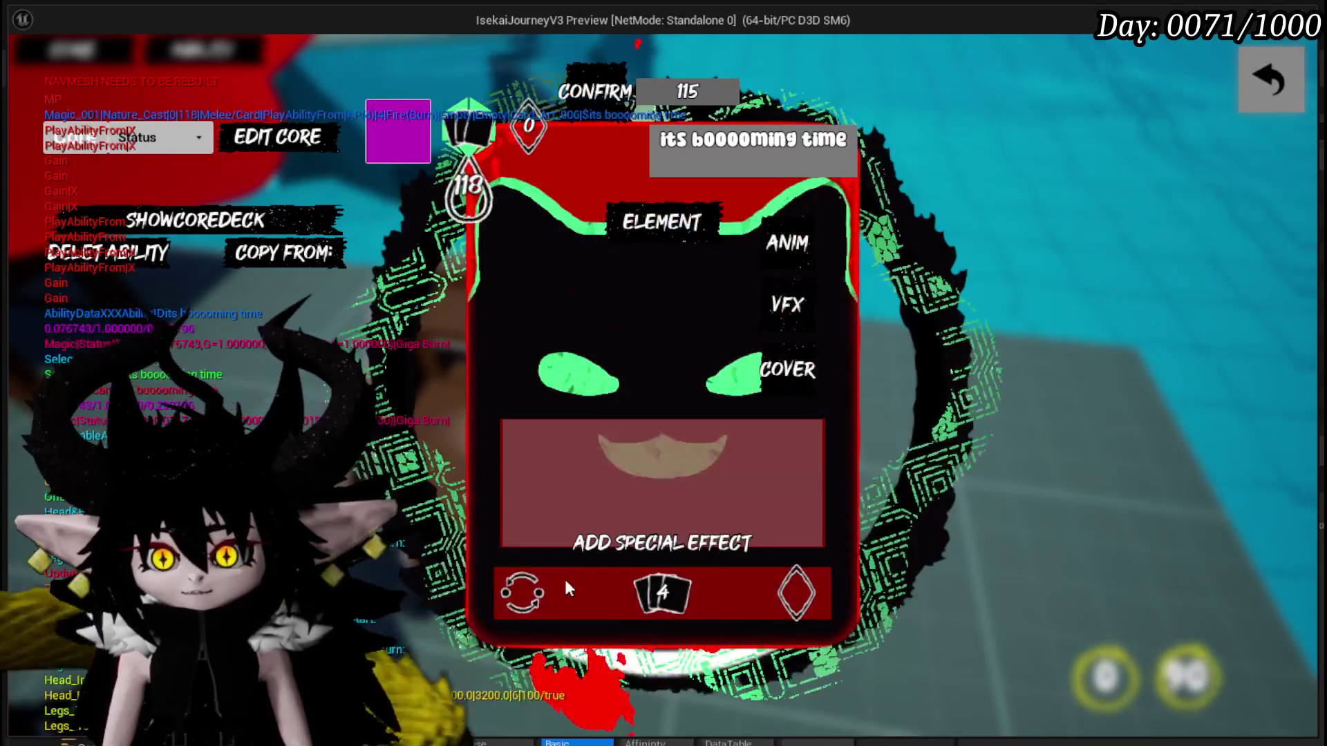
pyautogui.click(538, 260)
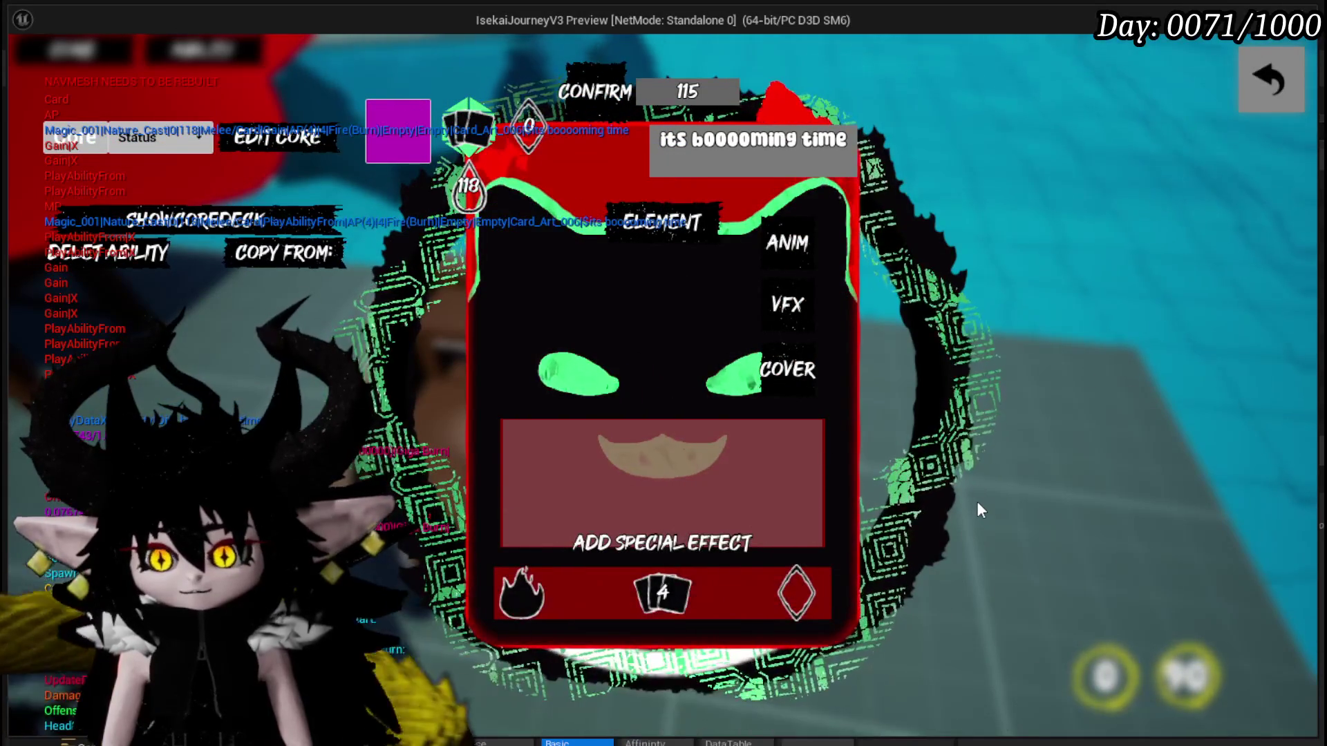
pyautogui.hotkey('alt', 'Tab')
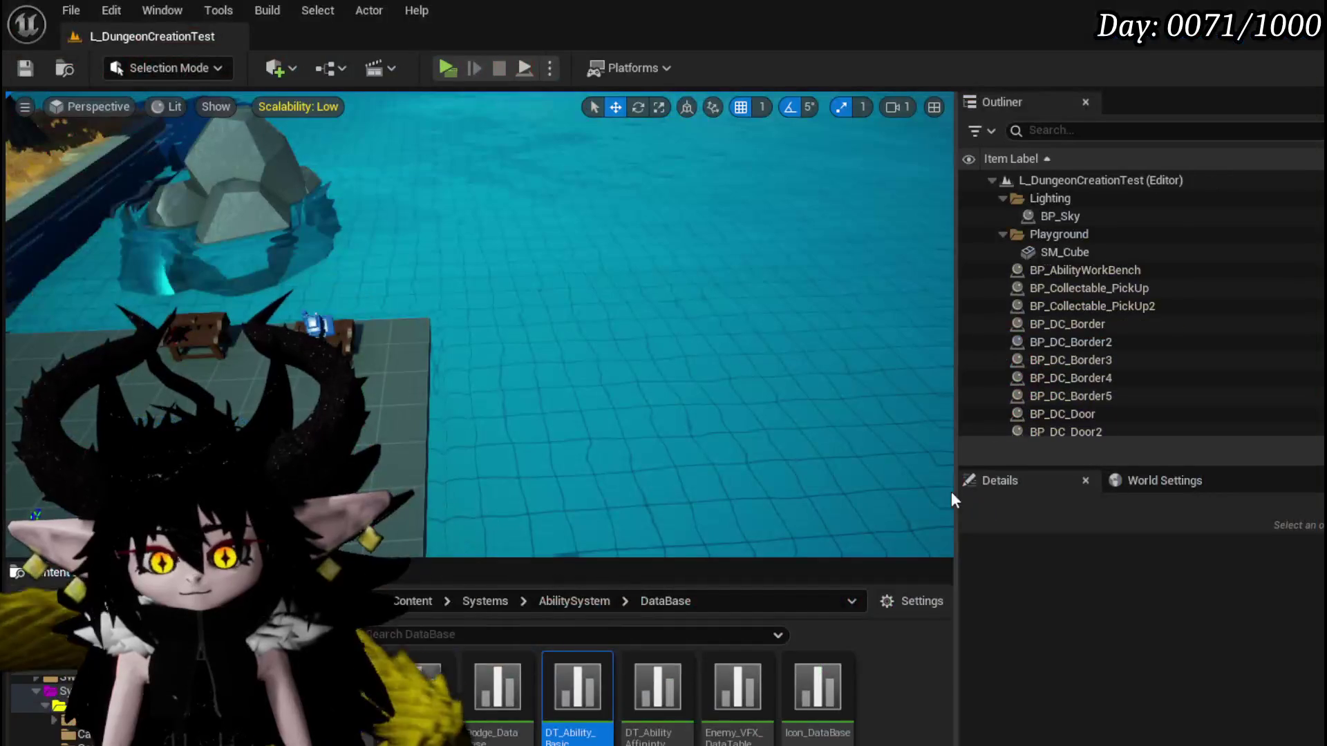
# Save all assets, check the PlayAbilityFrom row in DT_Ability_Basic, and return to AbilityWorkBenchUI.
pyautogui.hotkey('ctrl', 's')
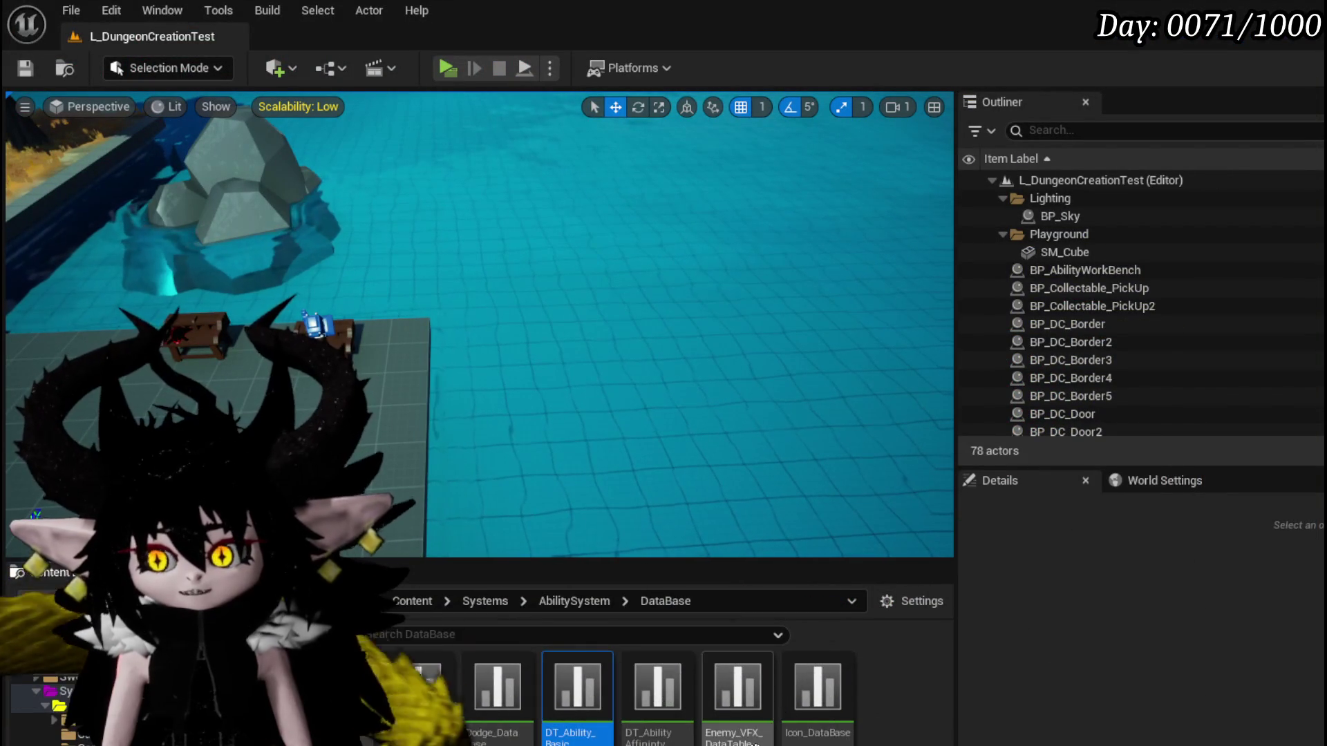
pyautogui.doubleClick(576, 689)
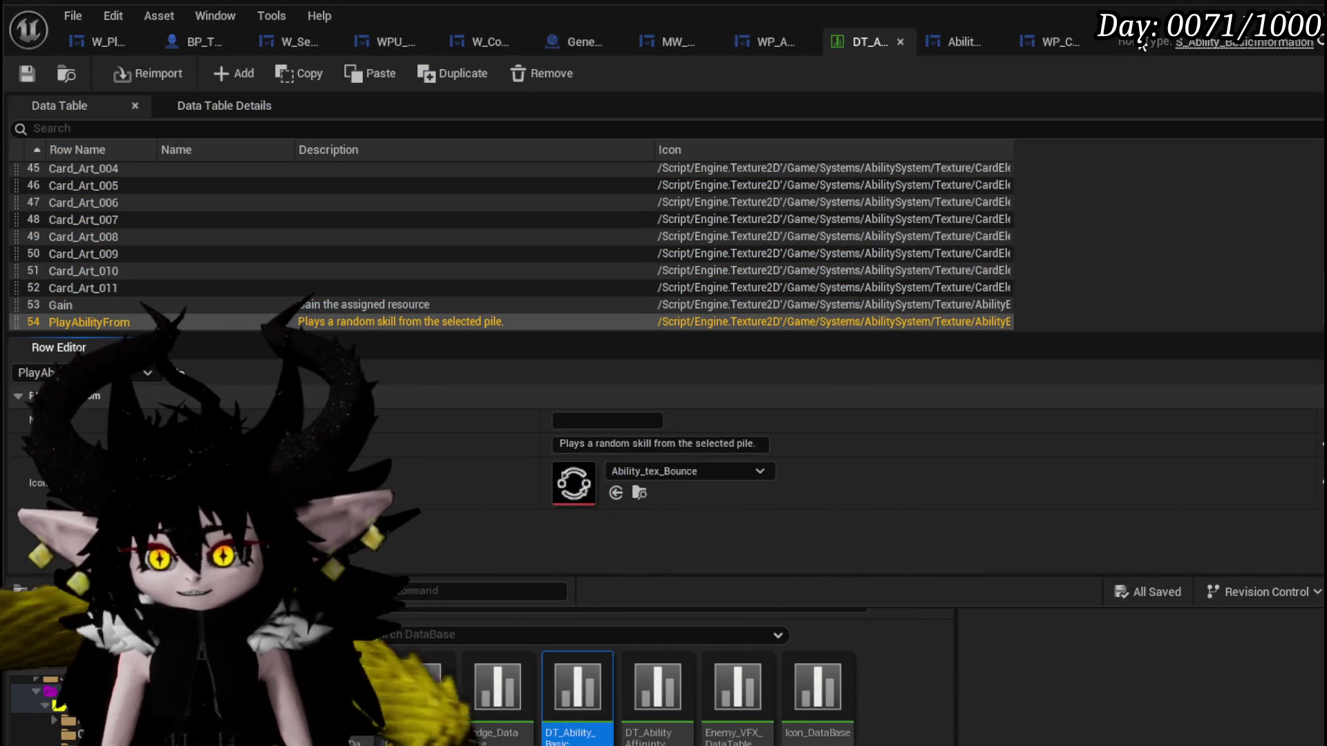
pyautogui.moveTo(959, 41)
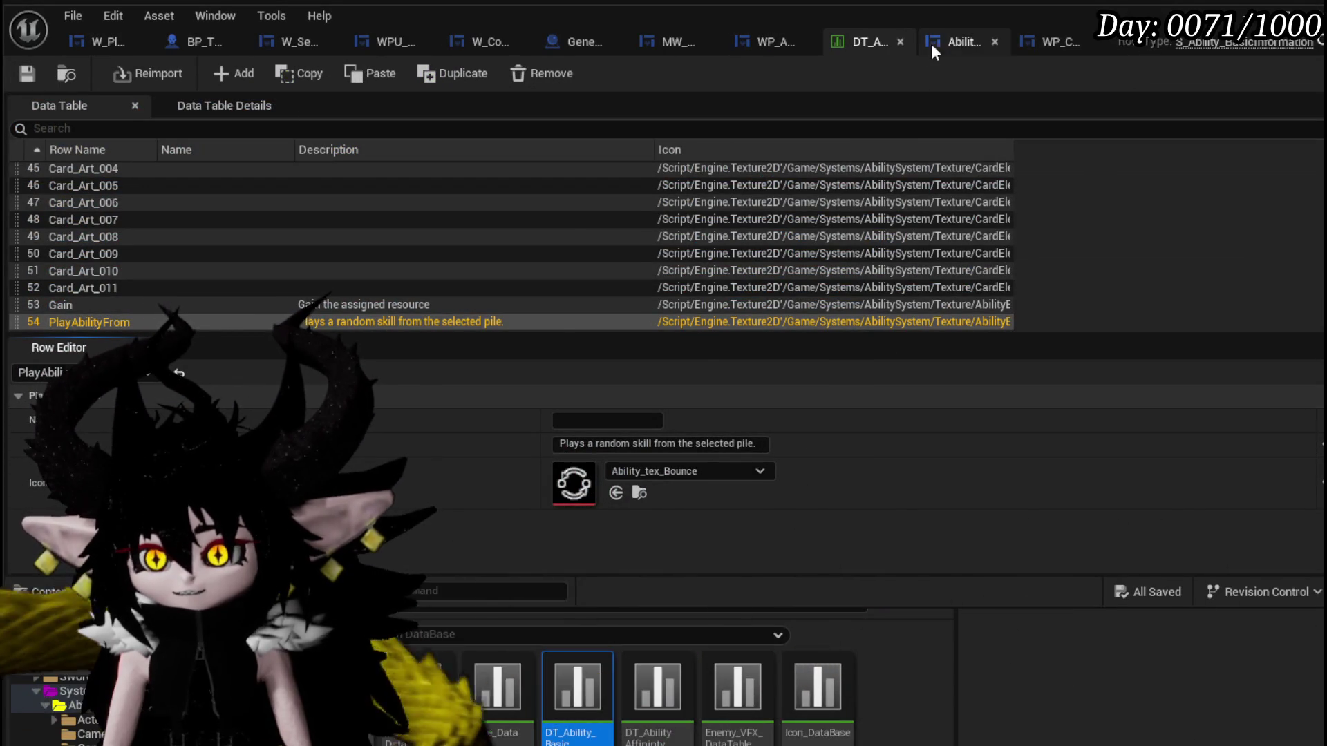
pyautogui.click(948, 44)
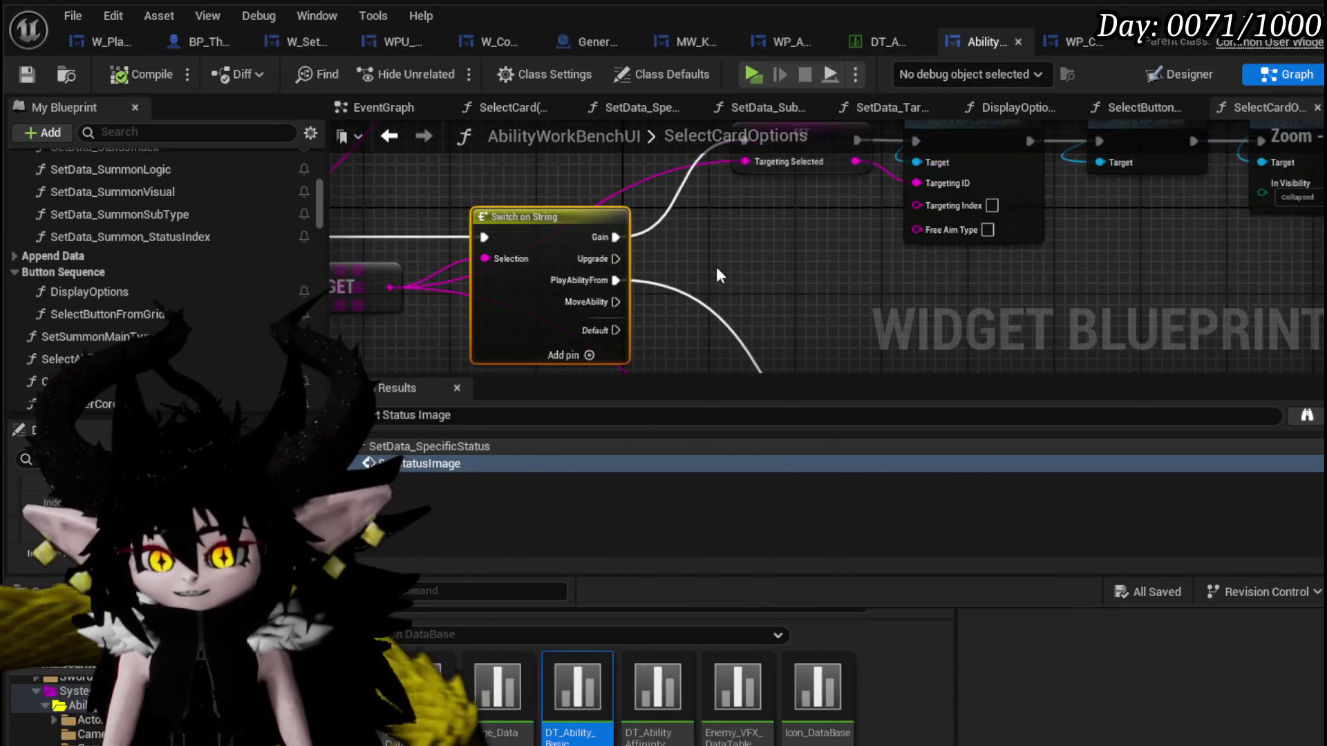
# In the SelectButtonFromGrid graph, add a Hide Tool Tipp call node in free space.
pyautogui.moveTo(717, 267); pyautogui.dragTo(205, 432)
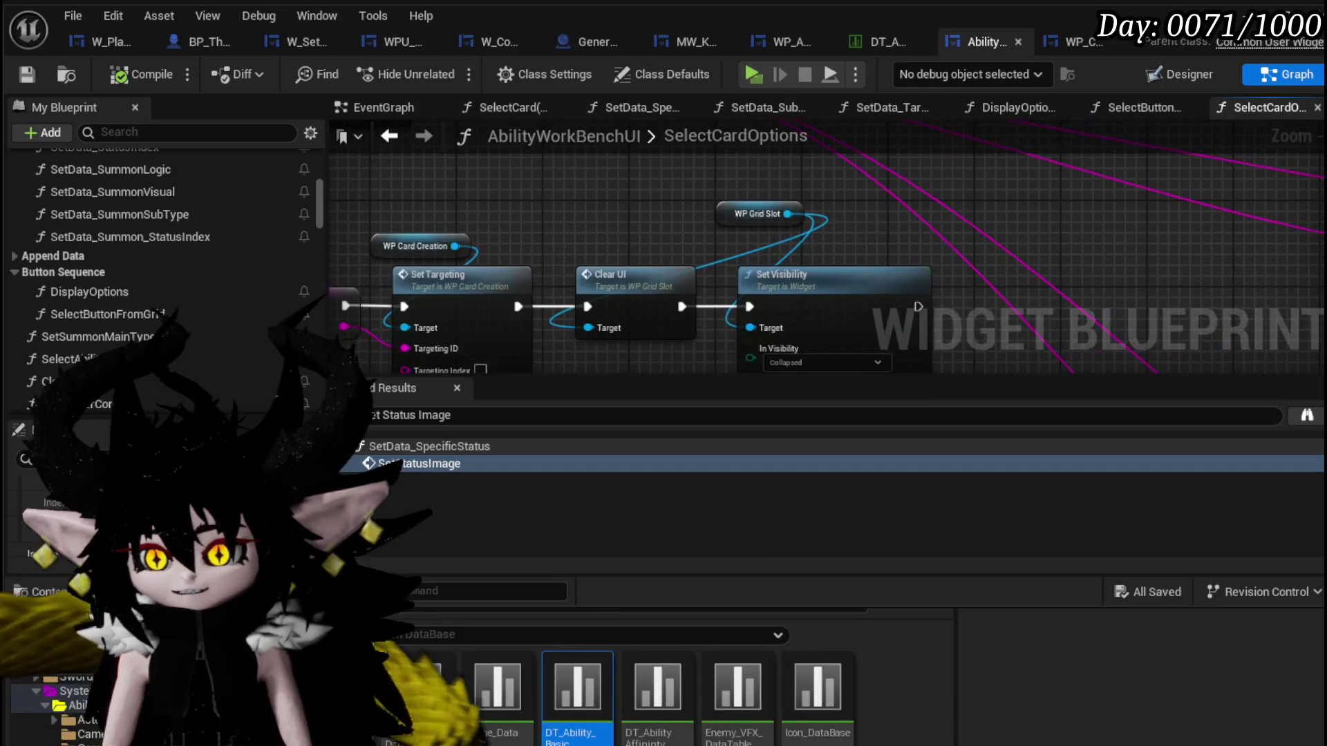
pyautogui.moveTo(674, 312)
pyautogui.mouseDown()
pyautogui.moveTo(1138, 254)
pyautogui.moveTo(1326, 272)
pyautogui.mouseUp()
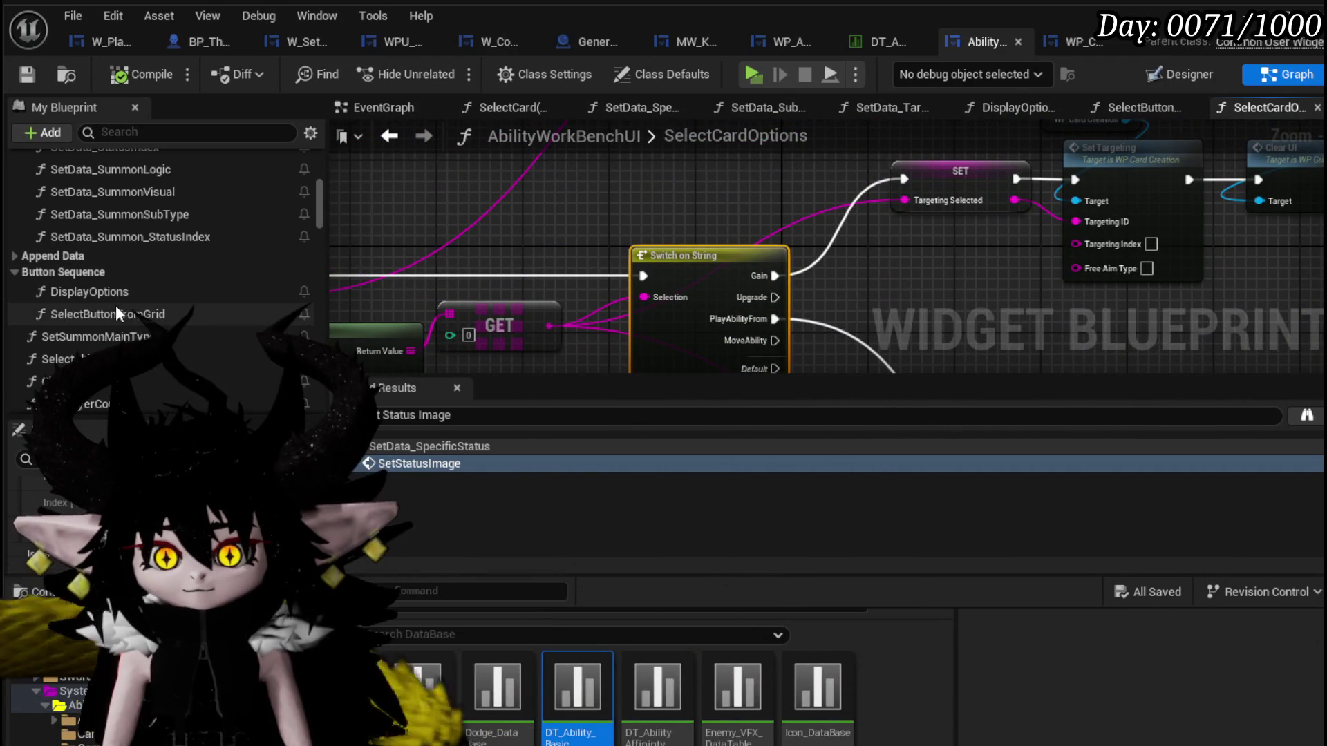
pyautogui.doubleClick(115, 315)
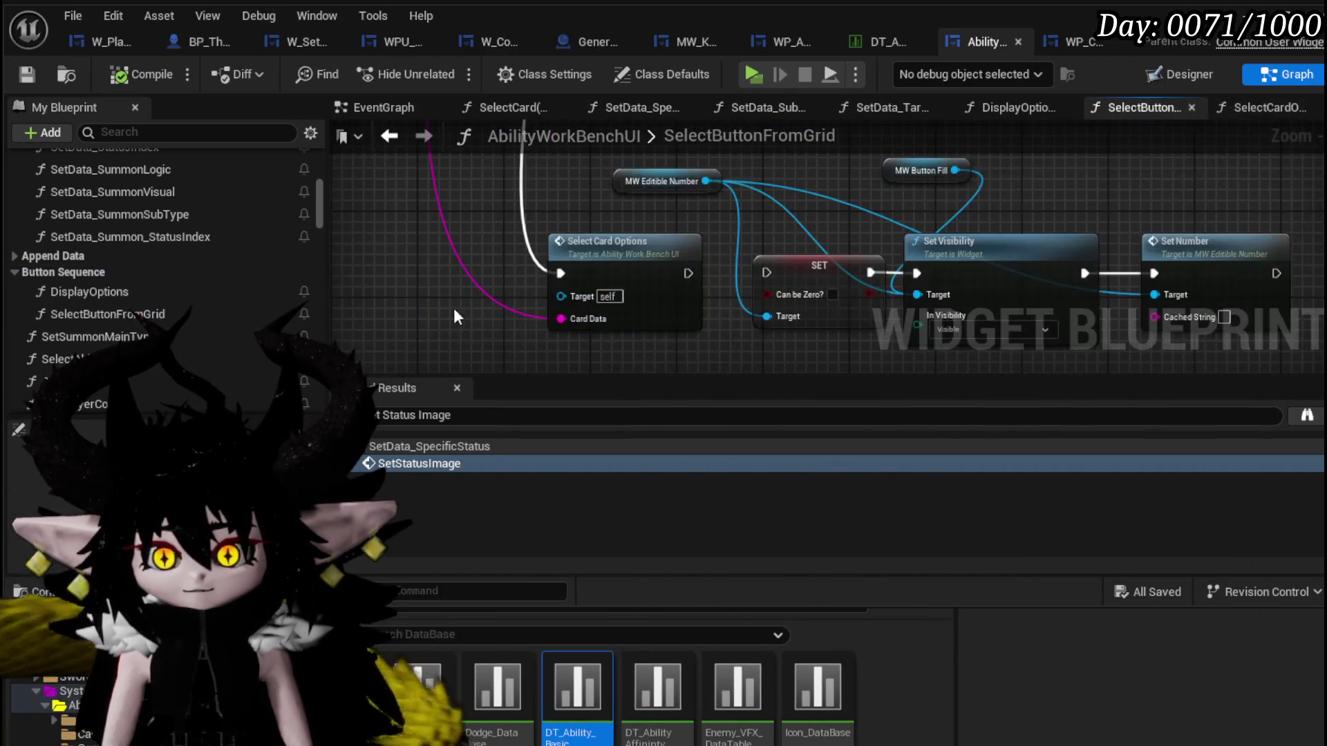
pyautogui.scroll(-2, 656, 255)
pyautogui.scroll(-2, 627, 327)
pyautogui.moveTo(630, 226); pyautogui.dragTo(609, 346)
pyautogui.rightClick(457, 242)
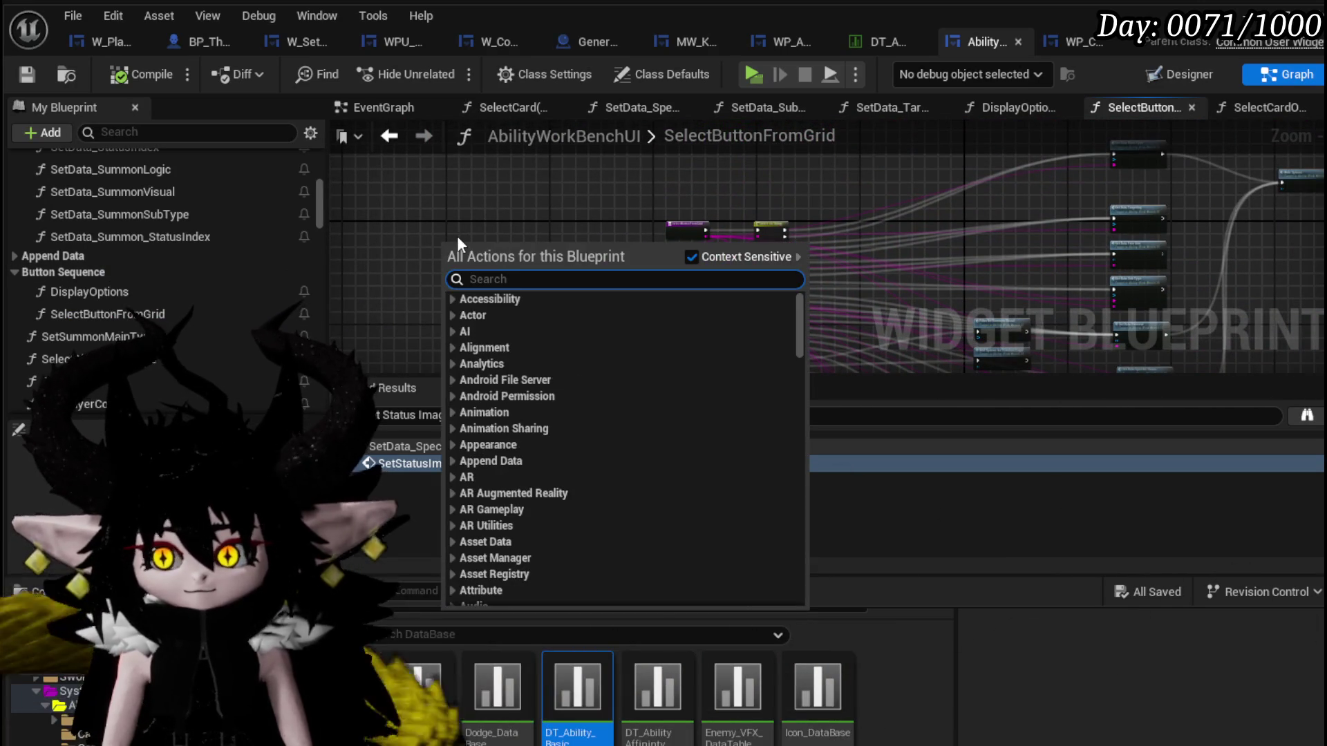
pyautogui.write('Hide Tool')
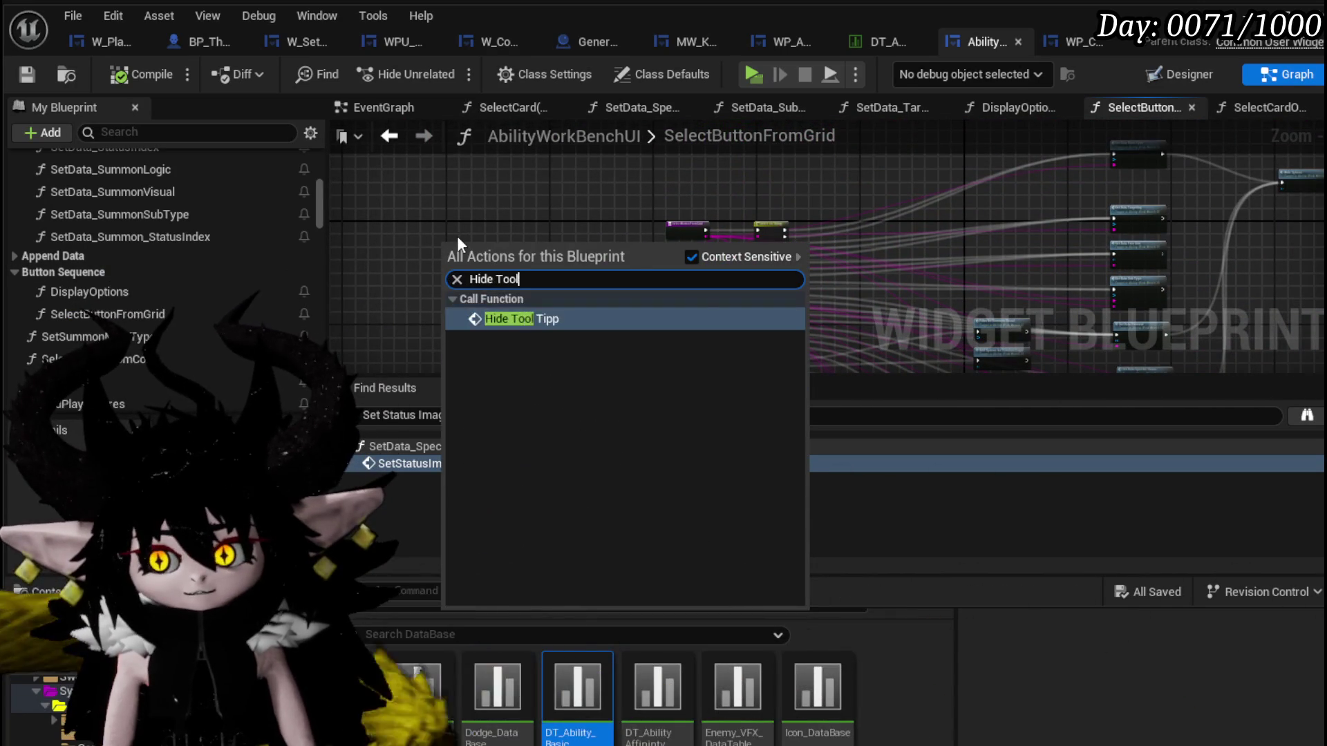
pyautogui.press('Return')
pyautogui.scroll(3, 571, 220)
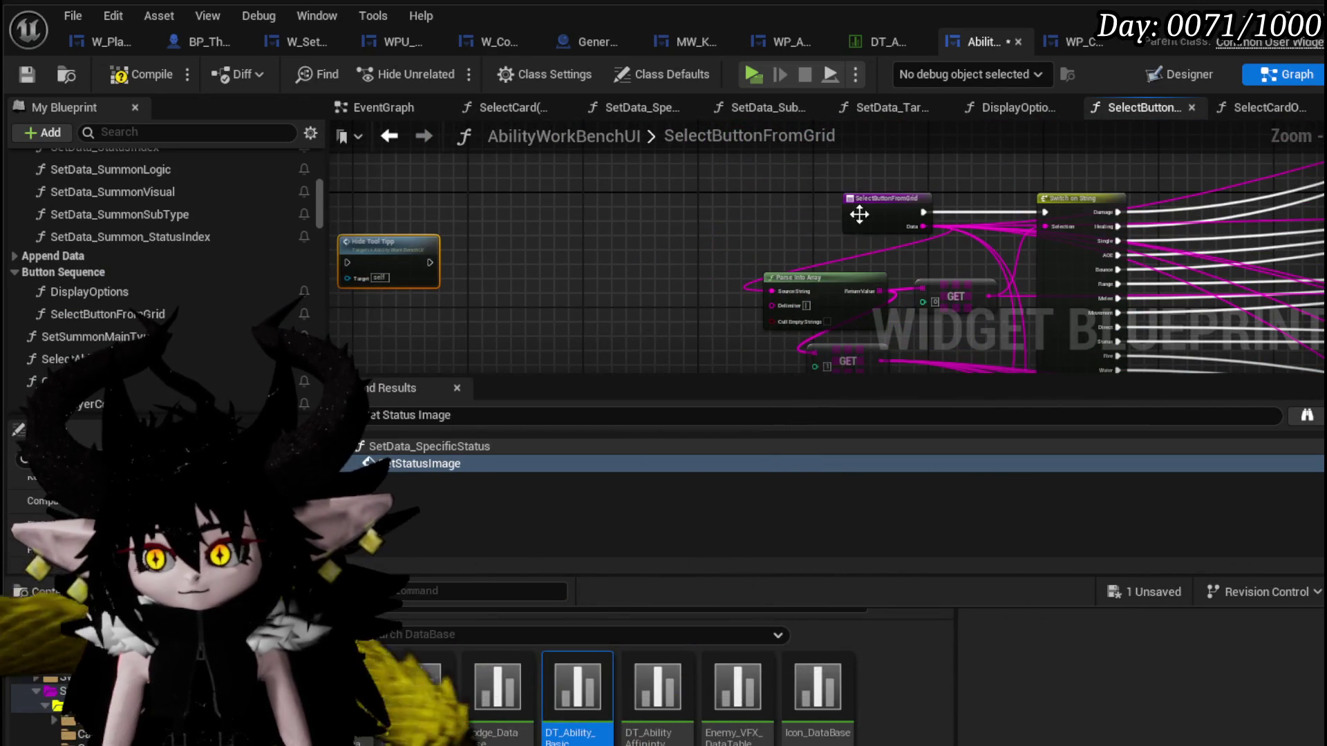
pyautogui.scroll(3, 545, 235)
# Insert a Sequence after the function entry and wire its Then 1 output to Hide Tool Tipp.
pyautogui.moveTo(530, 254)
pyautogui.mouseDown()
pyautogui.moveTo(551, 268)
pyautogui.moveTo(625, 259)
pyautogui.mouseUp()
pyautogui.write('Sequ')
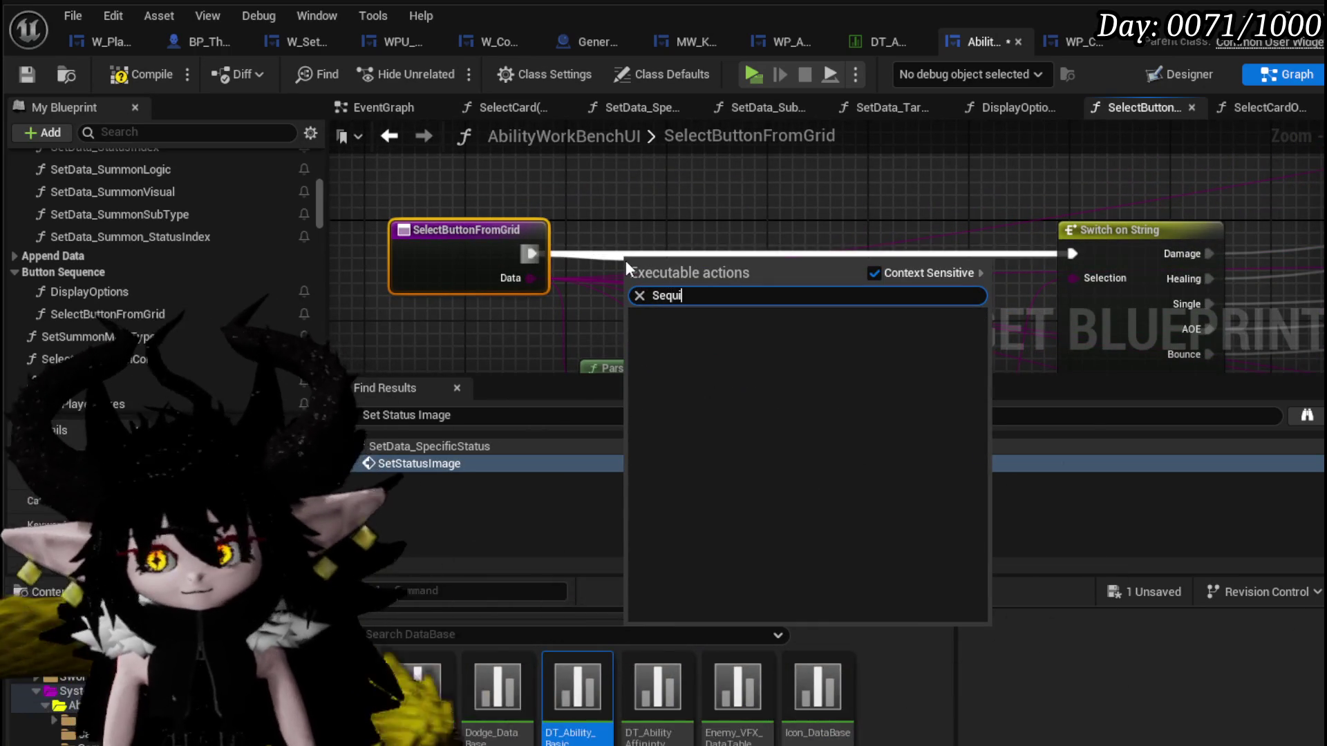
pyautogui.write('ence')
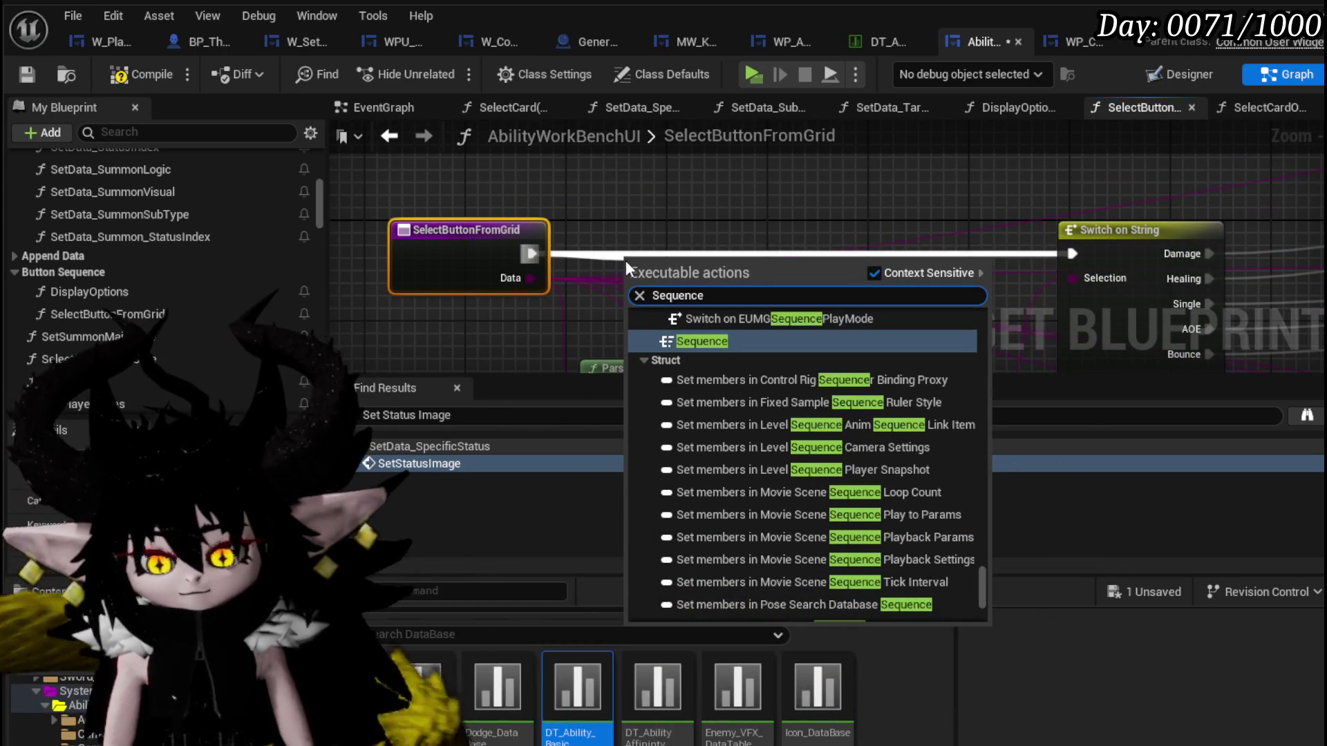
pyautogui.click(693, 343)
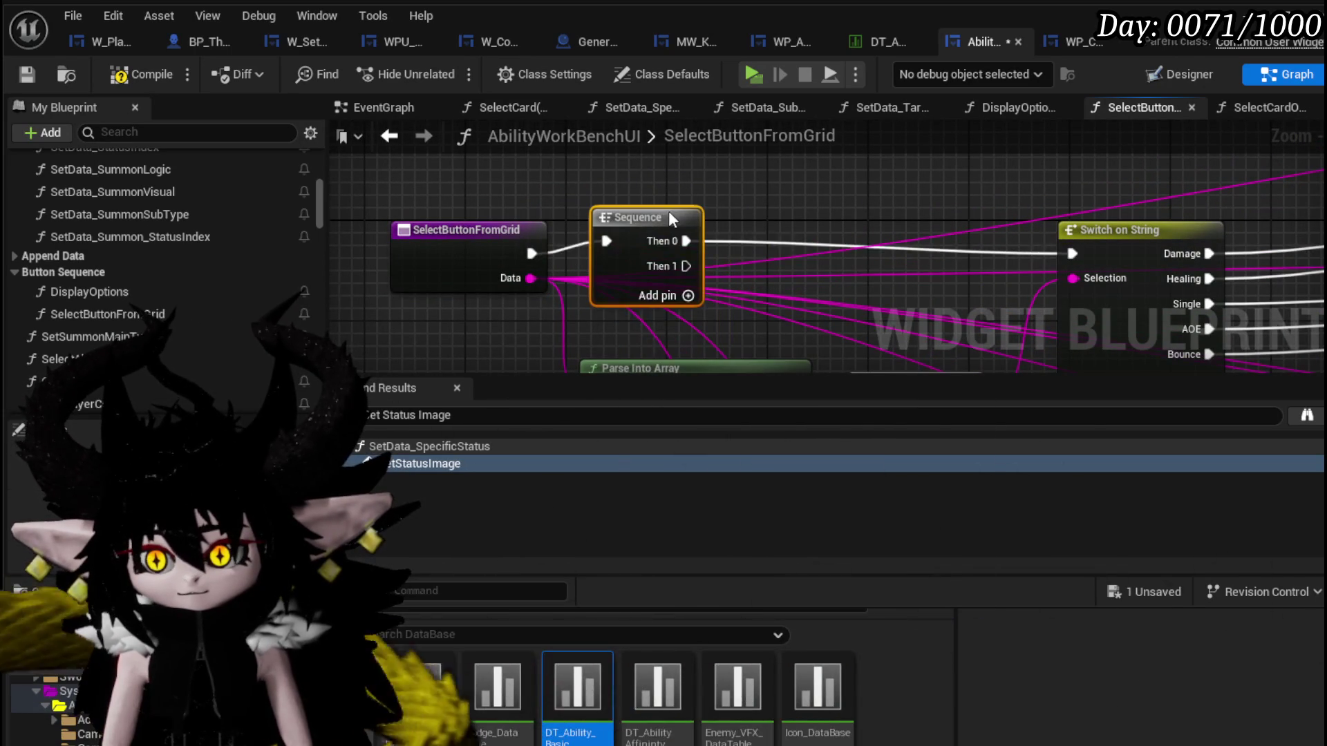
pyautogui.scroll(-2, 686, 233)
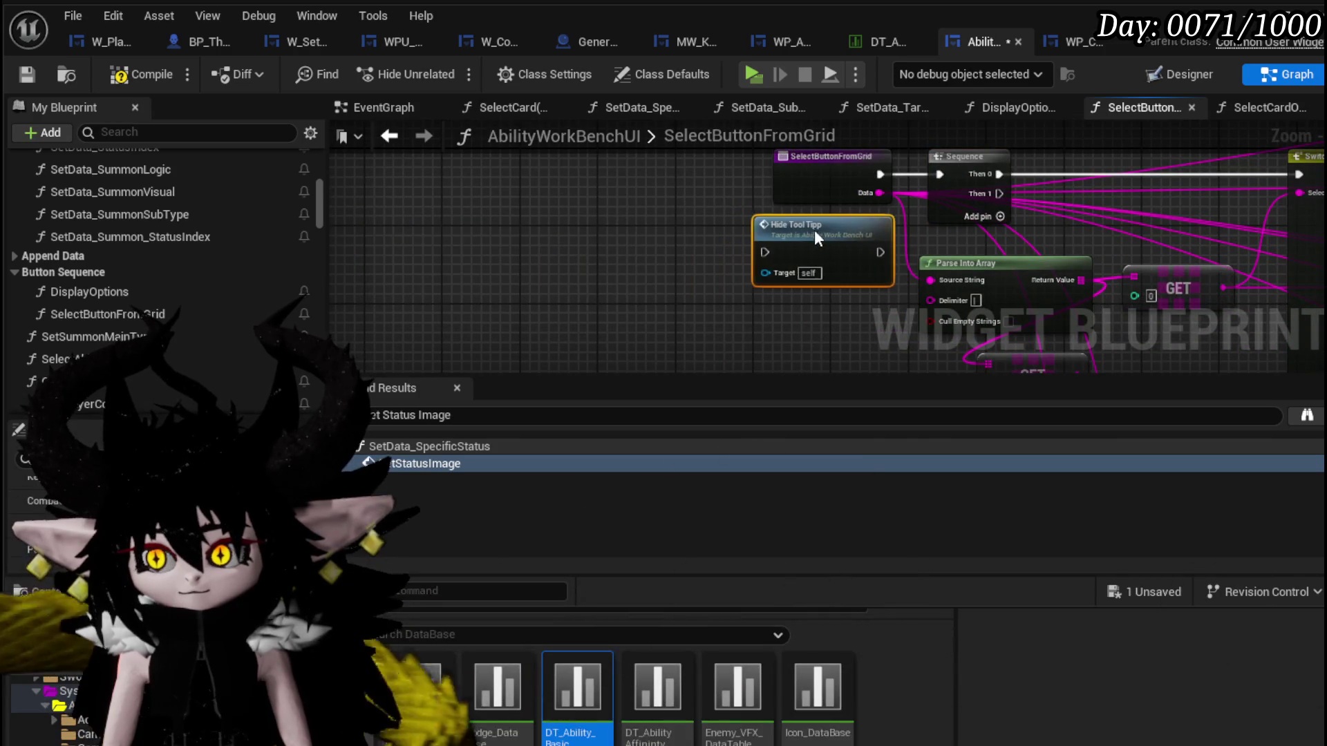
pyautogui.moveTo(971, 195); pyautogui.dragTo(787, 255)
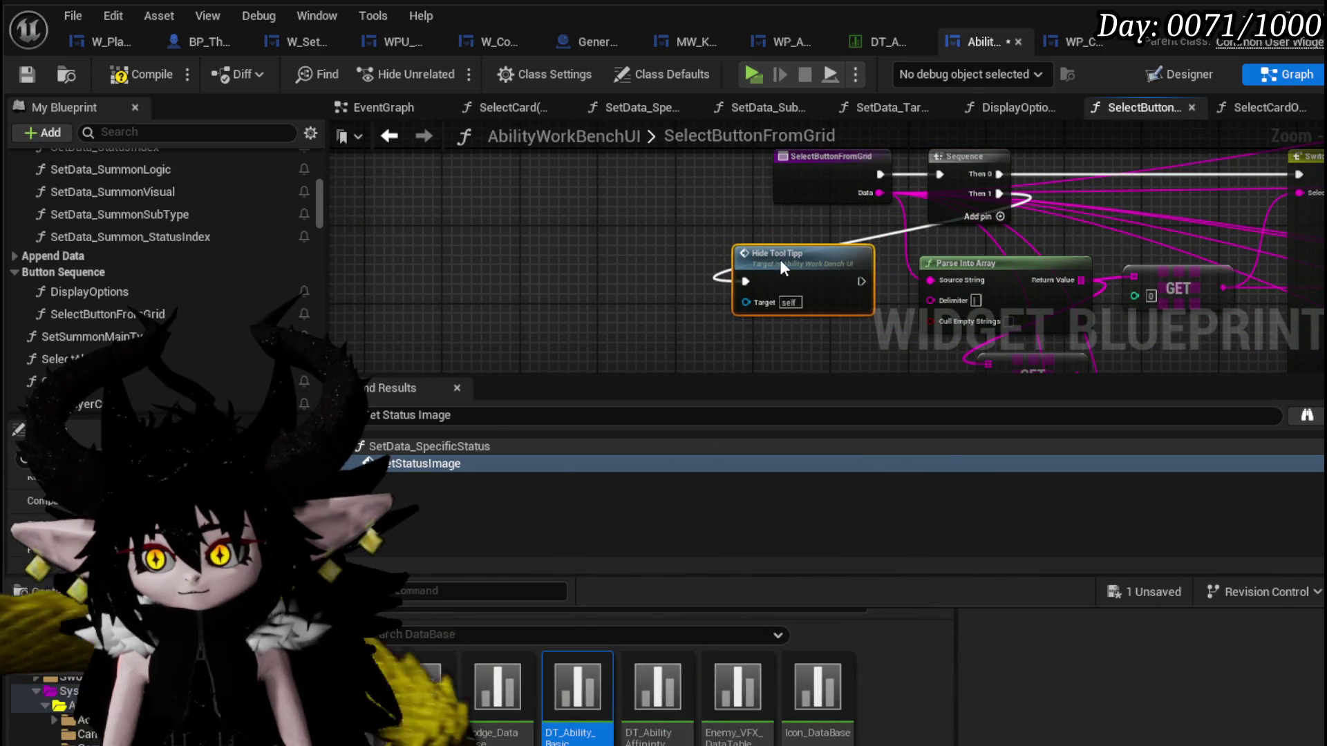
pyautogui.moveTo(1005, 149); pyautogui.dragTo(837, 223)
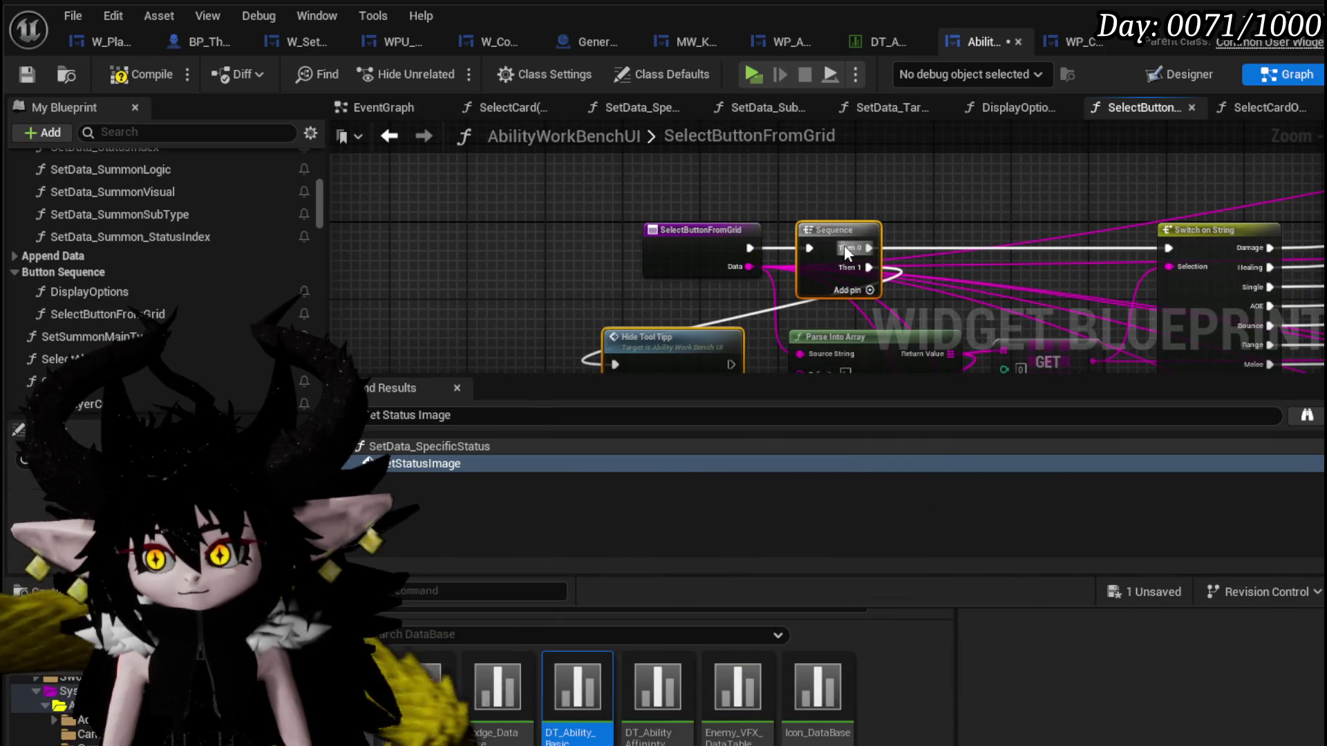
pyautogui.doubleClick(98, 295)
pyautogui.scroll(-3, 622, 249)
pyautogui.scroll(-3, 770, 223)
pyautogui.scroll(5, 646, 239)
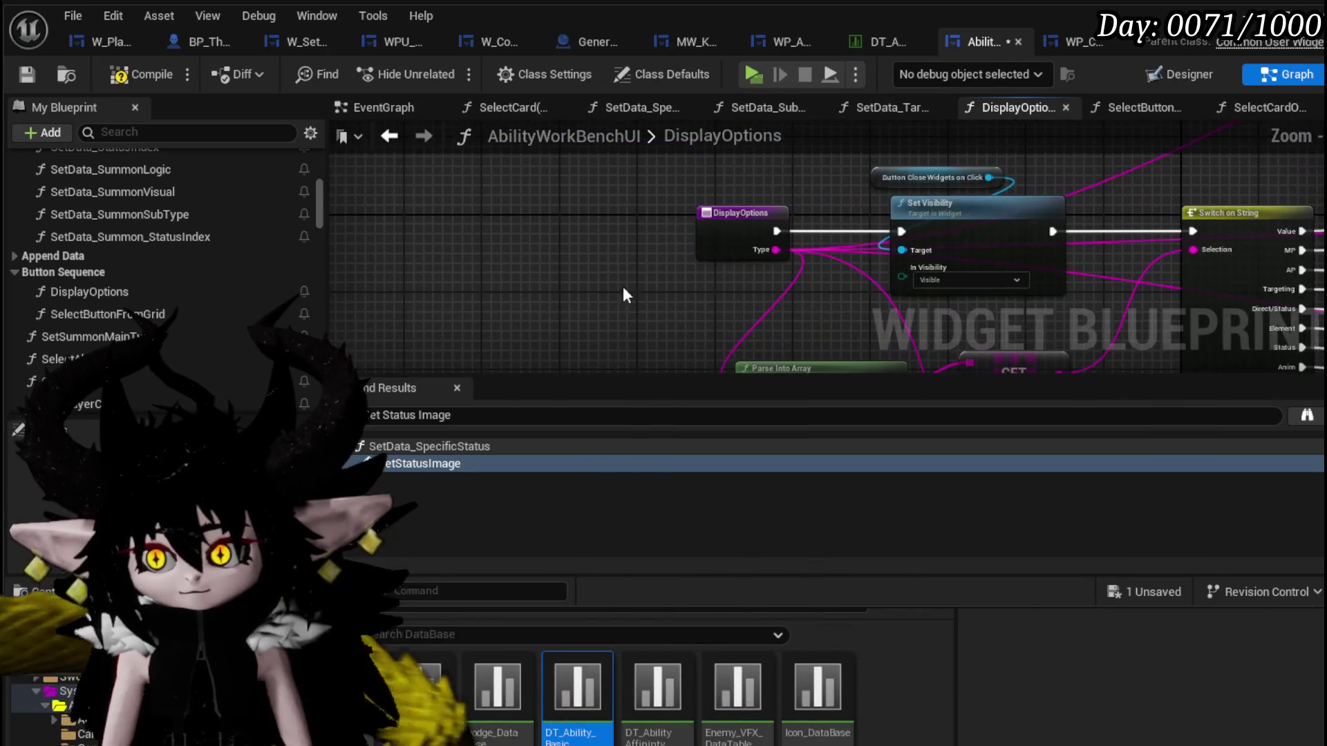
pyautogui.scroll(1, 862, 207)
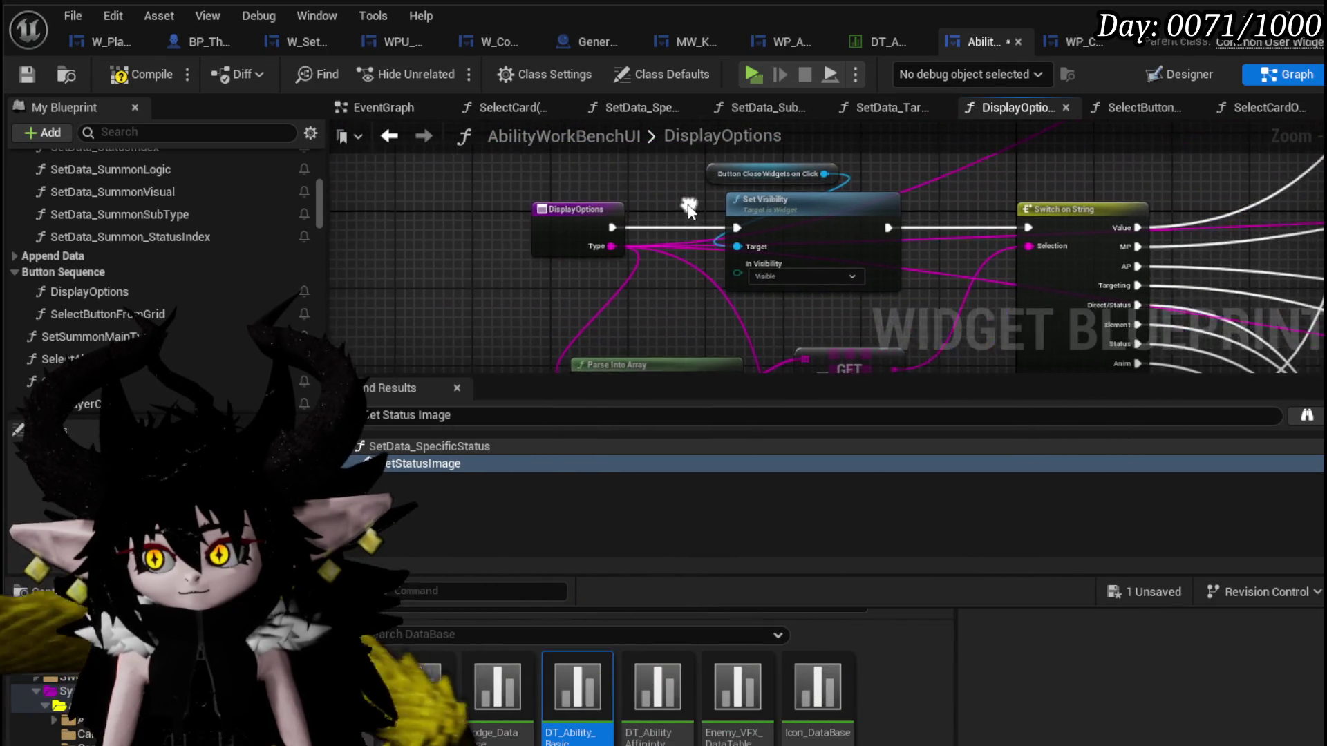
pyautogui.scroll(1, 687, 204)
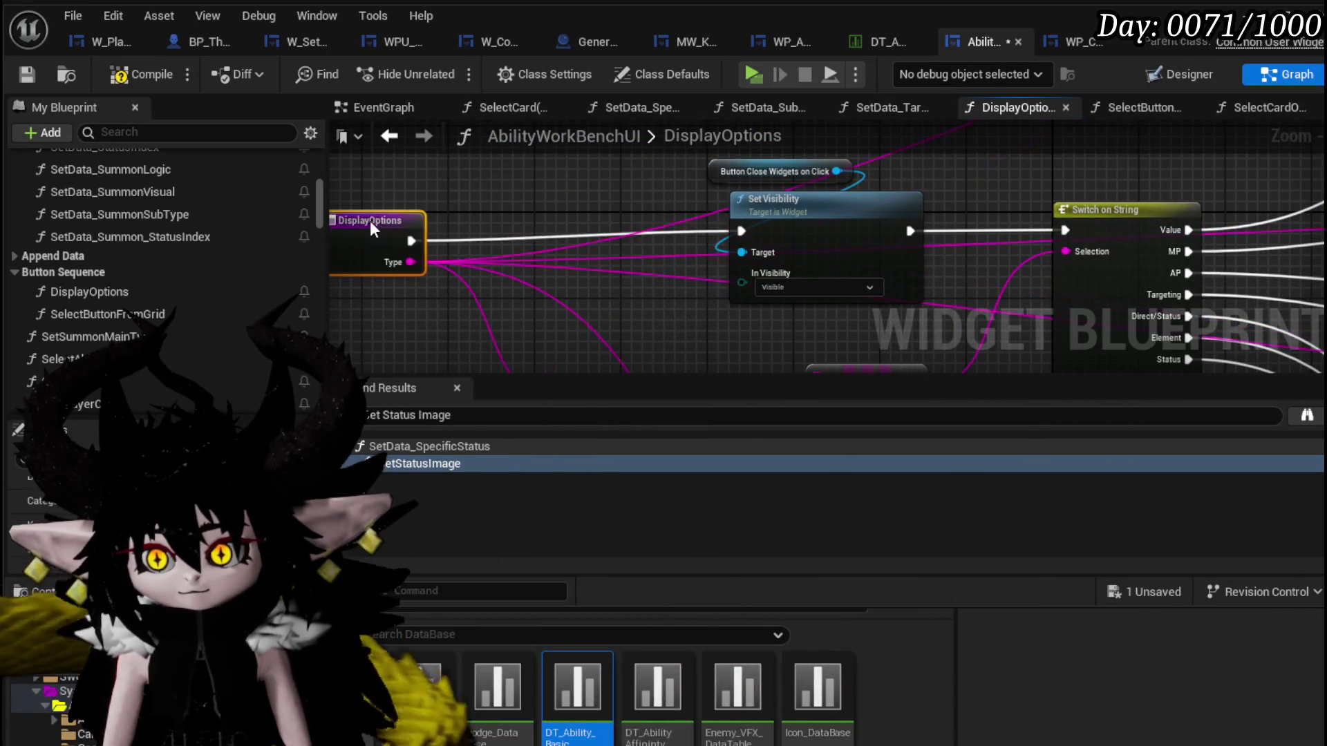
# Place the pasted Sequence and Hide Tool Tipp after the DisplayOptions entry and compile the blueprint.
pyautogui.moveTo(373, 221); pyautogui.dragTo(538, 262)
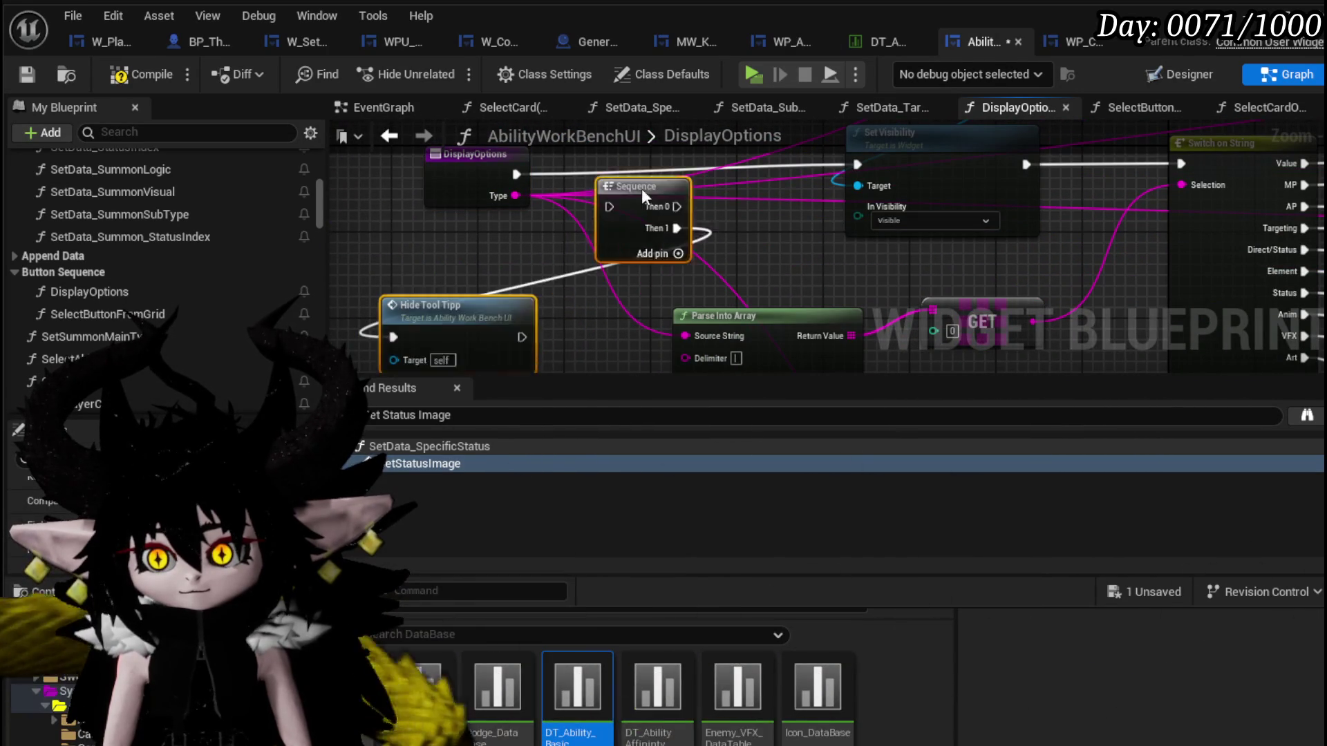
pyautogui.moveTo(666, 161)
pyautogui.mouseDown()
pyautogui.moveTo(640, 175)
pyautogui.moveTo(856, 167)
pyautogui.mouseUp()
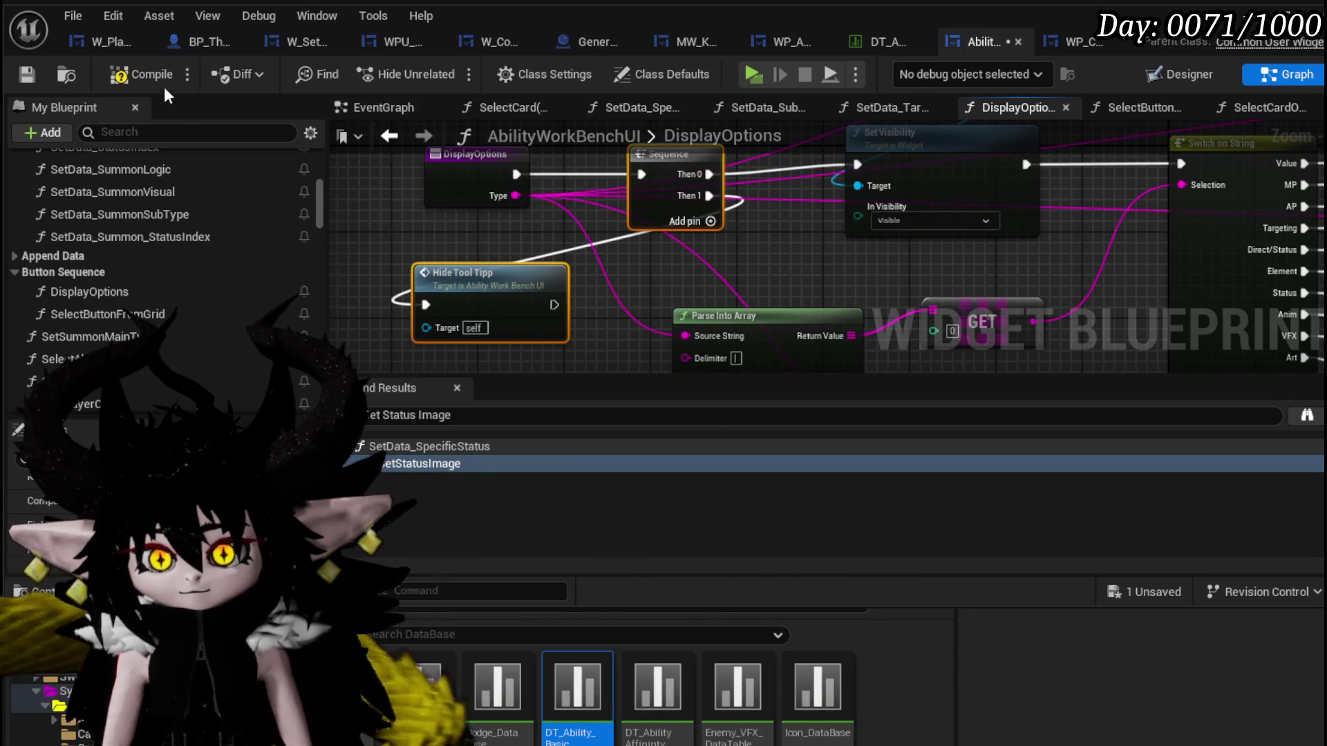
pyautogui.click(27, 75)
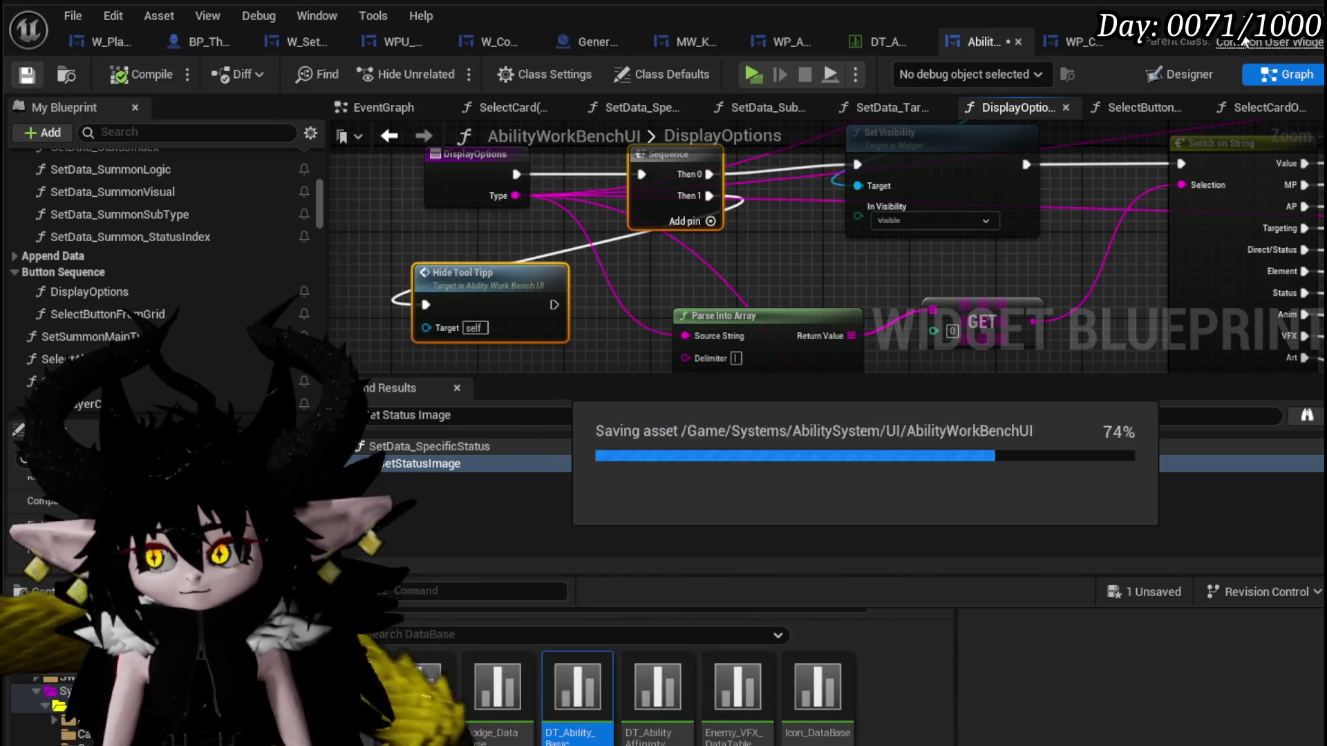
# Launch the game preview, open the workbench's Status category and edit the Main Attack card.
pyautogui.hotkey('alt', 'Tab')
pyautogui.click(438, 69)
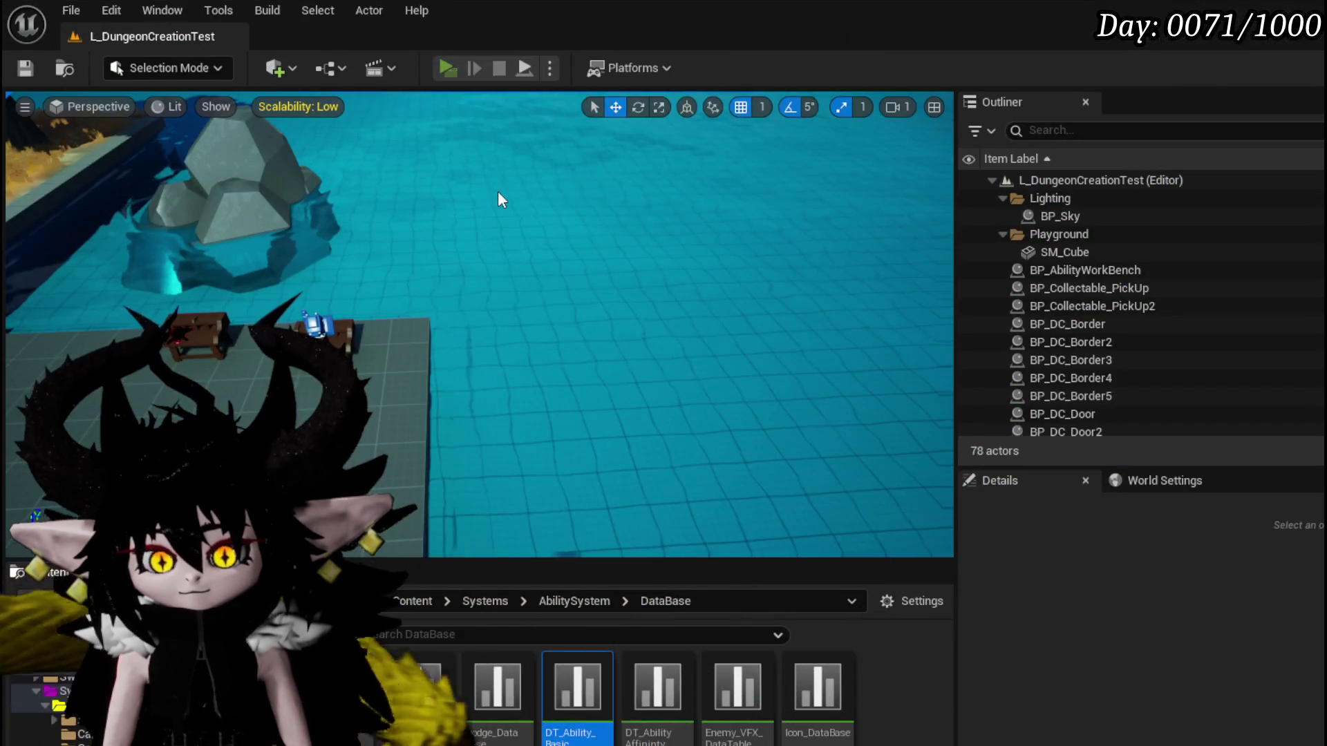
pyautogui.press('w')
pyautogui.press('e')
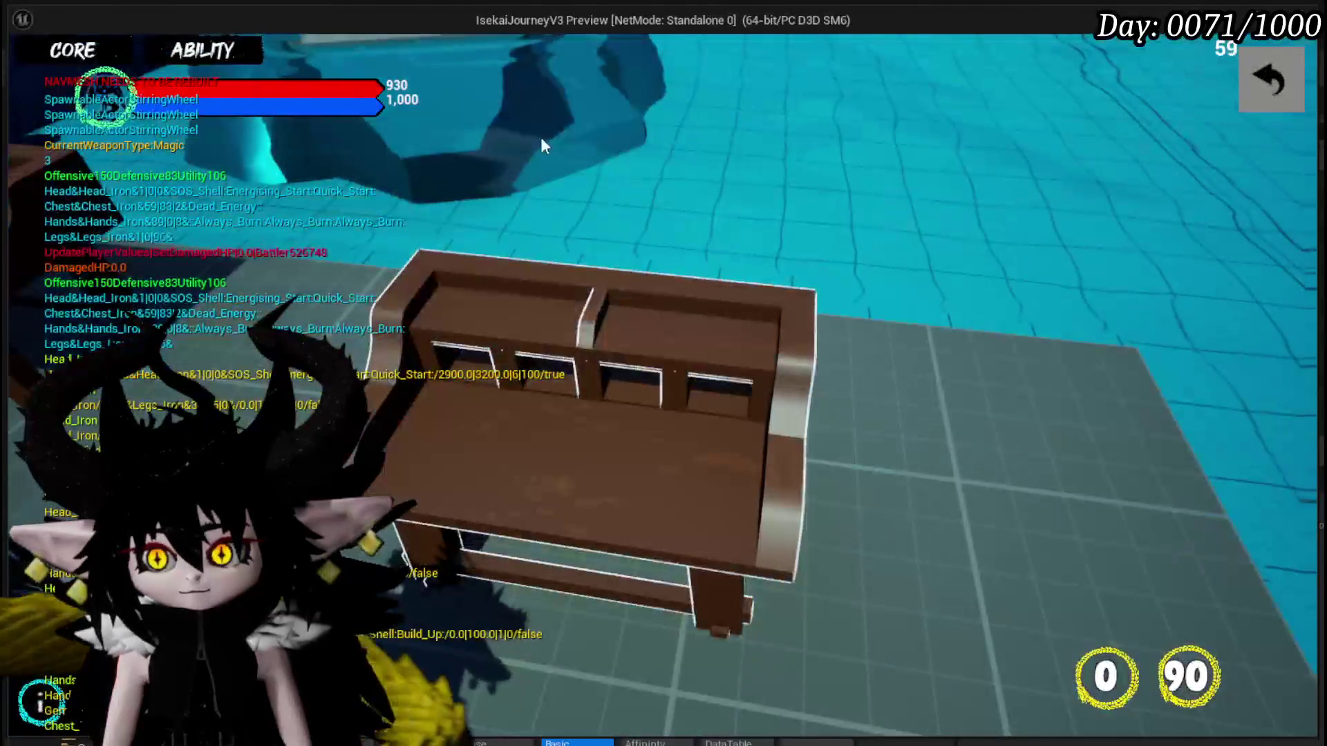
pyautogui.click(211, 56)
pyautogui.click(198, 138)
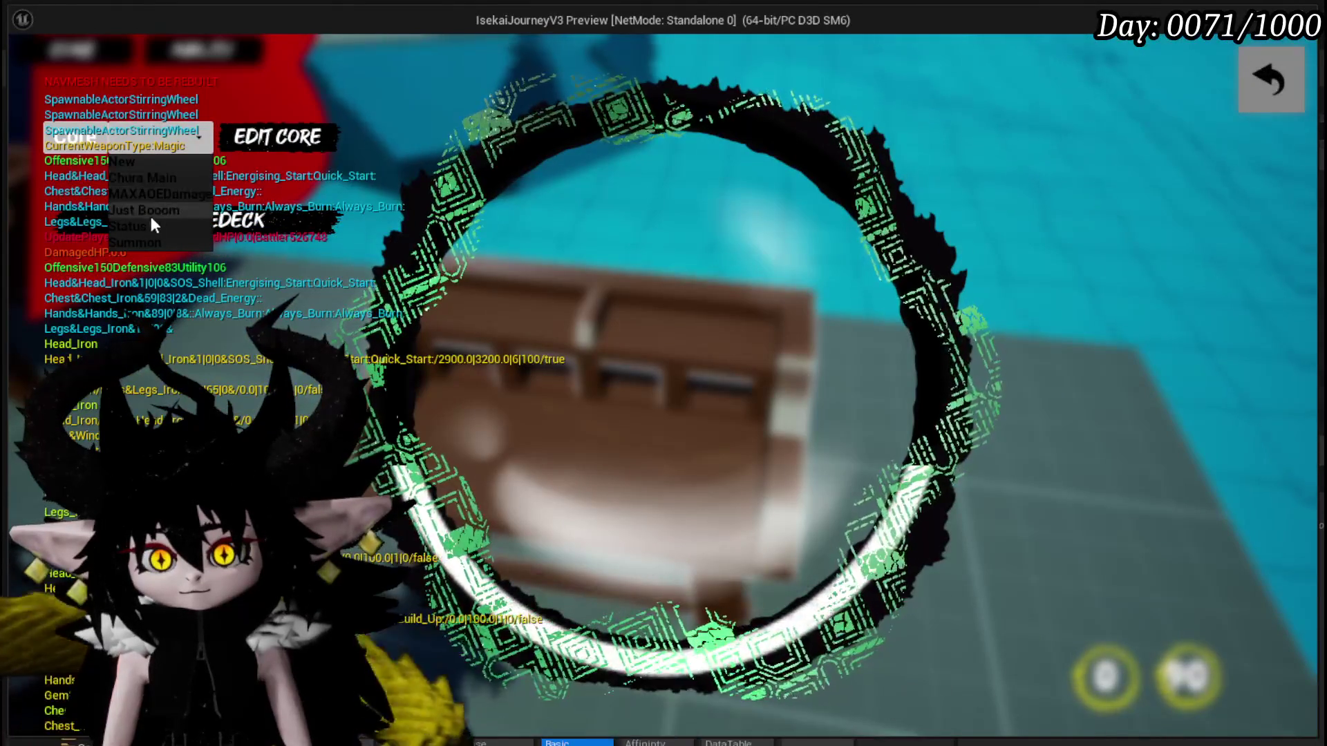
pyautogui.click(147, 220)
pyautogui.click(685, 249)
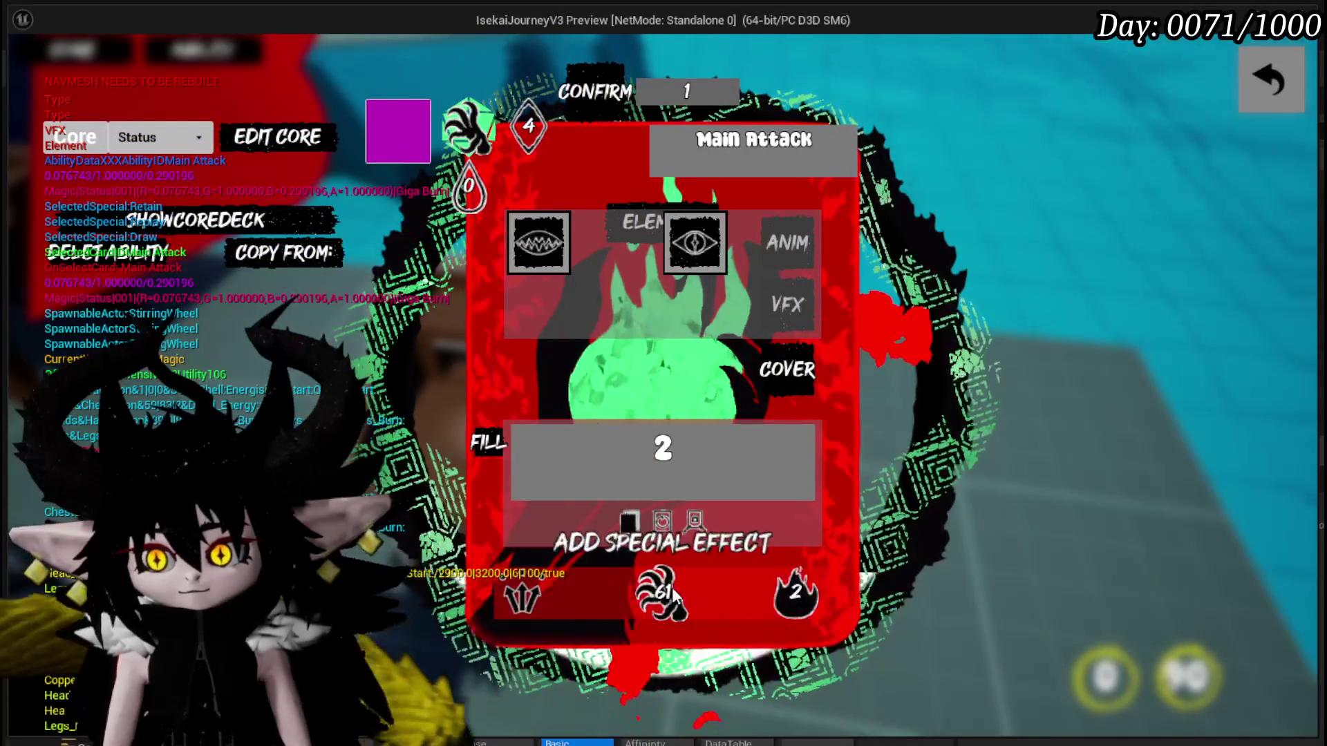
# Try the card's status and element choices, turning it cyan, then stop the preview.
pyautogui.click(689, 232)
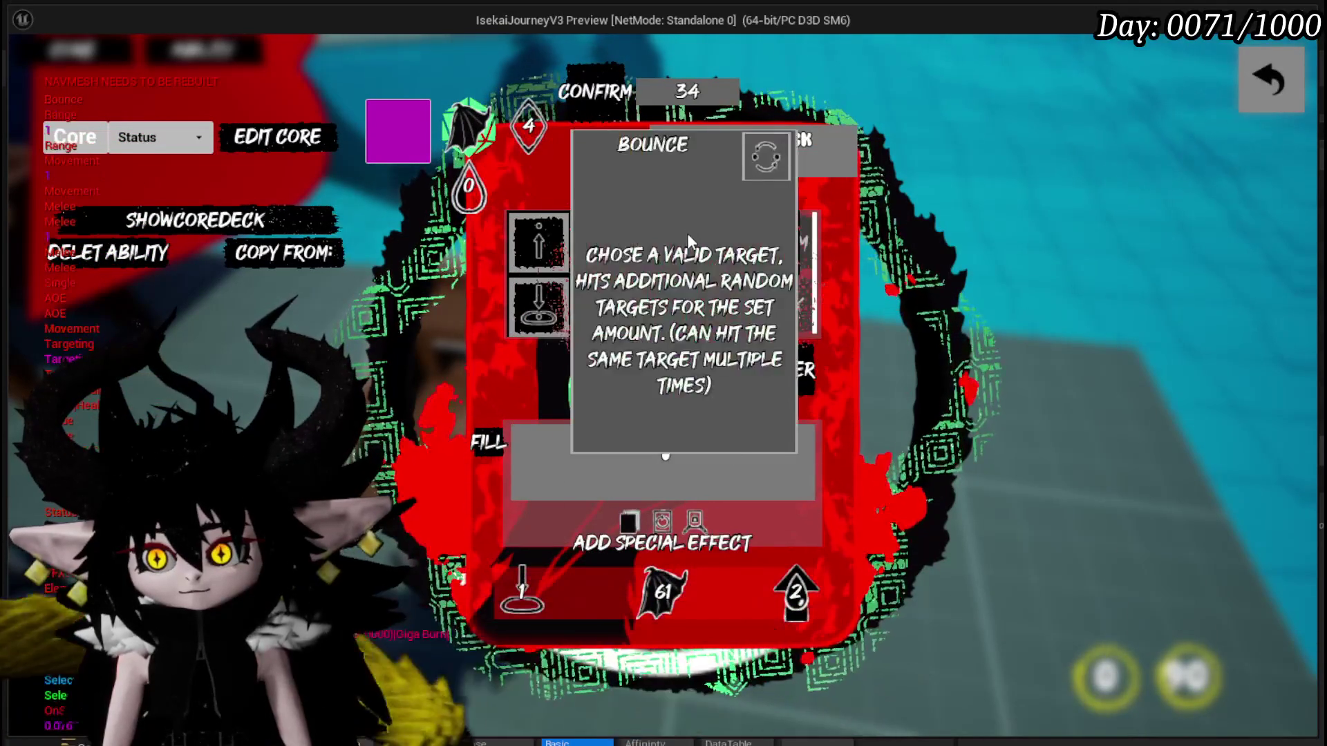
pyautogui.click(658, 233)
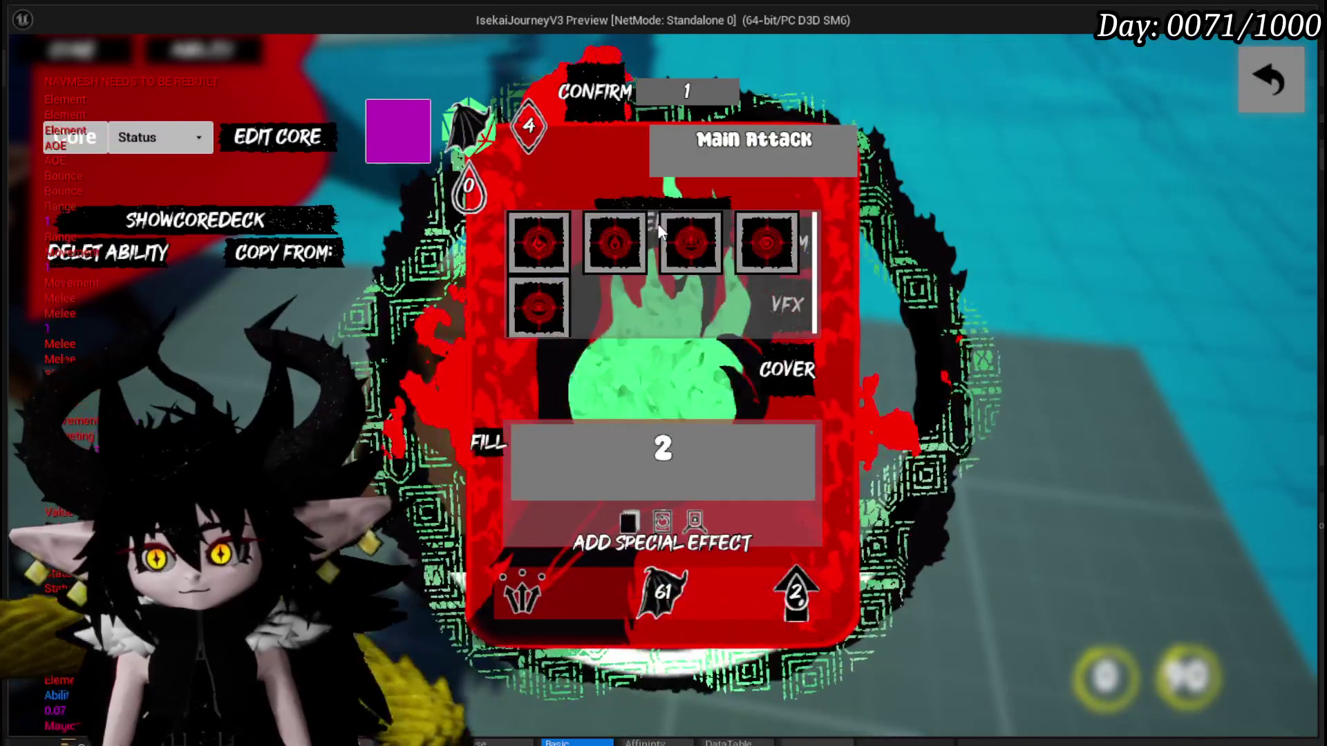
pyautogui.click(637, 241)
pyautogui.click(776, 312)
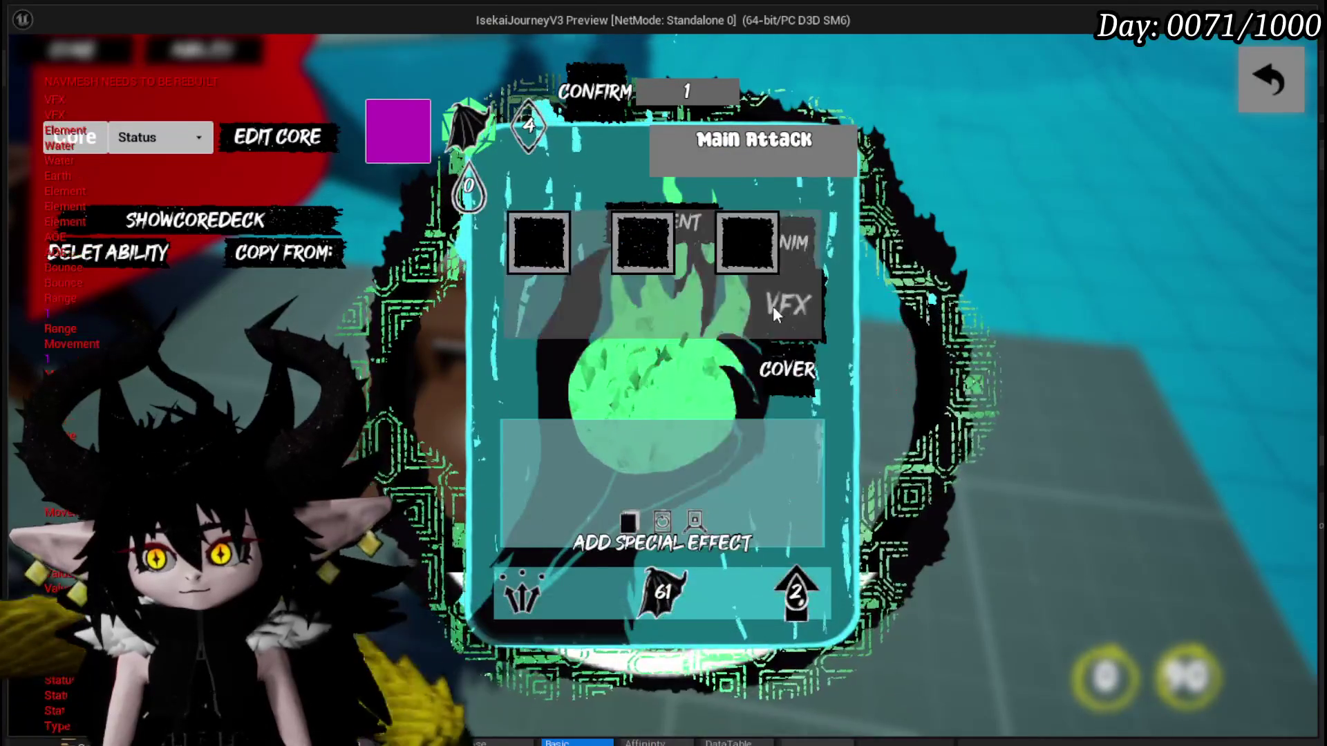
pyautogui.click(739, 256)
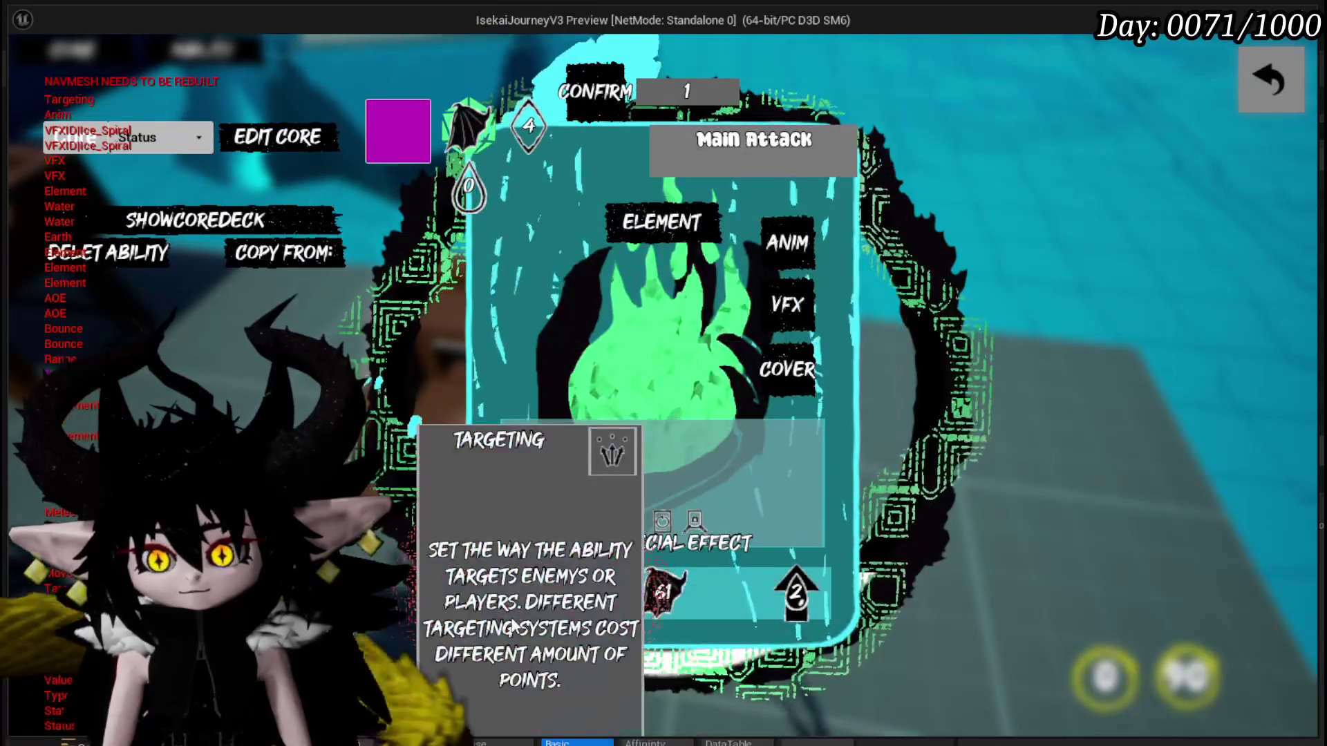
pyautogui.press('Escape')
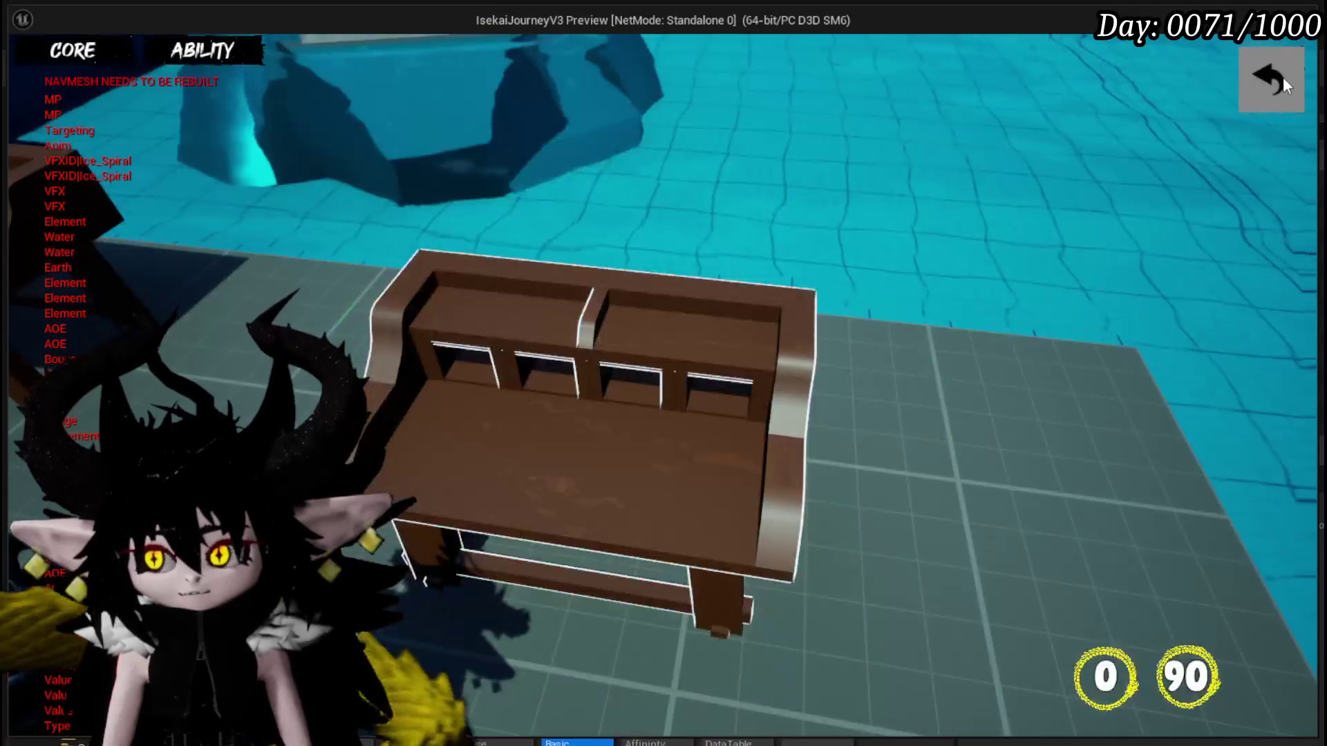
pyautogui.press('Escape')
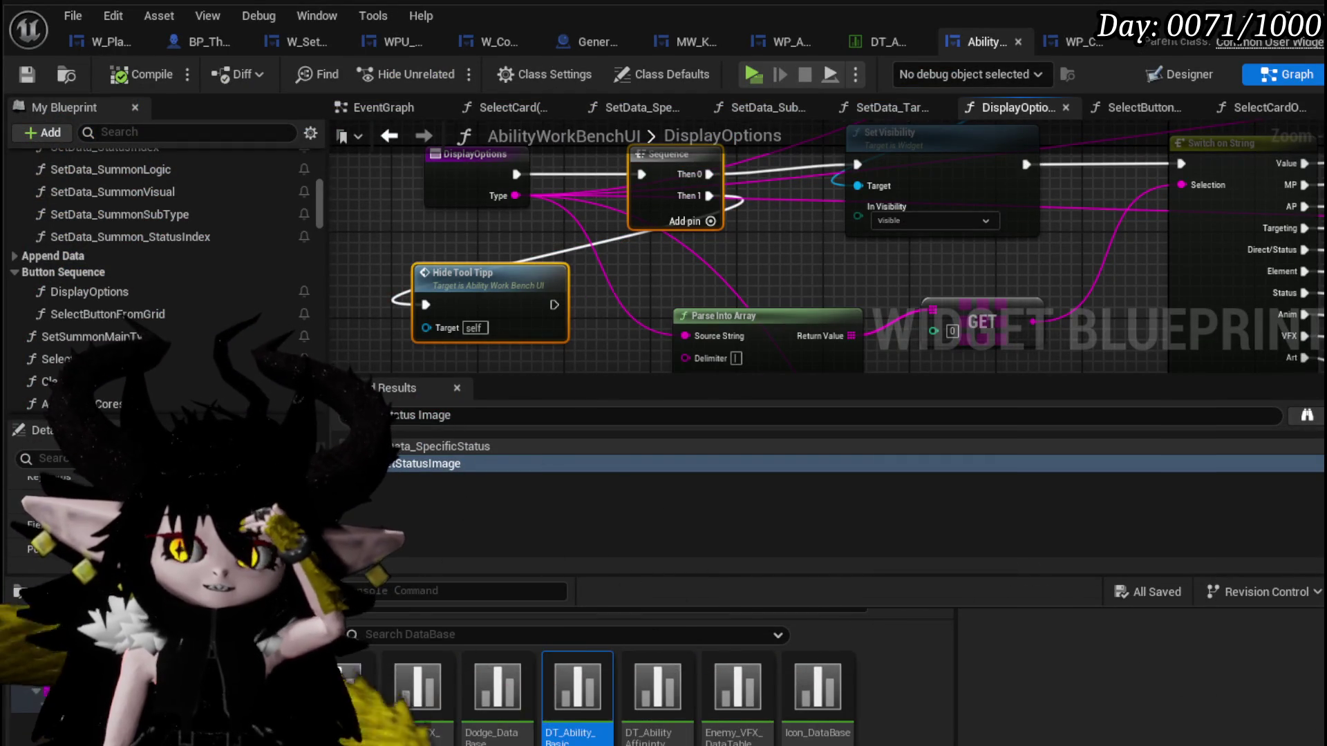
pyautogui.scroll(-1, 599, 292)
pyautogui.scroll(1, 394, 330)
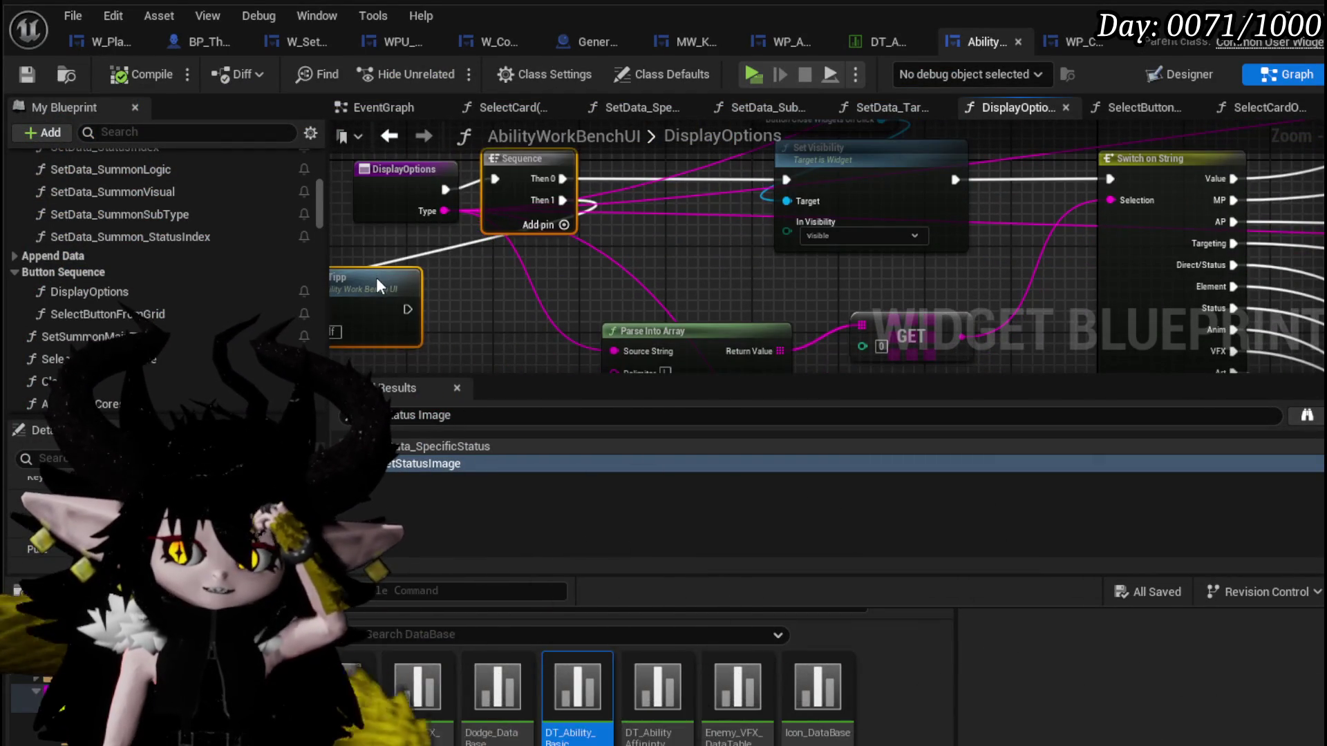
# Move the Hide Tool Tipp node, review the SelectButtonFromGrid graph nodes, and save the blueprint.
pyautogui.moveTo(380, 286); pyautogui.dragTo(482, 293)
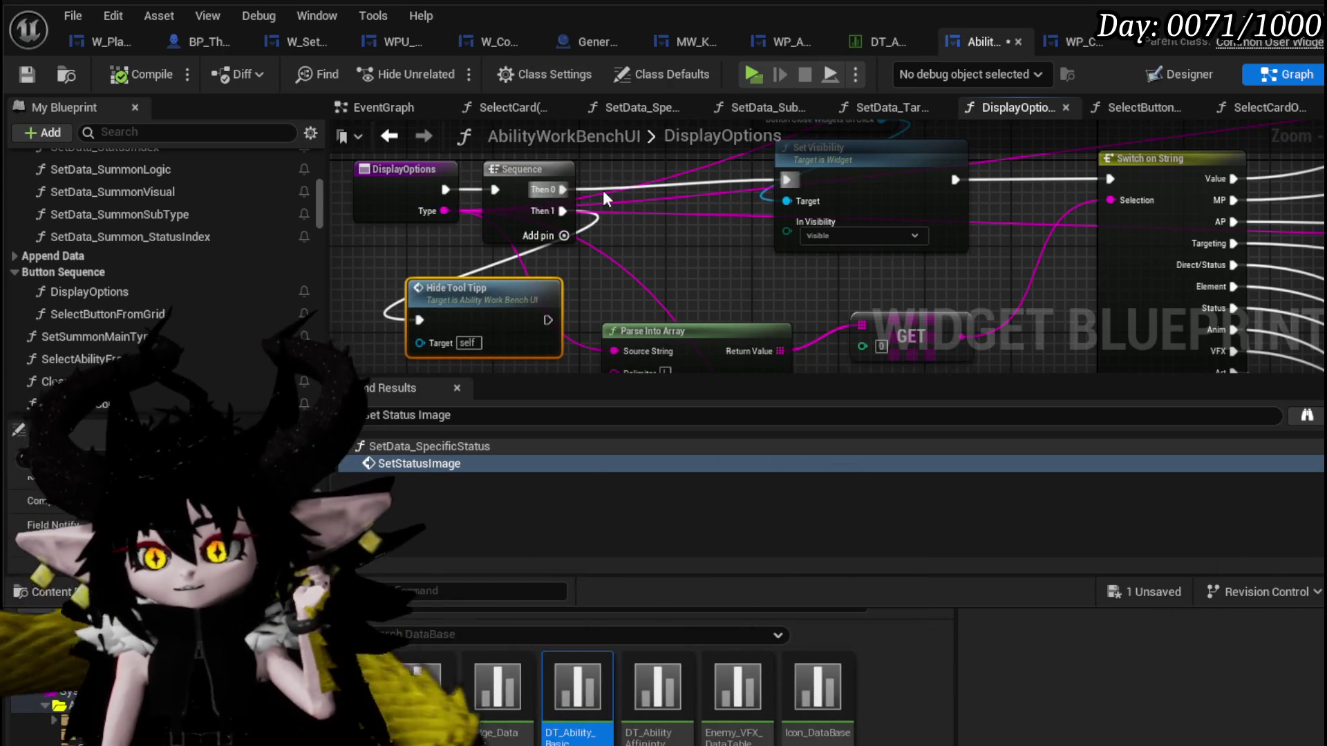
pyautogui.doubleClick(107, 313)
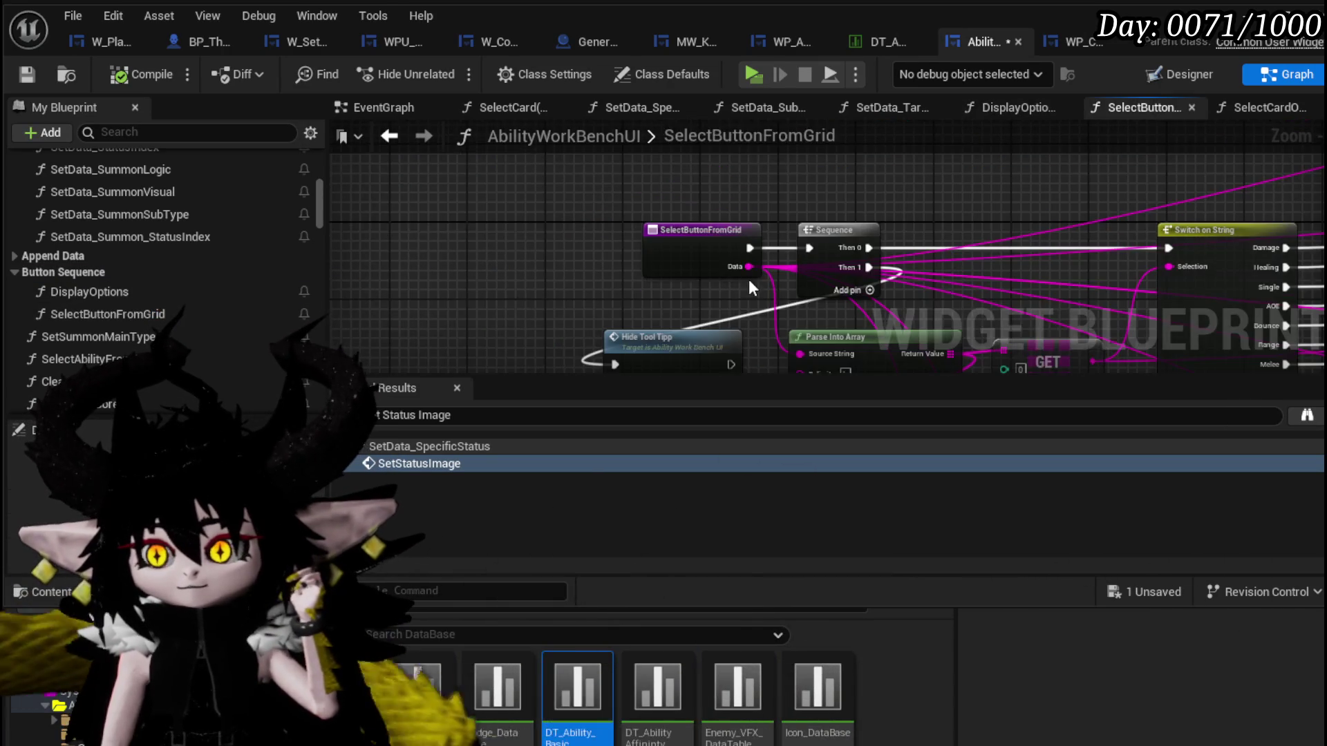
pyautogui.moveTo(469, 161); pyautogui.dragTo(511, 280)
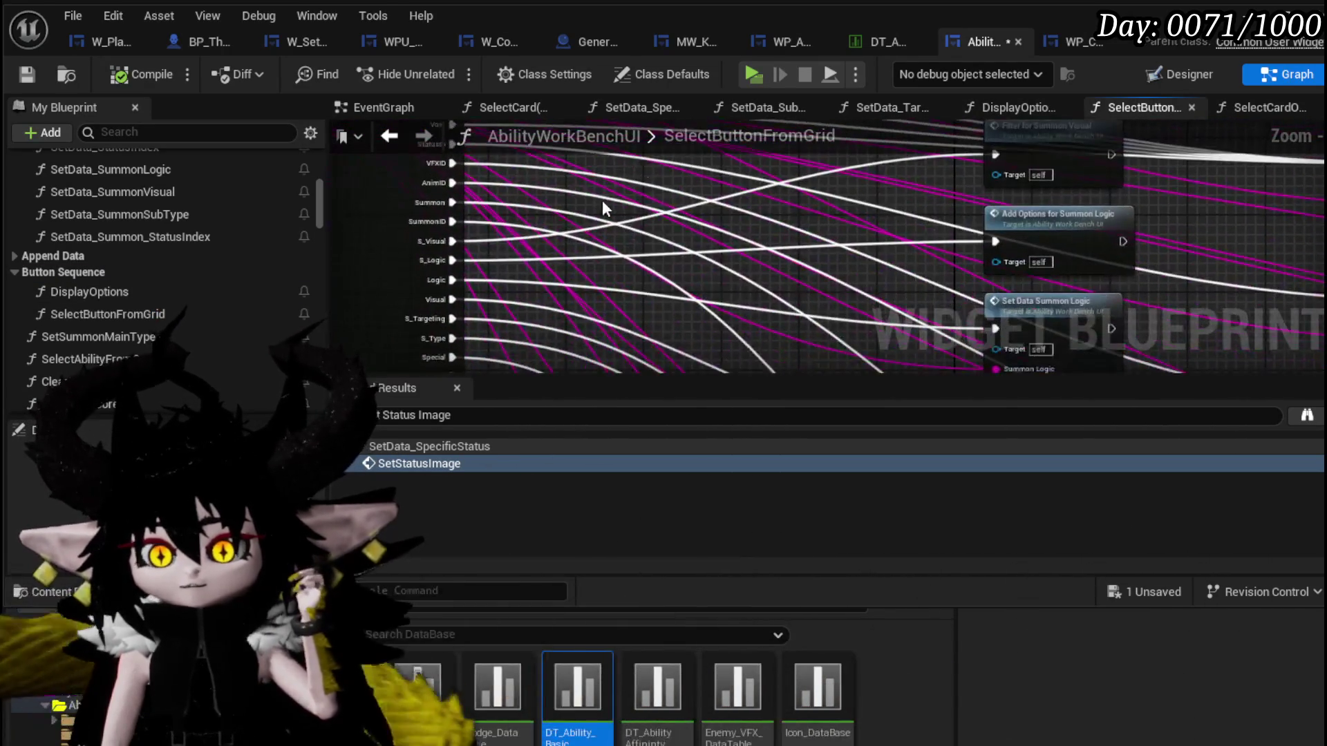
pyautogui.scroll(2, 511, 280)
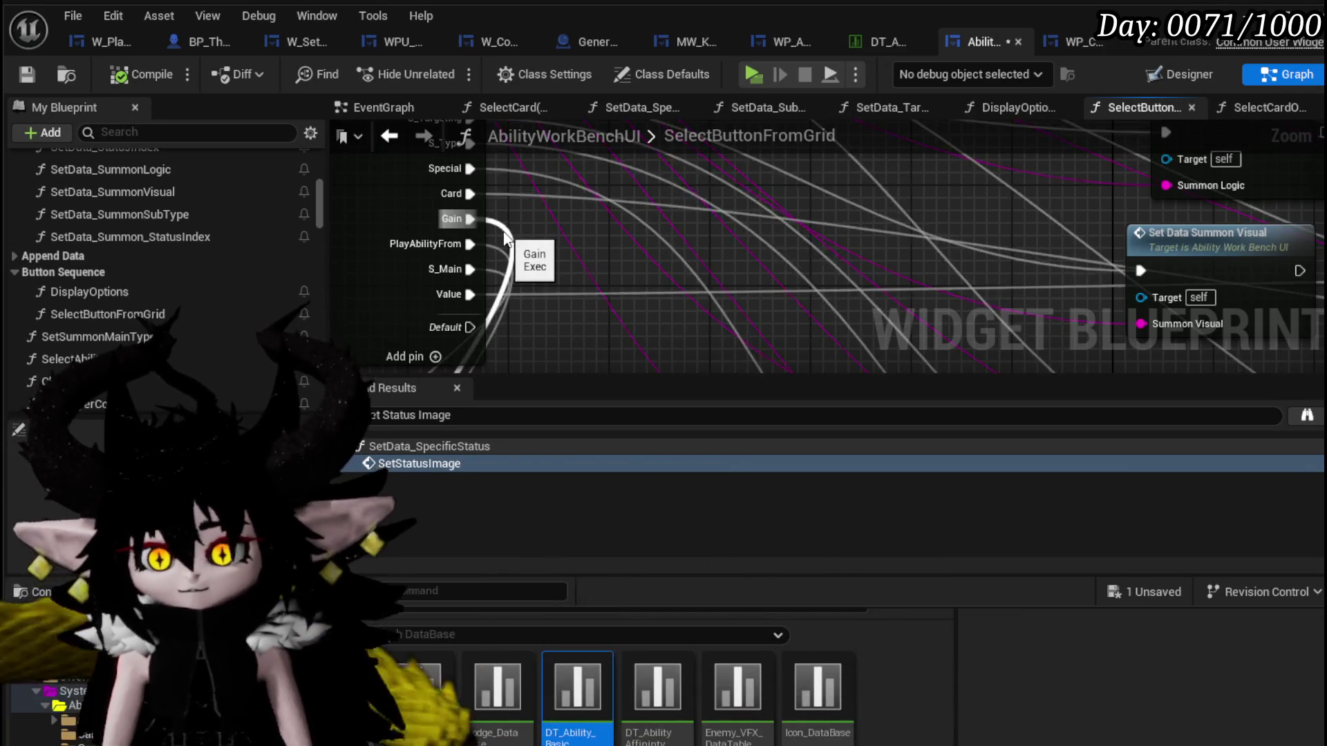
pyautogui.scroll(-3, 542, 242)
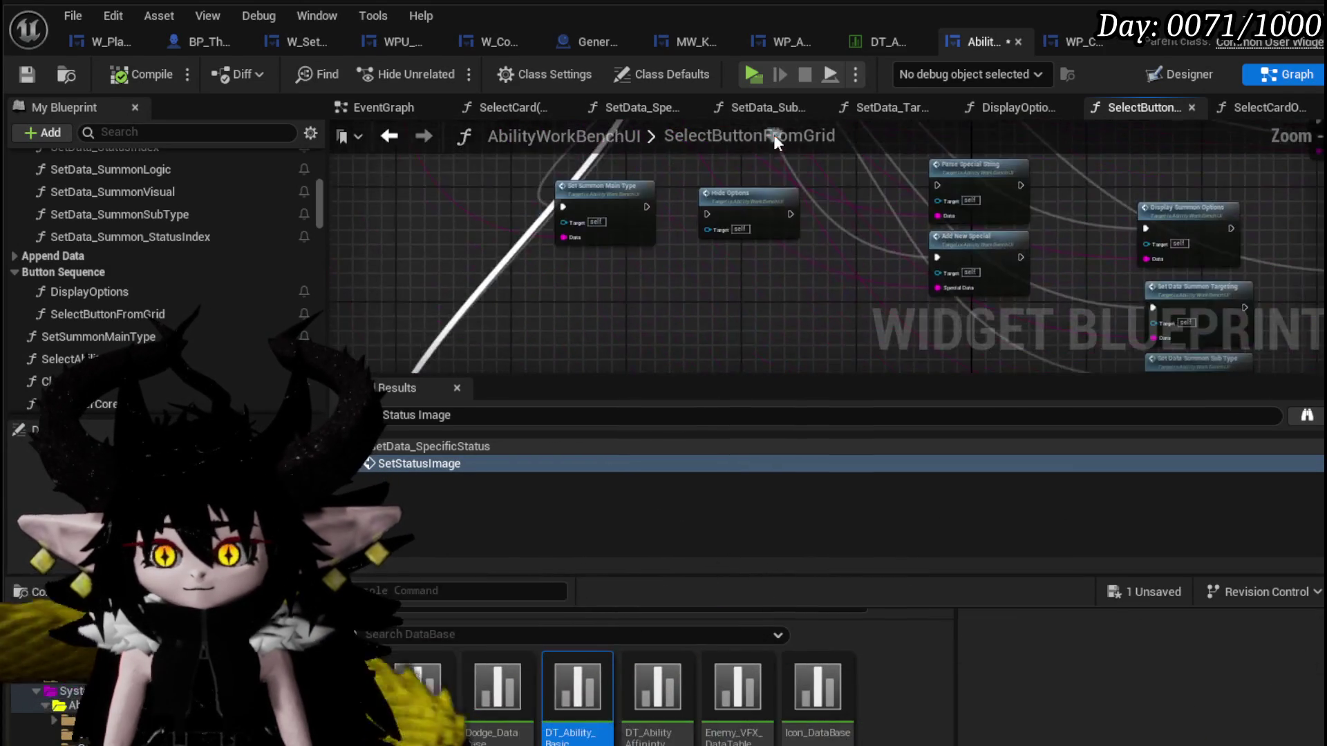
pyautogui.moveTo(581, 290); pyautogui.dragTo(571, 200)
pyautogui.scroll(2, 570, 199)
pyautogui.moveTo(646, 270); pyautogui.dragTo(553, 347)
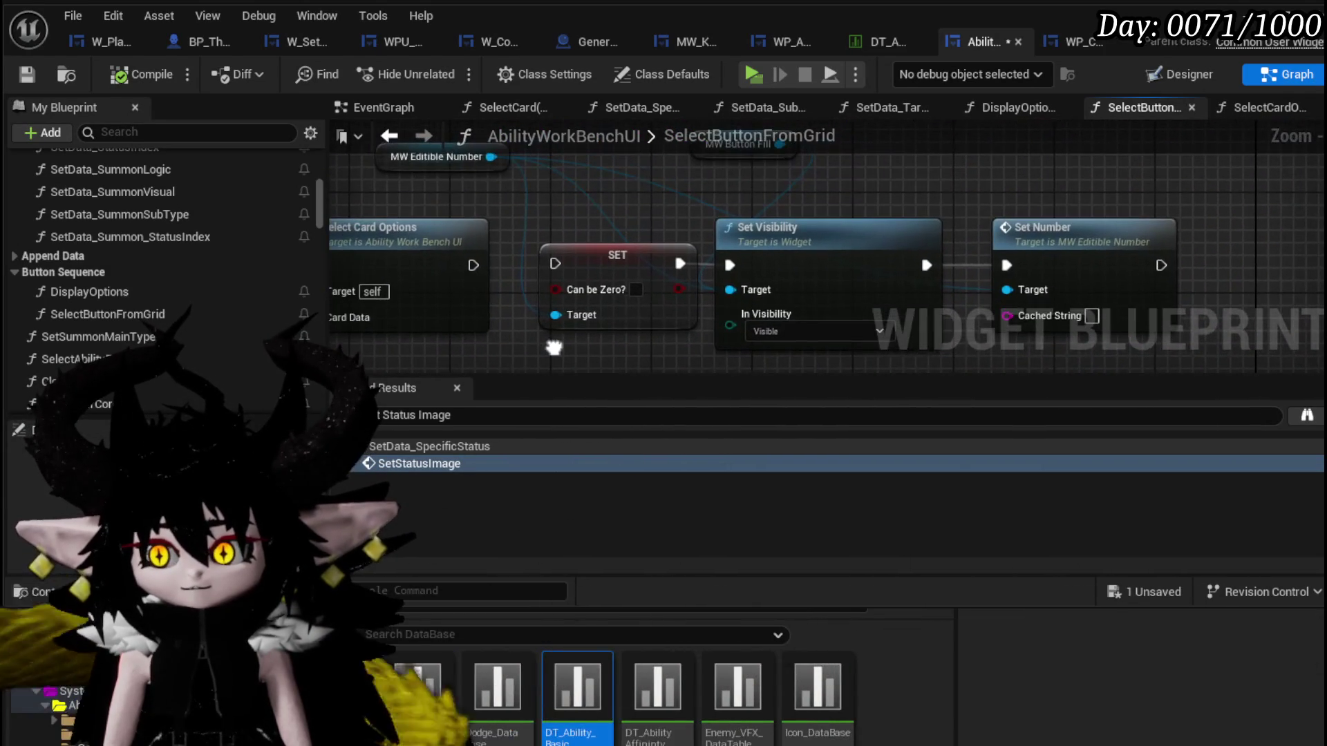
pyautogui.moveTo(732, 205)
pyautogui.mouseDown()
pyautogui.moveTo(729, 246)
pyautogui.moveTo(725, 199)
pyautogui.mouseUp()
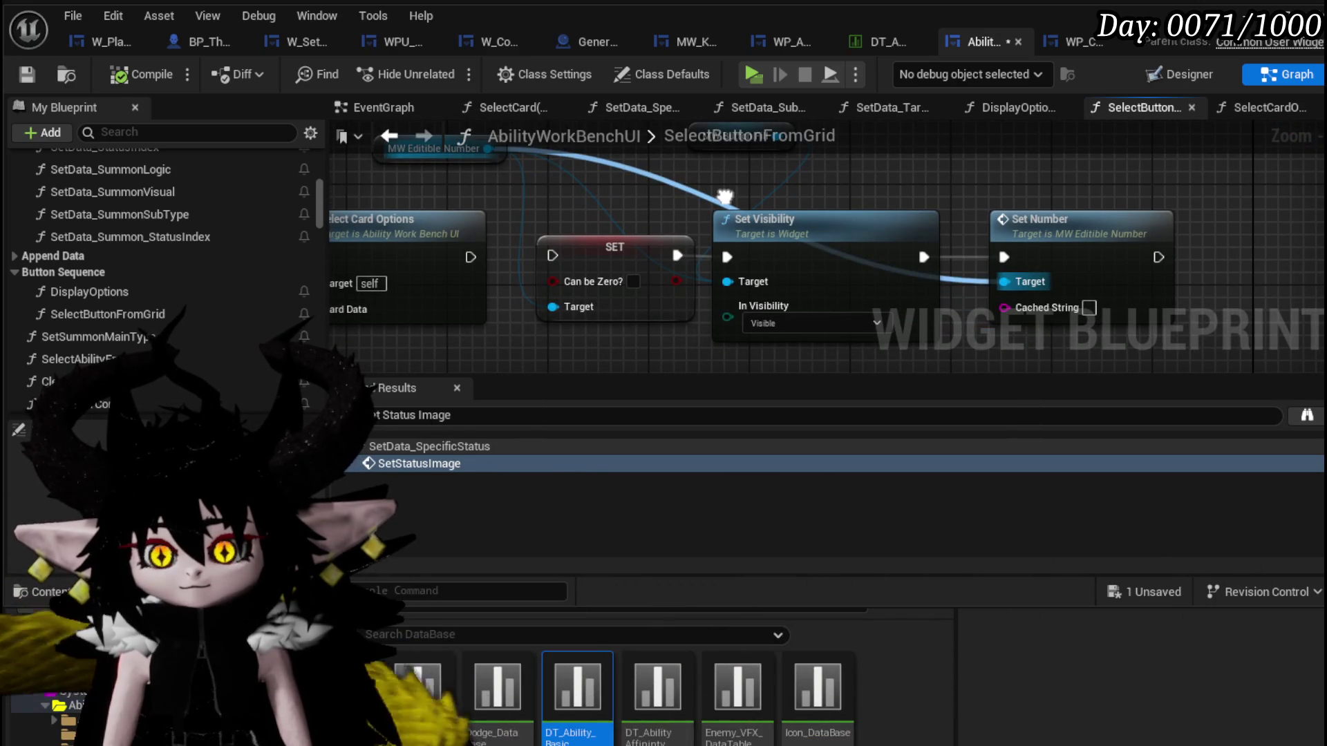
pyautogui.click(26, 74)
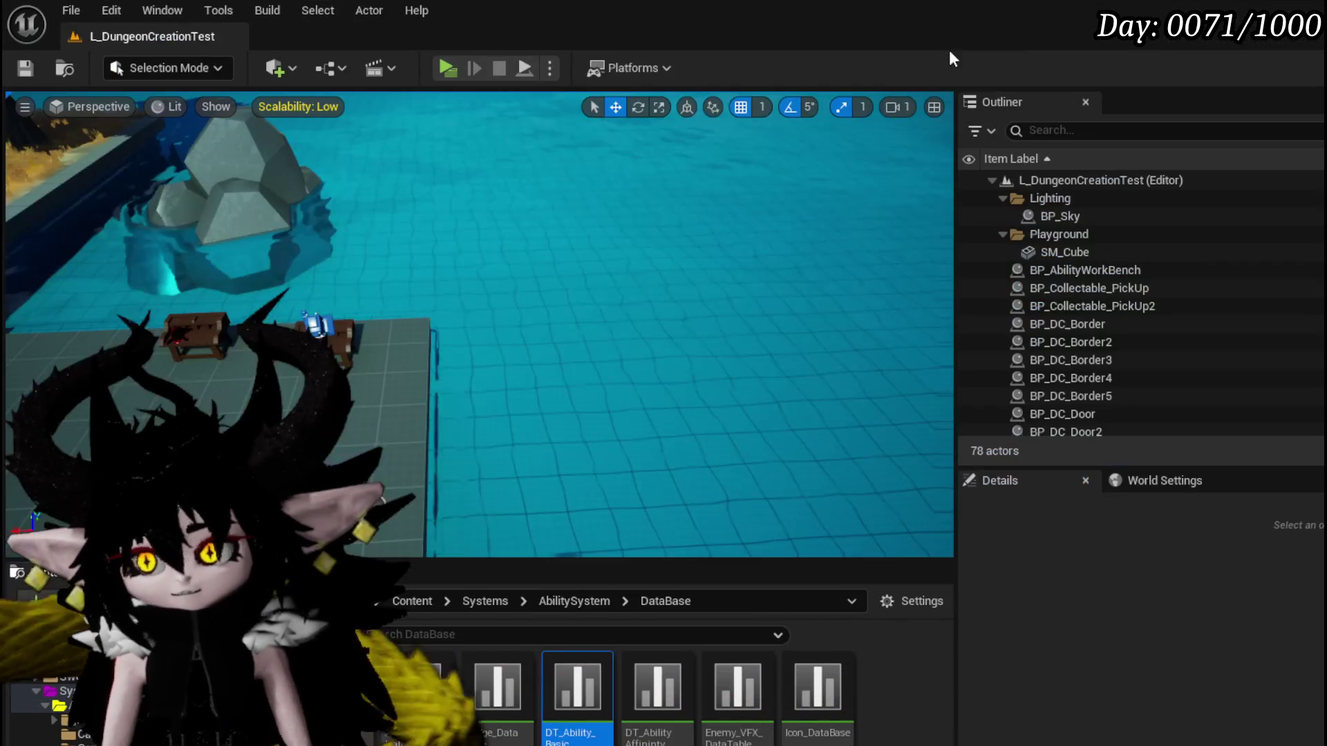
# Start a playtest, open the workbench deck and edit the ITS BOOOOMING TIME card.
pyautogui.click(446, 68)
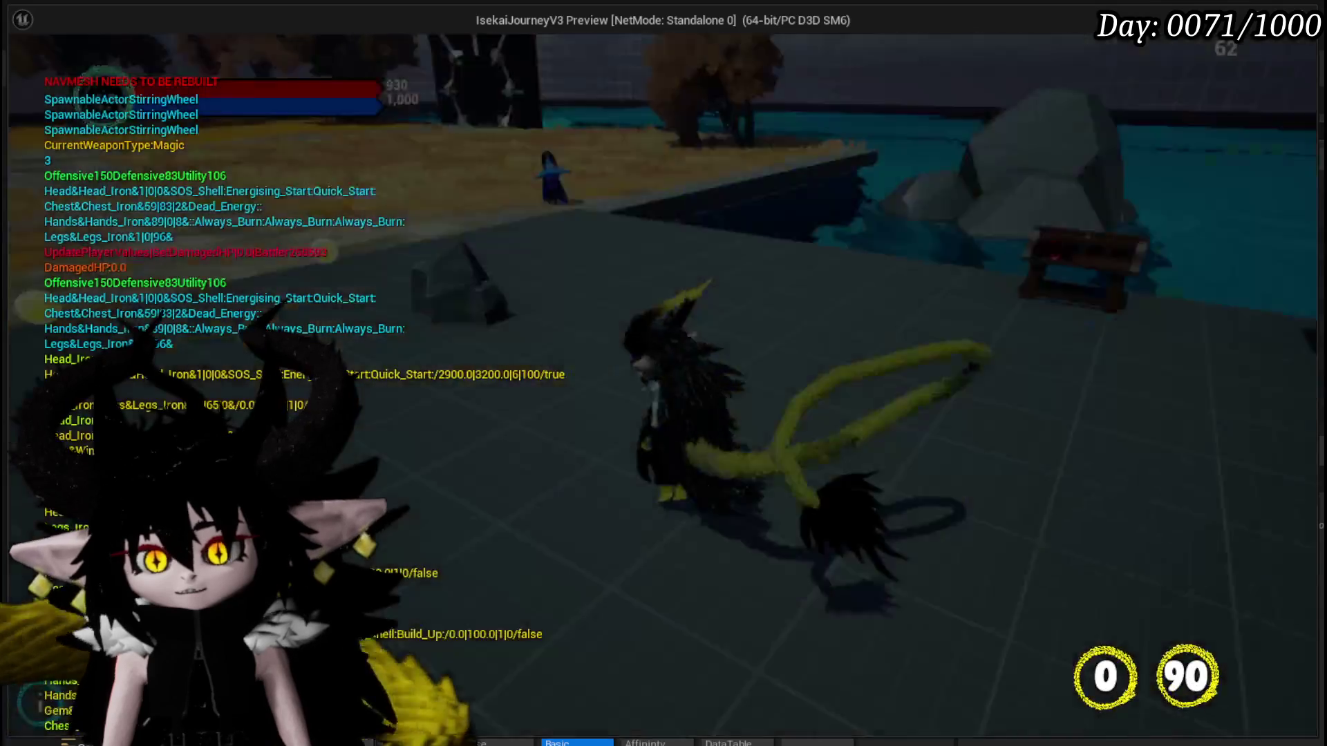
pyautogui.press('w')
pyautogui.press('e')
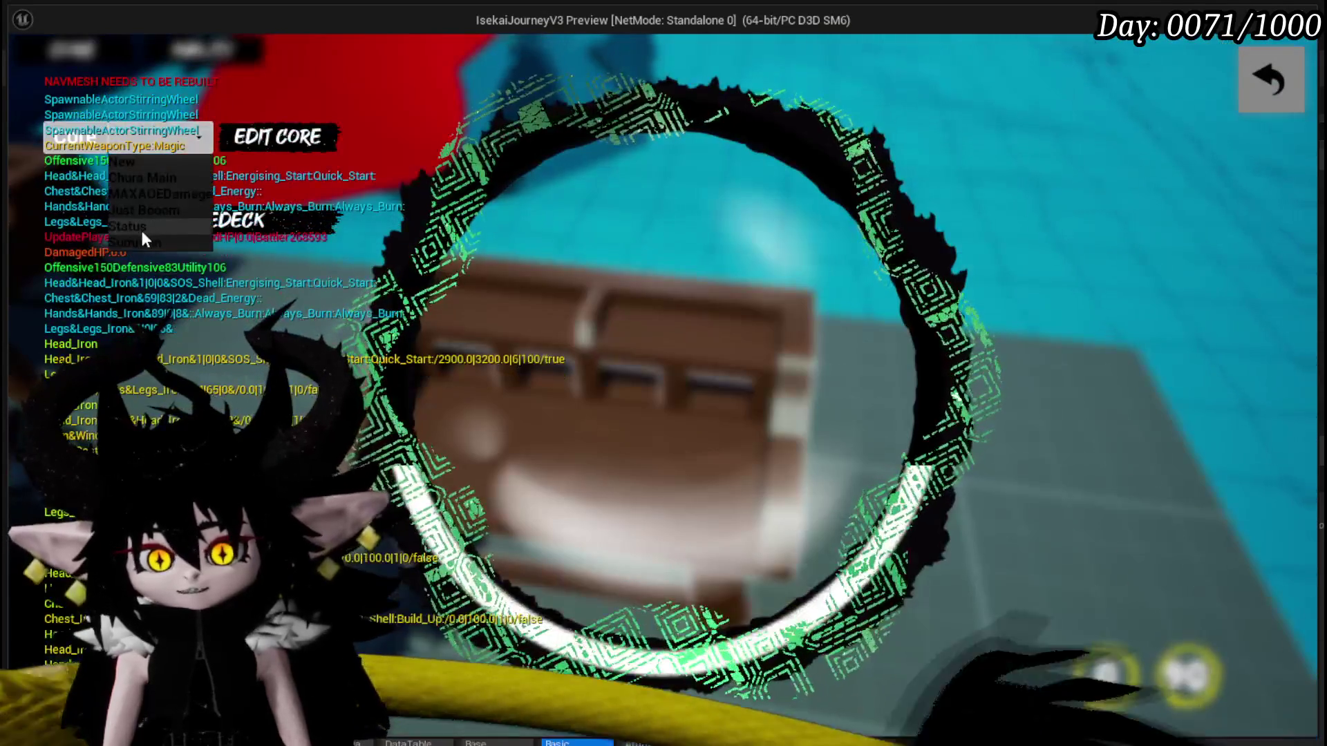
pyautogui.click(140, 227)
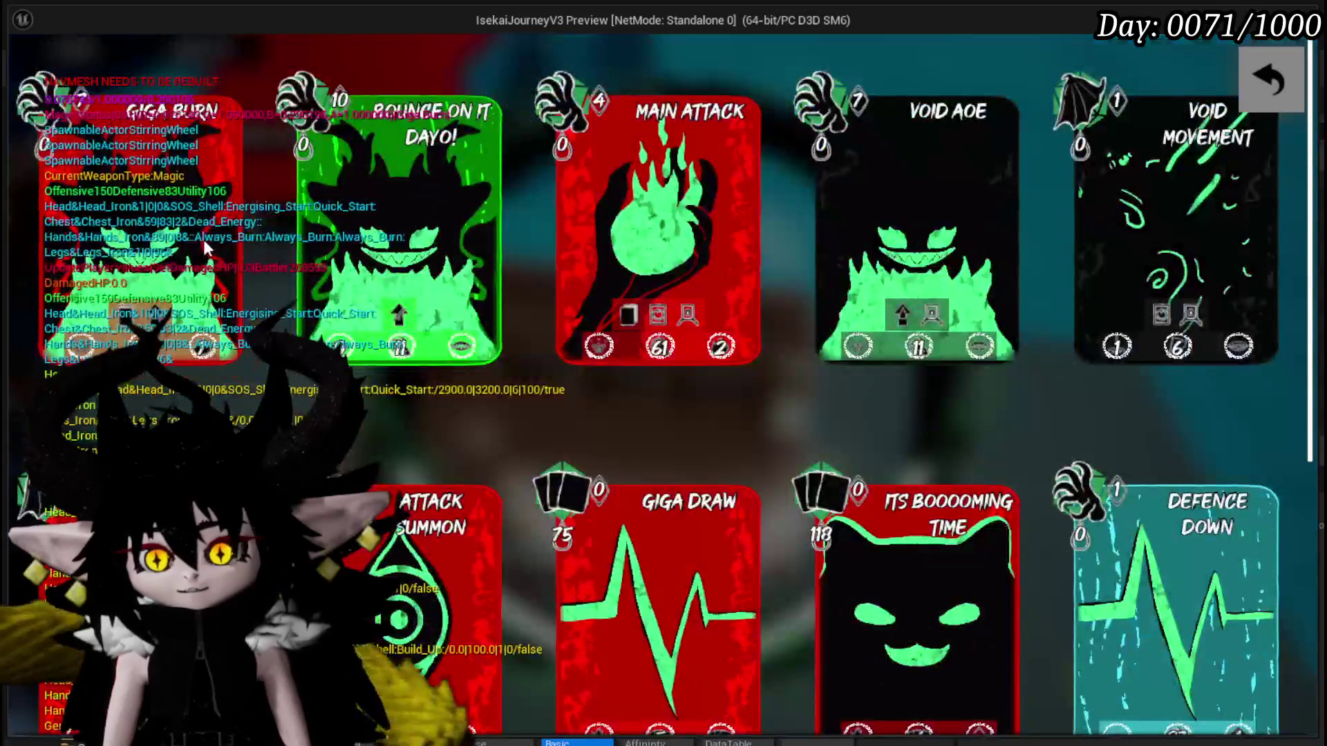
pyautogui.click(1007, 592)
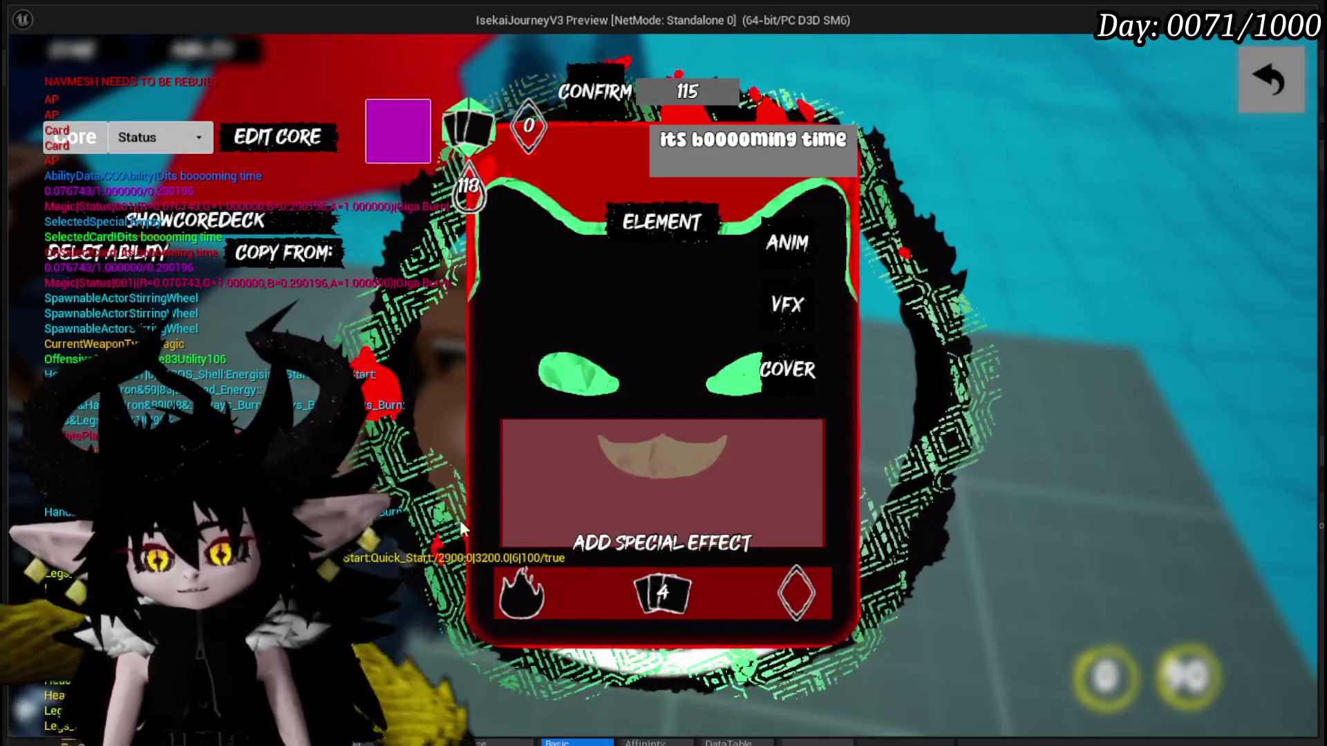
# Review the first special effect's options, set it back to the fire resource, and stop the preview.
pyautogui.click(514, 599)
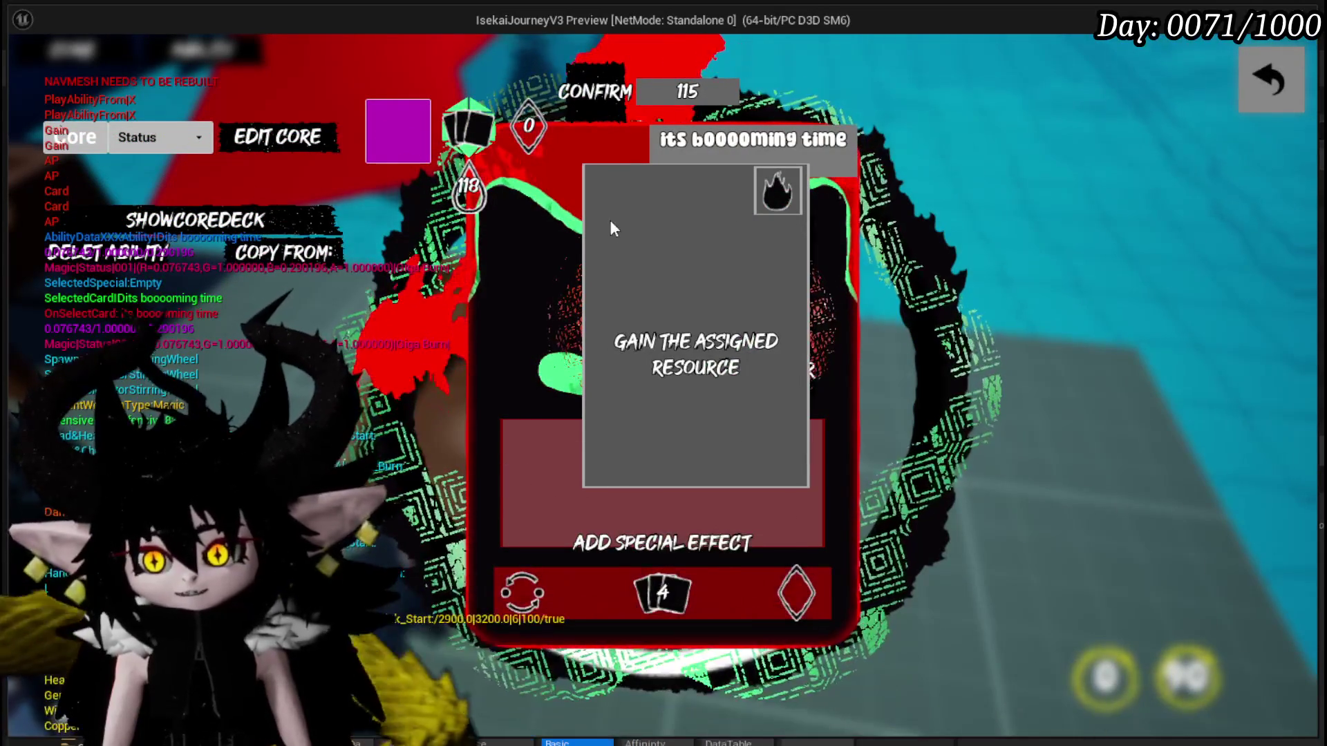
pyautogui.click(932, 235)
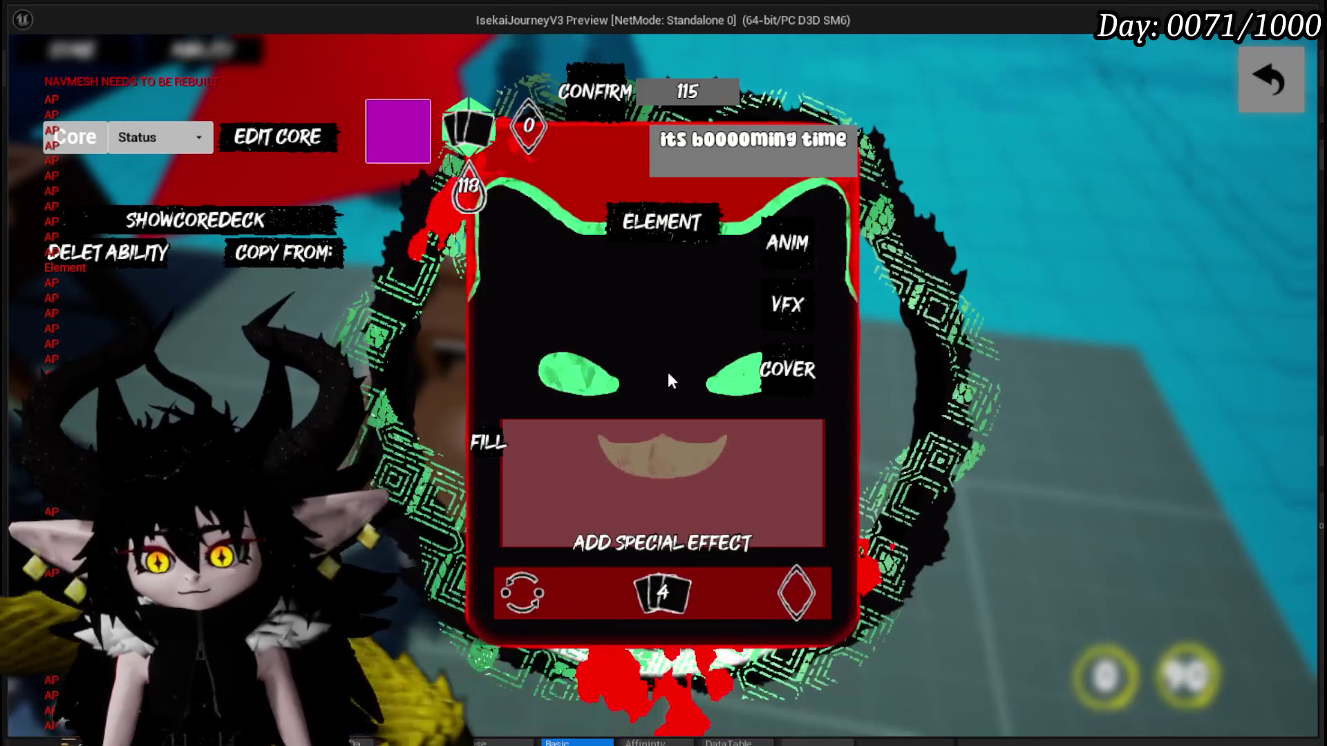
pyautogui.click(531, 116)
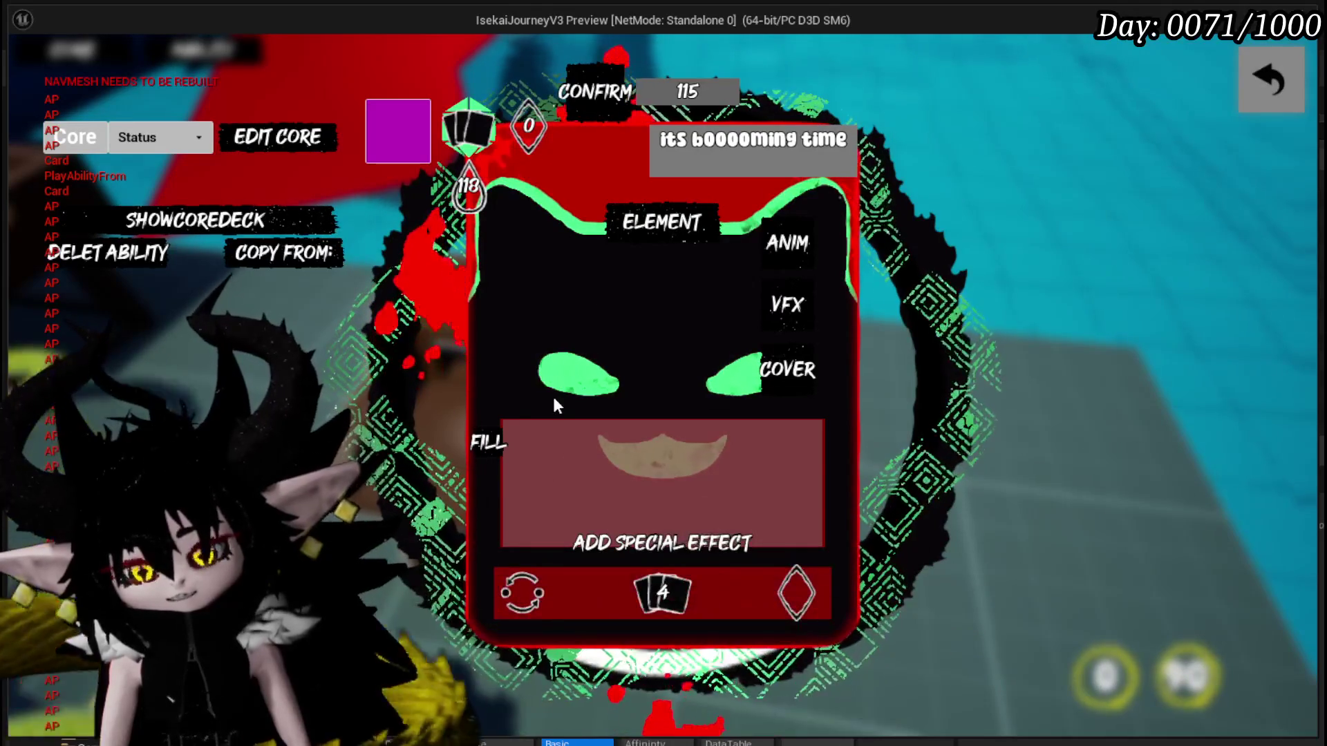
pyautogui.click(522, 587)
pyautogui.click(543, 241)
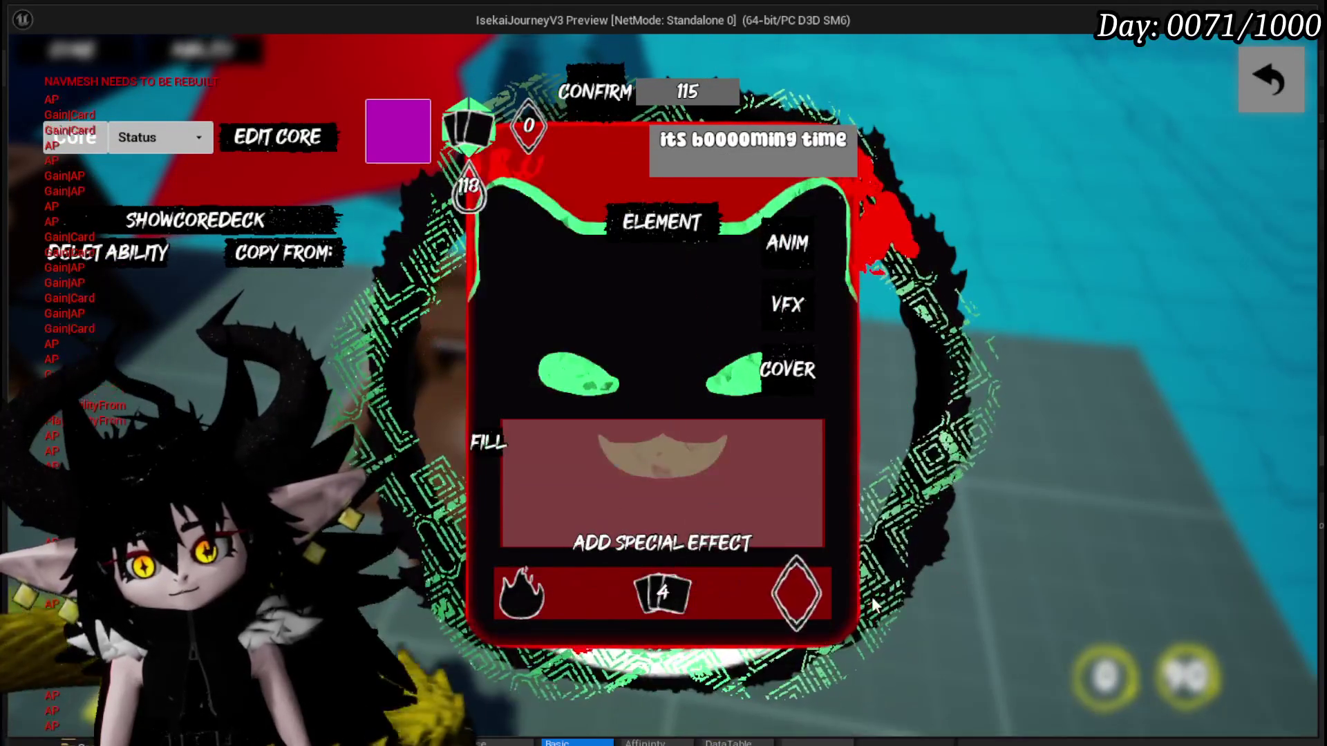
pyautogui.press('Escape')
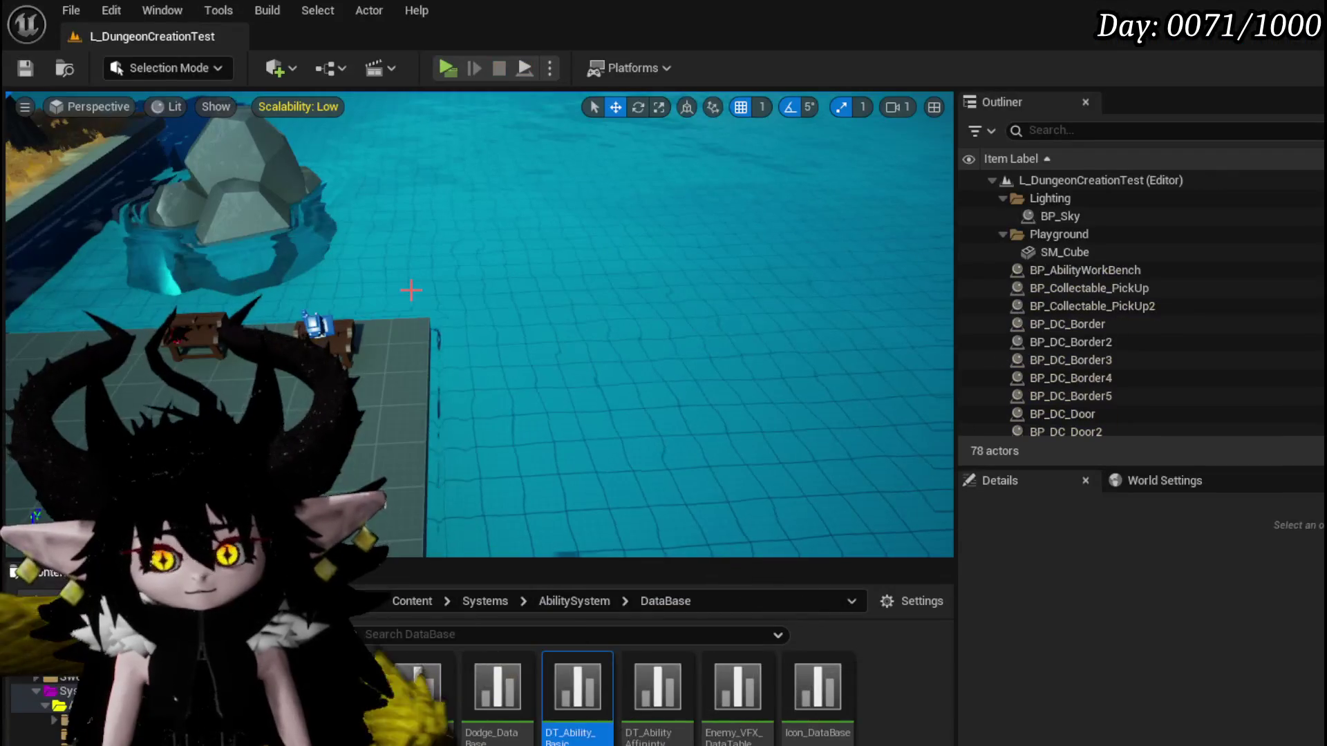
# Save all packages, return to the workbench graph and open SelectCardOptions from its call node.
pyautogui.click(26, 68)
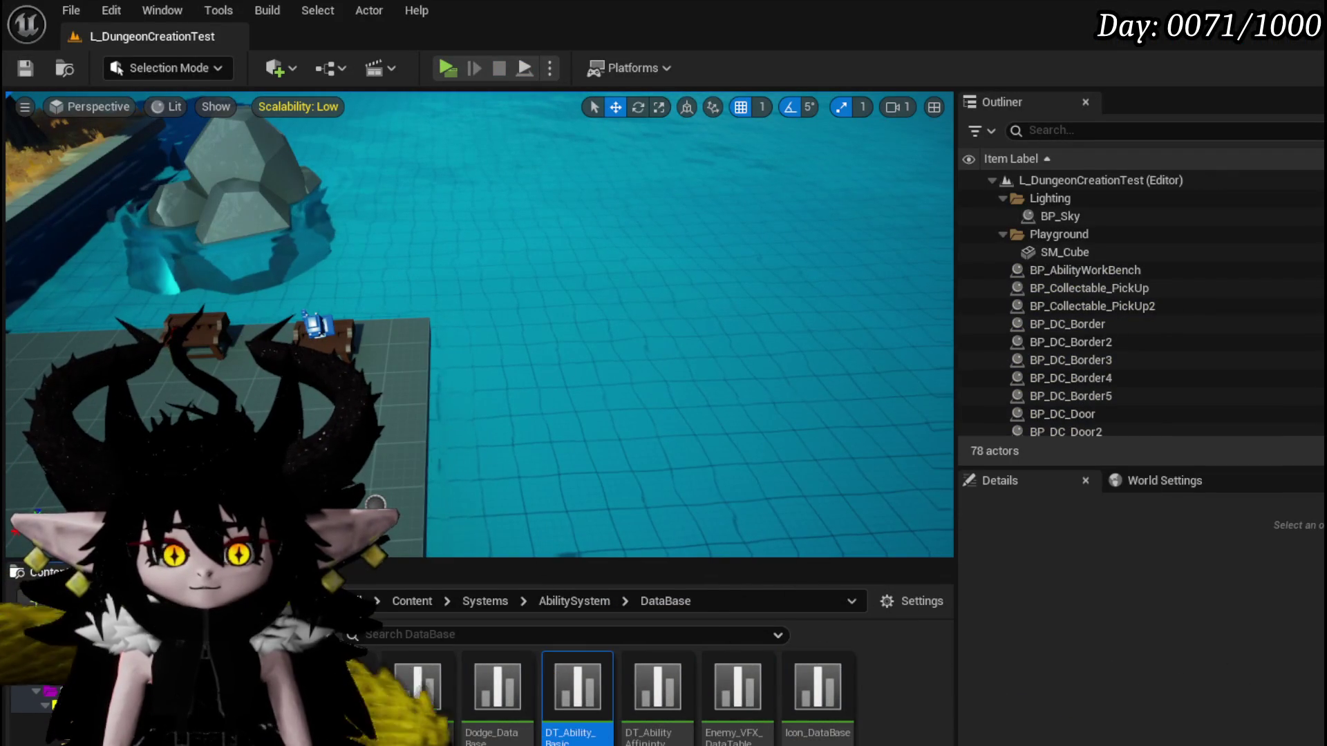
pyautogui.hotkey('alt', 'Tab')
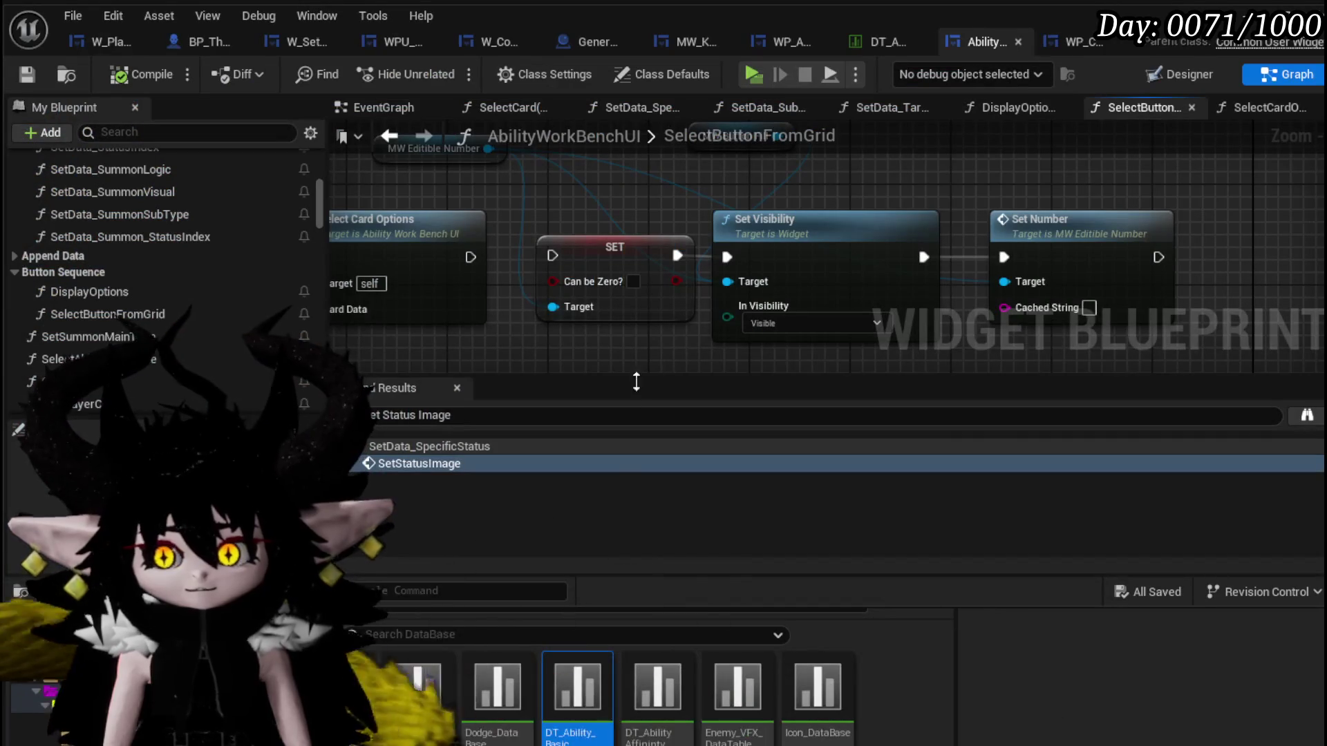
pyautogui.scroll(-2, 605, 321)
pyautogui.moveTo(599, 216); pyautogui.dragTo(453, 330)
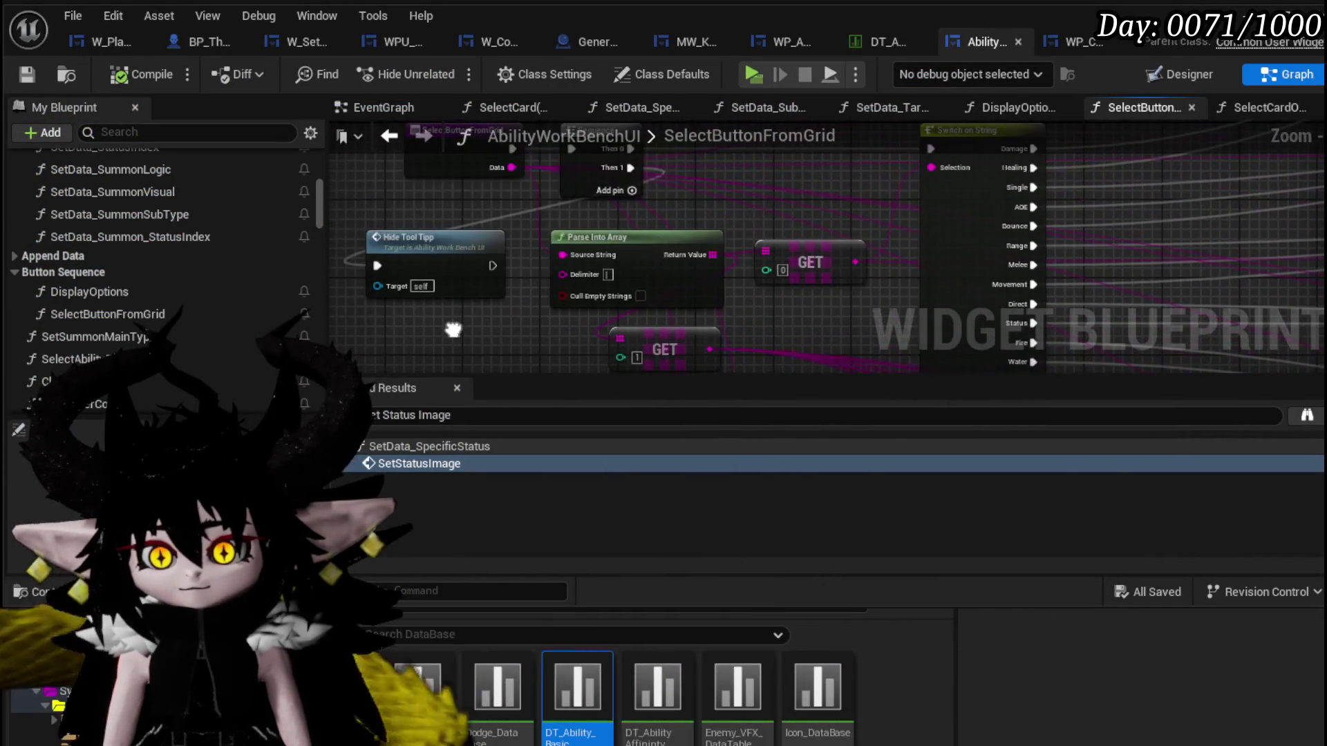
pyautogui.moveTo(440, 268); pyautogui.dragTo(496, 145)
pyautogui.scroll(-4, 496, 145)
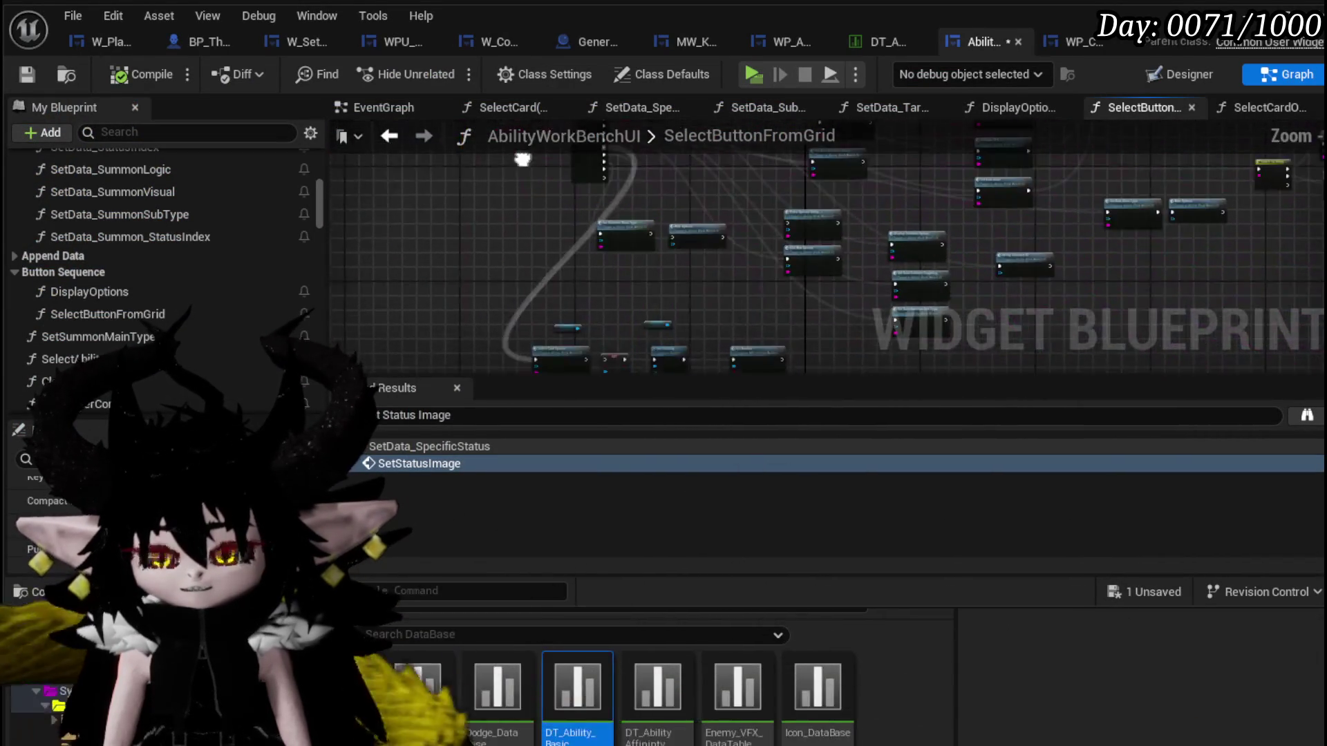
pyautogui.scroll(3, 580, 240)
pyautogui.scroll(2, 540, 167)
pyautogui.scroll(2, 600, 278)
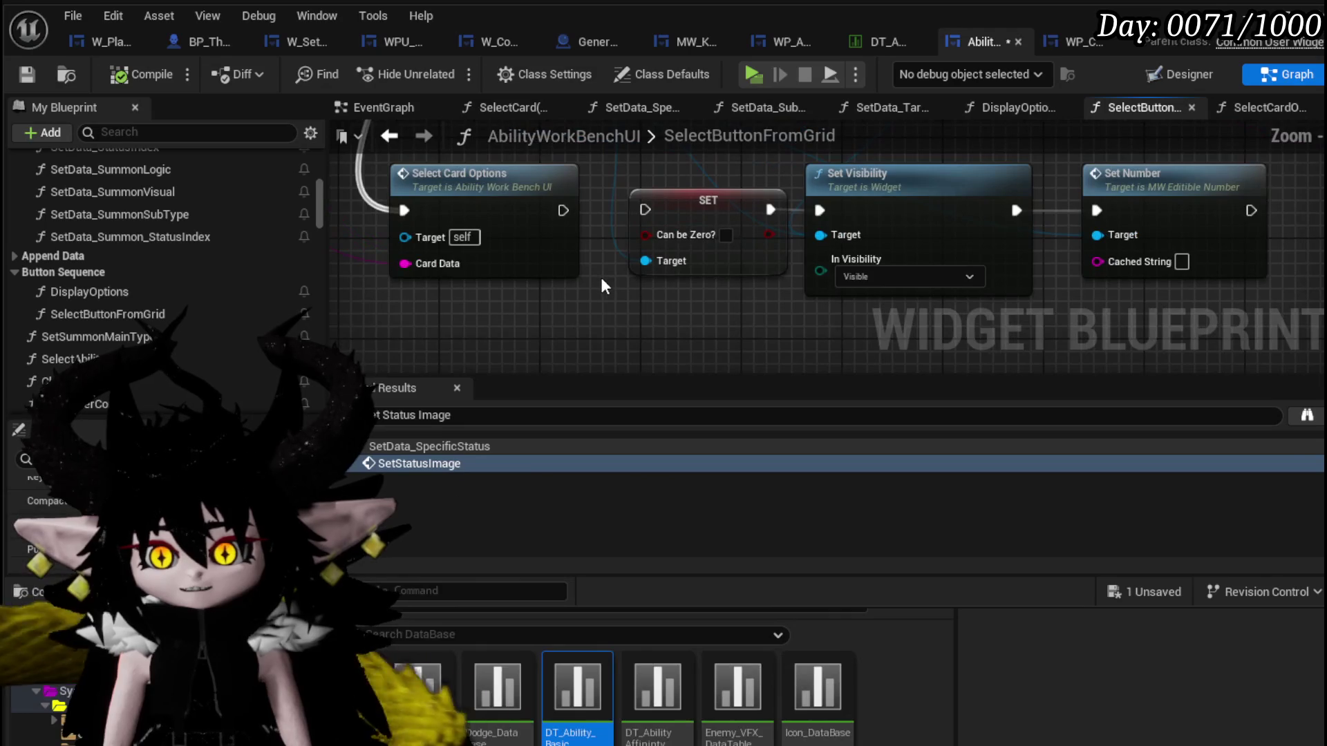
pyautogui.moveTo(600, 274); pyautogui.dragTo(560, 285)
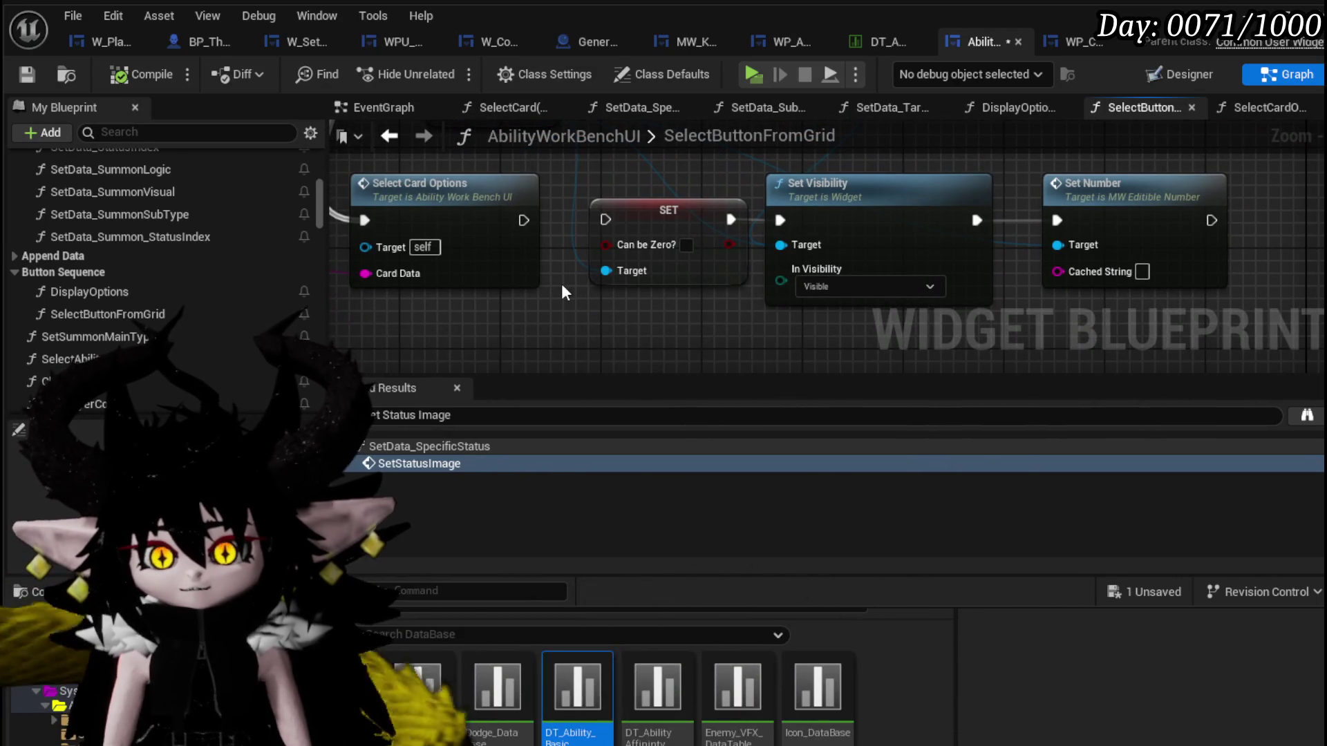
pyautogui.doubleClick(468, 245)
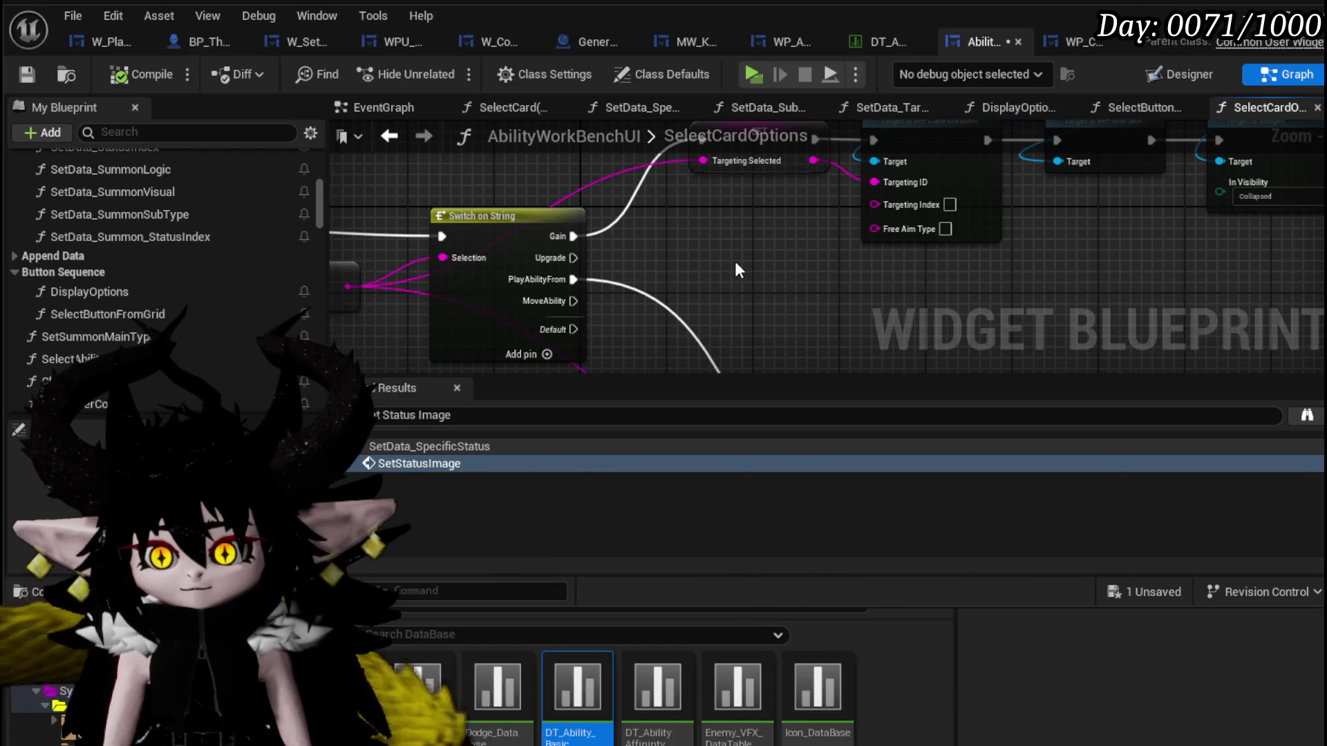
pyautogui.scroll(-1, 735, 270)
# Add a Set Data Sub Type call in free space of the SelectCardOptions graph.
pyautogui.moveTo(735, 269); pyautogui.dragTo(1054, 239)
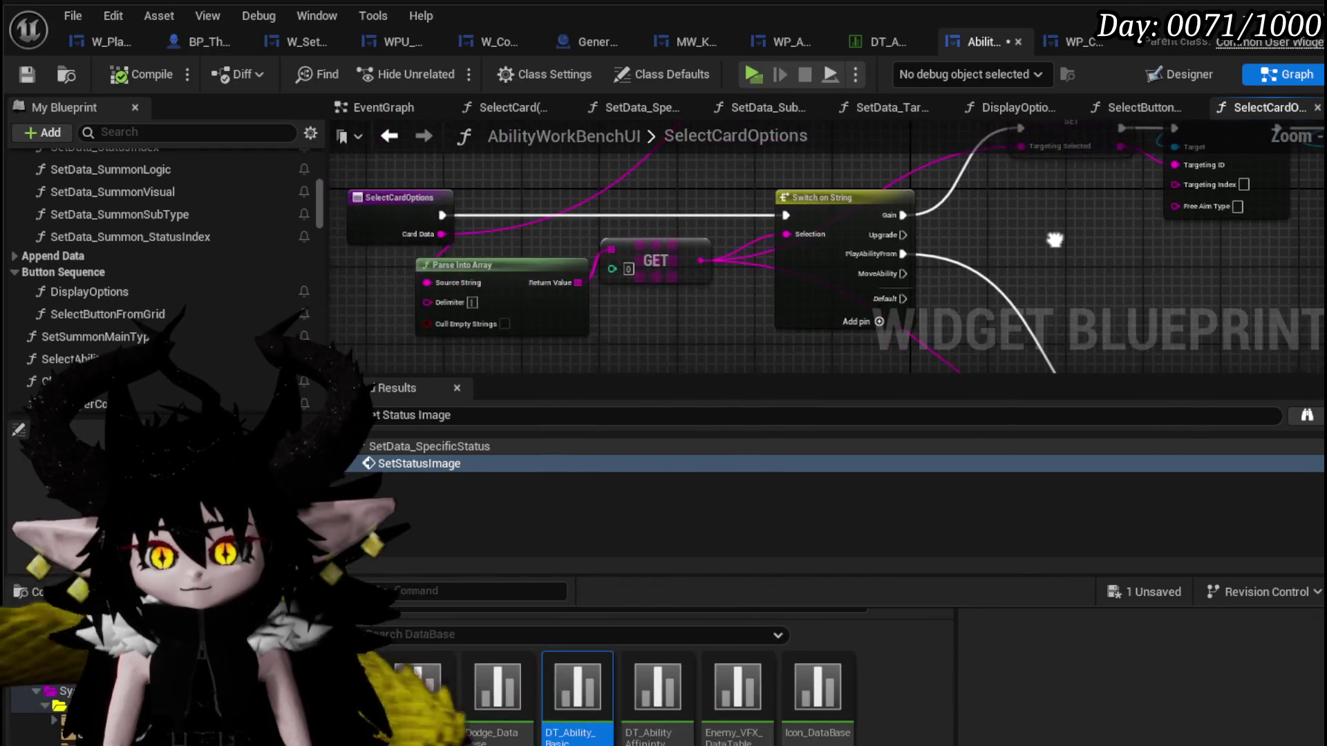
pyautogui.moveTo(520, 221); pyautogui.dragTo(550, 206)
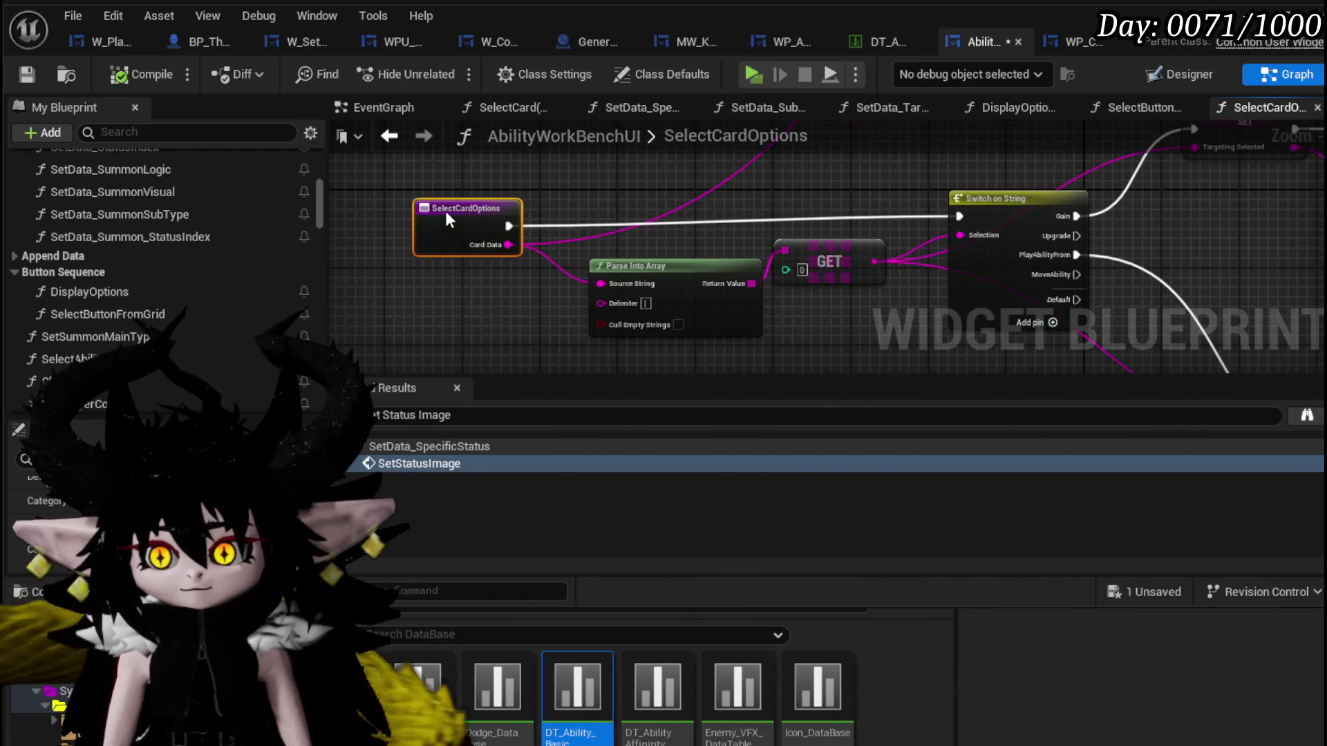
pyautogui.moveTo(445, 210); pyautogui.dragTo(472, 109)
pyautogui.rightClick(478, 264)
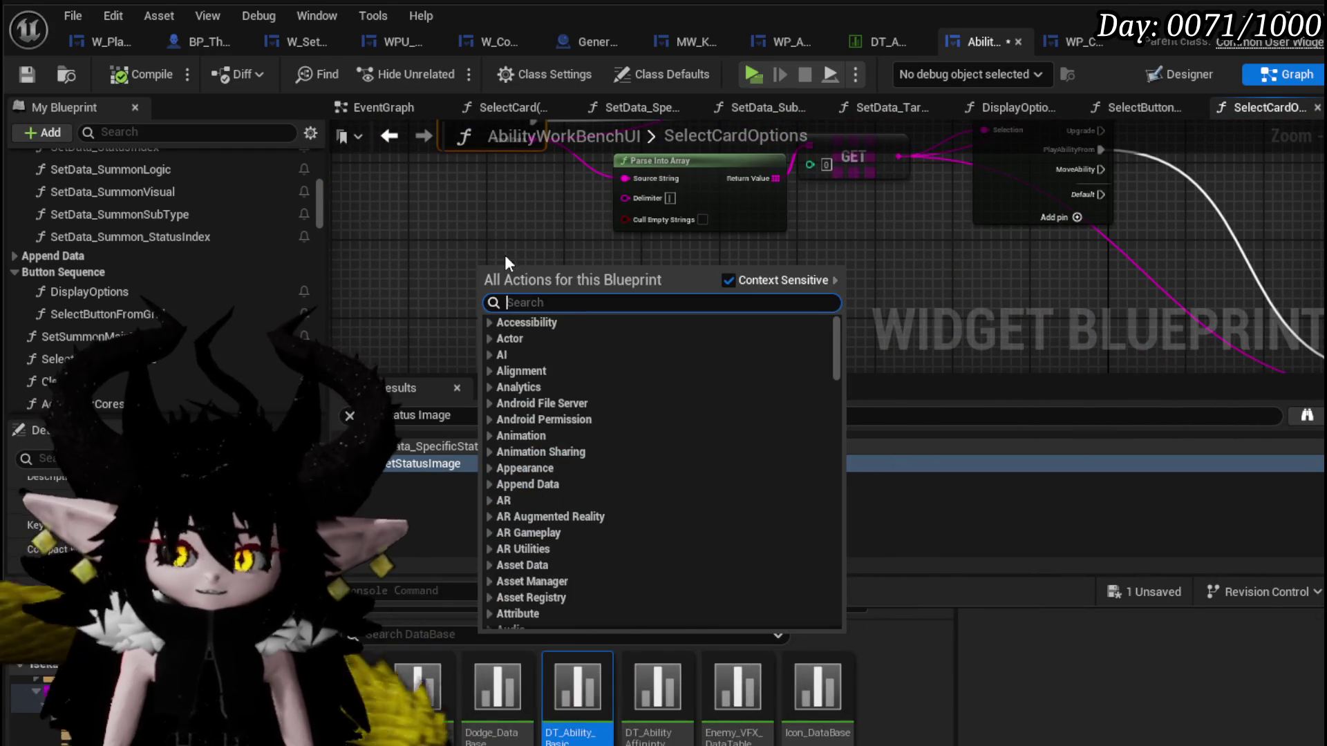
pyautogui.write('Set Sta')
pyautogui.press('BackSpace')
pyautogui.press('BackSpace')
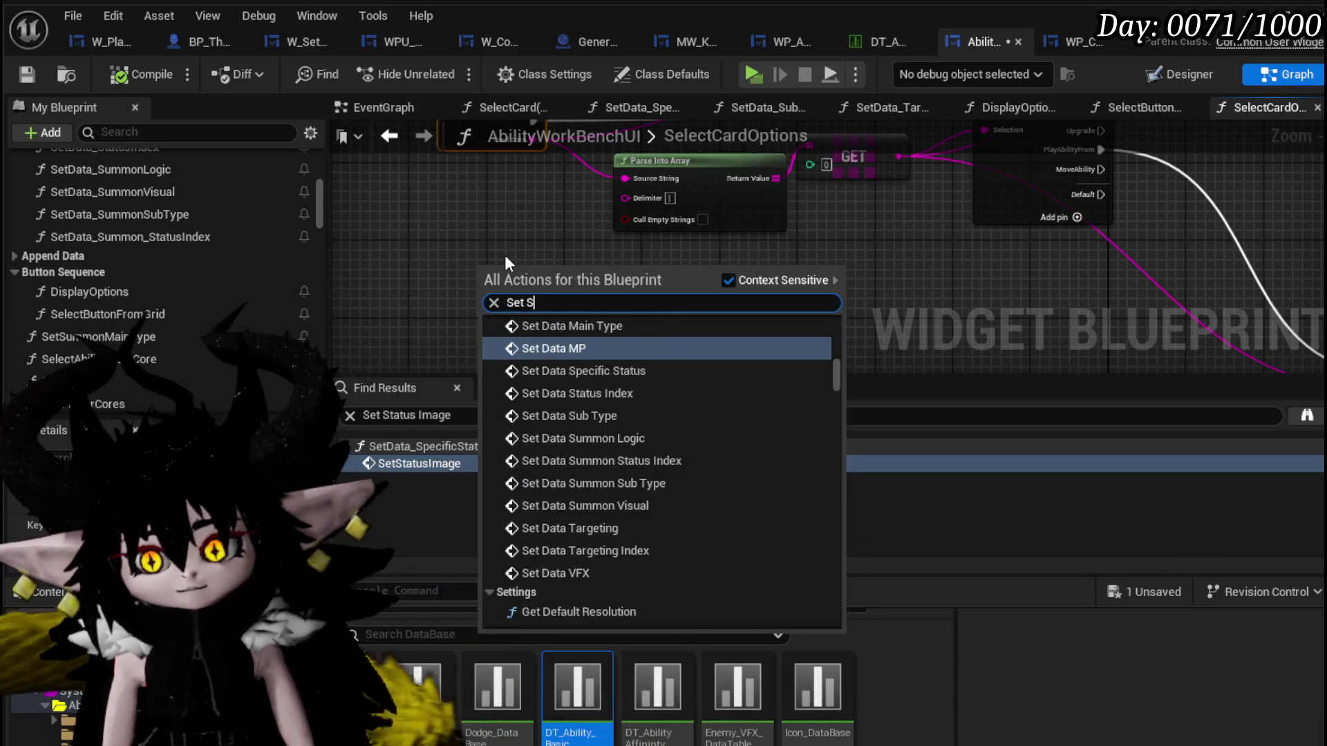
pyautogui.write('ub')
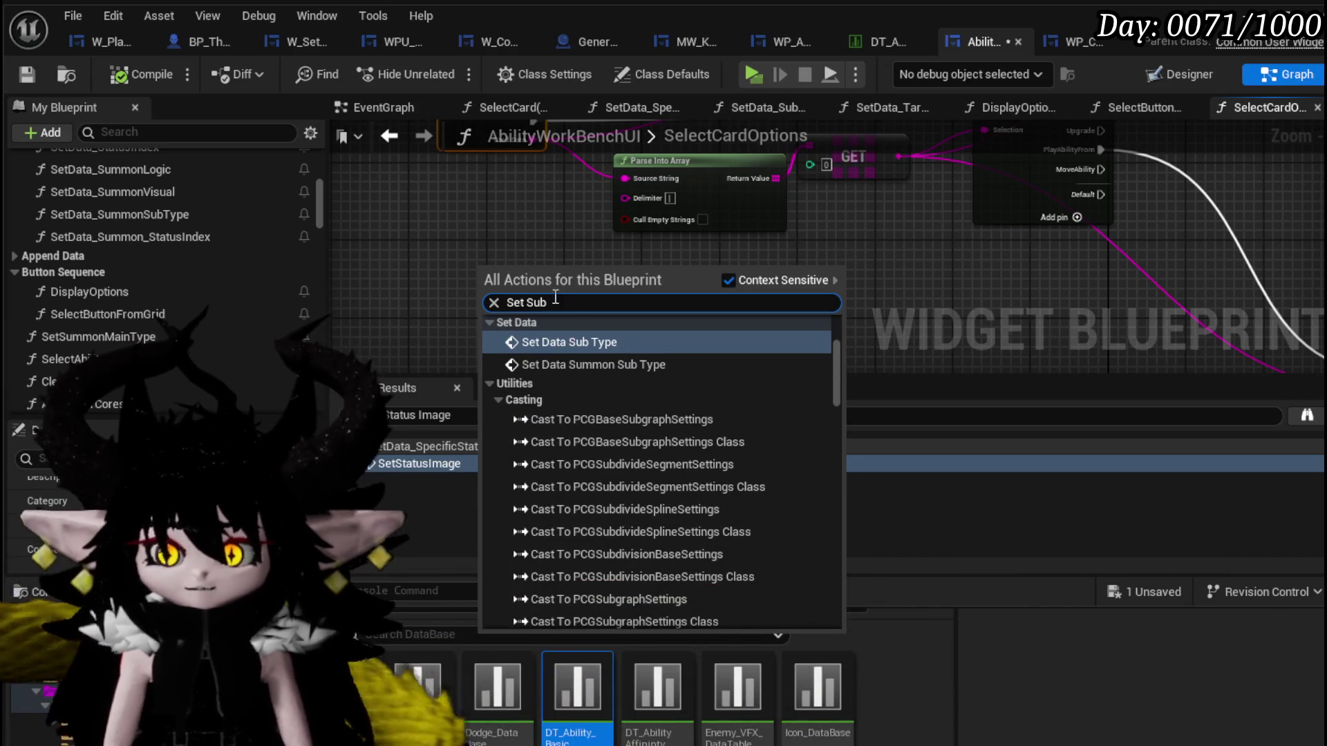
pyautogui.click(608, 364)
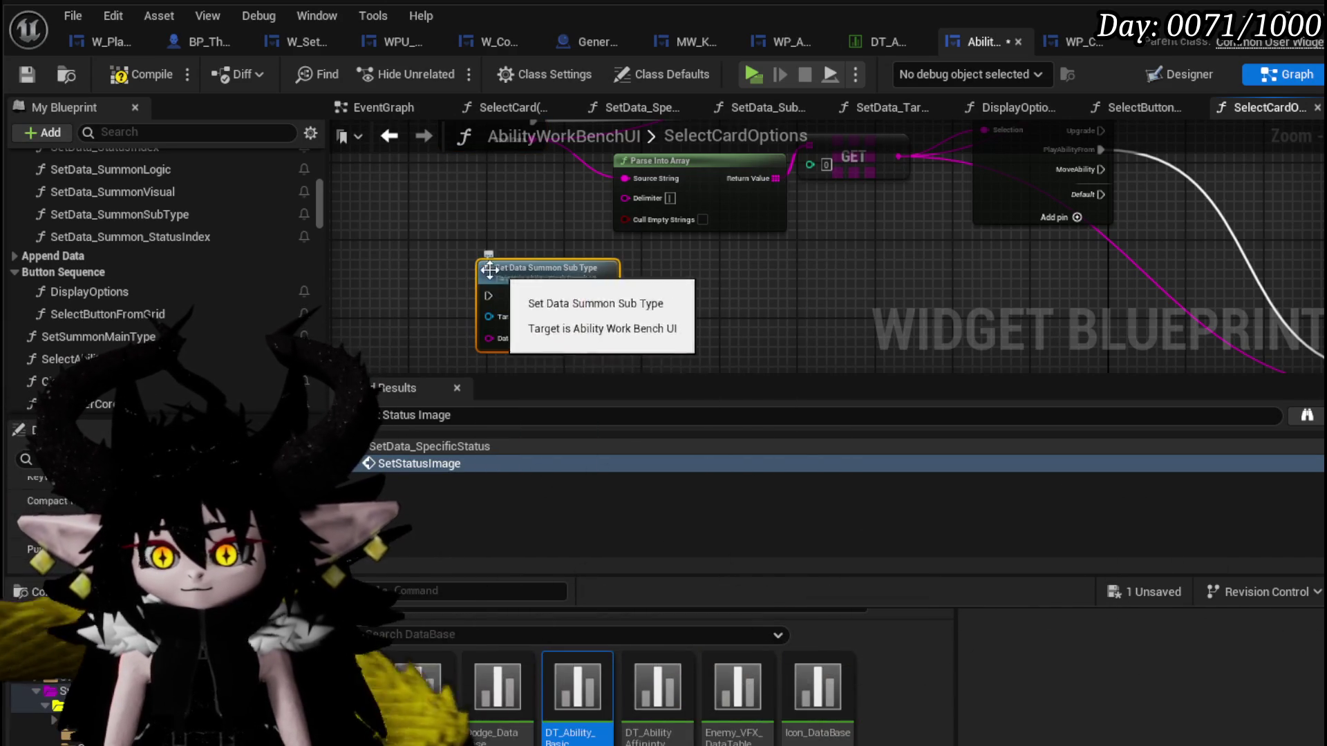
pyautogui.rightClick(480, 266)
pyautogui.write('set Da')
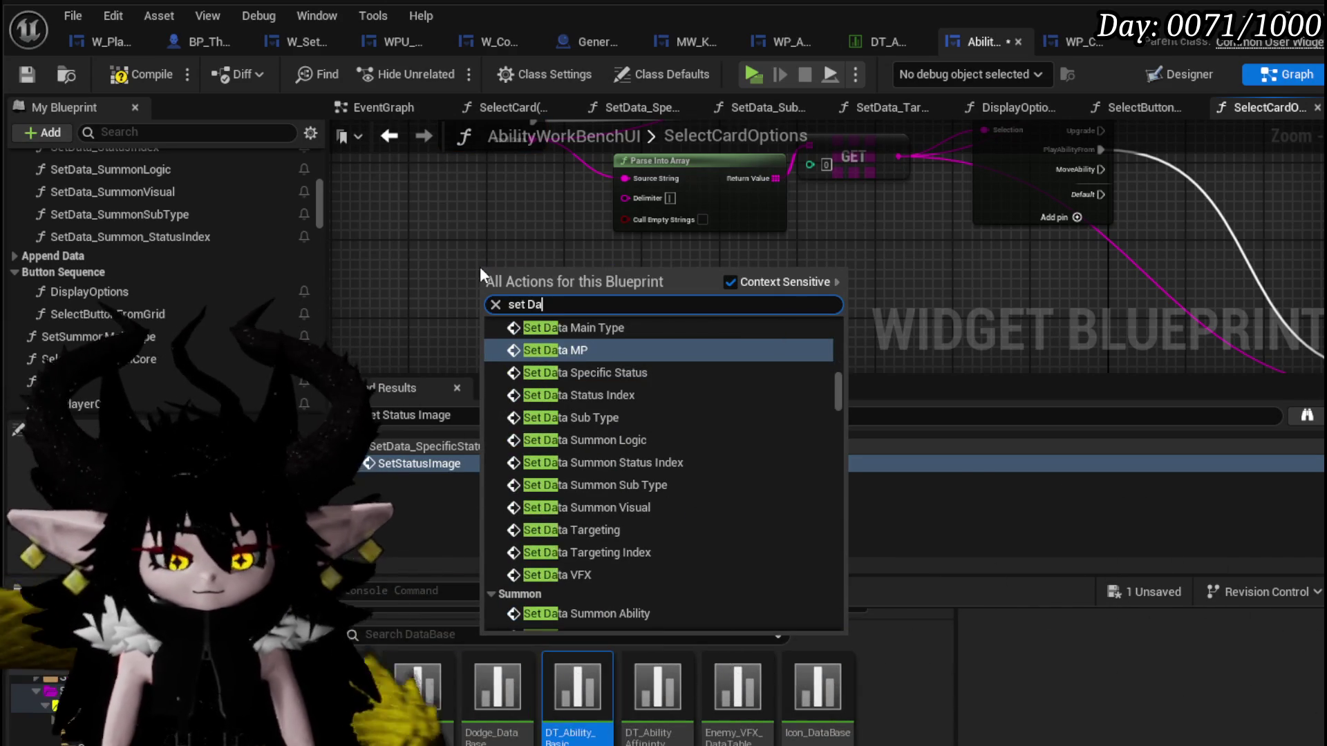
pyautogui.write('ta sub')
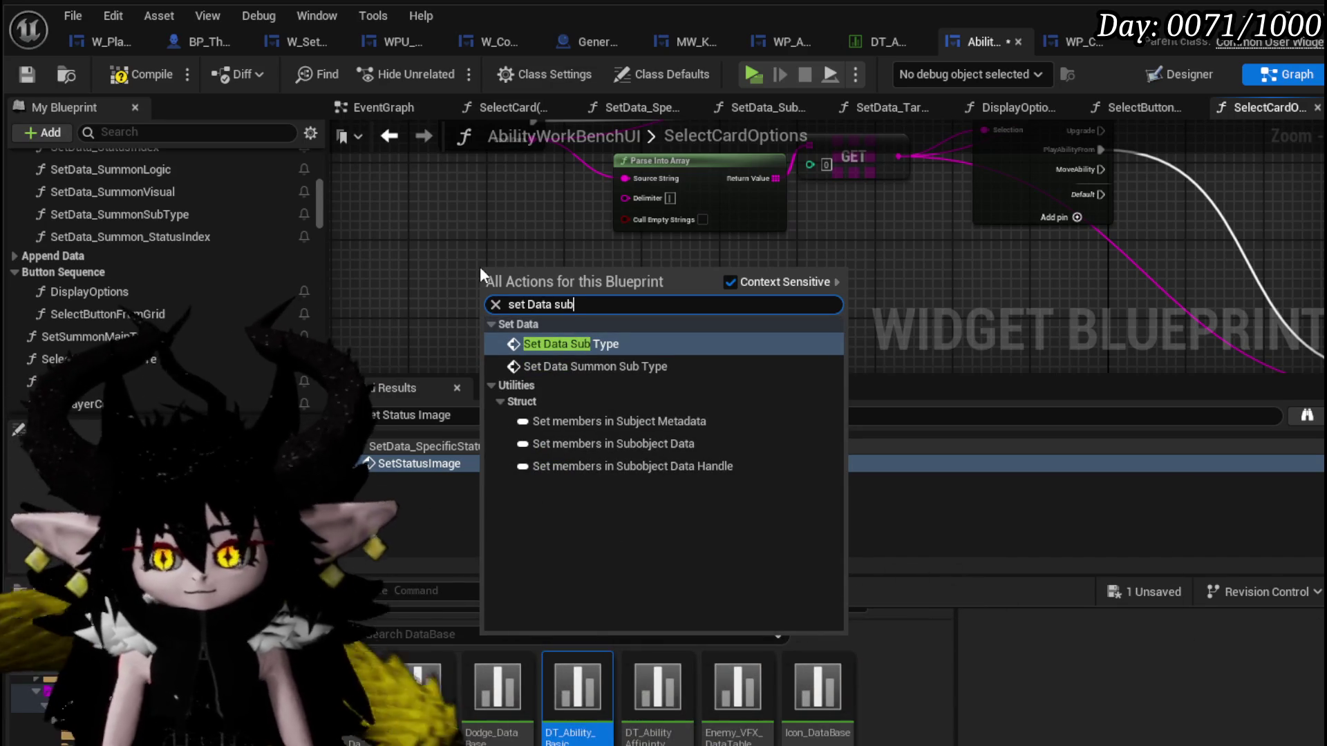
pyautogui.click(545, 343)
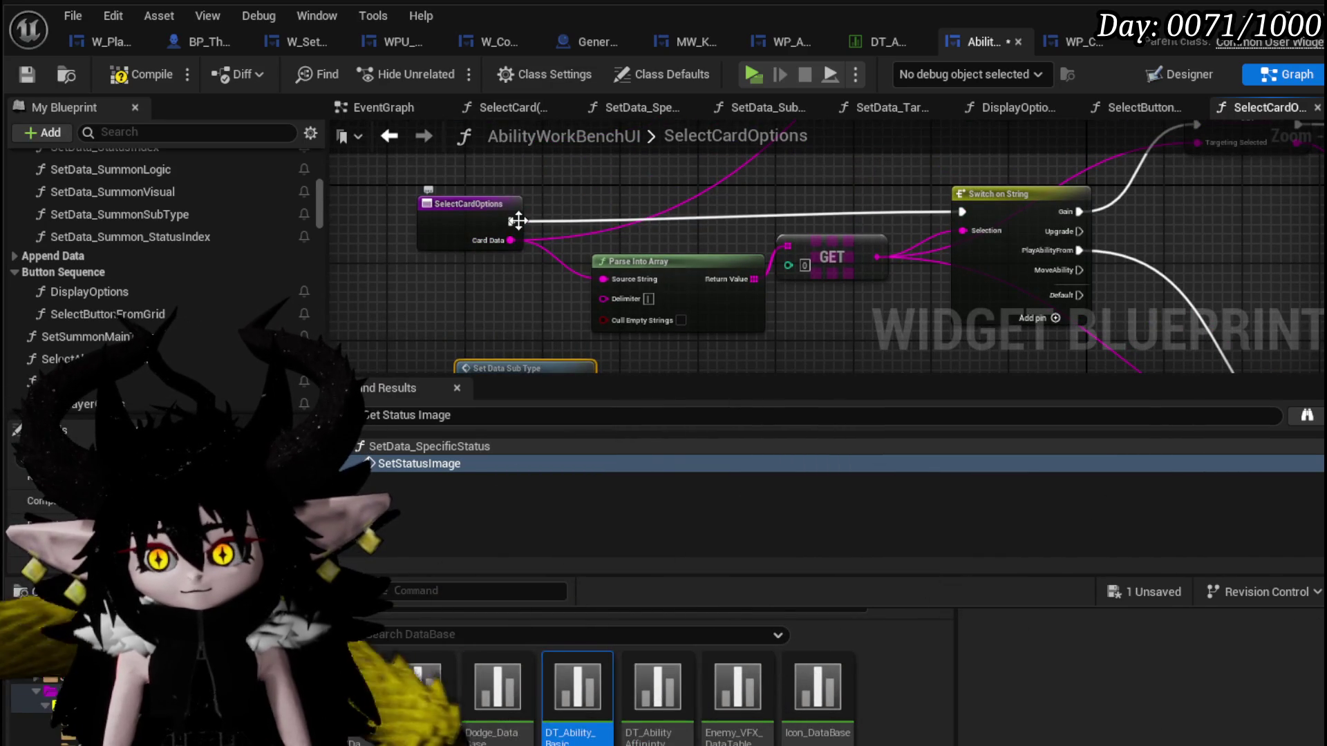
# Run Set Data Sub Type with status Missing right after the entry, compile, and switch to the data table.
pyautogui.moveTo(632, 259); pyautogui.dragTo(586, 198)
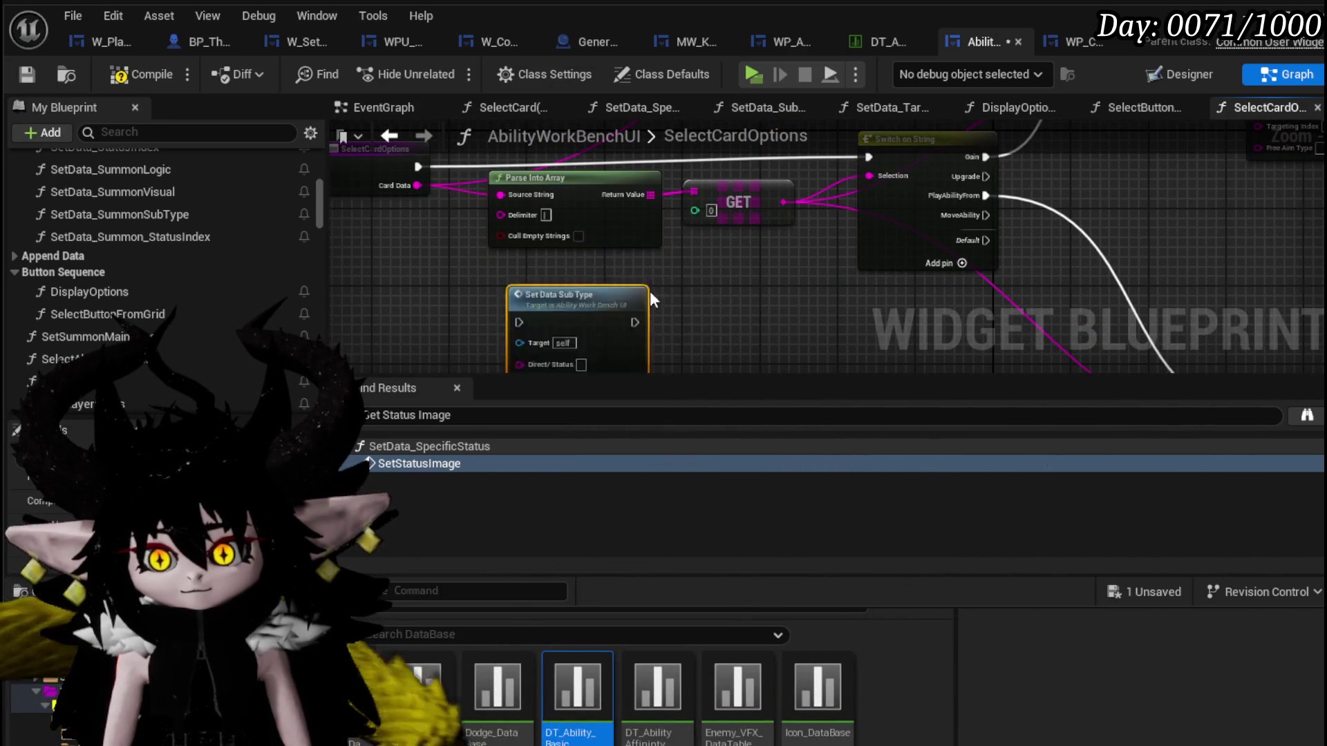
pyautogui.moveTo(507, 250); pyautogui.dragTo(401, 221)
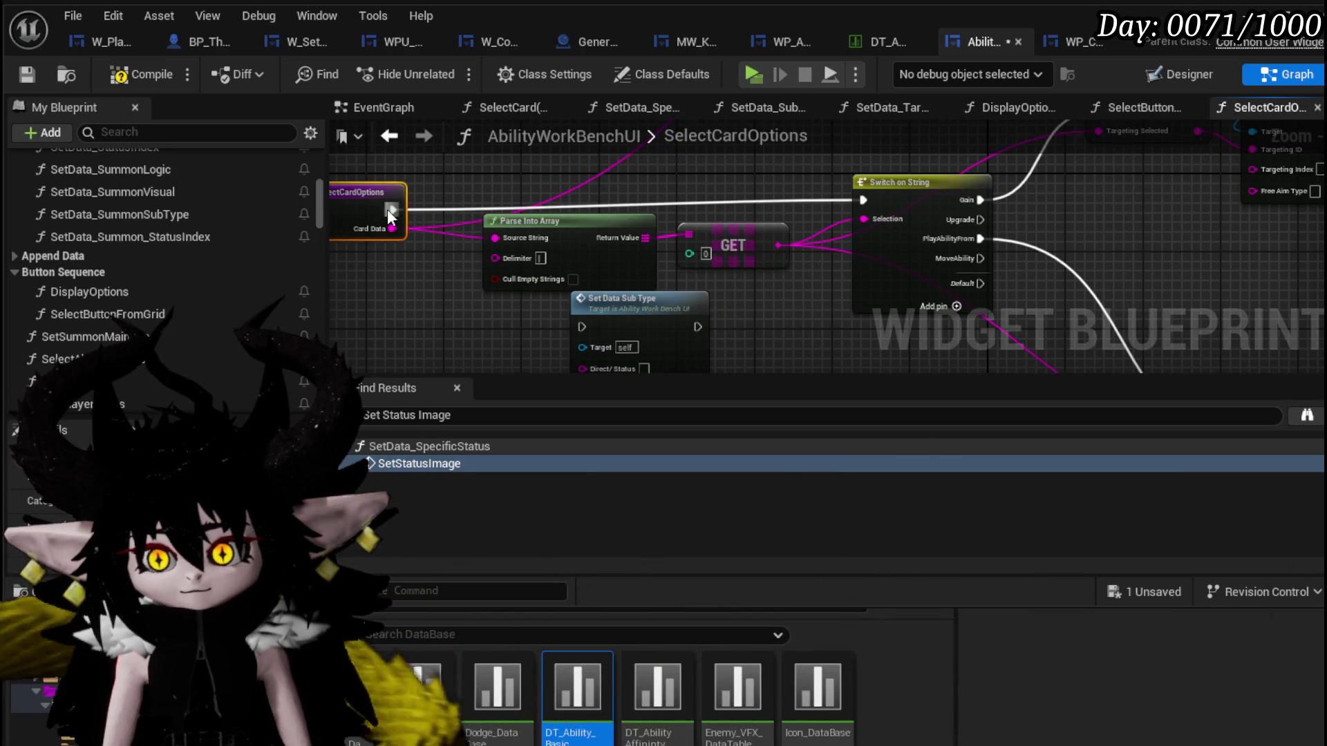
pyautogui.moveTo(392, 210); pyautogui.dragTo(583, 327)
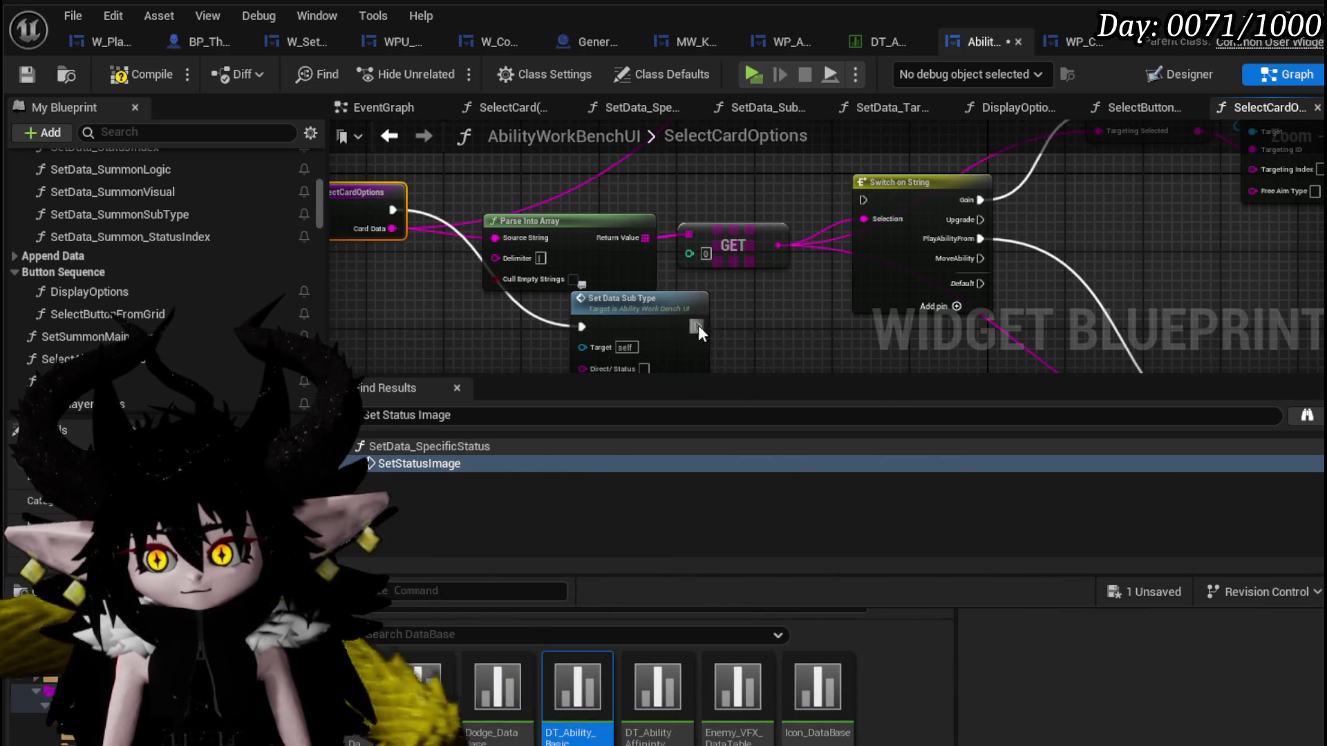
pyautogui.scroll(3, 604, 251)
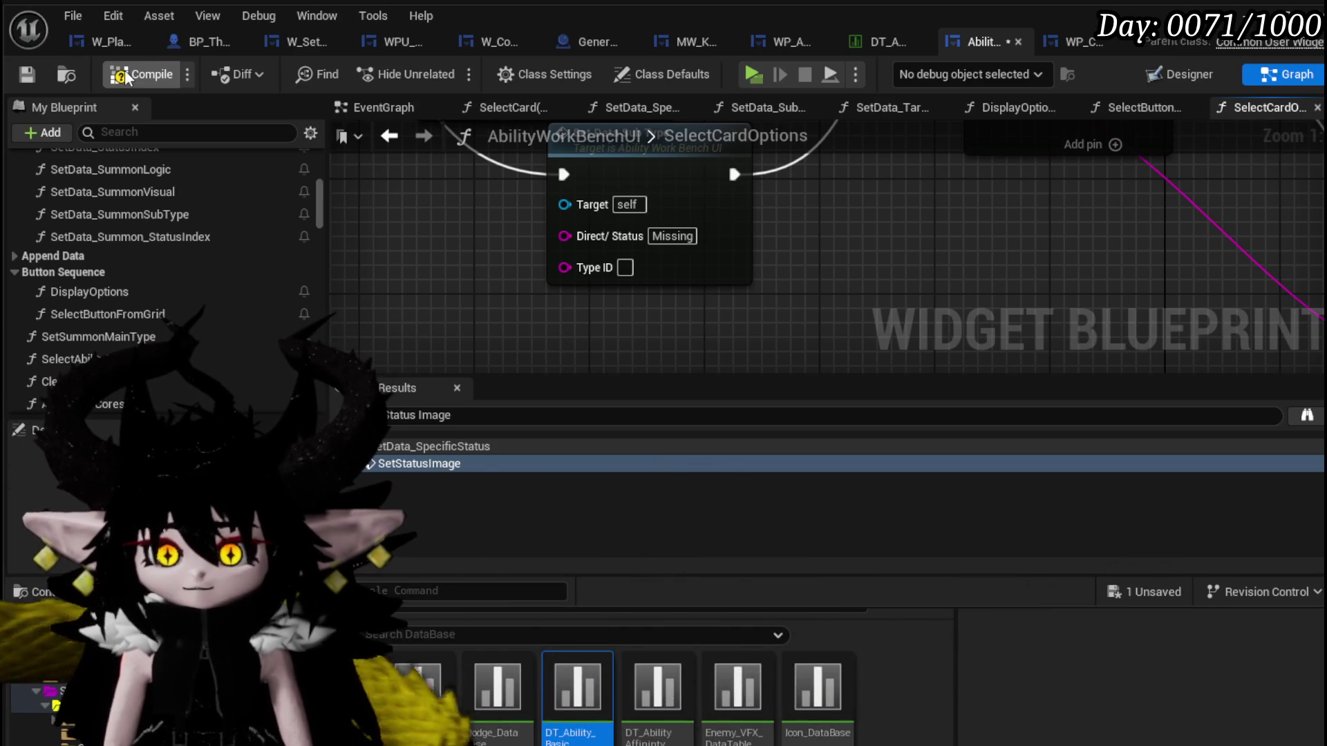
pyautogui.click(26, 74)
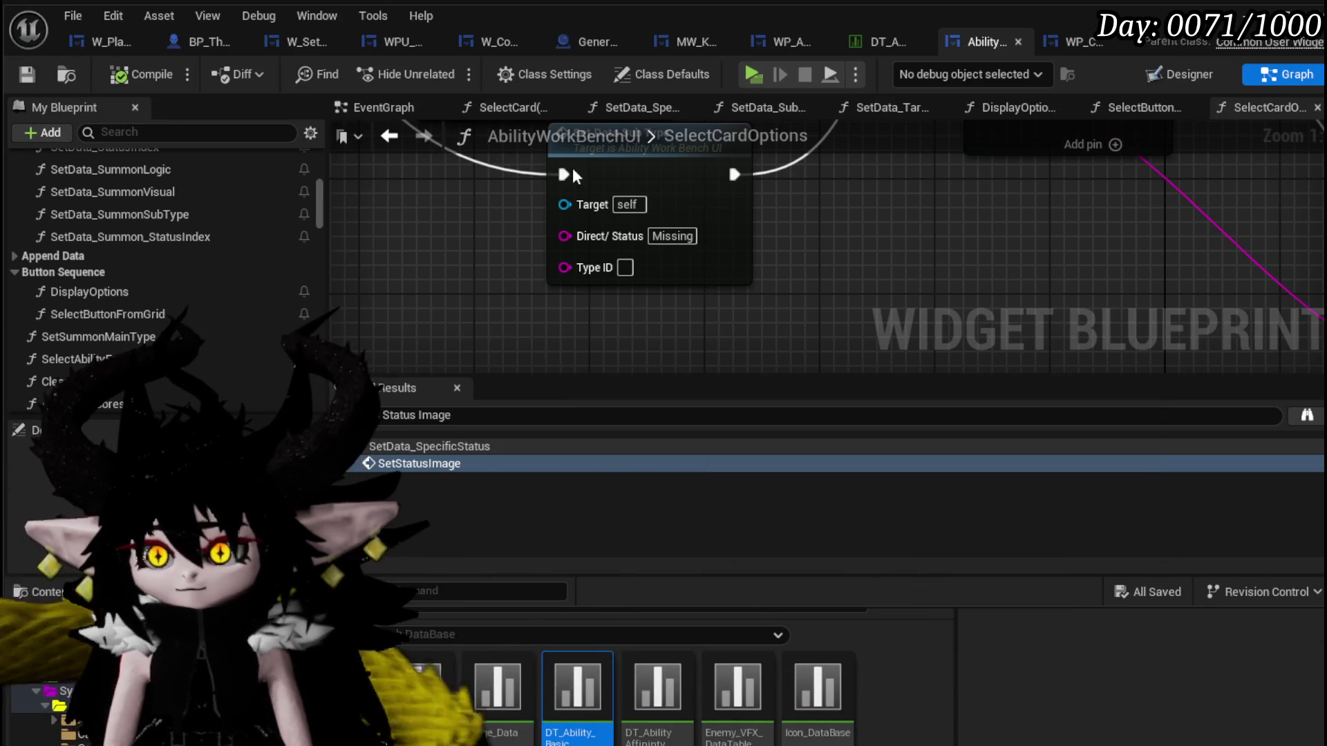
pyautogui.click(874, 47)
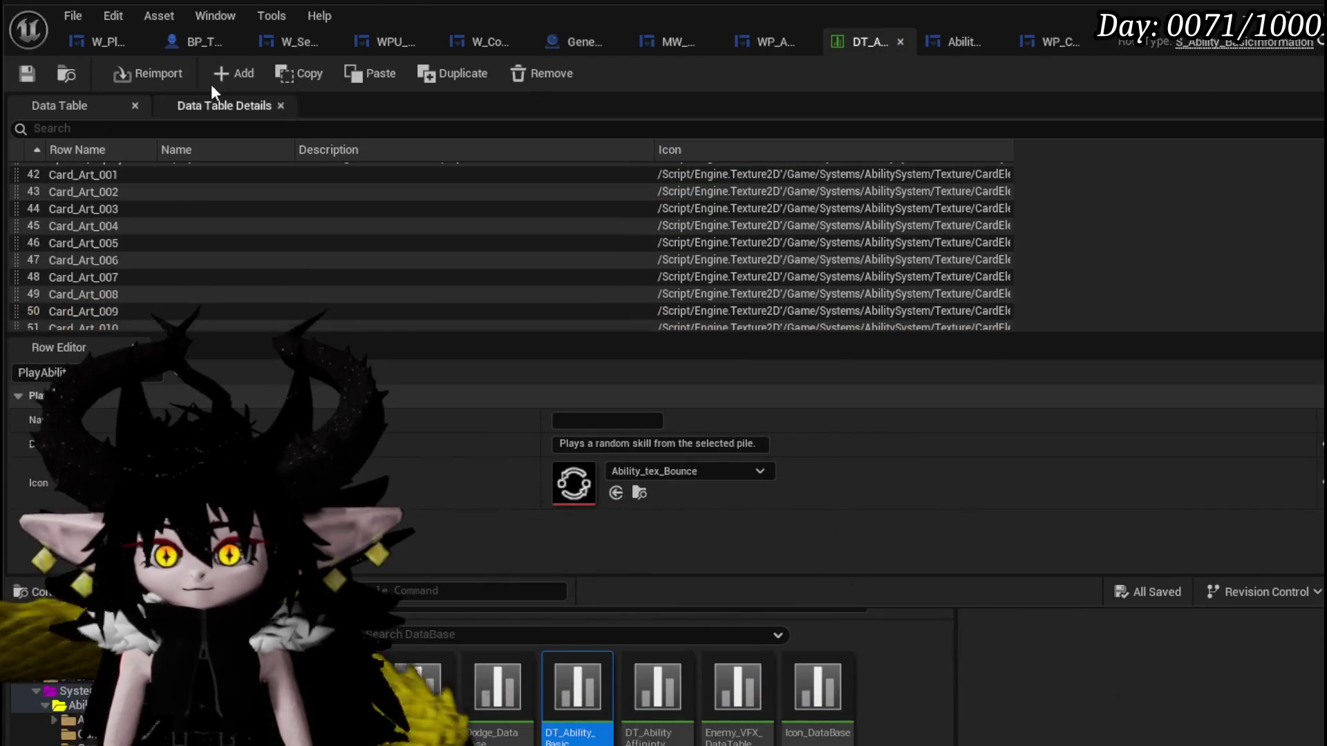
# Add a row named Missing with the description 'Needs to be set.'.
pyautogui.click(222, 76)
pyautogui.doubleClick(80, 322)
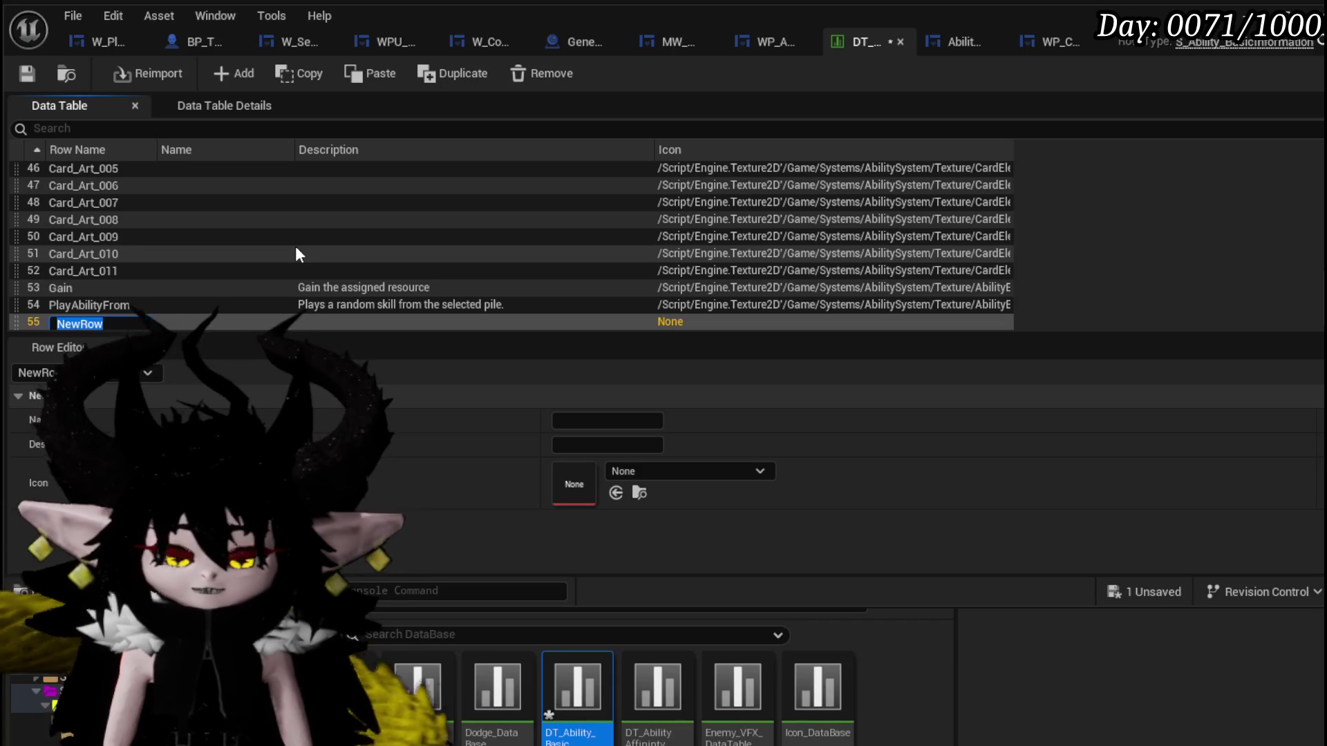
pyautogui.write('Missing')
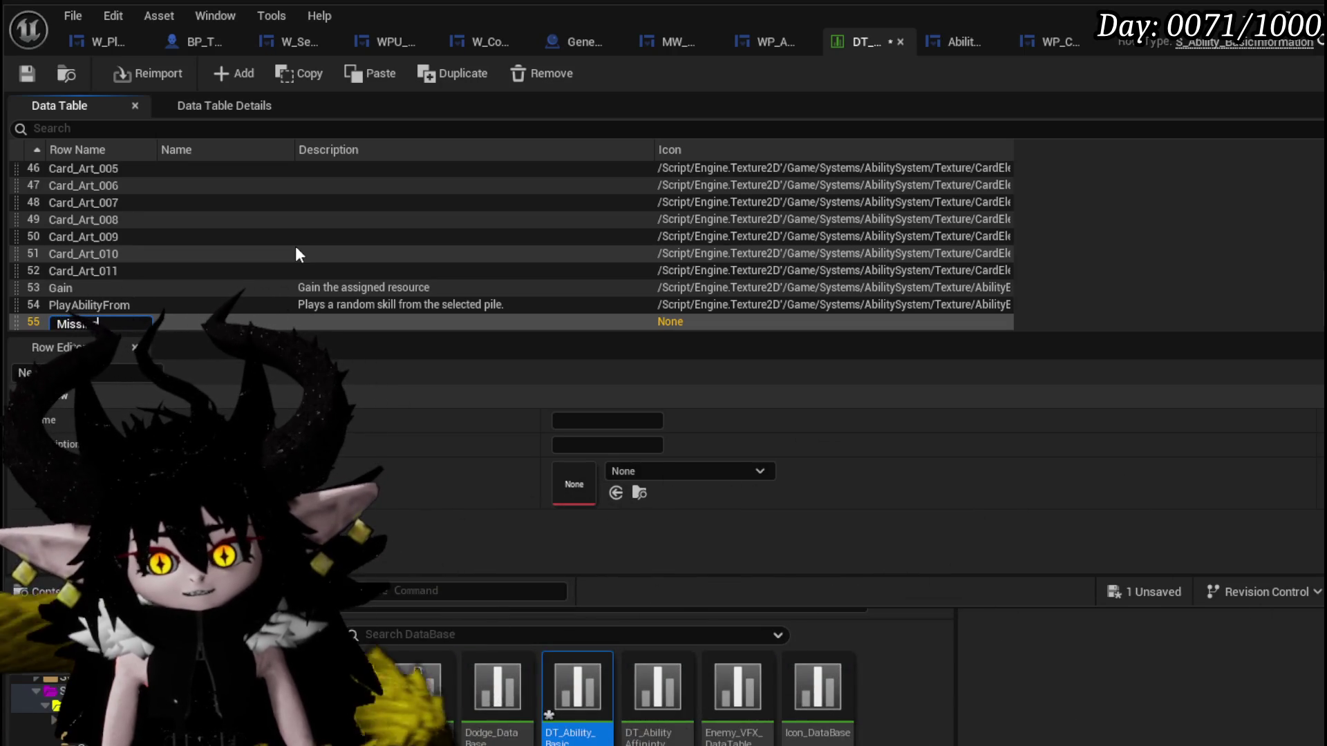
pyautogui.press('Return')
pyautogui.click(607, 445)
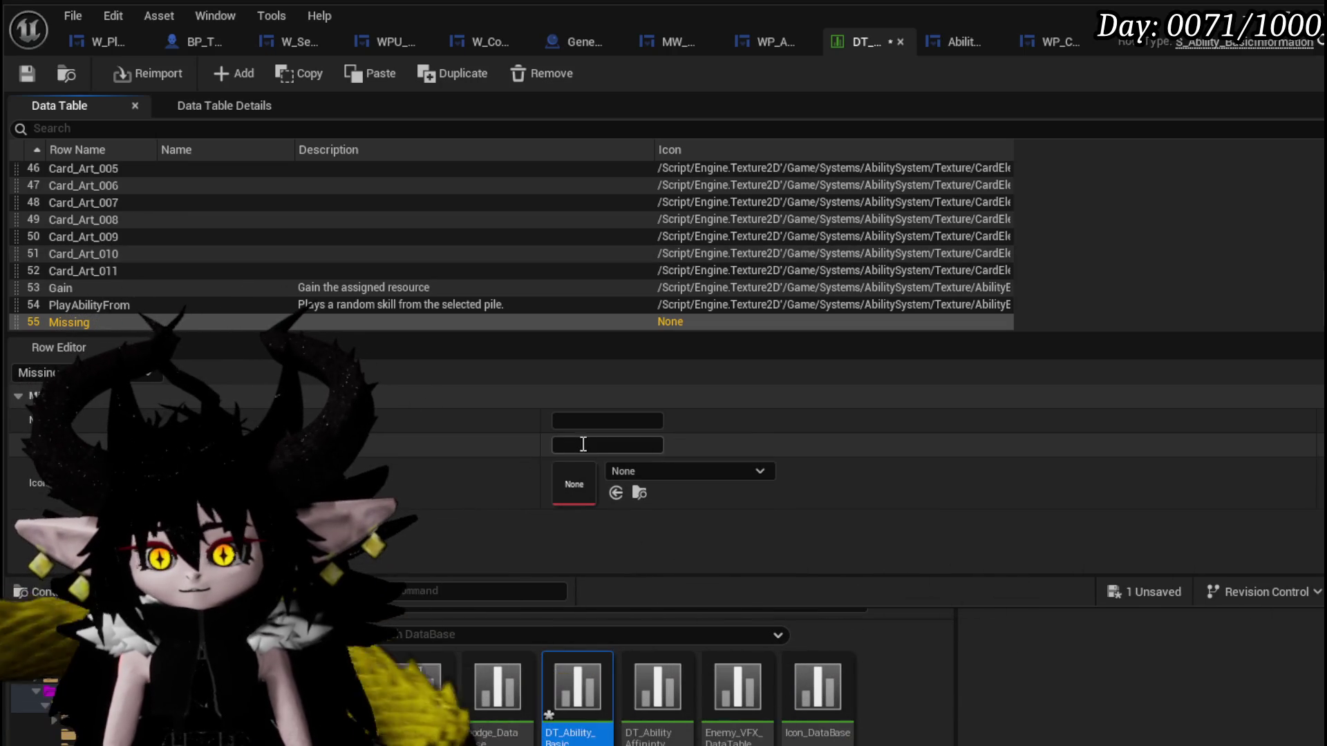
pyautogui.write('Need')
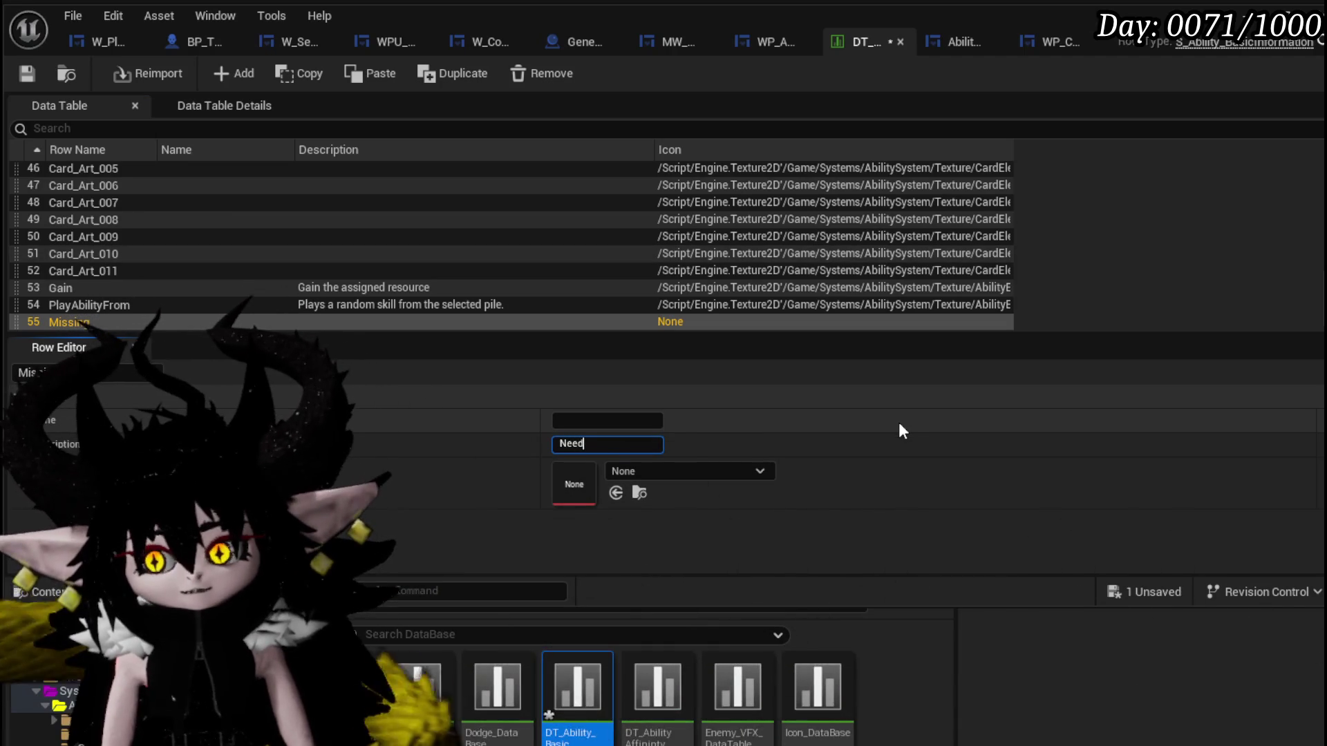
pyautogui.write('s to be')
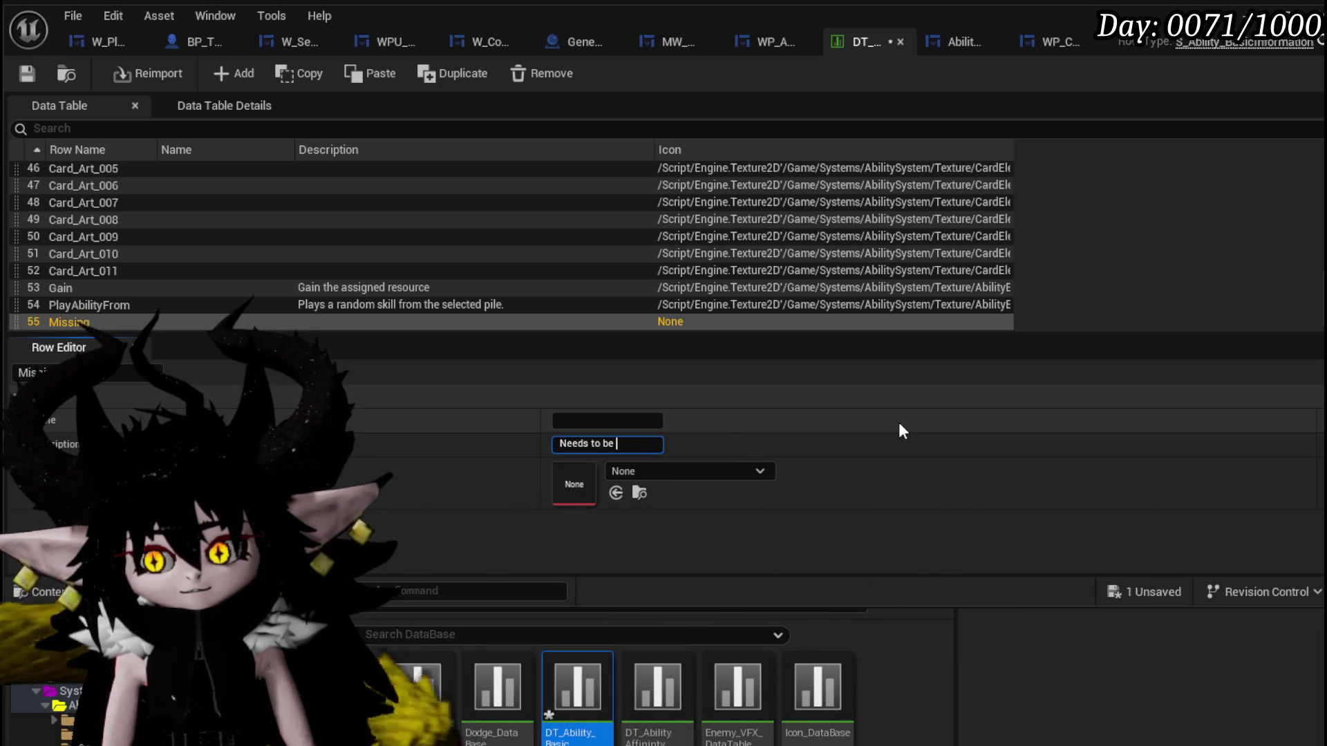
pyautogui.write(' set')
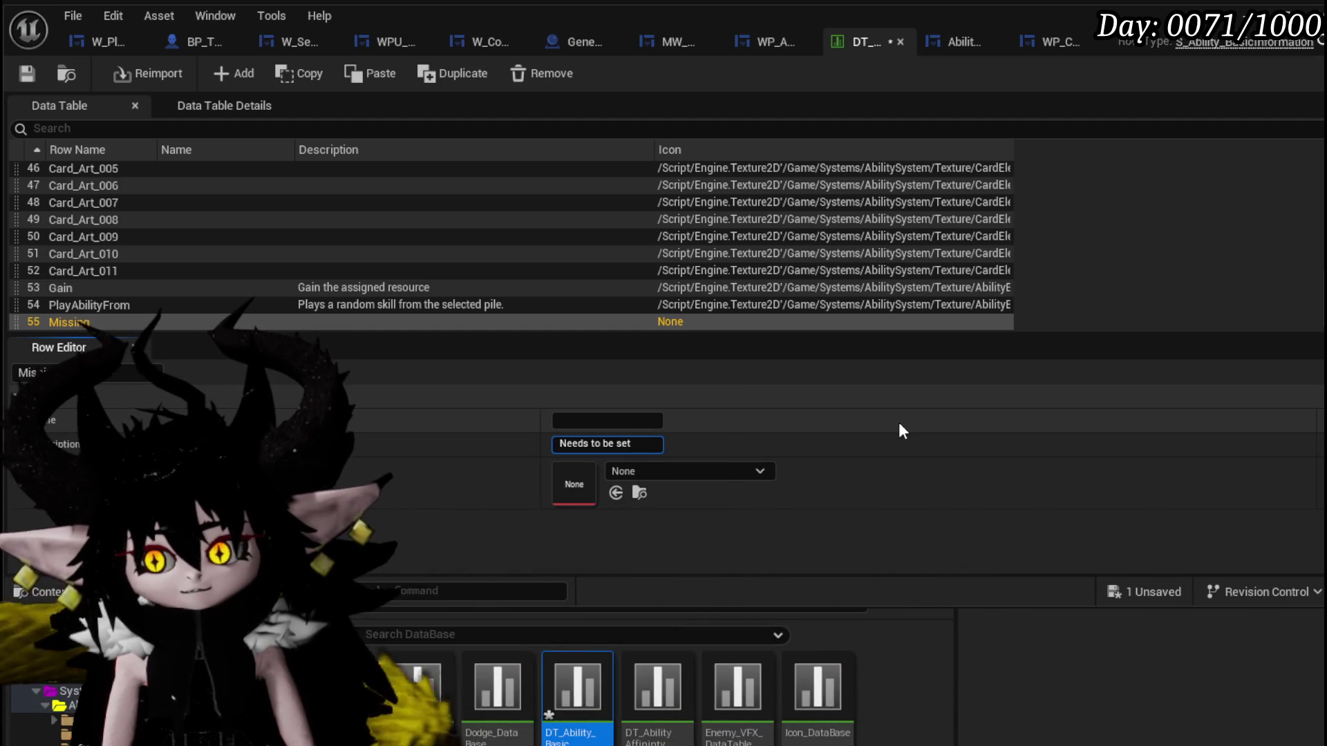
pyautogui.write('.')
pyautogui.click(606, 420)
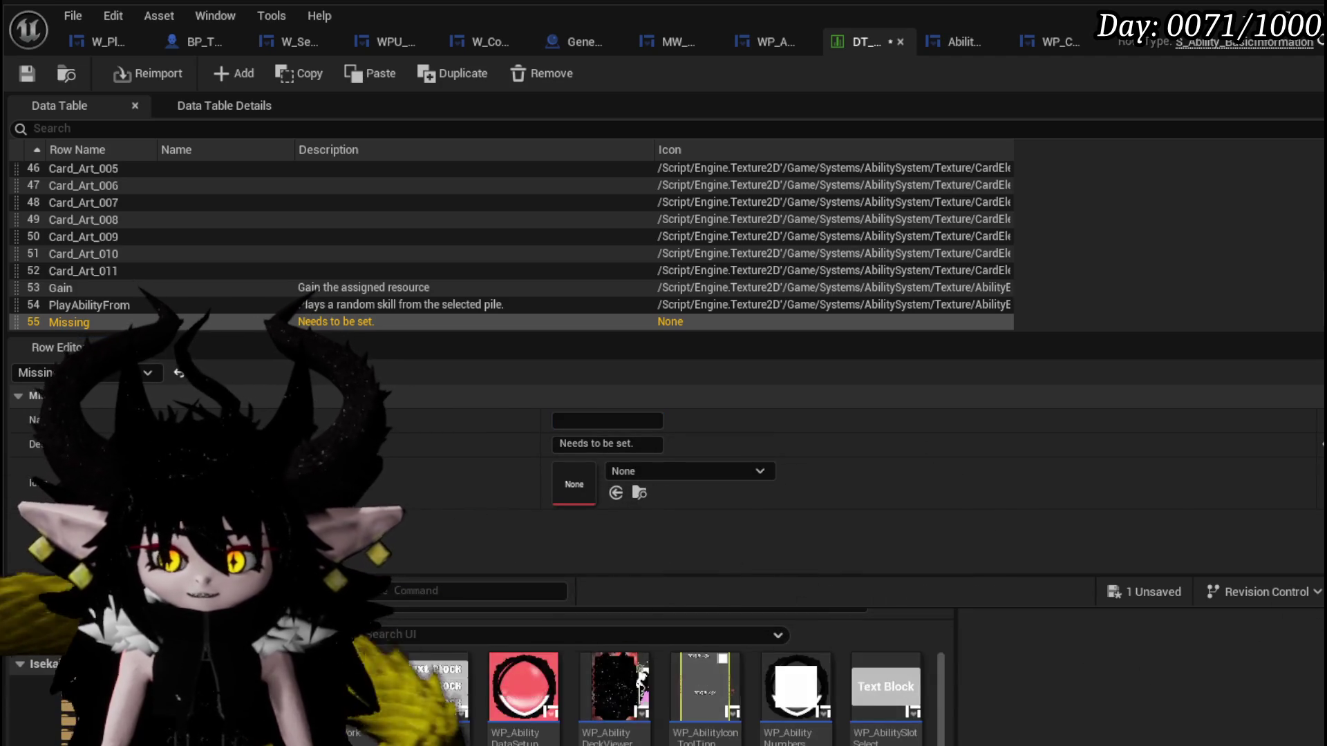
pyautogui.scroll(-2, 652, 740)
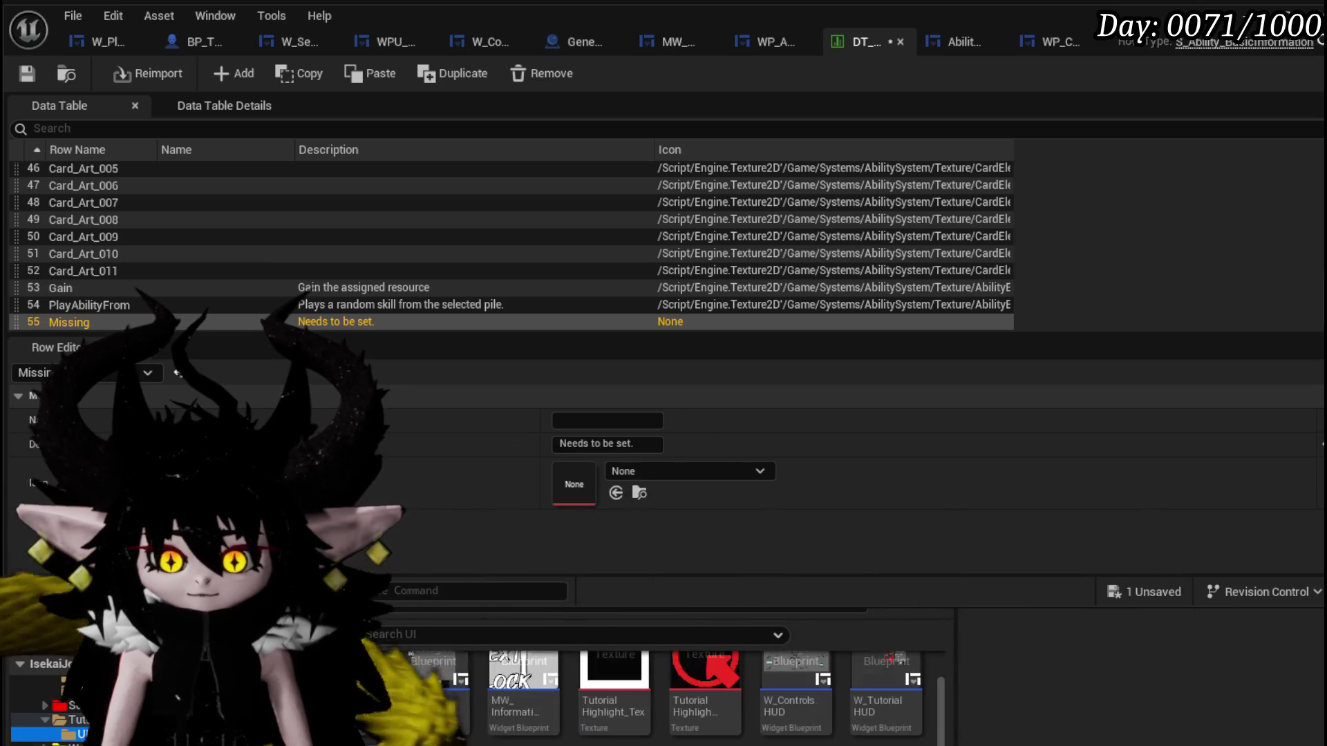
# Assign TutorialHighlight_Tex2 as the Missing row's icon and switch to the character blueprint.
pyautogui.moveTo(706, 672); pyautogui.dragTo(633, 486)
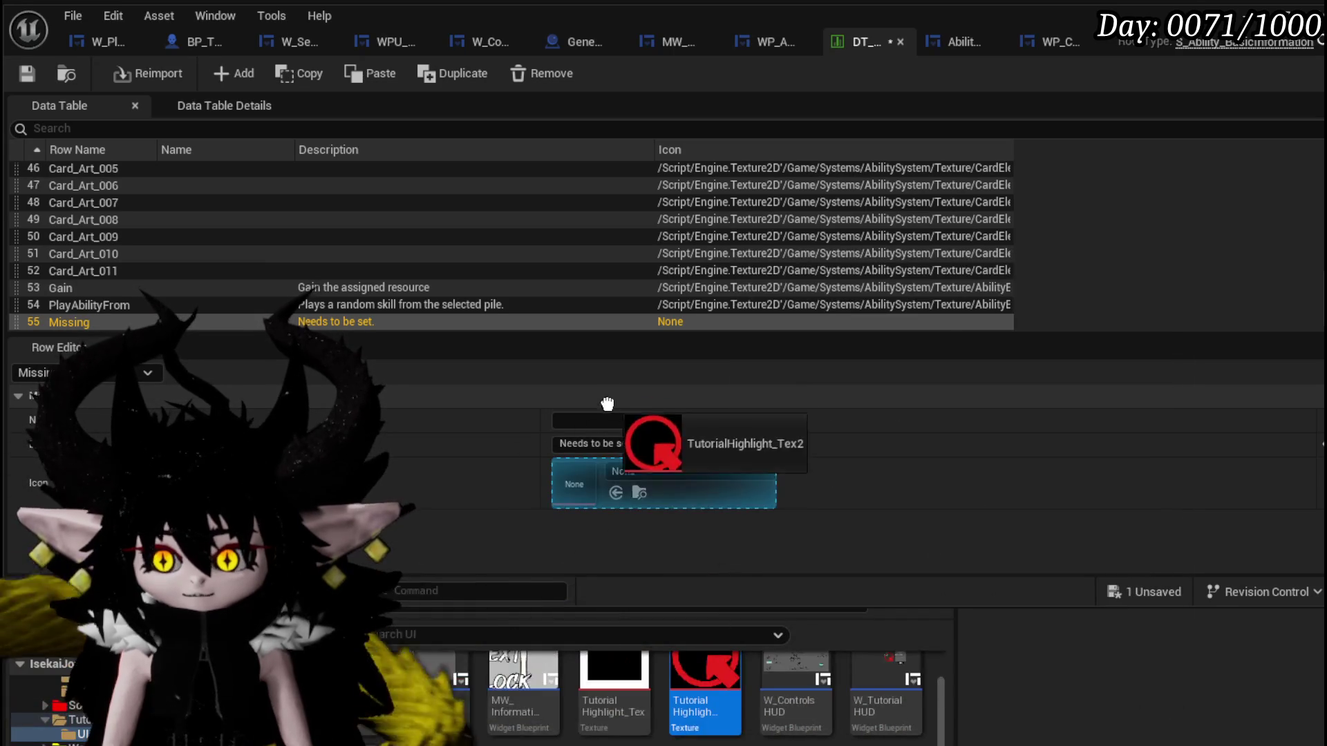
pyautogui.click(636, 492)
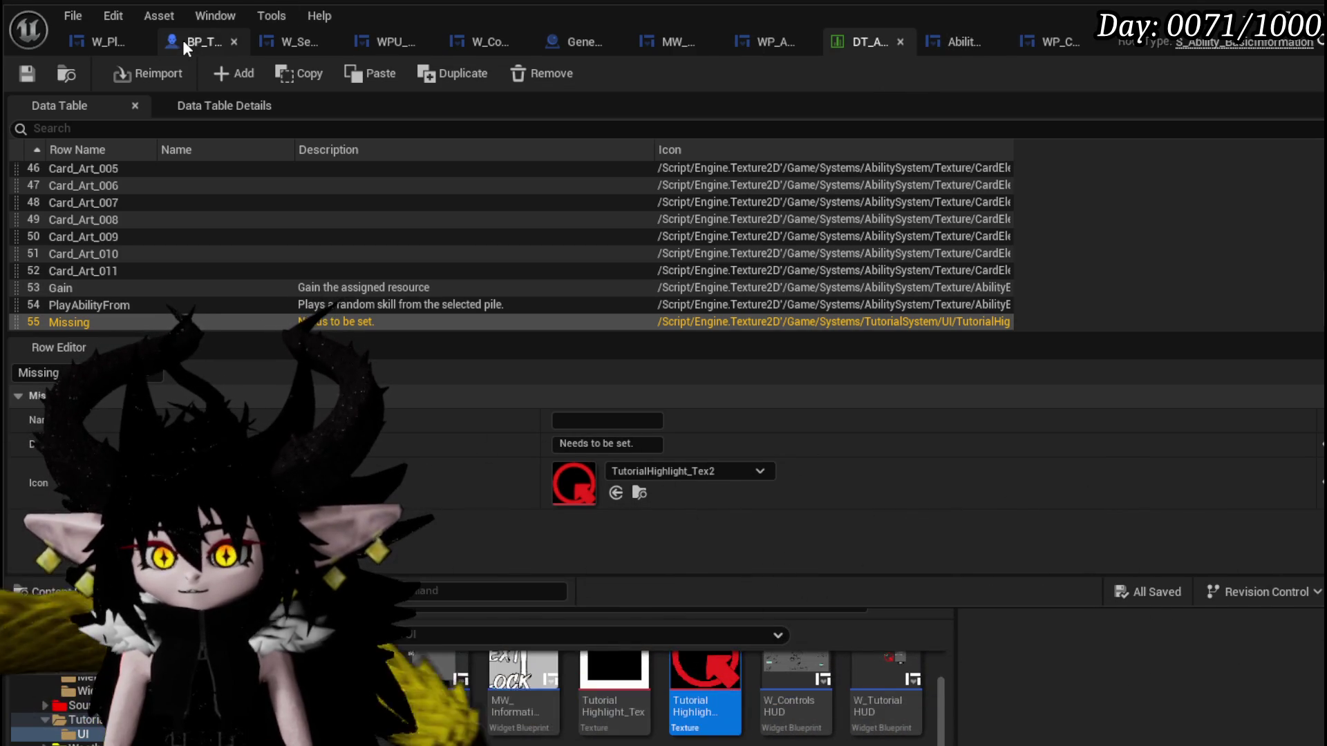
pyautogui.click(183, 41)
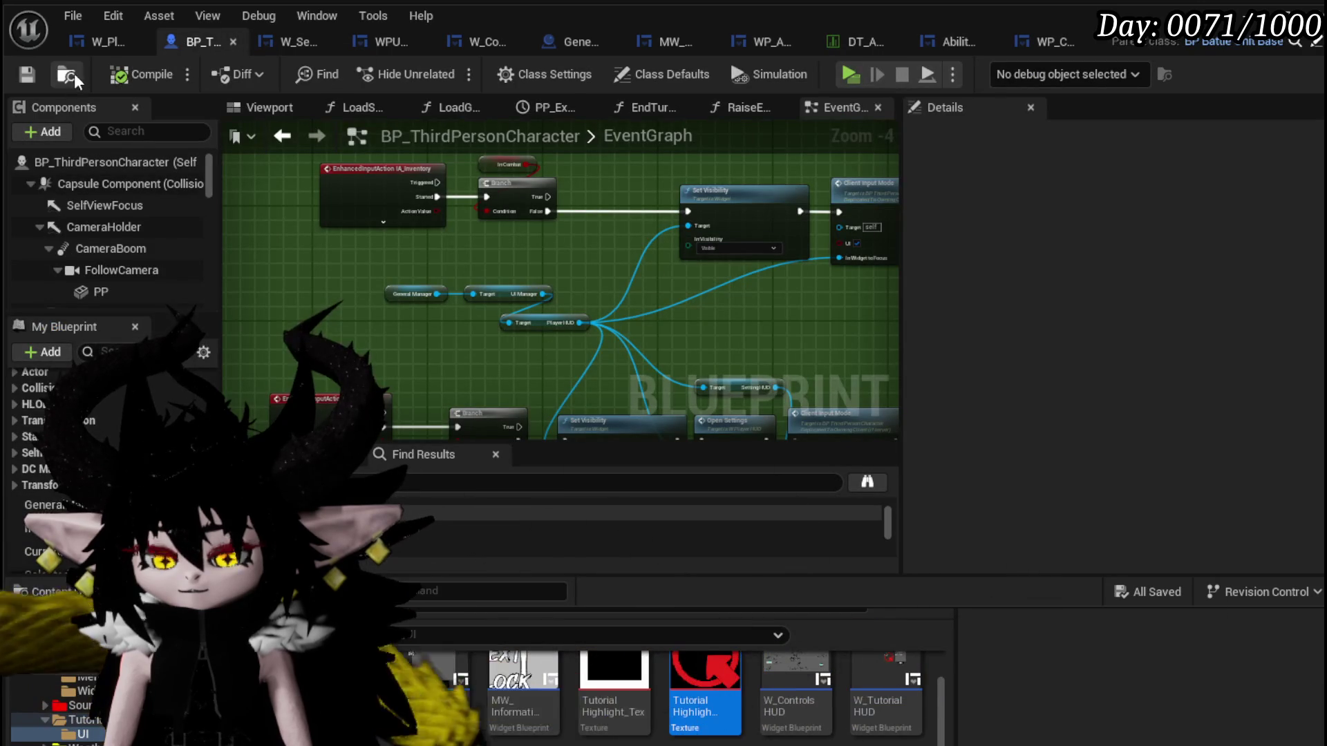
# Select the CONFIRM craft button in the workbench layout and open its On Pressed graph.
pyautogui.click(964, 42)
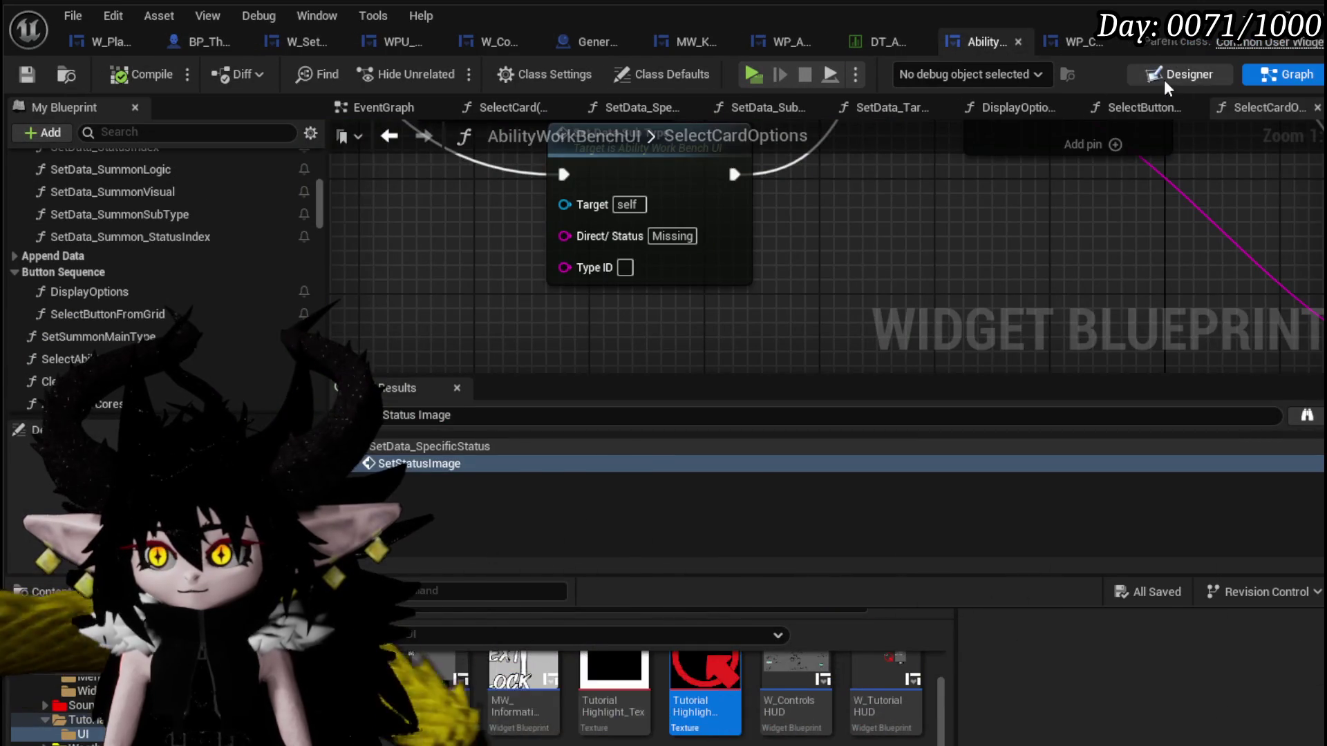
pyautogui.click(1189, 74)
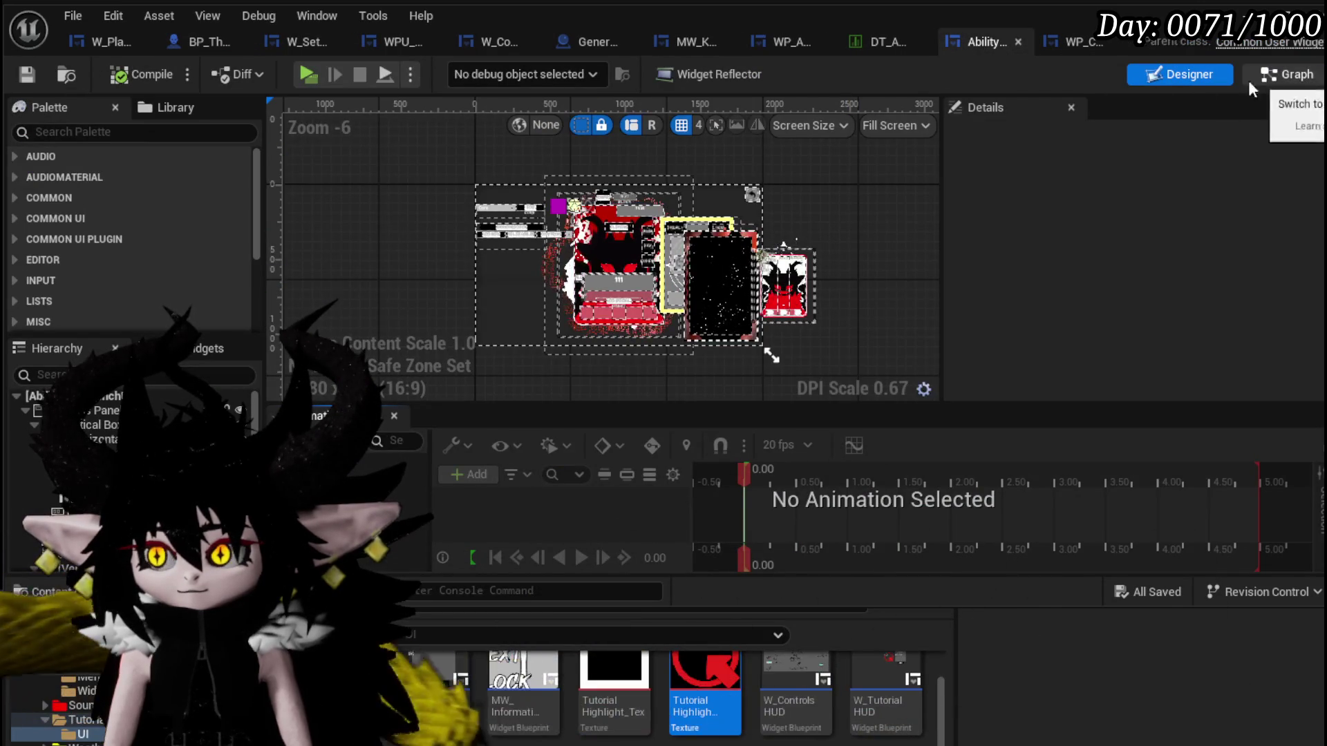
pyautogui.scroll(4, 591, 208)
pyautogui.scroll(3, 592, 209)
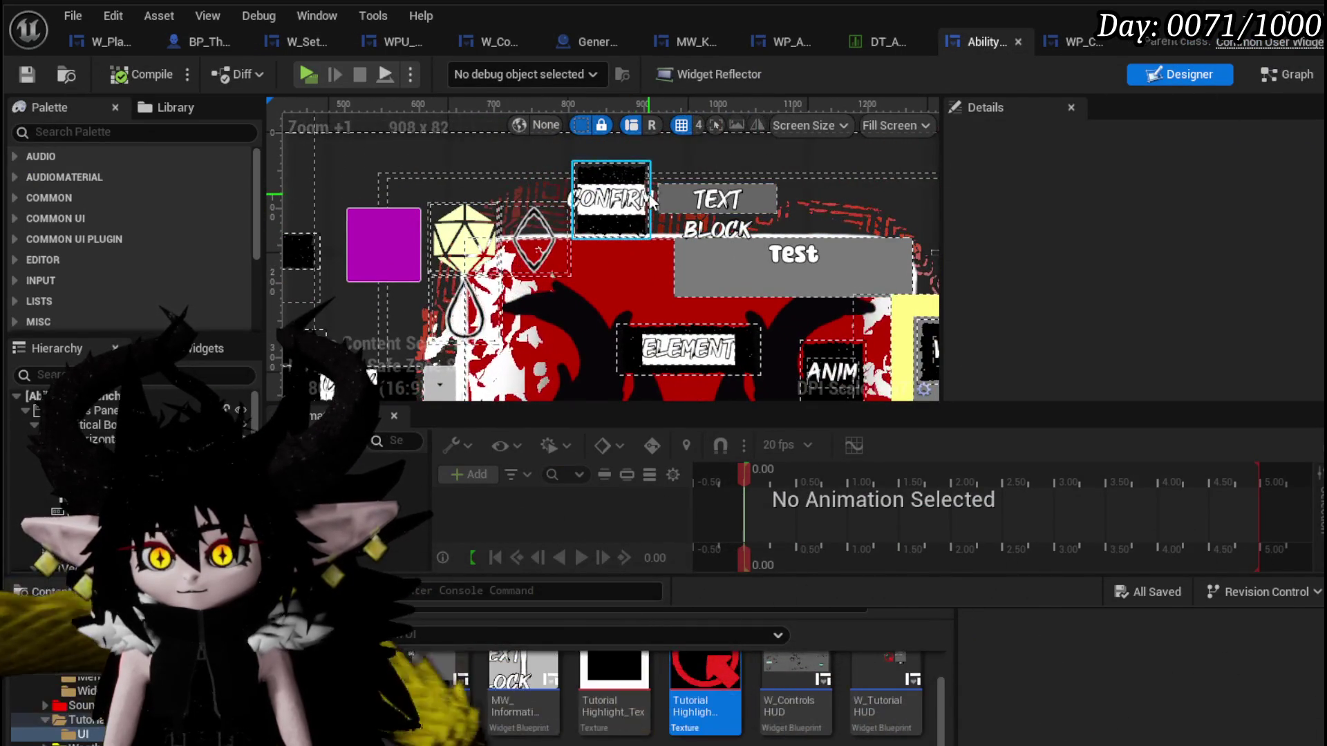
pyautogui.click(651, 203)
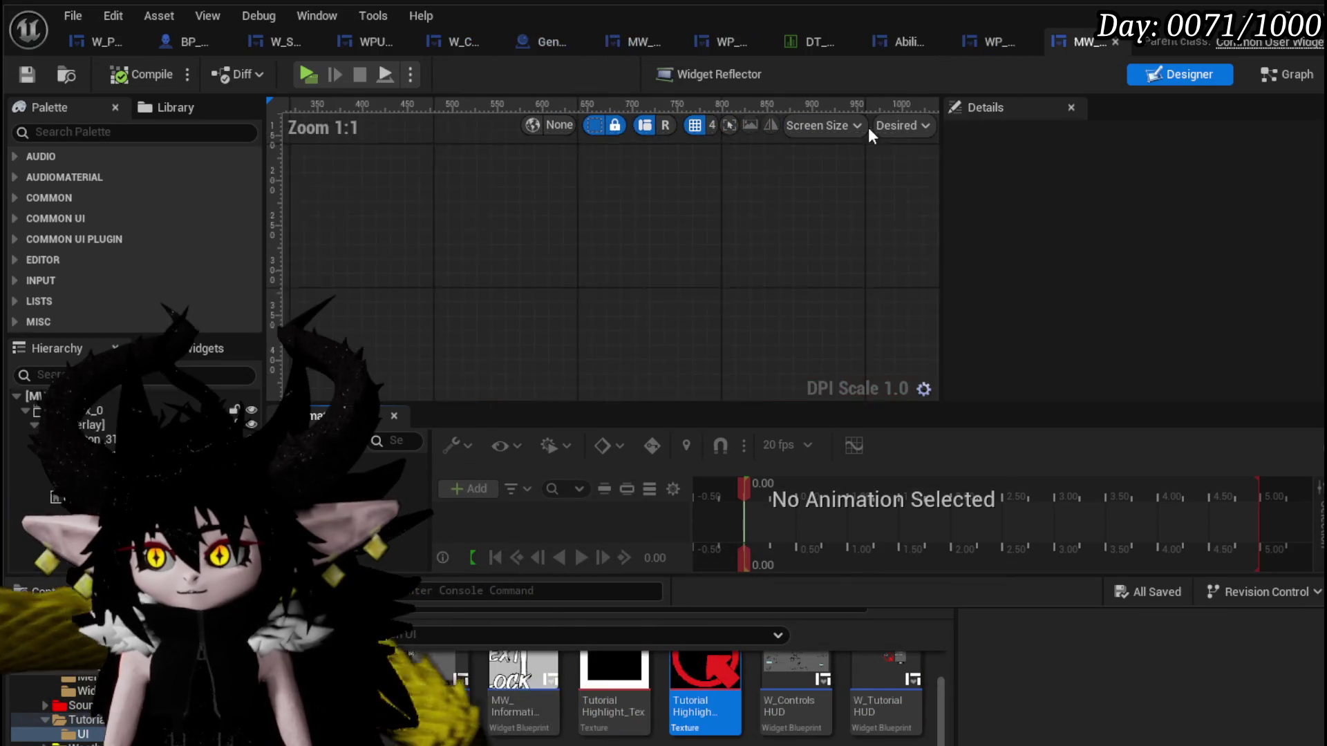
pyautogui.click(1109, 39)
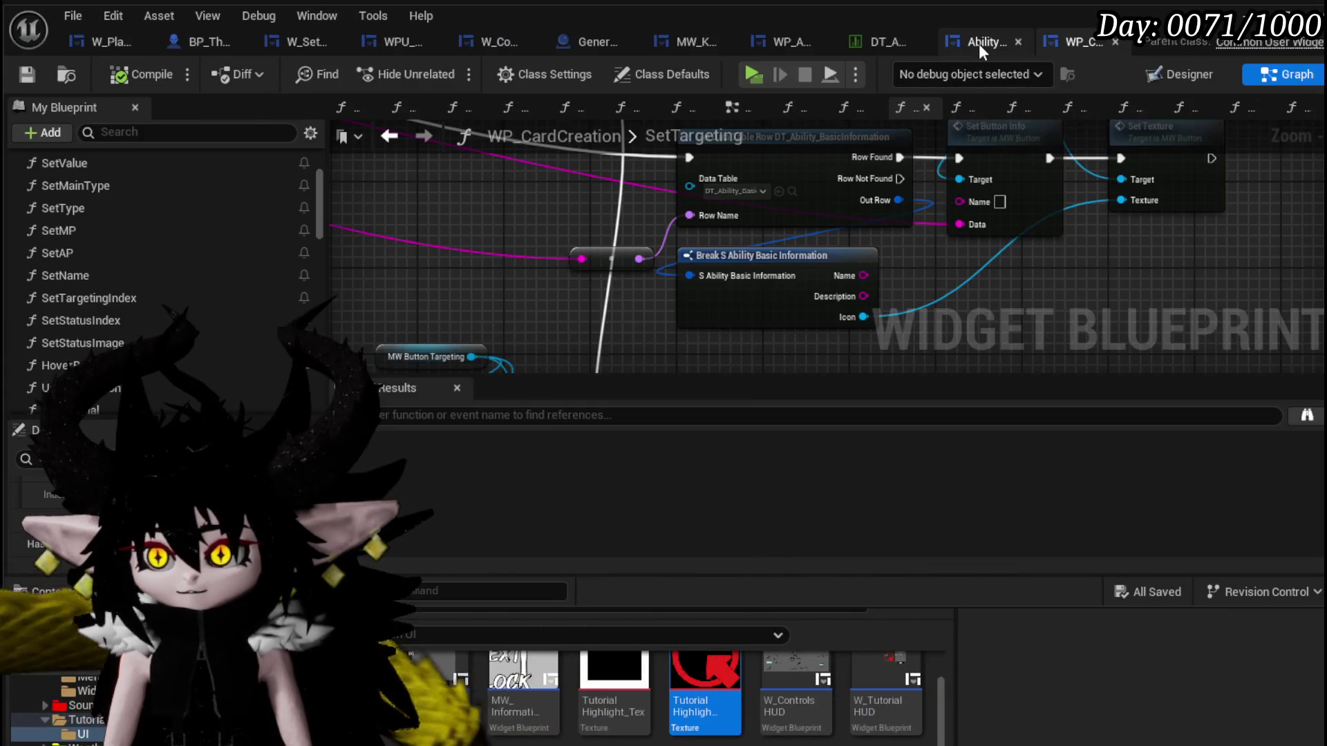
pyautogui.click(979, 44)
pyautogui.scroll(-10, 1130, 291)
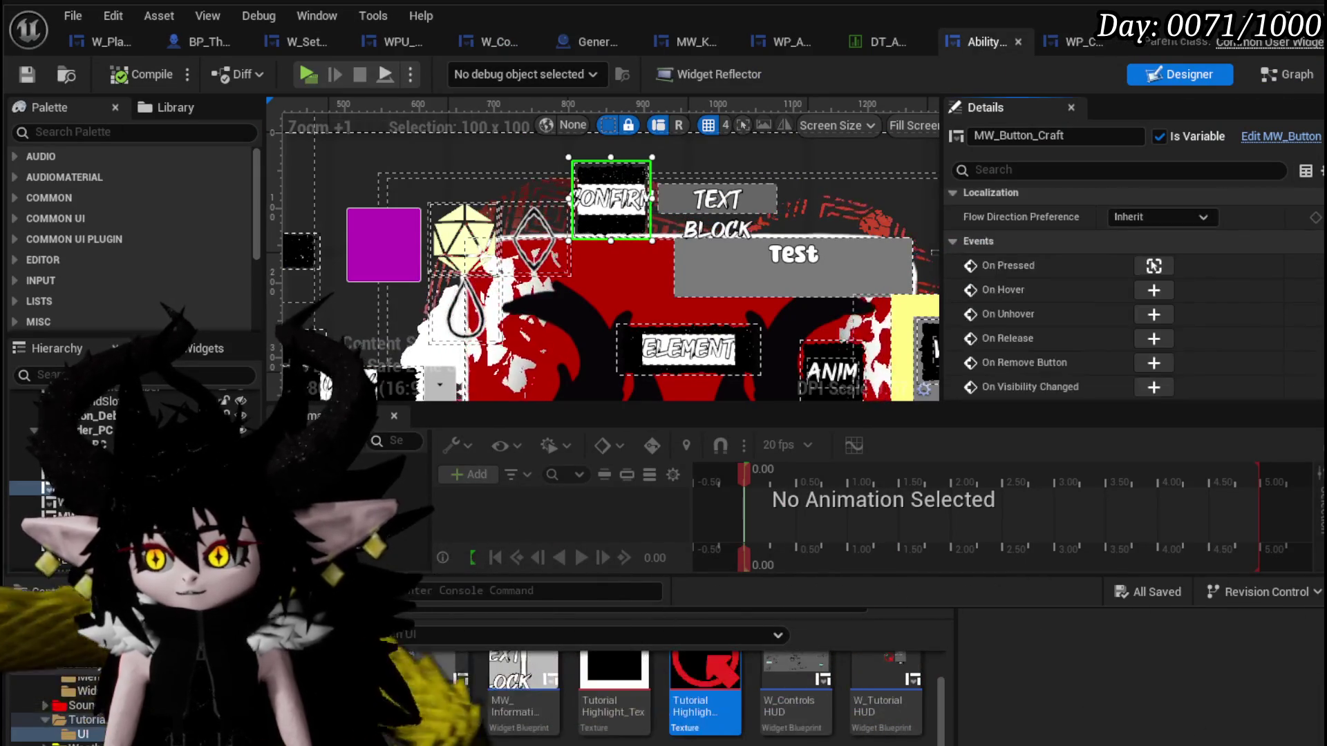
pyautogui.click(1153, 267)
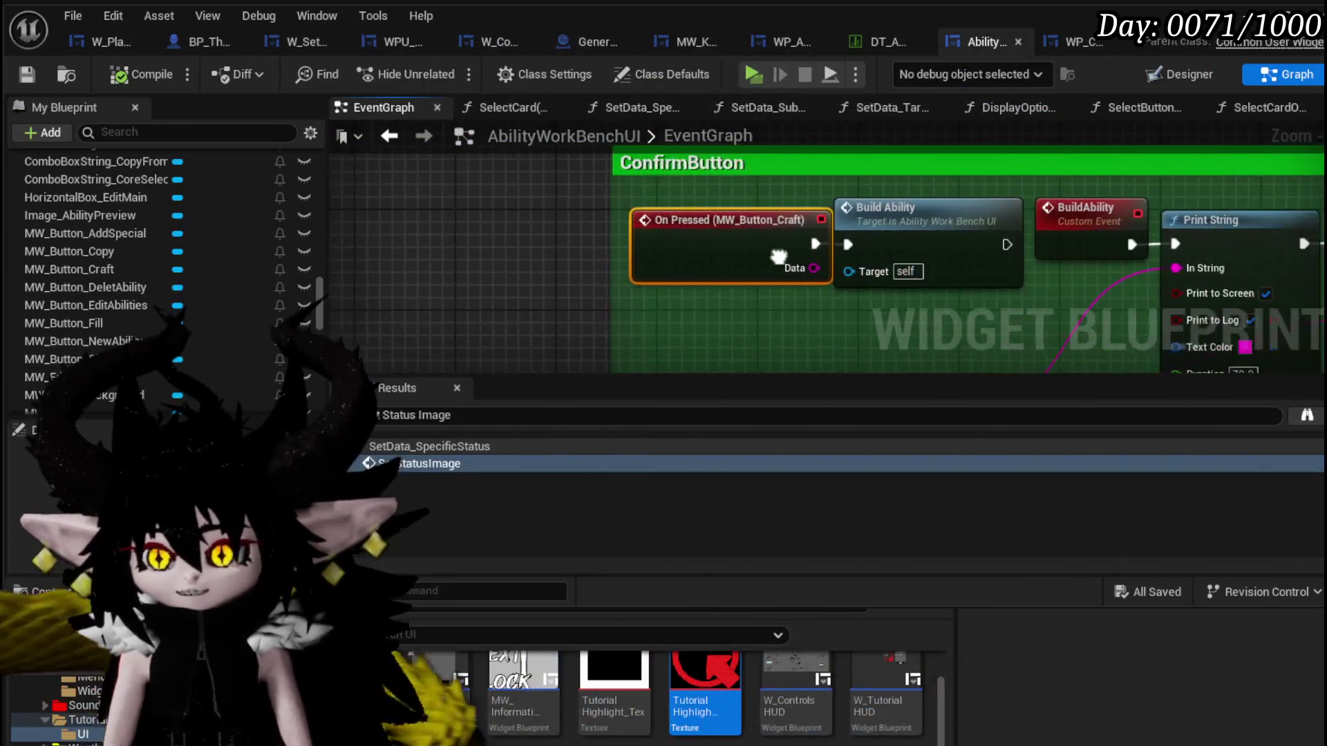
# Review the confirm logic, copy Build Giga String from ReplaceAbilities, and return to the EventGraph.
pyautogui.moveTo(741, 210)
pyautogui.mouseDown()
pyautogui.moveTo(550, 220)
pyautogui.moveTo(352, 173)
pyautogui.moveTo(473, 262)
pyautogui.moveTo(517, 204)
pyautogui.moveTo(872, 268)
pyautogui.moveTo(486, 256)
pyautogui.moveTo(975, 257)
pyautogui.mouseUp()
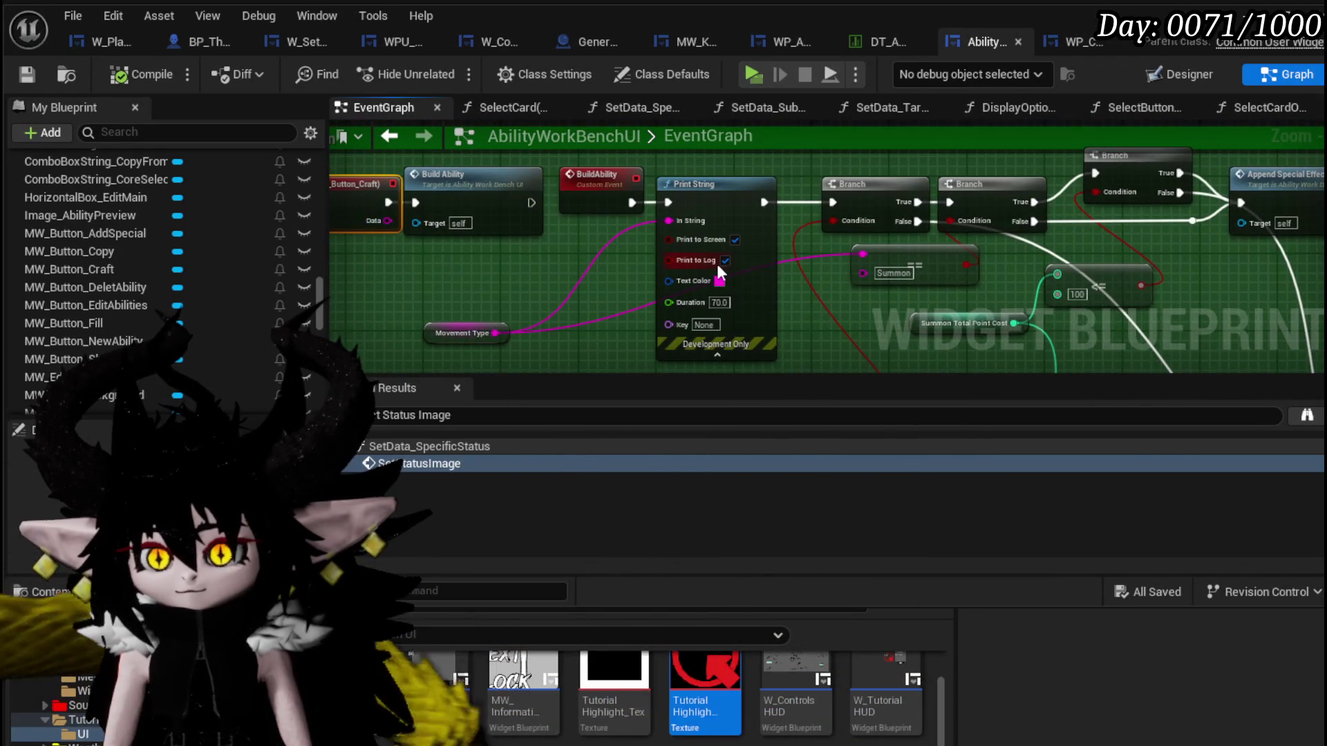
pyautogui.moveTo(716, 265); pyautogui.dragTo(519, 125)
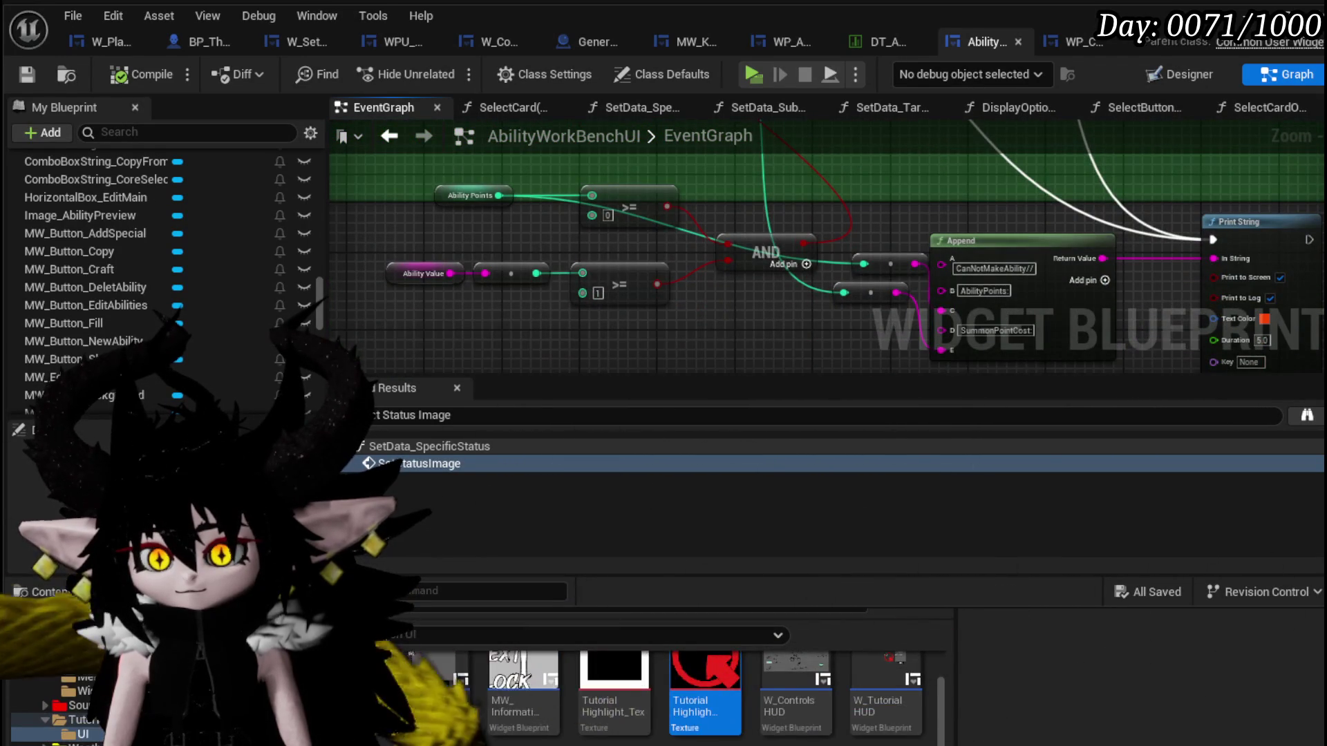
pyautogui.moveTo(1037, 260)
pyautogui.mouseDown()
pyautogui.moveTo(680, 216)
pyautogui.moveTo(497, 231)
pyautogui.mouseUp()
pyautogui.scroll(2, 497, 232)
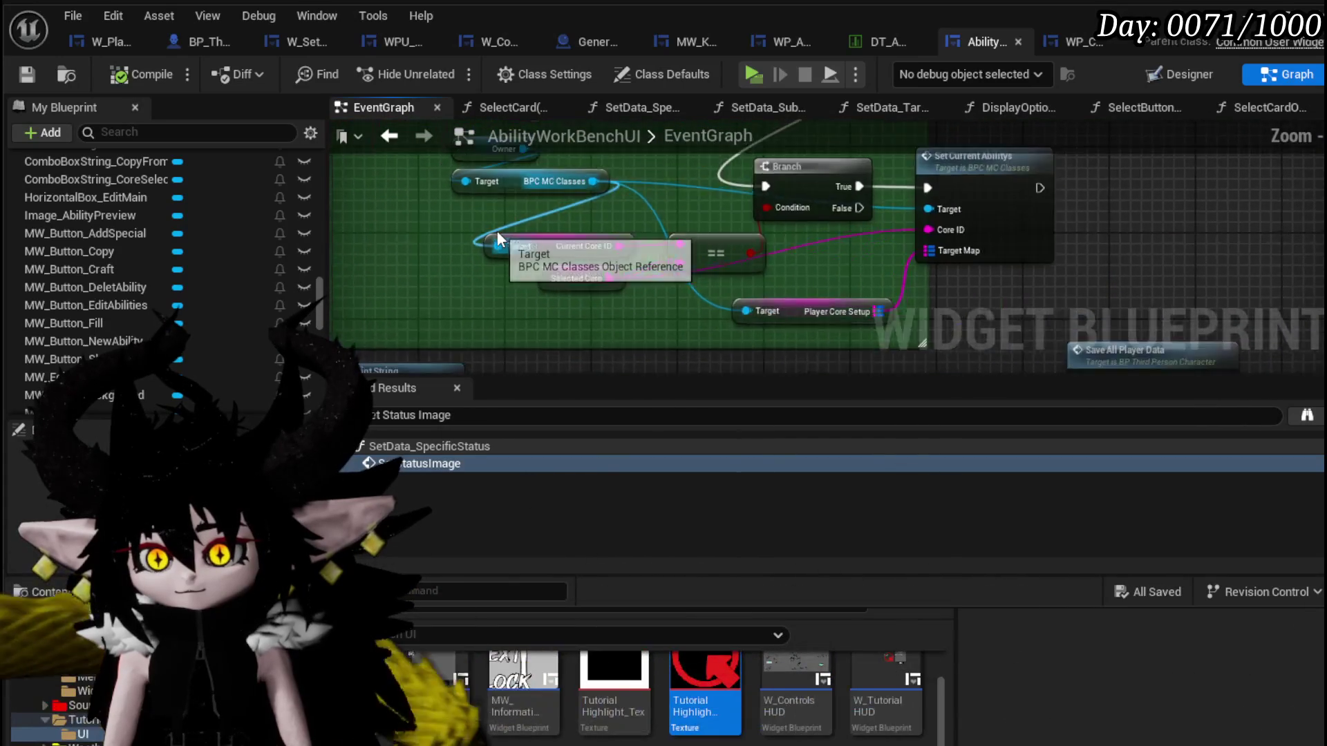
pyautogui.moveTo(664, 321); pyautogui.dragTo(650, 347)
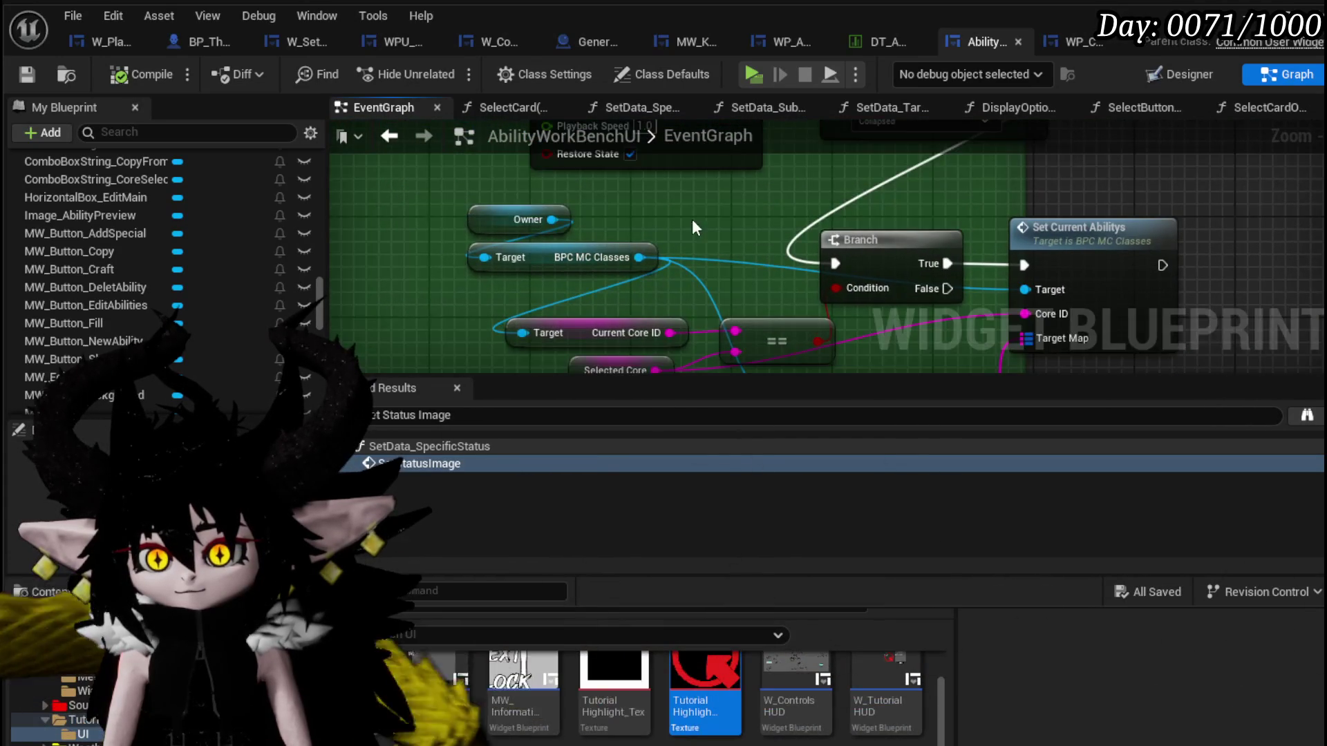
pyautogui.scroll(-1, 649, 347)
pyautogui.scroll(-2, 649, 347)
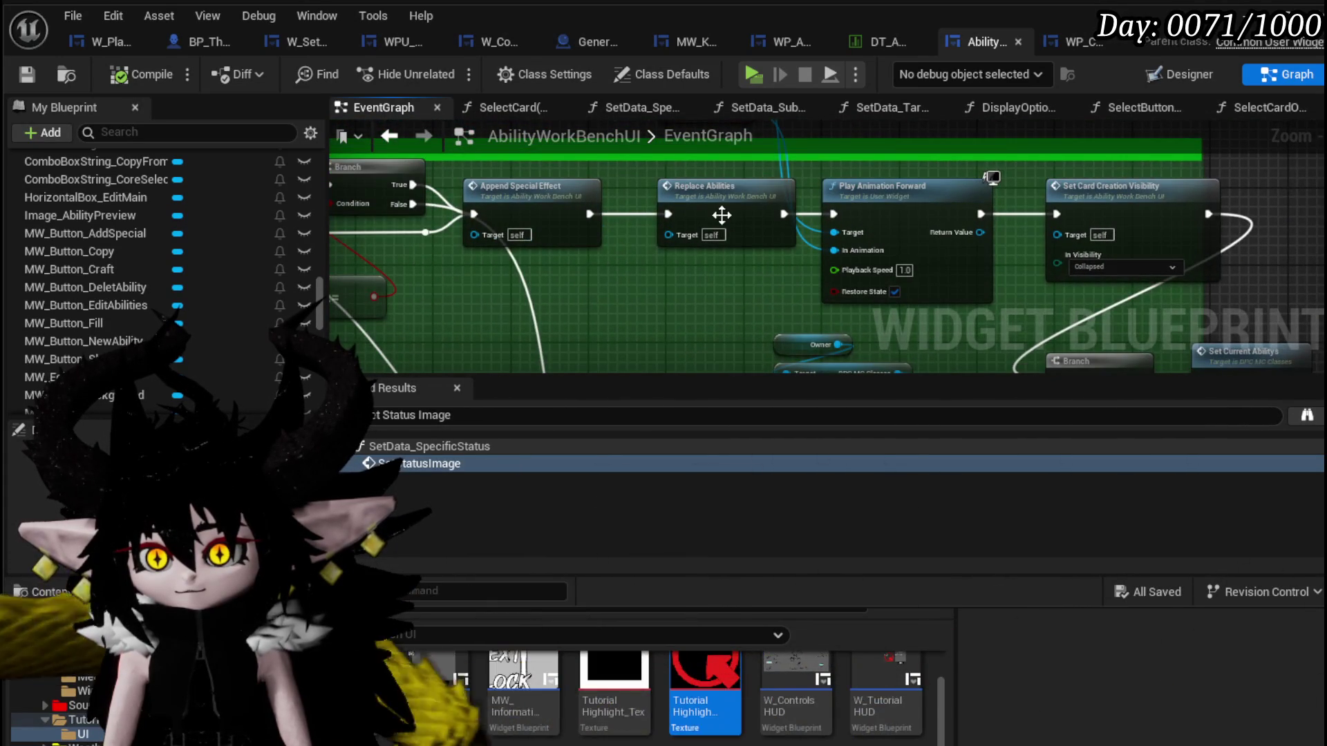
pyautogui.doubleClick(720, 221)
pyautogui.scroll(5, 719, 221)
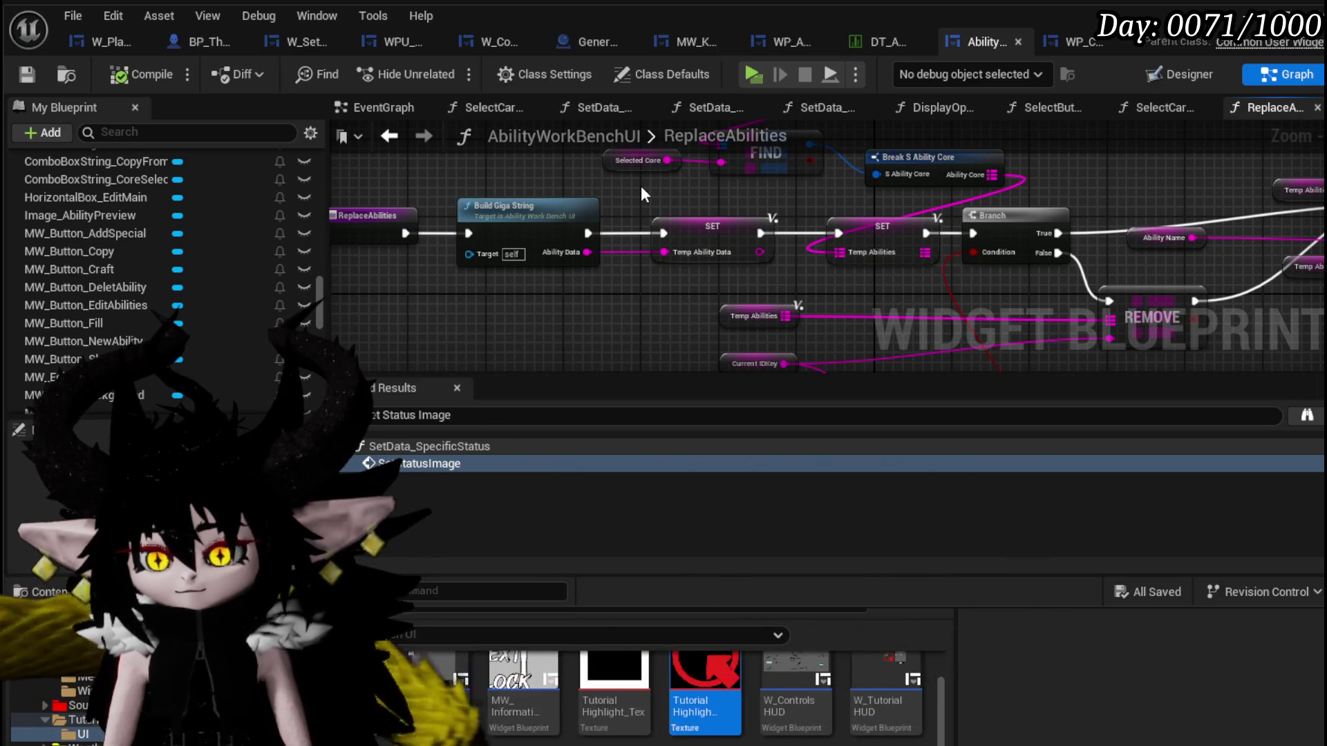
pyautogui.moveTo(434, 280); pyautogui.dragTo(539, 189)
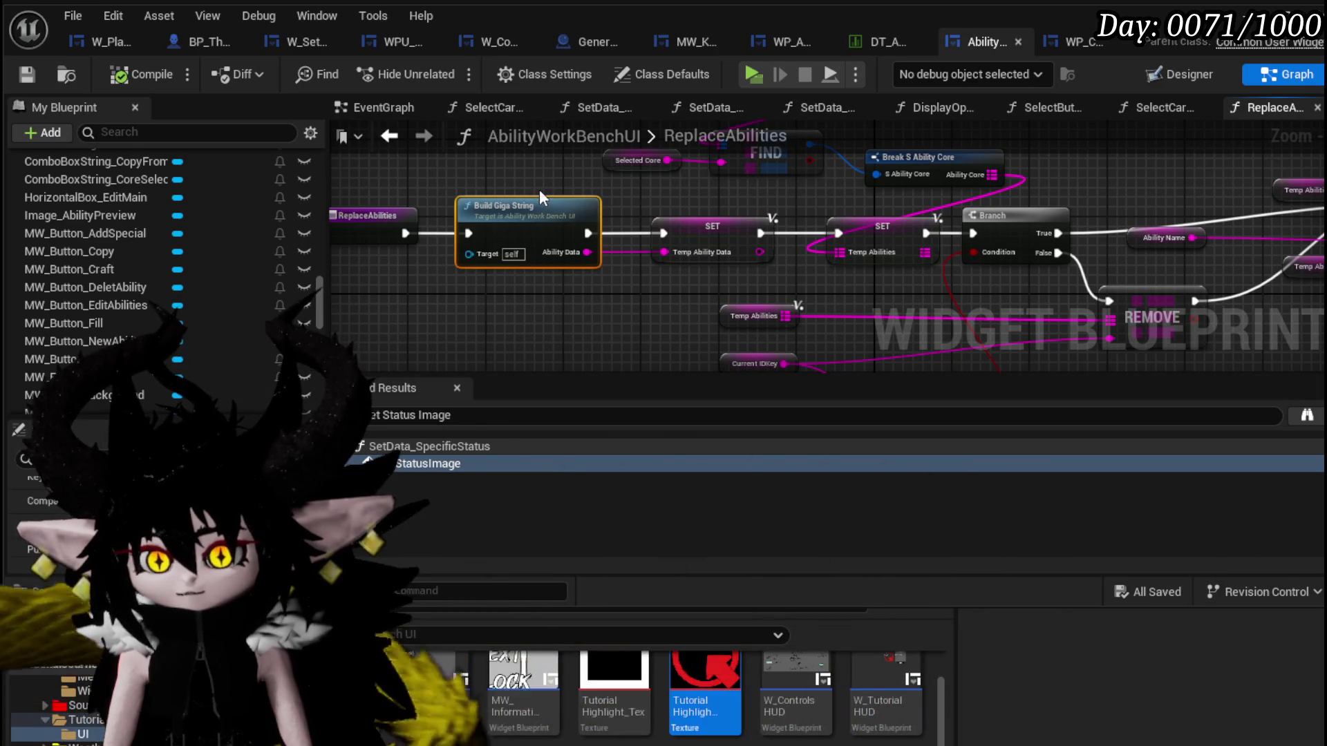
pyautogui.click(27, 74)
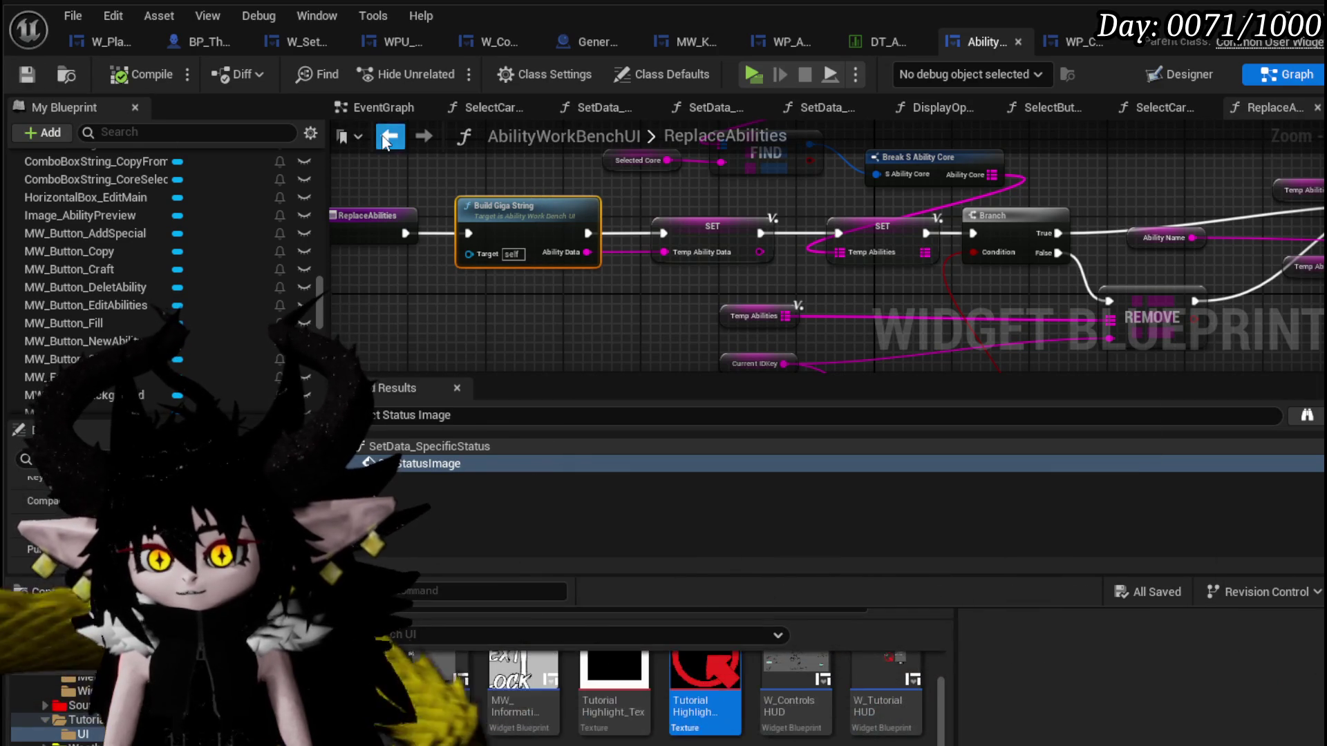
pyautogui.click(382, 107)
pyautogui.scroll(-5, 463, 213)
pyautogui.scroll(5, 532, 199)
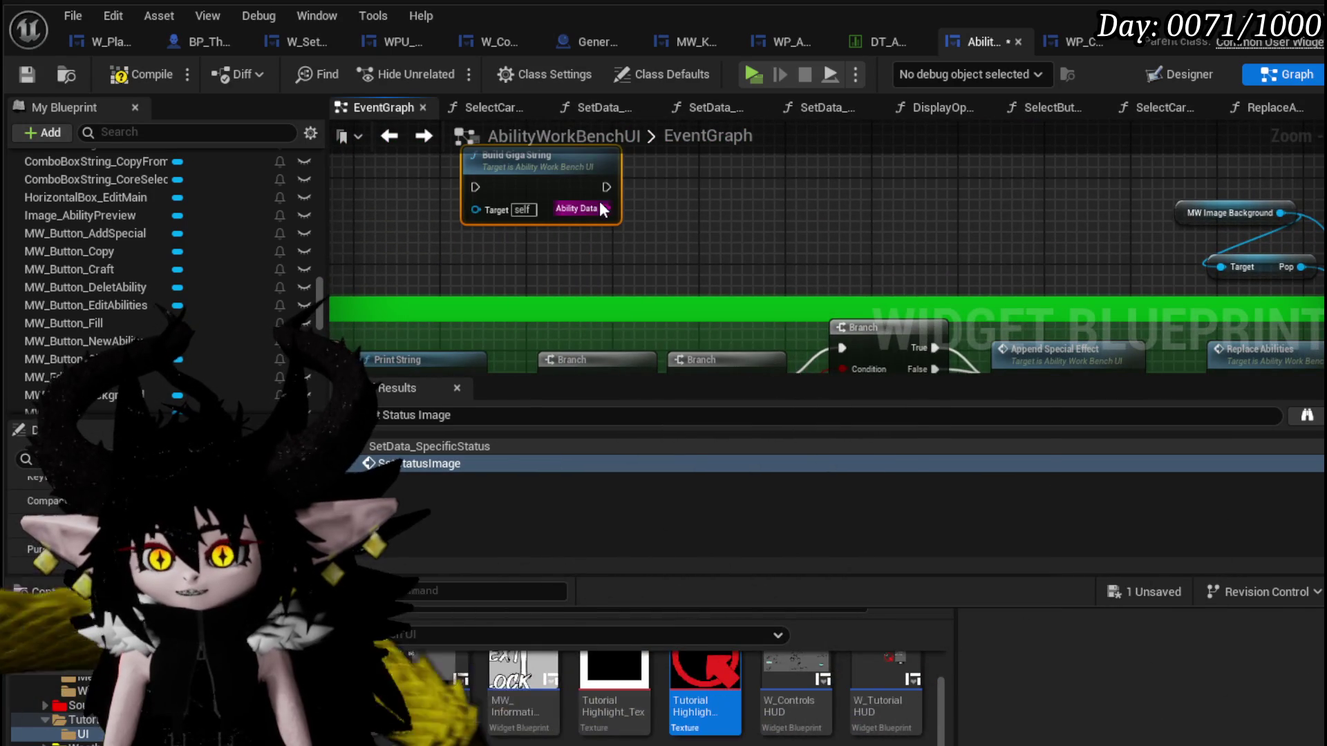
# Add a String Contains check for substring 'Missing' on Ability Data, feeding the Branch condition.
pyautogui.moveTo(605, 209); pyautogui.dragTo(686, 217)
pyautogui.write('contains')
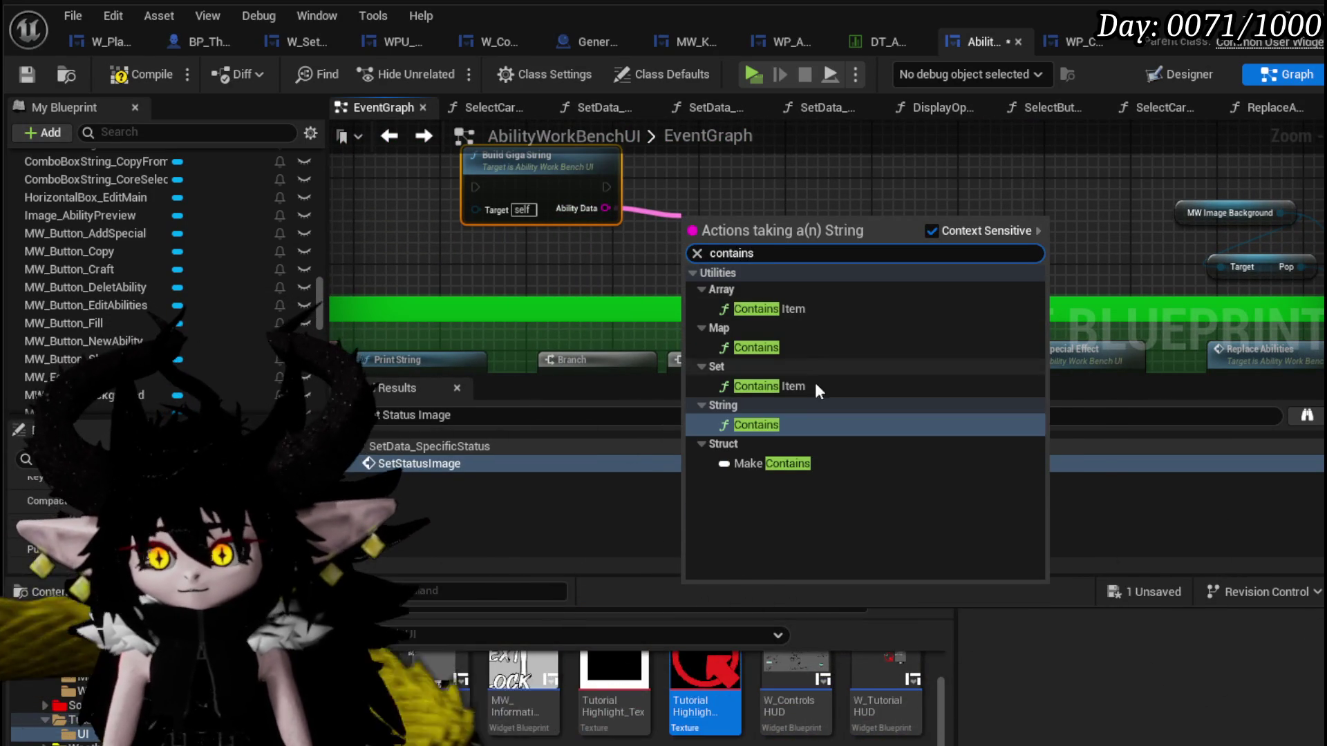
pyautogui.click(760, 428)
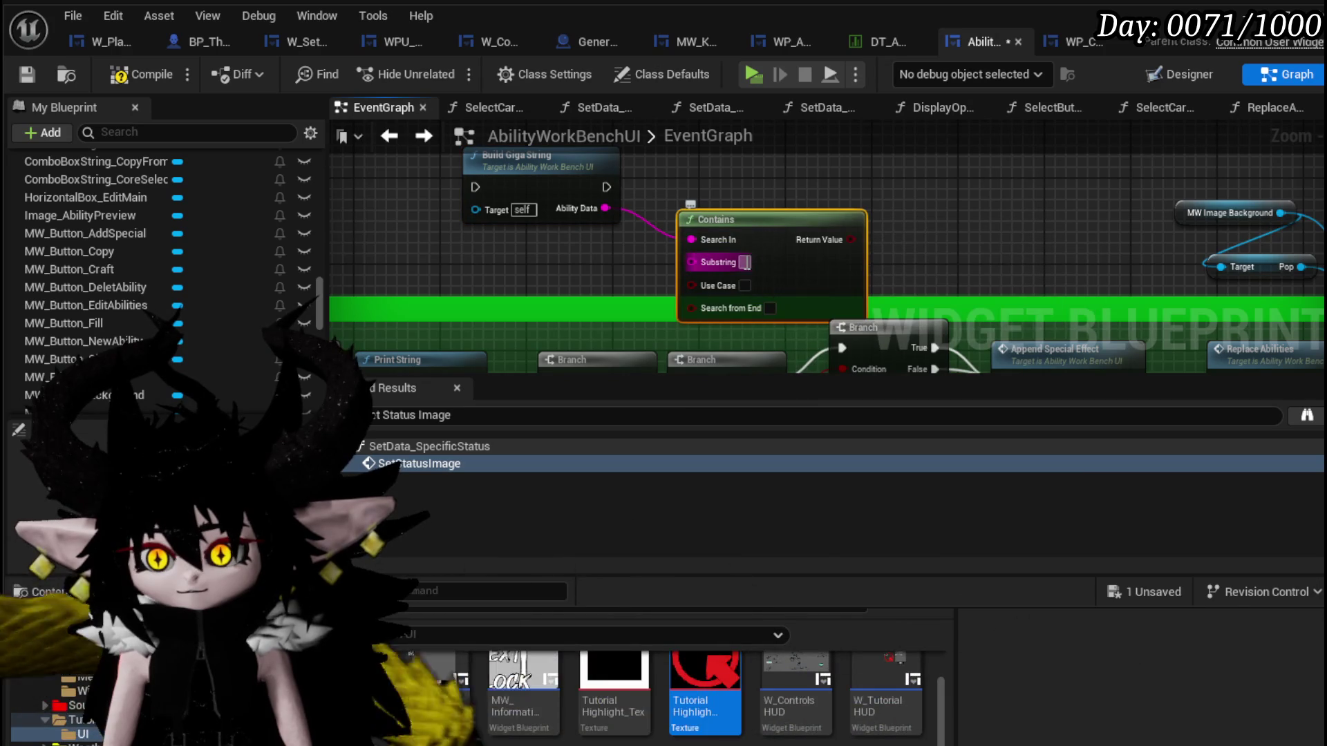
pyautogui.write('Mis')
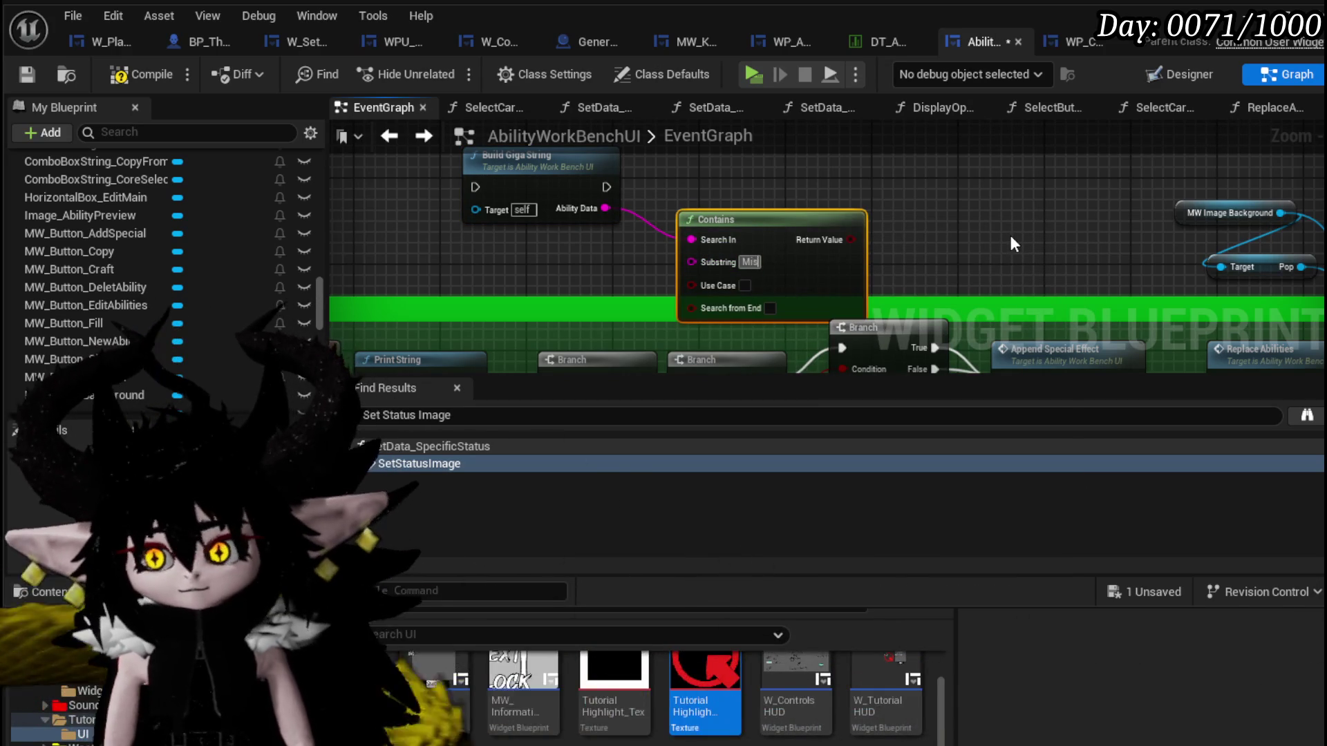
pyautogui.write('ing')
pyautogui.press('Return')
pyautogui.moveTo(861, 237); pyautogui.dragTo(909, 191)
# Tidy the Build Giga String, Contains and Branch layout, then compile, save and return to the level editor.
pyautogui.moveTo(801, 240); pyautogui.dragTo(736, 228)
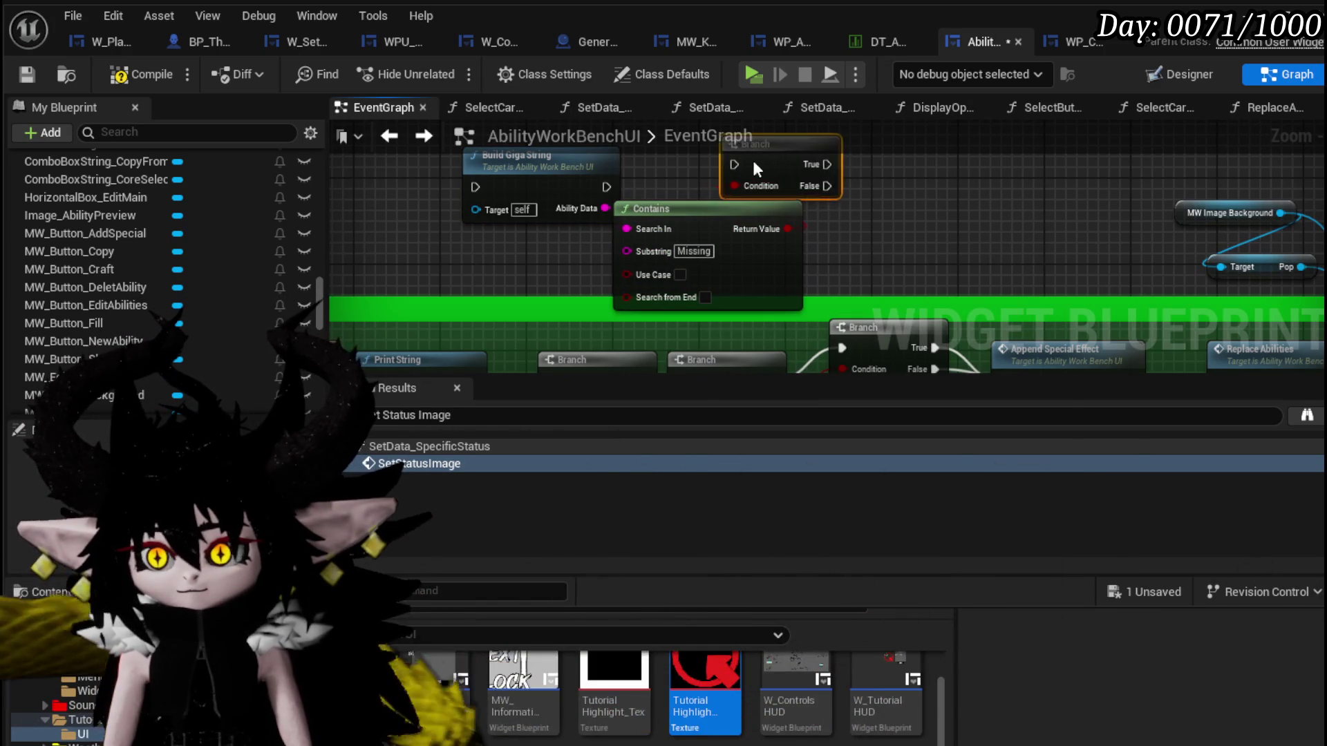
pyautogui.moveTo(542, 187); pyautogui.dragTo(532, 208)
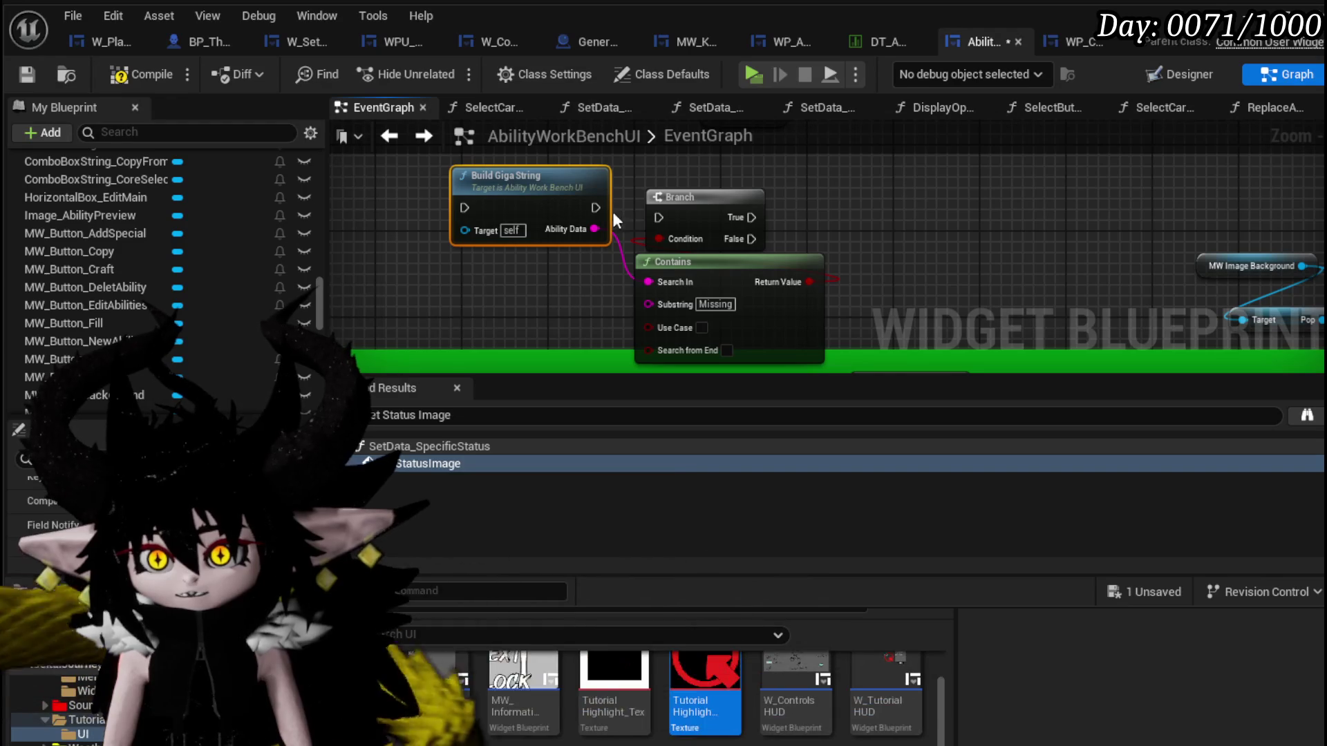
pyautogui.moveTo(693, 215); pyautogui.dragTo(809, 203)
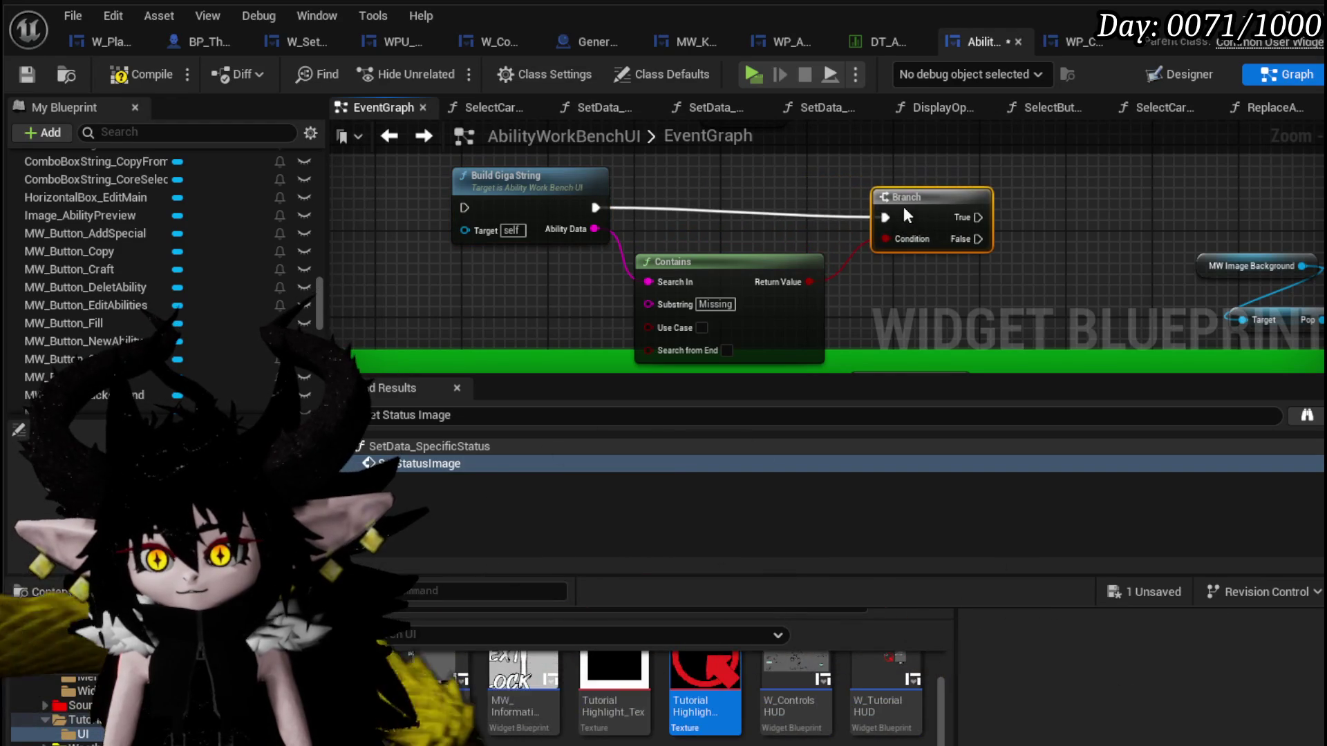
pyautogui.moveTo(898, 210); pyautogui.dragTo(901, 197)
pyautogui.click(689, 190)
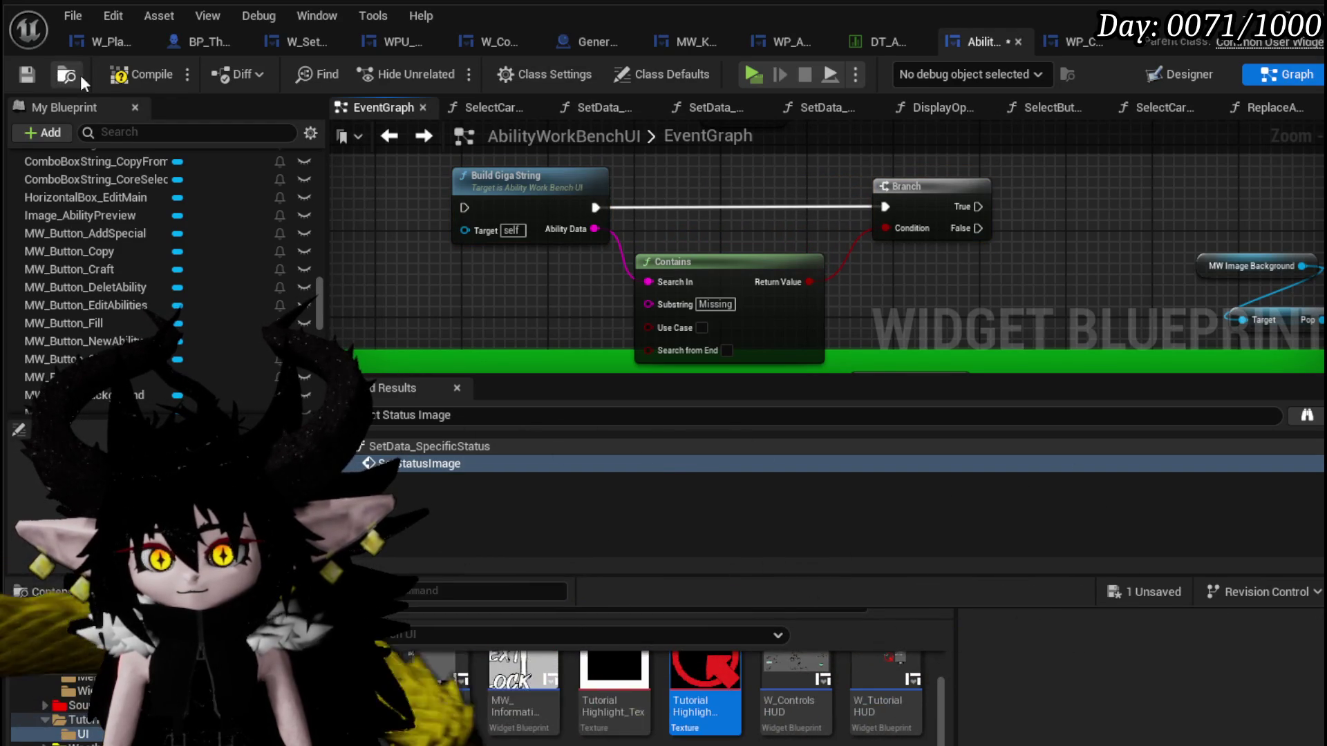
pyautogui.click(26, 70)
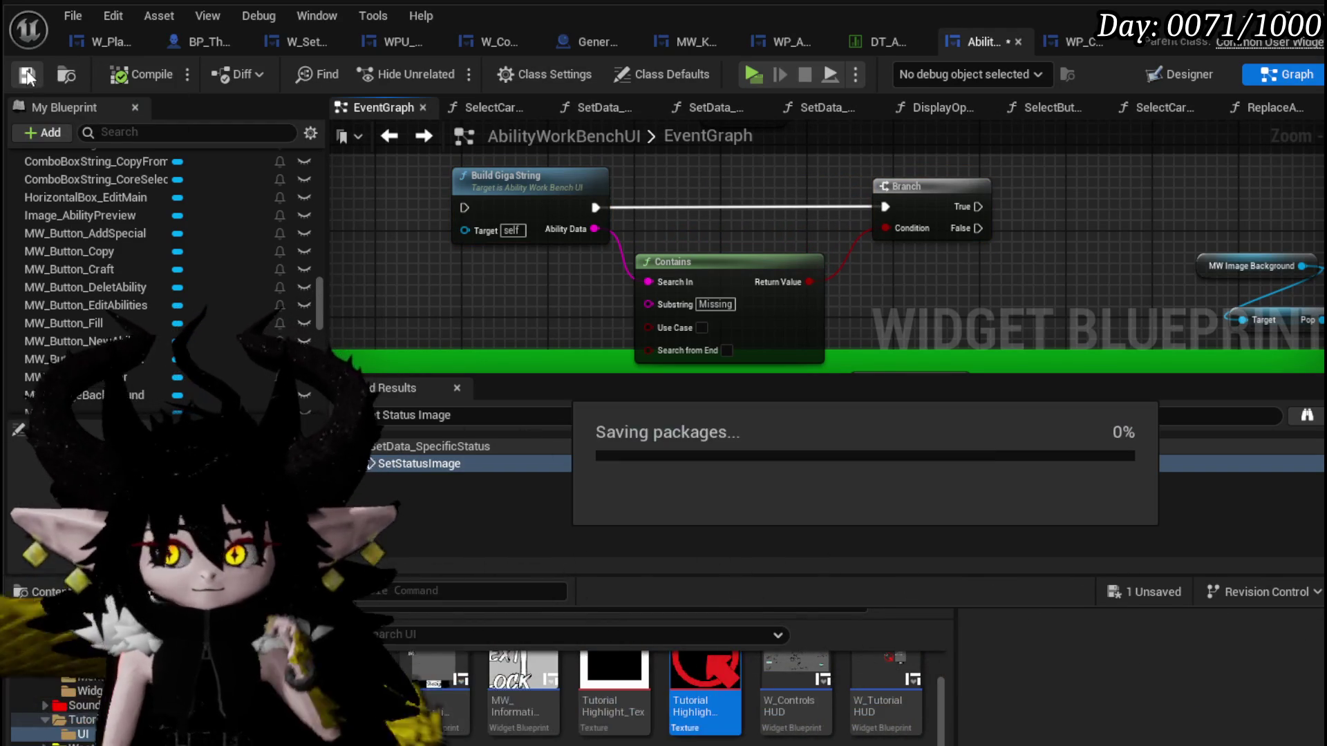
pyautogui.hotkey('alt', 'Tab')
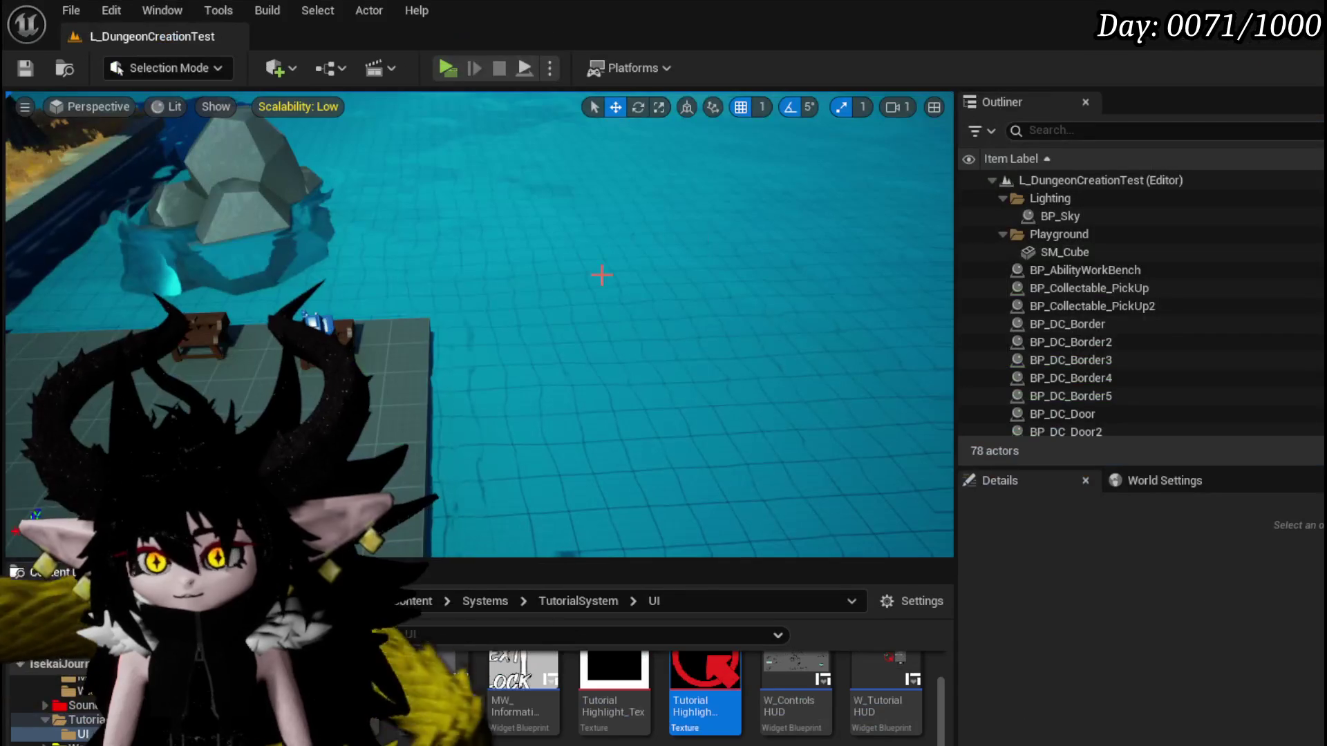
# Playtest the workbench: pick the Status core, edit the 'its booooming time' card and assign fire to its slot.
pyautogui.click(439, 71)
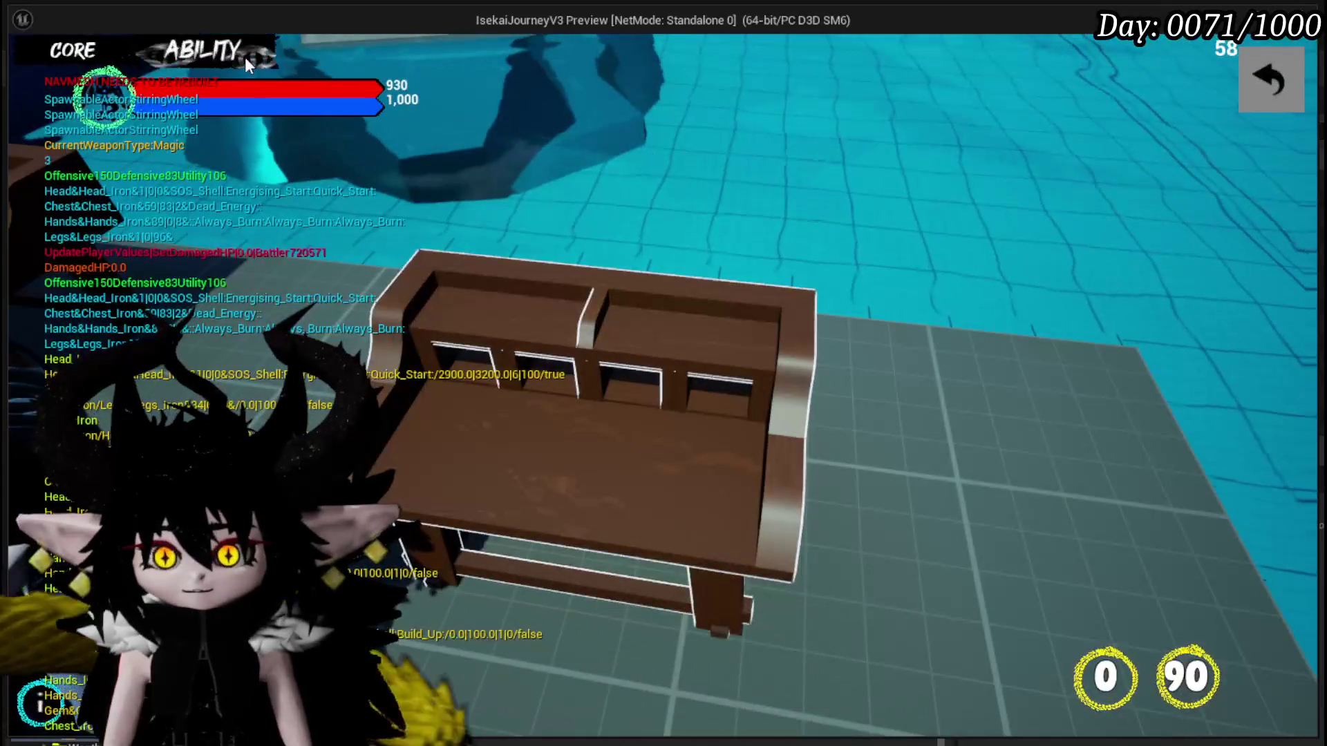
pyautogui.click(256, 61)
pyautogui.click(197, 138)
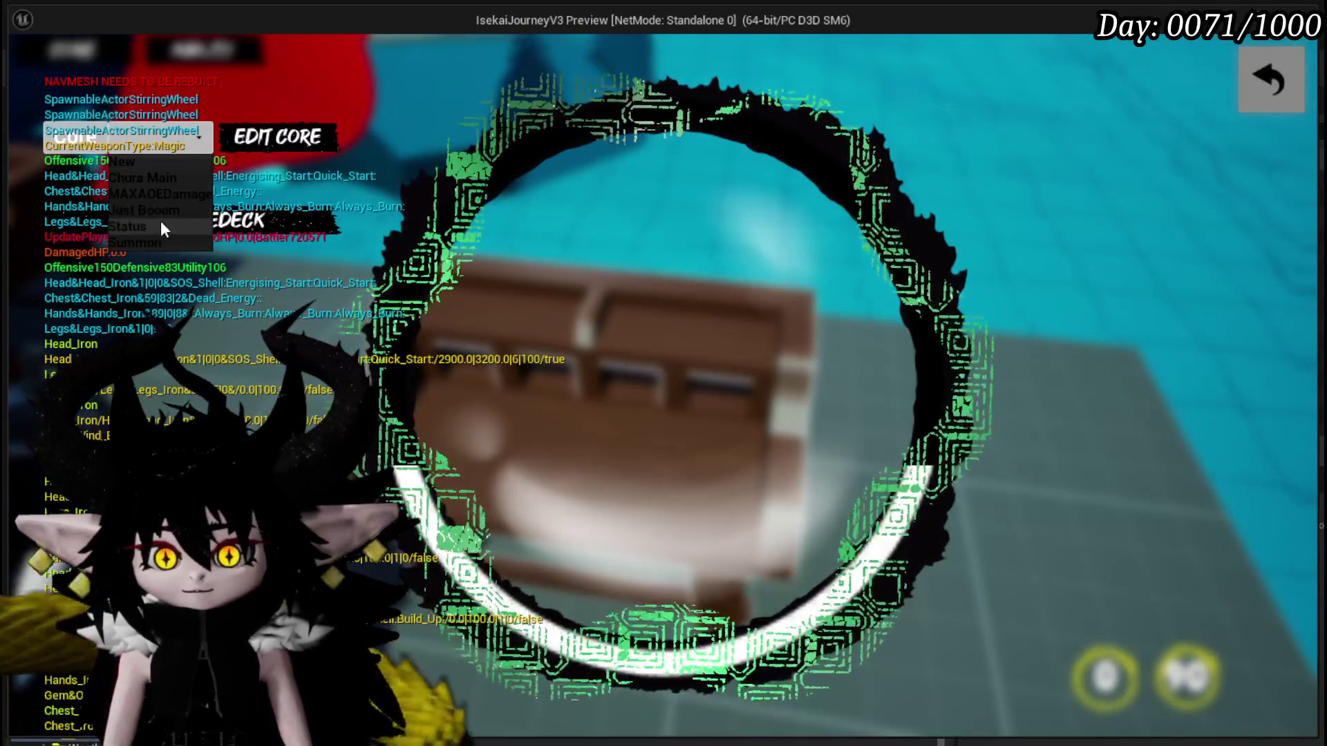
pyautogui.click(150, 224)
pyautogui.scroll(-3, 803, 414)
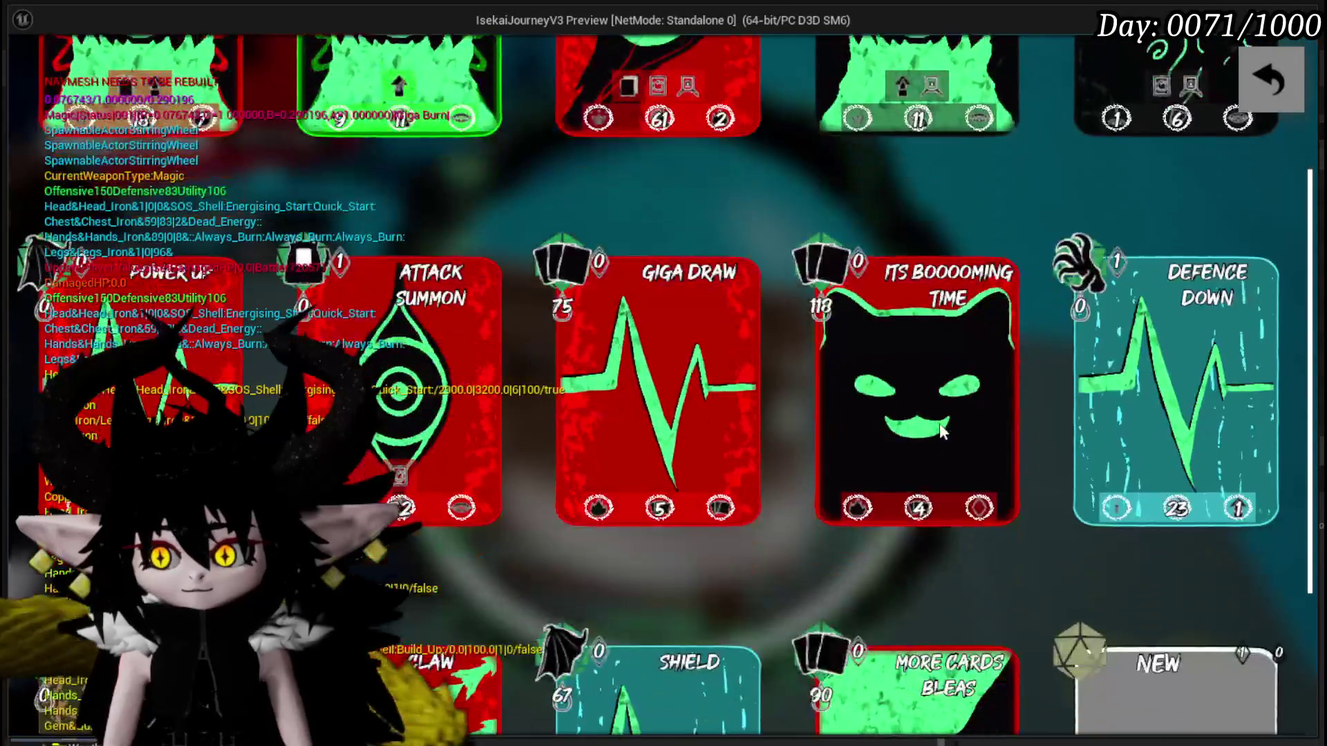
pyautogui.click(939, 423)
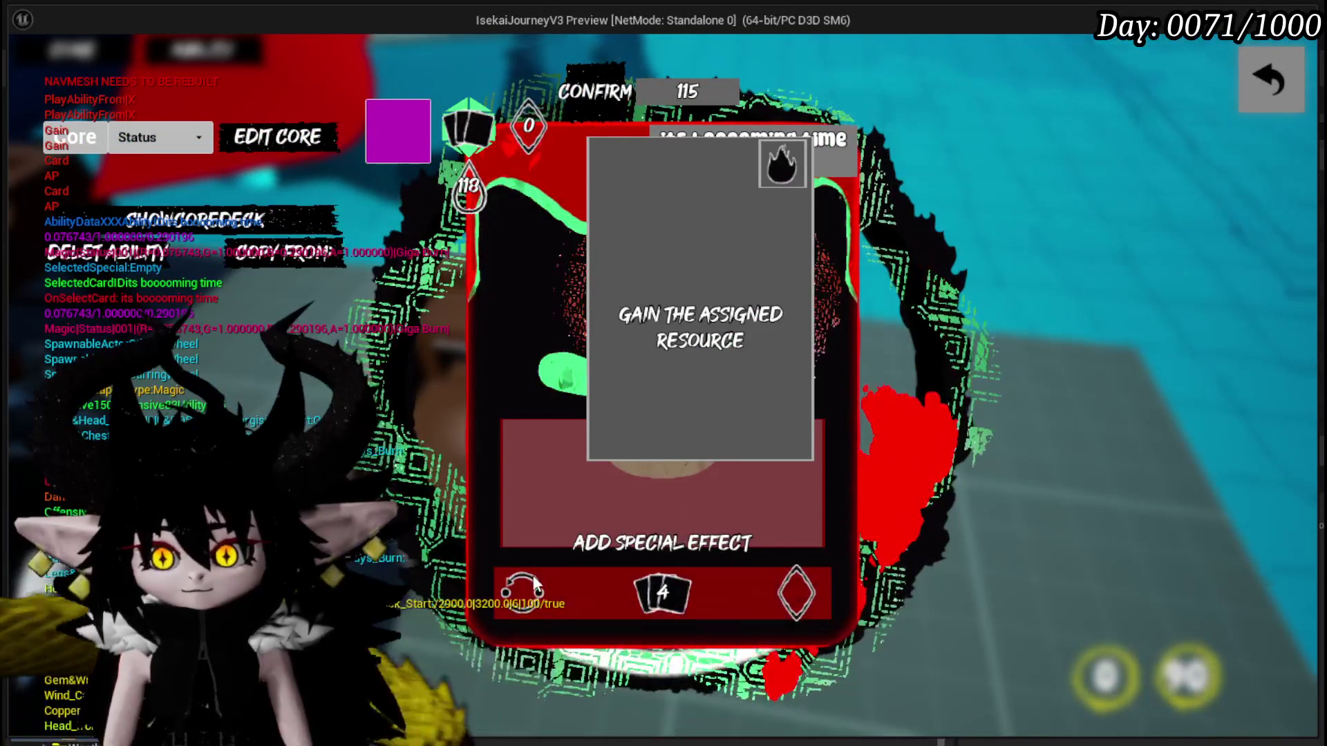
pyautogui.moveTo(524, 592); pyautogui.dragTo(550, 407)
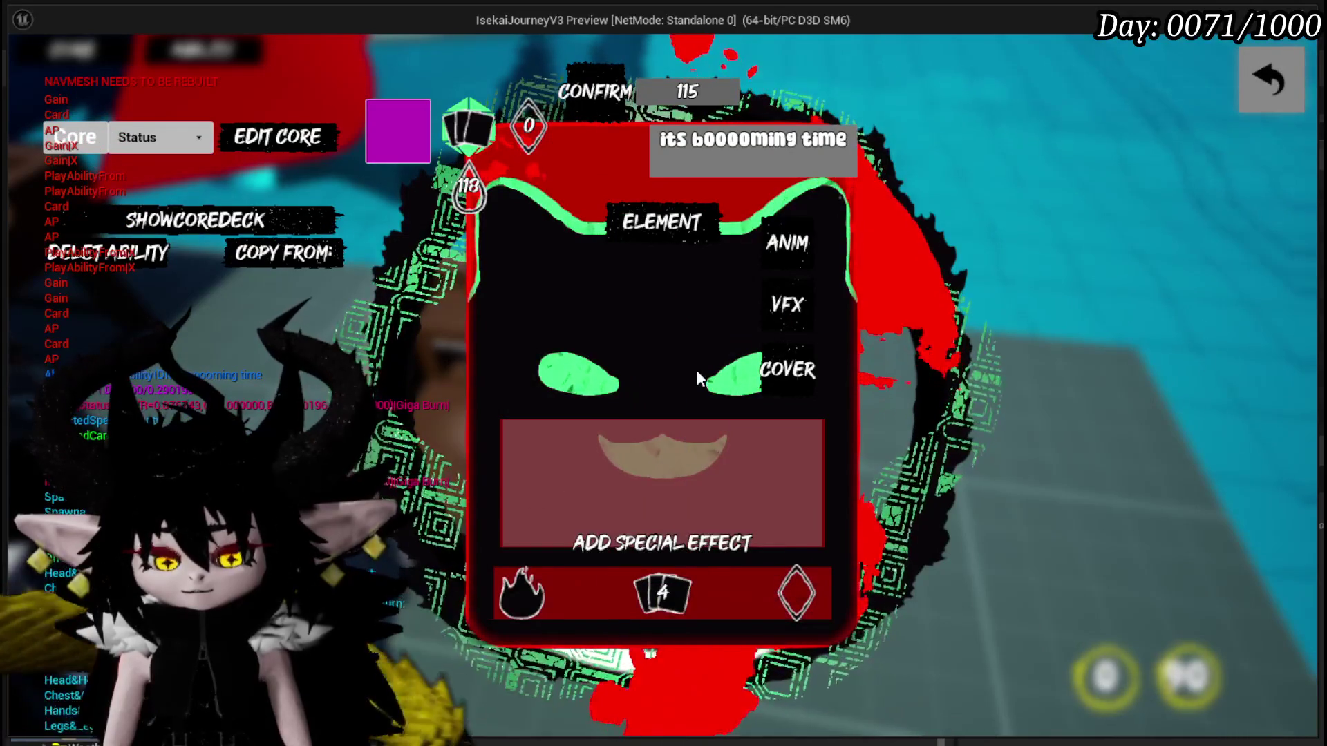
# Stop the play session, save, and bring the AbilityWorkBenchUI blueprint back up.
pyautogui.hotkey('alt', 'Tab')
pyautogui.press('Escape')
pyautogui.hotkey('ctrl', 's')
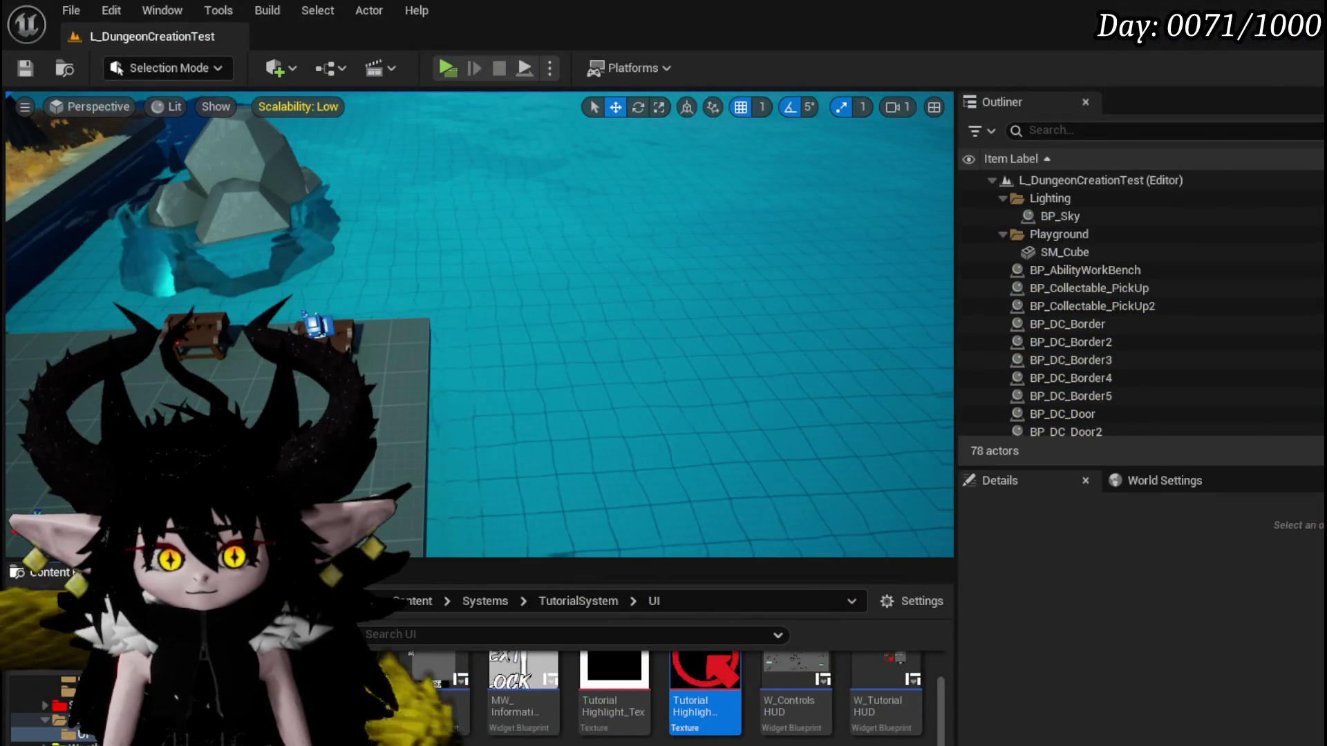
pyautogui.hotkey('alt', 'Tab')
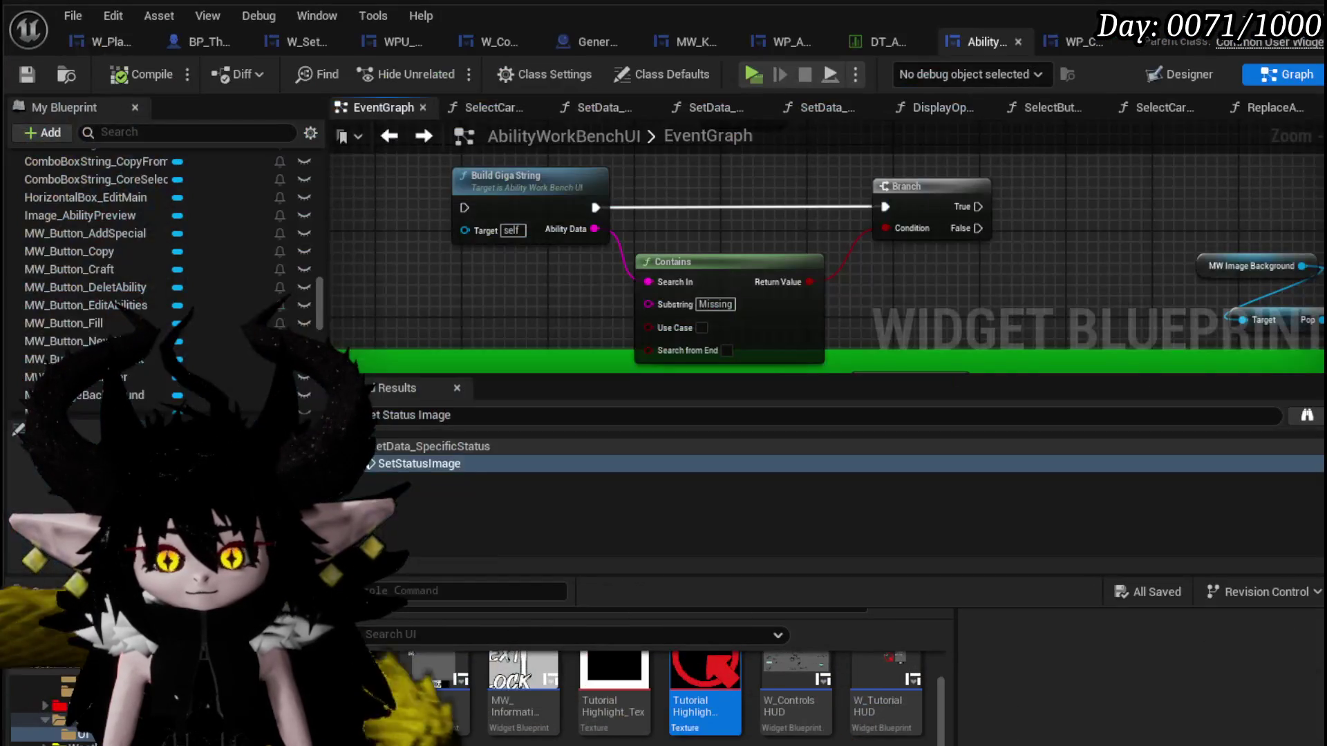
pyautogui.moveTo(716, 107)
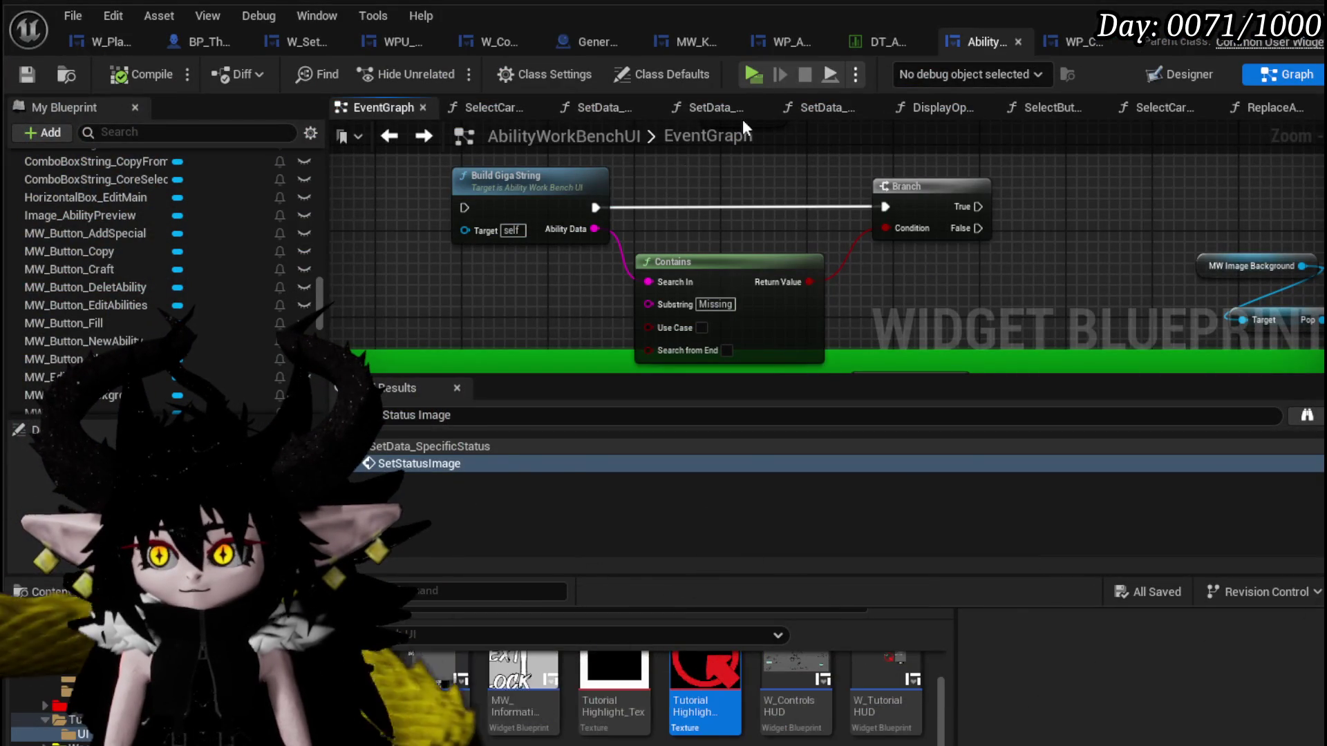
# Move the Parse Into Array and GET nodes up in the SelectCardOptions graph.
pyautogui.click(389, 139)
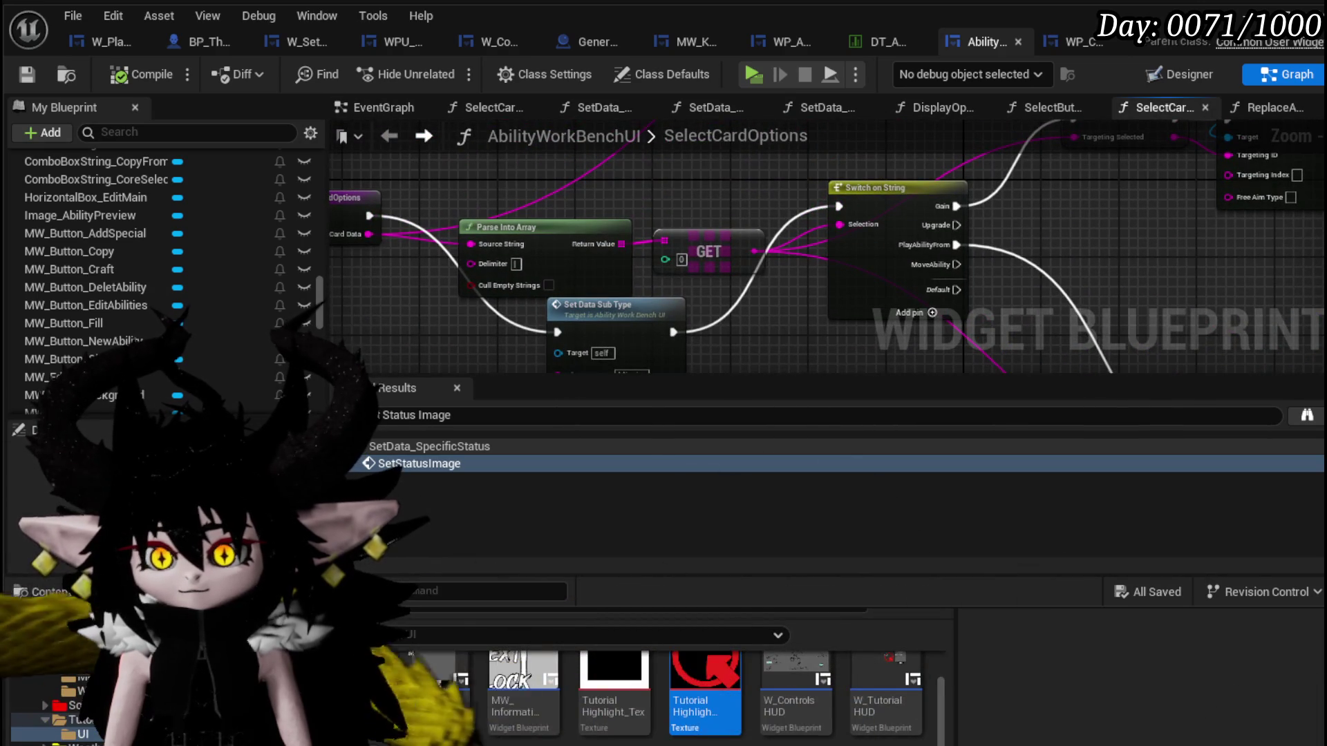
pyautogui.moveTo(615, 181)
pyautogui.mouseDown()
pyautogui.moveTo(702, 246)
pyautogui.moveTo(701, 170)
pyautogui.mouseUp()
pyautogui.moveTo(681, 288)
pyautogui.mouseDown()
pyautogui.moveTo(566, 218)
pyautogui.moveTo(572, 201)
pyautogui.mouseUp()
# Go through SetData_SubType into the card creation widget's SetType function.
pyautogui.doubleClick(500, 230)
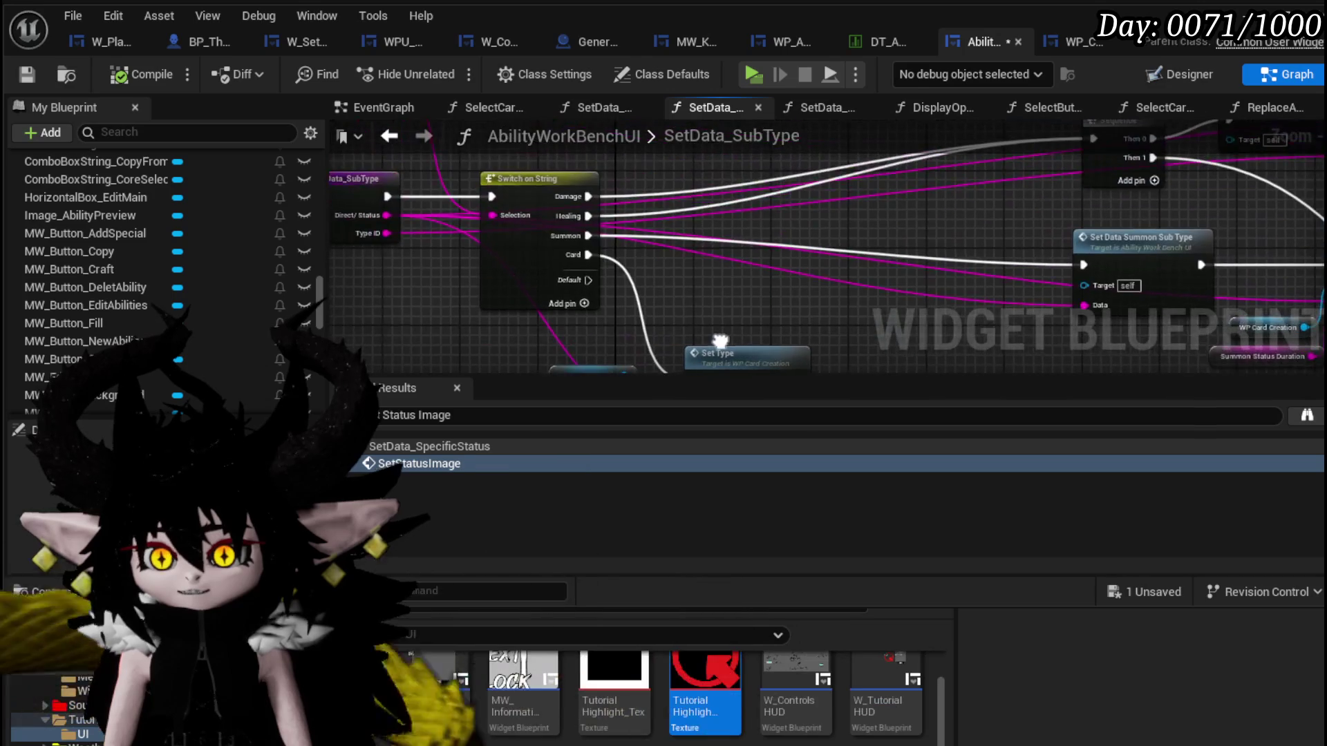
pyautogui.moveTo(719, 342); pyautogui.dragTo(804, 357)
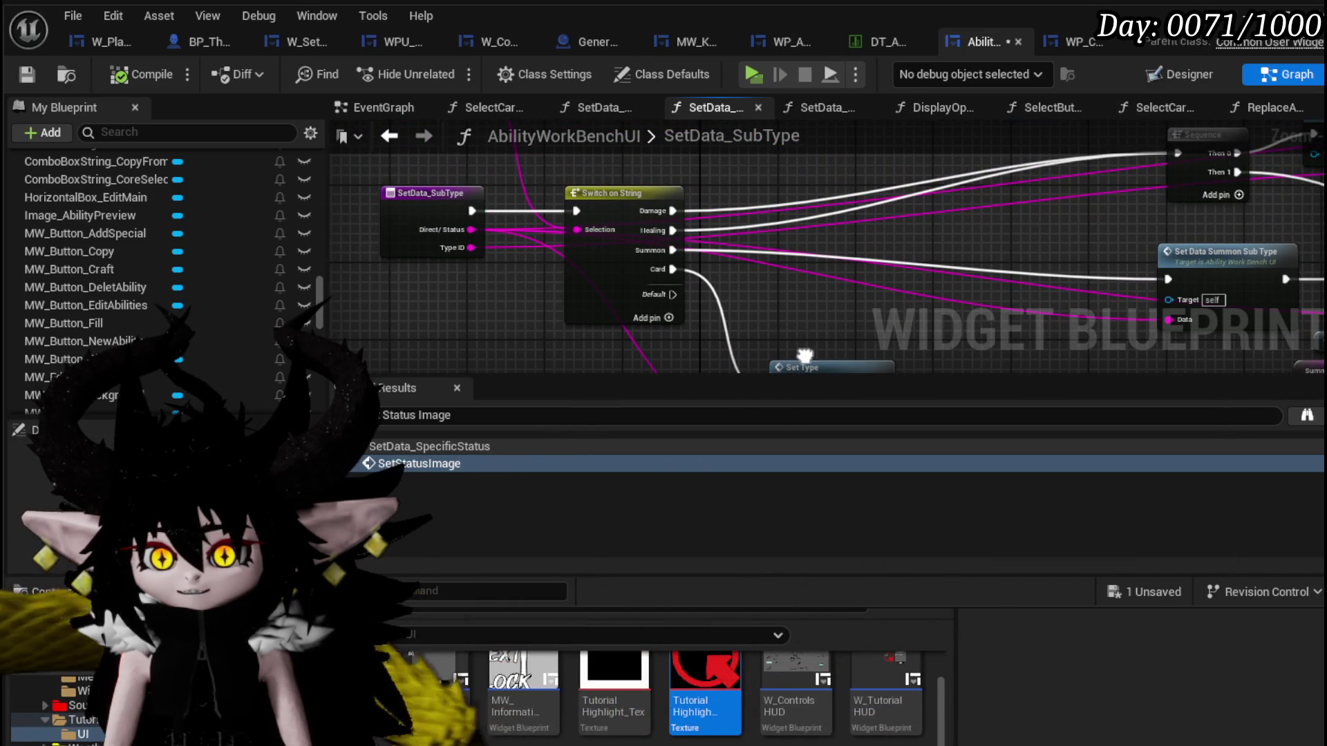
pyautogui.moveTo(784, 279)
pyautogui.mouseDown()
pyautogui.moveTo(721, 283)
pyautogui.moveTo(750, 239)
pyautogui.mouseUp()
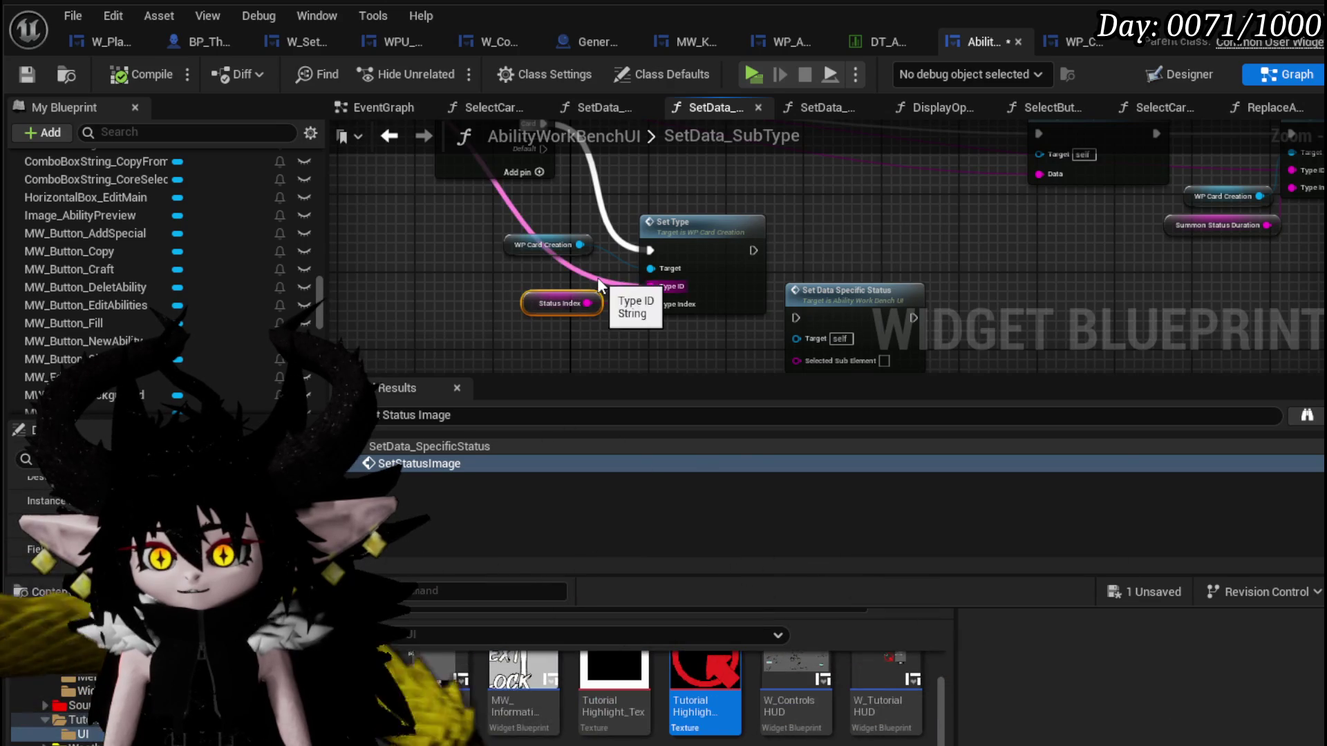
pyautogui.doubleClick(719, 249)
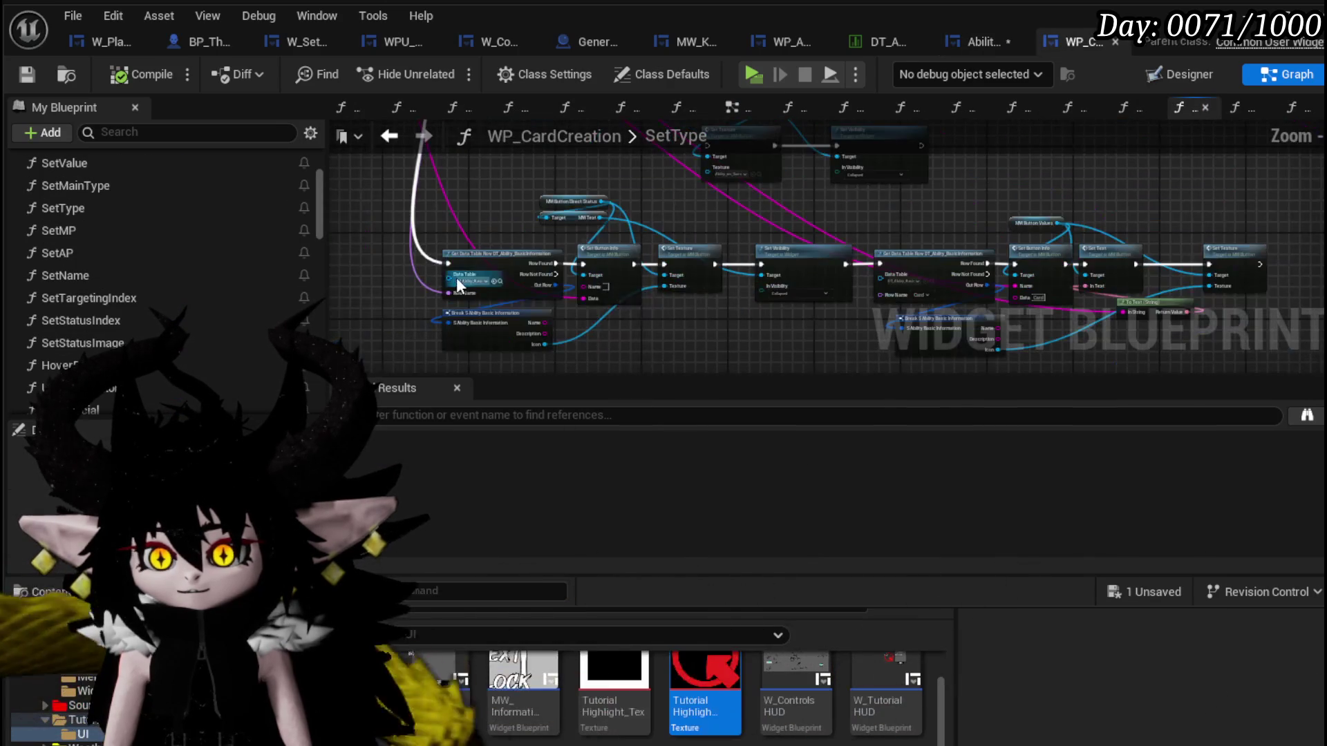
pyautogui.scroll(3, 479, 223)
pyautogui.scroll(-3, 588, 264)
pyautogui.scroll(4, 633, 305)
# Reposition the Switch on String node leftward so its case outputs have room for a new pin.
pyautogui.moveTo(499, 295); pyautogui.dragTo(527, 363)
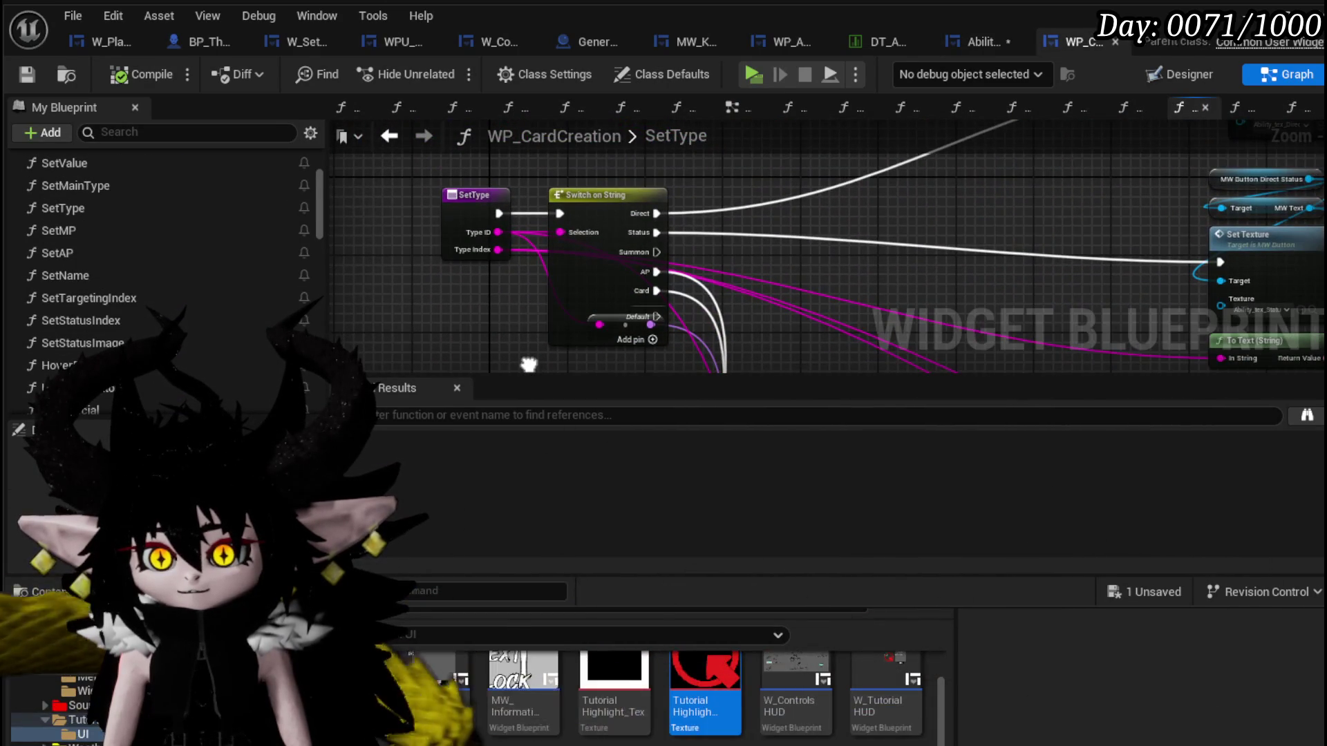
pyautogui.moveTo(621, 195); pyautogui.dragTo(669, 163)
pyautogui.moveTo(772, 205); pyautogui.dragTo(740, 208)
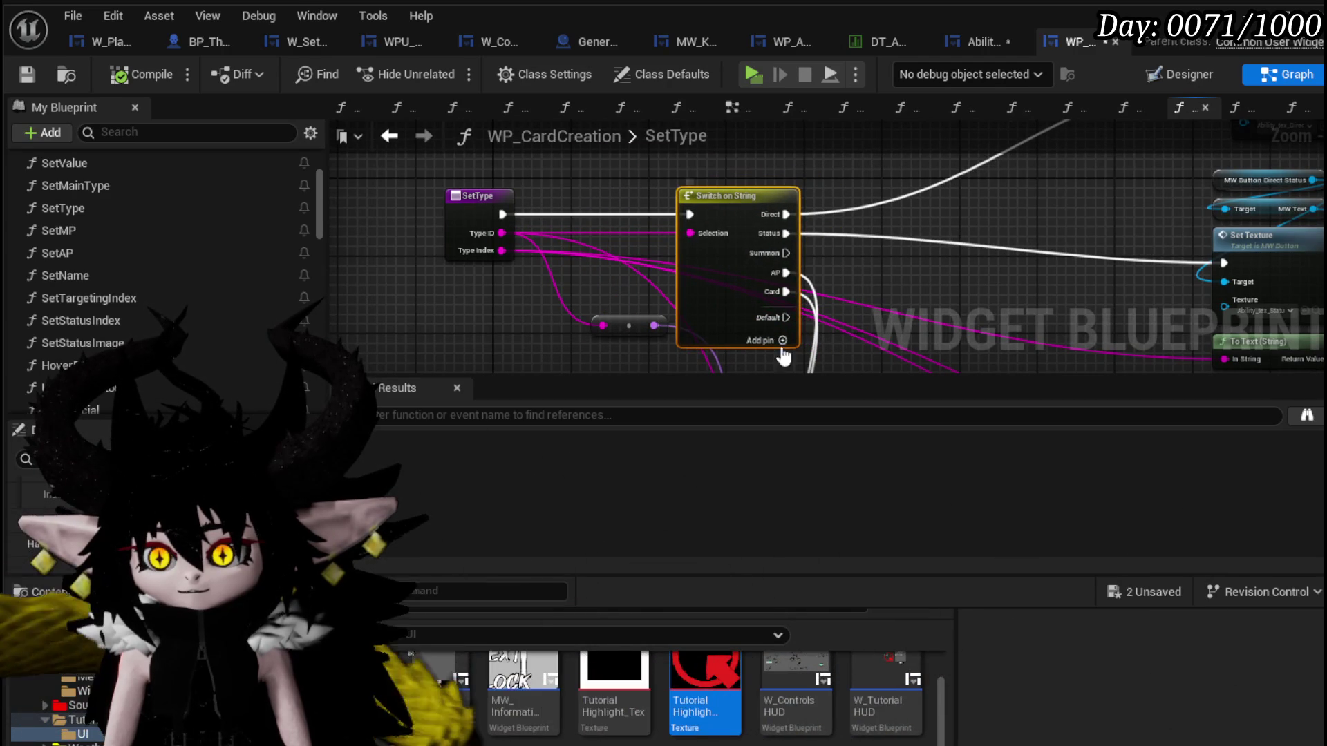
pyautogui.moveTo(787, 241)
pyautogui.mouseDown()
pyautogui.moveTo(592, 252)
pyautogui.moveTo(677, 368)
pyautogui.mouseUp()
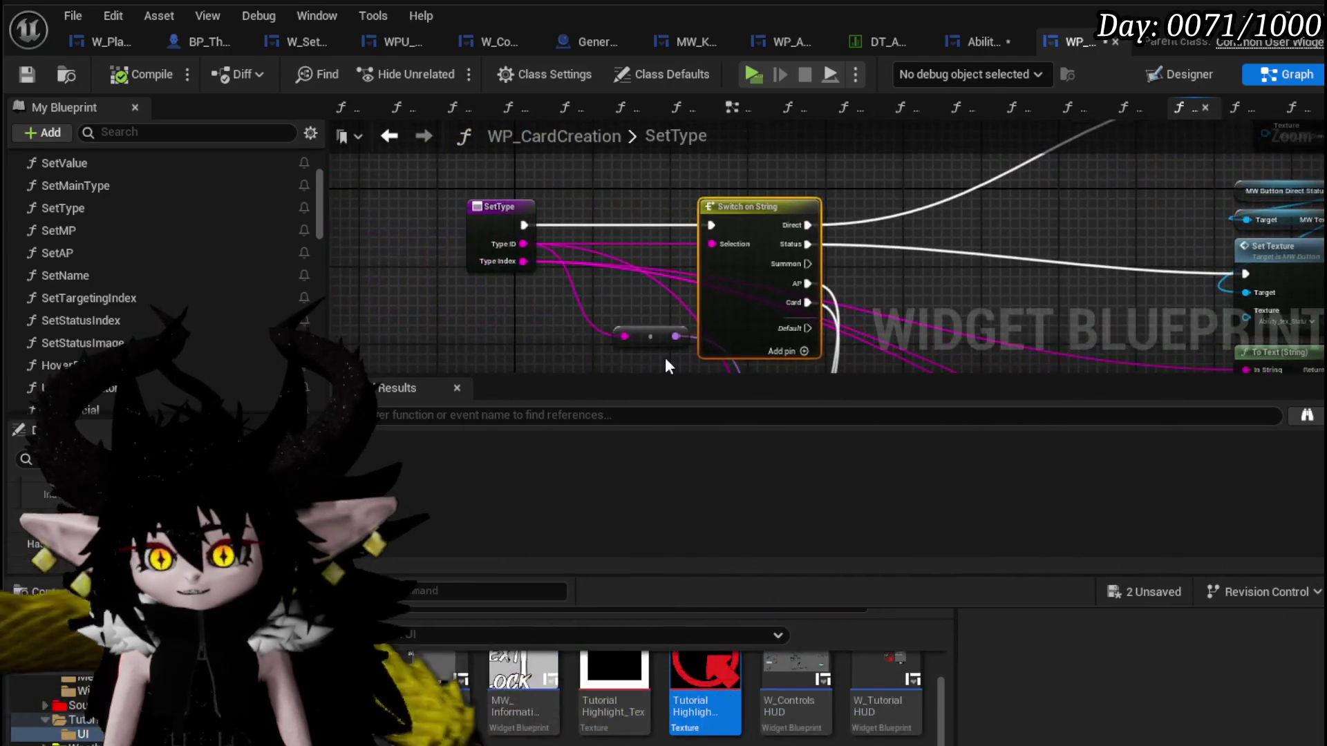
pyautogui.moveTo(577, 266); pyautogui.dragTo(437, 250)
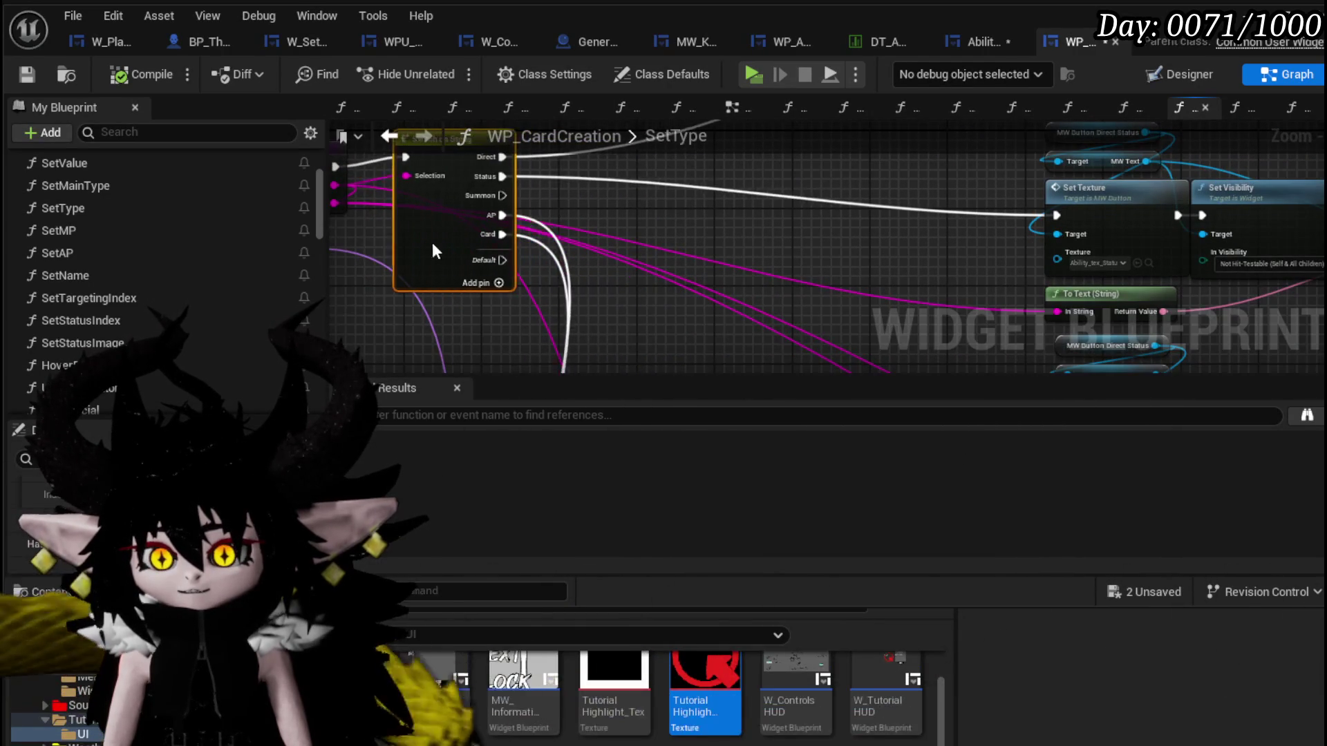
pyautogui.moveTo(691, 282)
pyautogui.mouseDown()
pyautogui.moveTo(688, 177)
pyautogui.moveTo(707, 354)
pyautogui.moveTo(602, 120)
pyautogui.moveTo(630, 233)
pyautogui.mouseUp()
pyautogui.scroll(3, 633, 274)
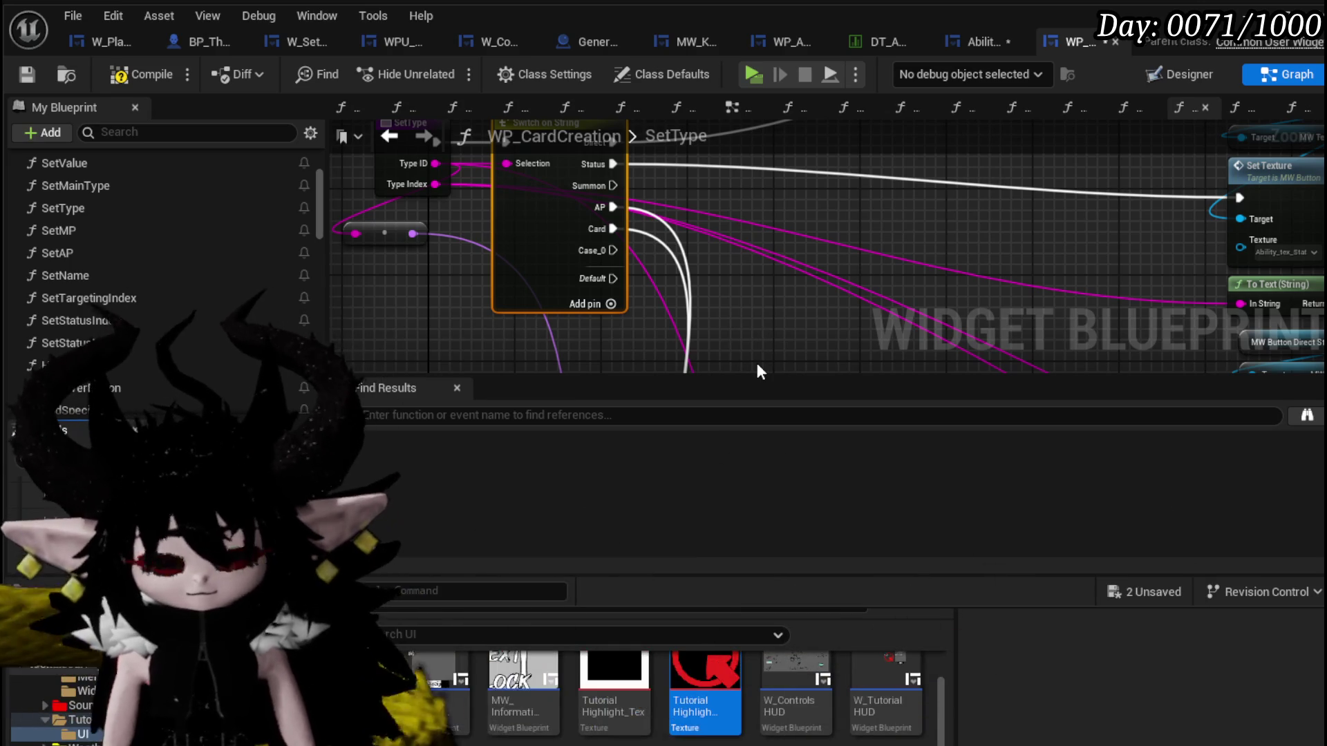
# Name the new case Missing and follow the switch outputs to the Set Texture and Set Visibility nodes.
pyautogui.press('Return')
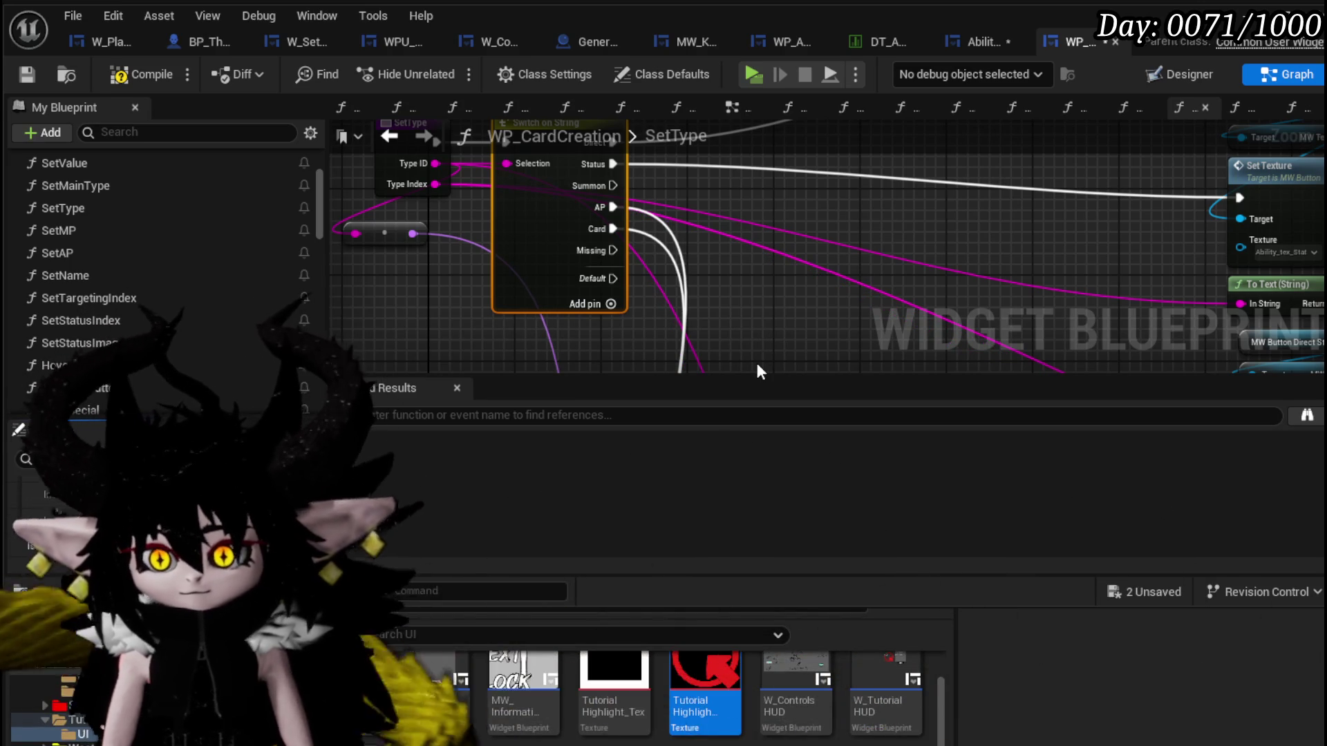
pyautogui.scroll(-3, 719, 281)
pyautogui.scroll(3, 571, 246)
pyautogui.scroll(2, 630, 306)
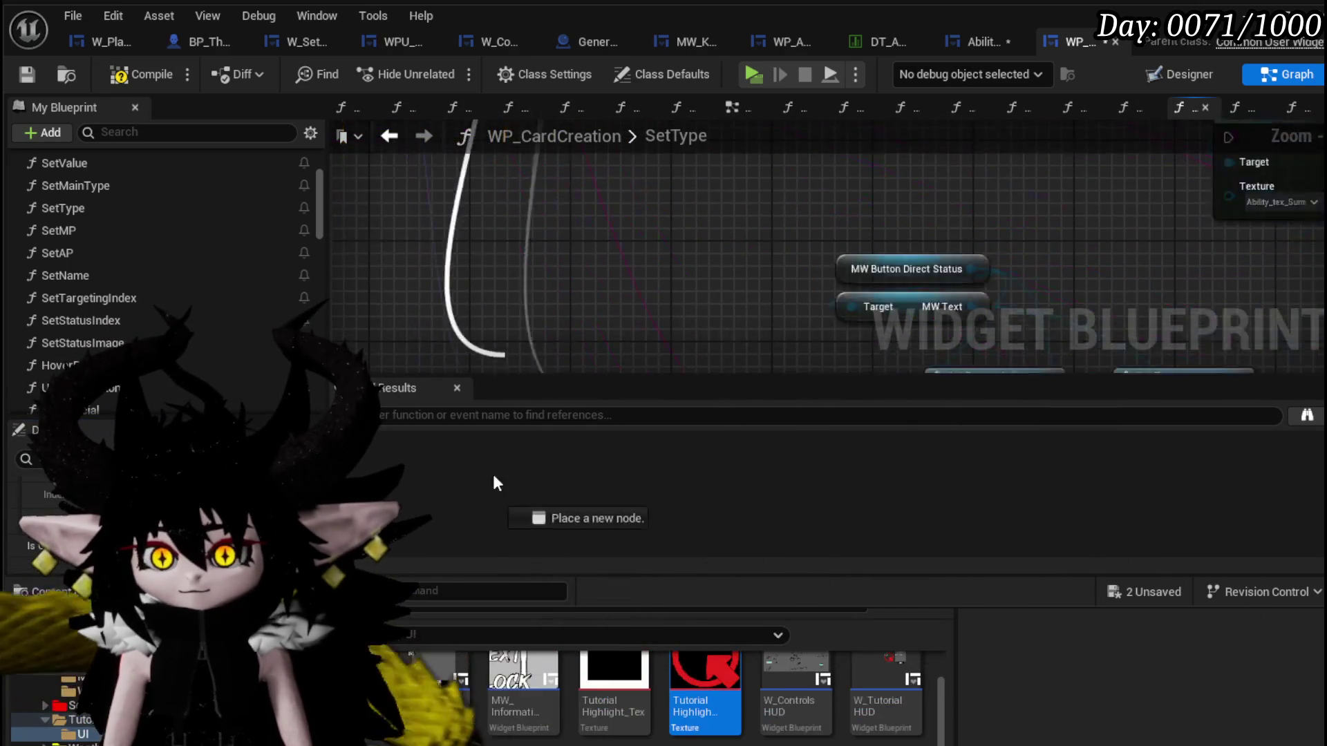
pyautogui.scroll(-2, 623, 294)
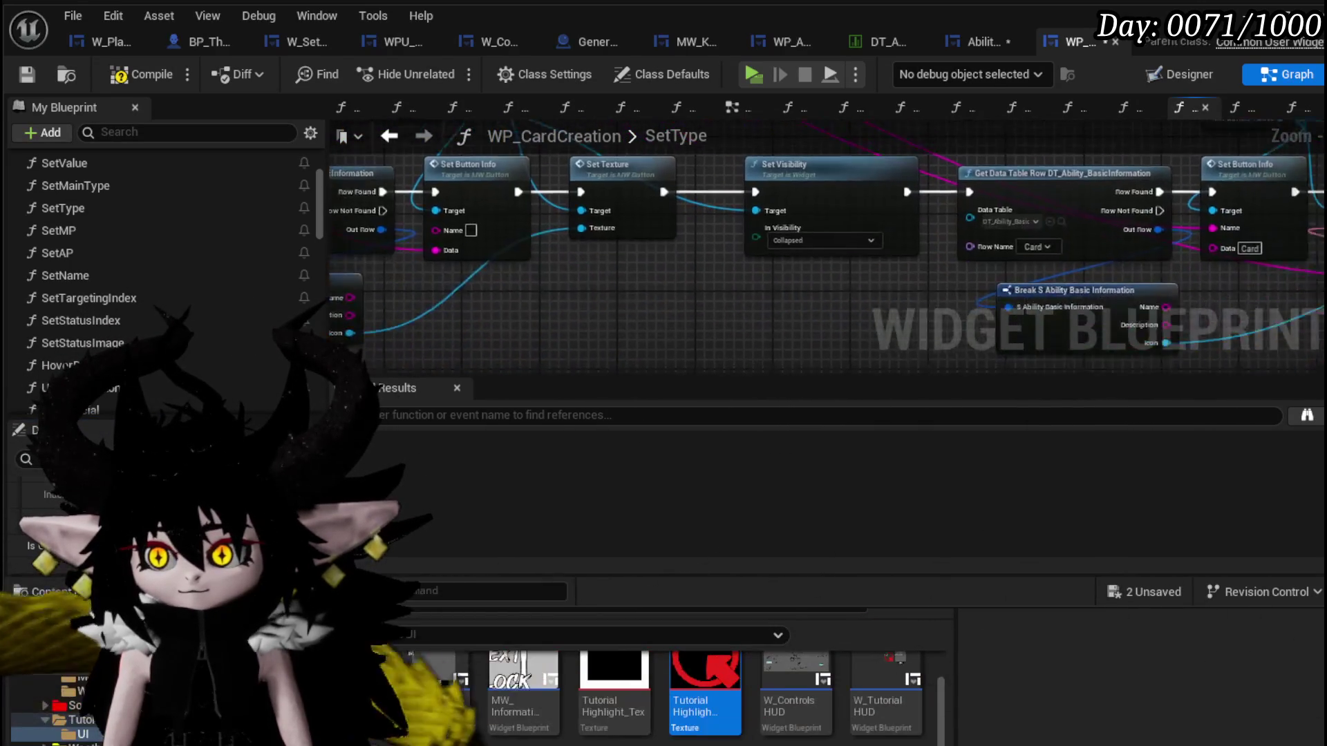
pyautogui.scroll(-2, 700, 261)
pyautogui.scroll(2, 671, 188)
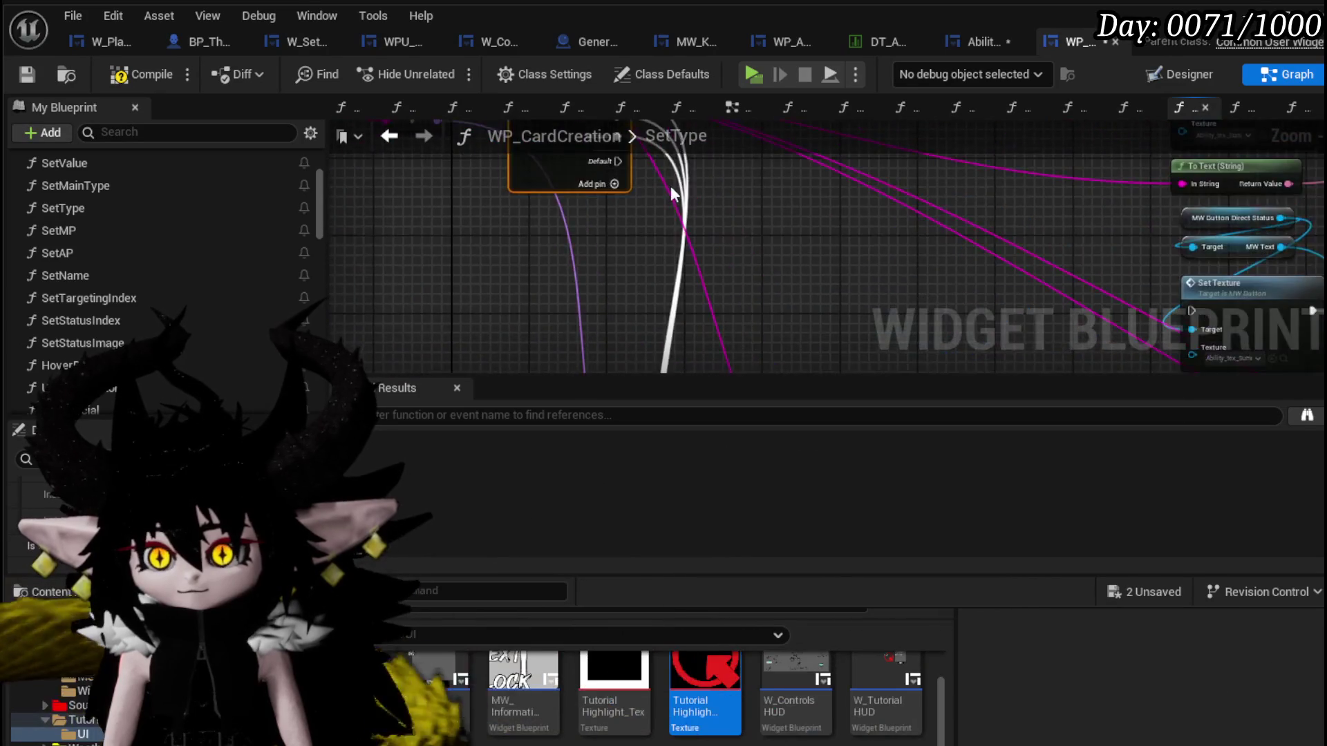
pyautogui.scroll(2, 588, 249)
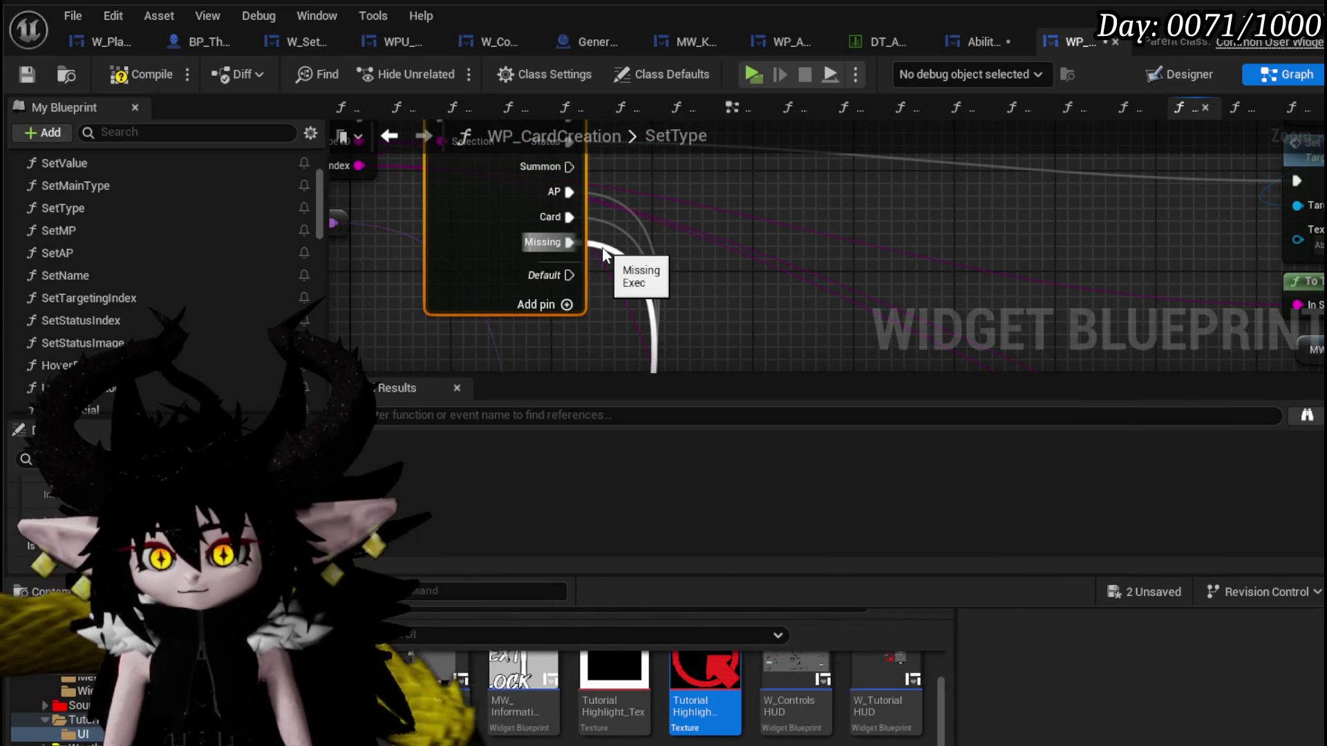
pyautogui.scroll(-3, 602, 247)
pyautogui.scroll(2, 607, 249)
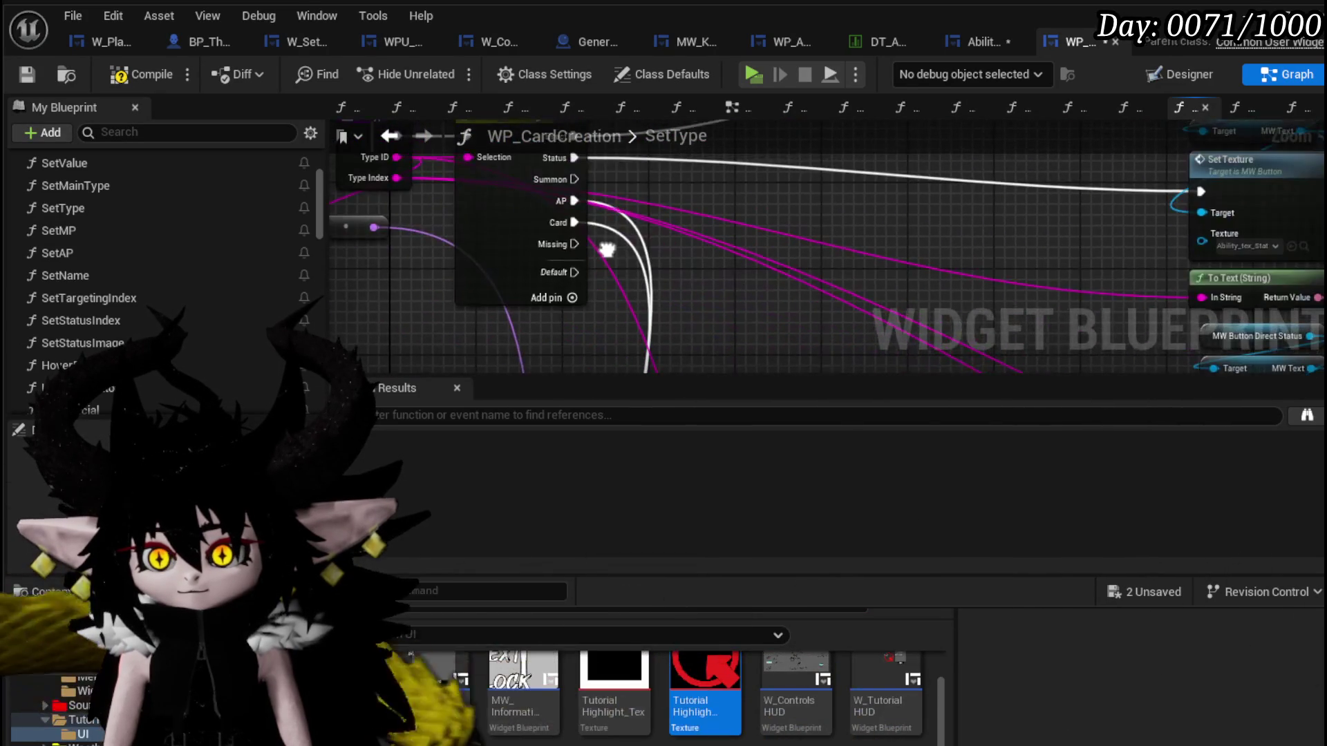
pyautogui.moveTo(606, 251)
pyautogui.mouseDown()
pyautogui.moveTo(684, 338)
pyautogui.moveTo(300, 322)
pyautogui.mouseUp()
pyautogui.moveTo(681, 297)
pyautogui.mouseDown()
pyautogui.moveTo(436, 351)
pyautogui.moveTo(500, 337)
pyautogui.mouseUp()
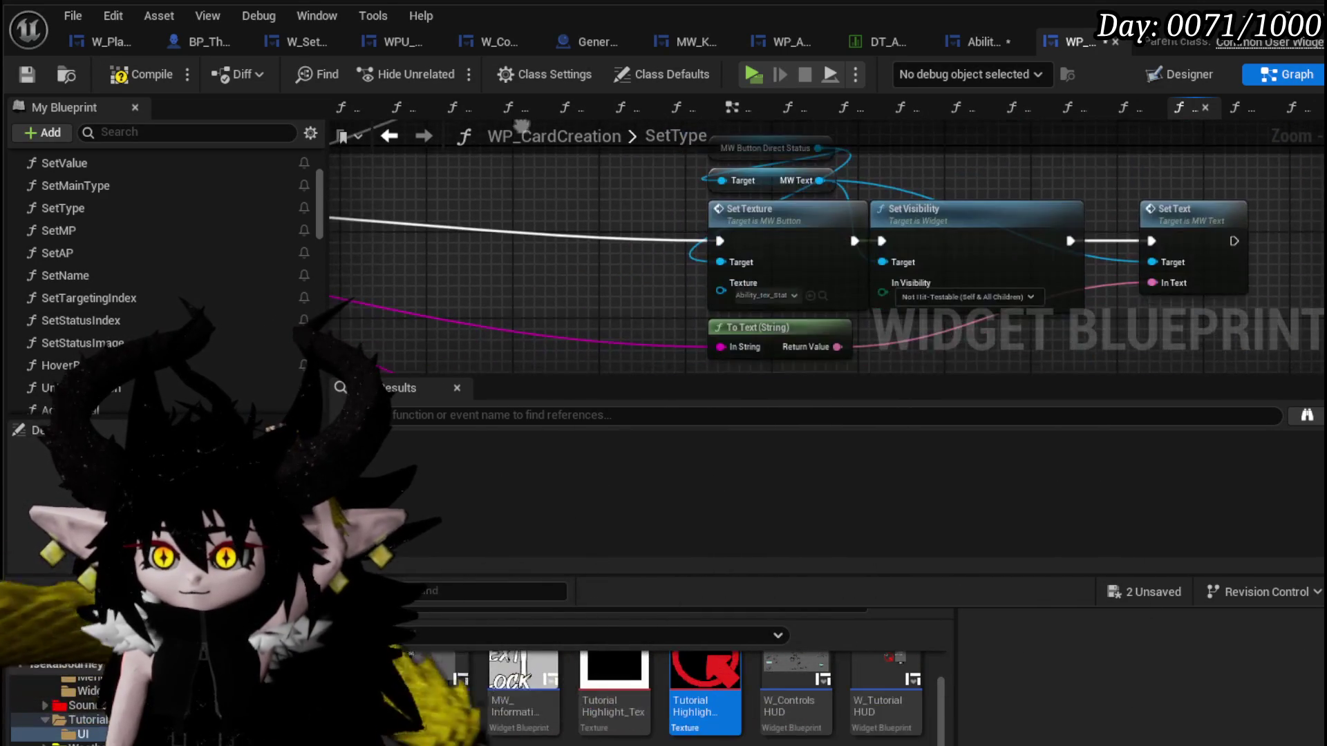
pyautogui.moveTo(521, 127)
pyautogui.mouseDown()
pyautogui.moveTo(535, 282)
pyautogui.moveTo(707, 252)
pyautogui.mouseUp()
pyautogui.scroll(-2, 618, 225)
pyautogui.scroll(-2, 598, 232)
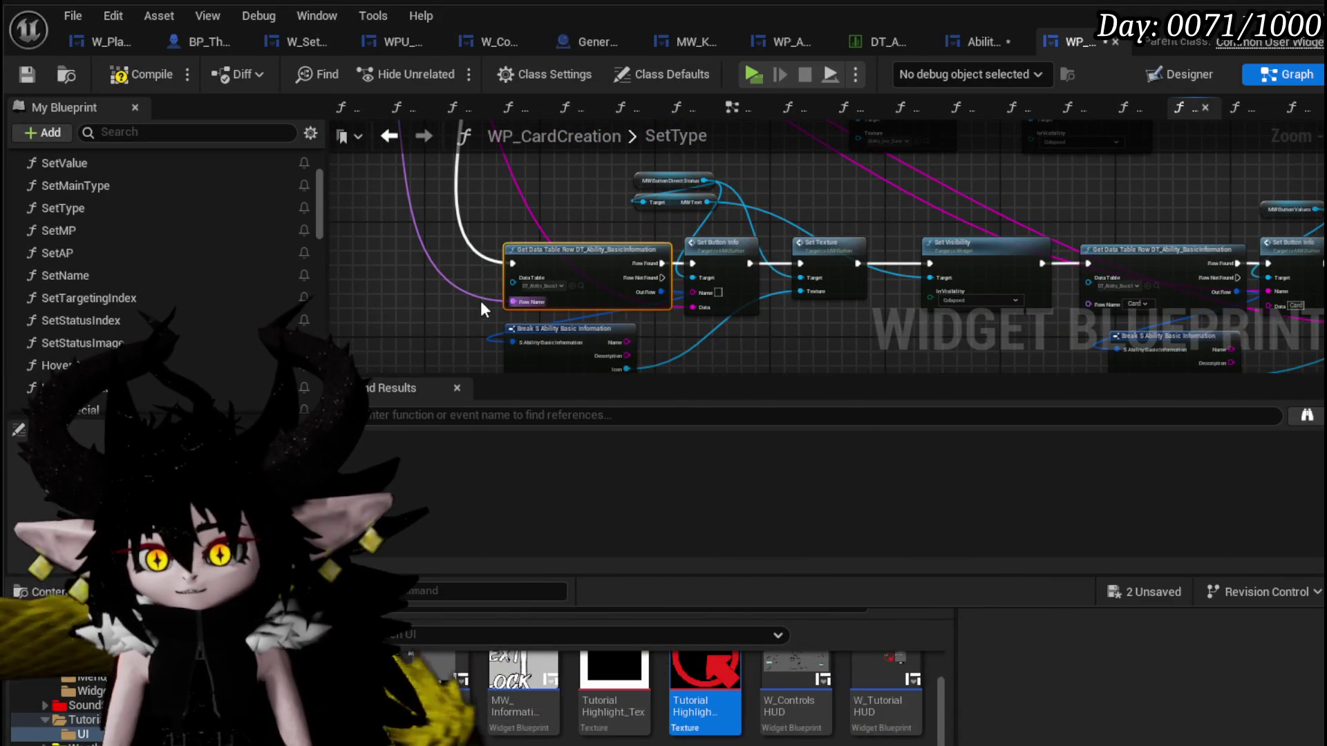
pyautogui.scroll(2, 576, 223)
pyautogui.scroll(1, 547, 246)
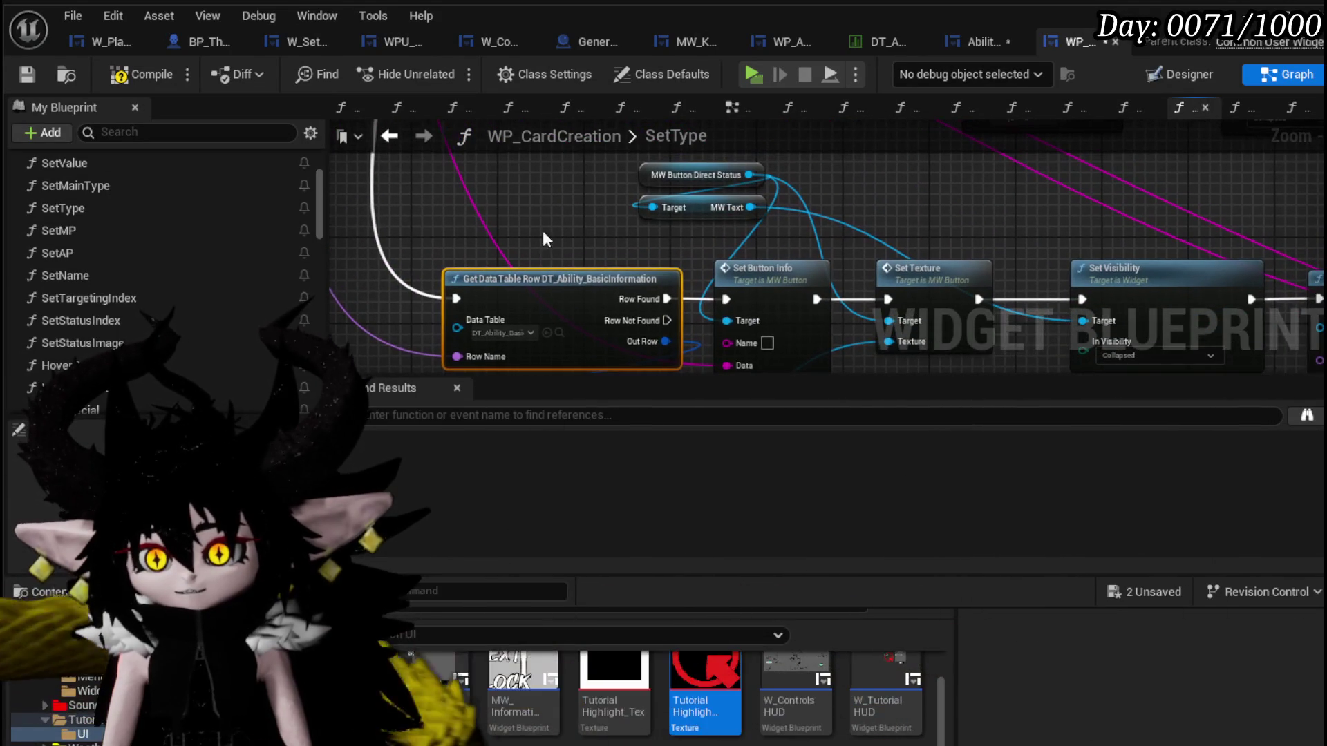
pyautogui.scroll(-1, 499, 208)
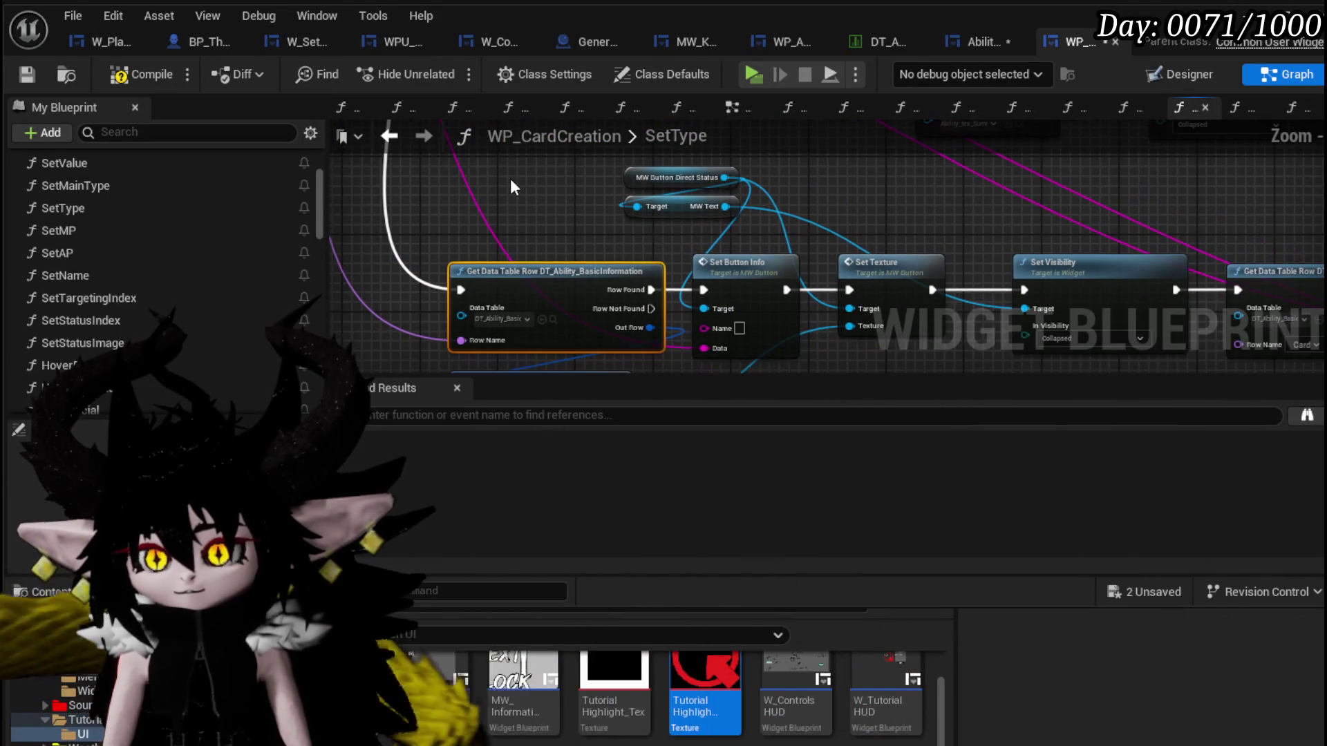
# Box-select the Get Data Table Row lookup chain to inspect it and close the asset drawer.
pyautogui.moveTo(513, 162)
pyautogui.mouseDown()
pyautogui.moveTo(1026, 334)
pyautogui.moveTo(948, 205)
pyautogui.mouseUp()
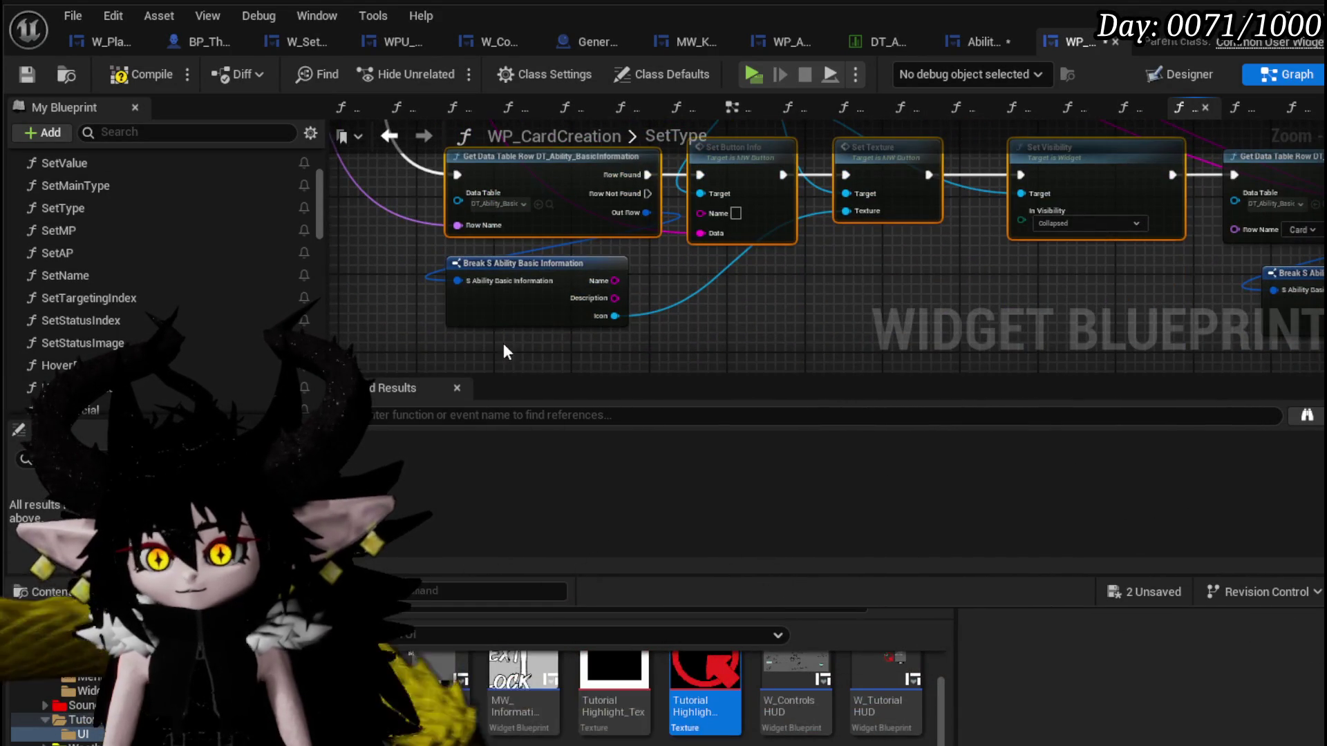
pyautogui.scroll(-4, 732, 218)
pyautogui.scroll(2, 623, 217)
pyautogui.scroll(2, 637, 180)
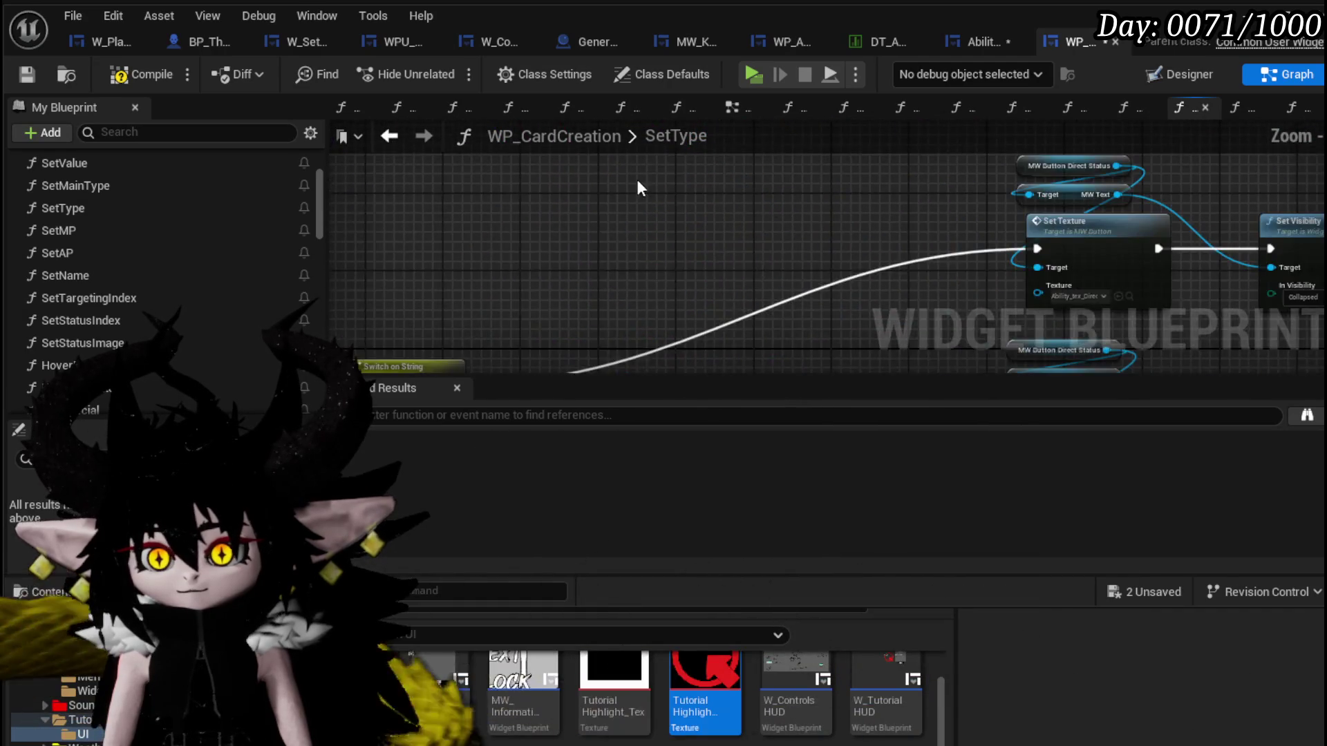
pyautogui.scroll(2, 645, 215)
pyautogui.scroll(3, 642, 218)
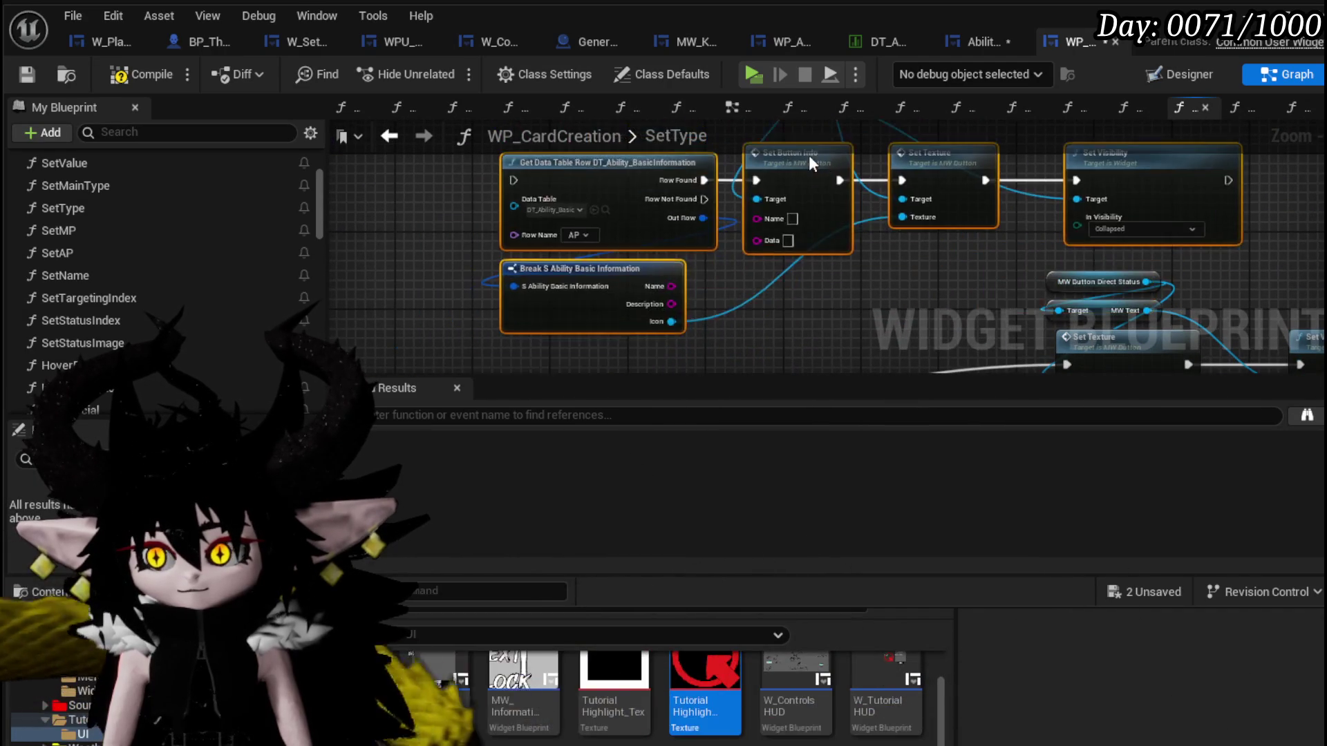
pyautogui.scroll(1, 809, 154)
pyautogui.moveTo(630, 249); pyautogui.dragTo(553, 167)
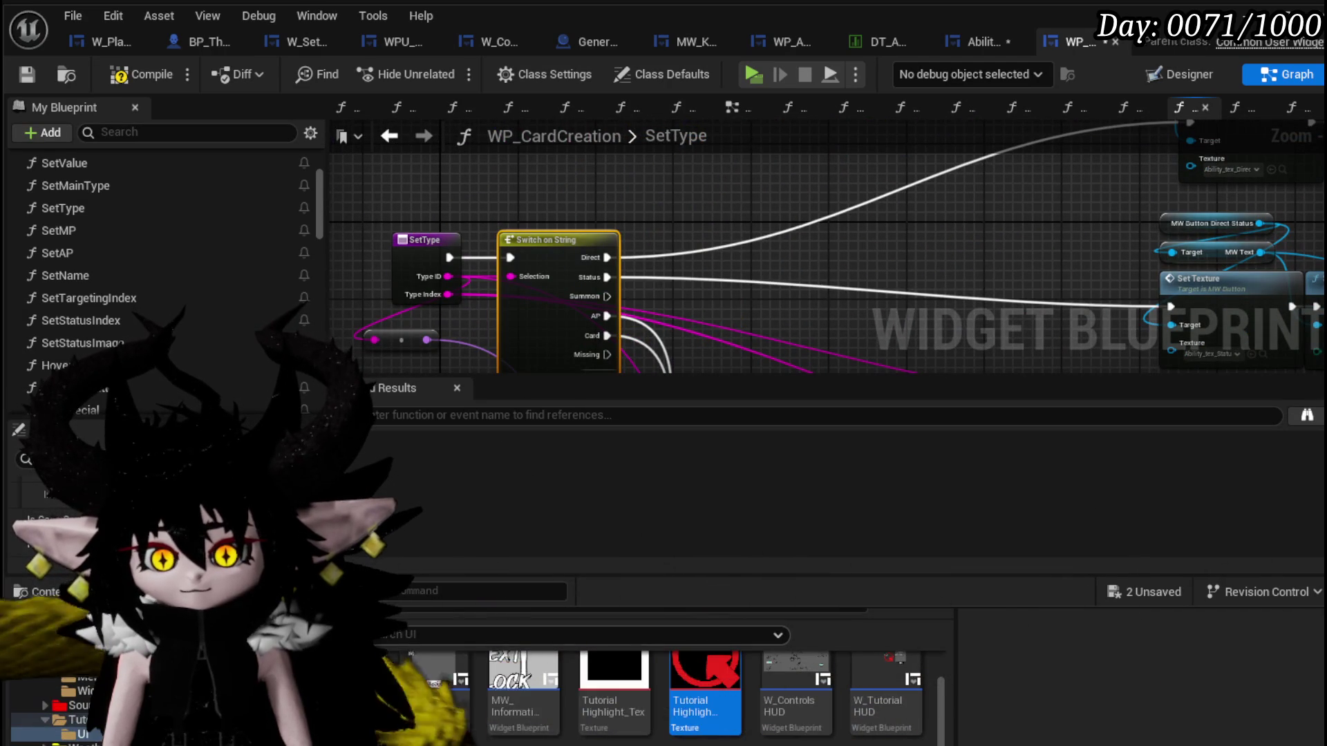
pyautogui.hotkey('ctrl', 'space')
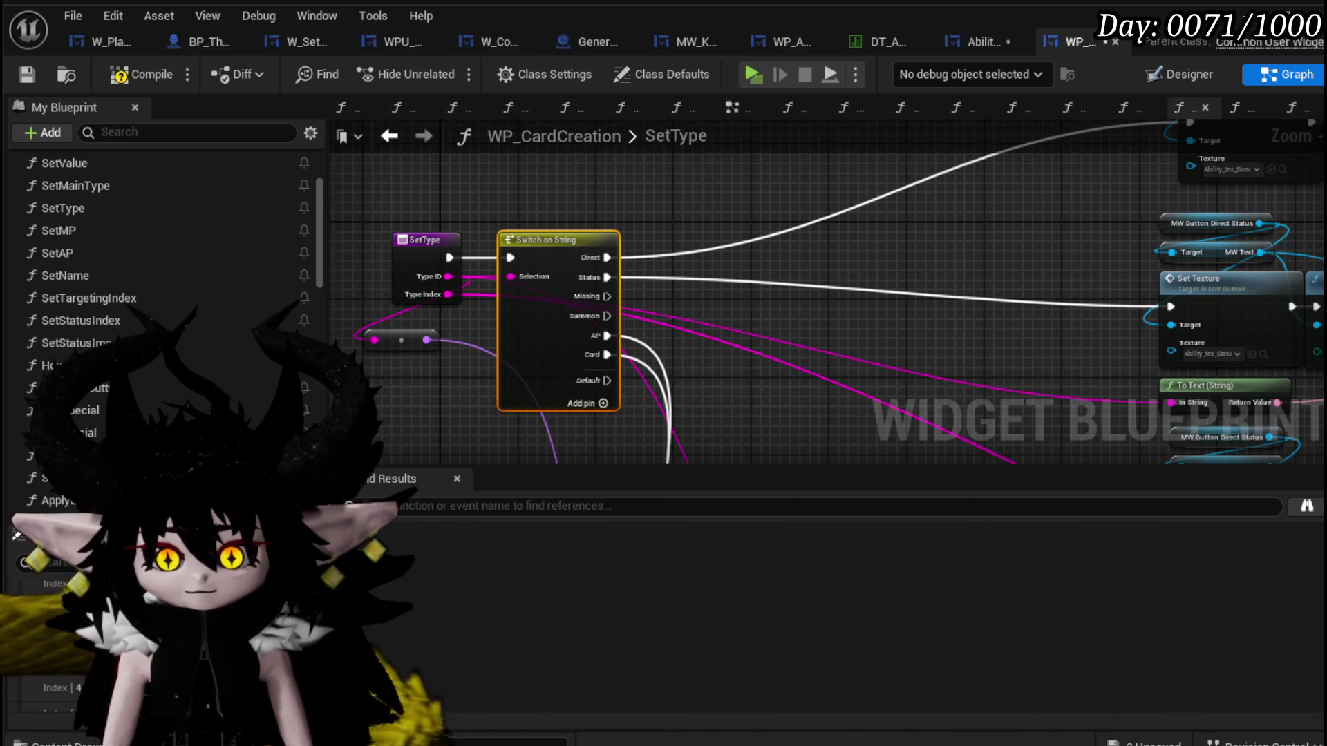
# Move the Missing case up past Status and Direct and wire its output into the lookup chain.
pyautogui.press('Return')
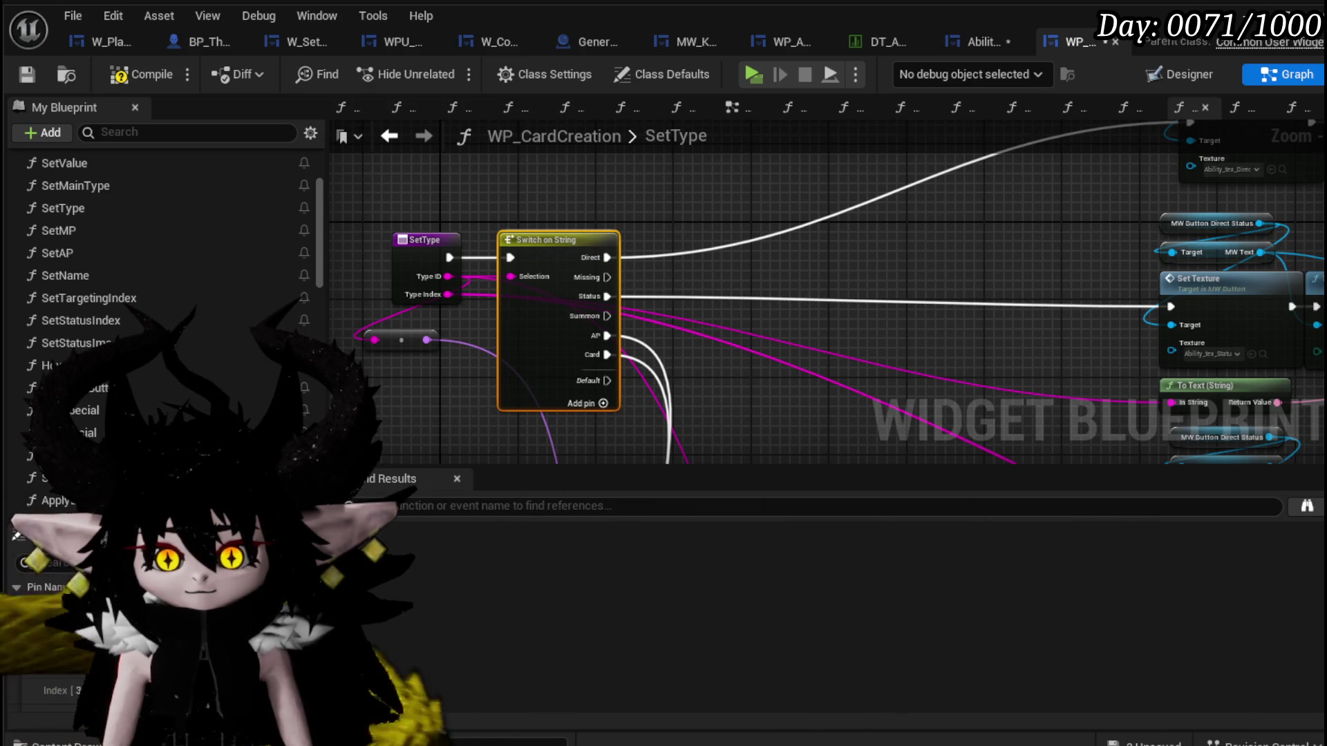
pyautogui.moveTo(23, 635); pyautogui.dragTo(23, 612)
pyautogui.moveTo(606, 265); pyautogui.dragTo(634, 166)
# Route the string through a conversion node into Set Button Info's data input.
pyautogui.moveTo(498, 416)
pyautogui.mouseDown()
pyautogui.moveTo(699, 247)
pyautogui.moveTo(669, 230)
pyautogui.mouseUp()
pyautogui.moveTo(558, 319); pyautogui.dragTo(477, 228)
pyautogui.click(431, 268)
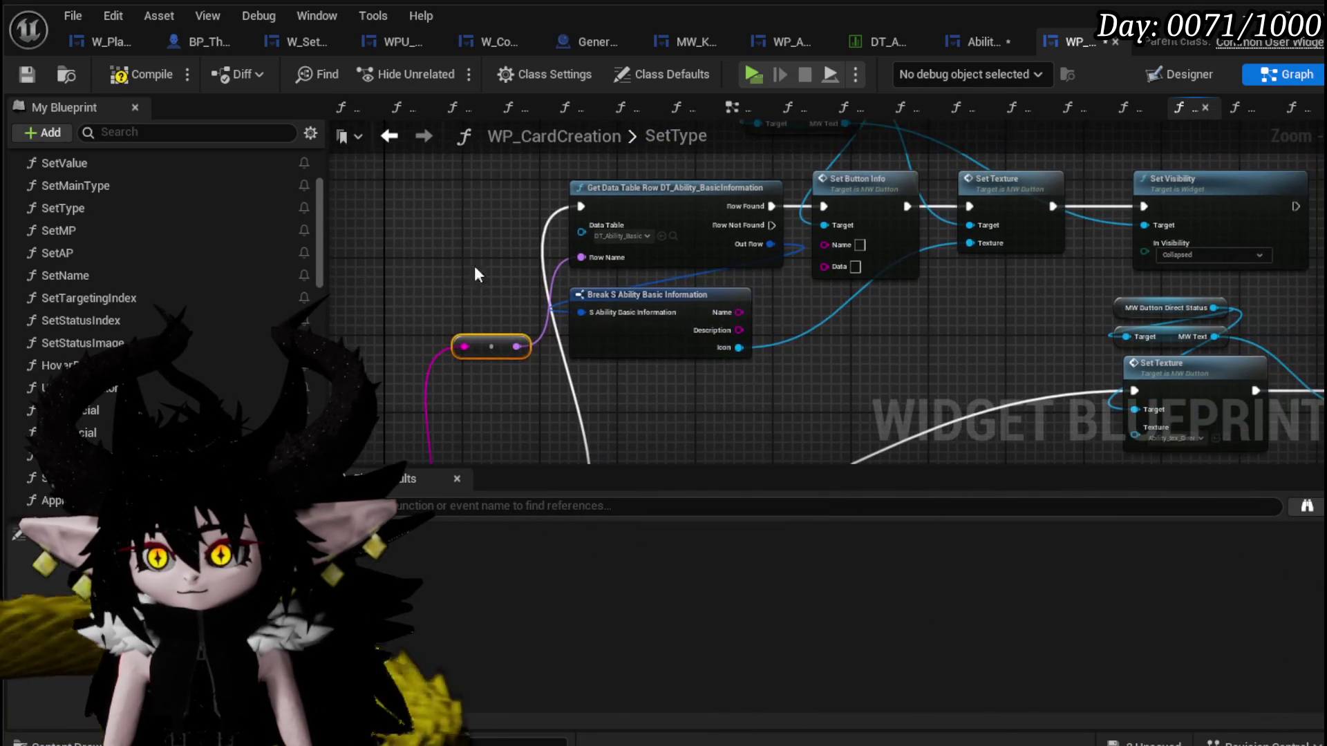
pyautogui.moveTo(503, 340); pyautogui.dragTo(503, 254)
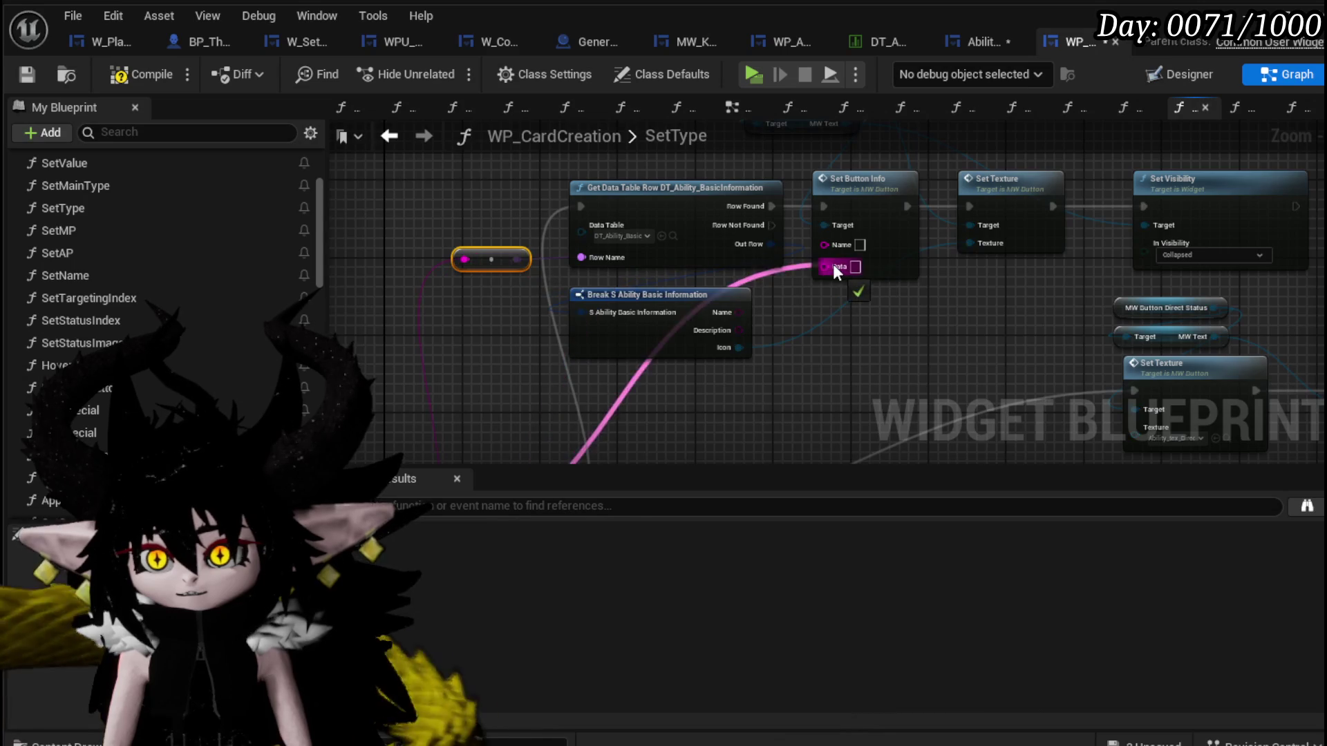
pyautogui.moveTo(832, 264); pyautogui.dragTo(835, 267)
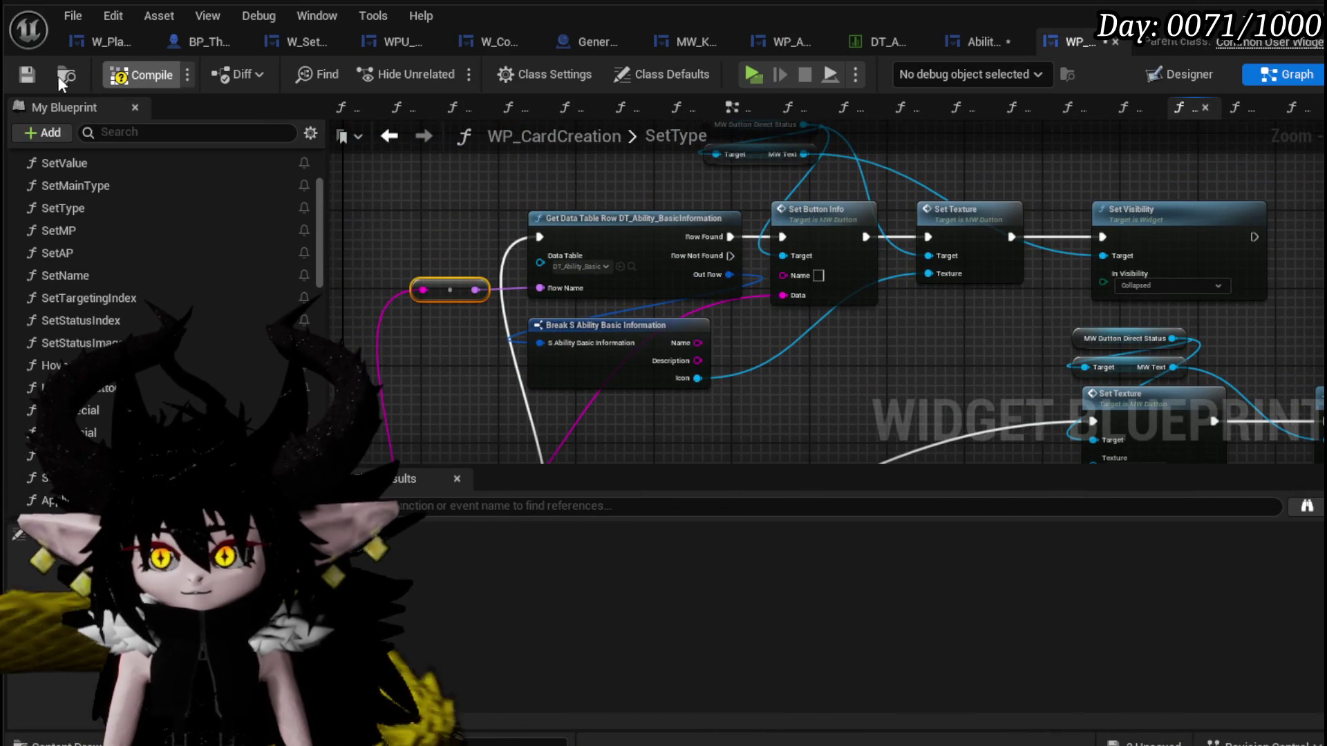
# Compile and save WP_CardCreation and AbilityWorkBenchUI, then close the blueprint editor.
pyautogui.click(26, 77)
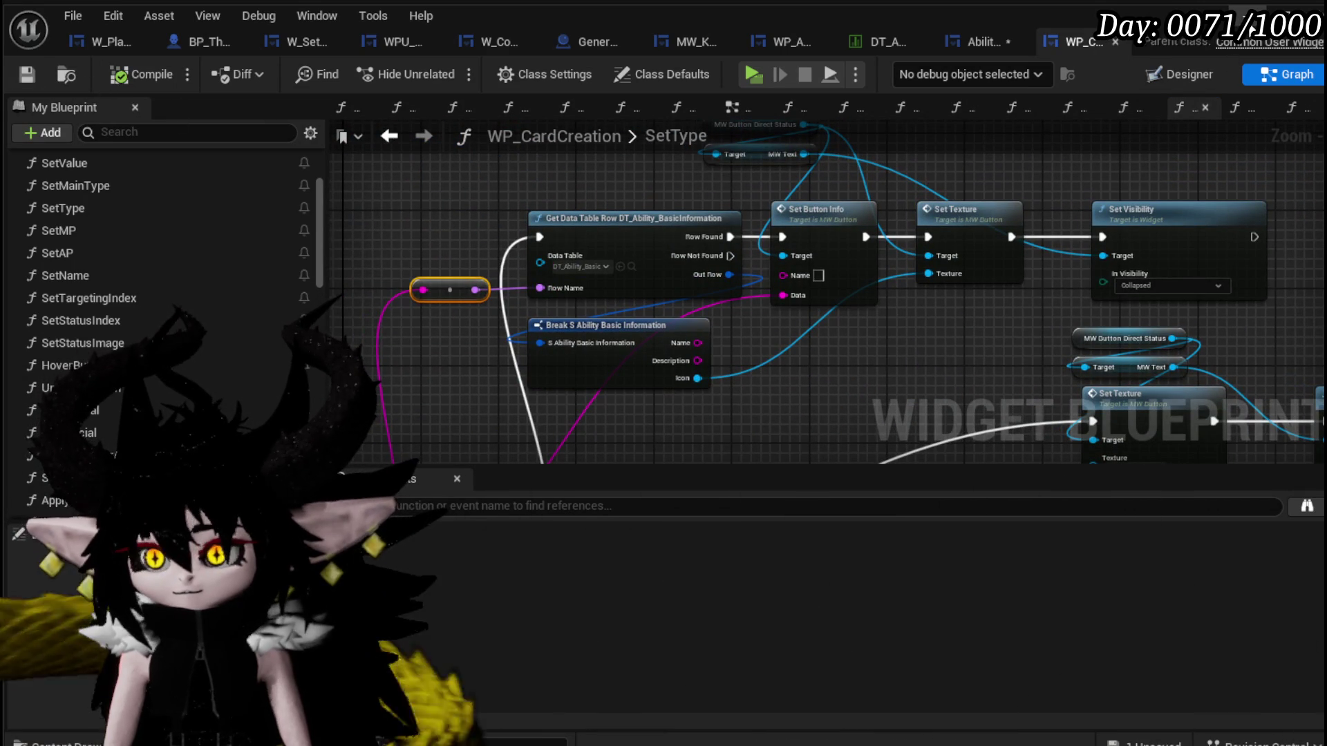
pyautogui.click(988, 43)
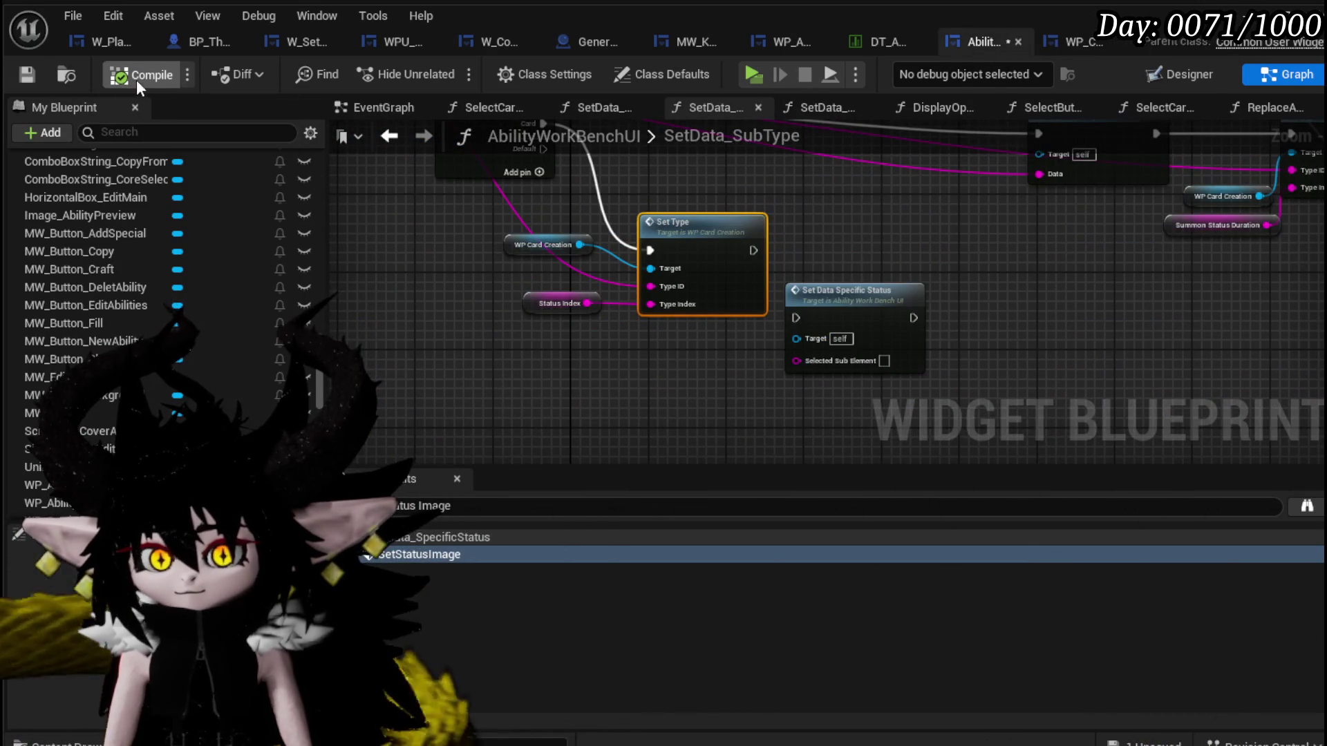
pyautogui.click(20, 81)
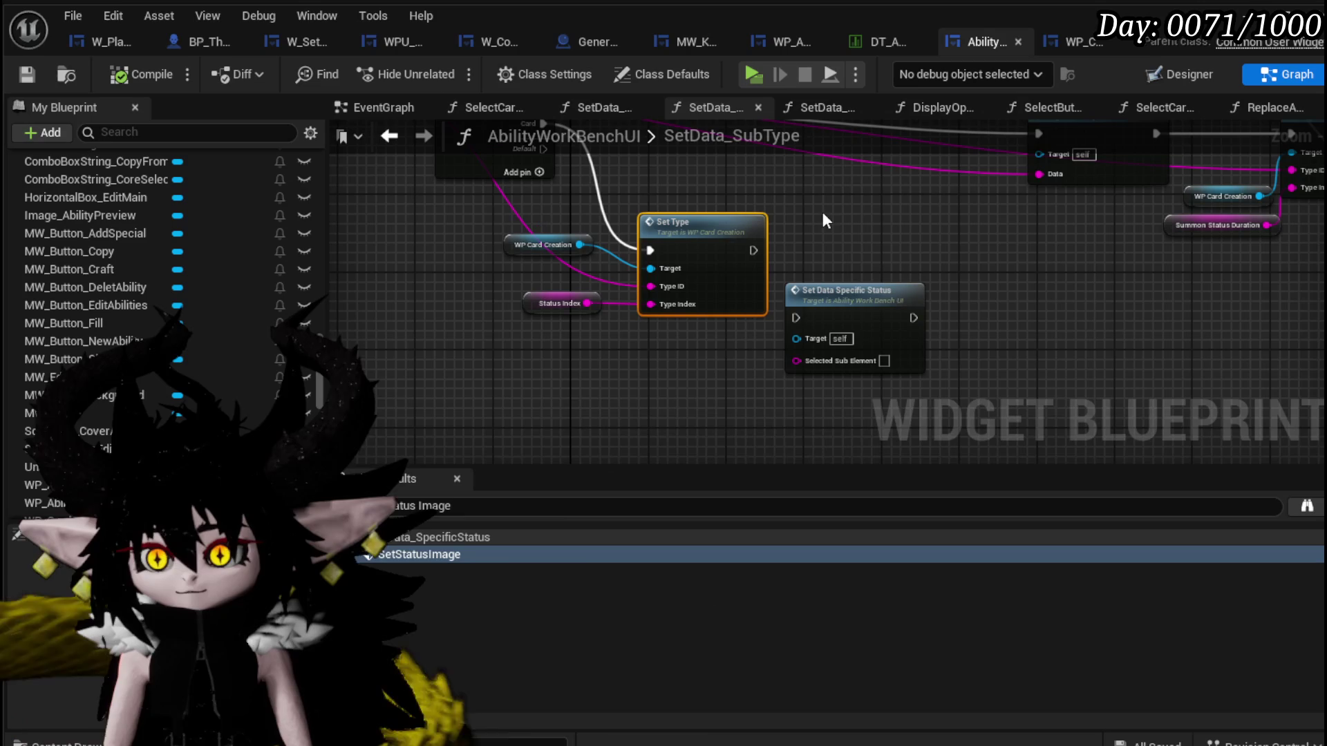
pyautogui.click(1257, 8)
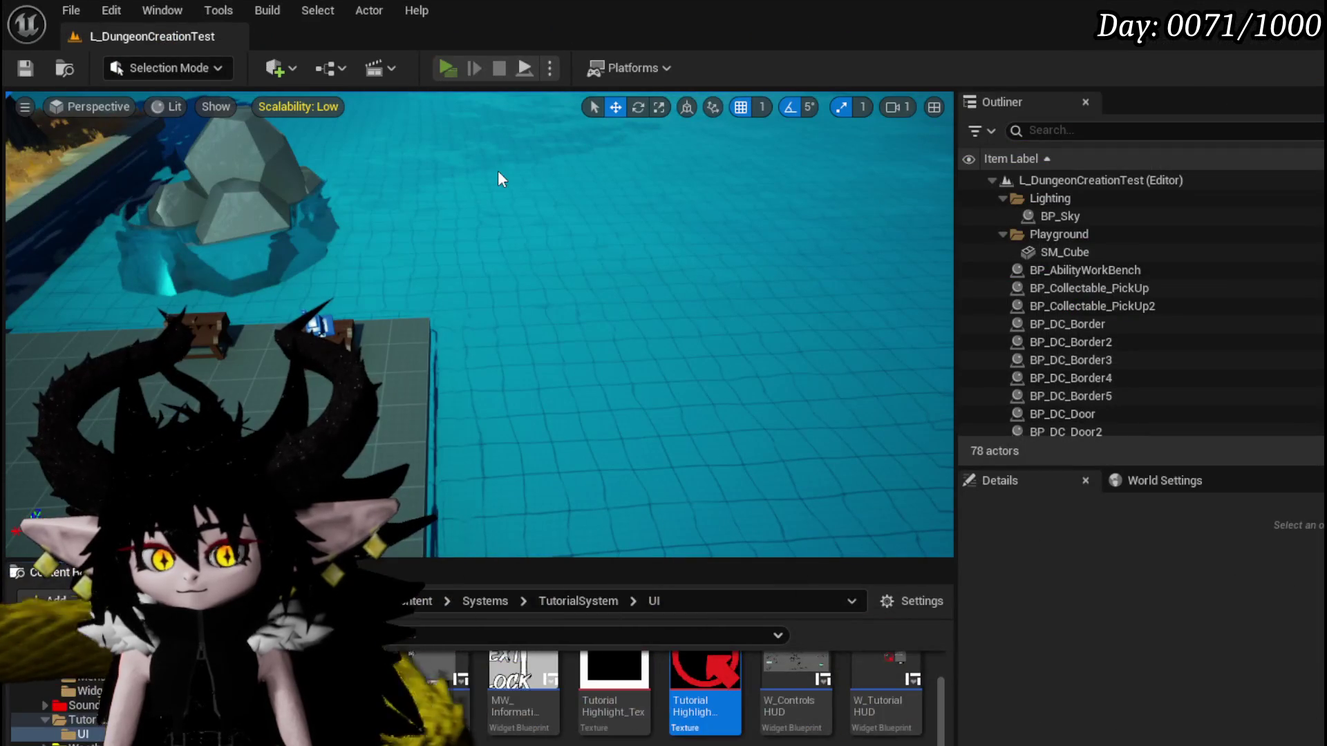
# Start a playtest, open the chest's core deck and edit the cat-faced card.
pyautogui.hotkey('alt', 'p')
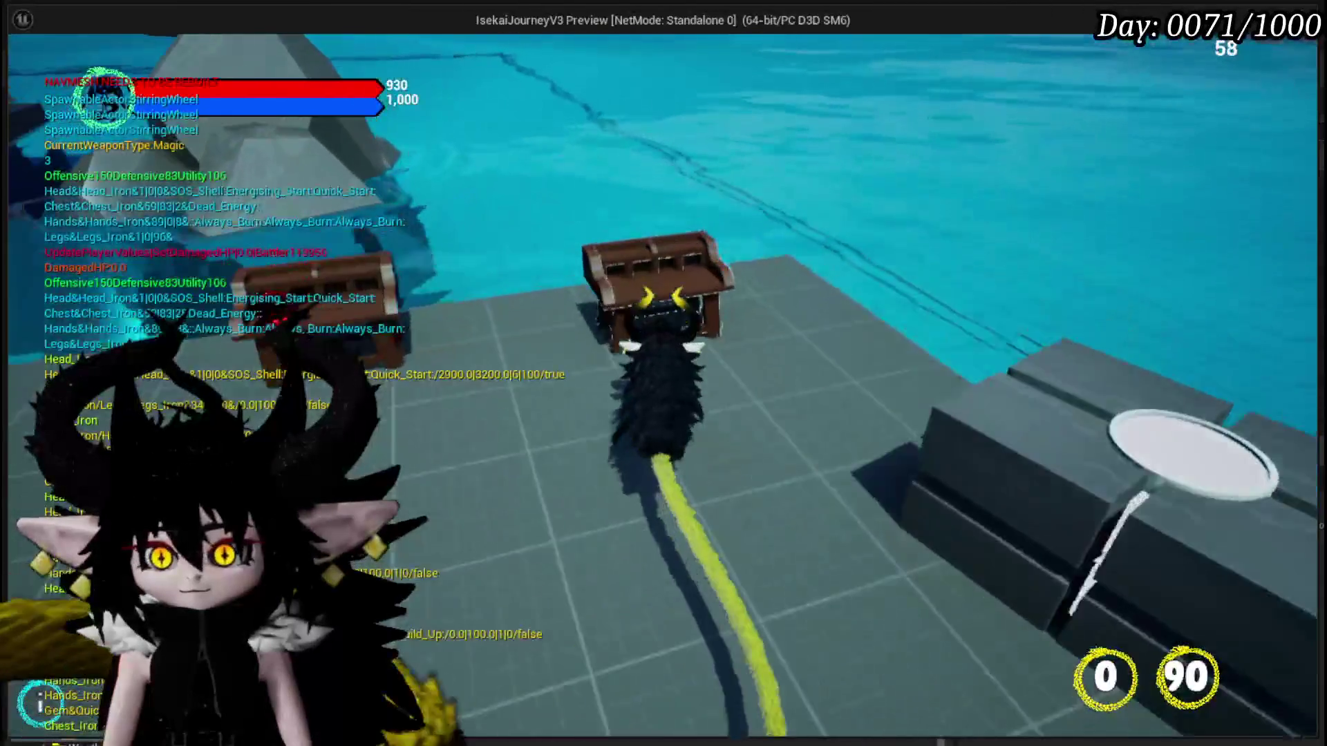
pyautogui.press('e')
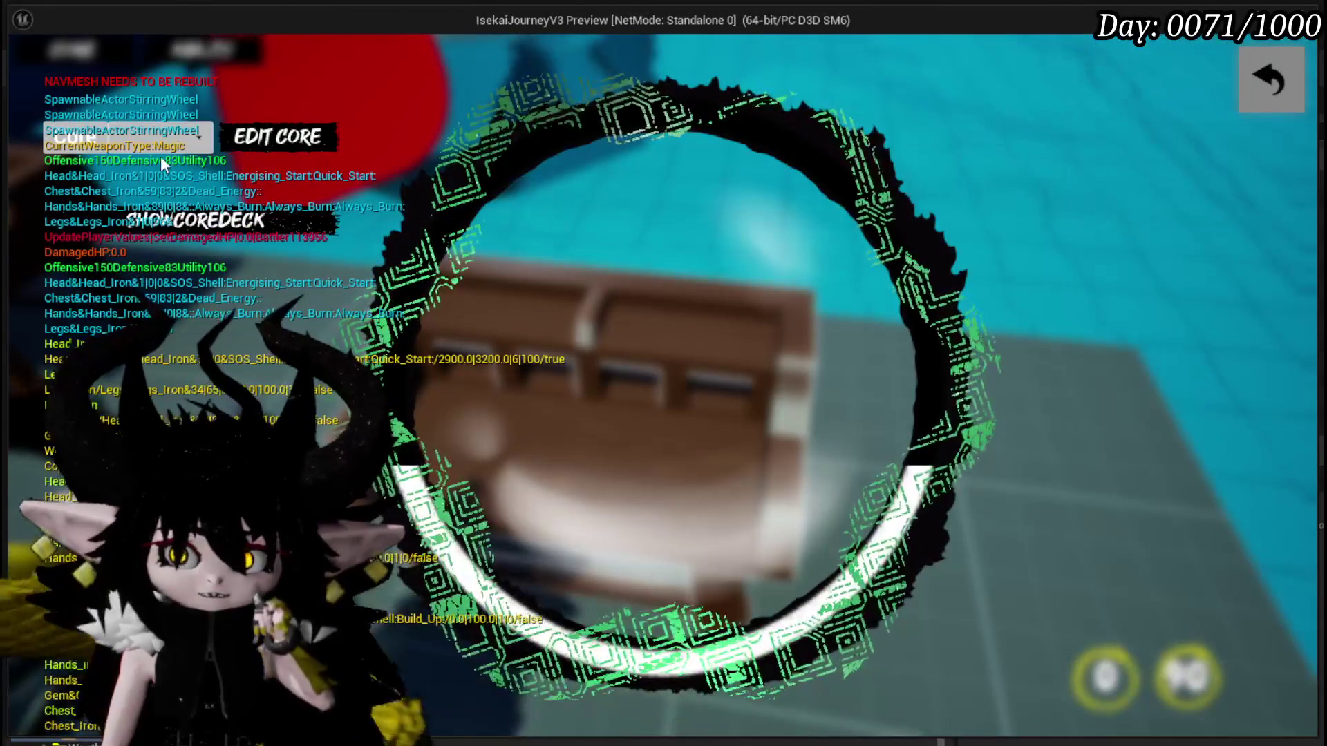
pyautogui.click(148, 225)
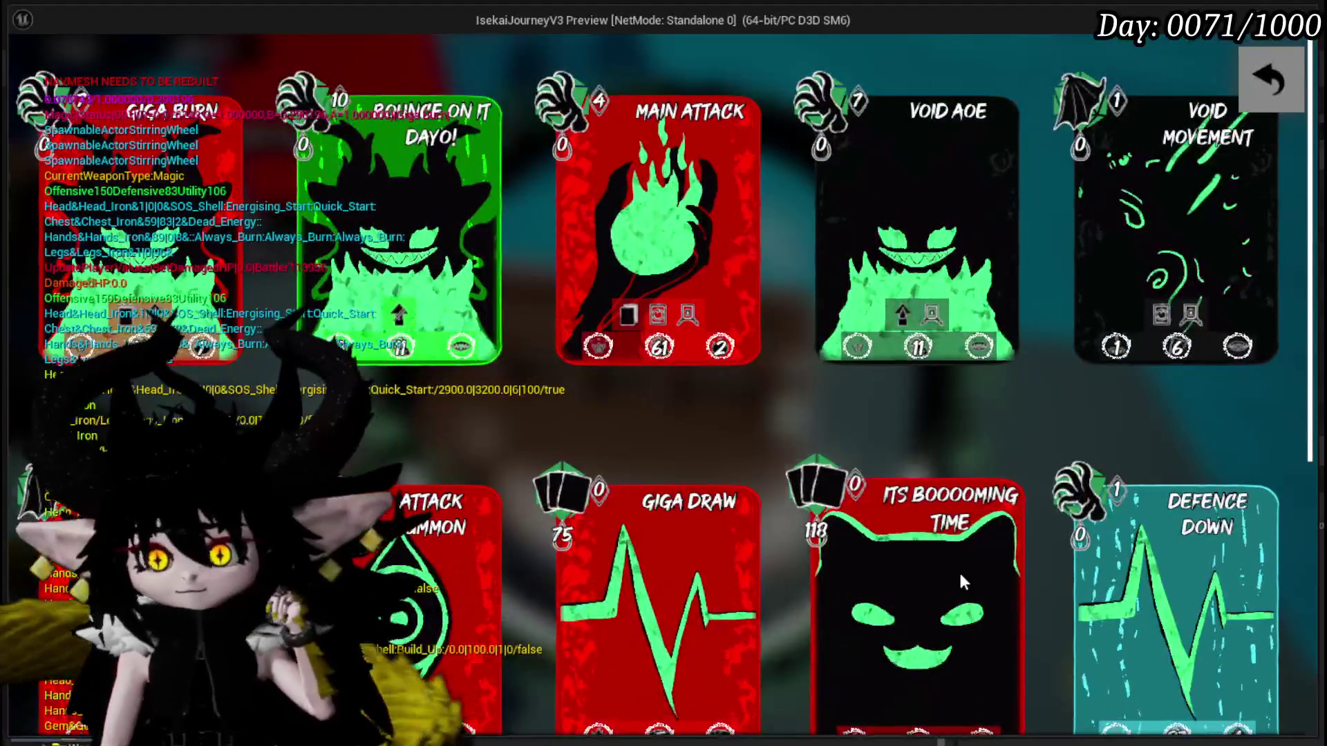
pyautogui.scroll(-2, 912, 528)
pyautogui.click(880, 484)
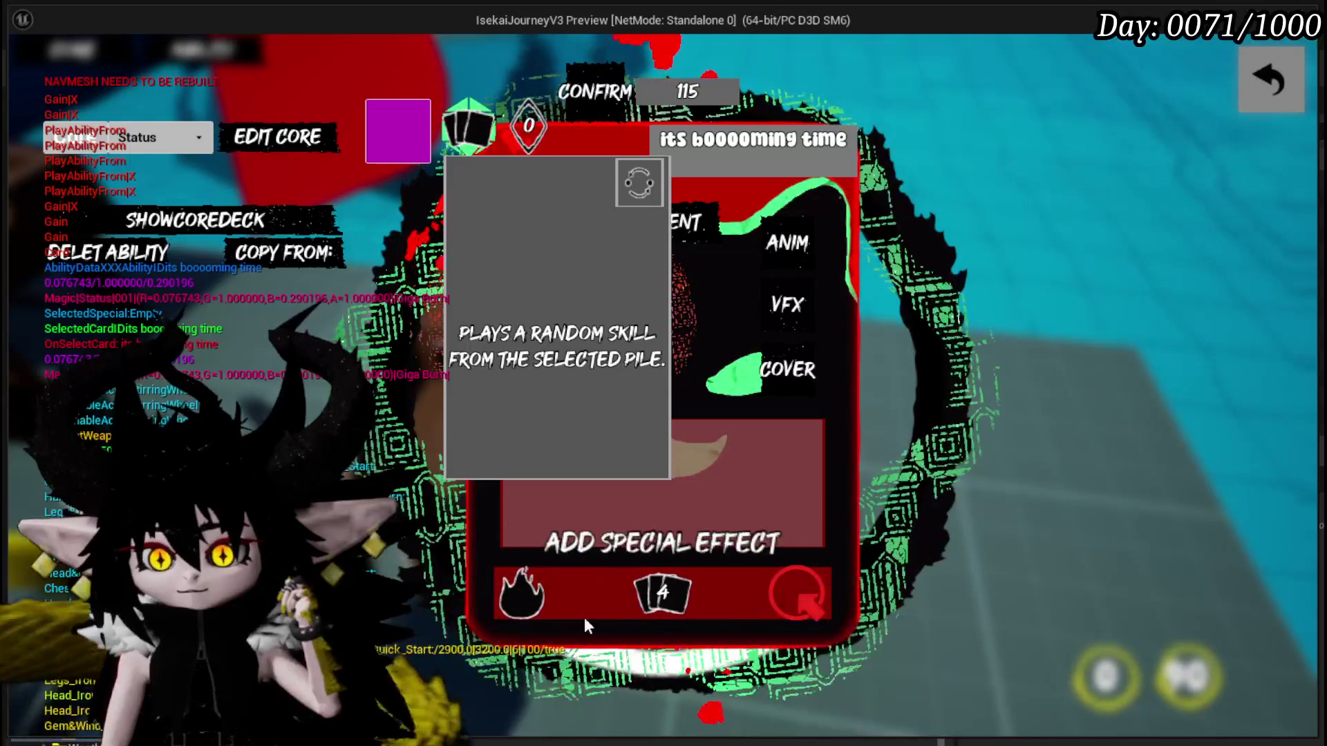
# Check the unset Missing option, the empty gain options grid and the cover art choices.
pyautogui.click(800, 590)
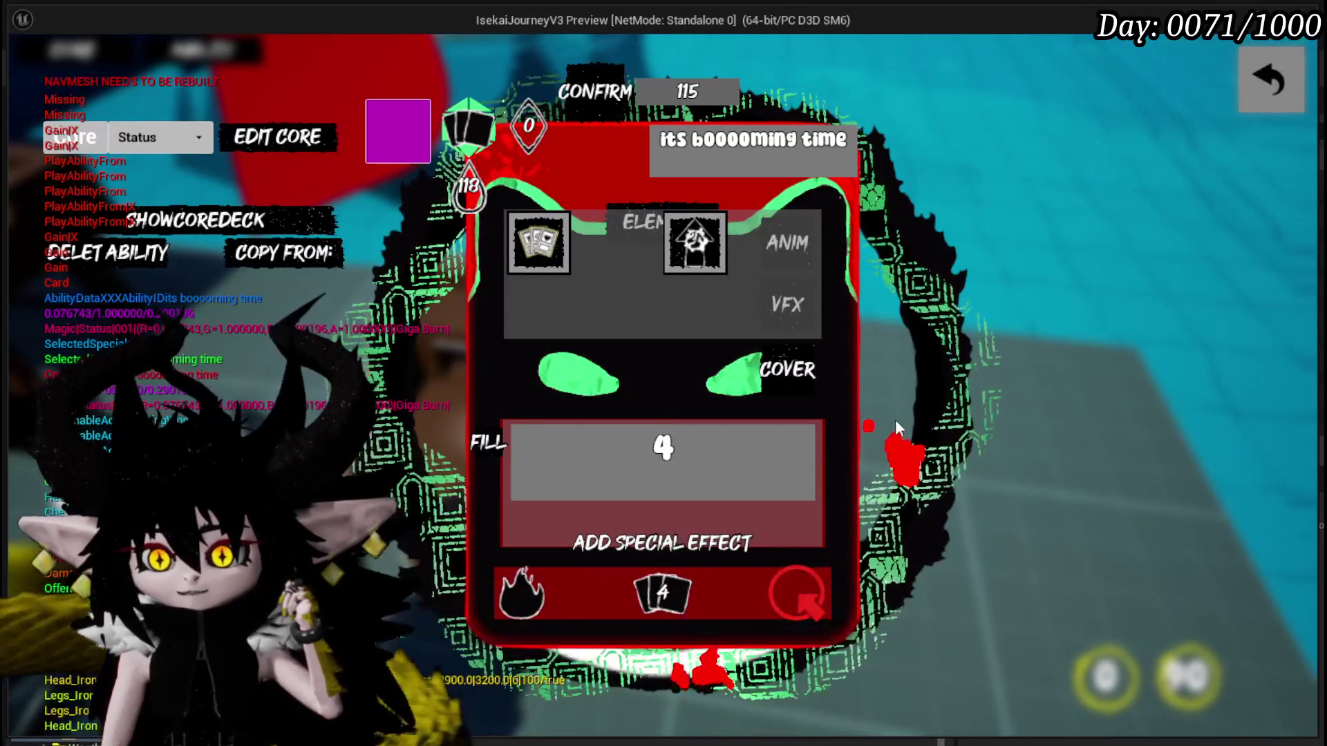
pyautogui.moveTo(795, 177)
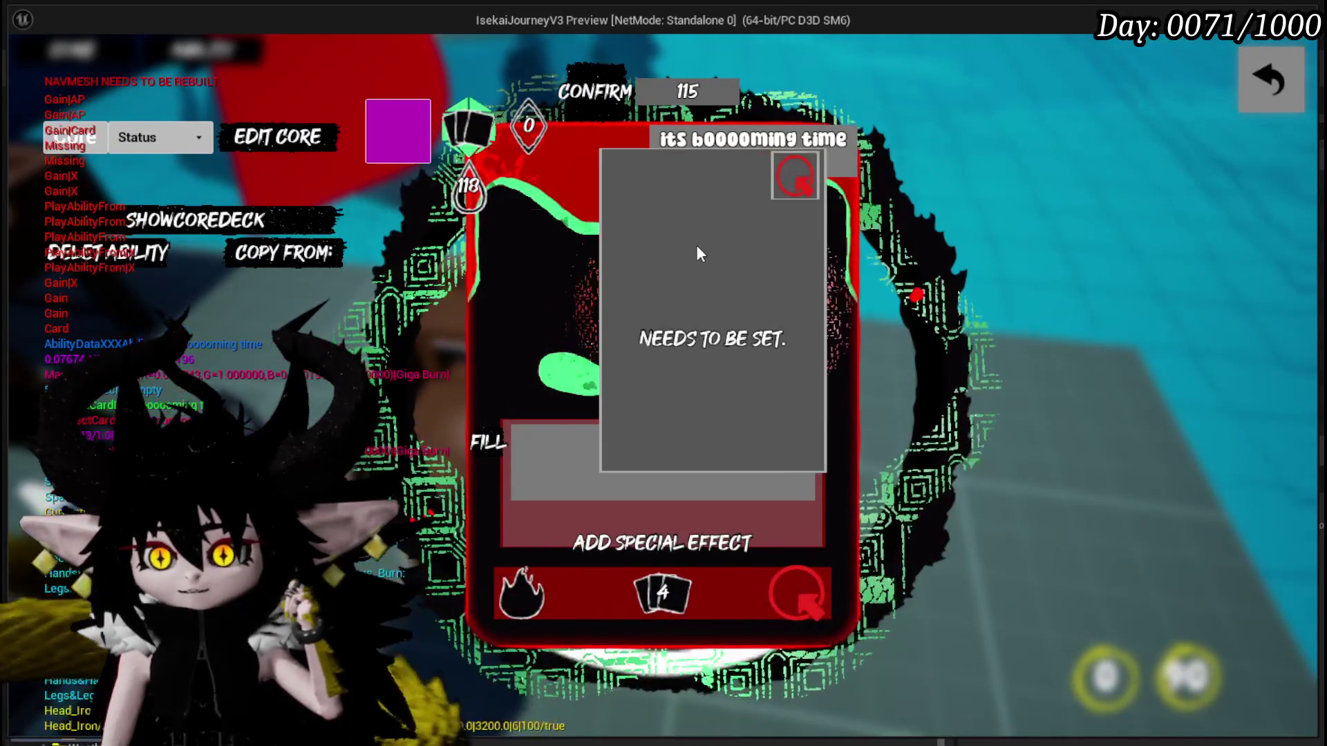
pyautogui.click(796, 599)
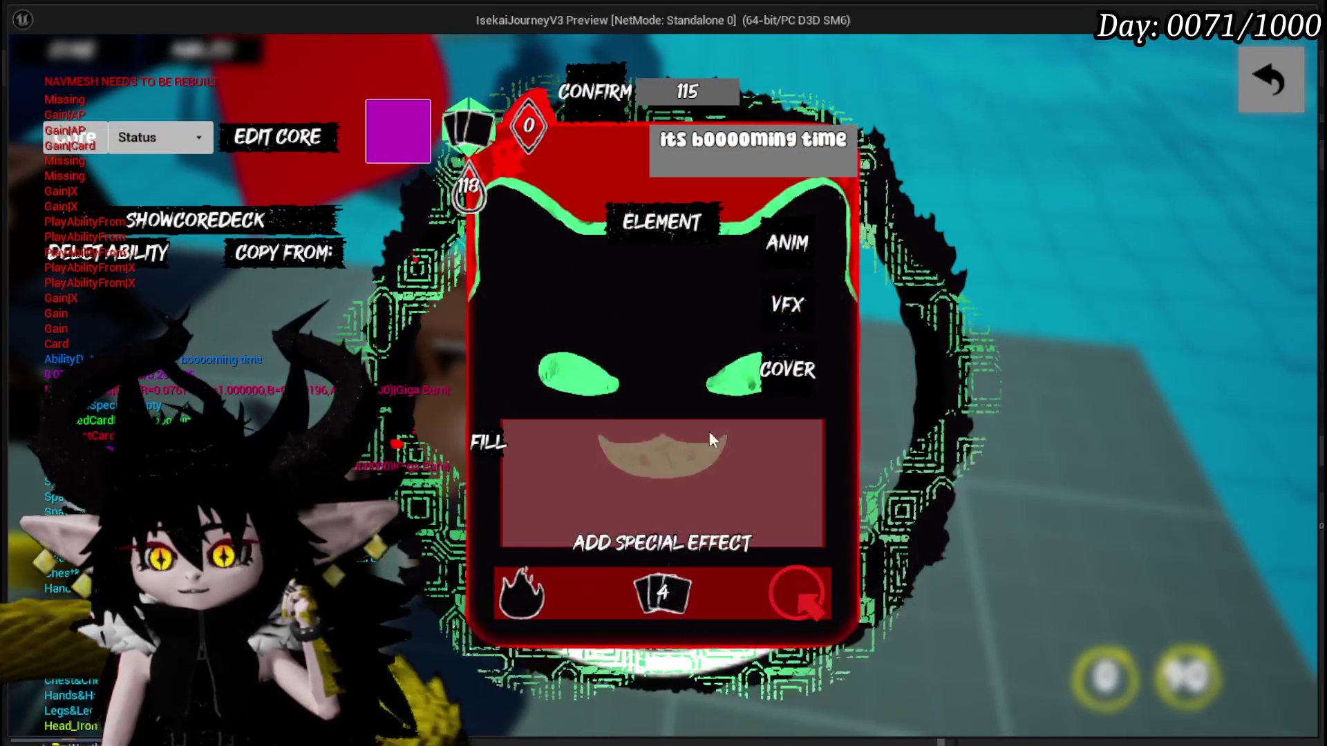
pyautogui.moveTo(521, 593)
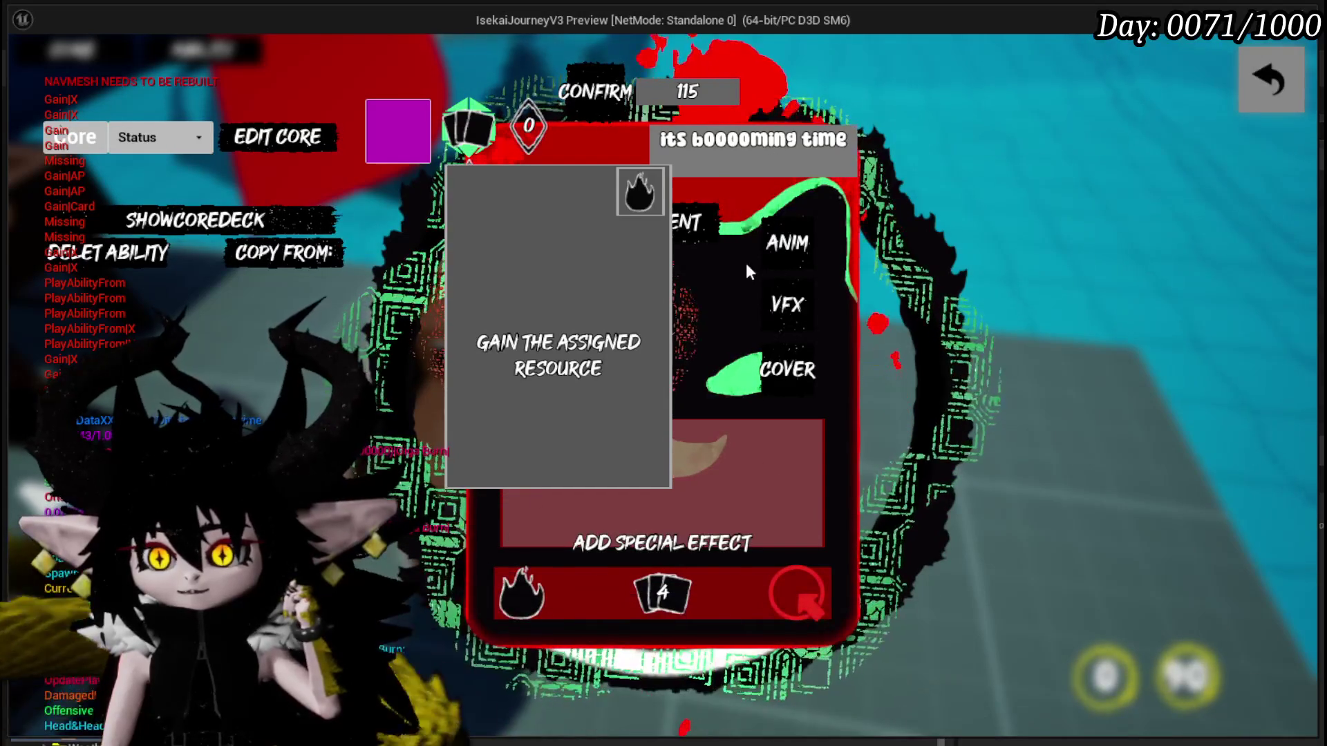
pyautogui.click(781, 247)
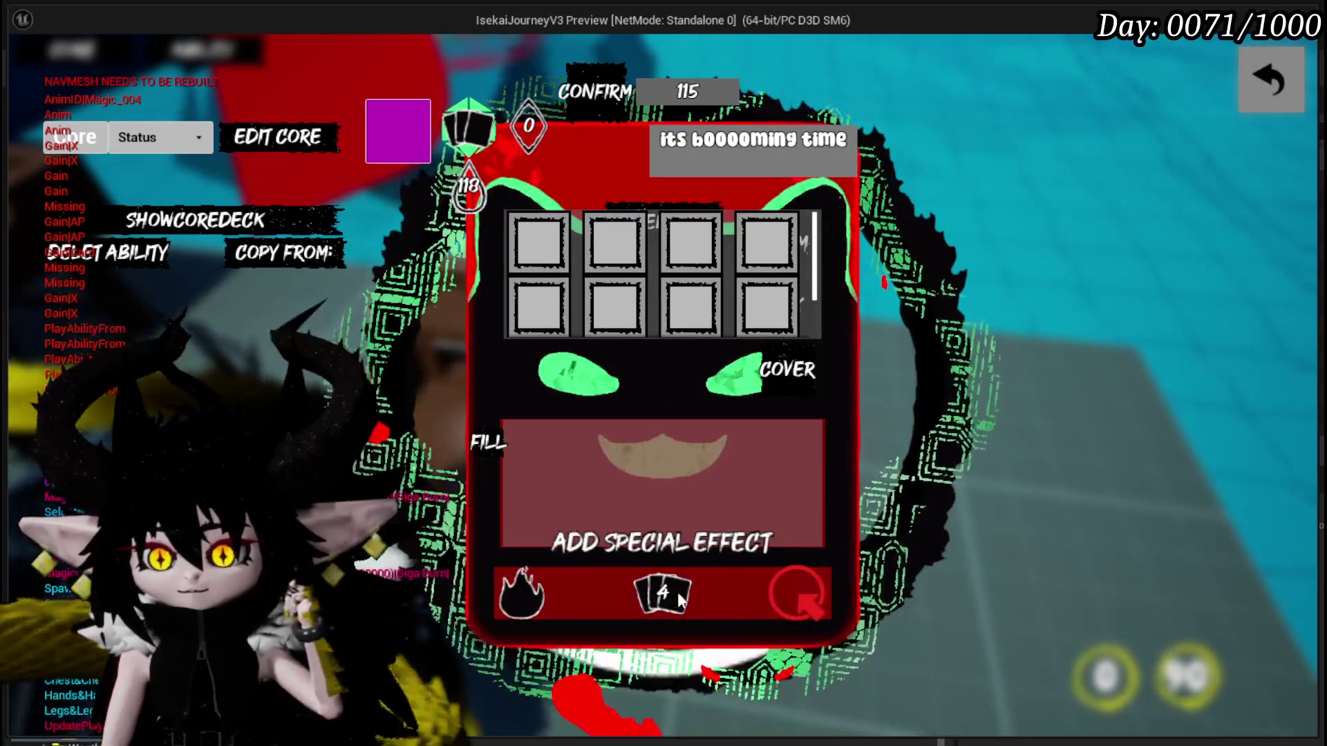
pyautogui.click(682, 599)
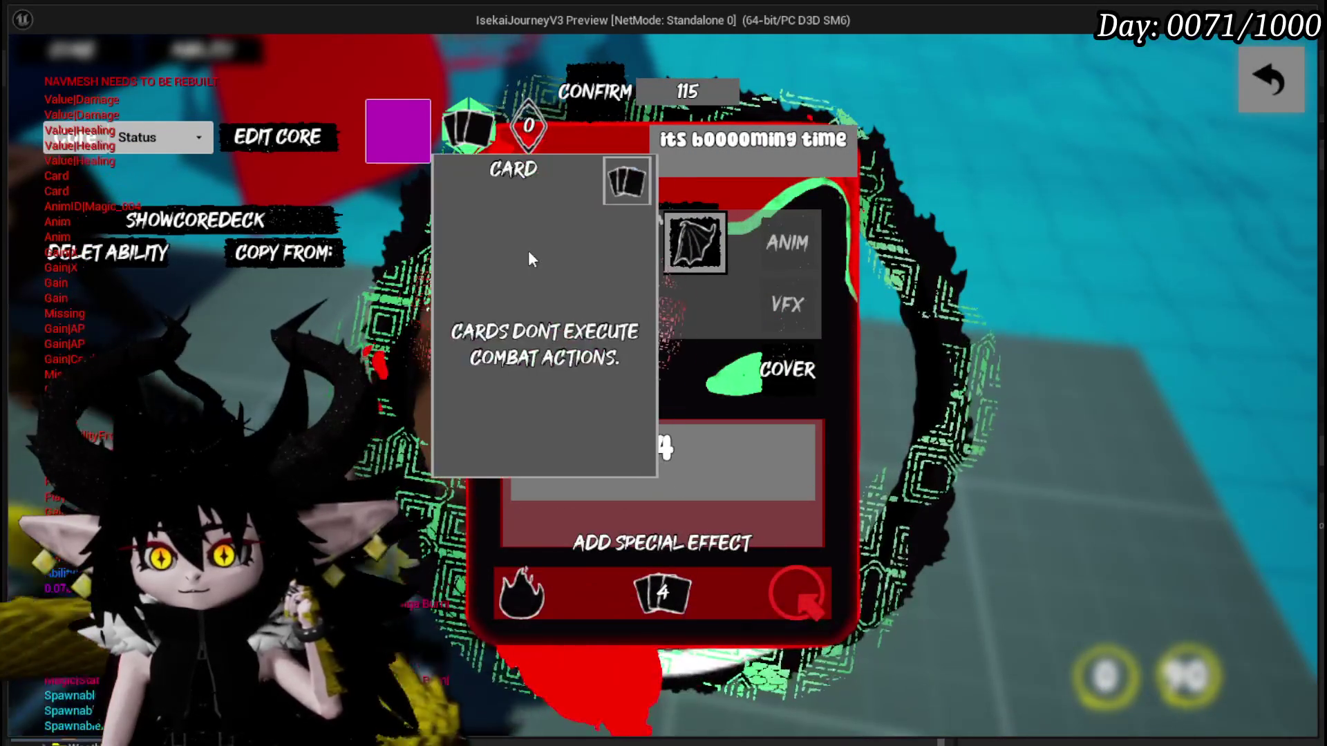
pyautogui.click(784, 375)
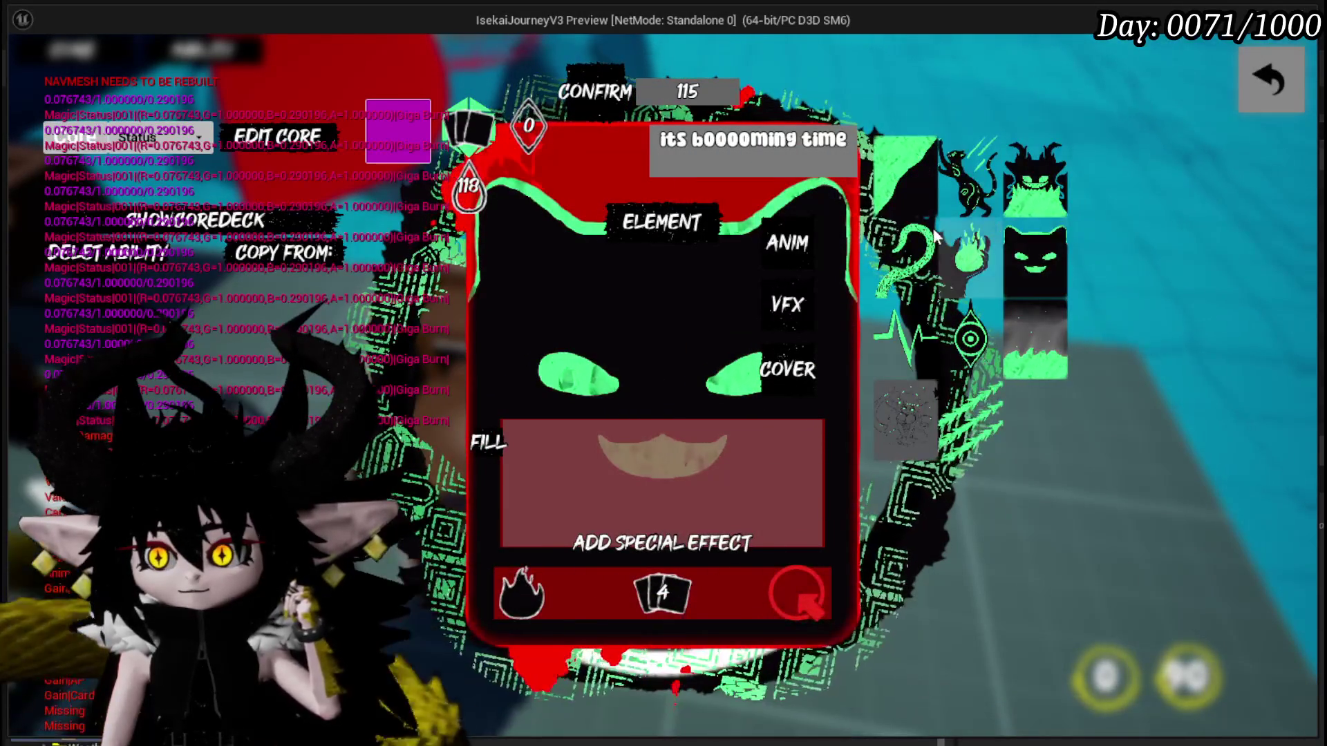
# Make the card offensive and settle its targeting on Melee after trying AoE and ranged.
pyautogui.click(472, 140)
pyautogui.click(518, 238)
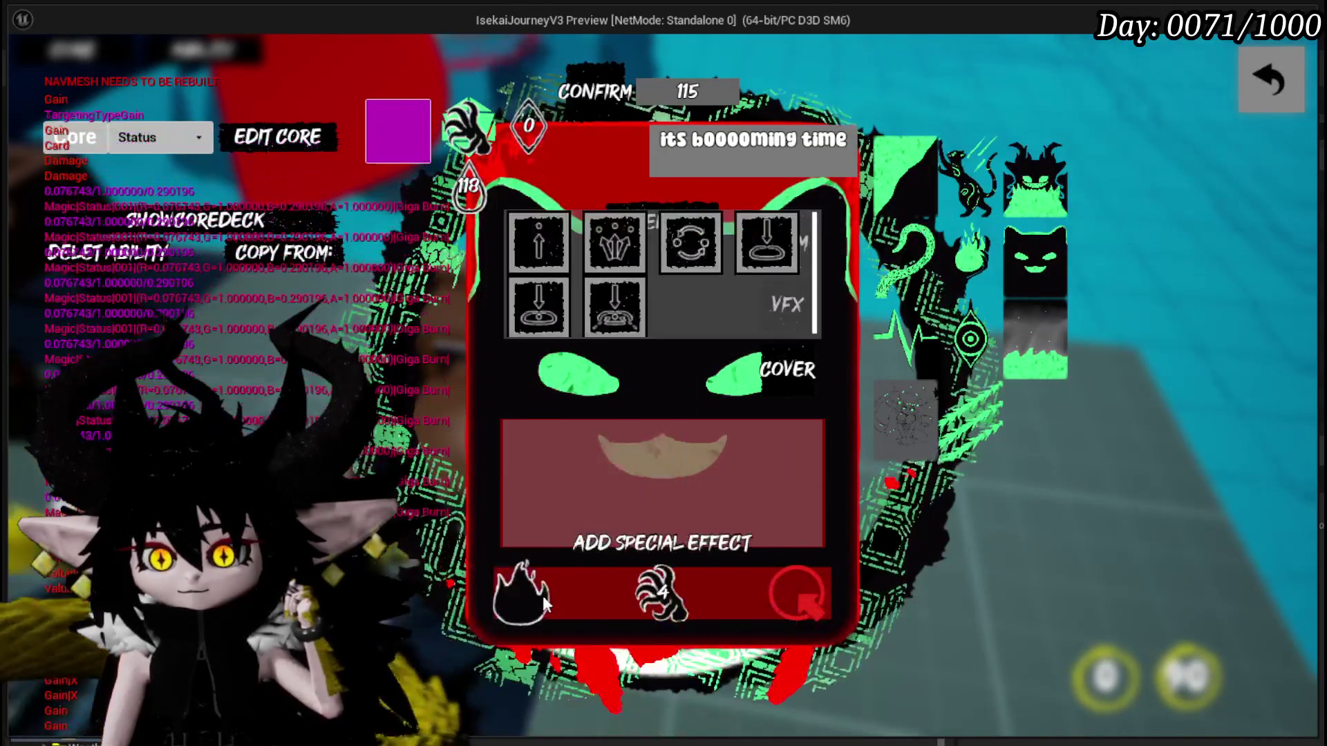
pyautogui.click(602, 257)
pyautogui.click(520, 591)
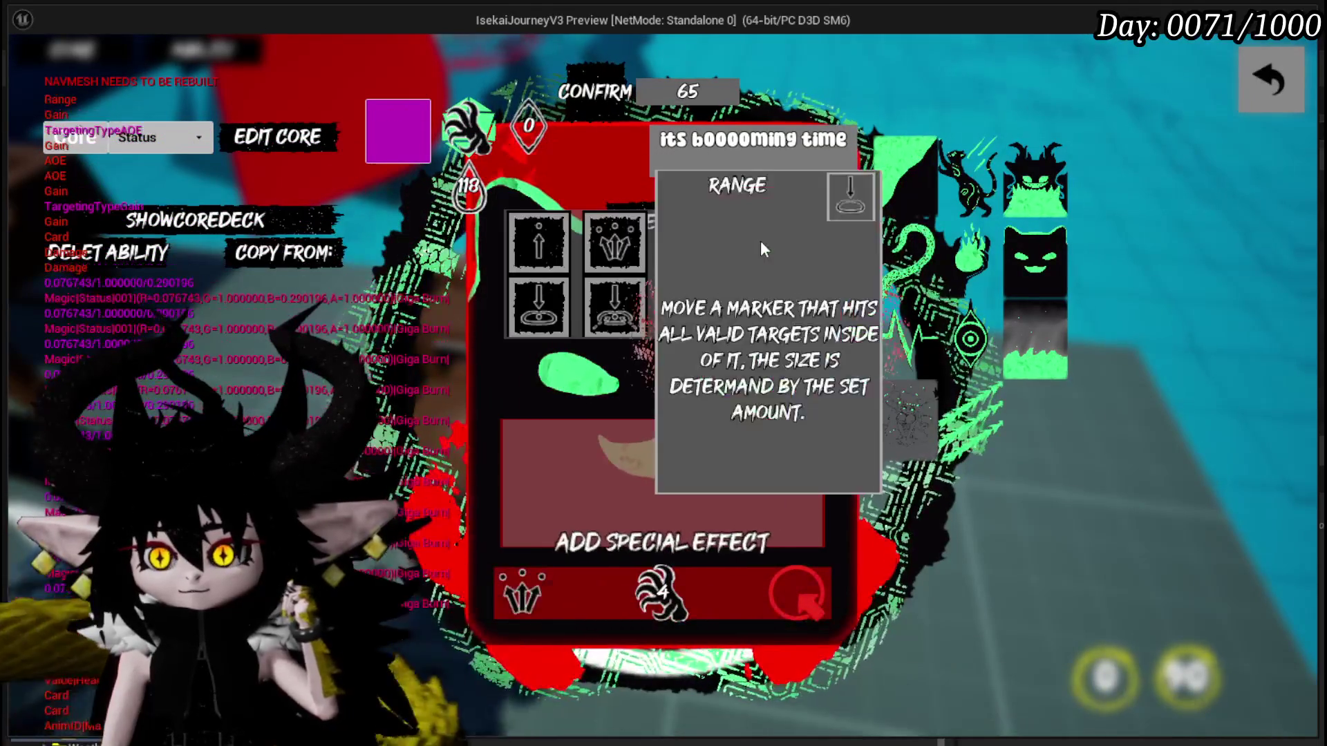
pyautogui.click(766, 242)
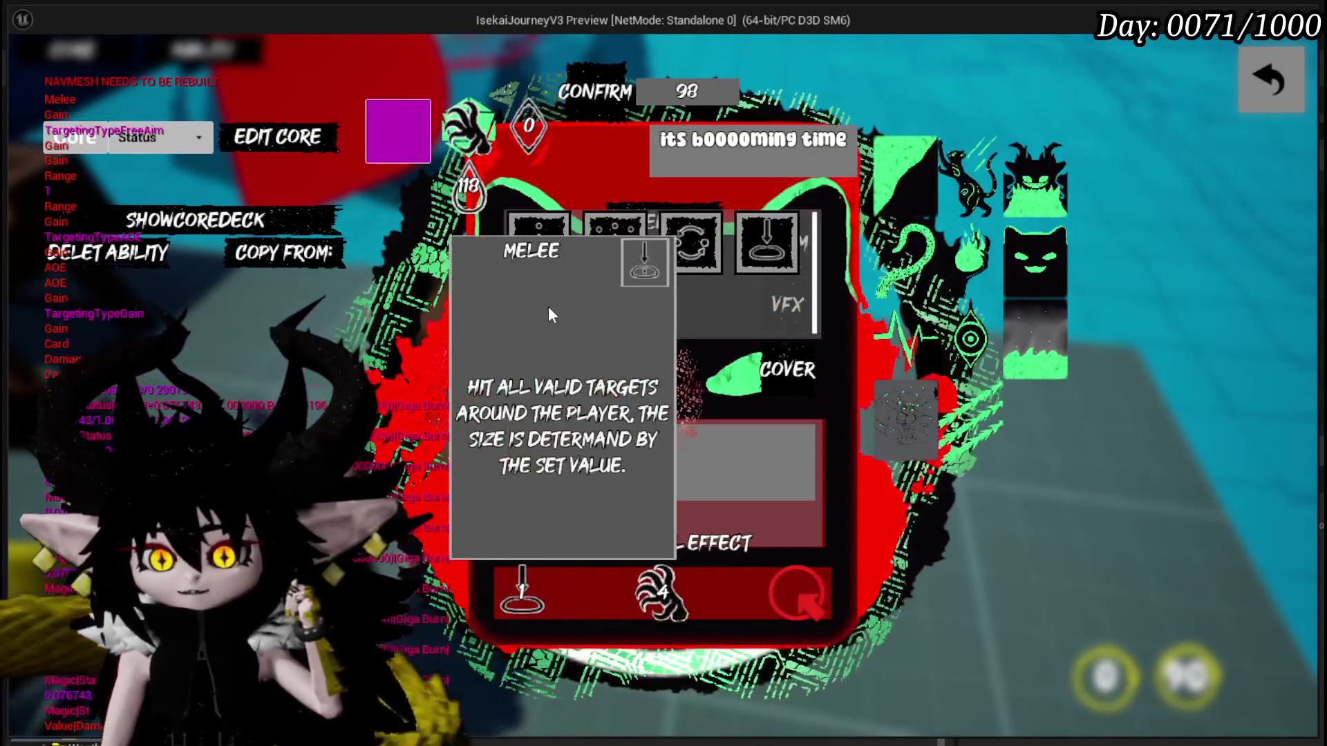
pyautogui.click(548, 308)
# Cycle the status effect through speed-up, slow and damage down, ending on a direct effect.
pyautogui.click(800, 589)
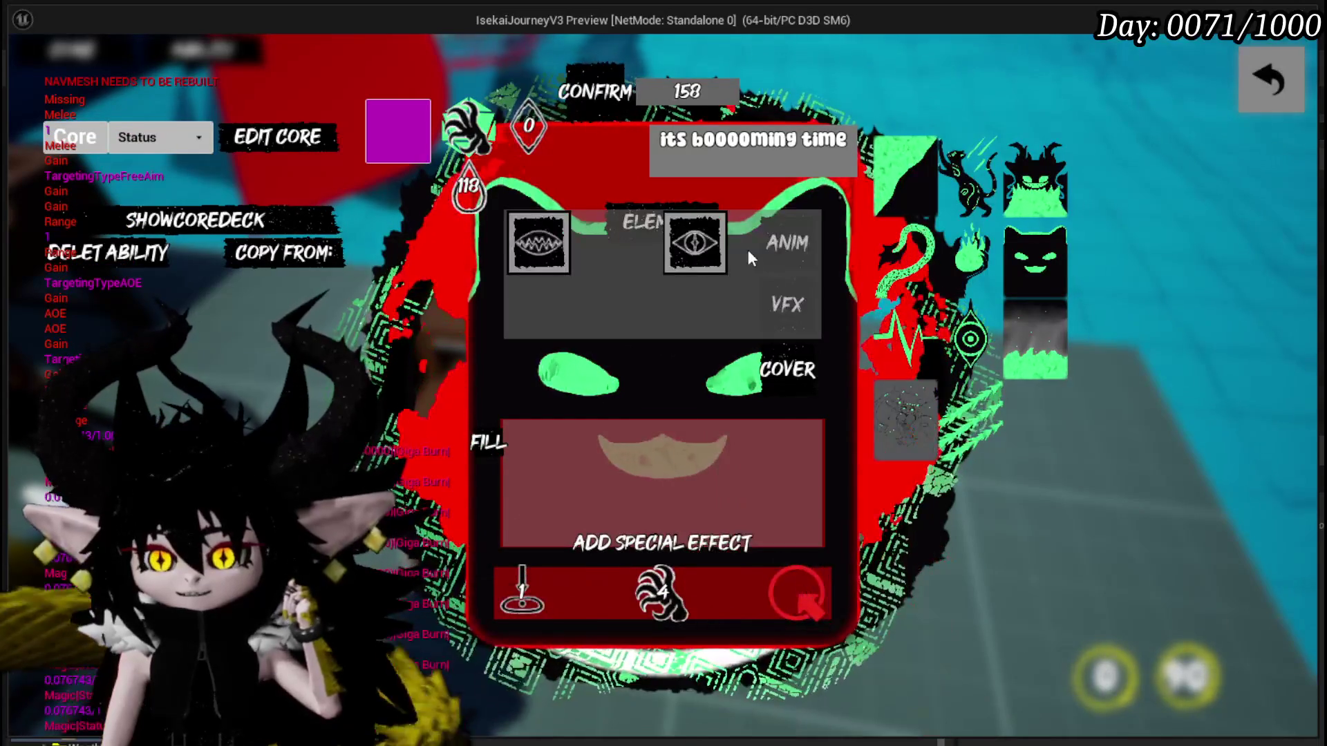
pyautogui.click(709, 255)
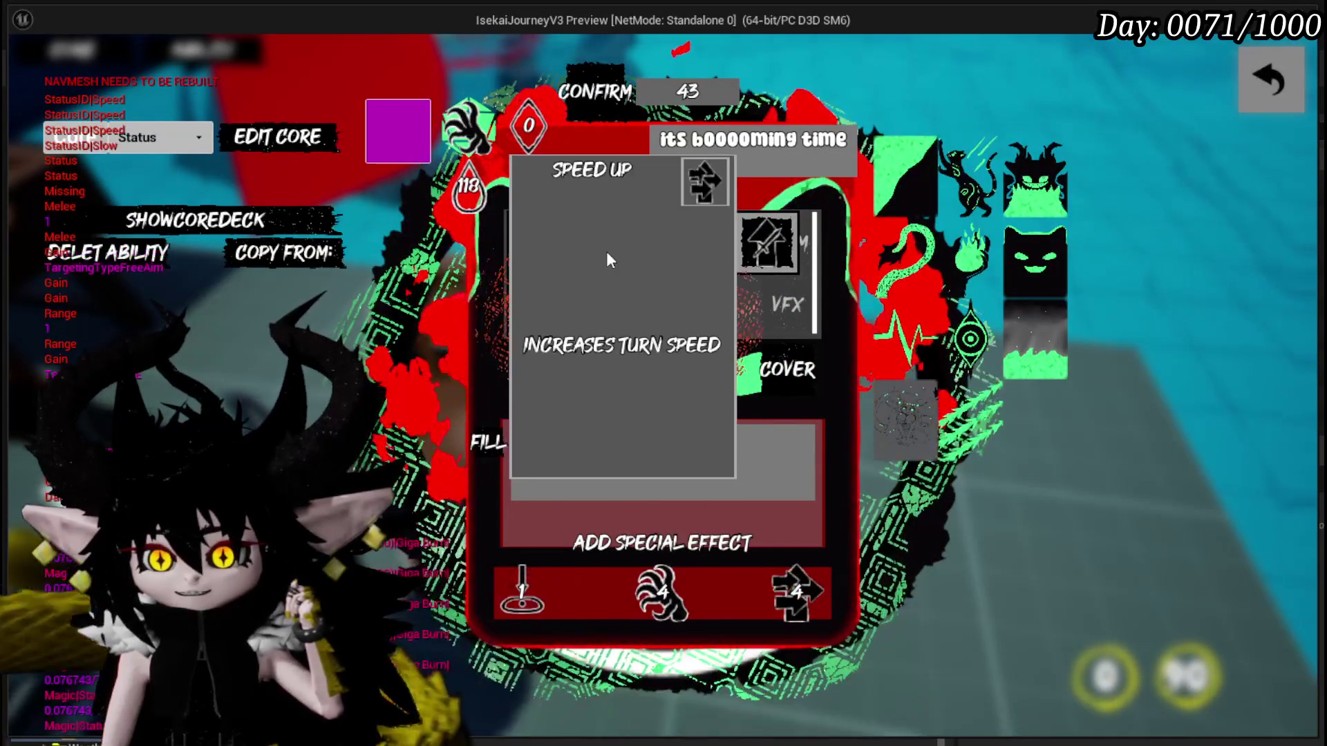
pyautogui.click(612, 249)
pyautogui.click(693, 249)
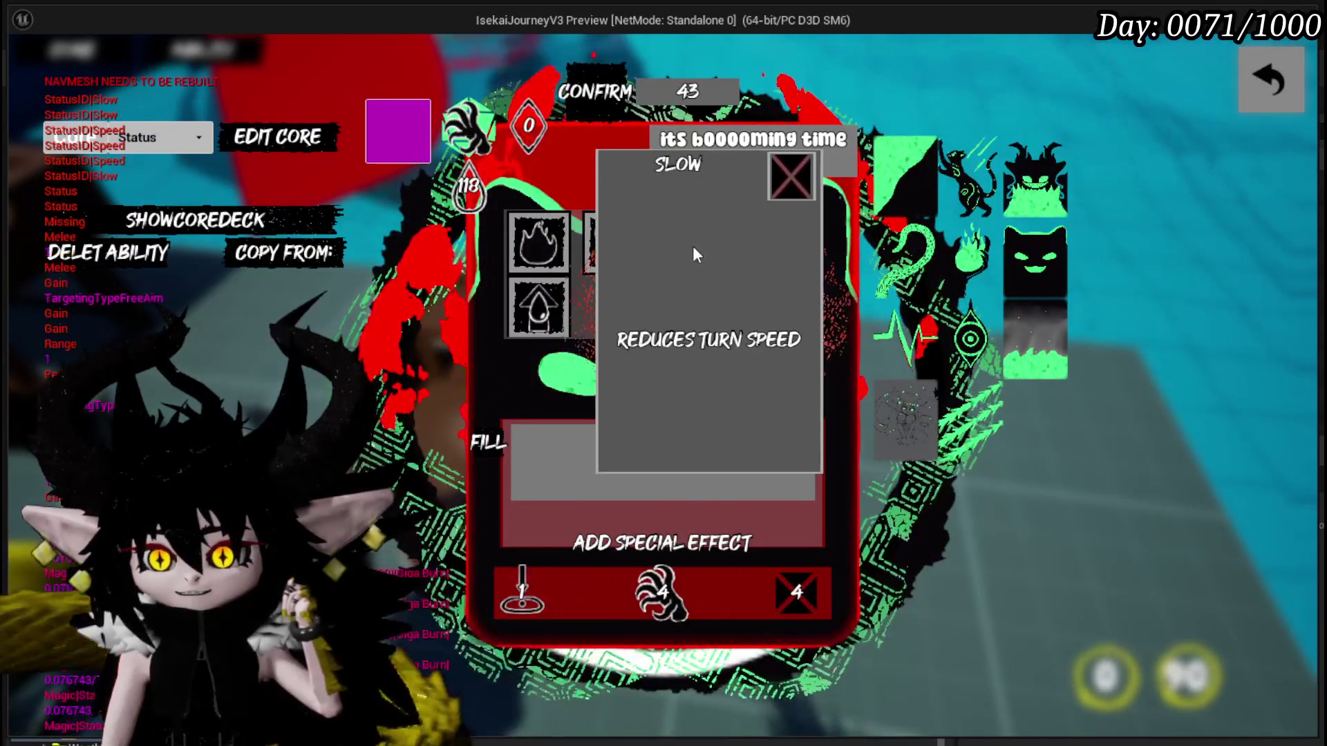
pyautogui.click(764, 260)
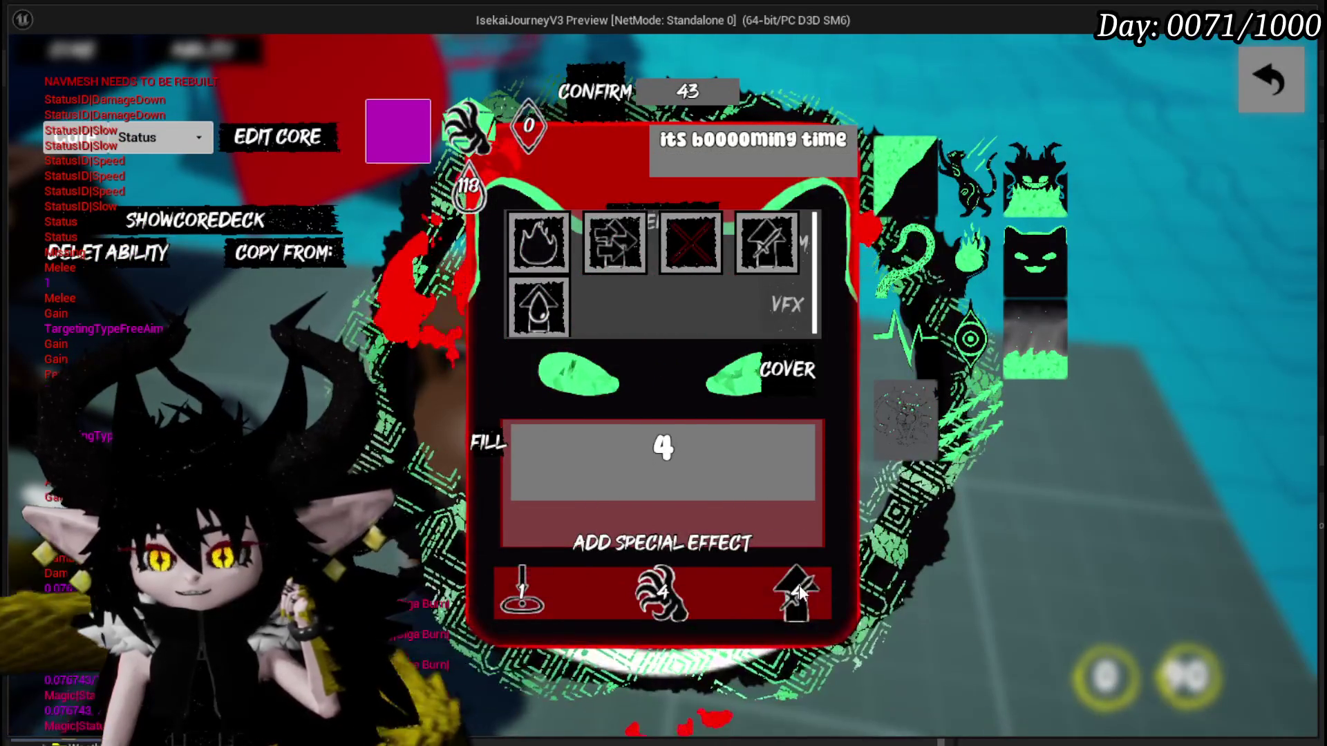
pyautogui.click(544, 246)
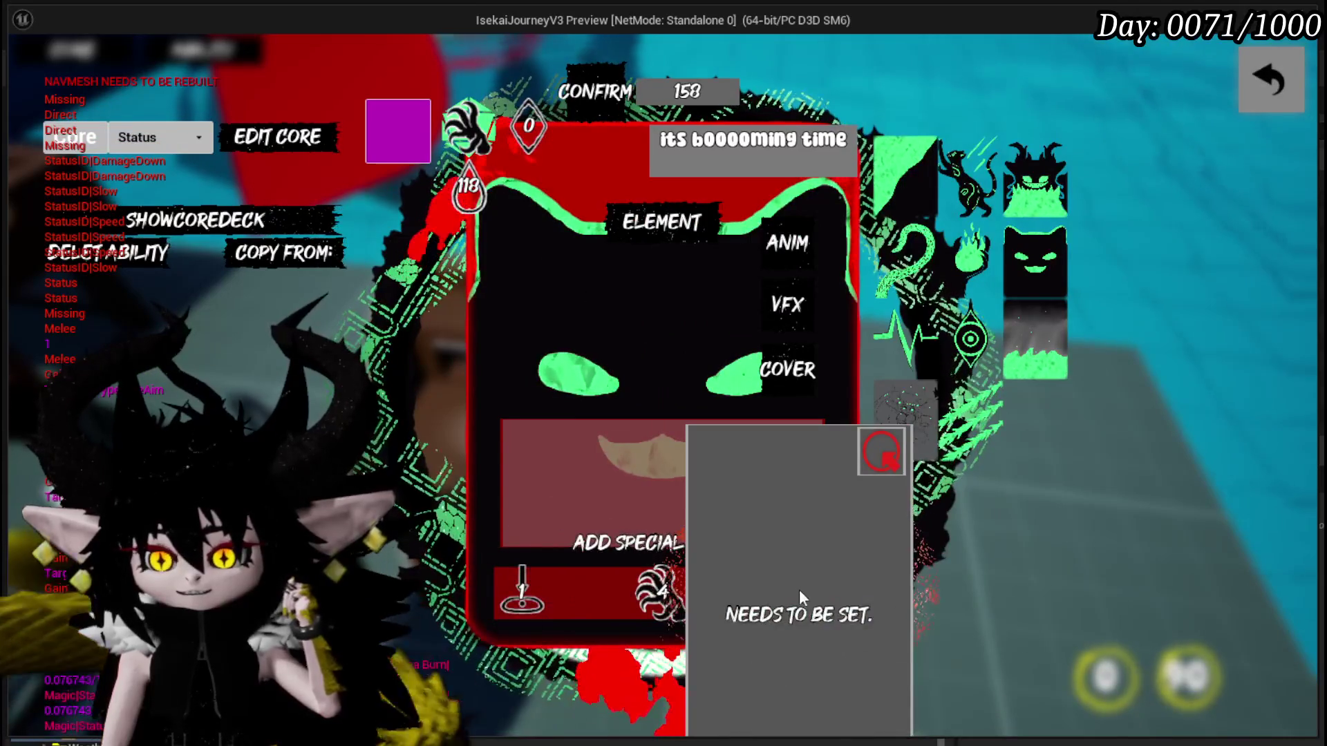
# Close the workbench, stop the play session and save the changed assets.
pyautogui.click(1267, 83)
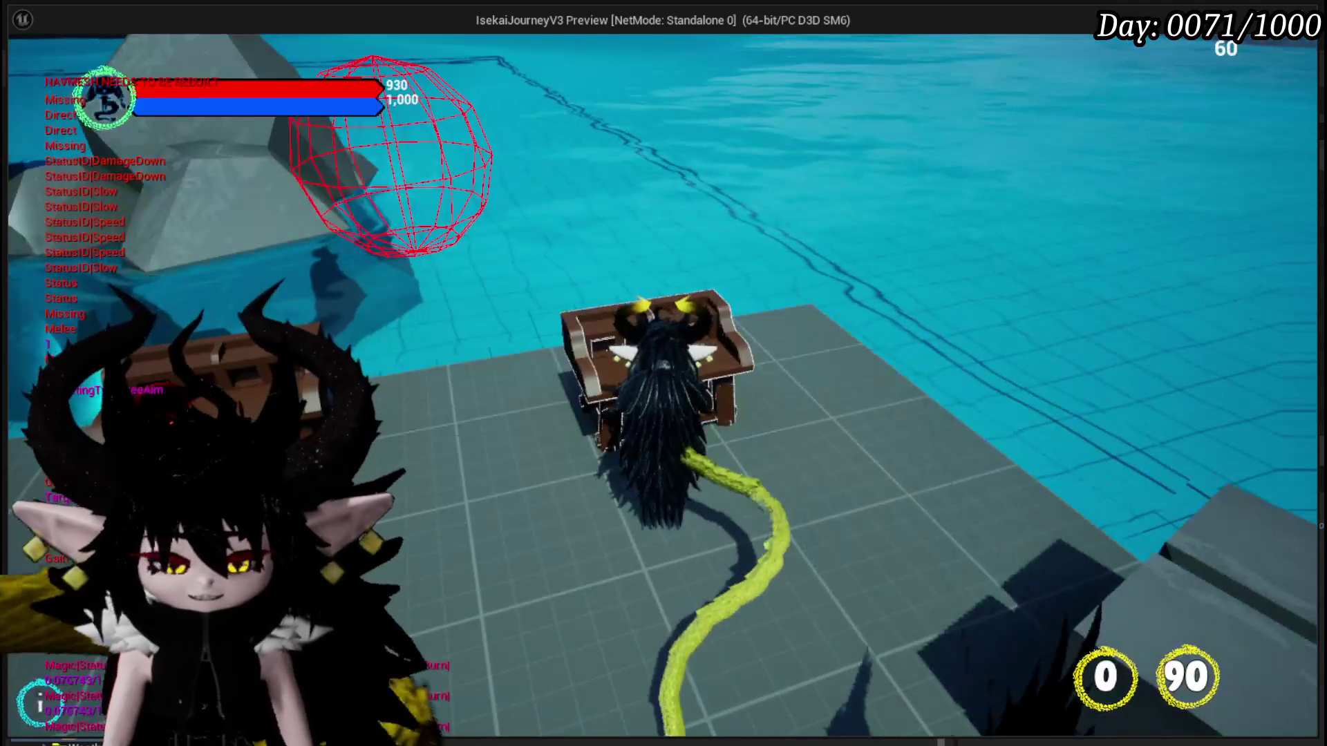
pyautogui.hotkey('alt', 'Tab')
pyautogui.press('Escape')
pyautogui.hotkey('ctrl', 's')
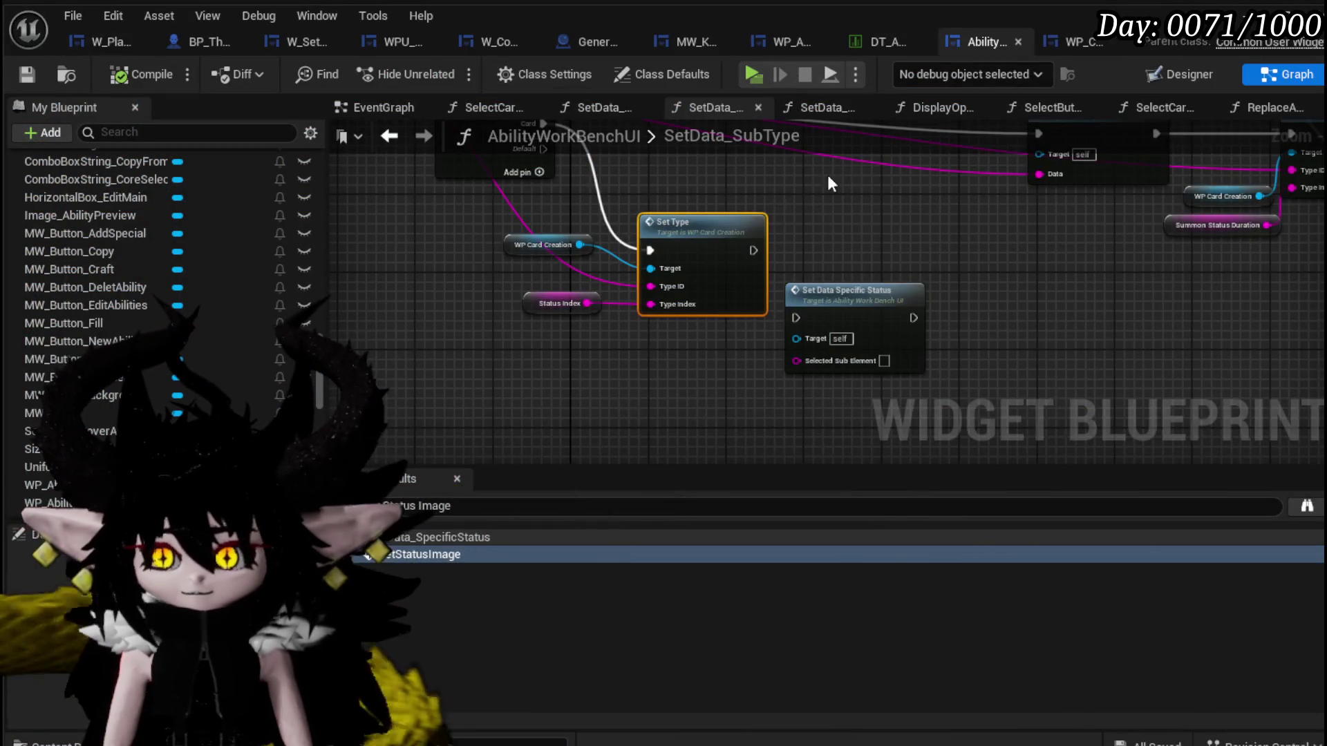
# Review the workbench's Switch on String and Set Type connections.
pyautogui.moveTo(827, 184)
pyautogui.mouseDown()
pyautogui.moveTo(823, 323)
pyautogui.moveTo(995, 381)
pyautogui.mouseUp()
pyautogui.moveTo(995, 383); pyautogui.dragTo(679, 333)
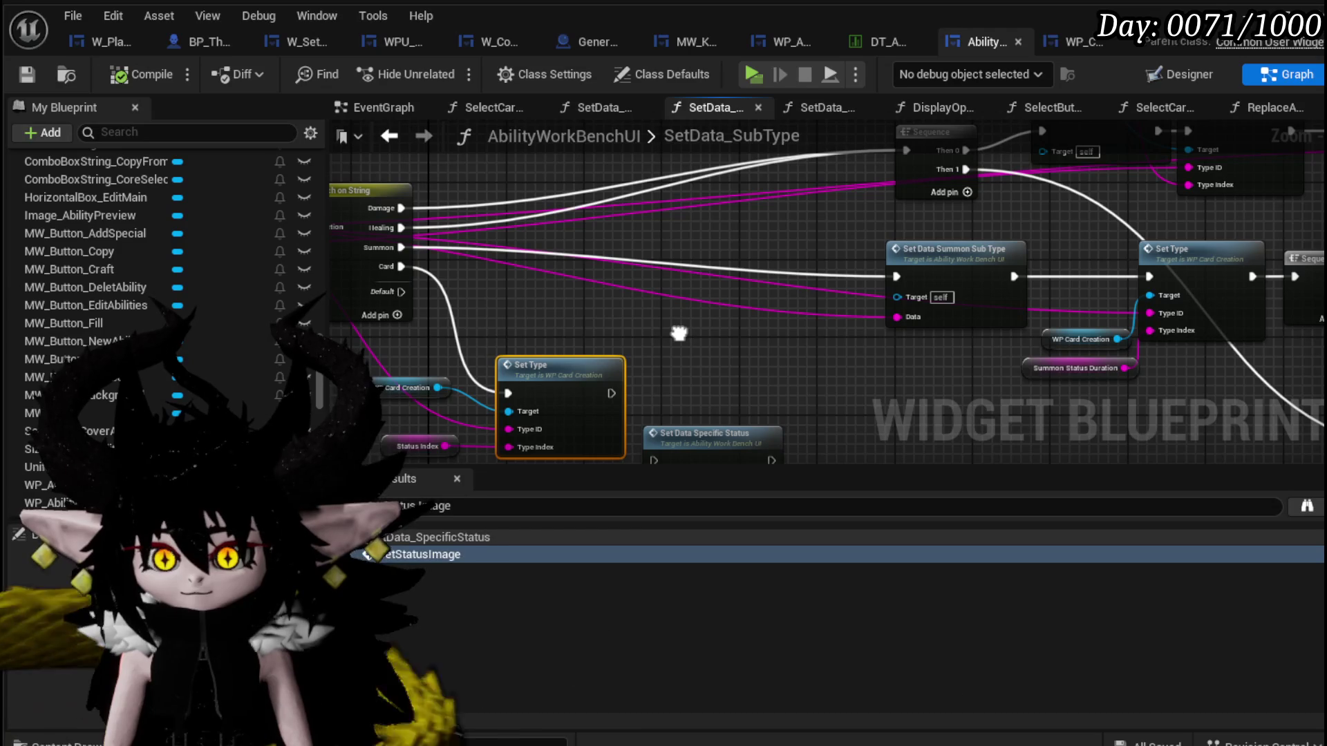
pyautogui.moveTo(678, 332); pyautogui.dragTo(774, 255)
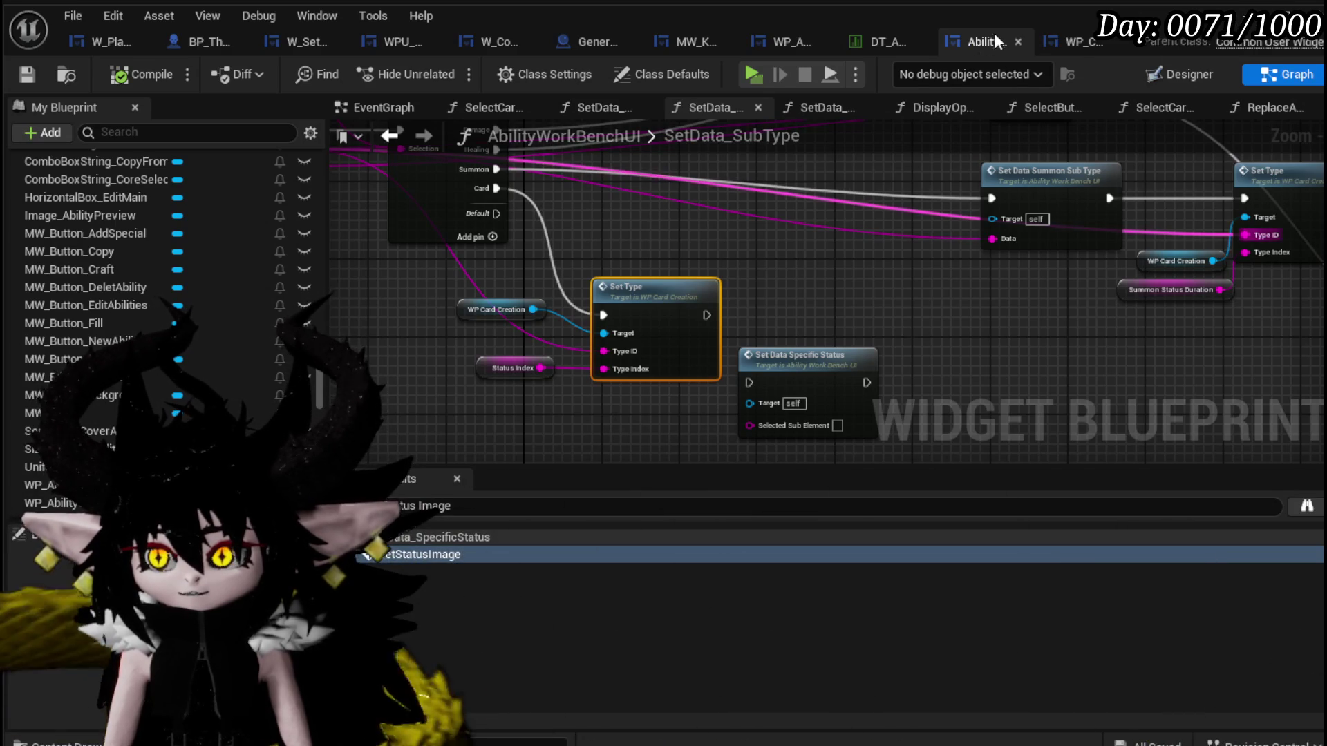
pyautogui.scroll(5, 125, 269)
pyautogui.scroll(5, 125, 267)
pyautogui.scroll(5, 169, 290)
pyautogui.scroll(5, 169, 288)
pyautogui.moveTo(609, 244)
pyautogui.mouseDown()
pyautogui.moveTo(780, 329)
pyautogui.moveTo(635, 220)
pyautogui.moveTo(810, 297)
pyautogui.moveTo(722, 294)
pyautogui.mouseUp()
# Enter WP_CardCreation's SetType function and shift its entry node to the left.
pyautogui.doubleClick(722, 295)
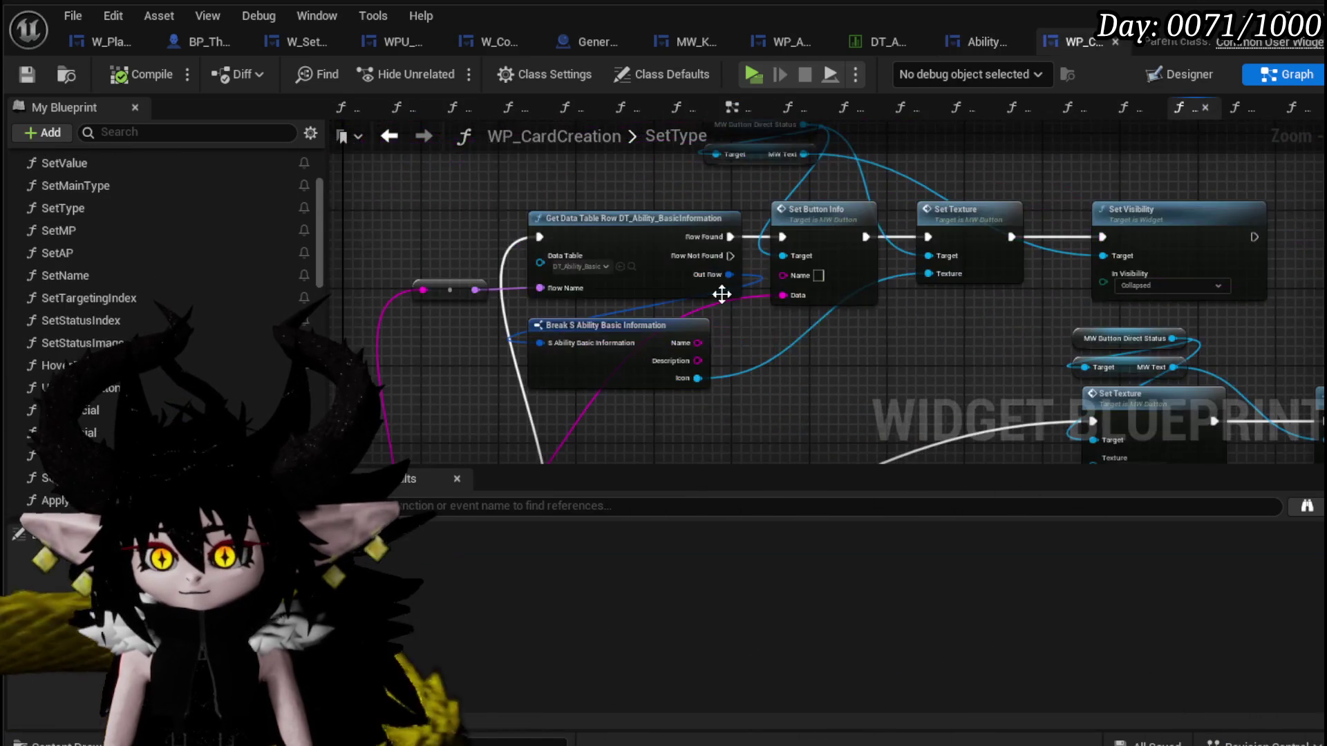
pyautogui.scroll(-3, 728, 281)
pyautogui.scroll(3, 586, 317)
pyautogui.moveTo(586, 318); pyautogui.dragTo(572, 409)
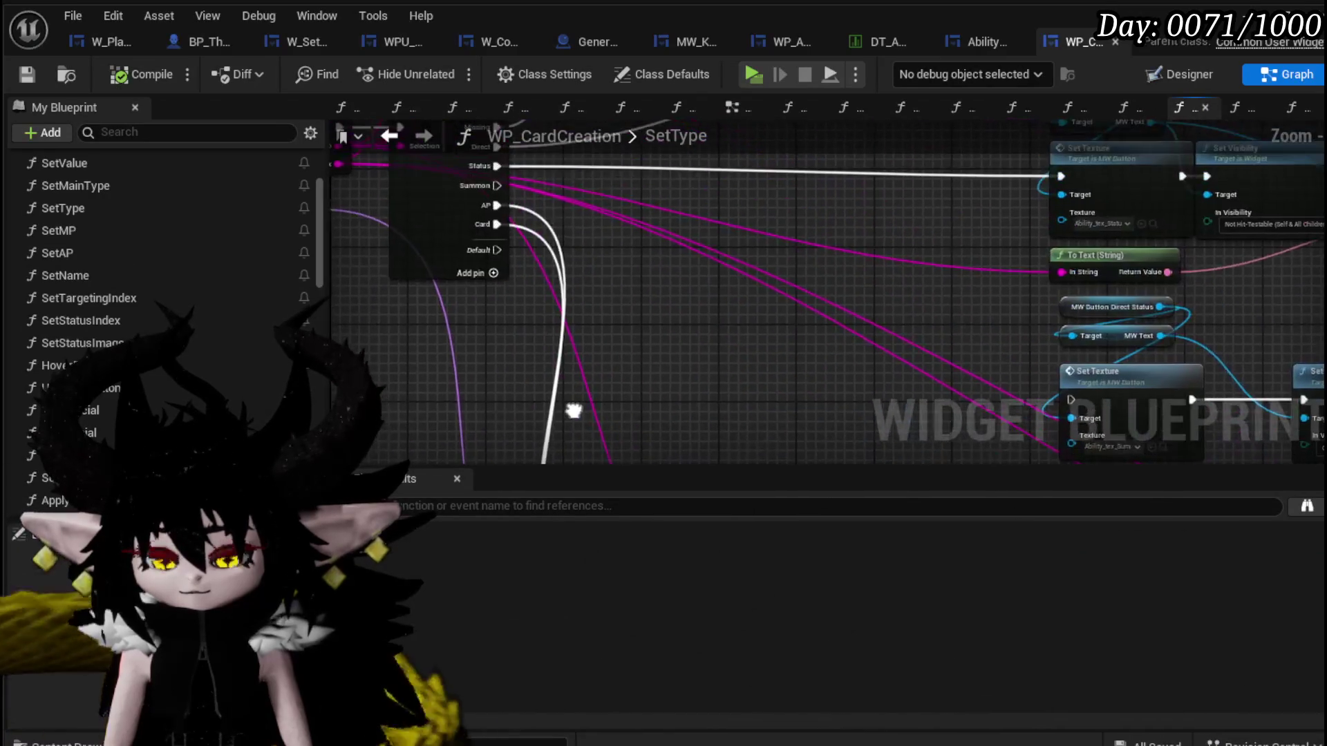
pyautogui.moveTo(590, 304)
pyautogui.mouseDown()
pyautogui.moveTo(695, 385)
pyautogui.moveTo(791, 422)
pyautogui.mouseUp()
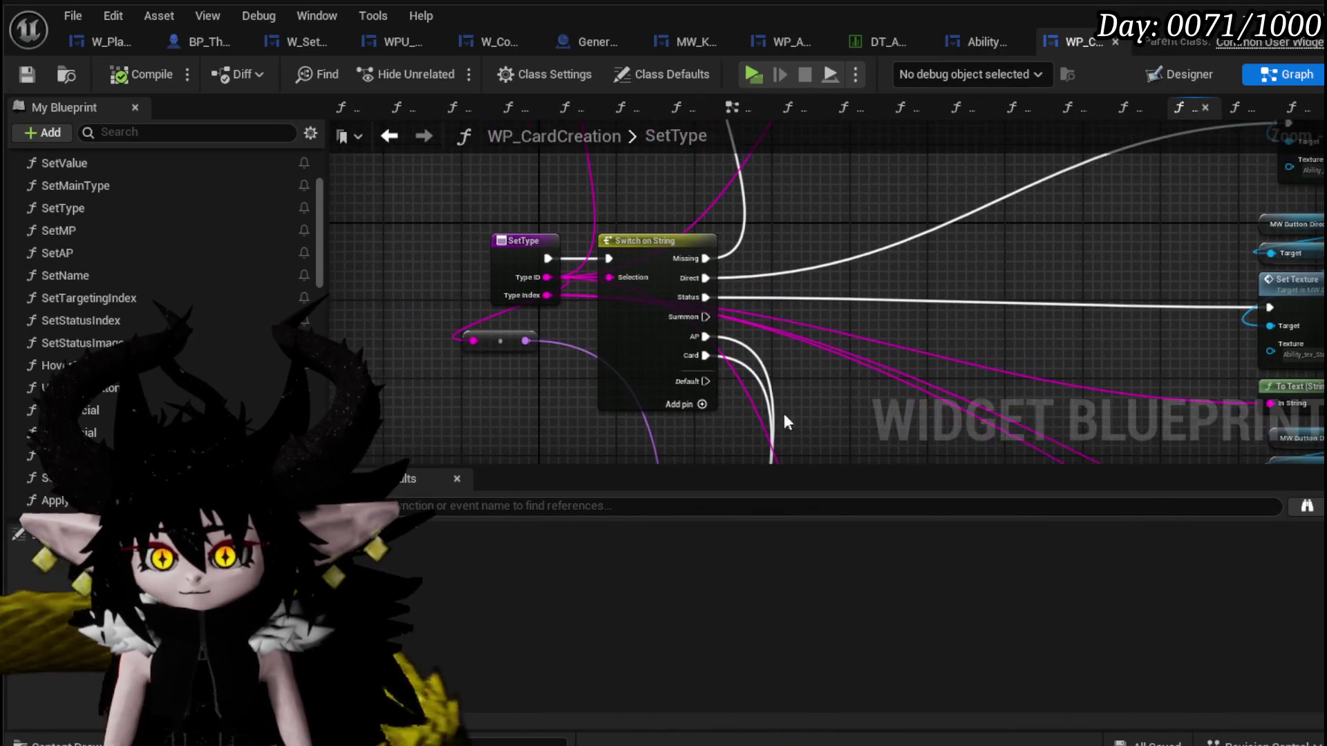
pyautogui.moveTo(523, 252); pyautogui.dragTo(388, 251)
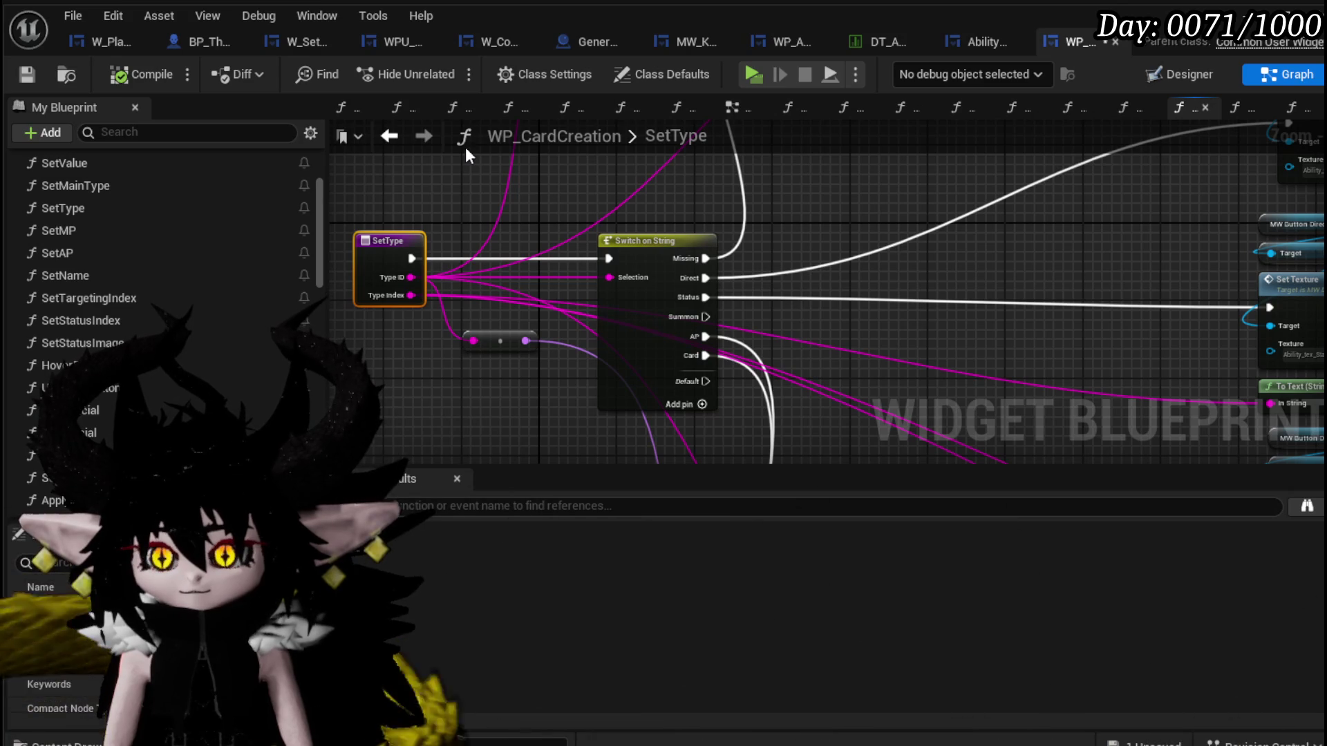
# Inspect the switch cases and data table lookup nodes, then return to AbilityWorkBenchUI.
pyautogui.click(661, 325)
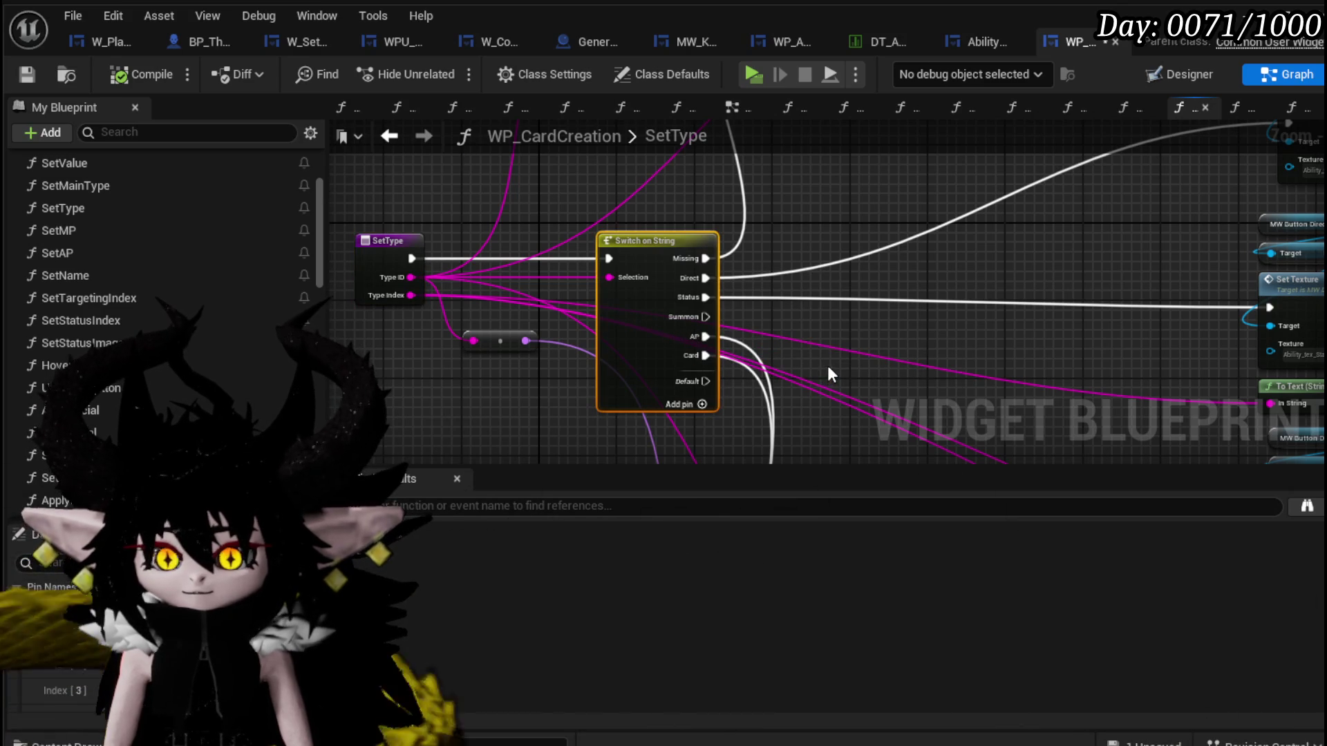
pyautogui.moveTo(827, 366); pyautogui.dragTo(663, 316)
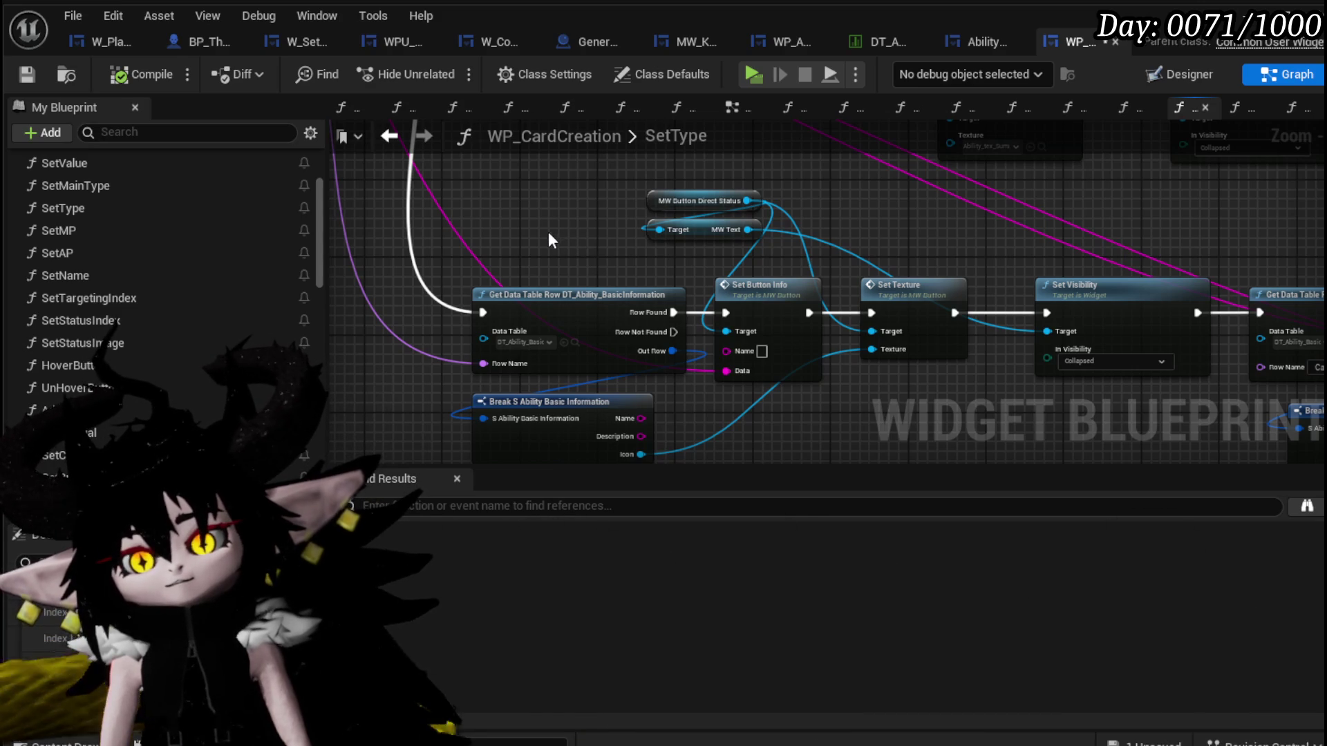
pyautogui.moveTo(527, 235); pyautogui.dragTo(749, 376)
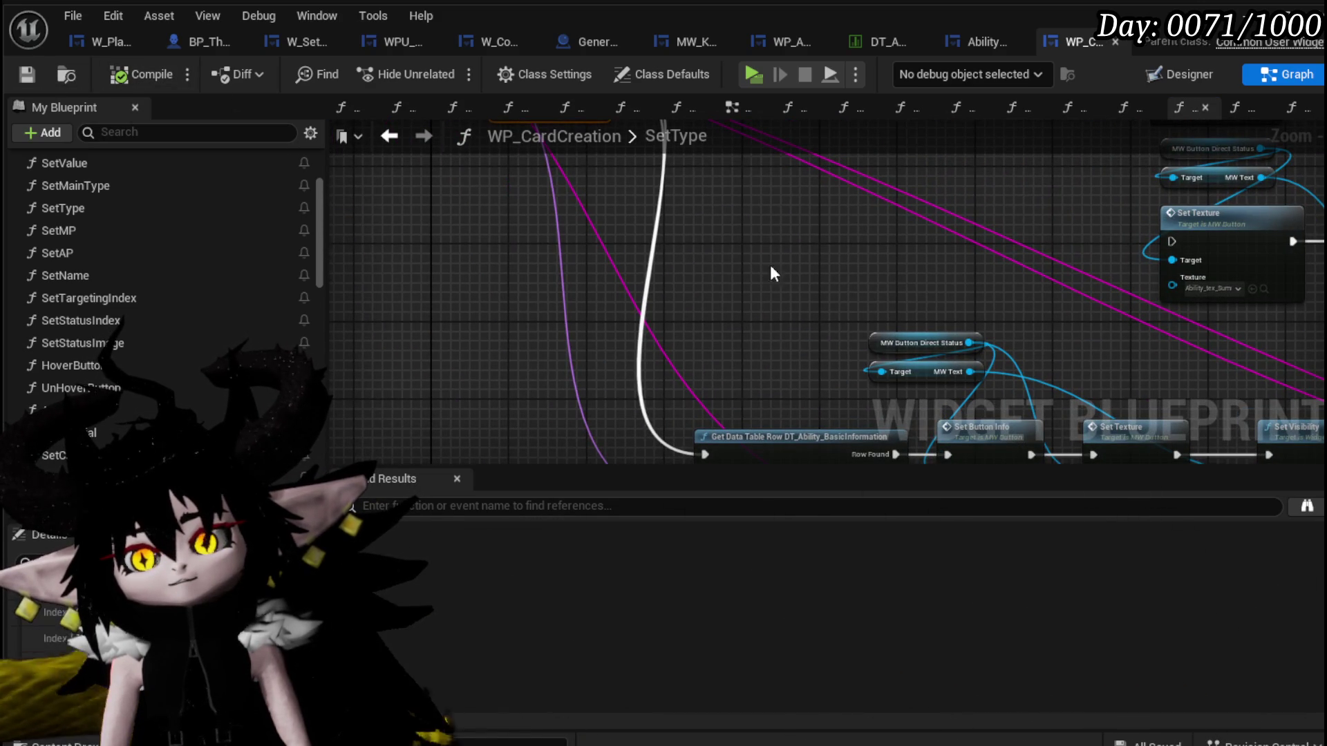
pyautogui.moveTo(983, 41)
pyautogui.click(990, 49)
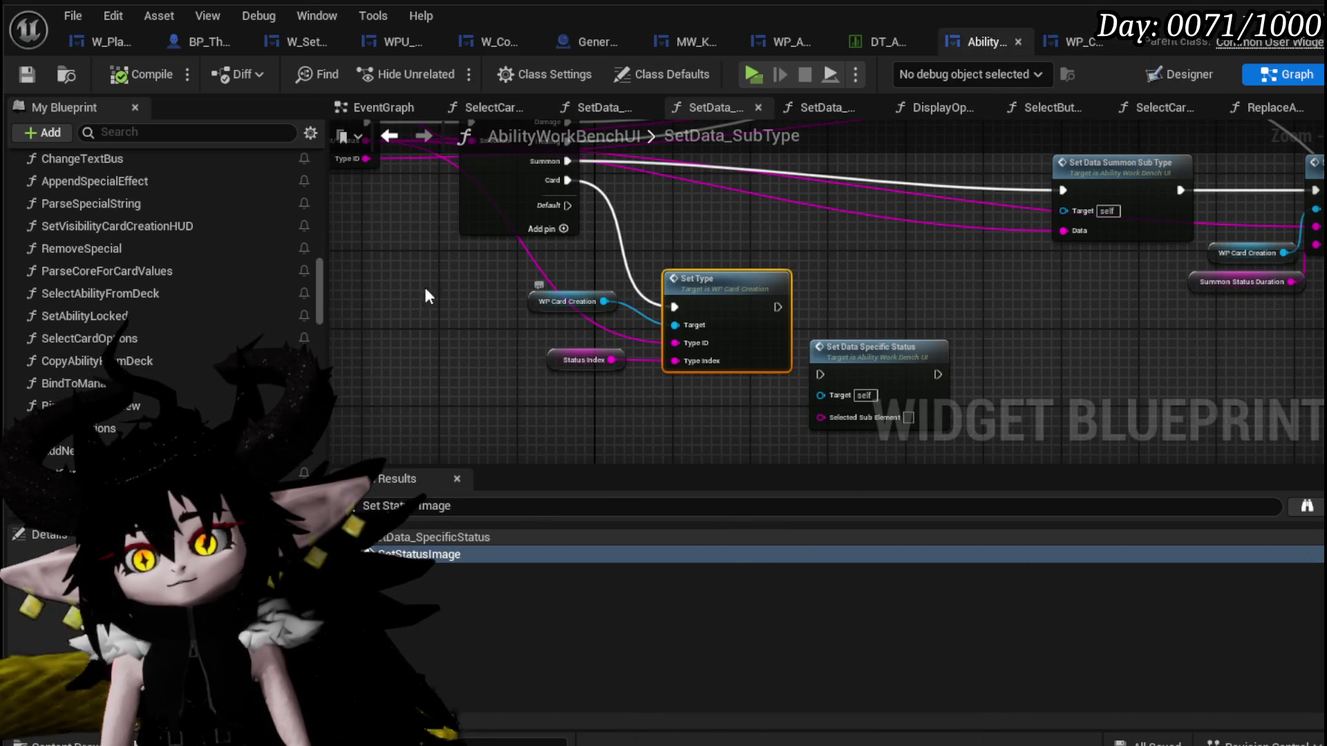
pyautogui.scroll(3, 217, 307)
pyautogui.scroll(3, 217, 307)
pyautogui.scroll(3, 217, 307)
pyautogui.scroll(3, 216, 308)
pyautogui.scroll(2, 68, 313)
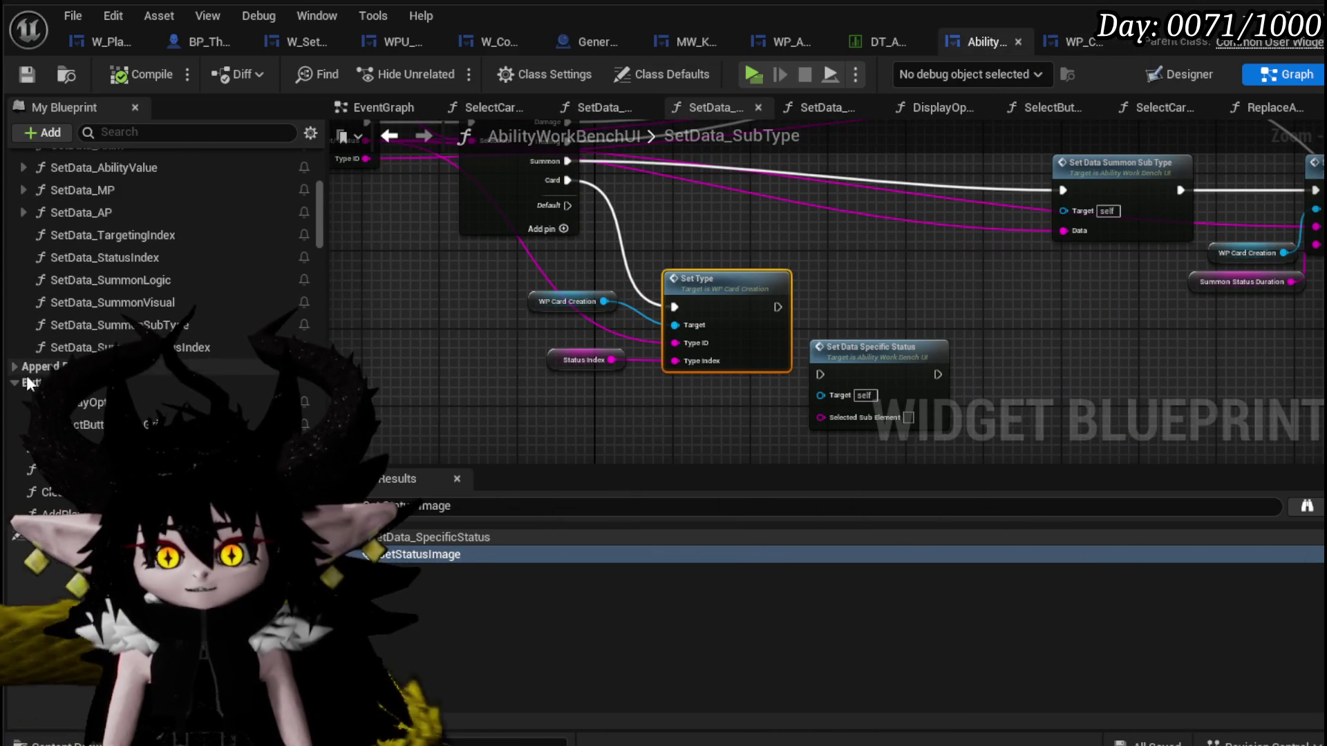
# In the DisplayOptions function, locate and select the Targeting Selected string switch.
pyautogui.click(104, 403)
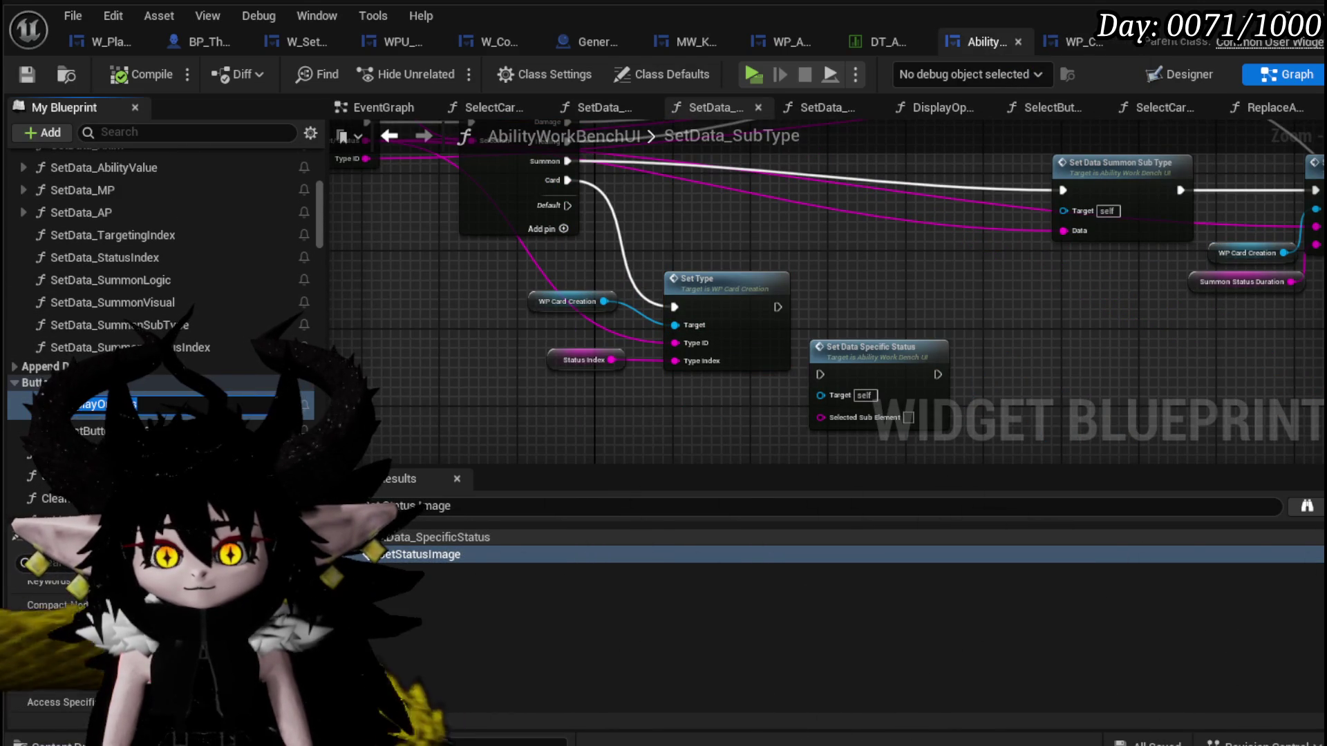
pyautogui.doubleClick(29, 415)
pyautogui.scroll(3, 562, 321)
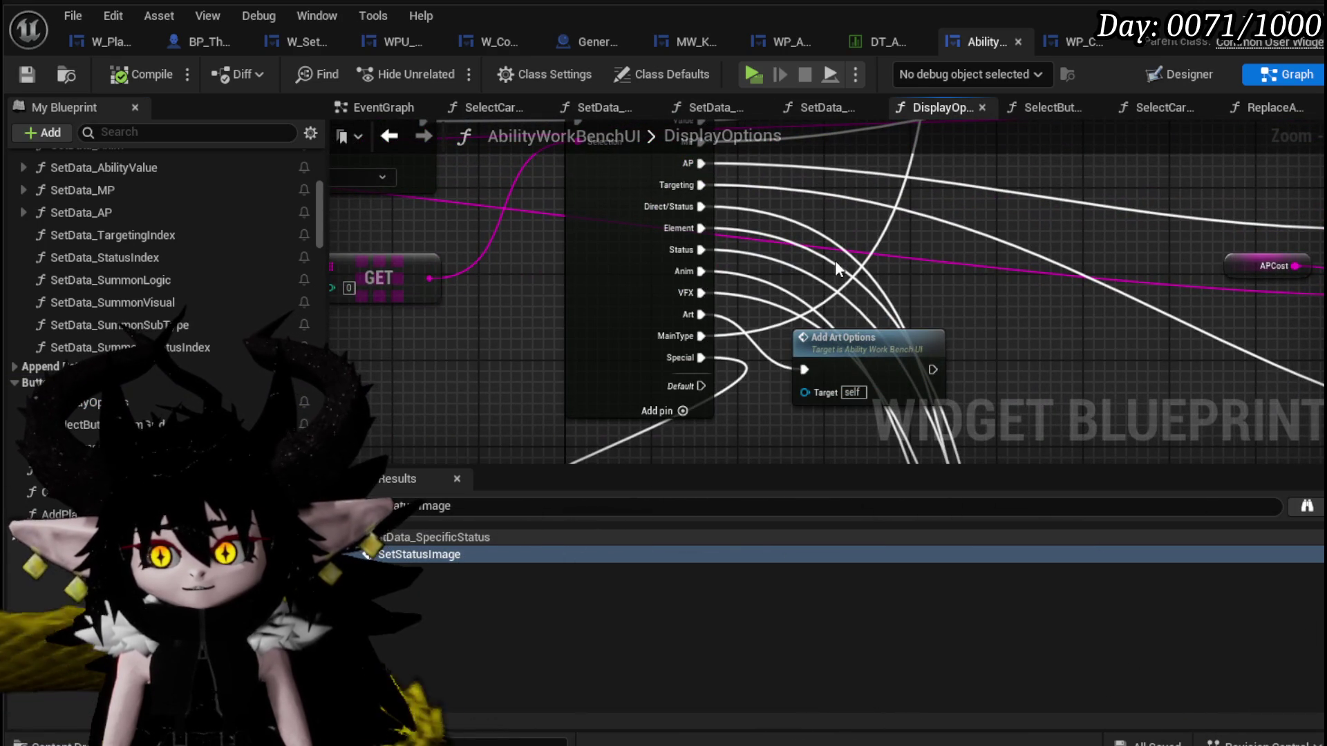
pyautogui.moveTo(835, 260)
pyautogui.mouseDown()
pyautogui.moveTo(774, 354)
pyautogui.moveTo(755, 231)
pyautogui.moveTo(643, 369)
pyautogui.moveTo(664, 364)
pyautogui.mouseUp()
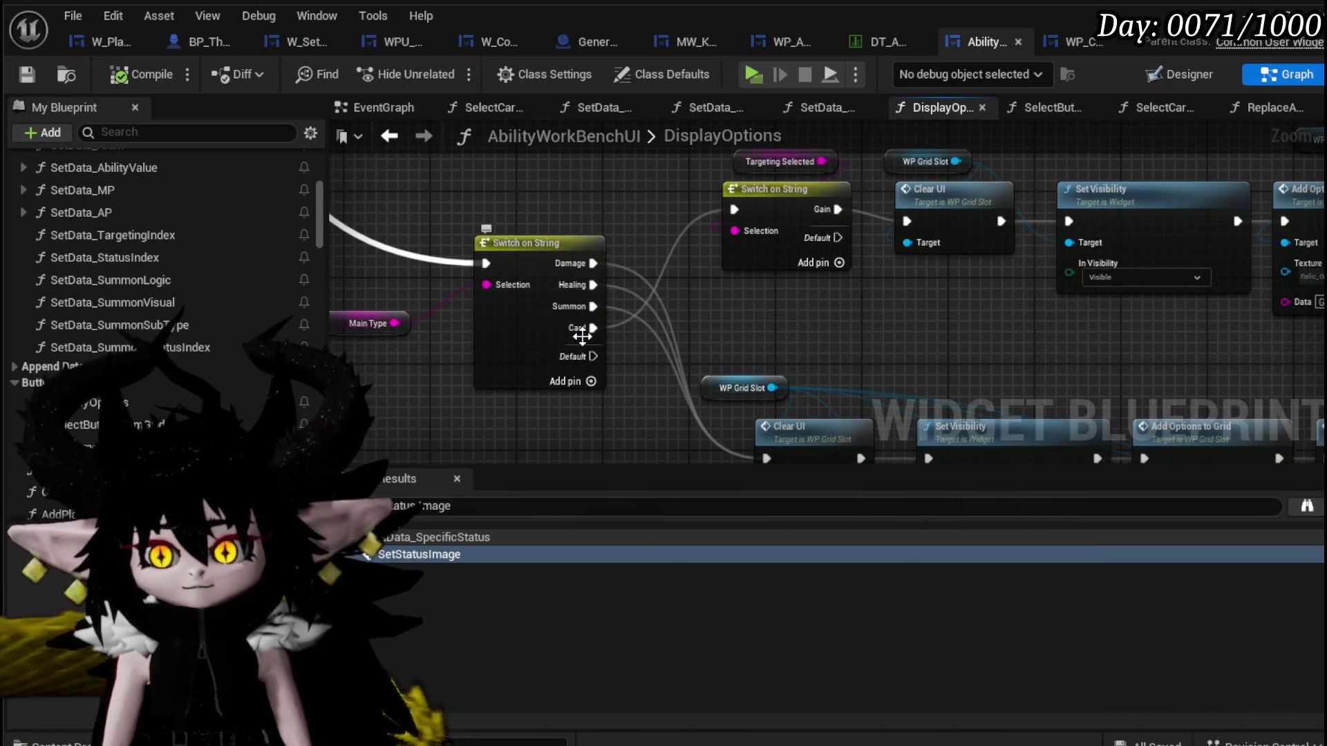
pyautogui.moveTo(581, 337)
pyautogui.mouseDown()
pyautogui.moveTo(631, 361)
pyautogui.moveTo(554, 331)
pyautogui.mouseUp()
pyautogui.click(520, 281)
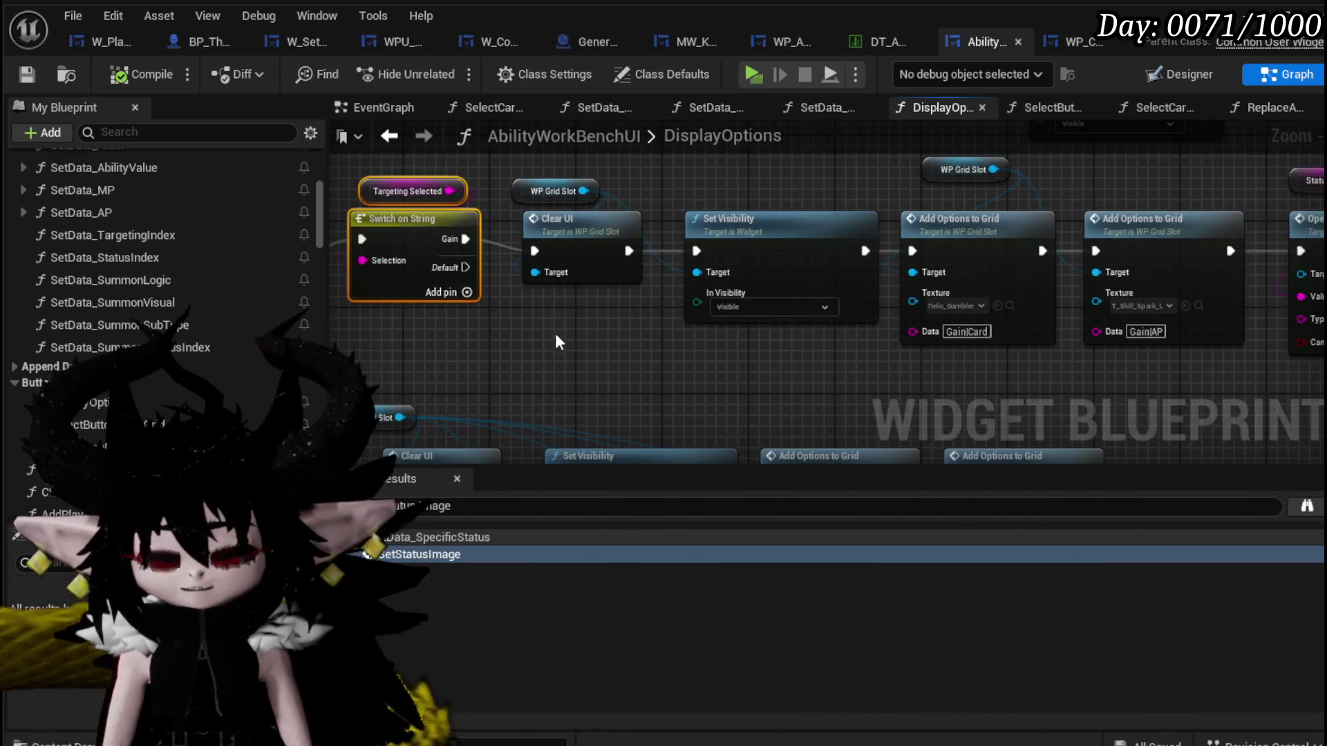
pyautogui.scroll(-1, 556, 352)
pyautogui.scroll(-1, 546, 353)
# Move the option setup nodes up and add a new switch case named PlayAbilityFrom after Gain.
pyautogui.moveTo(550, 357); pyautogui.dragTo(1165, 223)
pyautogui.moveTo(1100, 277); pyautogui.dragTo(1107, 254)
pyautogui.click(538, 318)
pyautogui.scroll(2, 549, 312)
pyautogui.scroll(1, 442, 289)
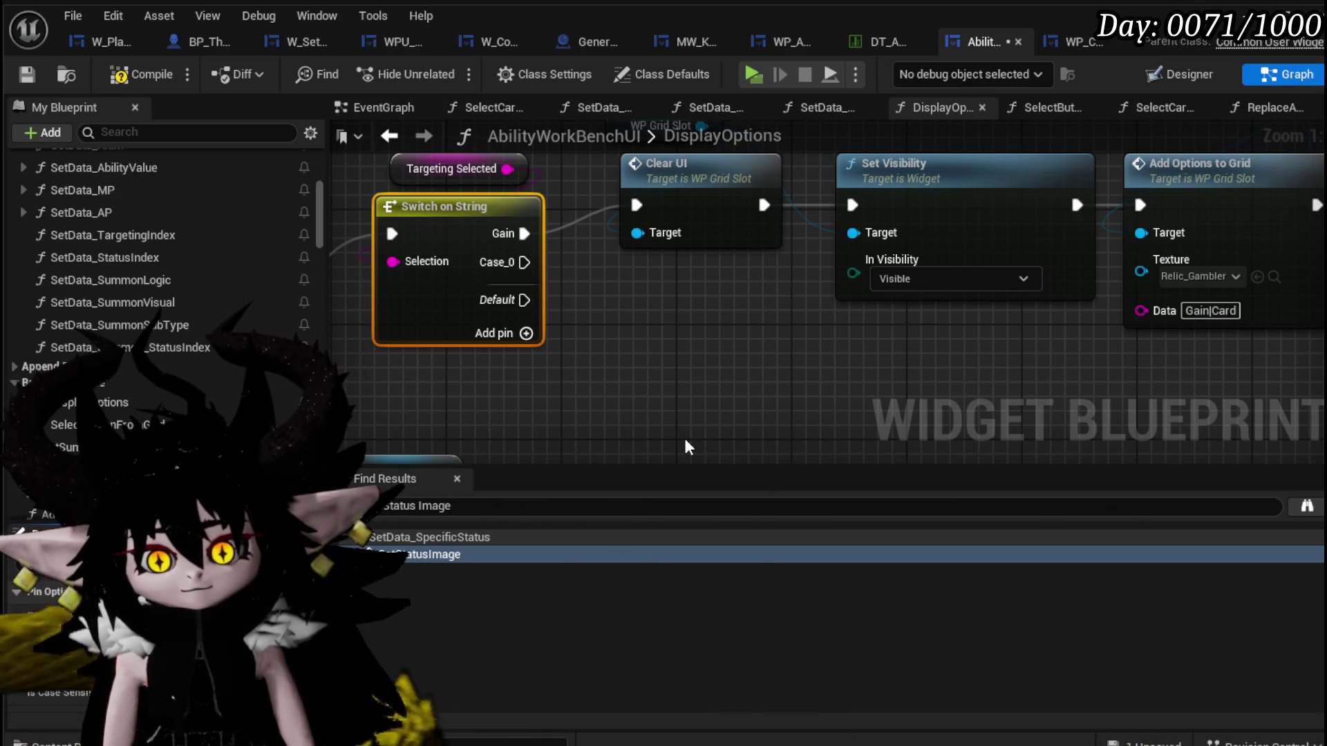
pyautogui.press('Return')
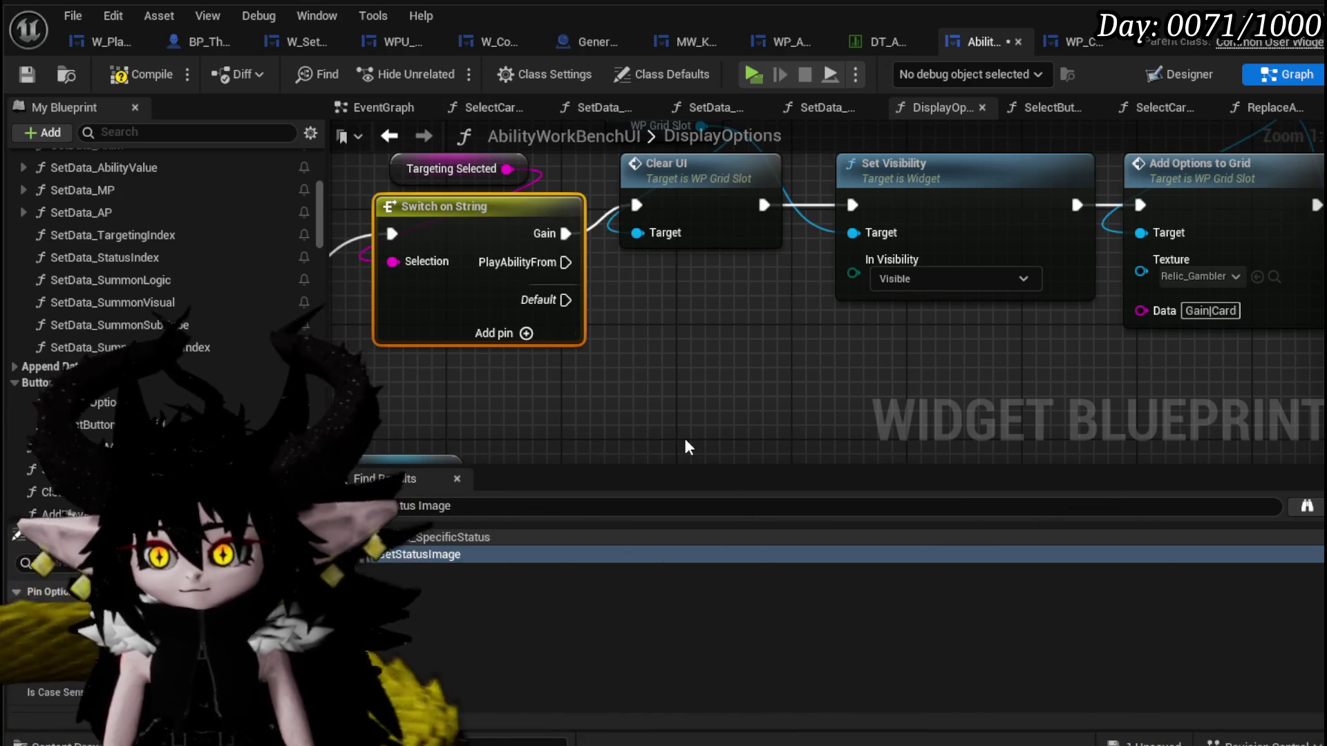
pyautogui.scroll(-2, 613, 356)
# Duplicate the Gain branch's Clear UI and Set Visibility nodes and wire the PlayAbilityFrom case to them.
pyautogui.moveTo(613, 356); pyautogui.dragTo(511, 341)
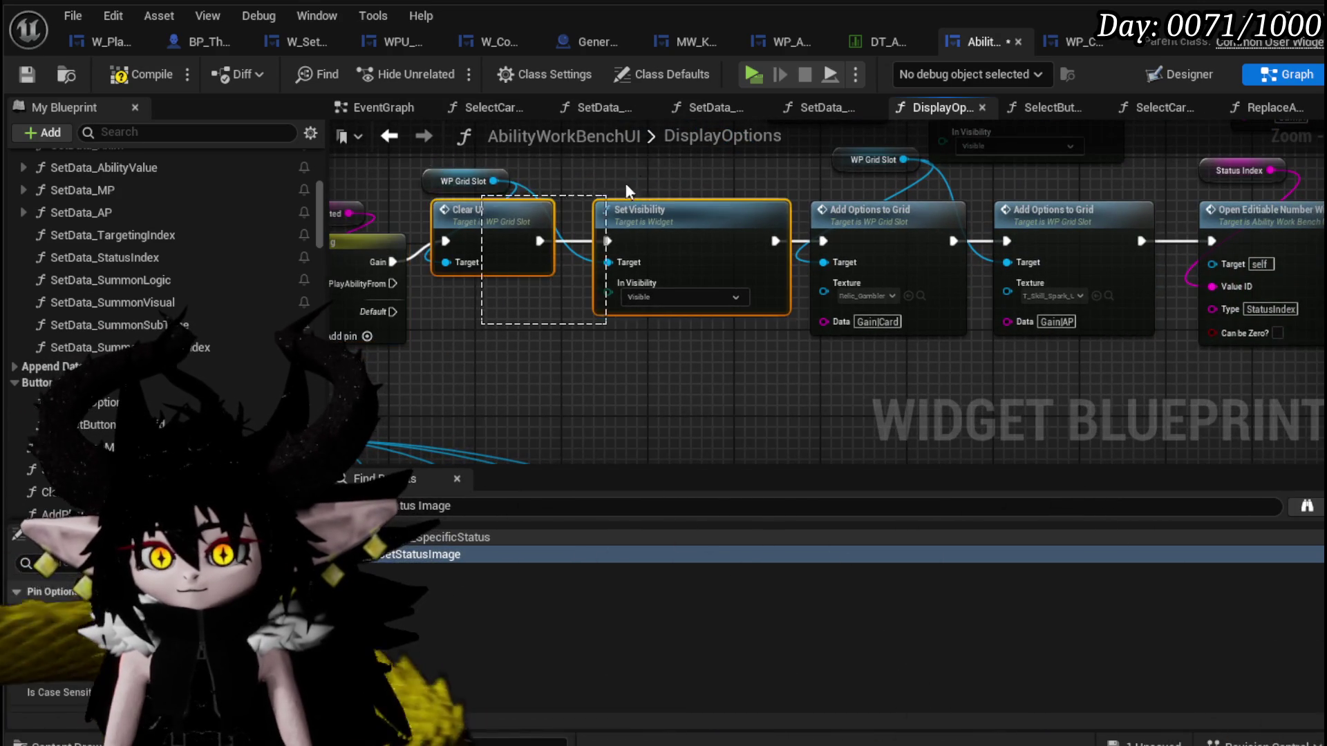
pyautogui.hotkey('ctrl', 'c')
pyautogui.hotkey('ctrl', 'v')
pyautogui.moveTo(393, 283); pyautogui.dragTo(480, 375)
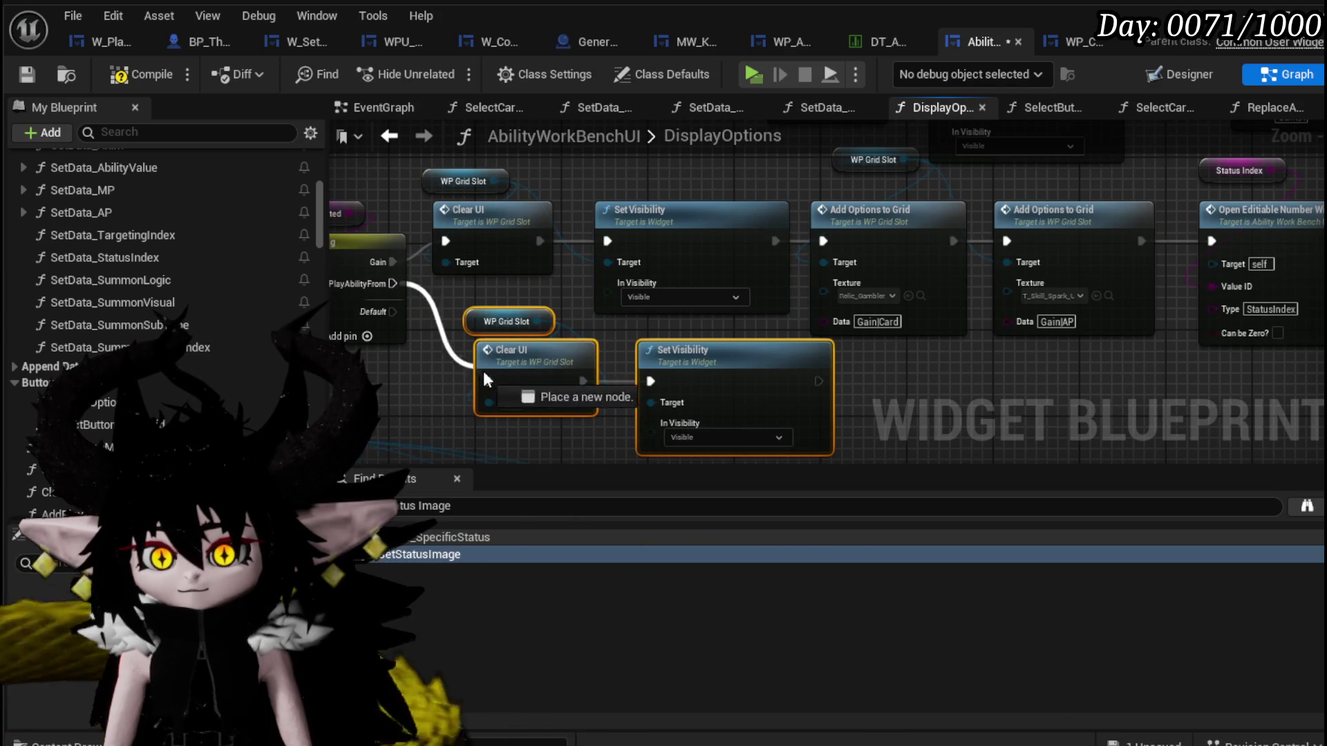
# Select the two Add Options to Grid nodes of the Gain branch for copying.
pyautogui.moveTo(818, 392); pyautogui.dragTo(523, 408)
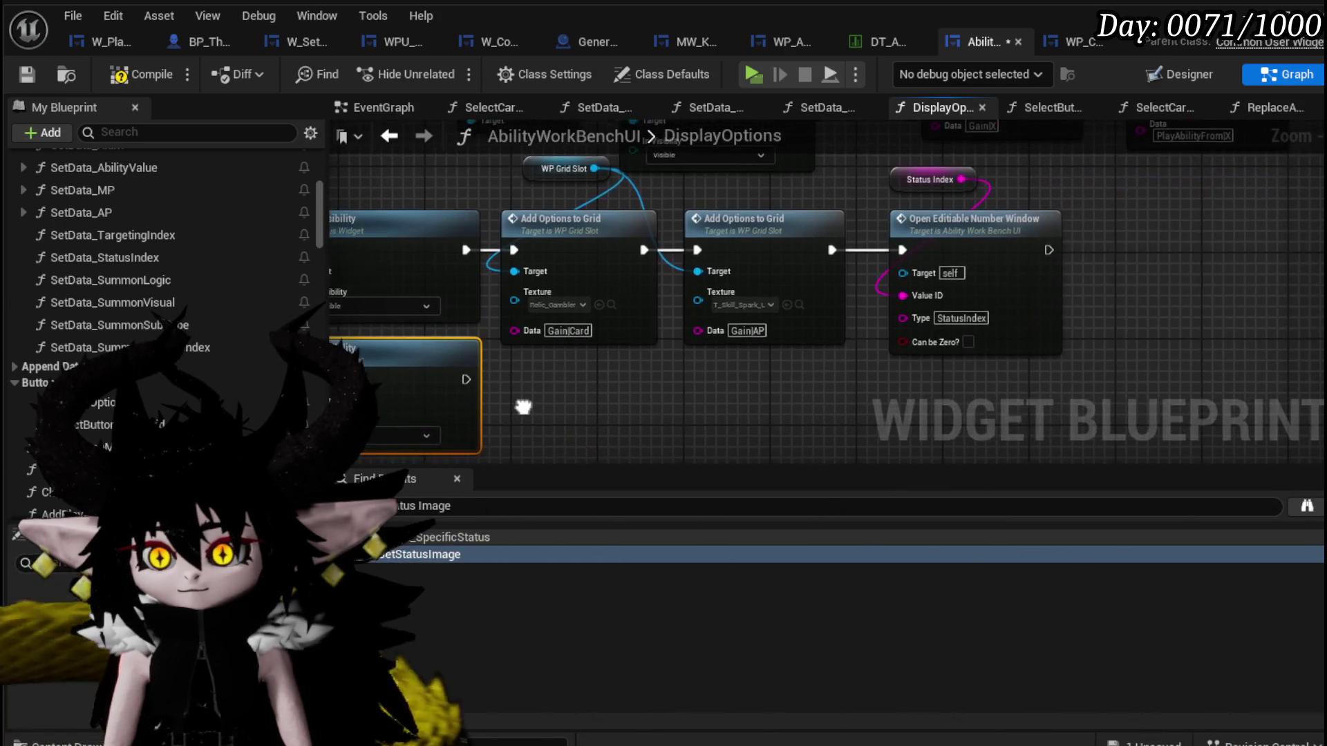
pyautogui.moveTo(566, 359); pyautogui.dragTo(587, 382)
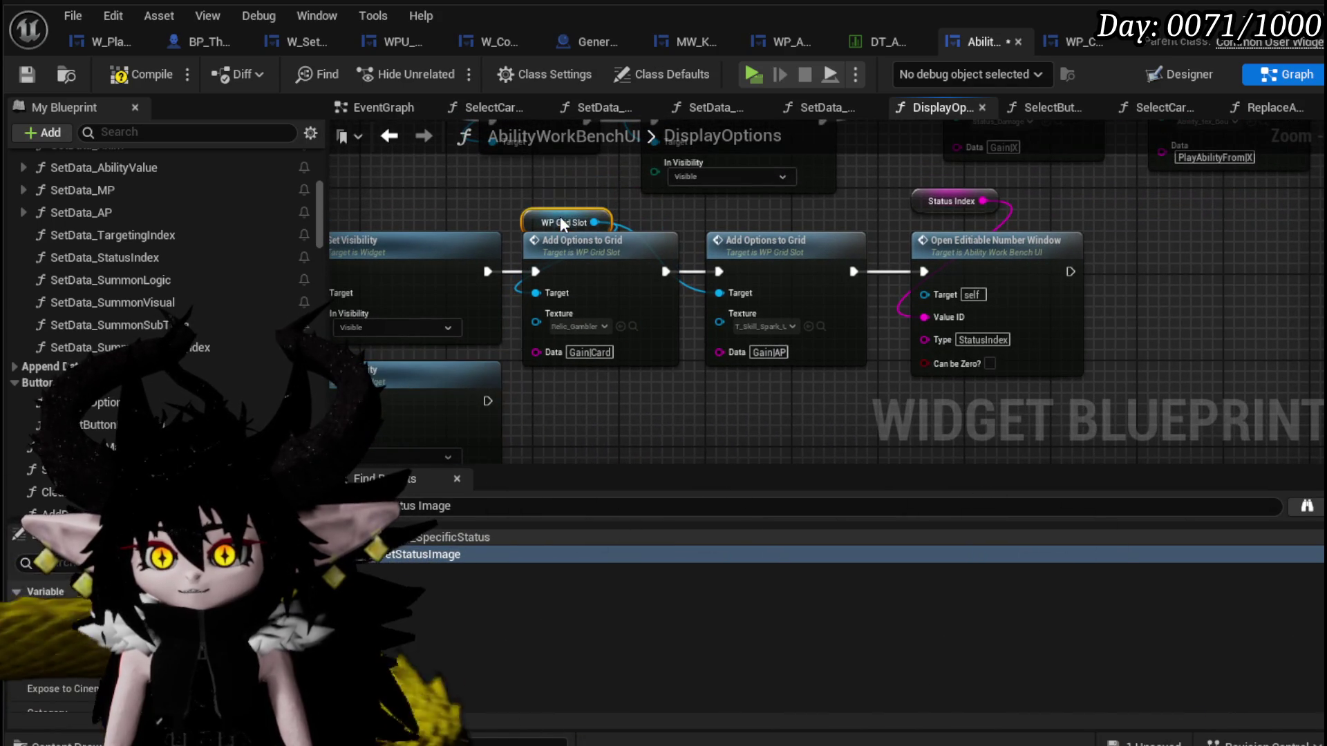
pyautogui.moveTo(769, 208); pyautogui.dragTo(773, 206)
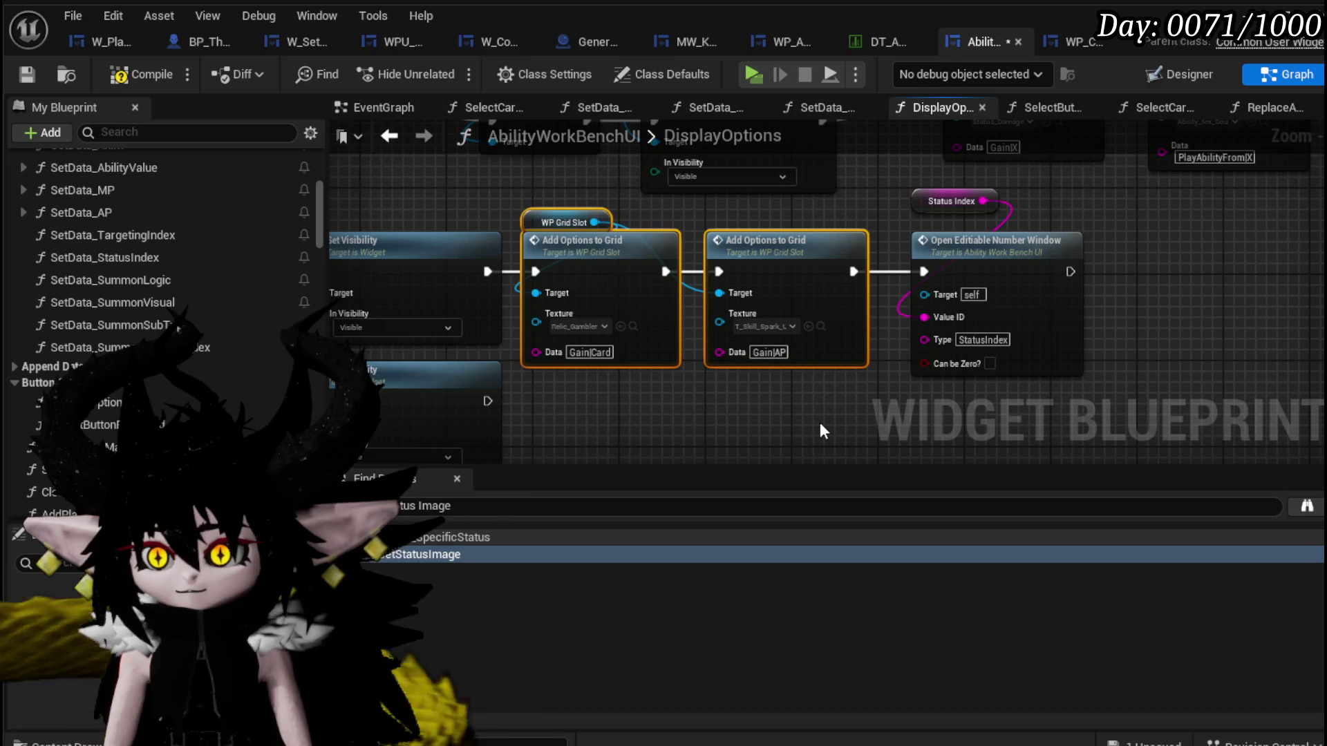
pyautogui.moveTo(874, 394); pyautogui.dragTo(1031, 203)
pyautogui.moveTo(517, 373); pyautogui.dragTo(540, 357)
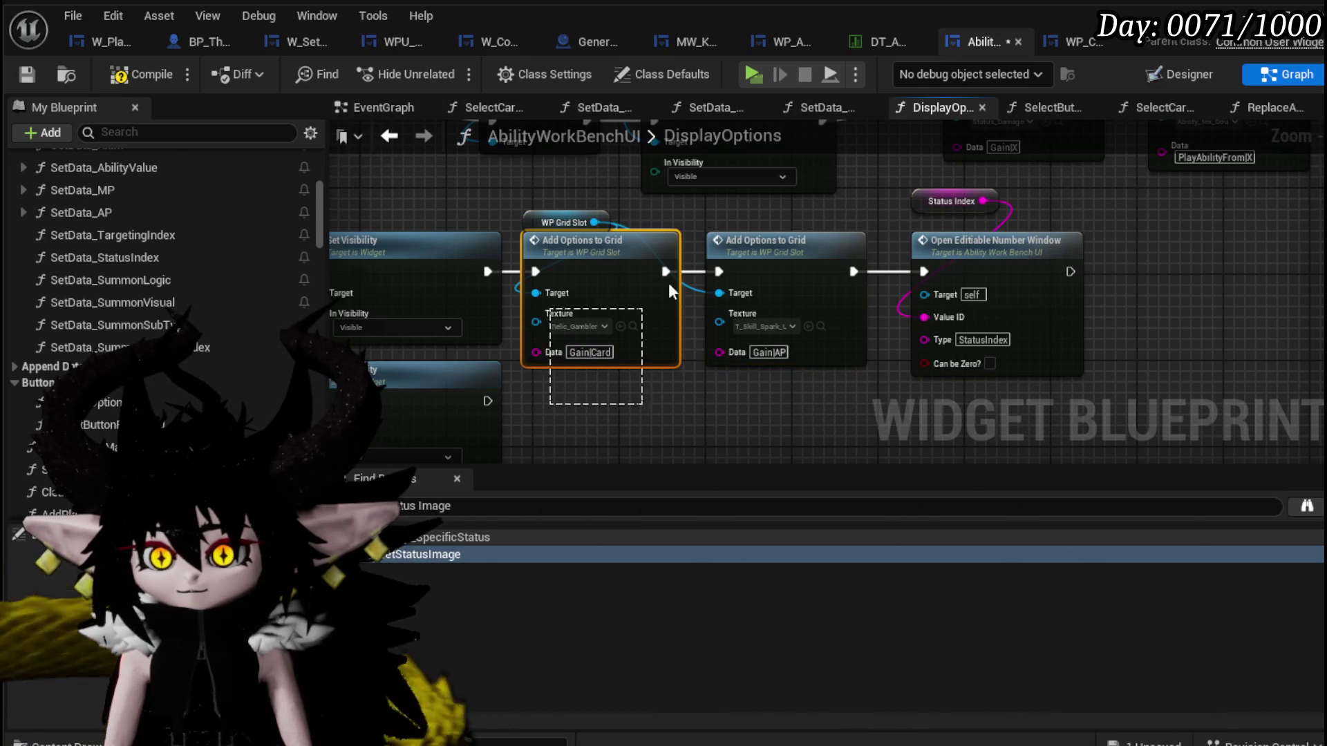
pyautogui.moveTo(835, 216); pyautogui.dragTo(836, 217)
pyautogui.scroll(-3, 747, 373)
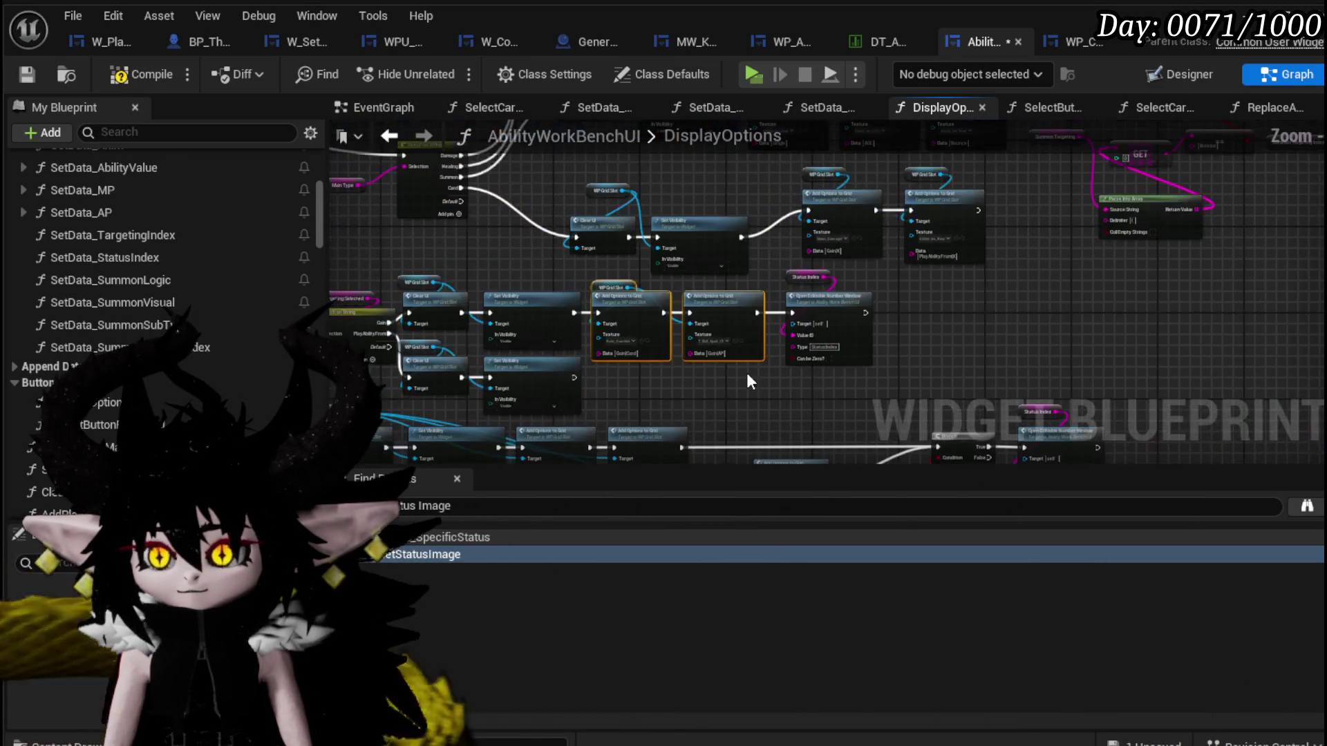
pyautogui.scroll(2, 750, 373)
pyautogui.moveTo(464, 245); pyautogui.dragTo(584, 331)
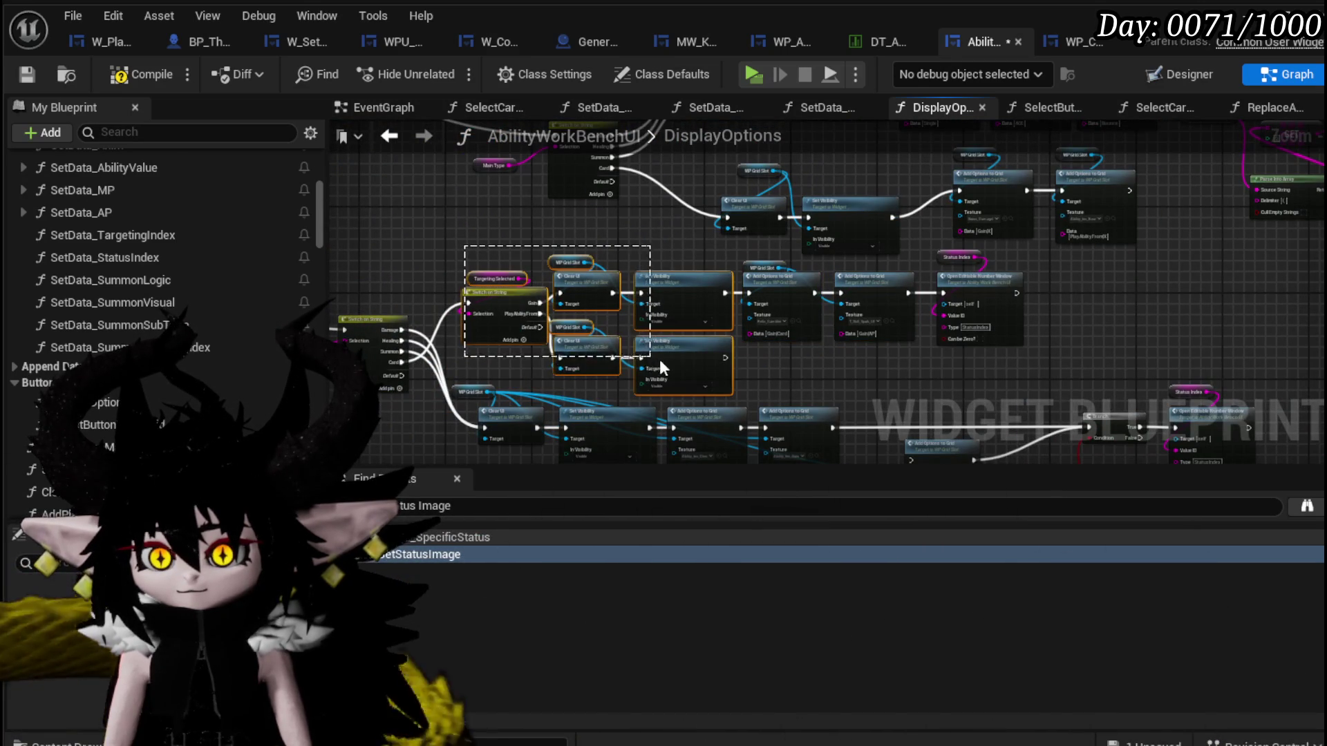
pyautogui.moveTo(756, 370); pyautogui.dragTo(1005, 266)
pyautogui.scroll(-1, 1036, 305)
pyautogui.scroll(-1, 1111, 287)
pyautogui.scroll(-2, 765, 312)
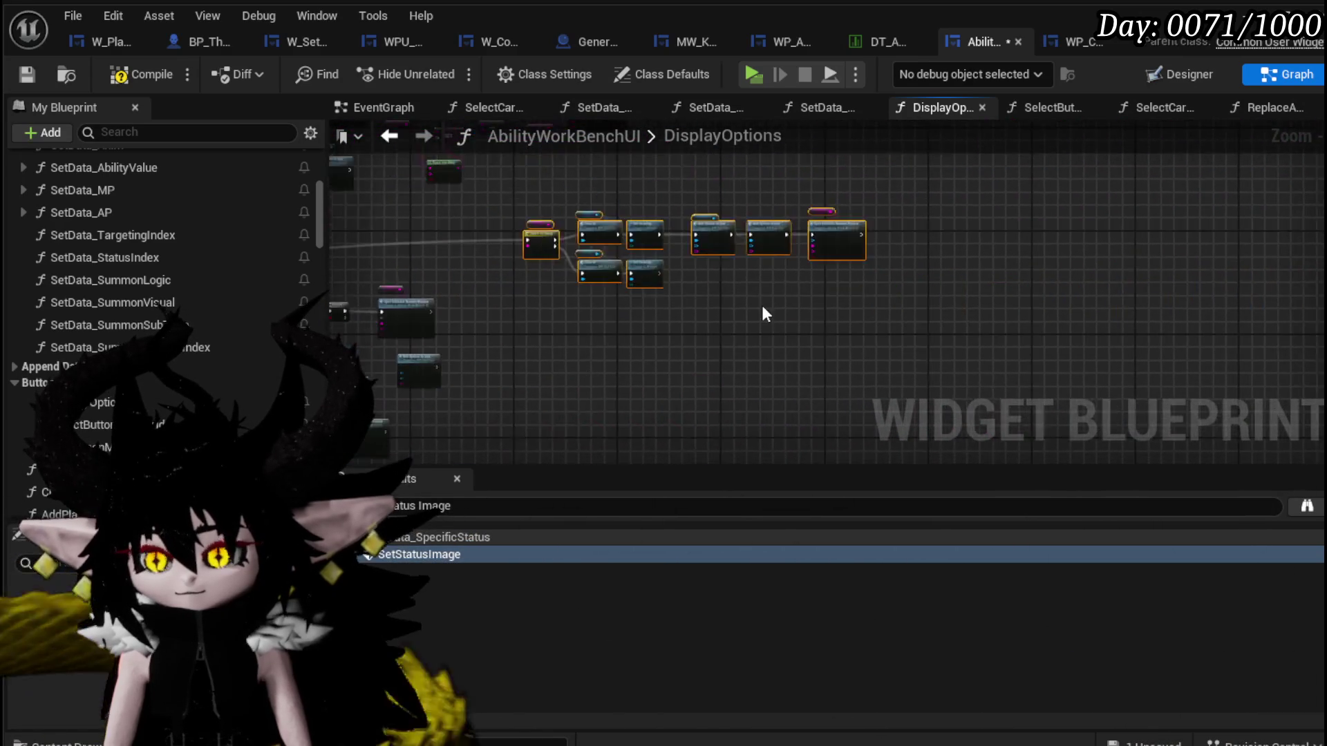
pyautogui.scroll(2, 766, 312)
pyautogui.scroll(1, 579, 249)
pyautogui.scroll(1, 630, 258)
# Place the pasted nodes lower and wire Set Visibility into the copied Add Options to Grid chain.
pyautogui.moveTo(501, 327)
pyautogui.mouseDown()
pyautogui.moveTo(644, 336)
pyautogui.moveTo(561, 215)
pyautogui.mouseUp()
pyautogui.keyDown('shift'); pyautogui.click(690, 261); pyautogui.keyUp('shift')
pyautogui.moveTo(691, 260); pyautogui.dragTo(691, 318)
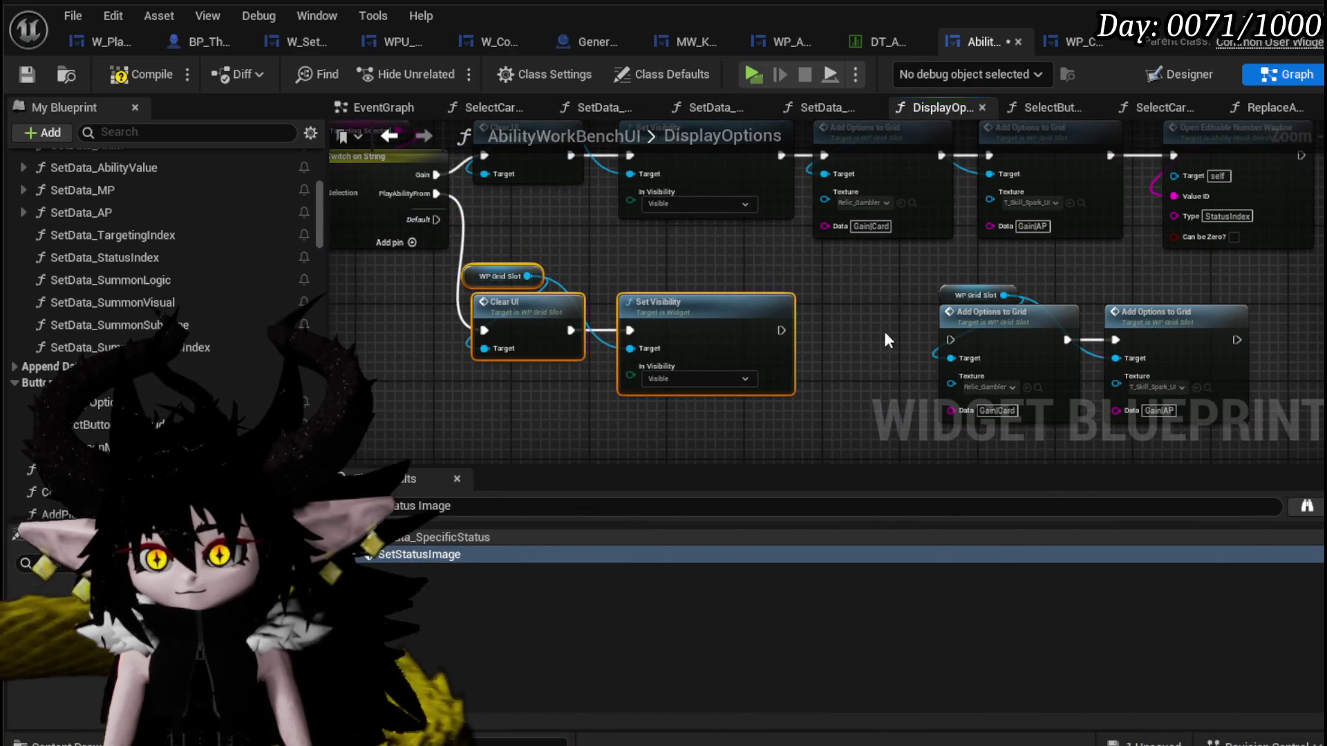
pyautogui.moveTo(871, 329); pyautogui.dragTo(719, 314)
pyautogui.moveTo(628, 314); pyautogui.dragTo(800, 325)
pyautogui.moveTo(712, 391)
pyautogui.mouseDown()
pyautogui.moveTo(1043, 308)
pyautogui.moveTo(938, 335)
pyautogui.mouseUp()
pyautogui.scroll(3, 741, 389)
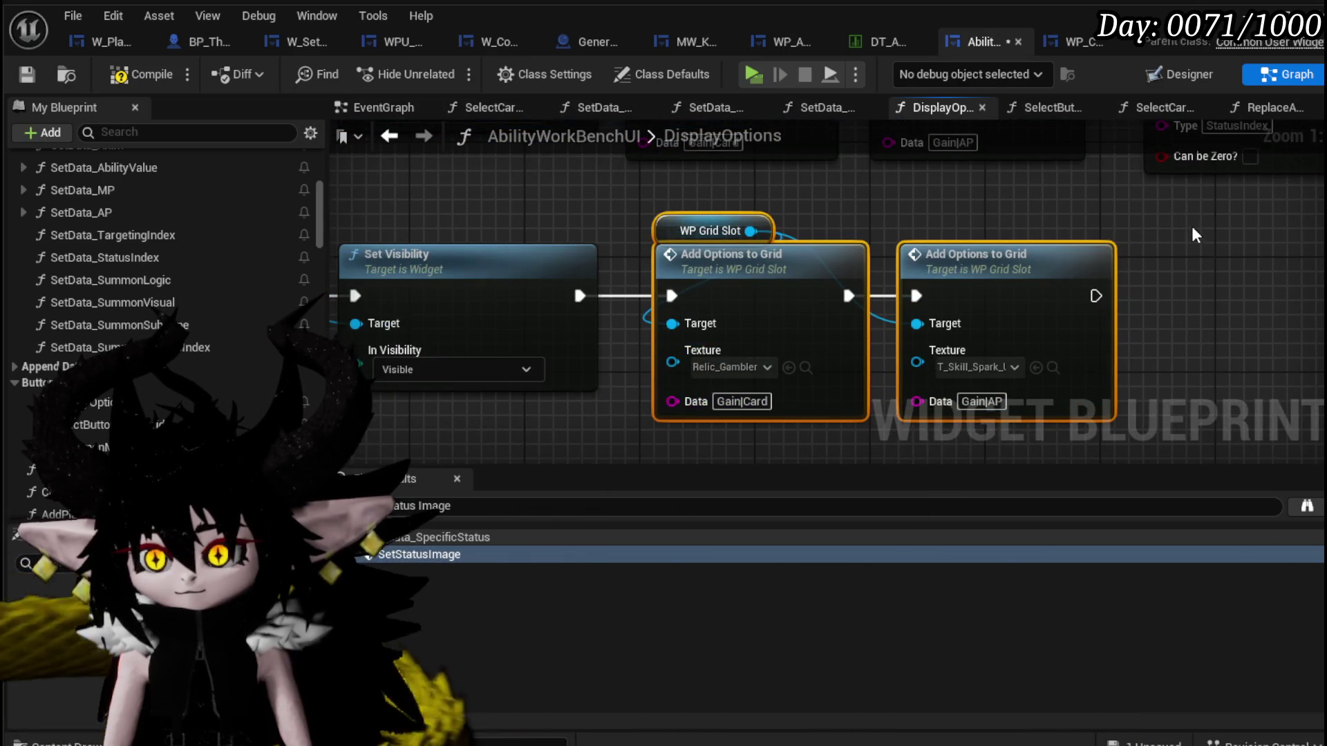
pyautogui.moveTo(1191, 235); pyautogui.dragTo(955, 235)
pyautogui.click(1021, 311)
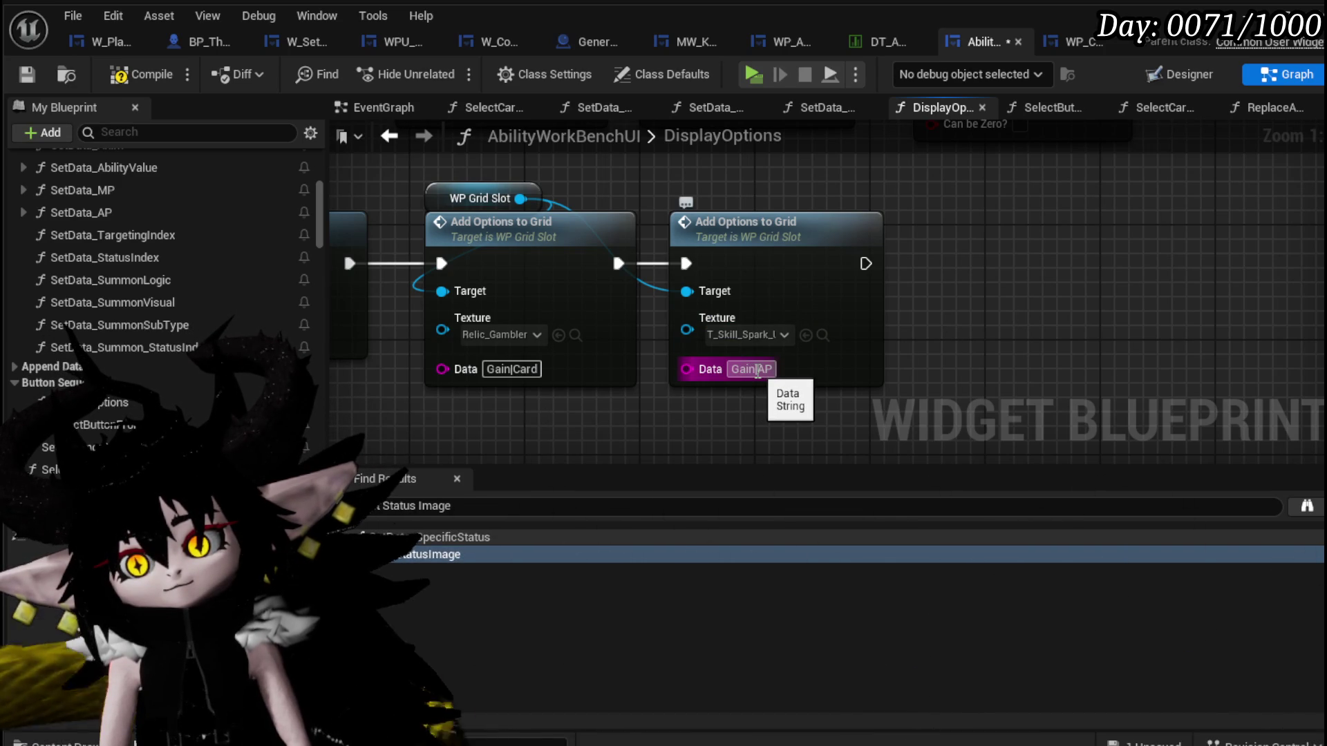
# Edit the first copied grid option's Data value to PlayAbilityFrom|Deck.
pyautogui.moveTo(745, 249); pyautogui.dragTo(762, 309)
pyautogui.scroll(-1, 701, 275)
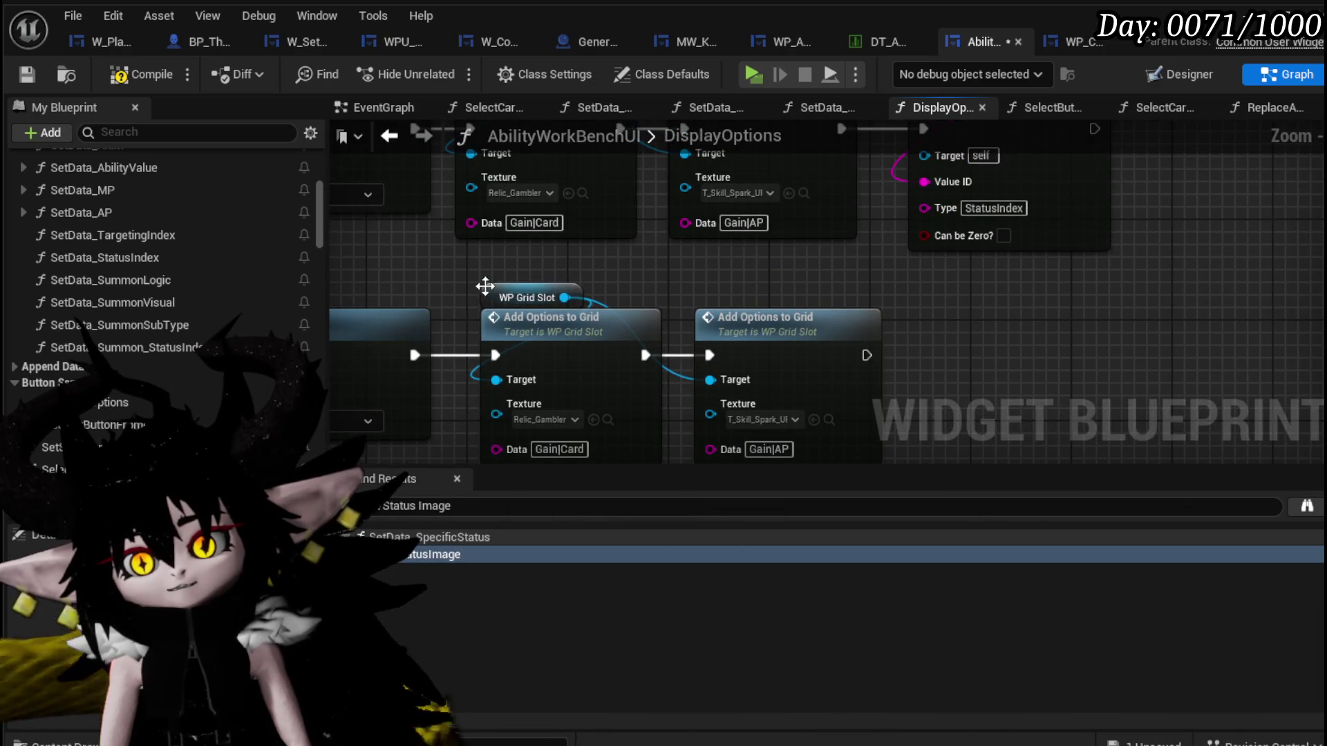
pyautogui.moveTo(465, 277); pyautogui.dragTo(445, 211)
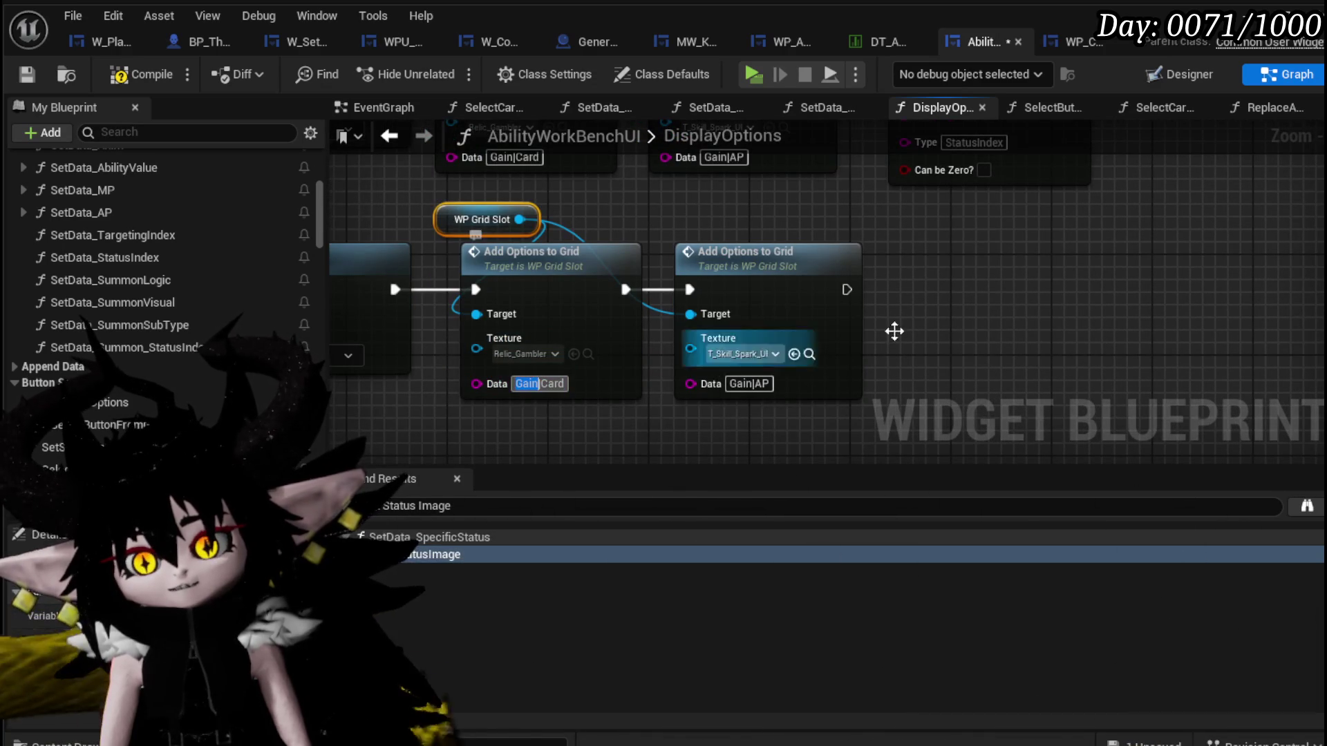
pyautogui.press('BackSpace')
pyautogui.hotkey('ctrl', 'z')
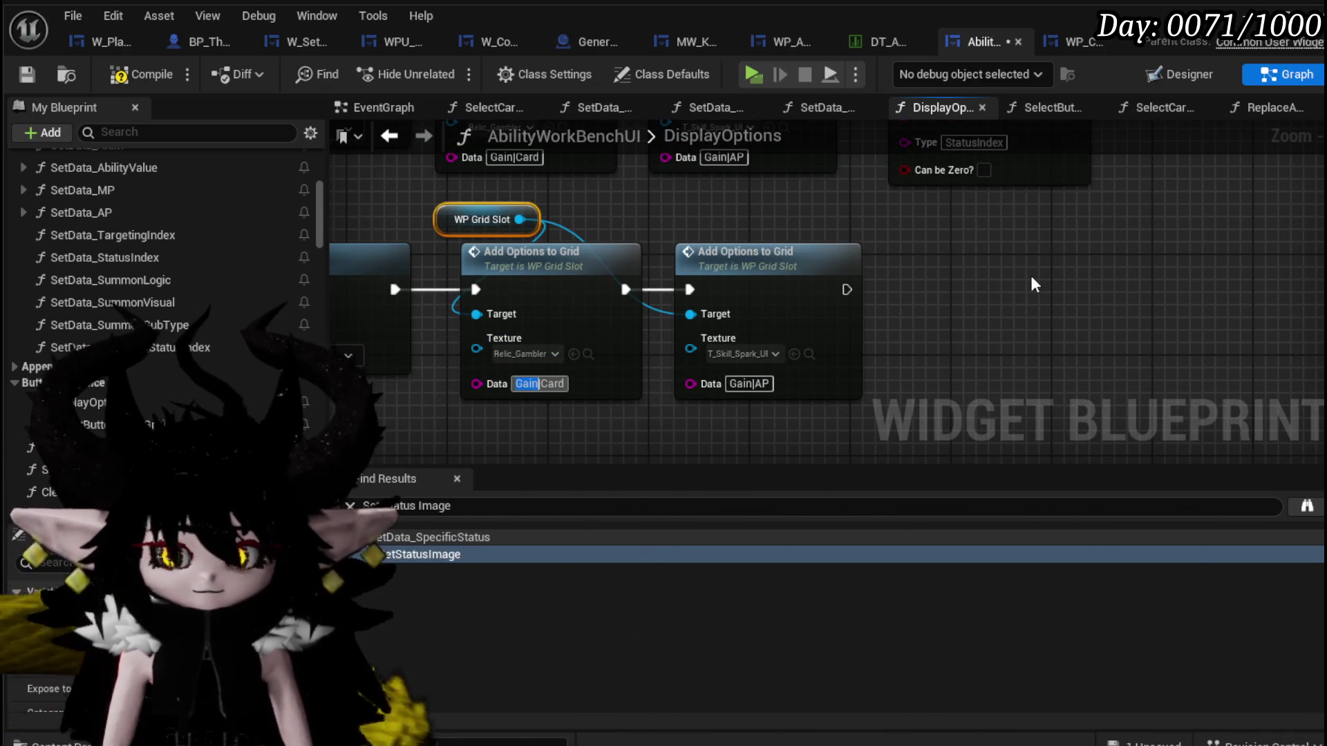
pyautogui.click(1031, 284)
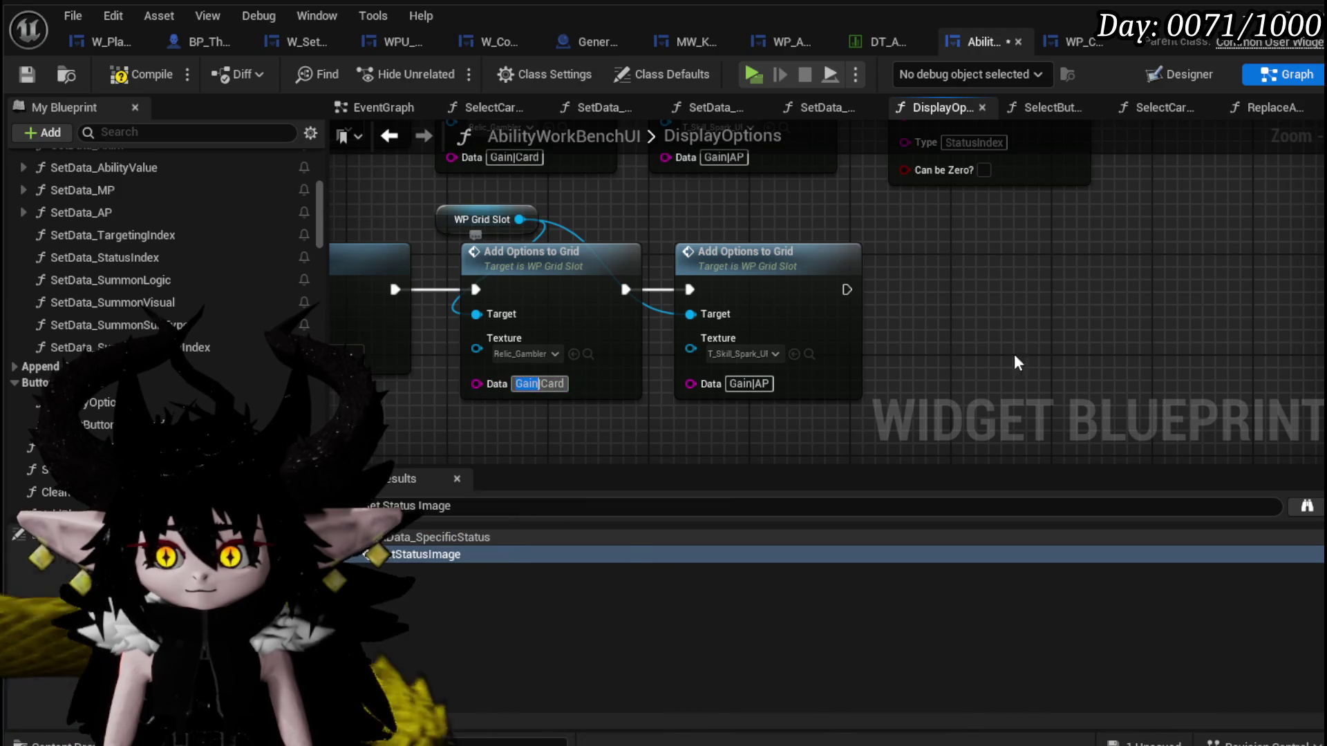
pyautogui.write('Play')
pyautogui.press('Return')
pyautogui.write('AbilityF')
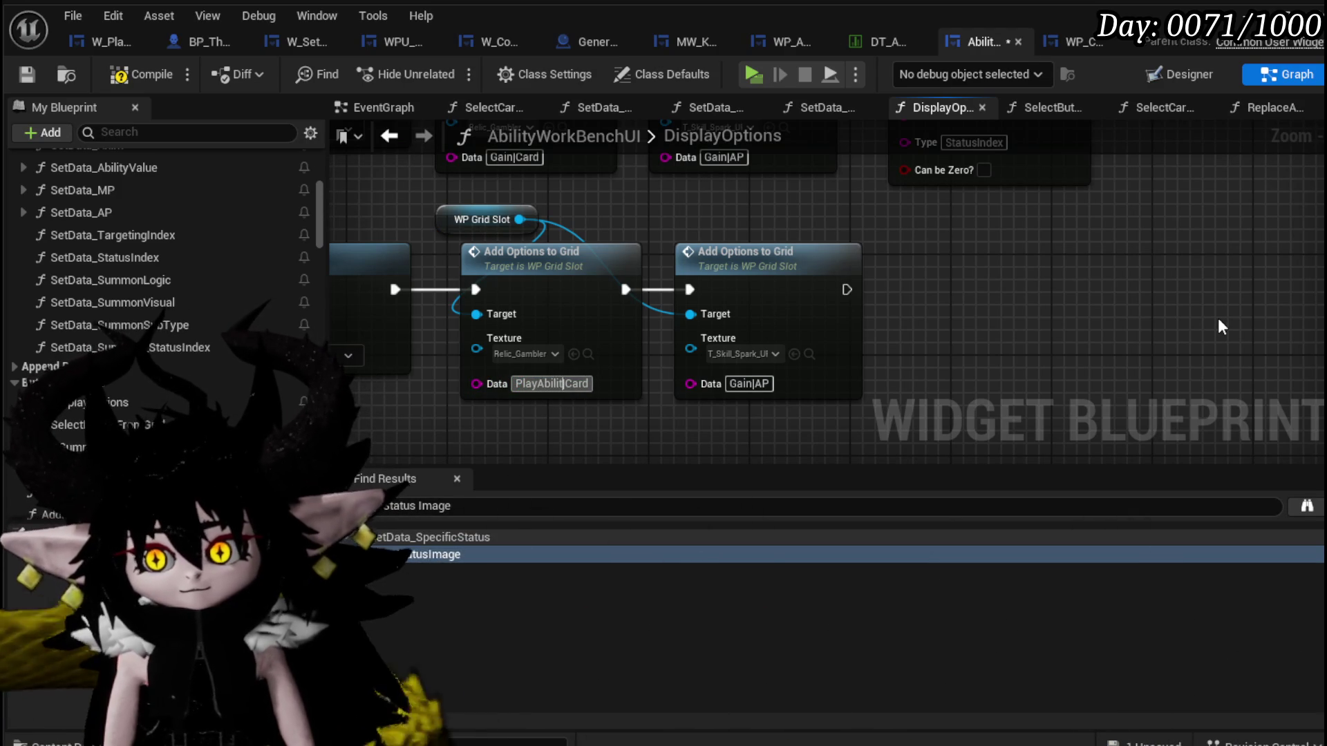
pyautogui.write('rom|')
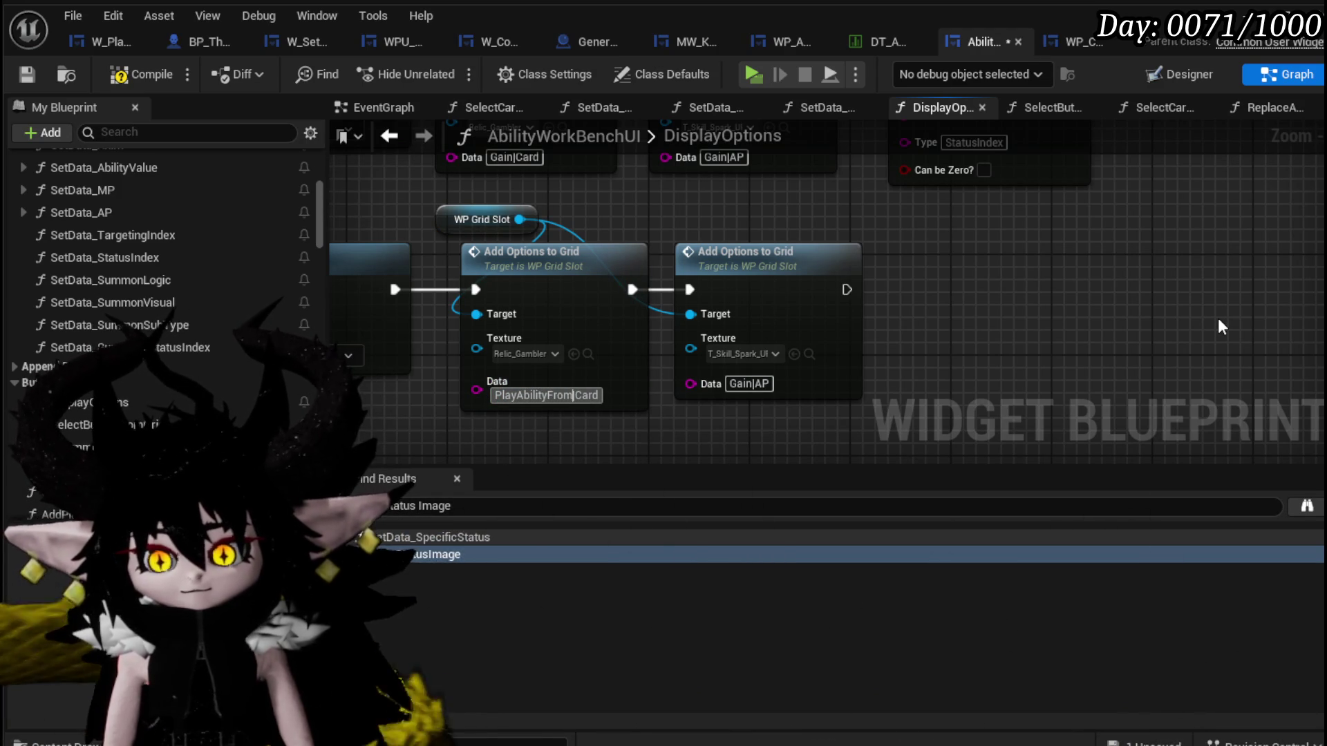
pyautogui.write('D')
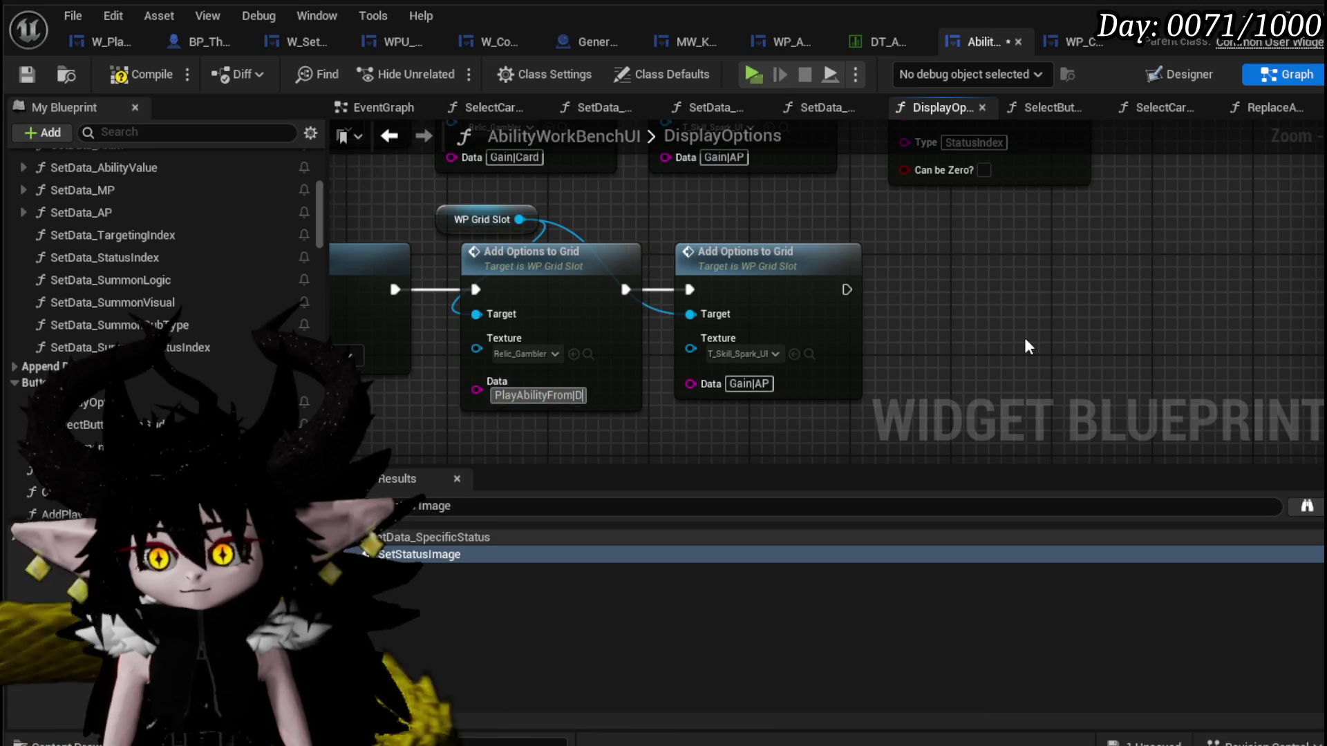
pyautogui.write('eck')
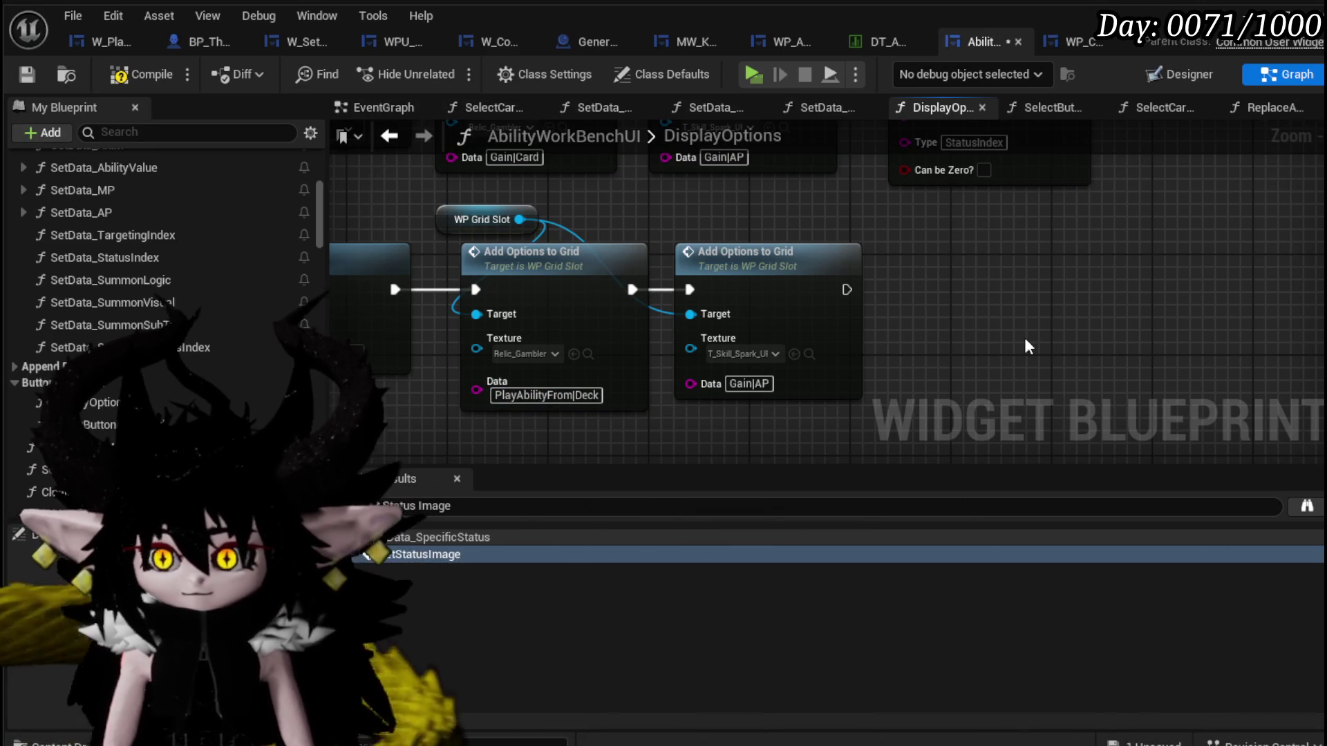
# Set the second option's Data to PlayAbilityFrom|Discard, compile, and bring up the Content Drawer.
pyautogui.doubleClick(740, 385)
pyautogui.write('PlayAbilit')
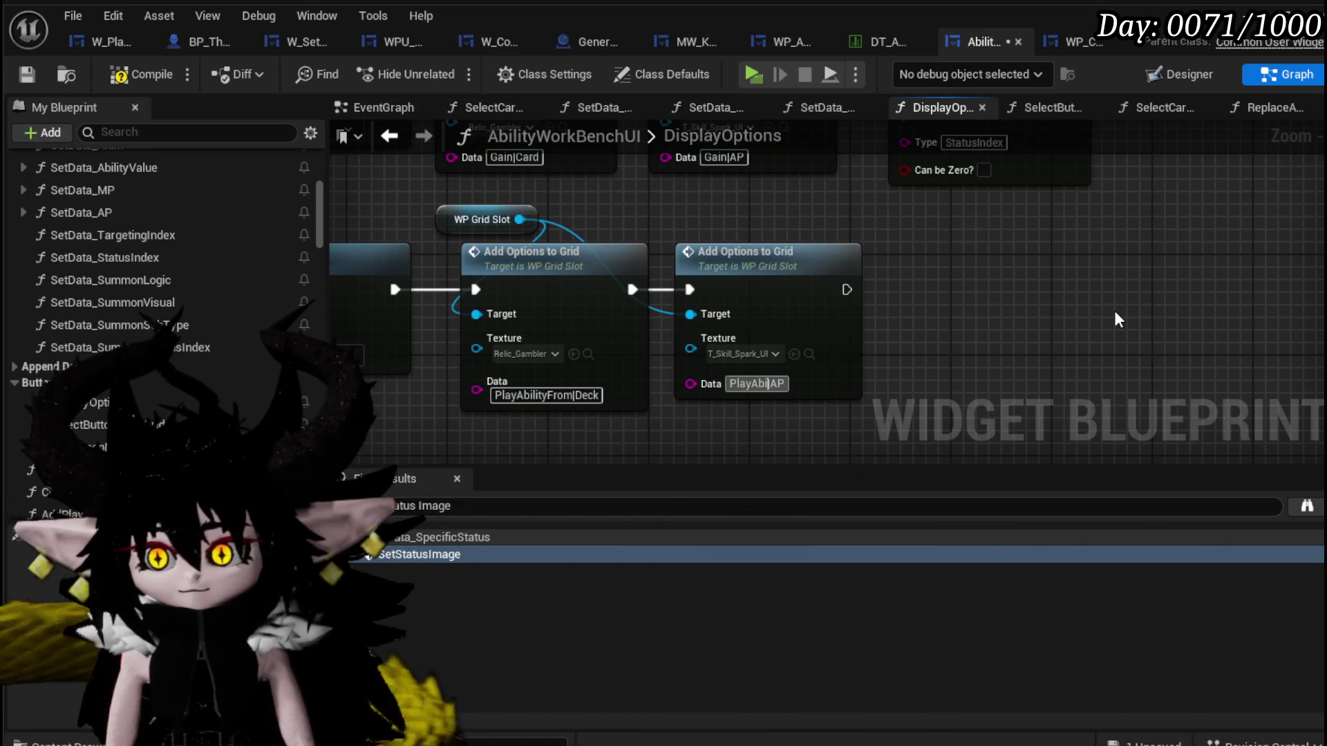
pyautogui.write('yFrom')
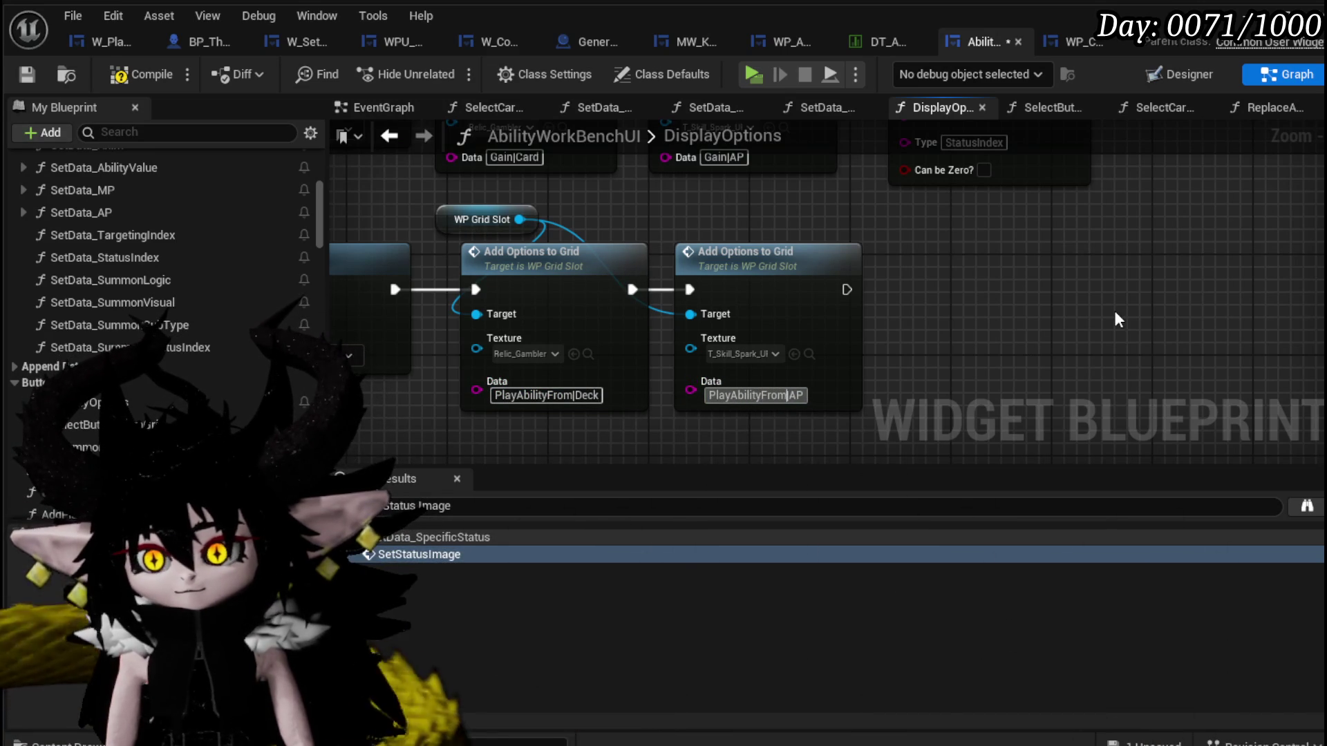
pyautogui.press('BackSpace')
pyautogui.press('BackSpace')
pyautogui.write('D')
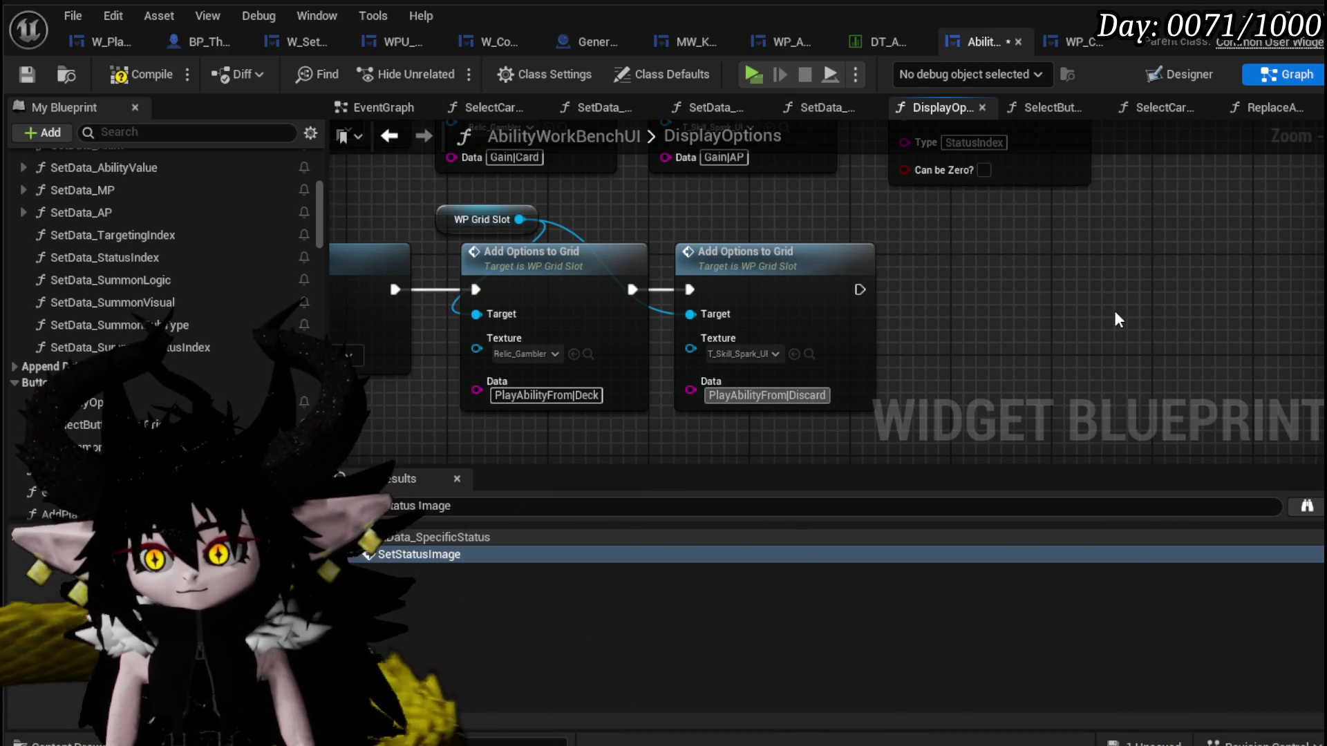
pyautogui.write('iscard')
pyautogui.click(145, 73)
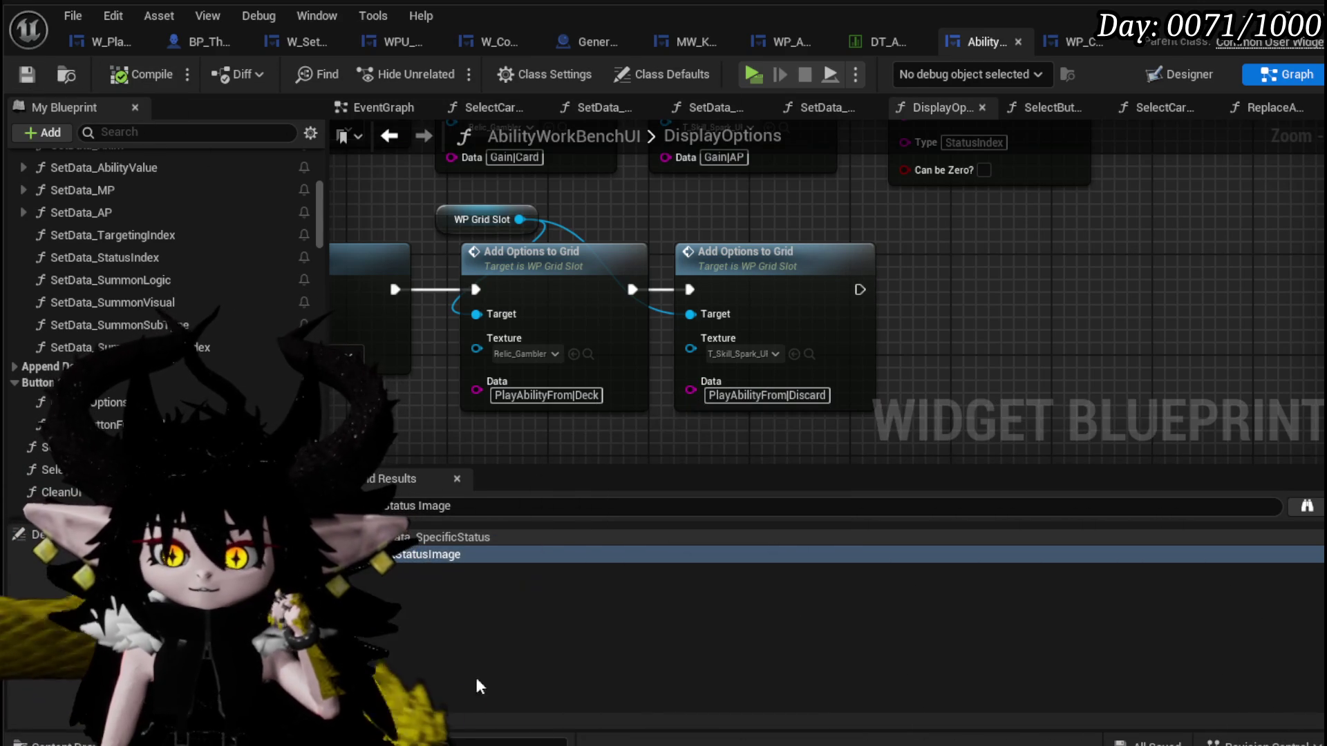
pyautogui.hotkey('ctrl', 'space')
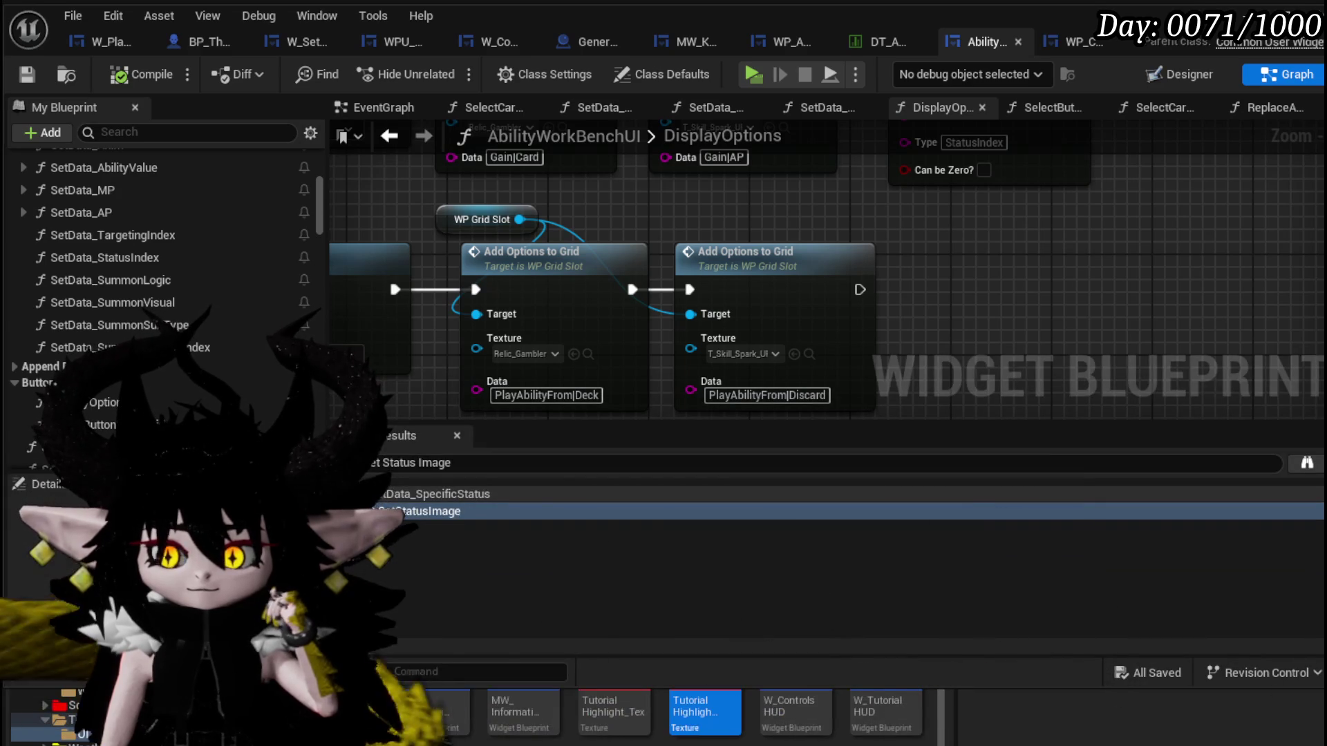
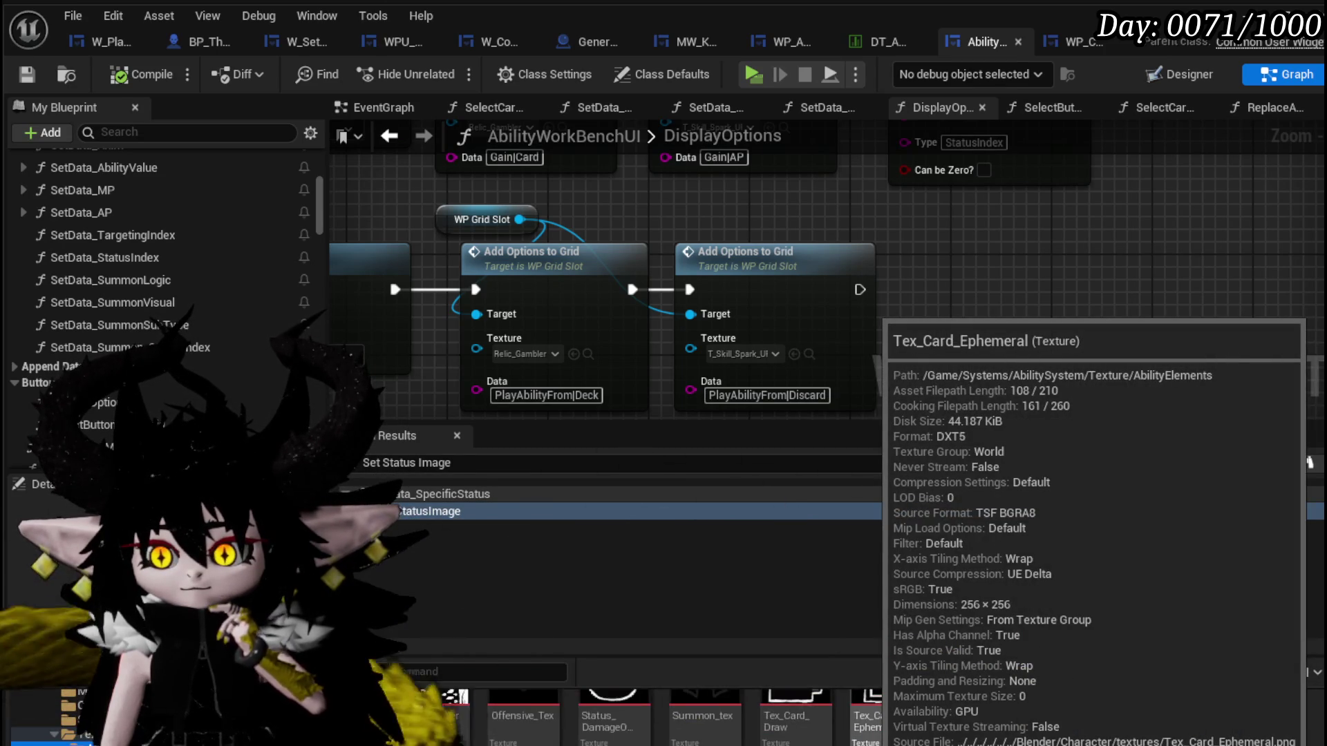
pyautogui.scroll(-1, 664, 715)
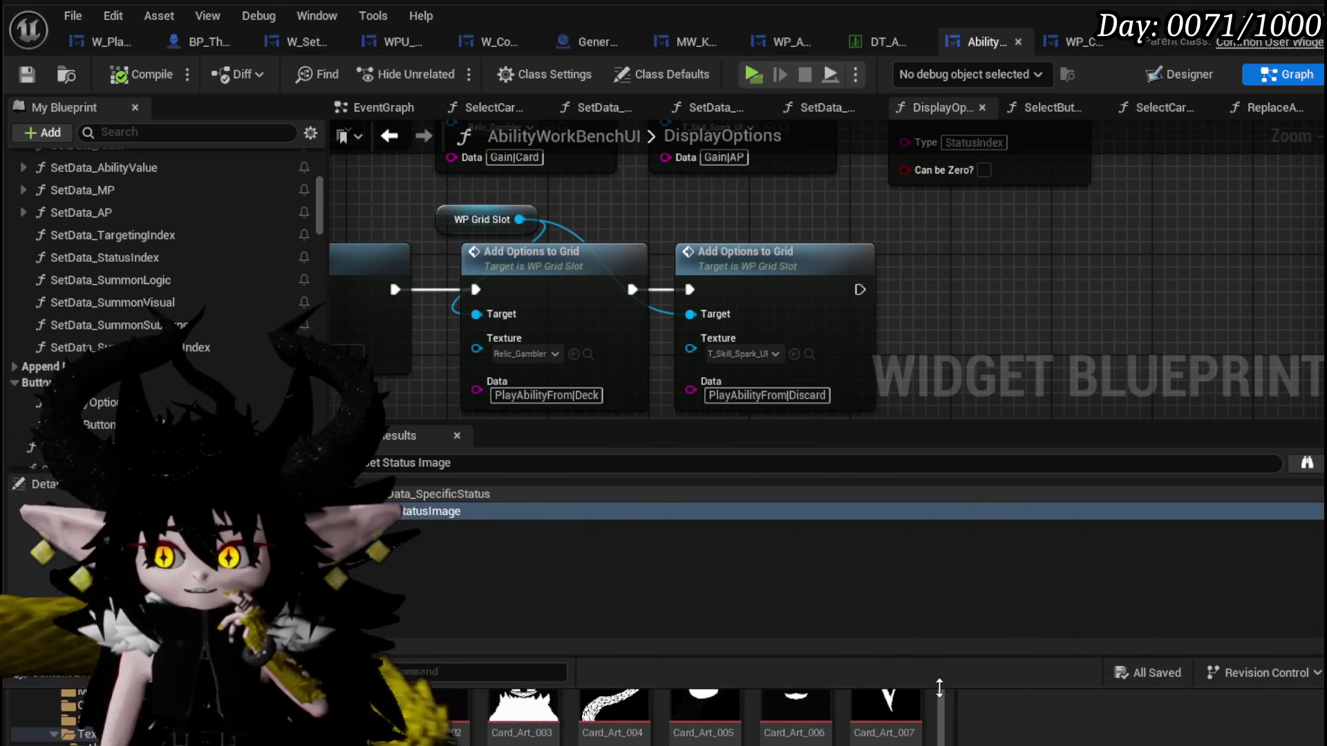
# Assign Deck_Icon, then Ability_tex_Card and Ability_tex_Action, to the two Add Options to Grid Texture pins.
pyautogui.moveTo(944, 687); pyautogui.dragTo(944, 630)
pyautogui.click(63, 684)
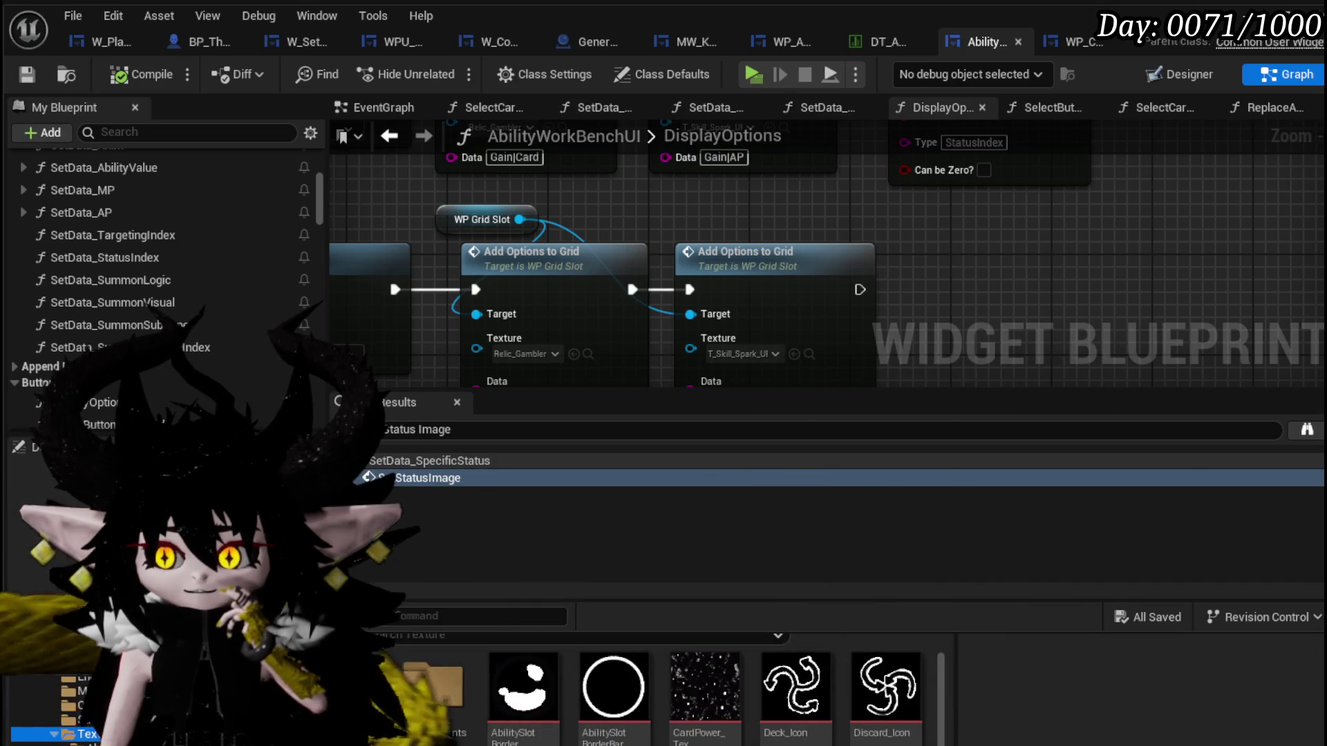
pyautogui.moveTo(796, 685); pyautogui.dragTo(571, 341)
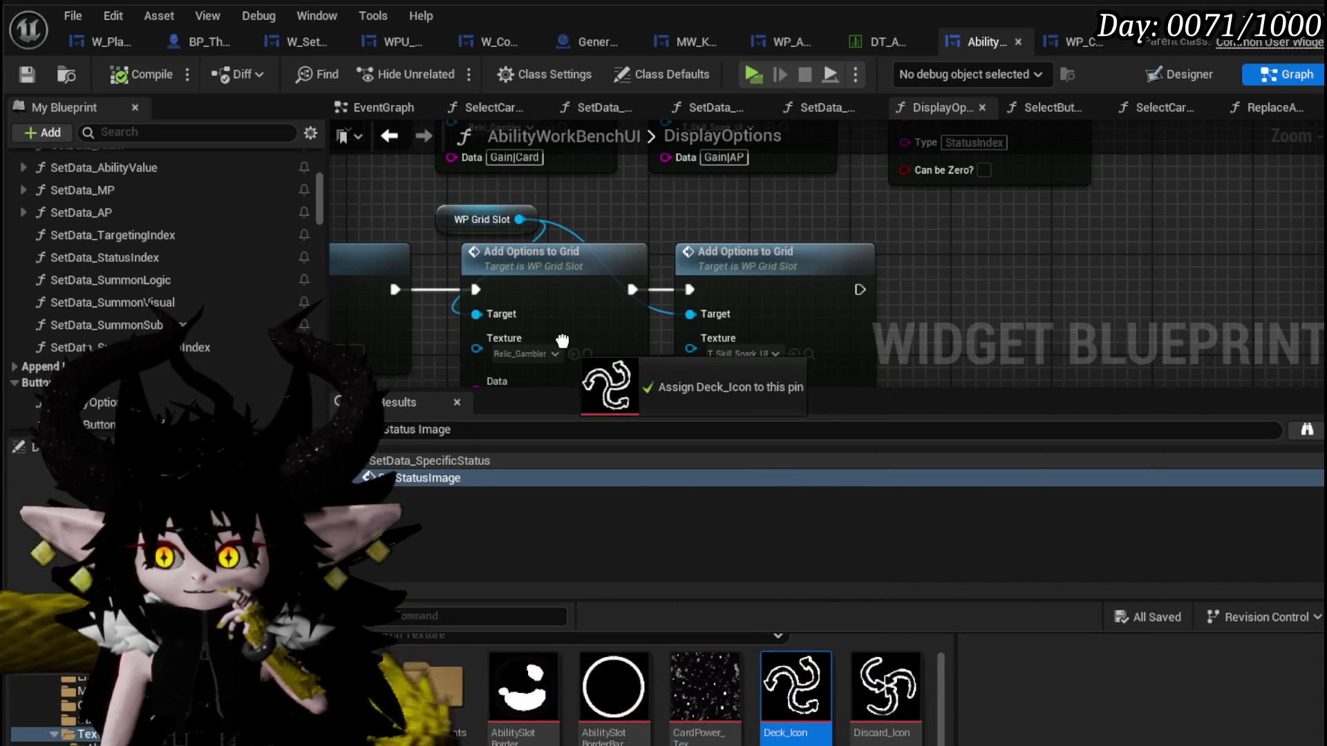
pyautogui.moveTo(881, 685); pyautogui.dragTo(824, 381)
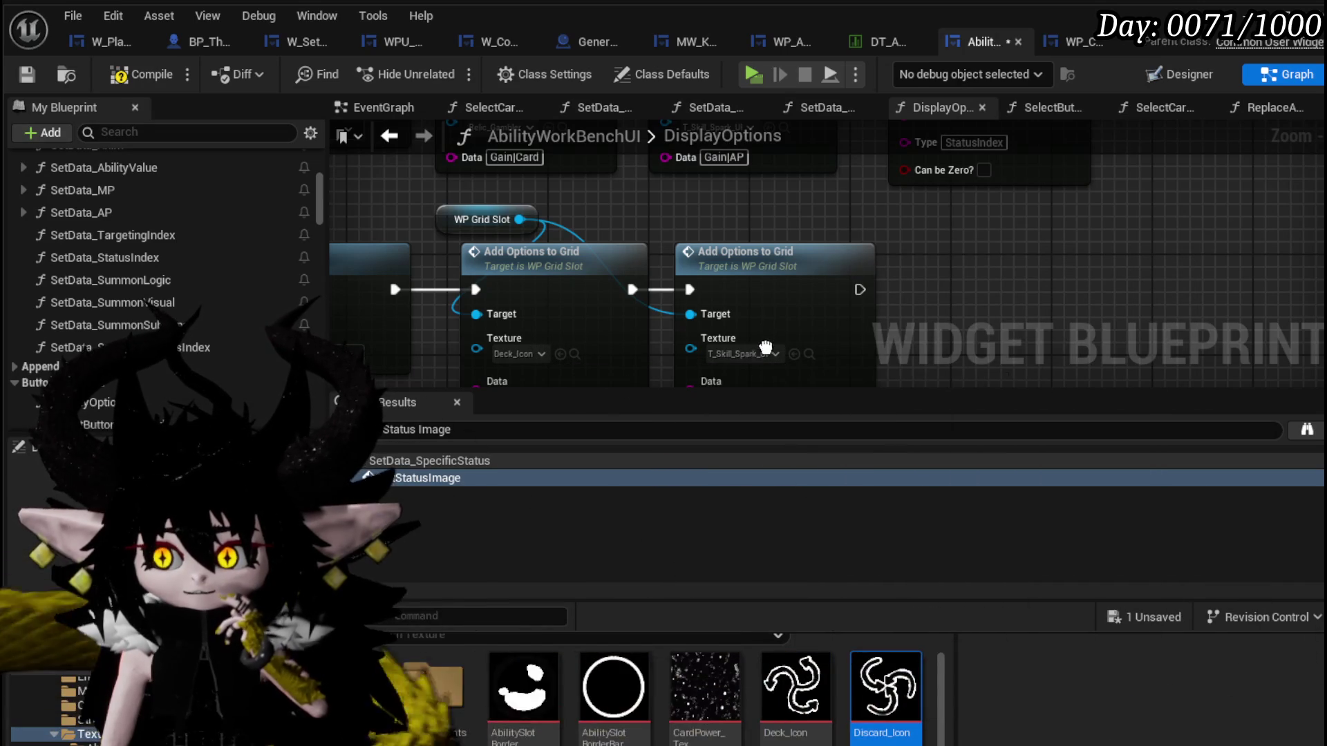
pyautogui.moveTo(752, 355); pyautogui.dragTo(826, 366)
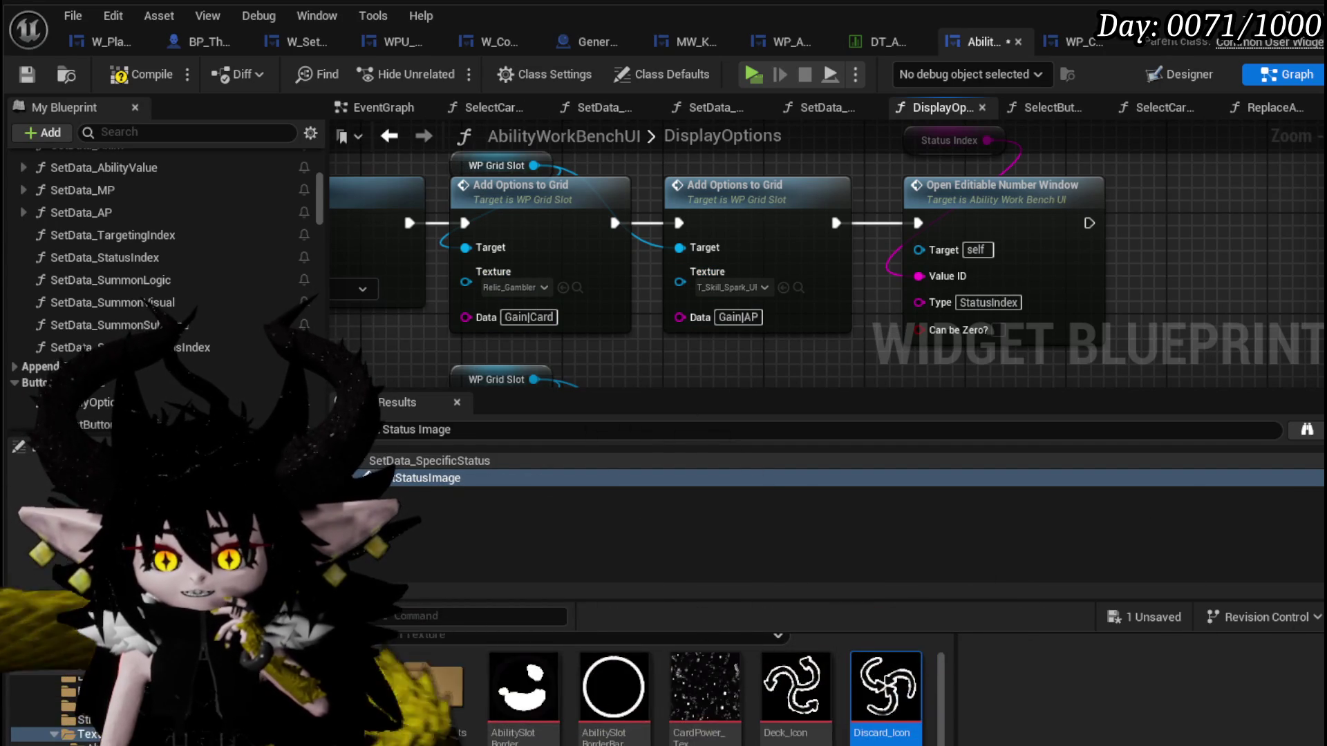
pyautogui.moveTo(435, 689); pyautogui.dragTo(511, 282)
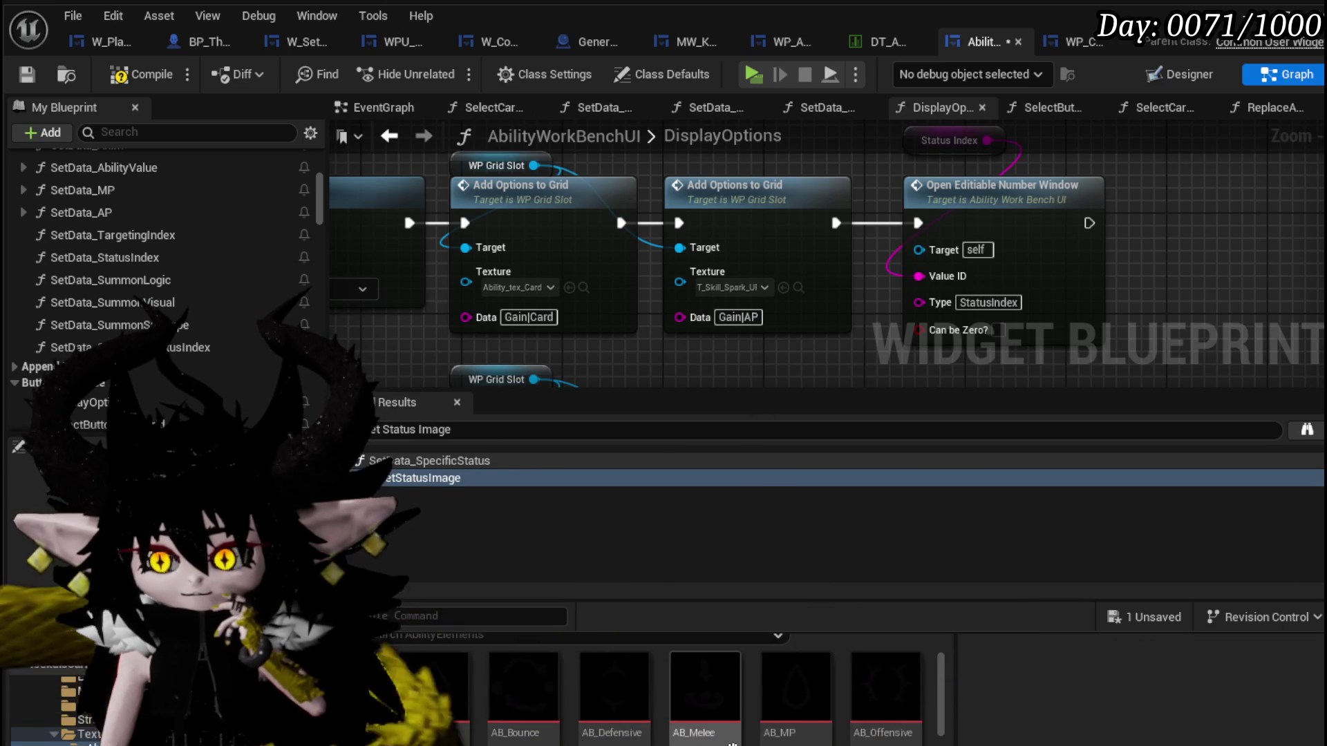
pyautogui.scroll(-2, 732, 705)
pyautogui.moveTo(615, 731); pyautogui.dragTo(731, 287)
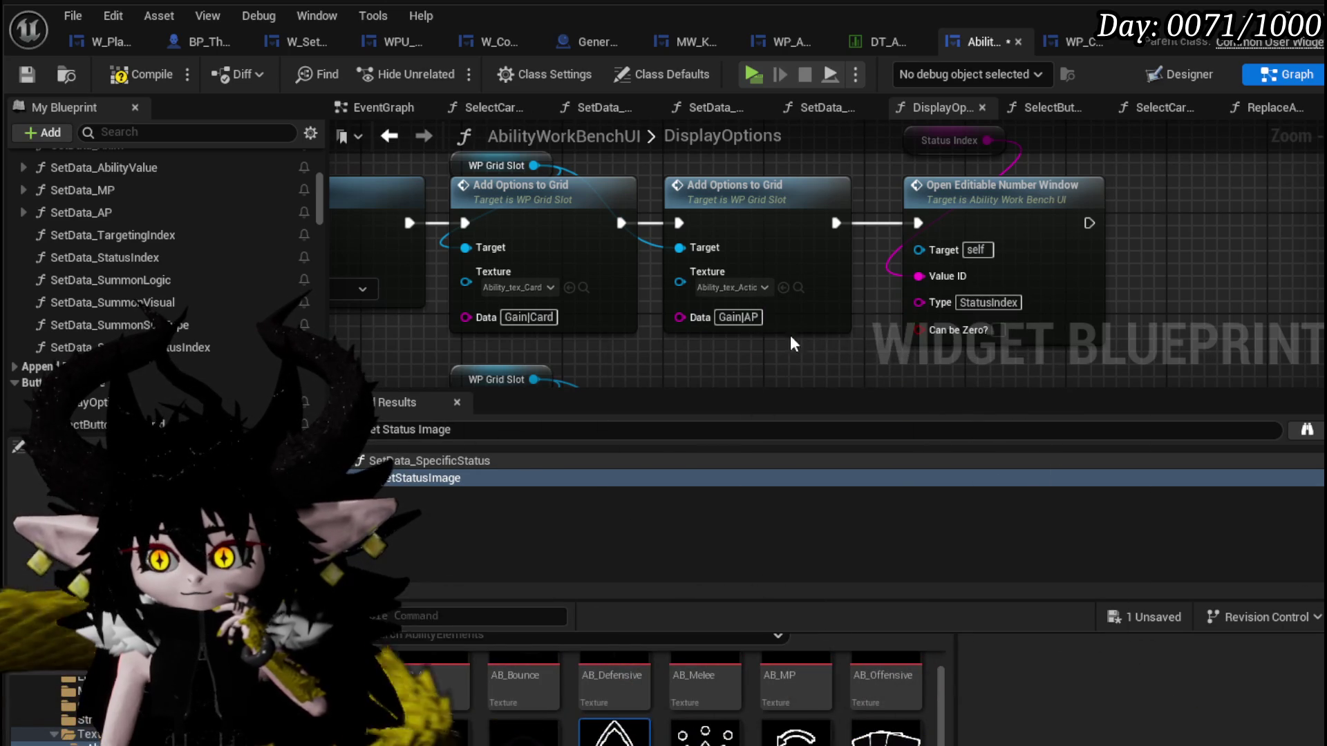
# Enable Can be Zero?, compile and save AbilityWorkBenchUI, and minimise the Blueprint editor to reach the level.
pyautogui.click(27, 74)
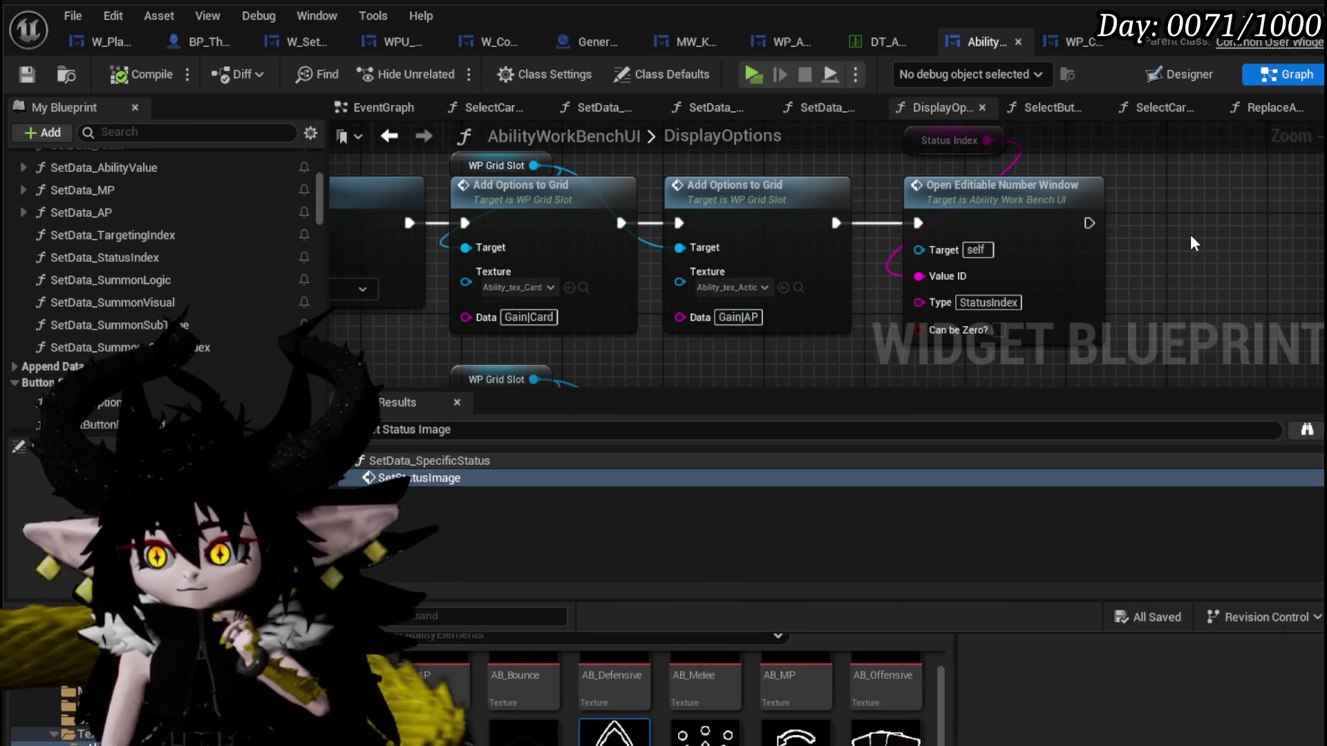
pyautogui.click(999, 329)
pyautogui.click(119, 69)
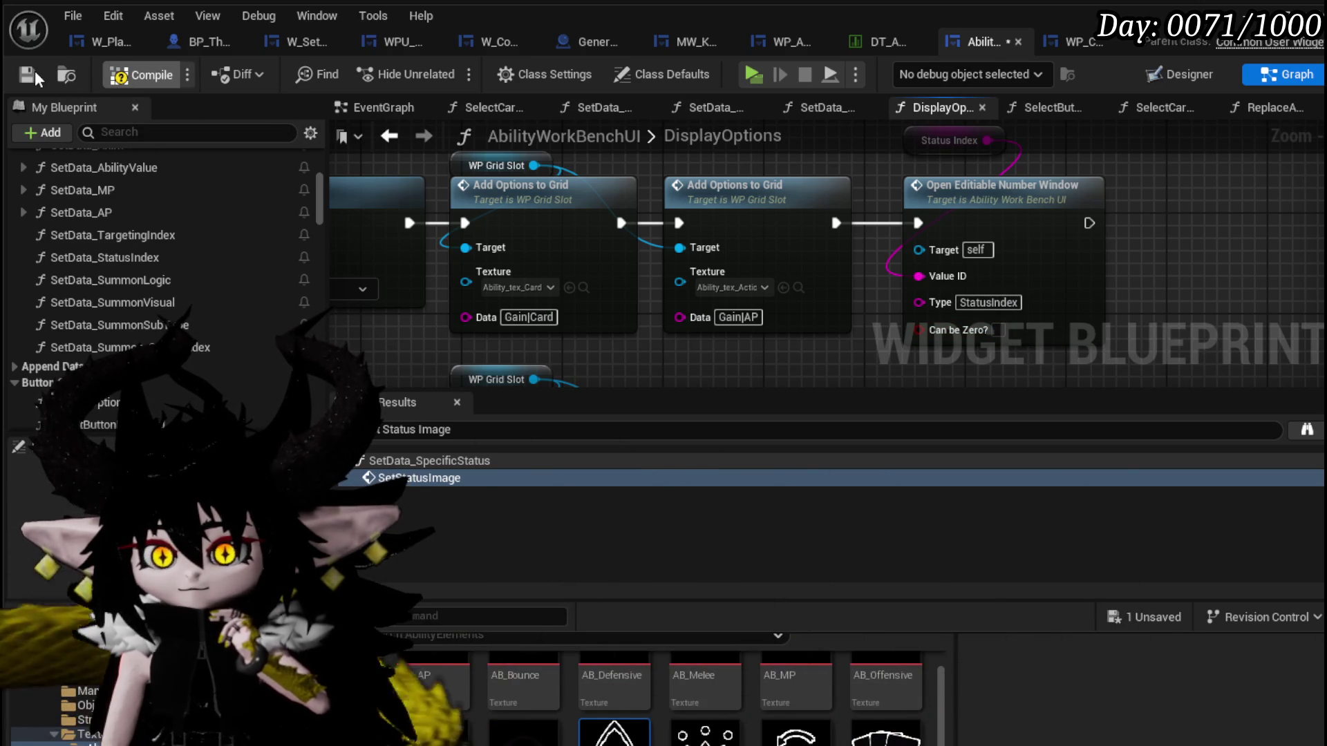
pyautogui.click(34, 70)
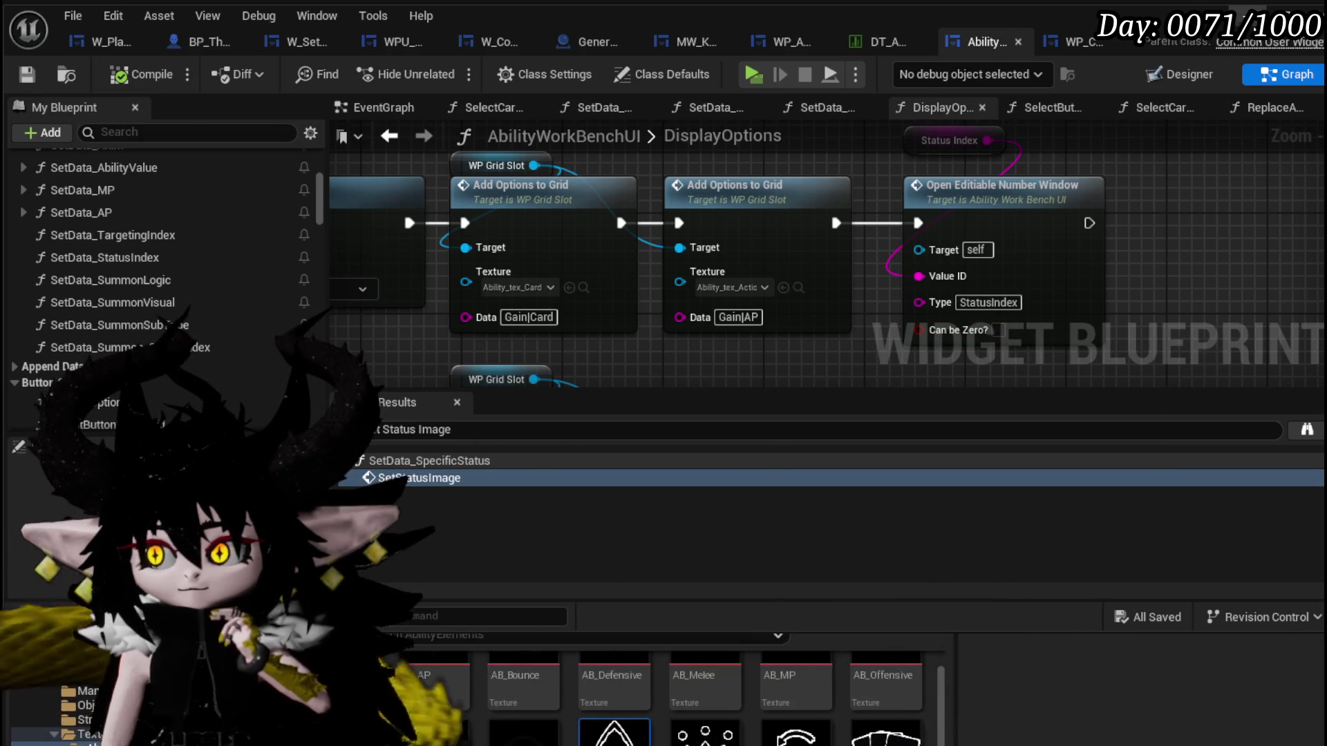
pyautogui.click(1249, 16)
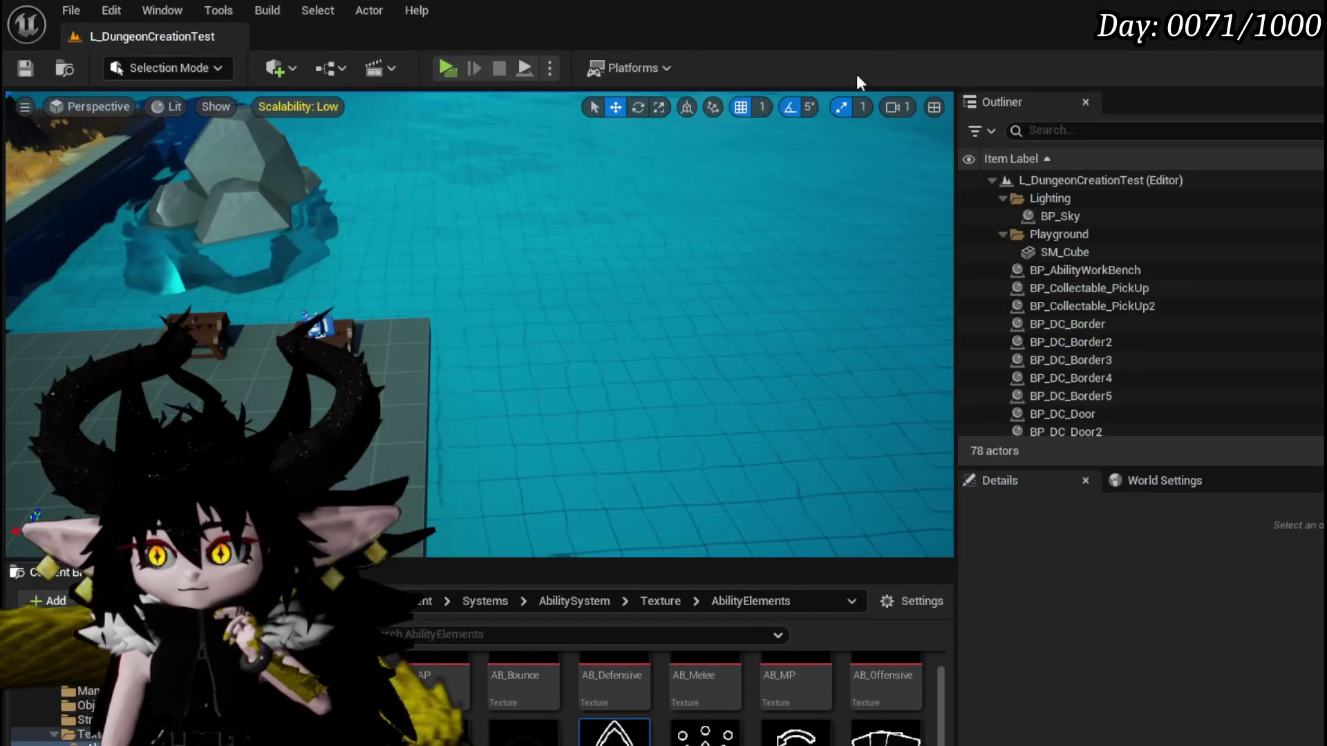
# Start a play session, walk to the workbench and open the 'its booooming time' card for editing.
pyautogui.click(445, 68)
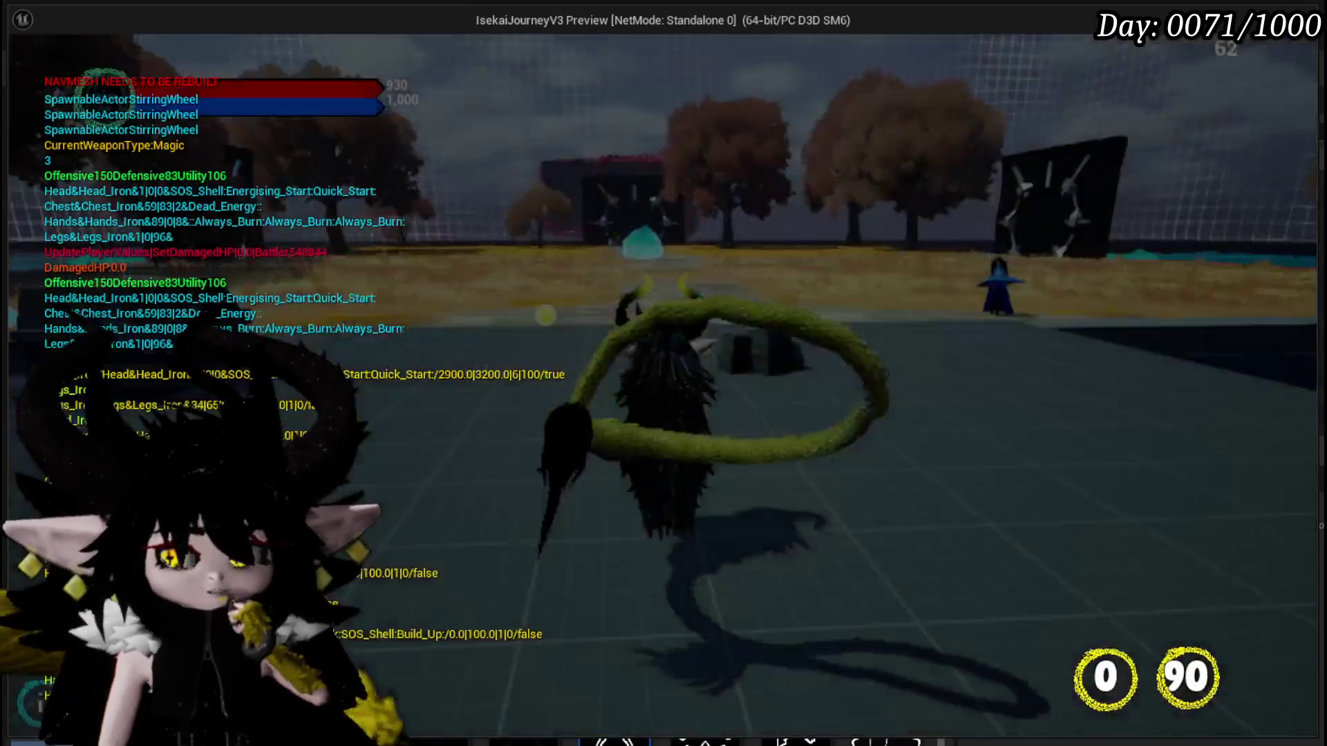
pyautogui.press('w')
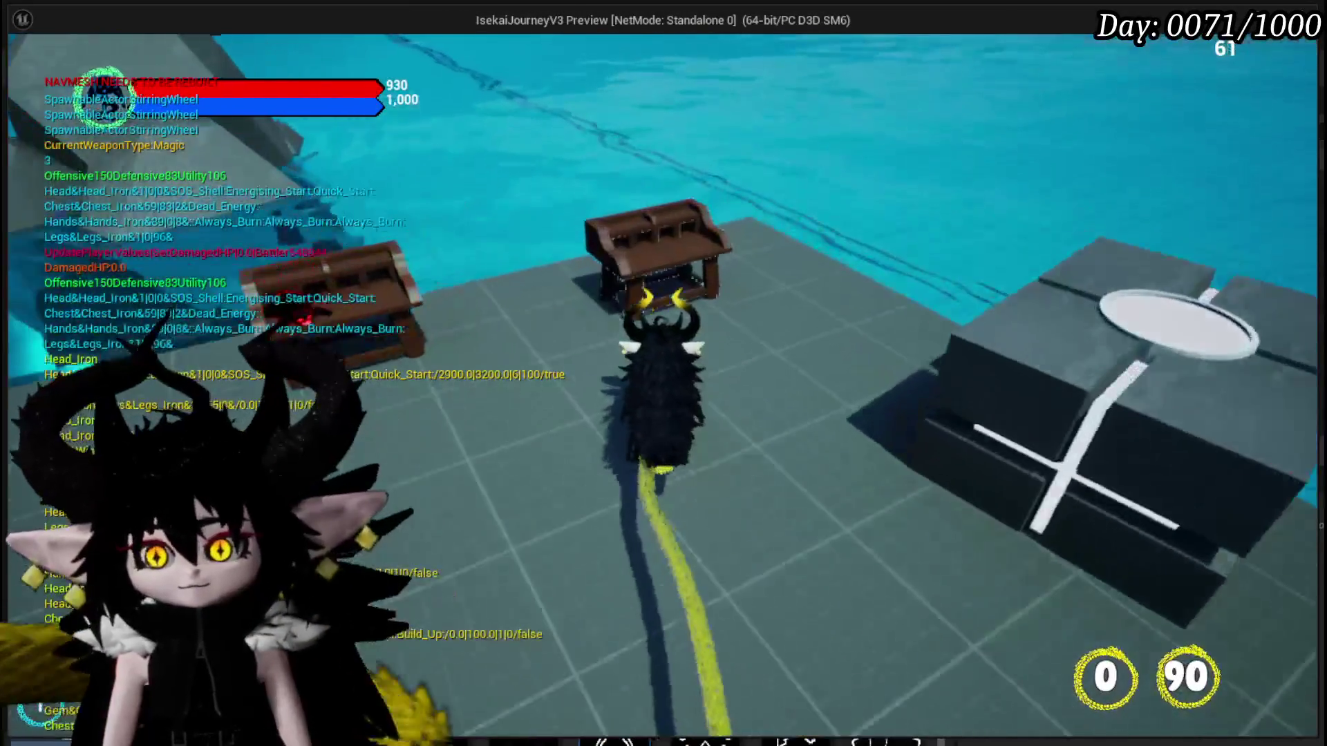
pyautogui.press('e')
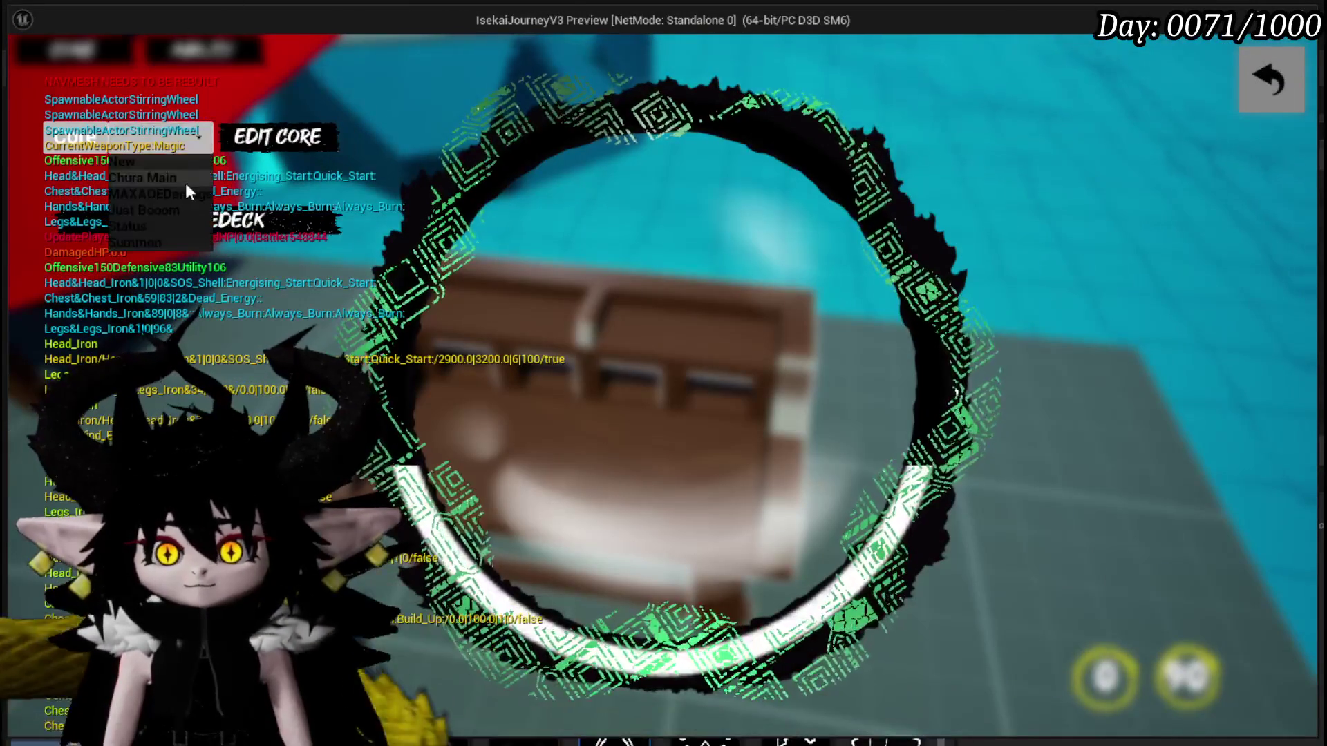
pyautogui.click(156, 209)
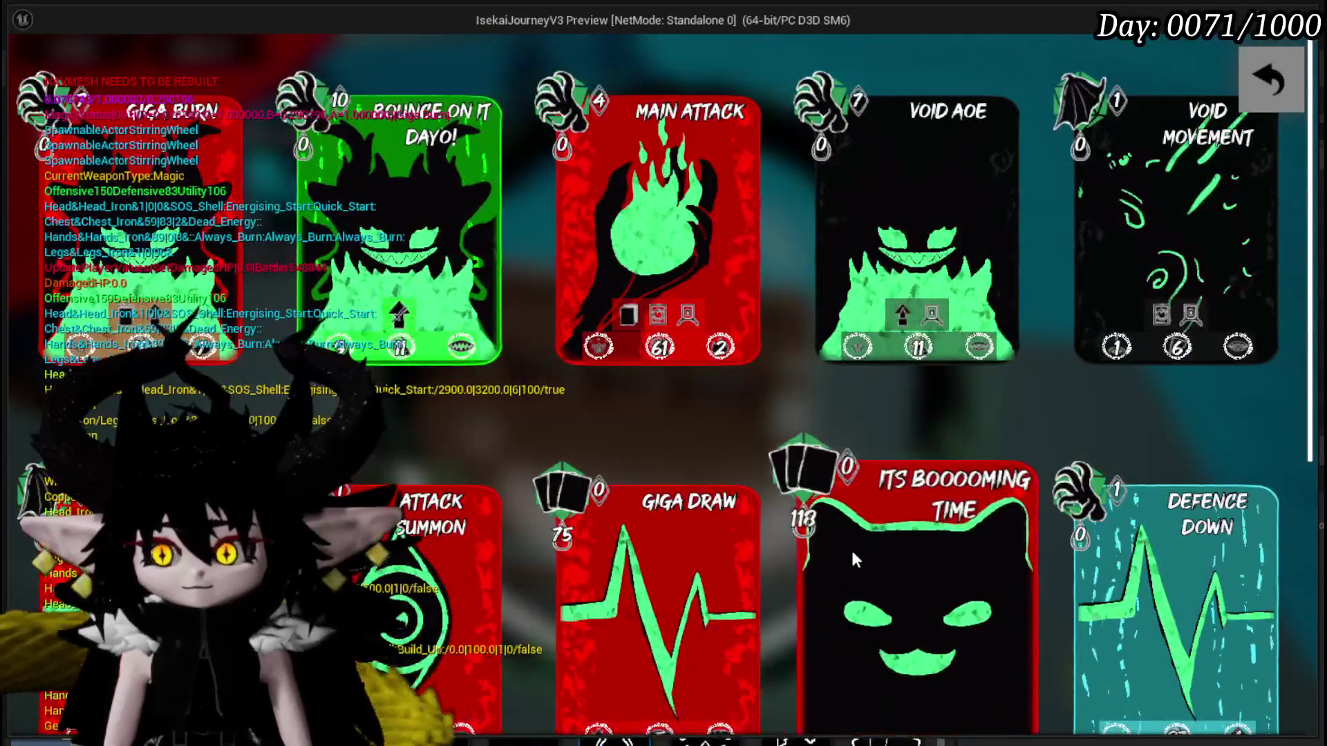
pyautogui.click(893, 550)
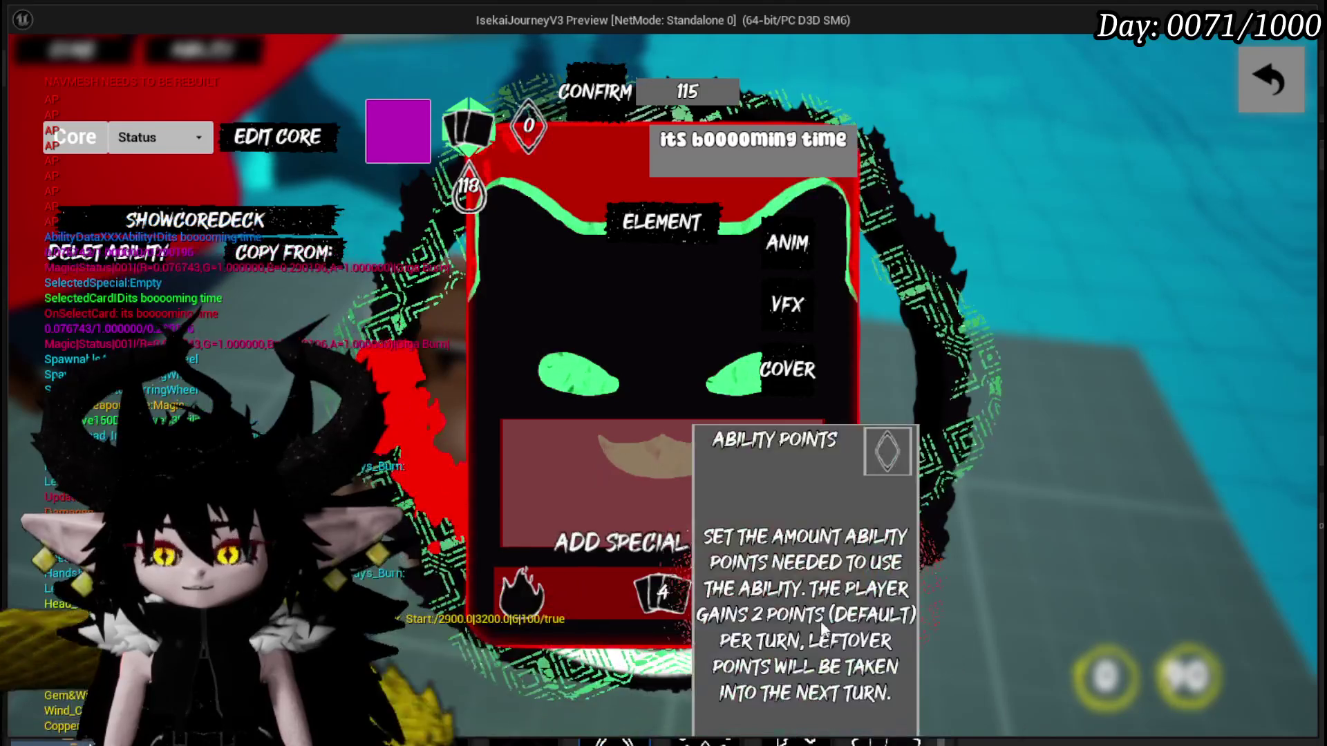
# Check the card's ability points, resource gain and play source options, then stop playing and save all.
pyautogui.click(524, 593)
pyautogui.click(679, 255)
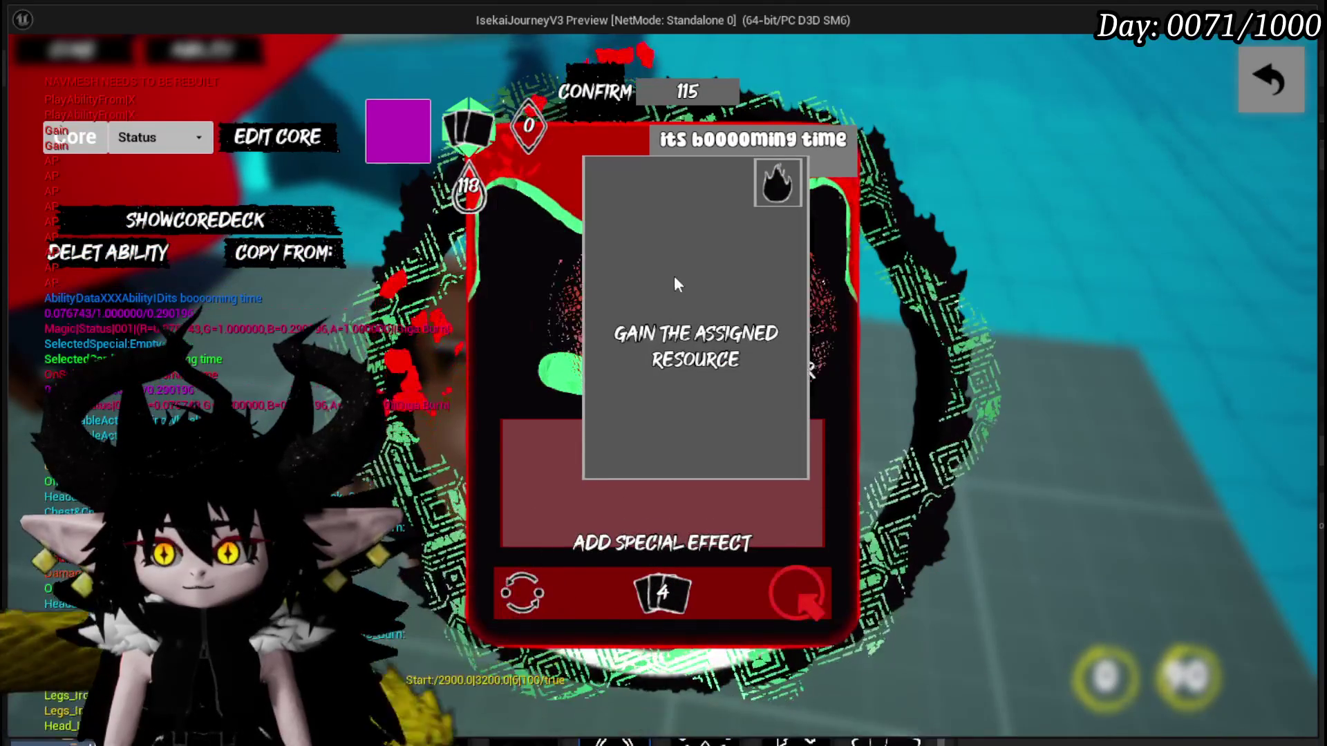
pyautogui.click(819, 588)
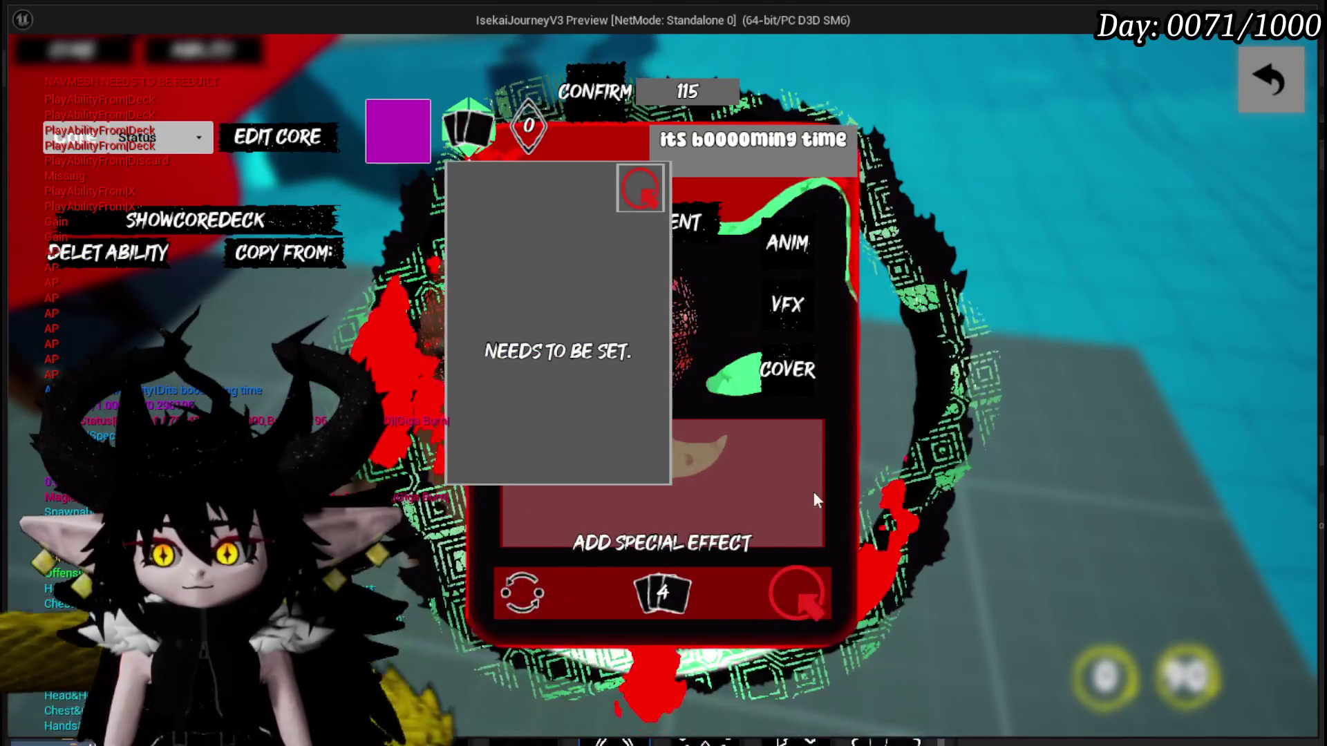
pyautogui.click(1271, 86)
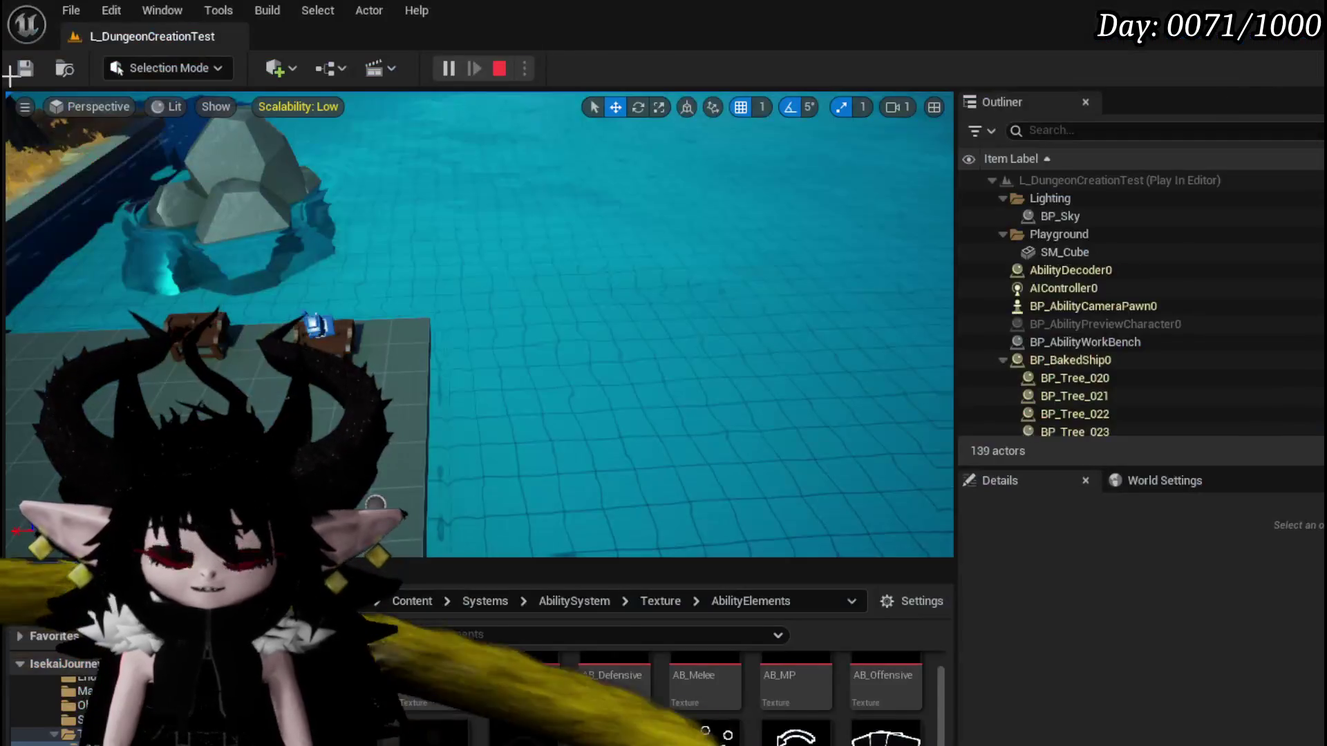
pyautogui.press('Escape')
pyautogui.click(25, 67)
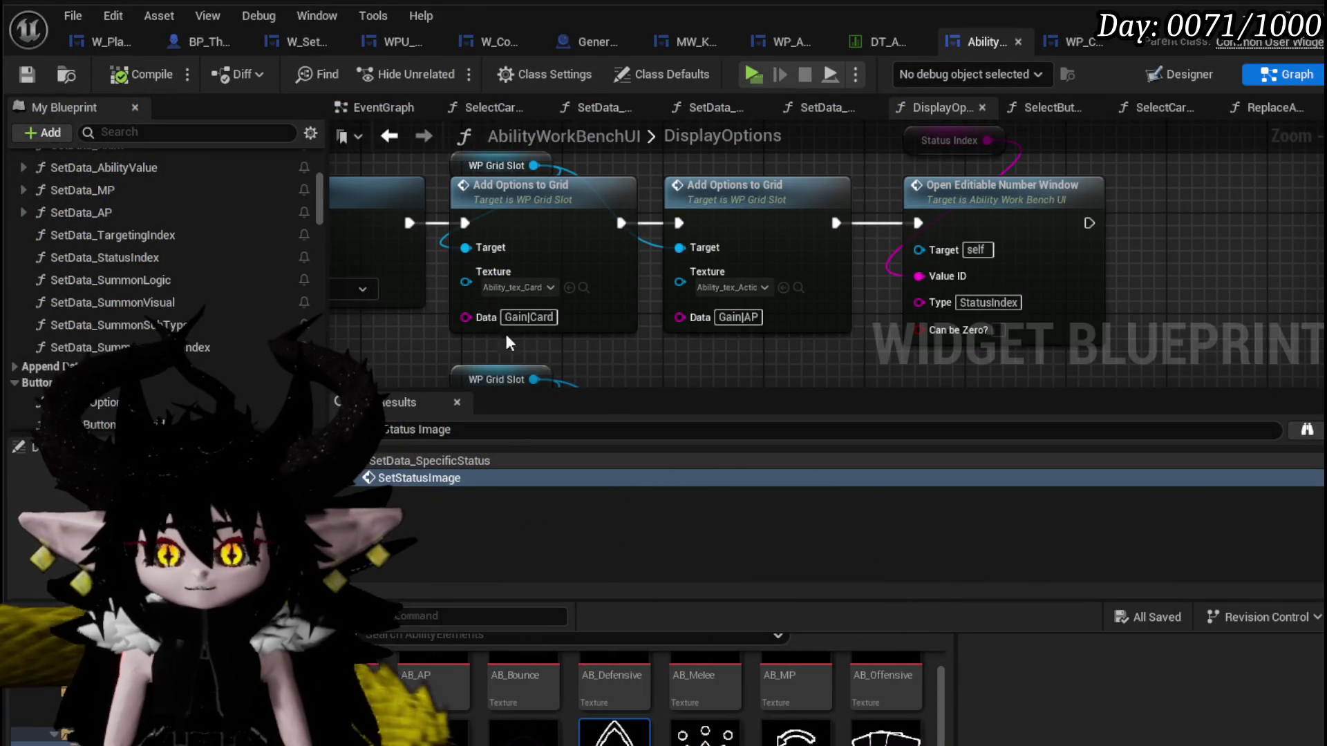
pyautogui.scroll(-1, 176, 269)
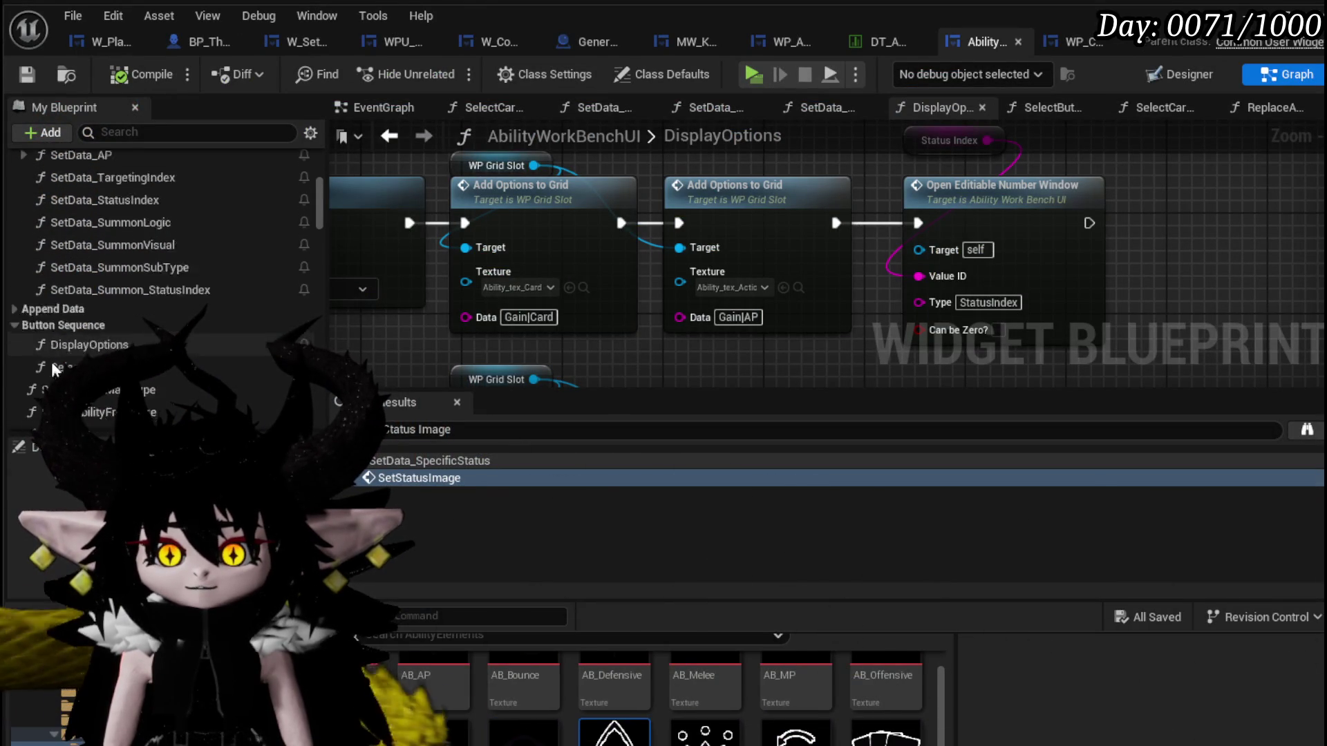
pyautogui.scroll(-3, 125, 301)
# Review SelectButtonFromGrid's Switch on String outputs and node chain, then save AbilityWorkBenchUI.
pyautogui.doubleClick(109, 309)
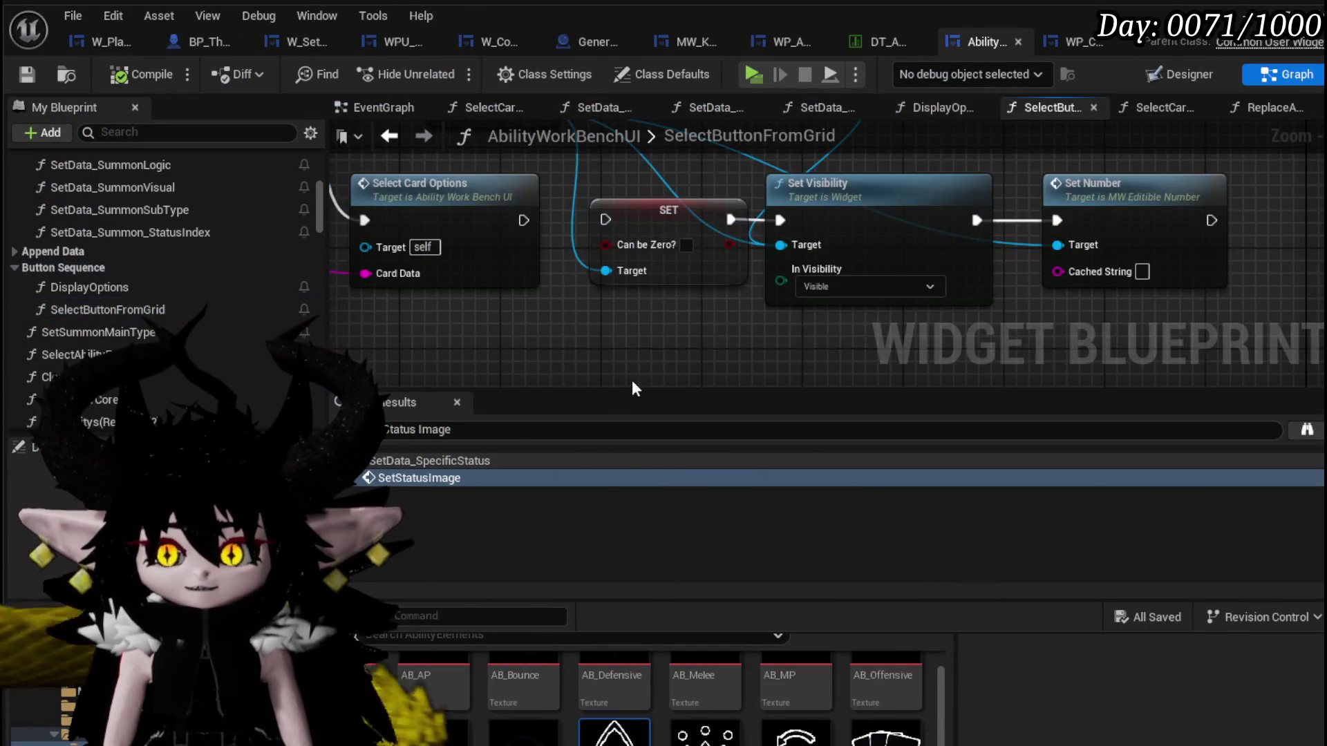
pyautogui.scroll(-5, 623, 303)
pyautogui.scroll(2, 623, 303)
pyautogui.scroll(5, 711, 290)
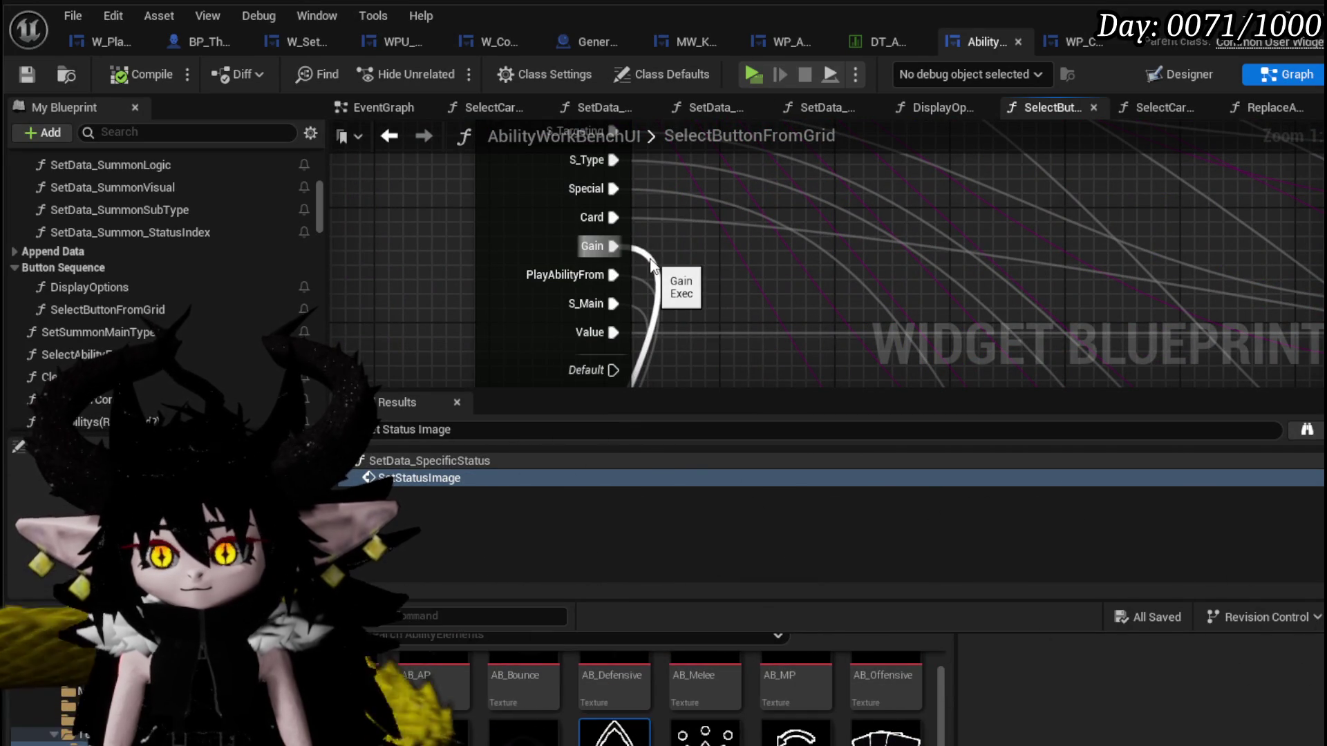
pyautogui.scroll(-1, 651, 264)
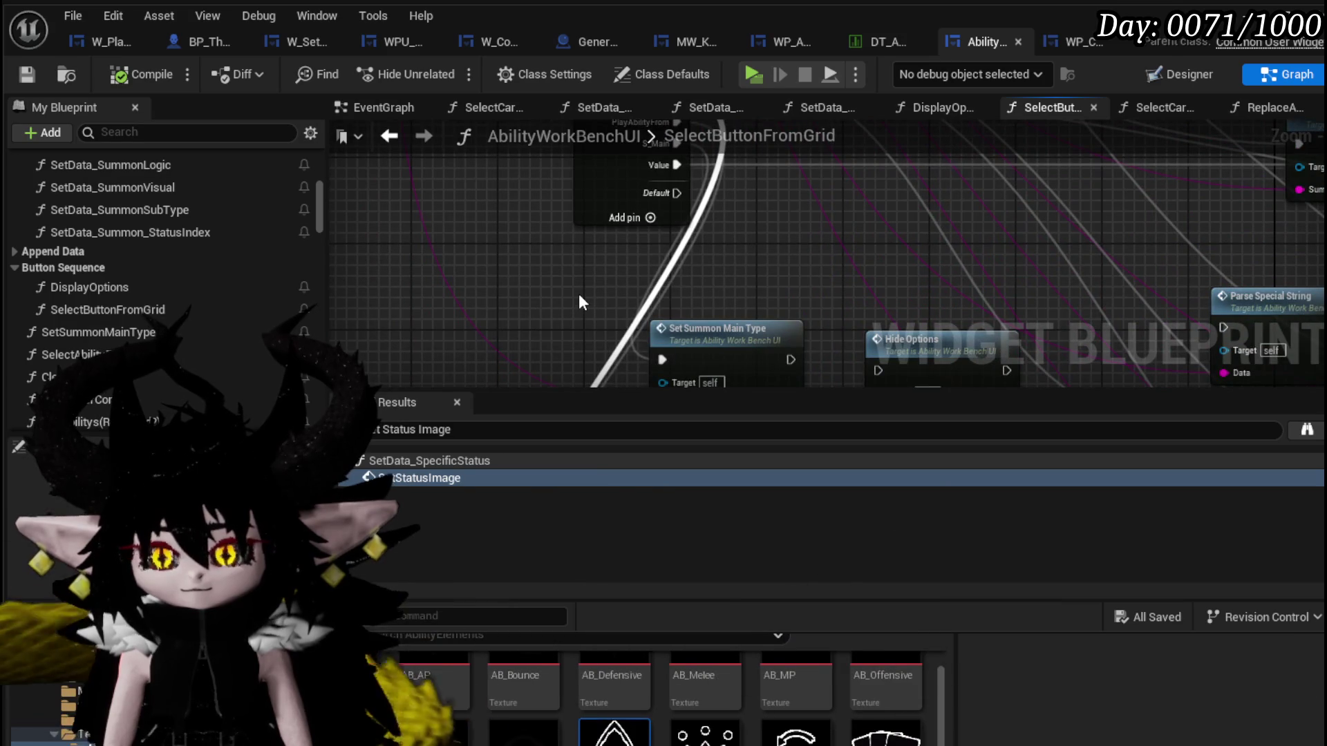
pyautogui.scroll(-2, 579, 293)
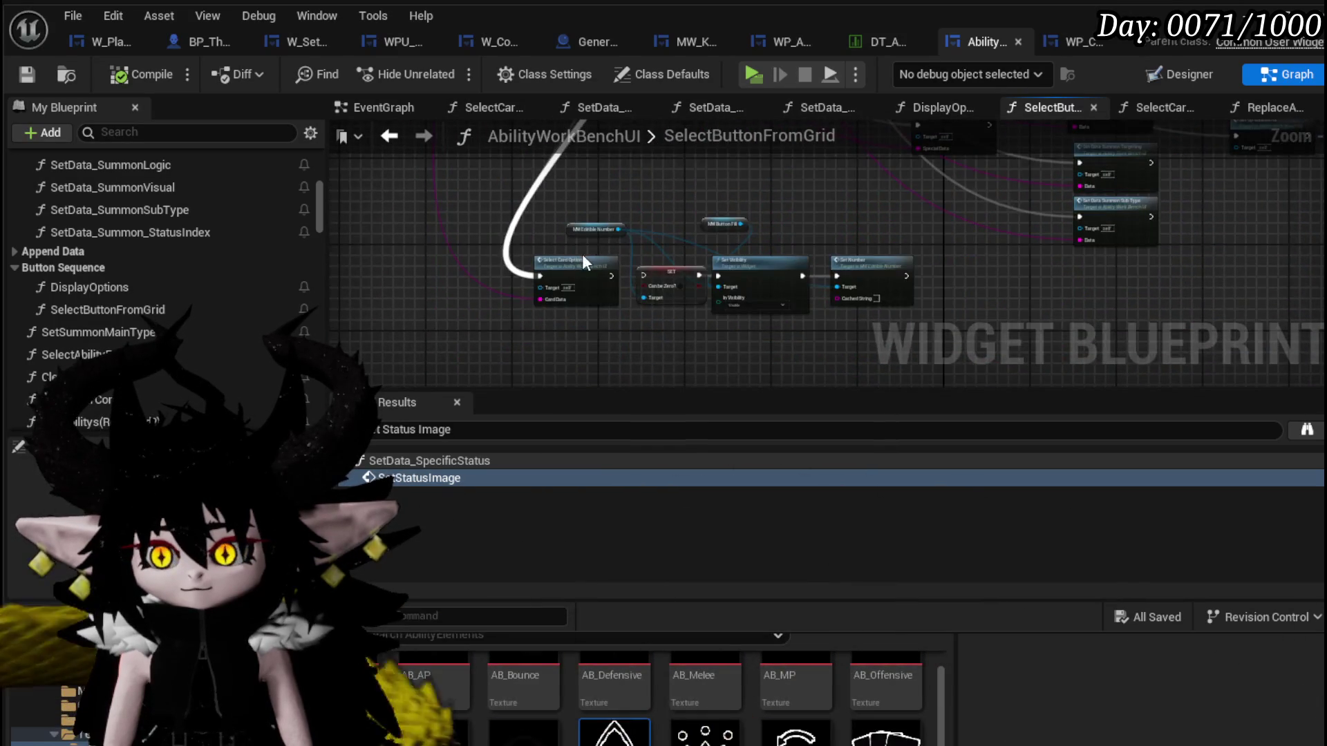
pyautogui.scroll(2, 575, 259)
pyautogui.scroll(-2, 606, 261)
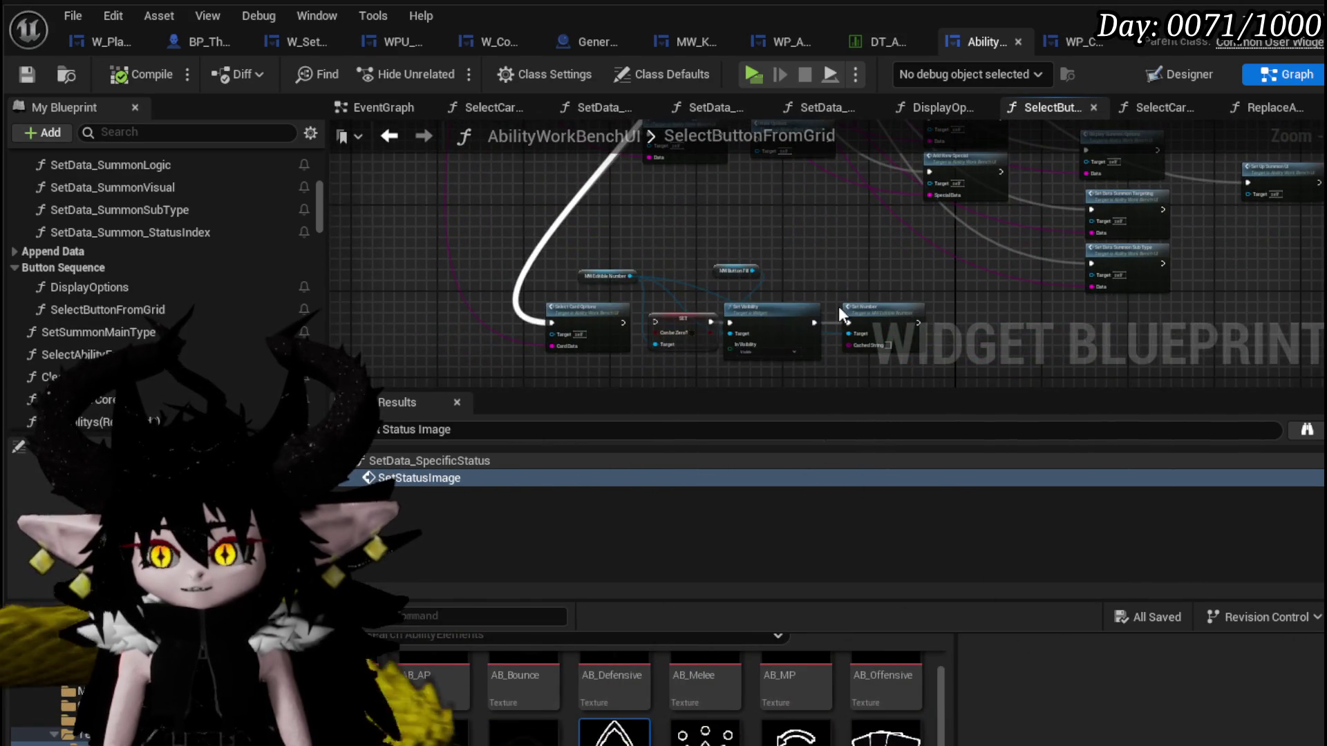
pyautogui.scroll(2, 669, 225)
pyautogui.scroll(2, 651, 292)
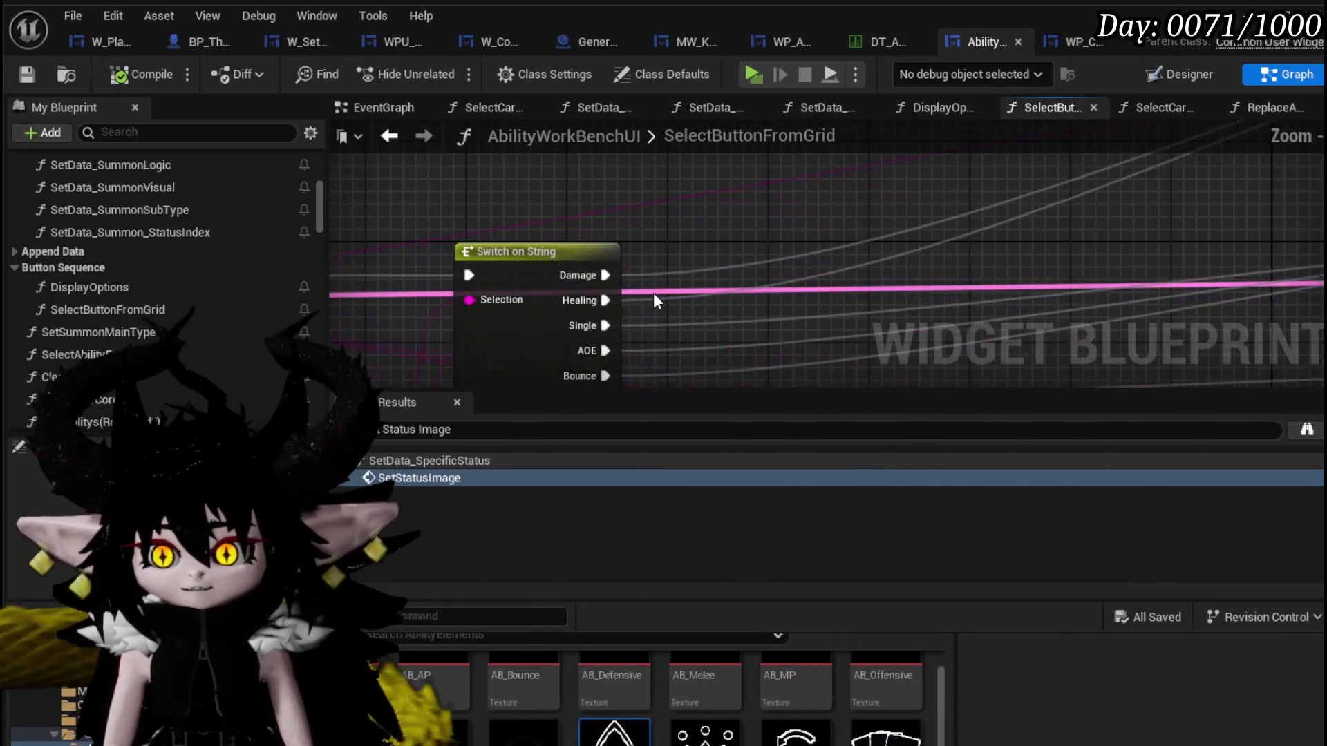
pyautogui.moveTo(682, 355); pyautogui.dragTo(657, 169)
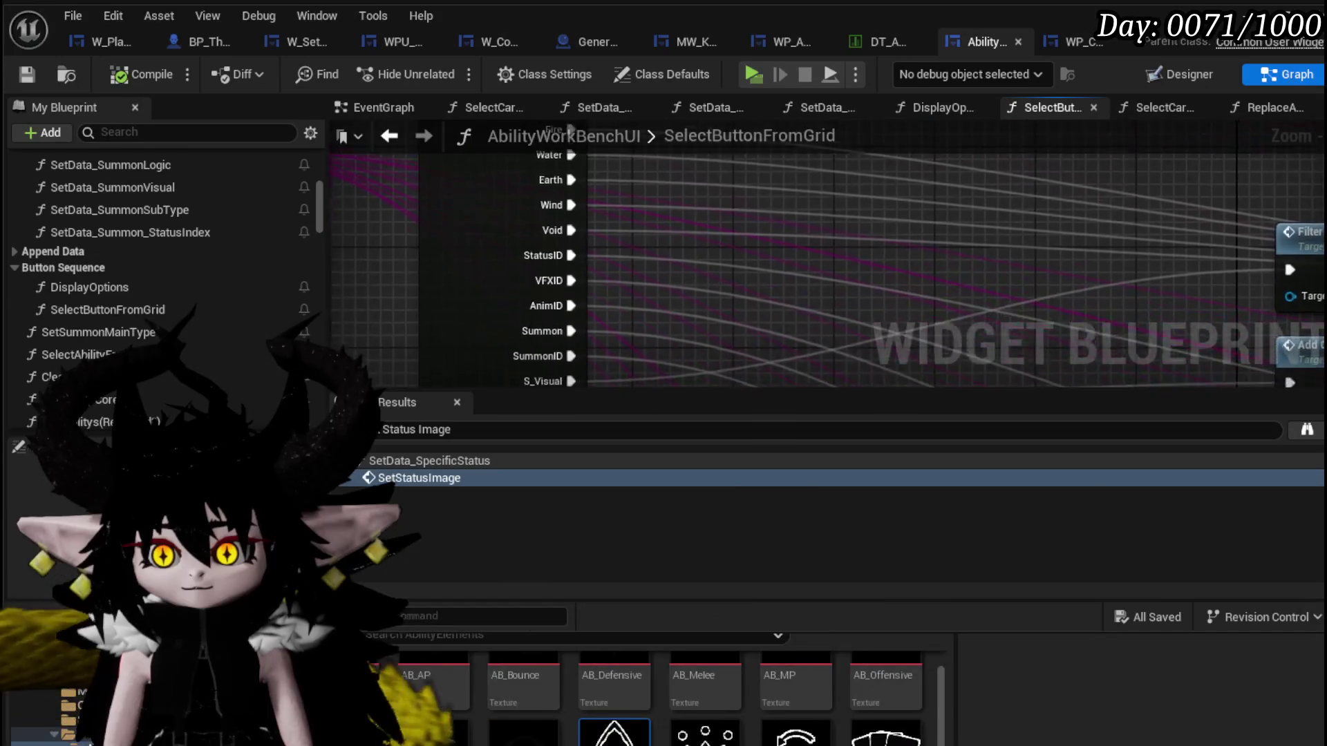
pyautogui.moveTo(547, 166); pyautogui.dragTo(547, 370)
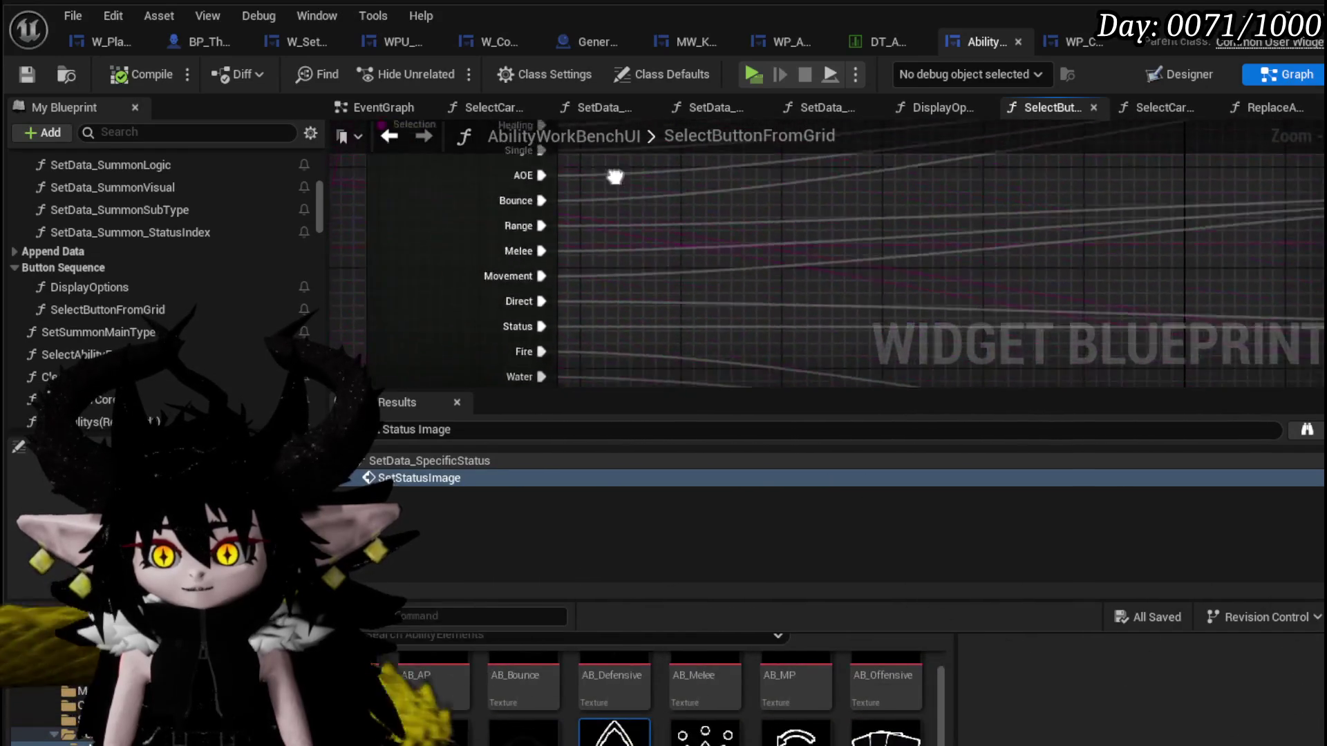
pyautogui.moveTo(471, 352); pyautogui.dragTo(851, 262)
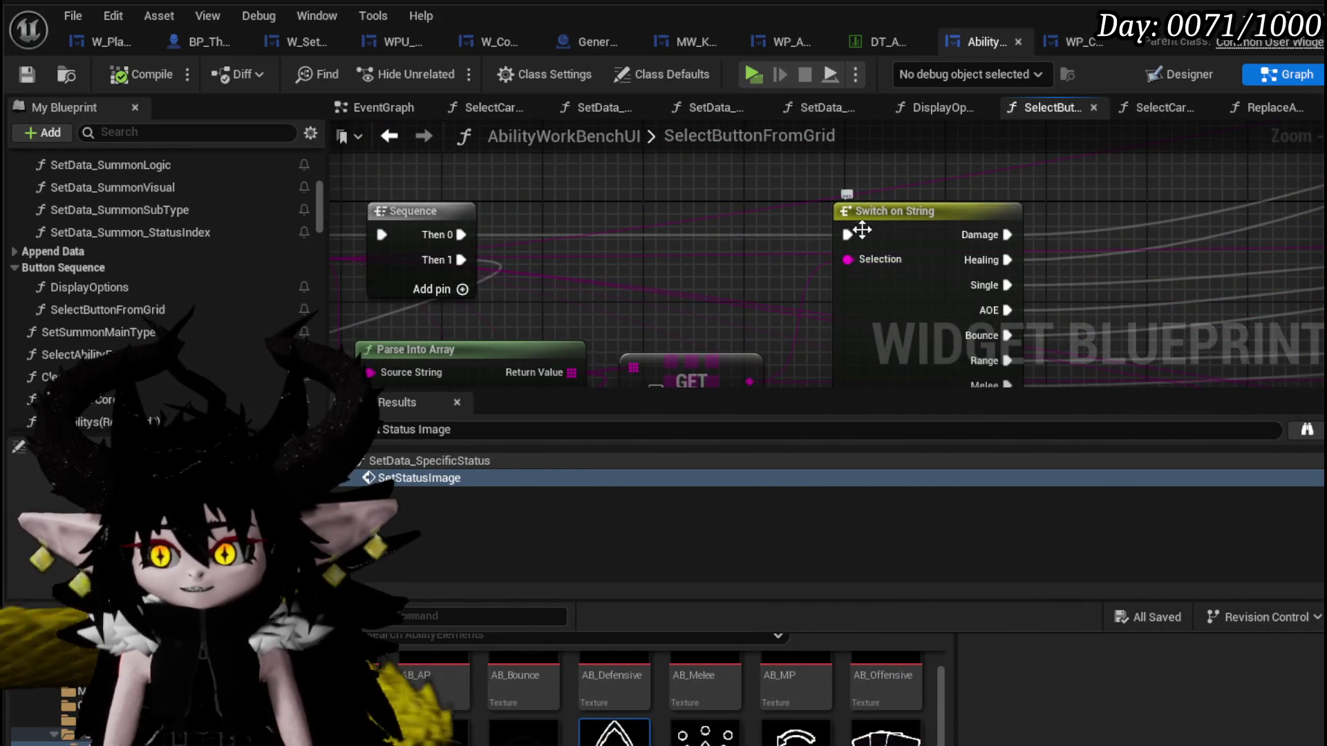
pyautogui.scroll(-3, 903, 237)
pyautogui.moveTo(691, 256); pyautogui.dragTo(580, 175)
pyautogui.scroll(-2, 577, 338)
pyautogui.moveTo(577, 337); pyautogui.dragTo(509, 164)
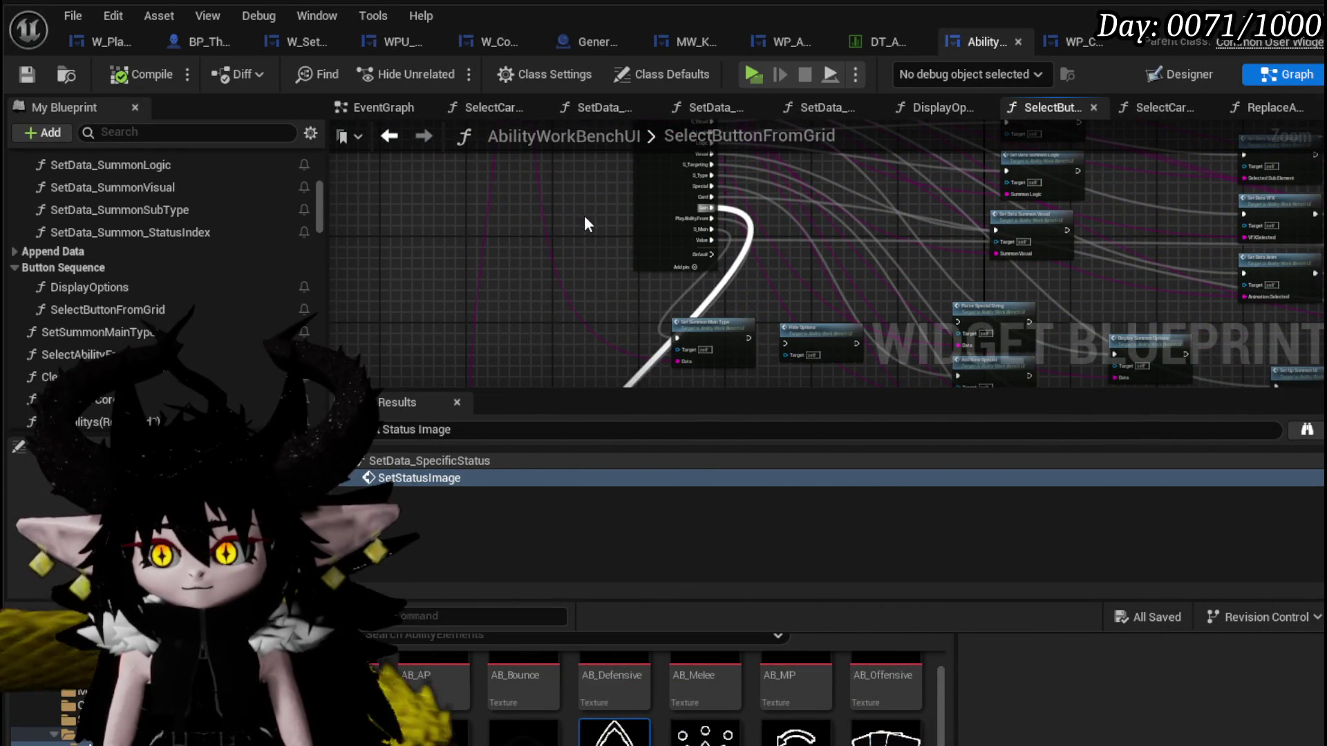
pyautogui.moveTo(584, 223); pyautogui.dragTo(518, 62)
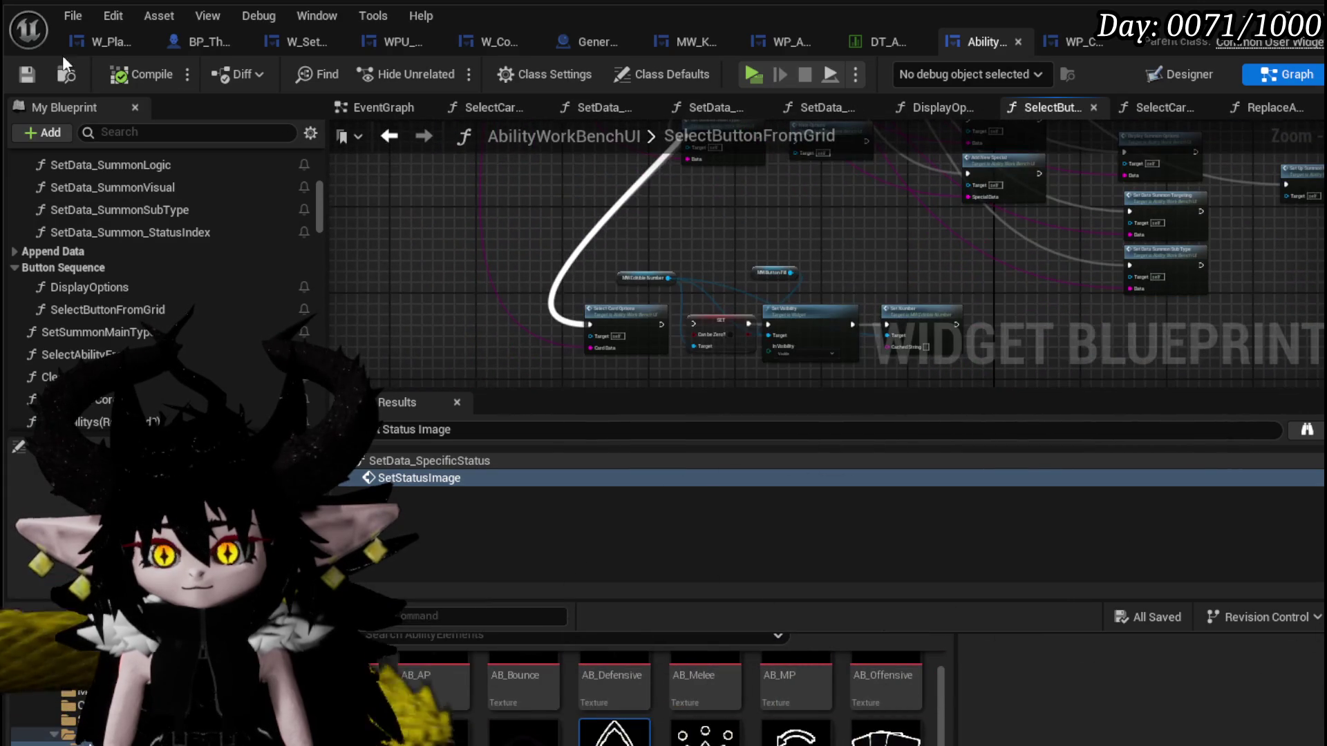
pyautogui.click(24, 77)
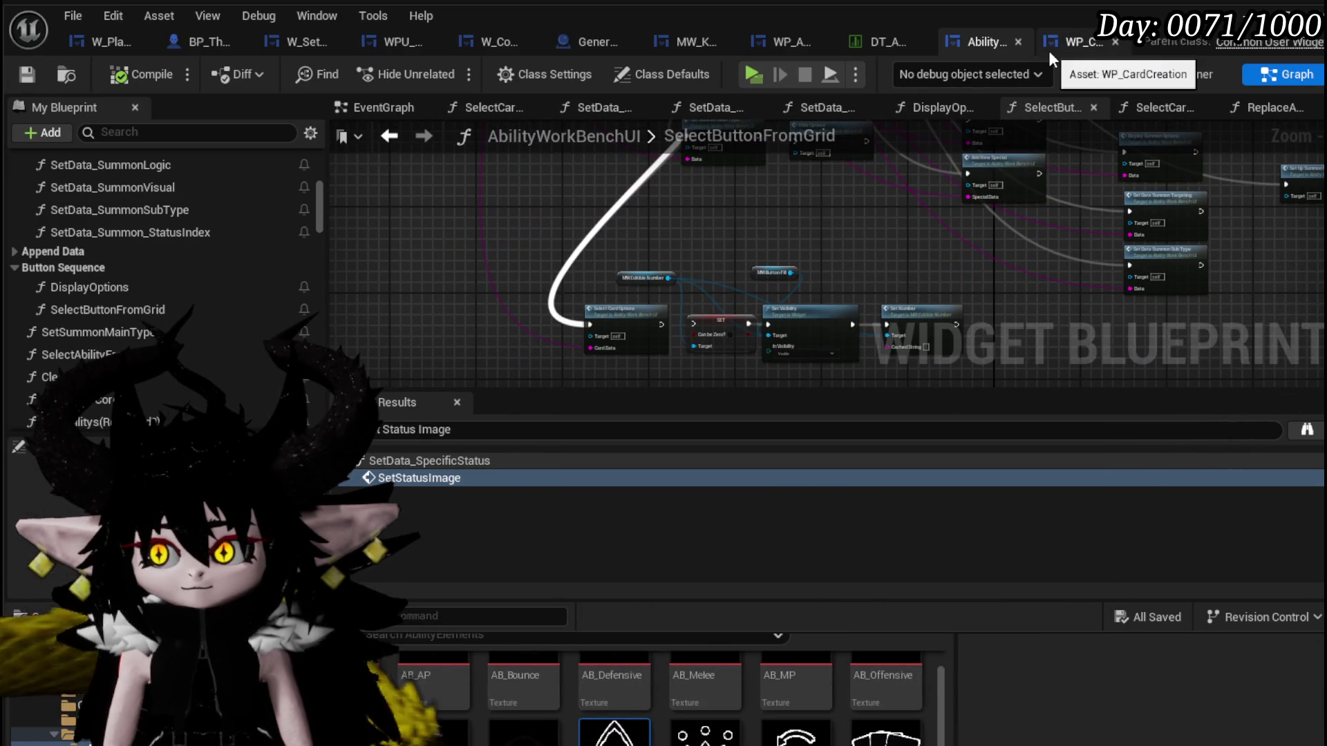
pyautogui.scroll(1, 776, 245)
pyautogui.scroll(2, 776, 245)
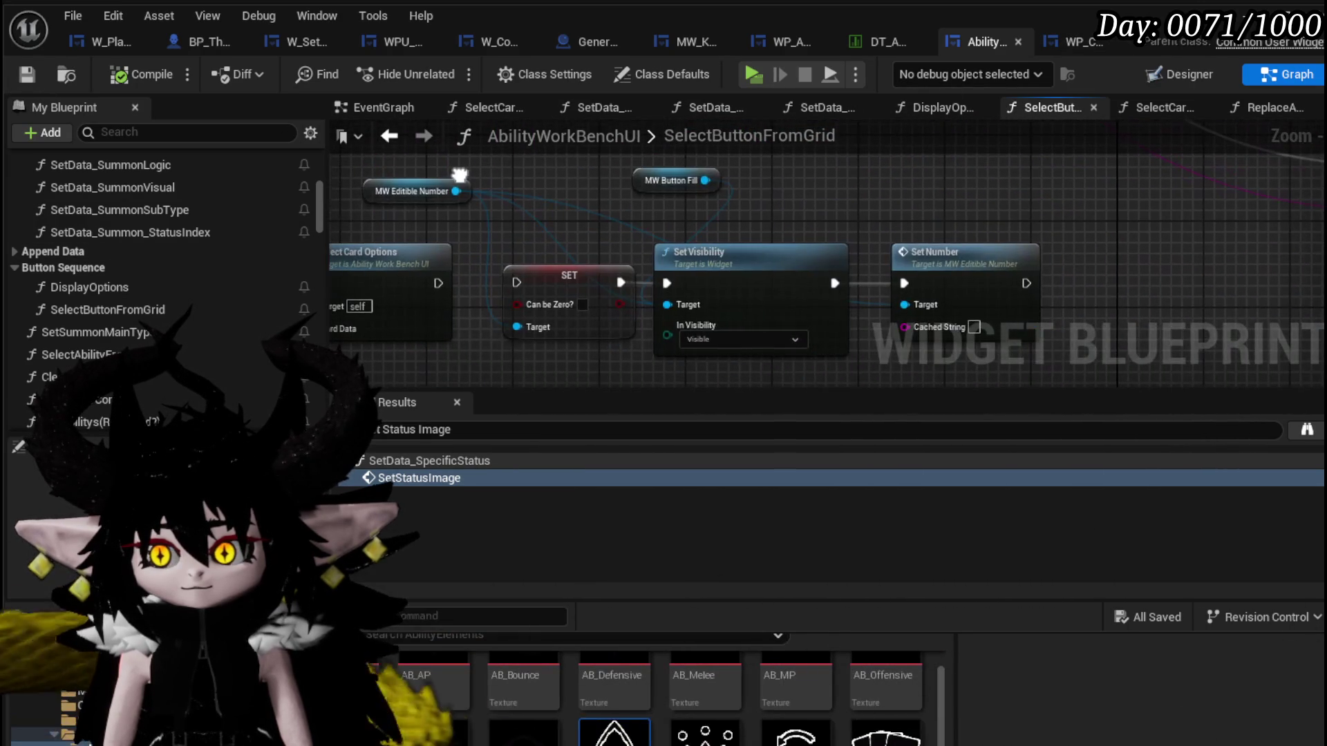
pyautogui.moveTo(459, 177); pyautogui.dragTo(598, 190)
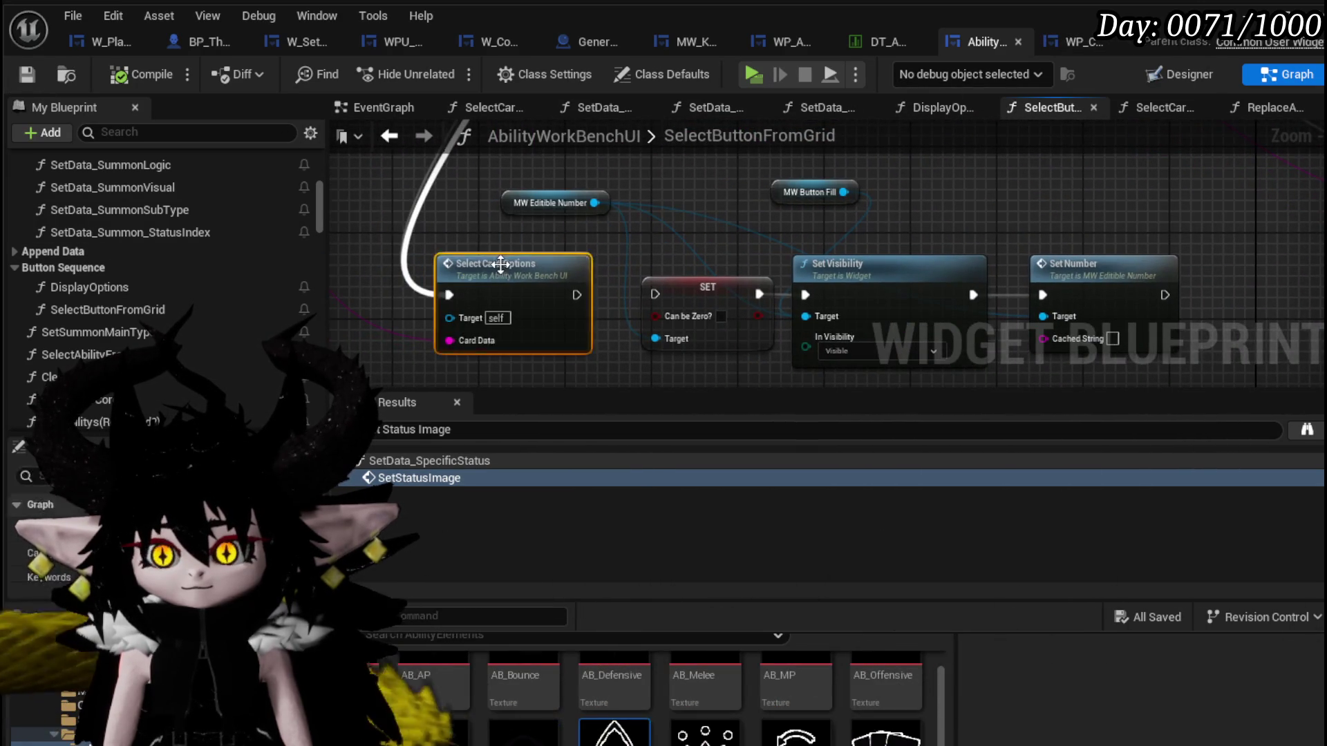
pyautogui.doubleClick(500, 265)
pyautogui.scroll(2, 419, 363)
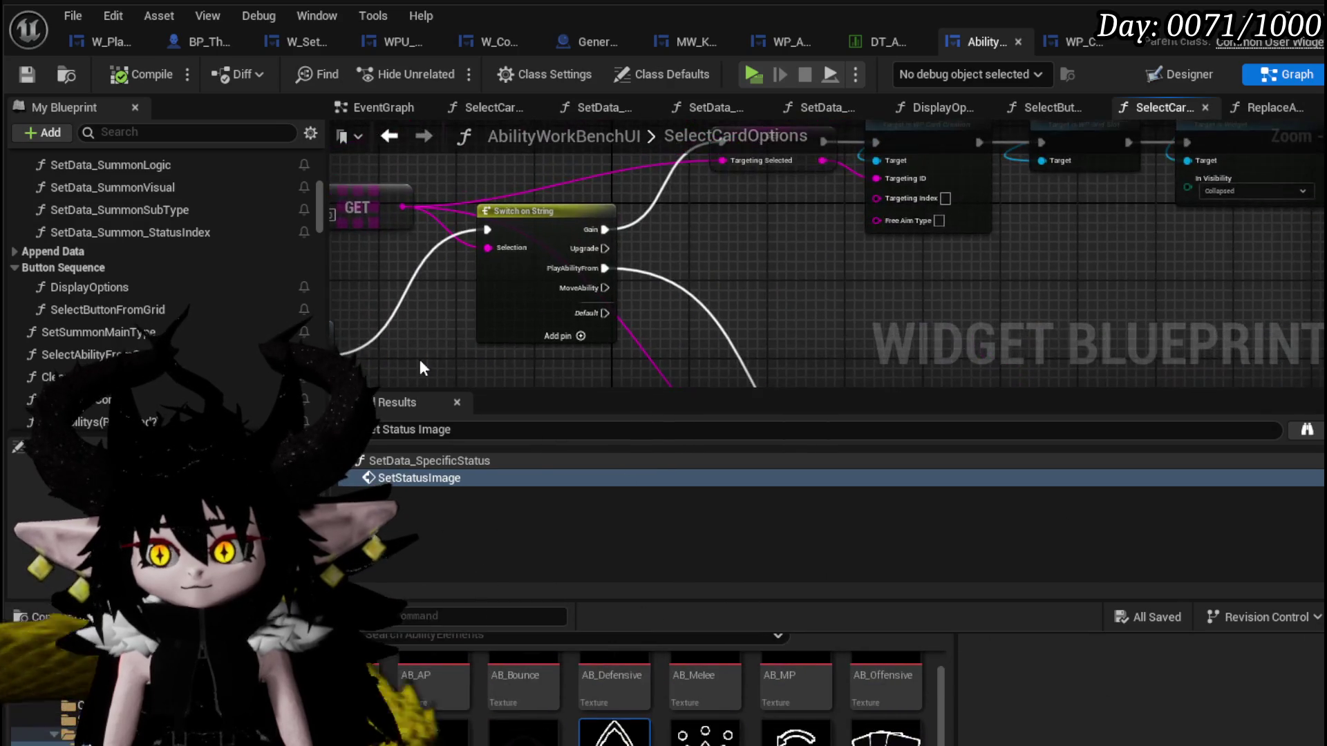
# Raise the Parse Into Array and GET nodes slightly in SelectCardOptions and save the blueprint.
pyautogui.moveTo(554, 226); pyautogui.dragTo(734, 277)
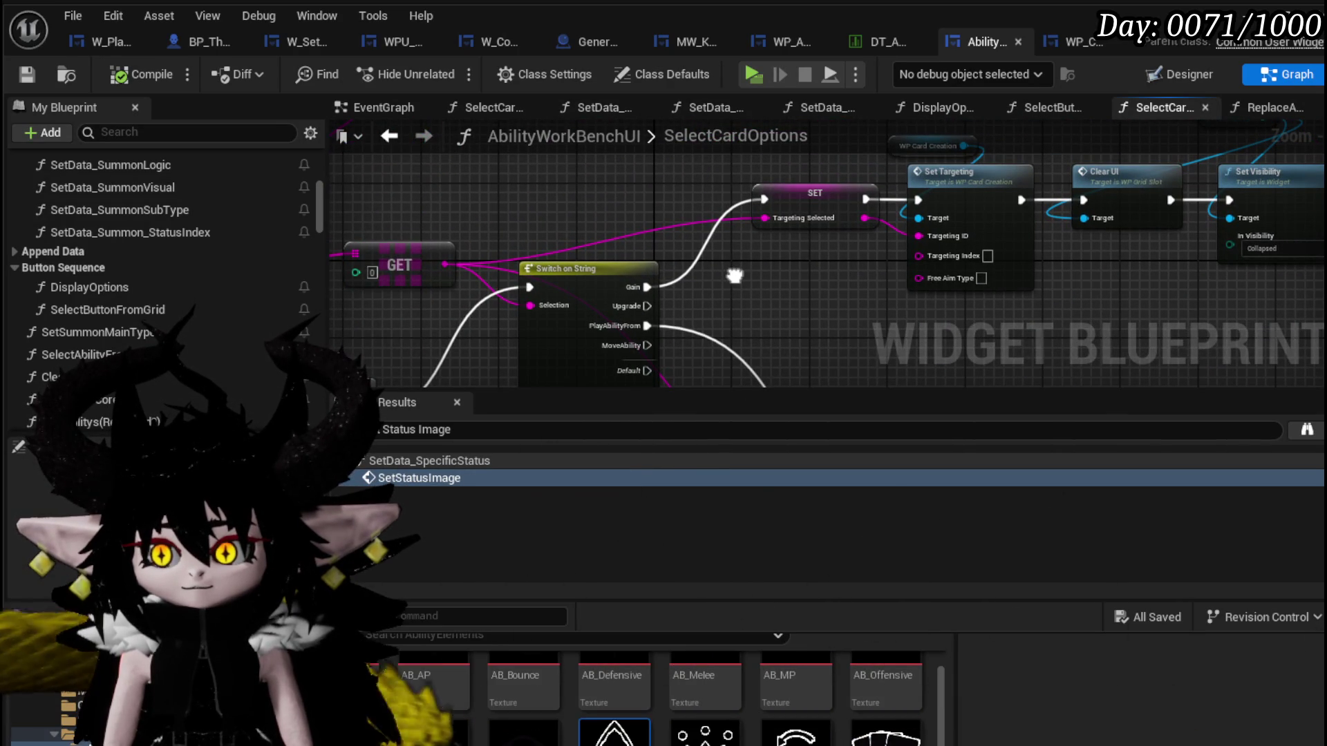
pyautogui.moveTo(734, 276)
pyautogui.mouseDown()
pyautogui.moveTo(328, 282)
pyautogui.moveTo(1098, 261)
pyautogui.mouseUp()
pyautogui.moveTo(754, 235); pyautogui.dragTo(767, 173)
pyautogui.moveTo(960, 205); pyautogui.dragTo(394, 207)
pyautogui.moveTo(684, 291)
pyautogui.mouseDown()
pyautogui.moveTo(333, 289)
pyautogui.moveTo(791, 298)
pyautogui.mouseUp()
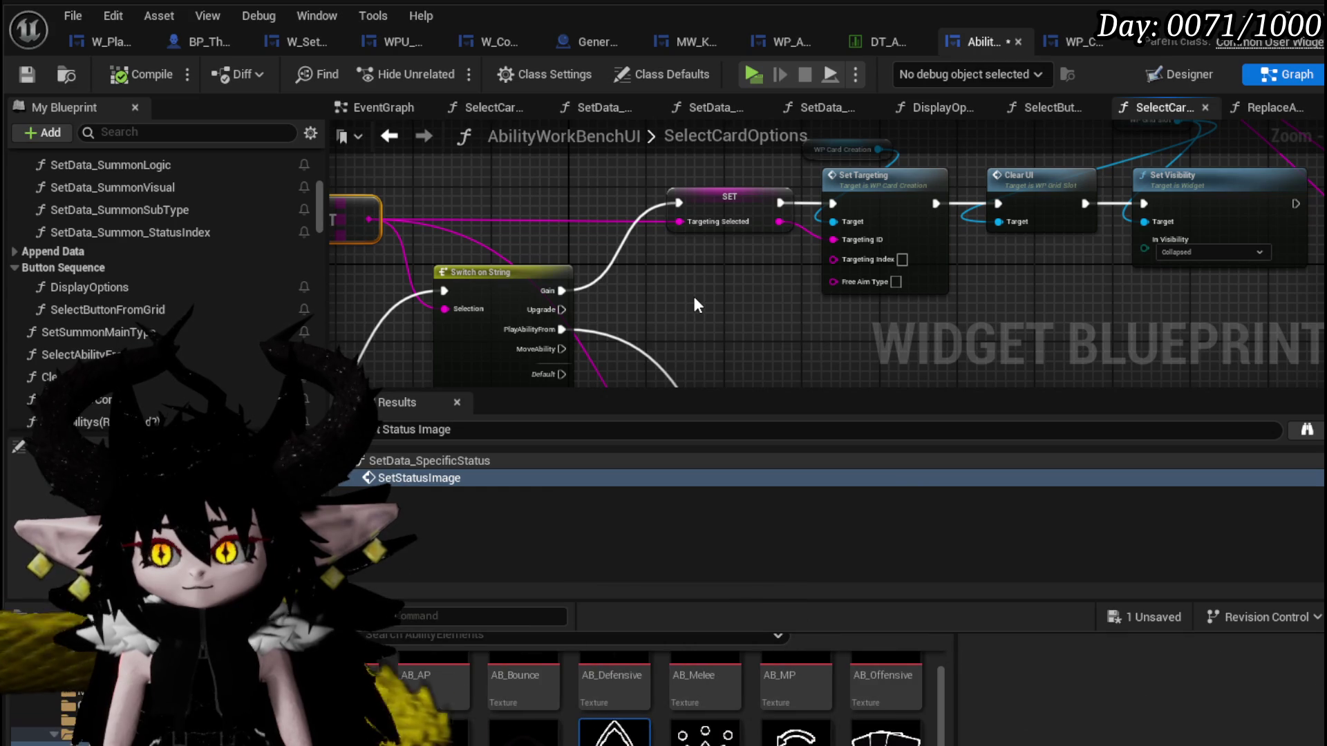
pyautogui.scroll(-2, 693, 294)
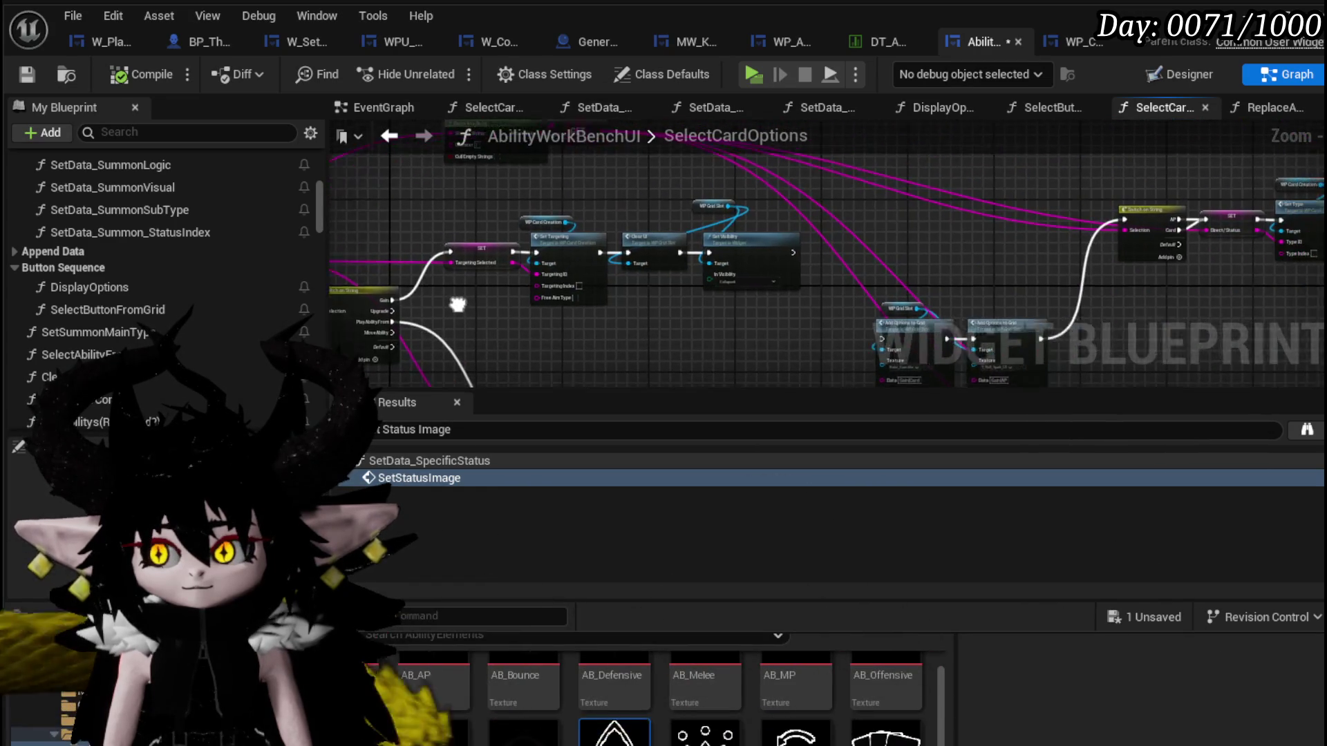
pyautogui.moveTo(860, 254); pyautogui.dragTo(869, 248)
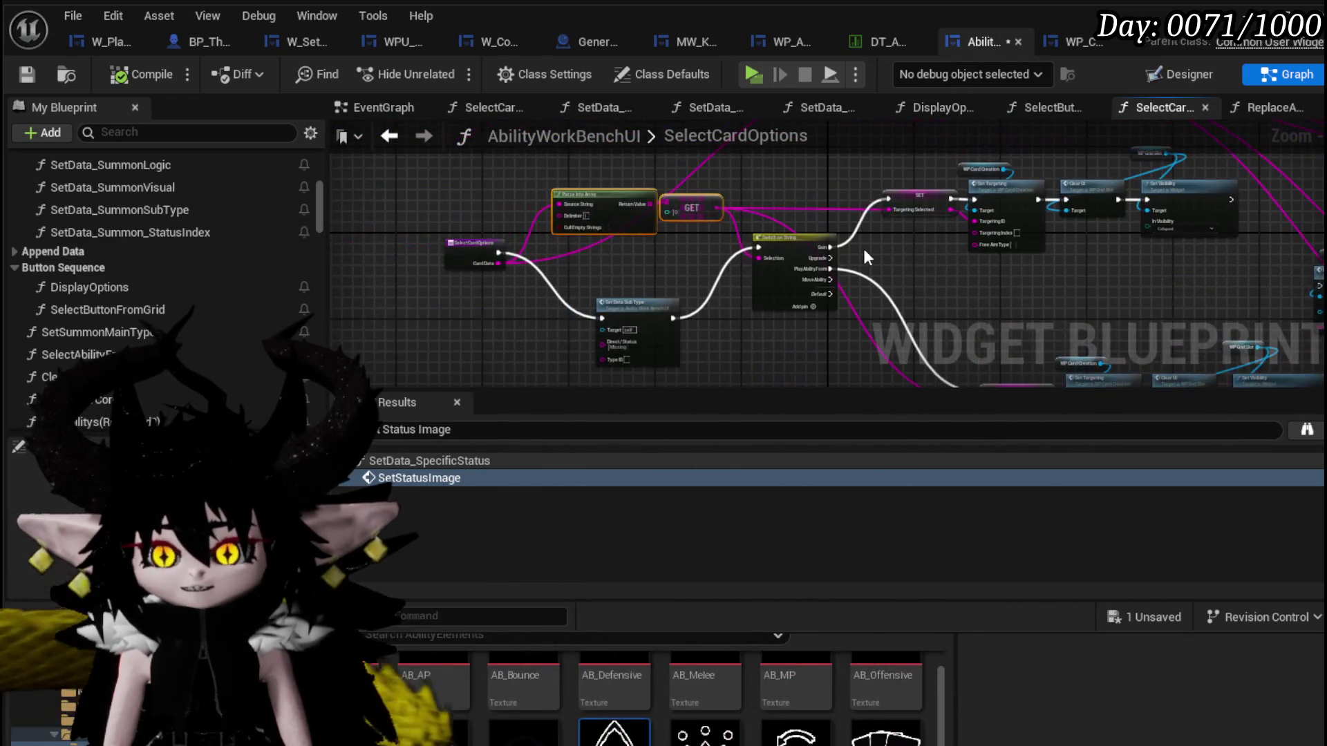
pyautogui.scroll(3, 627, 262)
pyautogui.scroll(-1, 542, 273)
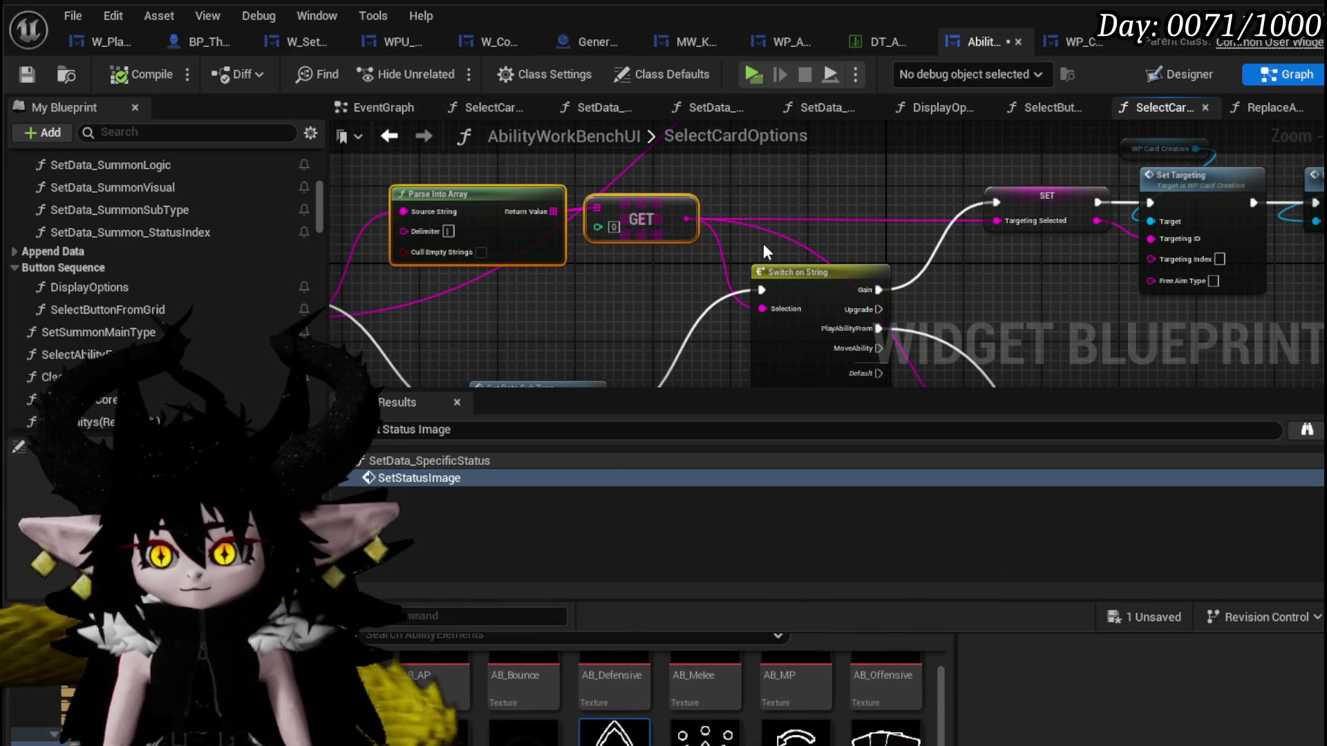
pyautogui.moveTo(934, 244)
pyautogui.mouseDown()
pyautogui.moveTo(865, 208)
pyautogui.moveTo(689, 199)
pyautogui.mouseUp()
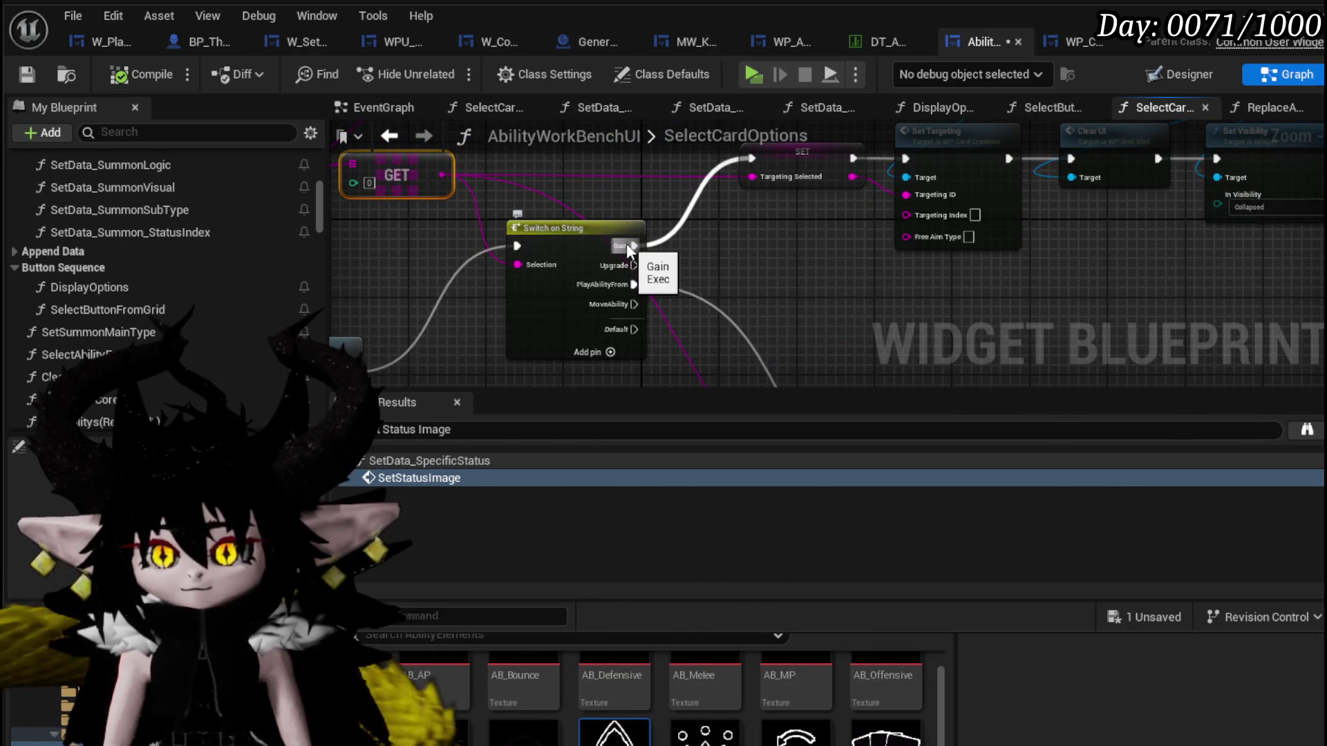
pyautogui.click(28, 75)
pyautogui.moveTo(625, 205)
pyautogui.mouseDown()
pyautogui.moveTo(674, 230)
pyautogui.moveTo(1017, 238)
pyautogui.moveTo(741, 217)
pyautogui.mouseUp()
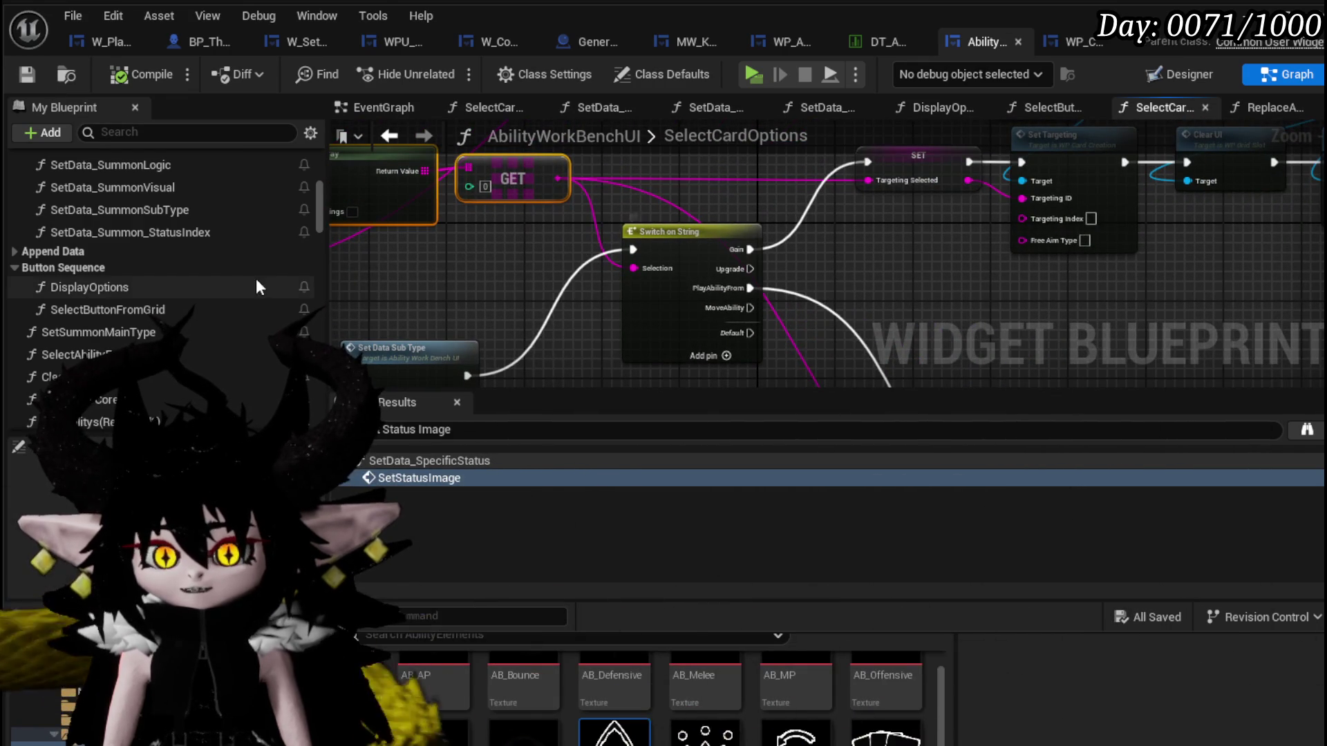
# In DisplayOptions, move the WP Grid Slot node up slightly beside the Add Options to Grid nodes.
pyautogui.doubleClick(95, 287)
pyautogui.scroll(-4, 436, 253)
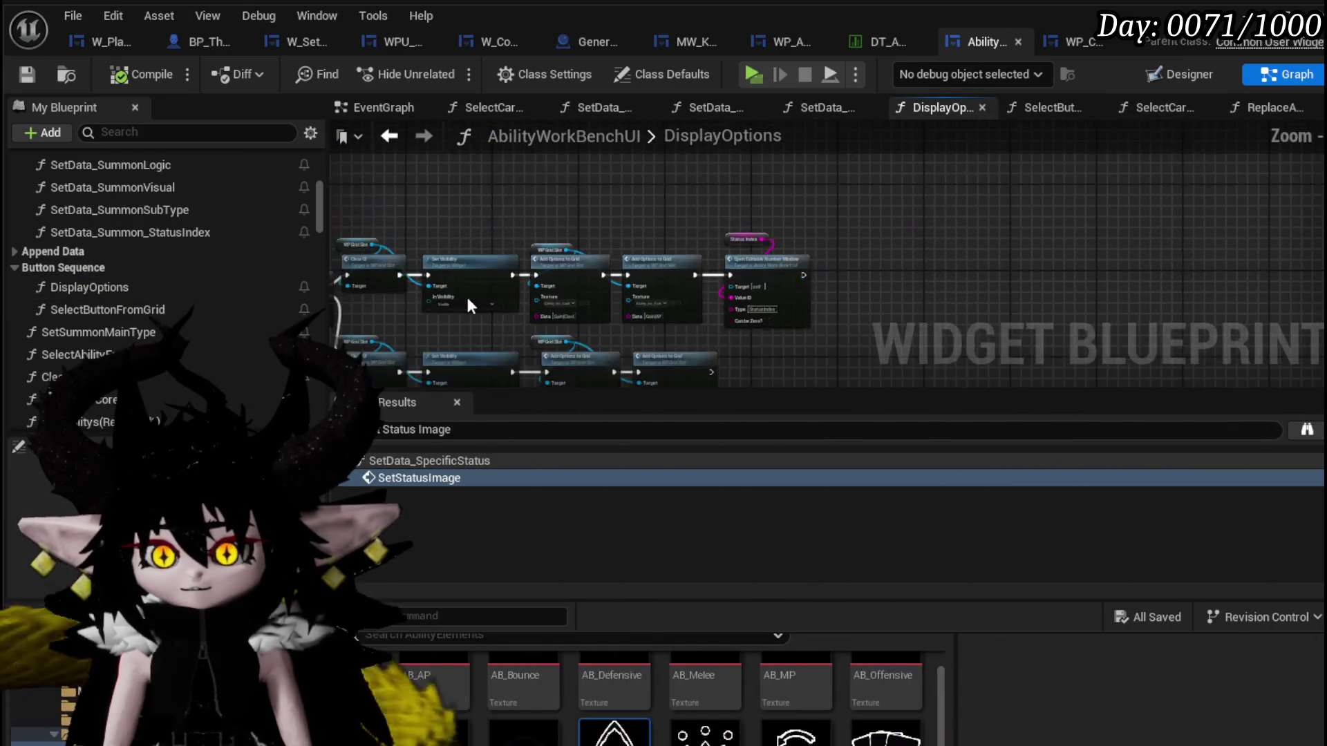
pyautogui.moveTo(465, 294); pyautogui.dragTo(1034, 271)
pyautogui.scroll(3, 1035, 270)
pyautogui.moveTo(805, 258)
pyautogui.mouseDown()
pyautogui.moveTo(338, 262)
pyautogui.moveTo(335, 288)
pyautogui.mouseUp()
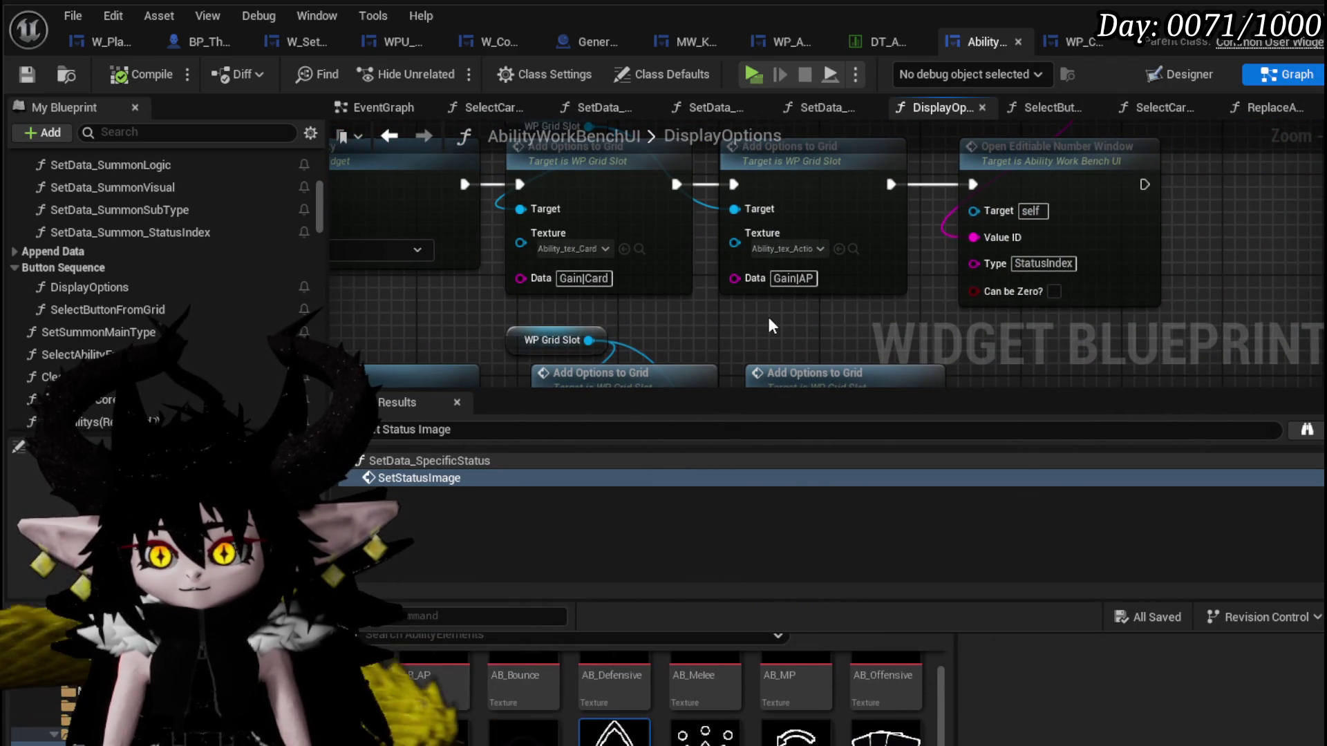
pyautogui.moveTo(769, 319); pyautogui.dragTo(781, 348)
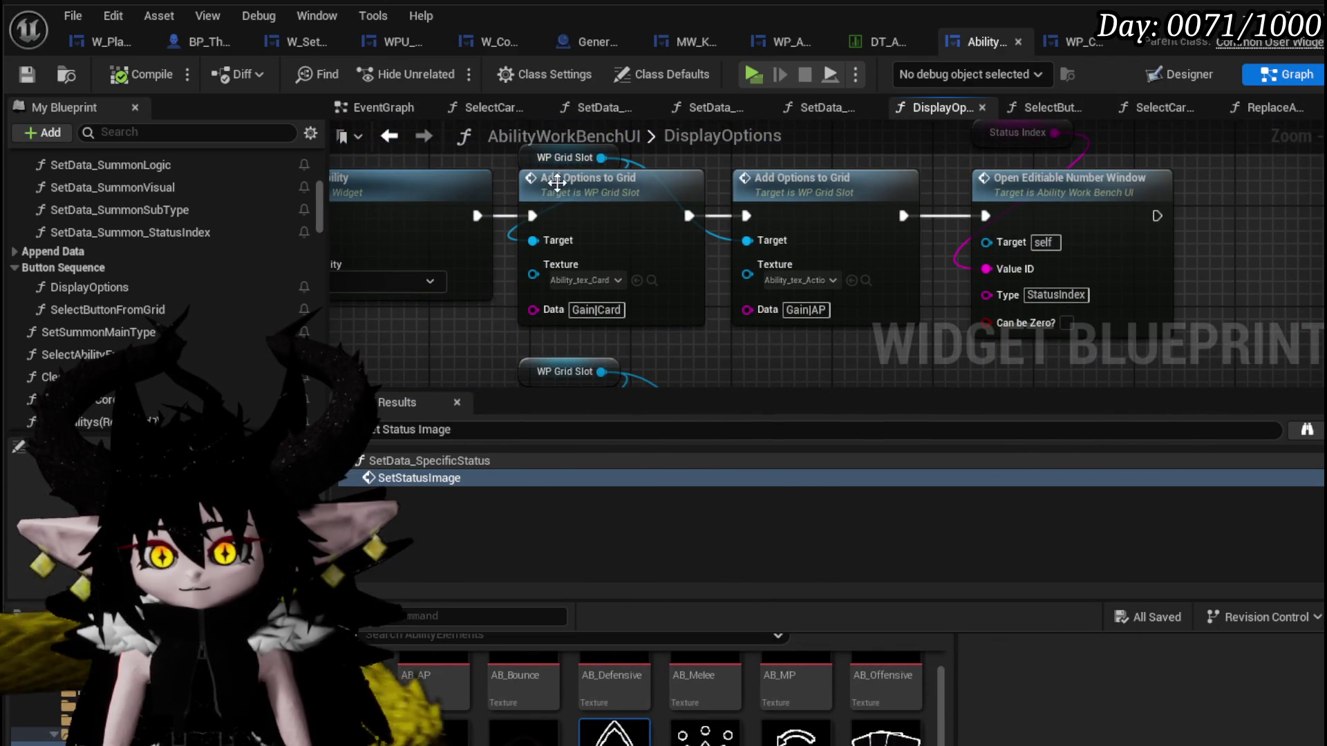
pyautogui.moveTo(472, 203); pyautogui.dragTo(451, 242)
pyautogui.moveTo(541, 197); pyautogui.dragTo(541, 159)
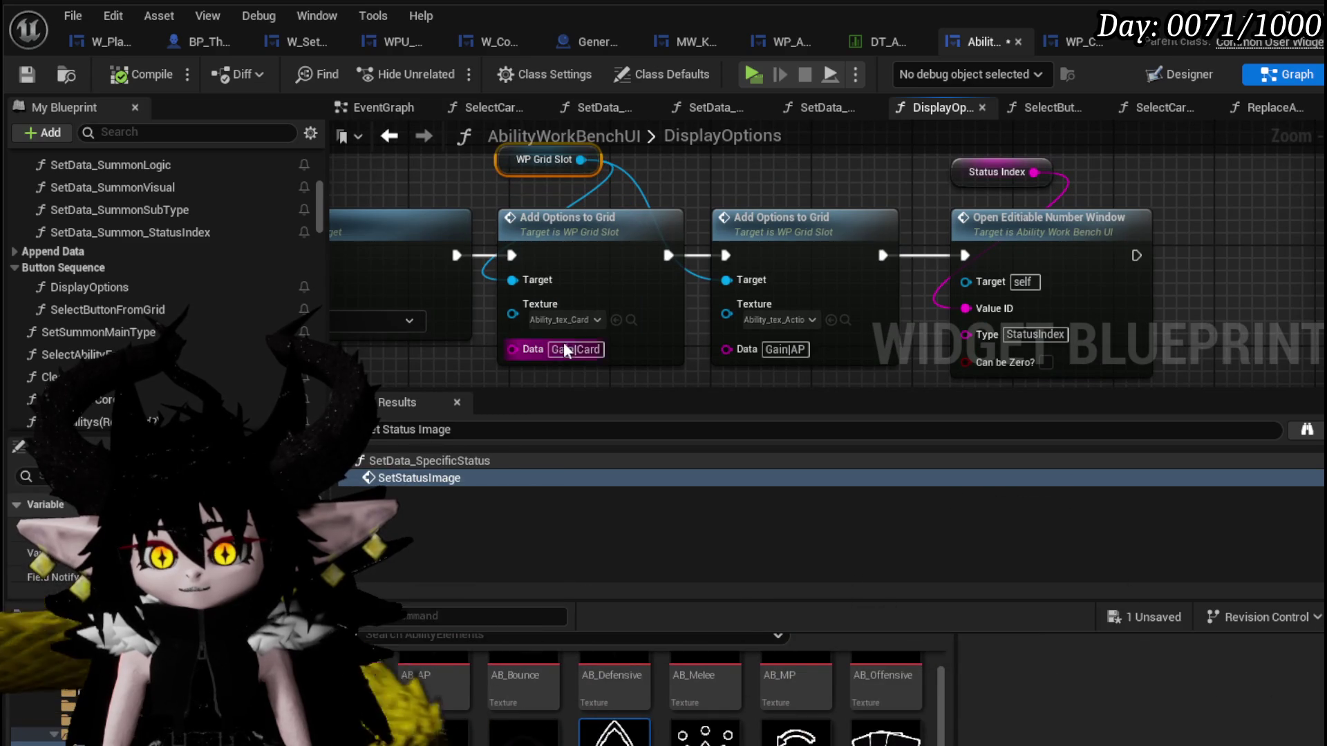
pyautogui.doubleClick(133, 303)
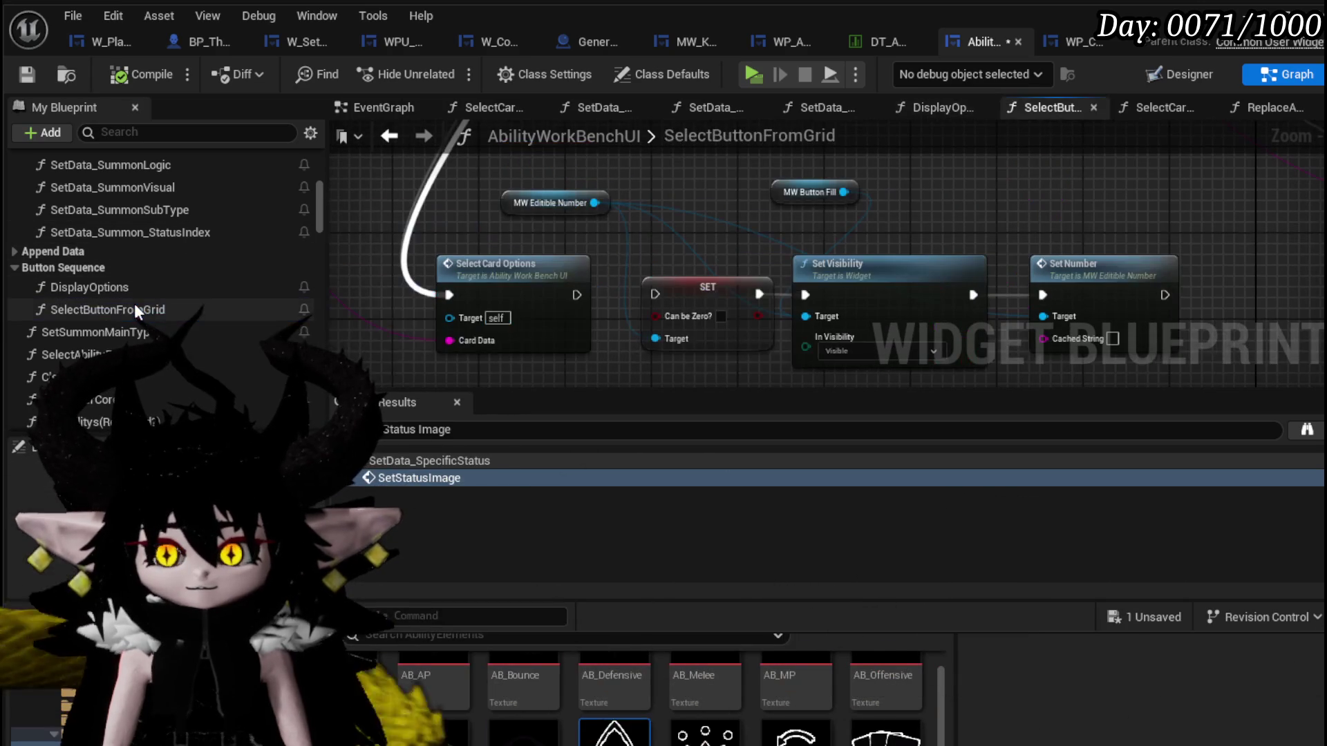
pyautogui.scroll(-2, 491, 204)
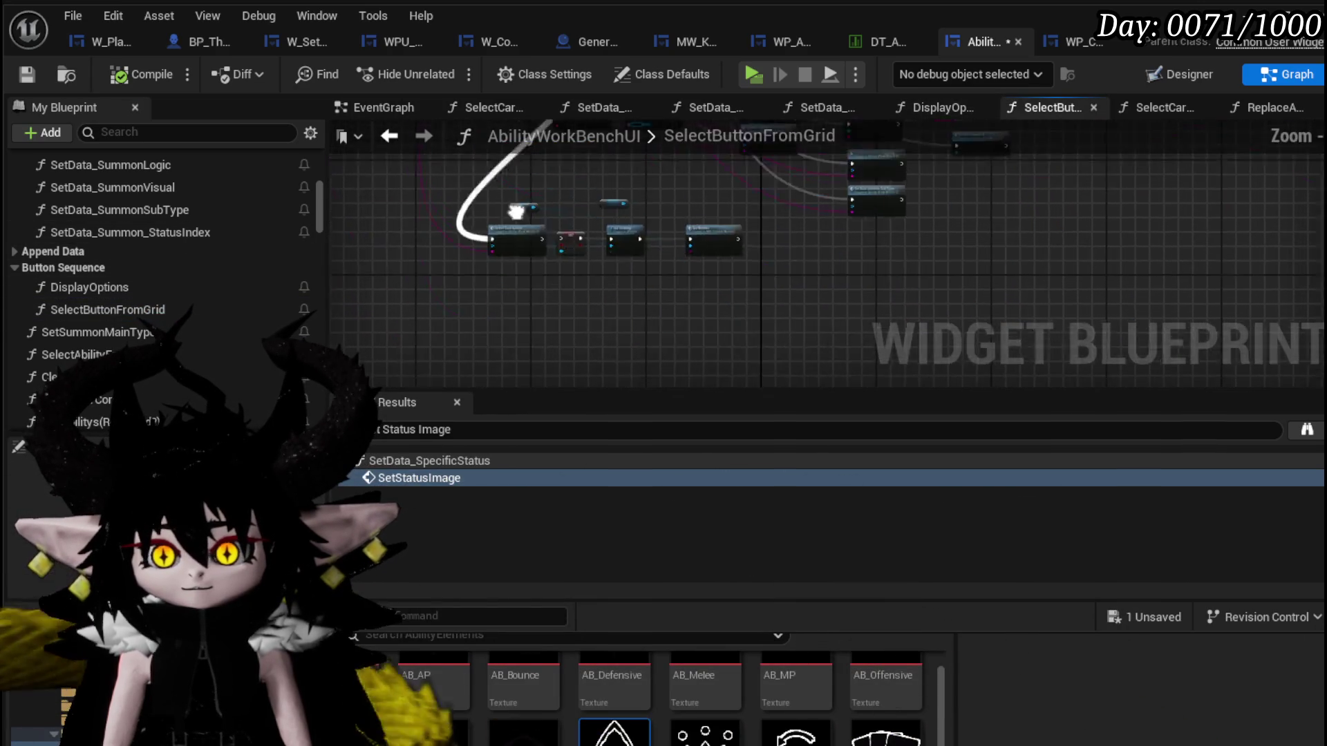
pyautogui.scroll(-2, 519, 203)
pyautogui.scroll(3, 561, 200)
# Return to the SelectCardOptions function graph from the Select Card Options call in SelectButtonFromGrid.
pyautogui.moveTo(494, 181); pyautogui.dragTo(426, 267)
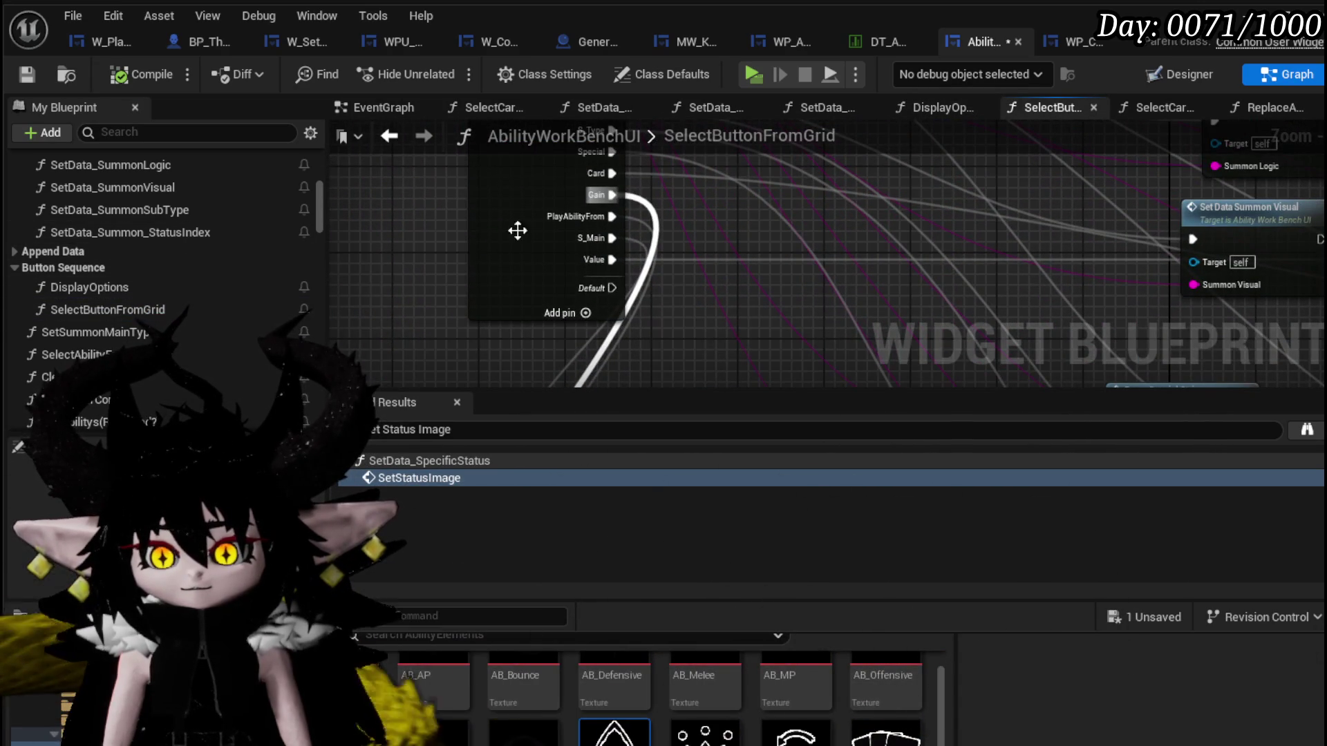
pyautogui.scroll(-2, 602, 191)
pyautogui.scroll(-2, 482, 148)
pyautogui.scroll(3, 537, 293)
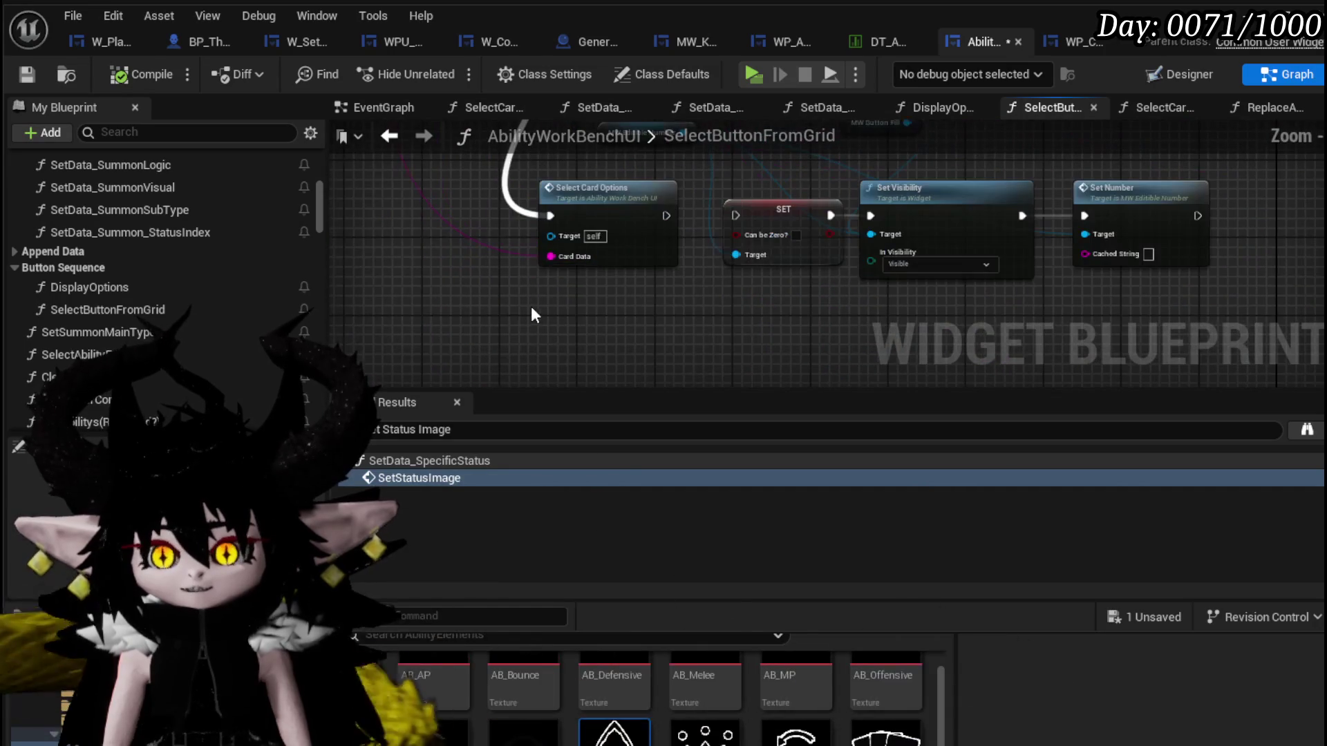
pyautogui.moveTo(533, 299); pyautogui.dragTo(489, 336)
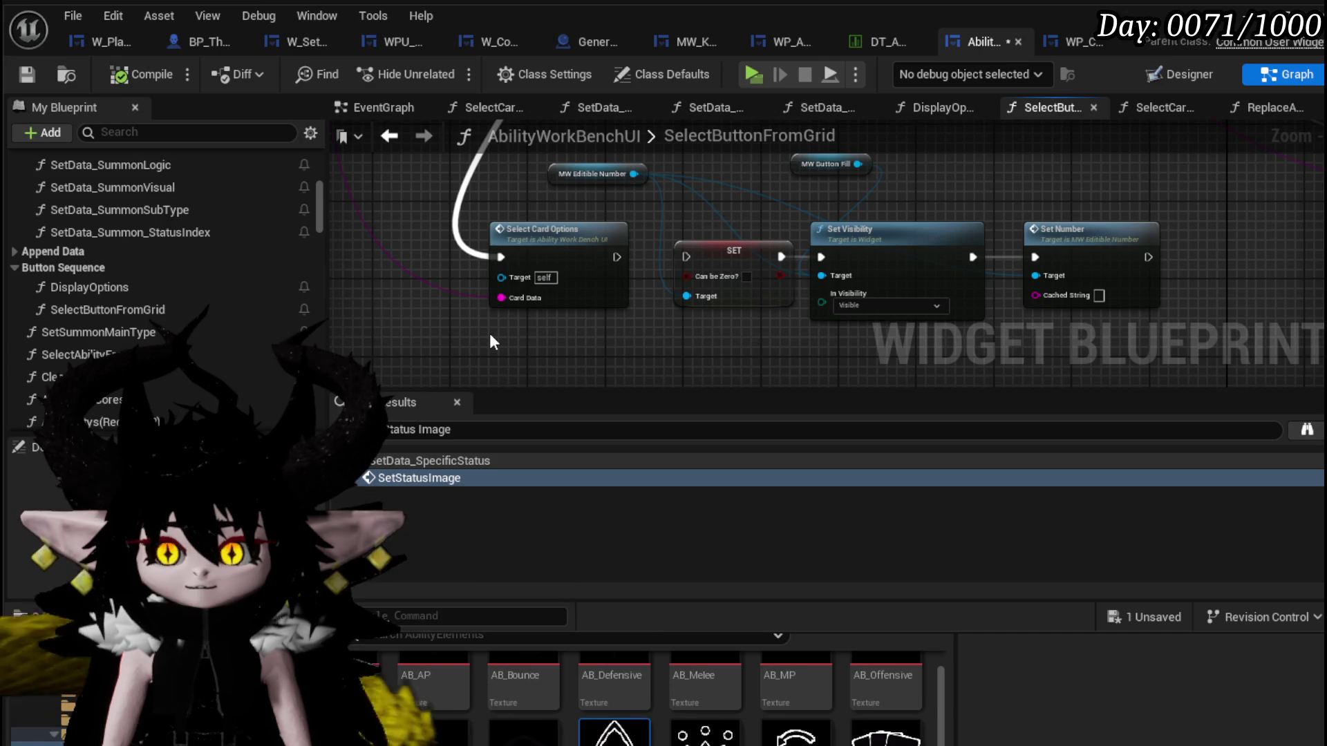
pyautogui.doubleClick(542, 240)
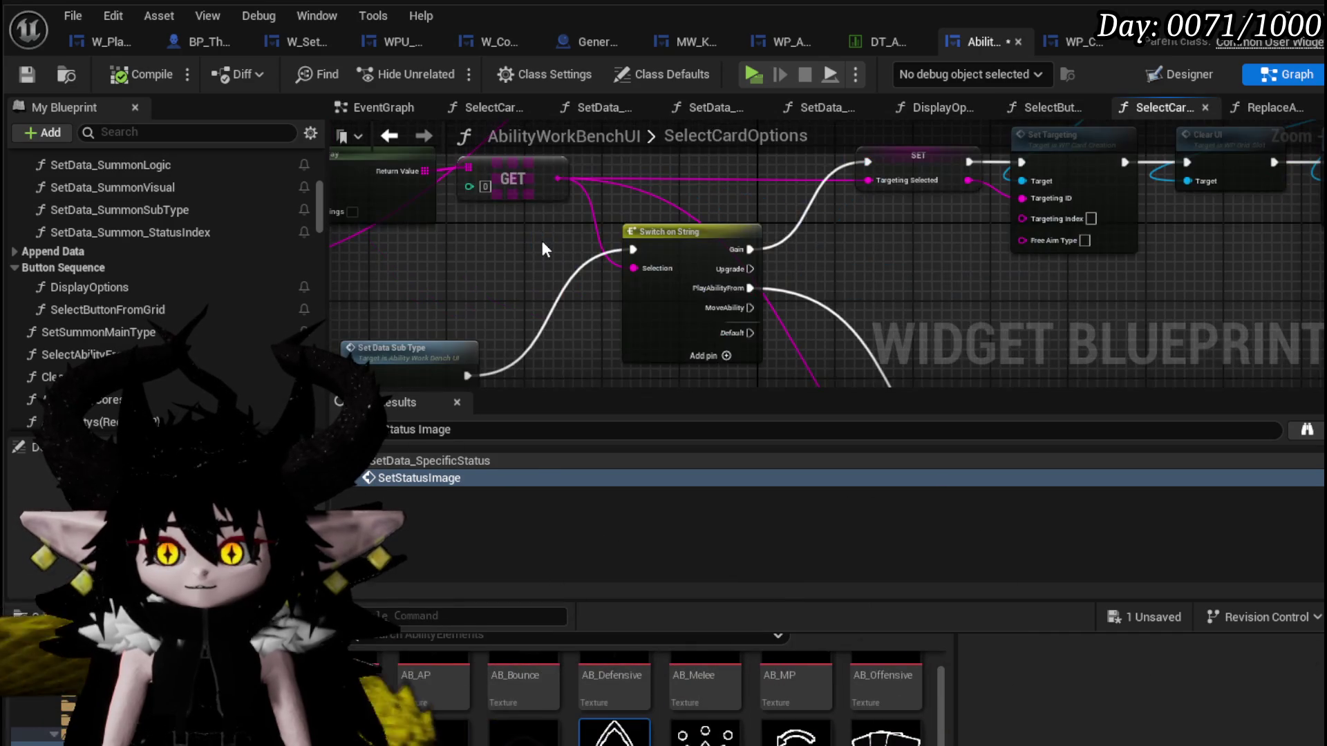
# Save the blueprint and select the SelectCardOptions entry node, bringing up its node actions.
pyautogui.moveTo(533, 241); pyautogui.dragTo(720, 211)
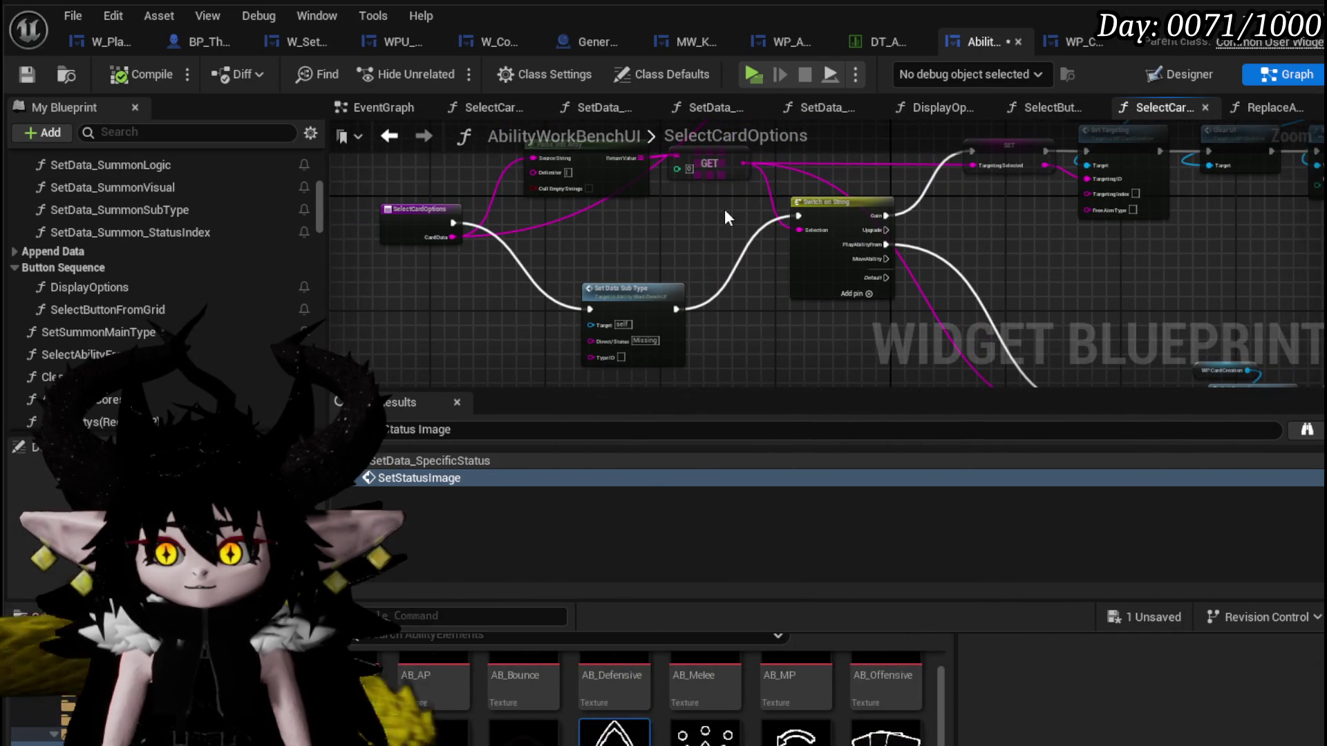
pyautogui.moveTo(576, 231); pyautogui.dragTo(715, 337)
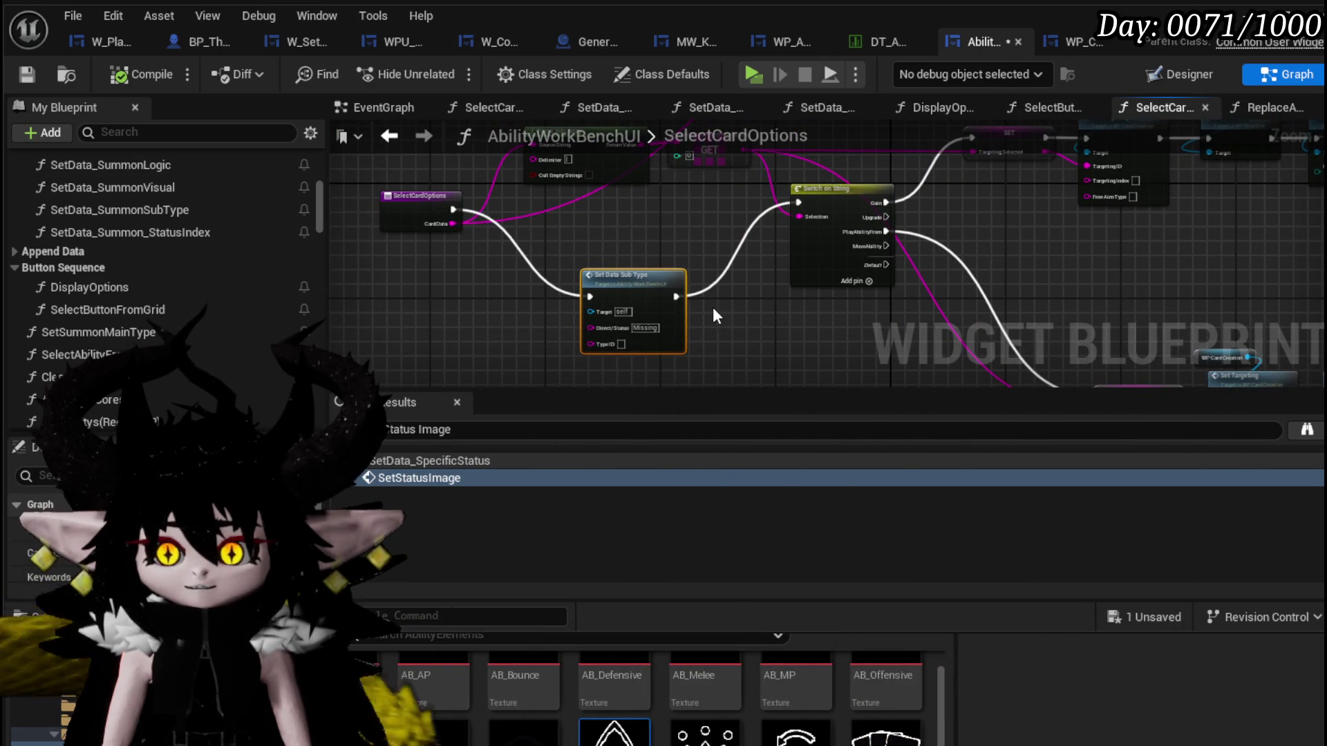
pyautogui.scroll(-1, 655, 246)
pyautogui.scroll(1, 688, 302)
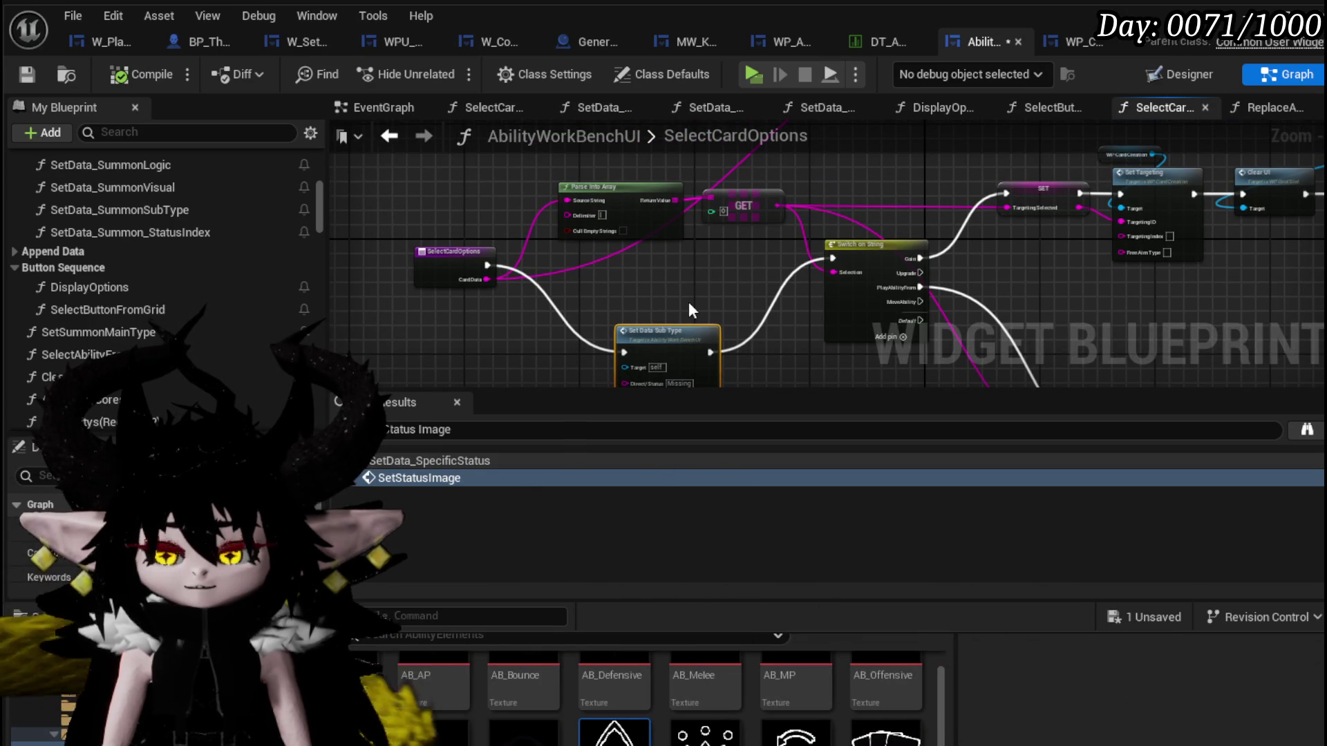
pyautogui.click(689, 302)
pyautogui.click(27, 74)
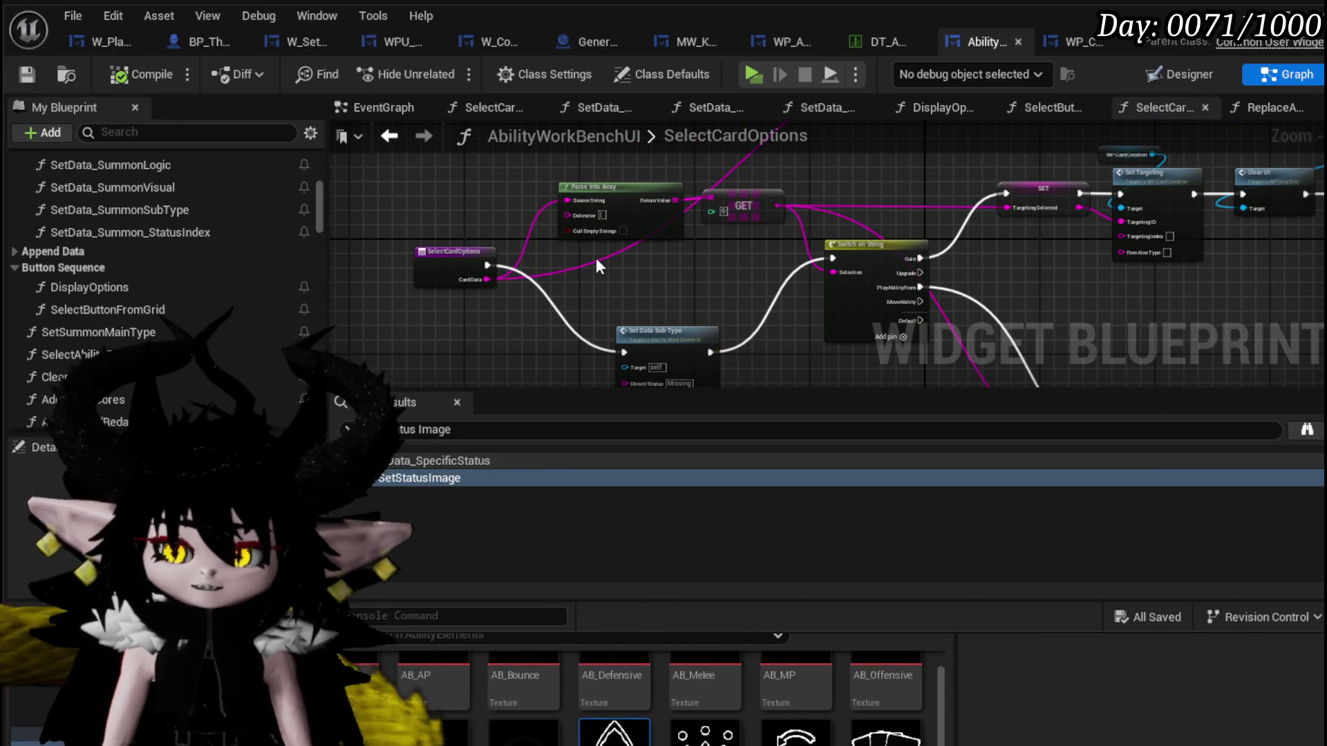
pyautogui.scroll(2, 544, 282)
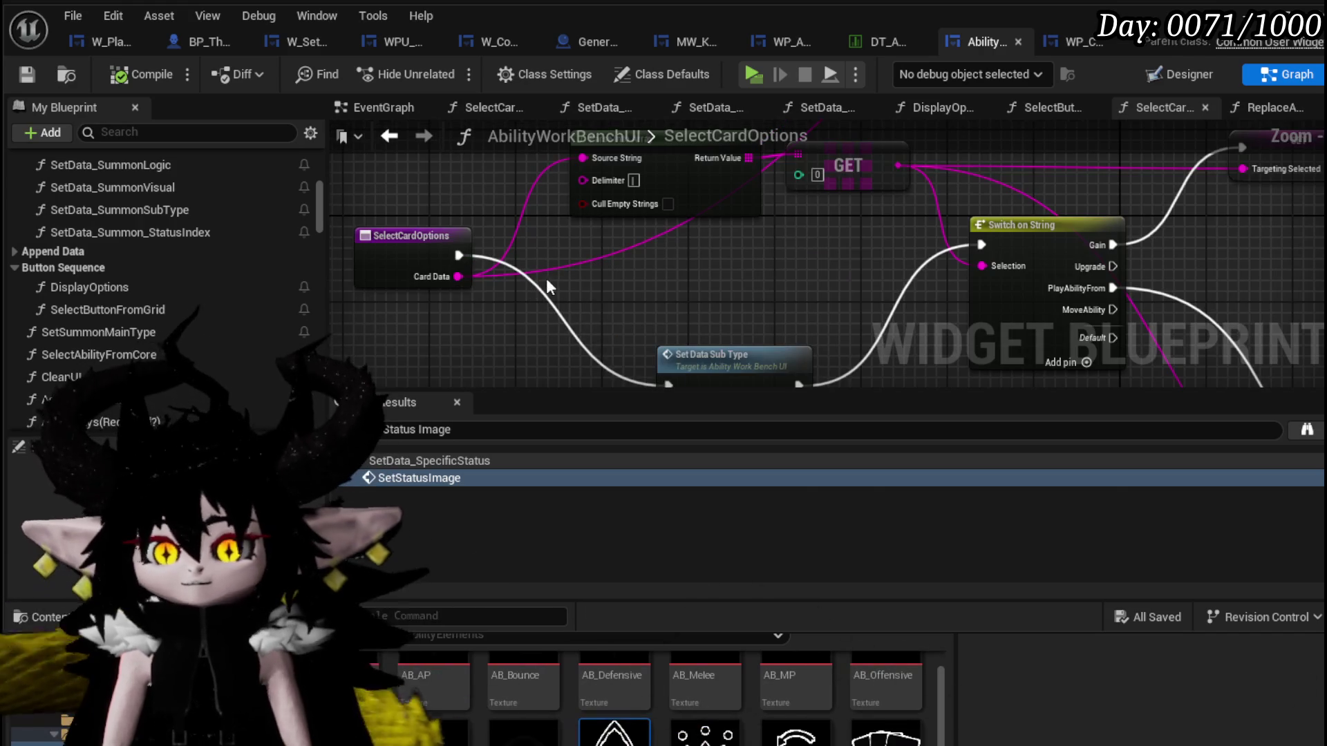
pyautogui.moveTo(560, 275)
pyautogui.mouseDown()
pyautogui.moveTo(487, 232)
pyautogui.moveTo(414, 237)
pyautogui.moveTo(789, 244)
pyautogui.moveTo(754, 234)
pyautogui.mouseUp()
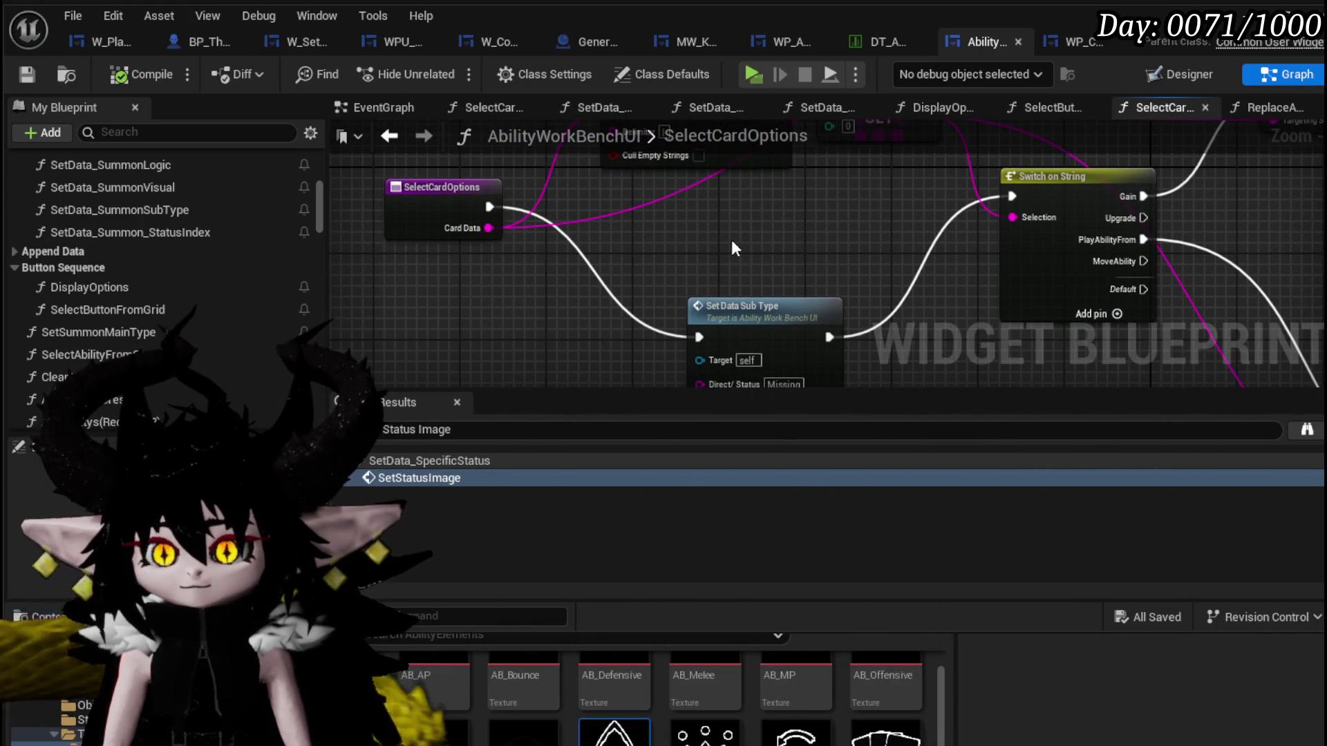
pyautogui.click(411, 215)
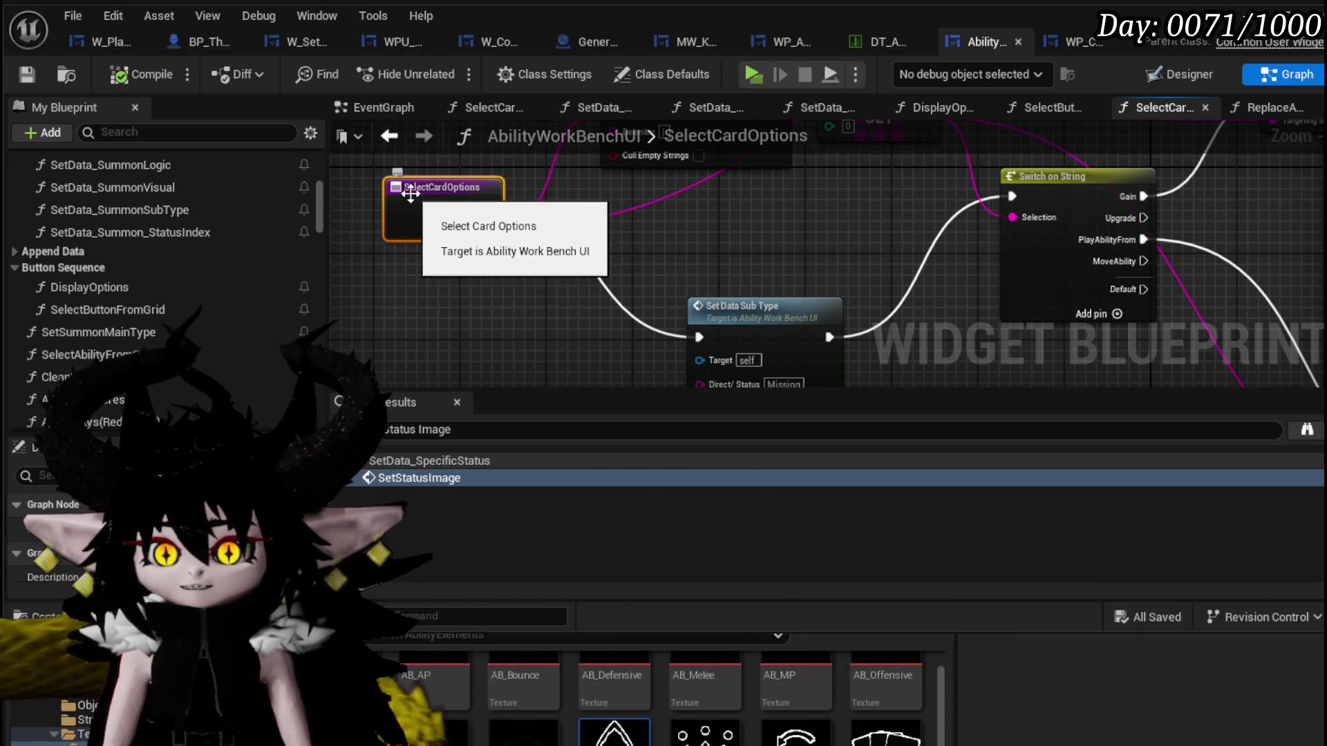
pyautogui.rightClick(451, 195)
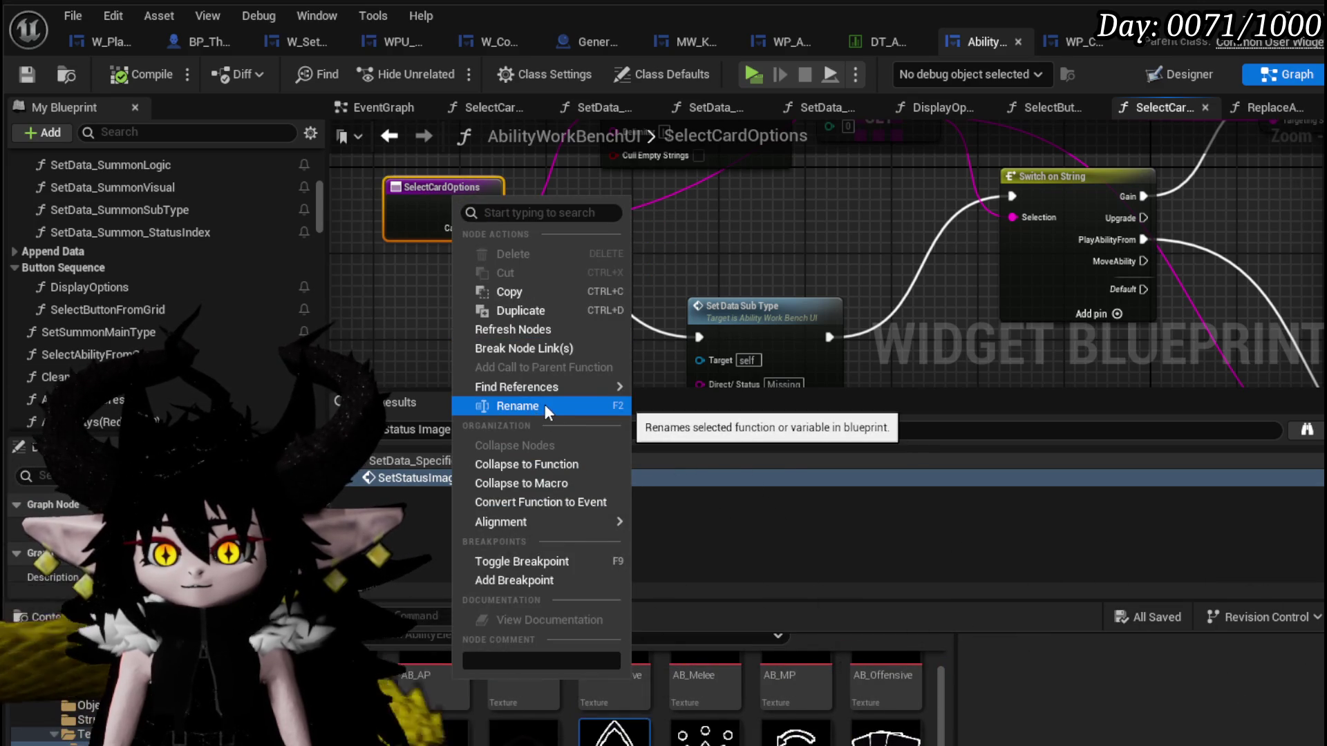
# Rename SelectCardOptions to SetCardMainType, compile and save, and move Set Data Sub Type up beside it.
pyautogui.click(544, 407)
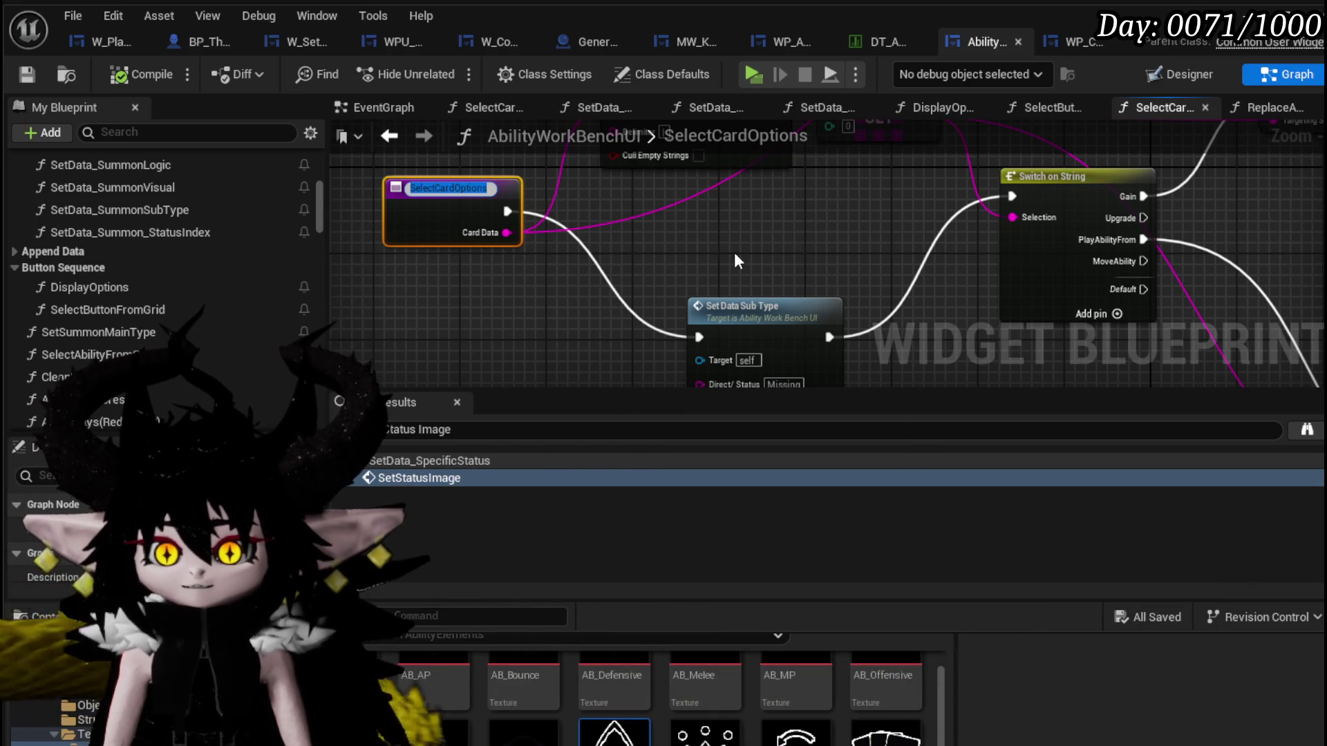
pyautogui.press('Return')
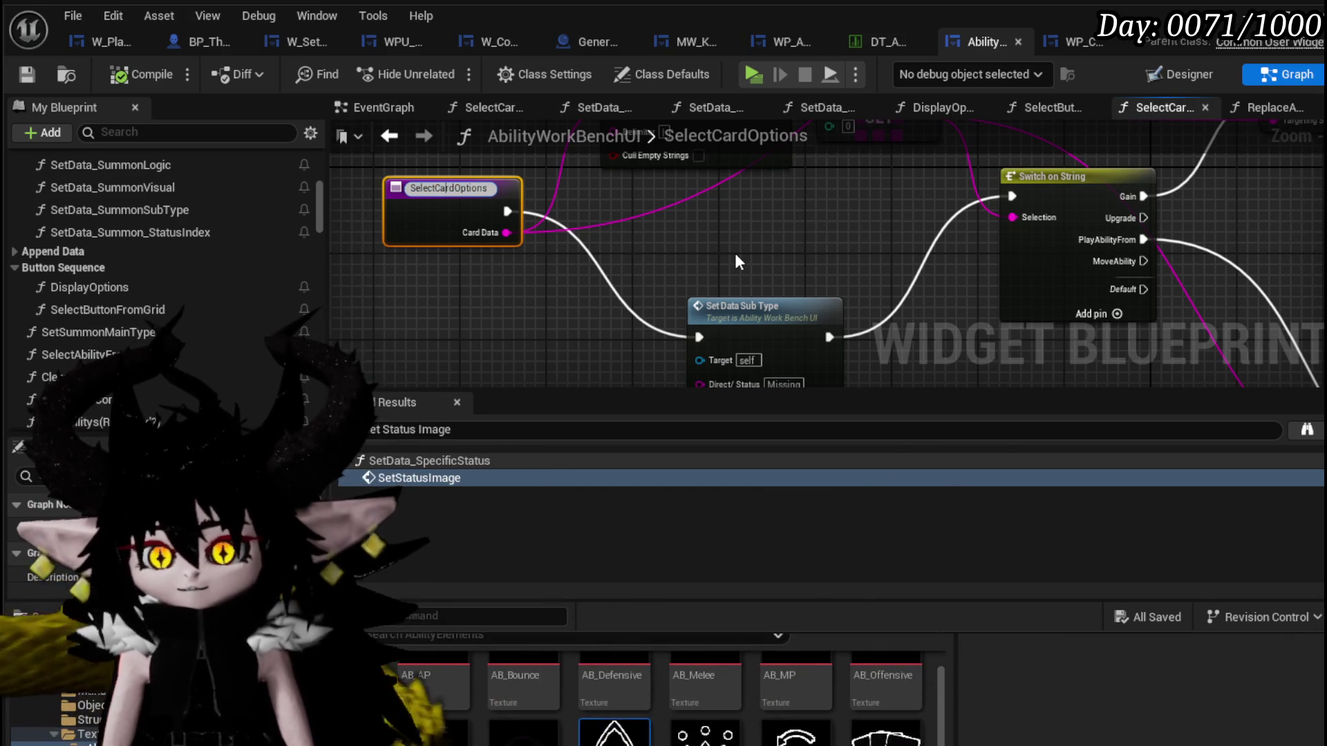
pyautogui.press('BackSpace')
pyautogui.press('BackSpace')
pyautogui.press('BackSpace')
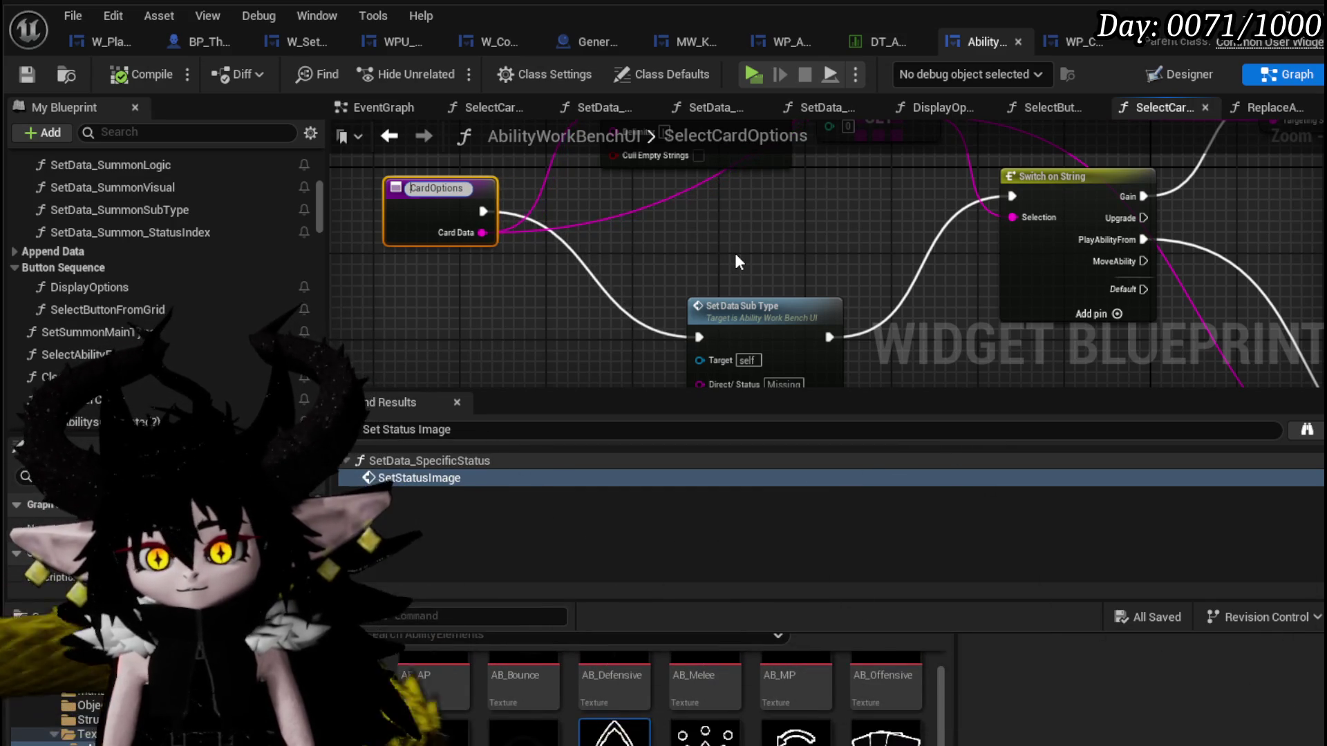
pyautogui.press('BackSpace')
pyautogui.press('BackSpace')
pyautogui.write('etCard')
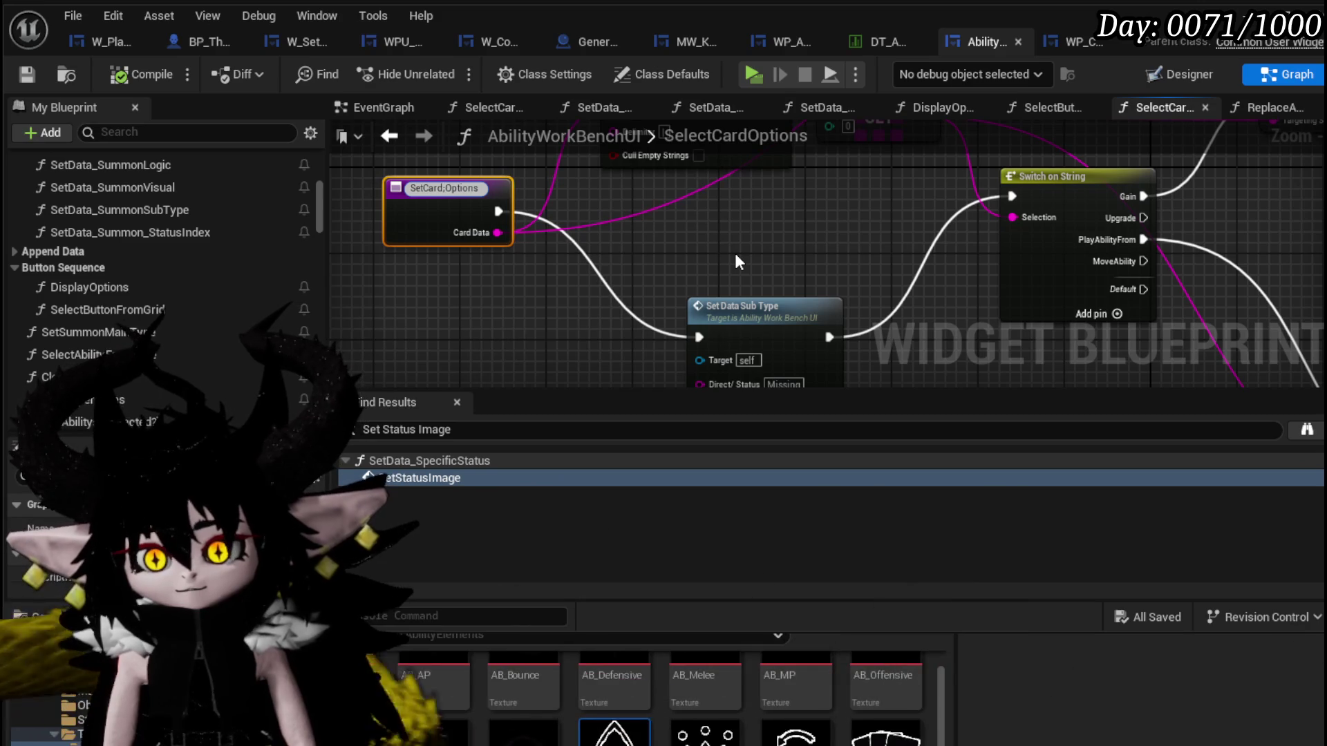
pyautogui.write('MainType')
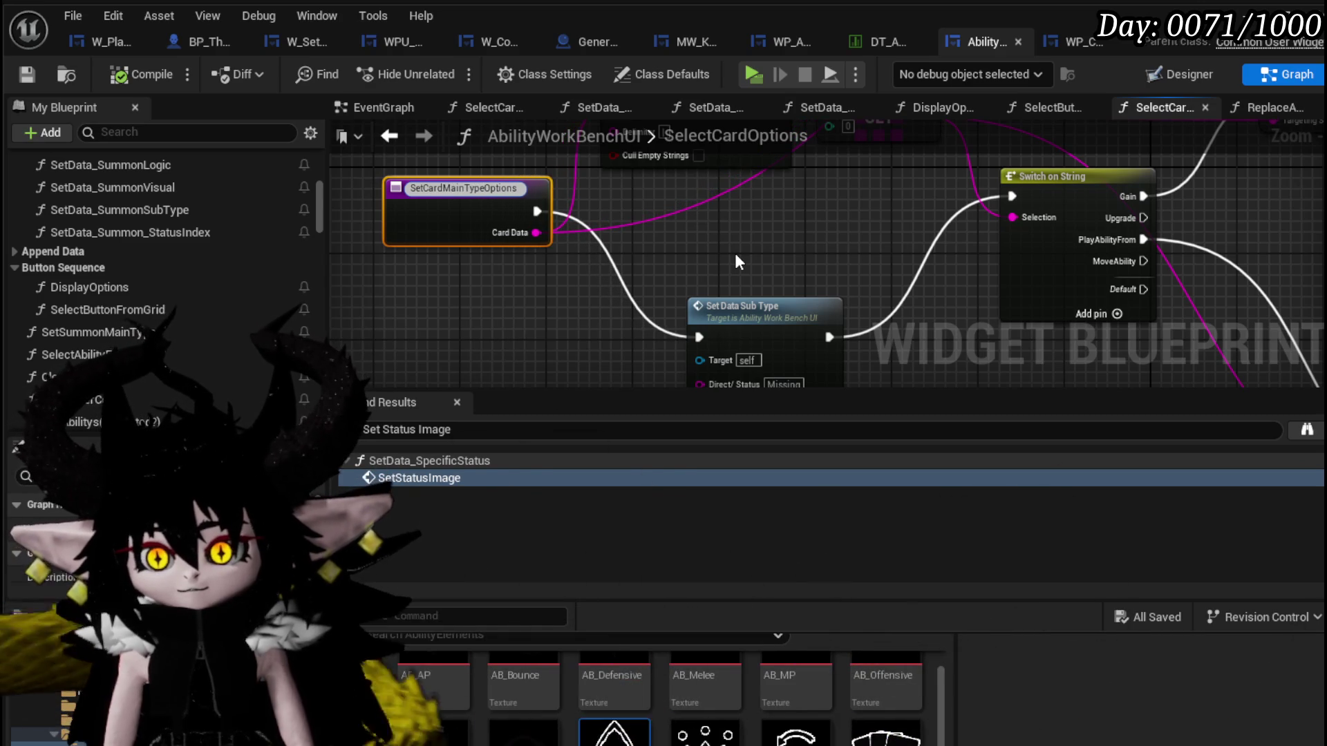
pyautogui.press('BackSpace')
pyautogui.press('BackSpace')
pyautogui.press('BackSpace')
pyautogui.press('BackSpace')
pyautogui.press('BackSpace')
pyautogui.press('Return')
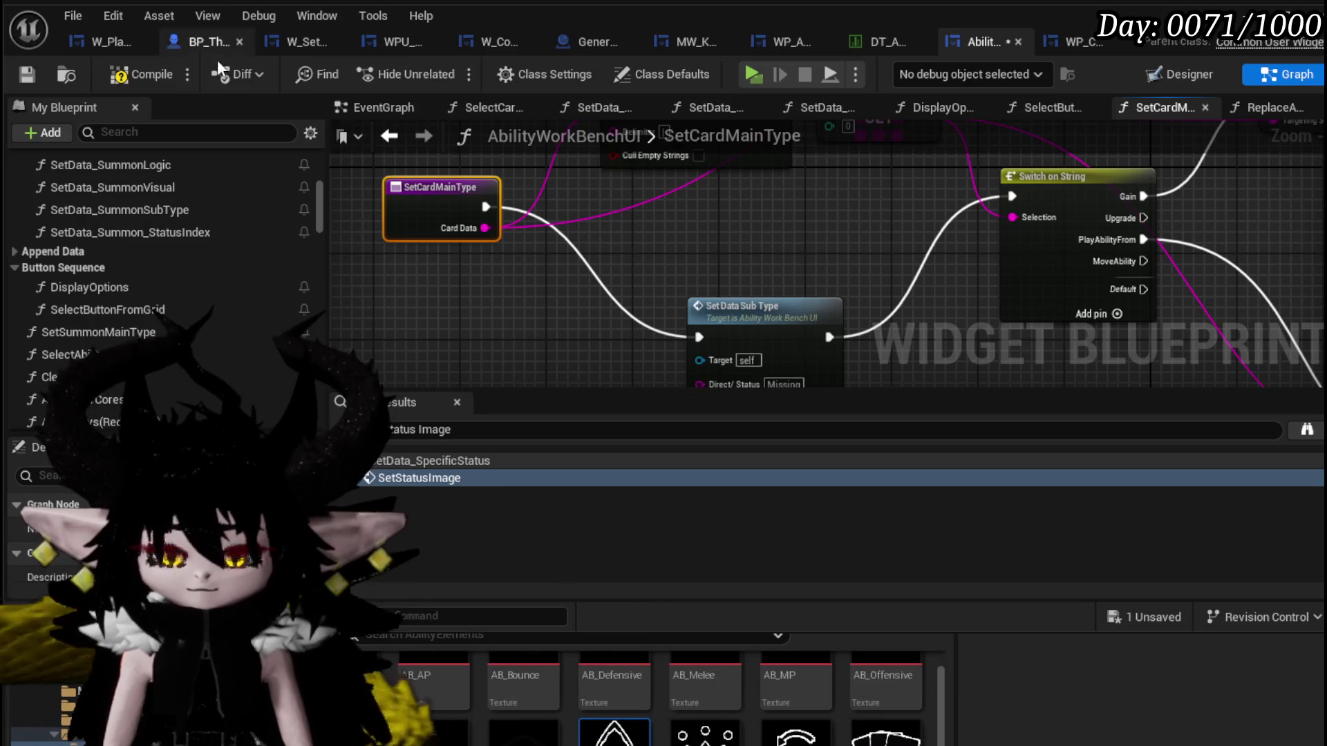
pyautogui.click(148, 74)
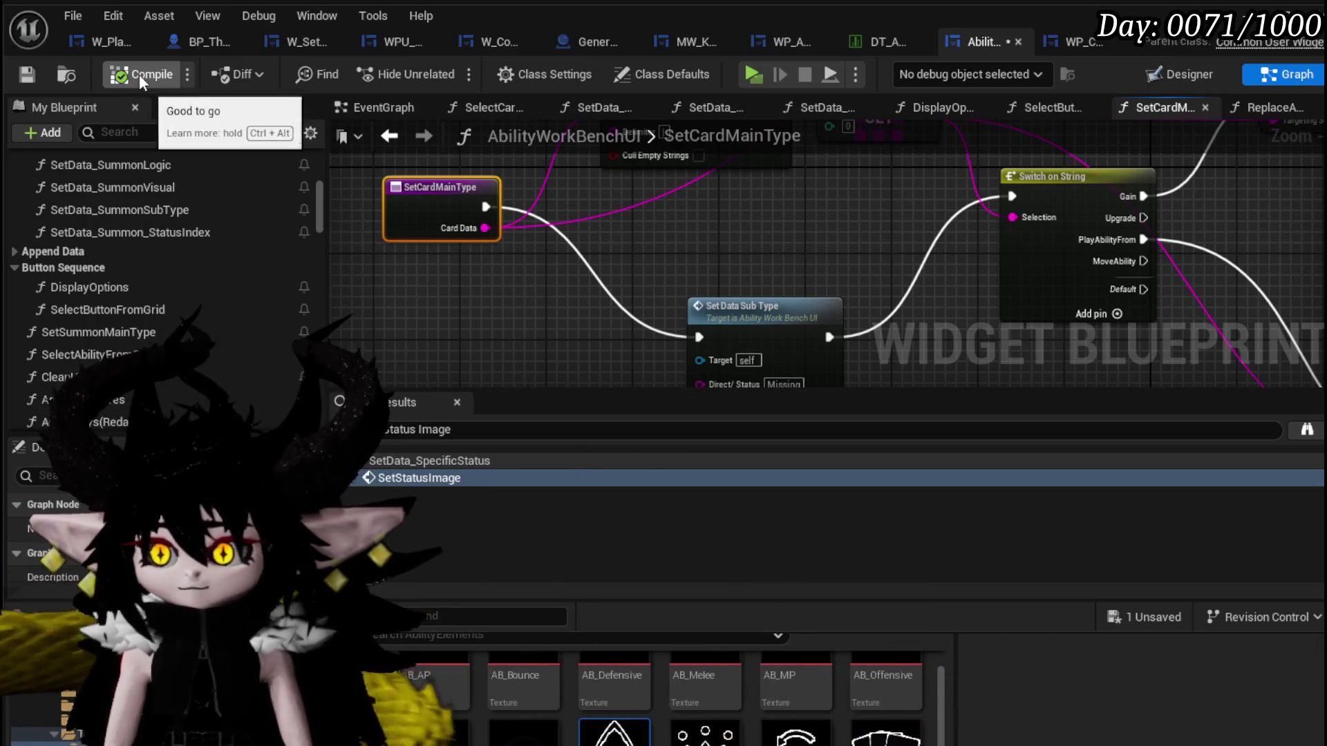
pyautogui.click(40, 73)
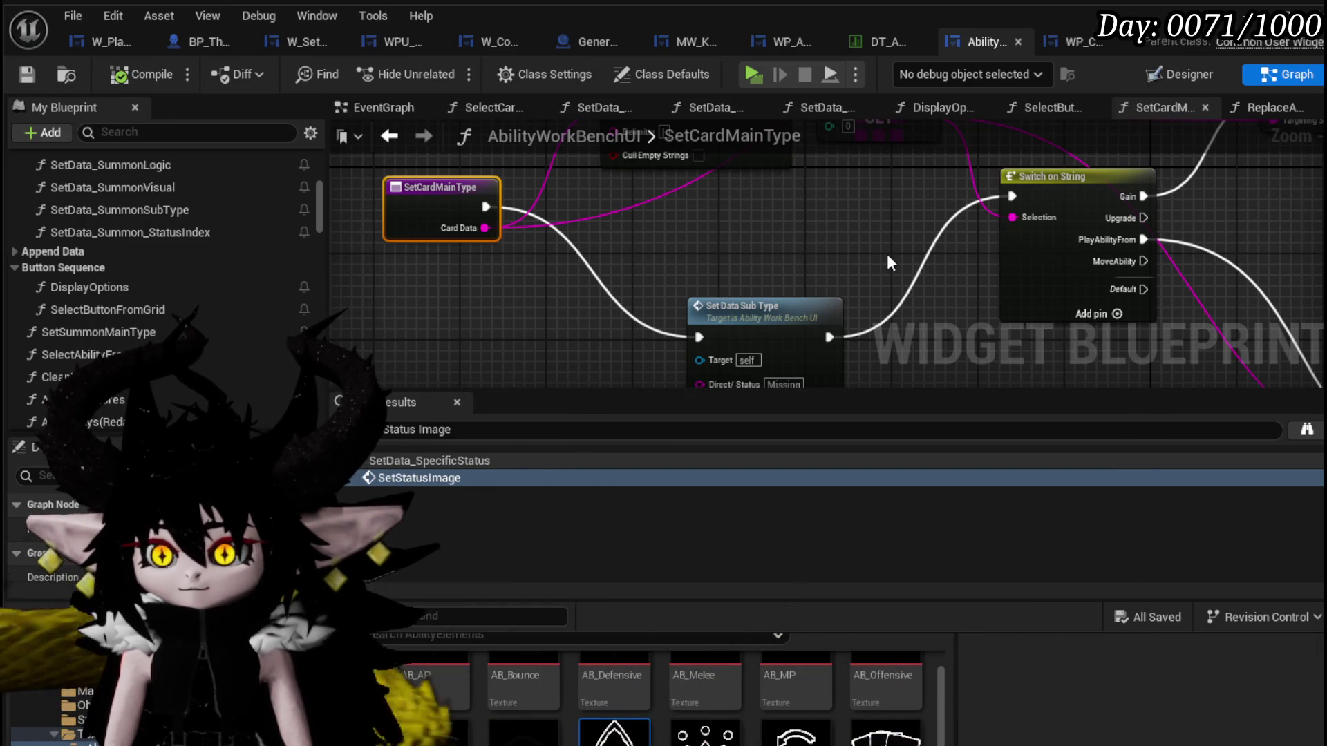
pyautogui.moveTo(776, 321); pyautogui.dragTo(763, 203)
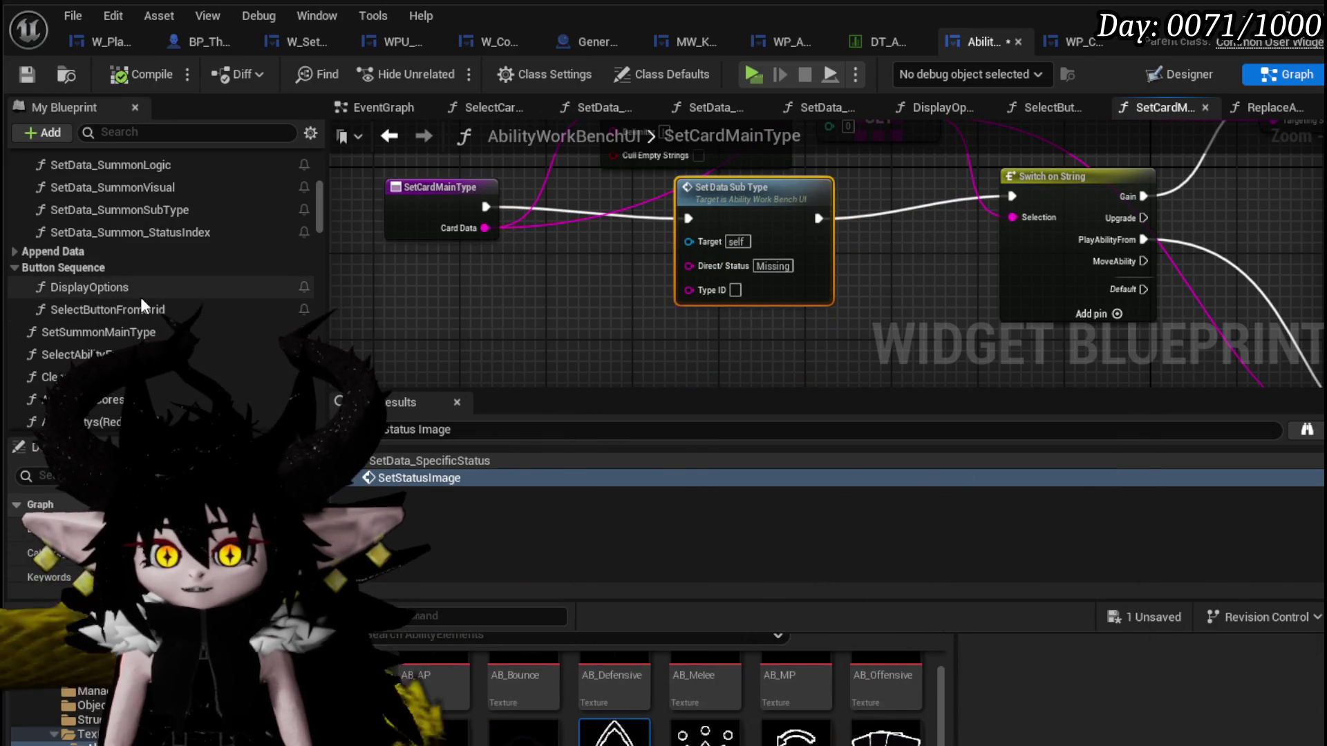
pyautogui.scroll(3, 146, 296)
pyautogui.scroll(3, 171, 291)
pyautogui.scroll(3, 187, 285)
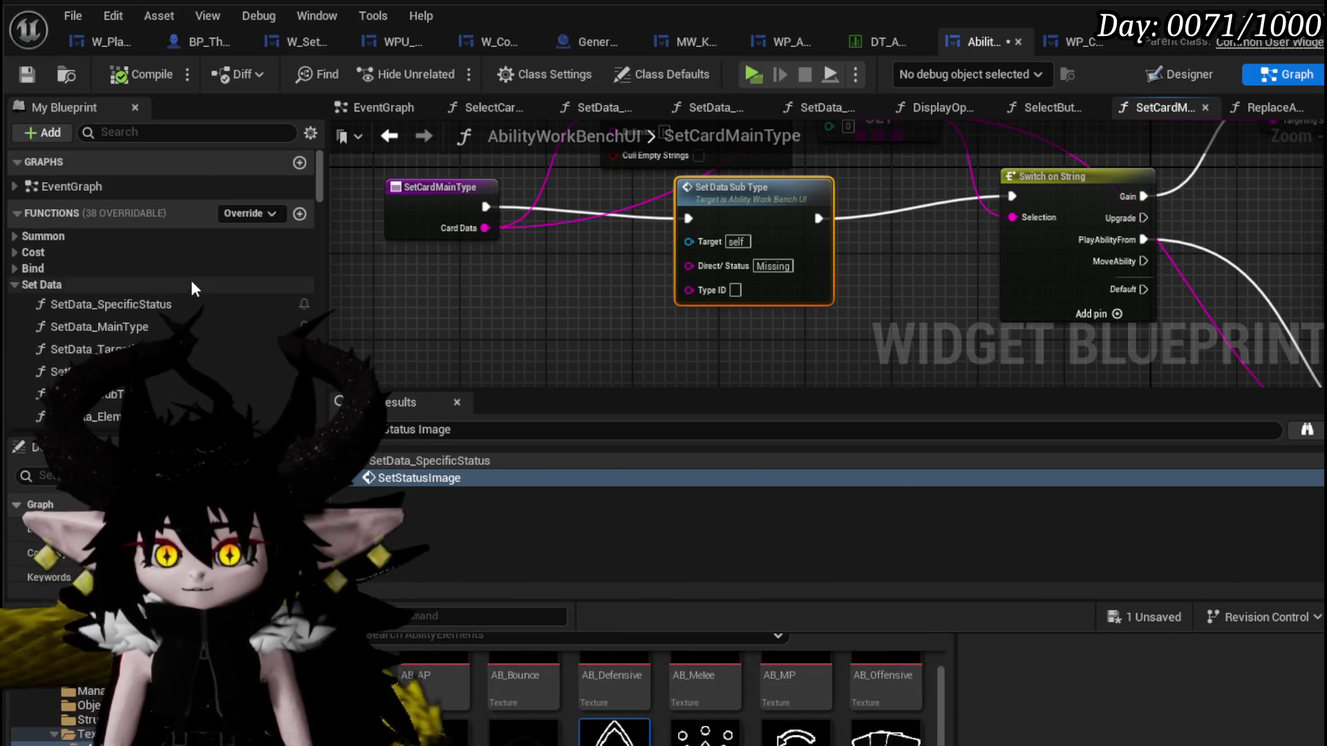
pyautogui.click(300, 215)
pyautogui.write('S')
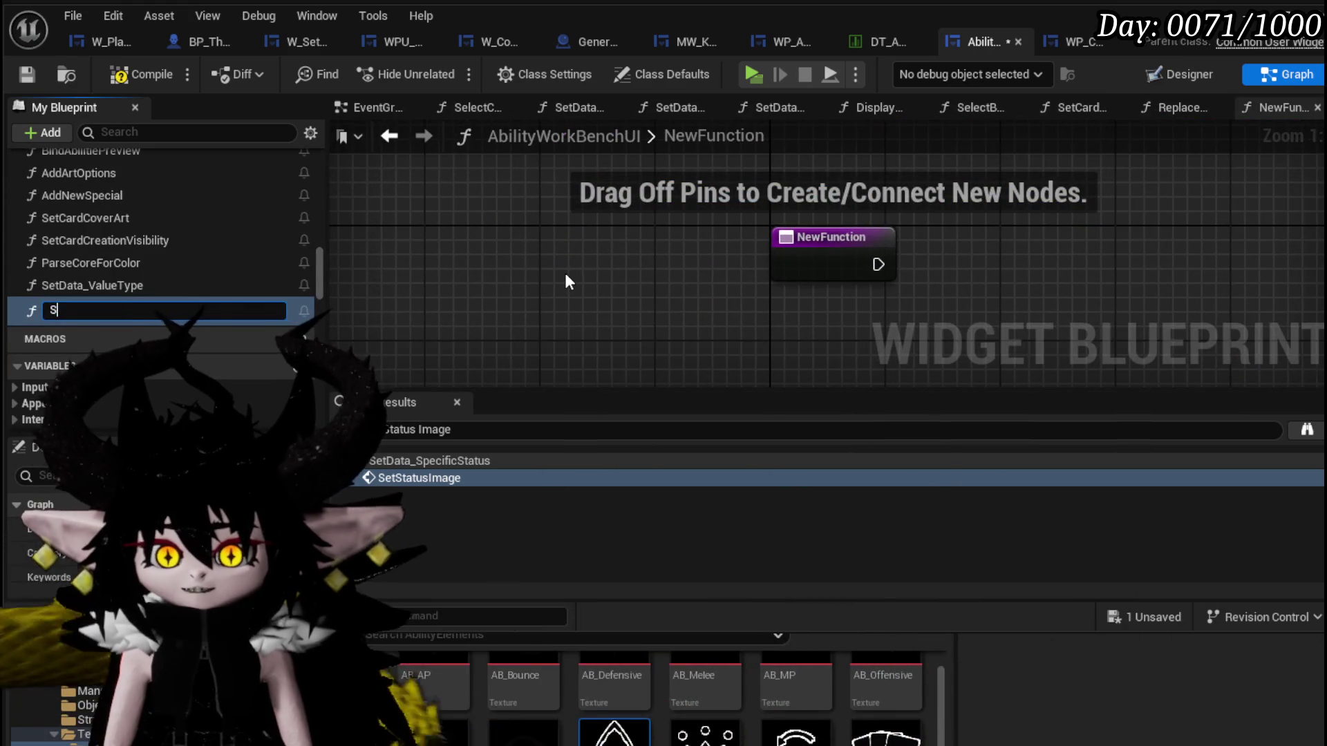
pyautogui.write('etCard')
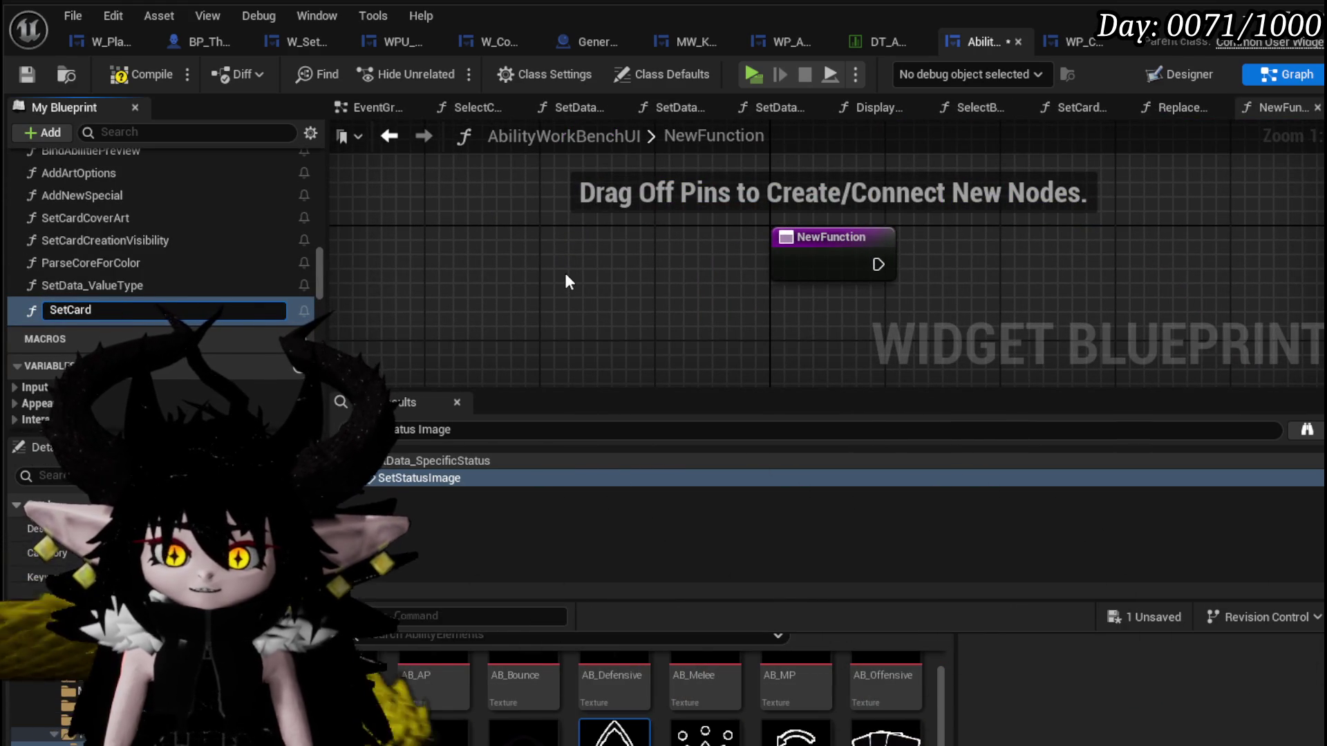
pyautogui.write('Sub')
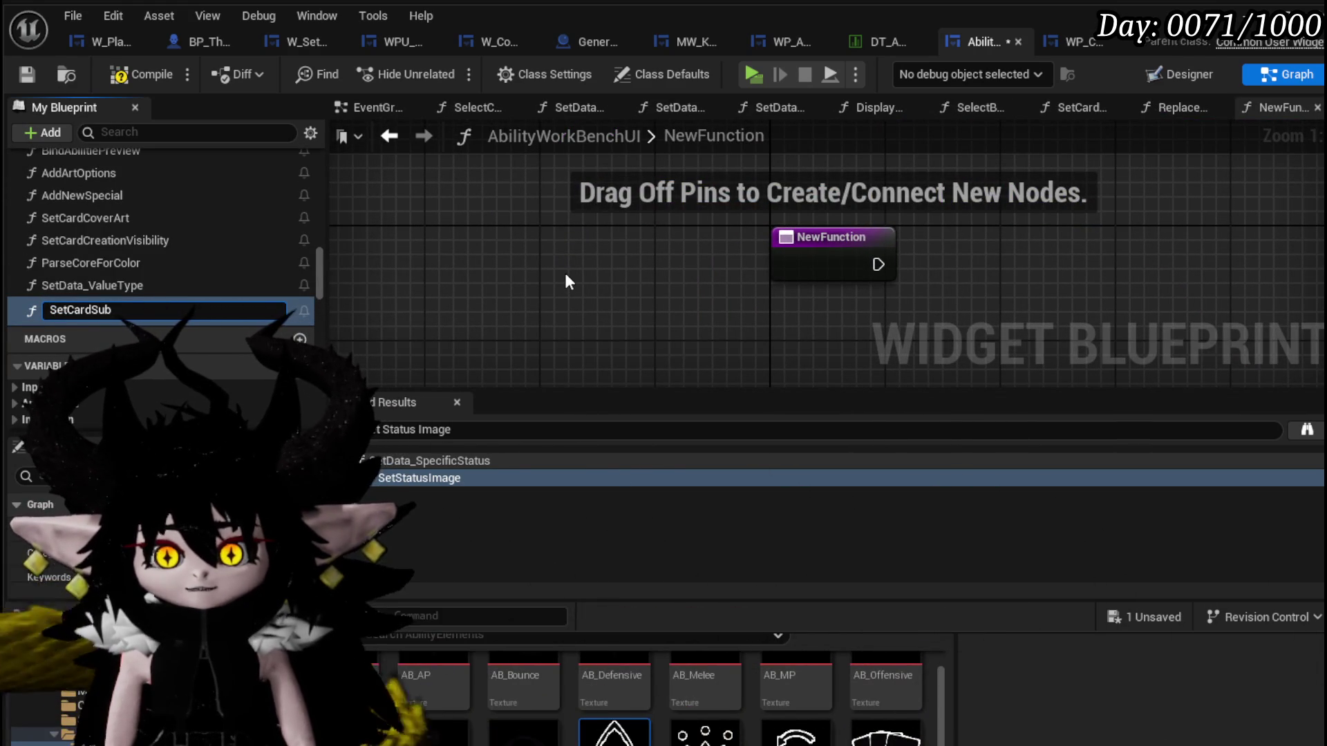
pyautogui.write('Type')
# Create function SetCardSubType, compile and save, and give it an input named Sub Type Data.
pyautogui.press('Return')
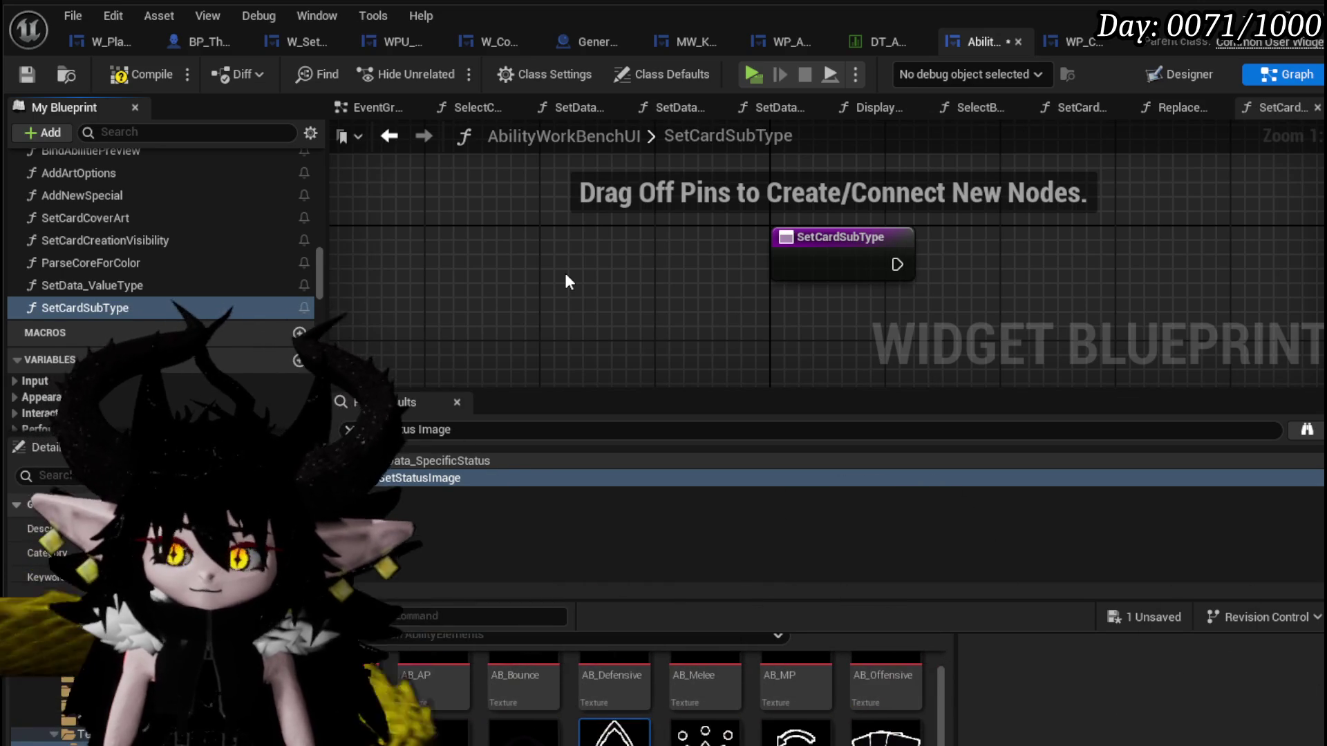
pyautogui.click(124, 75)
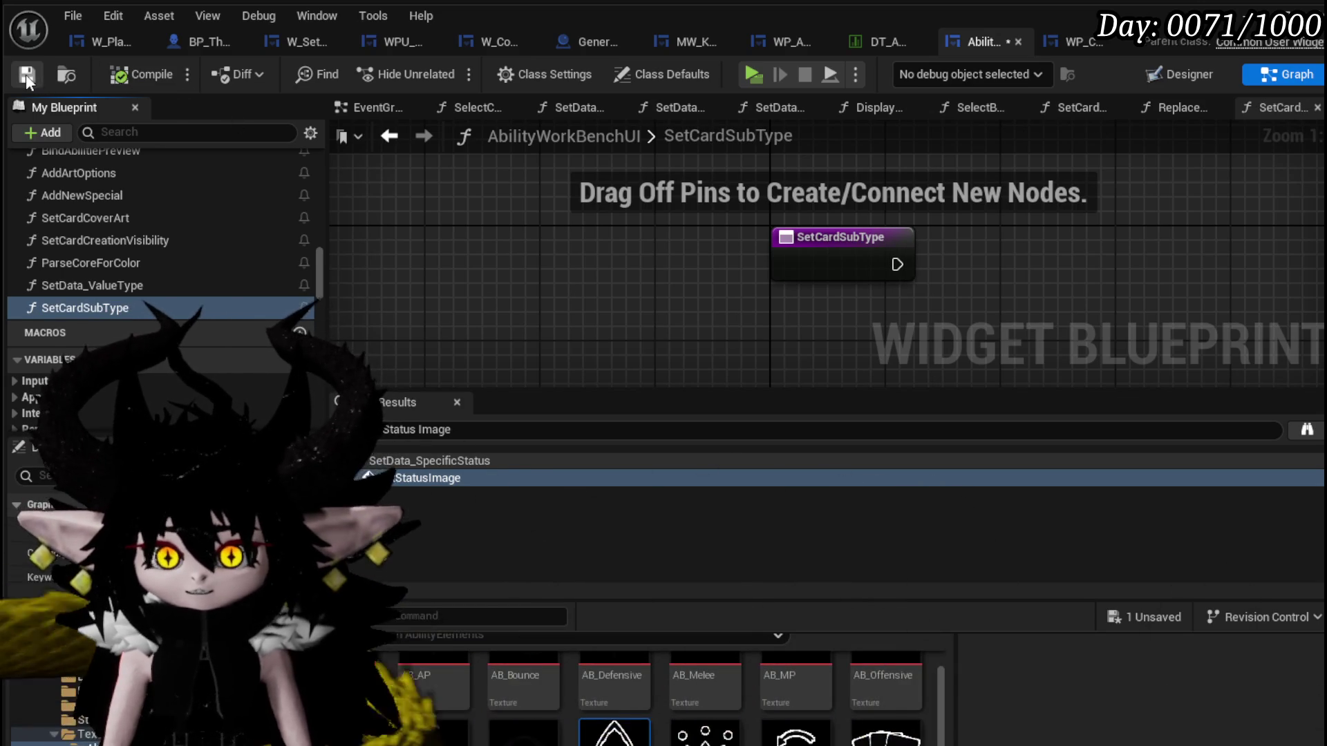
pyautogui.click(27, 73)
pyautogui.click(832, 273)
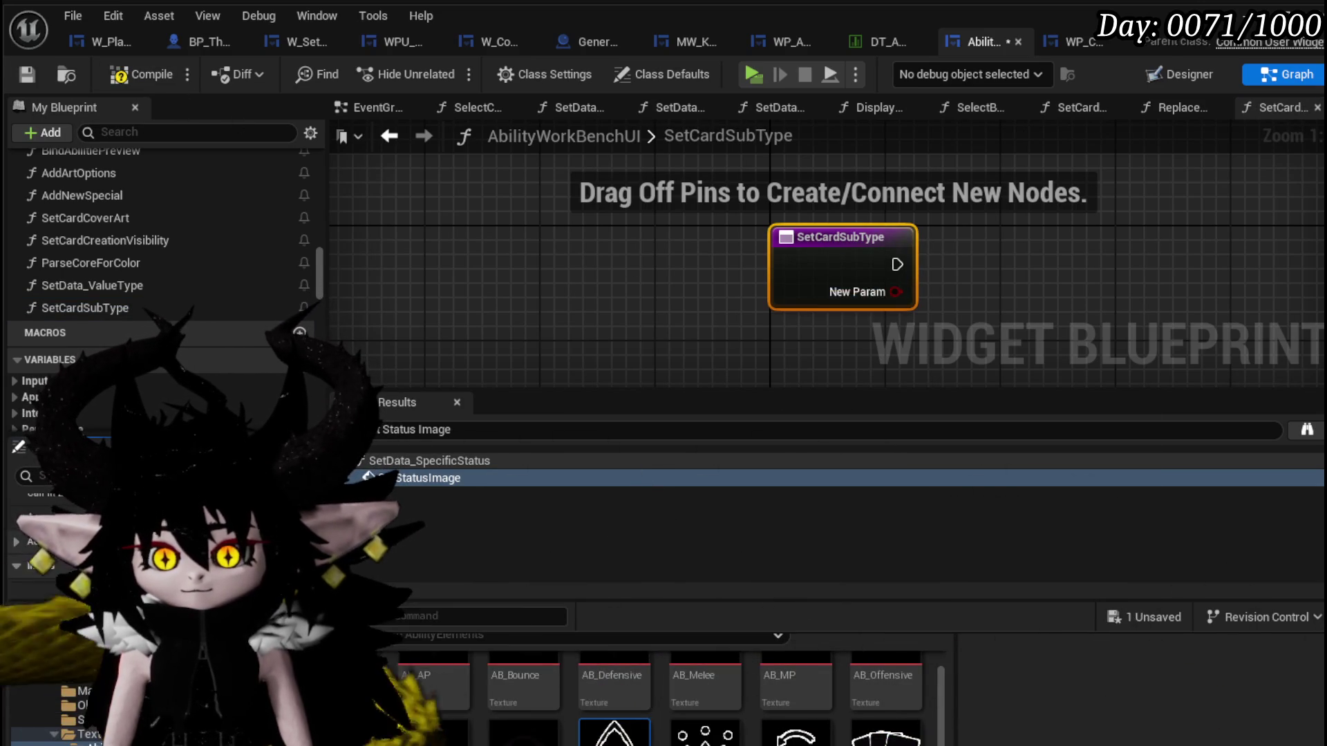
pyautogui.moveTo(767, 327); pyautogui.dragTo(579, 313)
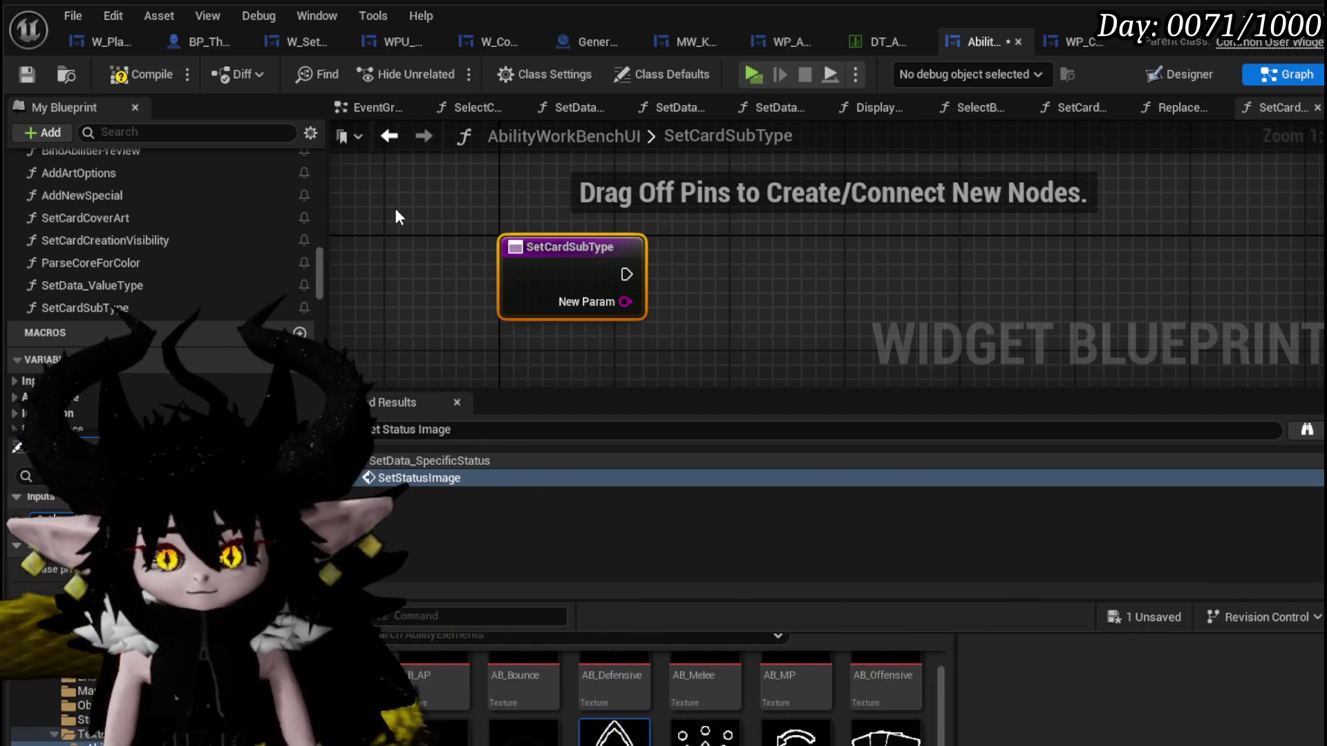
pyautogui.write('Sub Type Data')
pyautogui.press('Return')
pyautogui.rightClick(852, 273)
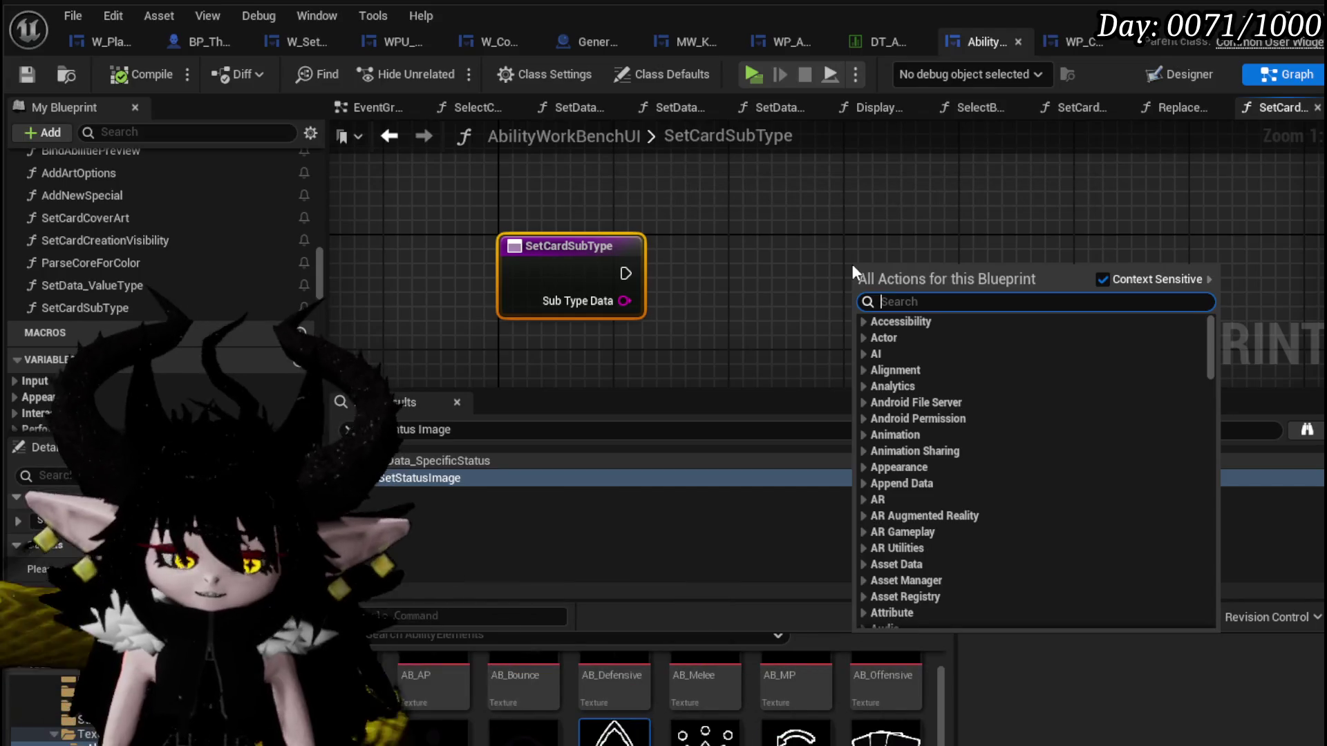
pyautogui.write('Set')
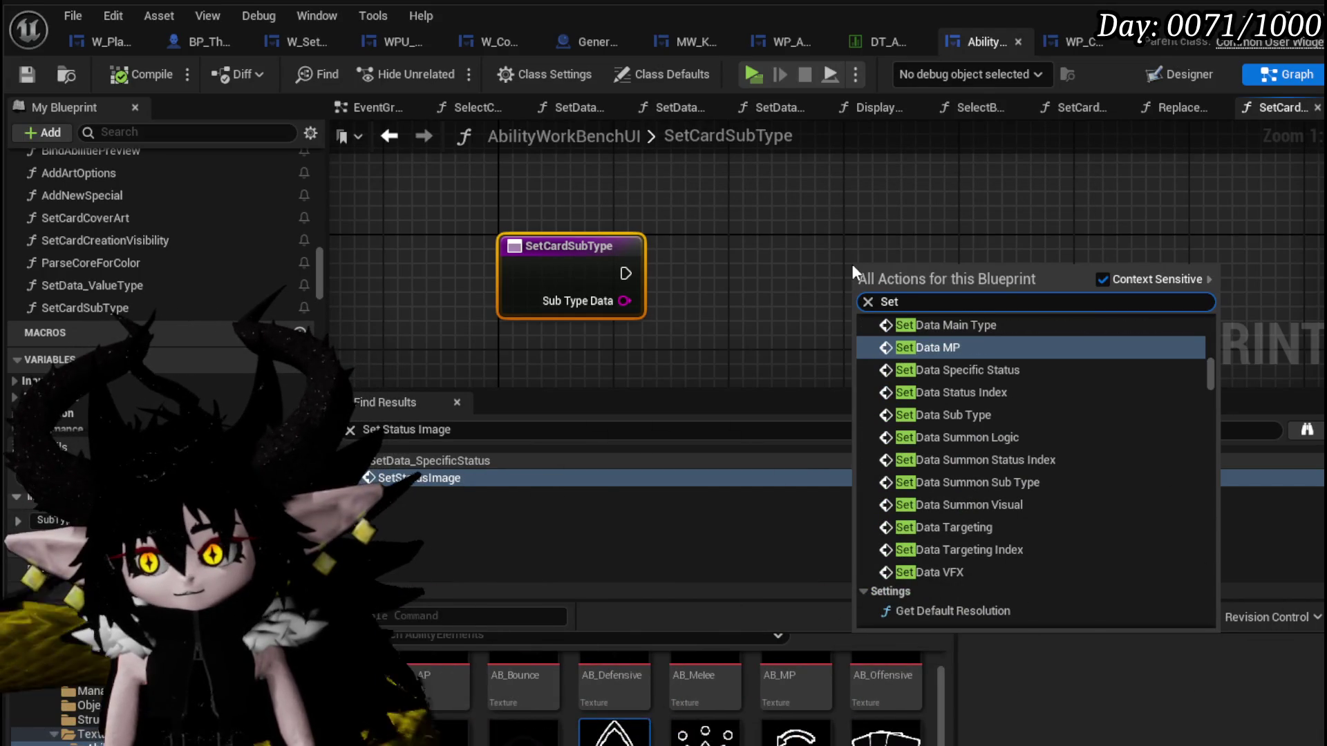
pyautogui.write(' Su')
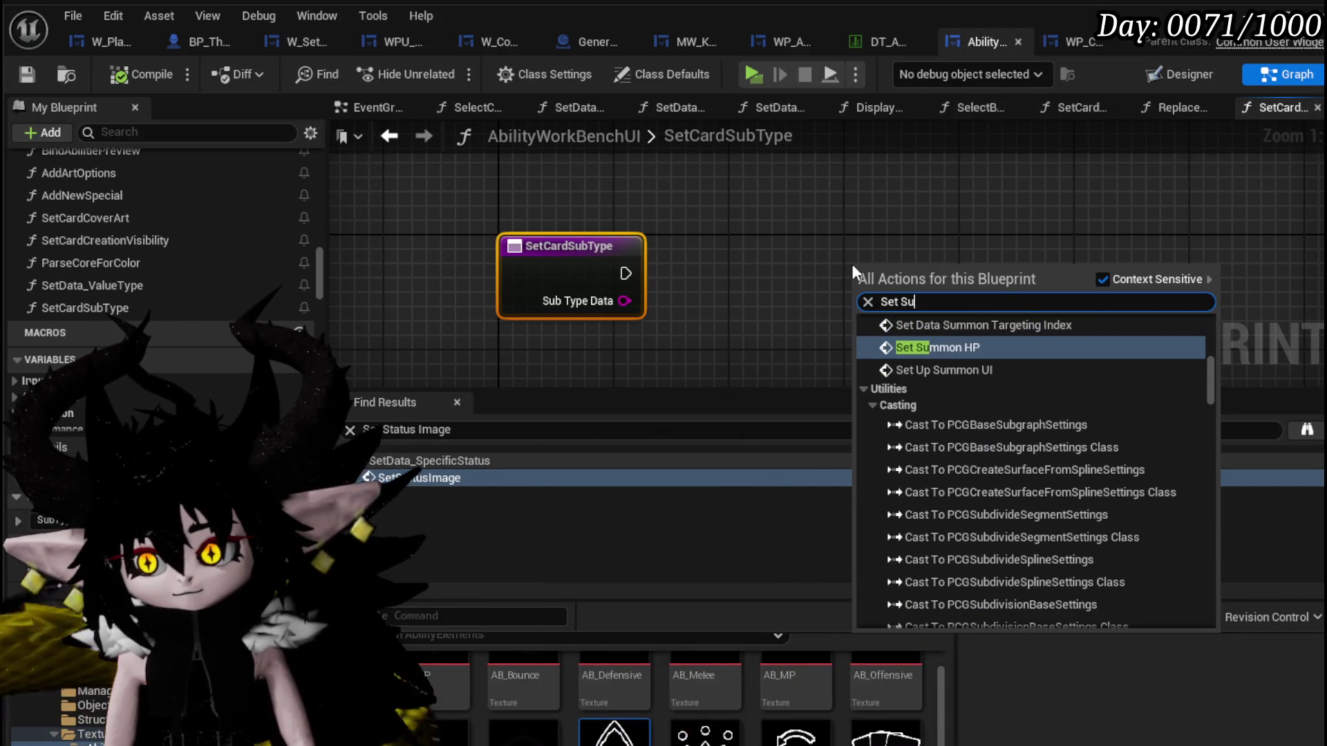
pyautogui.write('b')
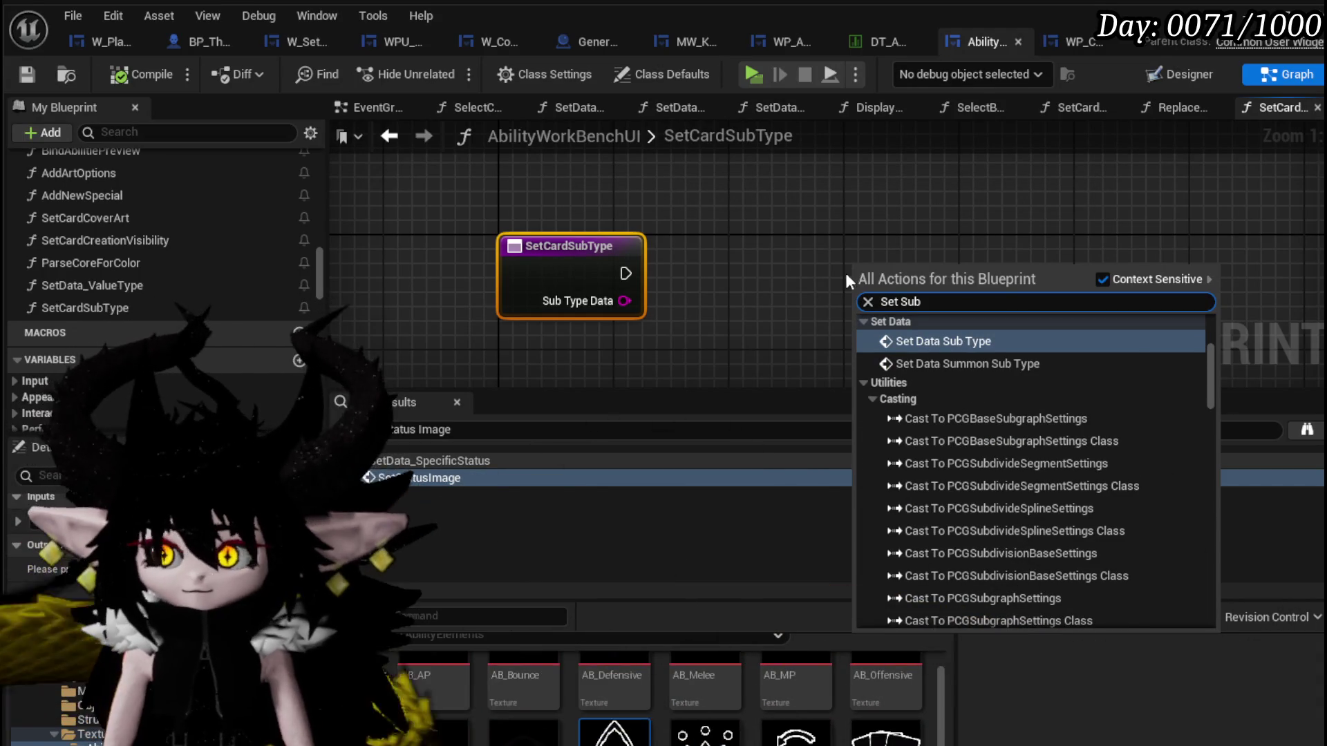
# Place a Set Data Sub Type call in SetCardSubType and go into the SetData_SubType function graph.
pyautogui.click(965, 343)
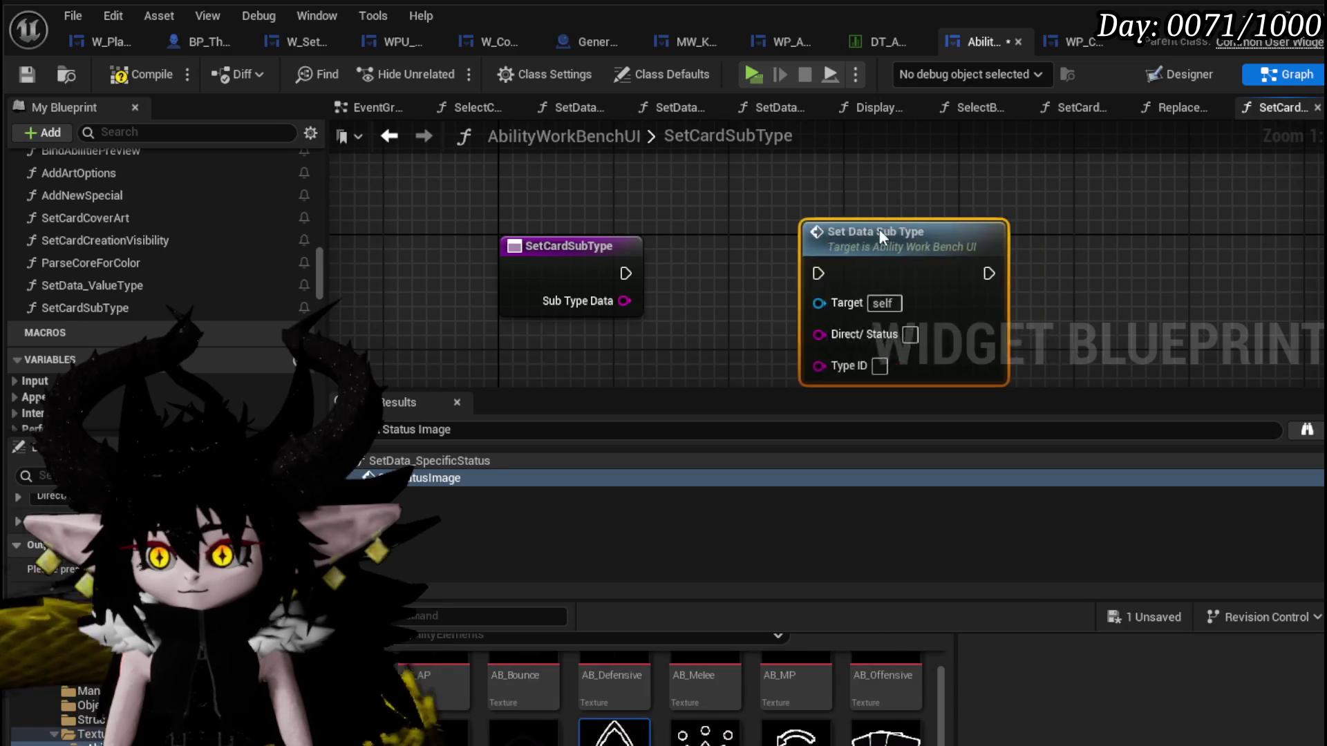
pyautogui.moveTo(712, 271); pyautogui.dragTo(582, 255)
pyautogui.moveTo(821, 170); pyautogui.dragTo(938, 183)
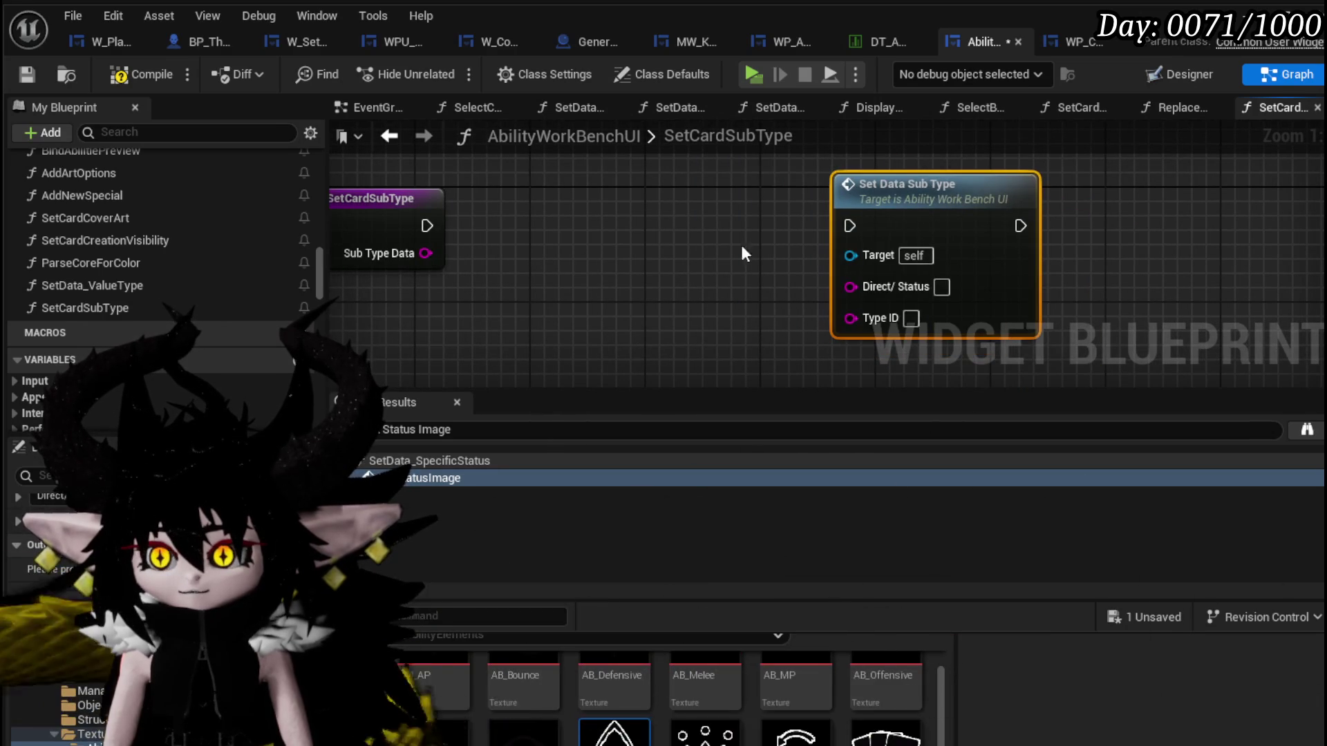
pyautogui.doubleClick(881, 271)
pyautogui.scroll(-2, 727, 233)
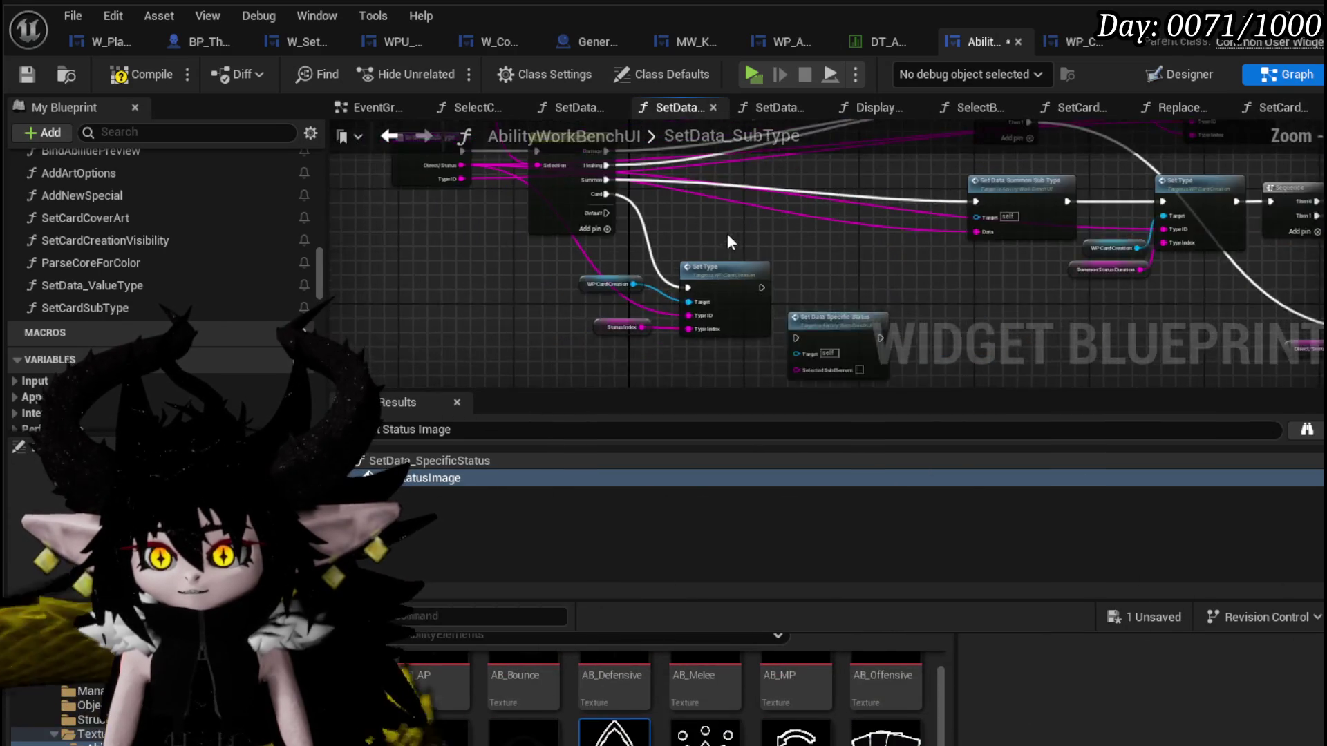
# Inspect WP_CardCreation's SetType graph, return to SetData_SubType and select the Direct/ Status SET node.
pyautogui.moveTo(694, 327); pyautogui.dragTo(556, 351)
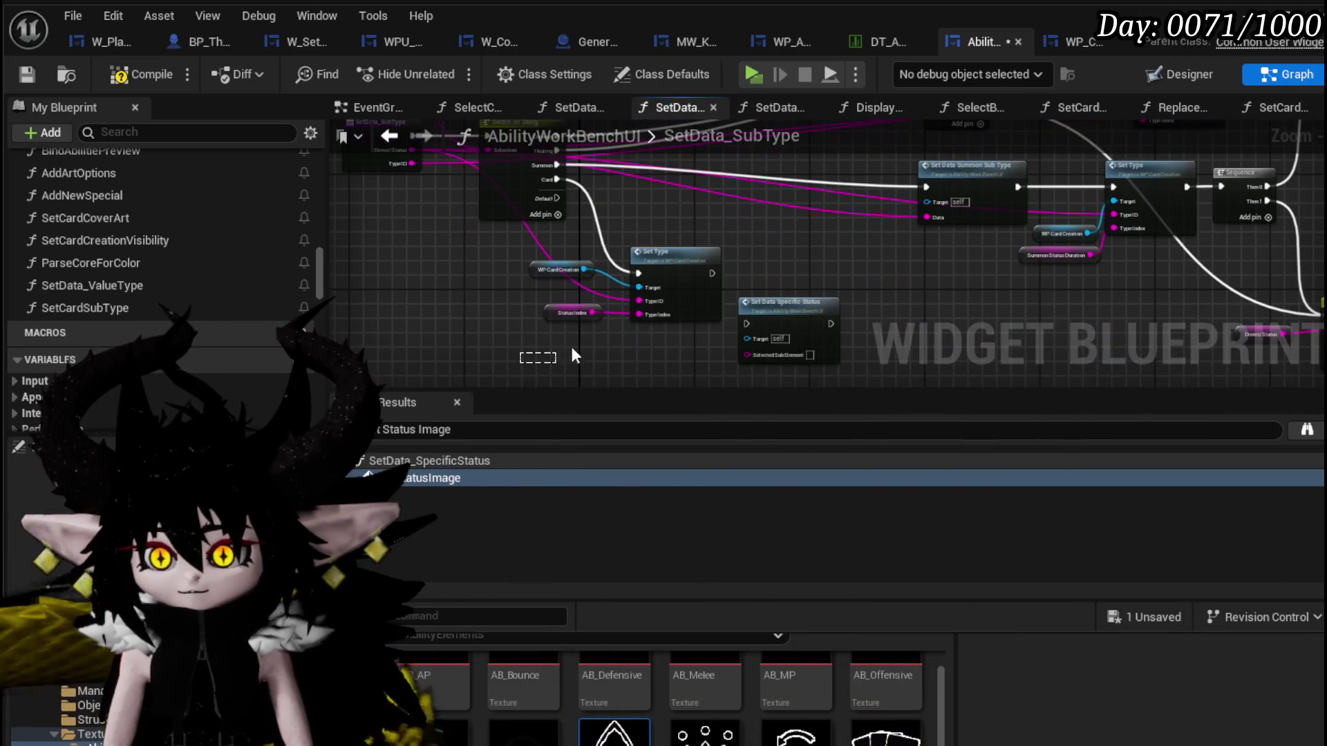
pyautogui.scroll(2, 674, 273)
pyautogui.doubleClick(678, 272)
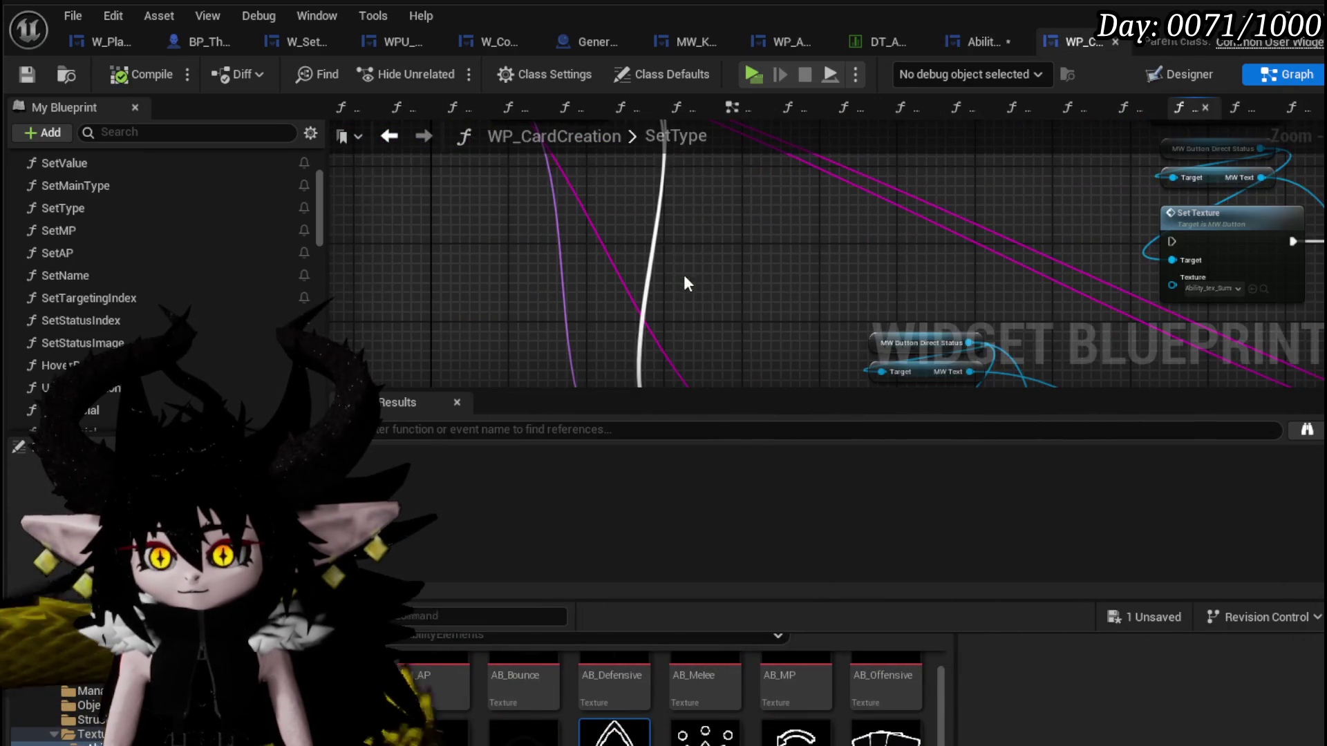
pyautogui.scroll(-5, 678, 273)
pyautogui.scroll(3, 640, 331)
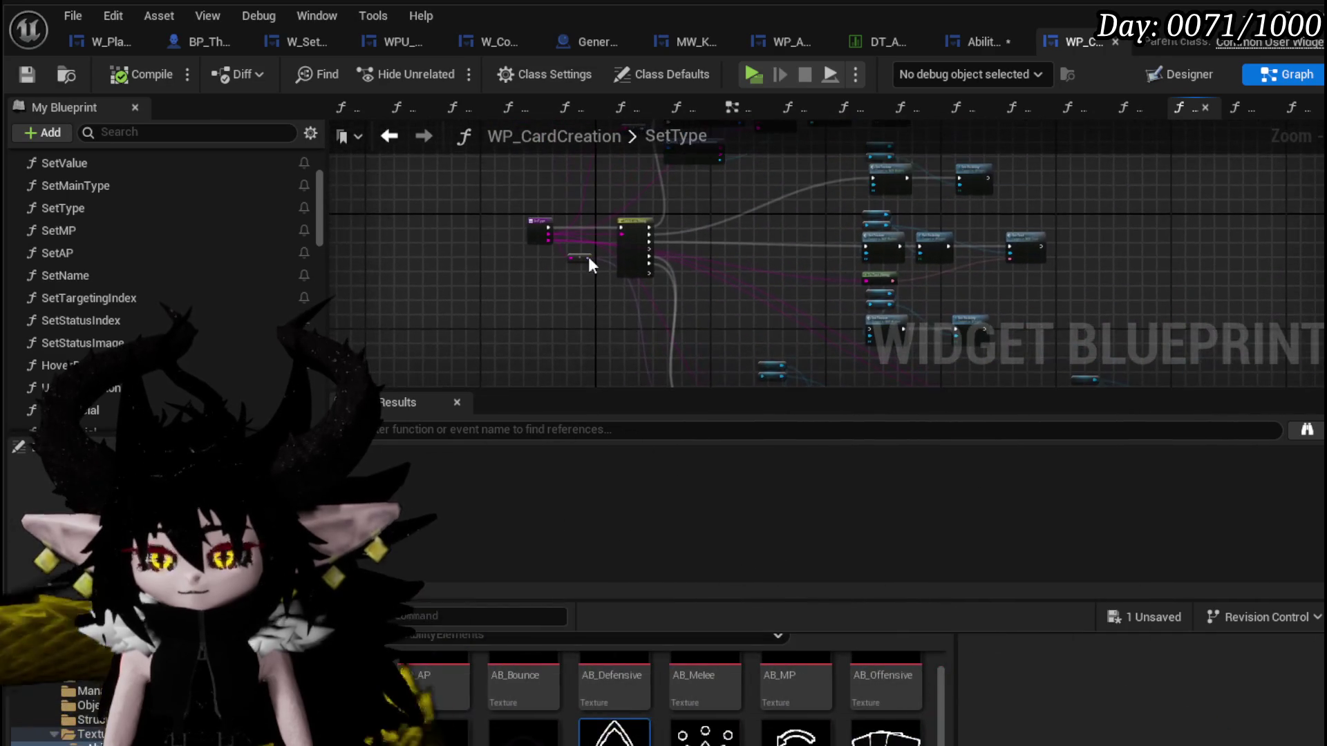
pyautogui.click(389, 136)
pyautogui.scroll(-2, 646, 248)
pyautogui.scroll(1, 600, 229)
pyautogui.scroll(4, 577, 288)
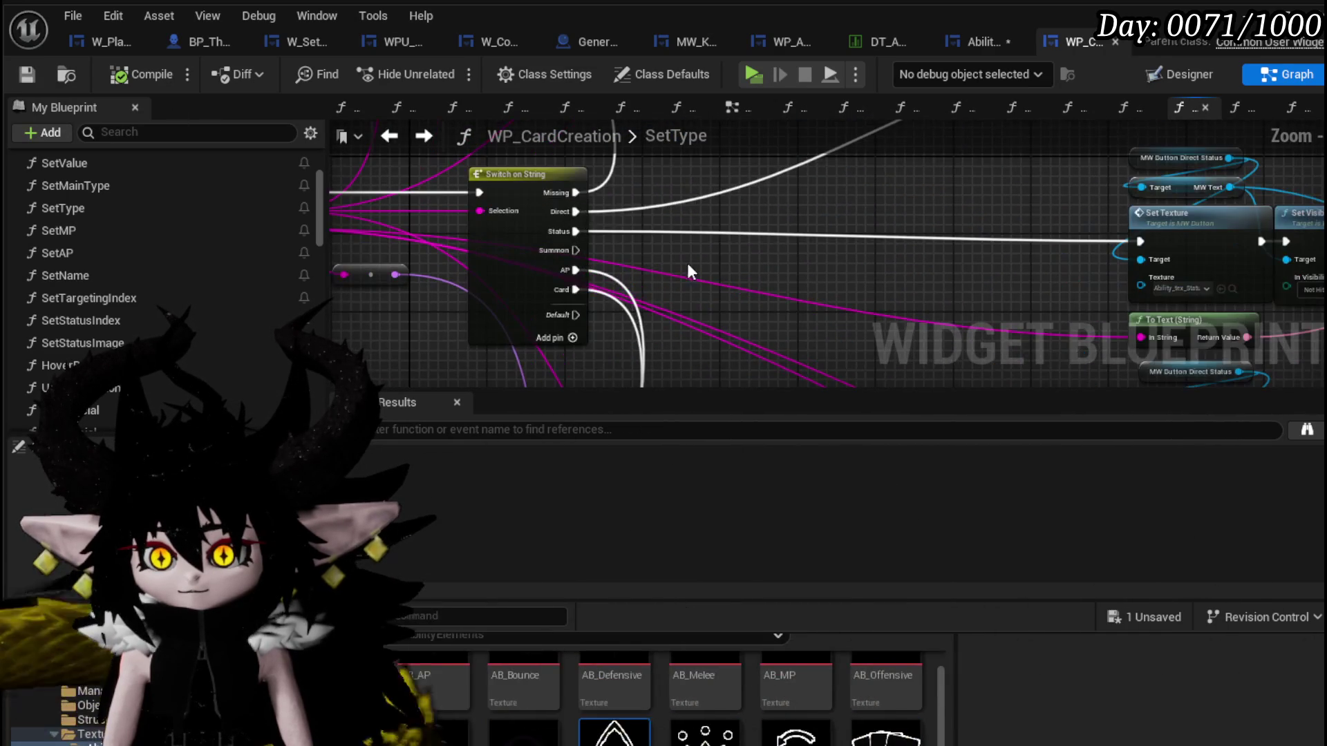
pyautogui.scroll(-2, 694, 263)
pyautogui.click(982, 41)
pyautogui.scroll(-2, 590, 217)
pyautogui.scroll(-1, 415, 381)
pyautogui.scroll(2, 845, 300)
pyautogui.scroll(2, 846, 299)
pyautogui.scroll(1, 845, 300)
pyautogui.moveTo(757, 333); pyautogui.dragTo(849, 123)
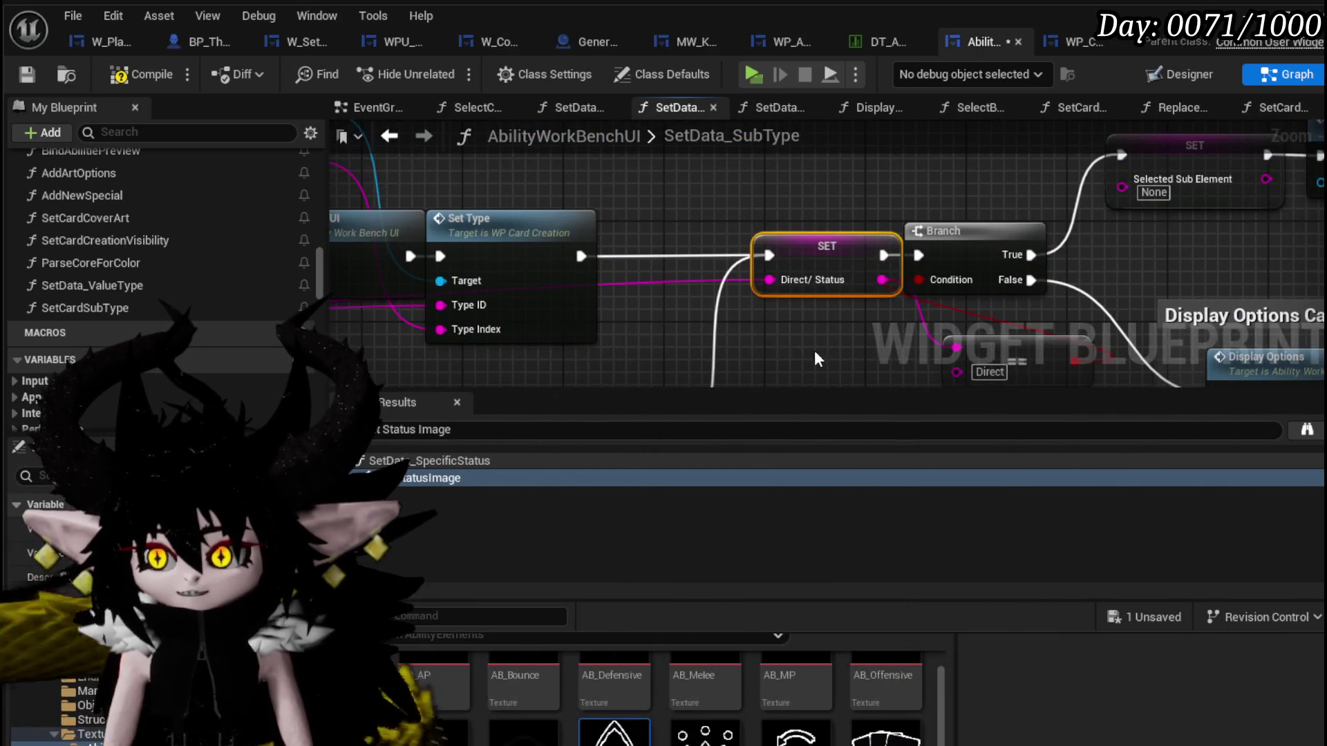
pyautogui.scroll(-1, 626, 167)
# Shift the Set Type node group slightly down beside the Direct Status setter and save the blueprint.
pyautogui.moveTo(596, 277); pyautogui.dragTo(668, 239)
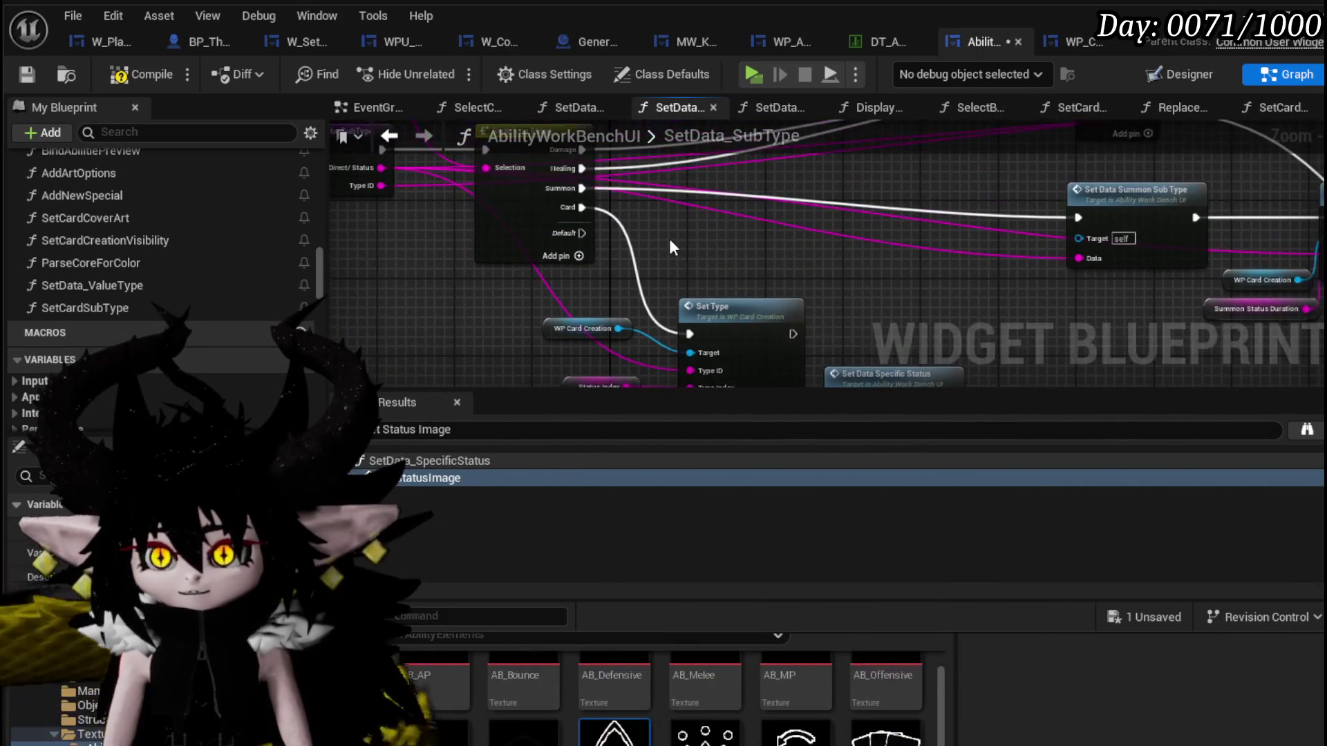
pyautogui.moveTo(853, 292); pyautogui.dragTo(735, 212)
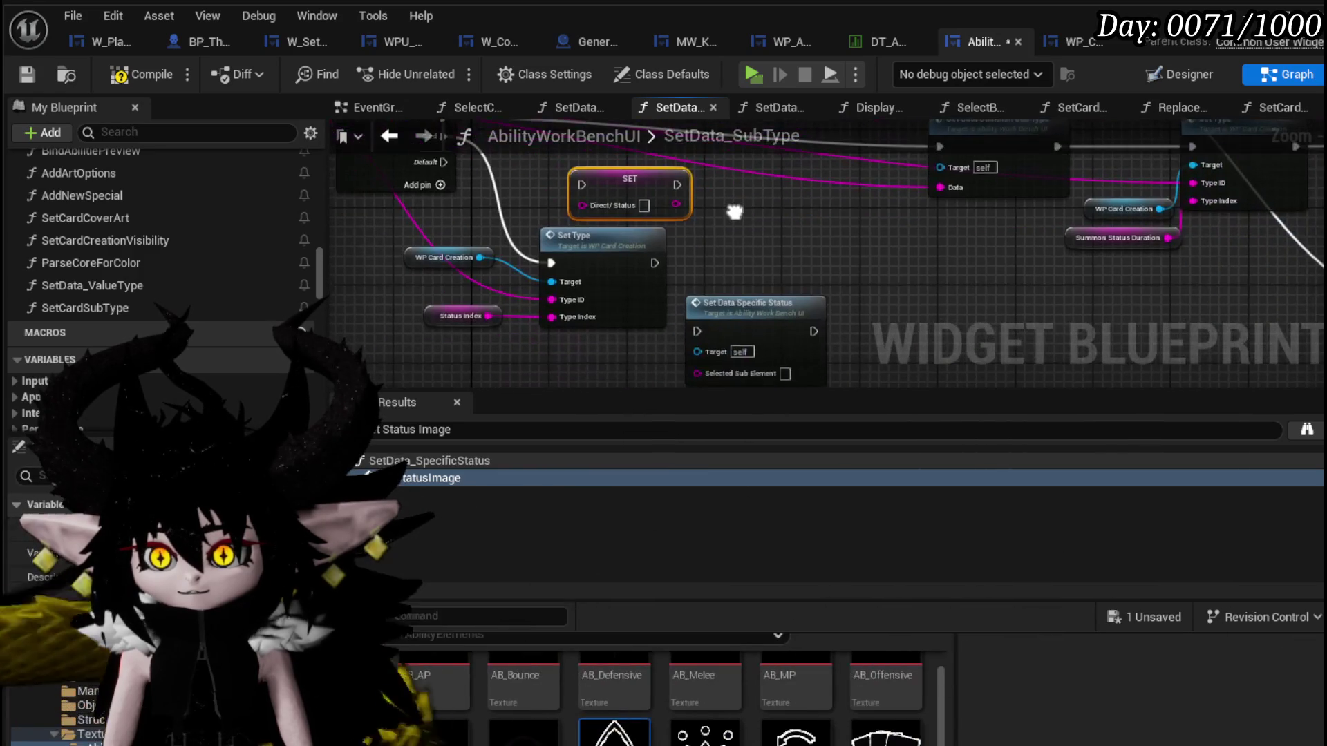
pyautogui.moveTo(421, 337)
pyautogui.mouseDown()
pyautogui.moveTo(597, 244)
pyautogui.moveTo(606, 274)
pyautogui.mouseUp()
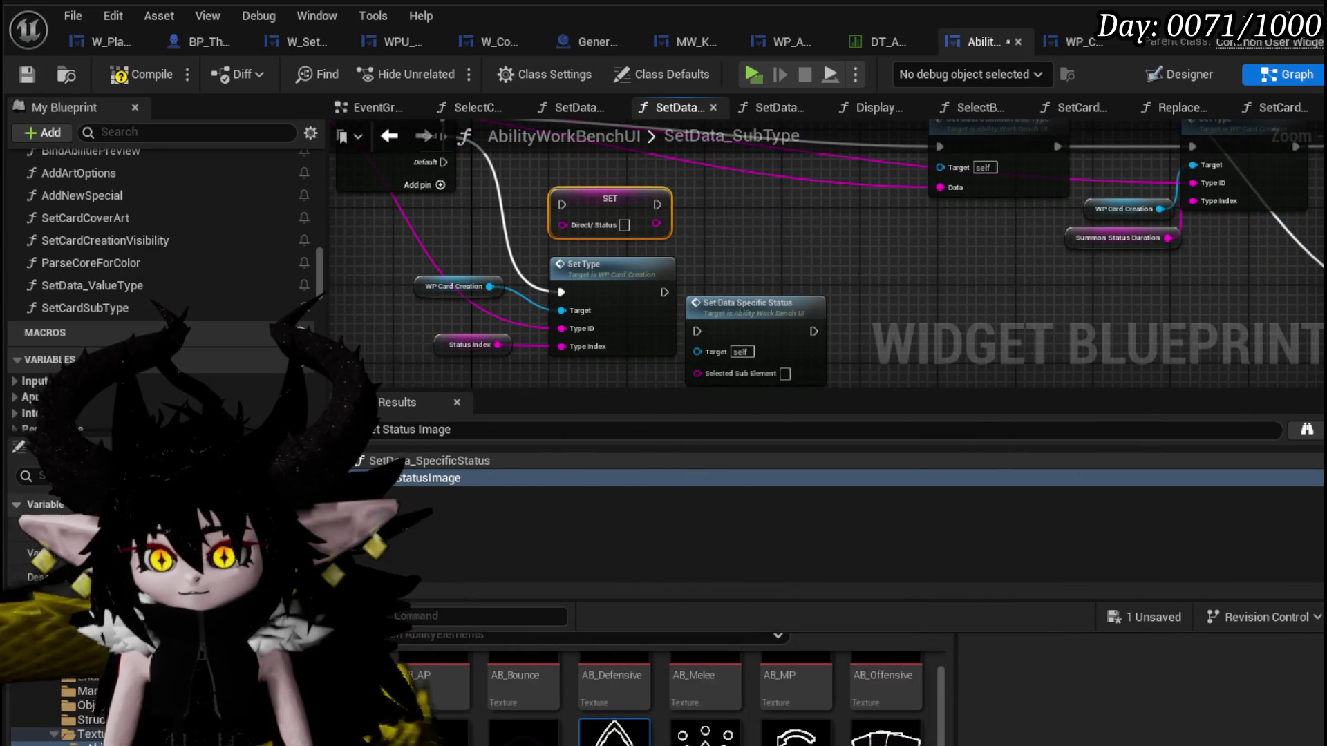
pyautogui.click(28, 71)
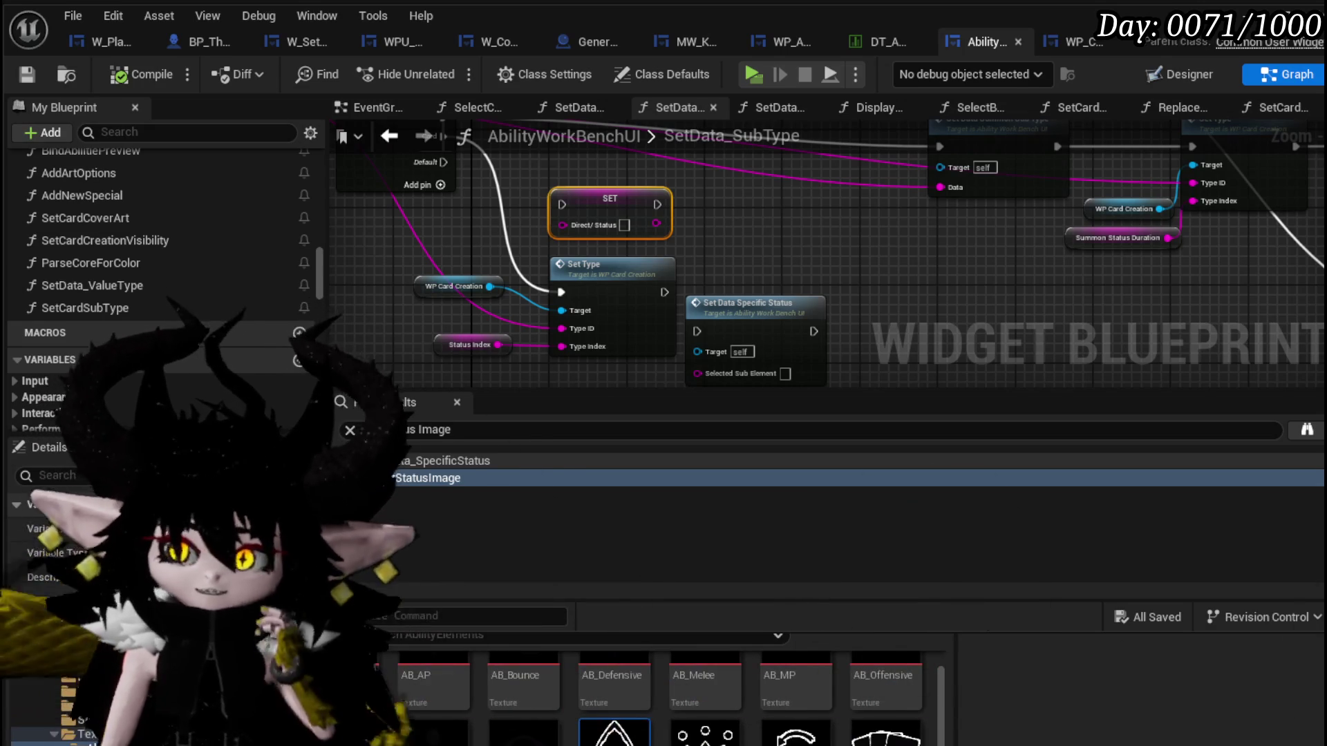
pyautogui.moveTo(541, 217); pyautogui.dragTo(772, 318)
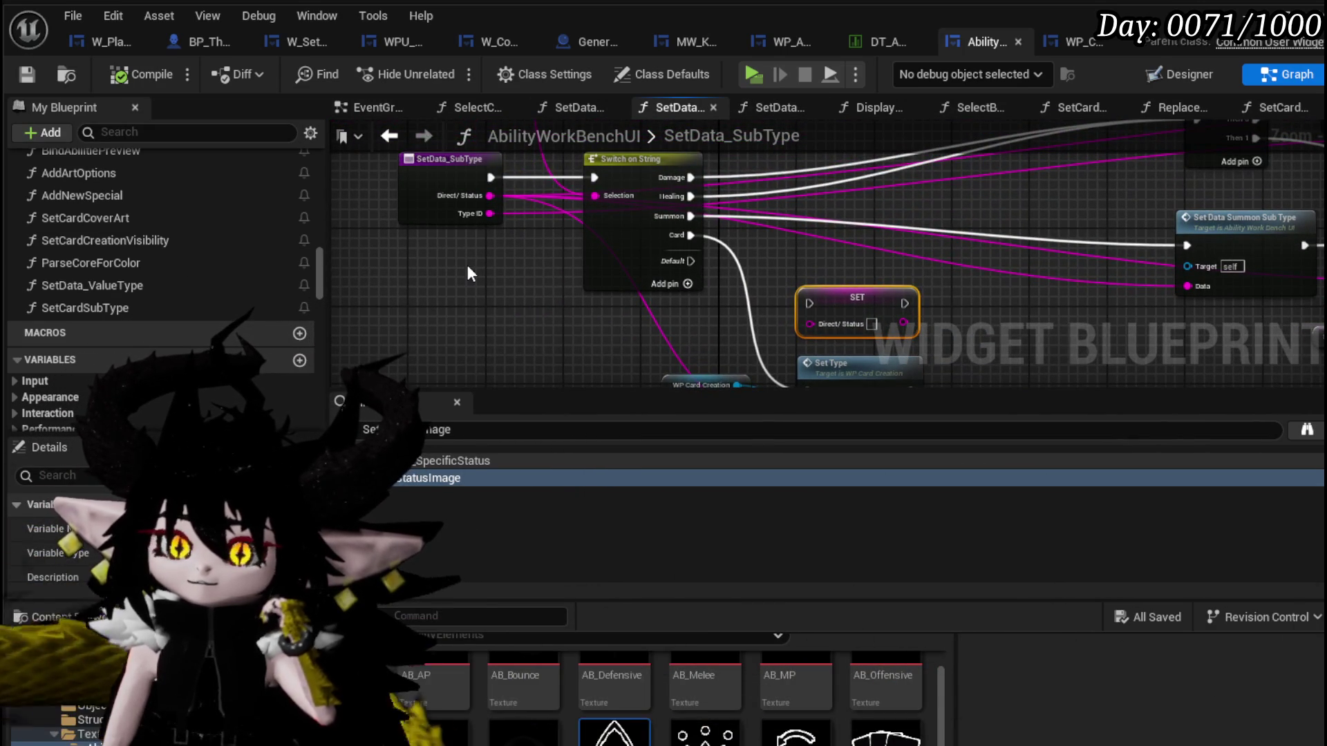
pyautogui.scroll(5, 193, 194)
pyautogui.scroll(3, 194, 194)
pyautogui.scroll(3, 193, 194)
pyautogui.scroll(3, 195, 194)
pyautogui.scroll(2, 194, 193)
pyautogui.scroll(5, 194, 194)
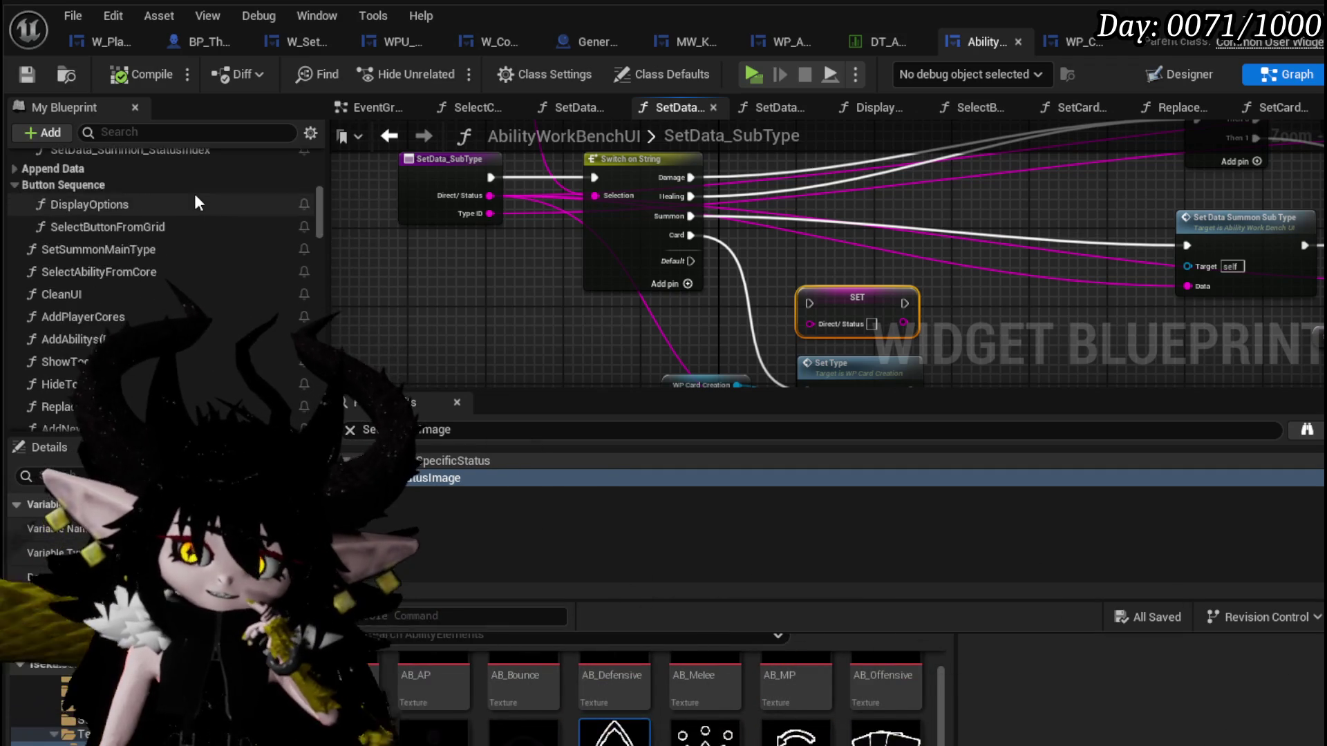
pyautogui.scroll(3, 142, 217)
pyautogui.scroll(1, 156, 280)
# Glance at the DisplayOptions graph, then switch to the SelectButtonFromGrid function graph.
pyautogui.doubleClick(110, 320)
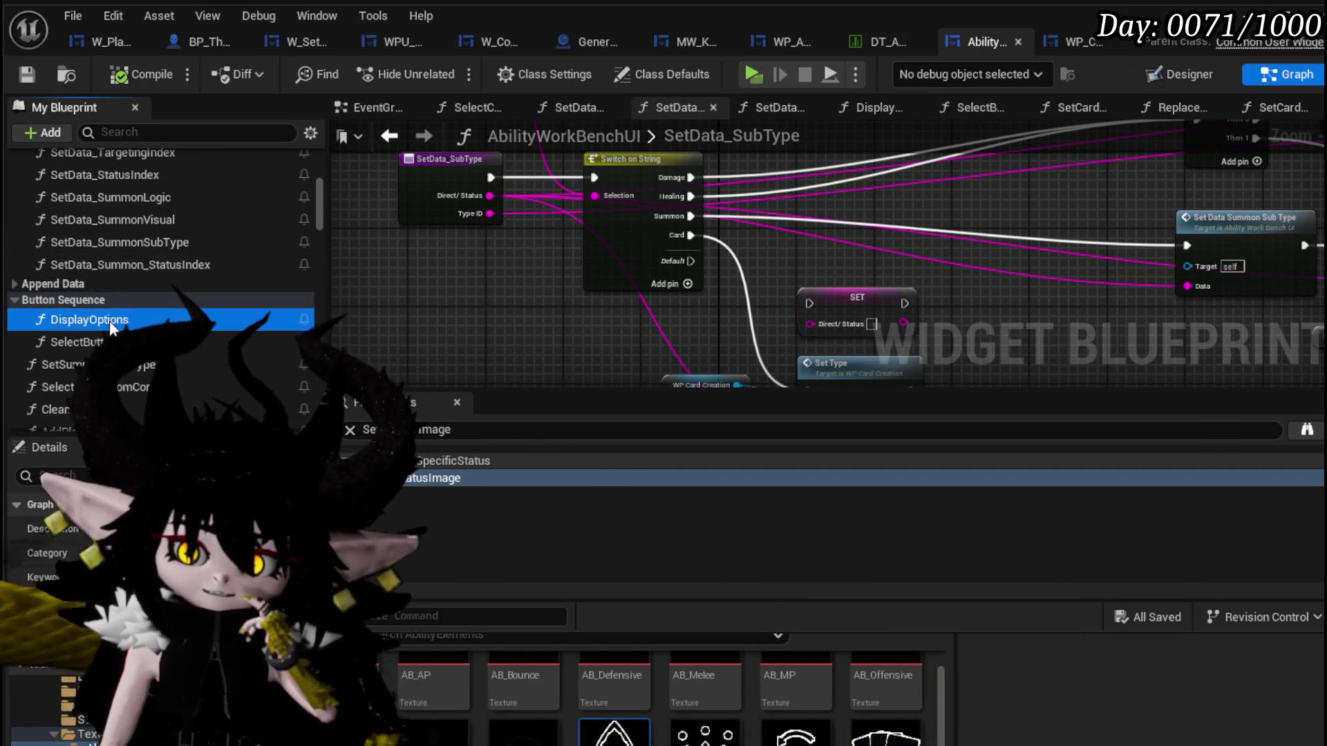
pyautogui.scroll(-3, 485, 242)
pyautogui.scroll(3, 486, 248)
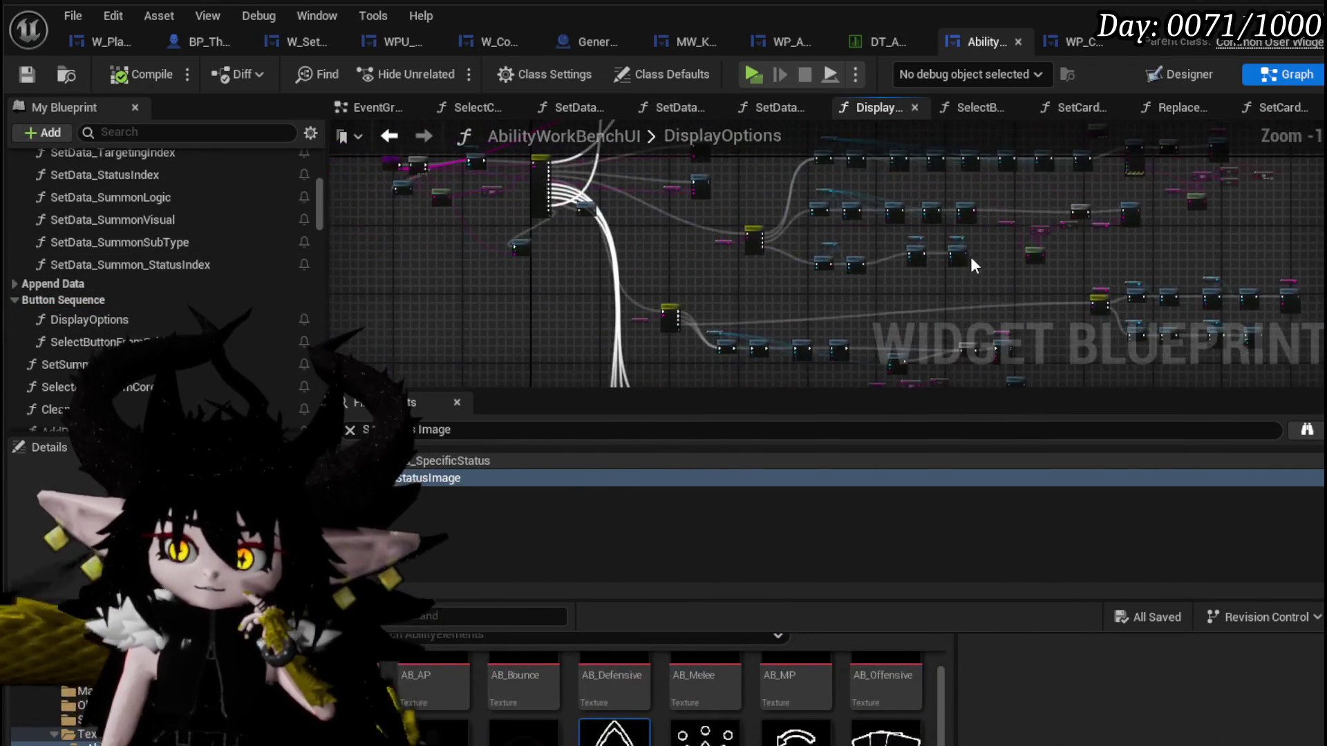
pyautogui.moveTo(634, 283); pyautogui.dragTo(657, 269)
pyautogui.click(640, 255)
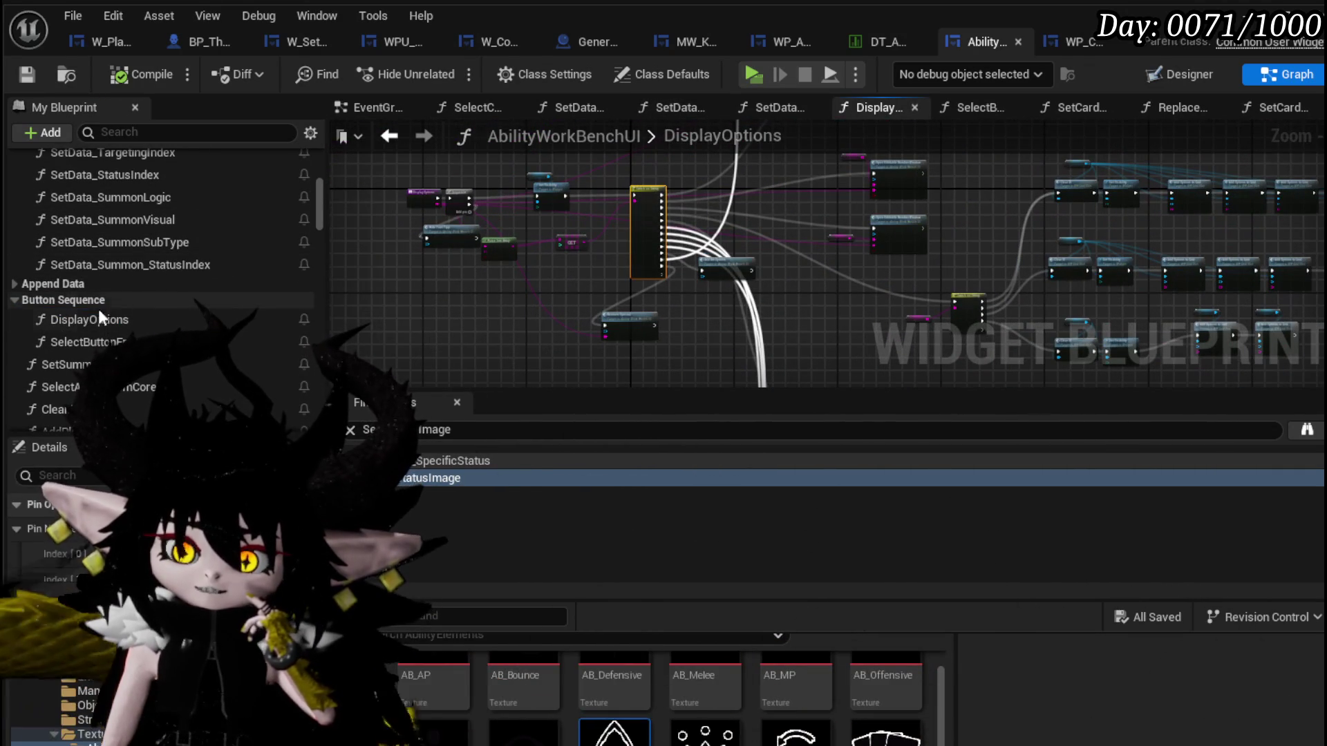
pyautogui.doubleClick(90, 344)
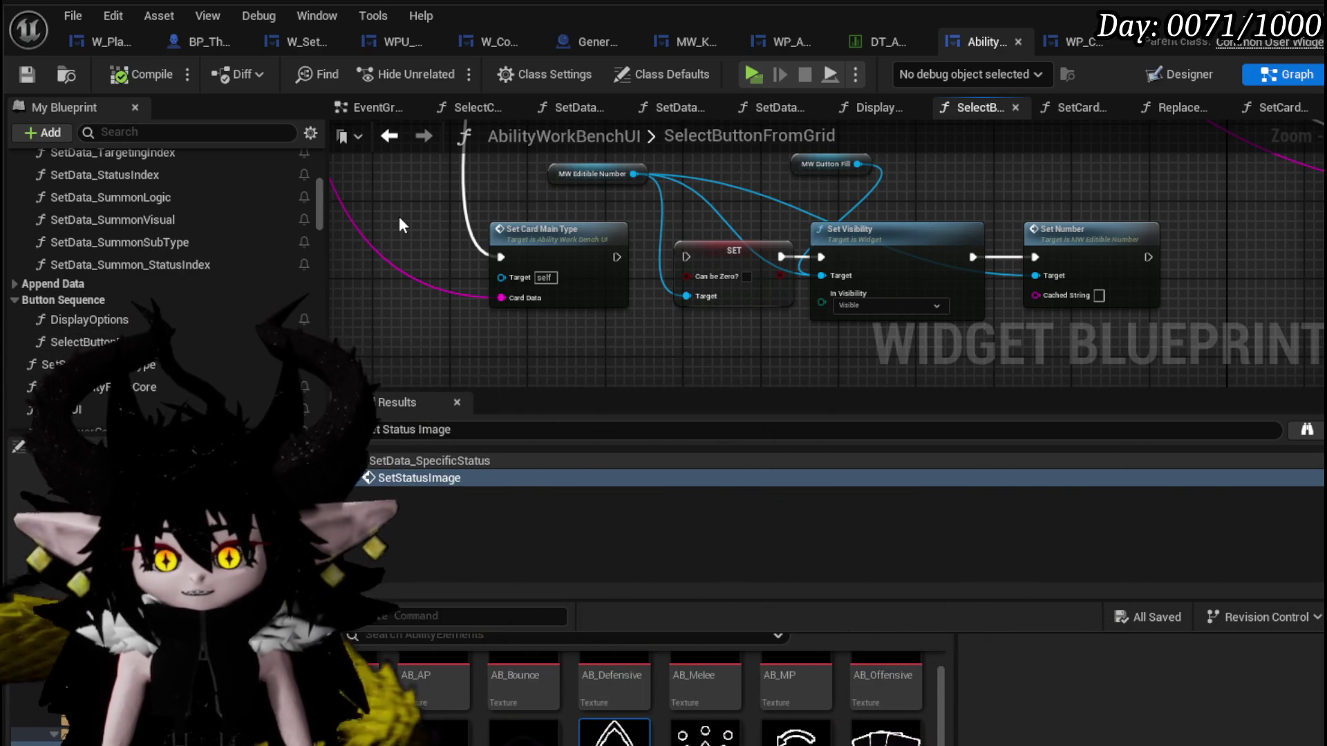
pyautogui.scroll(-3, 418, 211)
pyautogui.scroll(-3, 497, 238)
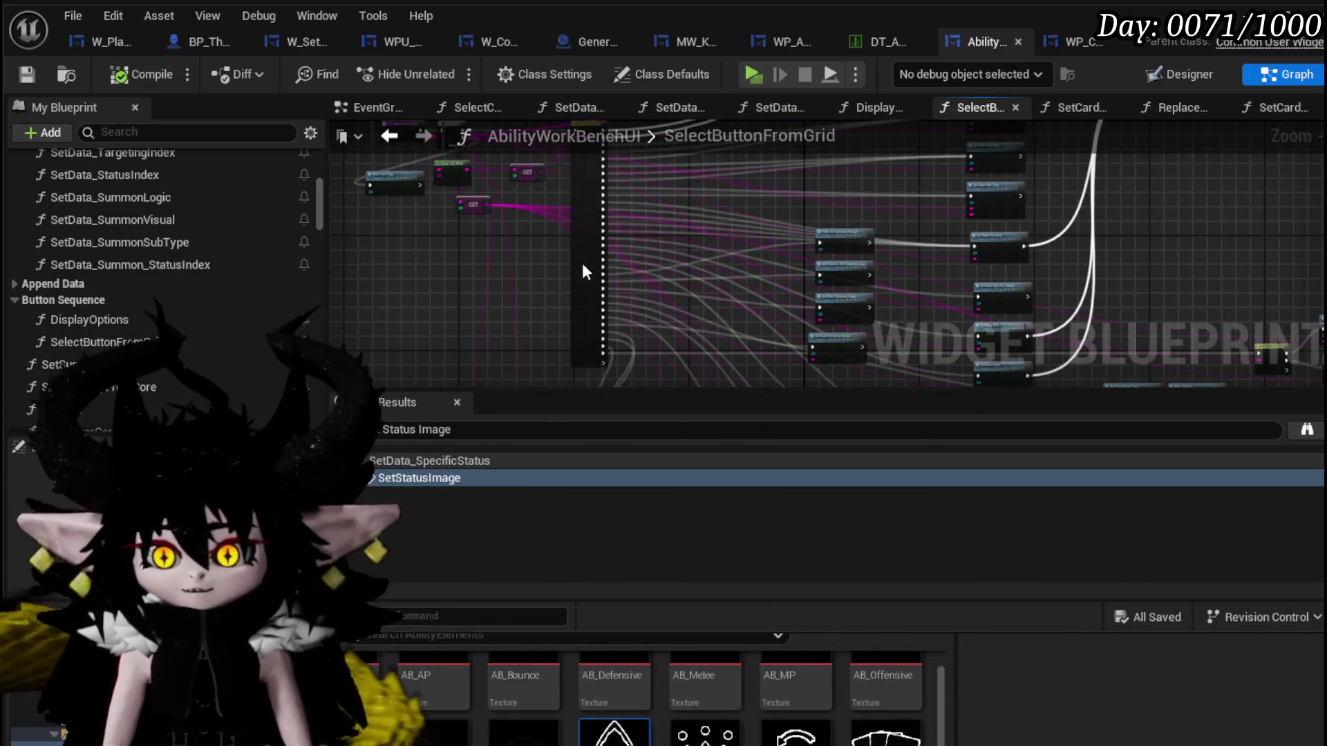
pyautogui.scroll(2, 582, 271)
pyautogui.scroll(2, 524, 266)
pyautogui.scroll(3, 747, 346)
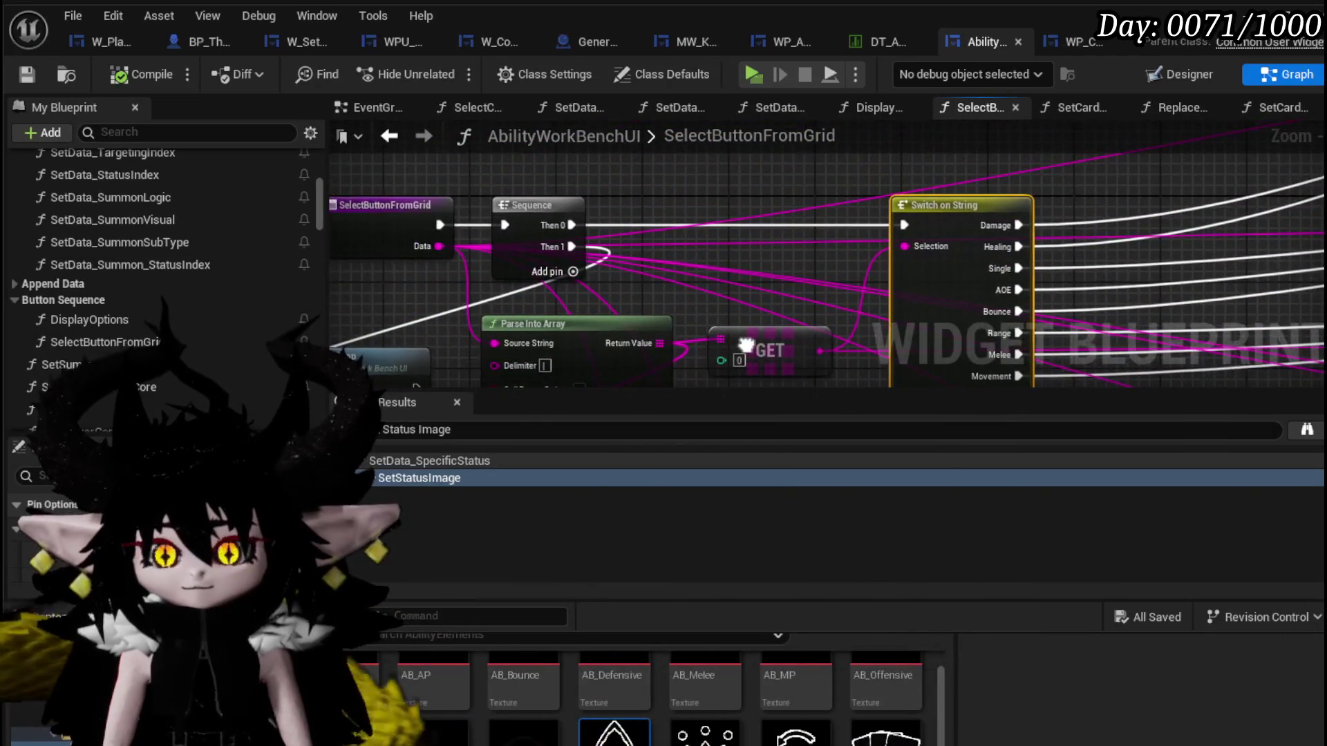
# Delete the Hide Options node from the SelectButtonFromGrid graph.
pyautogui.moveTo(747, 346)
pyautogui.mouseDown()
pyautogui.moveTo(450, 228)
pyautogui.moveTo(421, 261)
pyautogui.moveTo(386, 221)
pyautogui.mouseUp()
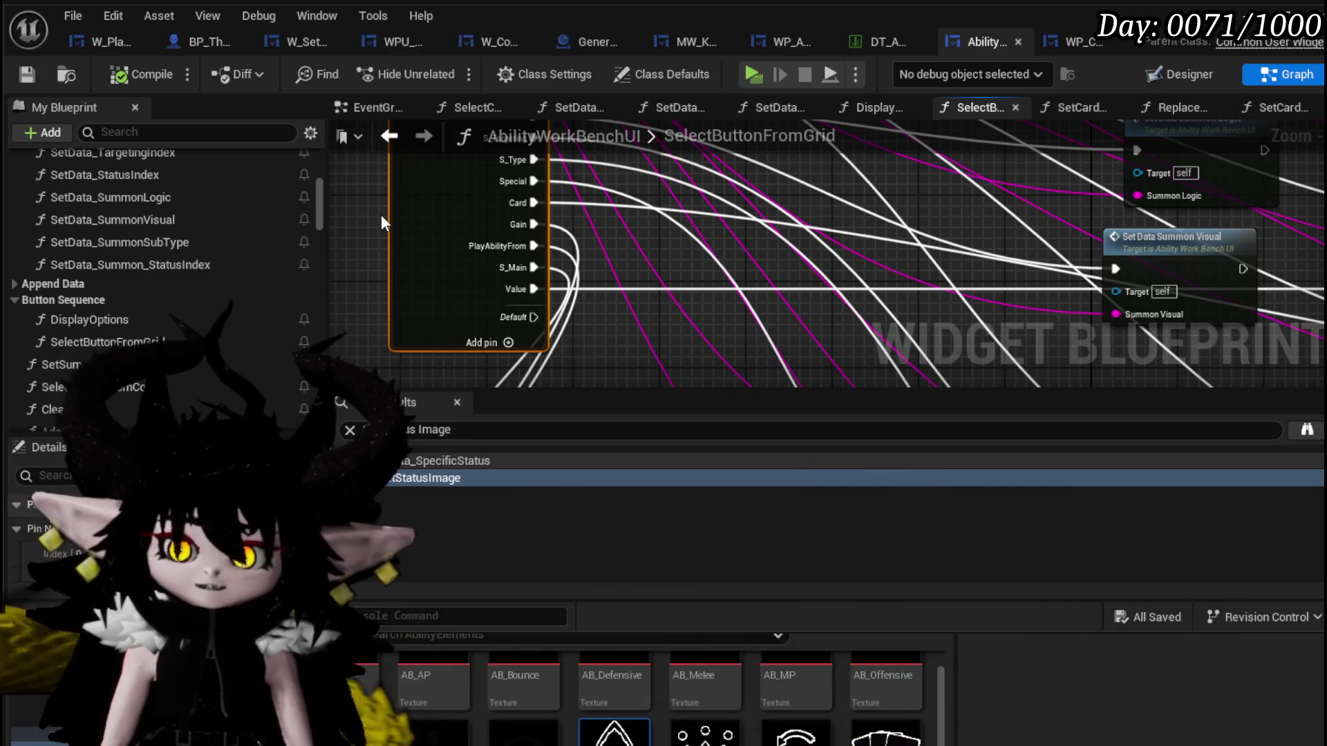
pyautogui.scroll(-3, 417, 225)
pyautogui.scroll(3, 417, 225)
pyautogui.moveTo(558, 254)
pyautogui.mouseDown()
pyautogui.moveTo(474, 257)
pyautogui.moveTo(542, 285)
pyautogui.mouseUp()
pyautogui.scroll(3, 540, 283)
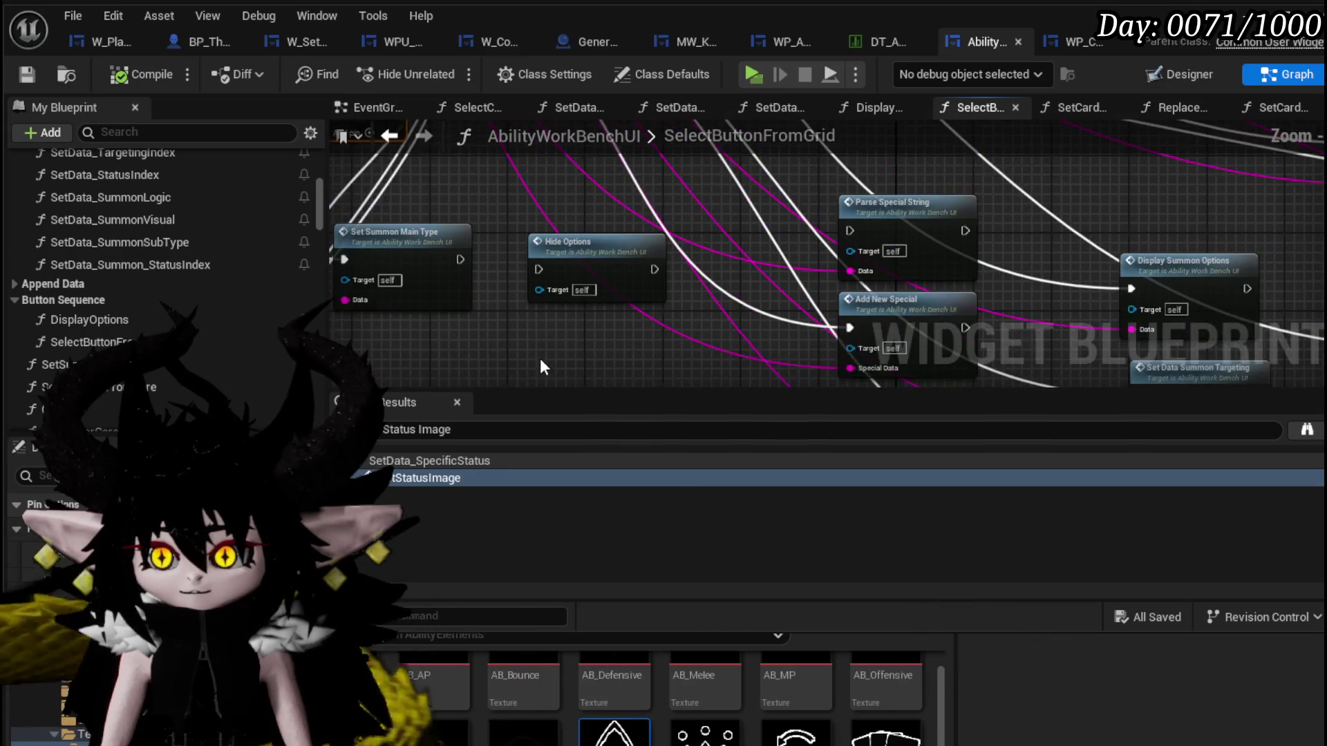
pyautogui.moveTo(539, 369); pyautogui.dragTo(527, 301)
pyautogui.click(581, 202)
pyautogui.moveTo(581, 207); pyautogui.dragTo(487, 270)
pyautogui.press('Delete')
# Check the Display Summon Options node and save the blueprint.
pyautogui.moveTo(942, 249); pyautogui.dragTo(520, 125)
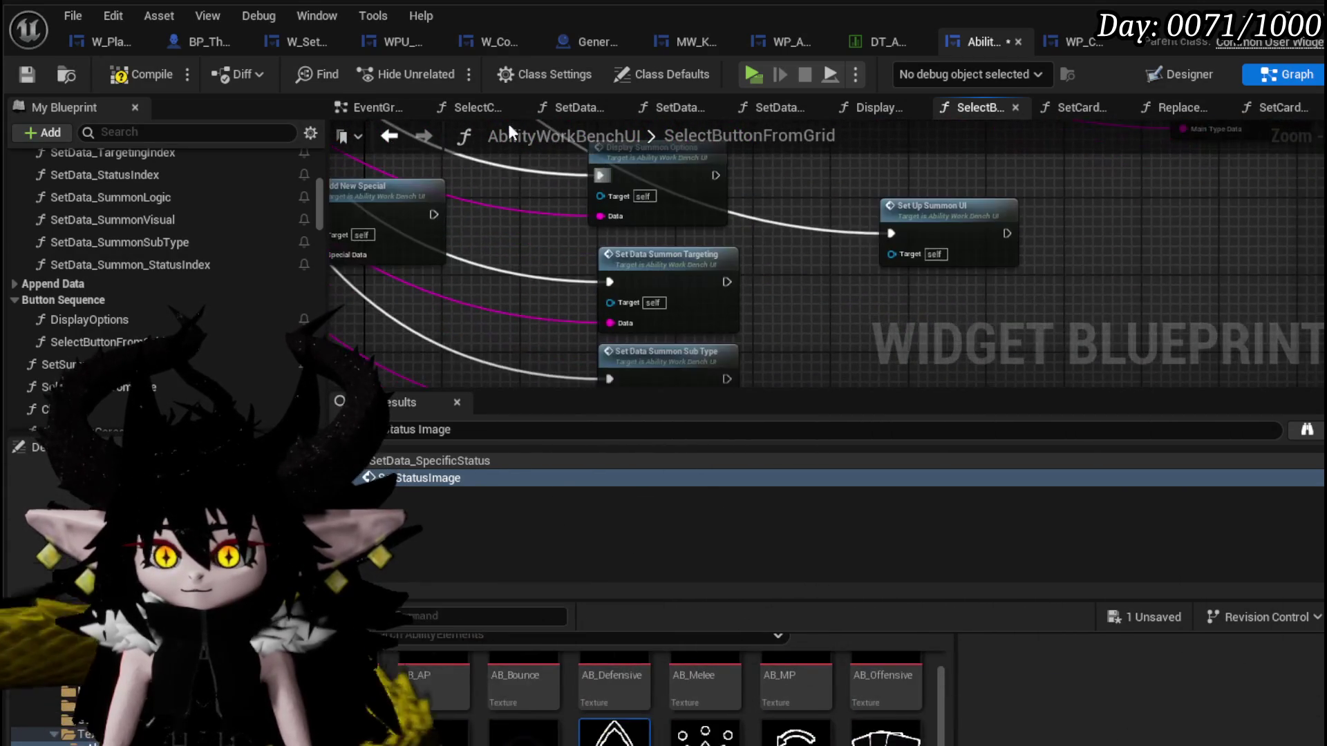
pyautogui.scroll(-4, 863, 226)
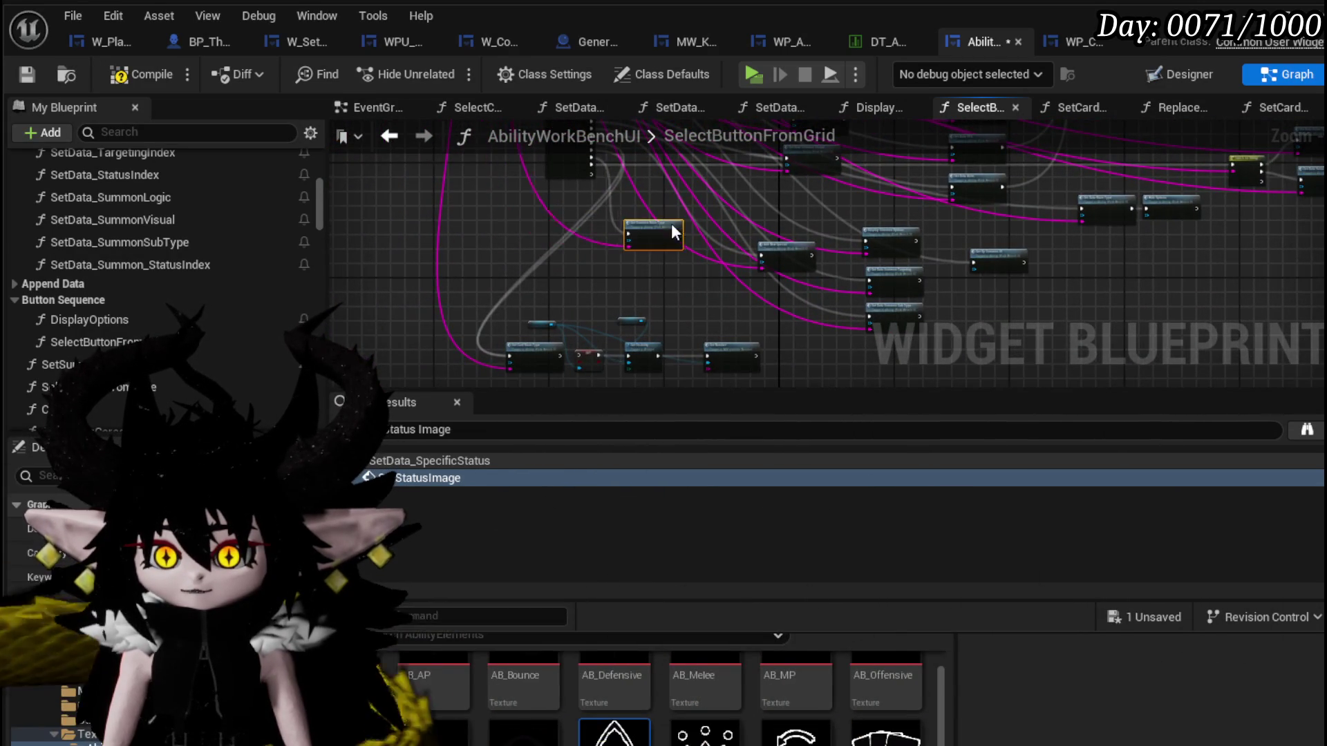
pyautogui.scroll(4, 657, 232)
pyautogui.scroll(-1, 575, 224)
pyautogui.moveTo(549, 293); pyautogui.dragTo(873, 220)
pyautogui.scroll(-2, 561, 320)
pyautogui.scroll(3, 561, 319)
pyautogui.scroll(2, 645, 321)
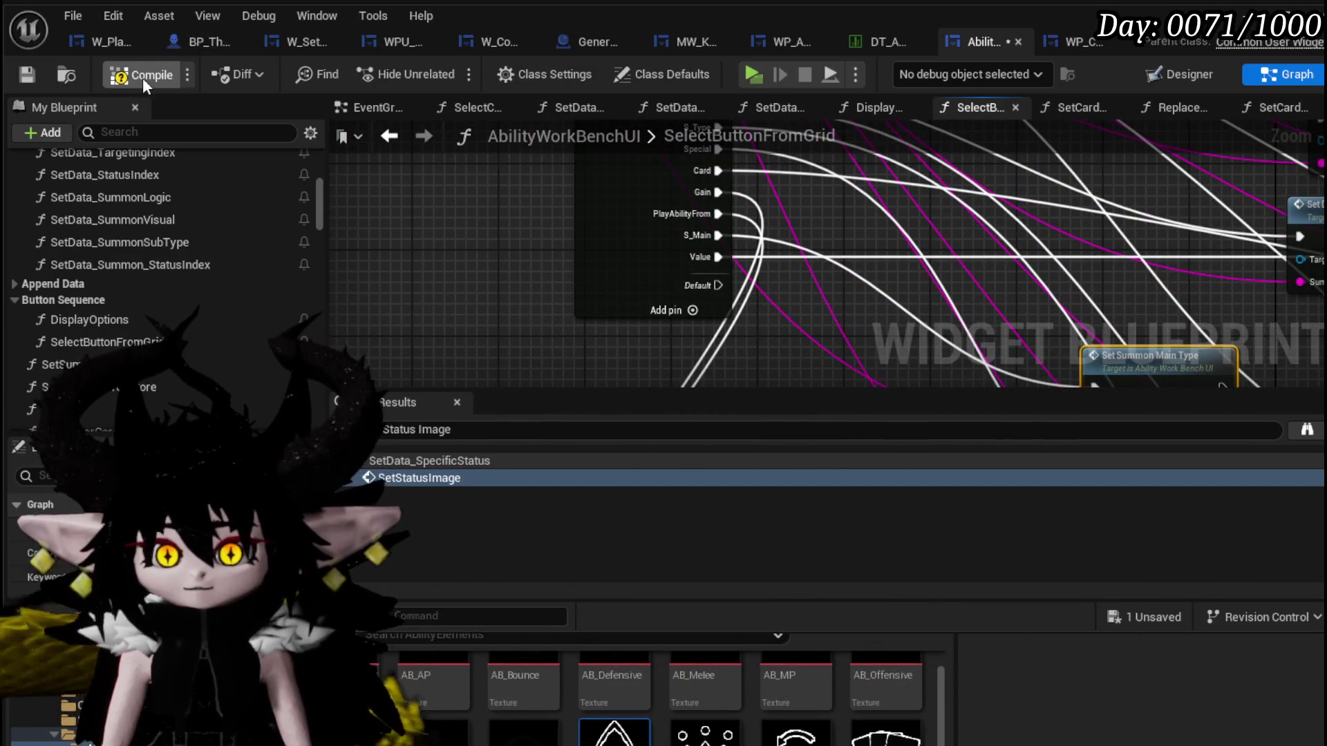
pyautogui.click(25, 75)
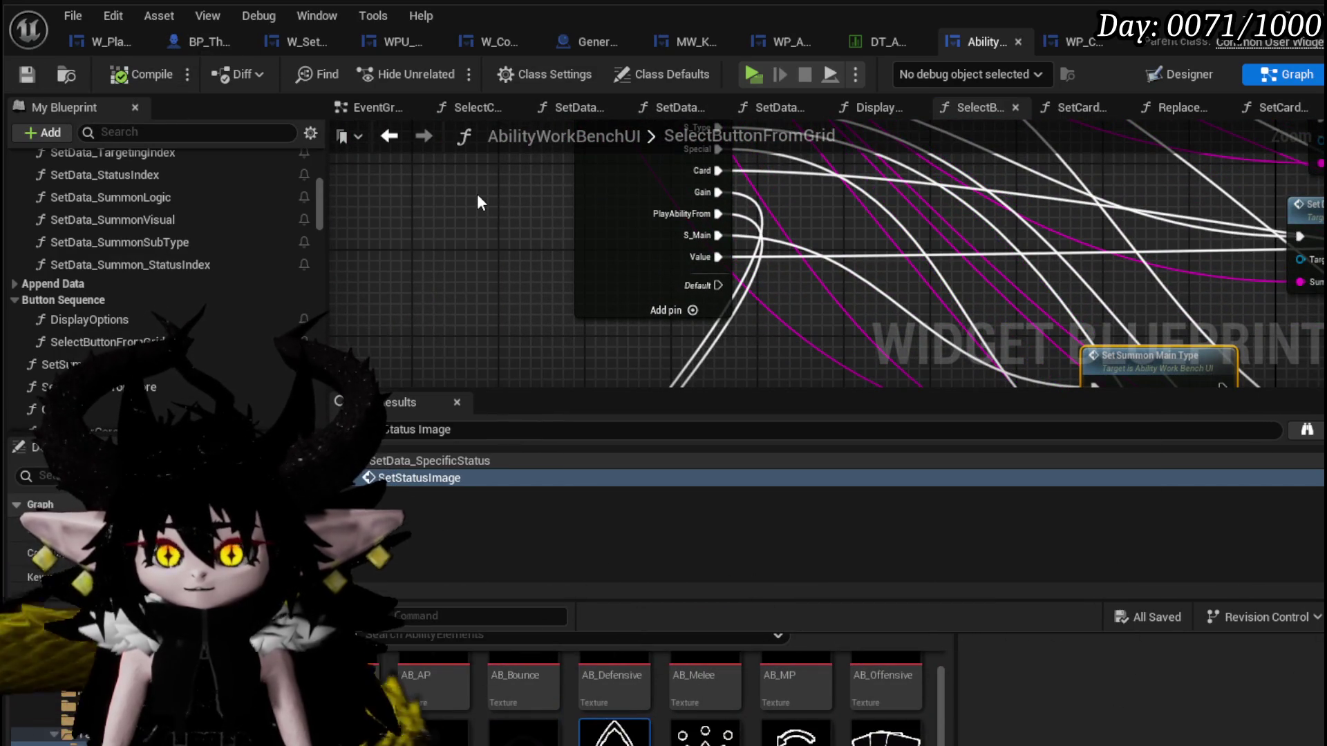
pyautogui.scroll(-2, 477, 194)
pyautogui.scroll(-1, 579, 245)
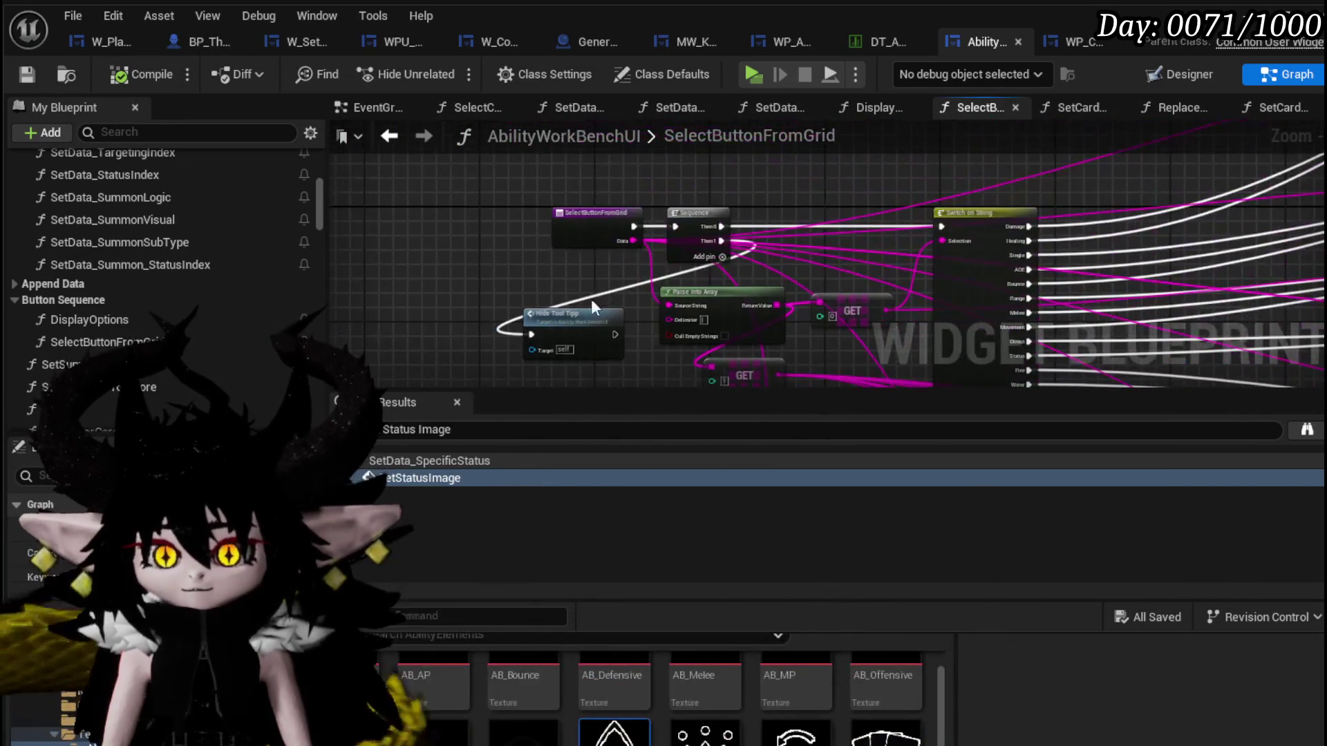
pyautogui.scroll(3, 438, 224)
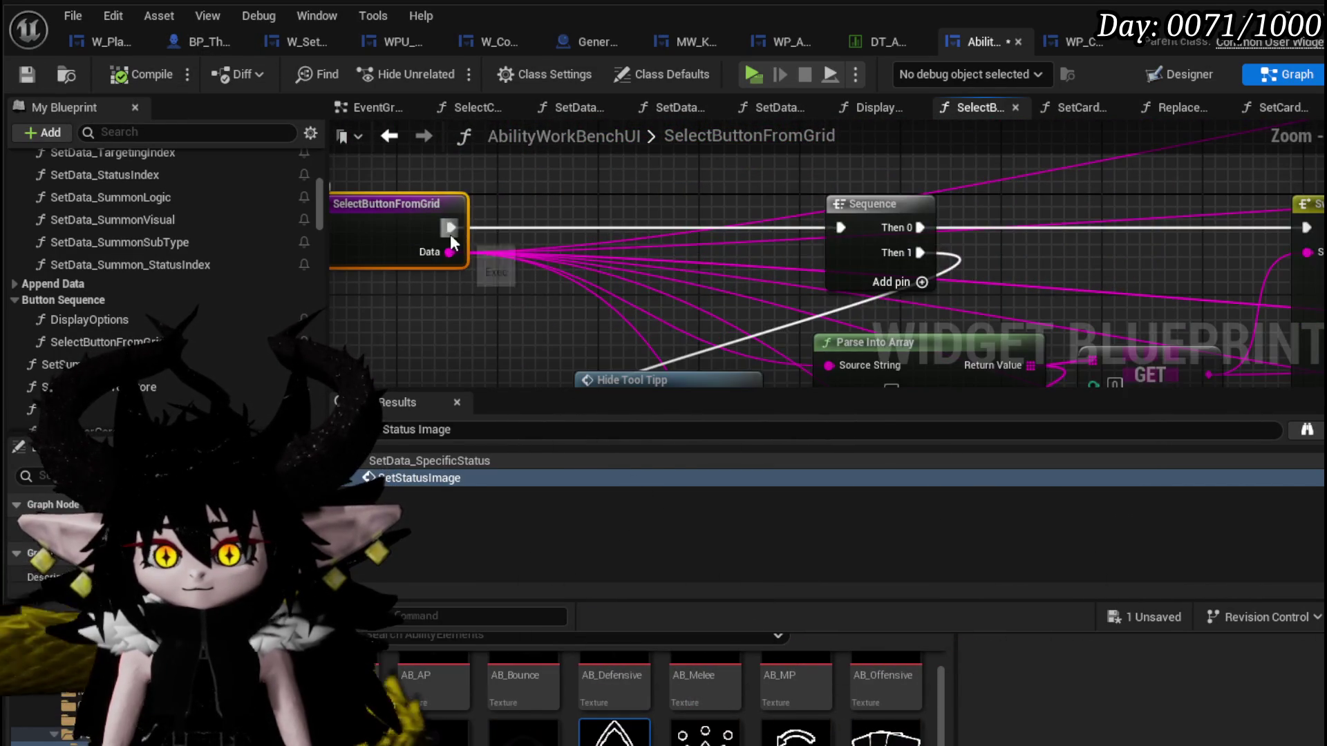
# Add a Print String after the entry that prints ButtonData appended with the Data input.
pyautogui.moveTo(449, 228); pyautogui.dragTo(520, 217)
pyautogui.write('Pri')
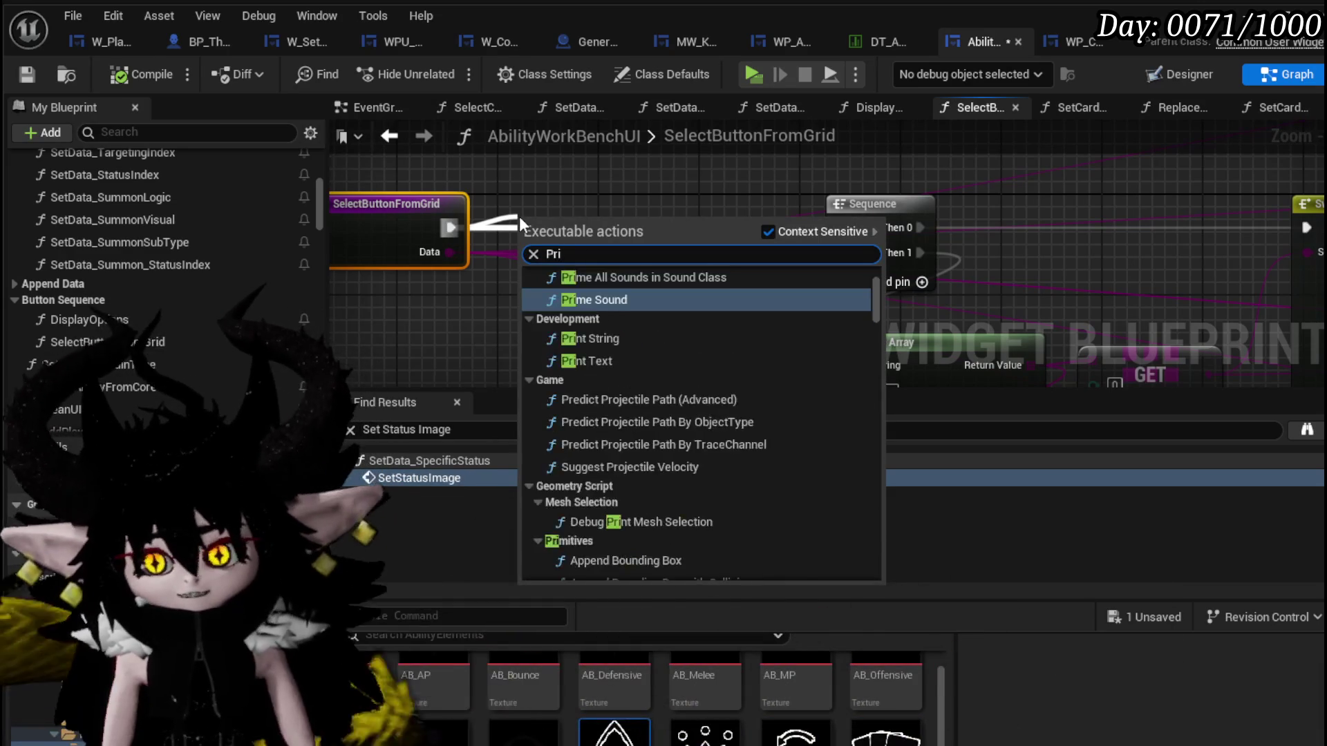
pyautogui.write('nt Stri')
pyautogui.press('Return')
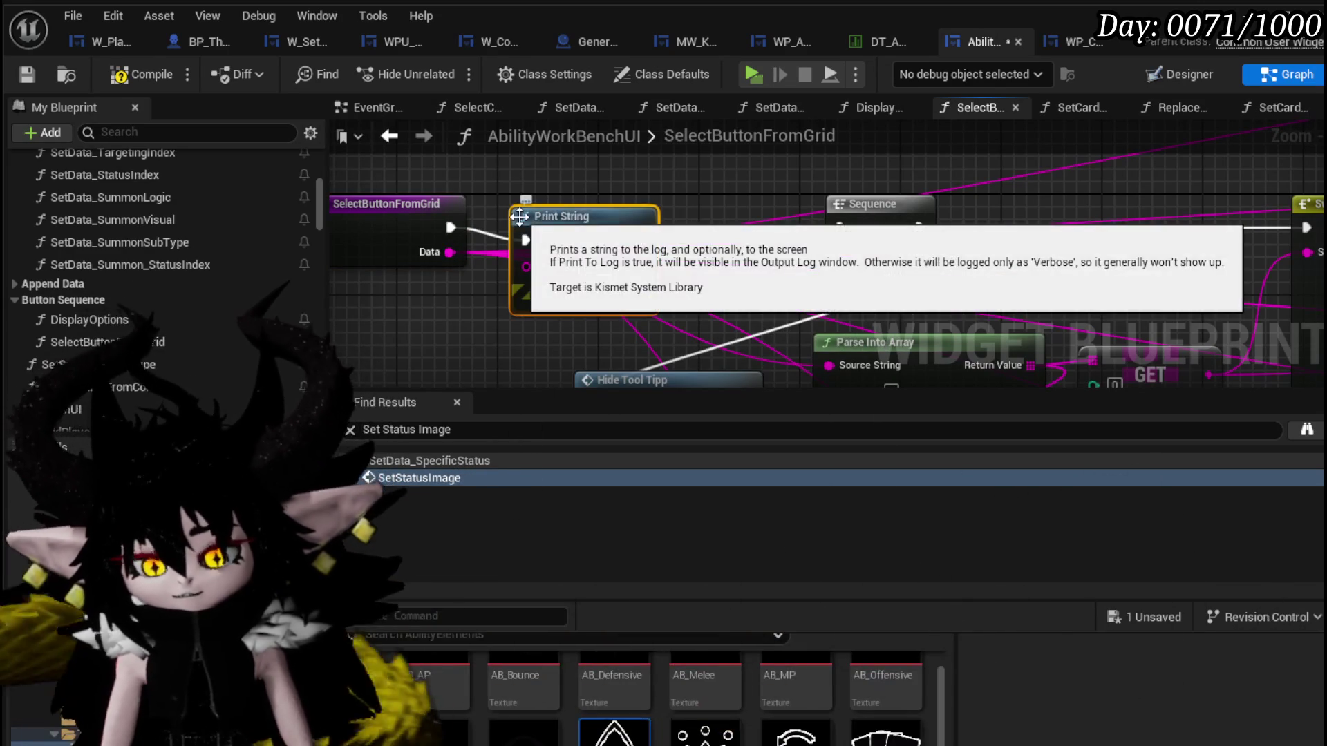
pyautogui.moveTo(436, 257); pyautogui.dragTo(534, 283)
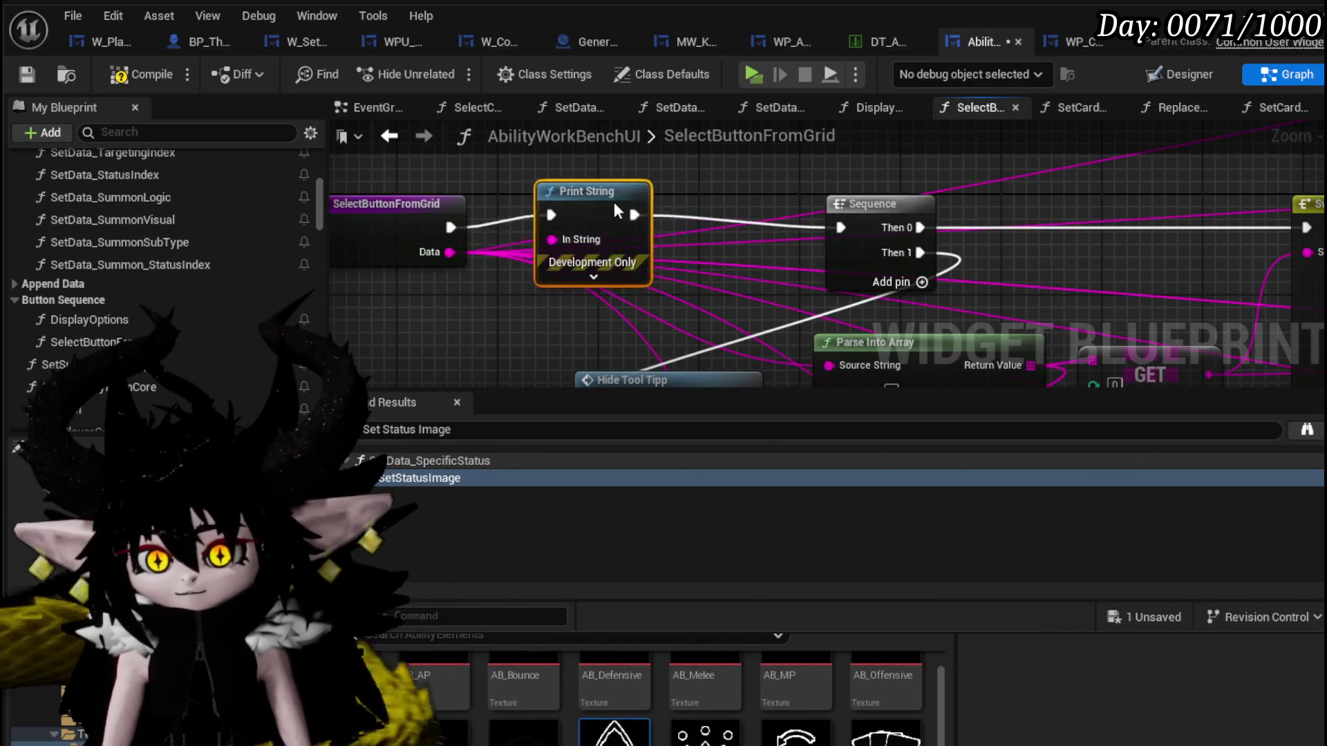
pyautogui.scroll(2, 594, 227)
pyautogui.moveTo(676, 246); pyautogui.dragTo(411, 169)
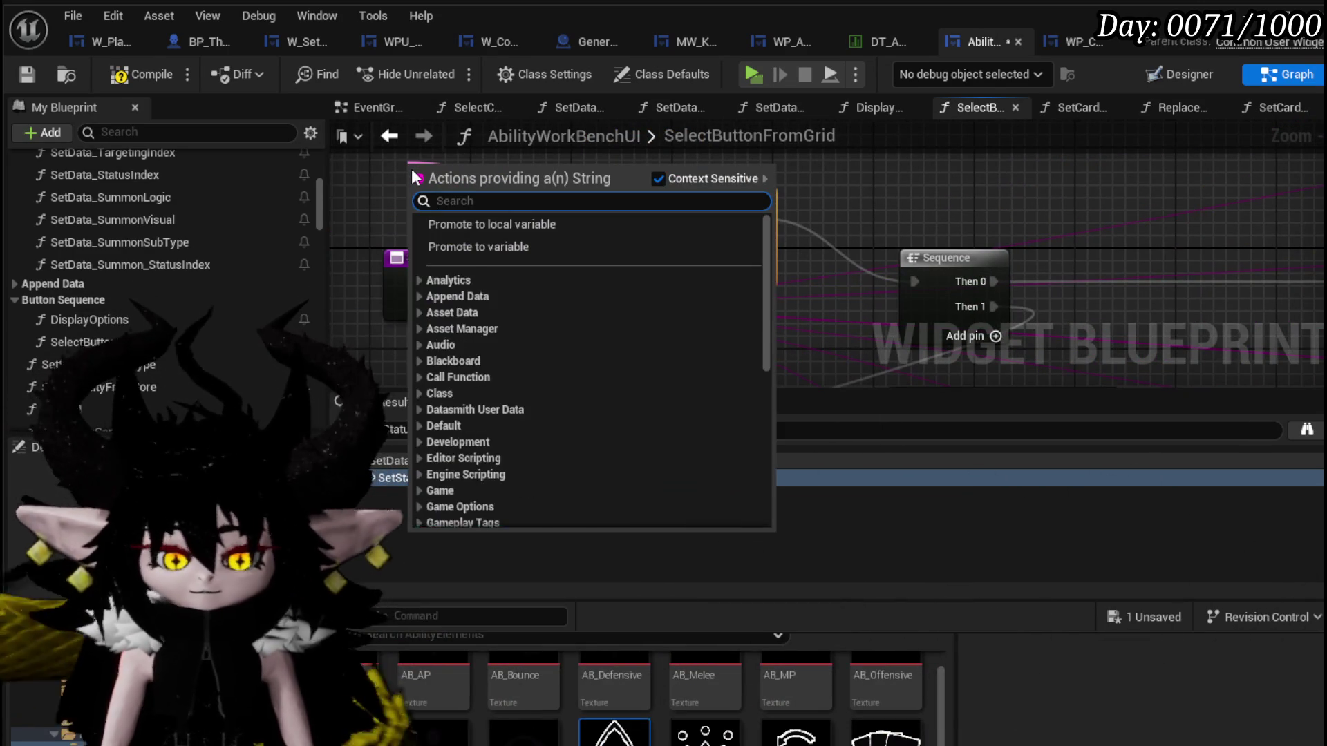
pyautogui.write('append')
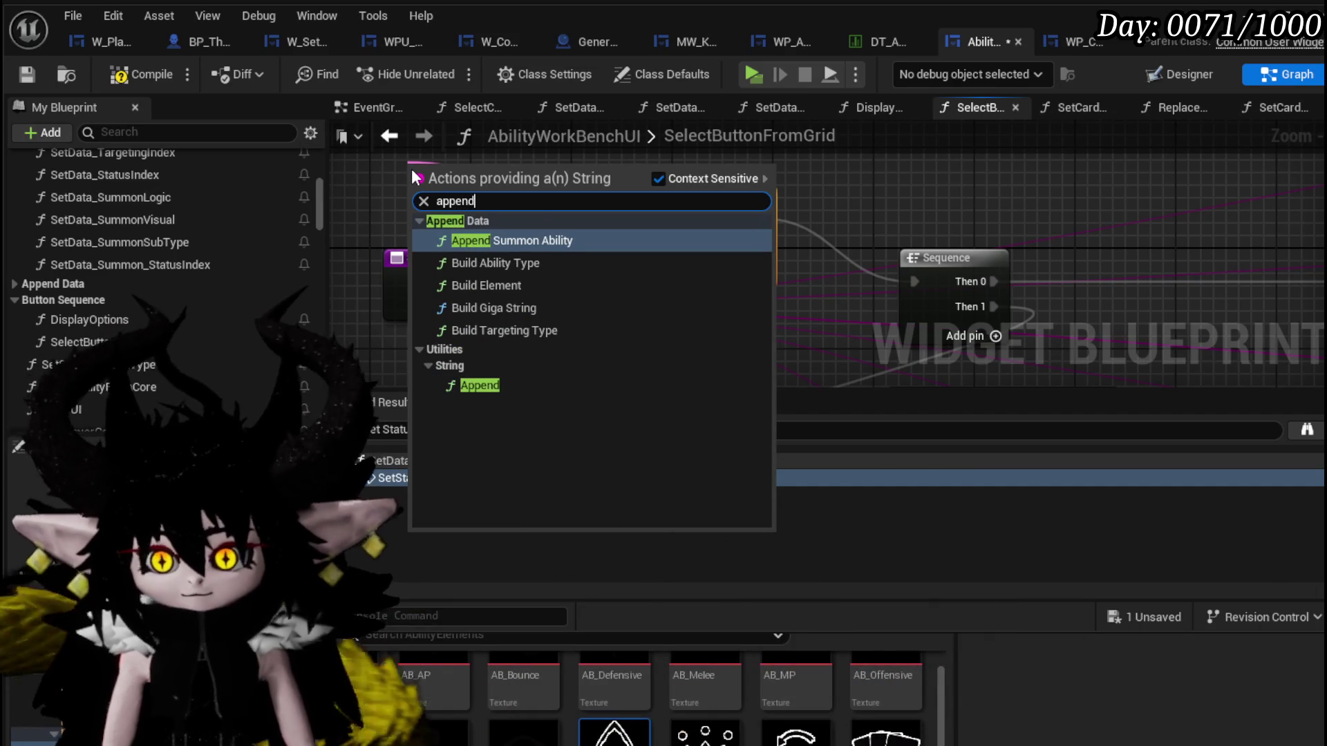
pyautogui.press('Down')
pyautogui.press('Down')
pyautogui.press('Down')
pyautogui.press('Down')
pyautogui.press('Down')
pyautogui.press('Return')
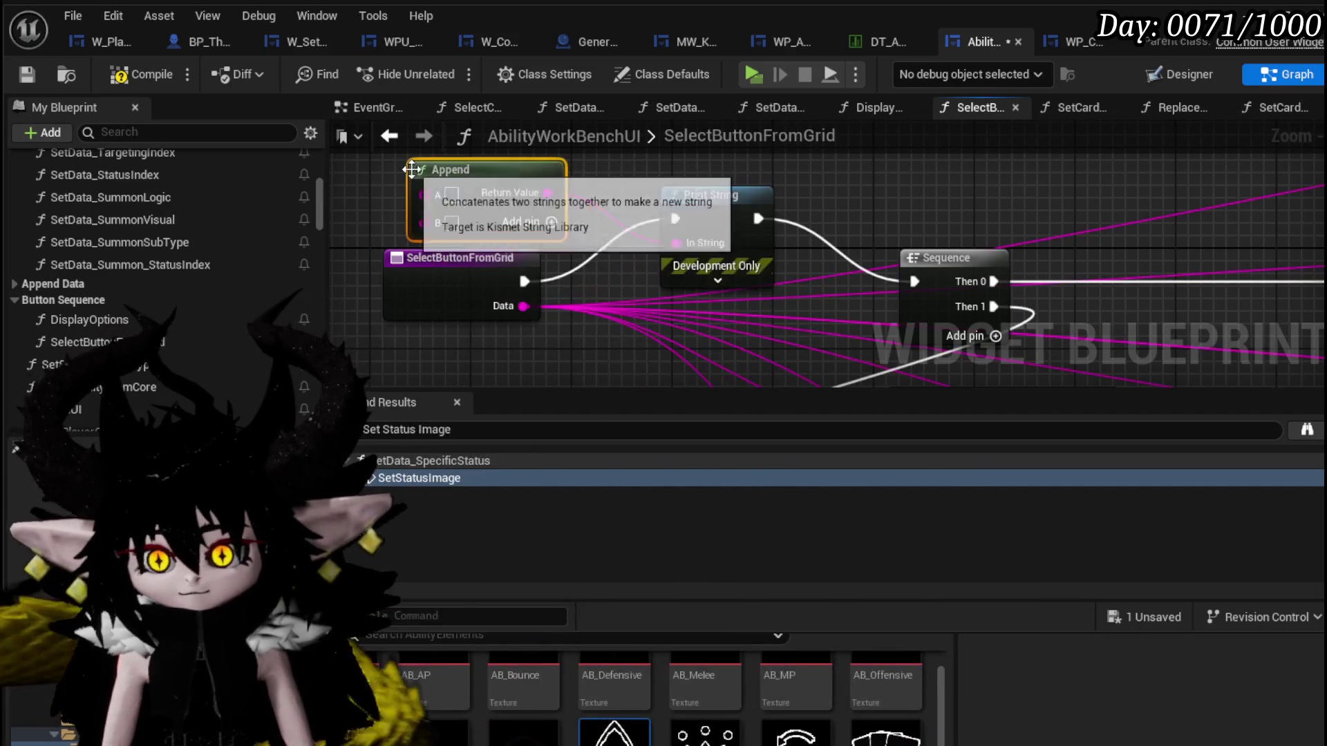
pyautogui.moveTo(524, 306); pyautogui.dragTo(520, 304)
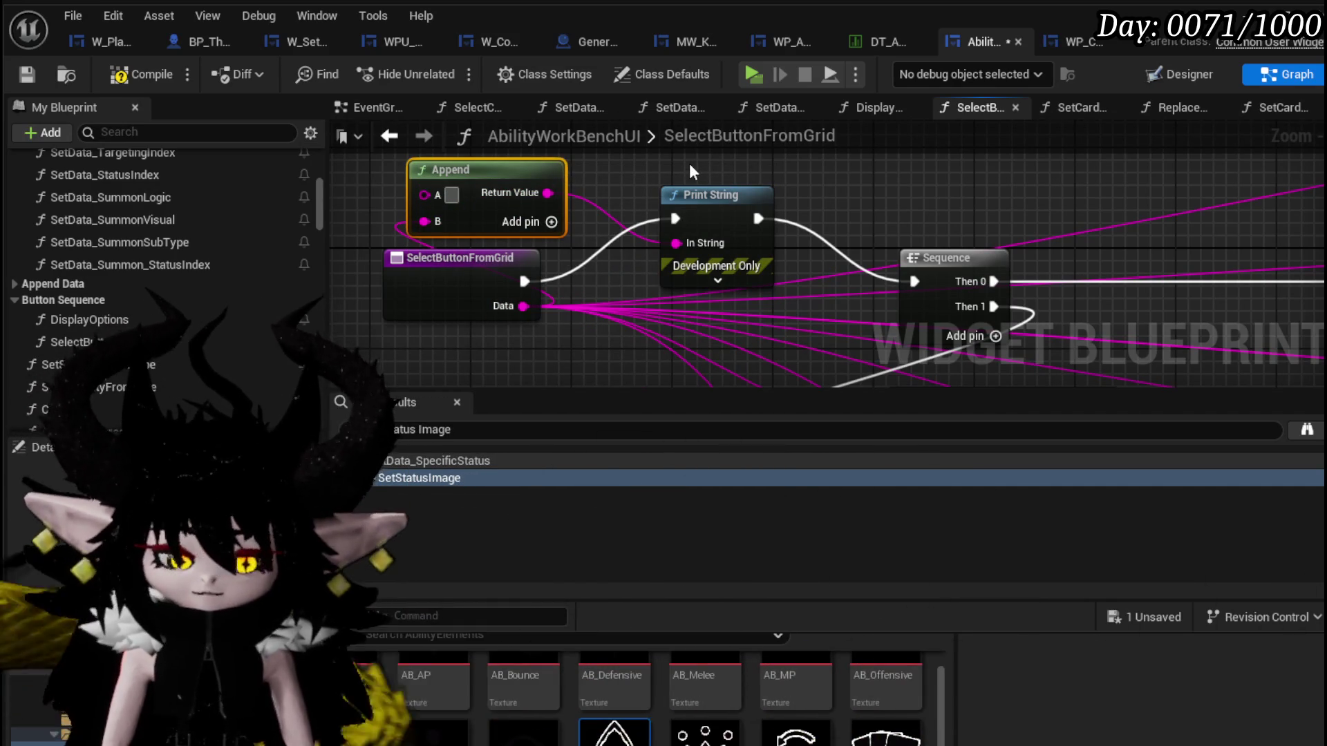
pyautogui.write('ButtonD')
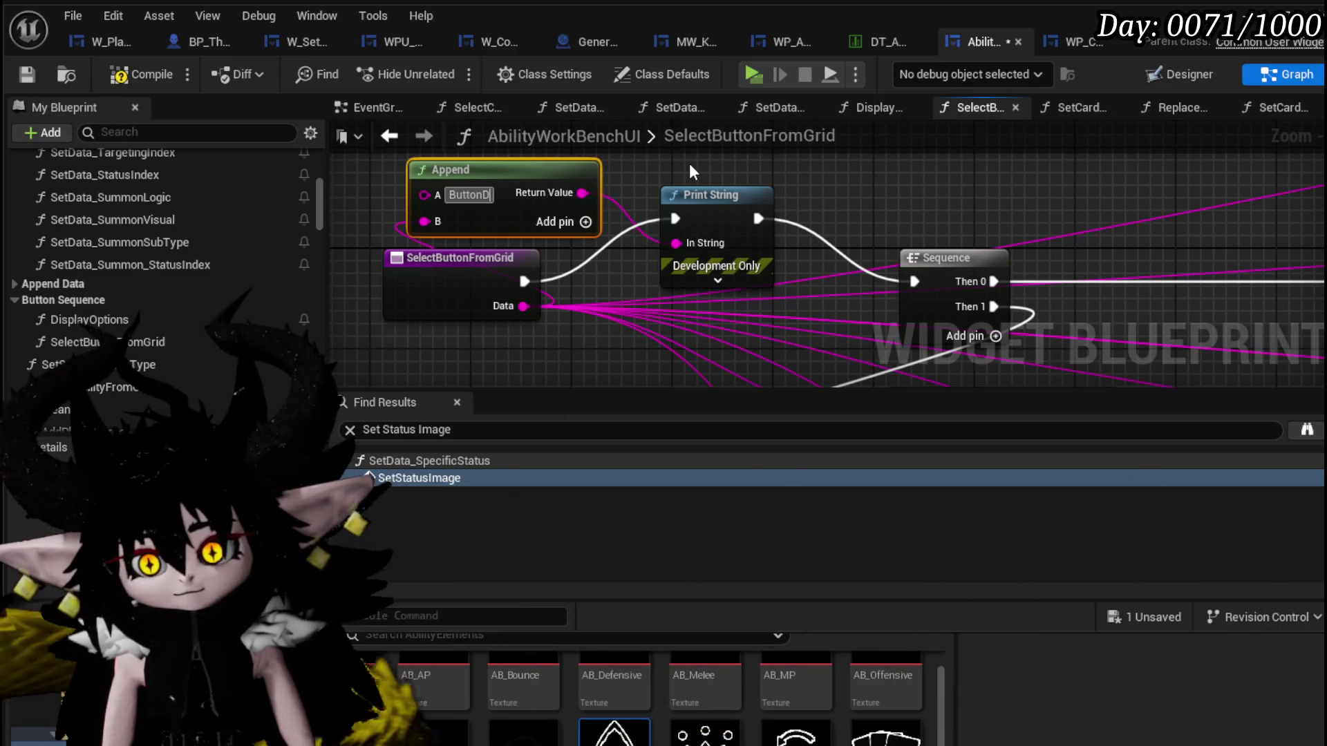
pyautogui.write('ata')
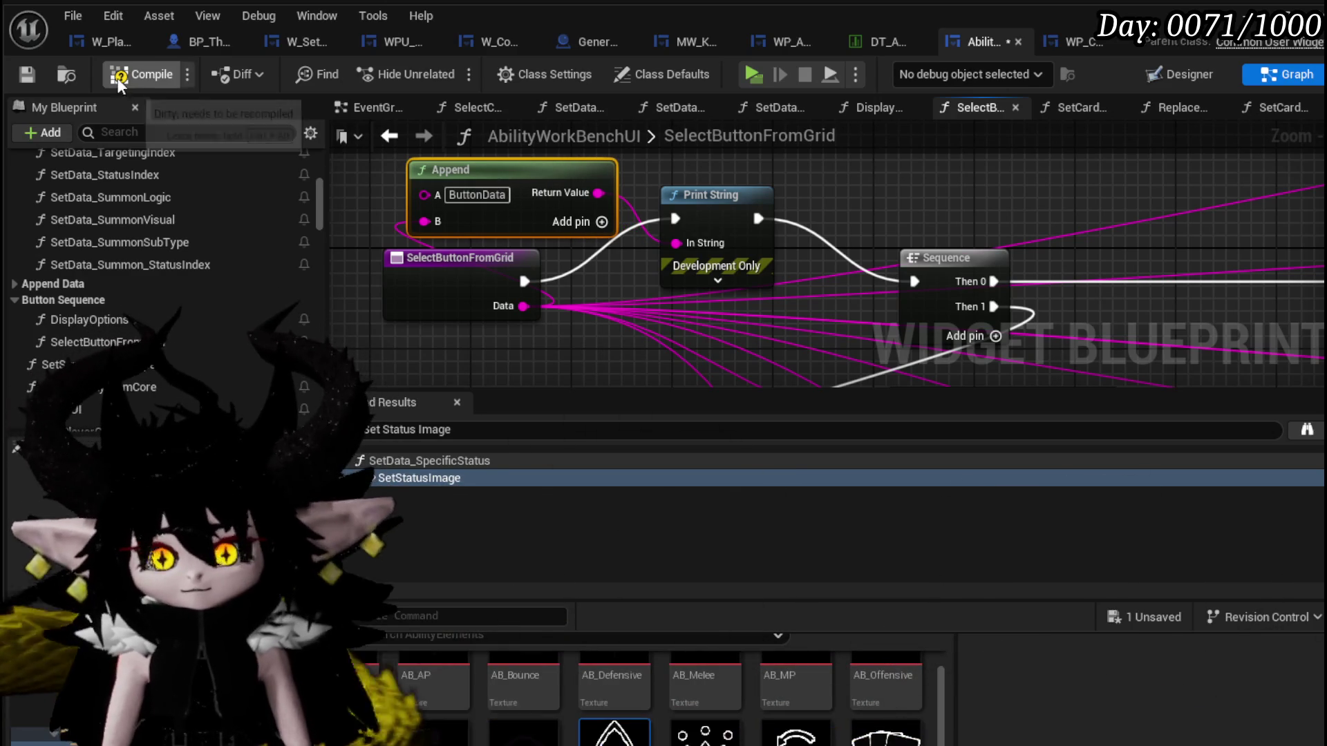
# Compile and save the widget blueprint and switch to the game to test.
pyautogui.click(27, 74)
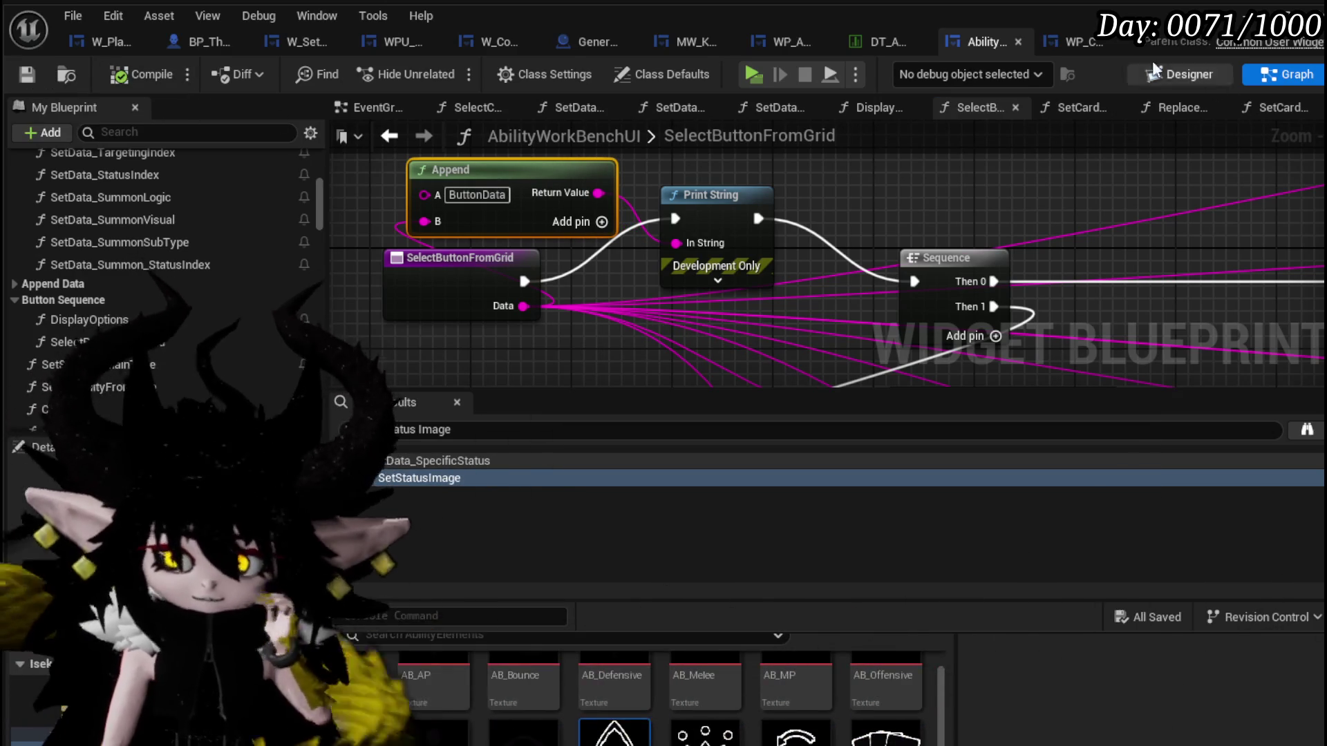
pyautogui.hotkey('alt', 'Tab')
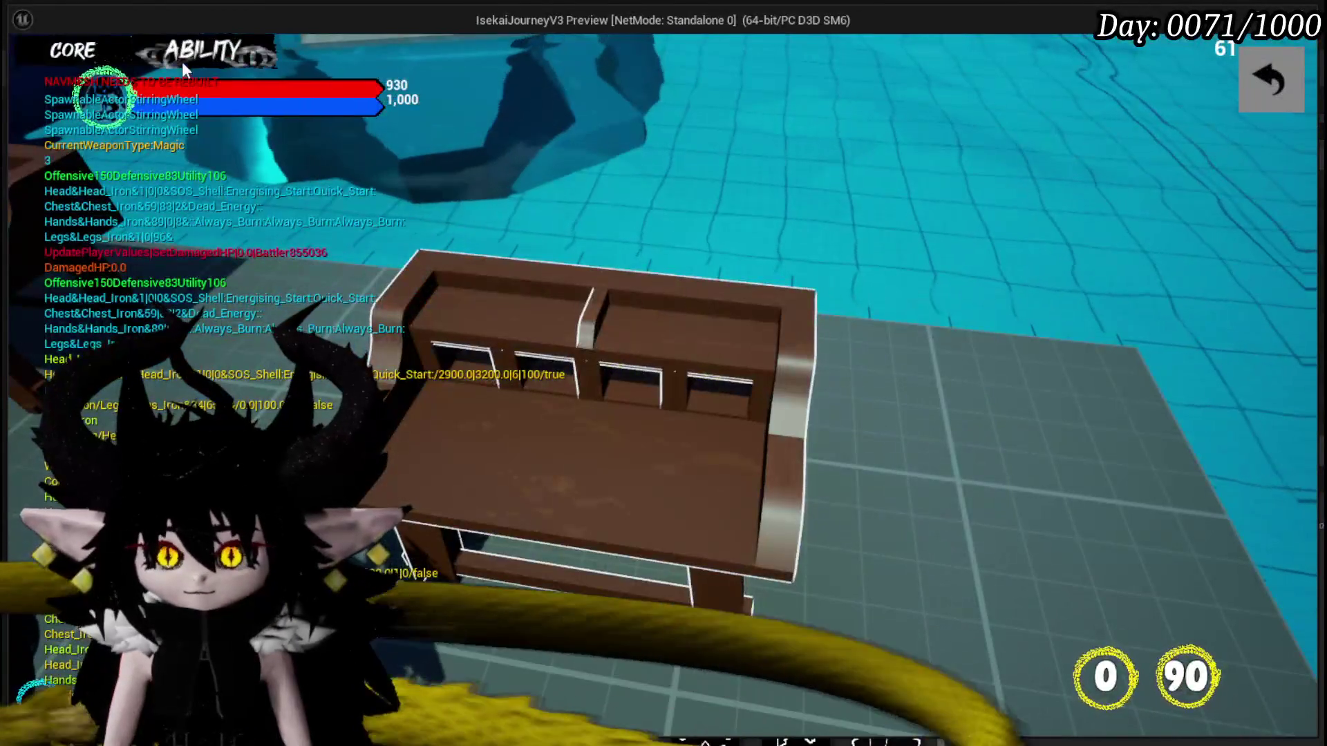
# In play, open the workbench core deck and the 'its boooming time' card for editing.
pyautogui.click(181, 62)
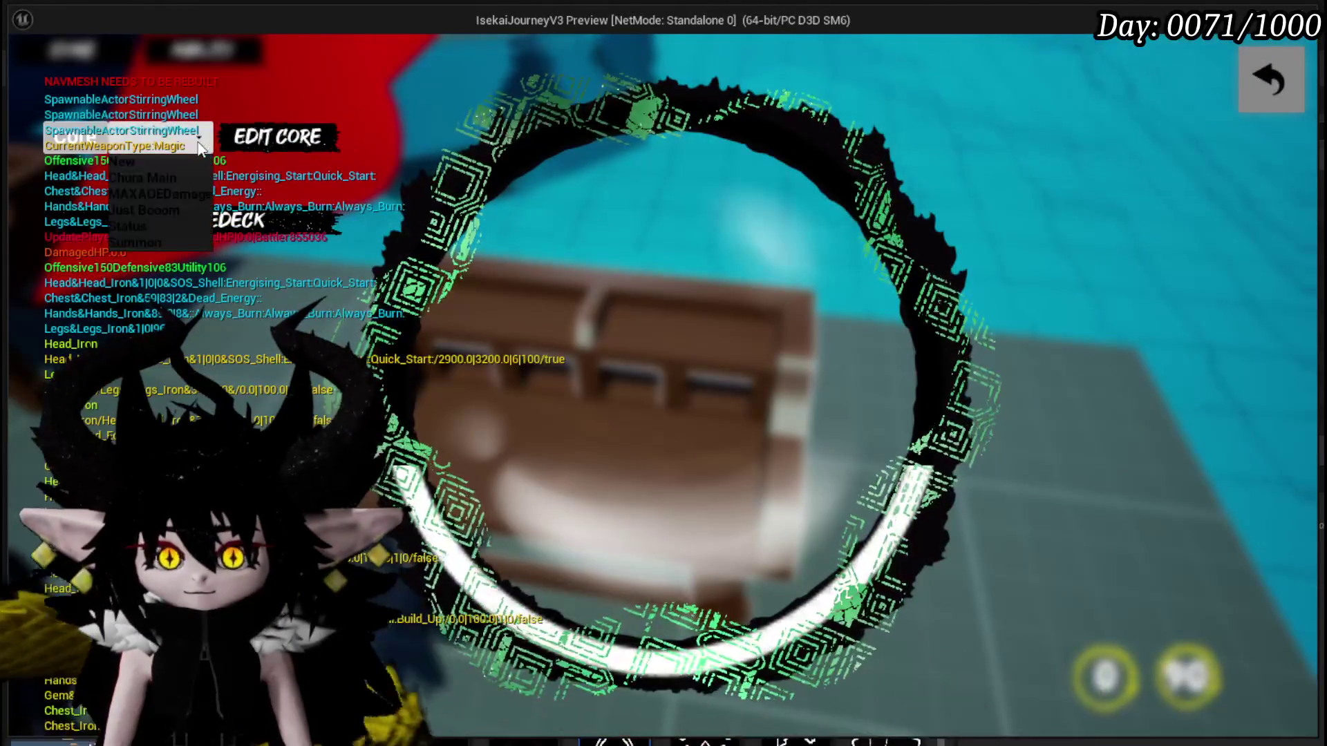
pyautogui.click(200, 191)
pyautogui.click(155, 227)
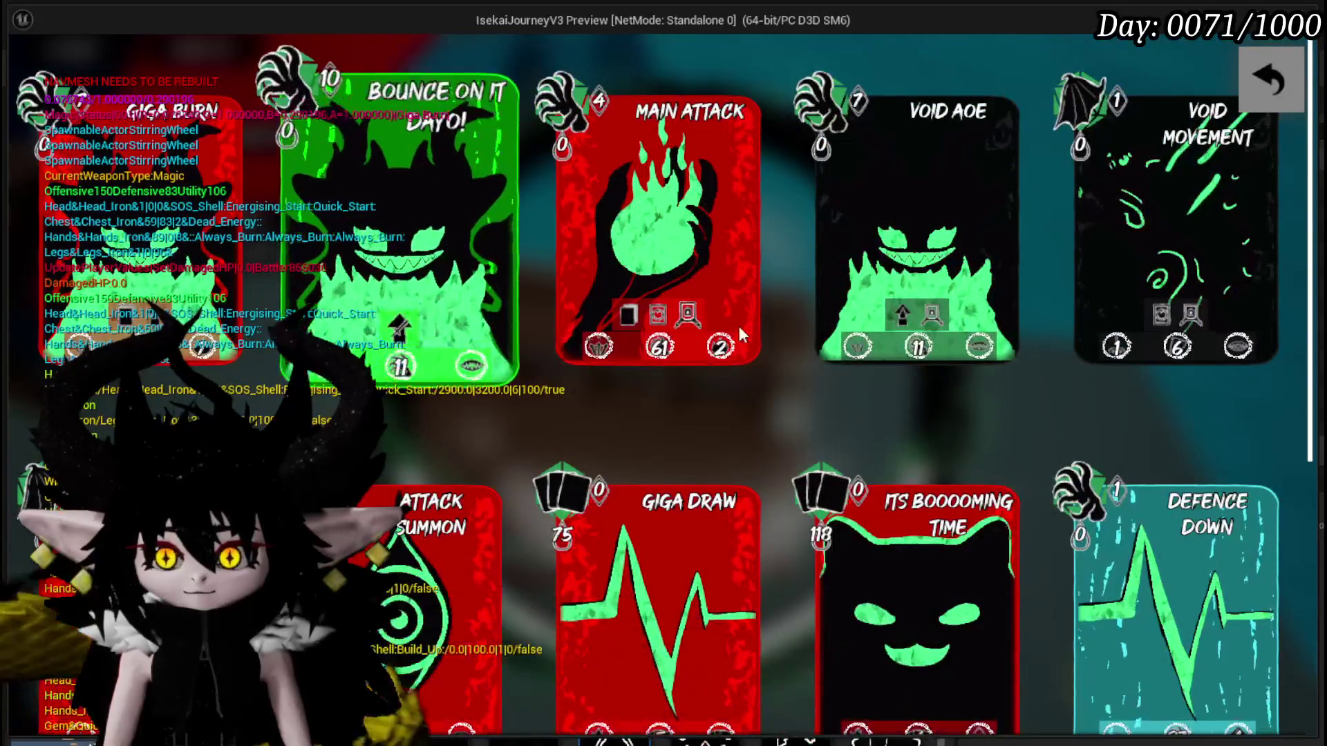
pyautogui.scroll(-2, 883, 415)
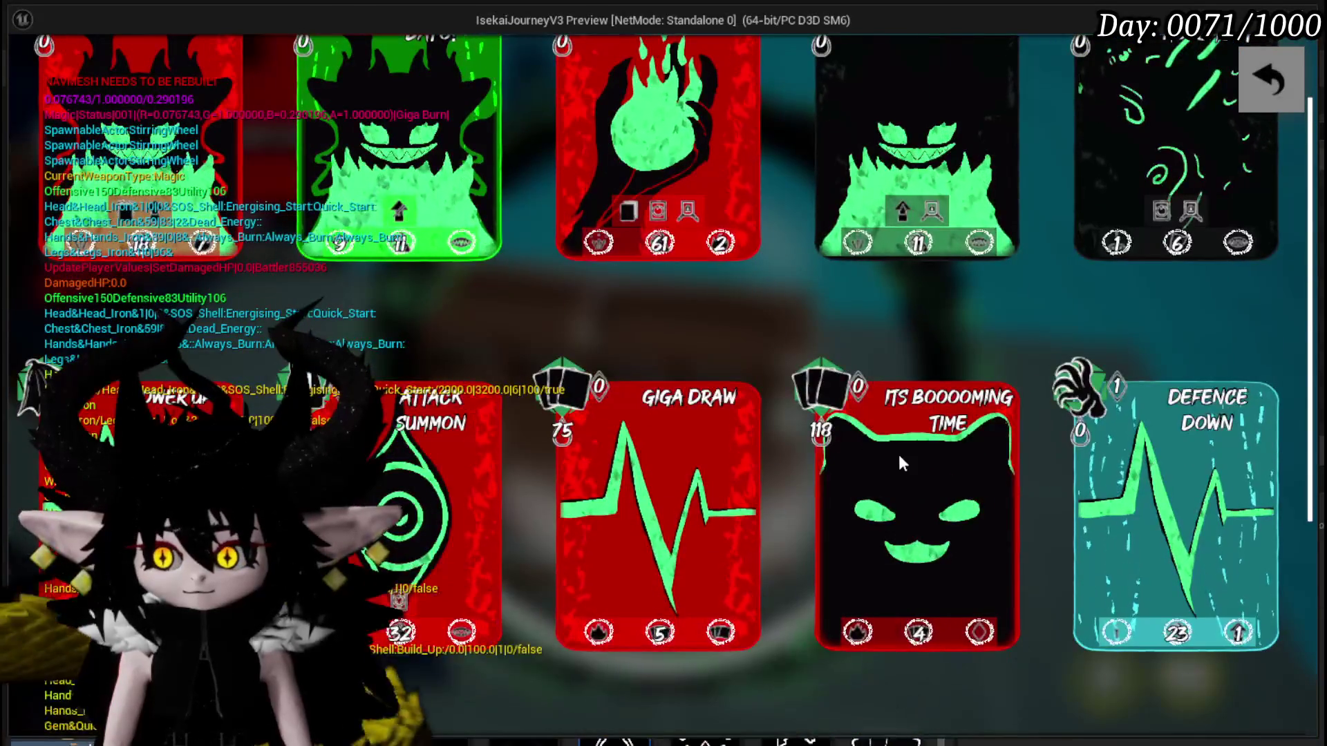
pyautogui.click(903, 471)
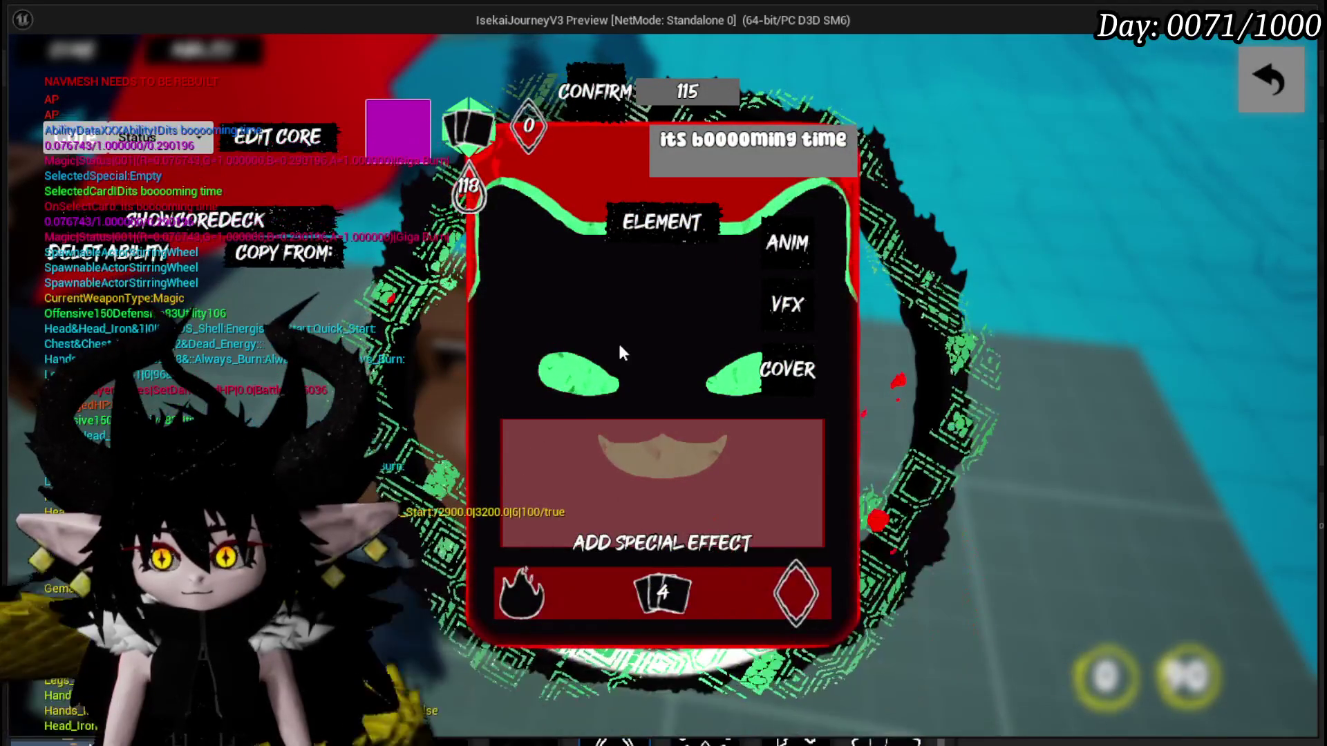
# Change the card's element, exit the editor, stop the play session and save the level map.
pyautogui.click(517, 594)
pyautogui.moveTo(645, 193)
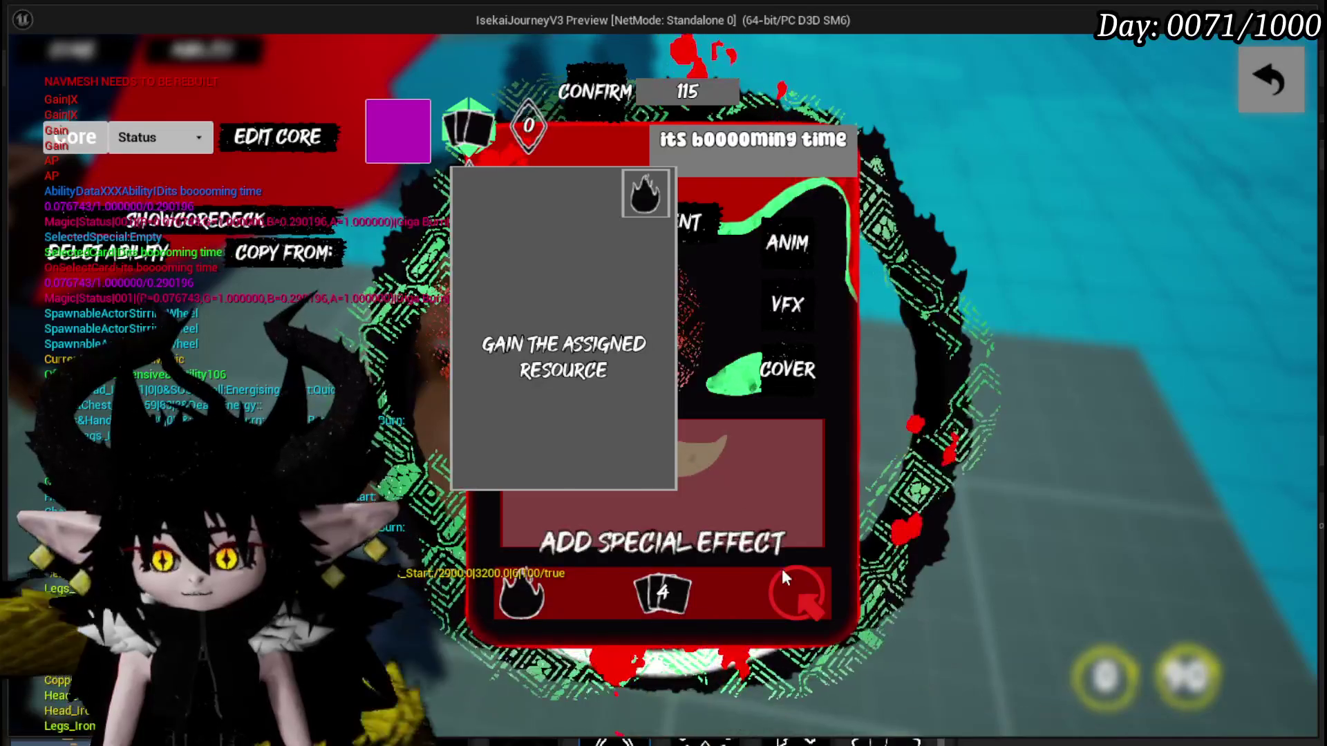
pyautogui.click(790, 585)
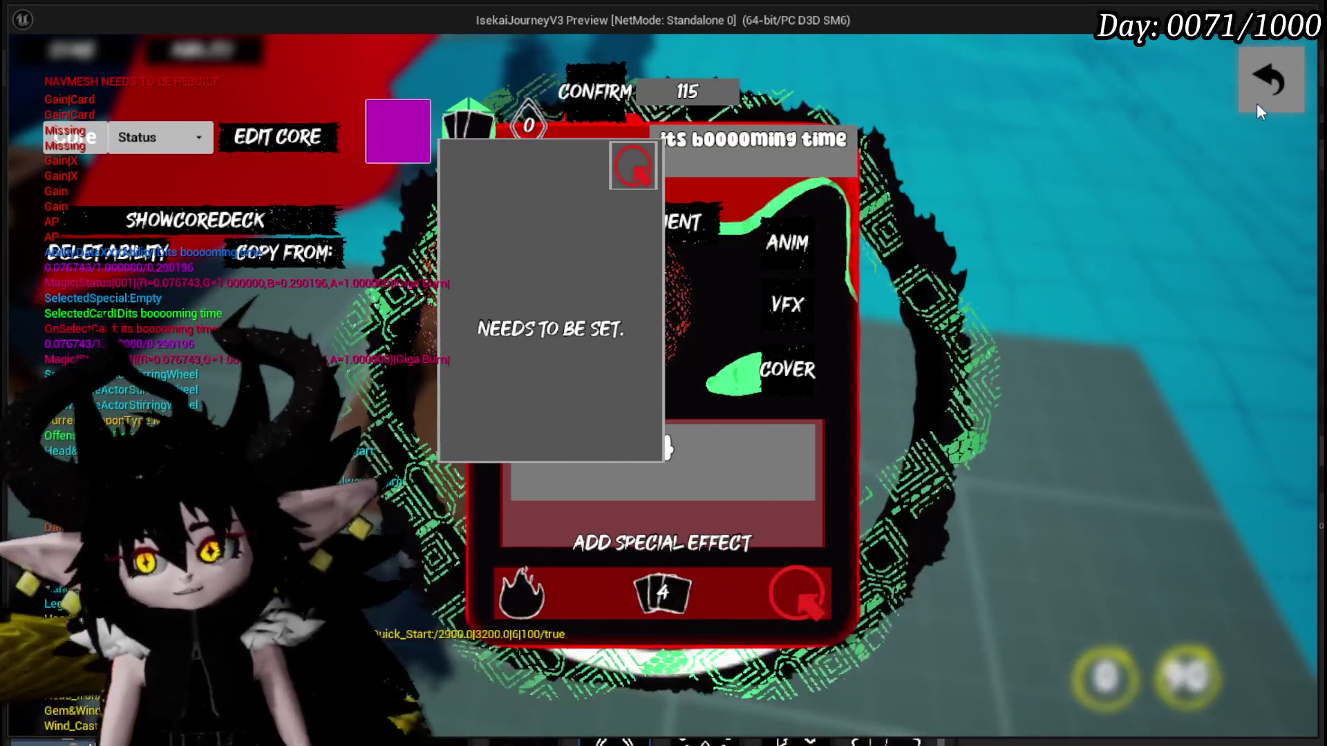
pyautogui.click(1256, 104)
pyautogui.press('Escape')
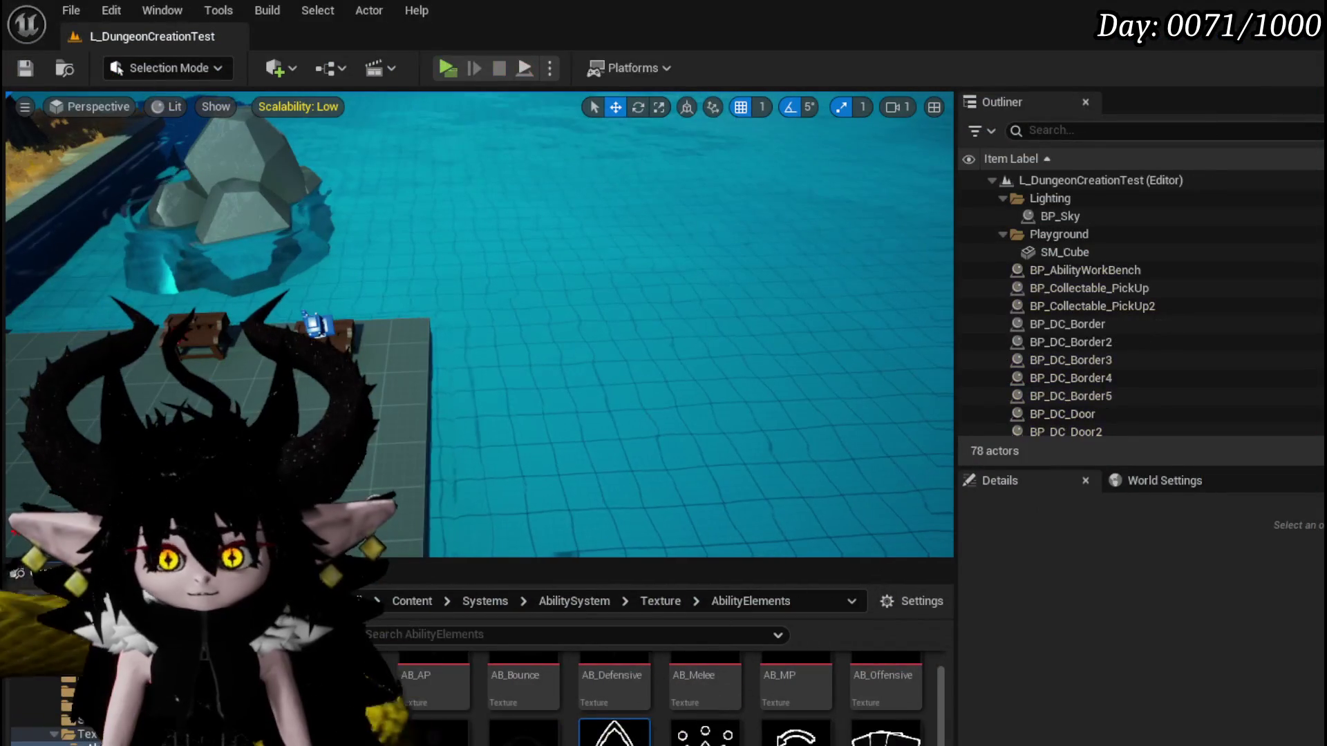
pyautogui.click(38, 69)
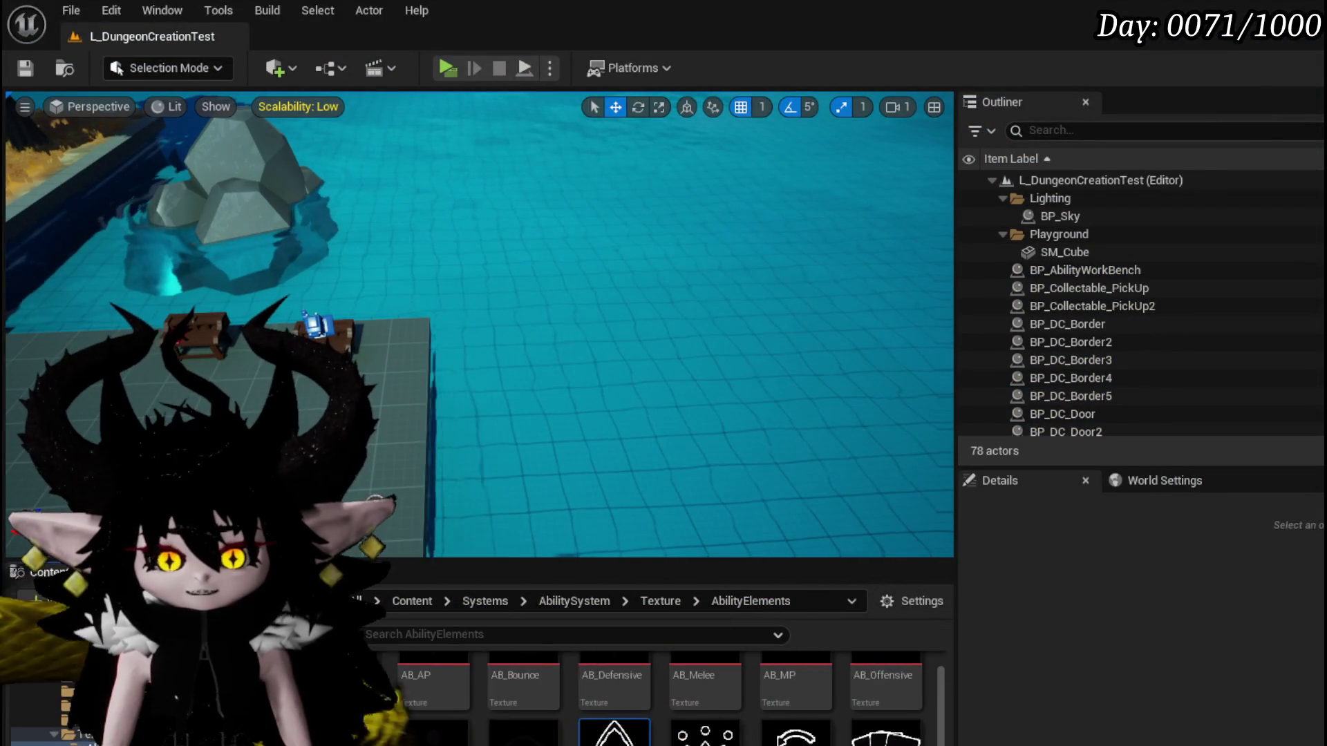
# Return to the SelectButtonFromGrid graph and pull a new node off the string wire.
pyautogui.hotkey('alt', 'Tab')
pyautogui.scroll(-3, 445, 318)
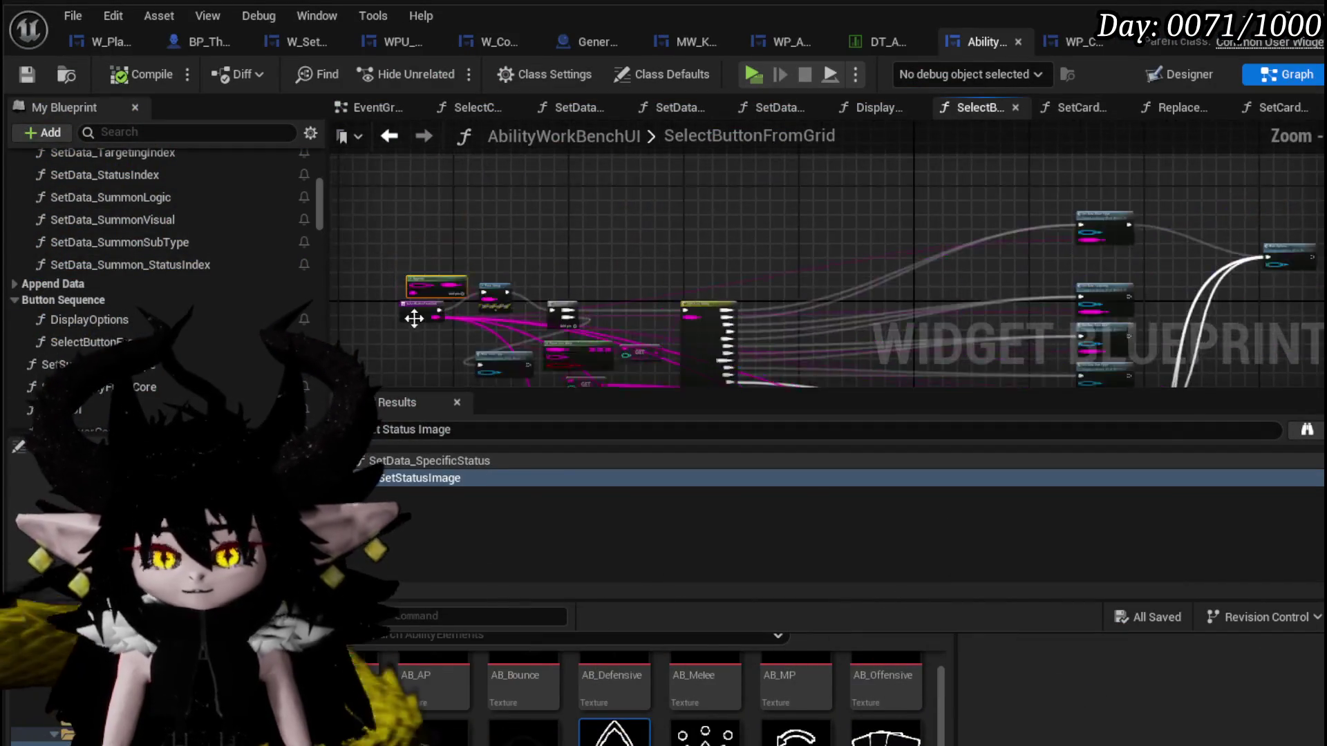
pyautogui.scroll(3, 563, 261)
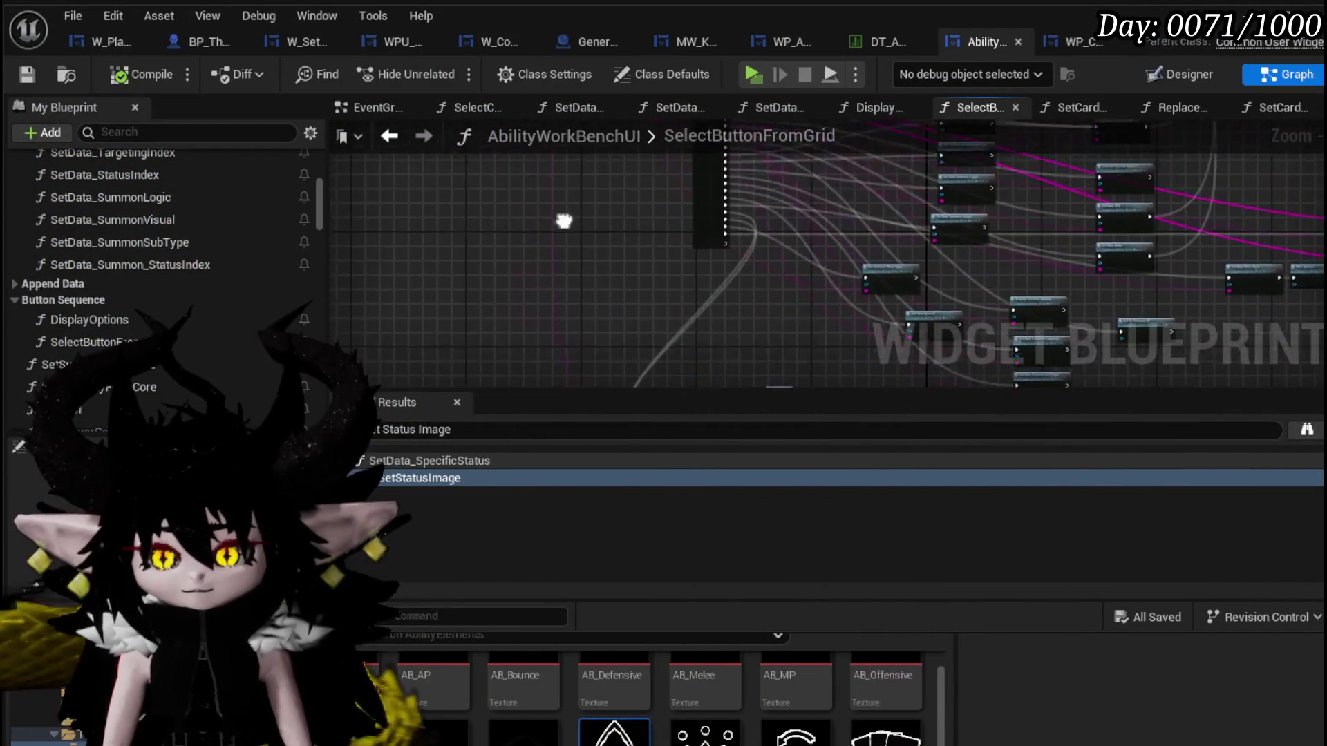
pyautogui.scroll(2, 582, 249)
pyautogui.scroll(2, 602, 311)
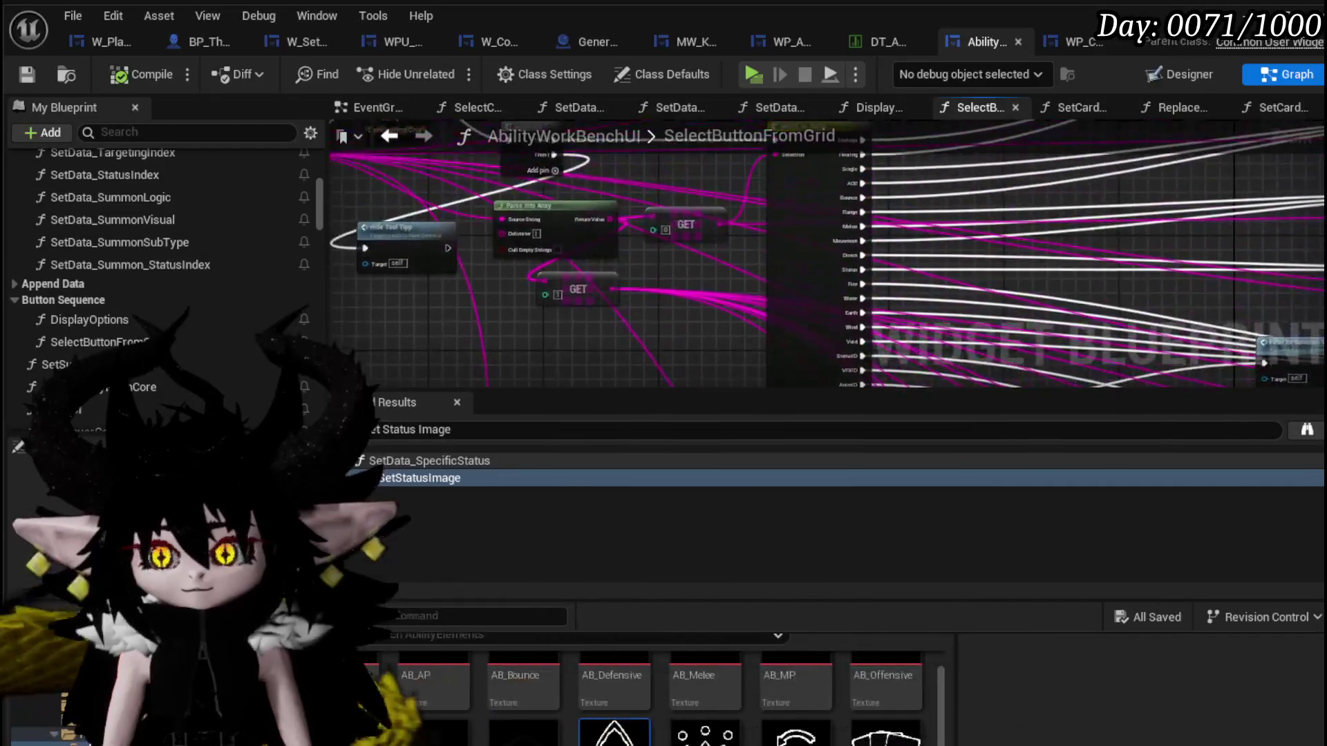
pyautogui.scroll(2, 620, 240)
pyautogui.scroll(3, 570, 318)
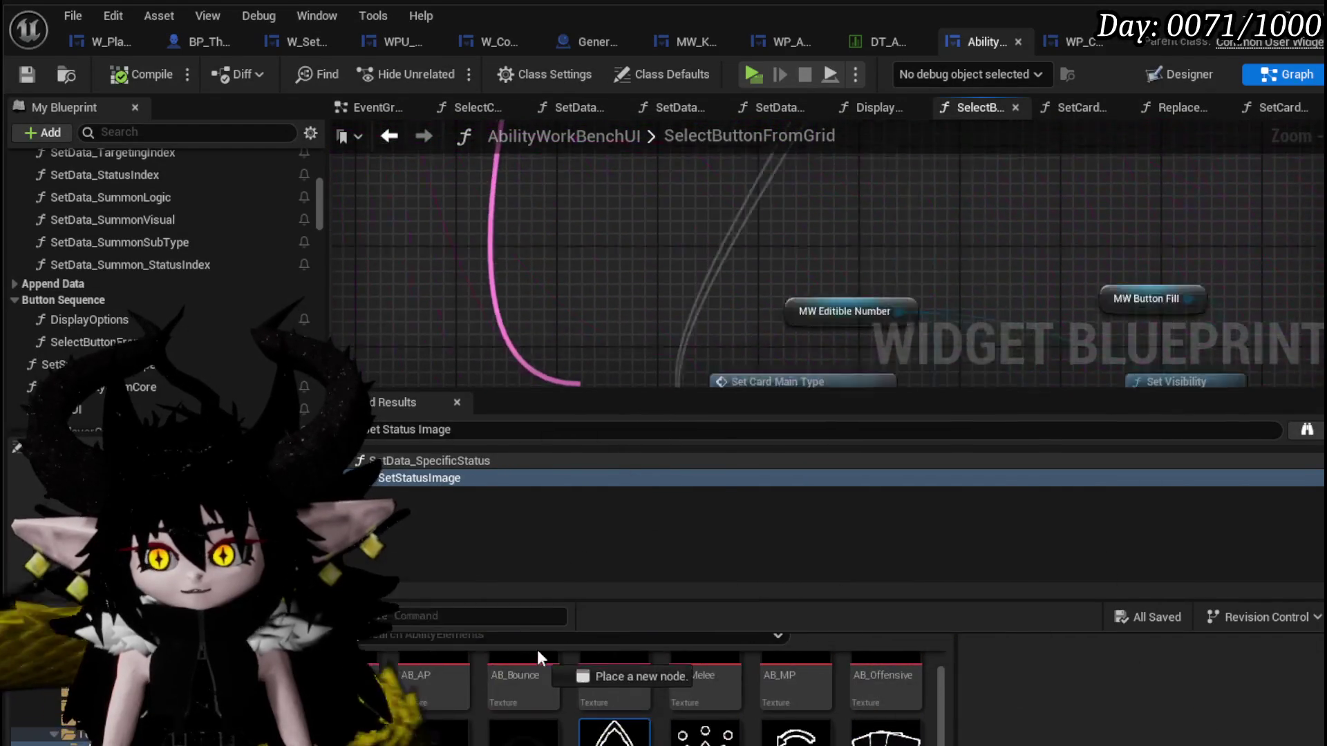
pyautogui.moveTo(694, 228); pyautogui.dragTo(695, 228)
pyautogui.write('with')
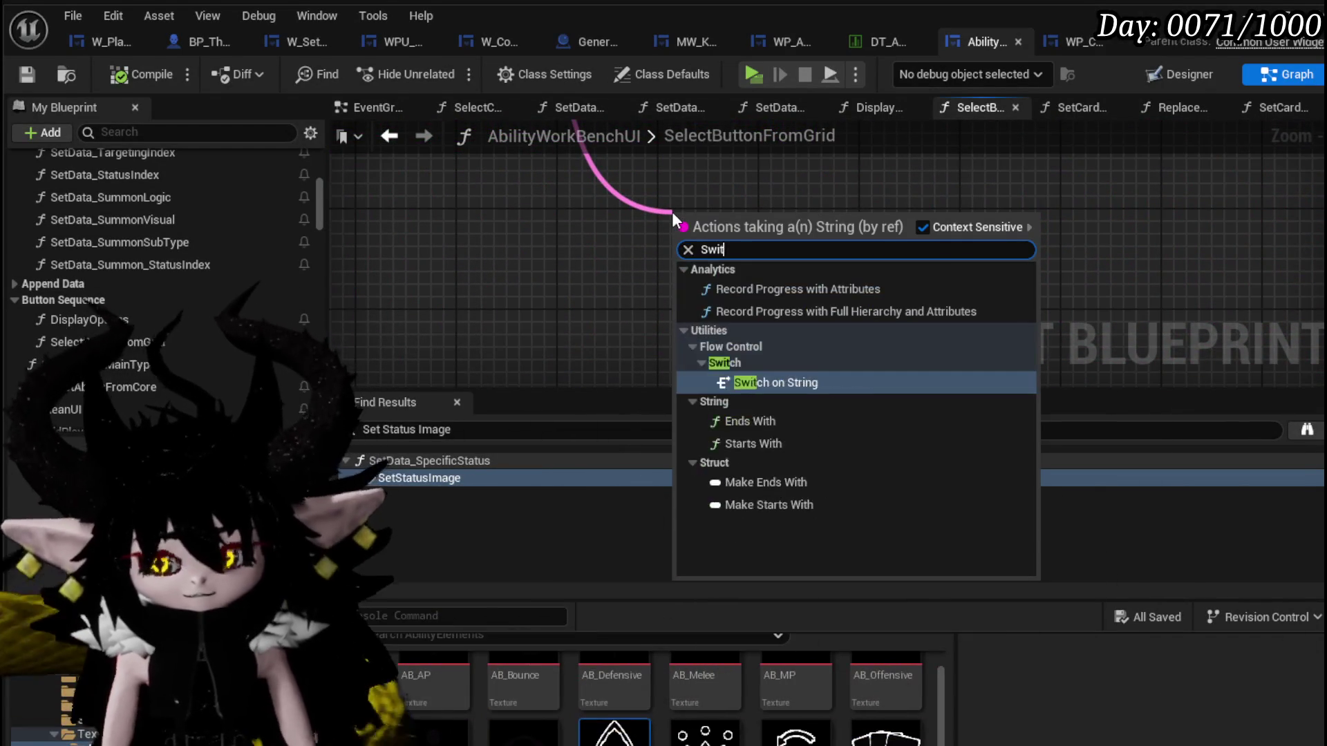
# Place a Switch on String with an extra case on the wire and route execution into it before Set Card Main Type.
pyautogui.press('Escape')
pyautogui.click(671, 219)
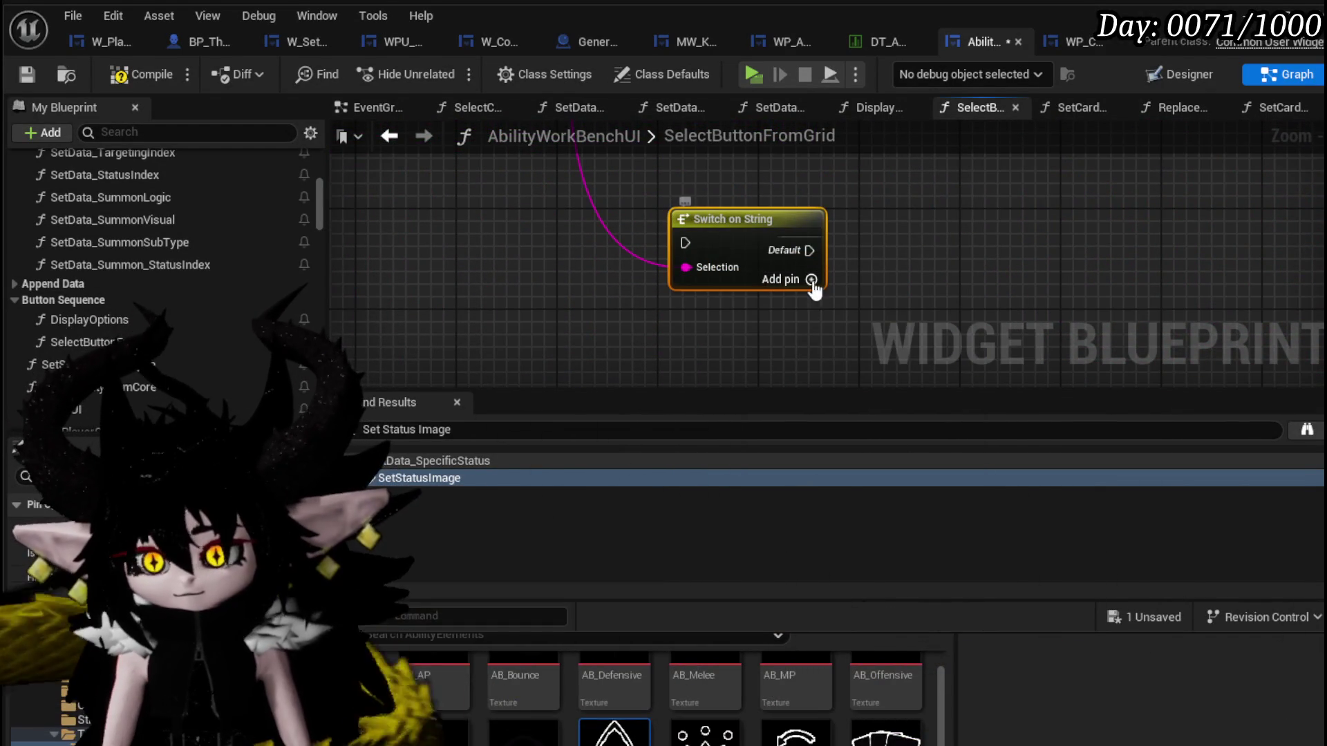
pyautogui.click(810, 304)
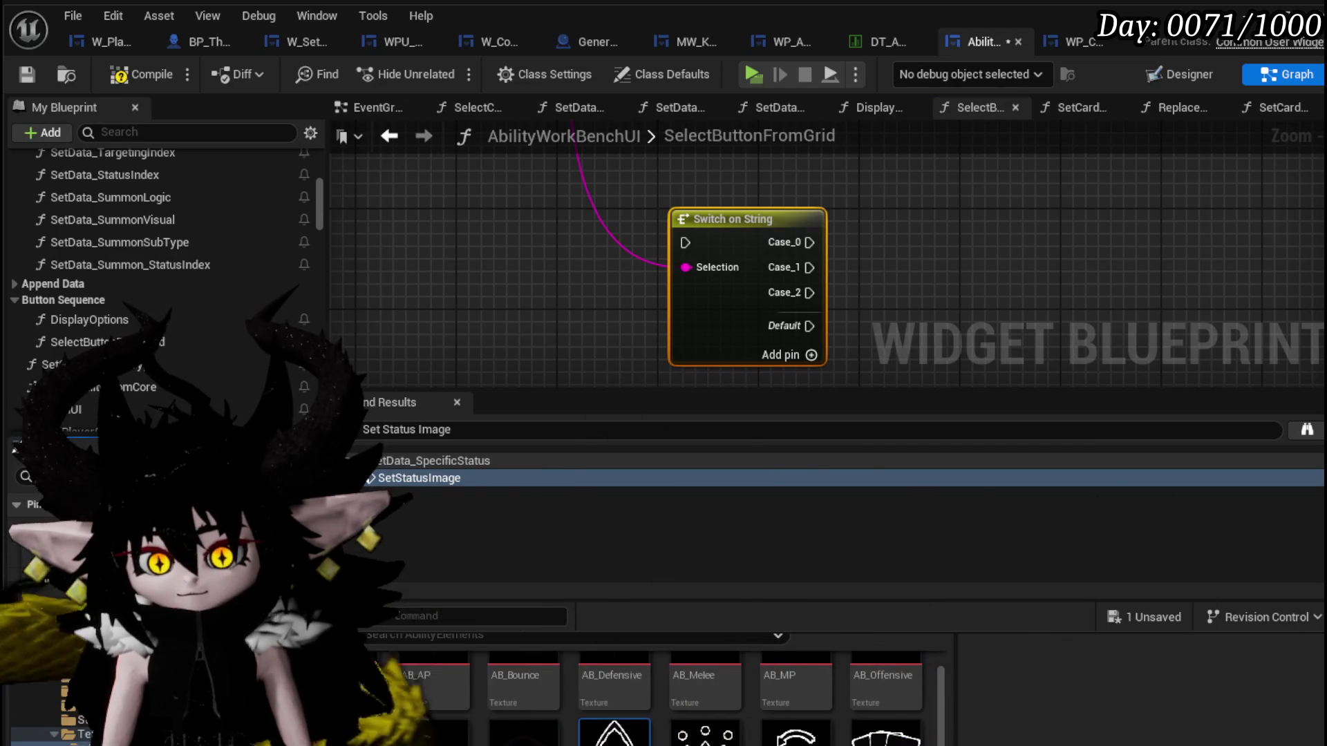
pyautogui.moveTo(1005, 247); pyautogui.dragTo(702, 291)
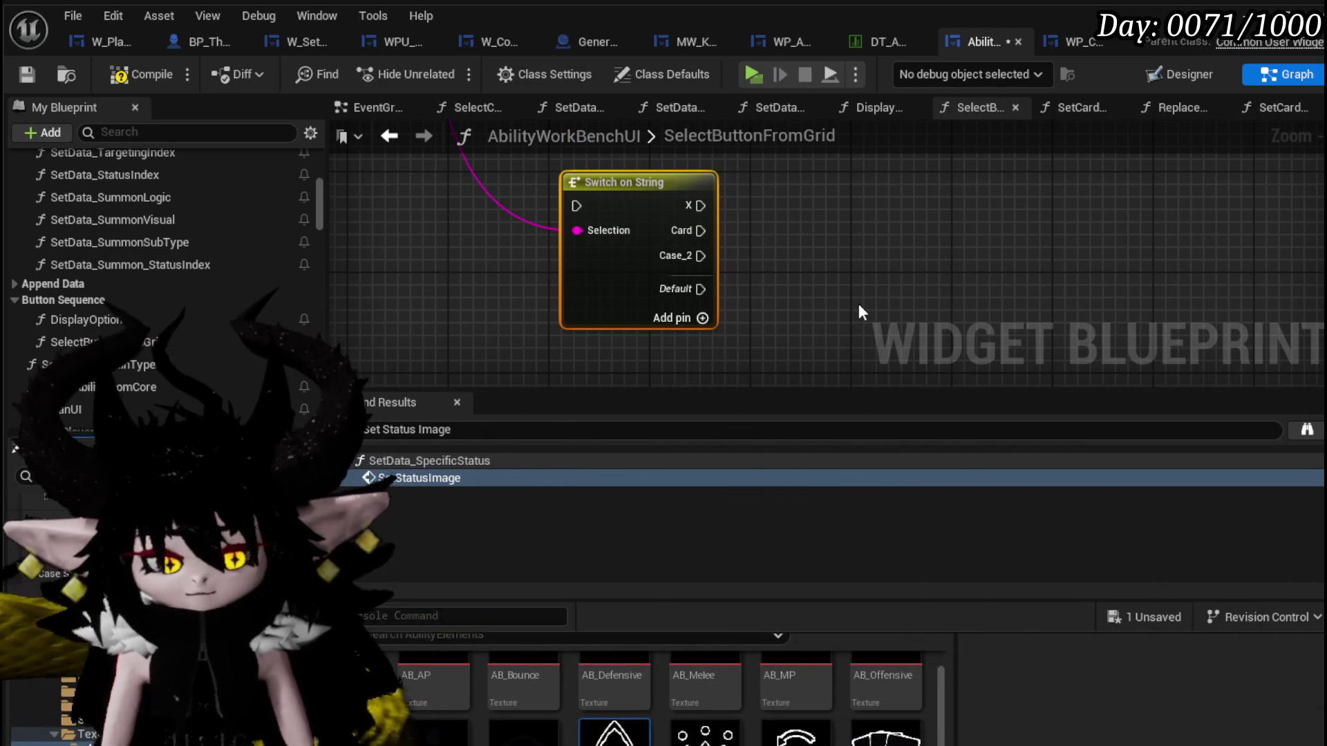
pyautogui.scroll(-2, 858, 304)
pyautogui.moveTo(854, 257); pyautogui.dragTo(668, 248)
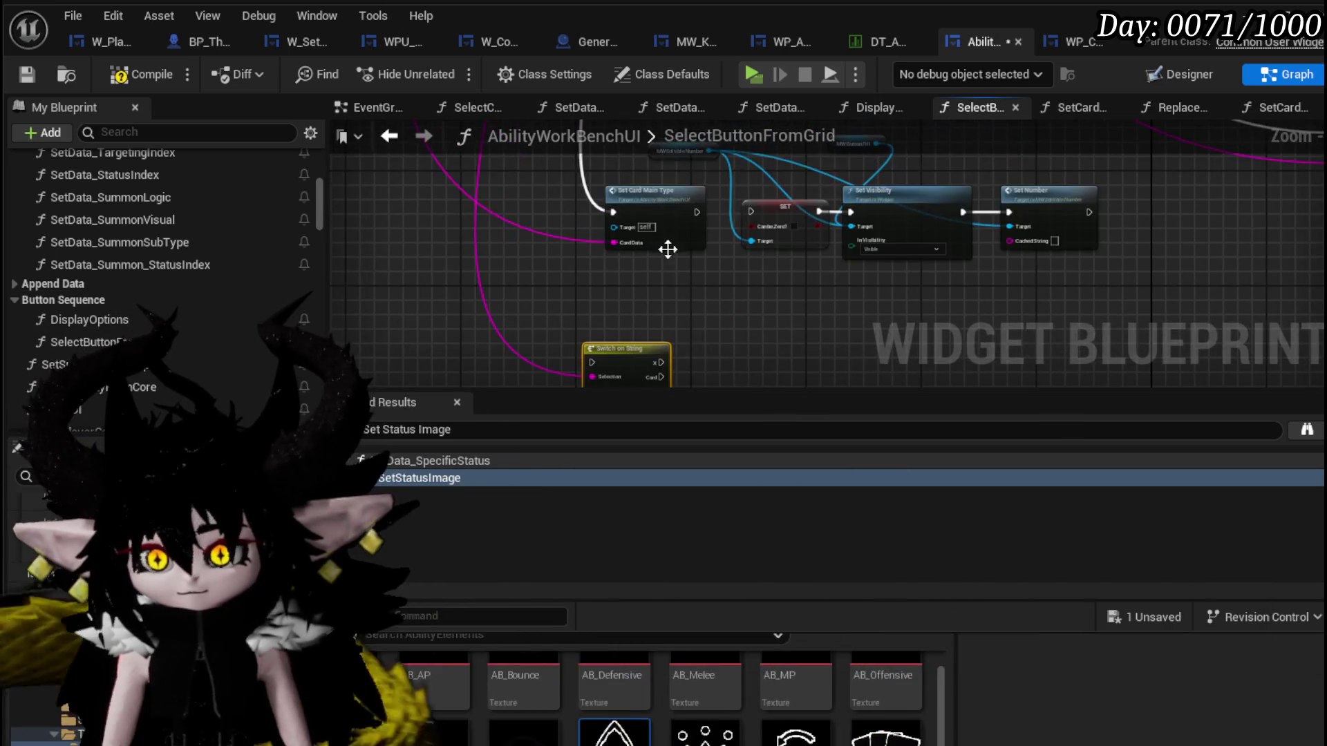
pyautogui.moveTo(613, 212)
pyautogui.mouseDown()
pyautogui.moveTo(593, 354)
pyautogui.moveTo(631, 266)
pyautogui.mouseUp()
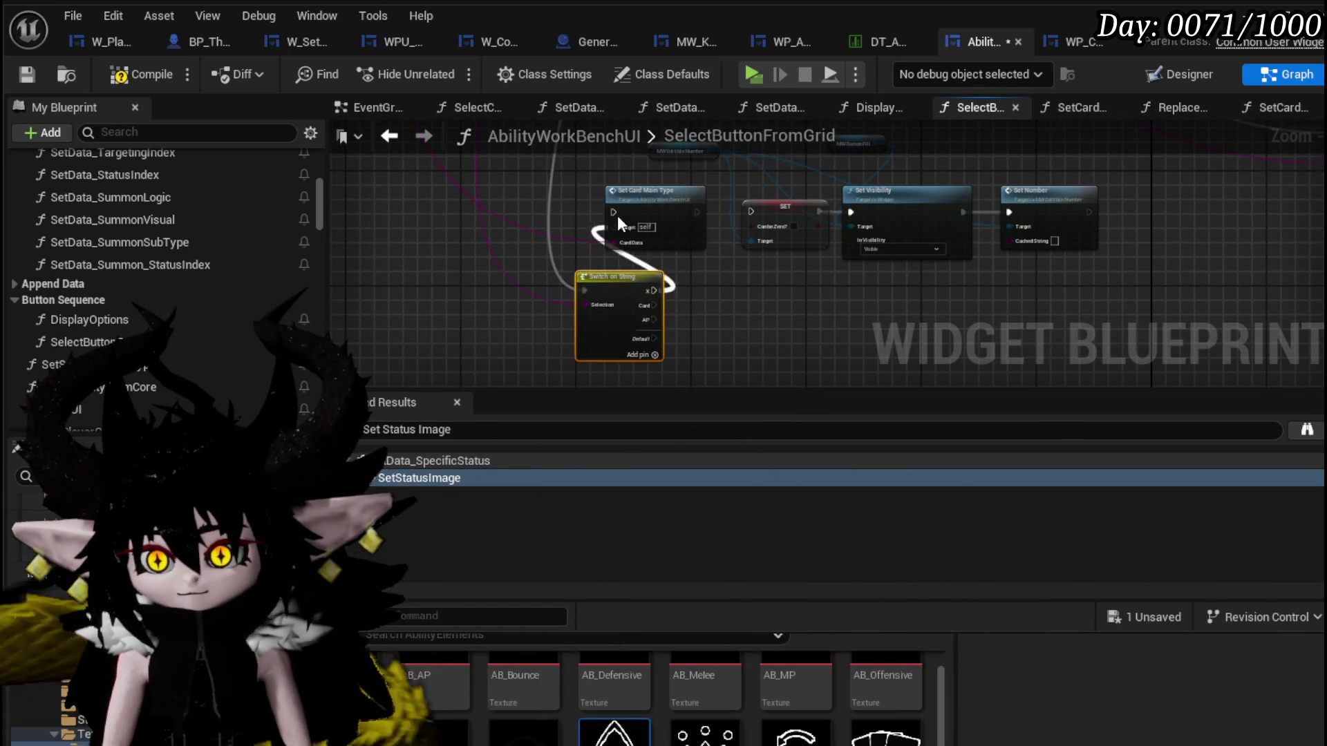
pyautogui.moveTo(619, 288); pyautogui.dragTo(546, 212)
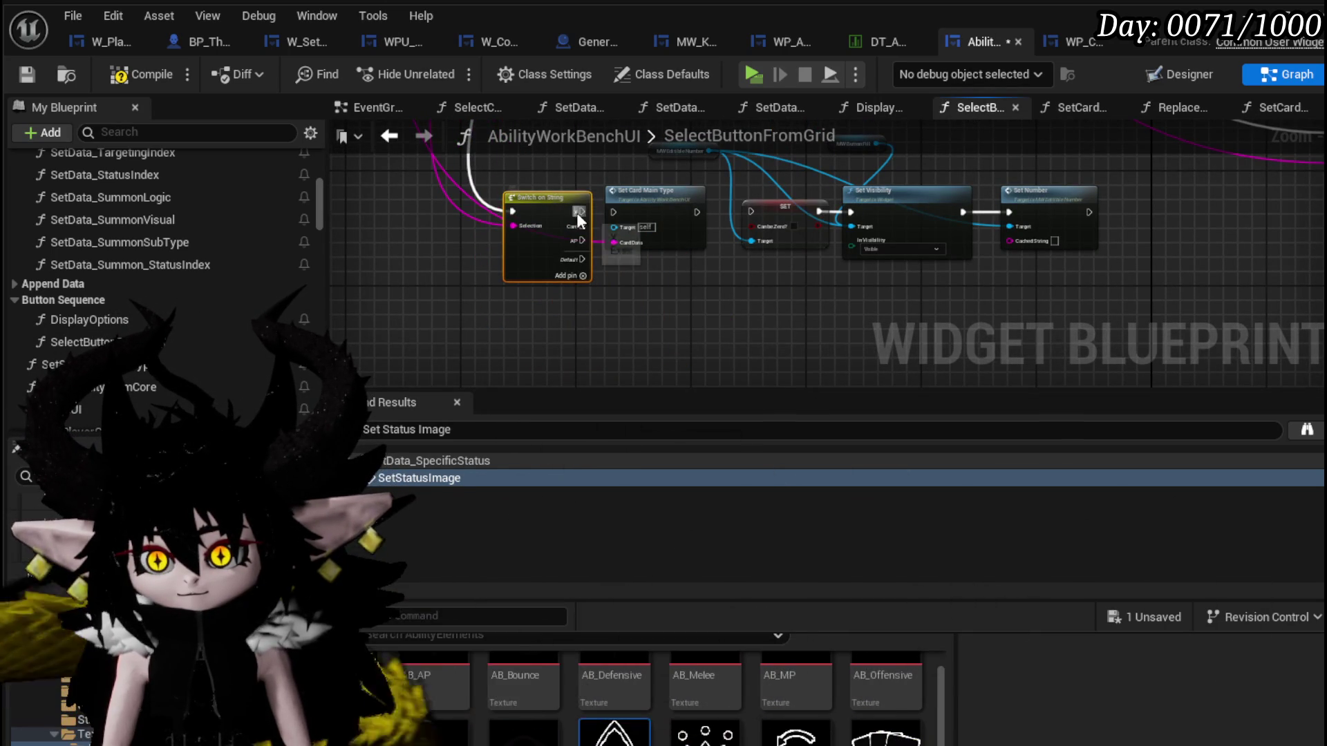
pyautogui.scroll(1, 623, 239)
pyautogui.scroll(1, 647, 305)
pyautogui.scroll(1, 704, 212)
# Delete the old MW Editible Number, SET, Set Visibility and Set Number nodes and reposition Set Card Main Type.
pyautogui.moveTo(727, 221); pyautogui.dragTo(562, 184)
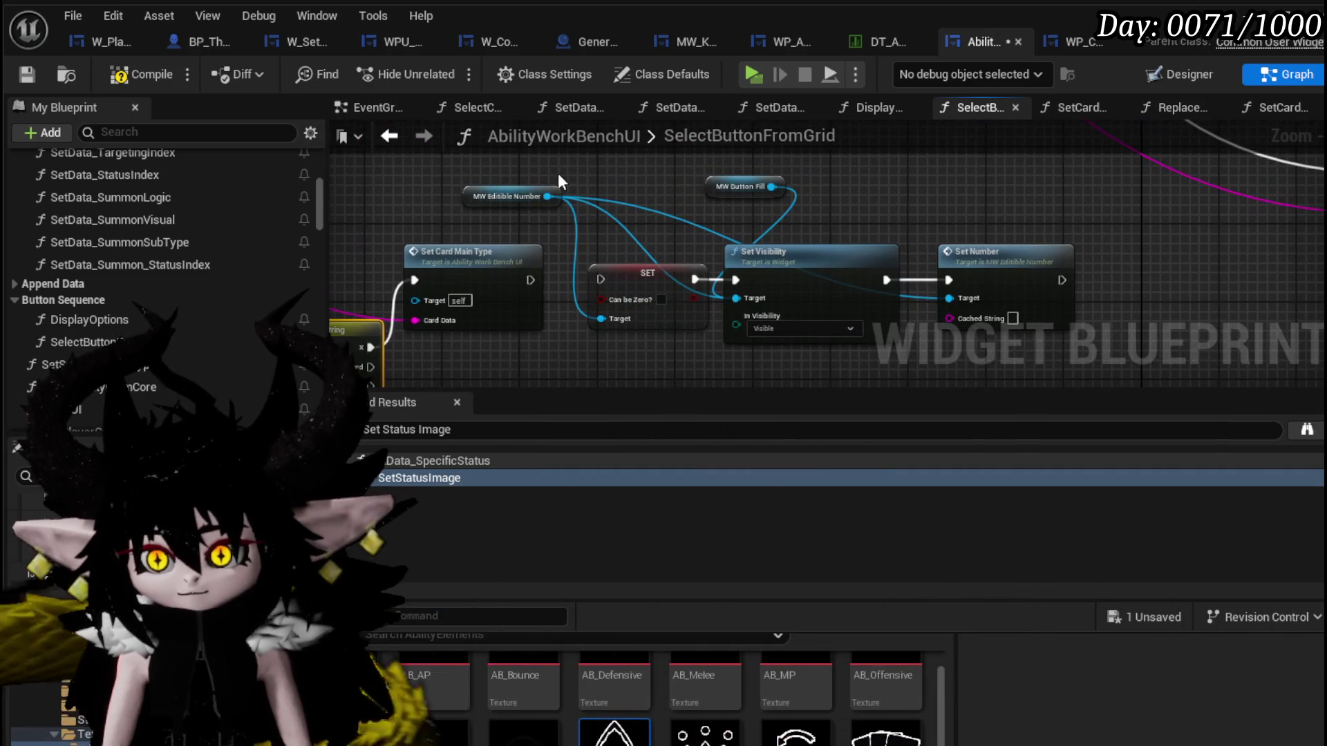
pyautogui.press('Delete')
pyautogui.moveTo(619, 356); pyautogui.dragTo(825, 286)
pyautogui.press('Delete')
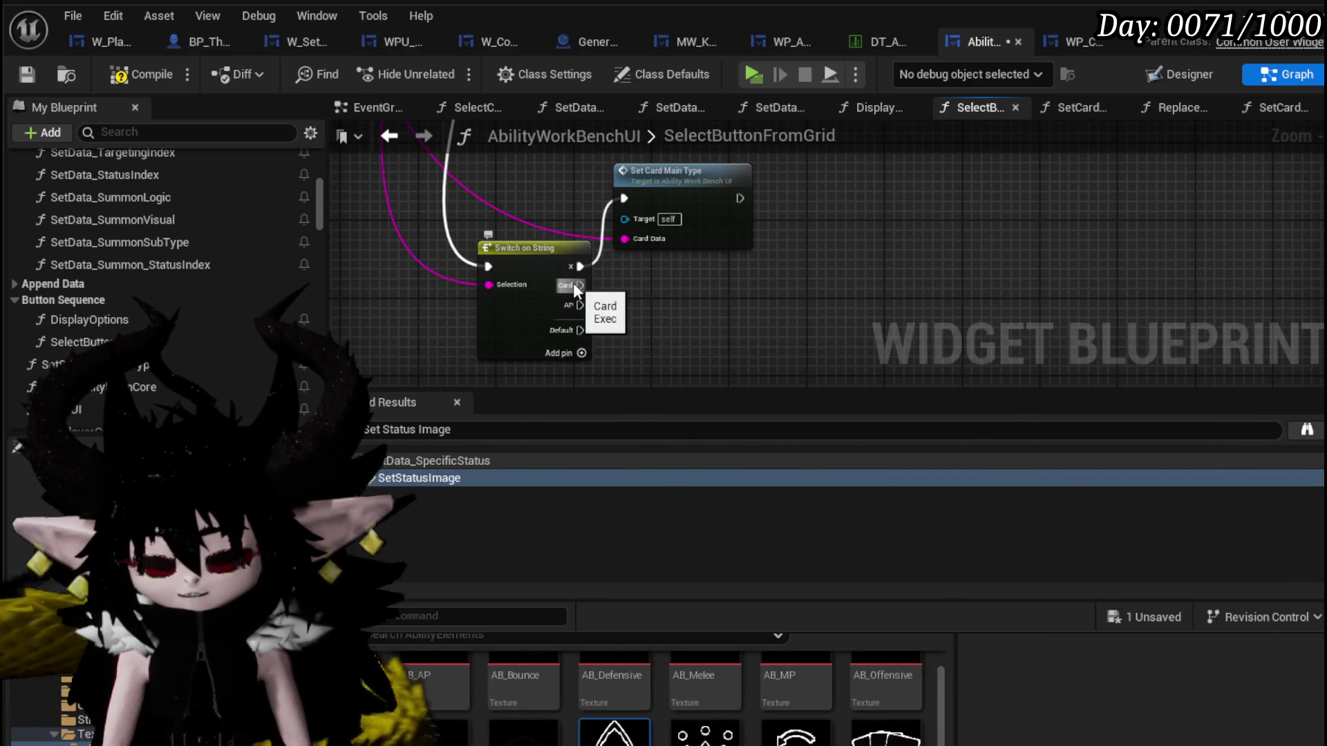
pyautogui.moveTo(697, 237); pyautogui.dragTo(754, 199)
pyautogui.click(650, 279)
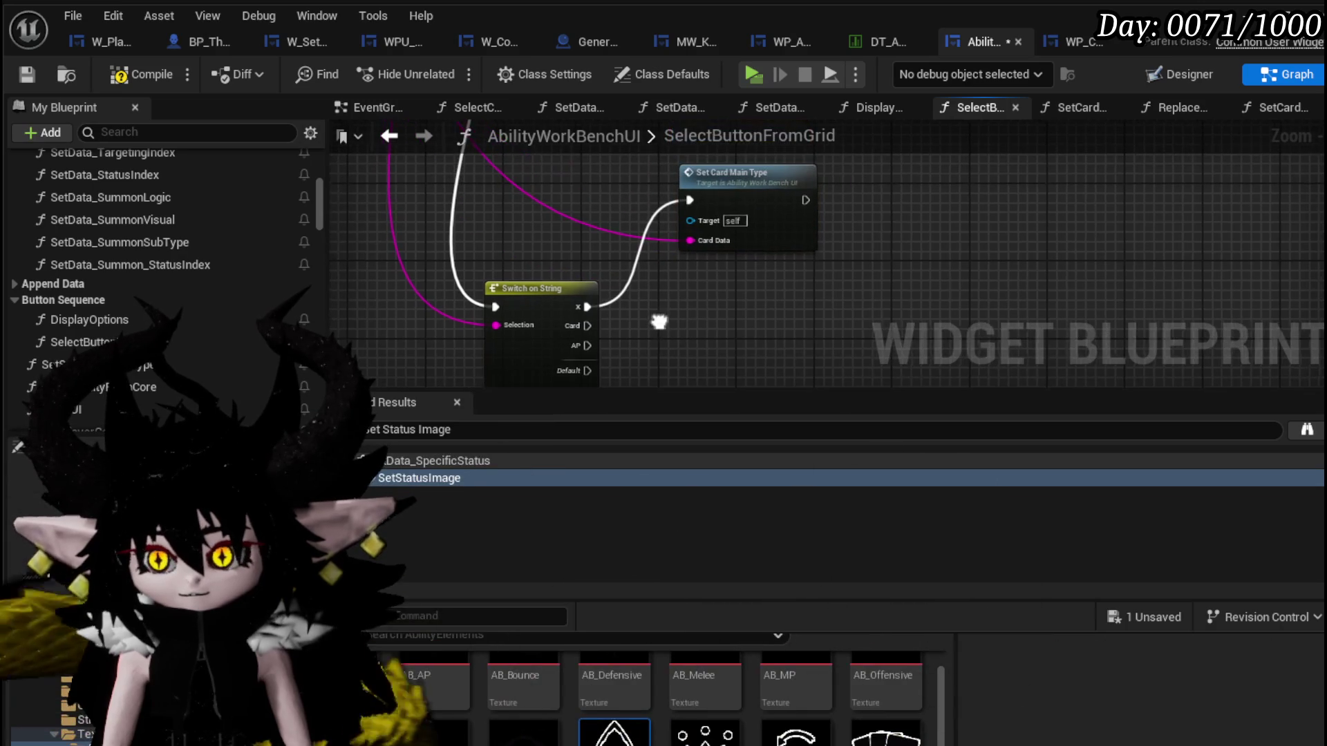
# Add a Set Card Sub Type node run from the Card and AP cases with its Sub Type Data input wired.
pyautogui.rightClick(677, 306)
pyautogui.write('Set')
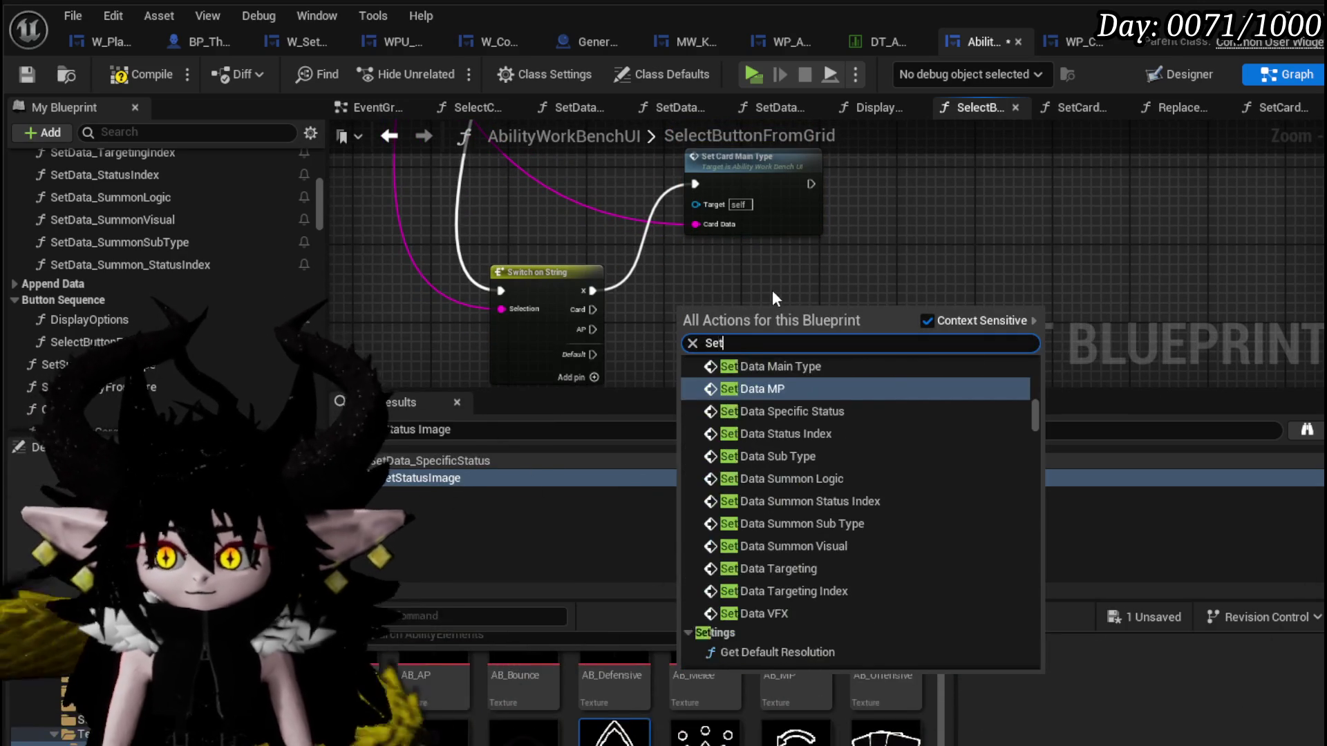
pyautogui.write(' Card S')
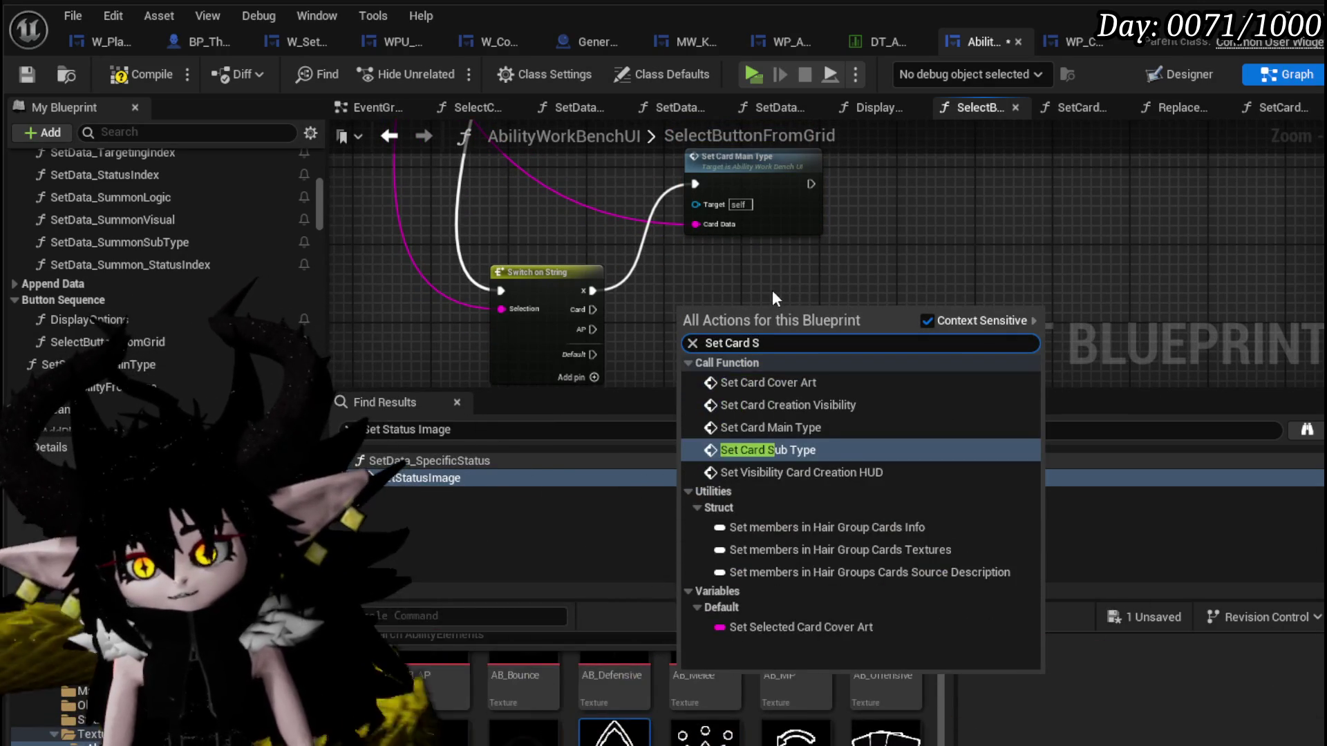
pyautogui.write('u')
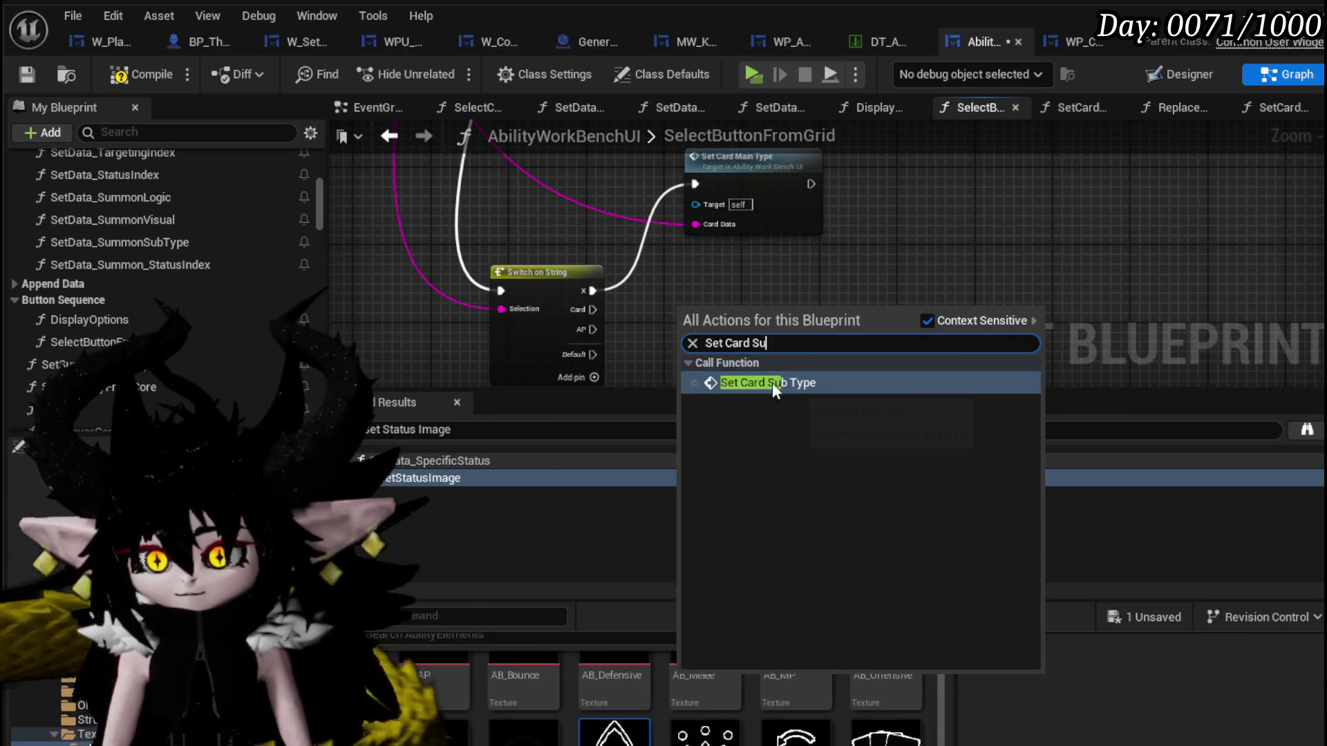
pyautogui.click(772, 383)
pyautogui.moveTo(673, 339); pyautogui.dragTo(684, 339)
pyautogui.moveTo(733, 315)
pyautogui.mouseDown()
pyautogui.moveTo(742, 304)
pyautogui.moveTo(738, 327)
pyautogui.mouseUp()
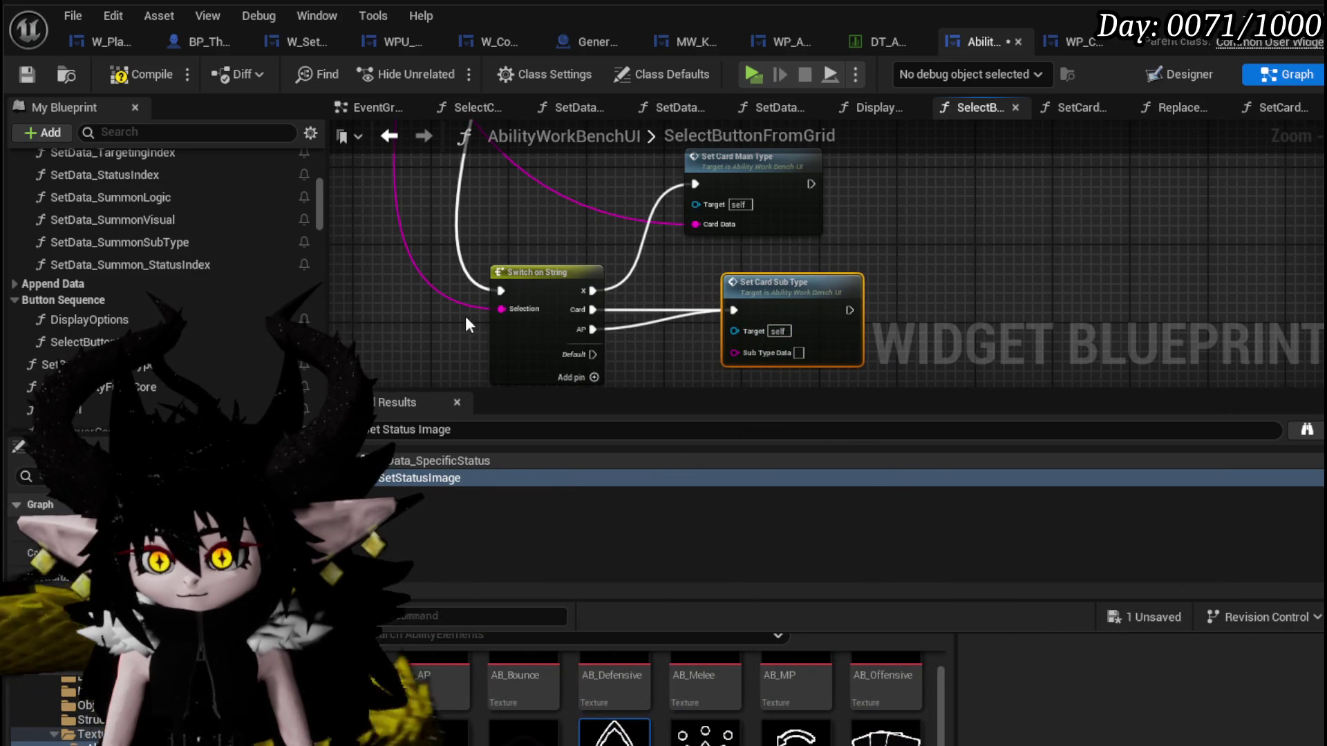
pyautogui.moveTo(502, 309); pyautogui.dragTo(734, 353)
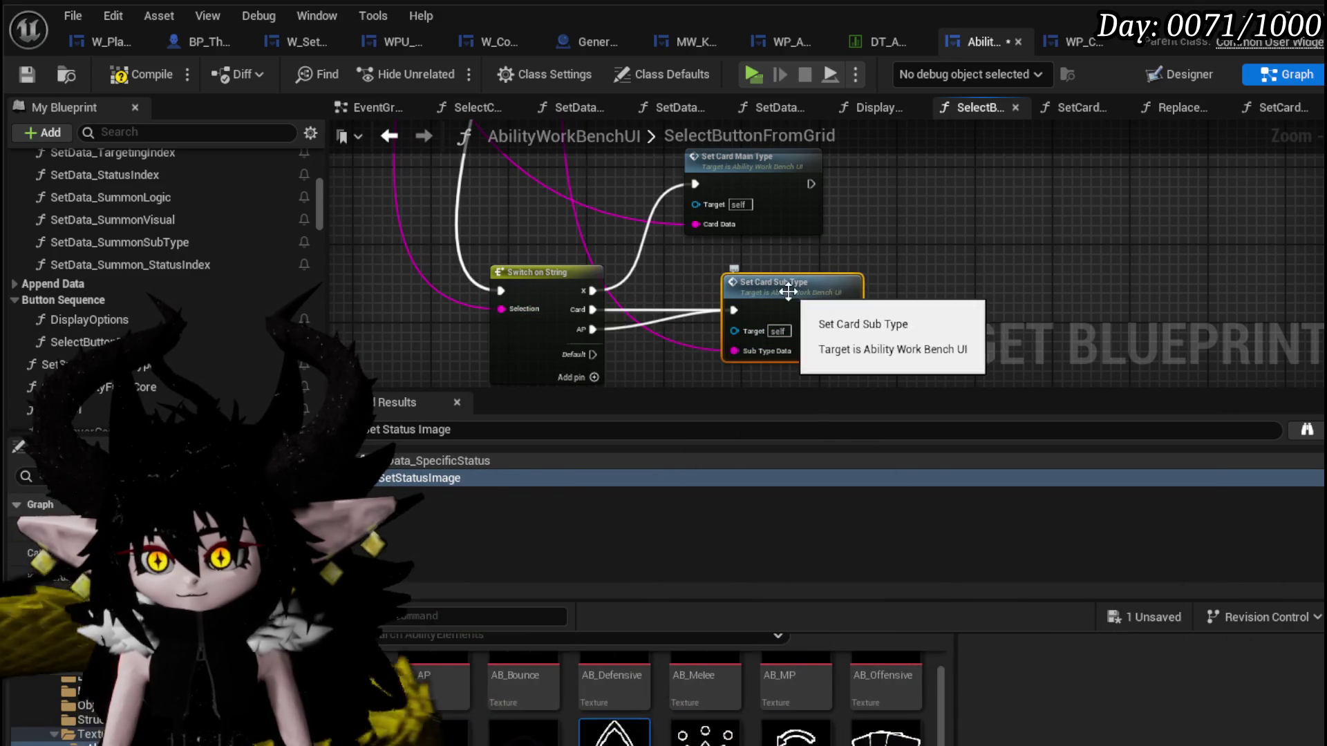
pyautogui.moveTo(789, 291); pyautogui.dragTo(753, 298)
pyautogui.click(899, 253)
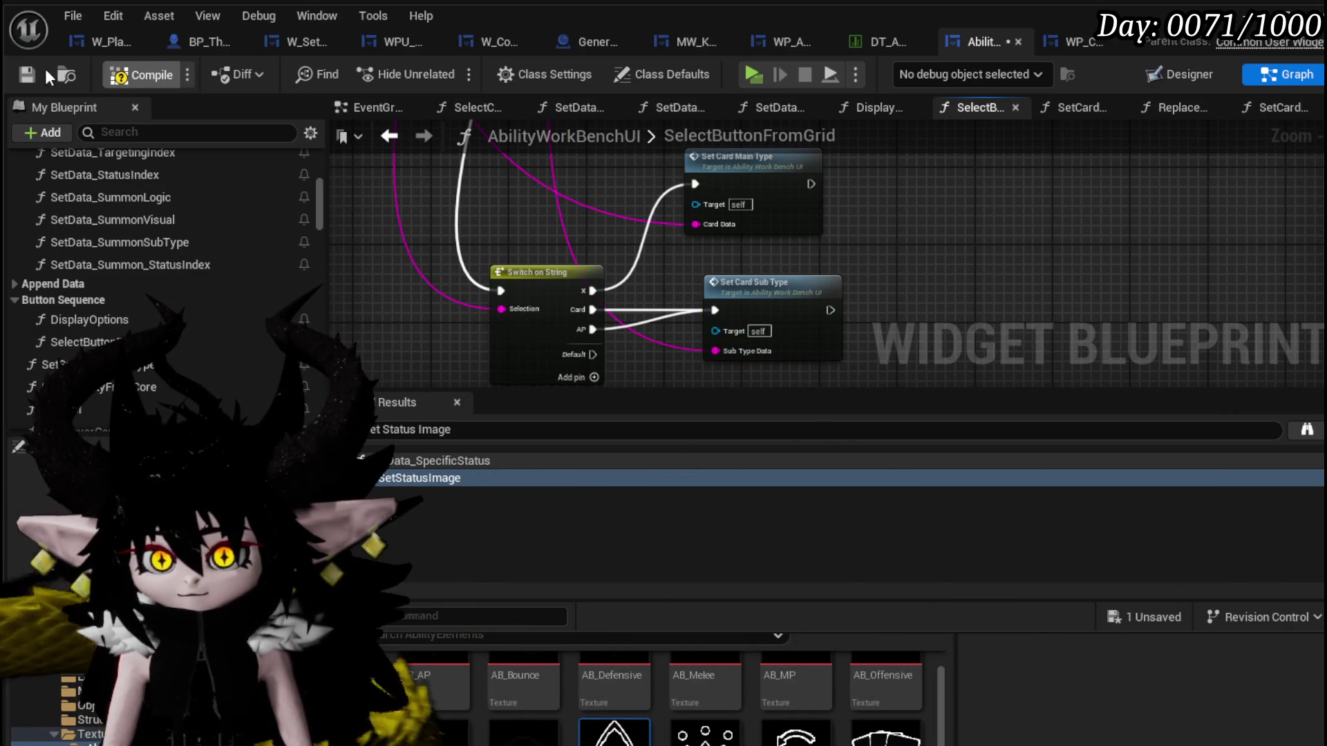
# Compile and save, then enter the SetCardSubType function graph.
pyautogui.click(26, 70)
pyautogui.doubleClick(791, 301)
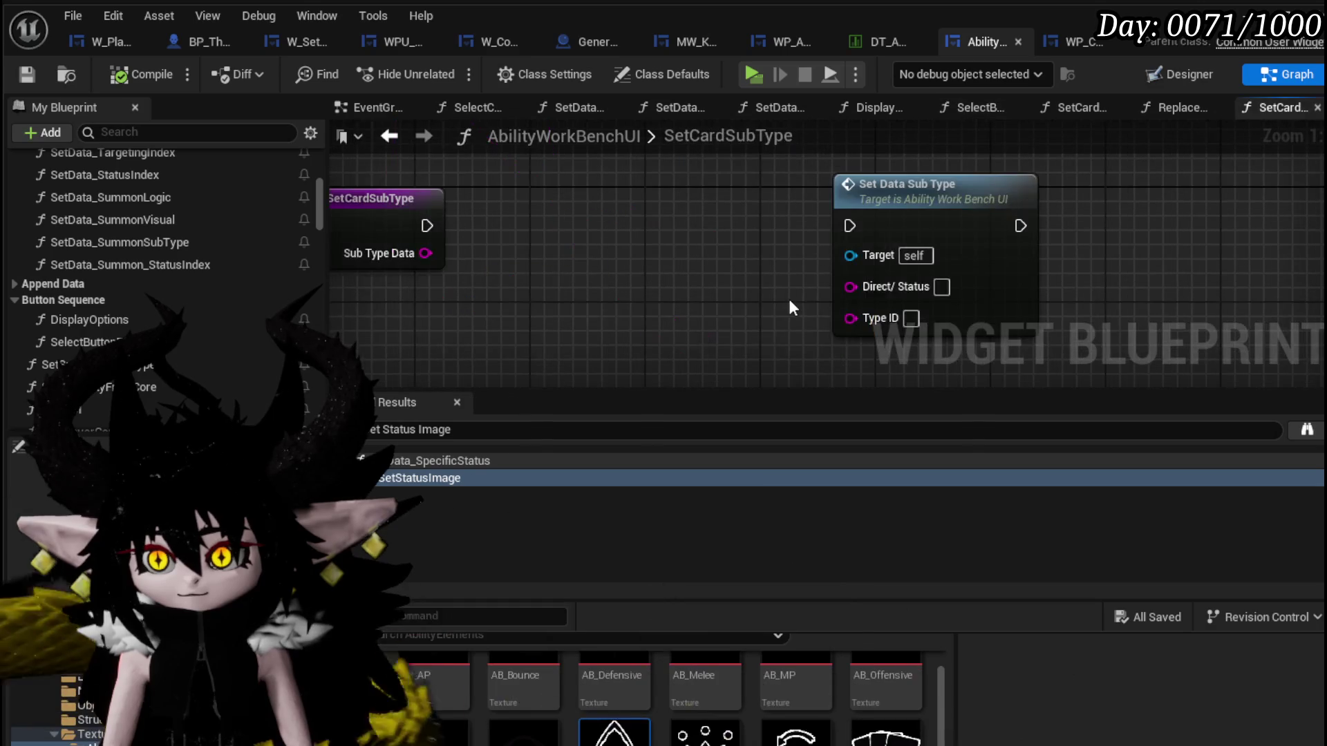
# Wire Sub Type Data into Set Data Sub Type's Direct/ Status input and save.
pyautogui.moveTo(437, 227); pyautogui.dragTo(849, 227)
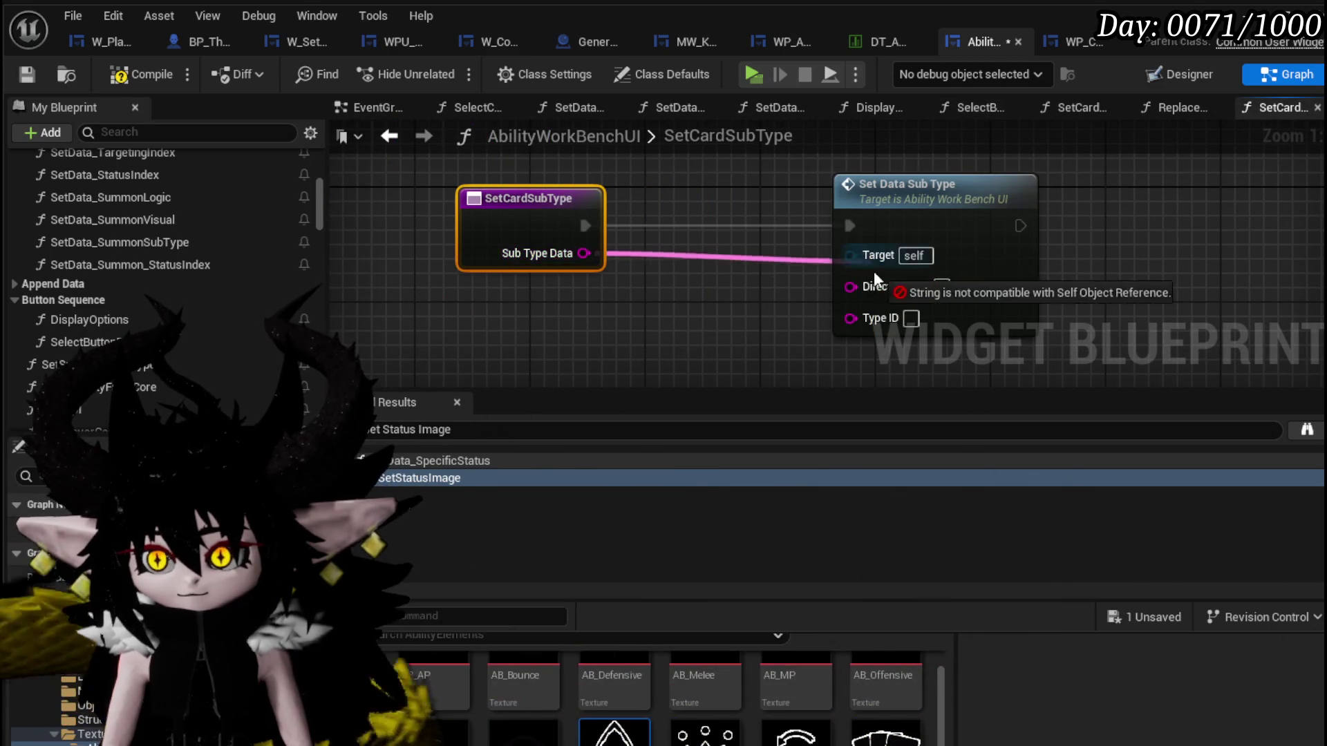
pyautogui.moveTo(853, 317); pyautogui.dragTo(864, 288)
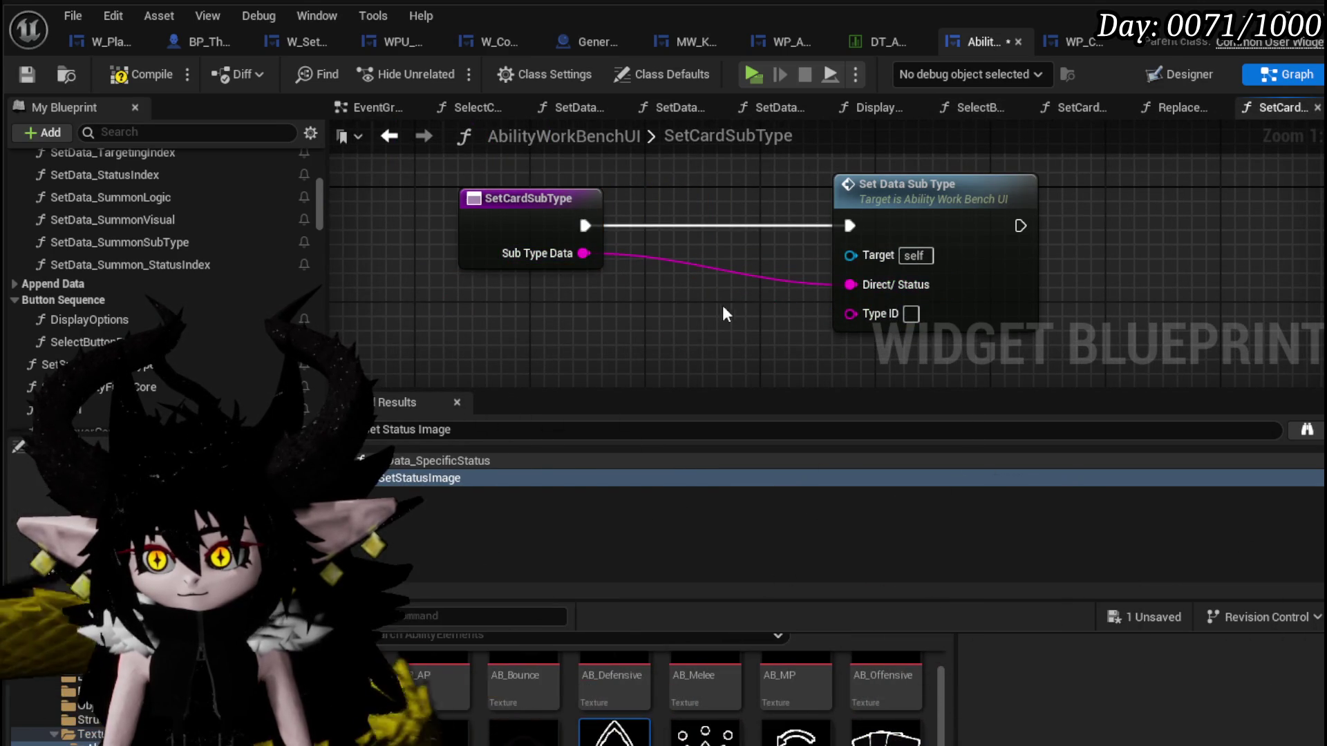
pyautogui.click(29, 74)
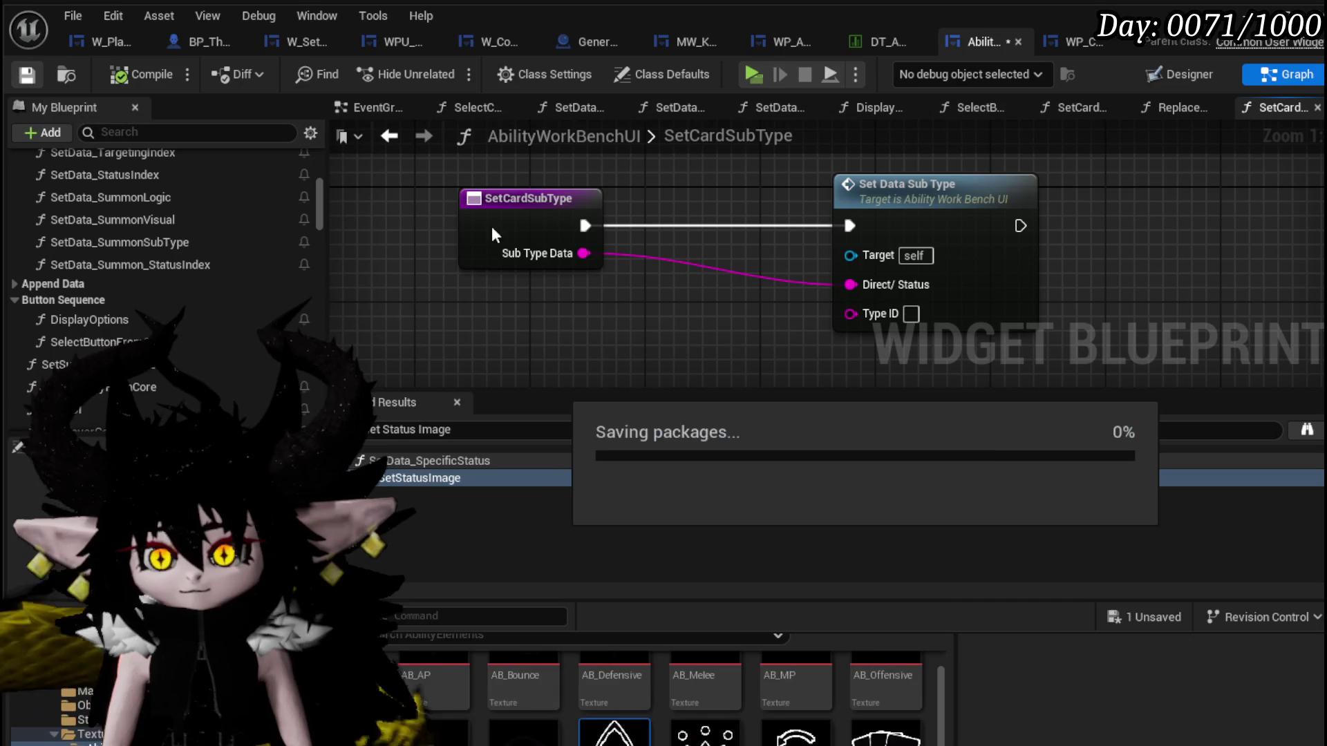
# Pass through SelectButtonFromGrid and enter the SetData_SubType function graph.
pyautogui.click(389, 136)
pyautogui.scroll(-5, 606, 200)
pyautogui.scroll(3, 724, 268)
pyautogui.scroll(4, 723, 272)
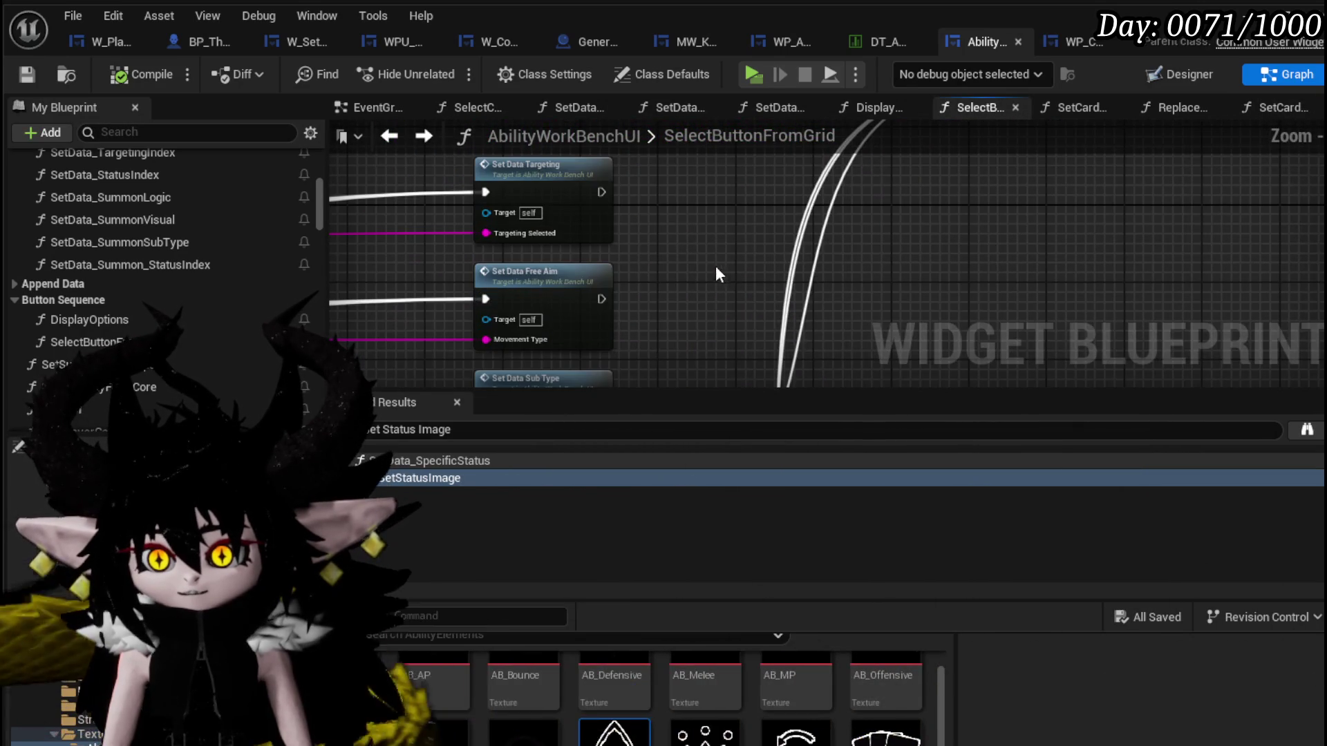
pyautogui.scroll(-2, 683, 265)
pyautogui.moveTo(670, 281)
pyautogui.mouseDown()
pyautogui.moveTo(634, 379)
pyautogui.moveTo(733, 232)
pyautogui.moveTo(604, 184)
pyautogui.mouseUp()
pyautogui.scroll(3, 734, 232)
pyautogui.scroll(2, 725, 228)
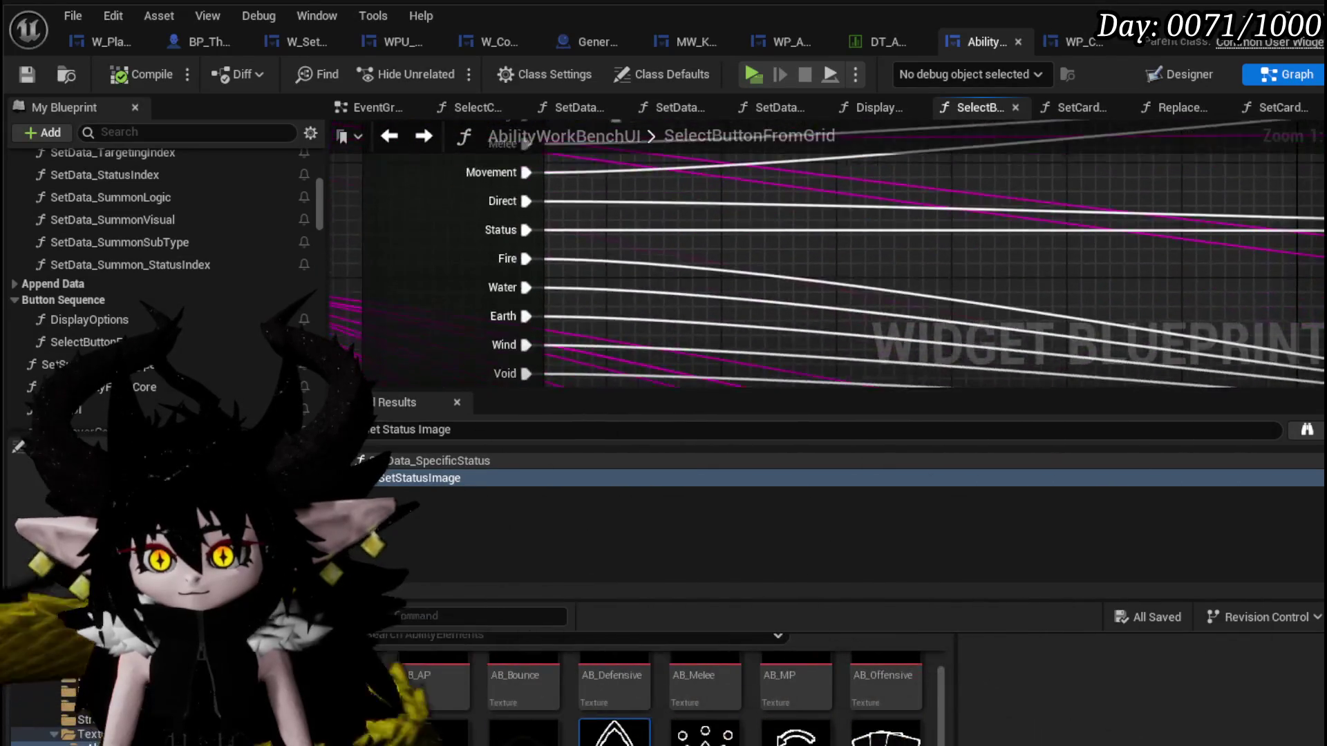
pyautogui.scroll(-3, 1002, 245)
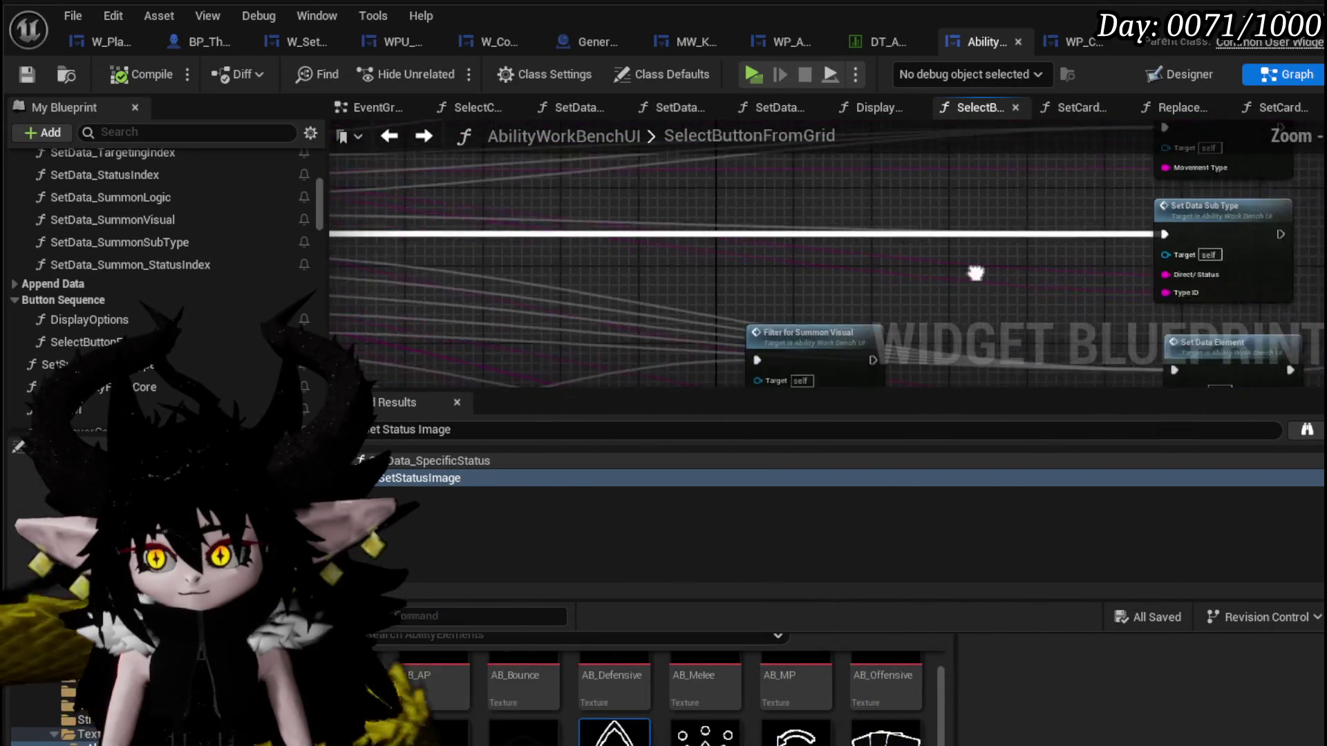
pyautogui.doubleClick(827, 221)
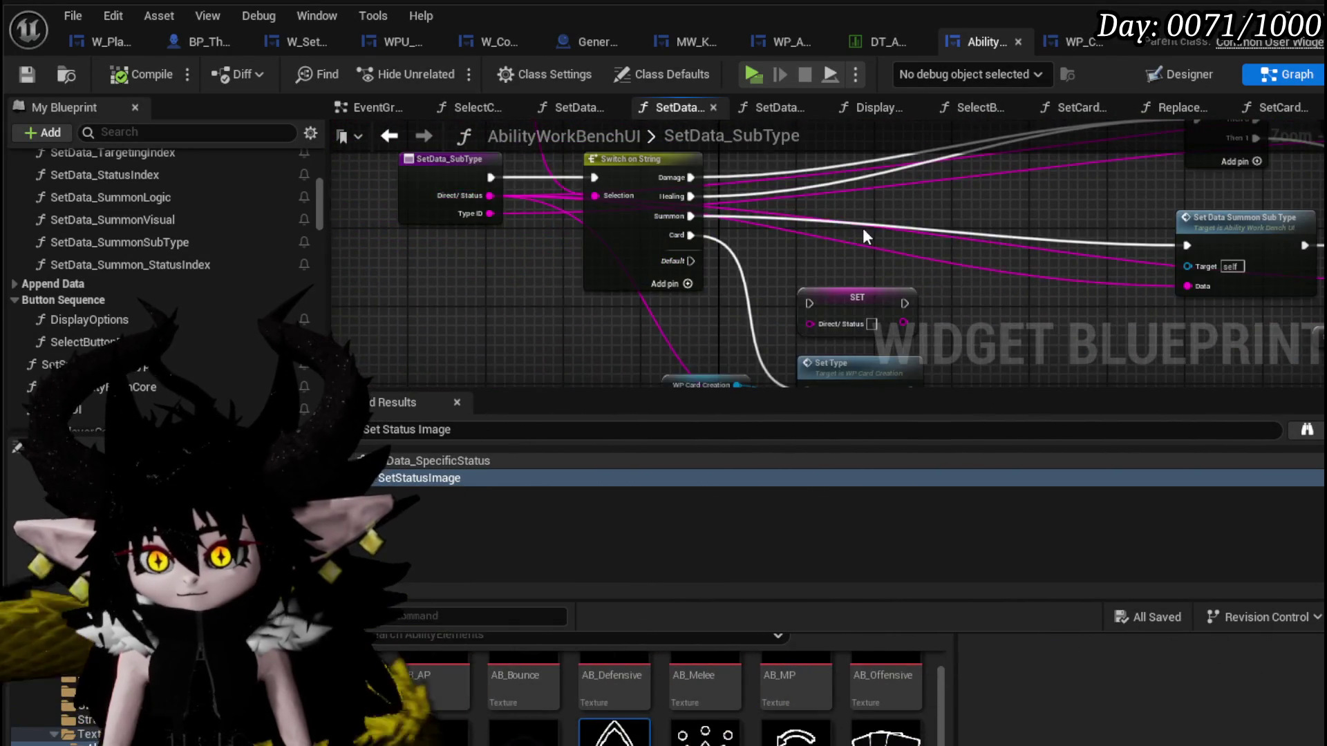
# Locate and select the status-index node group in SetData_SubType.
pyautogui.moveTo(857, 237); pyautogui.dragTo(663, 306)
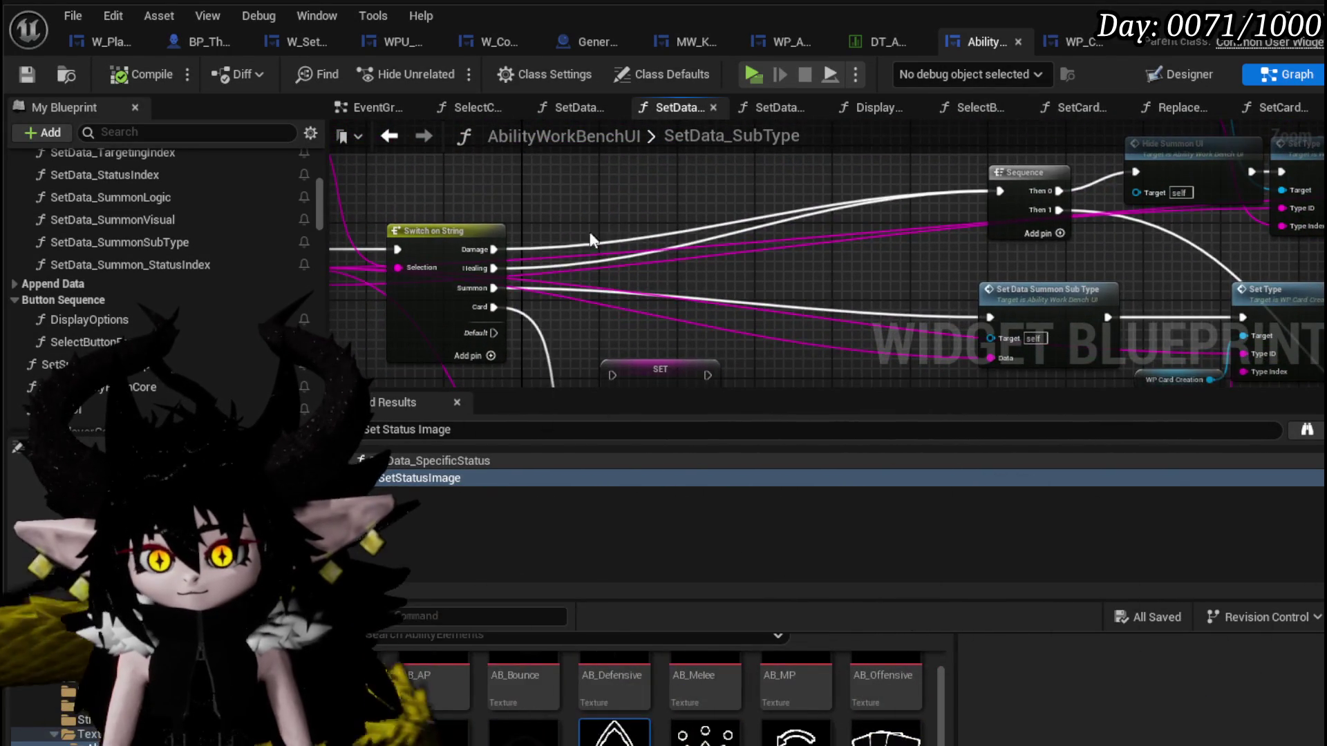
pyautogui.moveTo(913, 198); pyautogui.dragTo(417, 244)
pyautogui.moveTo(643, 200); pyautogui.dragTo(505, 200)
pyautogui.moveTo(1223, 248)
pyautogui.mouseDown()
pyautogui.moveTo(617, 199)
pyautogui.moveTo(589, 282)
pyautogui.moveTo(533, 184)
pyautogui.moveTo(490, 187)
pyautogui.mouseUp()
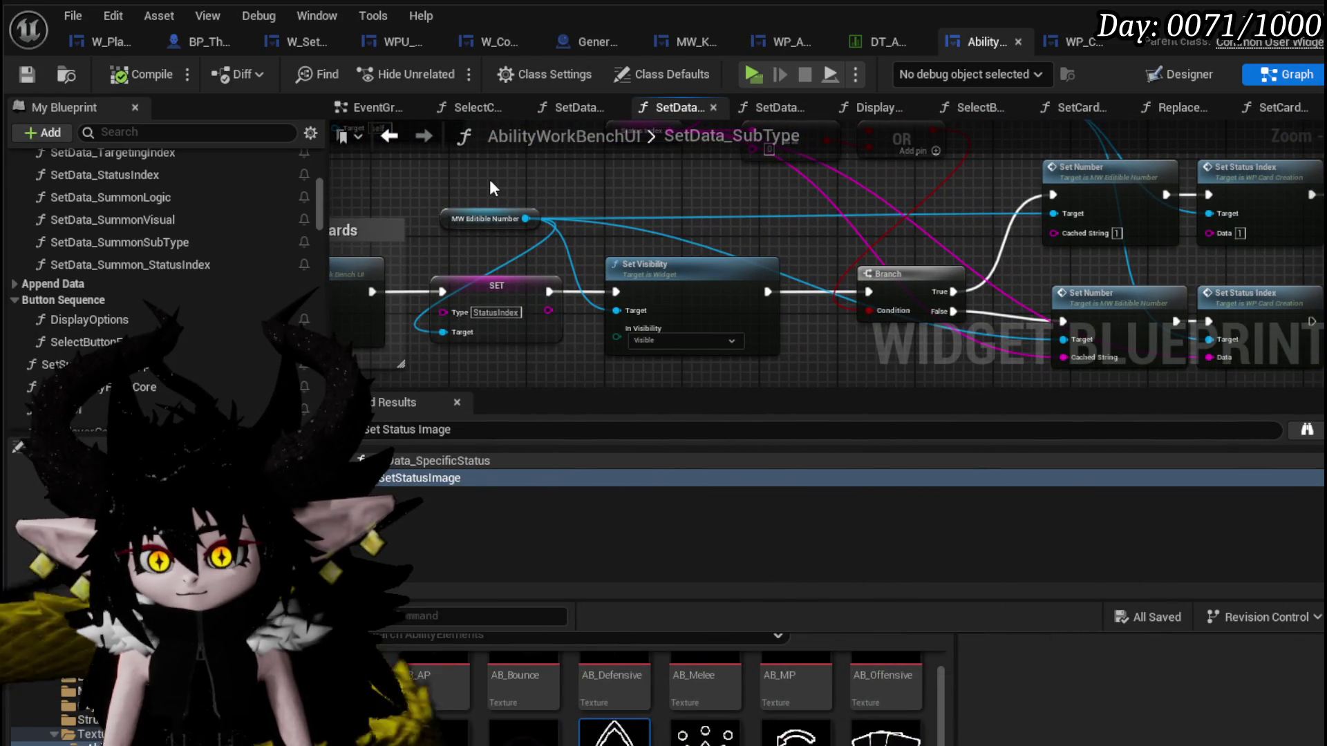
pyautogui.scroll(-1, 498, 192)
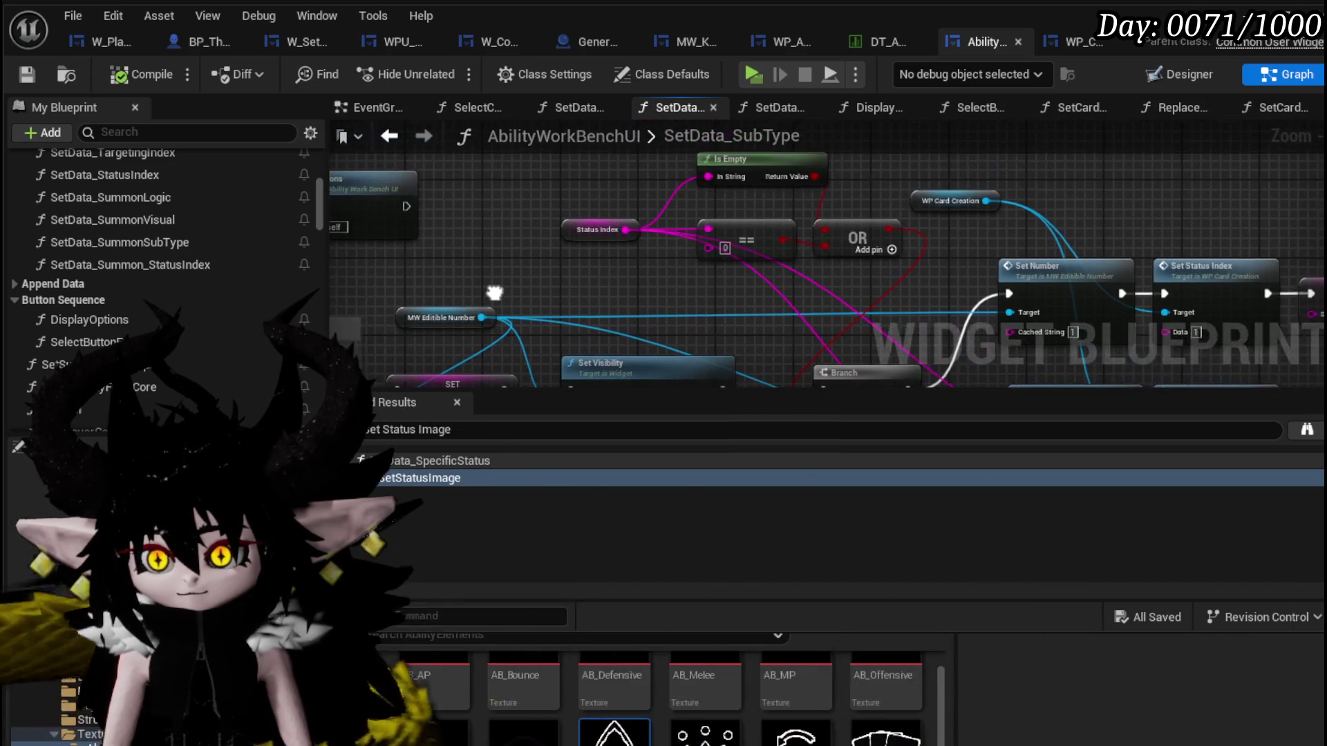
pyautogui.scroll(-1, 477, 217)
pyautogui.scroll(-1, 454, 244)
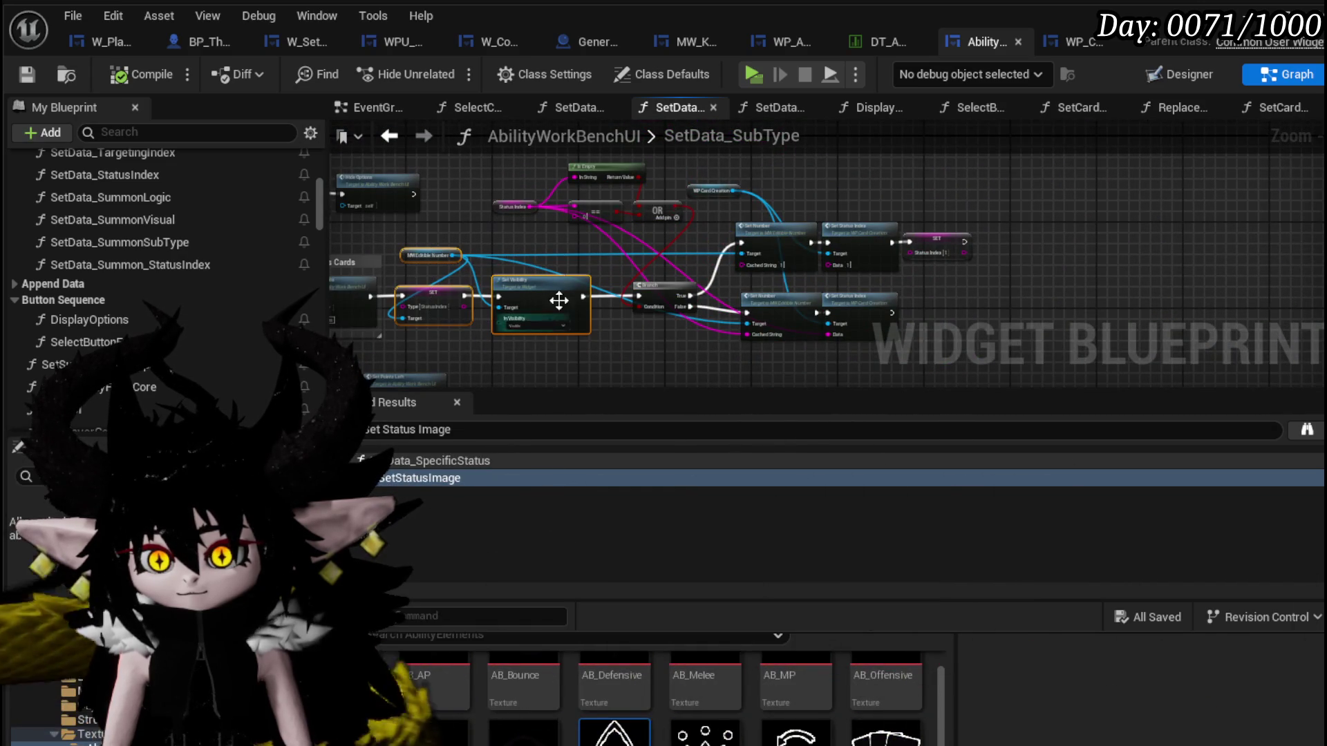
pyautogui.moveTo(847, 312); pyautogui.dragTo(964, 354)
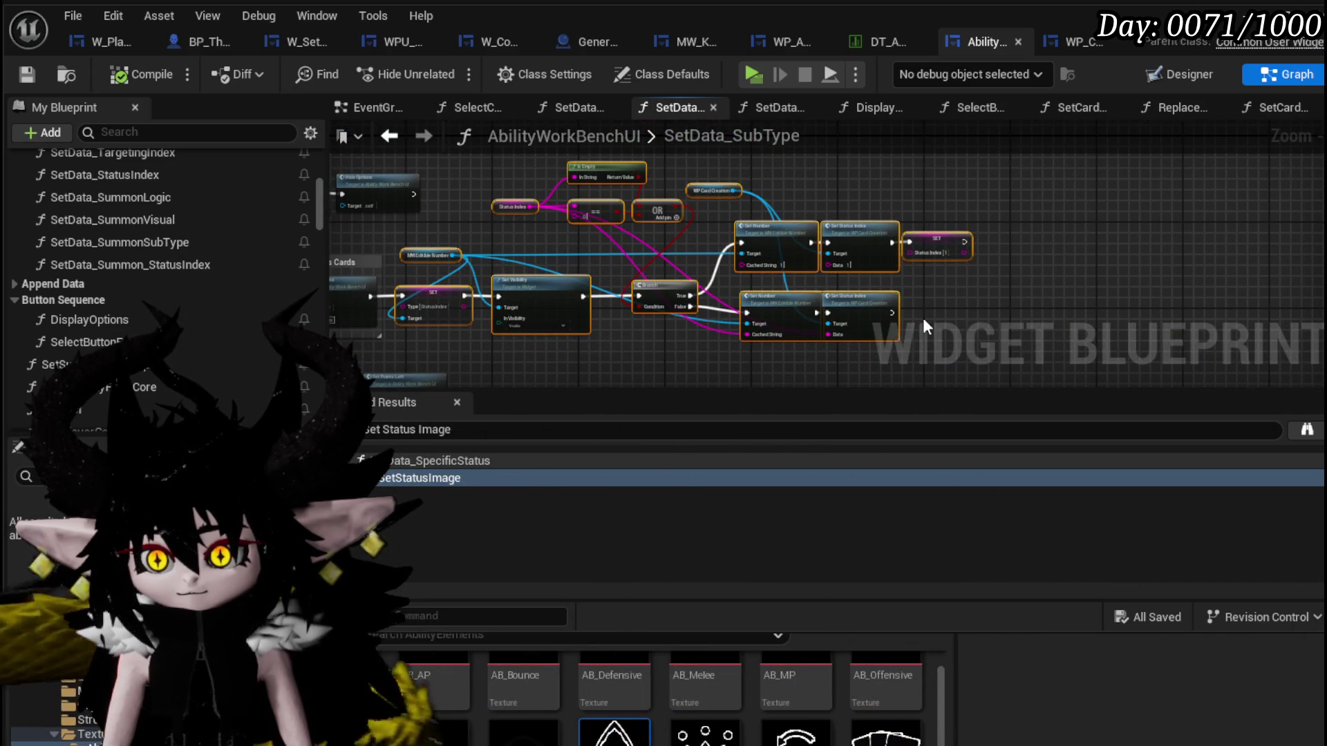
pyautogui.scroll(3, 625, 331)
pyautogui.scroll(-2, 1141, 275)
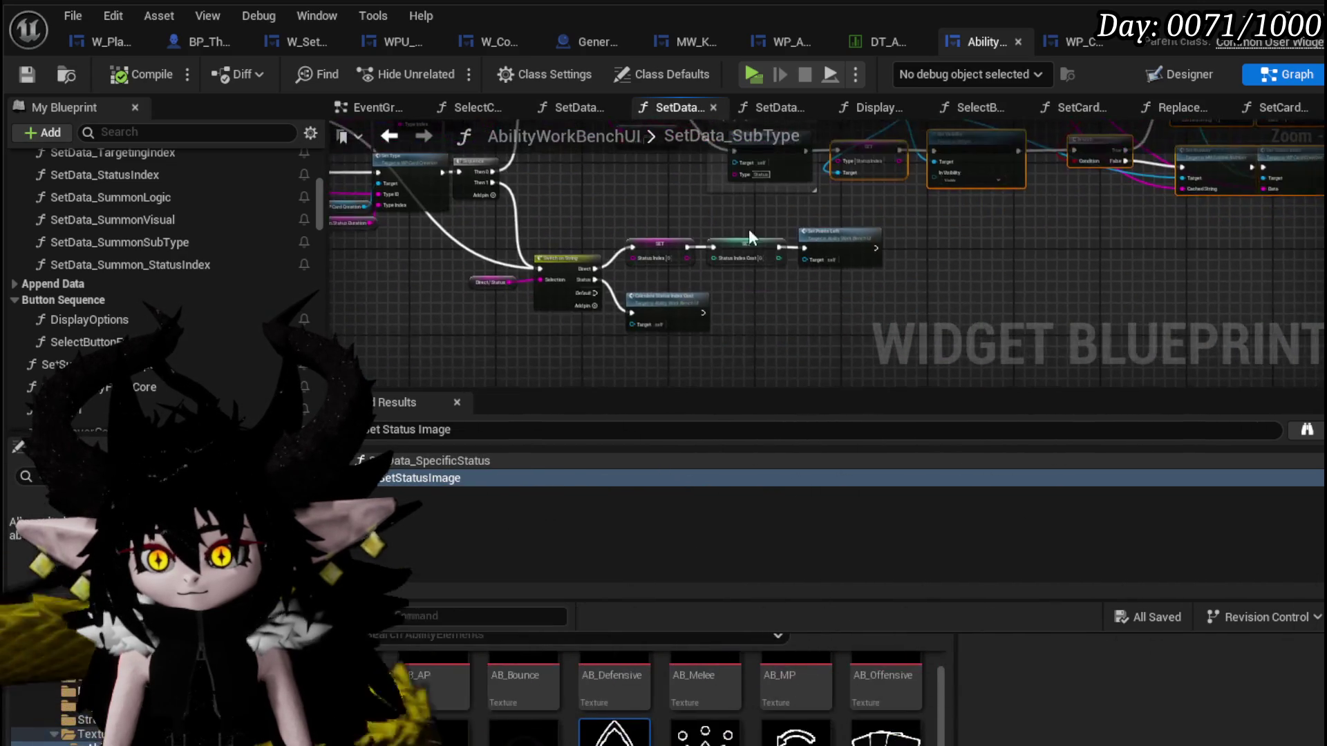
pyautogui.scroll(3, 515, 237)
# Select the Display Options Cards nodes to copy and switch to the SetCardSubType function.
pyautogui.moveTo(571, 230)
pyautogui.mouseDown()
pyautogui.moveTo(944, 334)
pyautogui.moveTo(987, 267)
pyautogui.mouseUp()
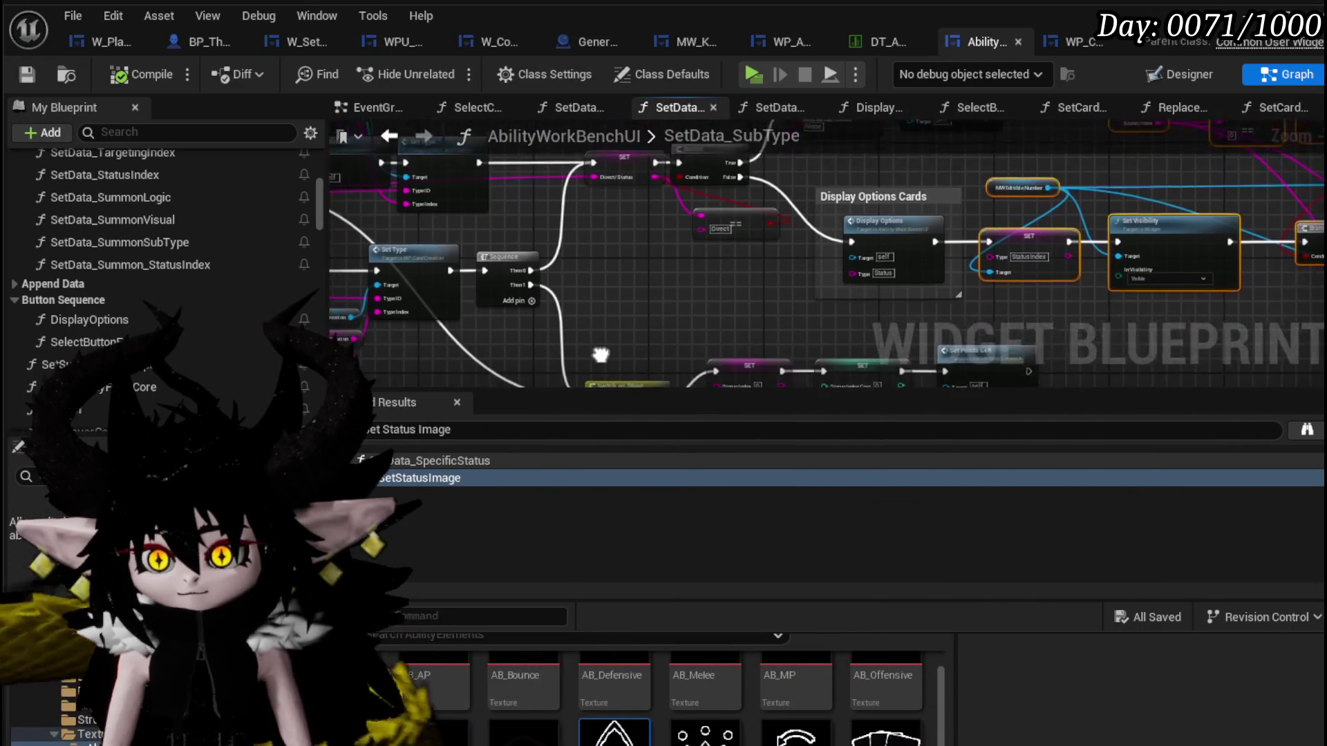
pyautogui.moveTo(564, 268); pyautogui.dragTo(540, 210)
pyautogui.moveTo(430, 221); pyautogui.dragTo(673, 311)
pyautogui.moveTo(752, 217)
pyautogui.mouseDown()
pyautogui.moveTo(501, 258)
pyautogui.moveTo(424, 326)
pyautogui.mouseUp()
pyautogui.moveTo(576, 317); pyautogui.dragTo(597, 259)
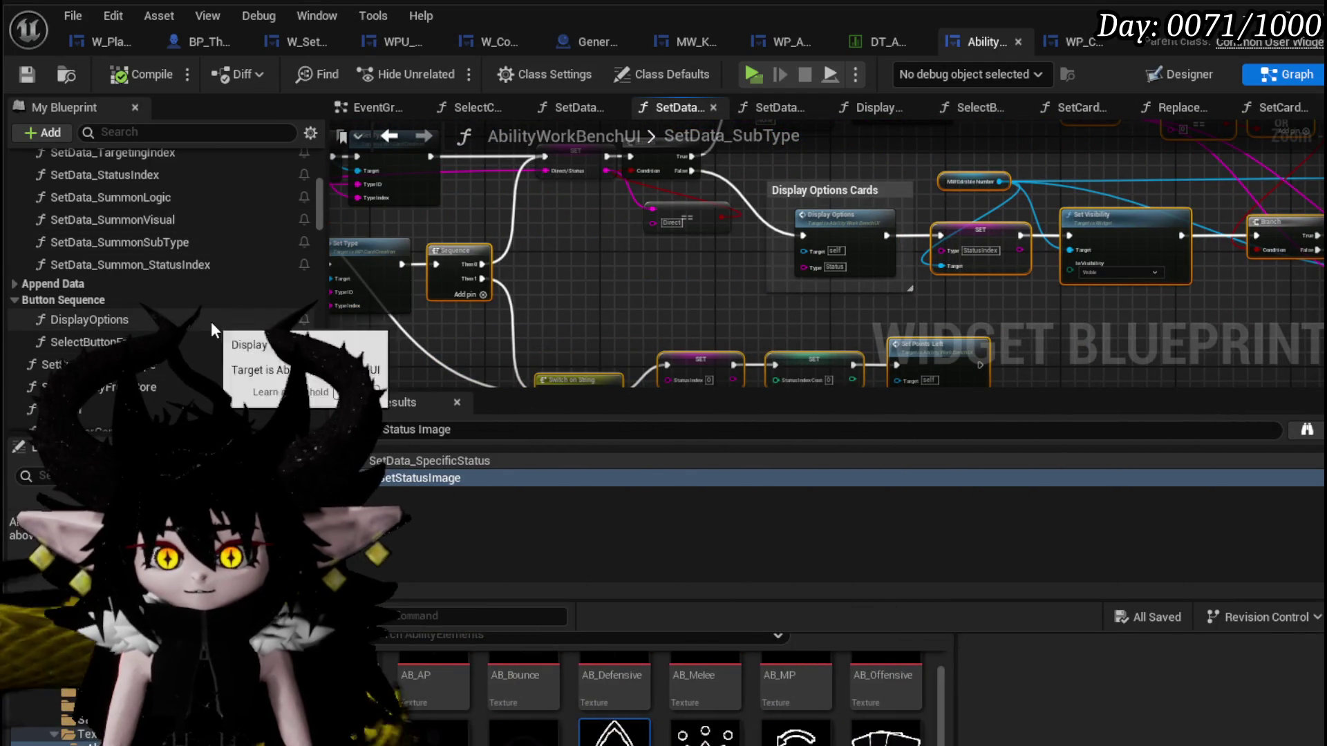
pyautogui.scroll(-5, 211, 322)
pyautogui.scroll(-5, 211, 321)
pyautogui.scroll(-5, 212, 319)
pyautogui.scroll(-5, 212, 313)
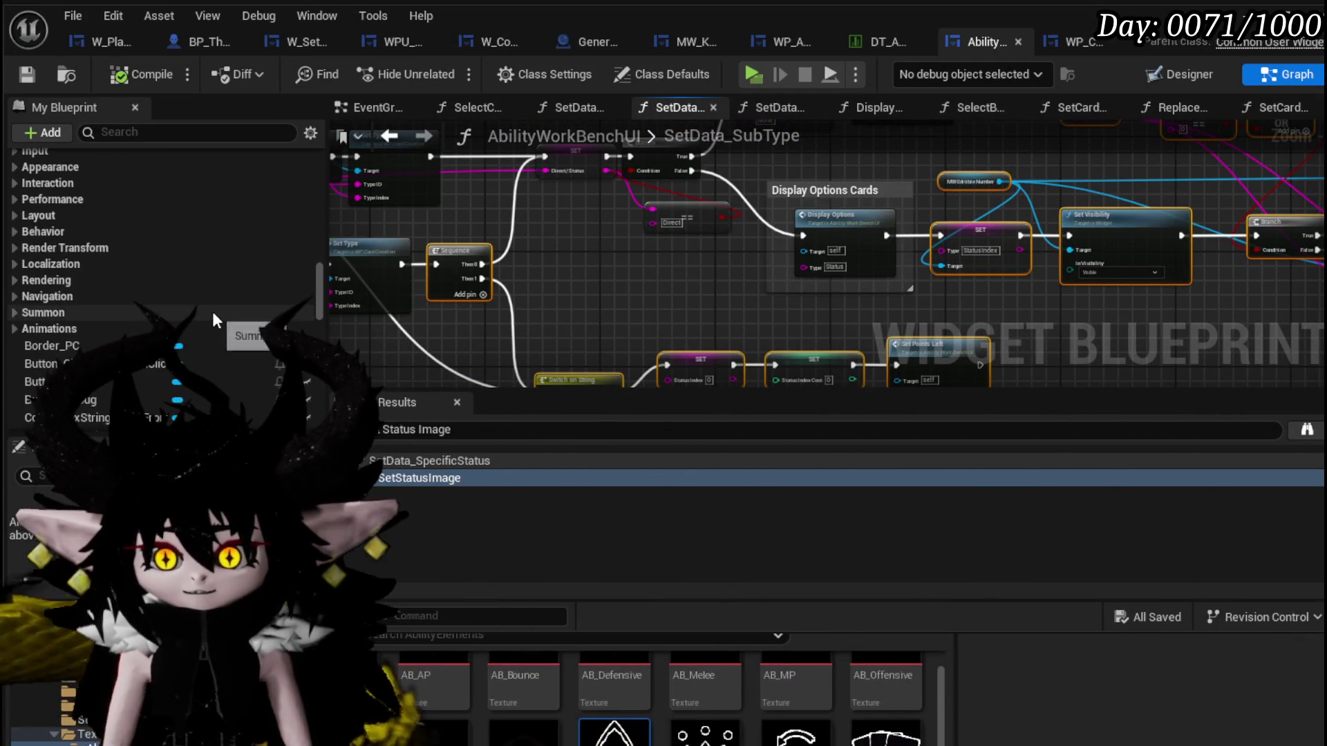
pyautogui.scroll(10, 212, 310)
pyautogui.click(132, 307)
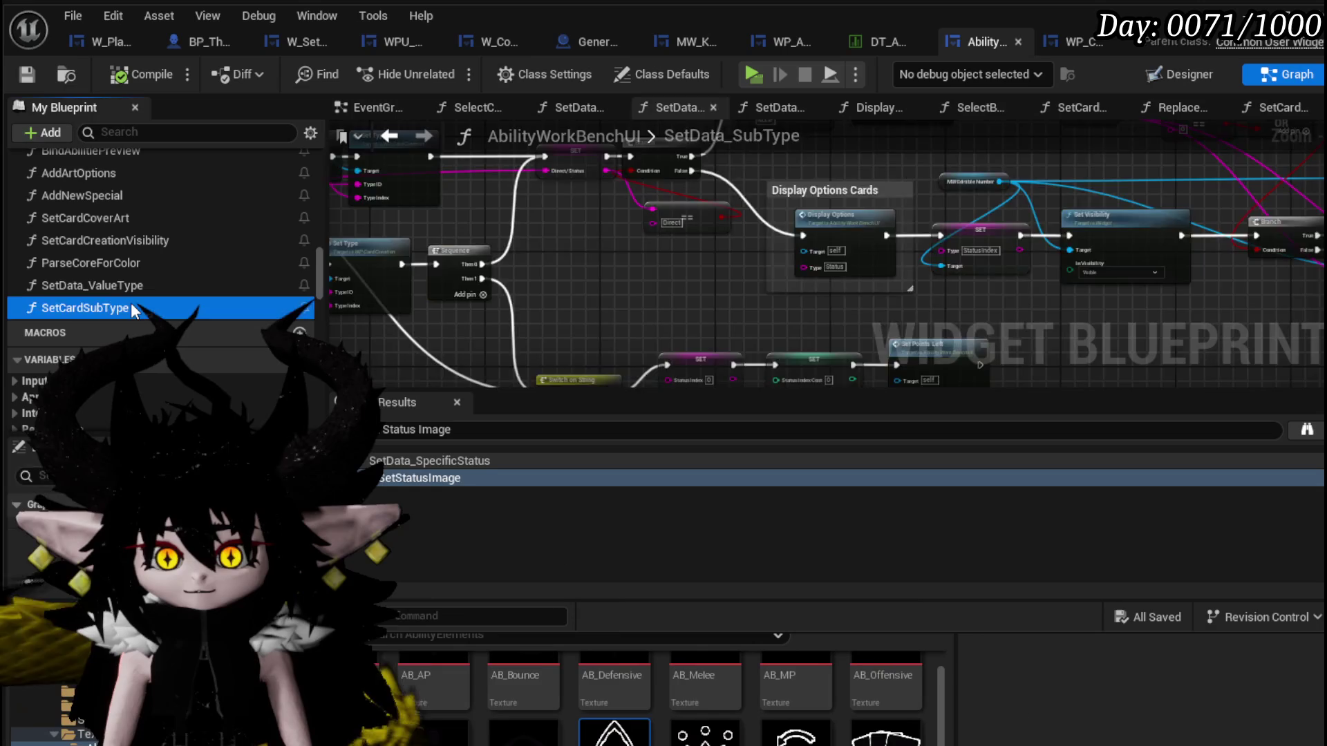
# Paste the copied nodes into SetCardSubType, wire Sequence Then 0 to the SET node, and save.
pyautogui.doubleClick(132, 307)
pyautogui.scroll(-2, 760, 338)
pyautogui.hotkey('ctrl', 'v')
pyautogui.scroll(-2, 818, 246)
pyautogui.scroll(-2, 887, 311)
pyautogui.scroll(-3, 814, 295)
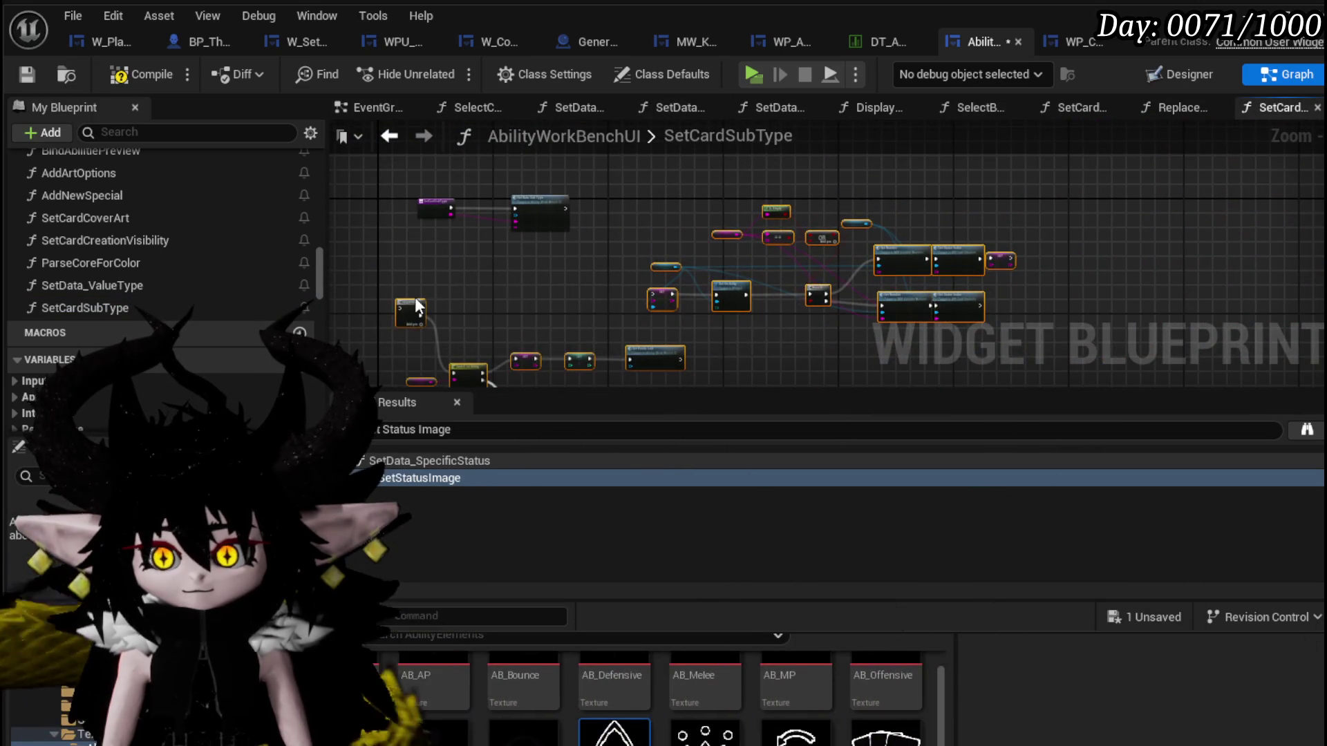
pyautogui.scroll(2, 549, 229)
pyautogui.scroll(1, 584, 208)
pyautogui.scroll(3, 571, 226)
pyautogui.moveTo(571, 226); pyautogui.dragTo(458, 270)
pyautogui.moveTo(618, 271); pyautogui.dragTo(1253, 226)
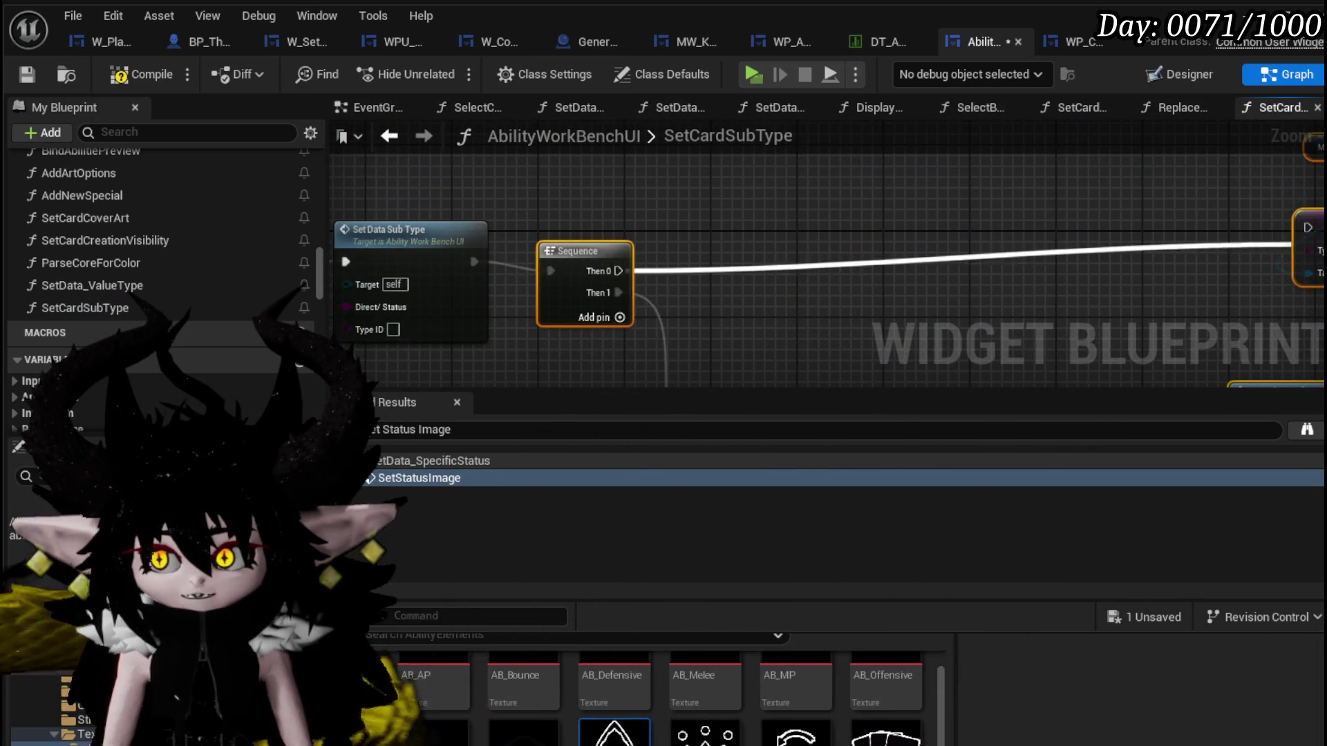
pyautogui.scroll(-2, 1022, 223)
pyautogui.scroll(-2, 582, 262)
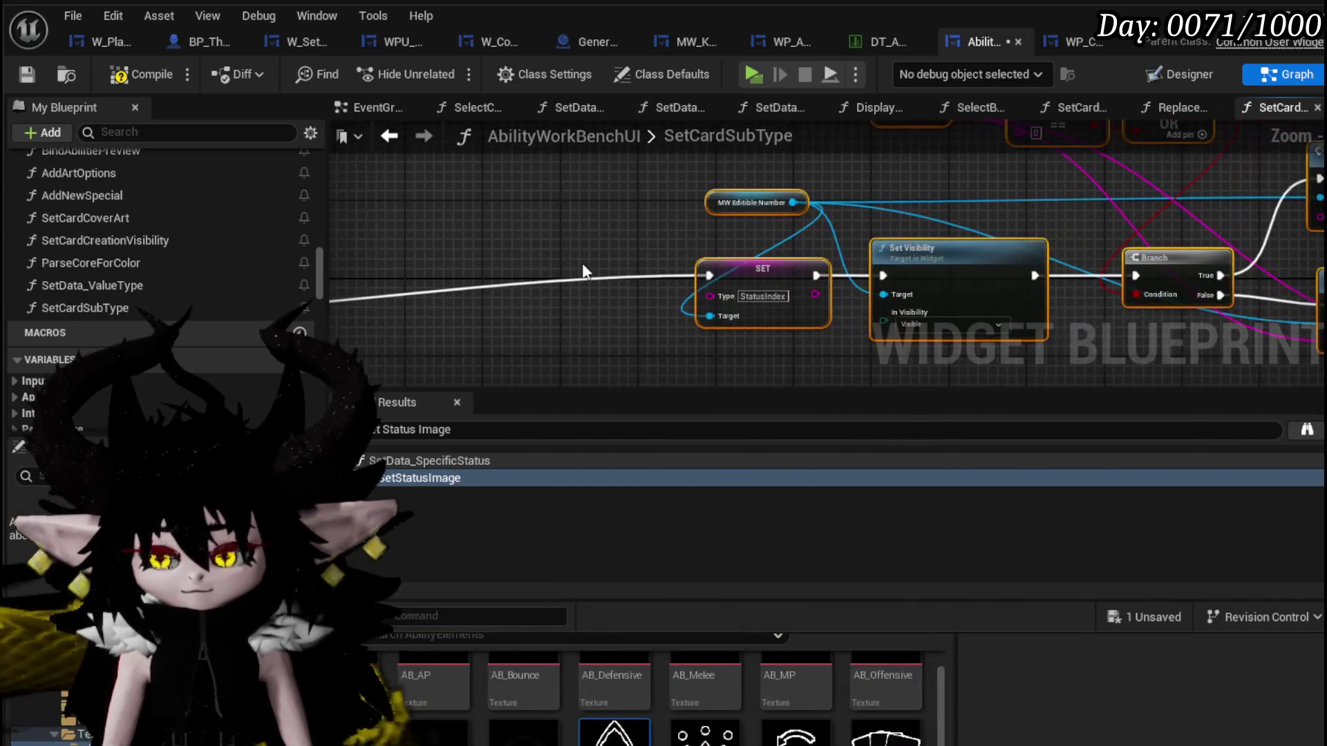
pyautogui.scroll(-1, 582, 292)
pyautogui.moveTo(591, 340); pyautogui.dragTo(1233, 143)
pyautogui.moveTo(994, 210); pyautogui.dragTo(716, 184)
pyautogui.scroll(4, 726, 197)
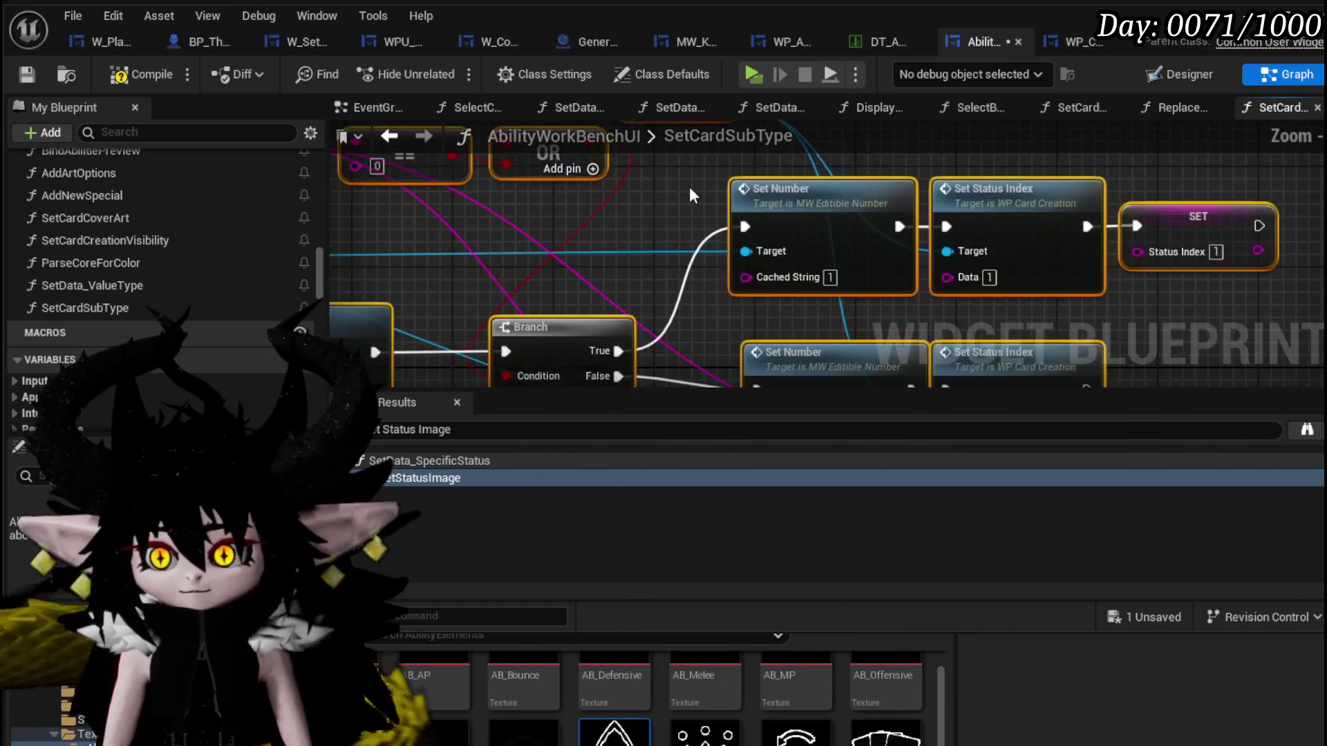
pyautogui.moveTo(647, 284); pyautogui.dragTo(594, 174)
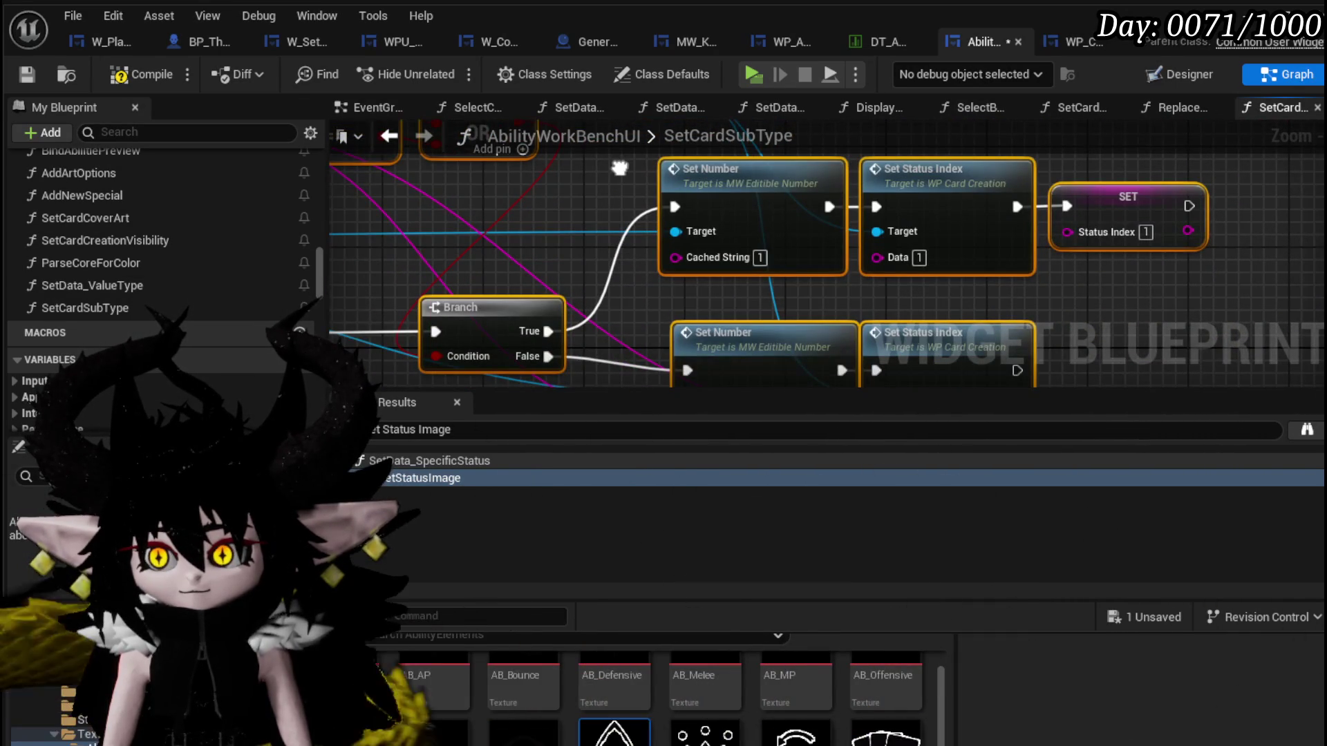
pyautogui.scroll(-2, 594, 173)
pyautogui.moveTo(595, 174); pyautogui.dragTo(979, 212)
pyautogui.moveTo(533, 380); pyautogui.dragTo(827, 137)
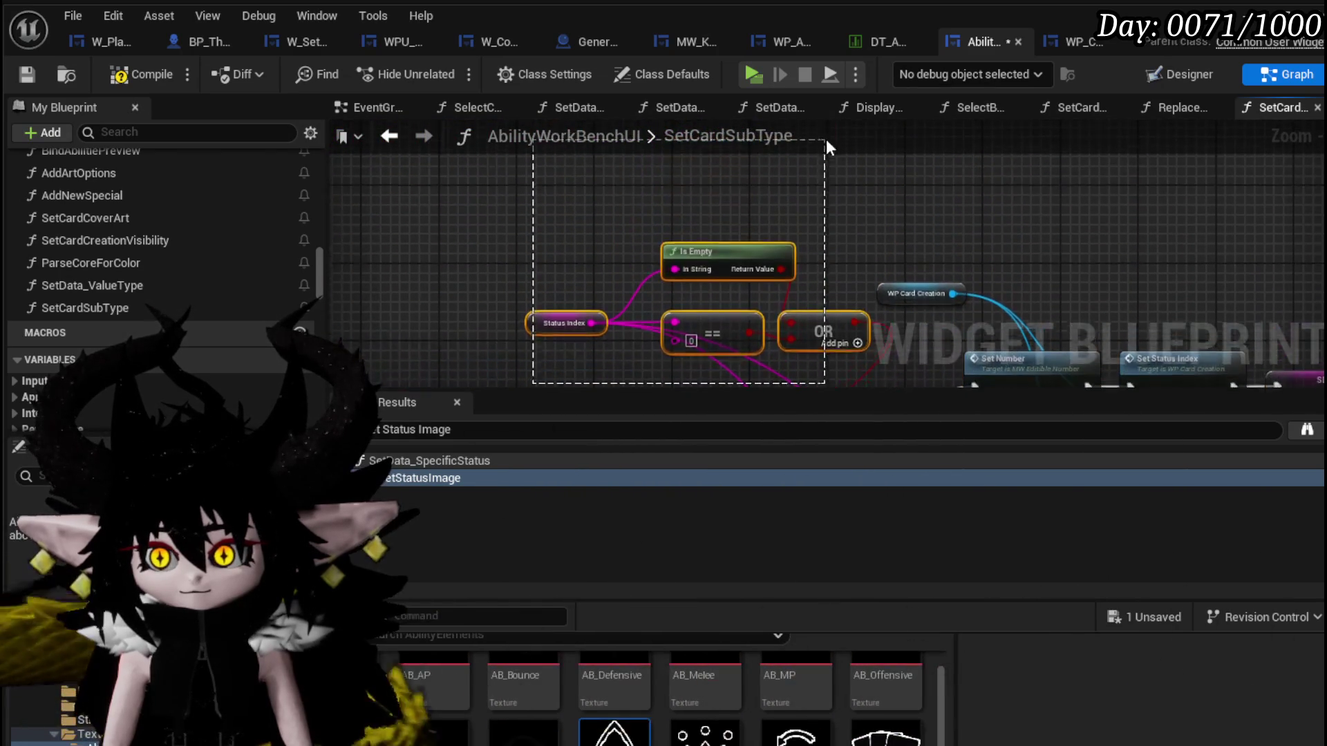
pyautogui.moveTo(834, 230)
pyautogui.mouseDown()
pyautogui.moveTo(775, 259)
pyautogui.moveTo(819, 154)
pyautogui.moveTo(808, 324)
pyautogui.moveTo(628, 237)
pyautogui.mouseUp()
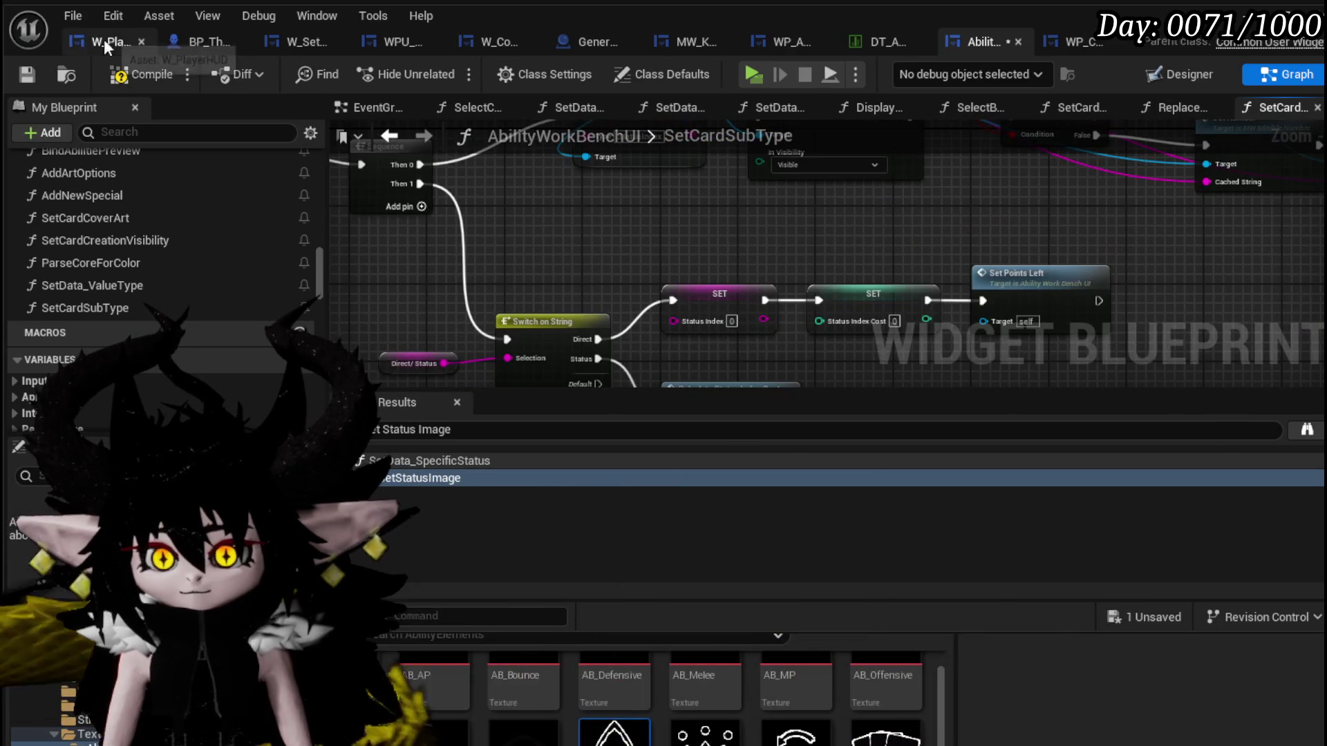
pyautogui.click(26, 74)
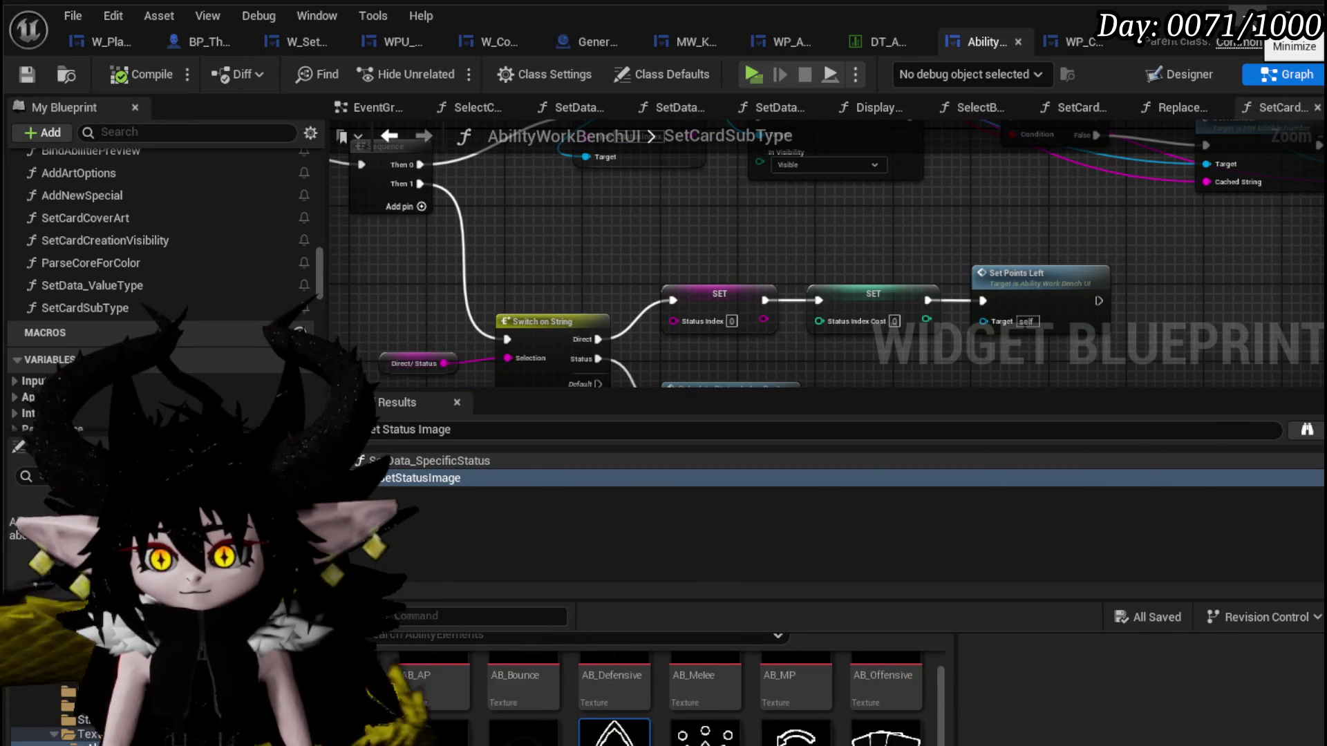
# Wire Sequence Then 1 into Calculate Status Index Cost and tidy the node layout.
pyautogui.moveTo(672, 280); pyautogui.dragTo(732, 194)
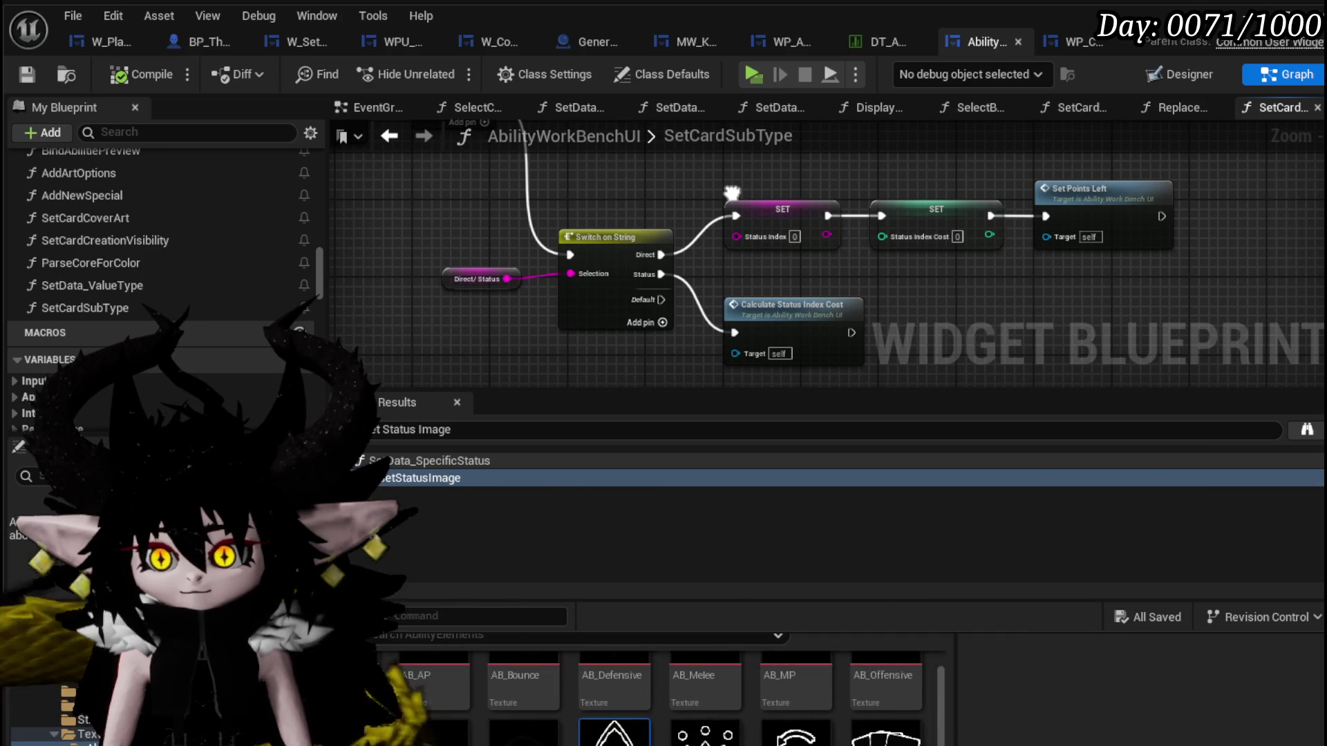
pyautogui.moveTo(773, 308); pyautogui.dragTo(716, 270)
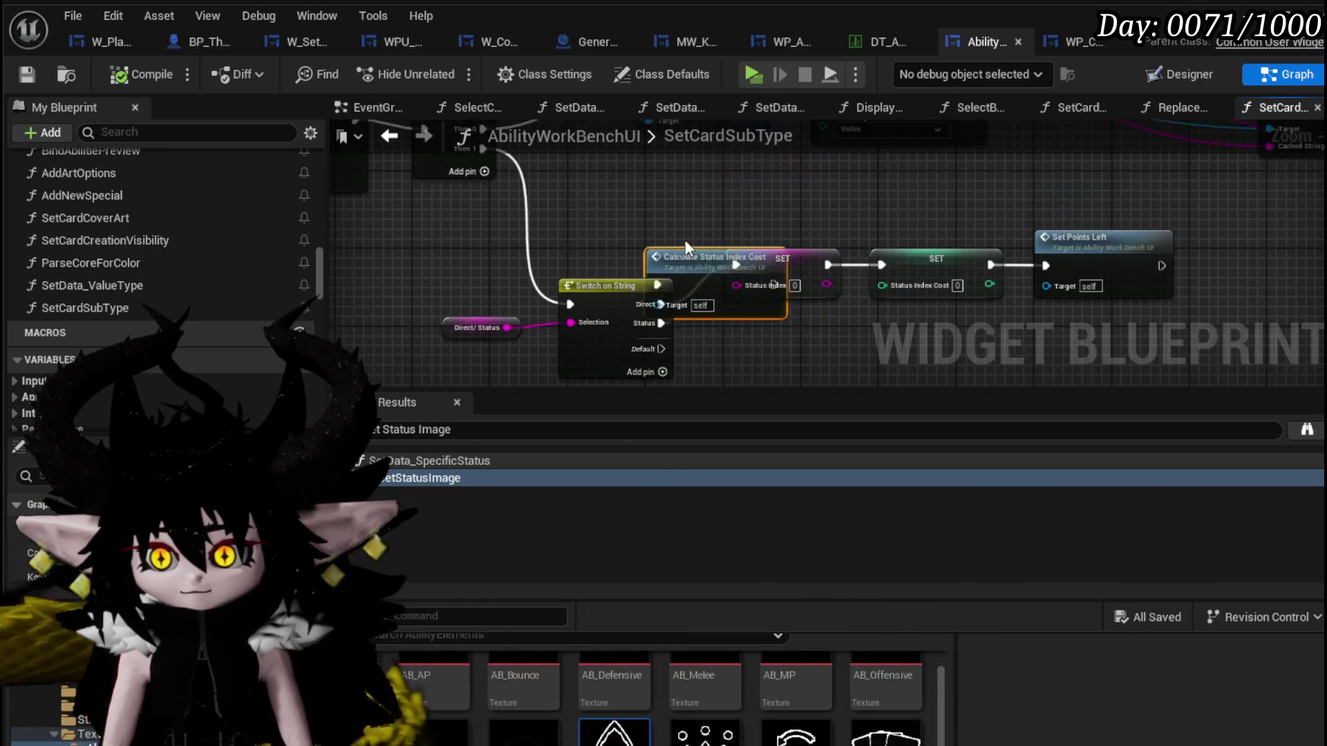
pyautogui.moveTo(485, 176); pyautogui.dragTo(481, 213)
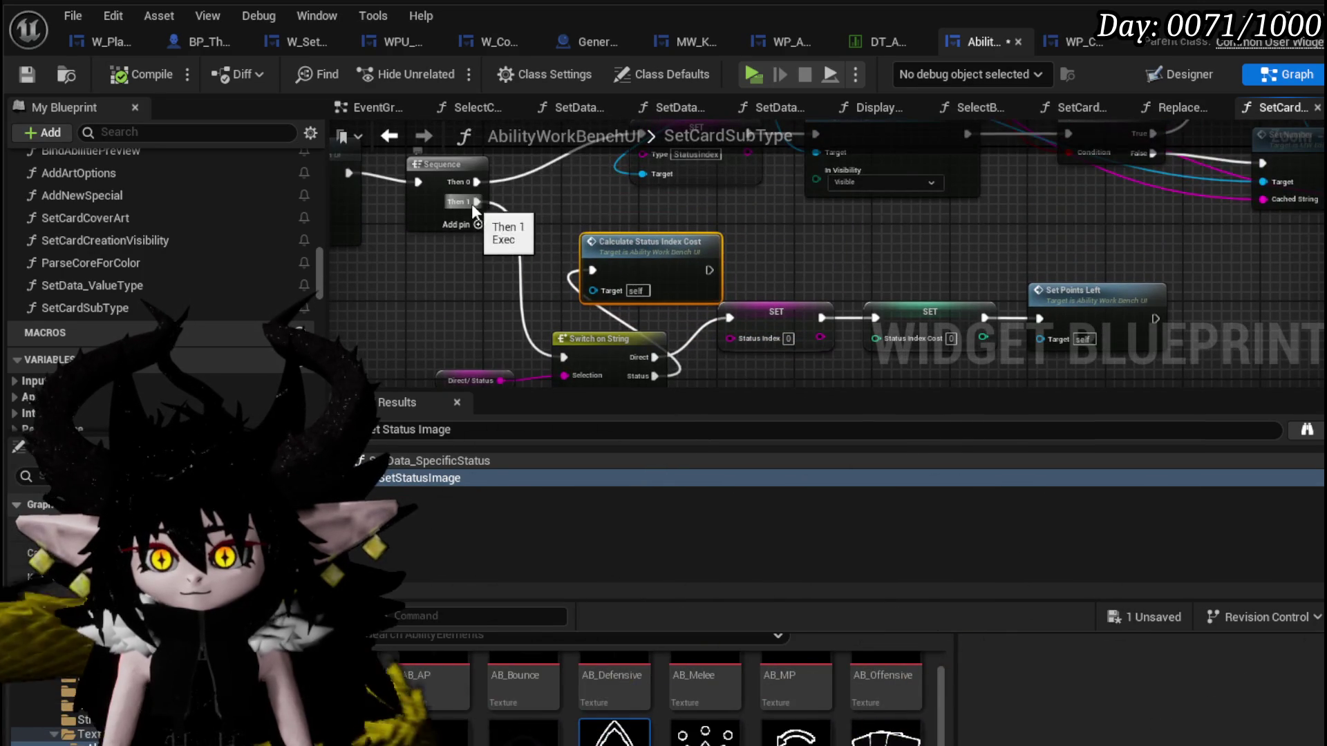
pyautogui.moveTo(606, 272)
pyautogui.mouseDown()
pyautogui.moveTo(592, 272)
pyautogui.moveTo(630, 205)
pyautogui.mouseUp()
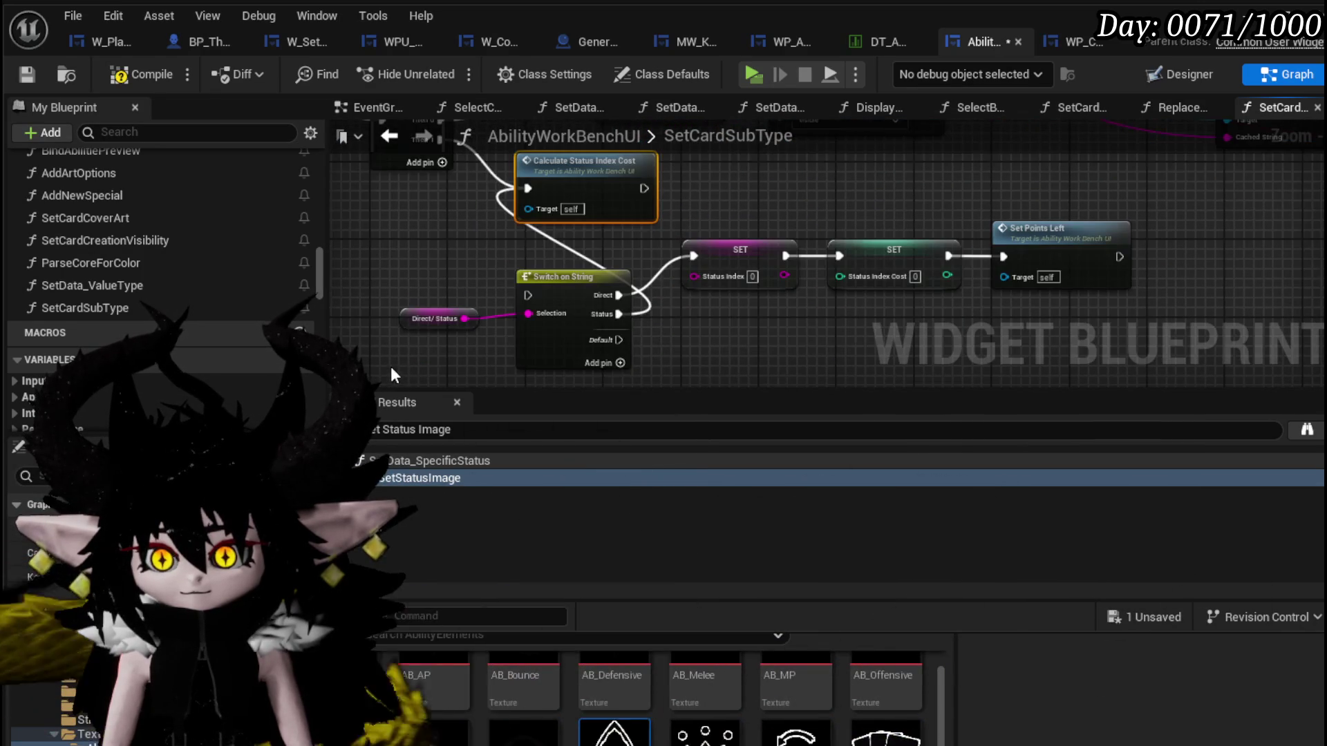
pyautogui.moveTo(791, 295); pyautogui.dragTo(830, 343)
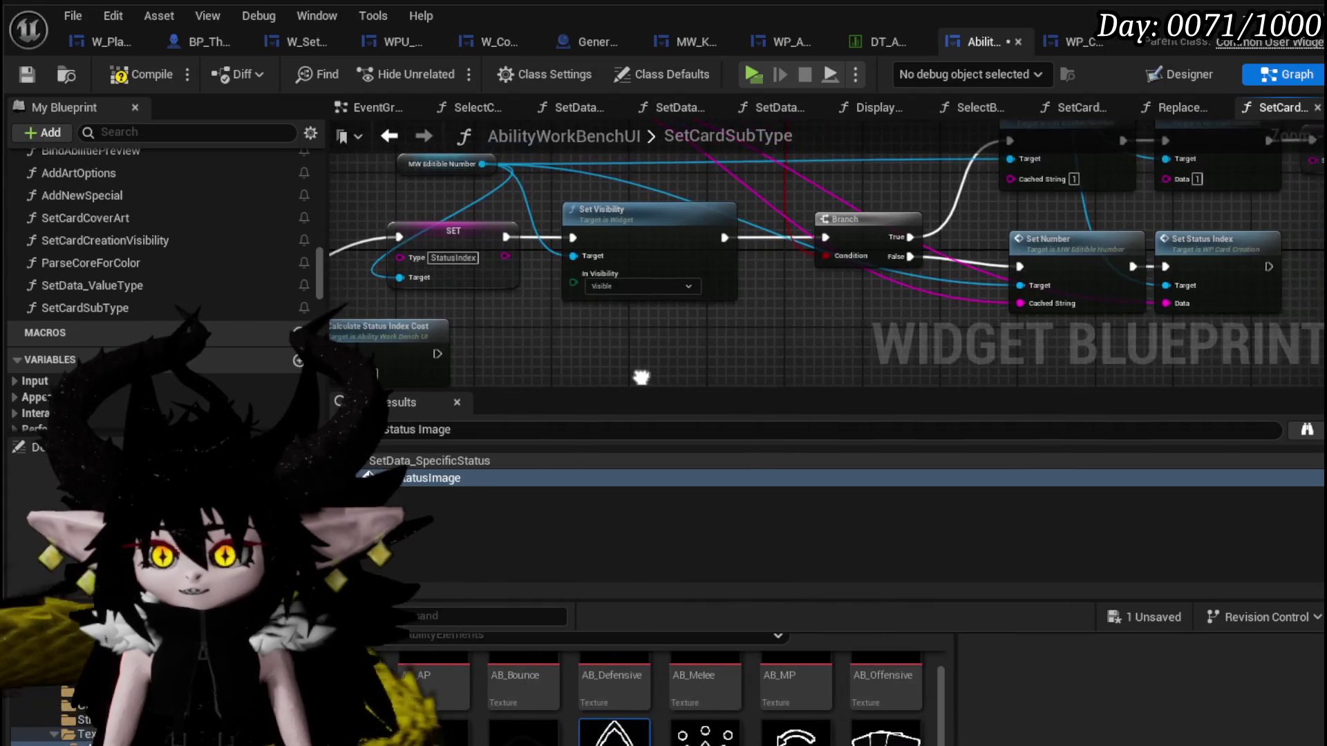
pyautogui.moveTo(829, 342)
pyautogui.mouseDown()
pyautogui.moveTo(472, 315)
pyautogui.moveTo(476, 454)
pyautogui.mouseUp()
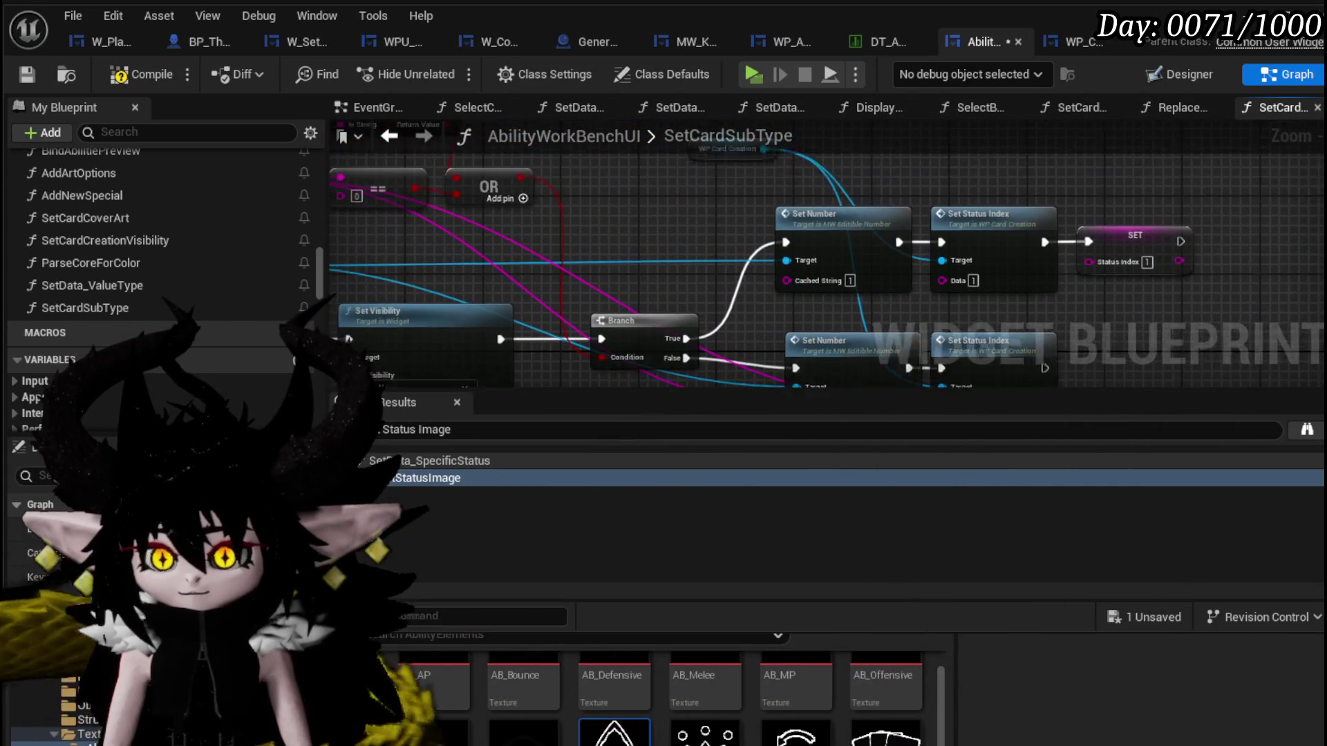
pyautogui.moveTo(612, 214); pyautogui.dragTo(644, 183)
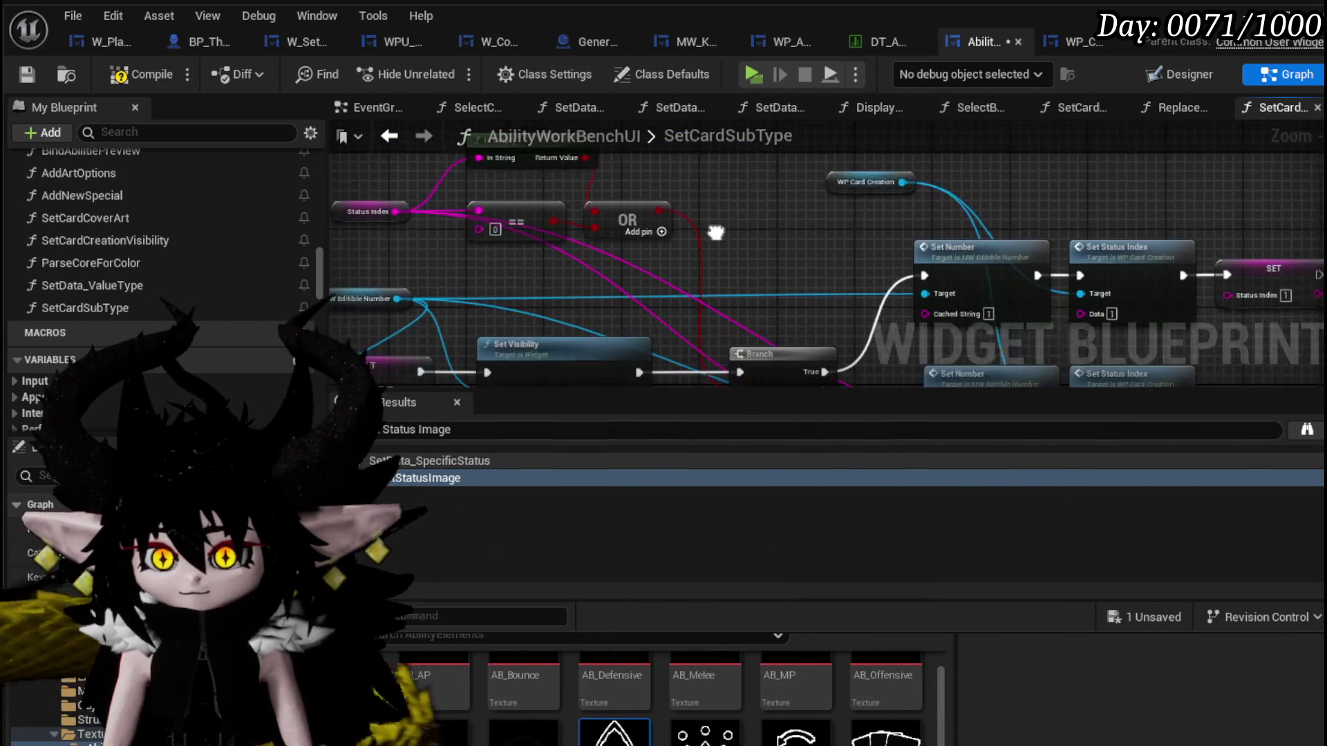
pyautogui.moveTo(644, 183)
pyautogui.mouseDown()
pyautogui.moveTo(699, 233)
pyautogui.moveTo(731, 208)
pyautogui.moveTo(750, 141)
pyautogui.moveTo(1069, 187)
pyautogui.mouseUp()
pyautogui.moveTo(436, 156); pyautogui.dragTo(747, 187)
pyautogui.moveTo(618, 195); pyautogui.dragTo(644, 204)
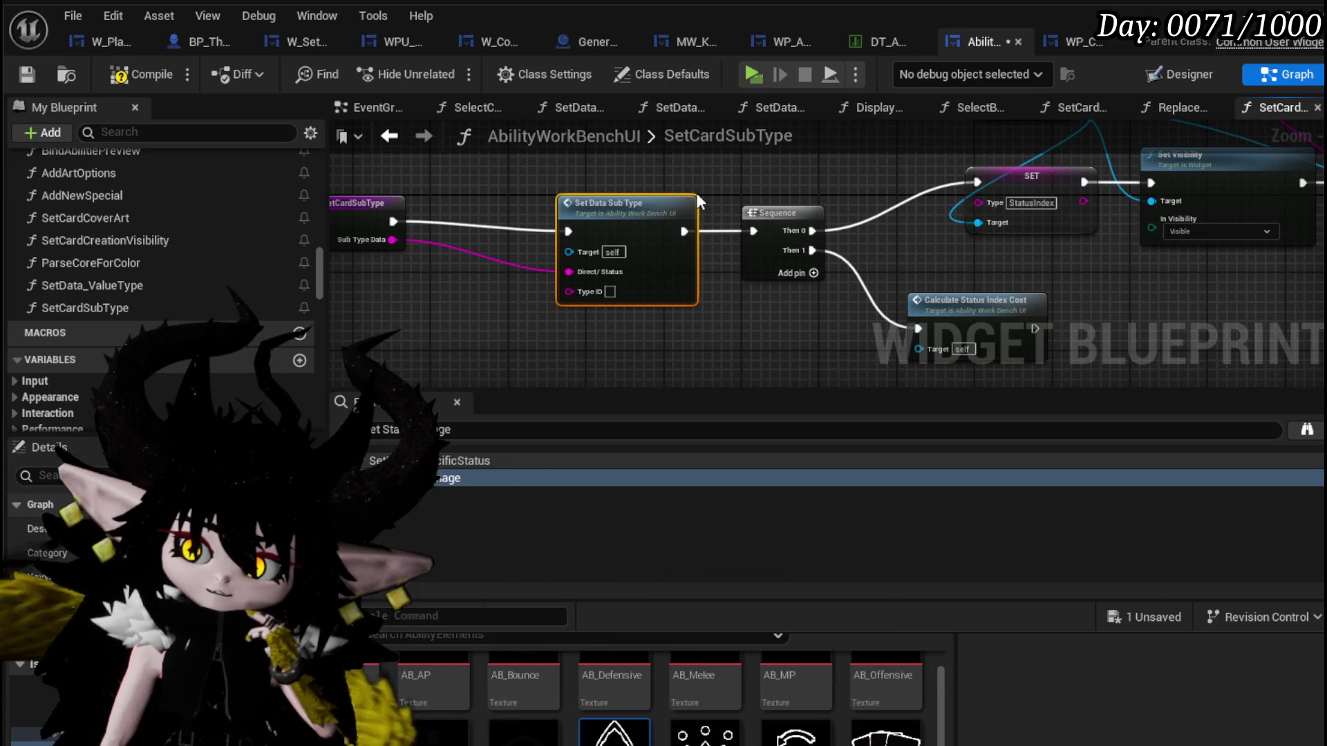
pyautogui.moveTo(370, 223); pyautogui.dragTo(368, 240)
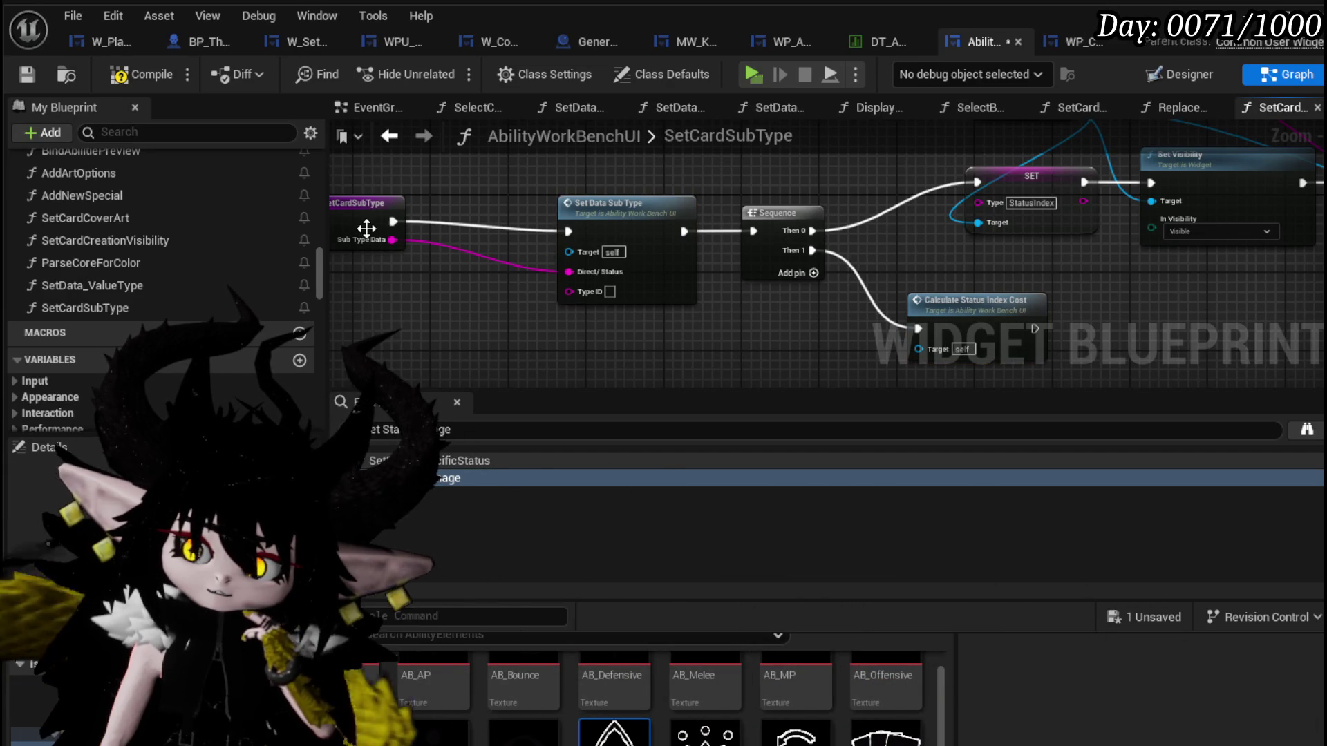
pyautogui.click(472, 187)
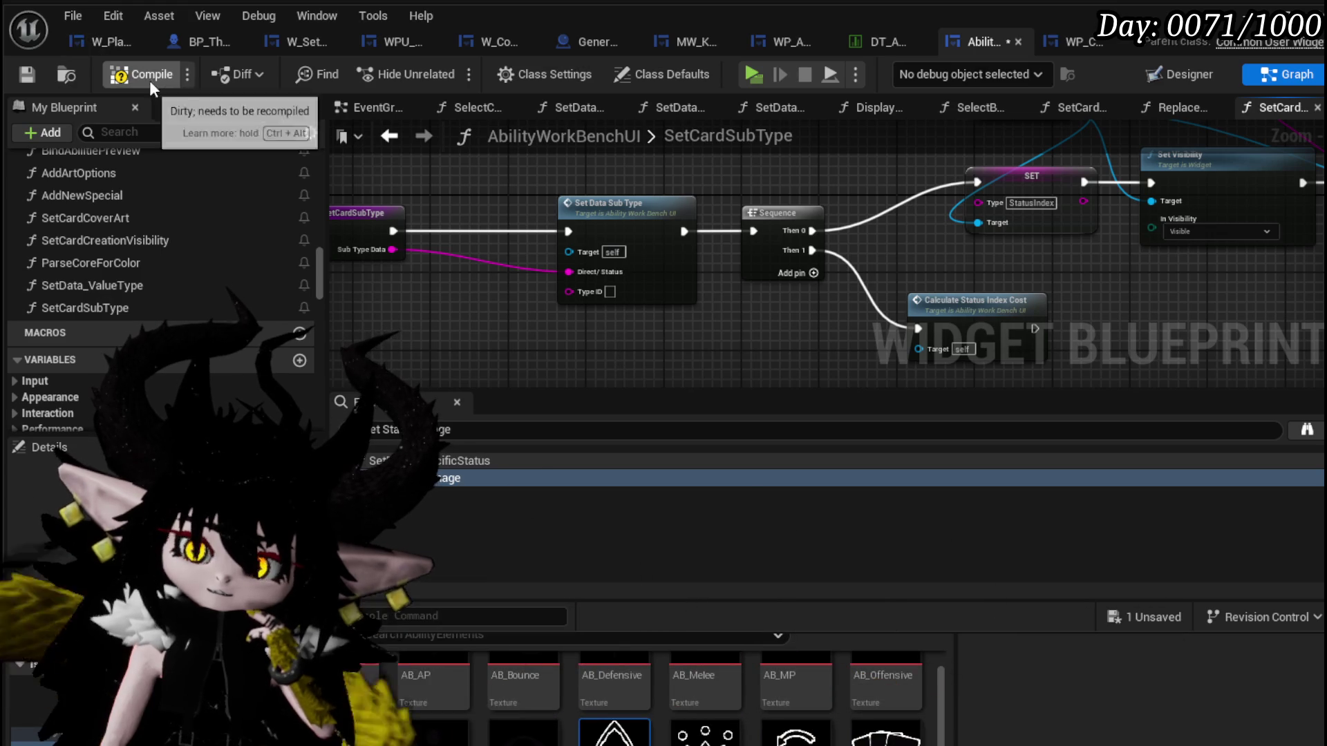
# Compile and save AbilityWorkBenchUI, return to the level editor and start a play session.
pyautogui.click(18, 76)
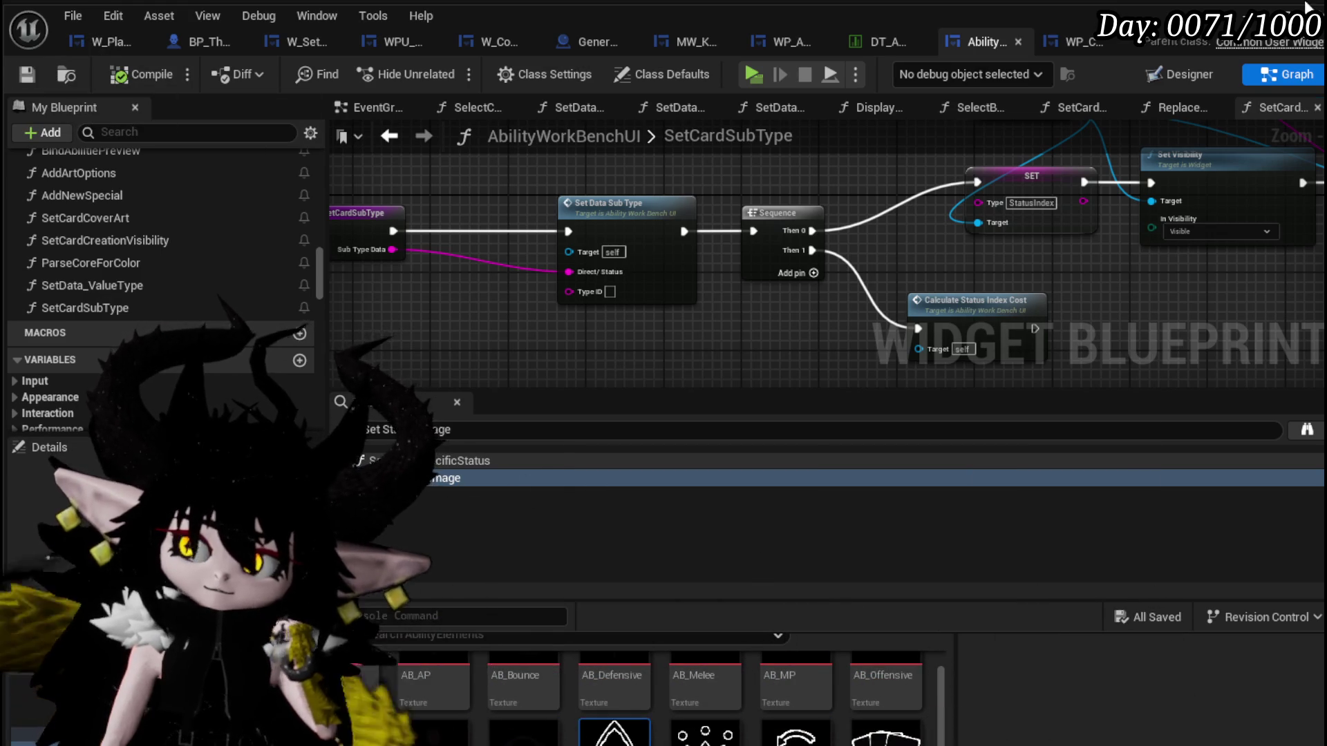
pyautogui.hotkey('alt', 'Tab')
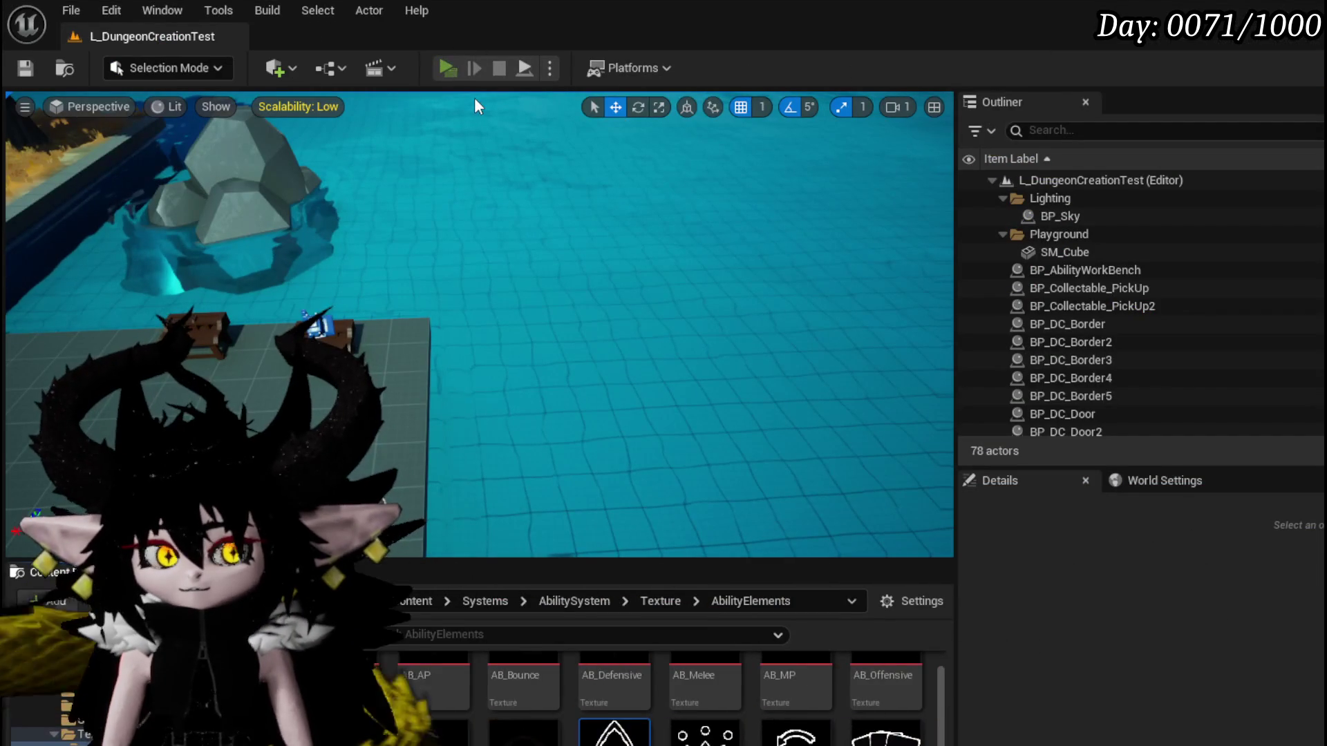
pyautogui.hotkey('alt', 'p')
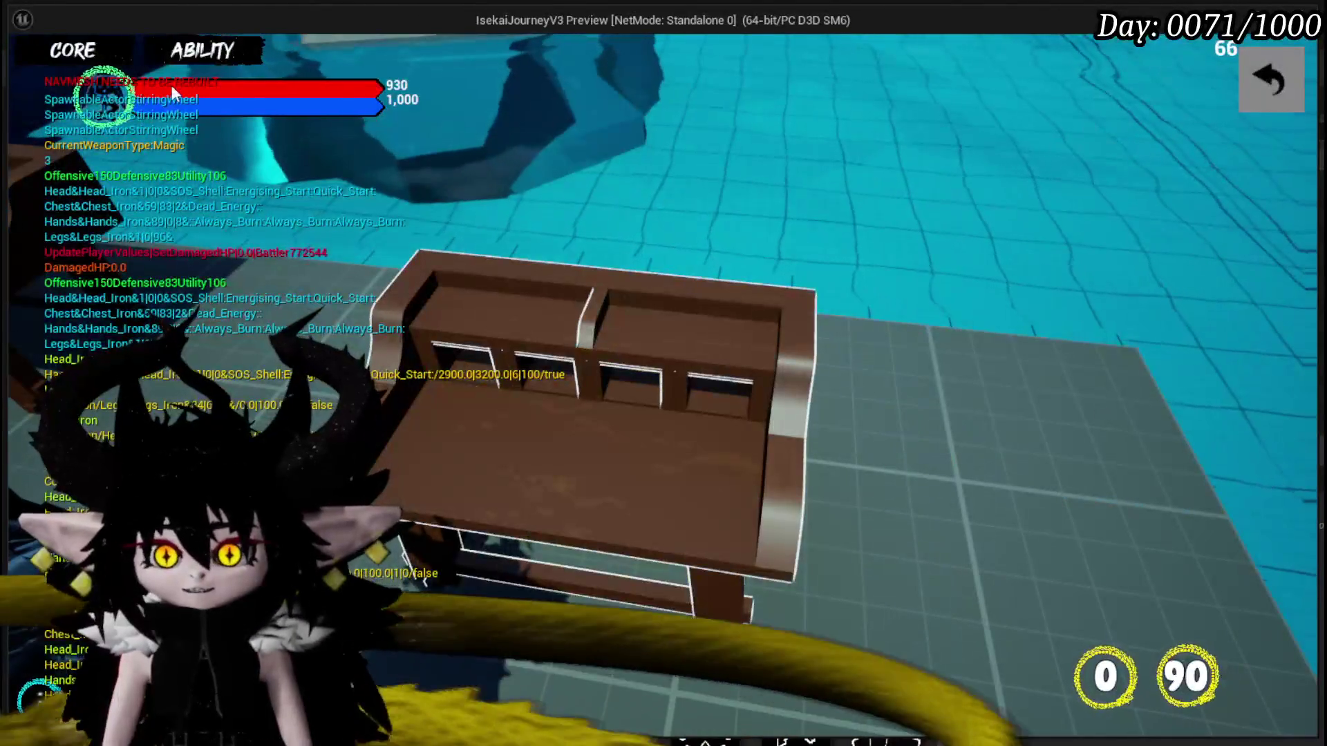
# In play, open the its boooming time card from Edit Core and give it the gain assigned resource element.
pyautogui.click(199, 48)
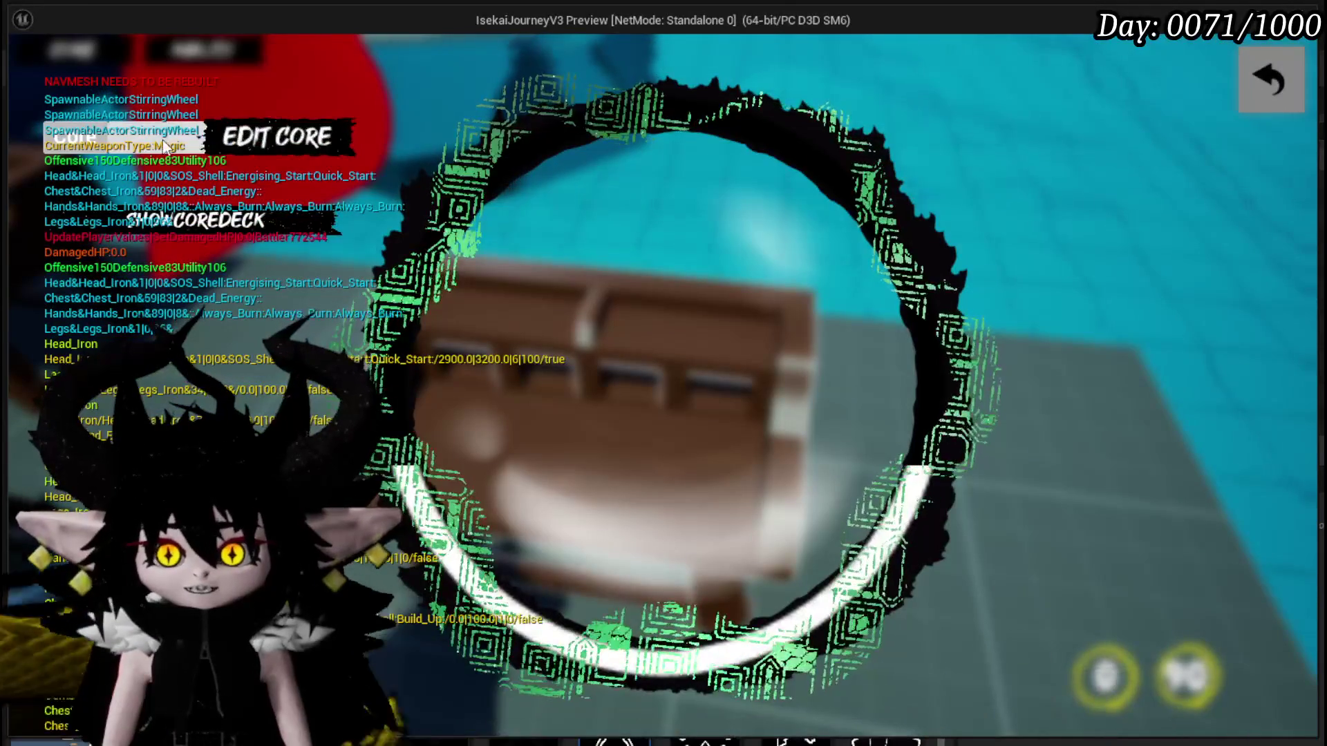
pyautogui.click(155, 225)
pyautogui.scroll(-2, 615, 410)
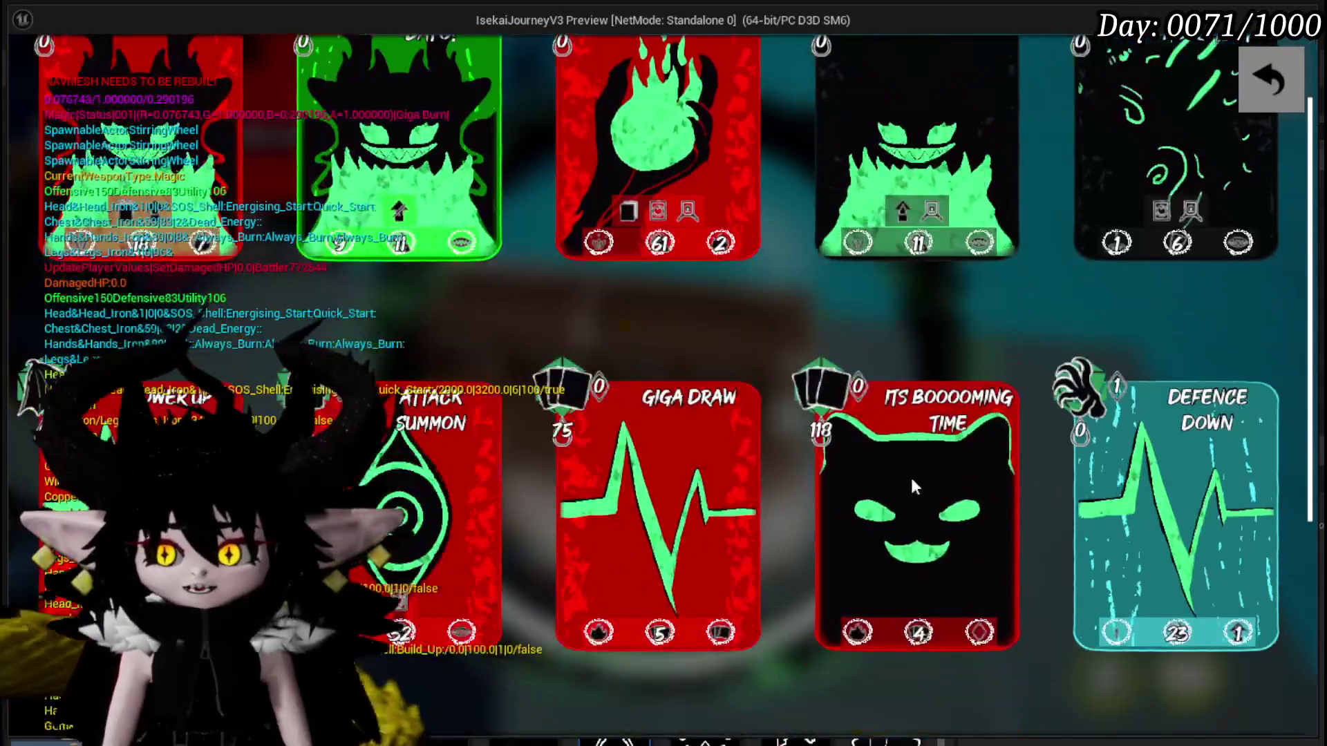
pyautogui.click(910, 475)
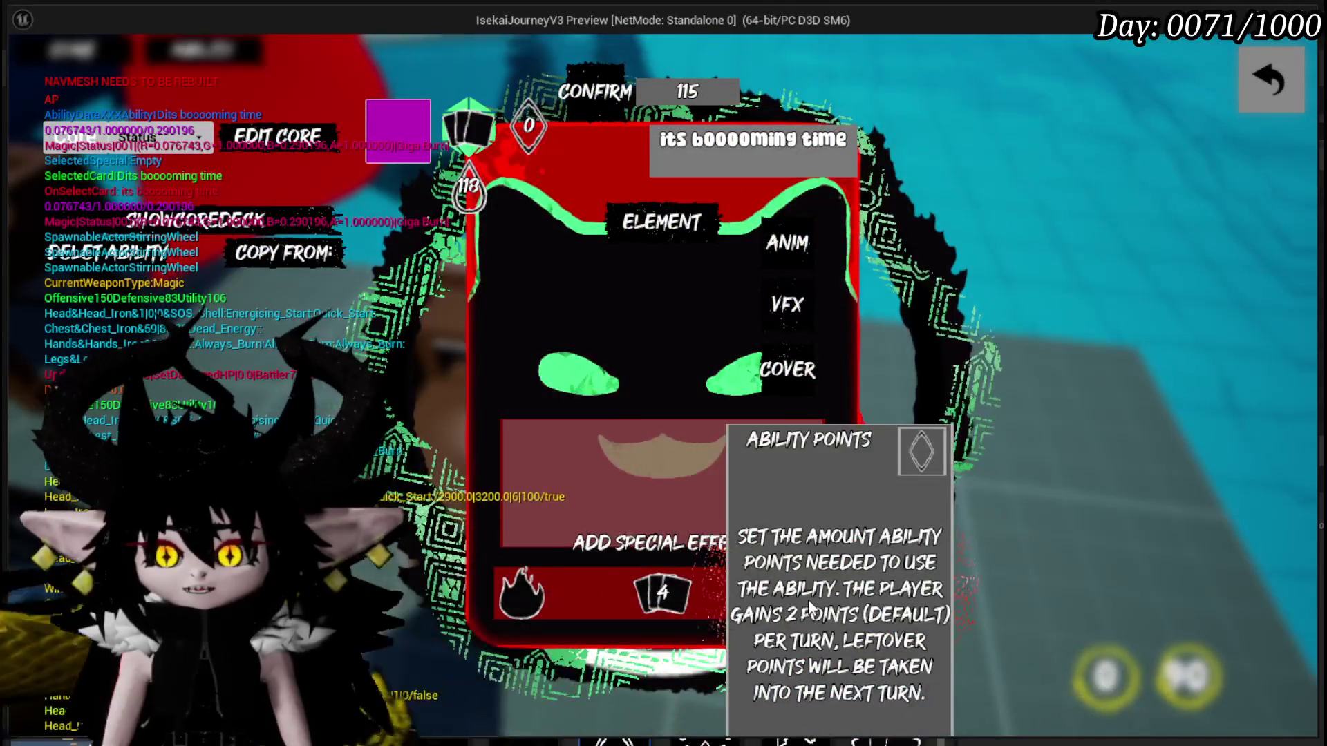
pyautogui.click(524, 591)
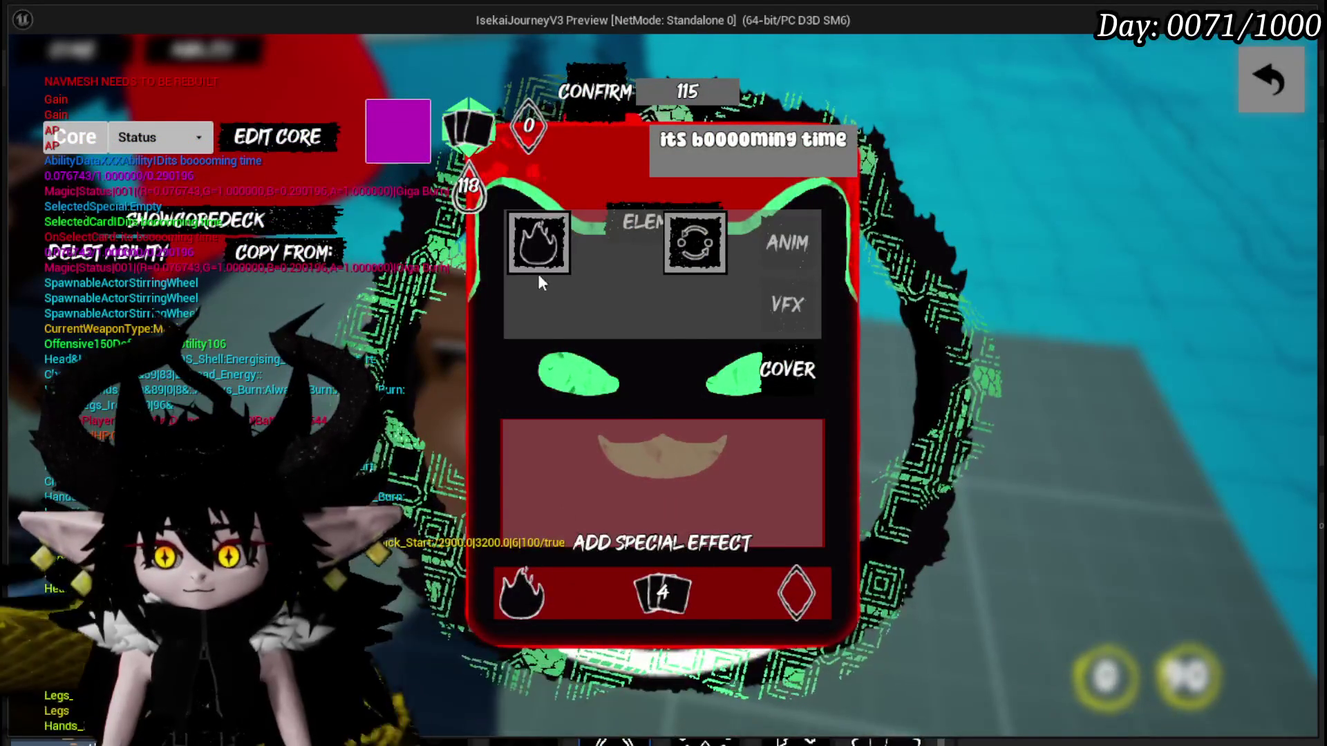
pyautogui.click(537, 248)
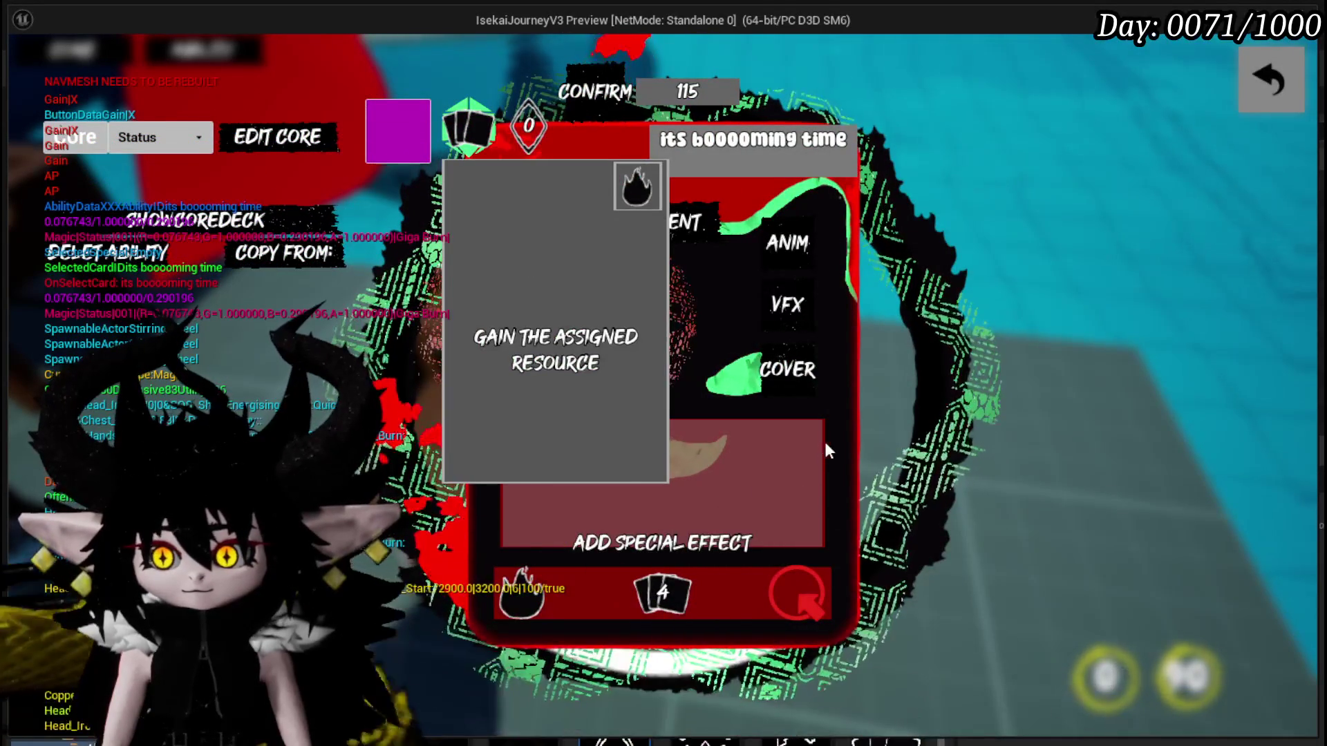
pyautogui.click(797, 593)
# Set the card's fill to an ability points requirement with a value of 8.
pyautogui.click(827, 596)
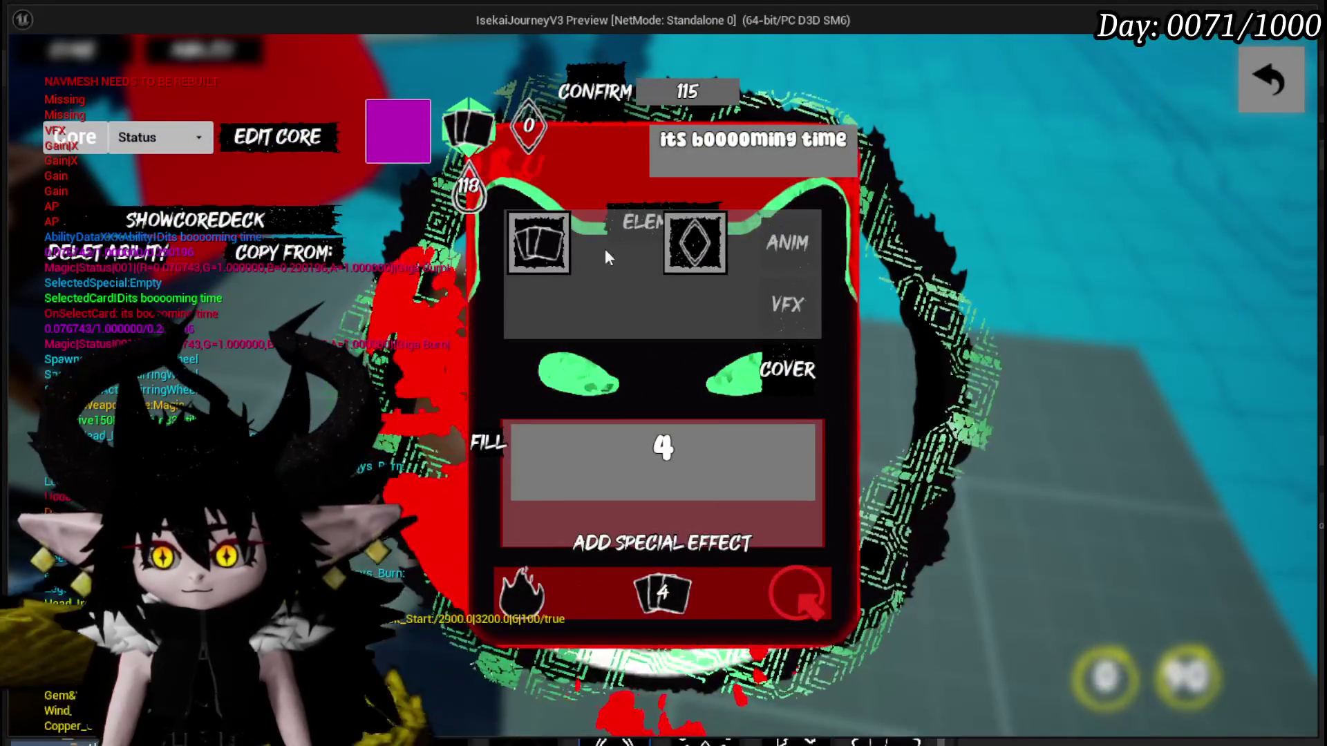
pyautogui.click(537, 249)
pyautogui.click(690, 248)
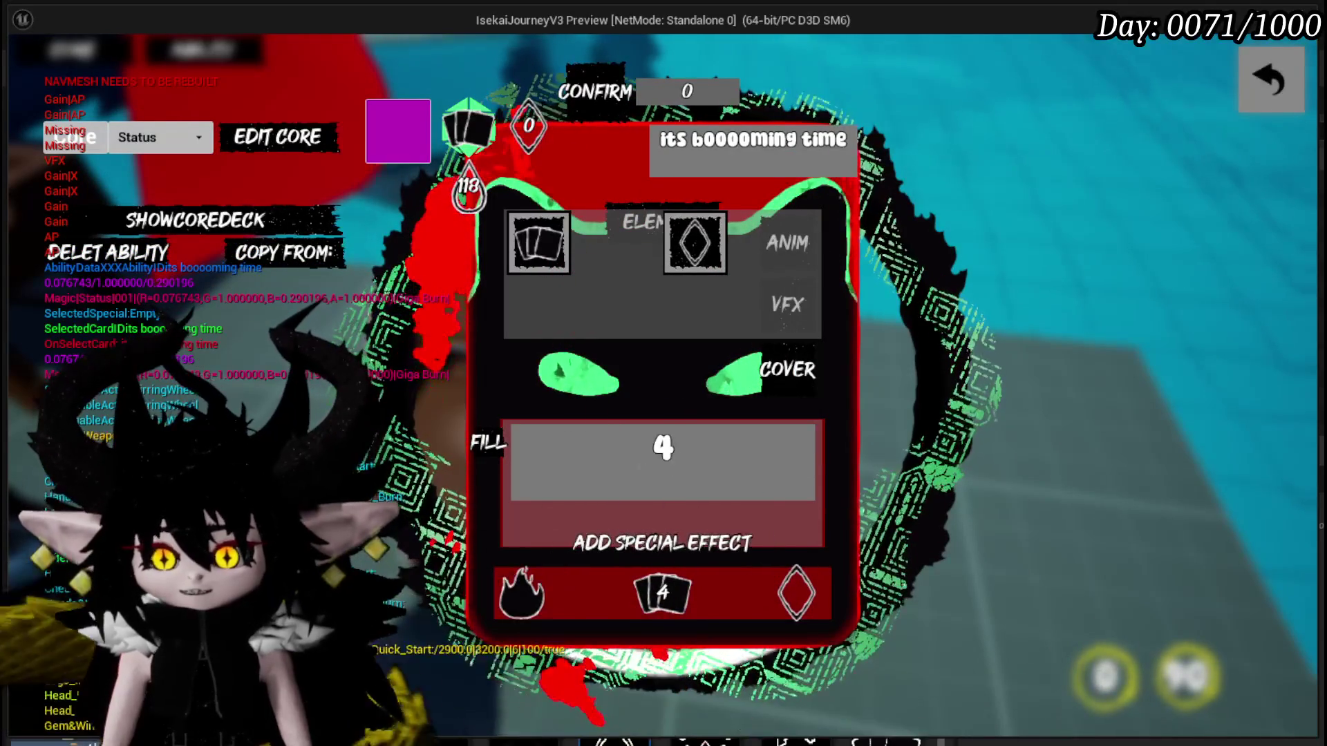
pyautogui.write('8')
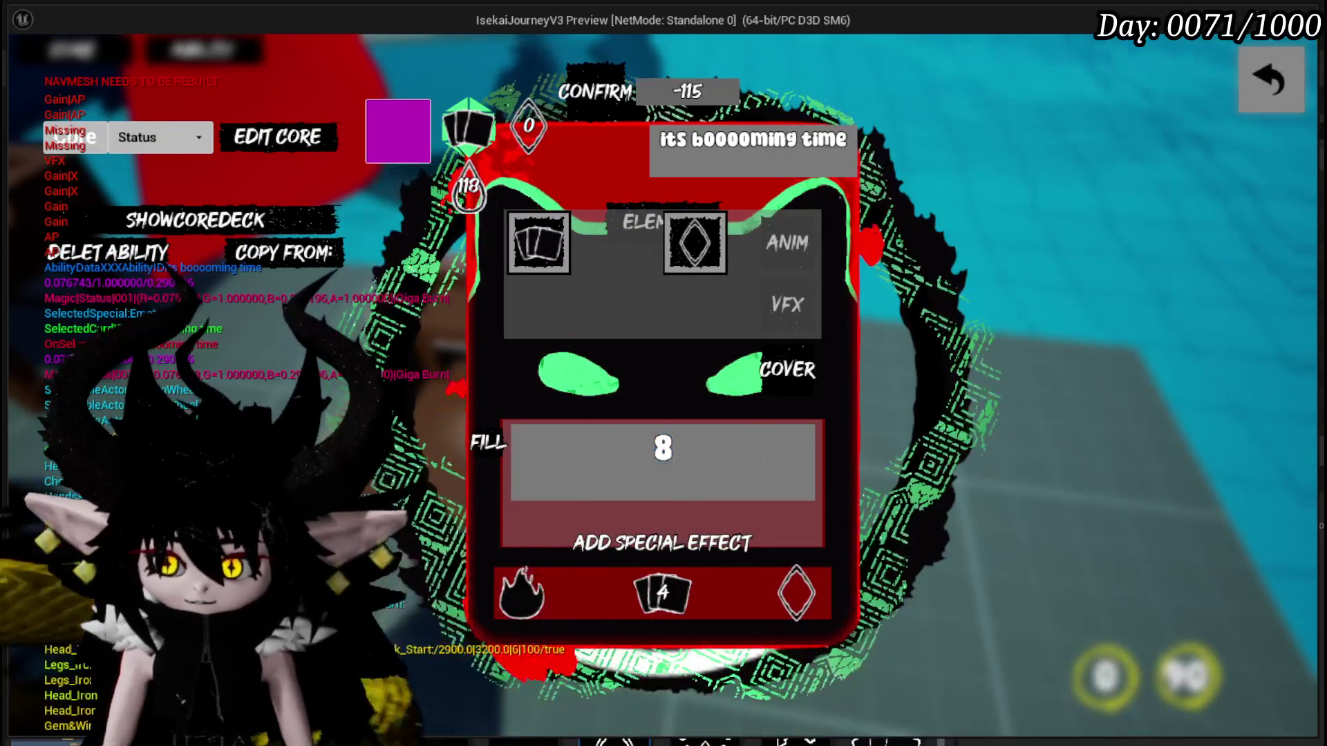
pyautogui.press('Return')
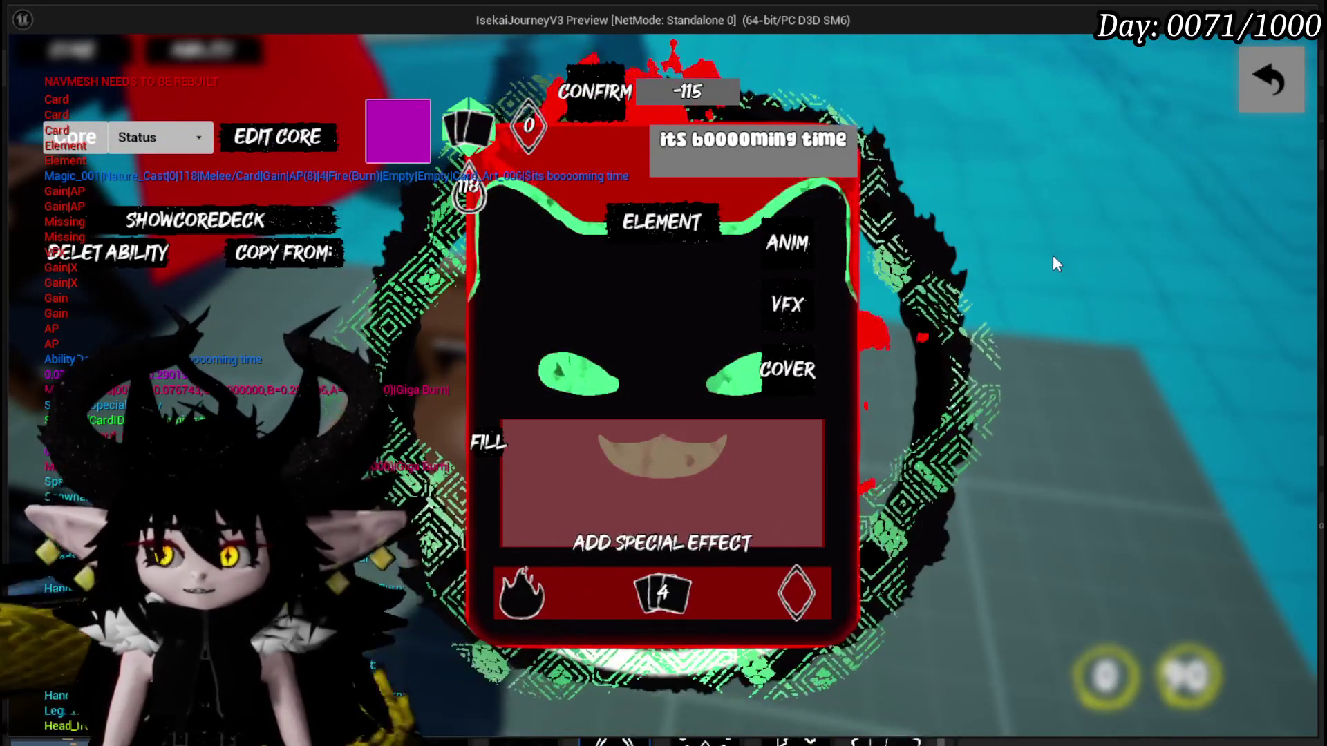
# Close the card editor, stop the playtest and save all packages.
pyautogui.click(1281, 83)
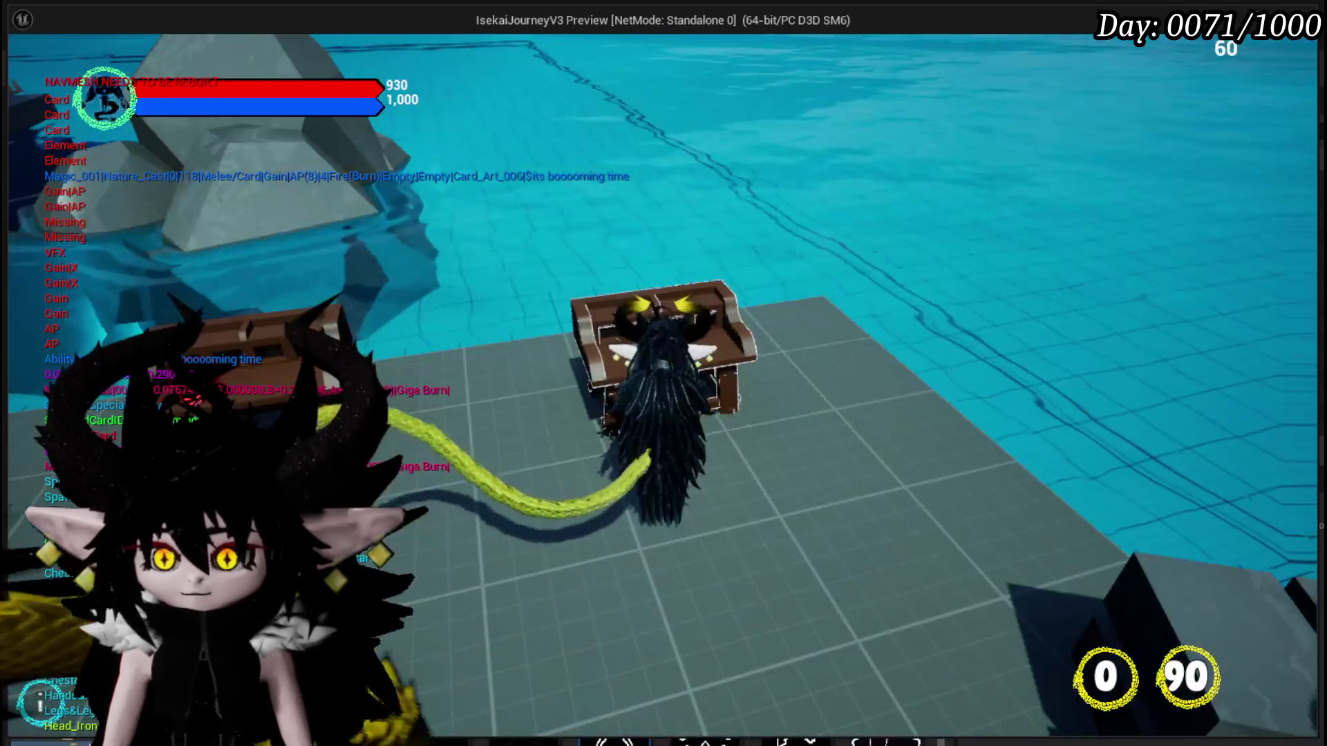
pyautogui.press('Escape')
pyautogui.hotkey('ctrl', 's')
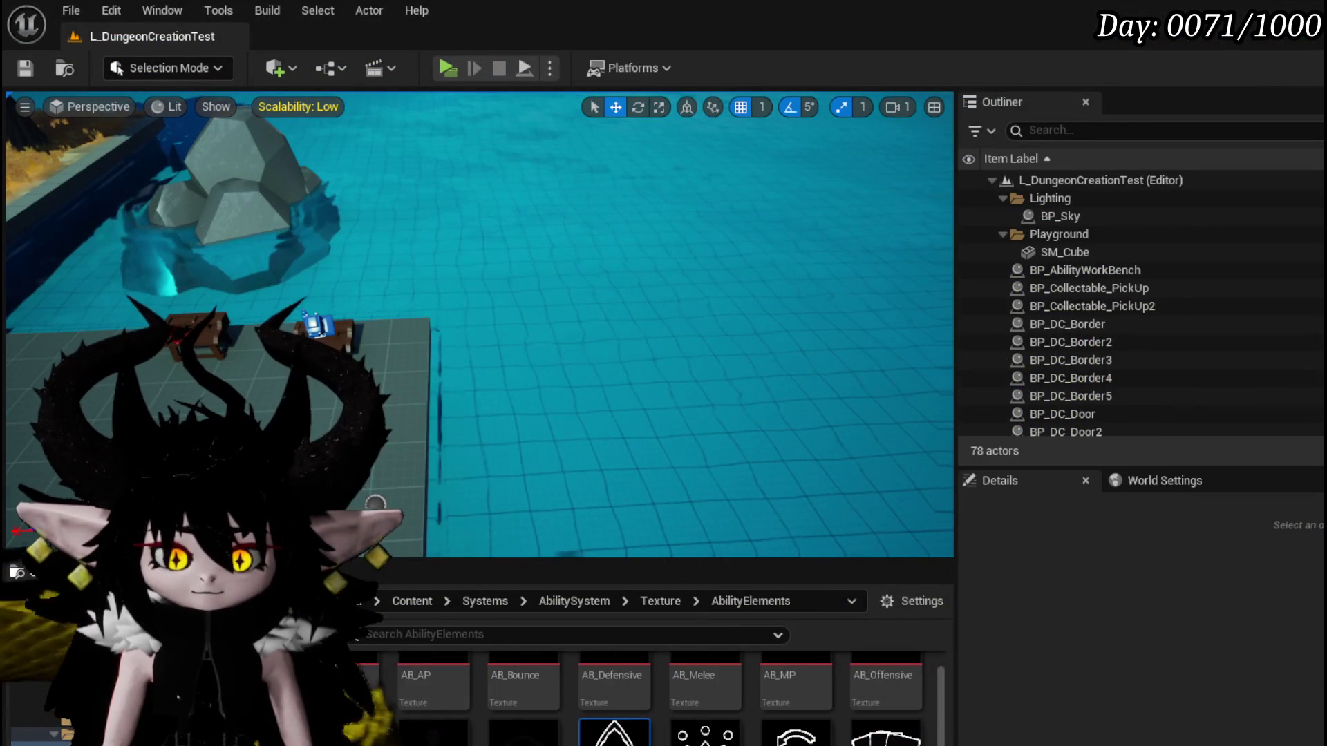
# Return to the workbench graph and open the Set Status Index node's function in WP_CardCreation.
pyautogui.hotkey('alt', 'Tab')
pyautogui.scroll(2, 674, 307)
pyautogui.scroll(2, 673, 307)
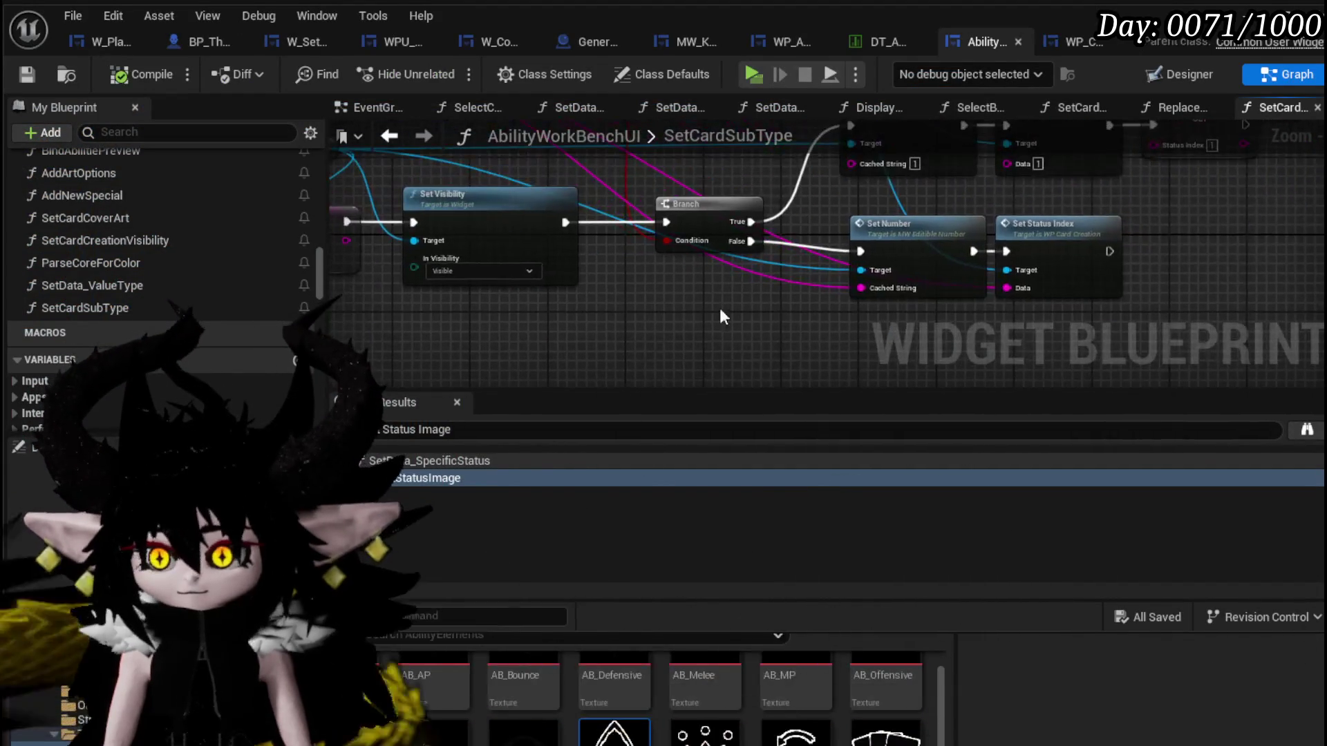
pyautogui.moveTo(1189, 211); pyautogui.dragTo(832, 242)
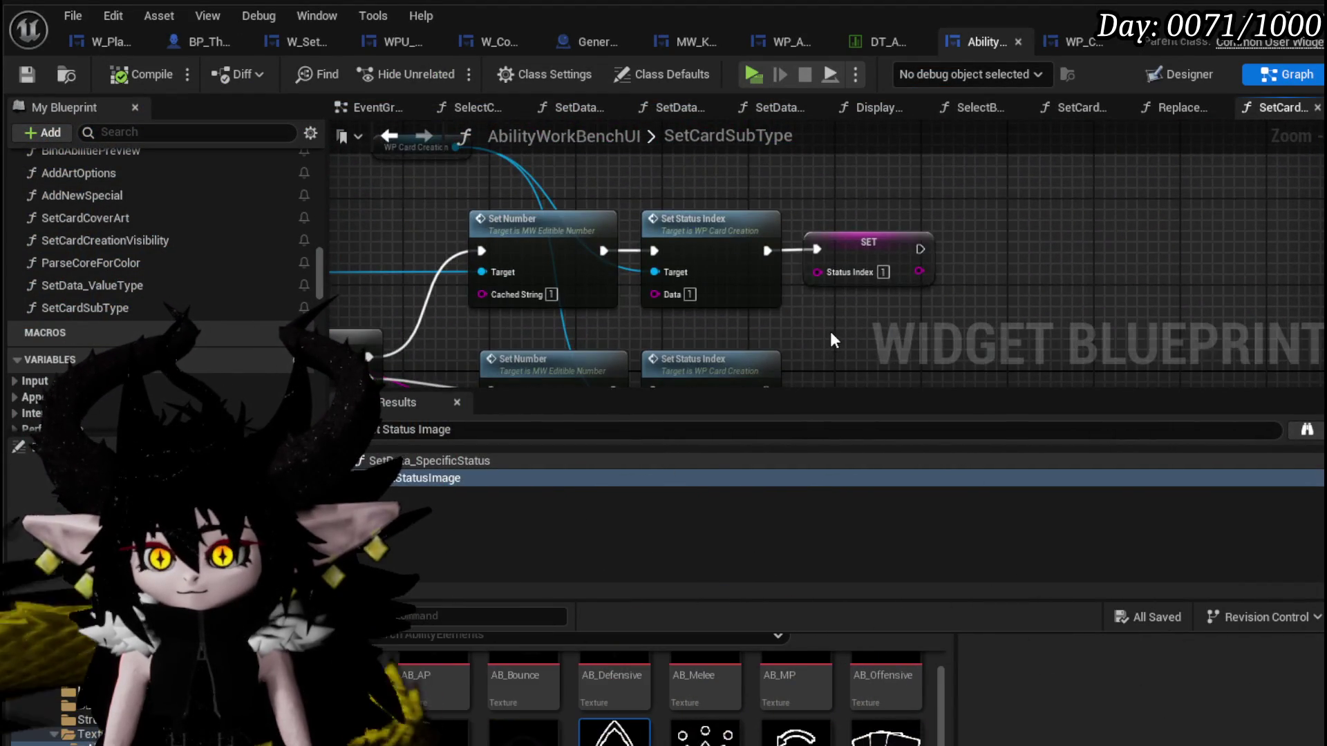
pyautogui.doubleClick(720, 273)
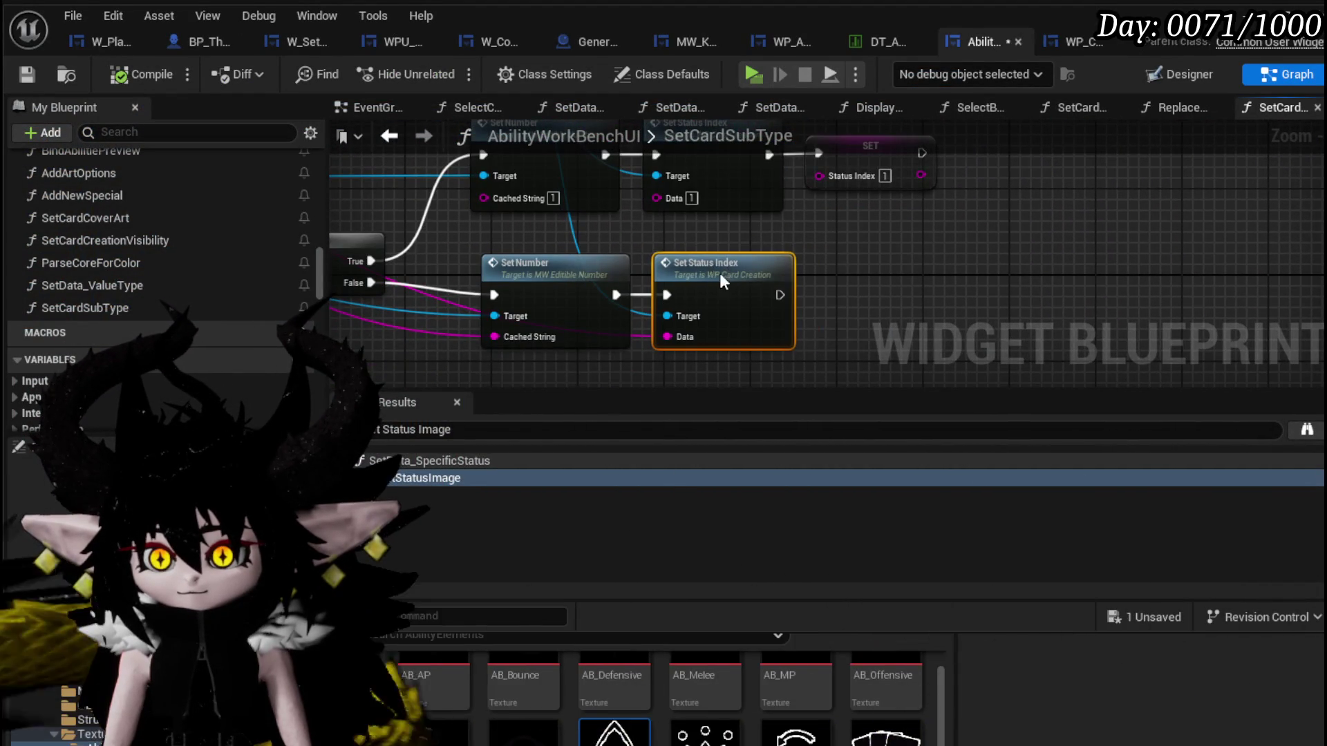
pyautogui.moveTo(740, 262)
pyautogui.mouseDown()
pyautogui.moveTo(549, 262)
pyautogui.moveTo(519, 239)
pyautogui.mouseUp()
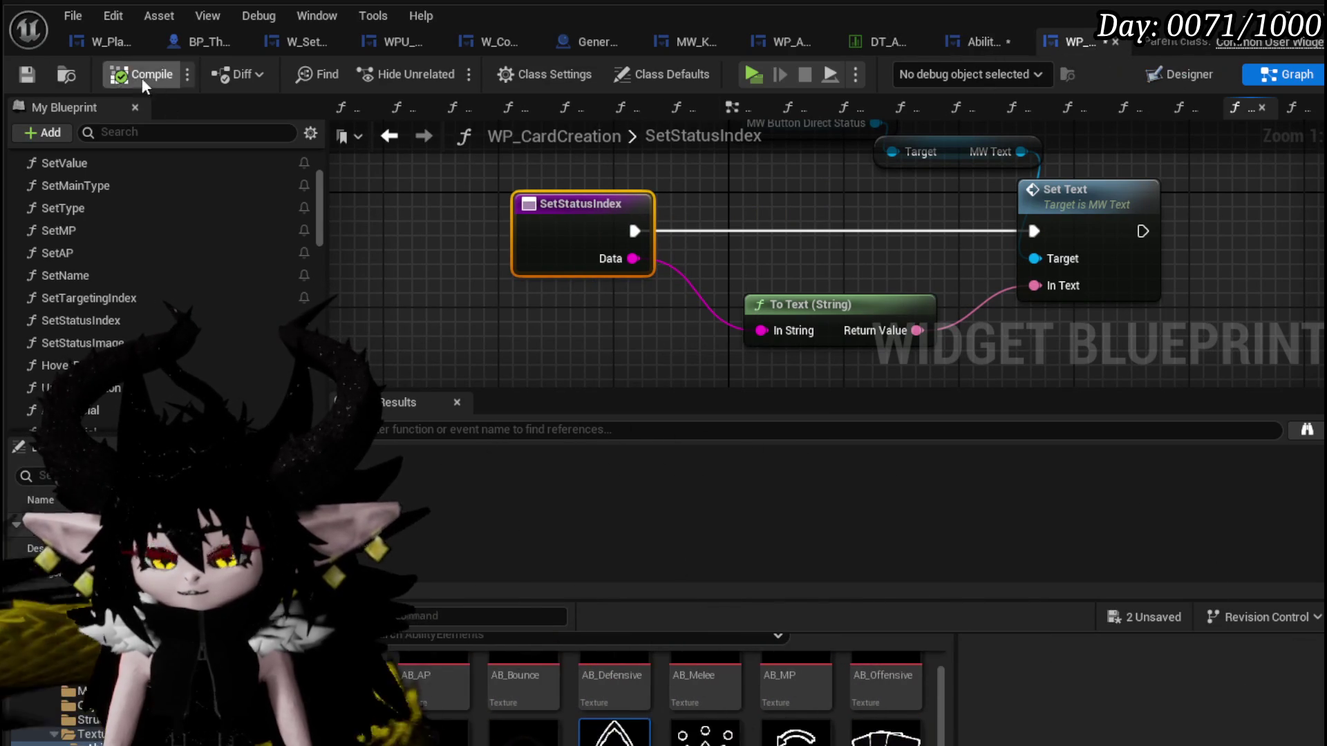
pyautogui.scroll(-5, 162, 286)
pyautogui.scroll(-5, 162, 283)
pyautogui.scroll(-5, 162, 284)
pyautogui.scroll(-3, 162, 282)
pyautogui.scroll(3, 162, 283)
pyautogui.scroll(5, 163, 278)
pyautogui.scroll(5, 163, 272)
pyautogui.scroll(3, 163, 269)
pyautogui.scroll(3, 163, 269)
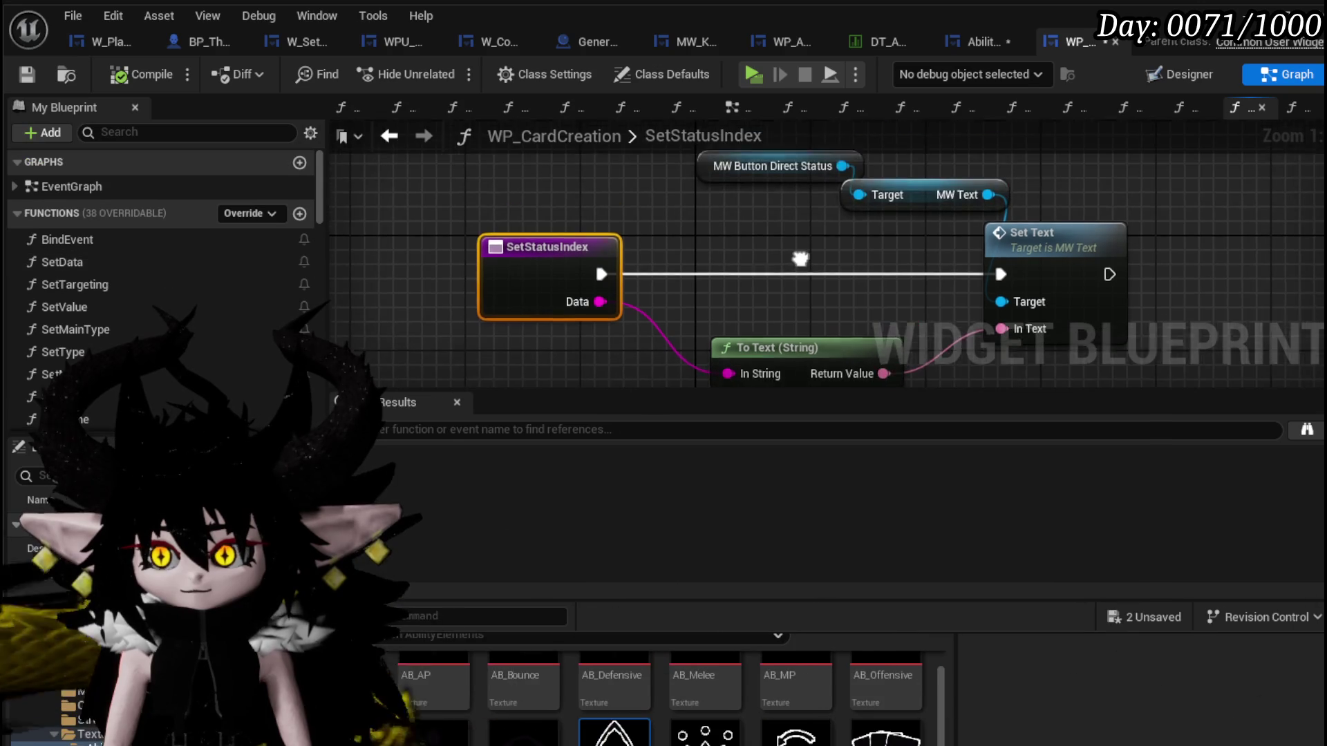
# Save WP_CardCreation and switch back to the AbilityWorkBenchUI graph.
pyautogui.click(26, 76)
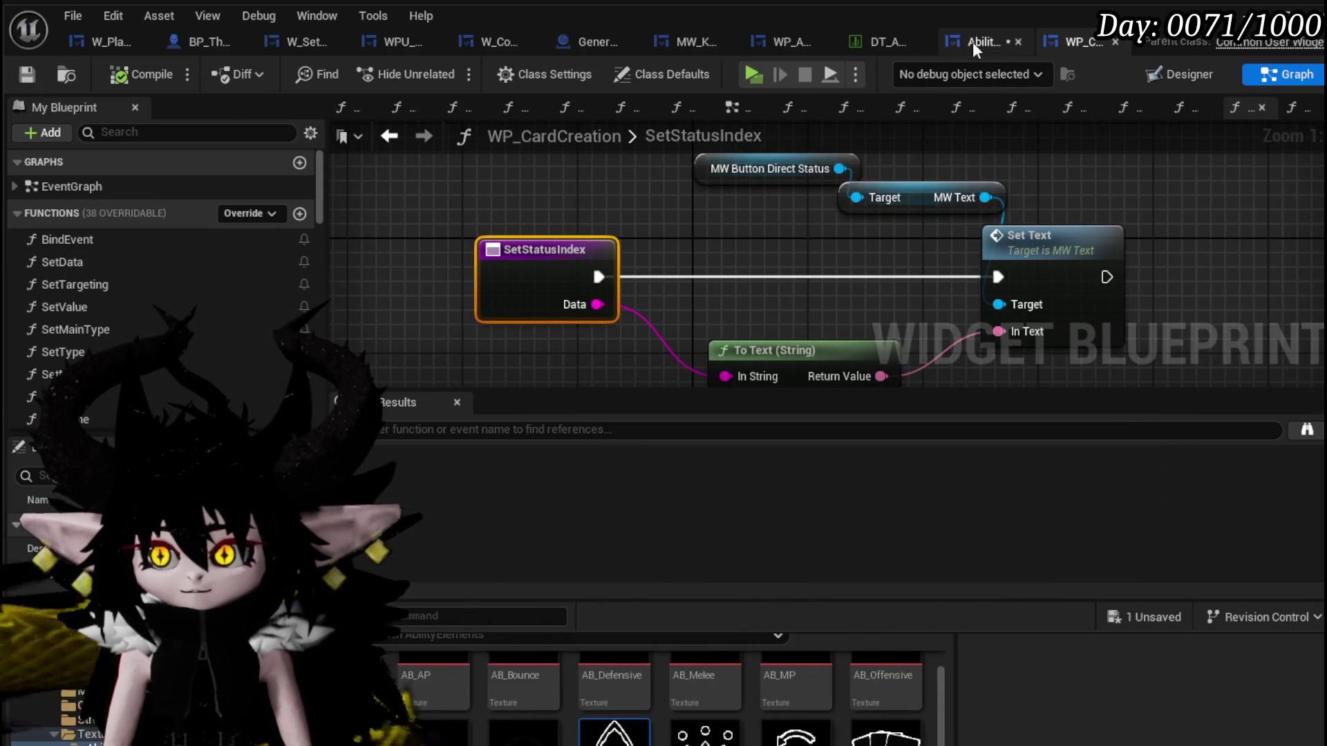
pyautogui.click(972, 42)
# Replace the false-branch Set Status Index with a WP Card Creation Set Value node fed by Set Number's Cached String.
pyautogui.moveTo(768, 260); pyautogui.dragTo(657, 310)
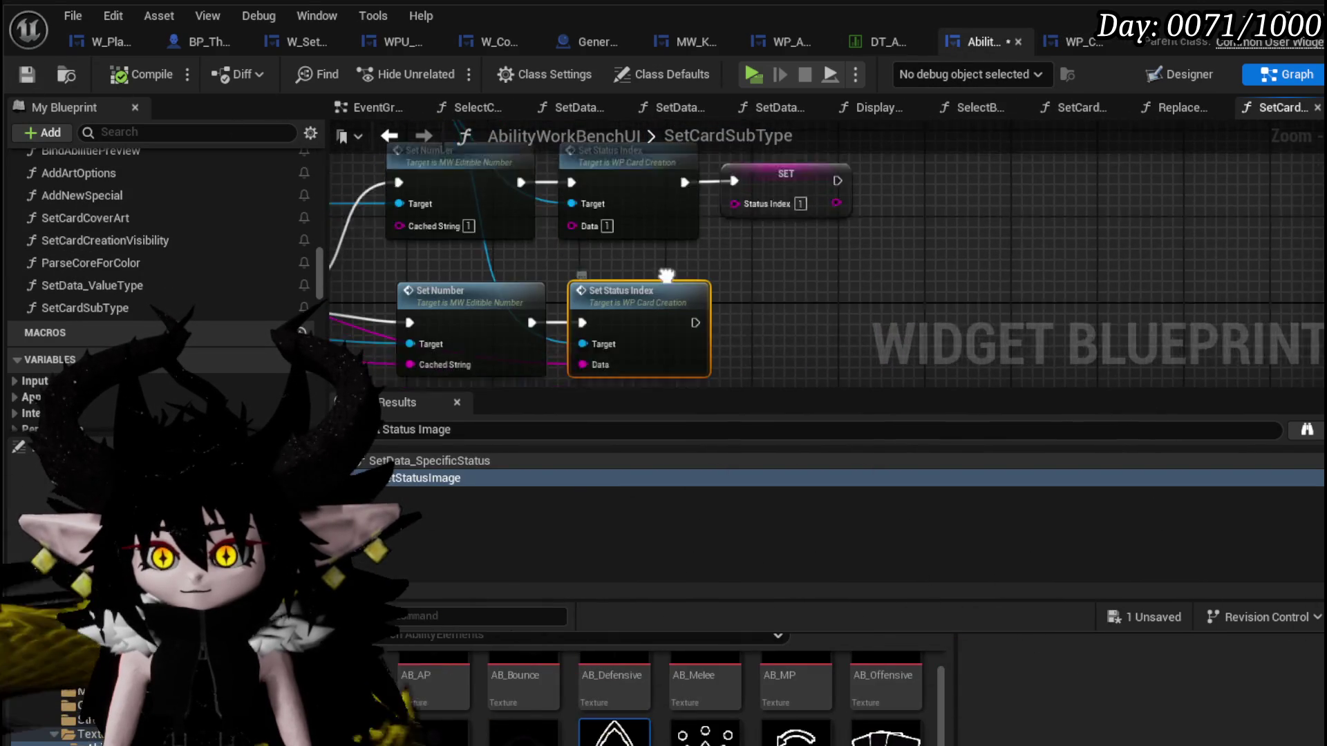
pyautogui.moveTo(766, 249)
pyautogui.mouseDown()
pyautogui.moveTo(482, 187)
pyautogui.moveTo(597, 190)
pyautogui.mouseUp()
pyautogui.write('Set Value')
pyautogui.press('Return')
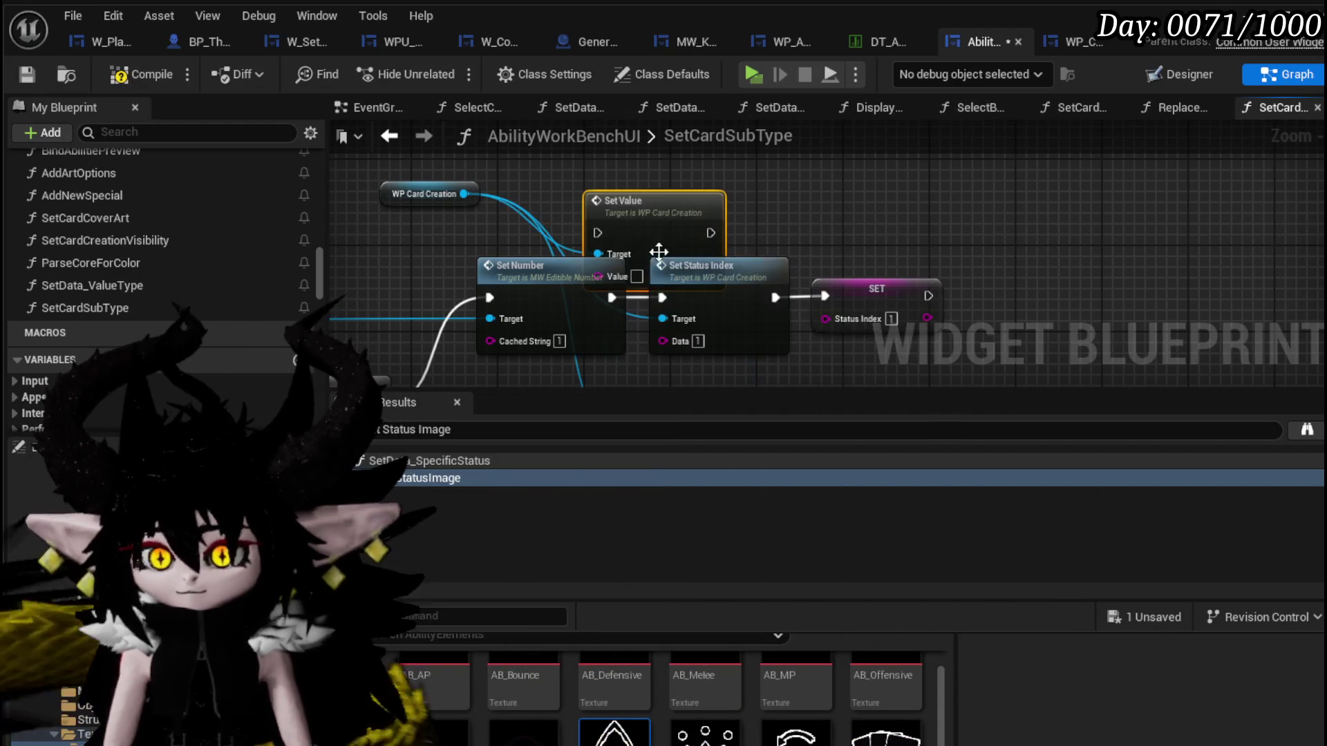
pyautogui.moveTo(573, 286)
pyautogui.mouseDown()
pyautogui.moveTo(553, 289)
pyautogui.moveTo(648, 190)
pyautogui.moveTo(651, 199)
pyautogui.mouseUp()
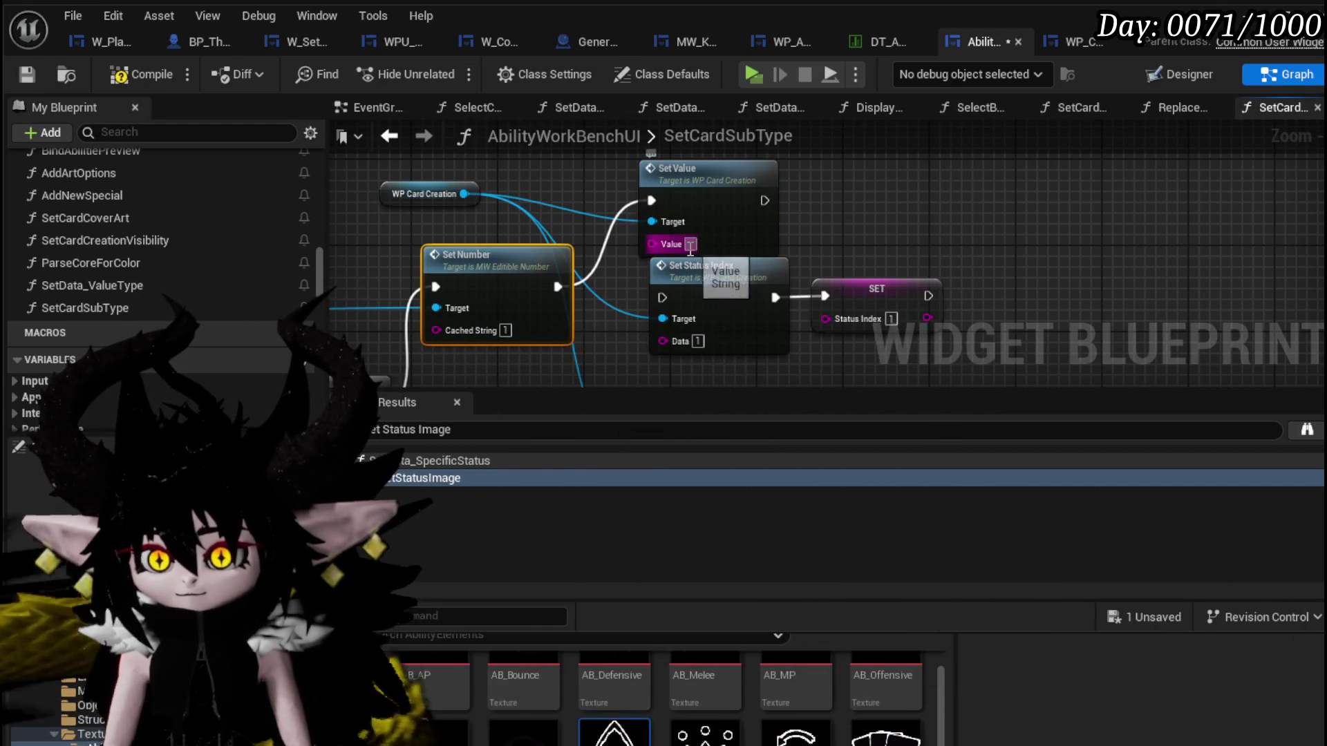
pyautogui.moveTo(763, 200); pyautogui.dragTo(829, 299)
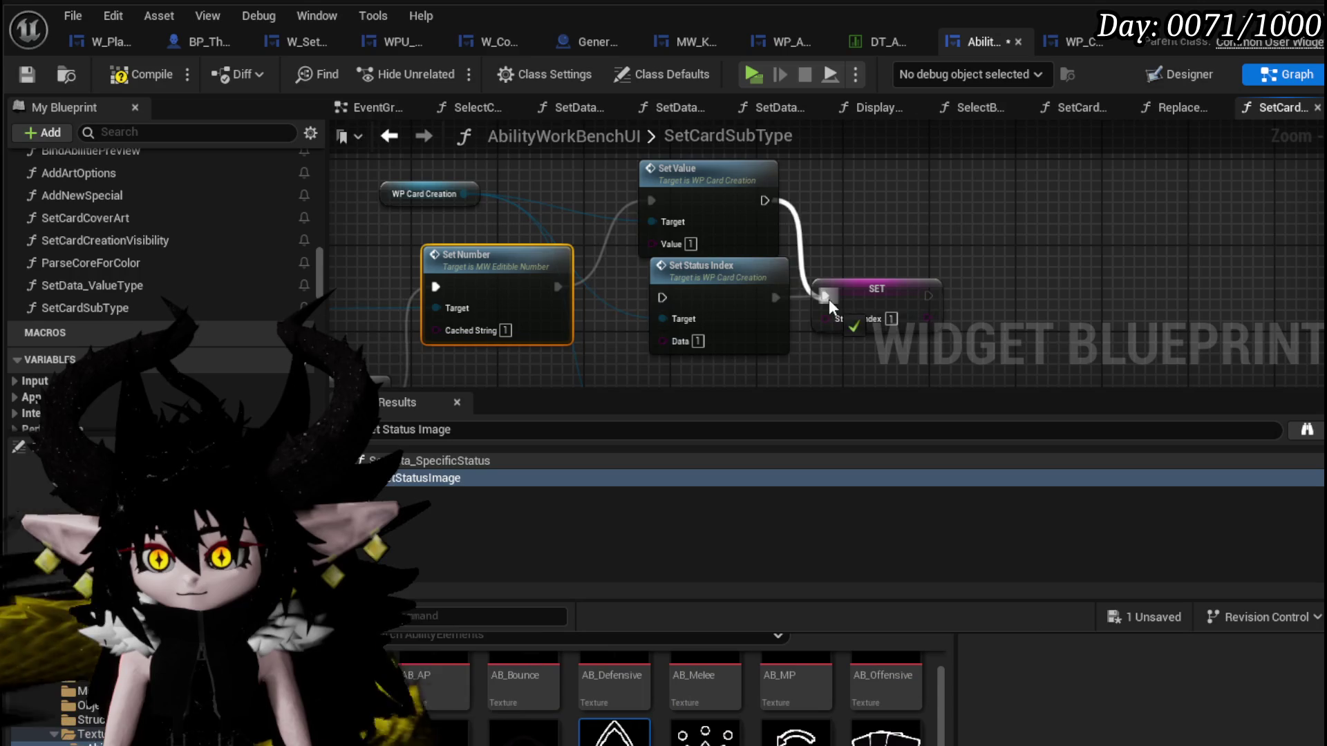
pyautogui.moveTo(721, 226)
pyautogui.mouseDown()
pyautogui.moveTo(701, 309)
pyautogui.moveTo(702, 173)
pyautogui.mouseUp()
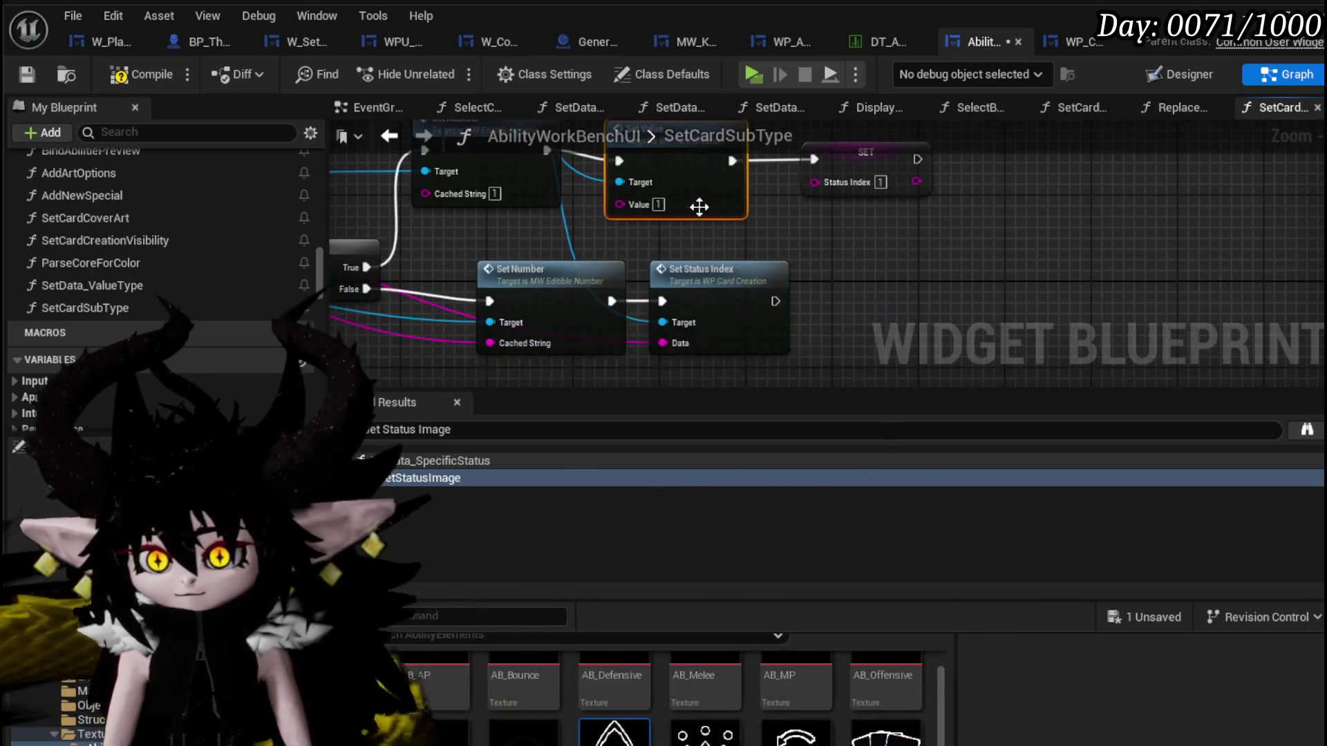
pyautogui.hotkey('ctrl', 'v')
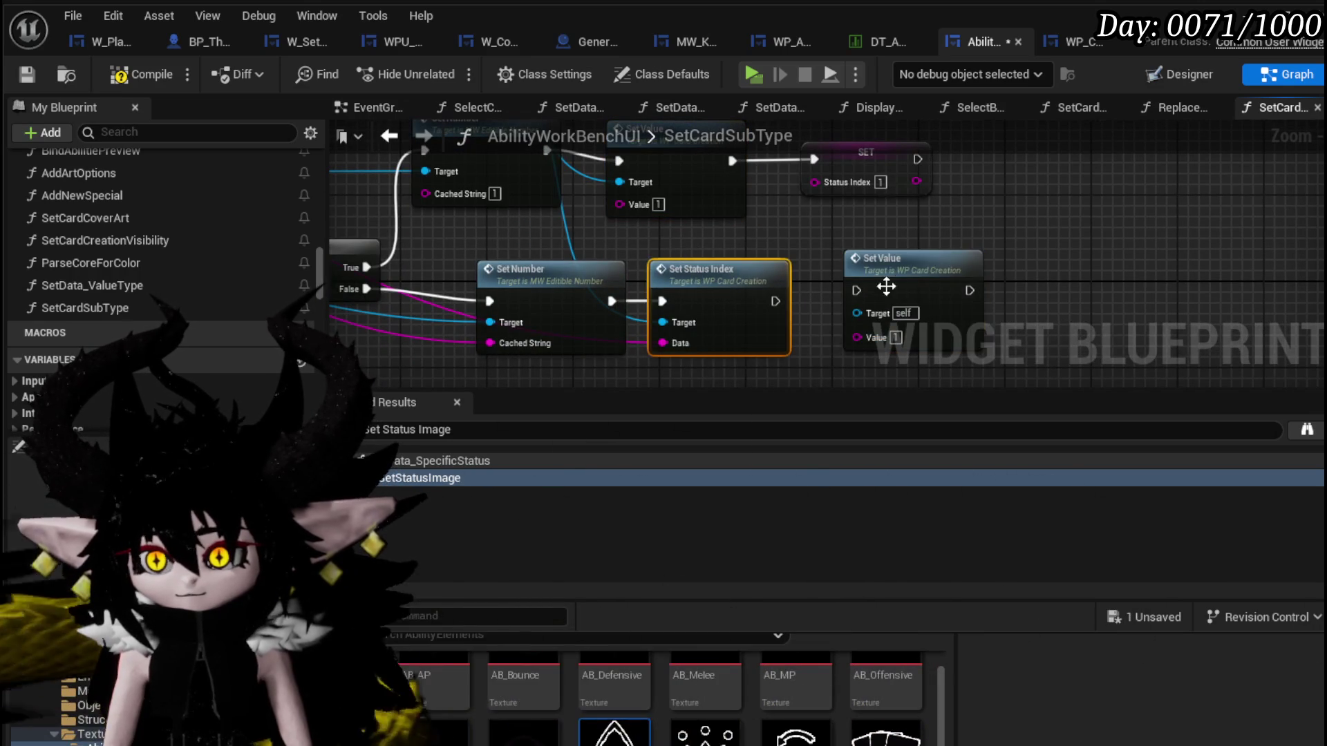
pyautogui.moveTo(868, 287); pyautogui.dragTo(693, 287)
pyautogui.moveTo(611, 300); pyautogui.dragTo(608, 308)
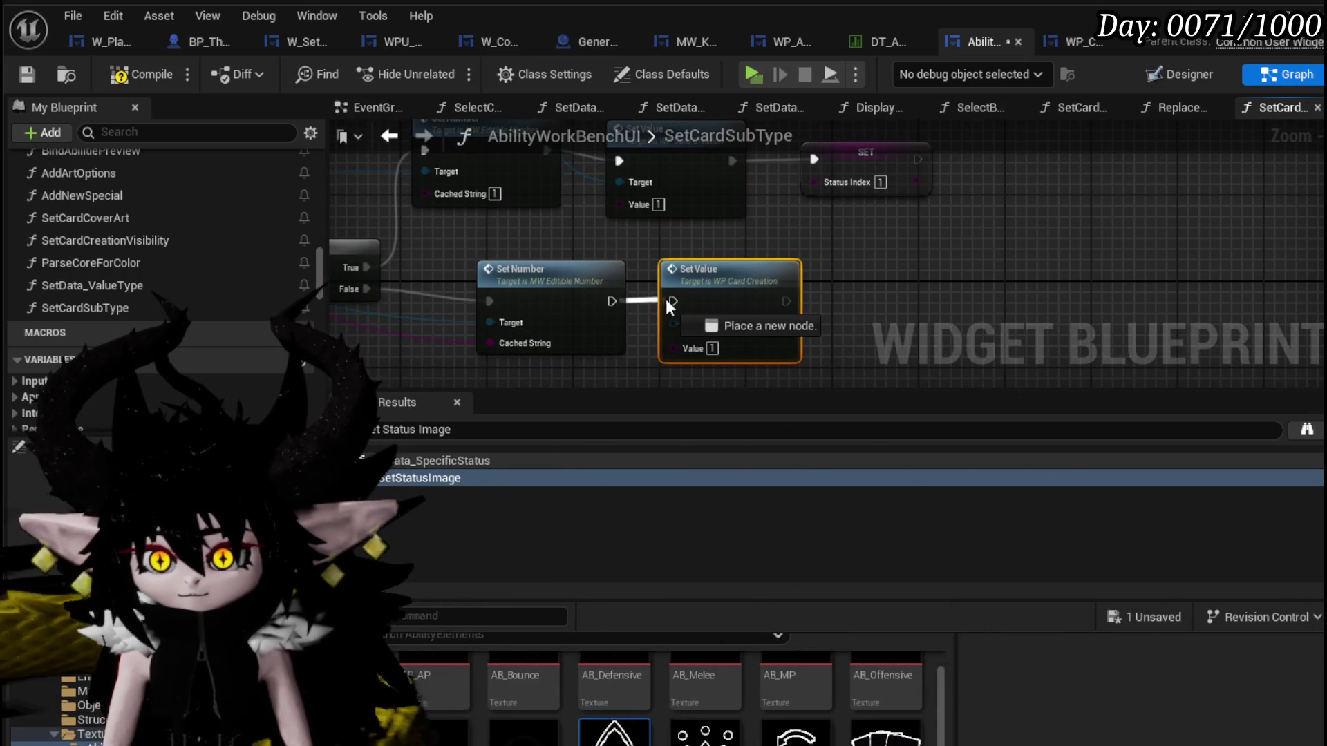
pyautogui.moveTo(552, 344); pyautogui.dragTo(691, 345)
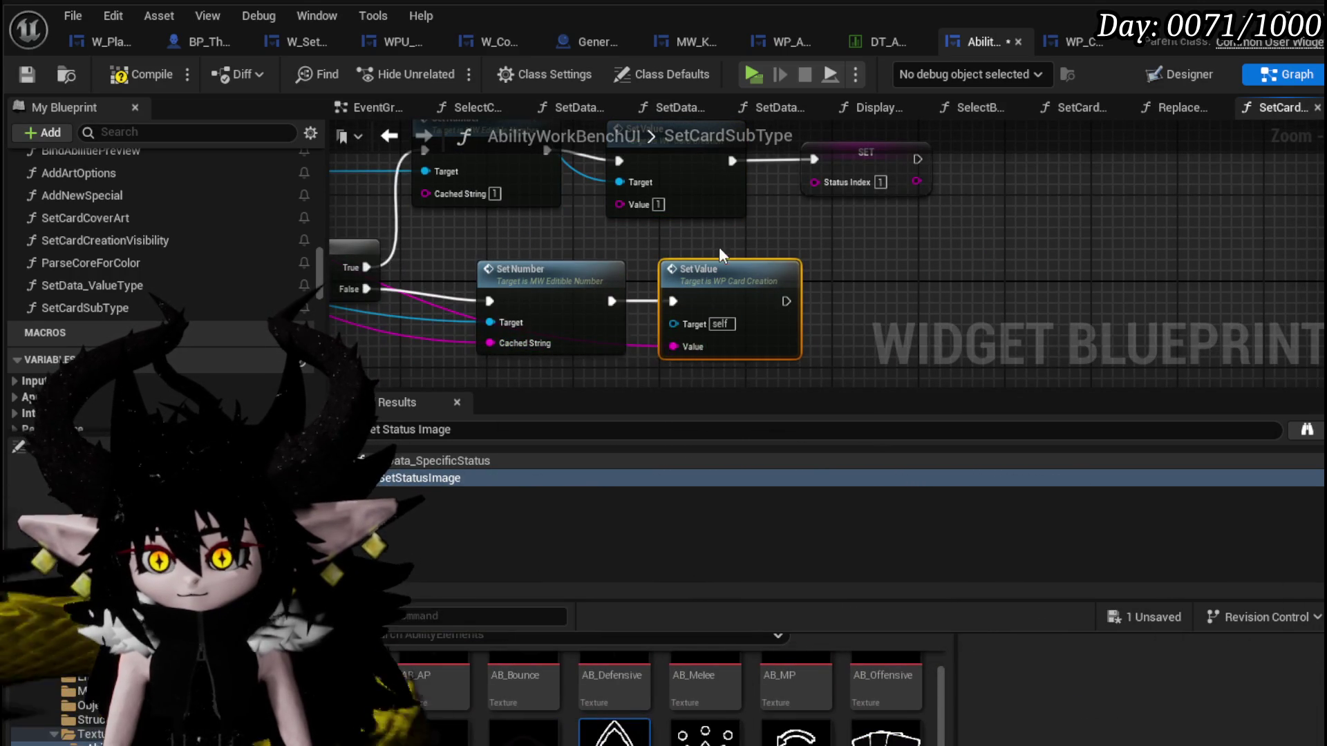
pyautogui.scroll(-3, 720, 249)
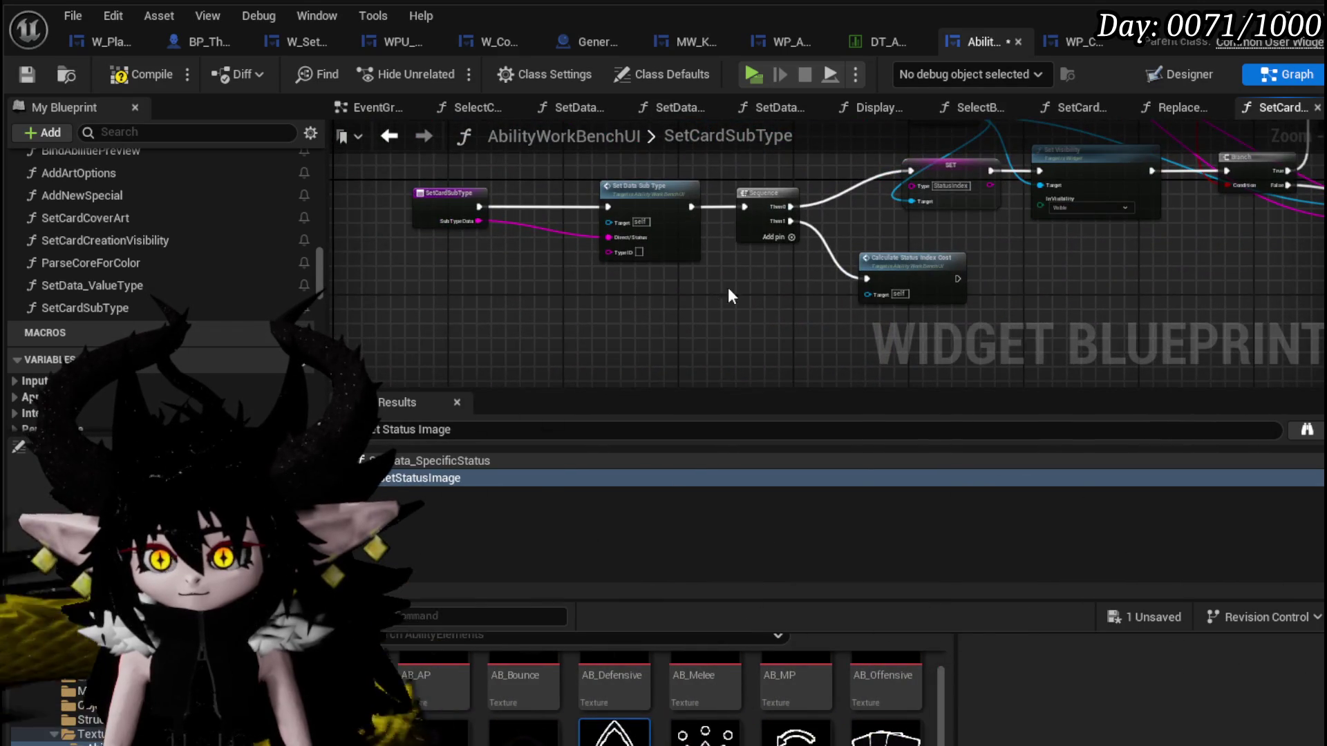
pyautogui.scroll(3, 1107, 258)
# Wire WP Card Creation into the lower Set Value target, then compile and save.
pyautogui.moveTo(1108, 257); pyautogui.dragTo(583, 322)
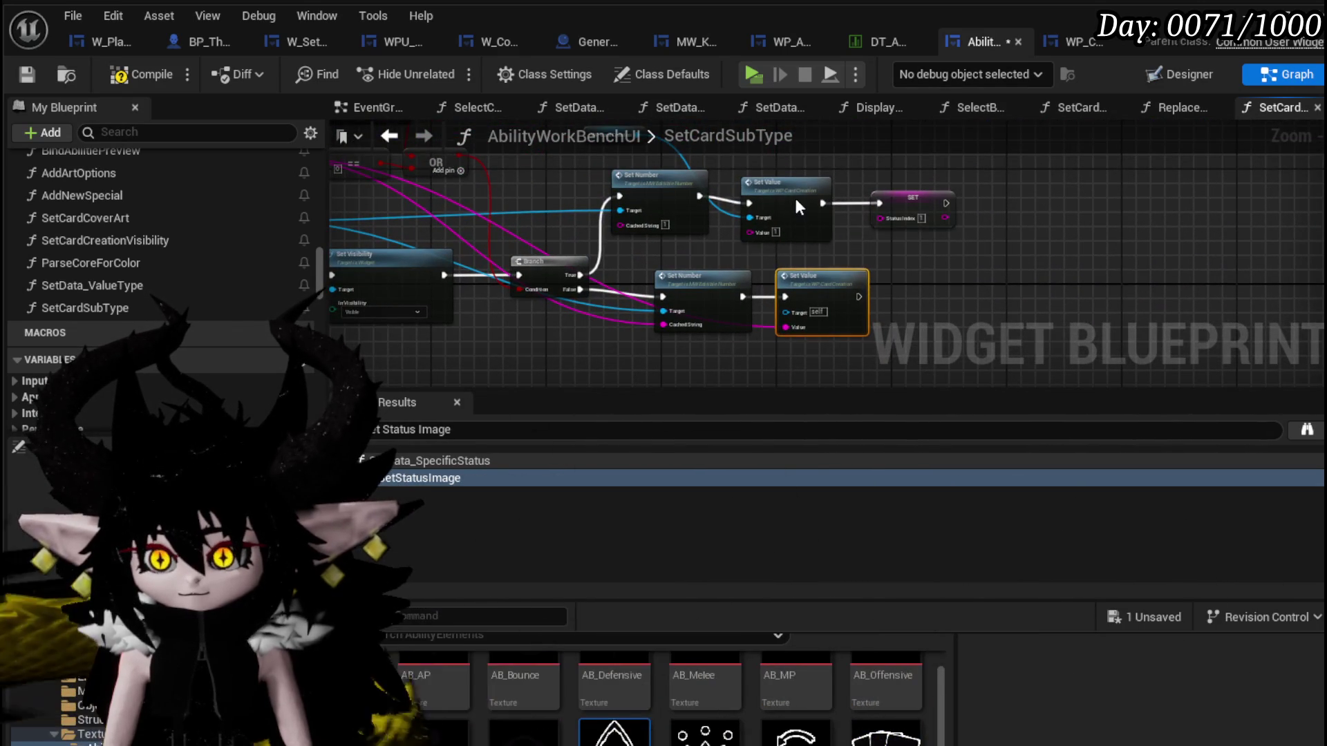
pyautogui.click(796, 208)
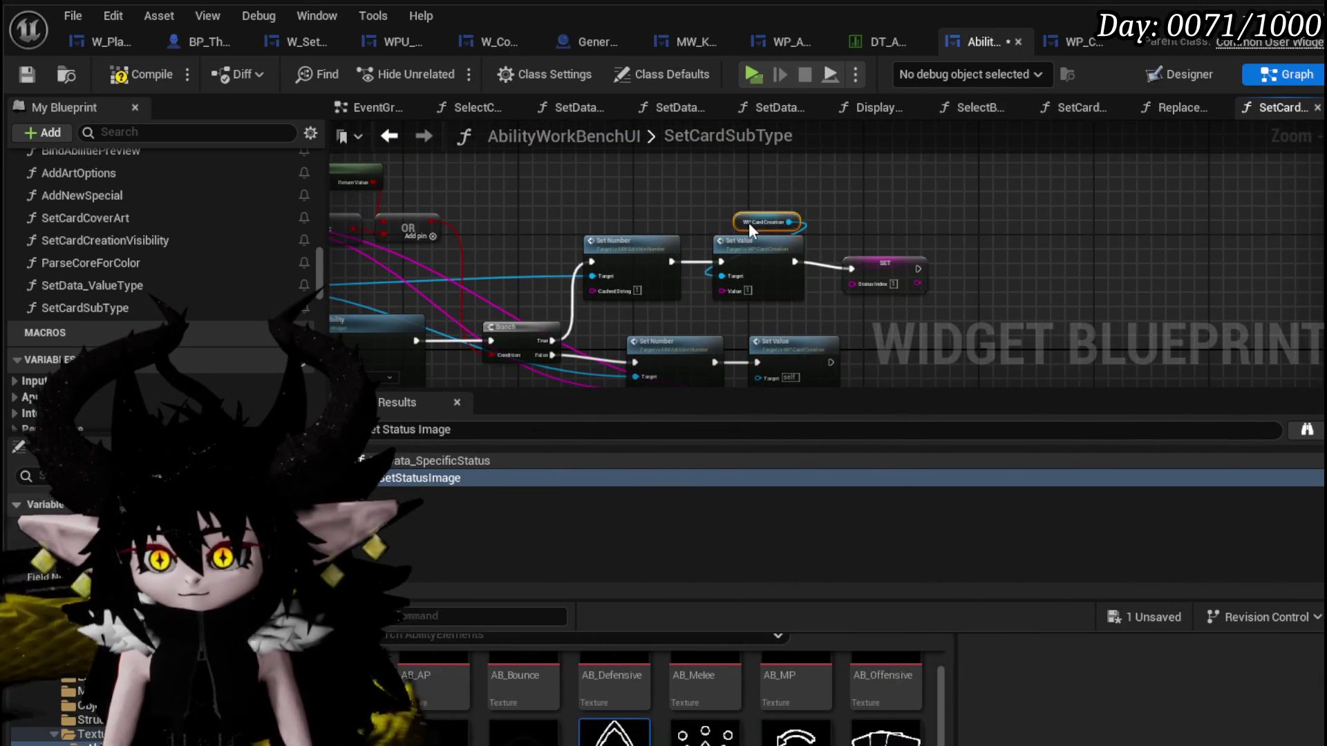
pyautogui.moveTo(721, 226); pyautogui.dragTo(784, 183)
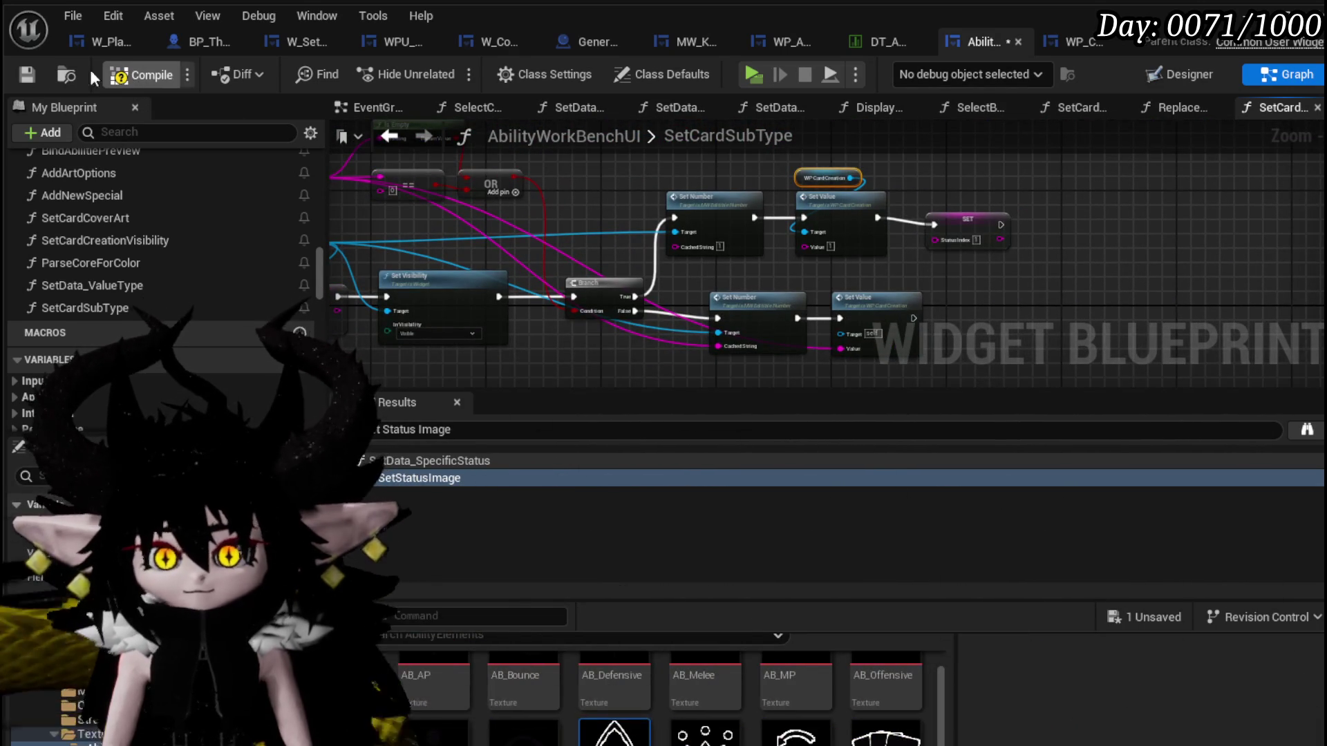
pyautogui.click(25, 74)
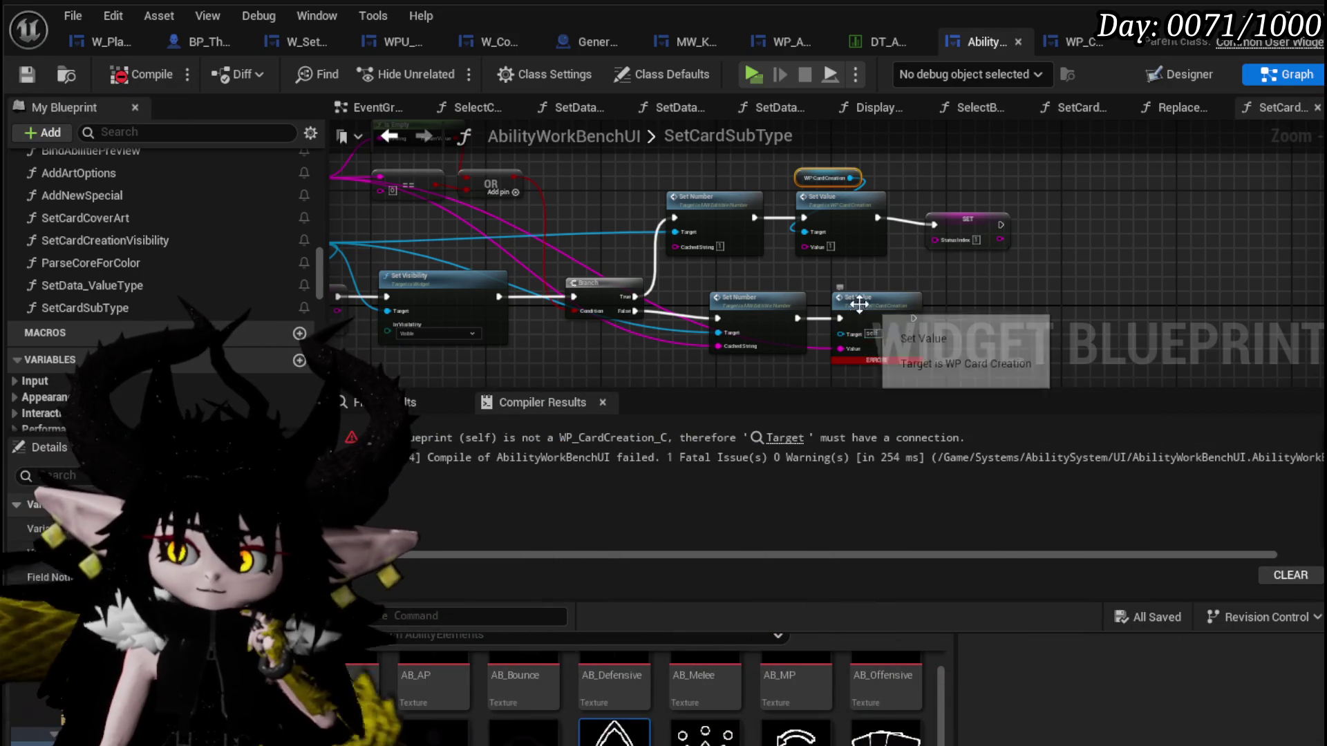
pyautogui.moveTo(845, 180); pyautogui.dragTo(857, 322)
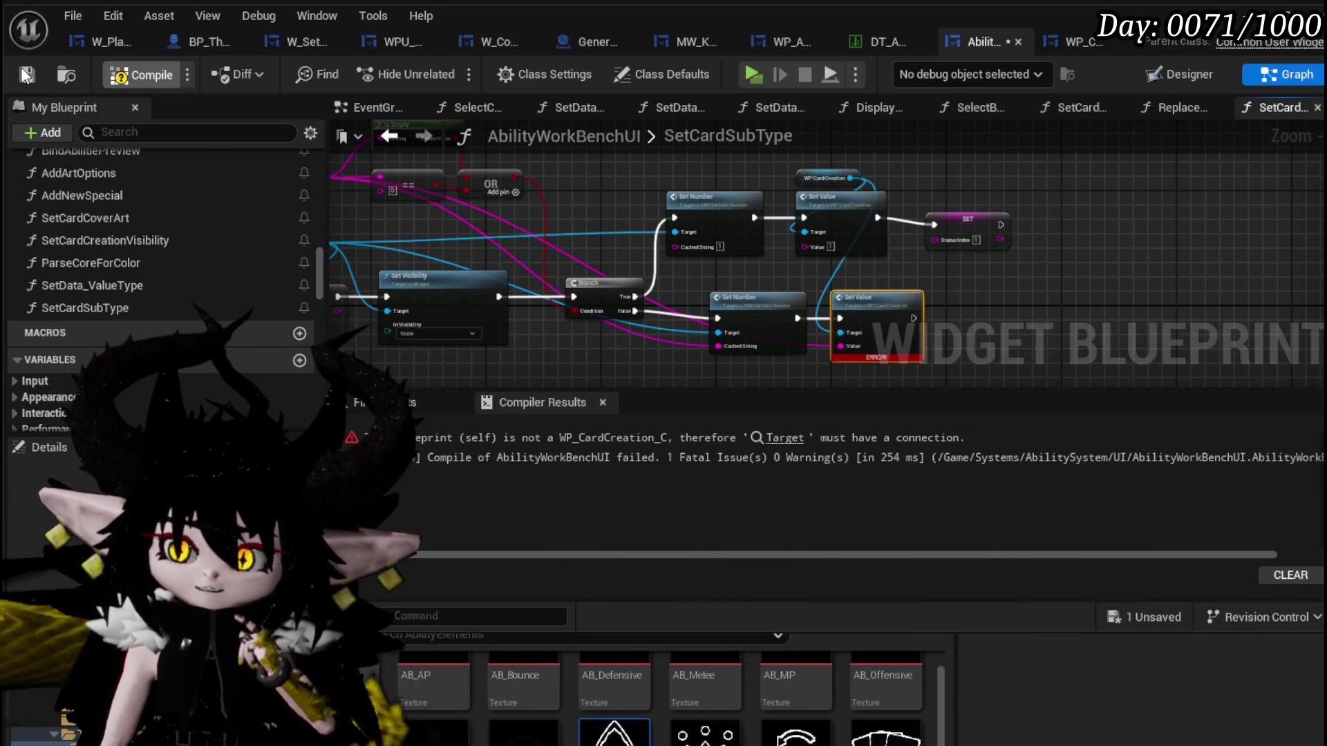
pyautogui.click(25, 74)
pyautogui.scroll(3, 428, 273)
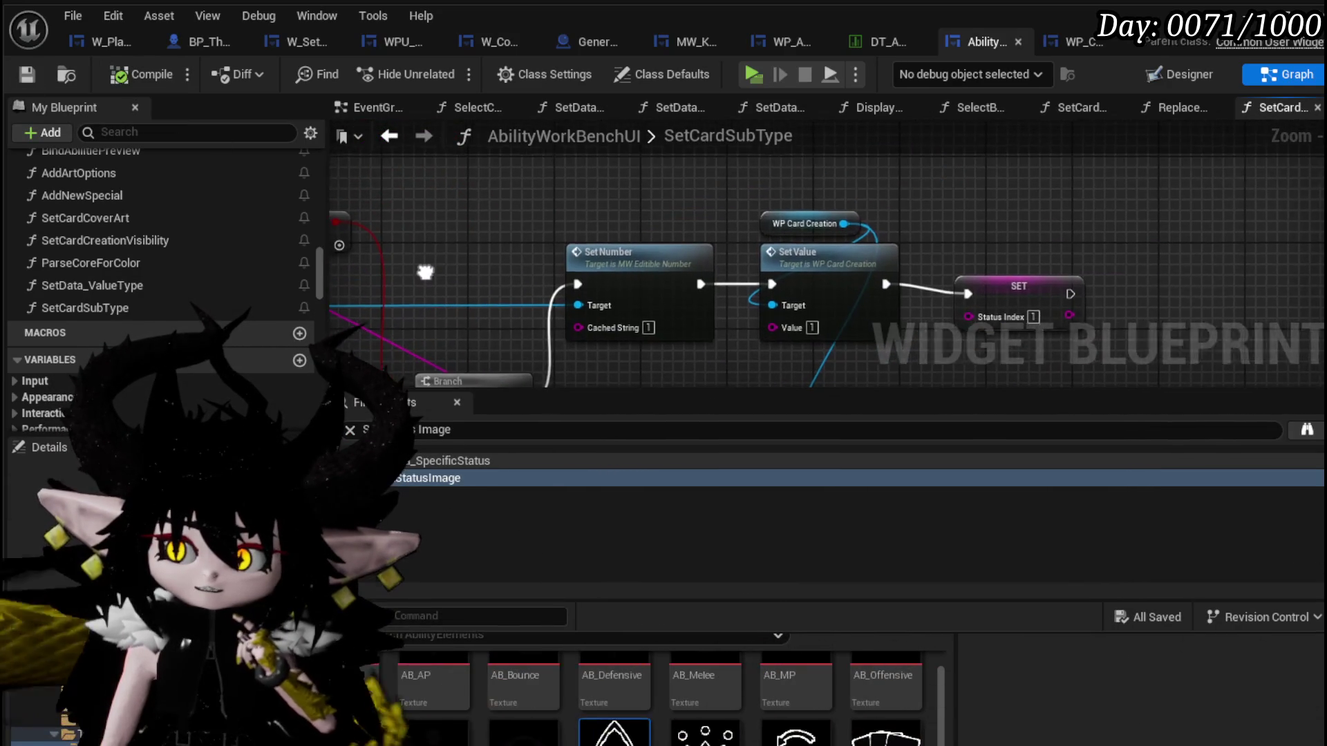
# Review the false branch and open the SetNumber function behind the Set Number node.
pyautogui.moveTo(428, 274); pyautogui.dragTo(516, 169)
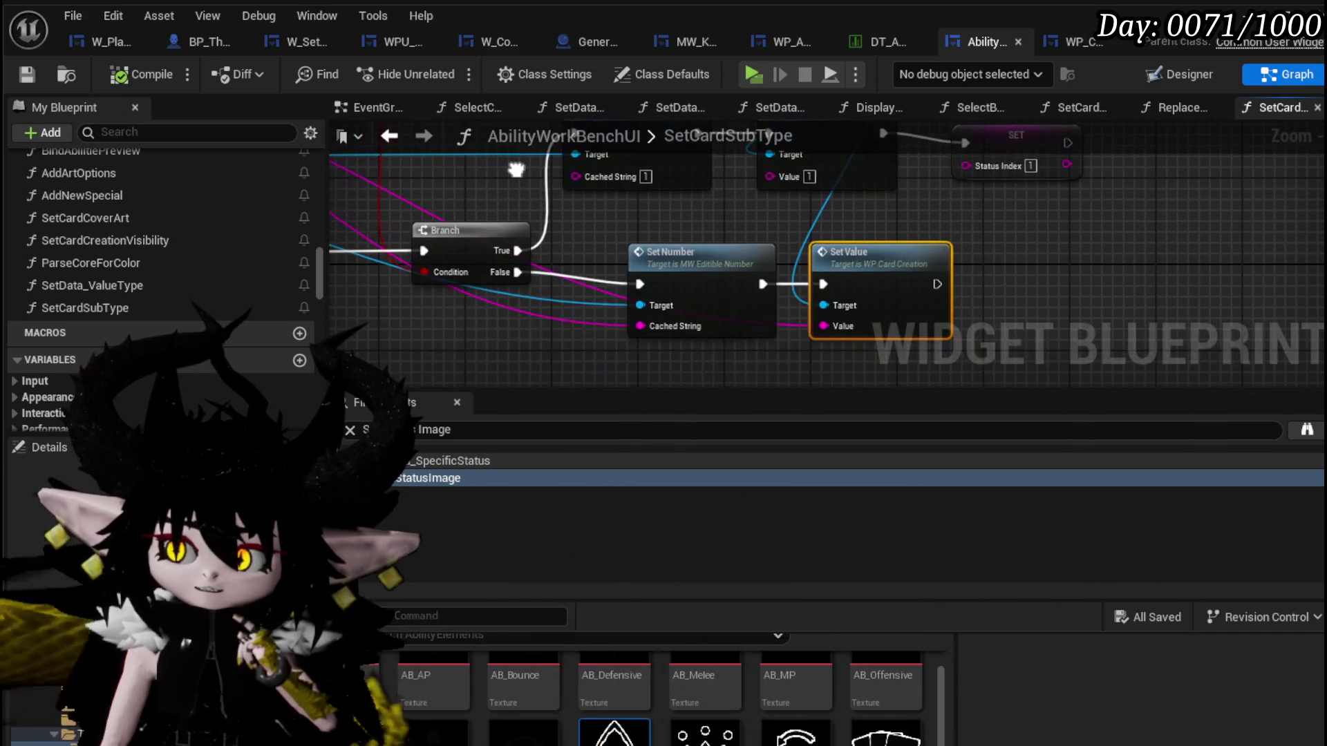
pyautogui.moveTo(516, 168); pyautogui.dragTo(669, 234)
pyautogui.scroll(-1, 669, 235)
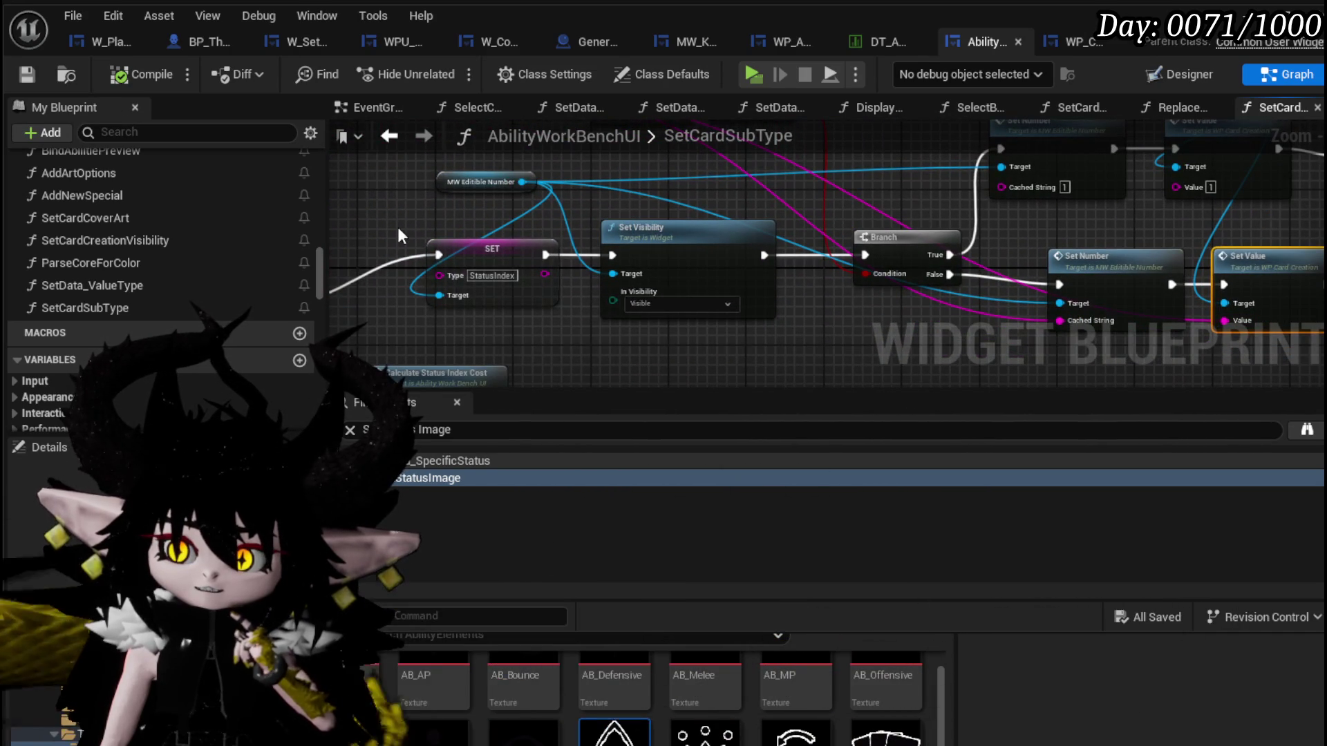
pyautogui.moveTo(573, 326); pyautogui.dragTo(855, 254)
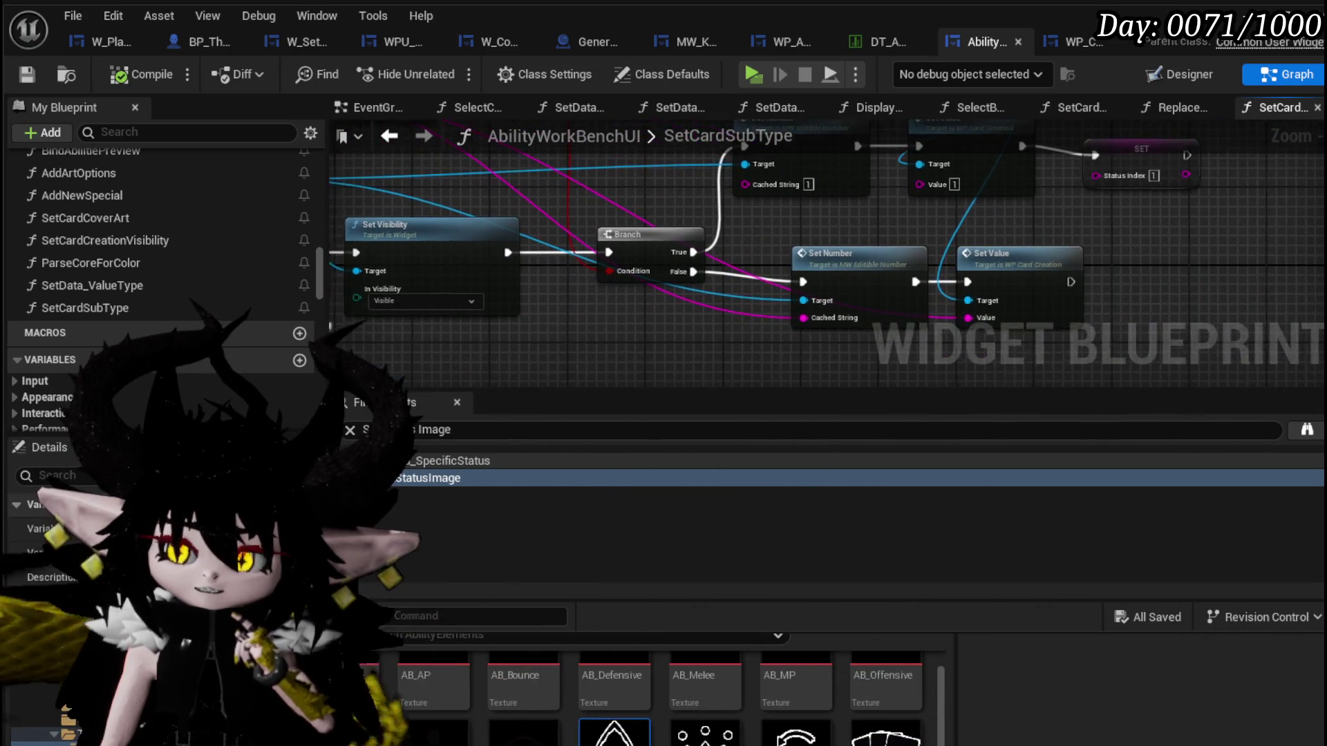
pyautogui.doubleClick(856, 254)
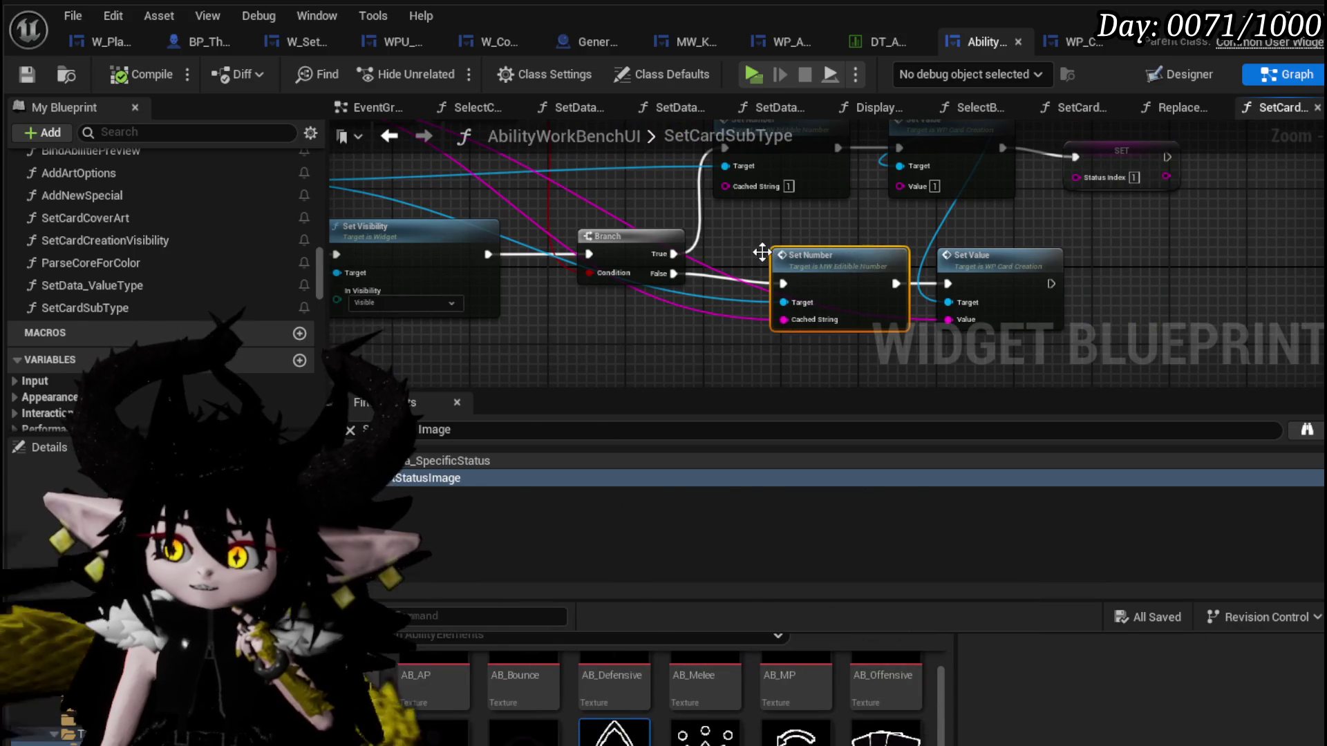
pyautogui.moveTo(668, 268); pyautogui.dragTo(759, 207)
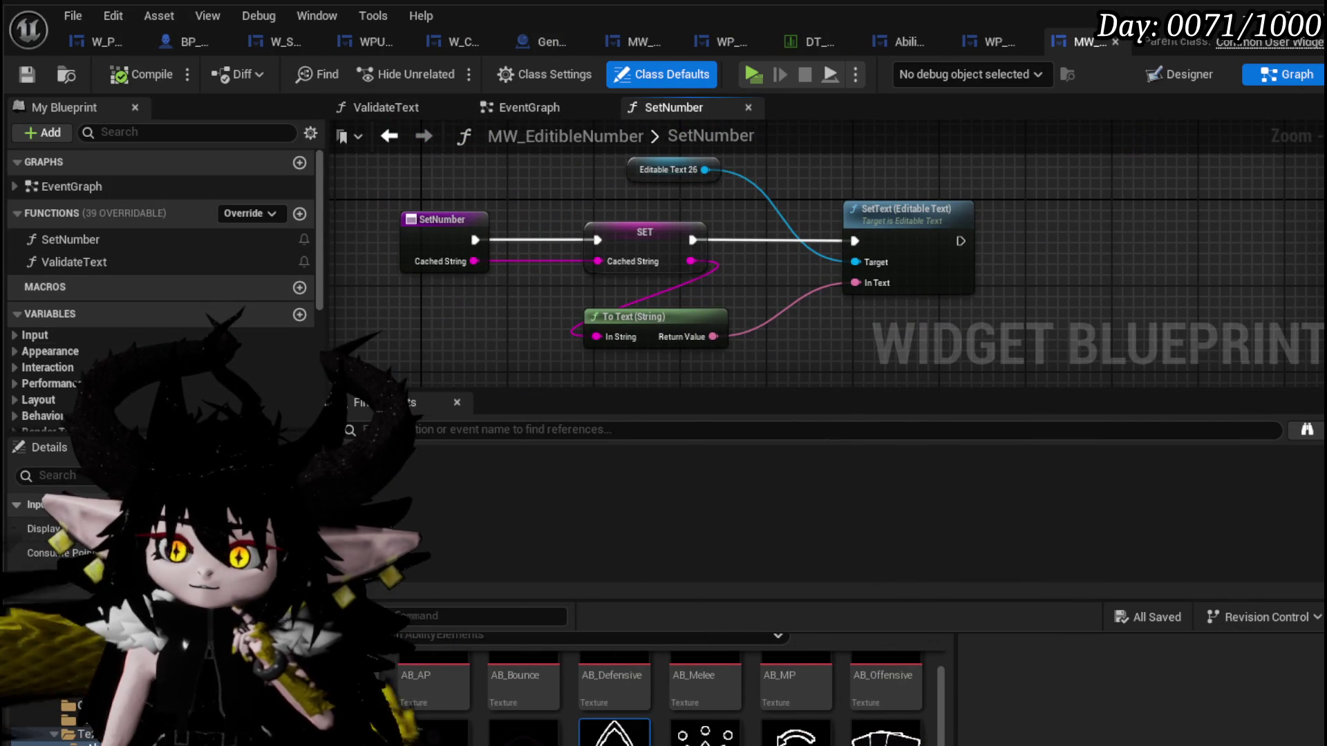
# Check MW_EditibleNumber's Designer layout and its EventGraph around Call On Number Change.
pyautogui.click(1181, 74)
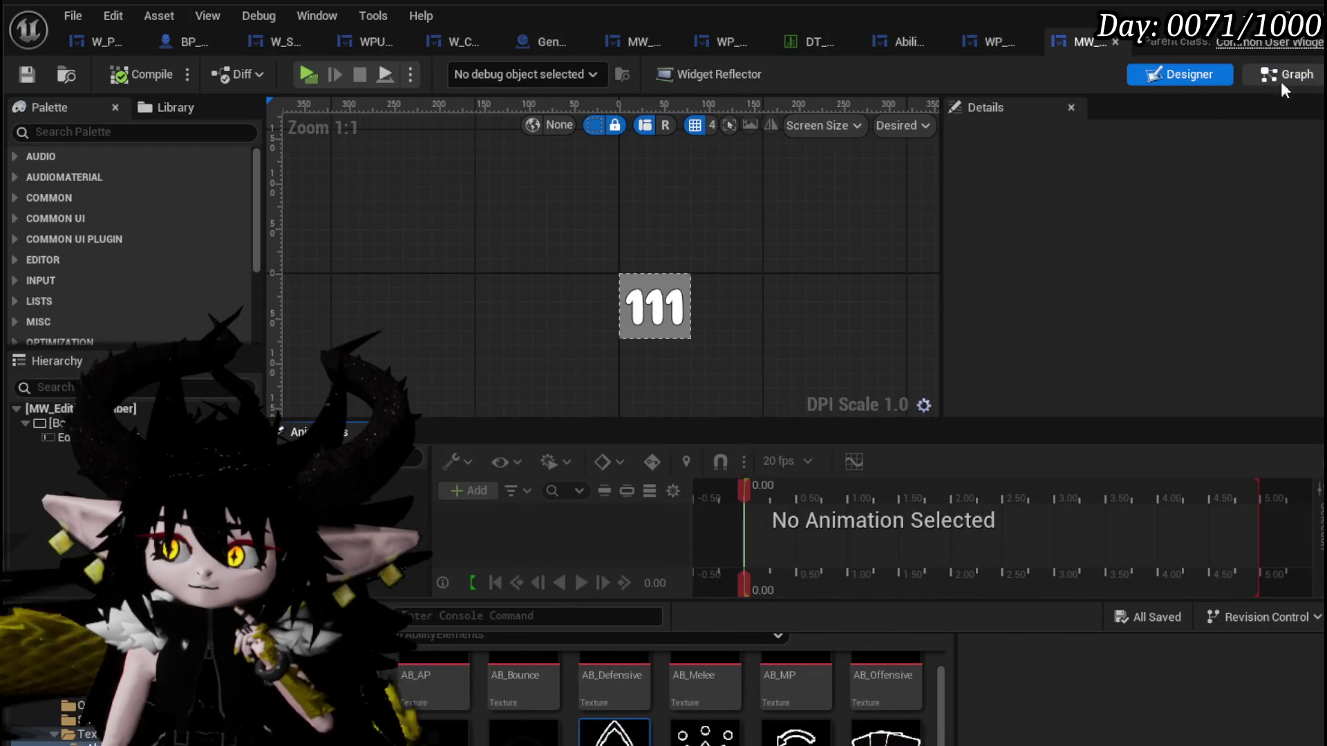
pyautogui.click(1291, 74)
pyautogui.click(578, 107)
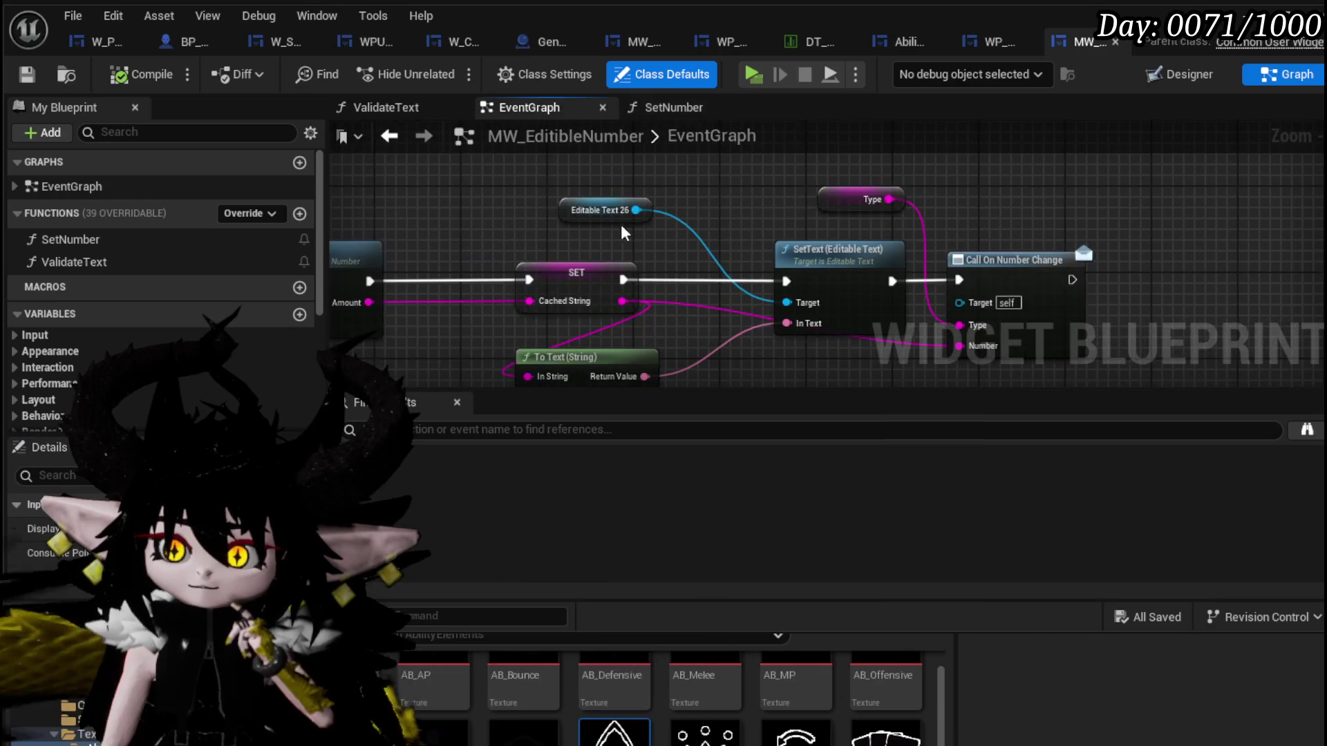
pyautogui.moveTo(634, 257)
pyautogui.mouseDown()
pyautogui.moveTo(633, 205)
pyautogui.moveTo(604, 208)
pyautogui.mouseUp()
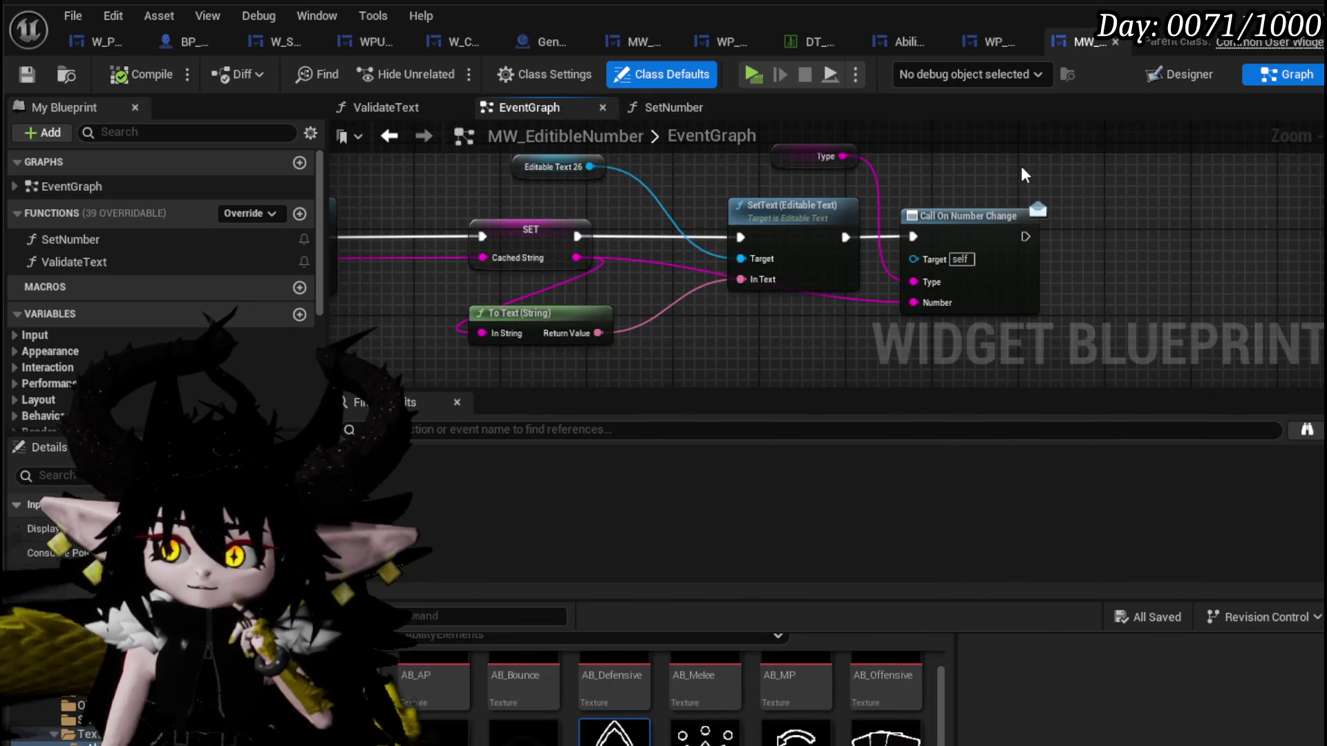
pyautogui.click(902, 182)
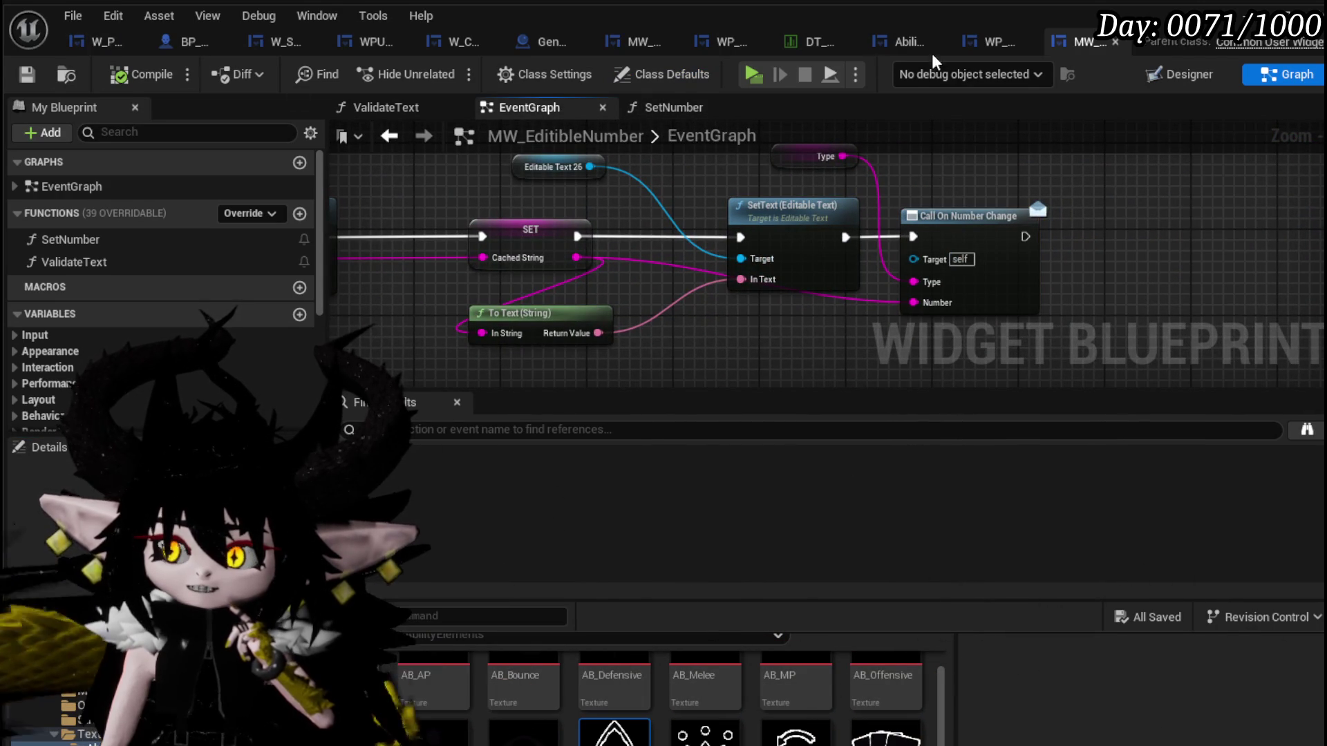
# Switch through WP_CardCreation back to the AbilityWorkBenchUI editor.
pyautogui.click(992, 46)
pyautogui.click(894, 47)
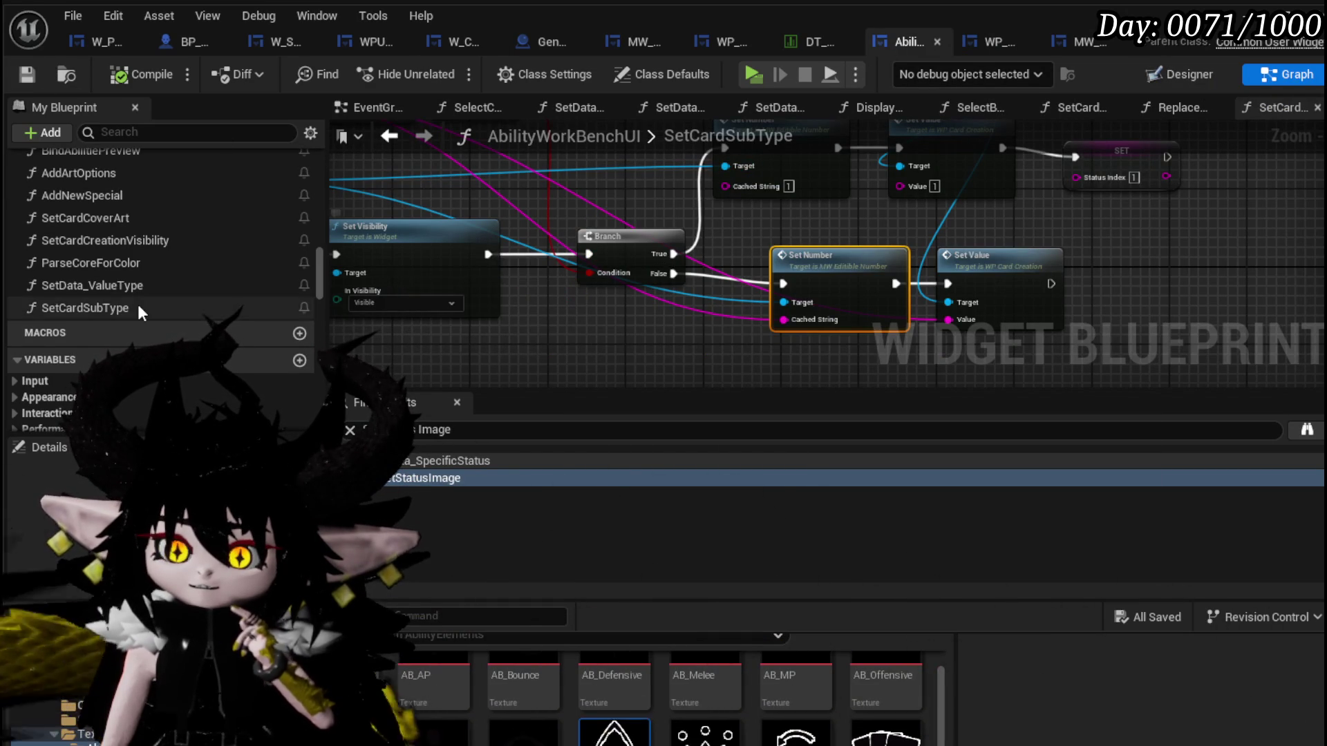
# Filter My Blueprint, open NumberChangeBus and from it the SetData_StatusIndex function.
pyautogui.click(163, 132)
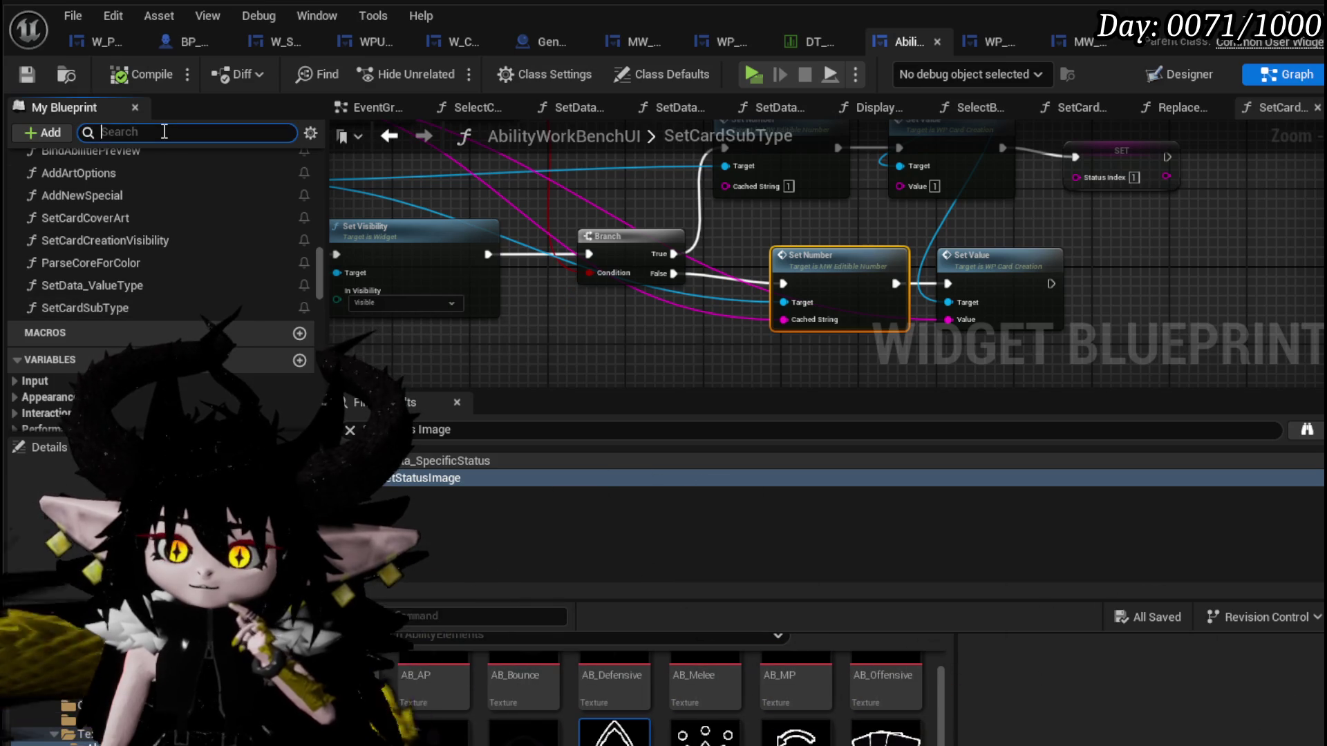
pyautogui.write('Number')
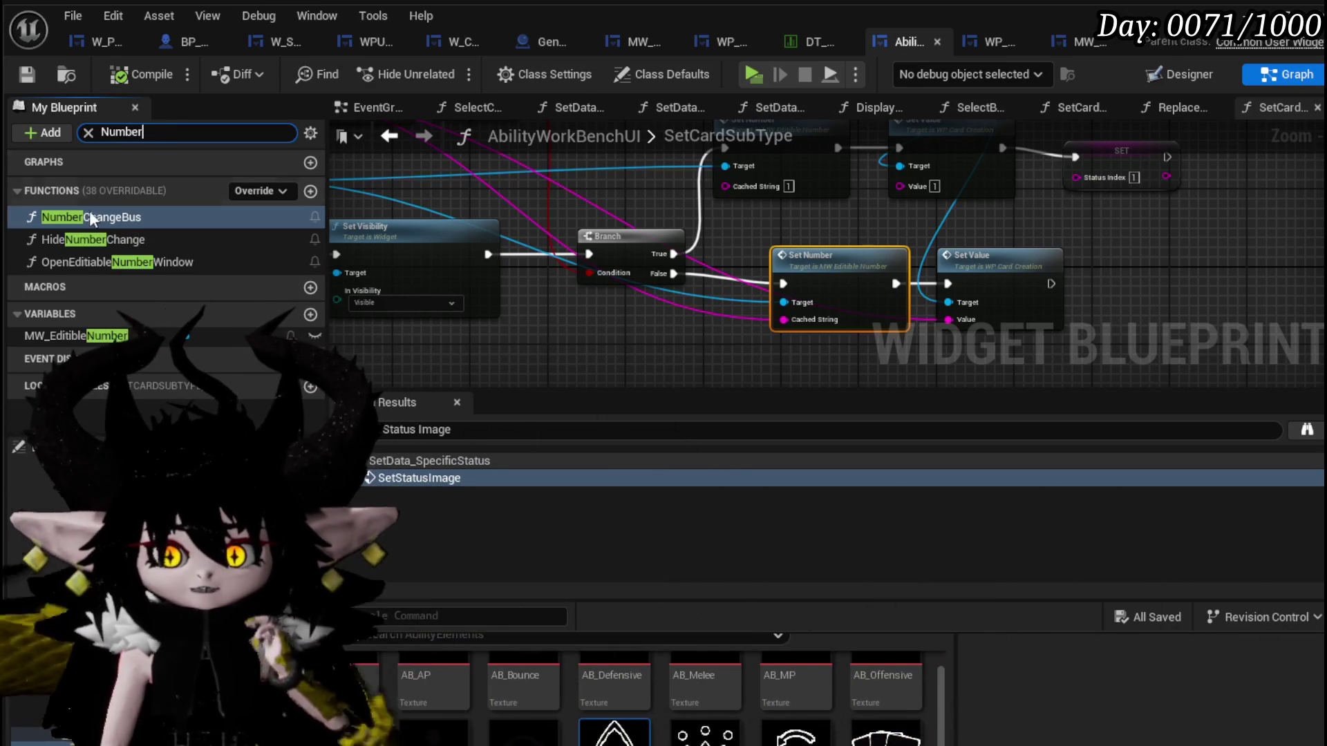
pyautogui.doubleClick(110, 219)
pyautogui.scroll(2, 727, 197)
pyautogui.scroll(2, 726, 219)
pyautogui.scroll(2, 706, 250)
pyautogui.moveTo(721, 253); pyautogui.dragTo(576, 213)
pyautogui.scroll(-2, 774, 238)
pyautogui.moveTo(842, 240); pyautogui.dragTo(852, 239)
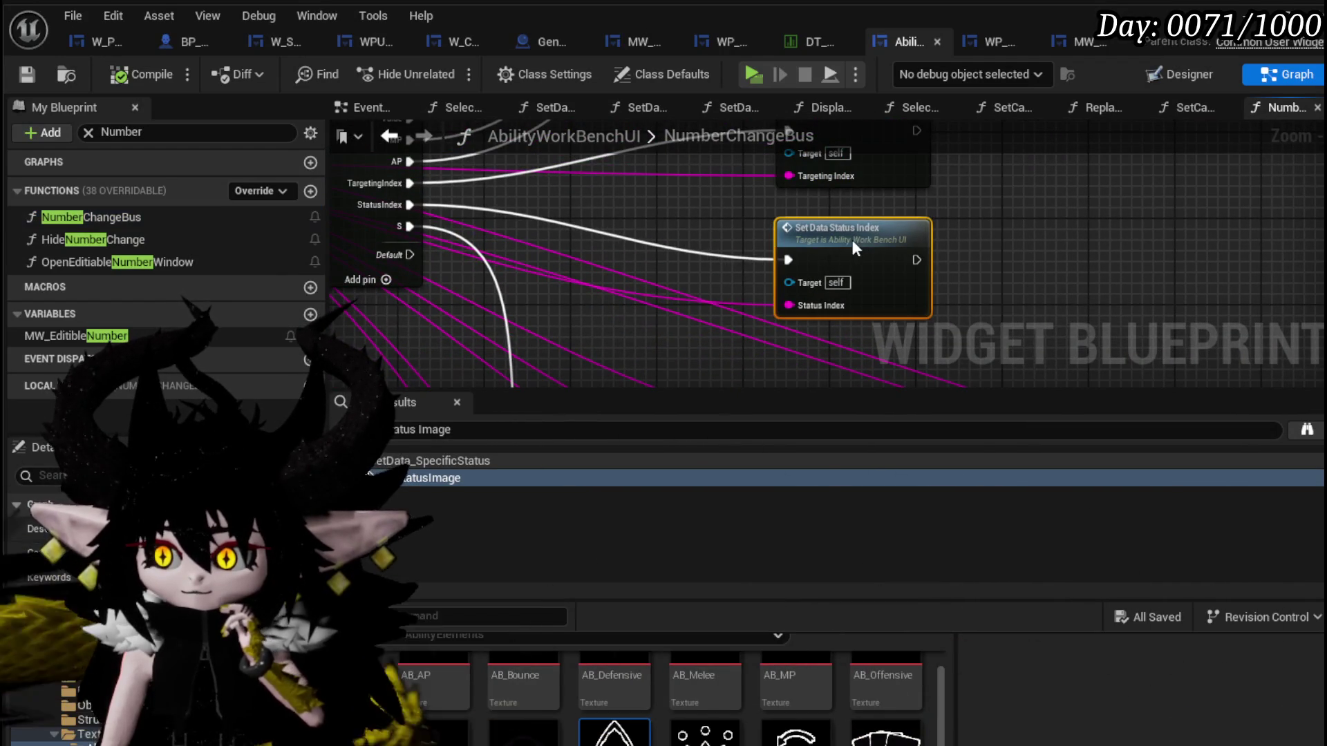
pyautogui.doubleClick(835, 235)
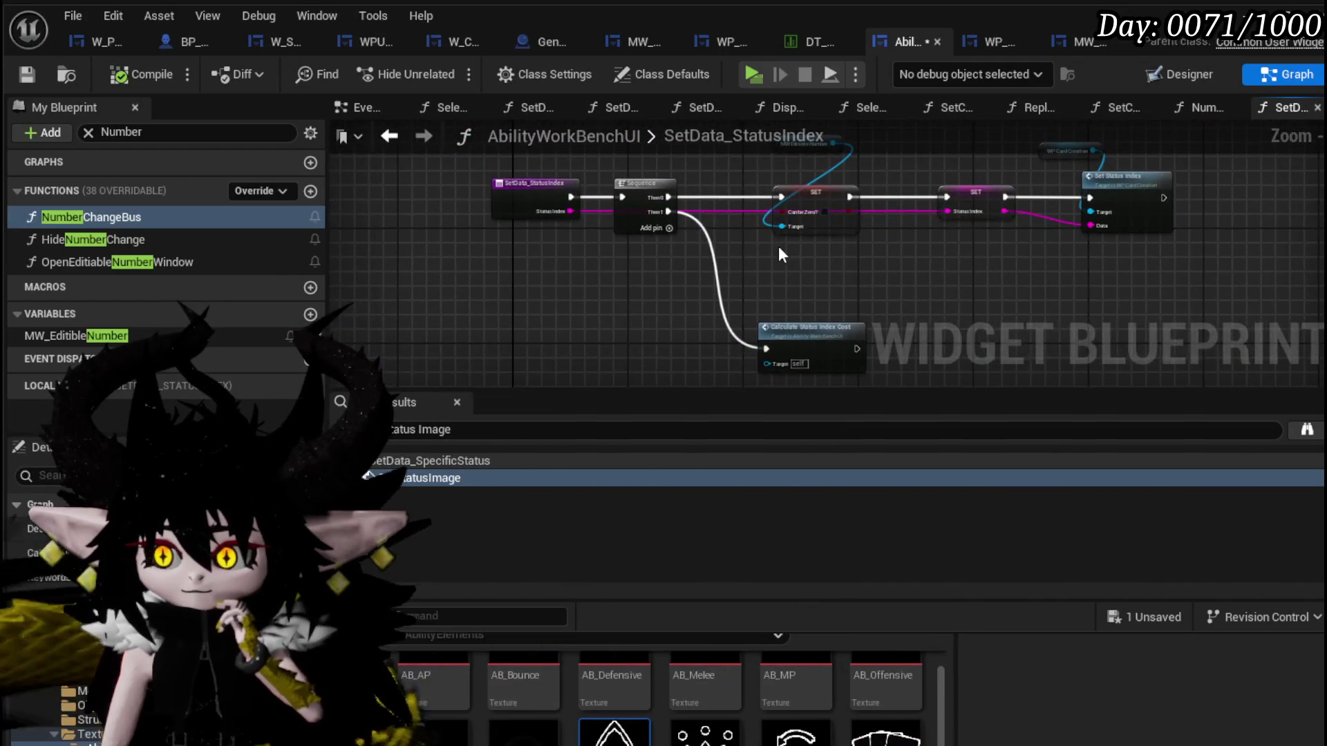
pyautogui.scroll(2, 758, 240)
pyautogui.scroll(2, 780, 327)
# Add a Main Type getter beside Set Status Index and make room by shifting the nodes right.
pyautogui.moveTo(780, 327); pyautogui.dragTo(472, 307)
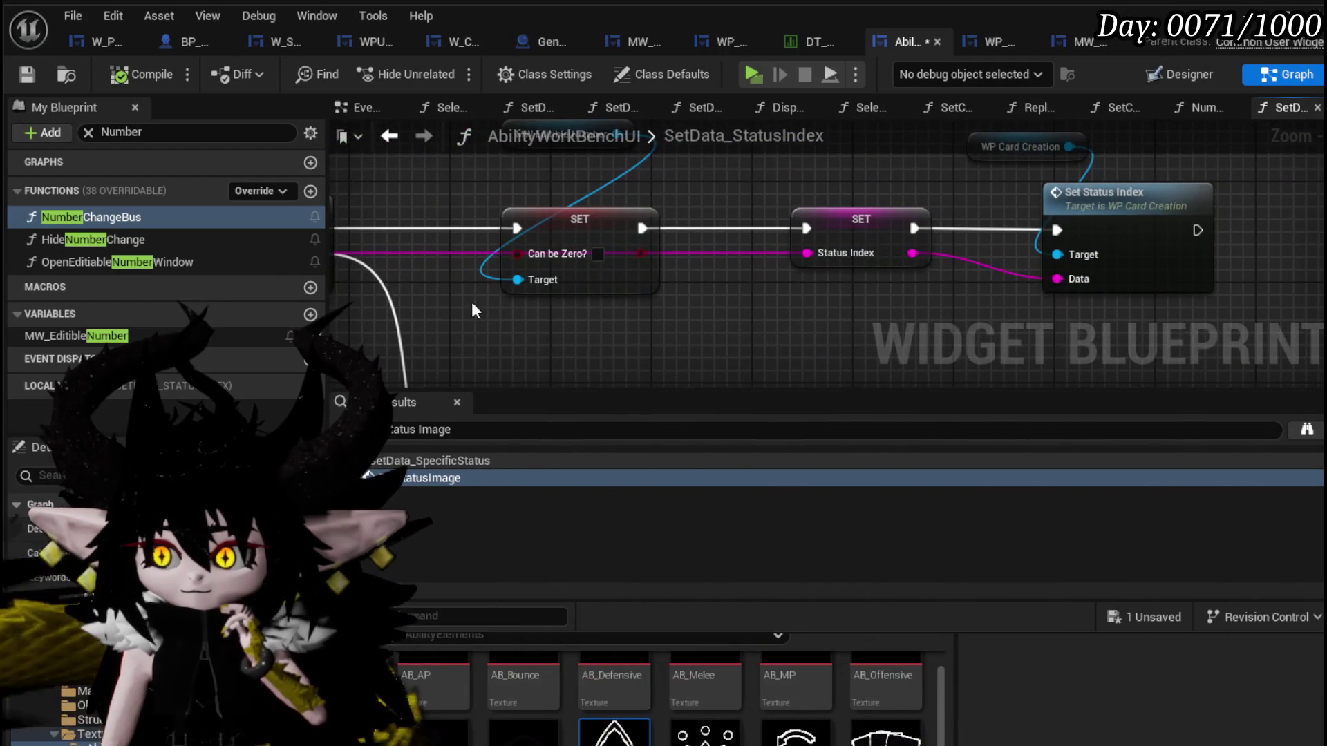
pyautogui.scroll(-1, 787, 298)
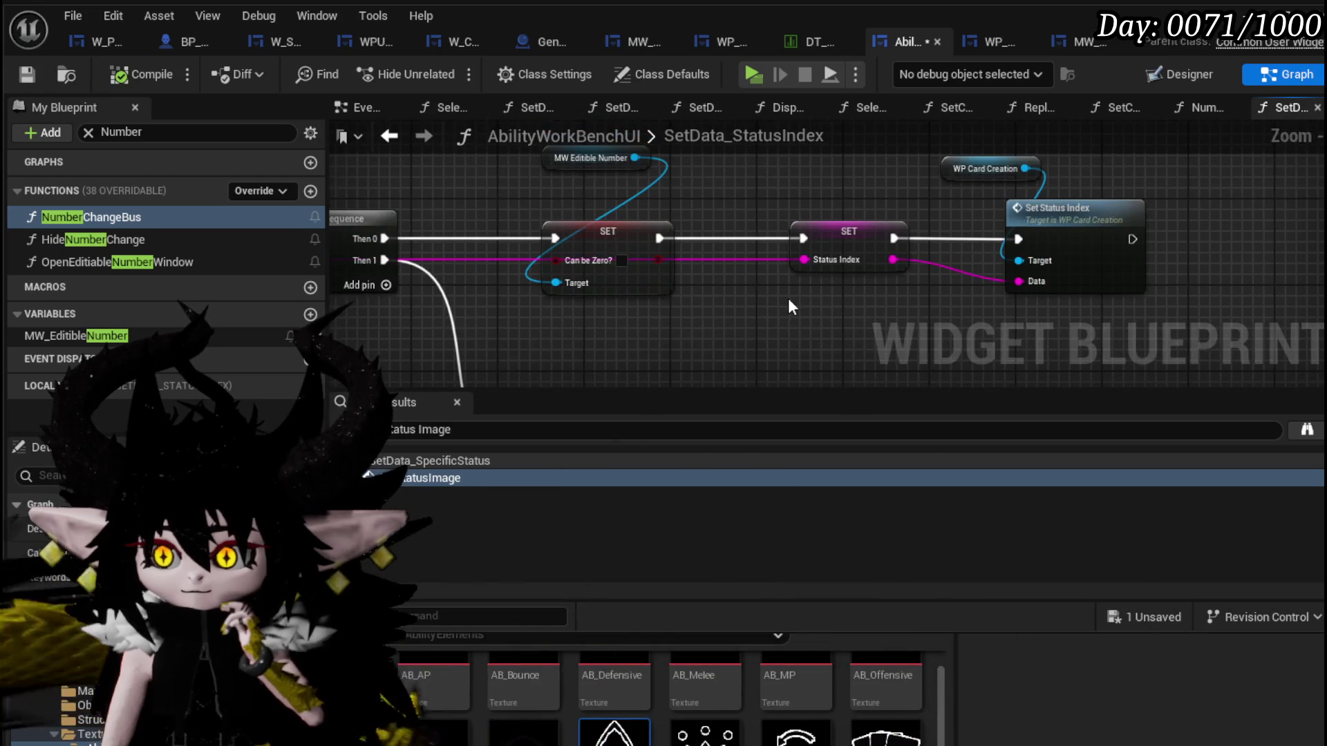
pyautogui.moveTo(1066, 198); pyautogui.dragTo(1280, 184)
pyautogui.moveTo(973, 178)
pyautogui.mouseDown()
pyautogui.moveTo(613, 214)
pyautogui.moveTo(674, 233)
pyautogui.mouseUp()
pyautogui.rightClick(623, 211)
pyautogui.write('Mai')
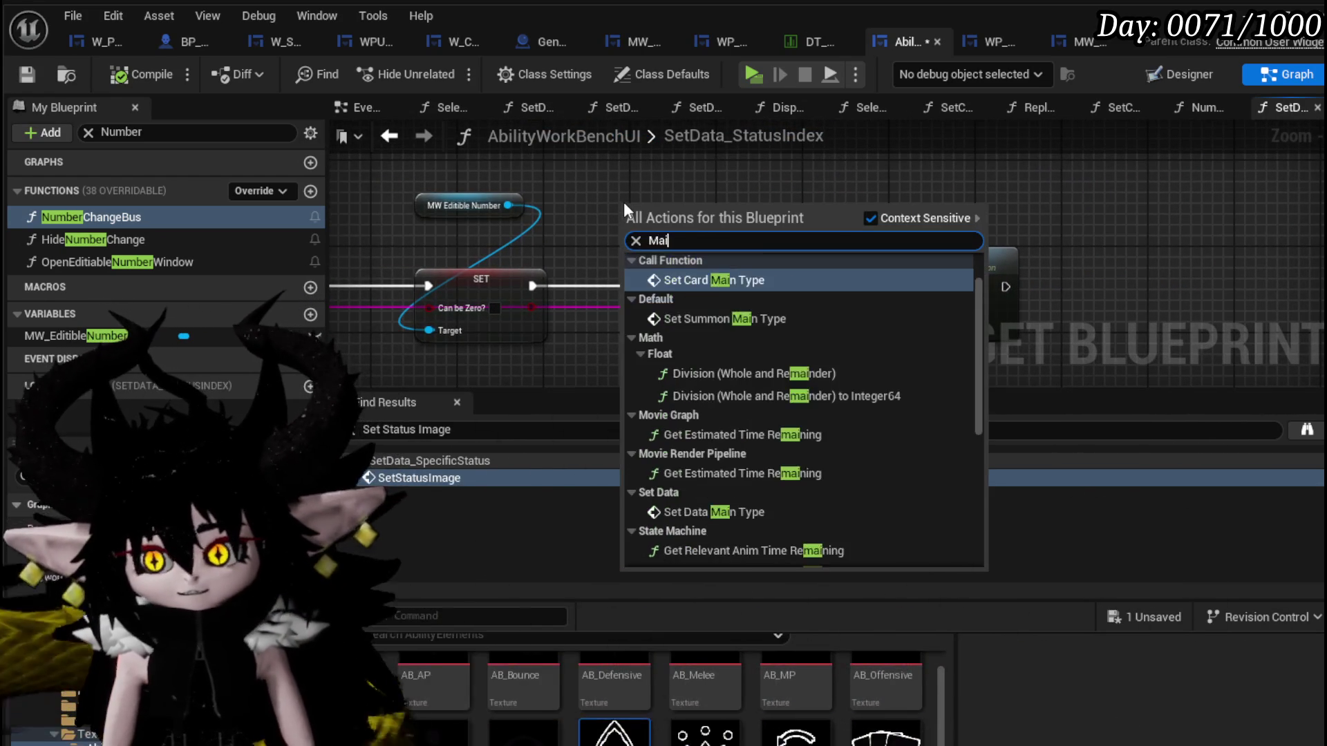
pyautogui.write('n type')
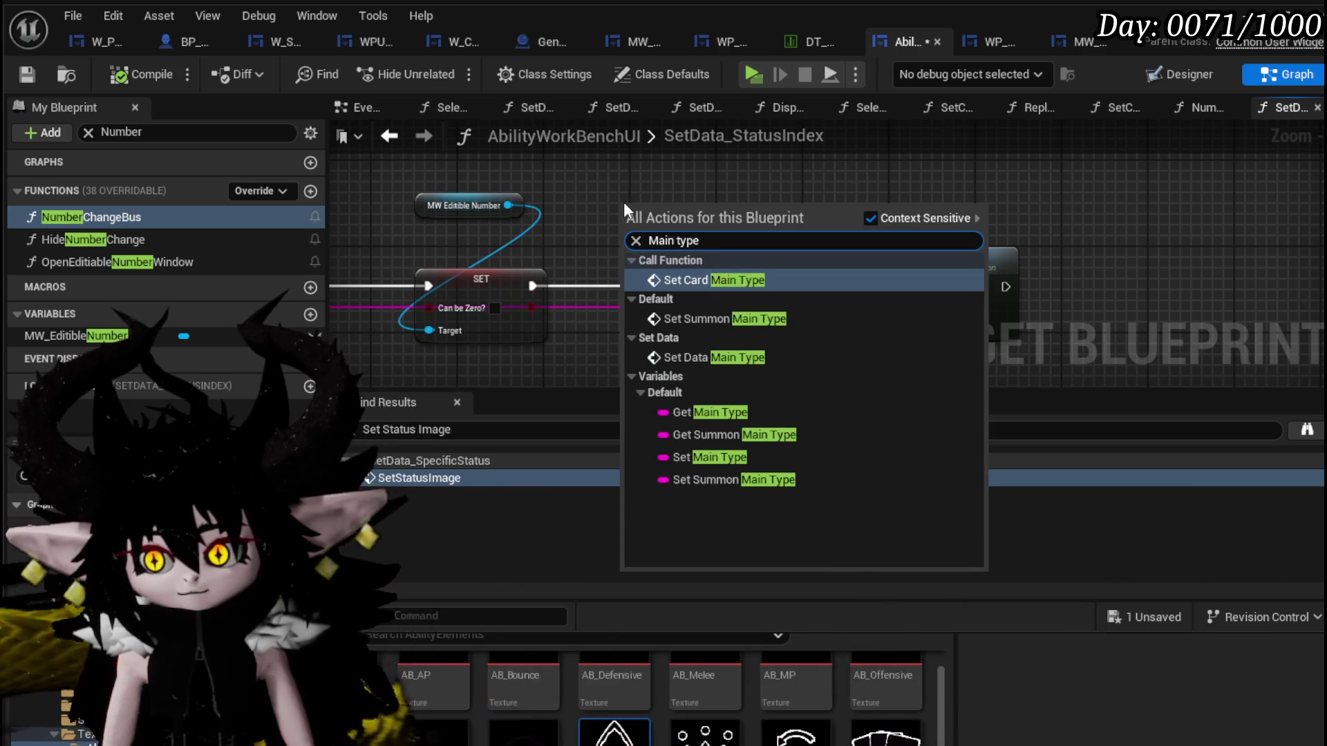
pyautogui.click(685, 420)
pyautogui.scroll(-5, 731, 260)
pyautogui.scroll(3, 868, 238)
pyautogui.scroll(2, 680, 329)
pyautogui.moveTo(623, 360); pyautogui.dragTo(726, 207)
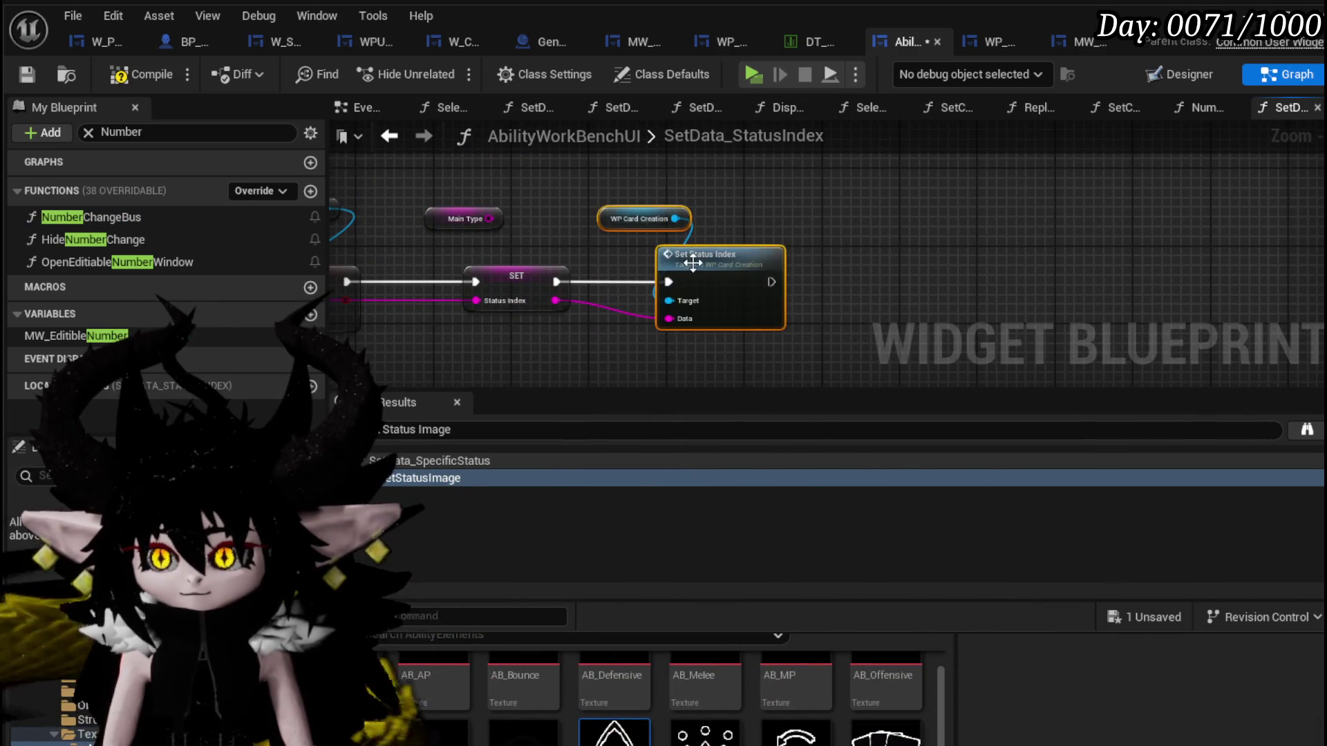
pyautogui.moveTo(699, 260); pyautogui.dragTo(895, 261)
pyautogui.moveTo(490, 219); pyautogui.dragTo(633, 224)
pyautogui.press('Escape')
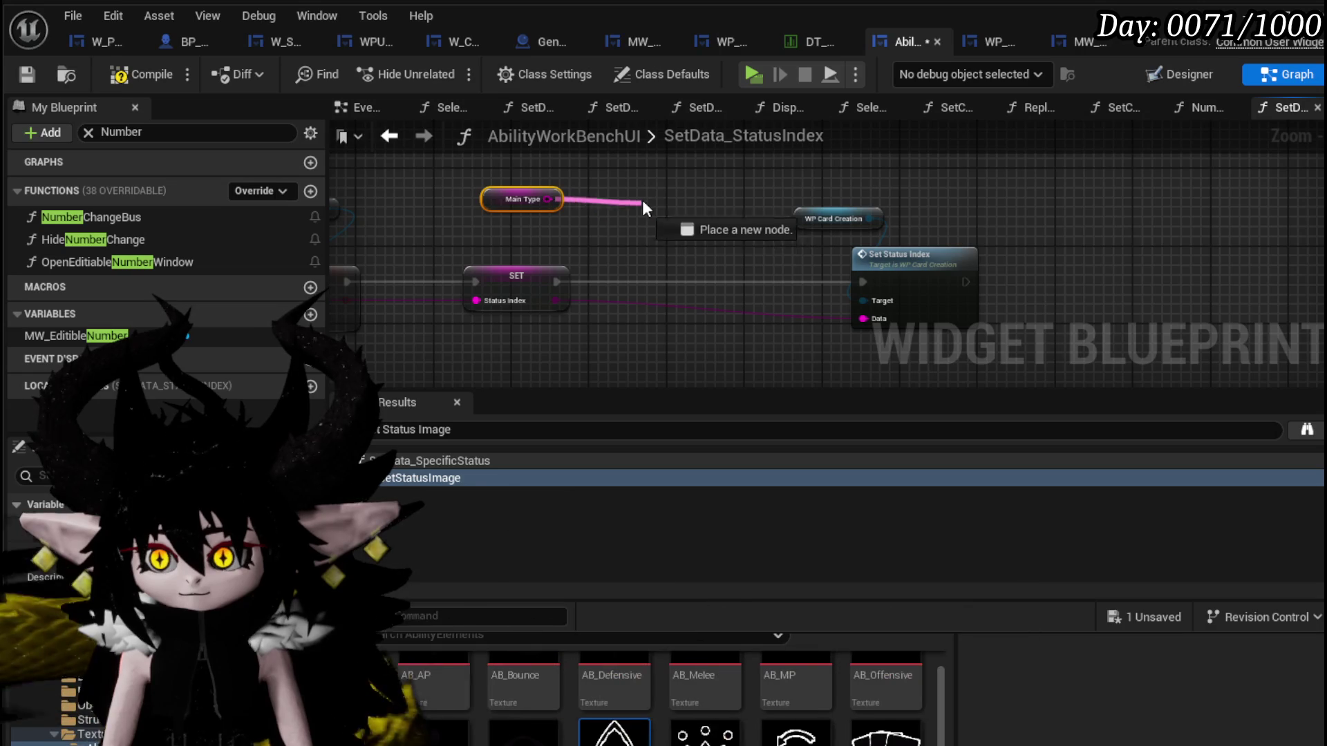
pyautogui.click(650, 189)
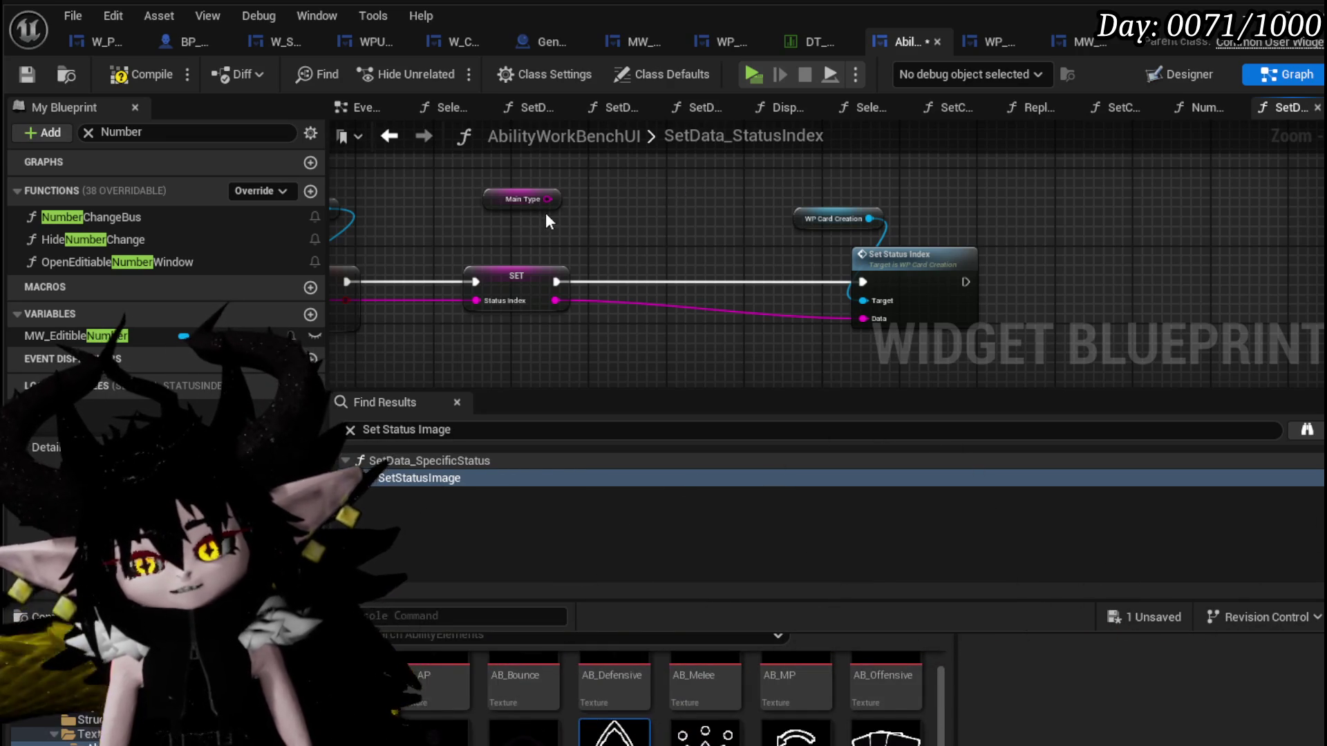
pyautogui.scroll(2, 547, 207)
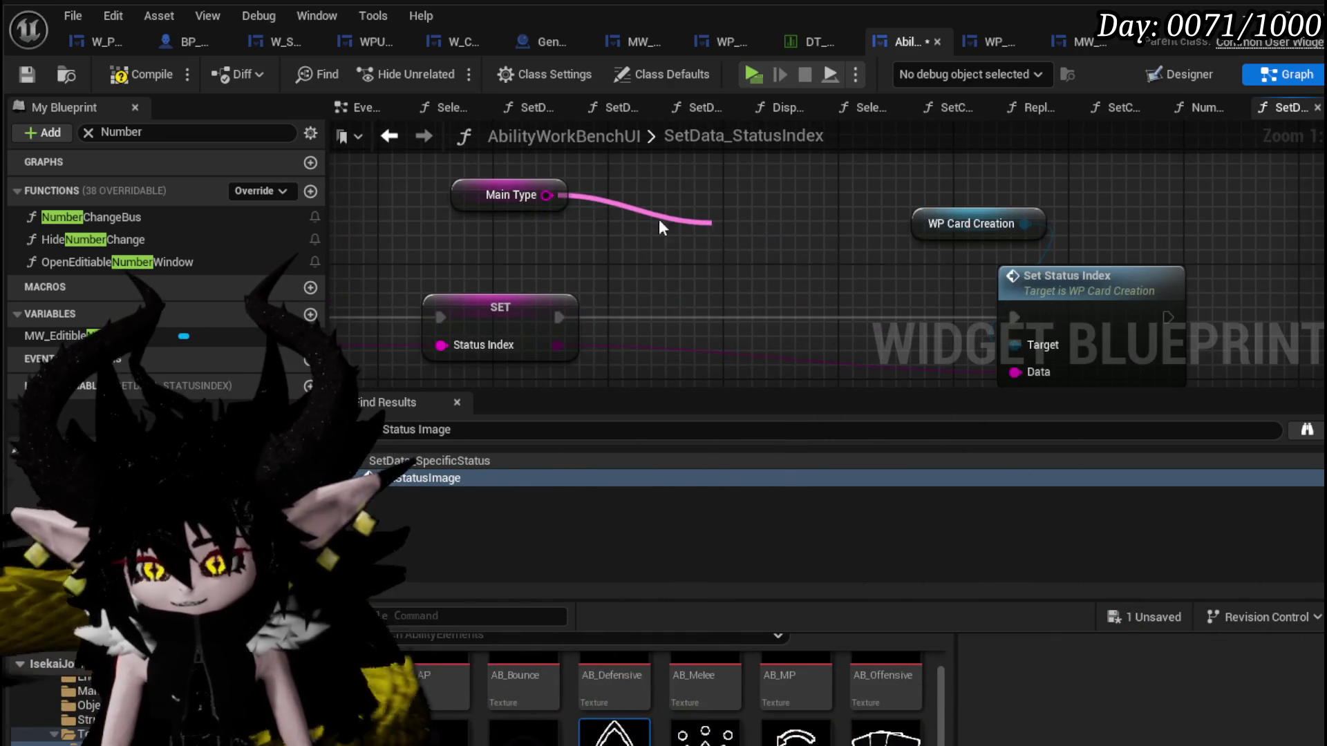
# Nudge Main Type into place, compile and save AbilityWorkBenchUI, and switch to the level for a test.
pyautogui.moveTo(547, 196); pyautogui.dragTo(707, 222)
pyautogui.press('Escape')
pyautogui.click(602, 178)
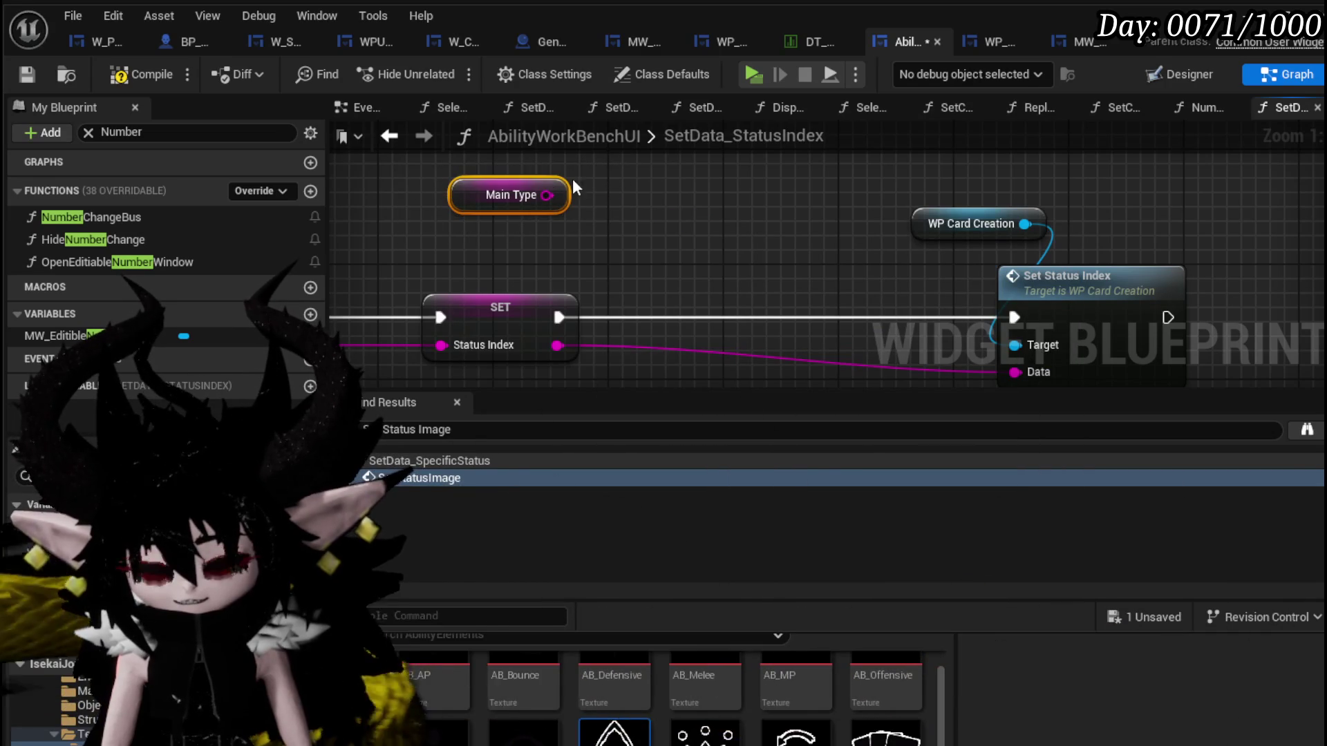
pyautogui.moveTo(449, 200); pyautogui.dragTo(478, 213)
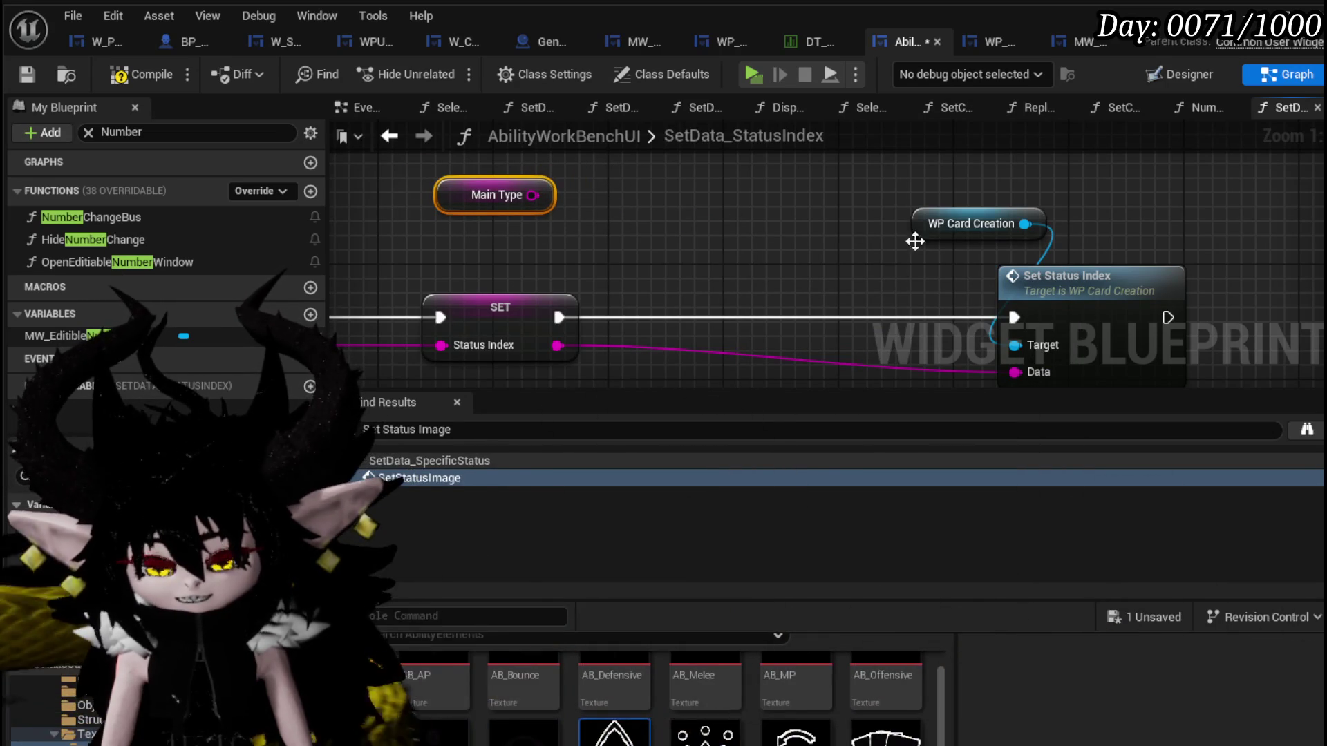
pyautogui.click(639, 207)
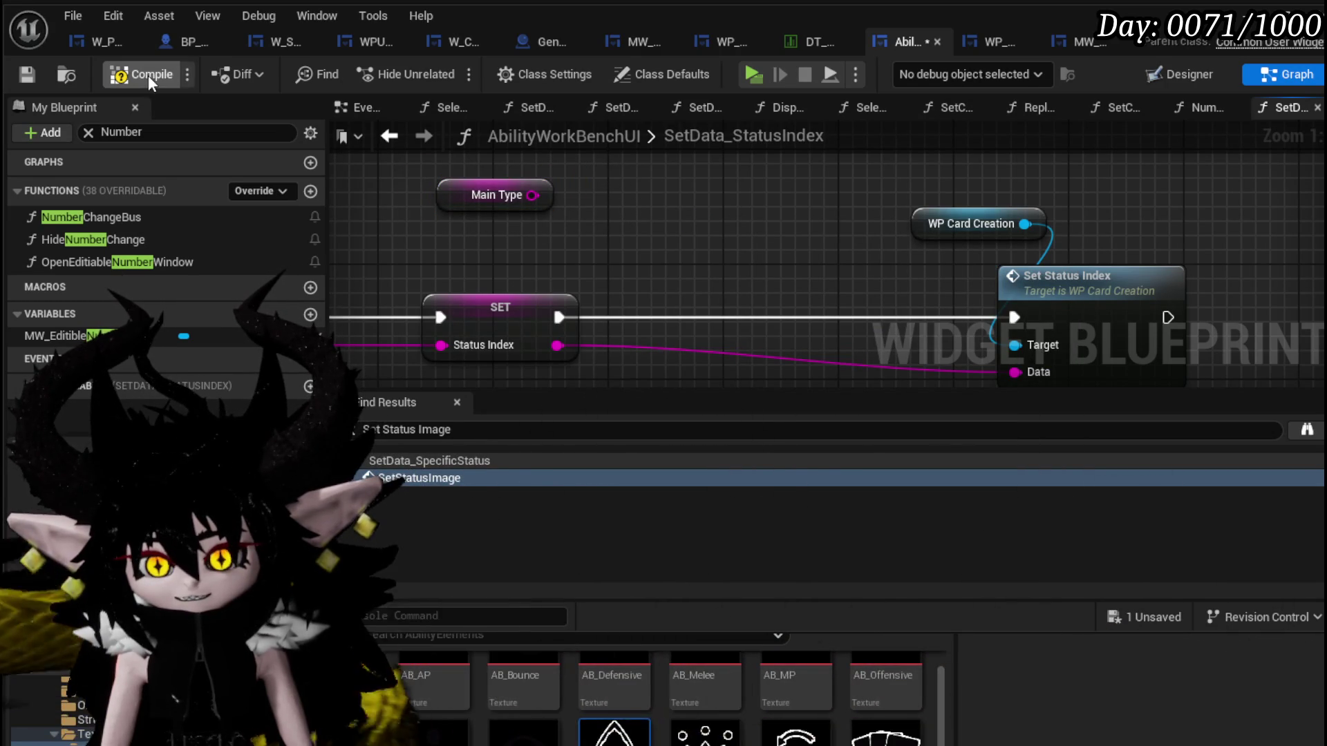
pyautogui.click(26, 72)
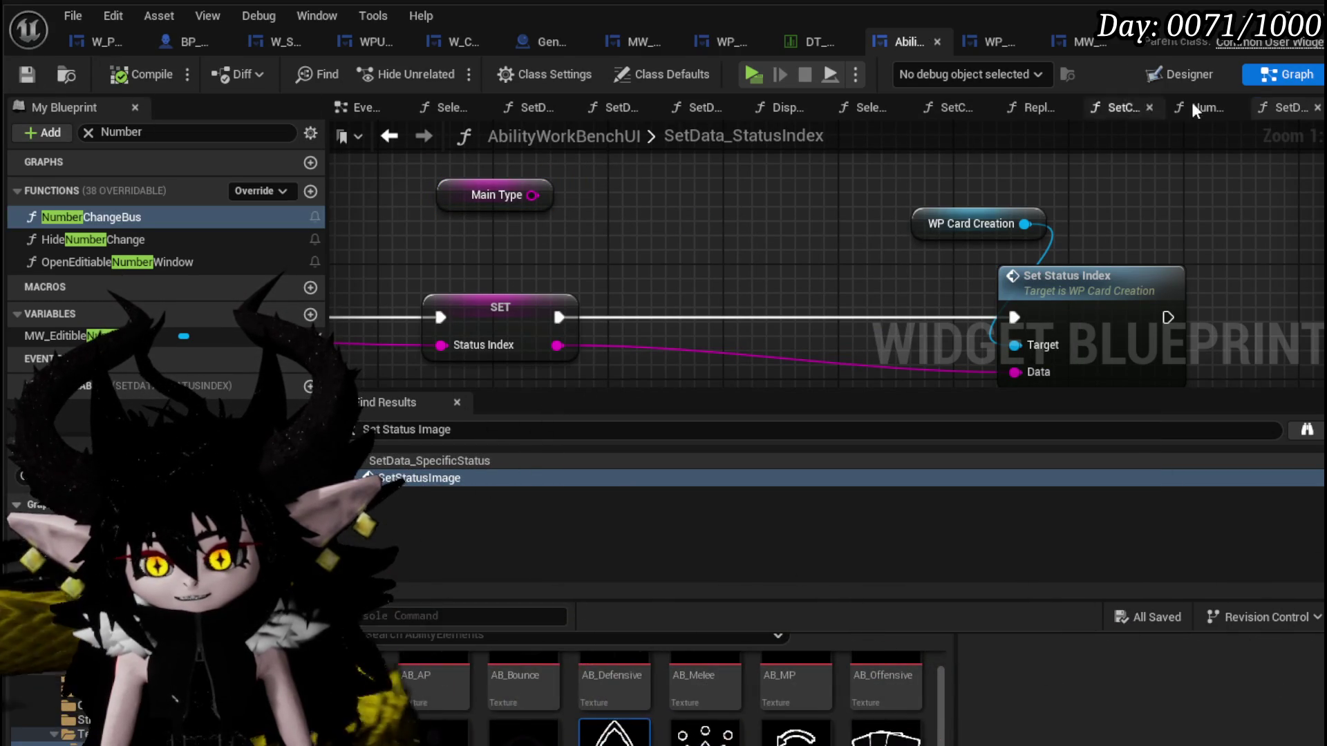
pyautogui.hotkey('alt', 'Tab')
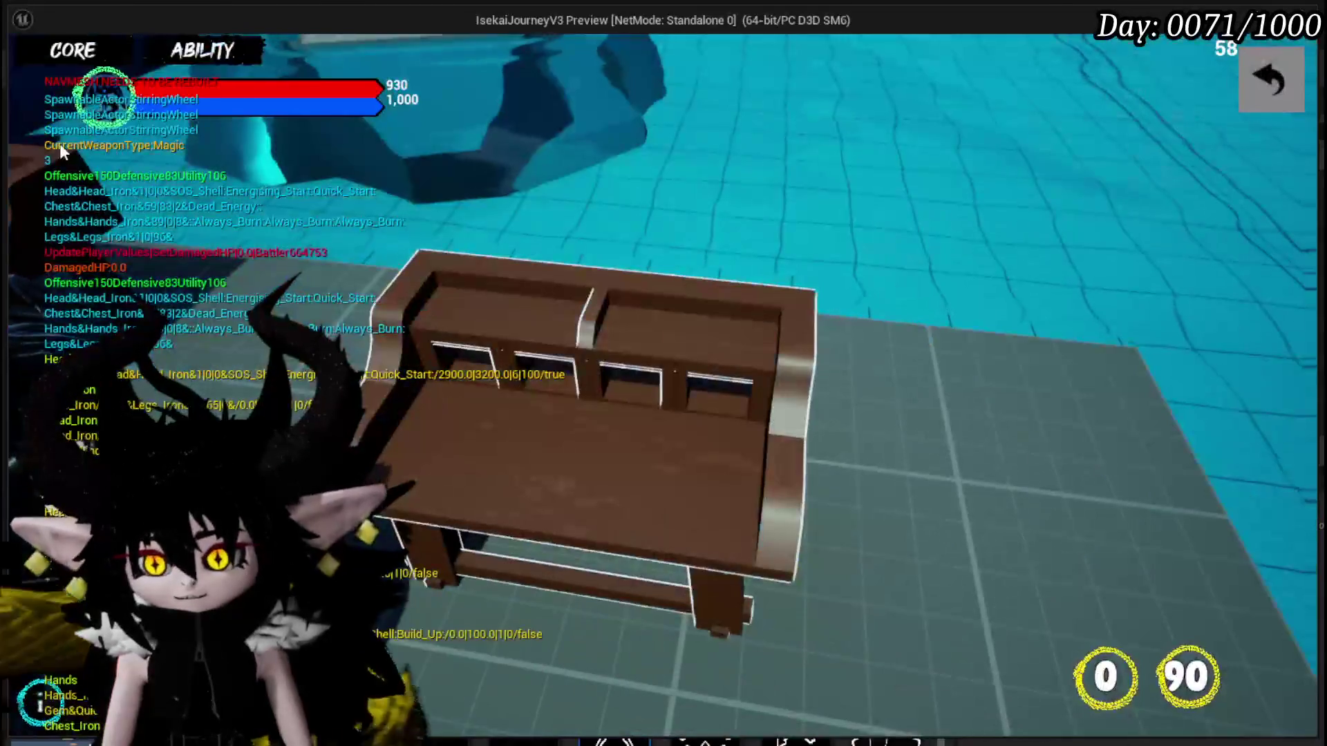
# Walk to the workbench, open the Equipment card grid, then end the session and save all.
pyautogui.press('w')
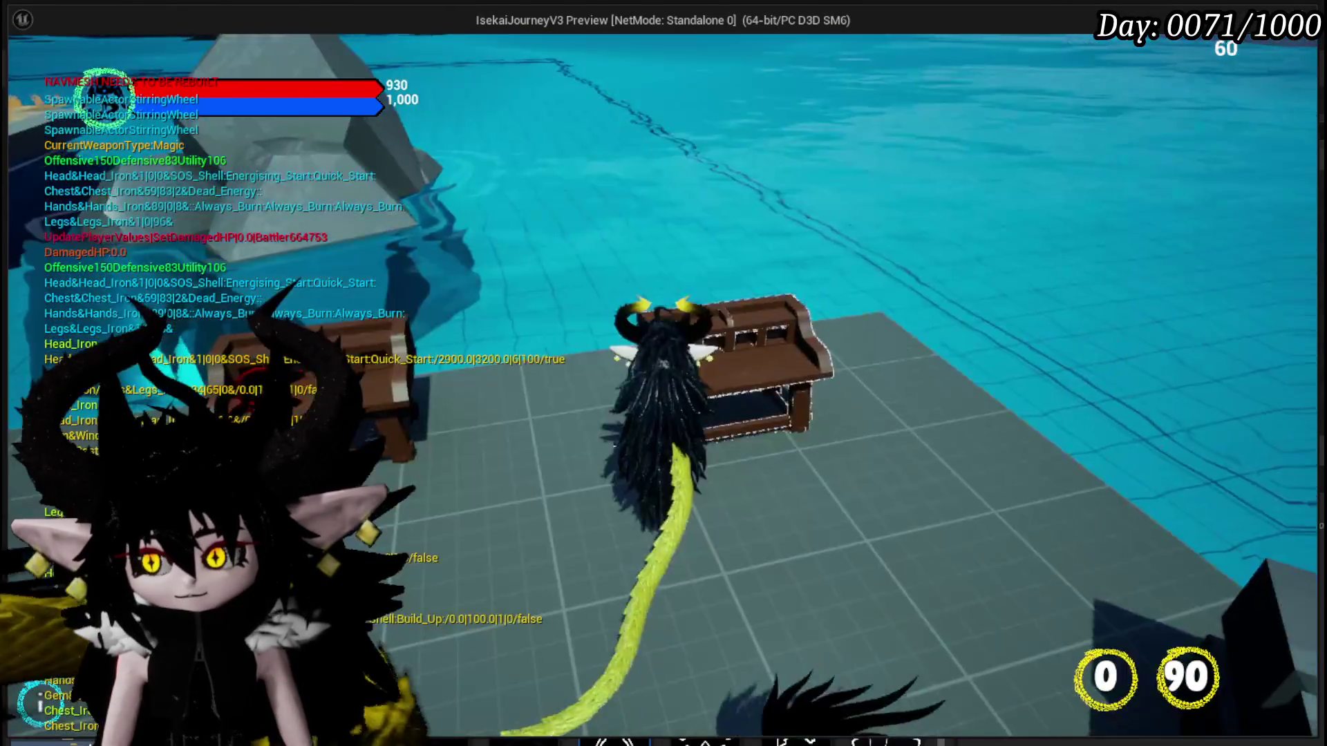
pyautogui.press('Tab')
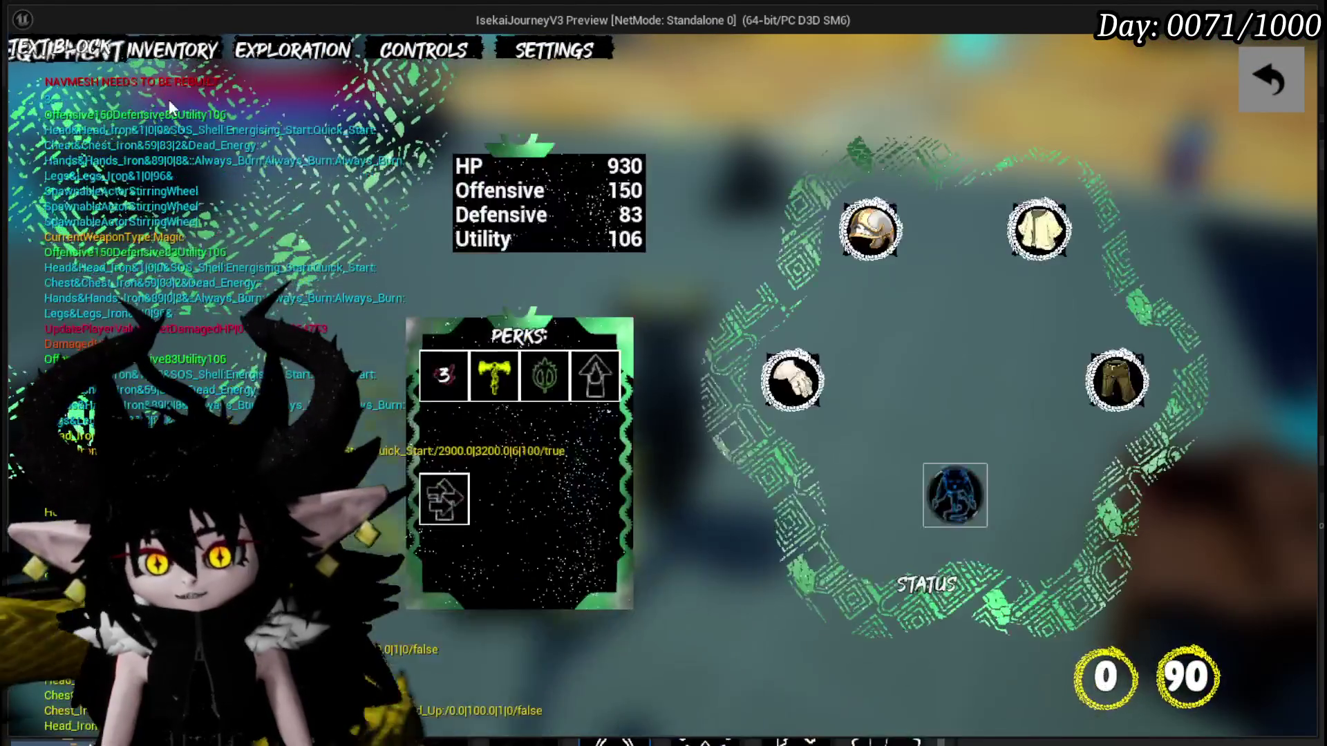
pyautogui.click(991, 520)
pyautogui.scroll(-3, 848, 417)
pyautogui.scroll(-2, 660, 313)
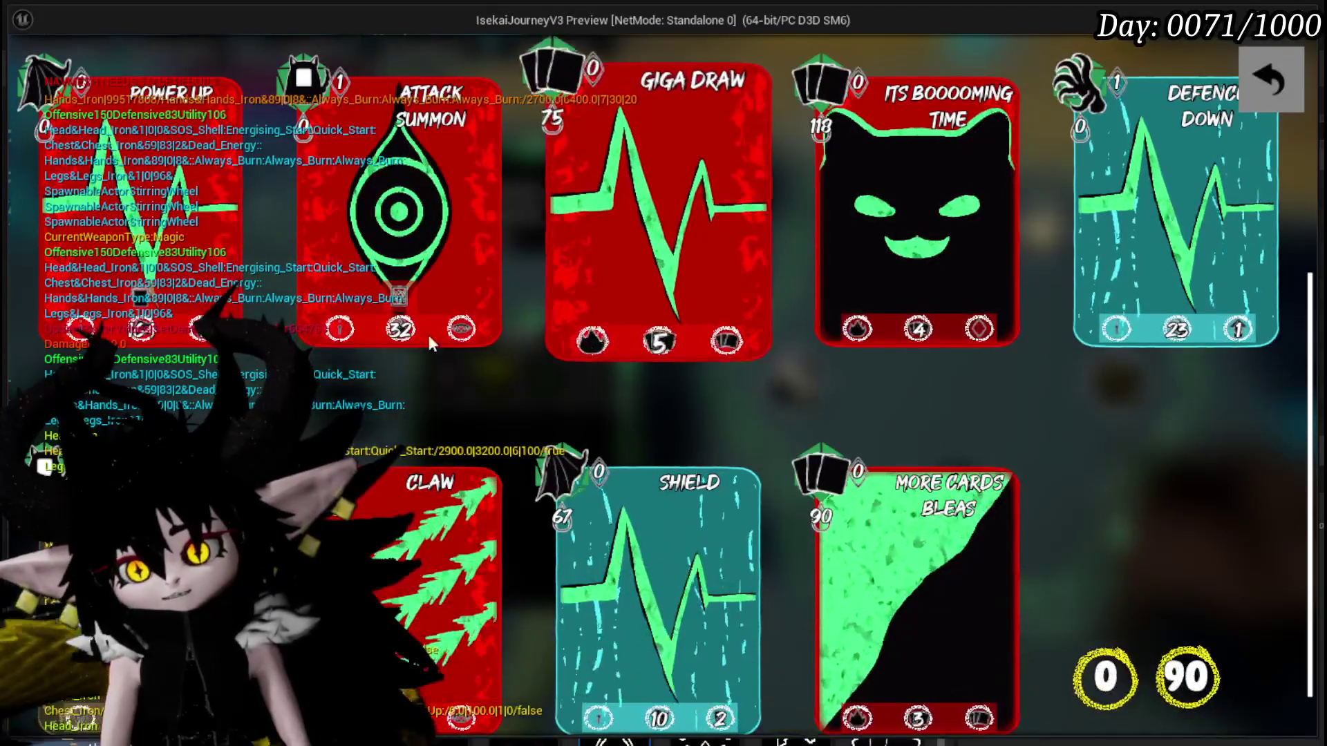
pyautogui.scroll(-1, 609, 377)
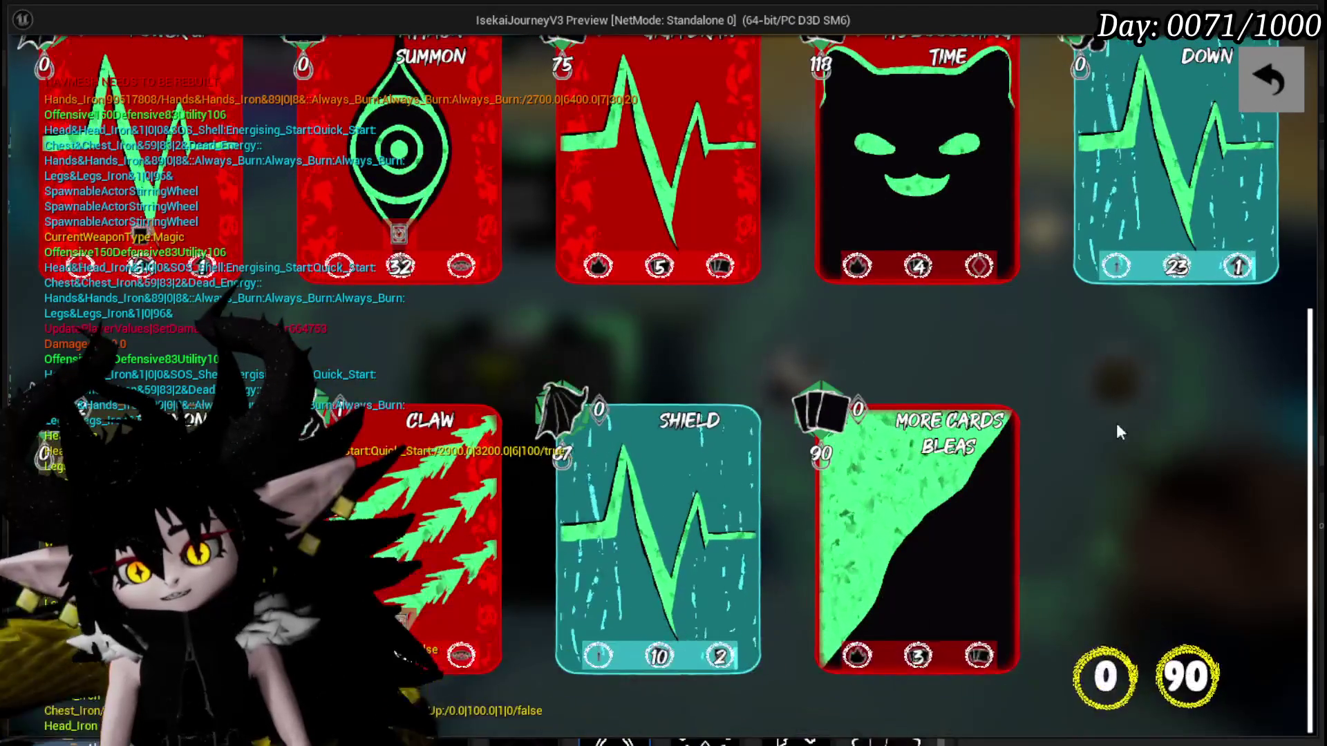
pyautogui.scroll(2, 1094, 384)
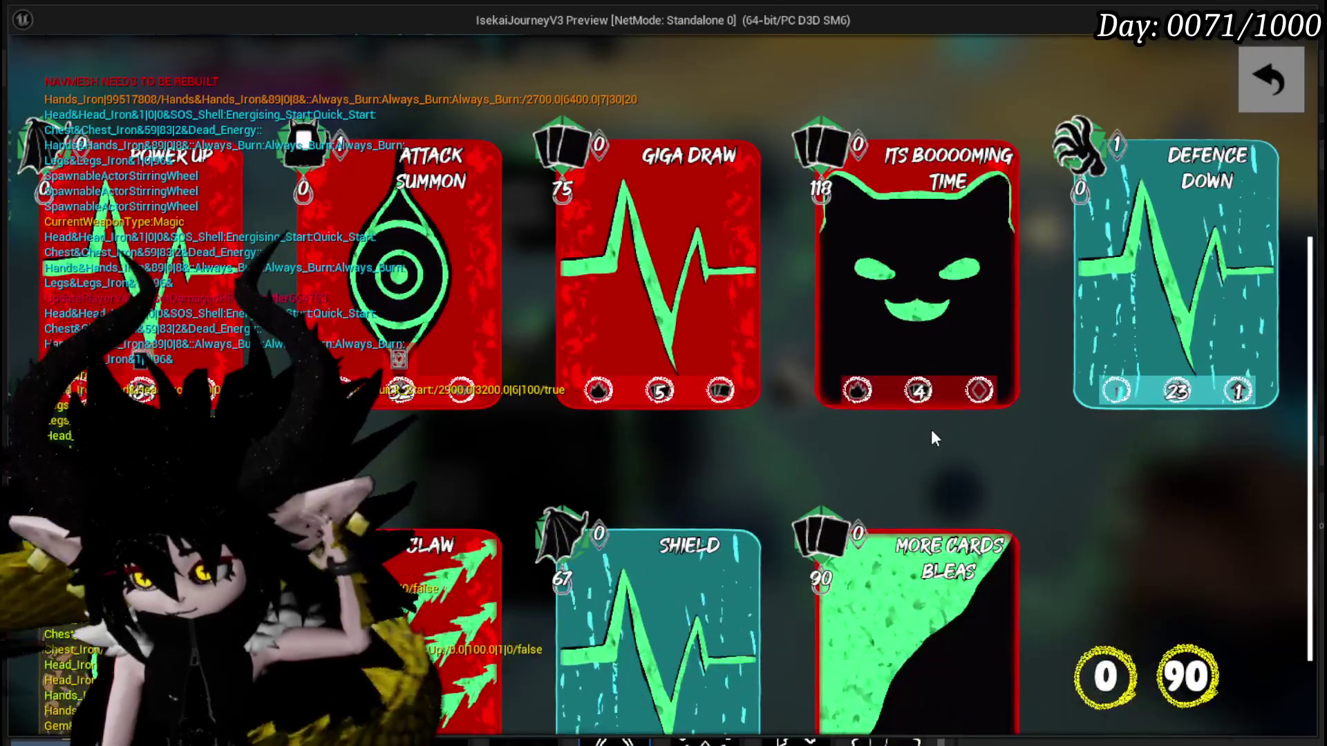
pyautogui.scroll(-2, 1083, 444)
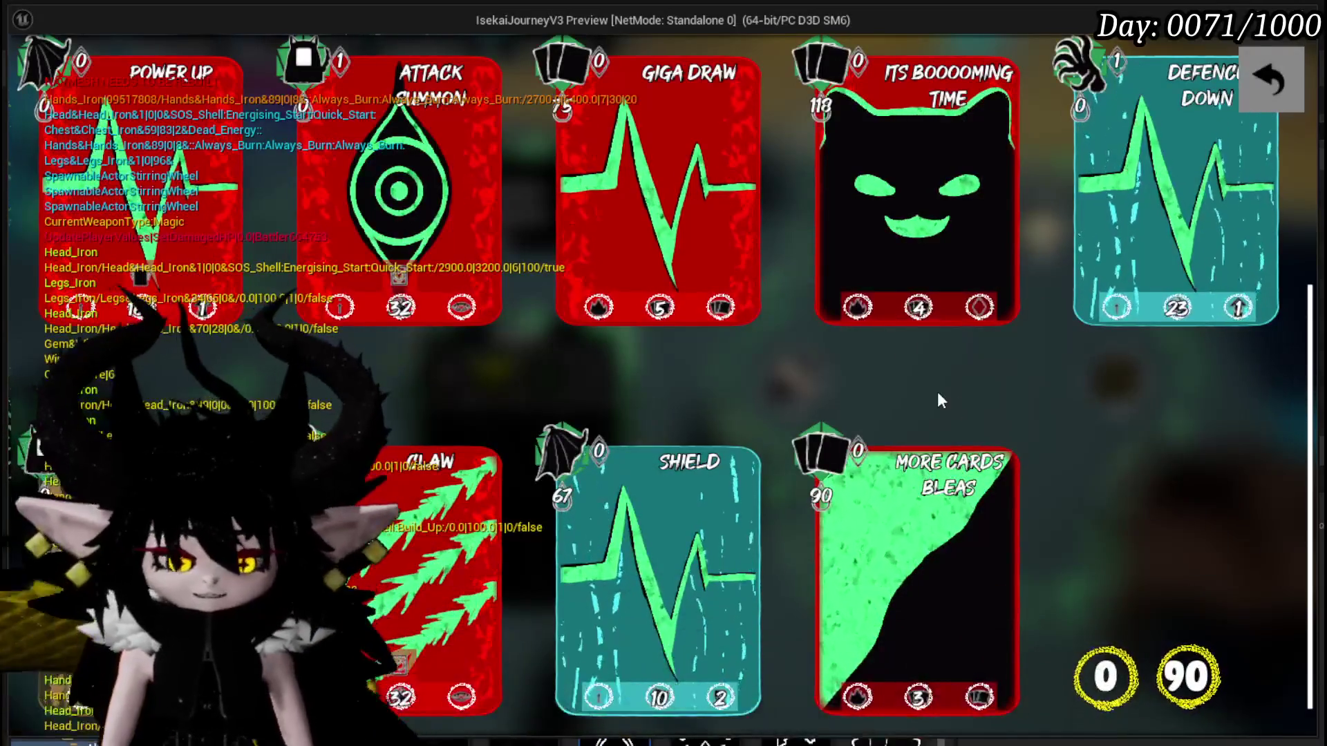
pyautogui.press('Escape')
pyautogui.hotkey('ctrl', 's')
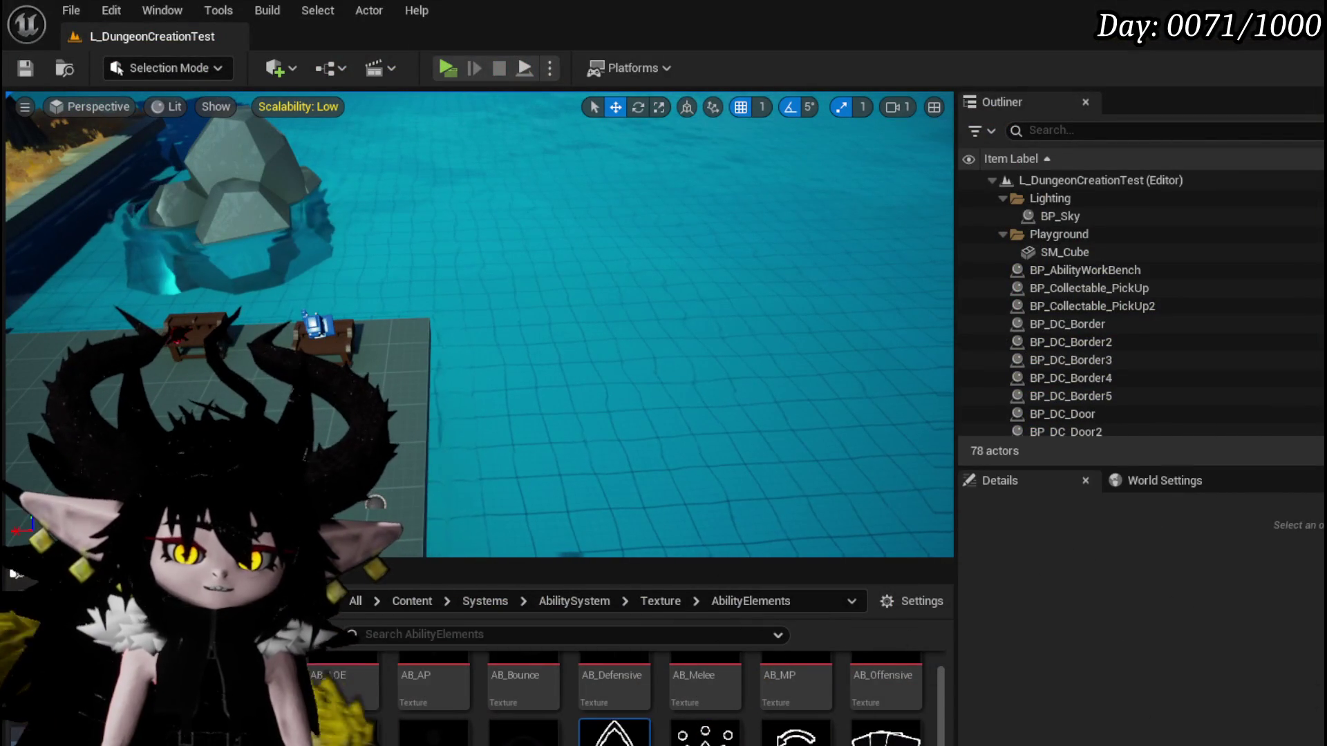
# Return to the SetData_StatusIndex graph, check the SET nodes and save AbilityWorkBenchUI.
pyautogui.hotkey('alt', 'Tab')
pyautogui.moveTo(647, 308); pyautogui.dragTo(779, 251)
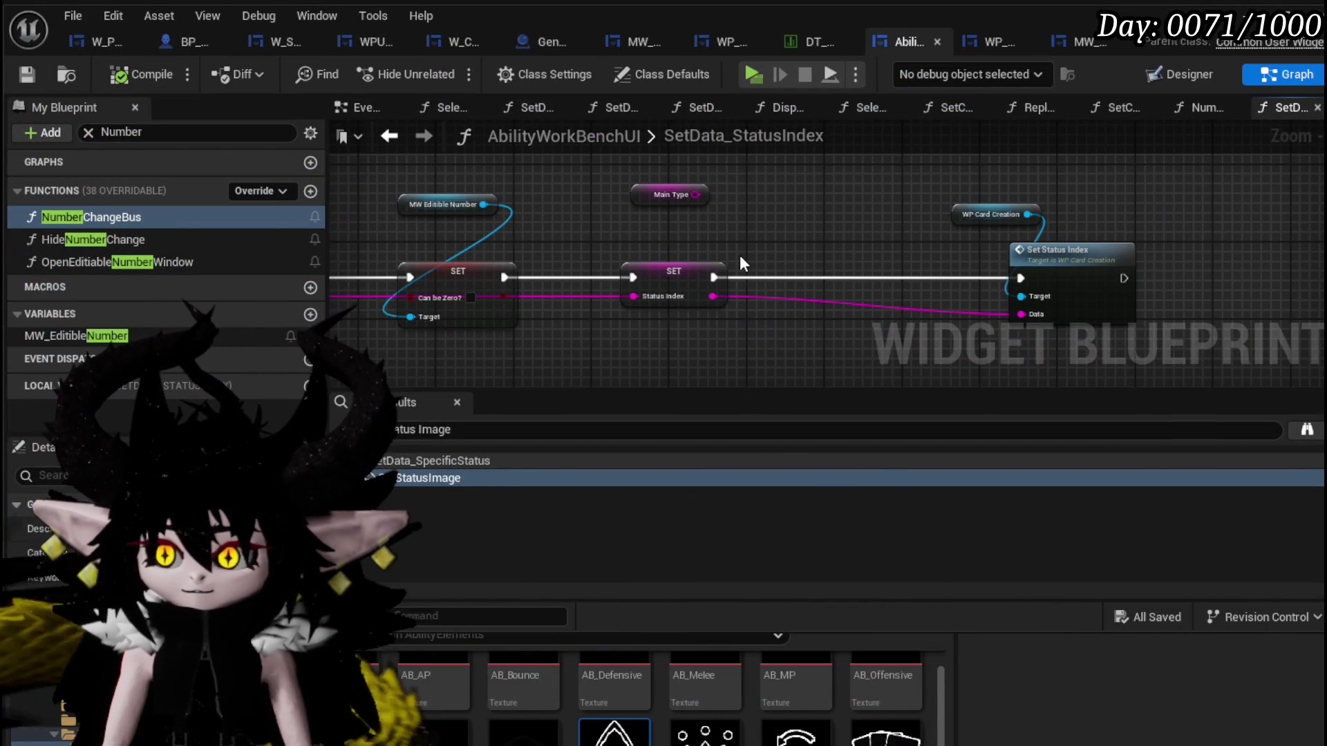
pyautogui.moveTo(629, 355); pyautogui.dragTo(1077, 221)
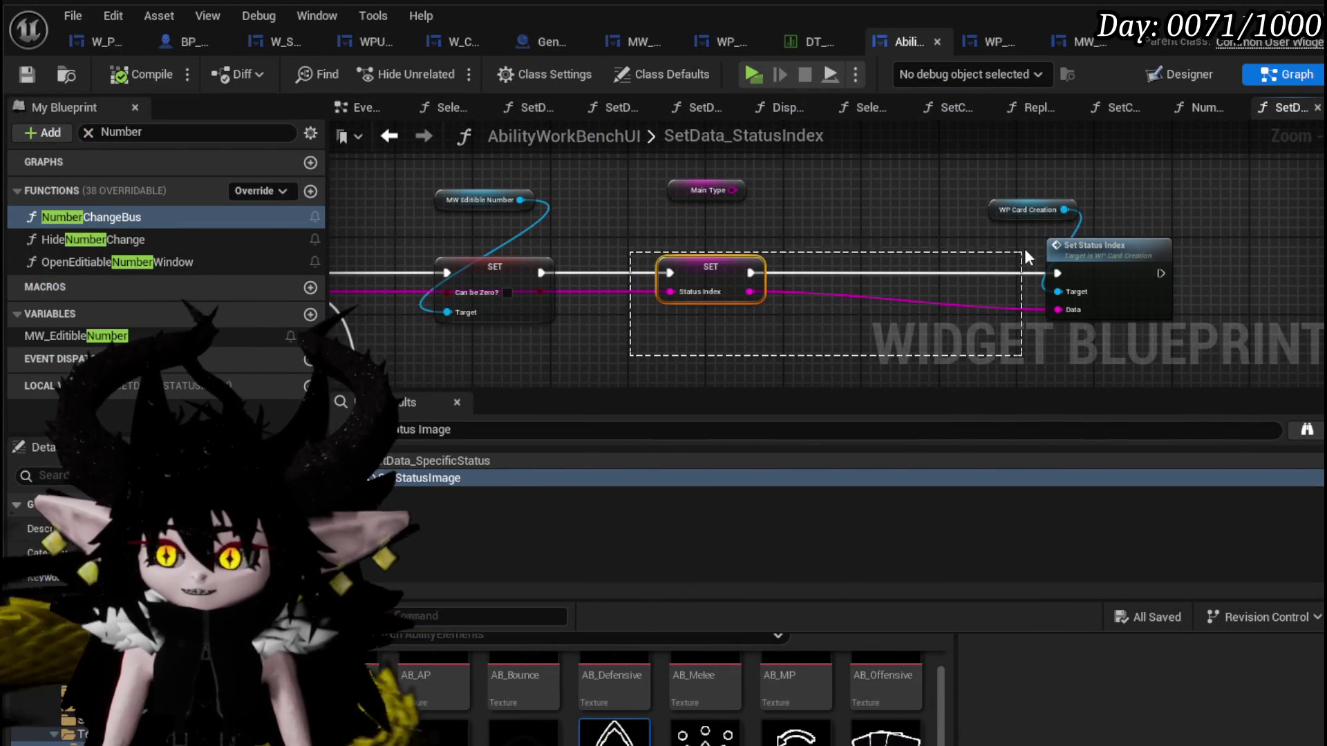
pyautogui.click(868, 242)
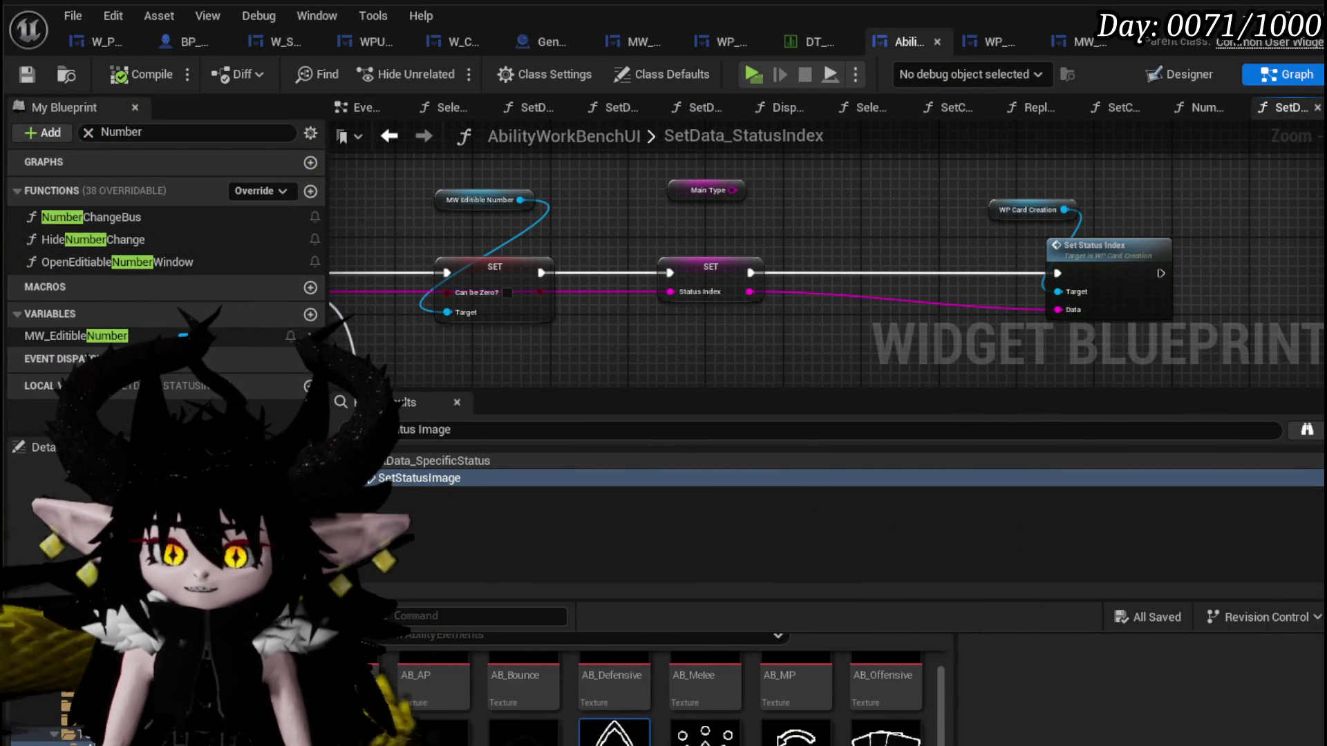
pyautogui.click(25, 75)
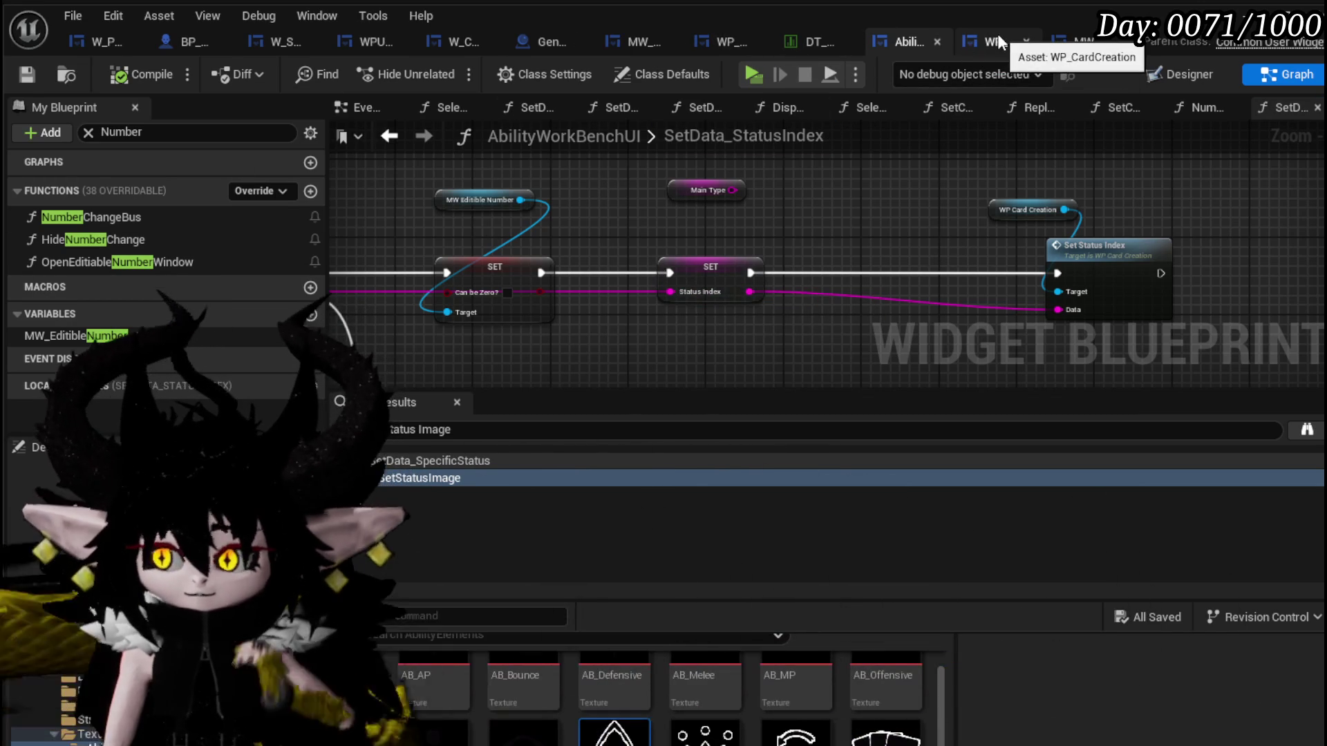
# Switch to WP_CardCreation and bring up its SetMainType function graph.
pyautogui.click(997, 41)
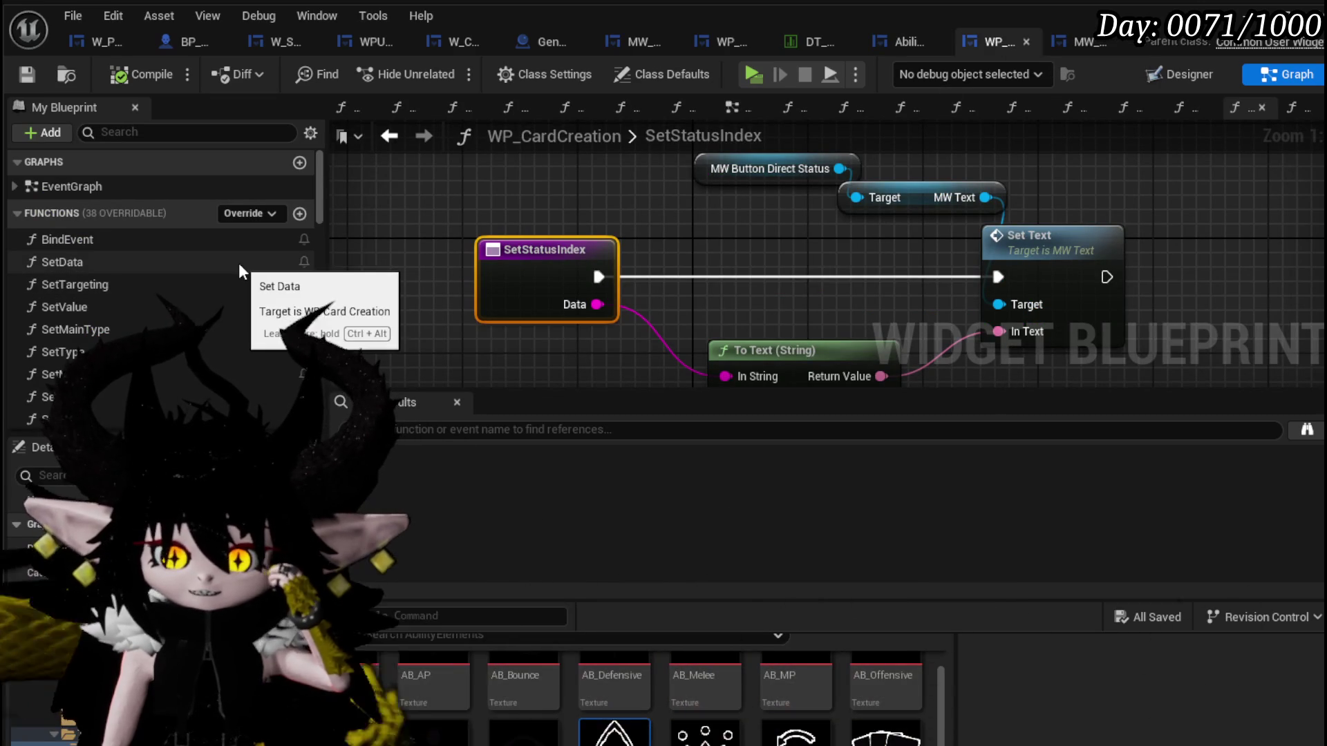
pyautogui.scroll(-1, 238, 272)
pyautogui.scroll(-2, 239, 271)
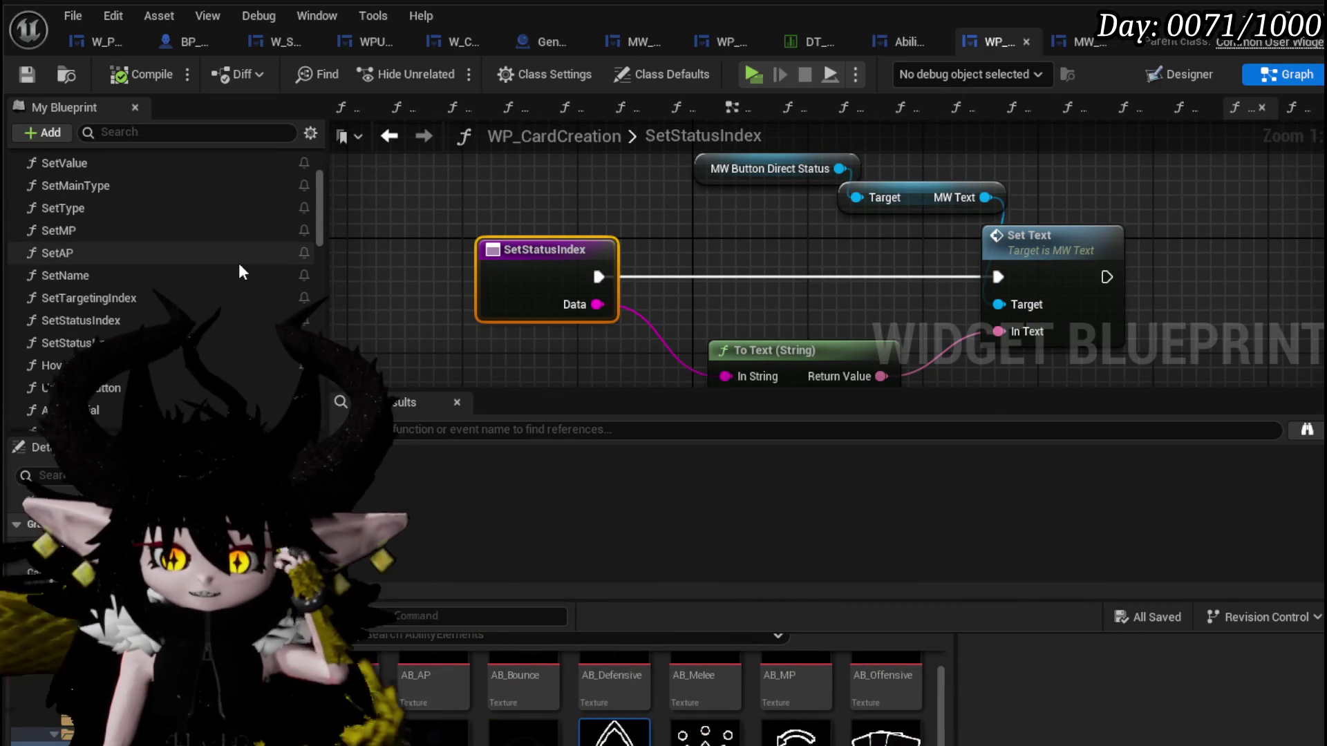
pyautogui.scroll(-1, 239, 263)
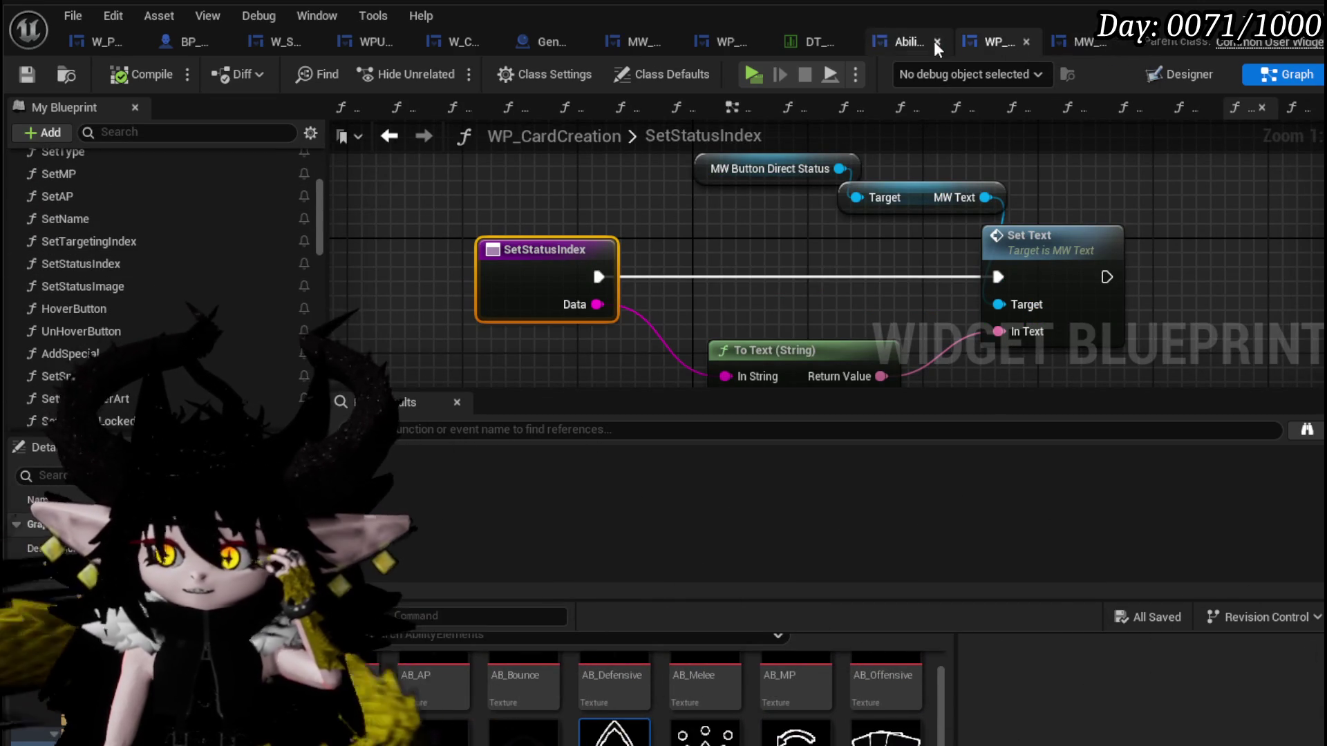
pyautogui.scroll(3, 156, 292)
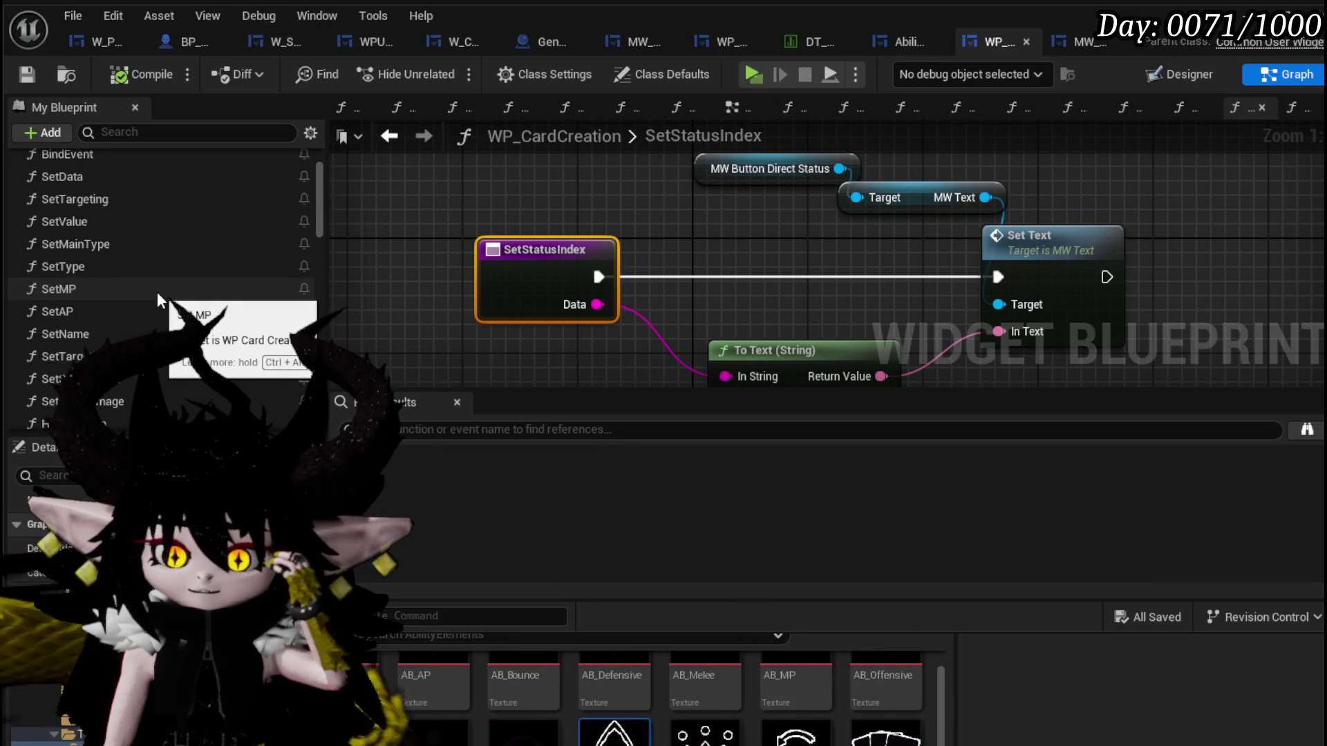
pyautogui.scroll(2, 156, 292)
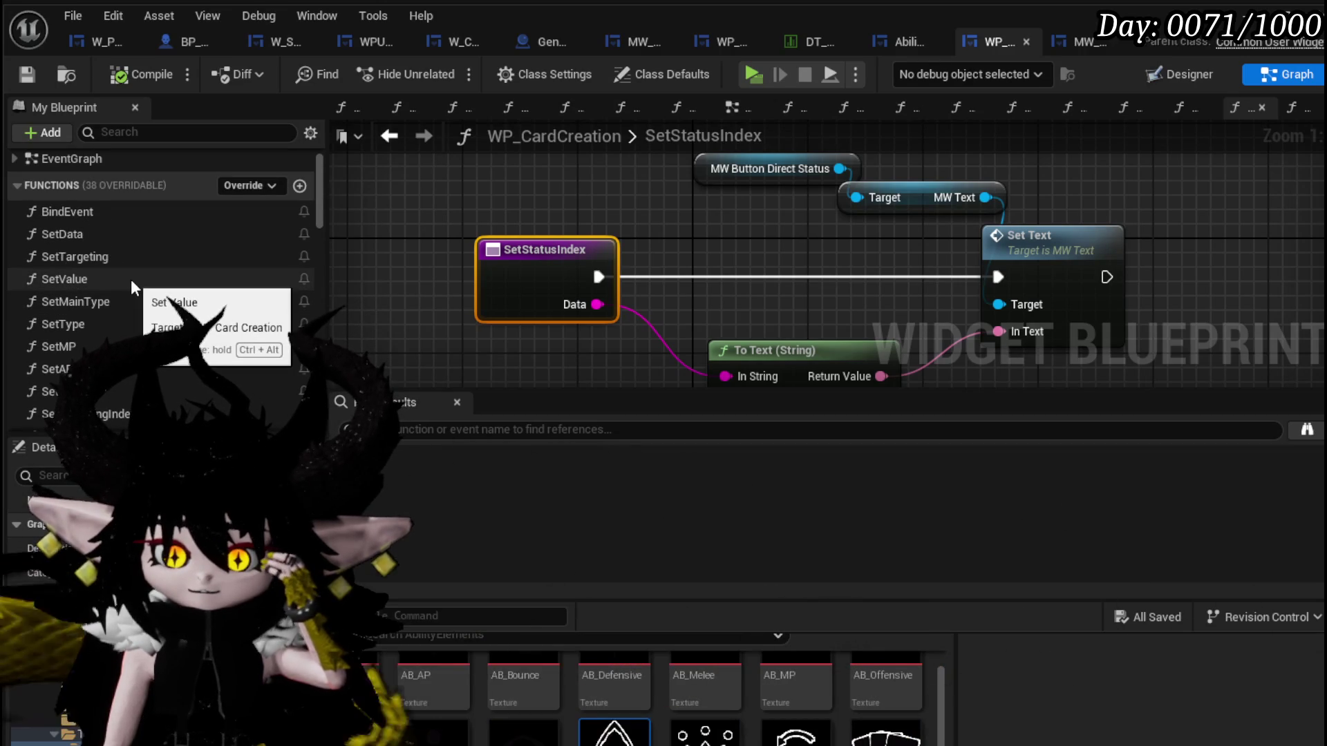
pyautogui.doubleClick(114, 302)
pyautogui.scroll(3, 557, 256)
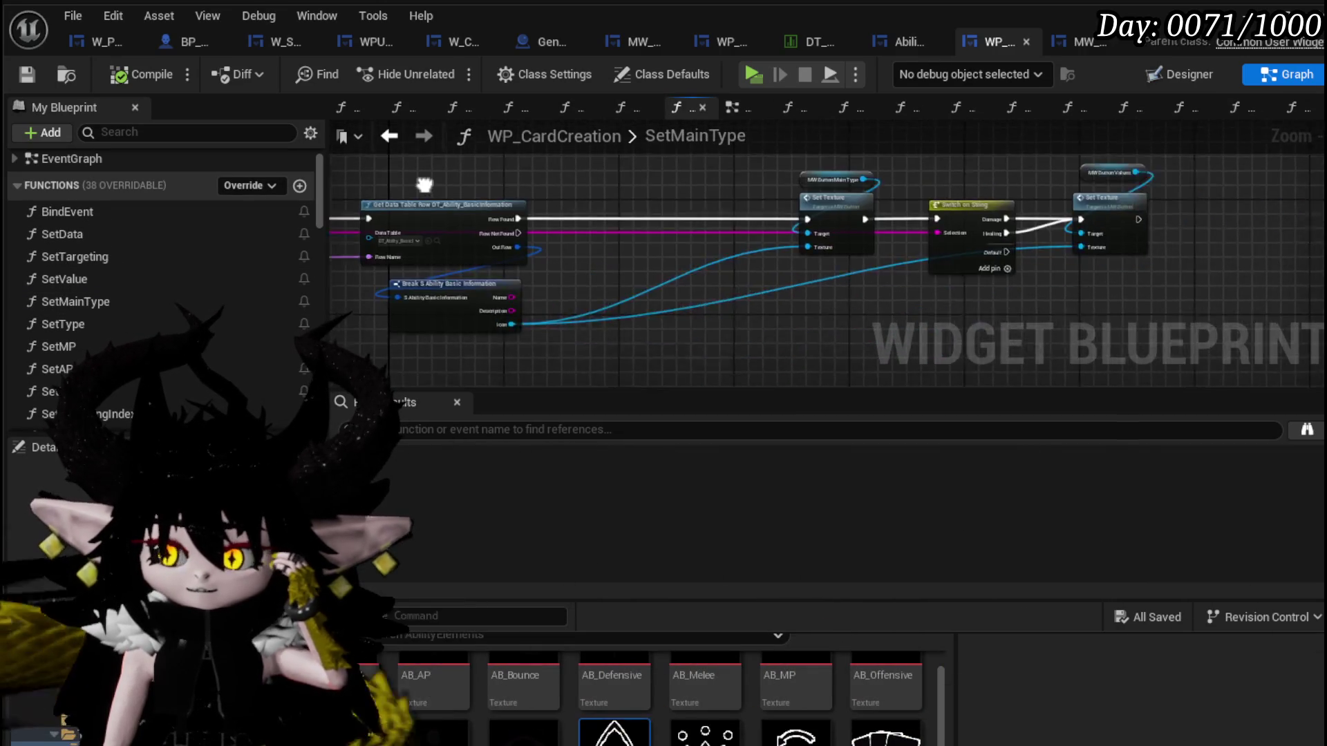
# Review SetMainType's Get Data Table Row and Set Texture nodes, then move to the SetType graph.
pyautogui.moveTo(614, 221)
pyautogui.mouseDown()
pyautogui.moveTo(333, 216)
pyautogui.moveTo(933, 221)
pyautogui.moveTo(384, 271)
pyautogui.mouseUp()
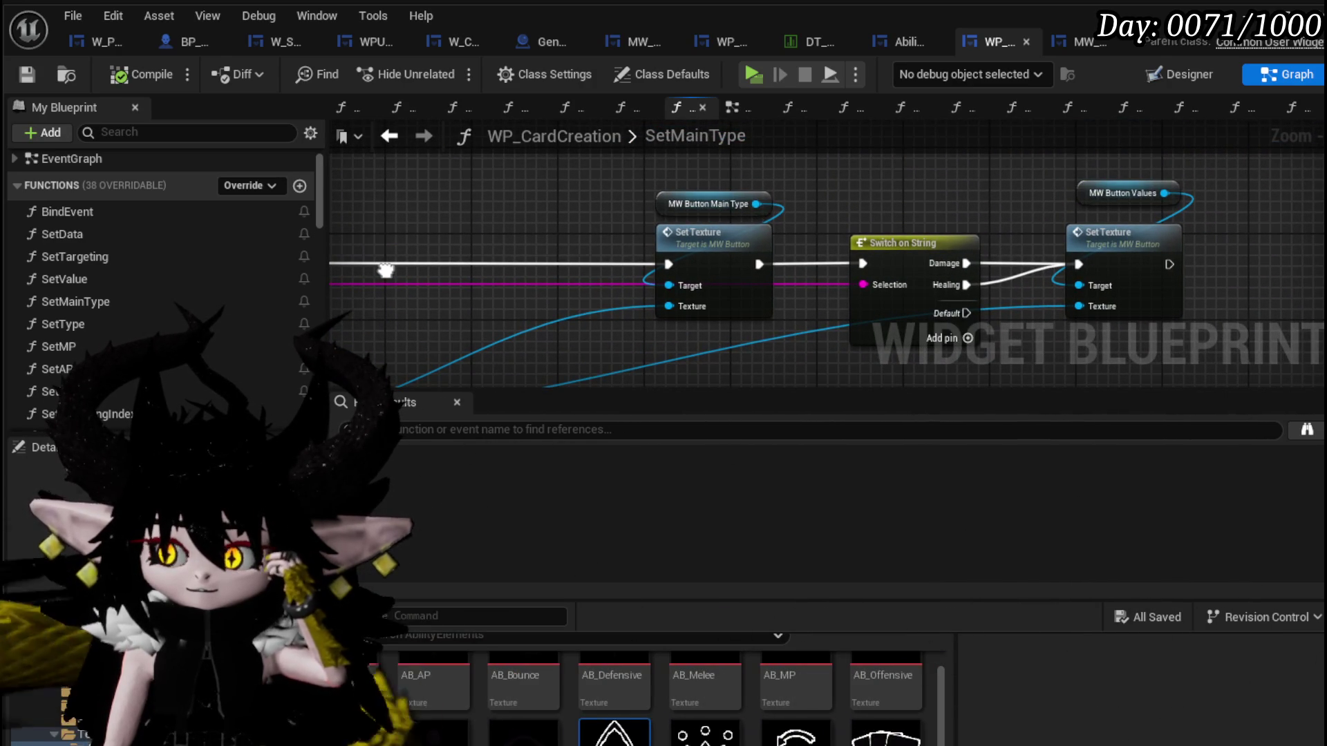
pyautogui.moveTo(384, 271)
pyautogui.mouseDown()
pyautogui.moveTo(1067, 216)
pyautogui.moveTo(510, 237)
pyautogui.mouseUp()
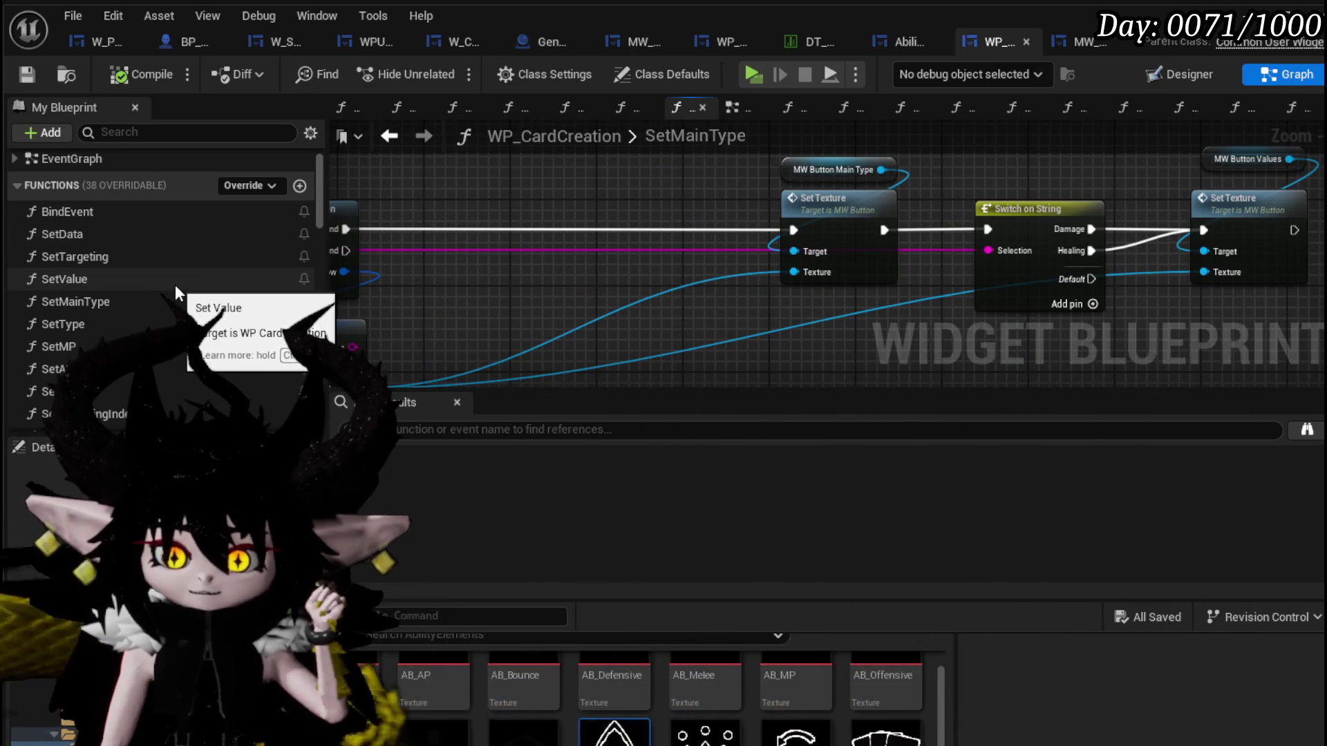
pyautogui.doubleClick(62, 323)
pyautogui.scroll(3, 695, 233)
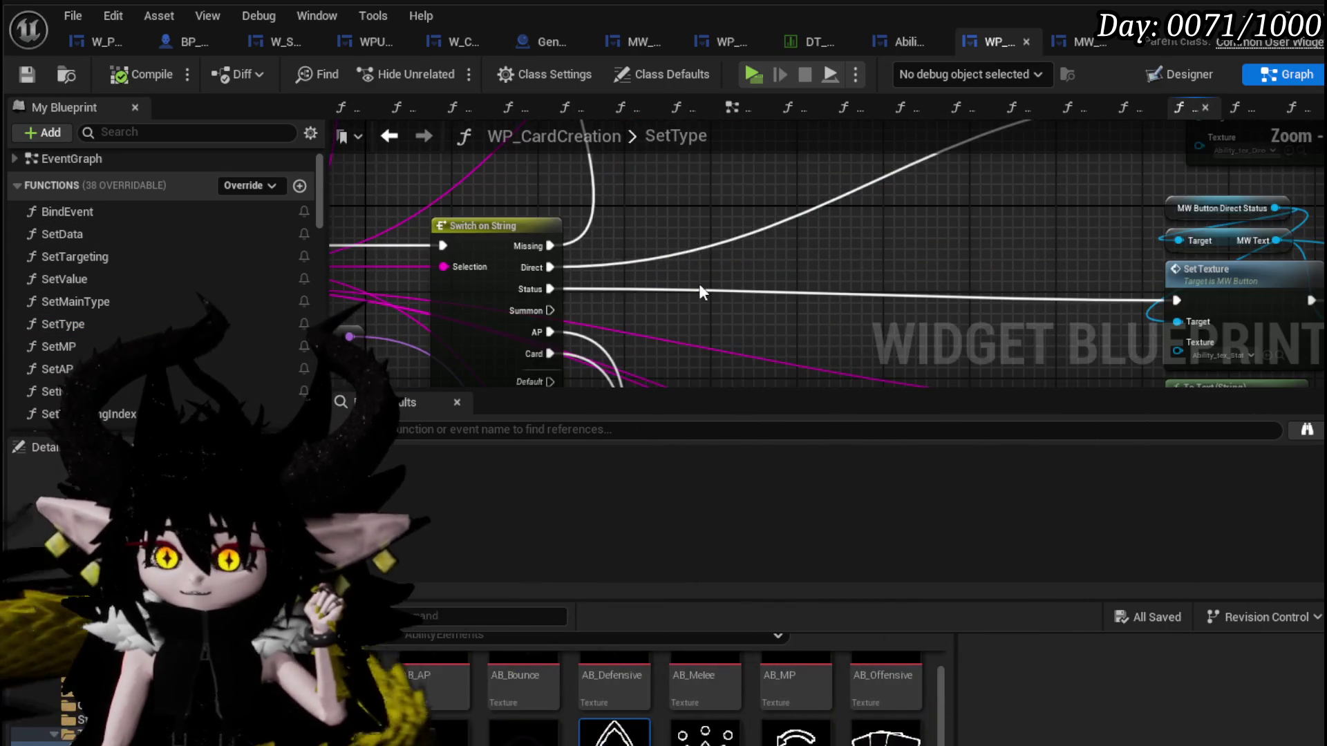
pyautogui.moveTo(698, 283); pyautogui.dragTo(820, 266)
pyautogui.moveTo(623, 274); pyautogui.dragTo(543, 192)
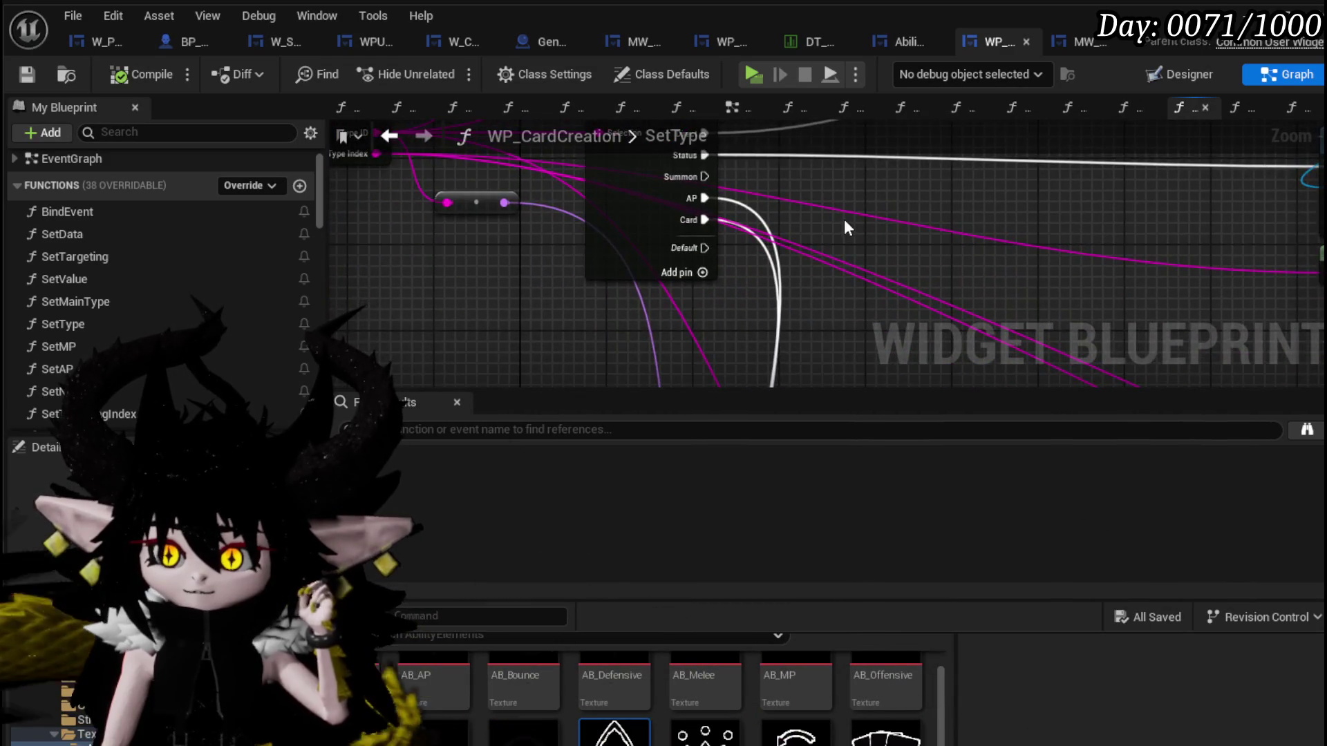
pyautogui.moveTo(845, 228); pyautogui.dragTo(591, 190)
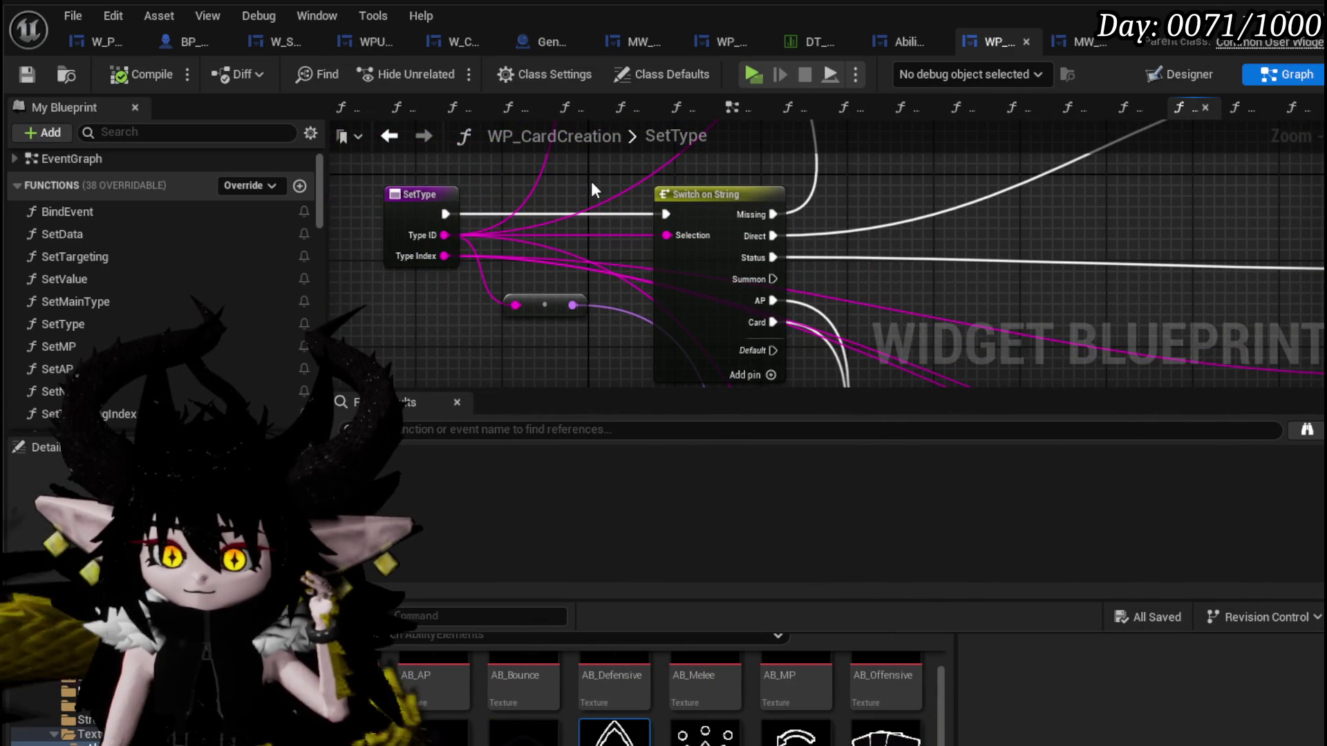
pyautogui.scroll(-2, 190, 308)
pyautogui.scroll(2, 190, 309)
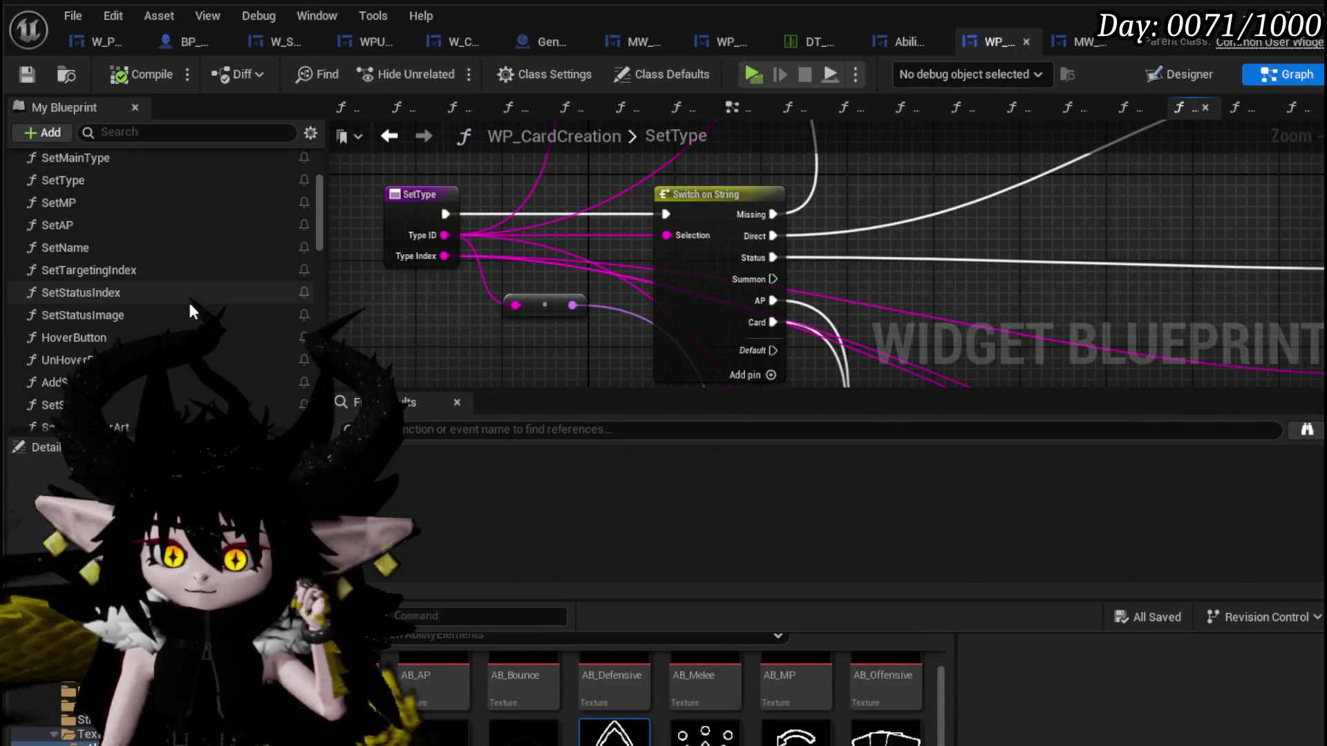
pyautogui.scroll(2, 190, 308)
pyautogui.scroll(-3, 998, 298)
pyautogui.scroll(2, 998, 297)
pyautogui.scroll(2, 794, 335)
pyautogui.moveTo(794, 334); pyautogui.dragTo(801, 395)
pyautogui.scroll(1, 802, 395)
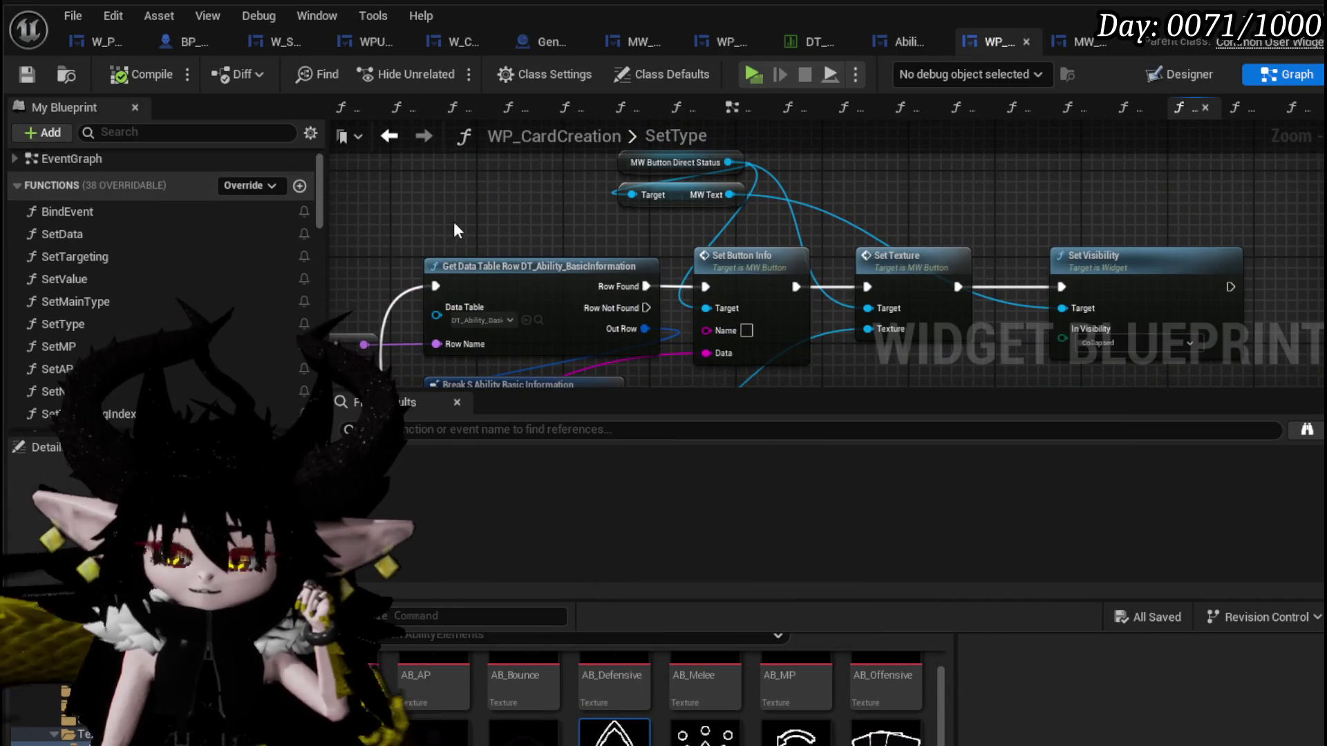
pyautogui.moveTo(452, 231); pyautogui.dragTo(522, 283)
pyautogui.moveTo(323, 190); pyautogui.dragTo(320, 342)
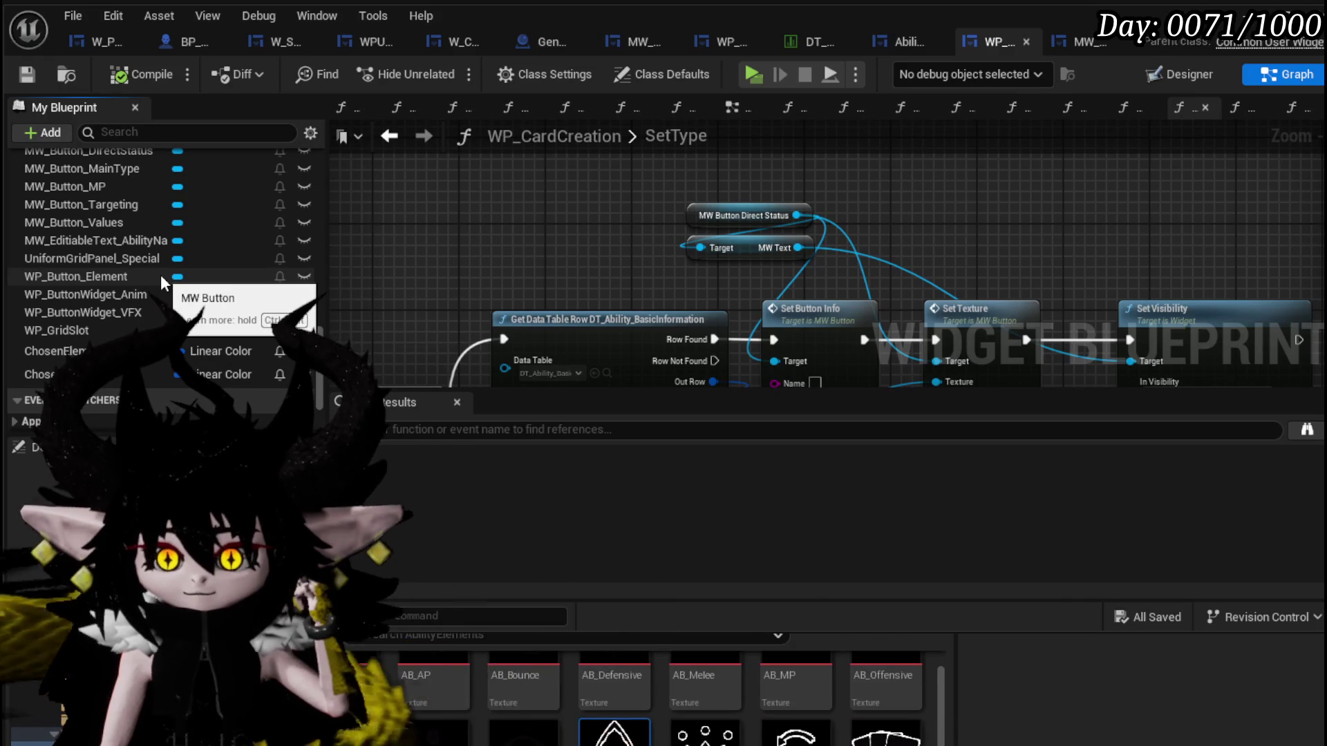
pyautogui.scroll(1, 123, 316)
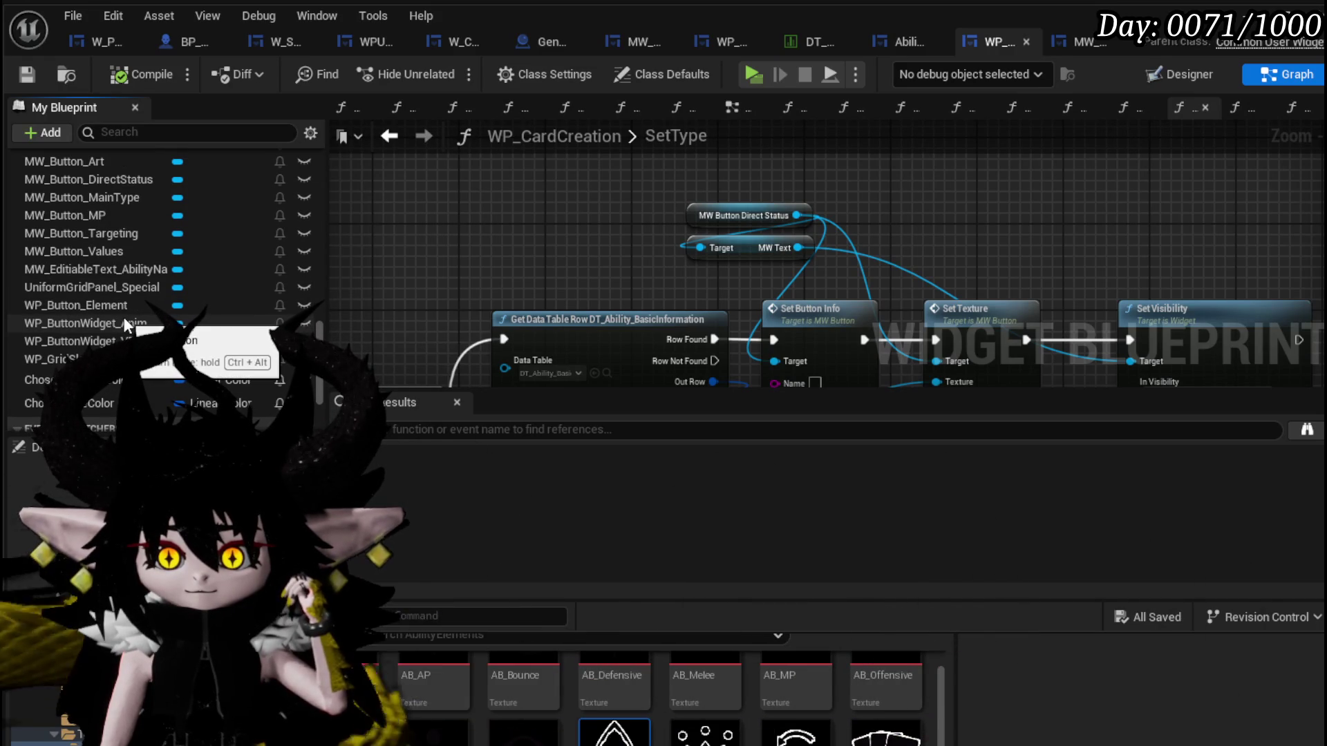
# Place an MW_Button_Values getter and wire it into the first button-setup chain's Target pins.
pyautogui.moveTo(108, 250); pyautogui.dragTo(449, 236)
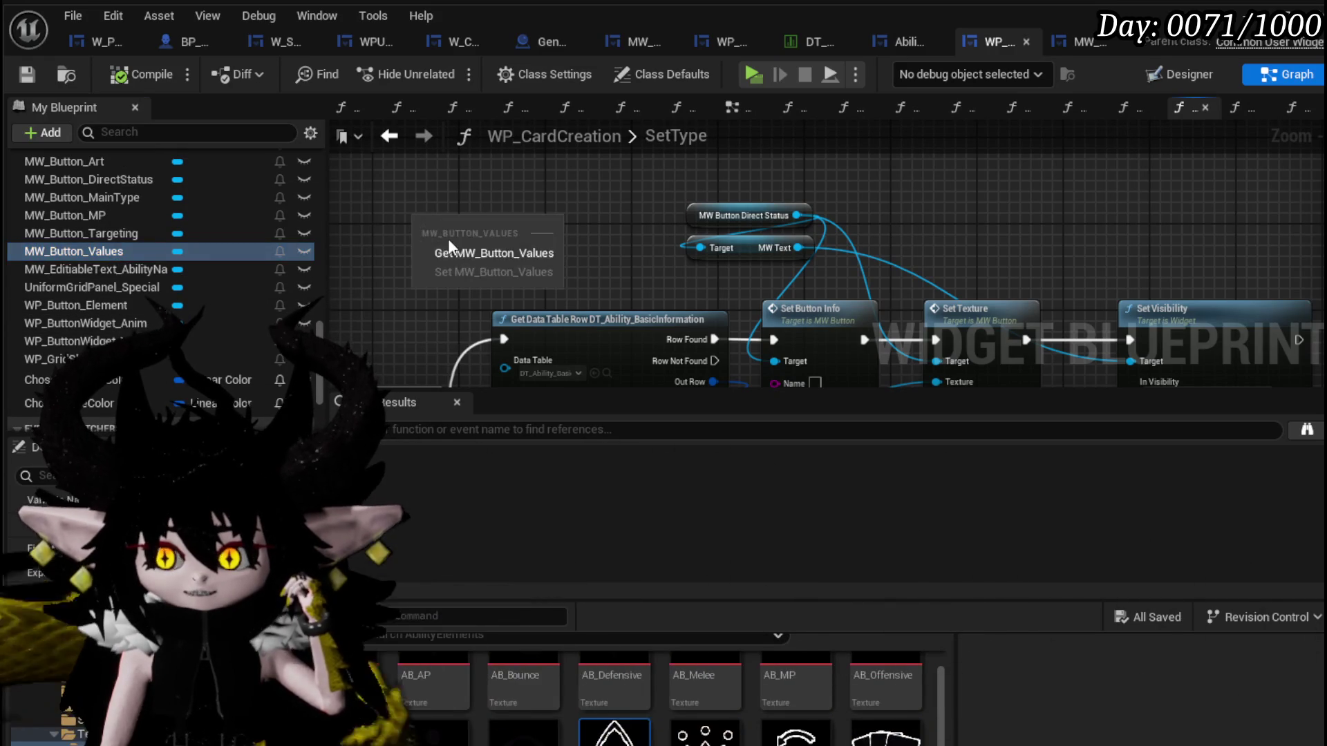
pyautogui.moveTo(561, 277); pyautogui.dragTo(415, 263)
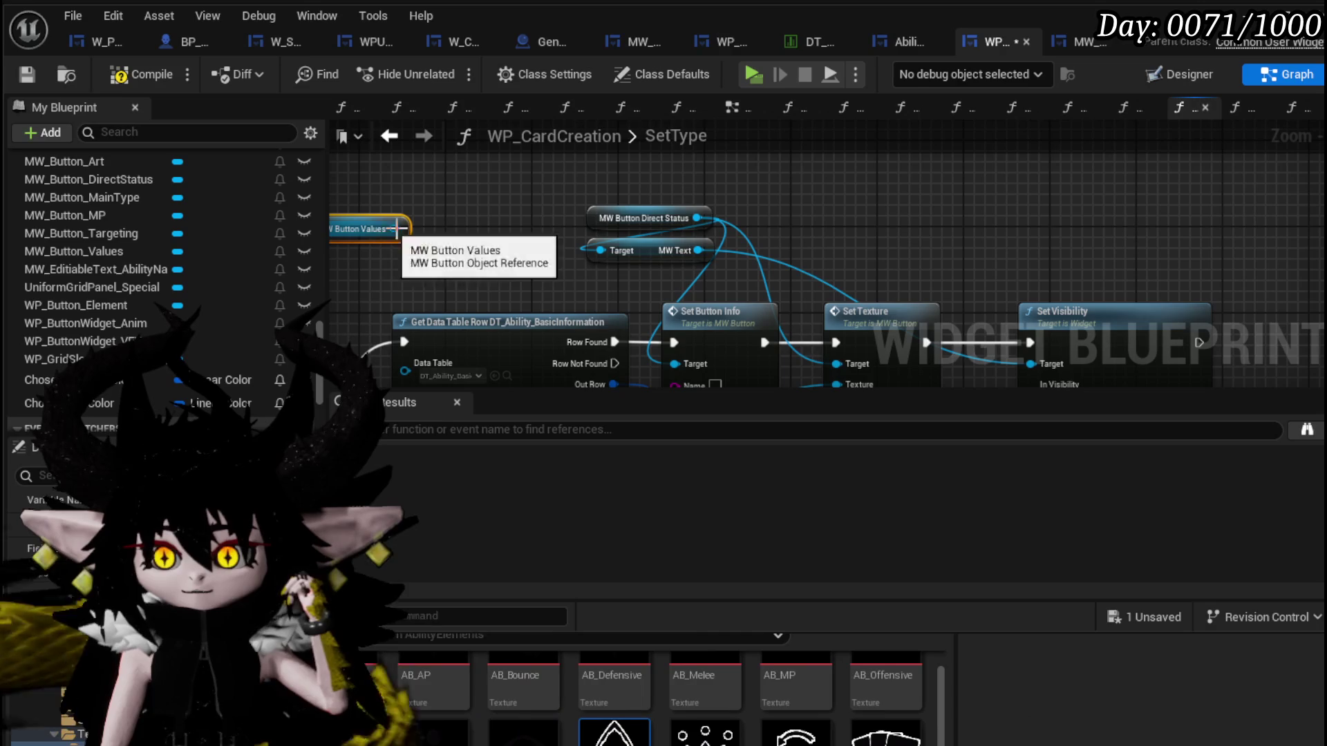
pyautogui.moveTo(701, 218)
pyautogui.mouseDown()
pyautogui.moveTo(394, 229)
pyautogui.moveTo(765, 185)
pyautogui.moveTo(671, 182)
pyautogui.mouseUp()
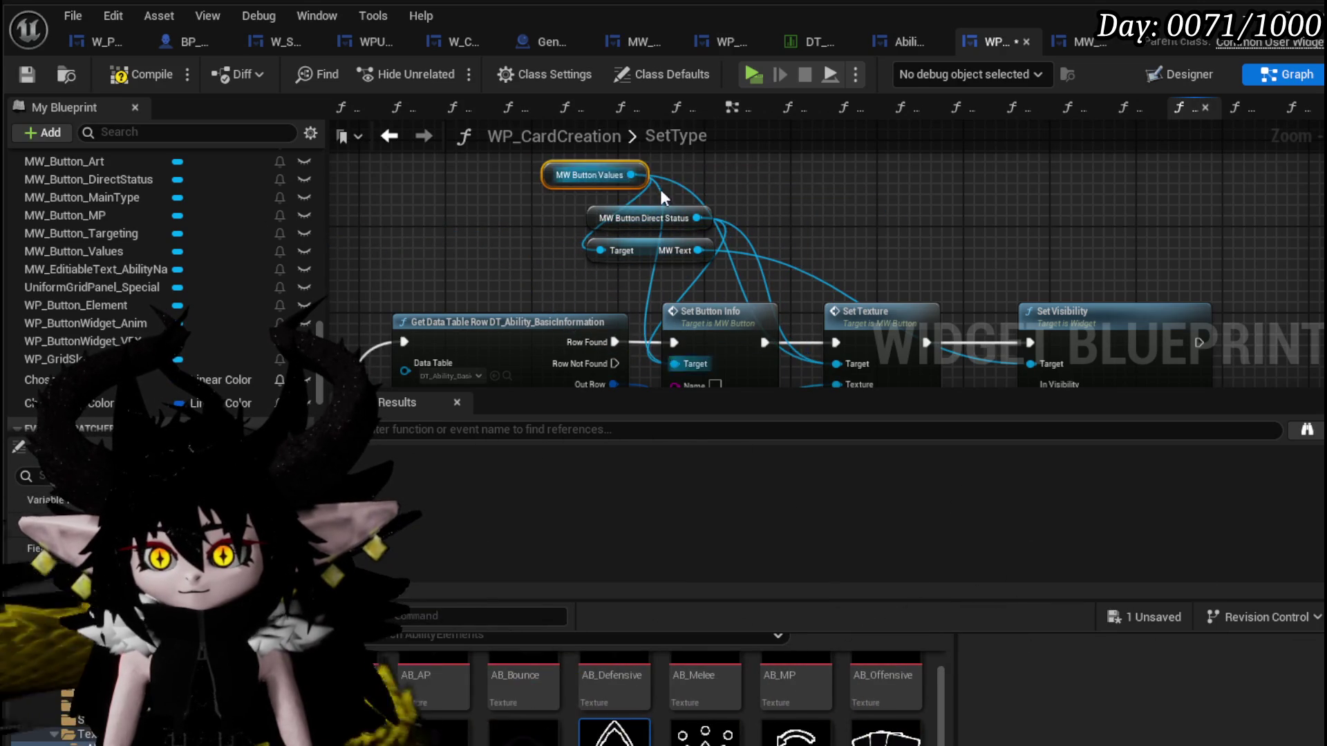
pyautogui.scroll(-2, 832, 187)
pyautogui.scroll(-1, 599, 192)
pyautogui.scroll(1, 692, 228)
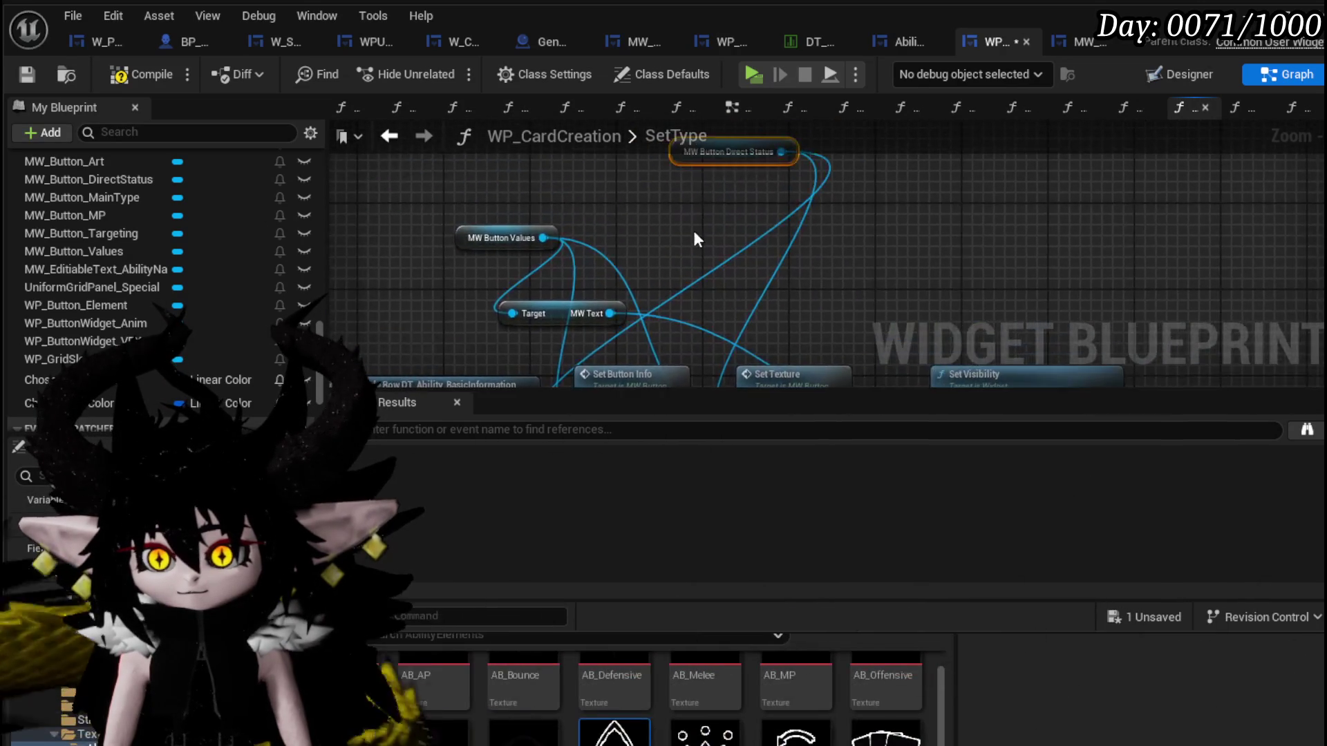
pyautogui.scroll(1, 773, 215)
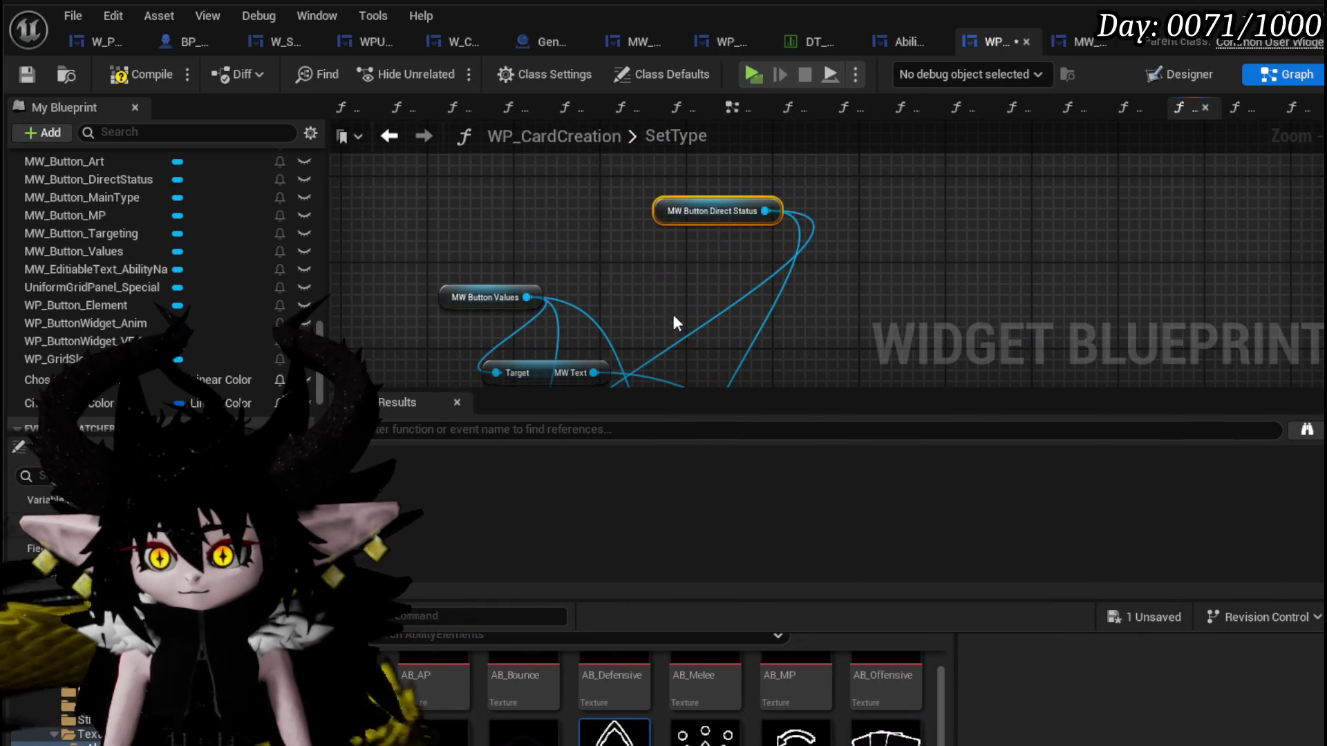
pyautogui.scroll(-2, 686, 312)
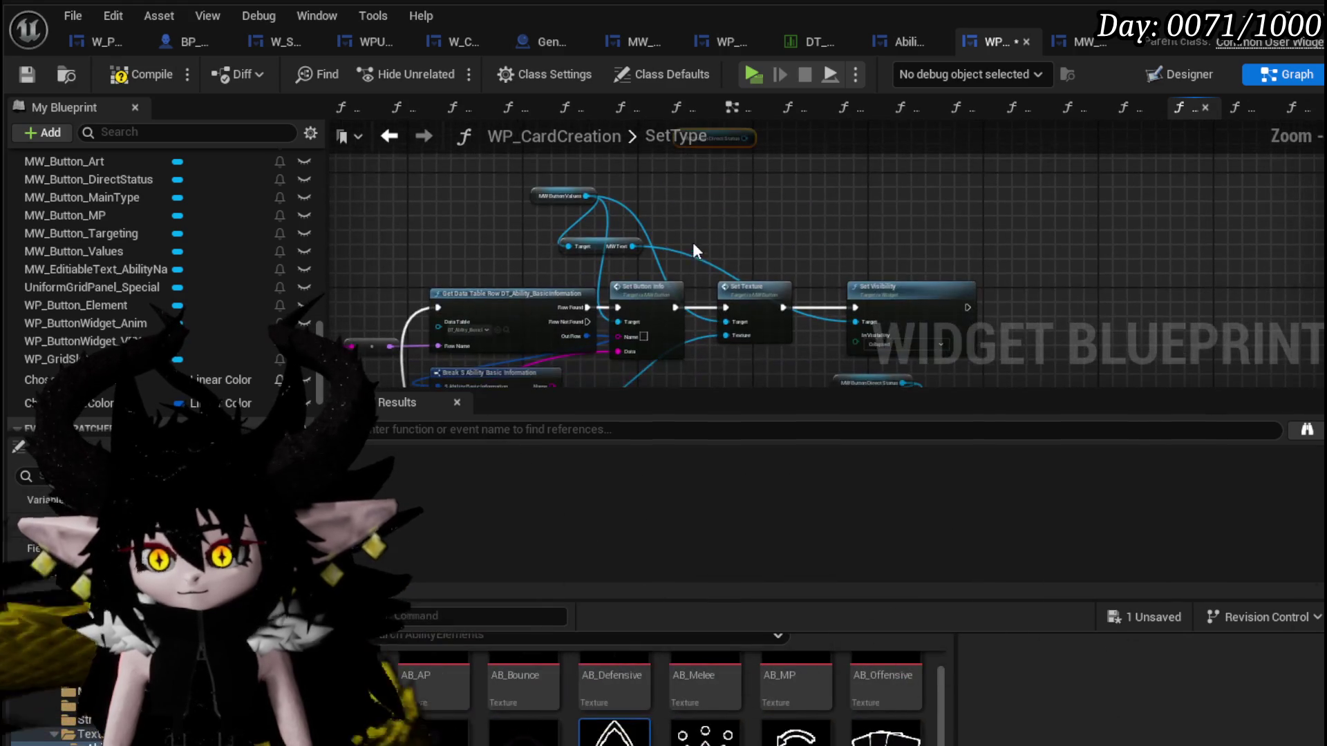
pyautogui.scroll(-1, 531, 271)
pyautogui.scroll(1, 540, 315)
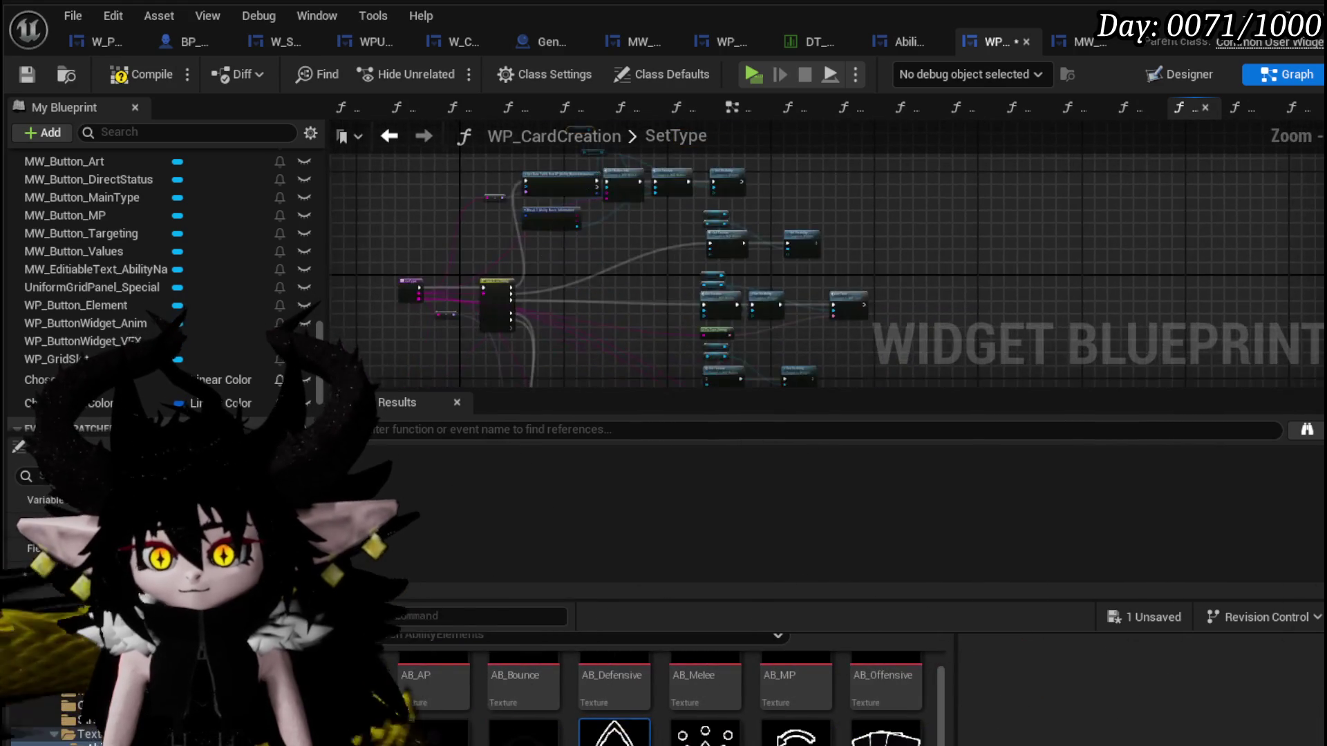
pyautogui.scroll(1, 545, 271)
pyautogui.scroll(1, 468, 221)
pyautogui.scroll(-1, 468, 214)
pyautogui.scroll(2, 463, 229)
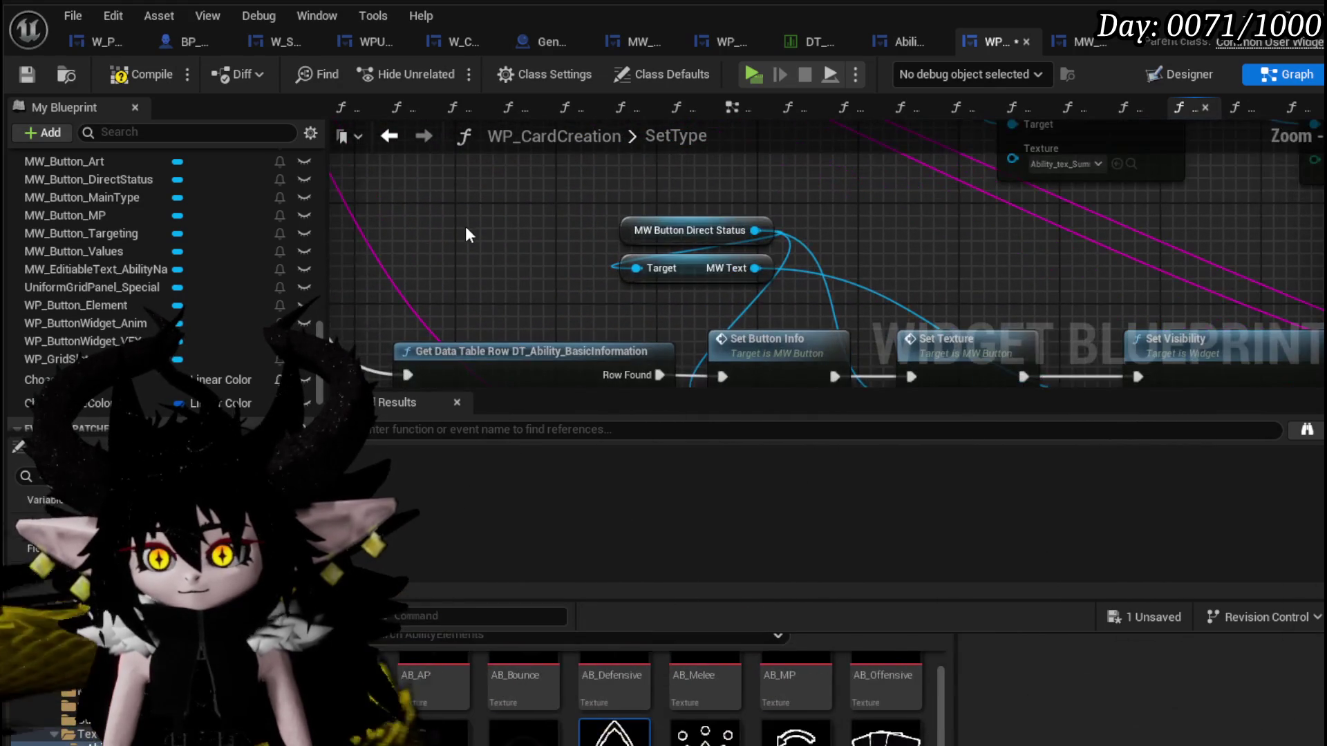
# Paste a second MW Button Values getter for the other chain beside MW Button Direct Status, then compile and save.
pyautogui.hotkey('ctrl', 'v')
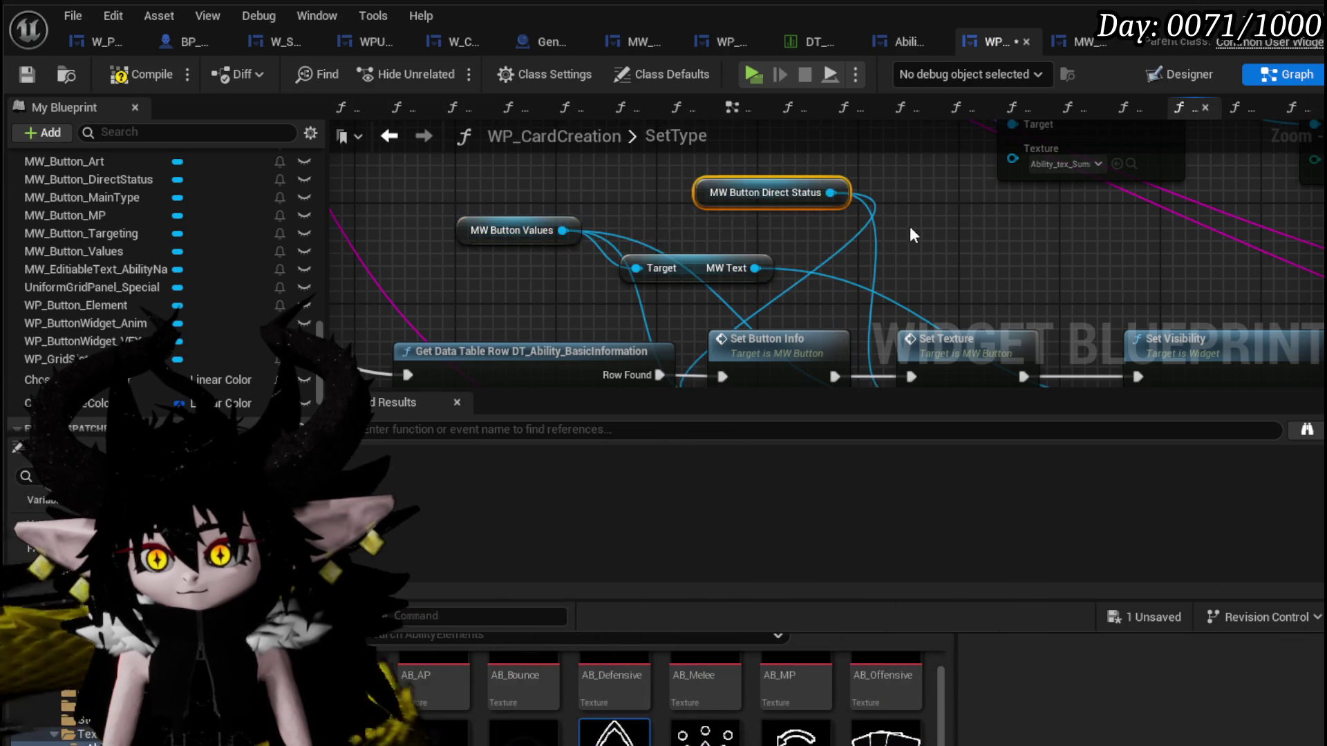
pyautogui.moveTo(908, 235); pyautogui.dragTo(452, 241)
pyautogui.moveTo(824, 246)
pyautogui.mouseDown()
pyautogui.moveTo(489, 195)
pyautogui.moveTo(682, 206)
pyautogui.moveTo(544, 248)
pyautogui.moveTo(465, 228)
pyautogui.mouseUp()
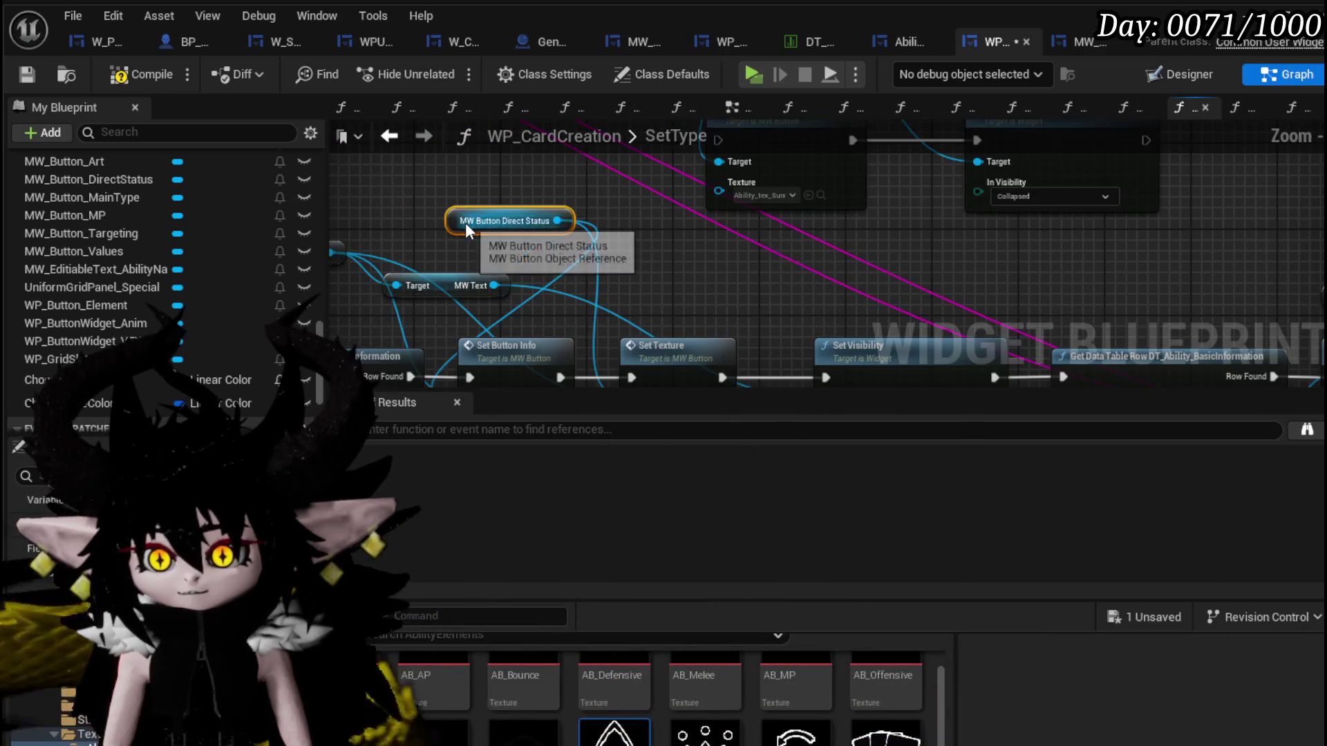
pyautogui.moveTo(1179, 250)
pyautogui.mouseDown()
pyautogui.moveTo(483, 234)
pyautogui.moveTo(668, 277)
pyautogui.mouseUp()
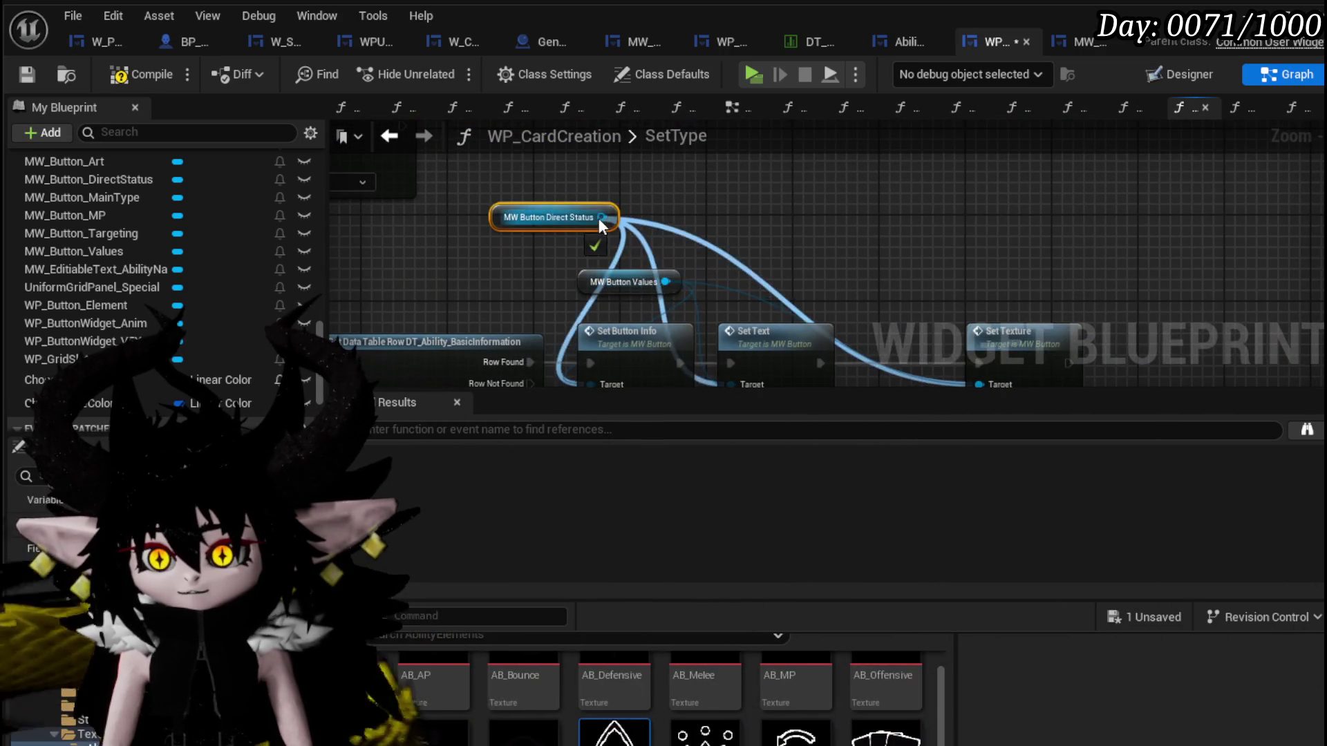
pyautogui.moveTo(612, 282)
pyautogui.mouseDown()
pyautogui.moveTo(573, 259)
pyautogui.moveTo(581, 269)
pyautogui.mouseUp()
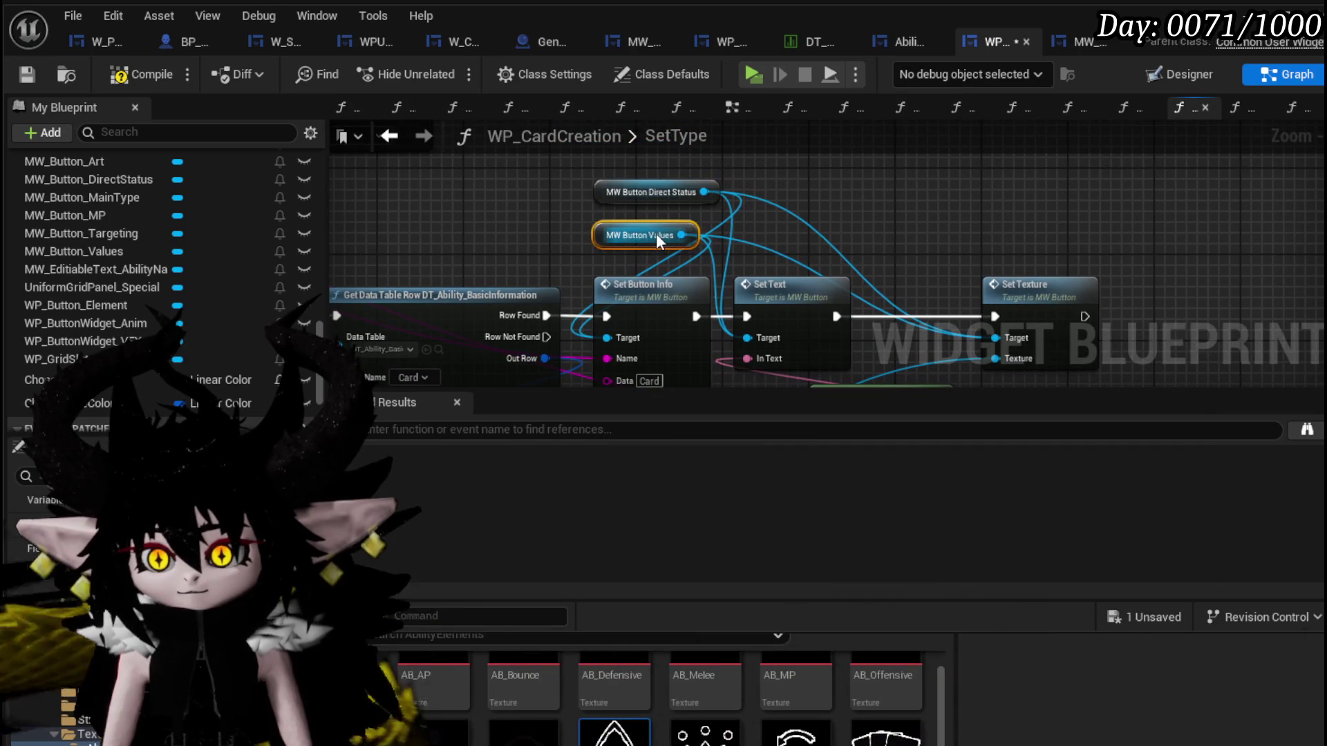
pyautogui.scroll(-2, 657, 234)
pyautogui.scroll(-2, 621, 233)
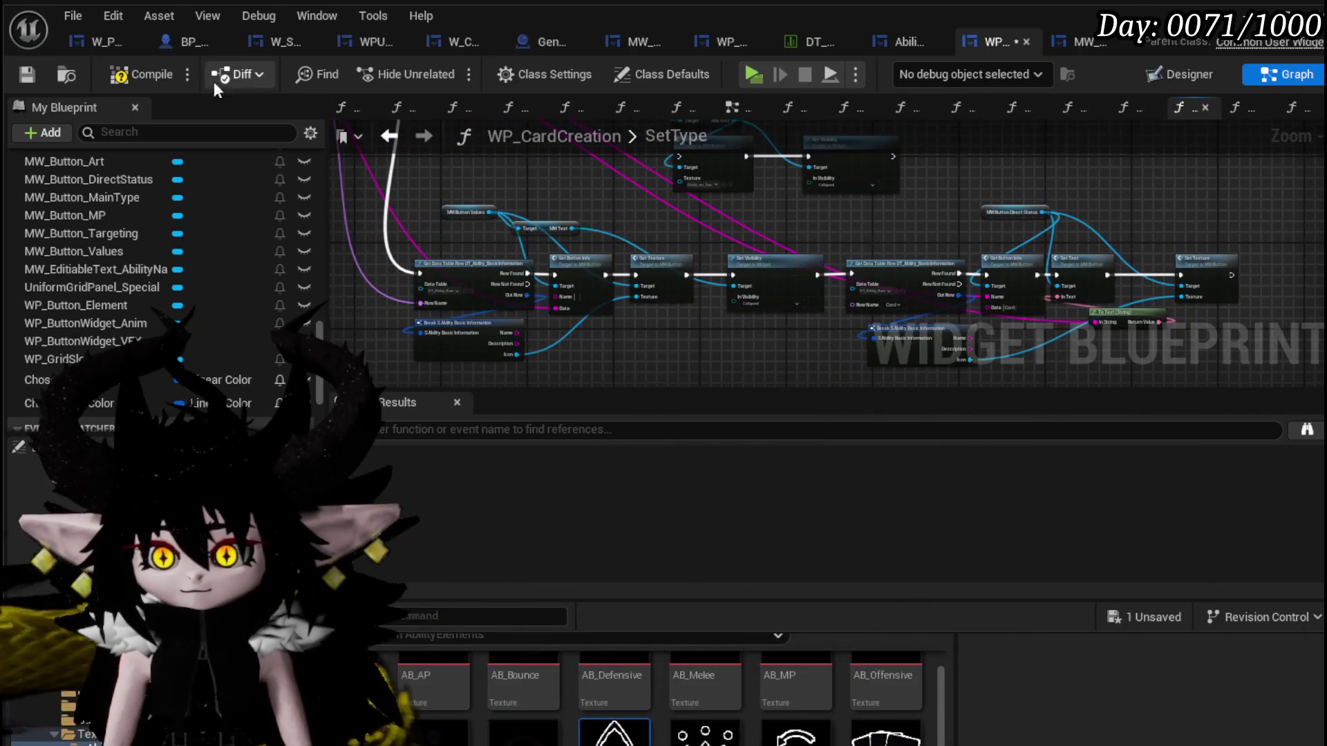
pyautogui.click(27, 75)
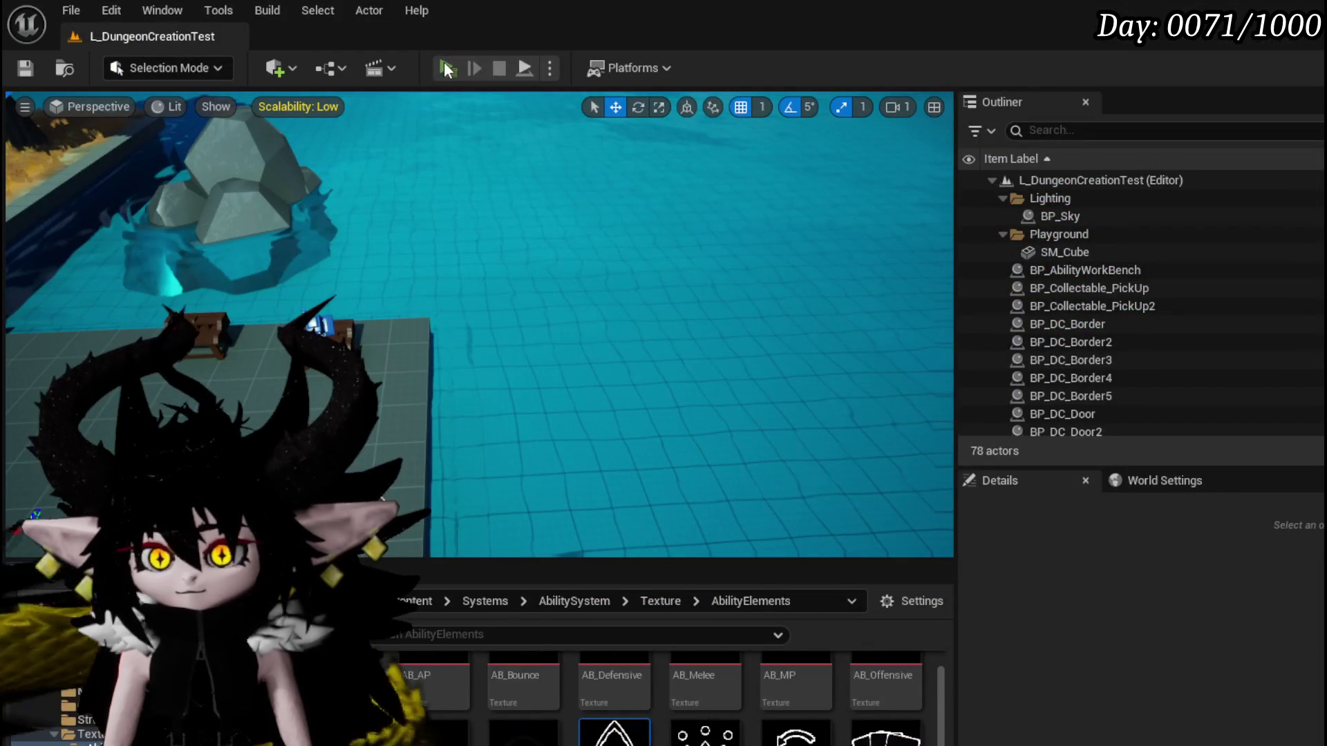
# Start a play session and navigate the core menu to show the card deck.
pyautogui.hotkey('alt', 'p')
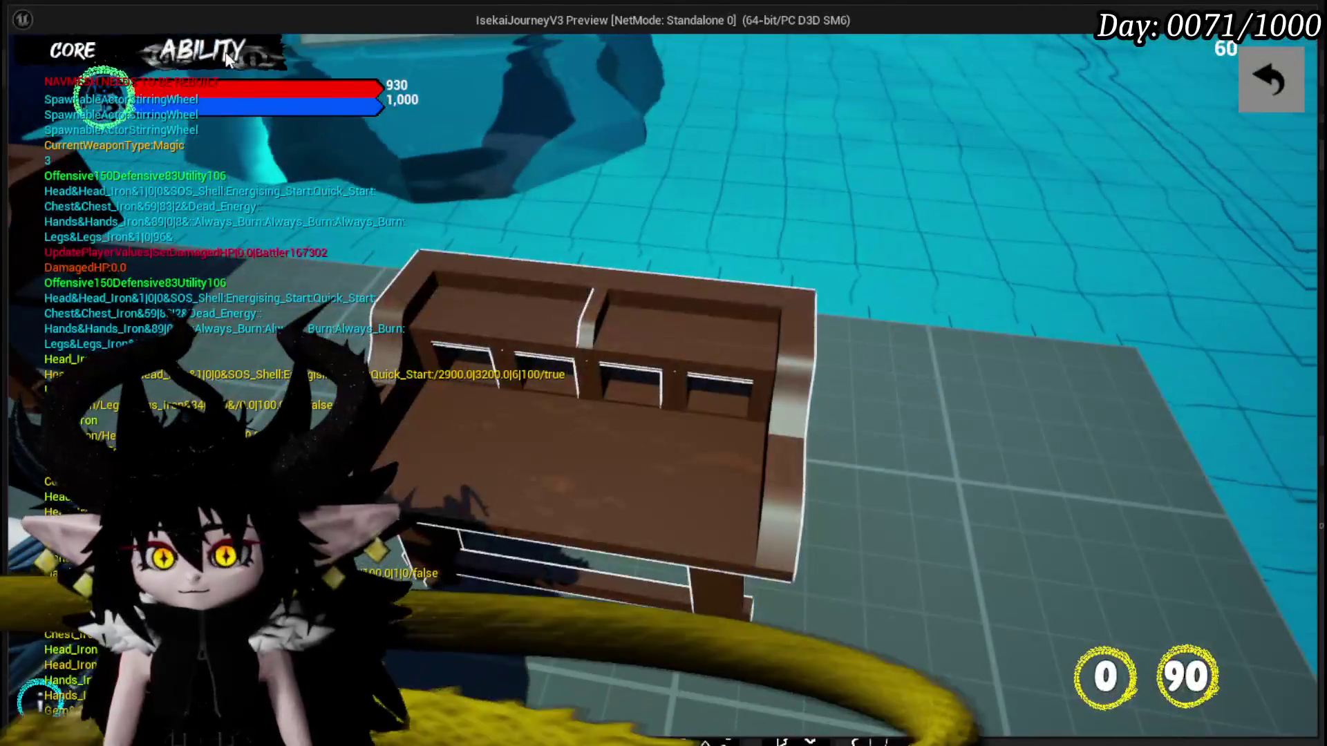
pyautogui.click(228, 59)
pyautogui.click(155, 135)
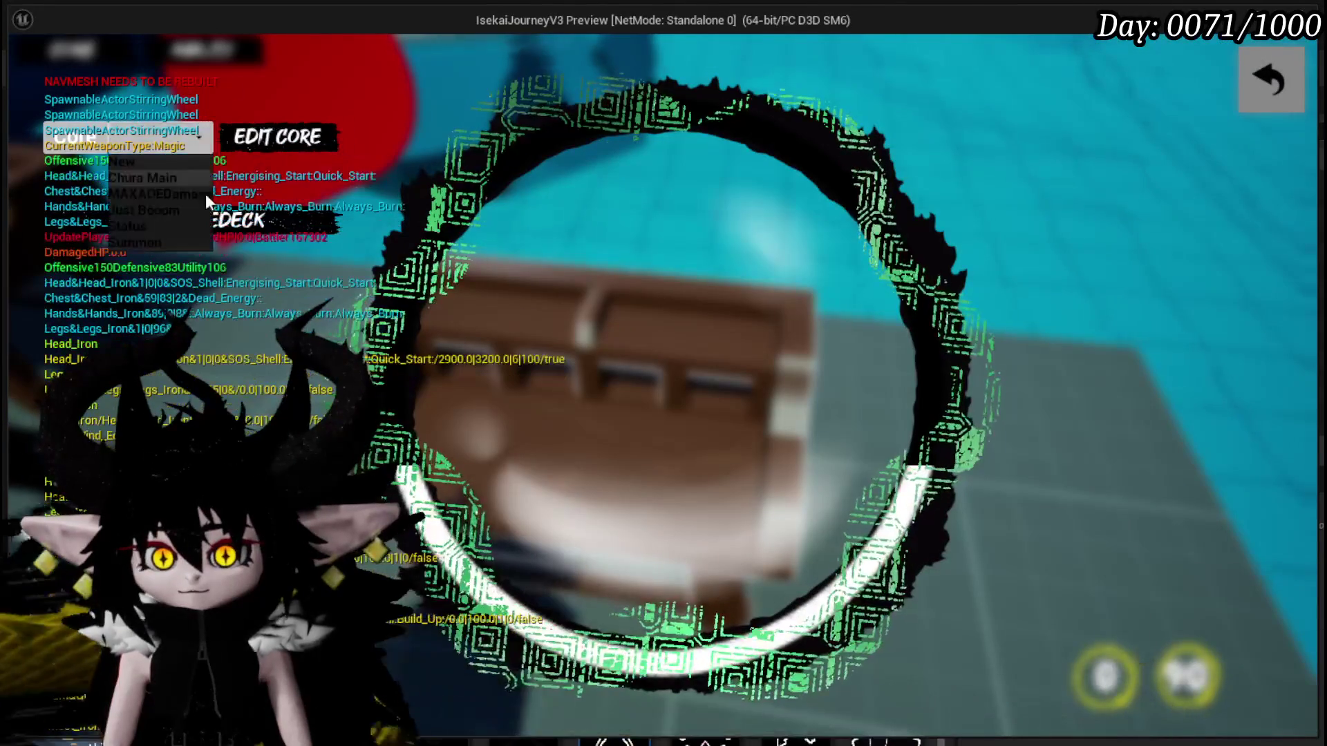
pyautogui.click(153, 231)
pyautogui.scroll(-3, 899, 385)
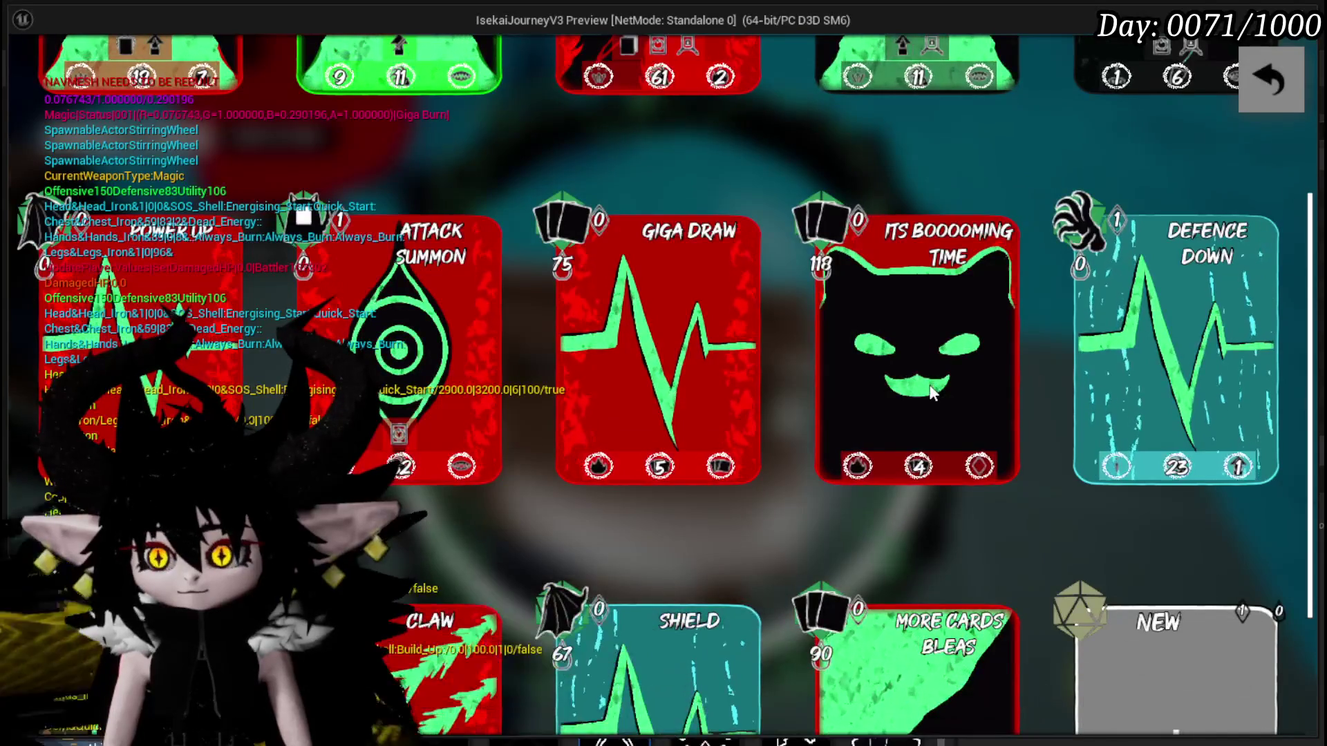
# Check the 'its booooming time' card editor opens, then stop play and save all assets.
pyautogui.click(930, 392)
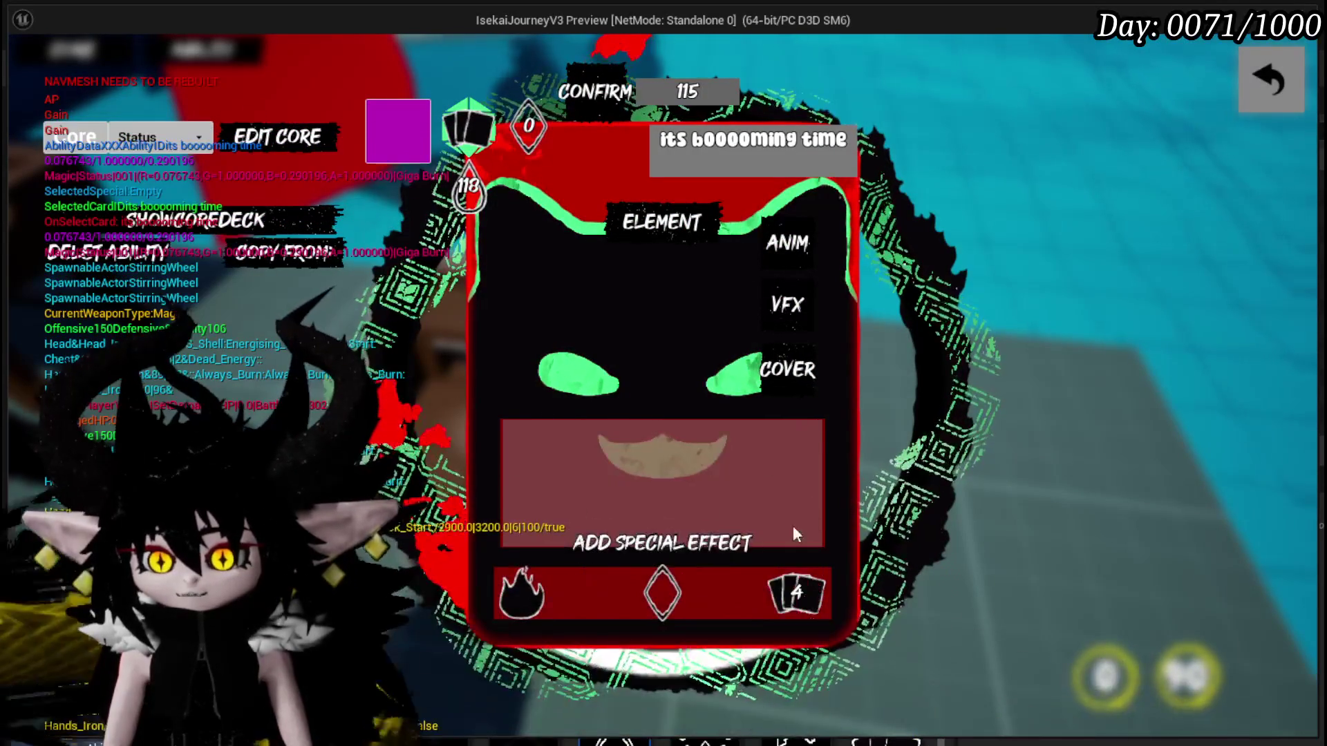
pyautogui.click(1251, 104)
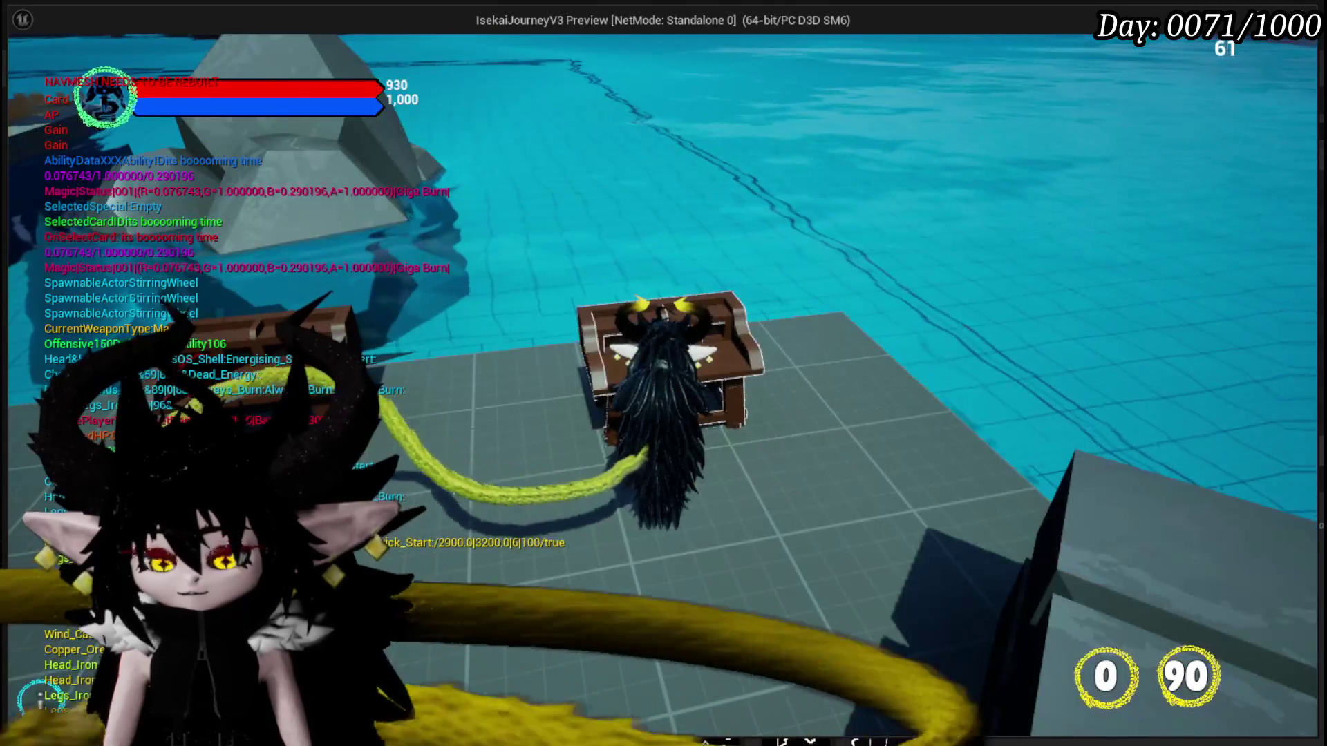
pyautogui.press('Escape')
pyautogui.click(25, 69)
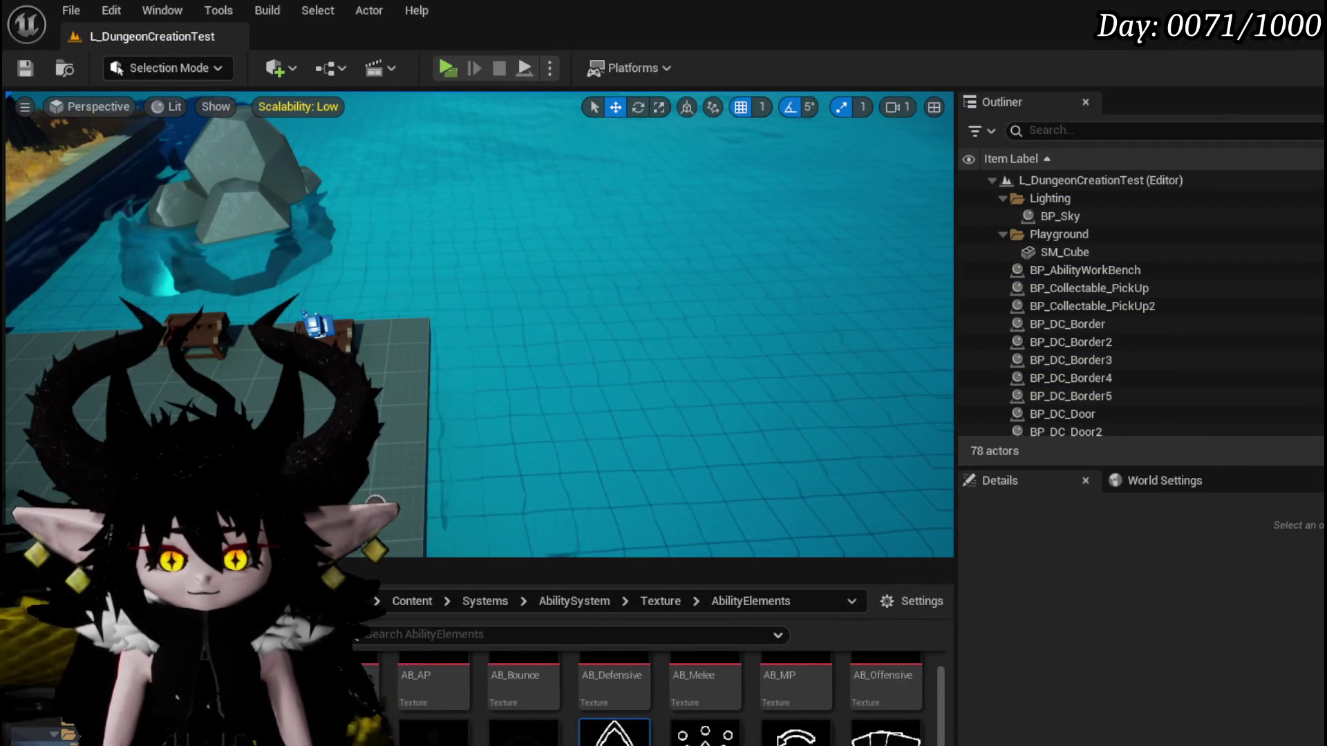
# Return to the Blueprint editor window and switch to WP_AbilityToolTipp's SetMainTypeImage graph.
pyautogui.hotkey('alt', 'Tab')
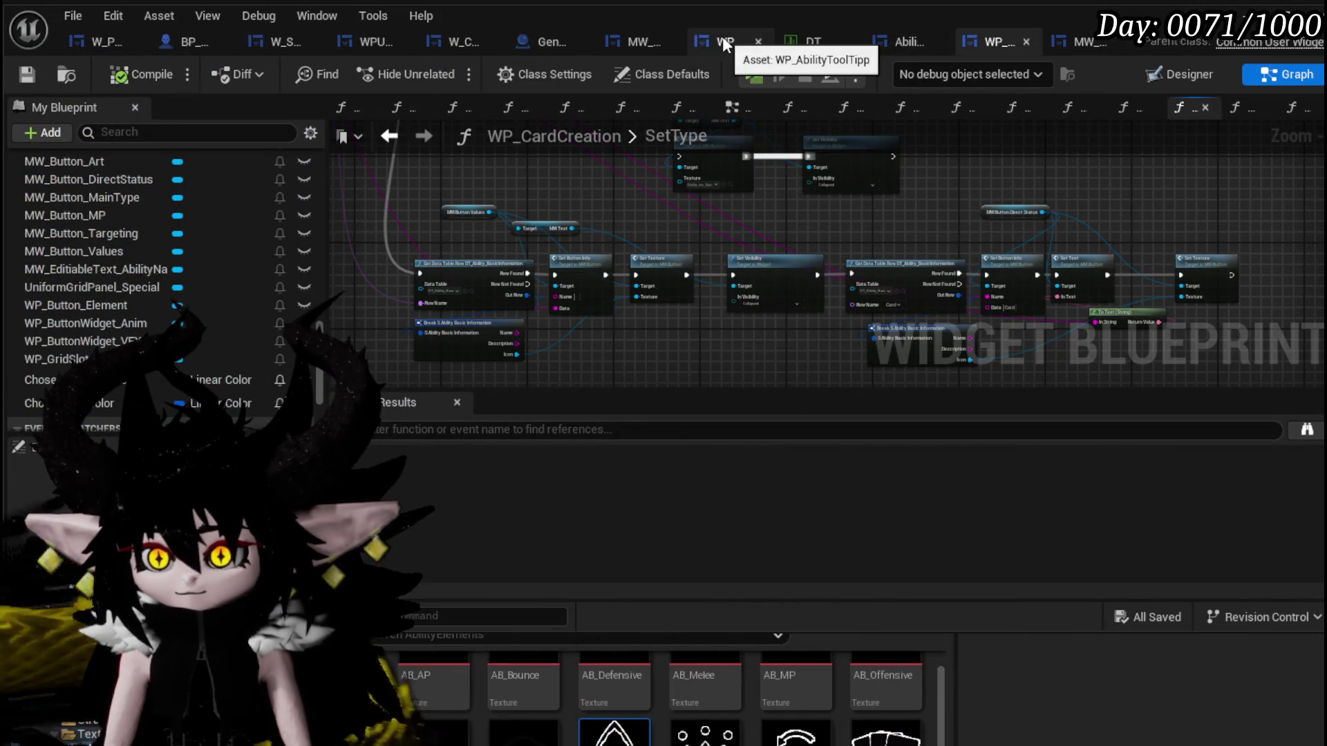
pyautogui.click(723, 39)
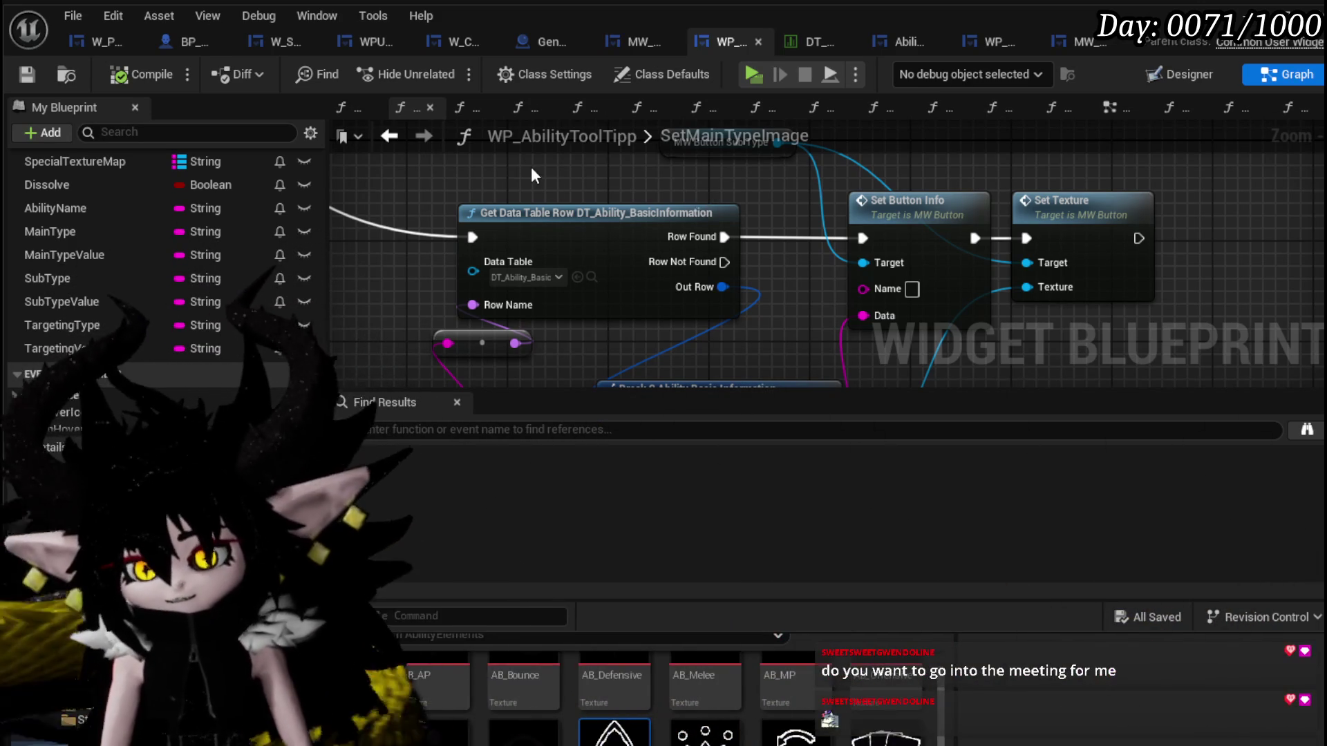
pyautogui.scroll(-1, 739, 253)
pyautogui.scroll(-2, 448, 240)
pyautogui.scroll(2, 639, 211)
pyautogui.scroll(2, 528, 209)
pyautogui.scroll(-2, 627, 301)
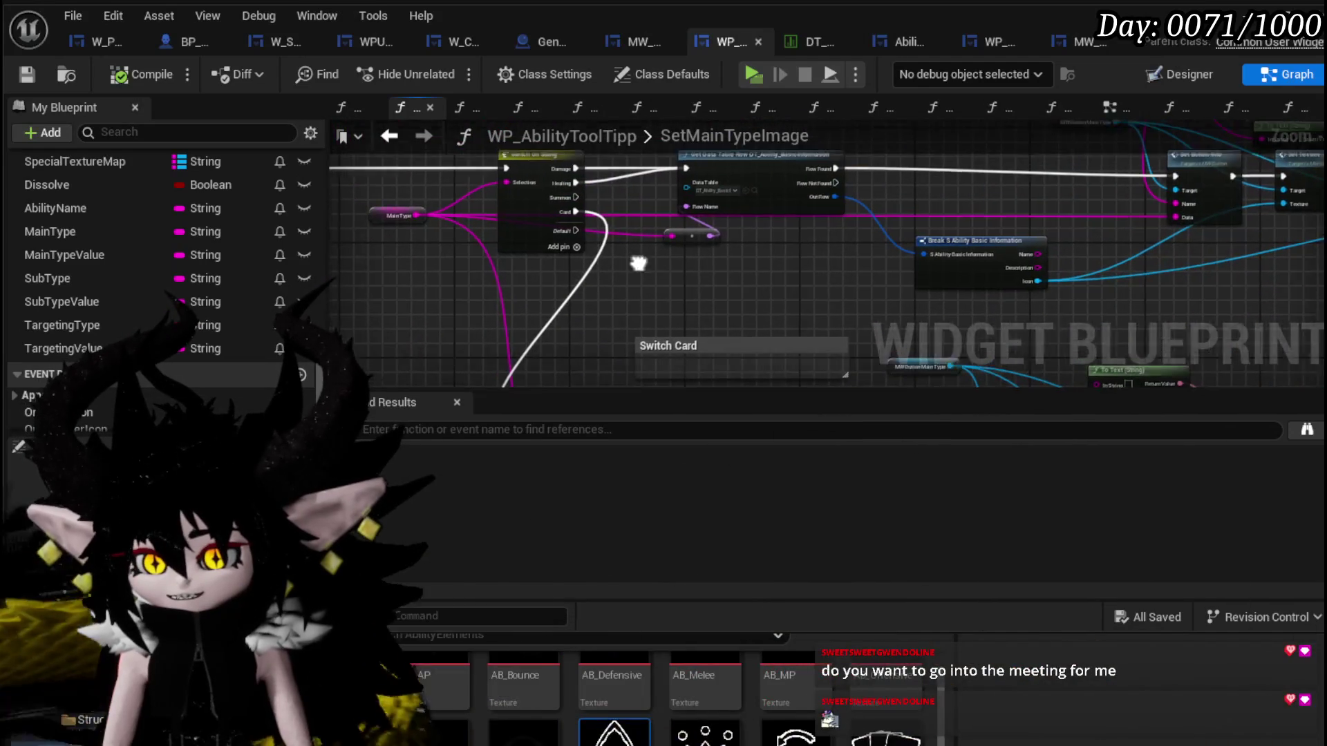